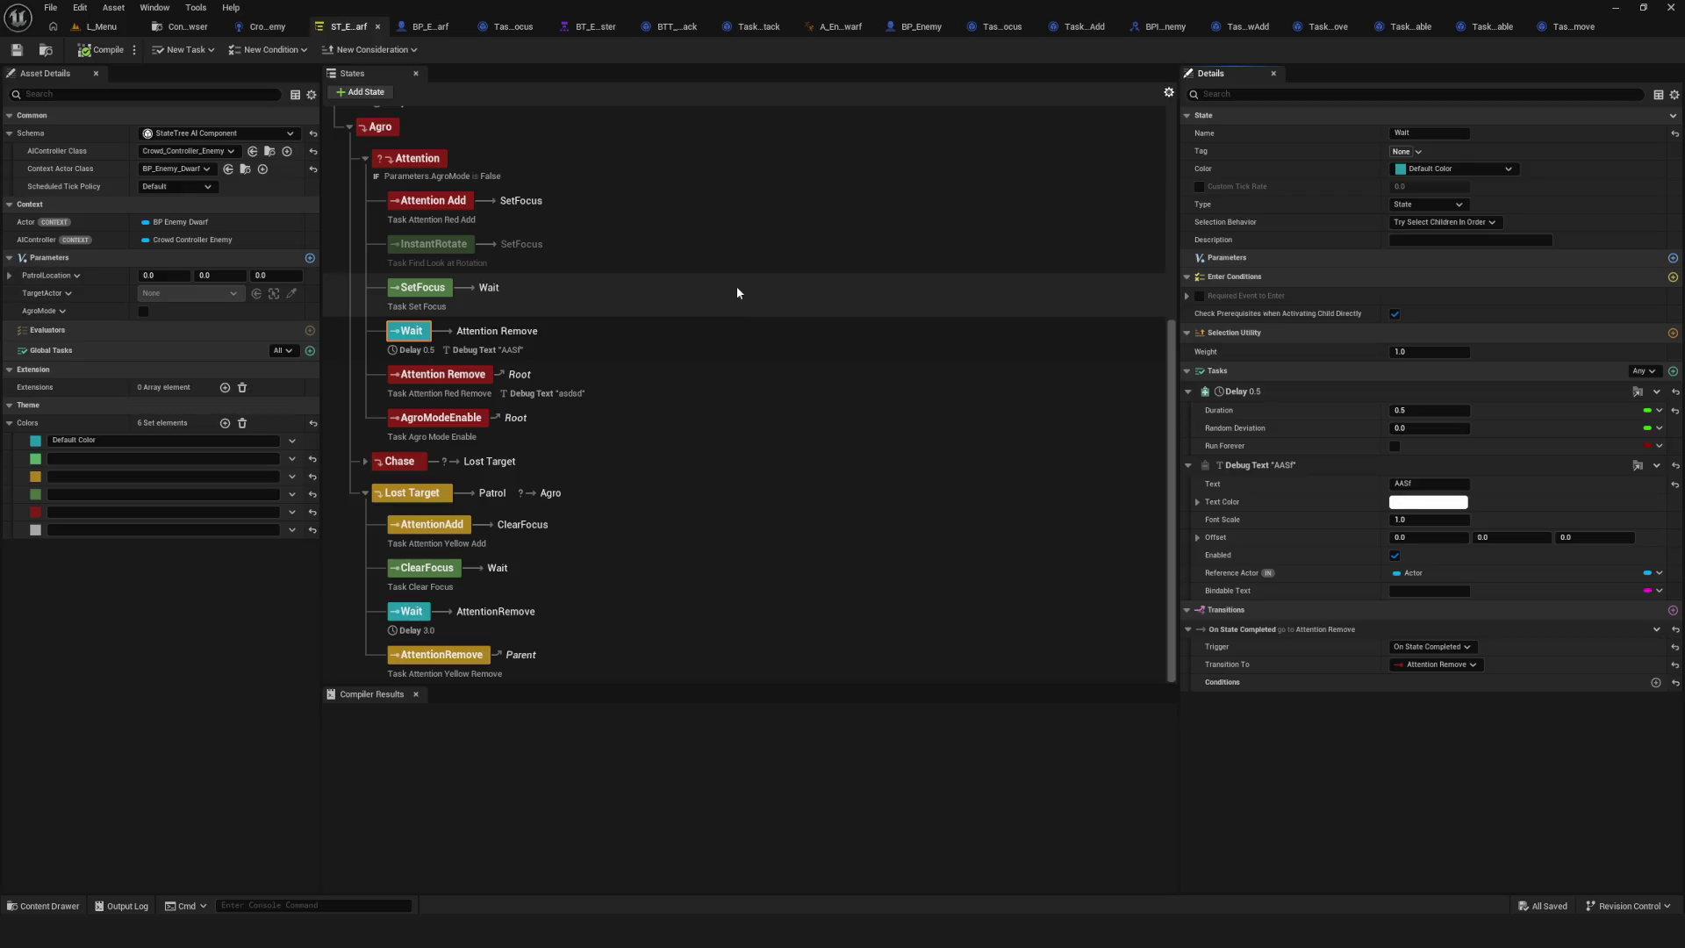
Add a Debug Text task with text 'asdsad' to the SetFocus state and save the State Tree.
{"action": "left_click", "coordinate": [453, 301]}
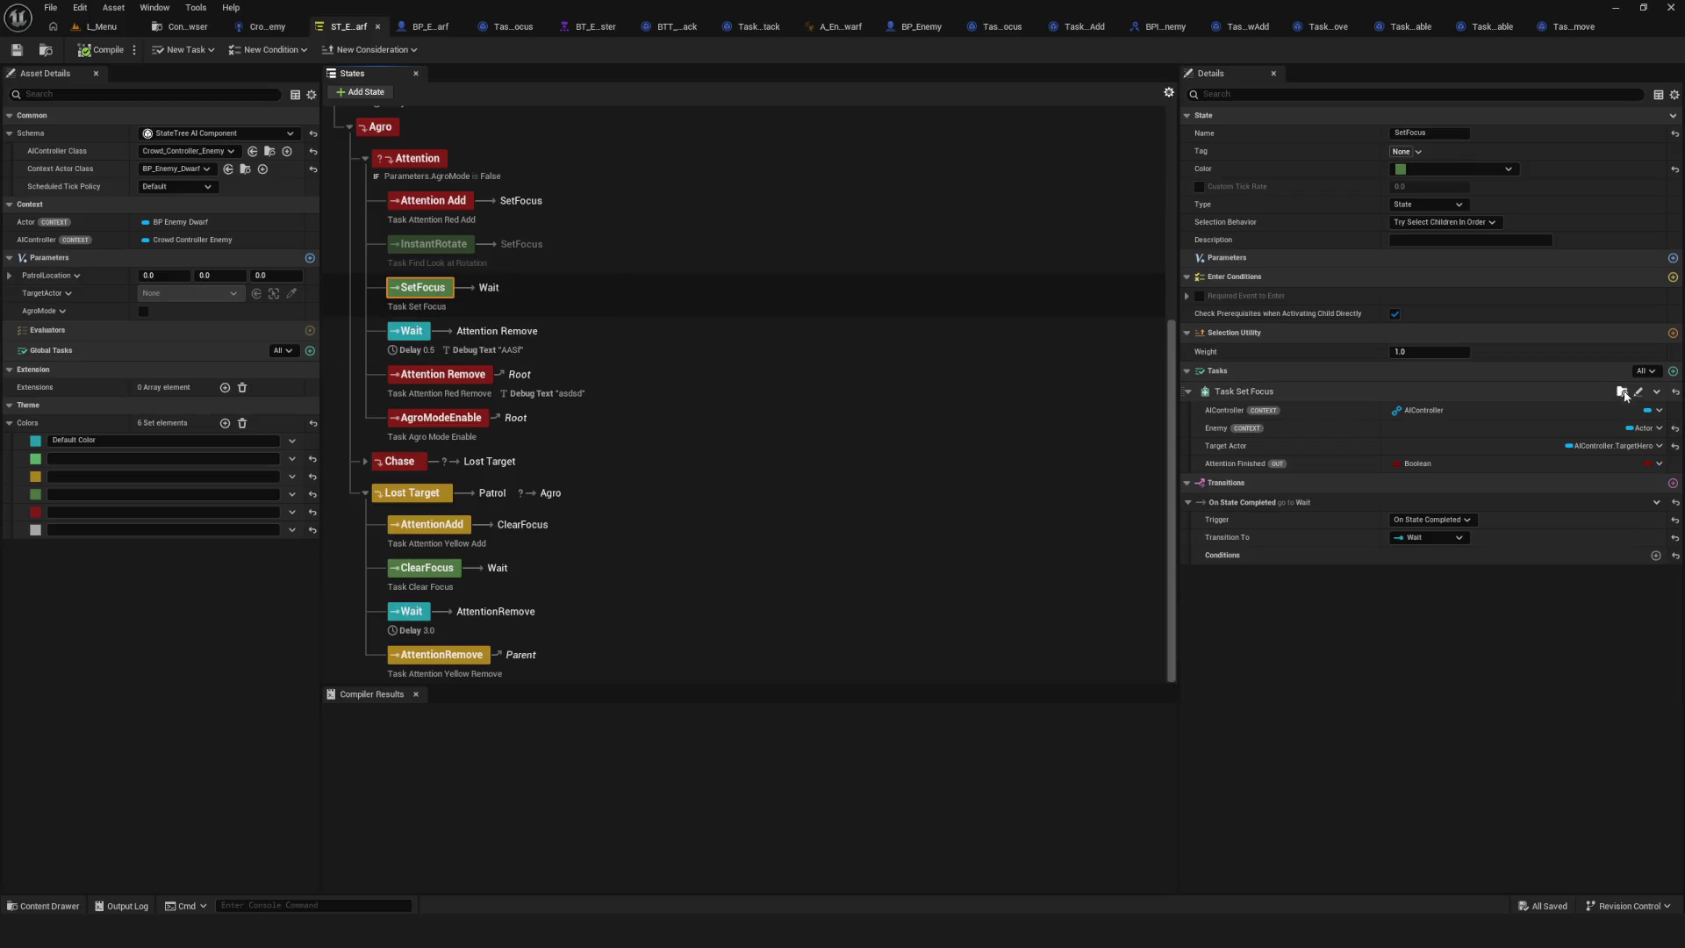
{"action": "left_click", "coordinate": [1673, 372]}
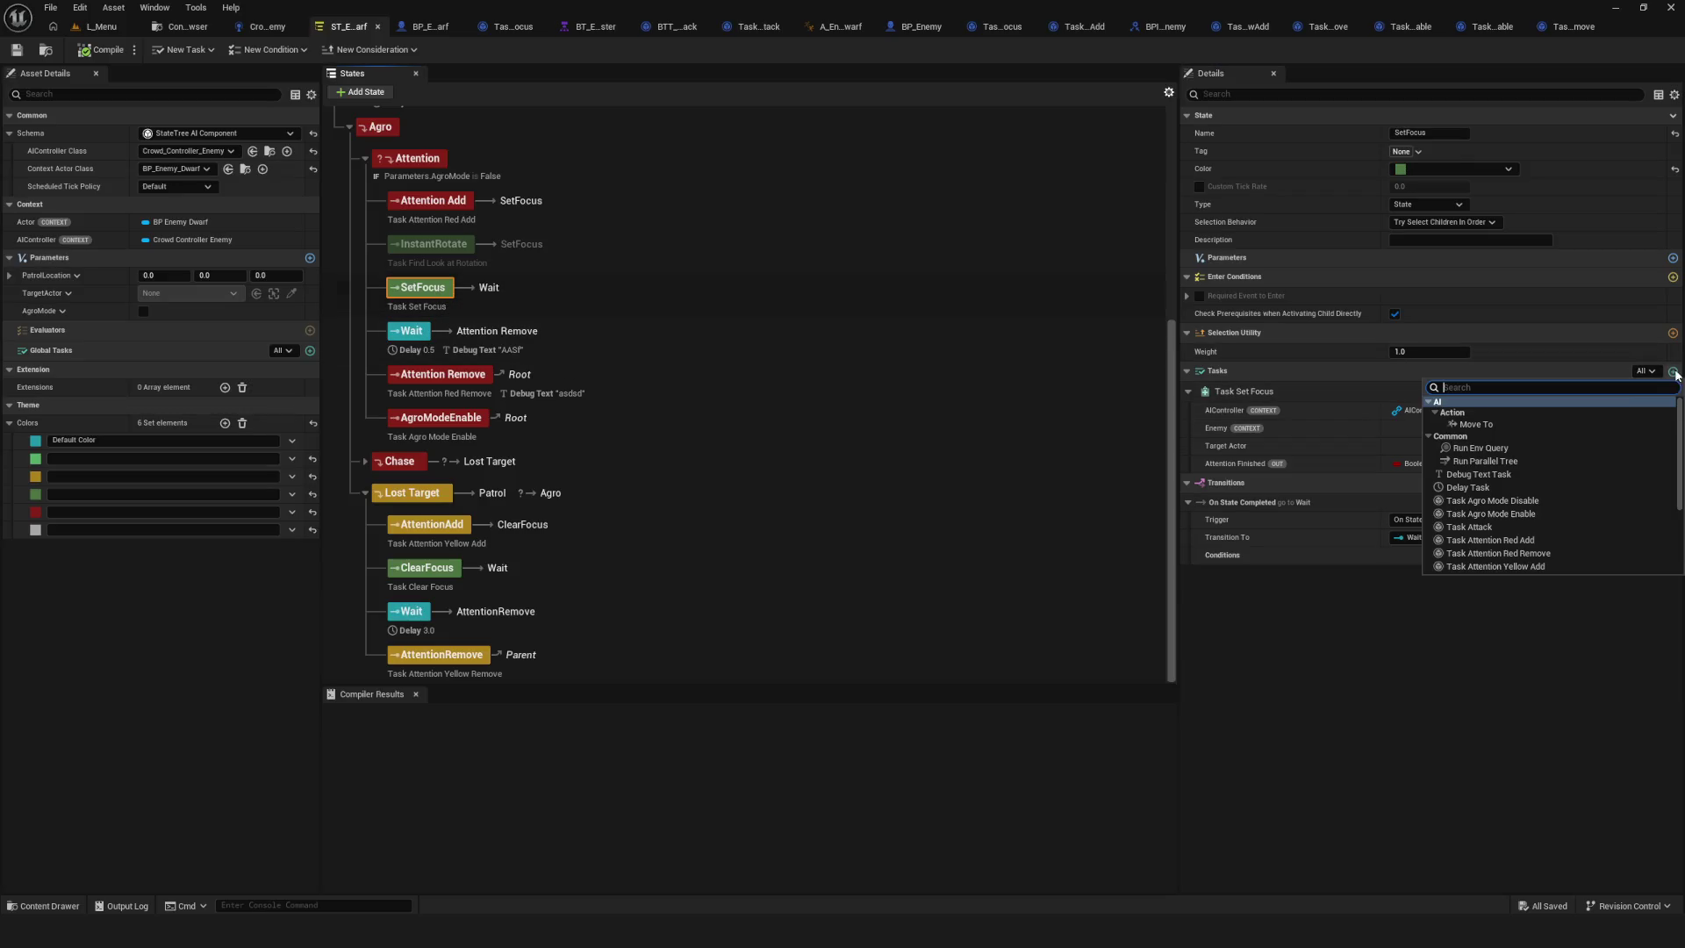
{"action": "left_click", "coordinate": [1490, 471]}
{"action": "type", "text": "asdsad"}
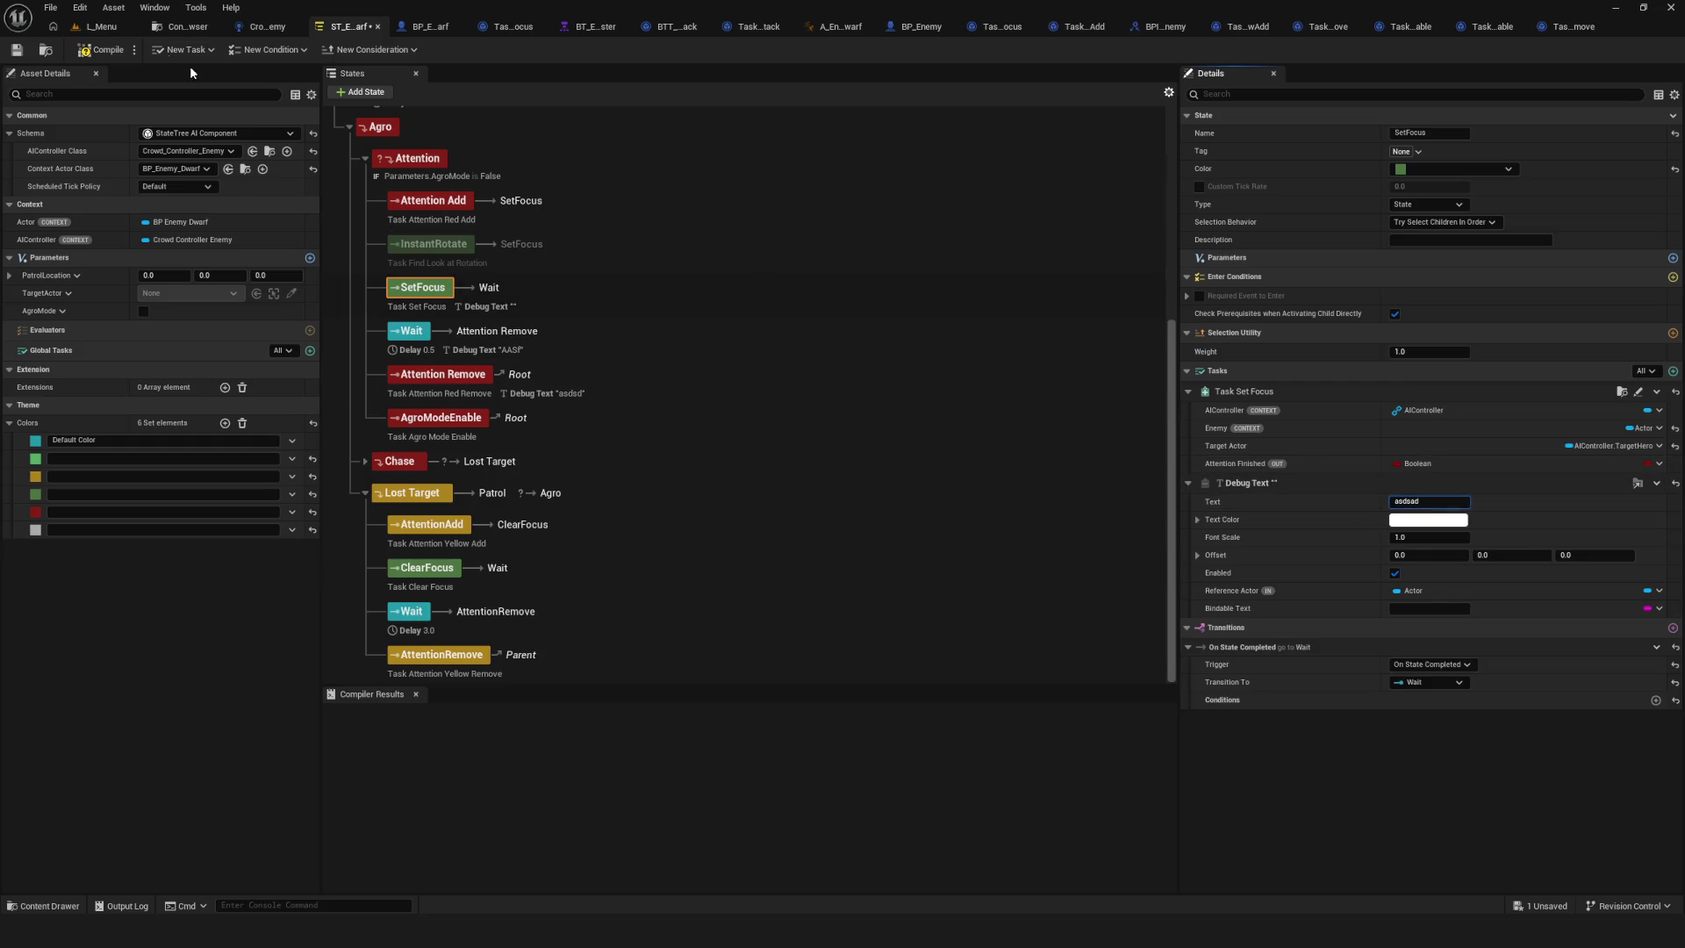
{"action": "left_click", "coordinate": [11, 50]}
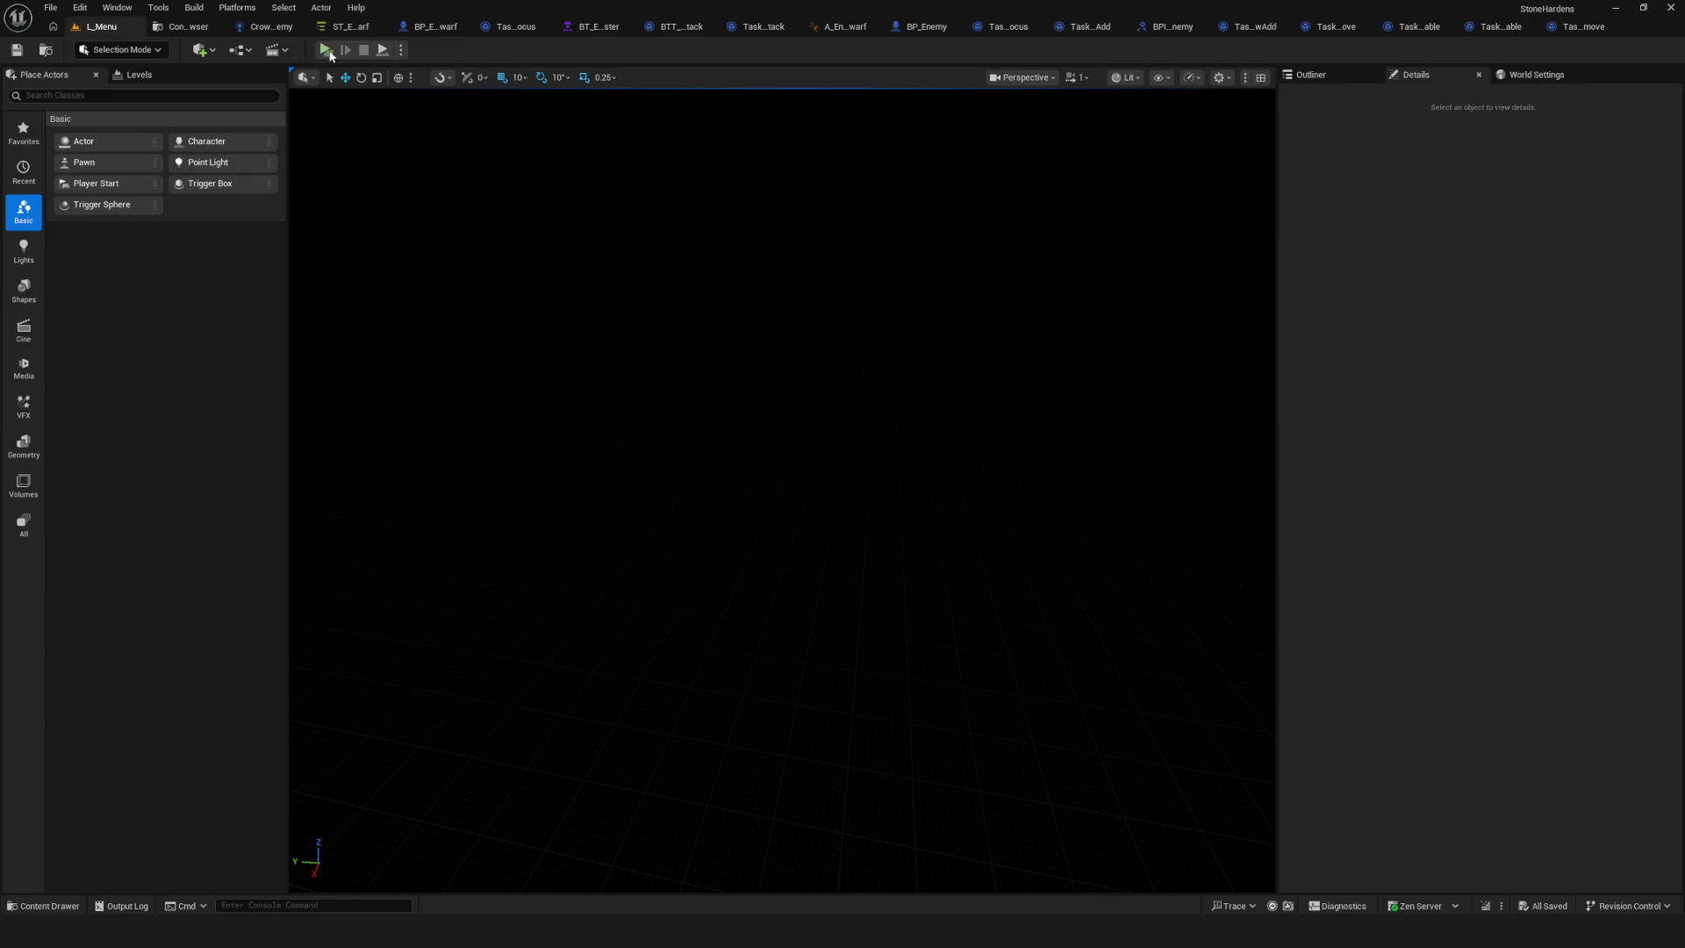
Play-test a new game, walk forward briefly, stop, and return to the dwarf State Tree.
{"action": "left_click", "coordinate": [330, 53]}
{"action": "left_click", "coordinate": [830, 385]}
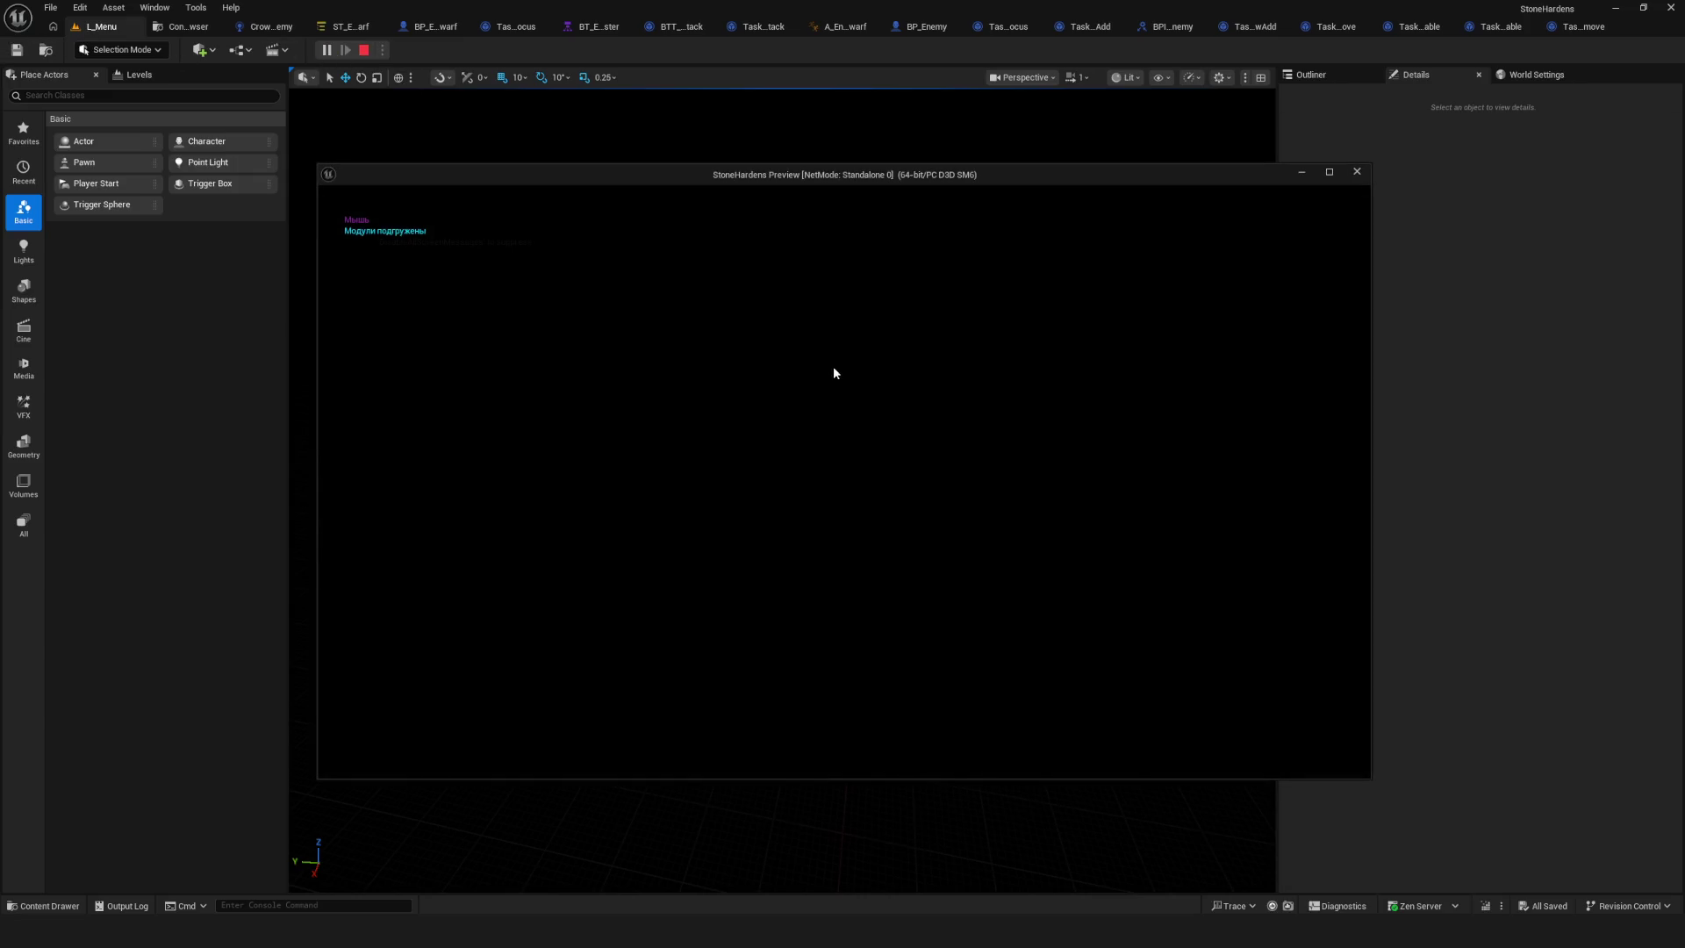
{"action": "key", "text": "w"}
{"action": "key", "text": "w"}
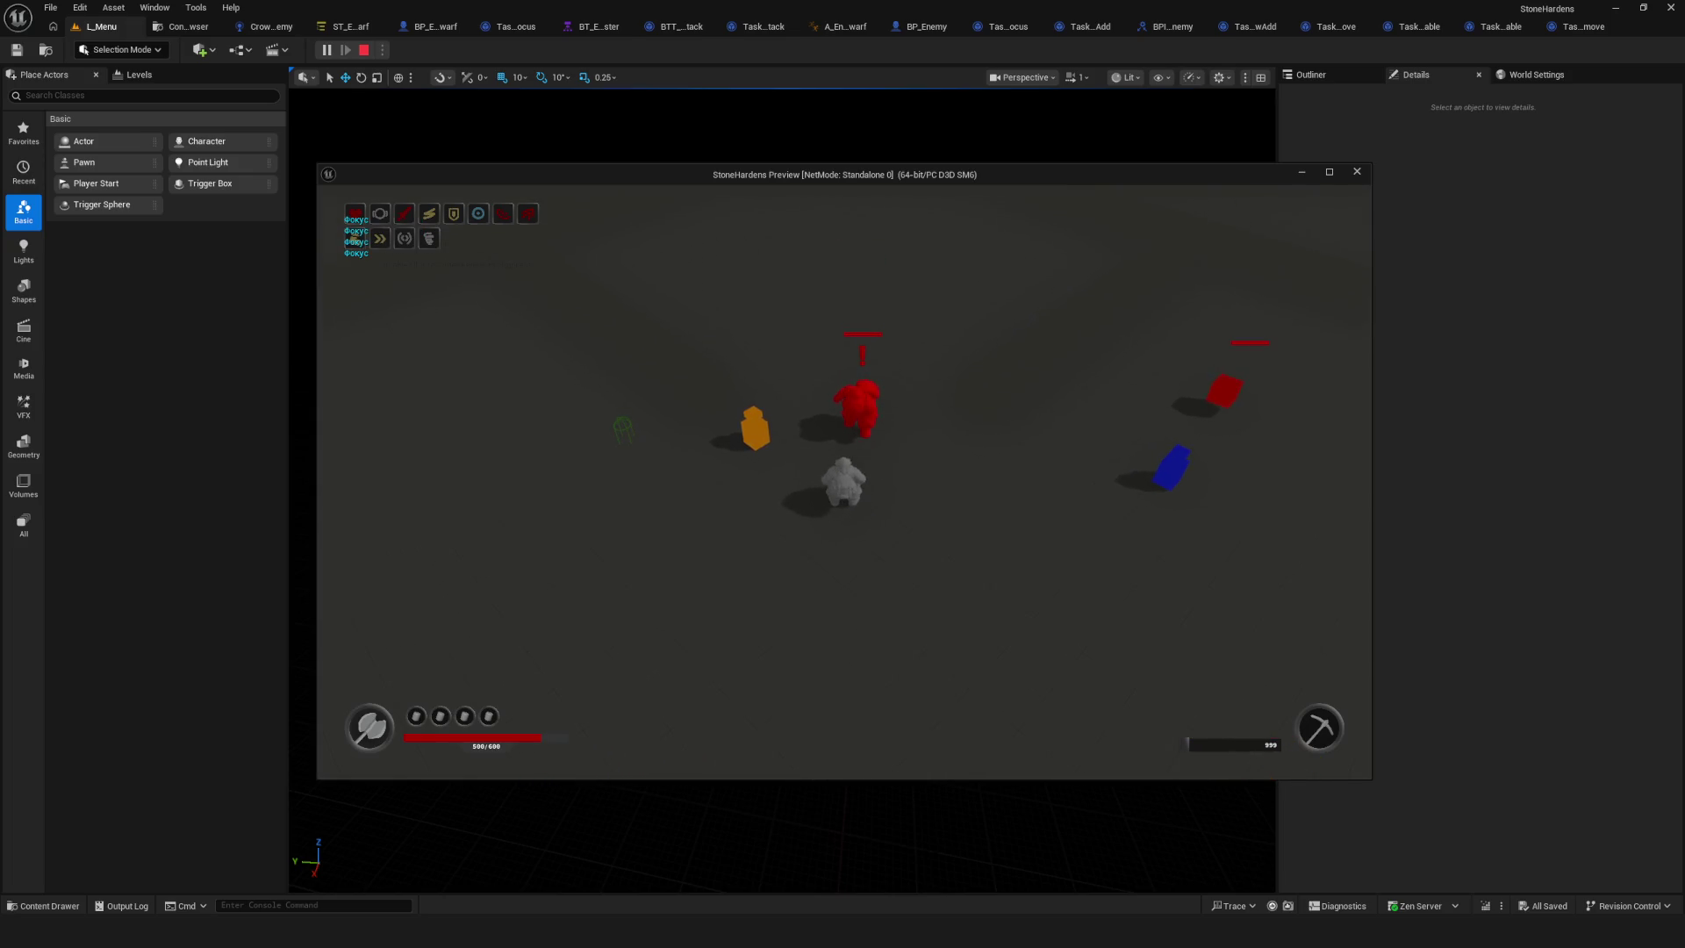
{"action": "key", "text": "Escape"}
{"action": "left_click", "coordinate": [348, 26]}
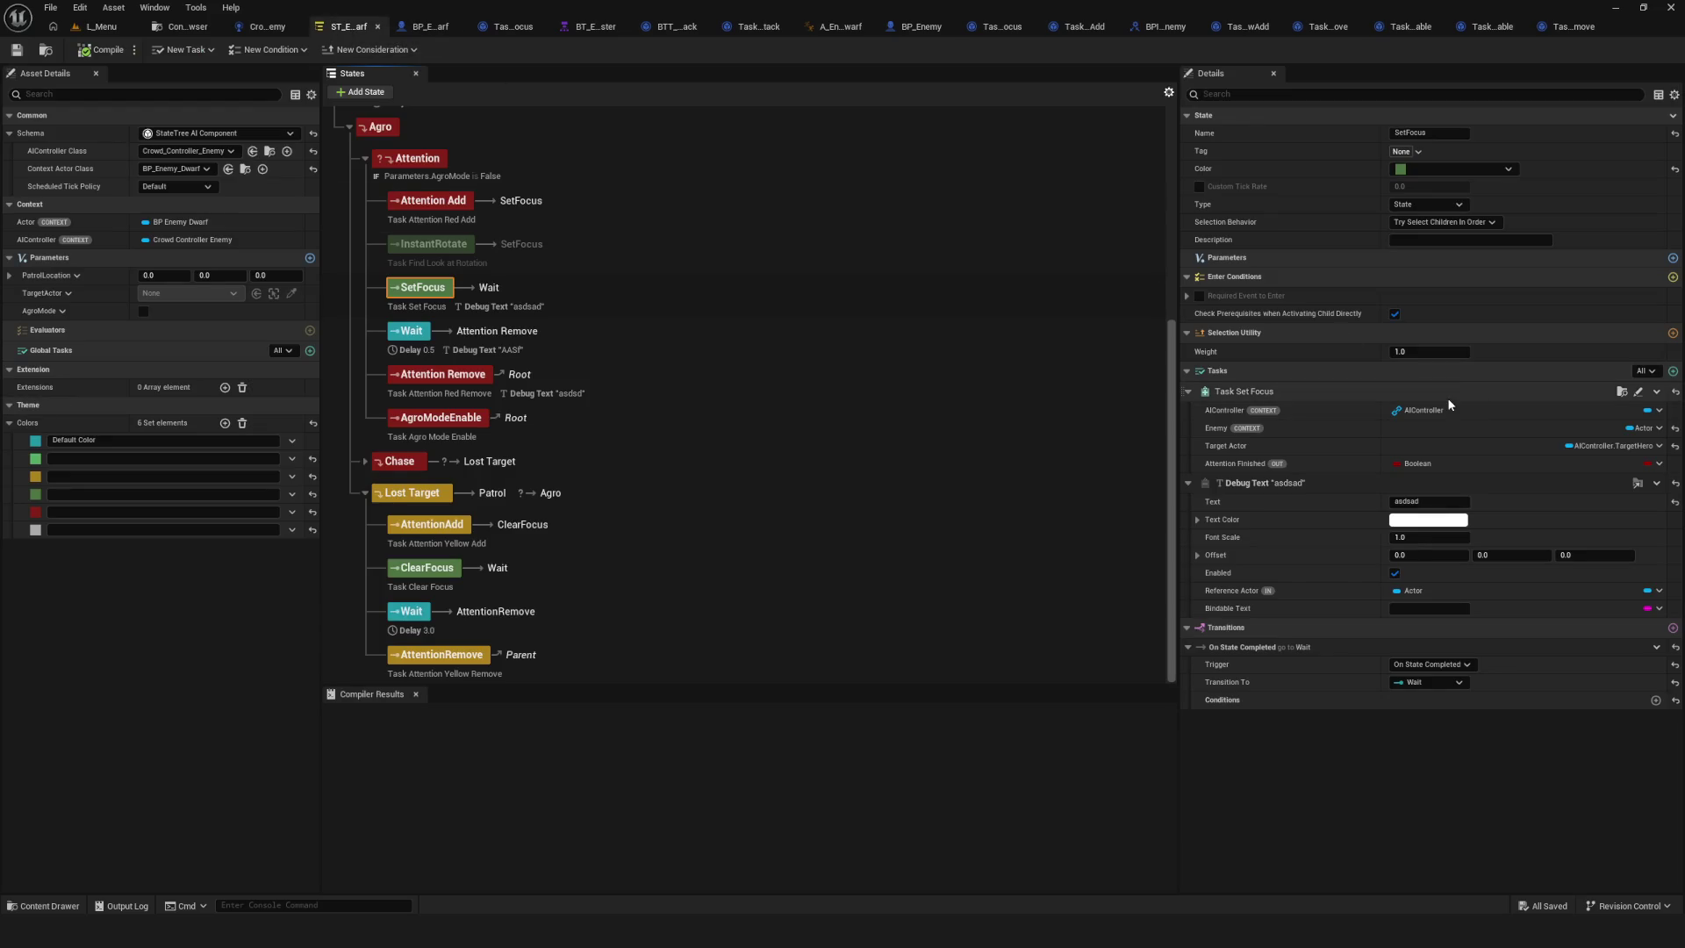
Delete the Debug Text tasks from the SetFocus and Wait states.
{"action": "left_click", "coordinate": [426, 290]}
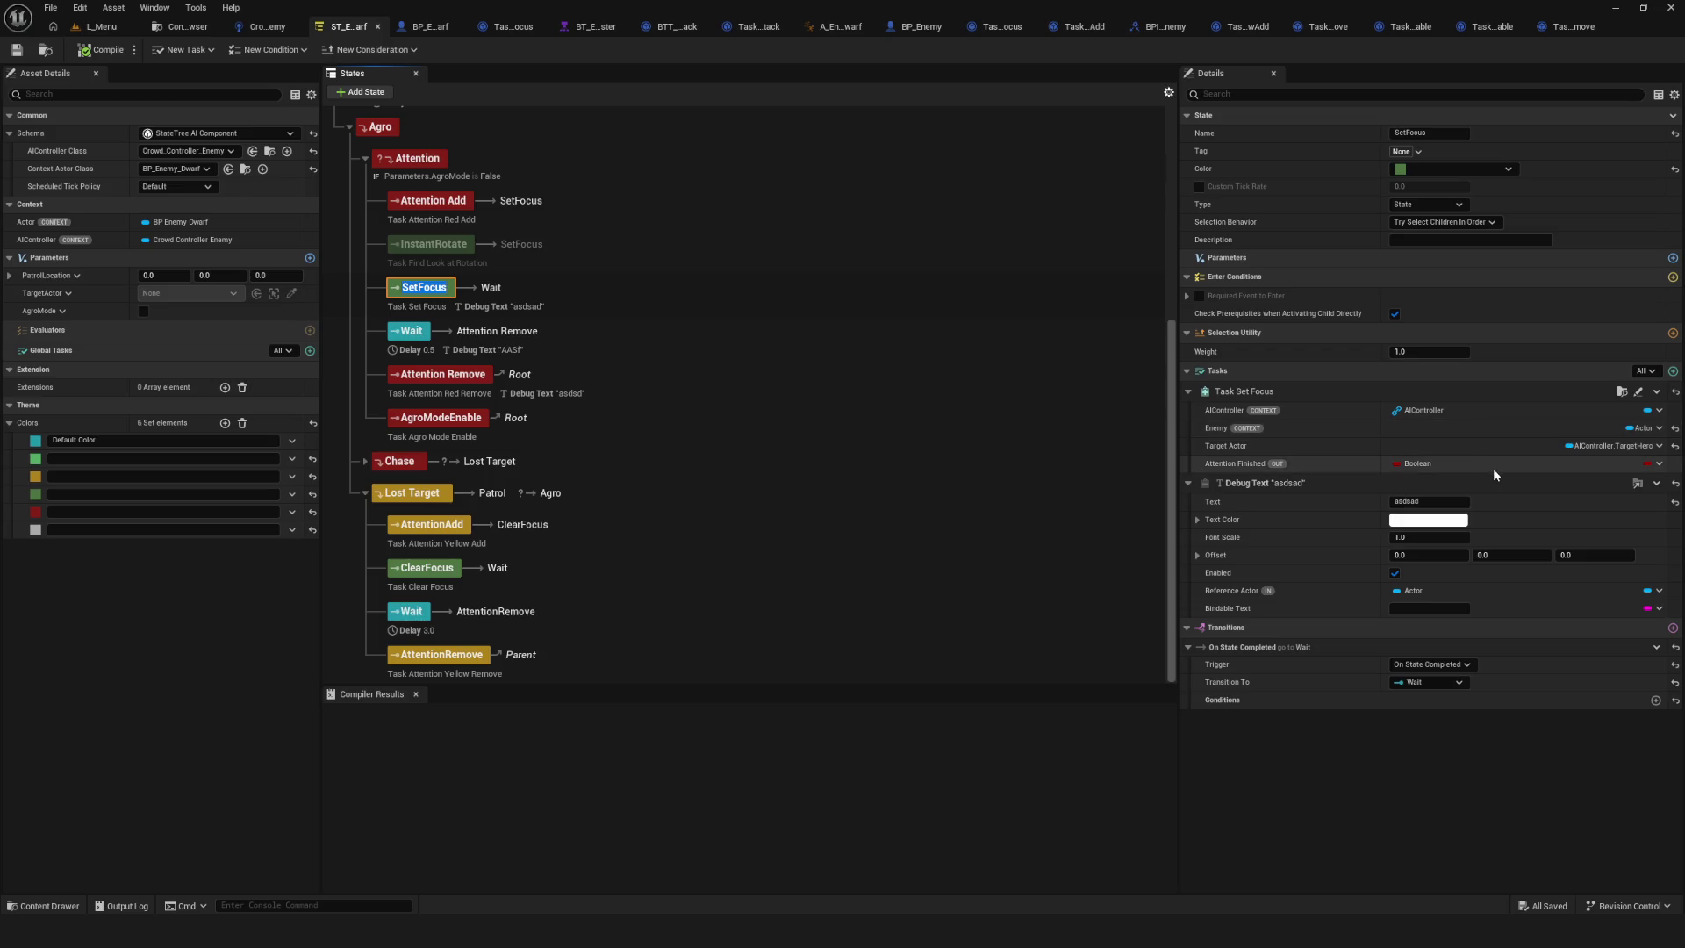
{"action": "left_click", "coordinate": [1657, 484]}
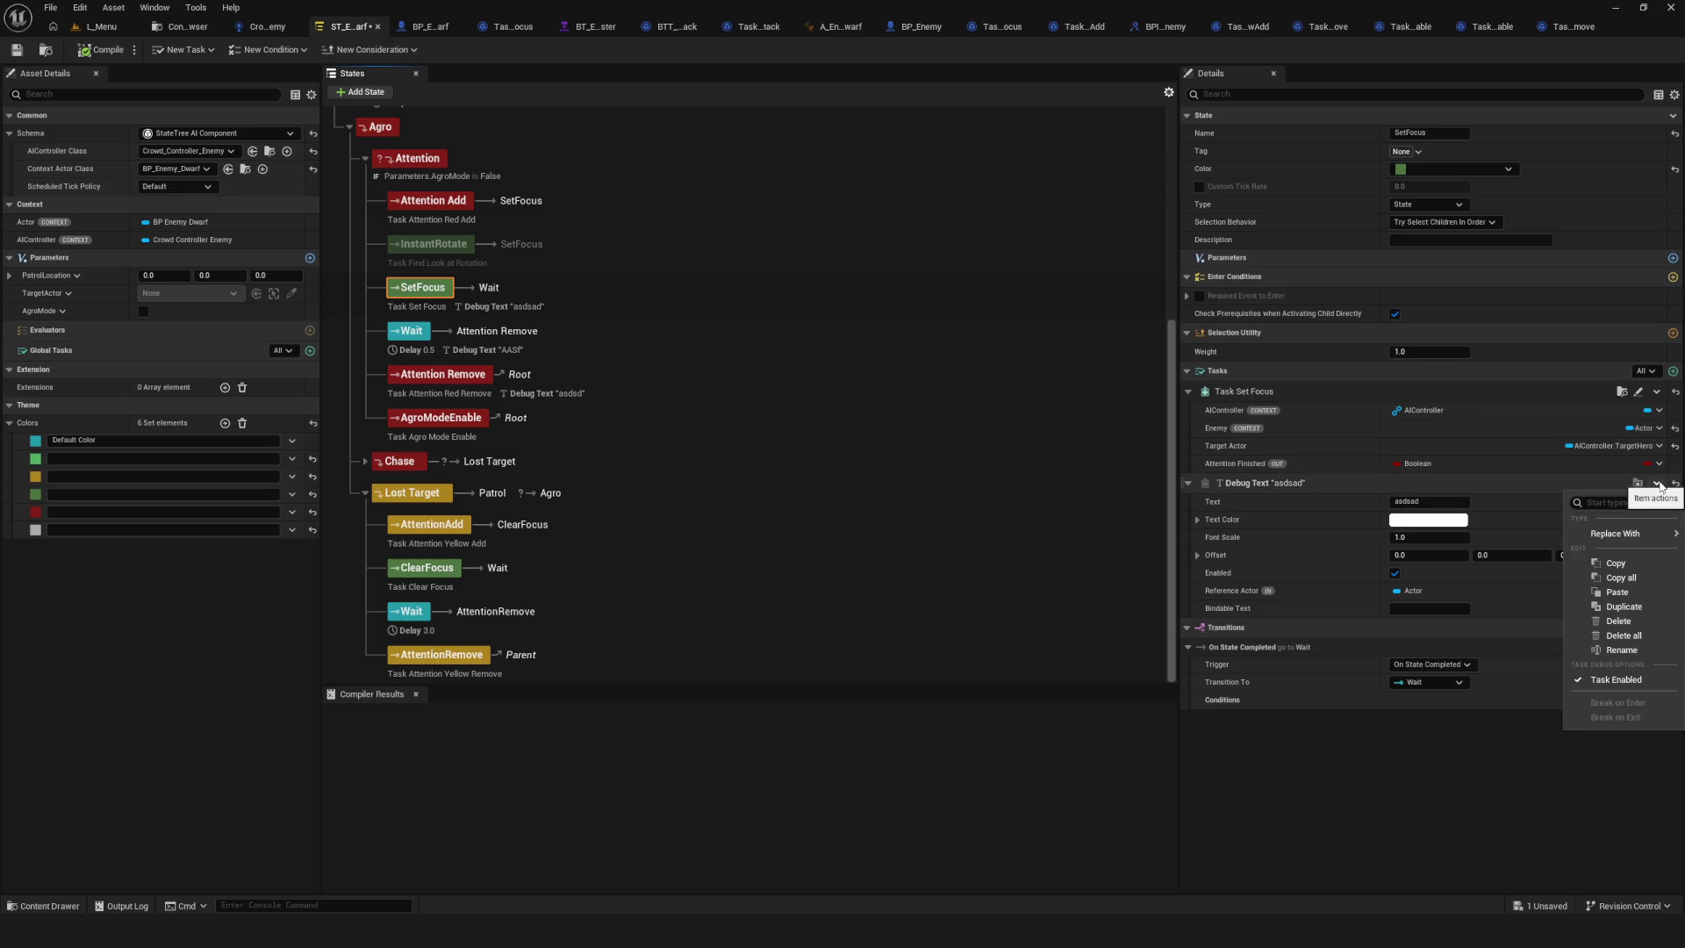
{"action": "left_click", "coordinate": [1618, 620]}
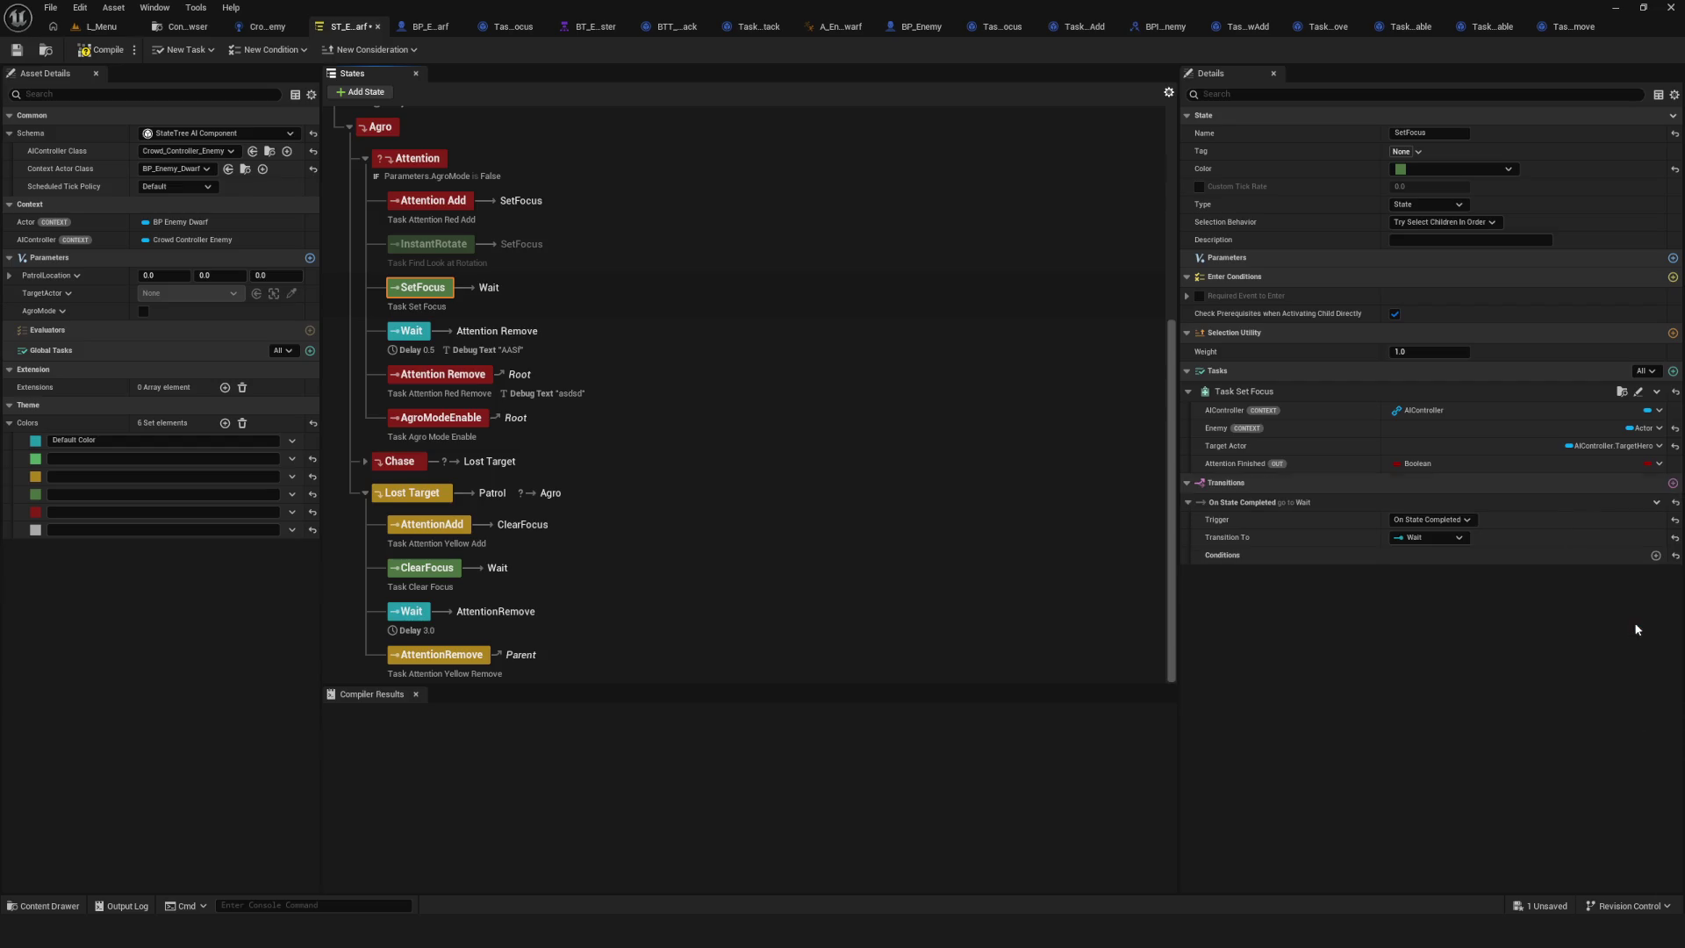
{"action": "left_click", "coordinate": [427, 344]}
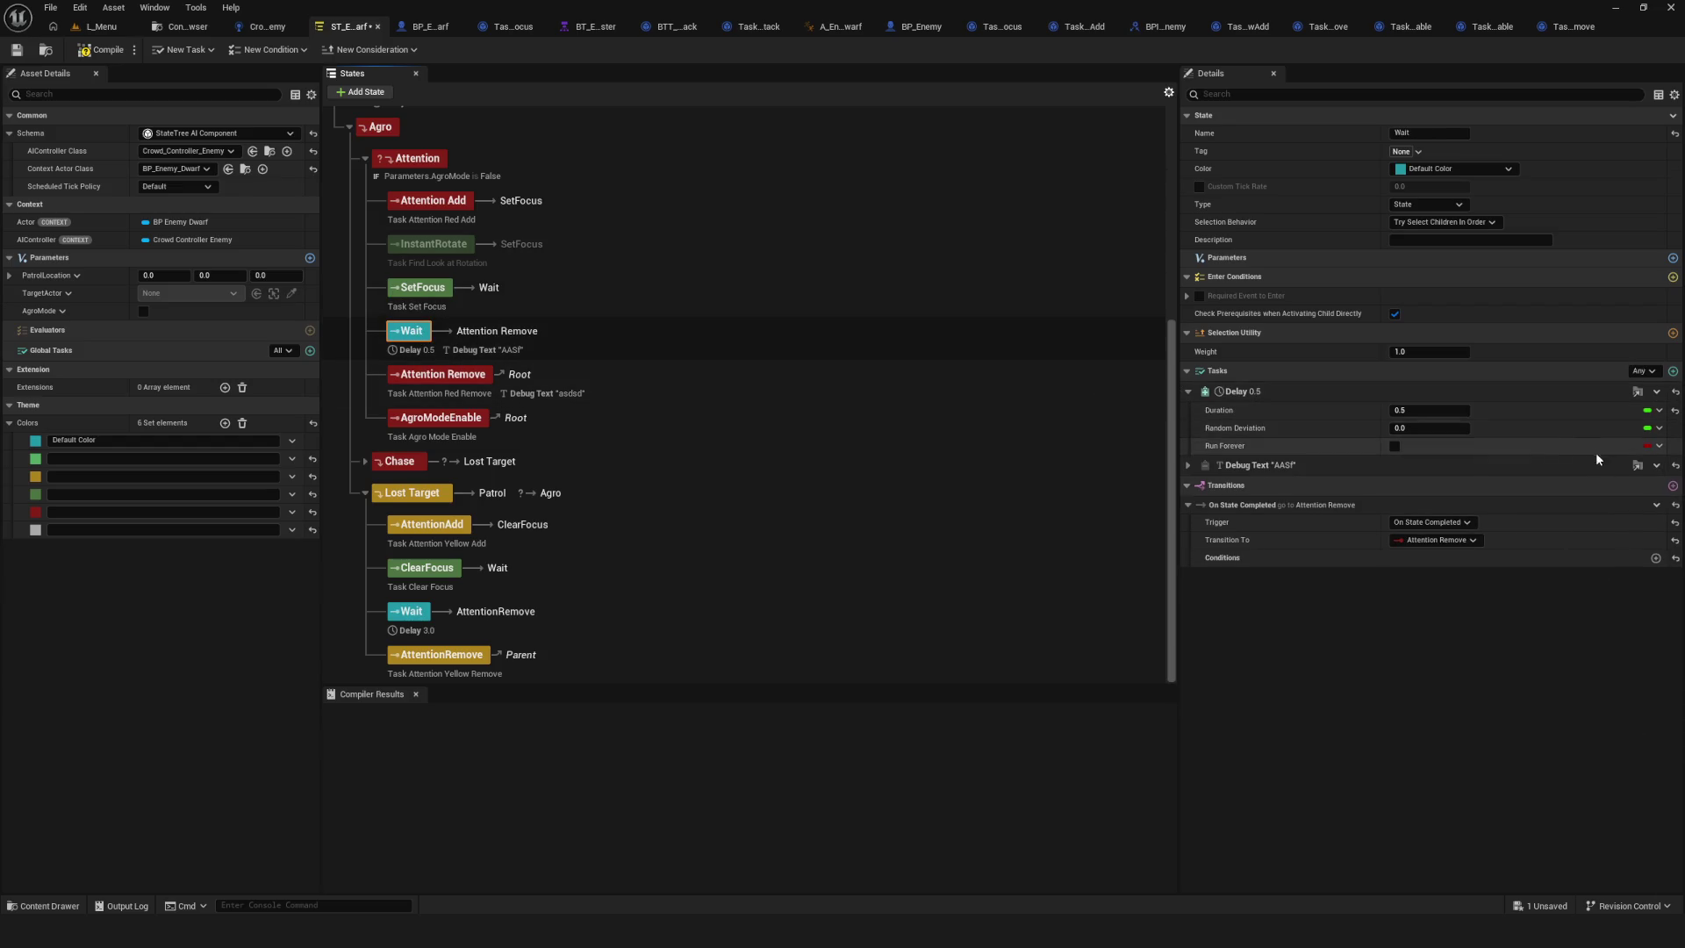
{"action": "left_click", "coordinate": [1658, 466]}
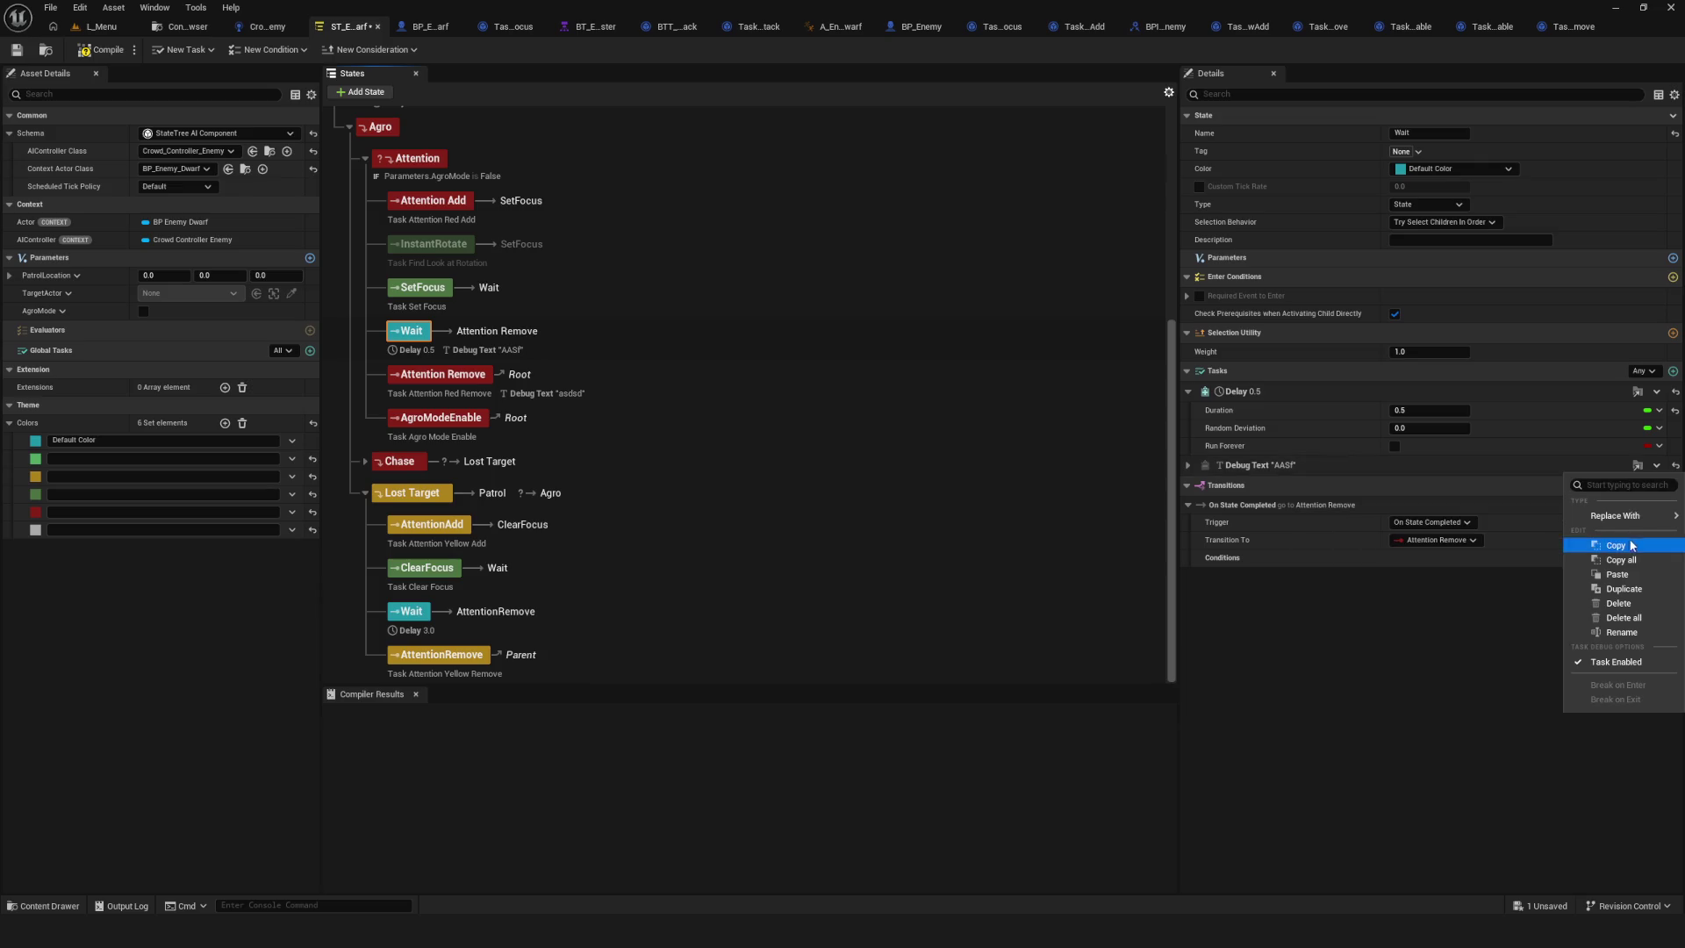
{"action": "left_click", "coordinate": [1618, 607]}
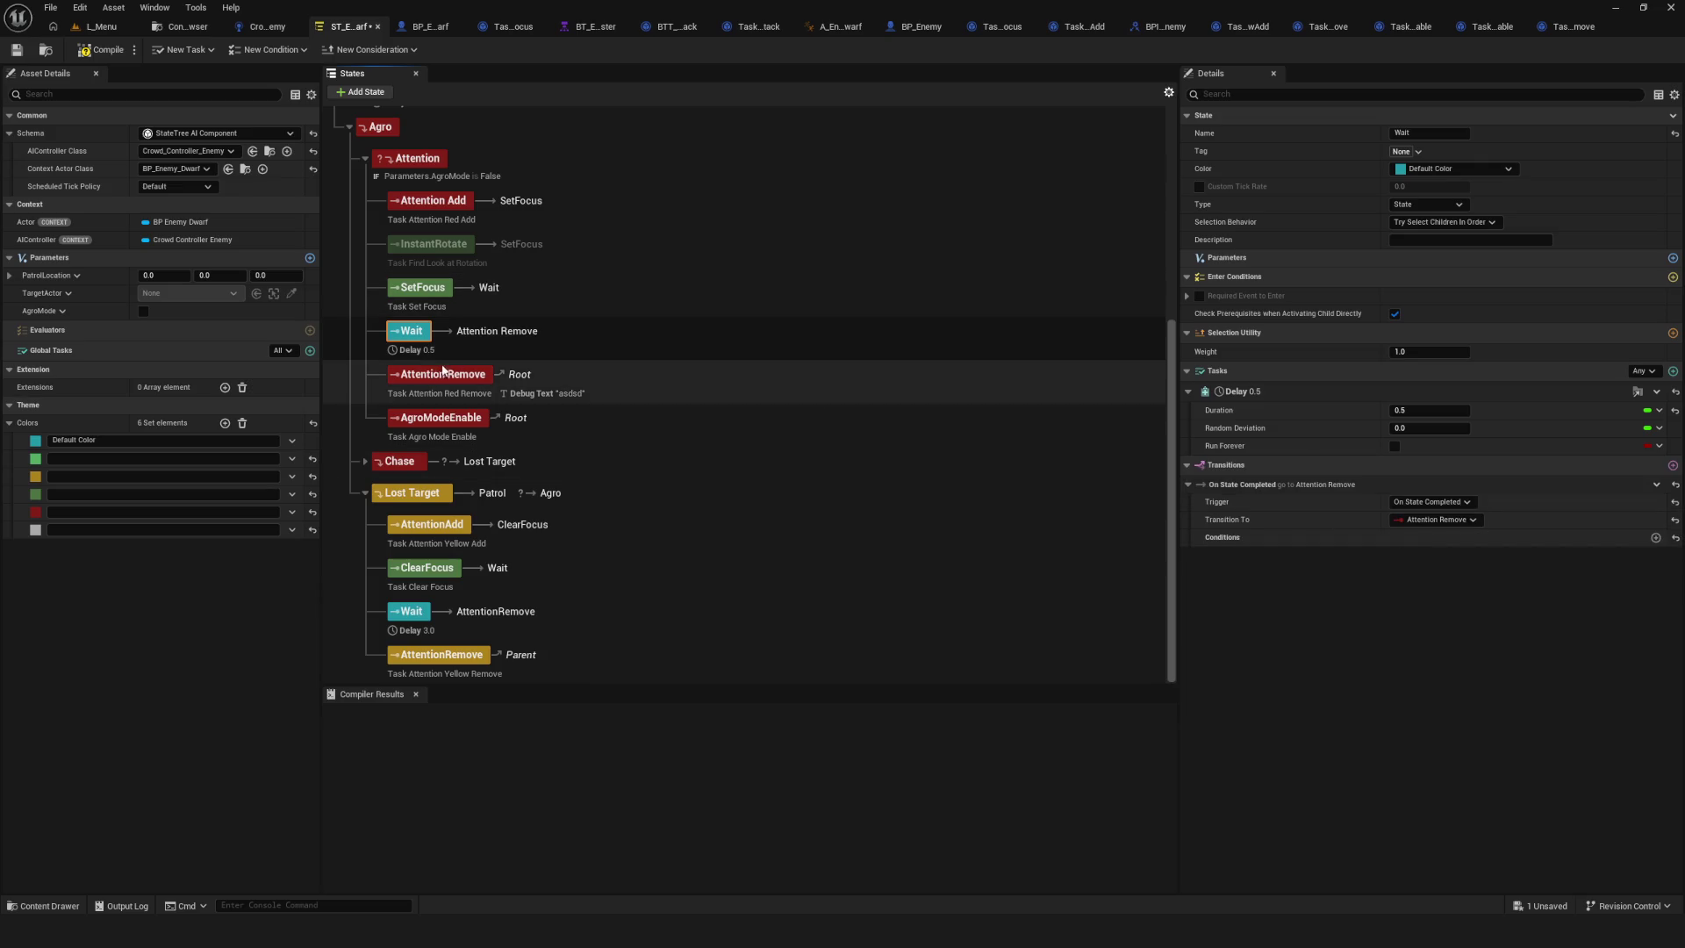
Delete the Debug Text task from the Attention Remove state.
{"action": "left_click", "coordinate": [446, 375]}
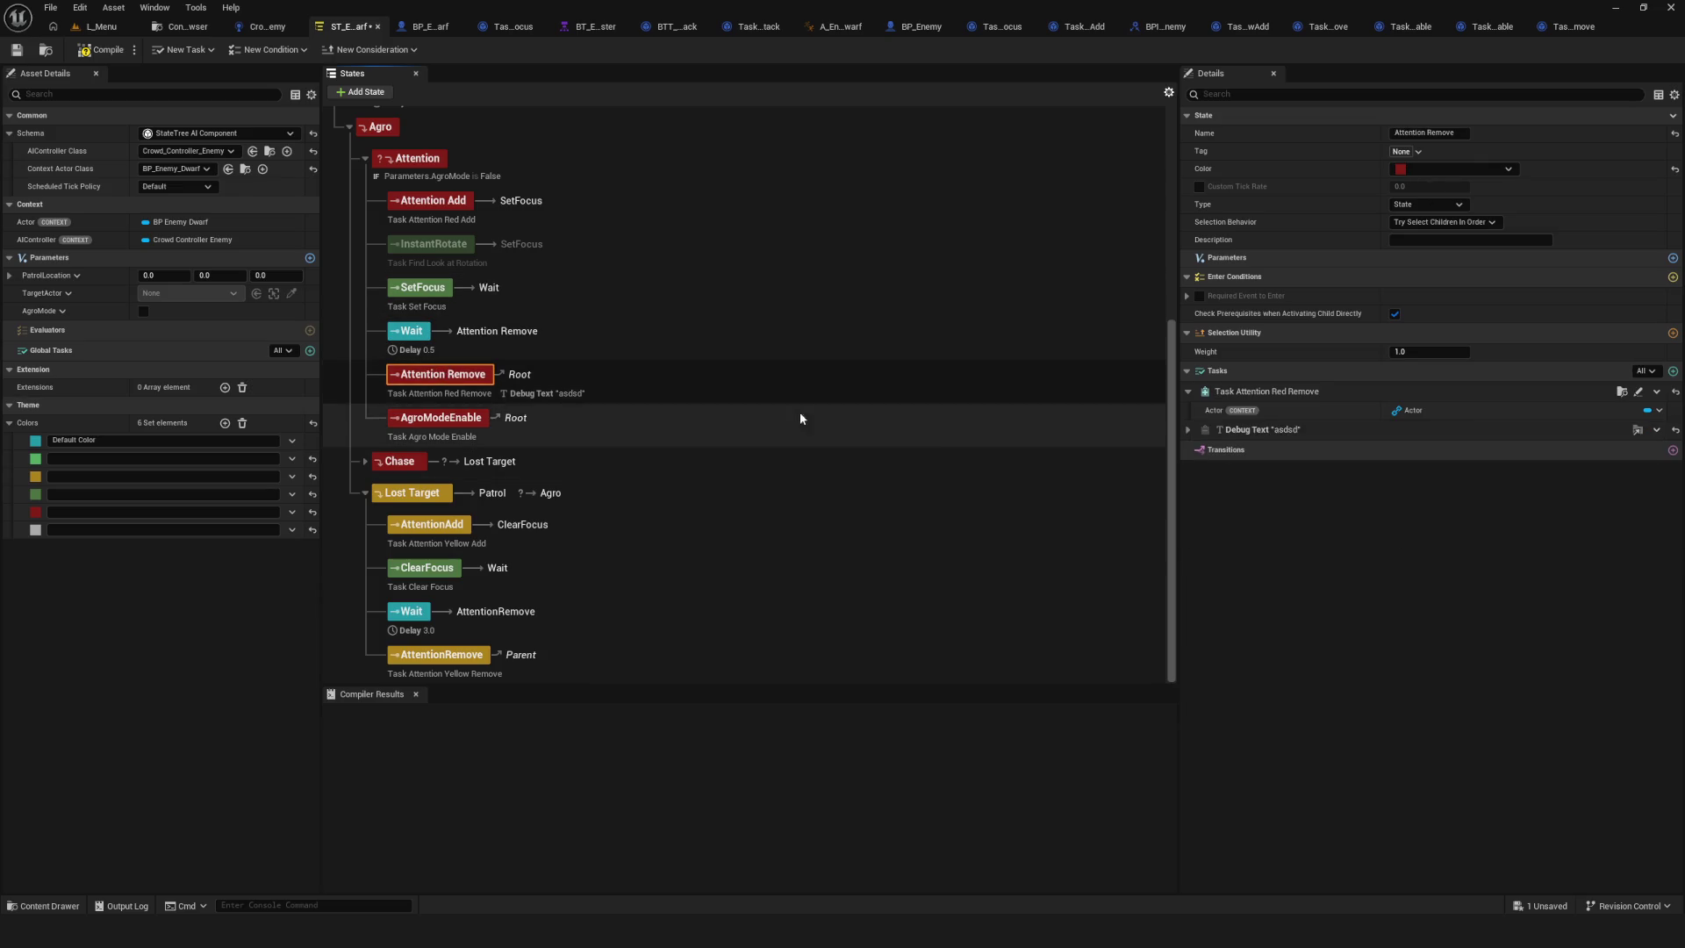
{"action": "left_click", "coordinate": [1657, 430]}
{"action": "left_click", "coordinate": [1187, 430]}
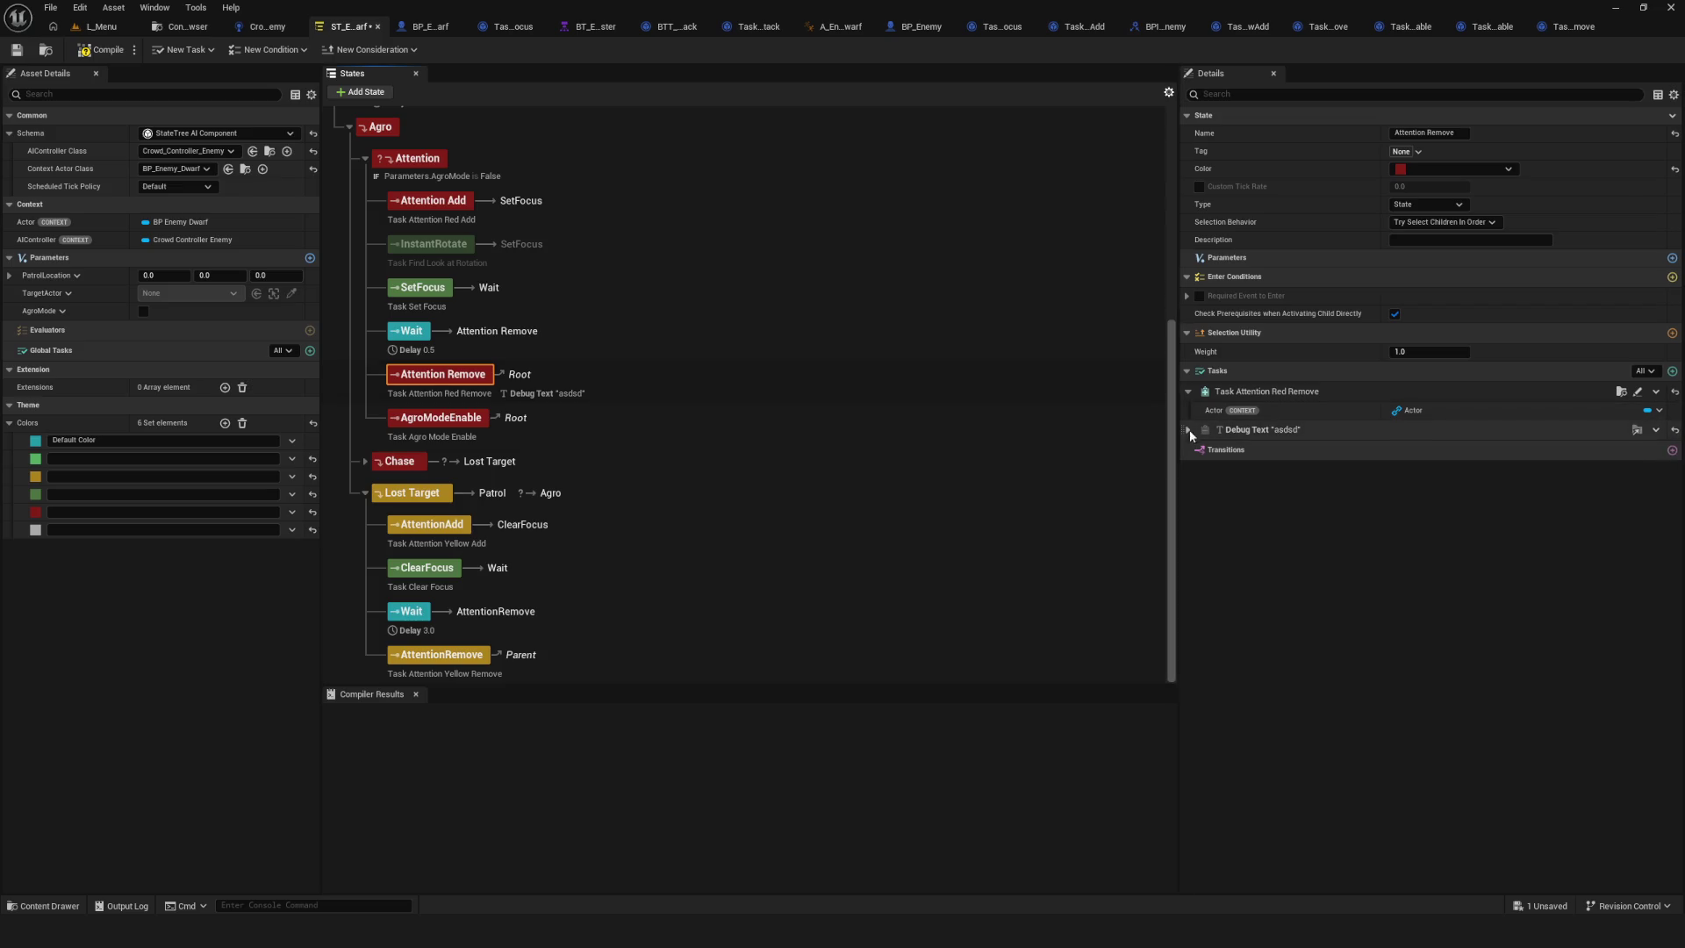
{"action": "left_click", "coordinate": [1188, 429]}
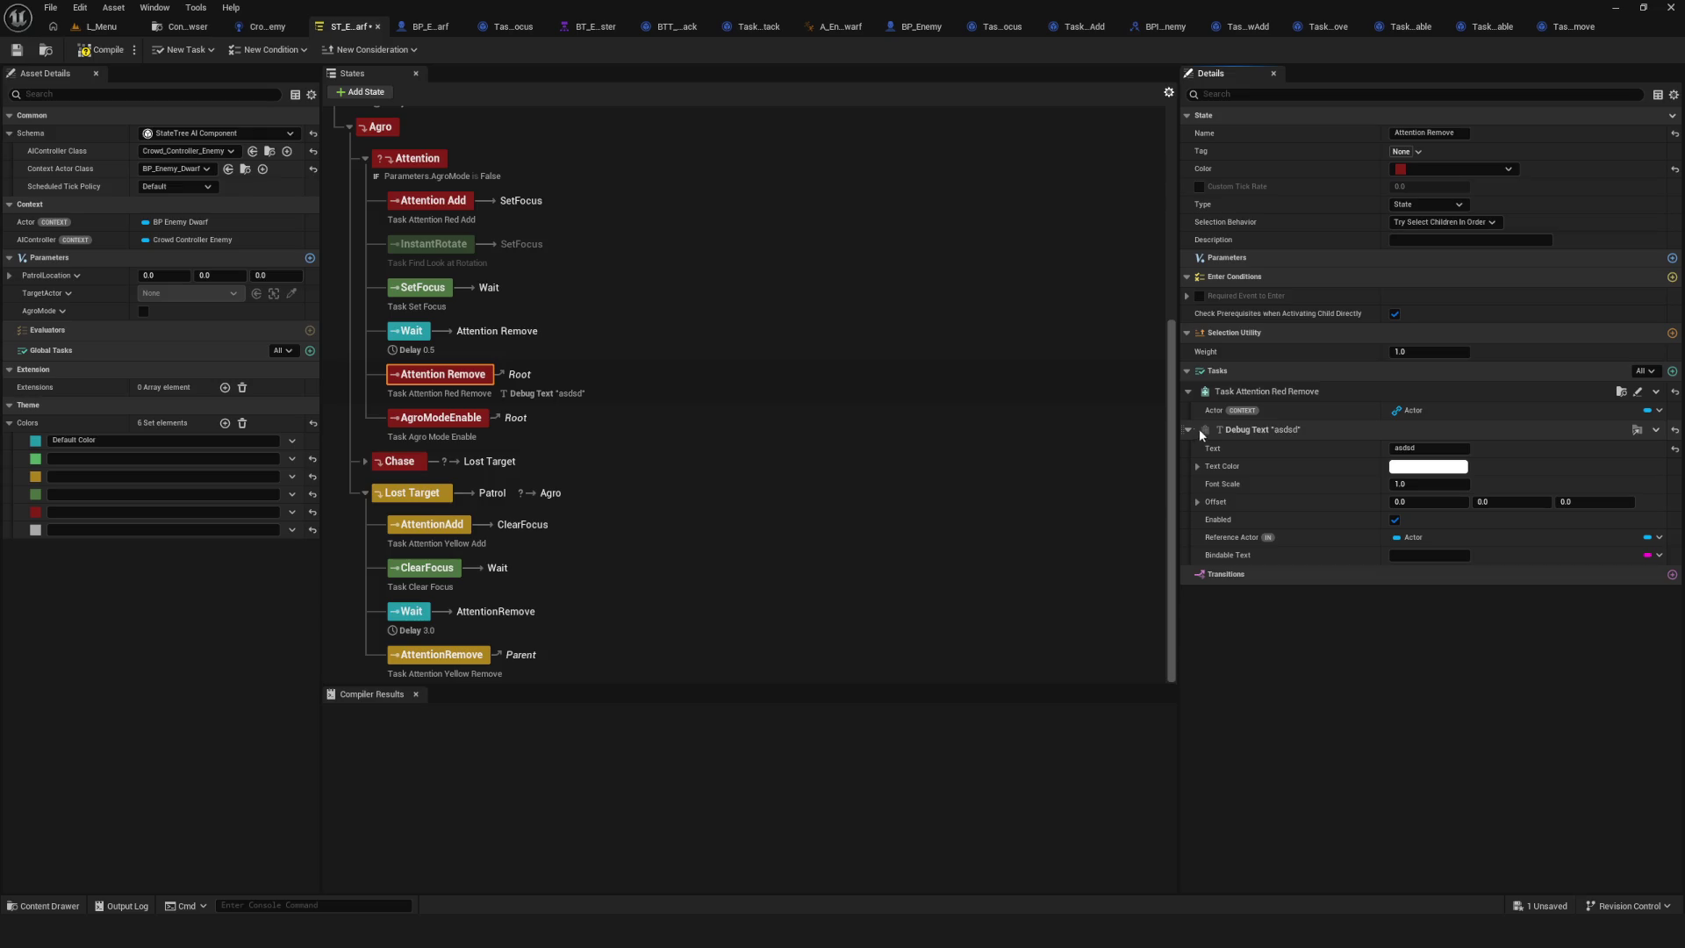
{"action": "left_click", "coordinate": [1656, 430]}
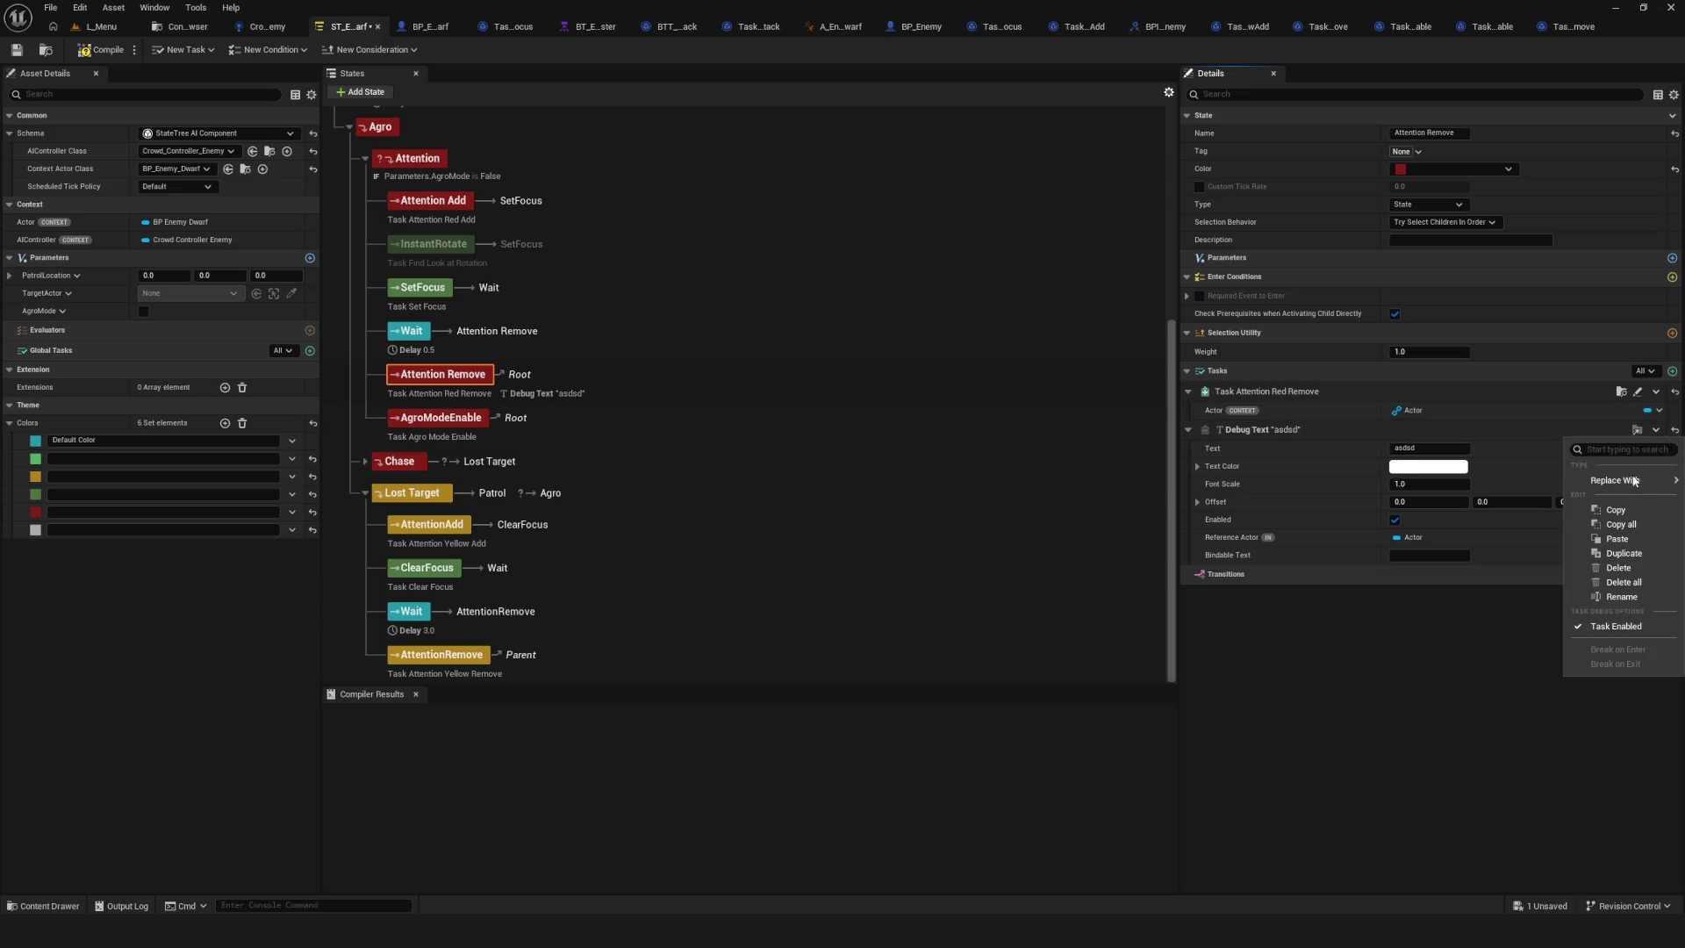
{"action": "left_click", "coordinate": [1619, 568]}
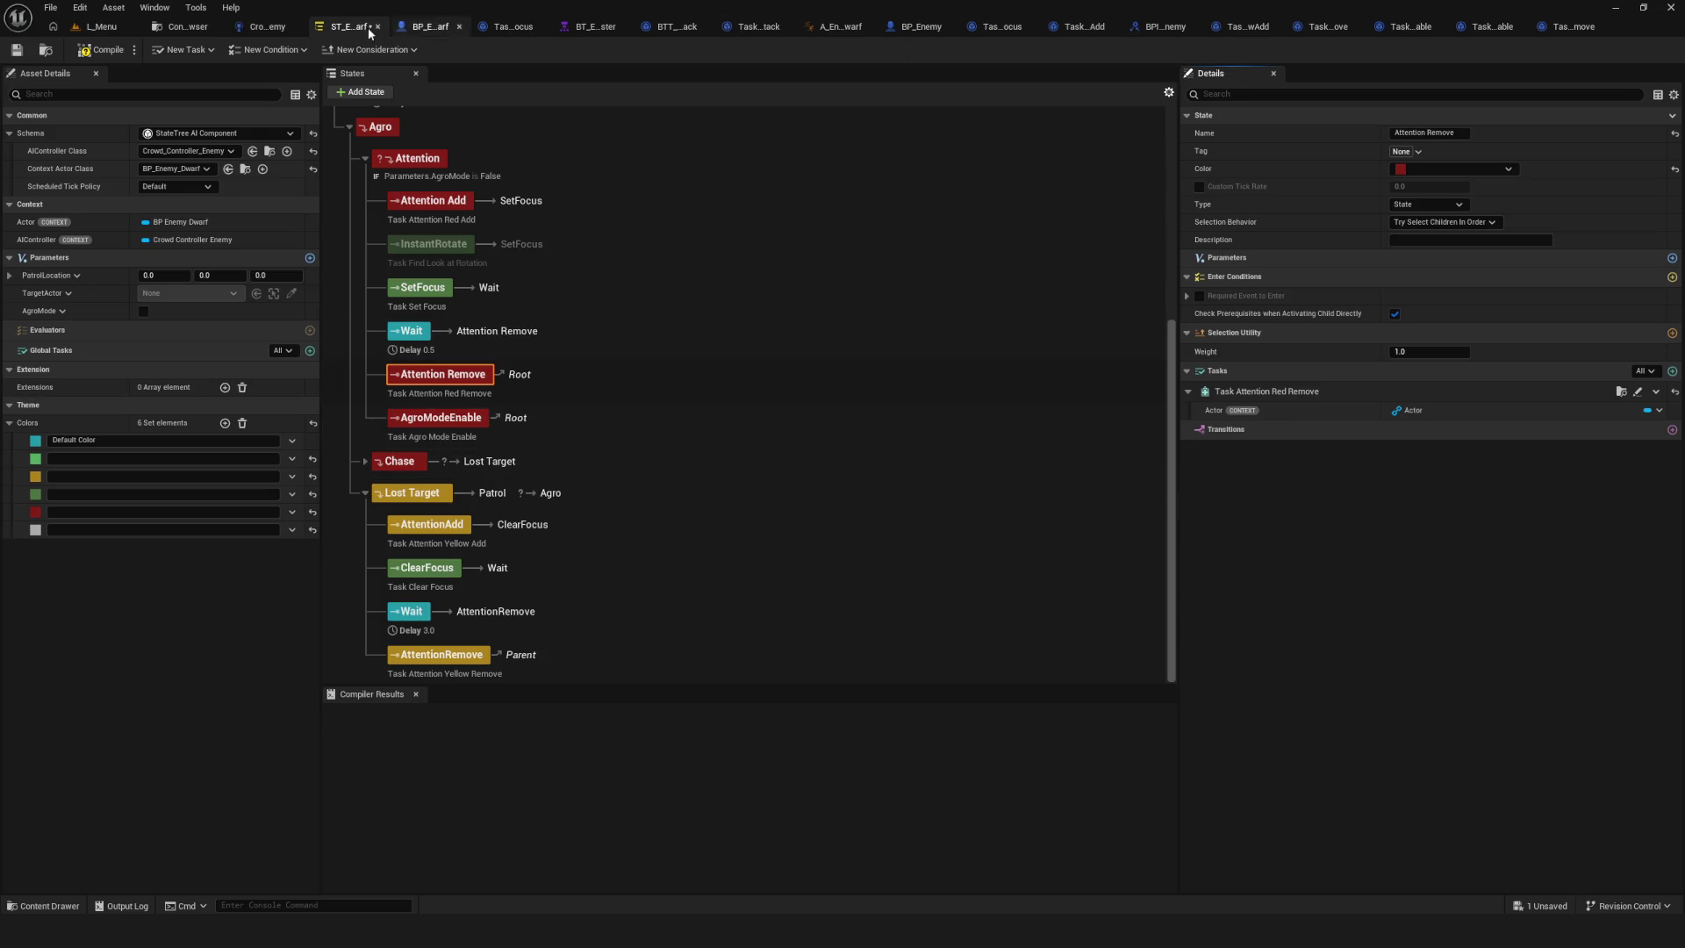
Save the State Tree and reselect SetFocus to confirm only its Set Focus task remains.
{"action": "left_click", "coordinate": [17, 53]}
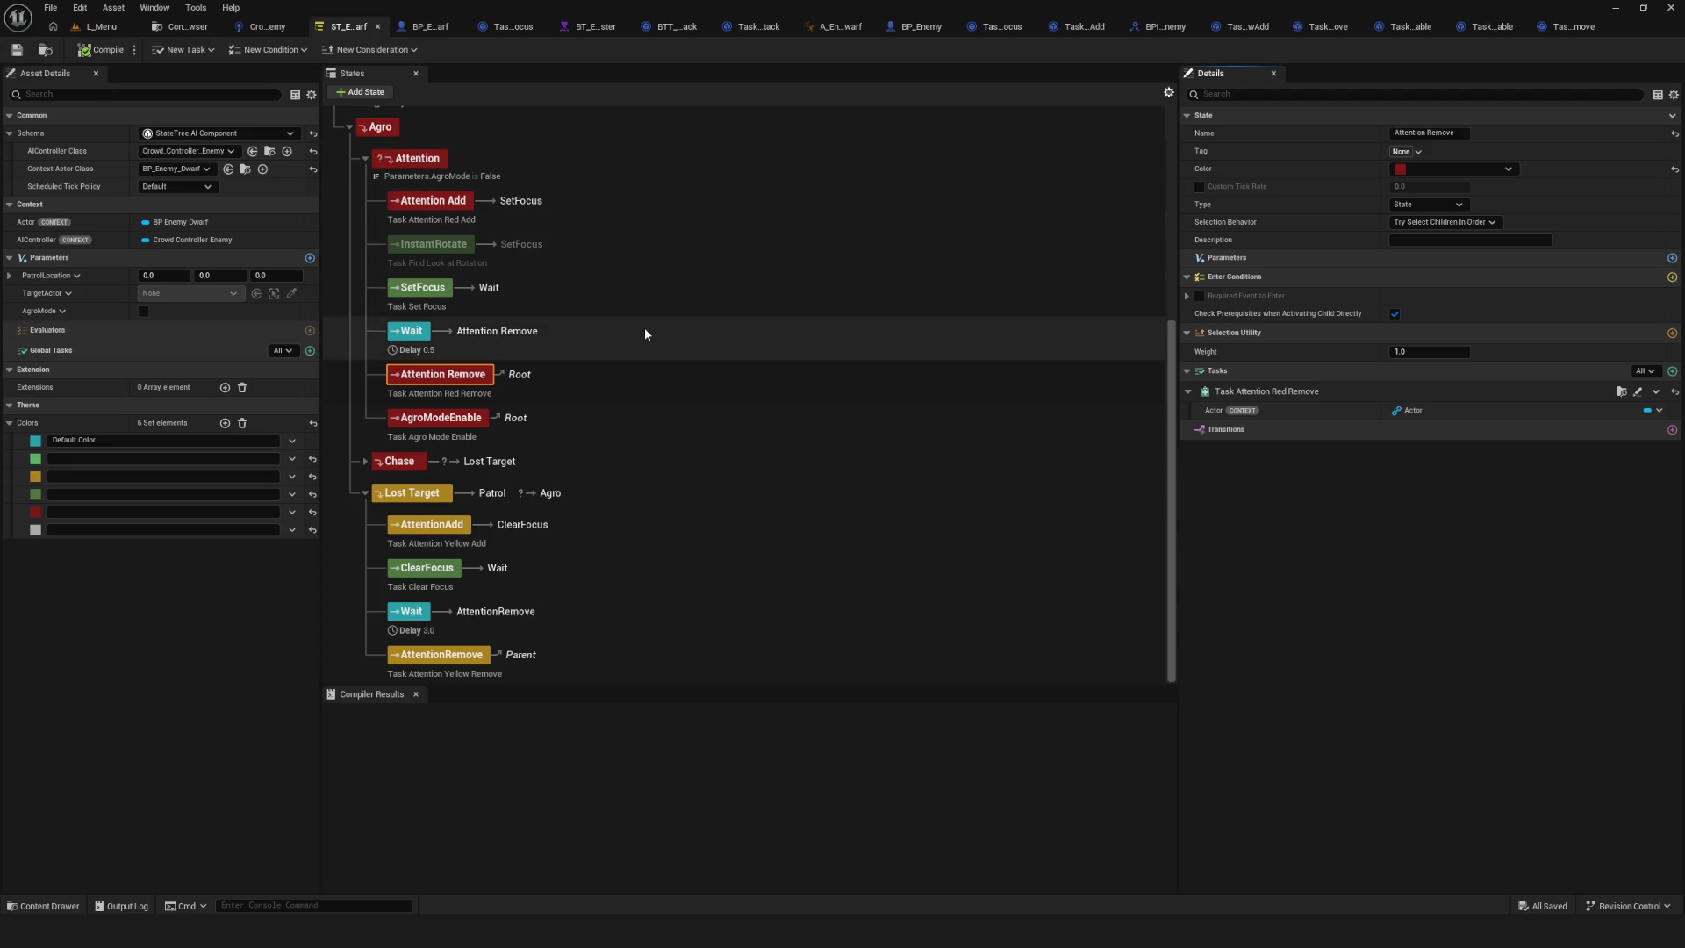
{"action": "scroll", "coordinate": [644, 323], "scroll_direction": "up", "scroll_amount": 8}
{"action": "scroll", "coordinate": [644, 325], "scroll_direction": "down", "scroll_amount": 8}
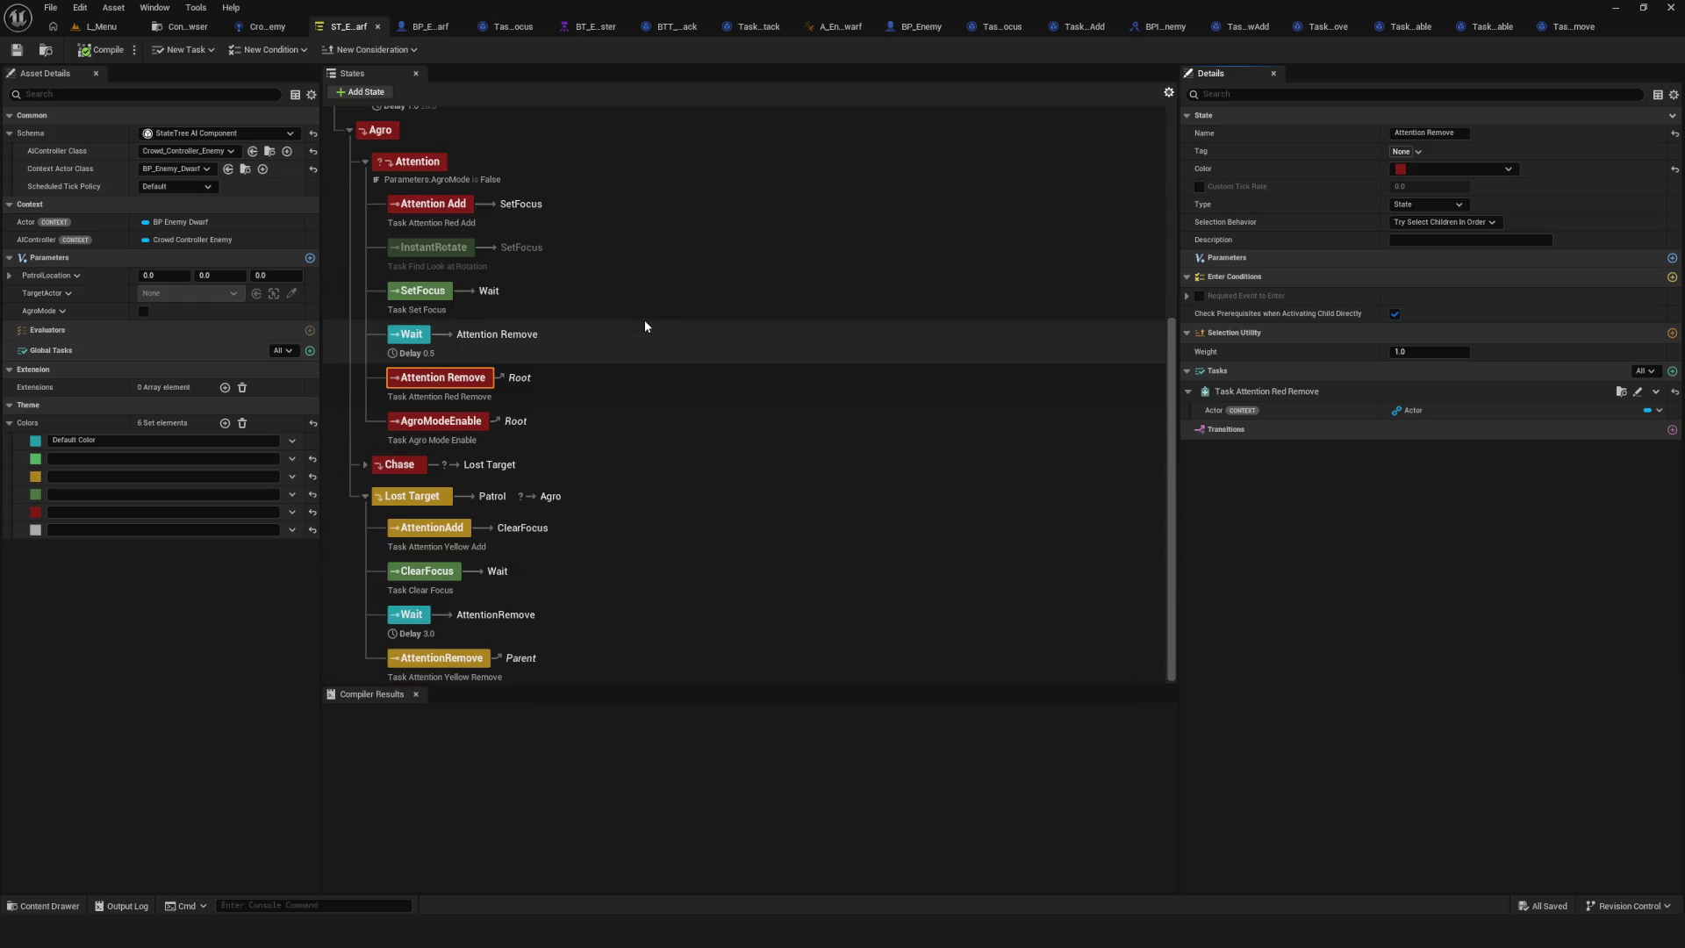
{"action": "scroll", "coordinate": [644, 325], "scroll_direction": "up", "scroll_amount": 4}
{"action": "scroll", "coordinate": [630, 365], "scroll_direction": "down", "scroll_amount": 3}
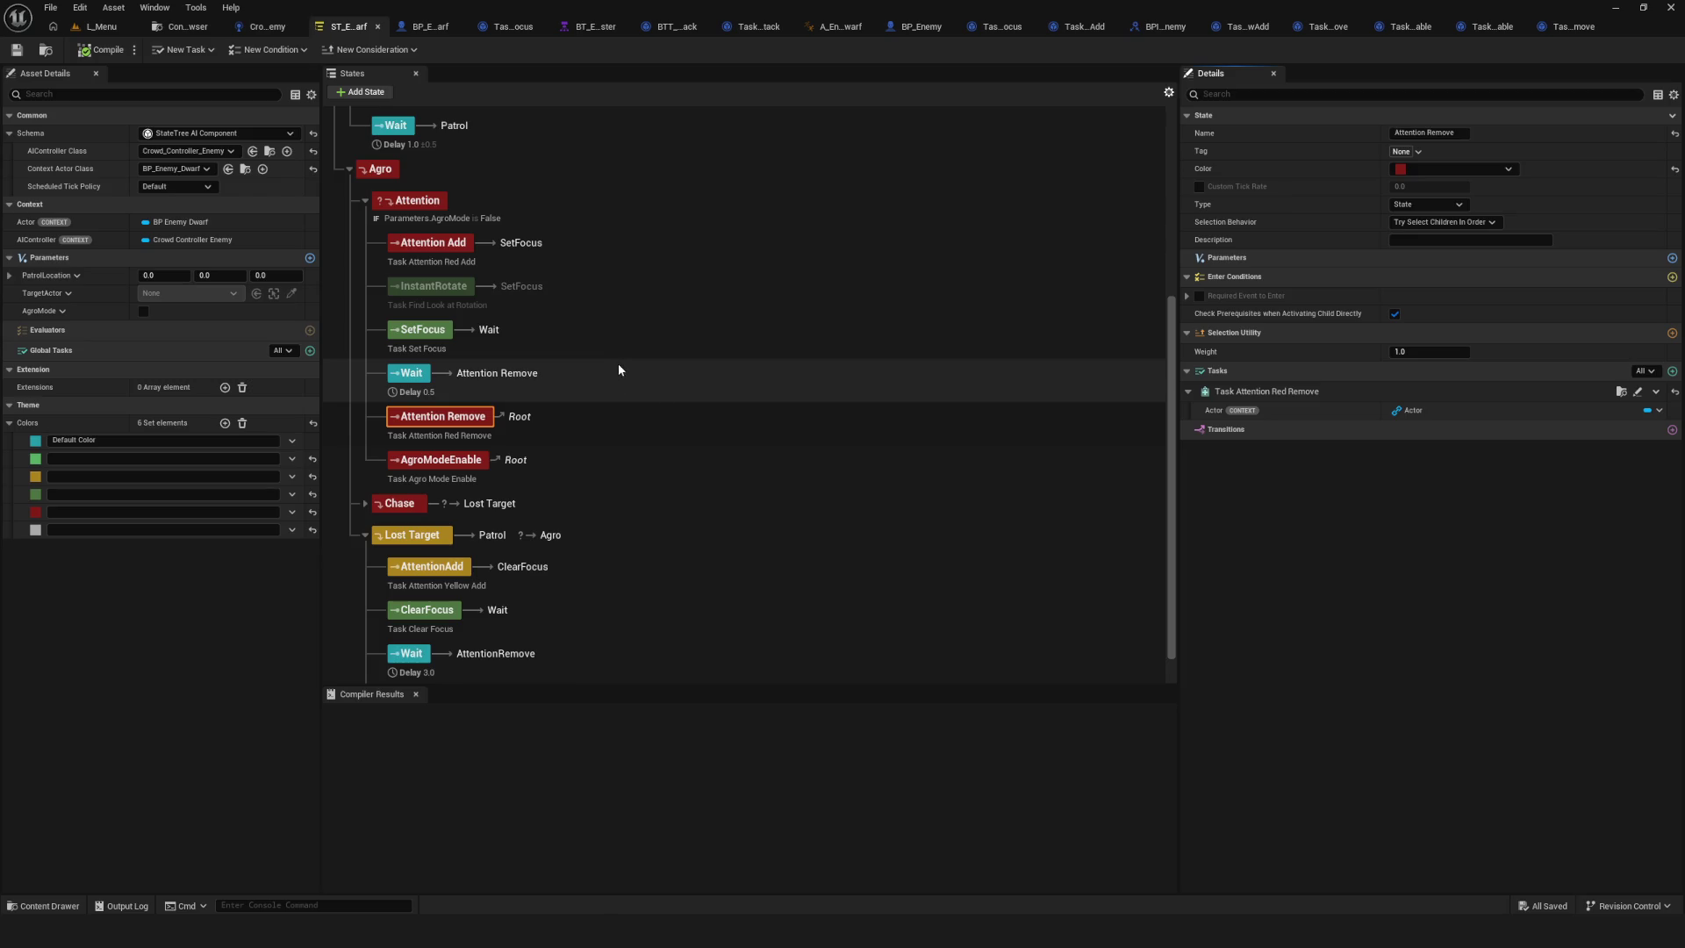
{"action": "left_click", "coordinate": [503, 345]}
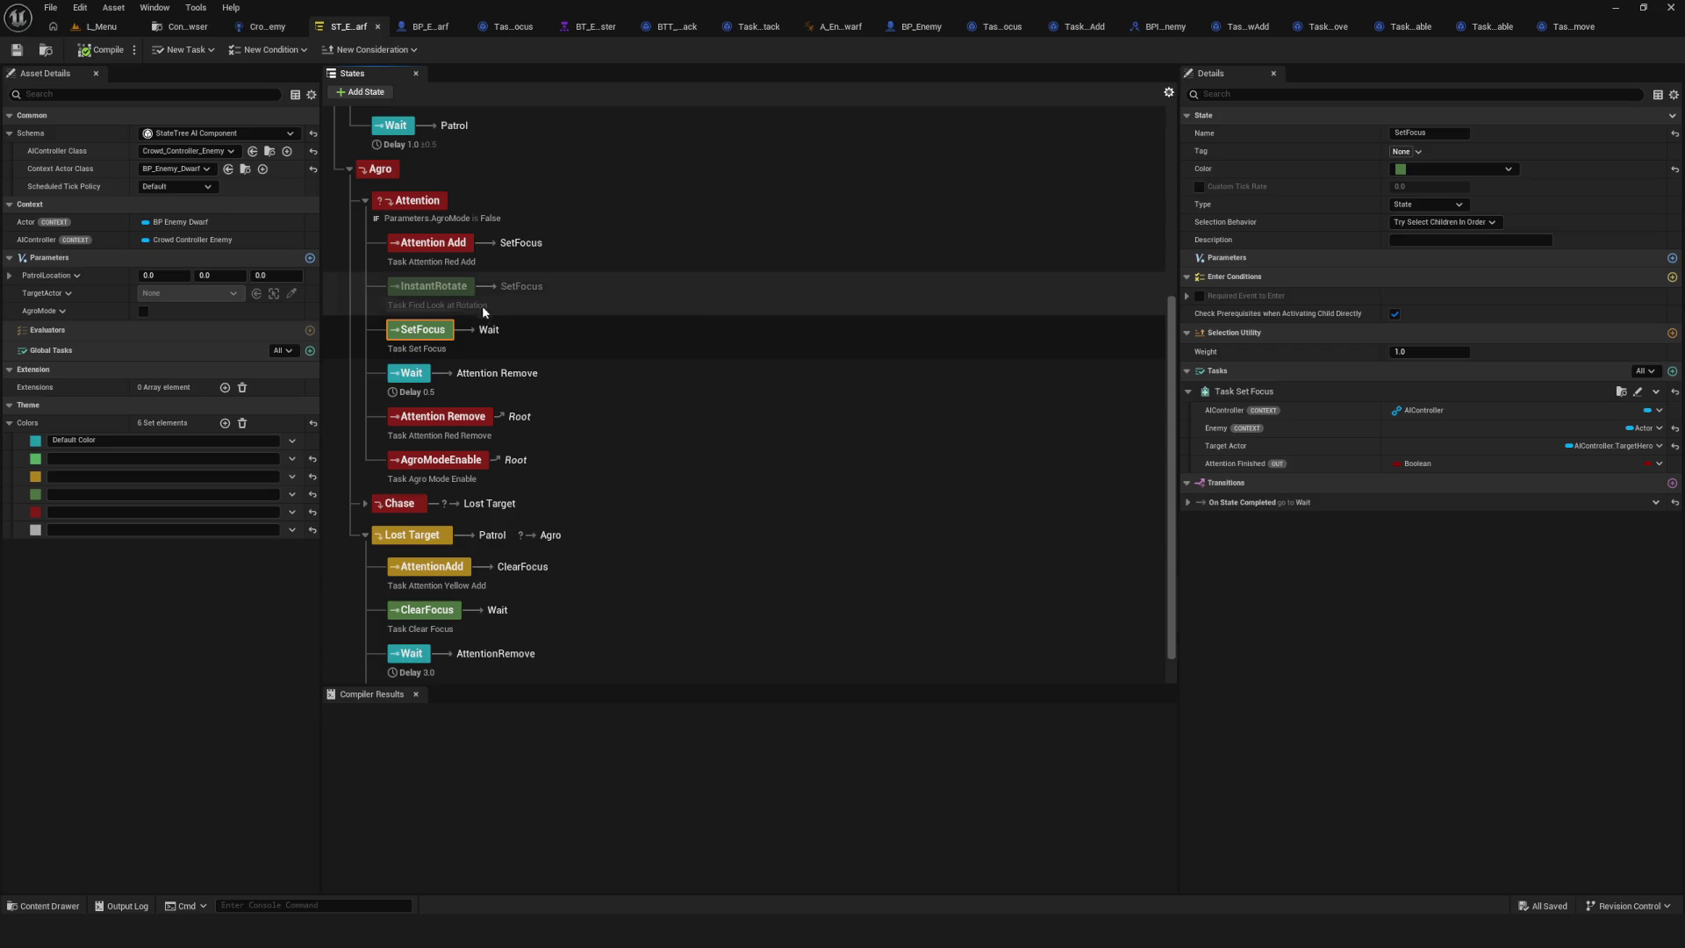
Open Task_SetFocus from the ST_Tasks folder and pan across its event graph.
{"action": "left_click", "coordinate": [184, 26]}
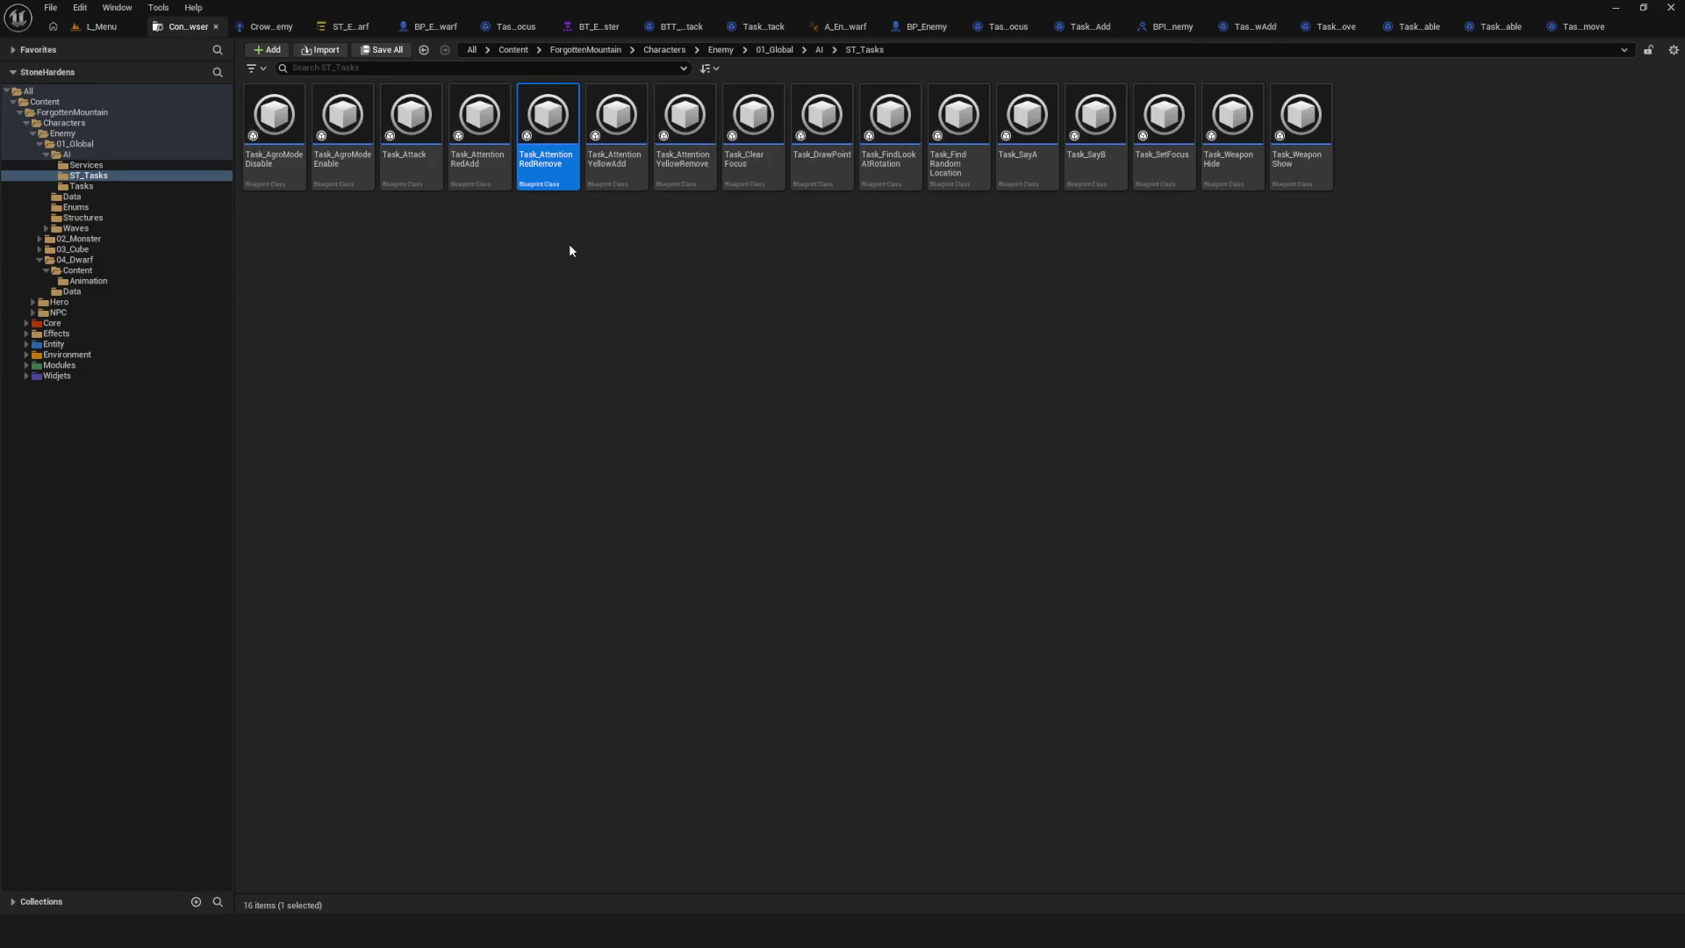
{"action": "double_click", "coordinate": [1163, 123]}
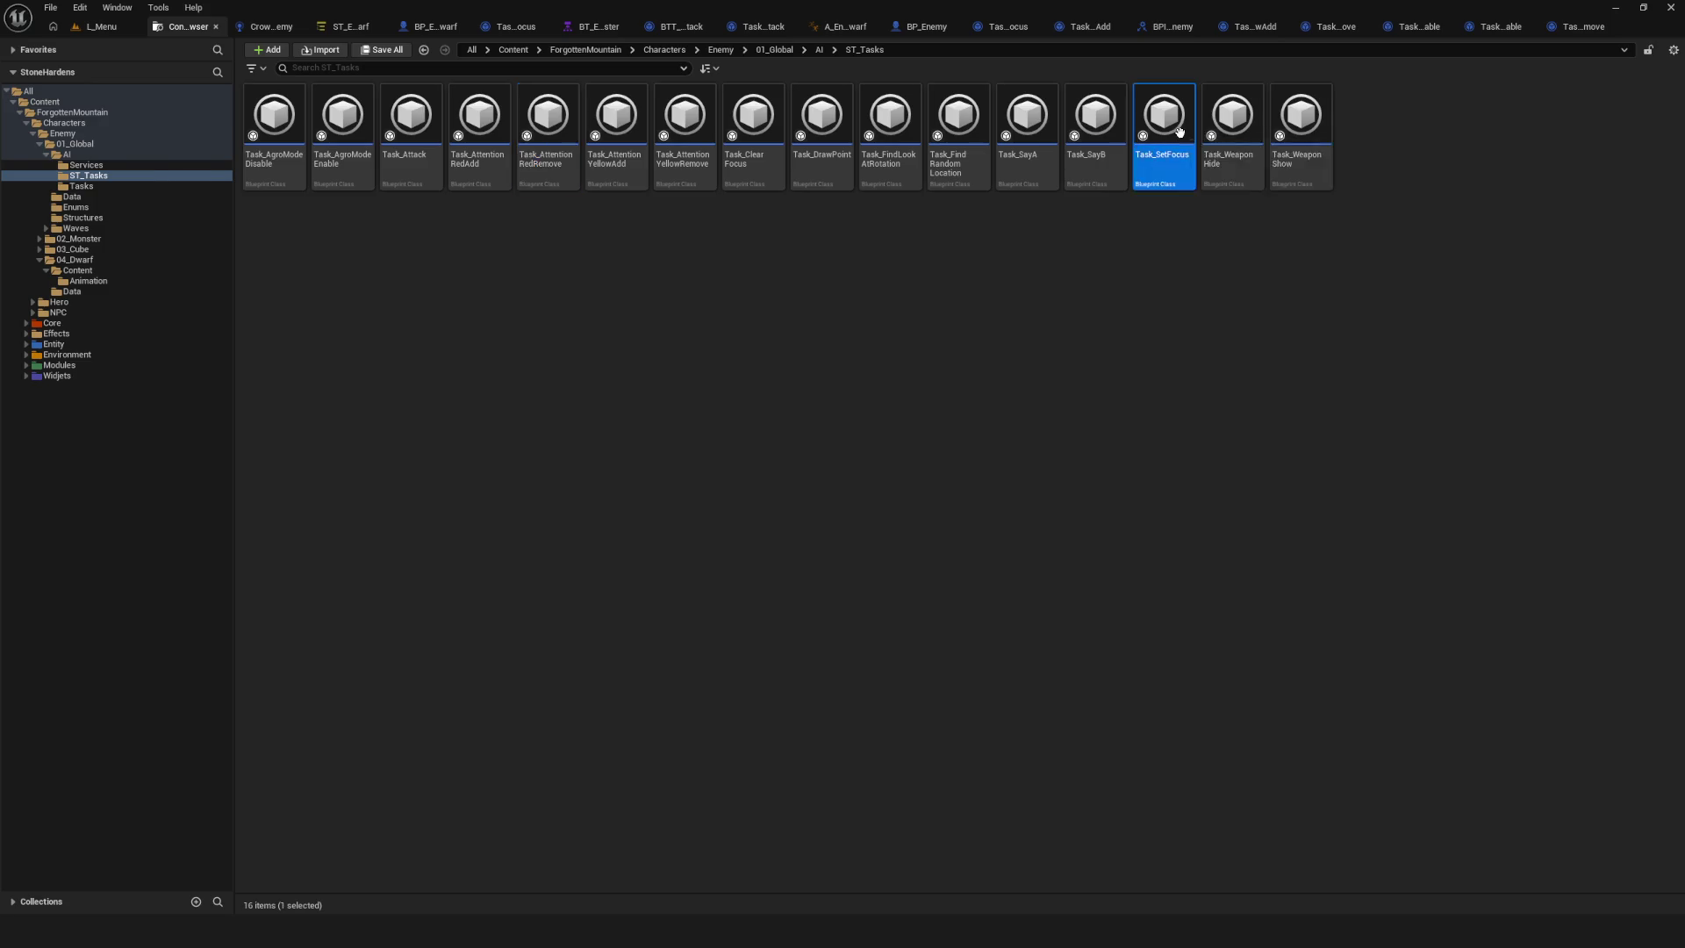
{"action": "mouse_move", "coordinate": [813, 244]}
{"action": "left_mouse_down"}
{"action": "mouse_move", "coordinate": [798, 180]}
{"action": "mouse_move", "coordinate": [420, 169]}
{"action": "mouse_move", "coordinate": [1196, 222]}
{"action": "mouse_move", "coordinate": [1120, 225]}
{"action": "left_mouse_up"}
{"action": "scroll", "coordinate": [1056, 331], "scroll_direction": "up", "scroll_amount": 4}
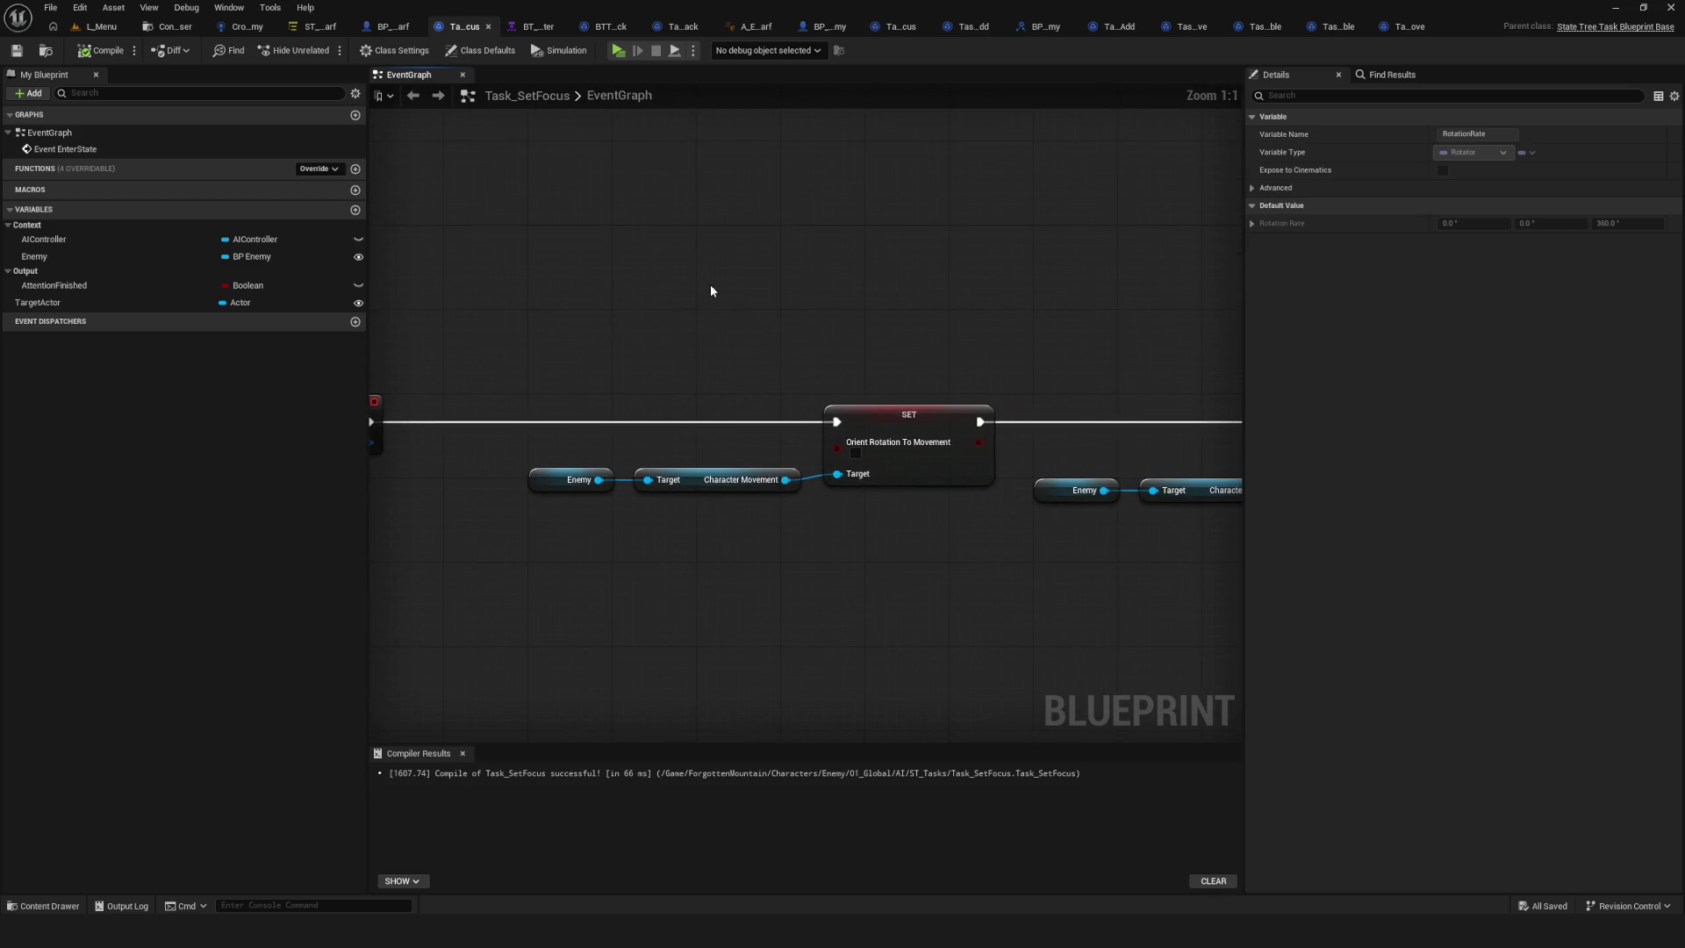
Delete the AttentionFinished output variable from Task_SetFocus and launch a play test.
{"action": "left_click", "coordinate": [158, 286]}
{"action": "left_click", "coordinate": [75, 271]}
{"action": "left_click", "coordinate": [62, 290]}
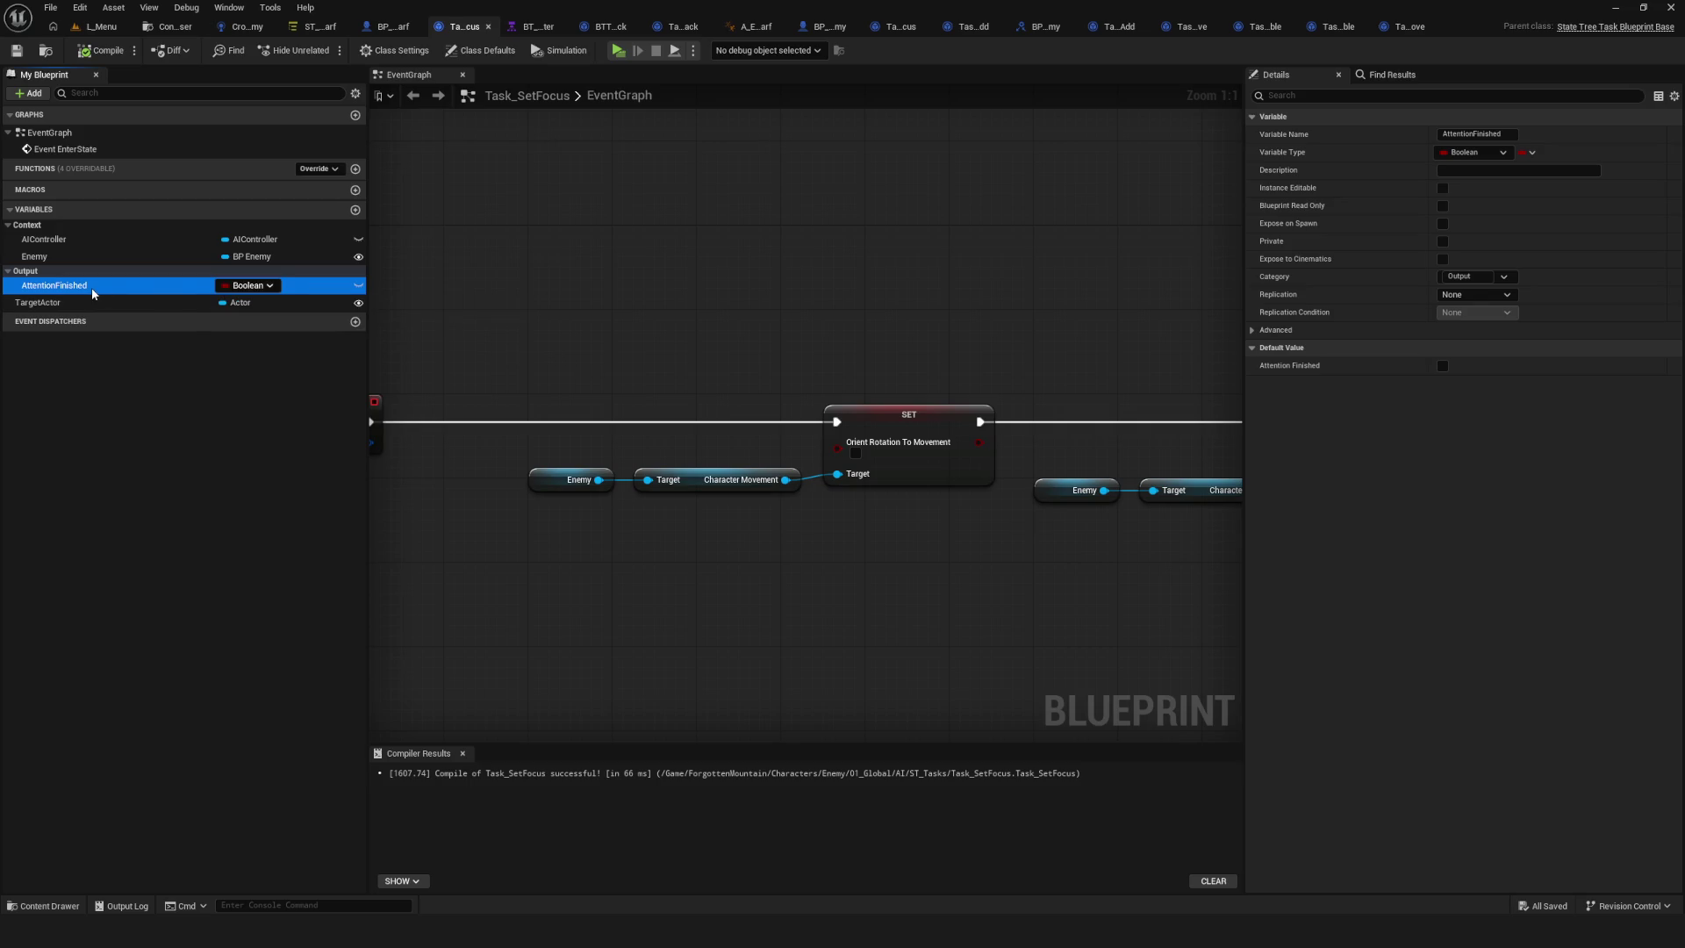
{"action": "scroll", "coordinate": [684, 351], "scroll_direction": "down", "scroll_amount": 5}
{"action": "scroll", "coordinate": [851, 327], "scroll_direction": "up", "scroll_amount": 4}
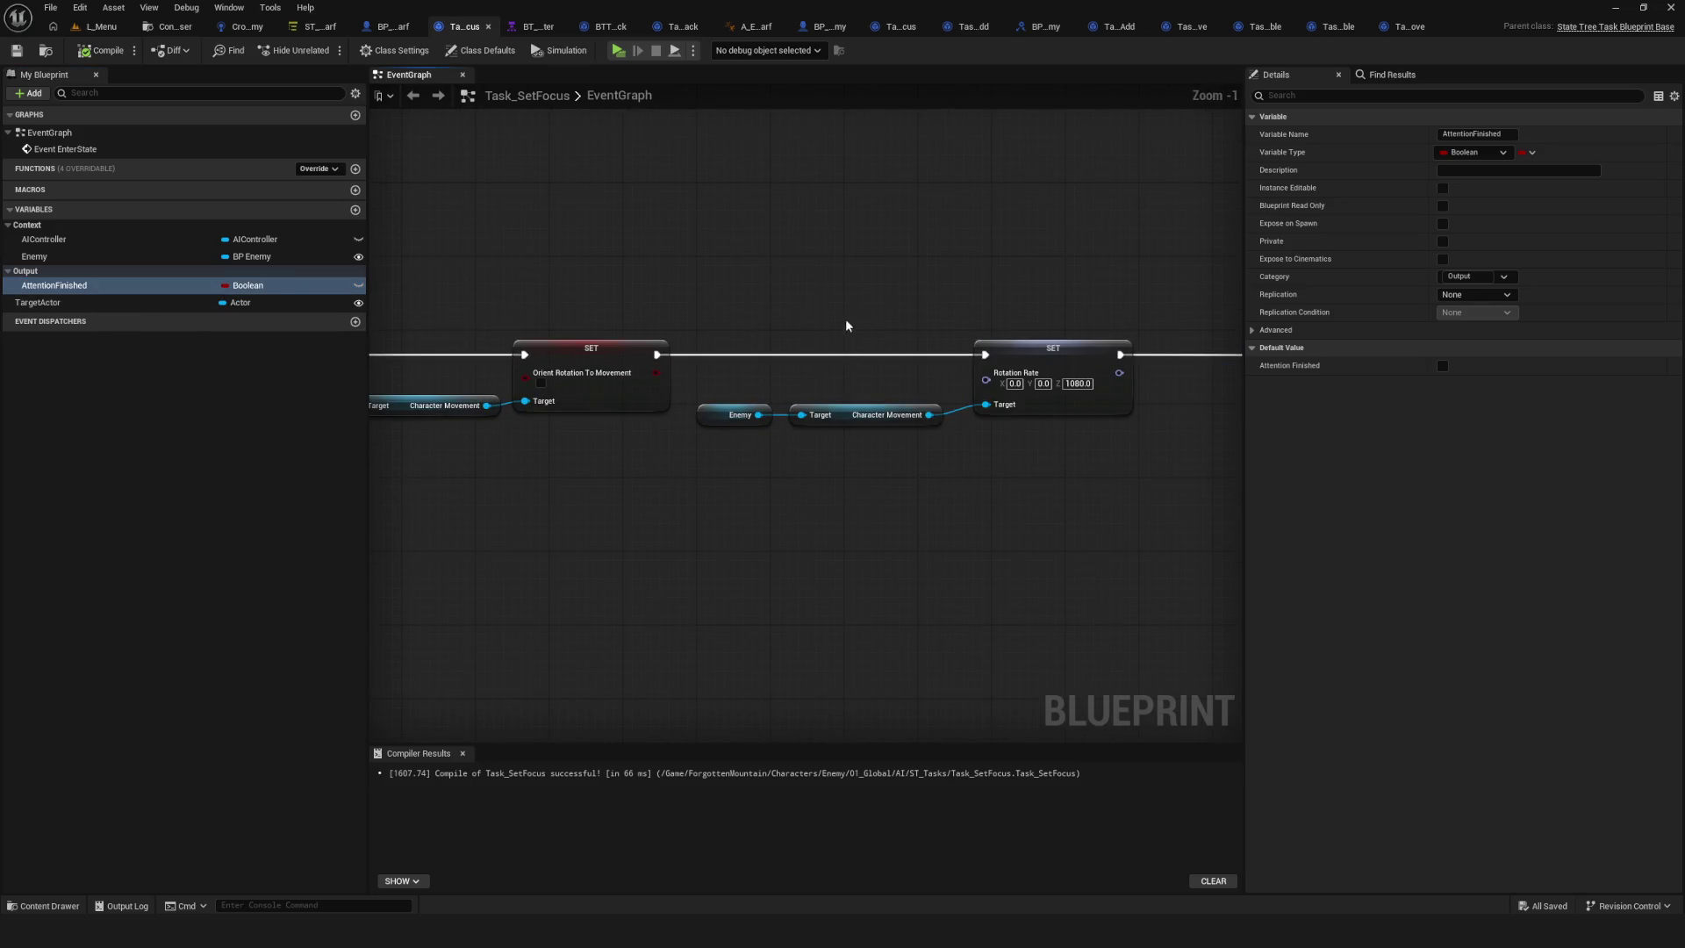
{"action": "scroll", "coordinate": [851, 327], "scroll_direction": "down", "scroll_amount": 5}
{"action": "left_click", "coordinate": [61, 285]}
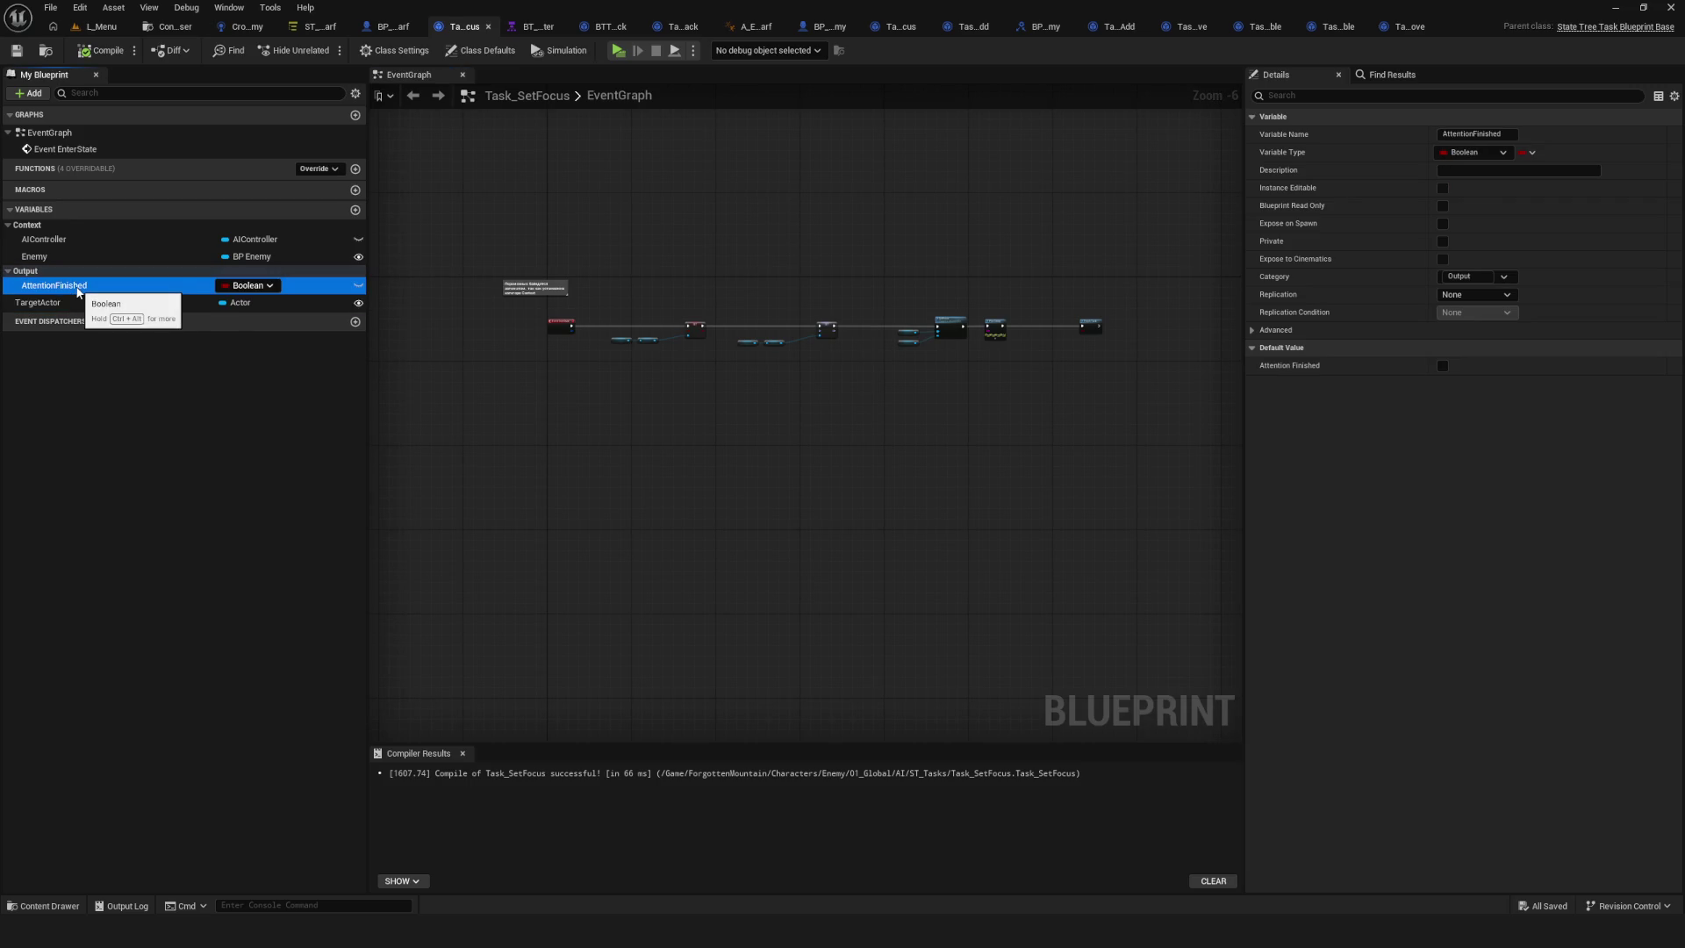
{"action": "key", "text": "Delete"}
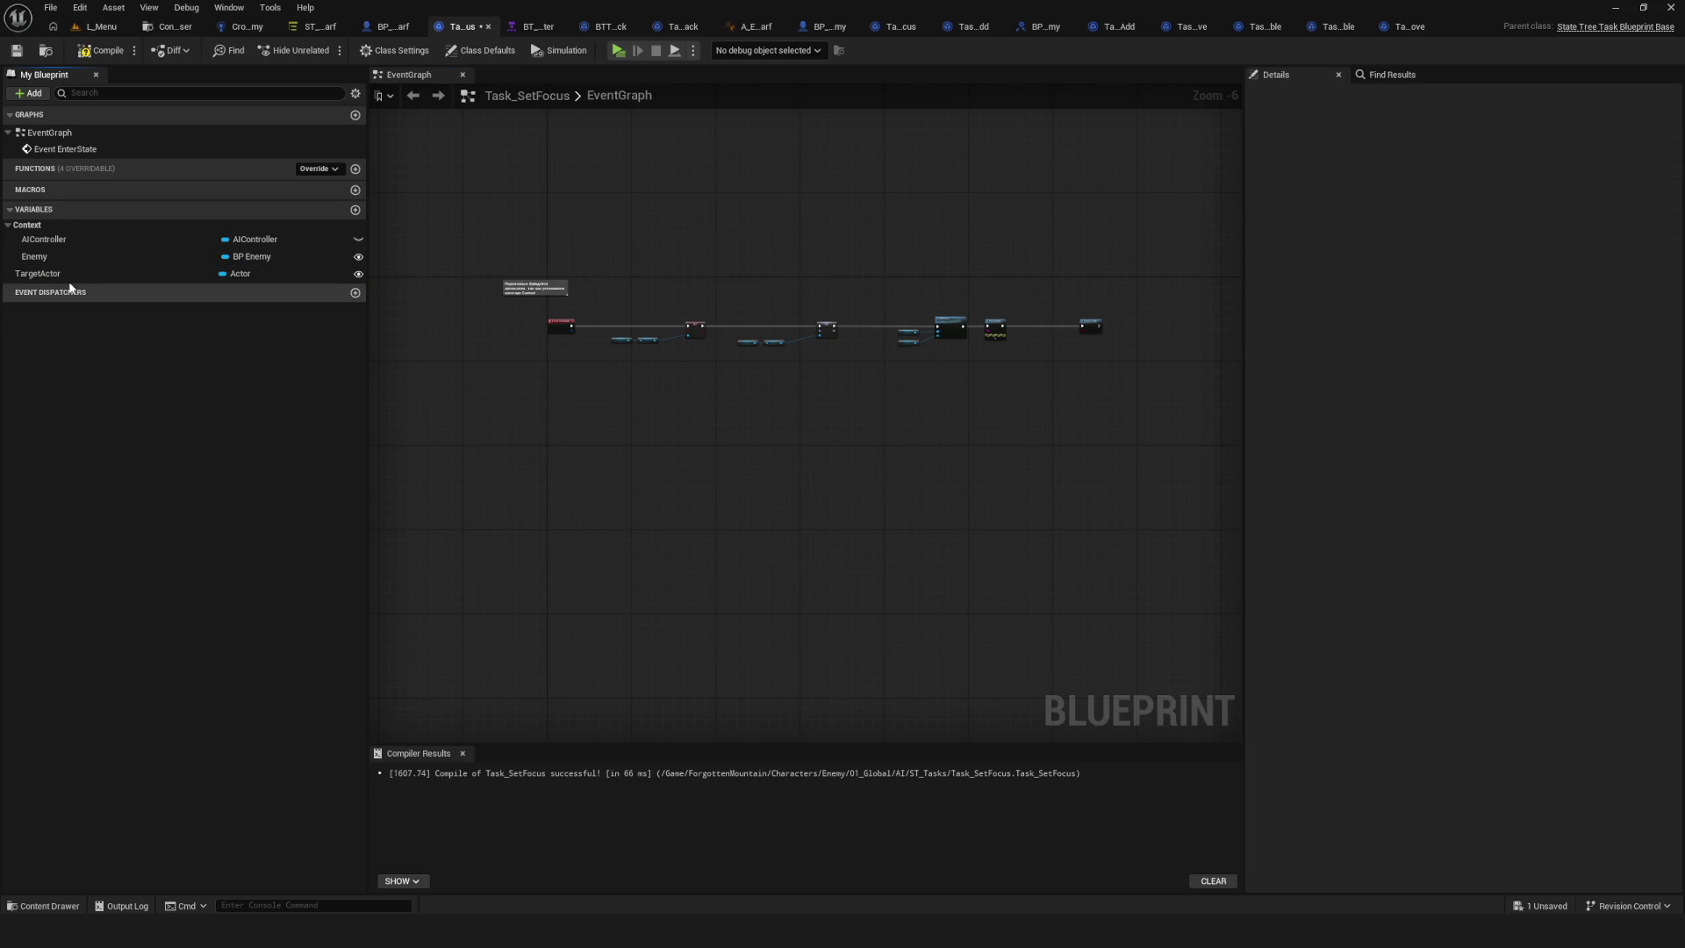
{"action": "key", "text": "alt+p"}
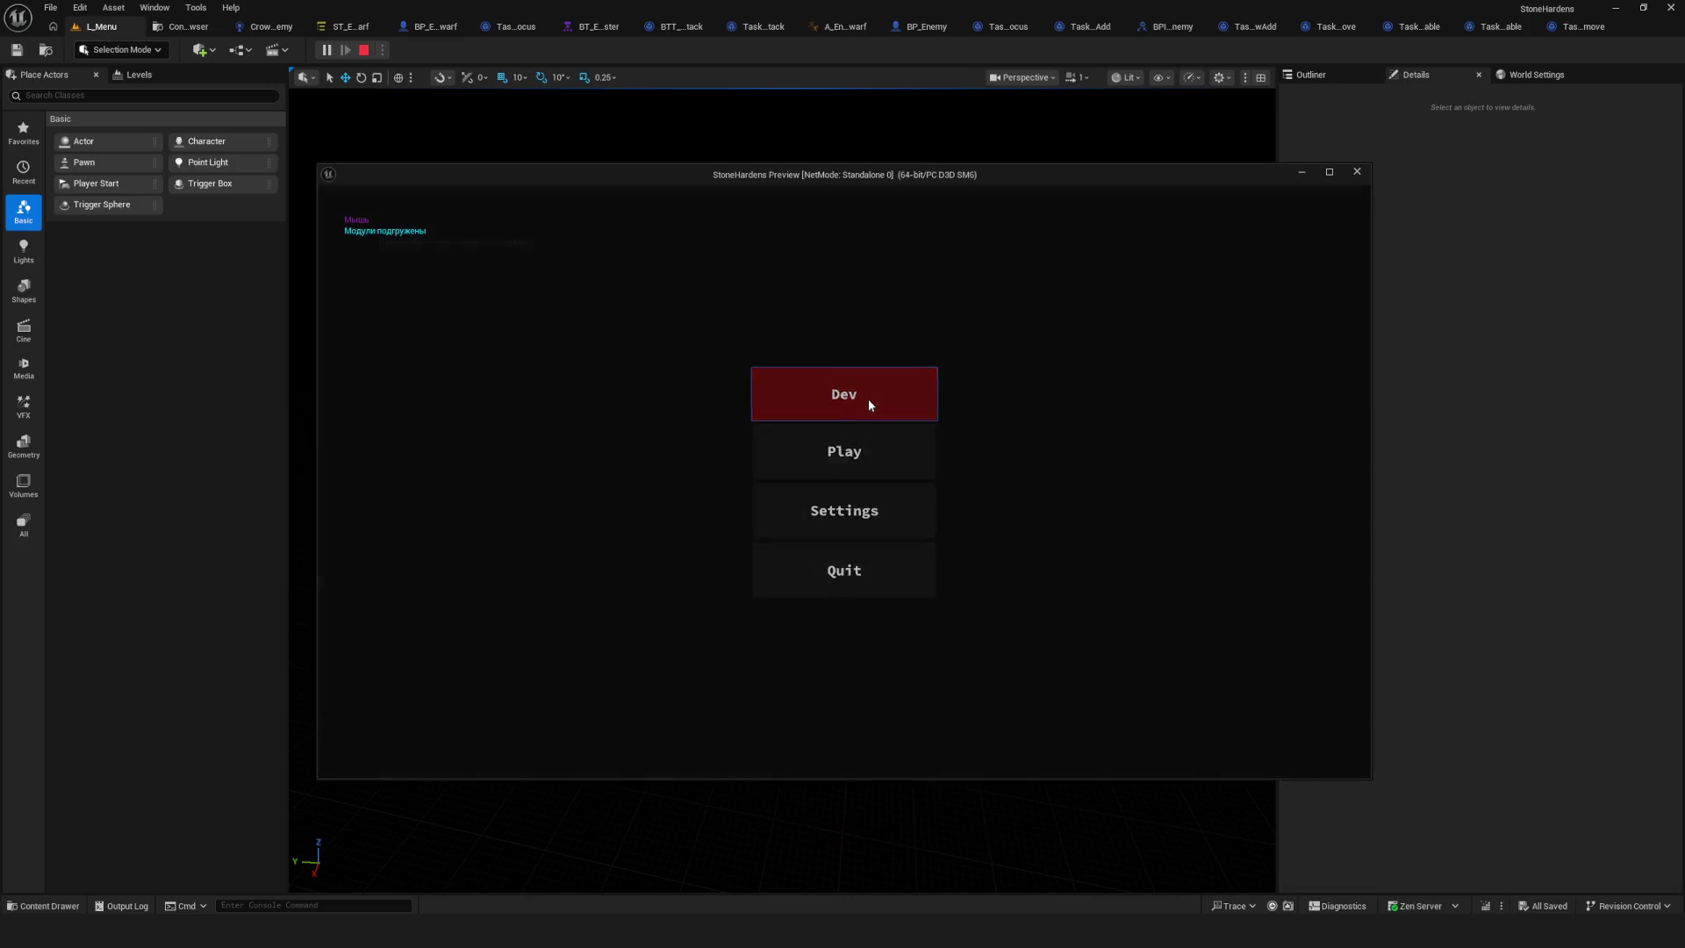
Enter the level, run toward the red enemy, stop the preview, and reopen the dwarf State Tree.
{"action": "left_click", "coordinate": [867, 398]}
{"action": "key", "text": "w"}
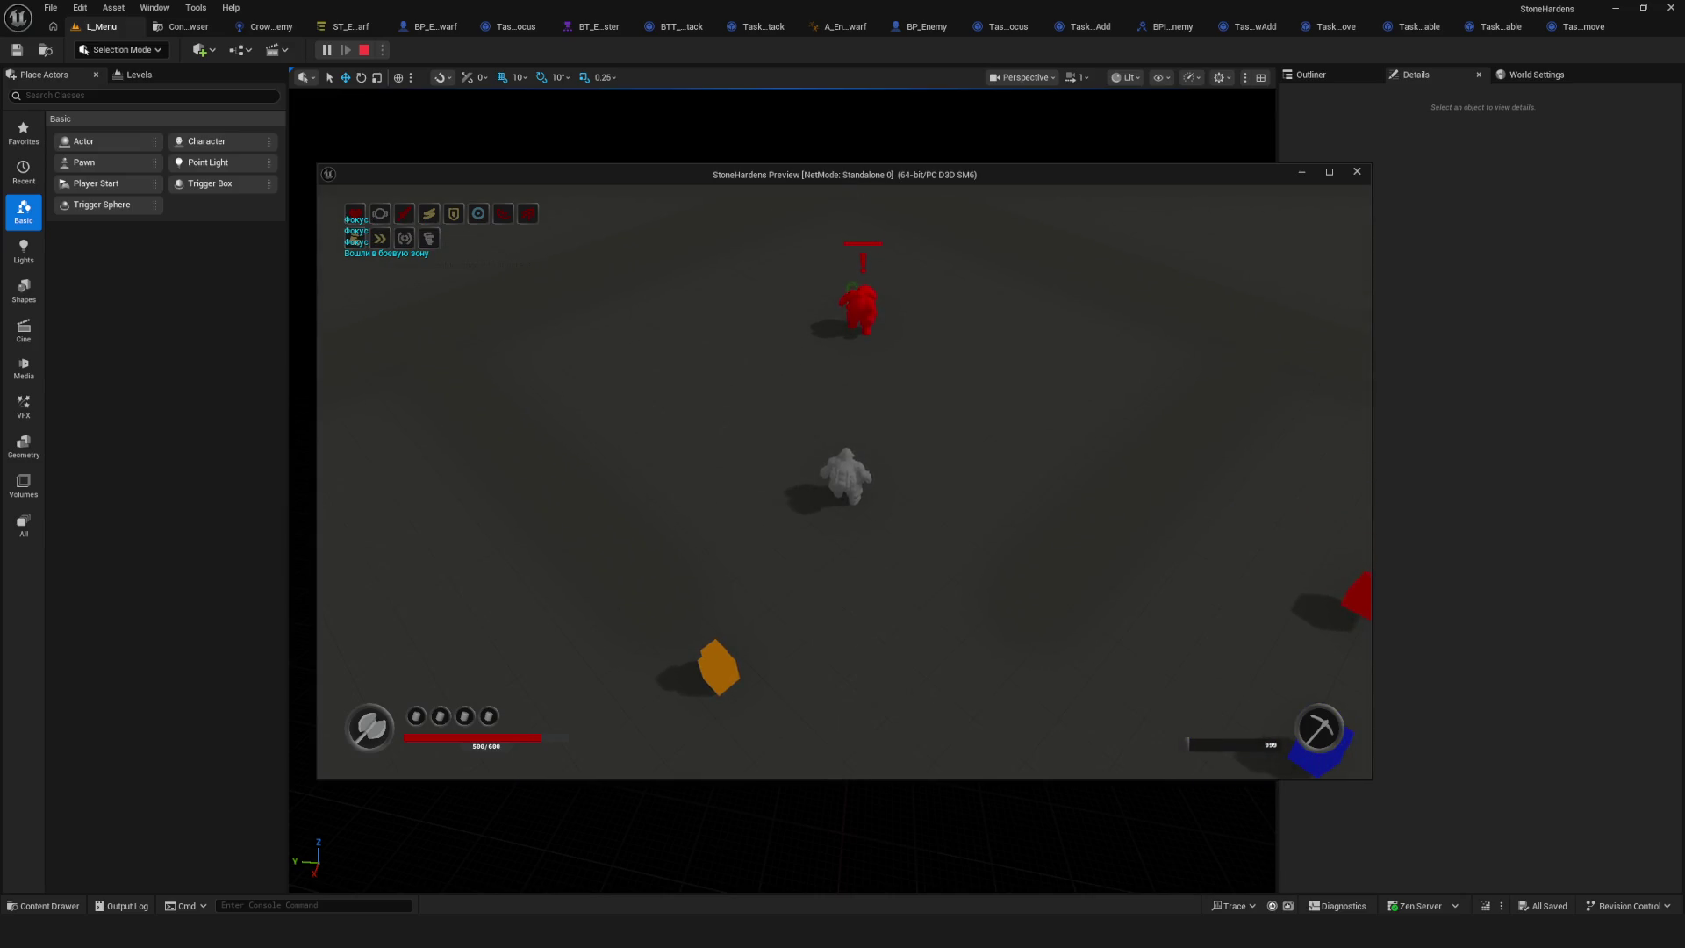
{"action": "key", "text": "w"}
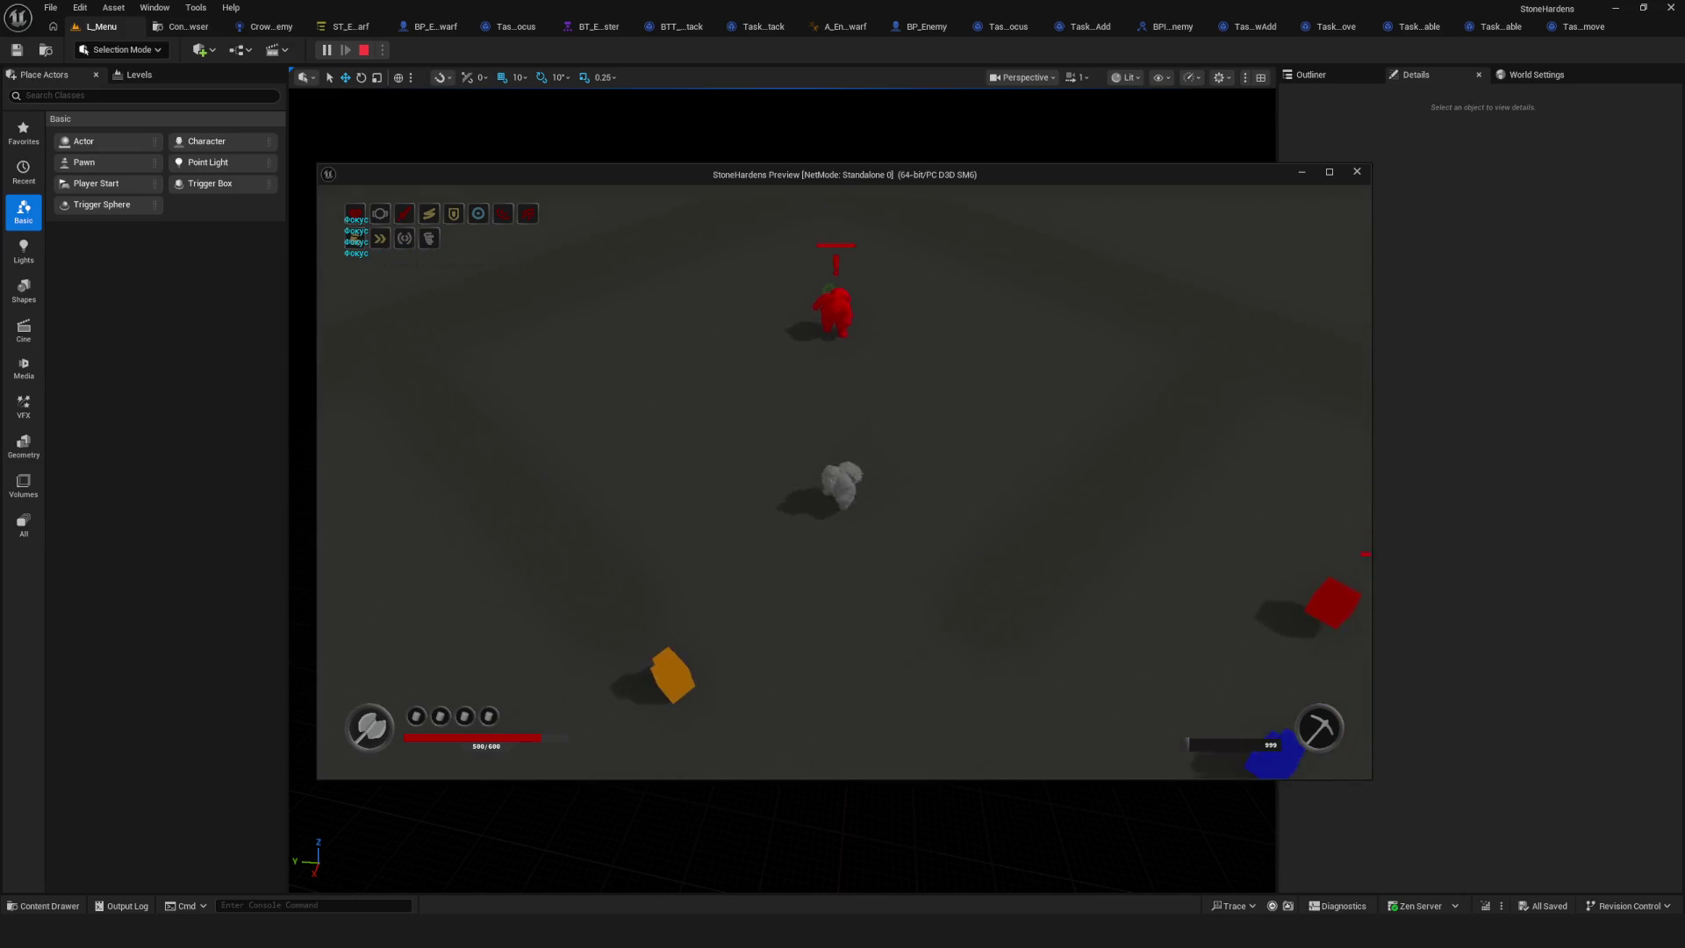
{"action": "key", "text": "Escape"}
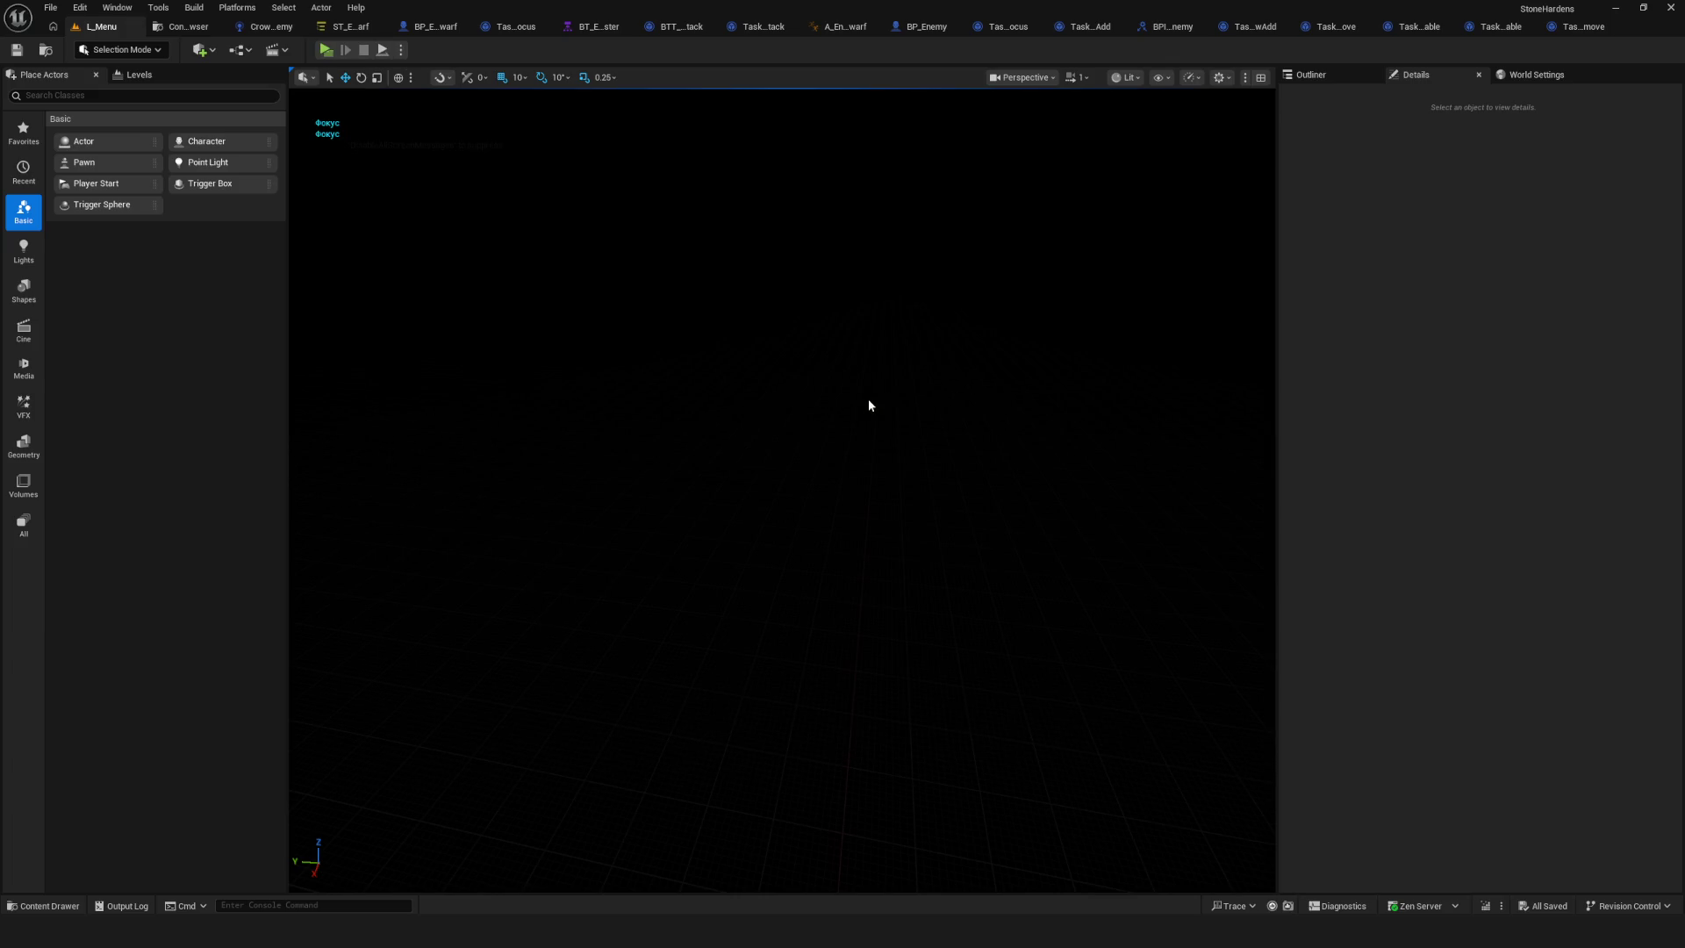
{"action": "left_click", "coordinate": [344, 26]}
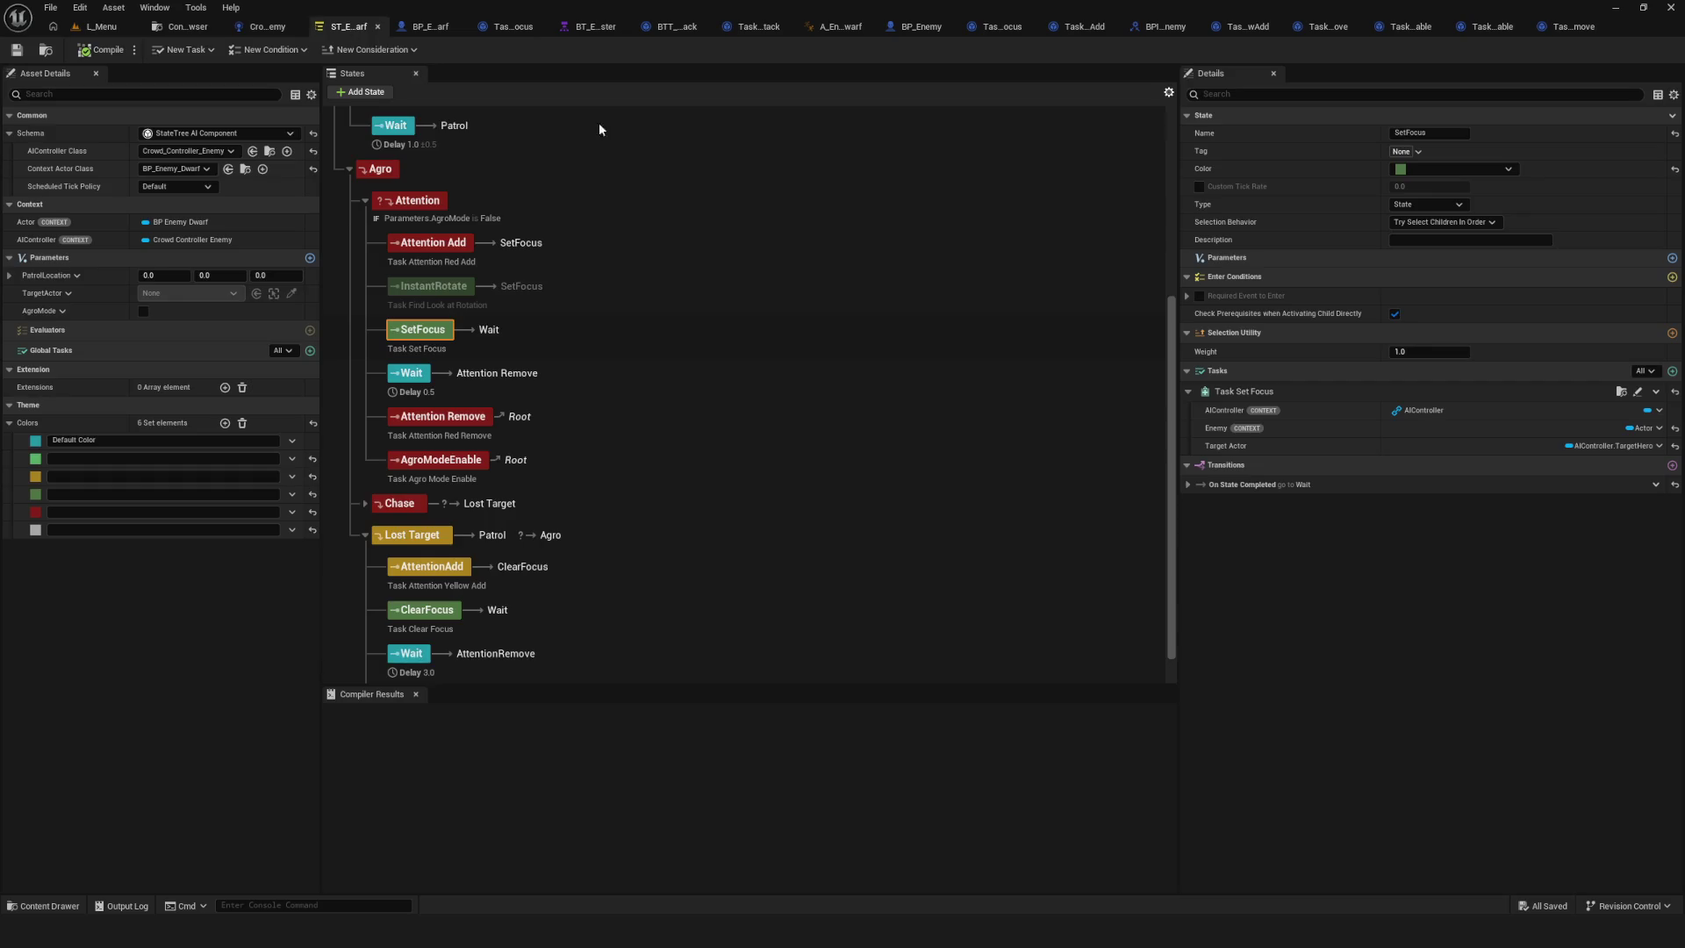
Check the names of the SetFocus and Attention Add states and save the State Tree.
{"action": "double_click", "coordinate": [423, 329]}
{"action": "left_click", "coordinate": [464, 248]}
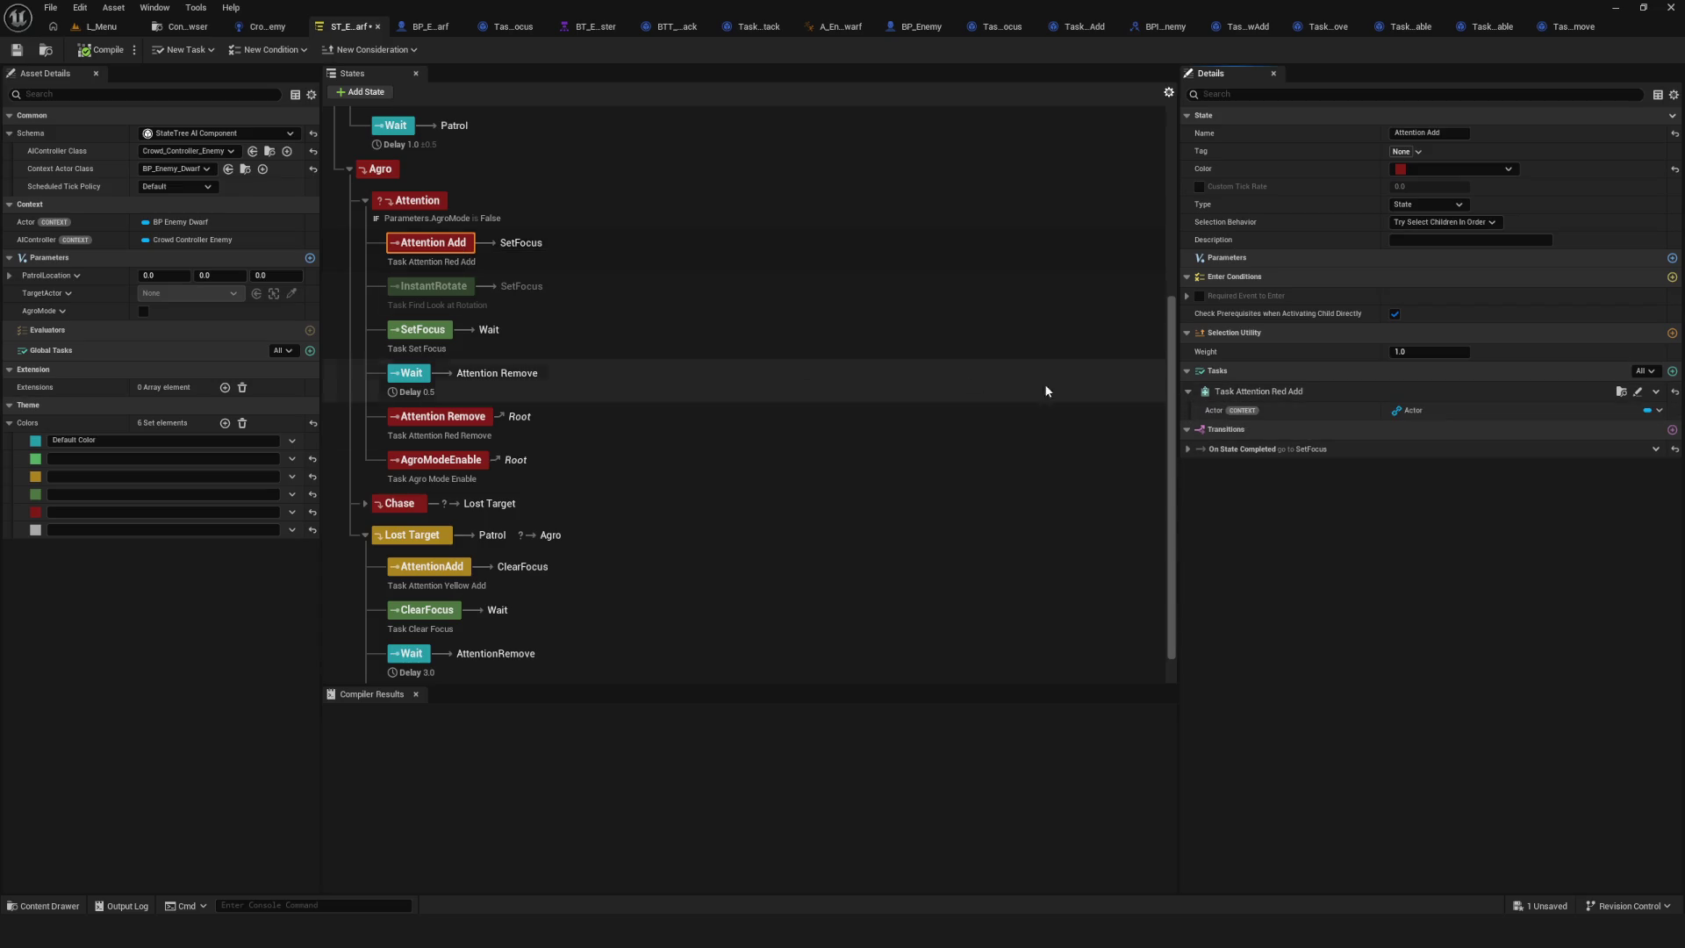
{"action": "key", "text": "ctrl+s"}
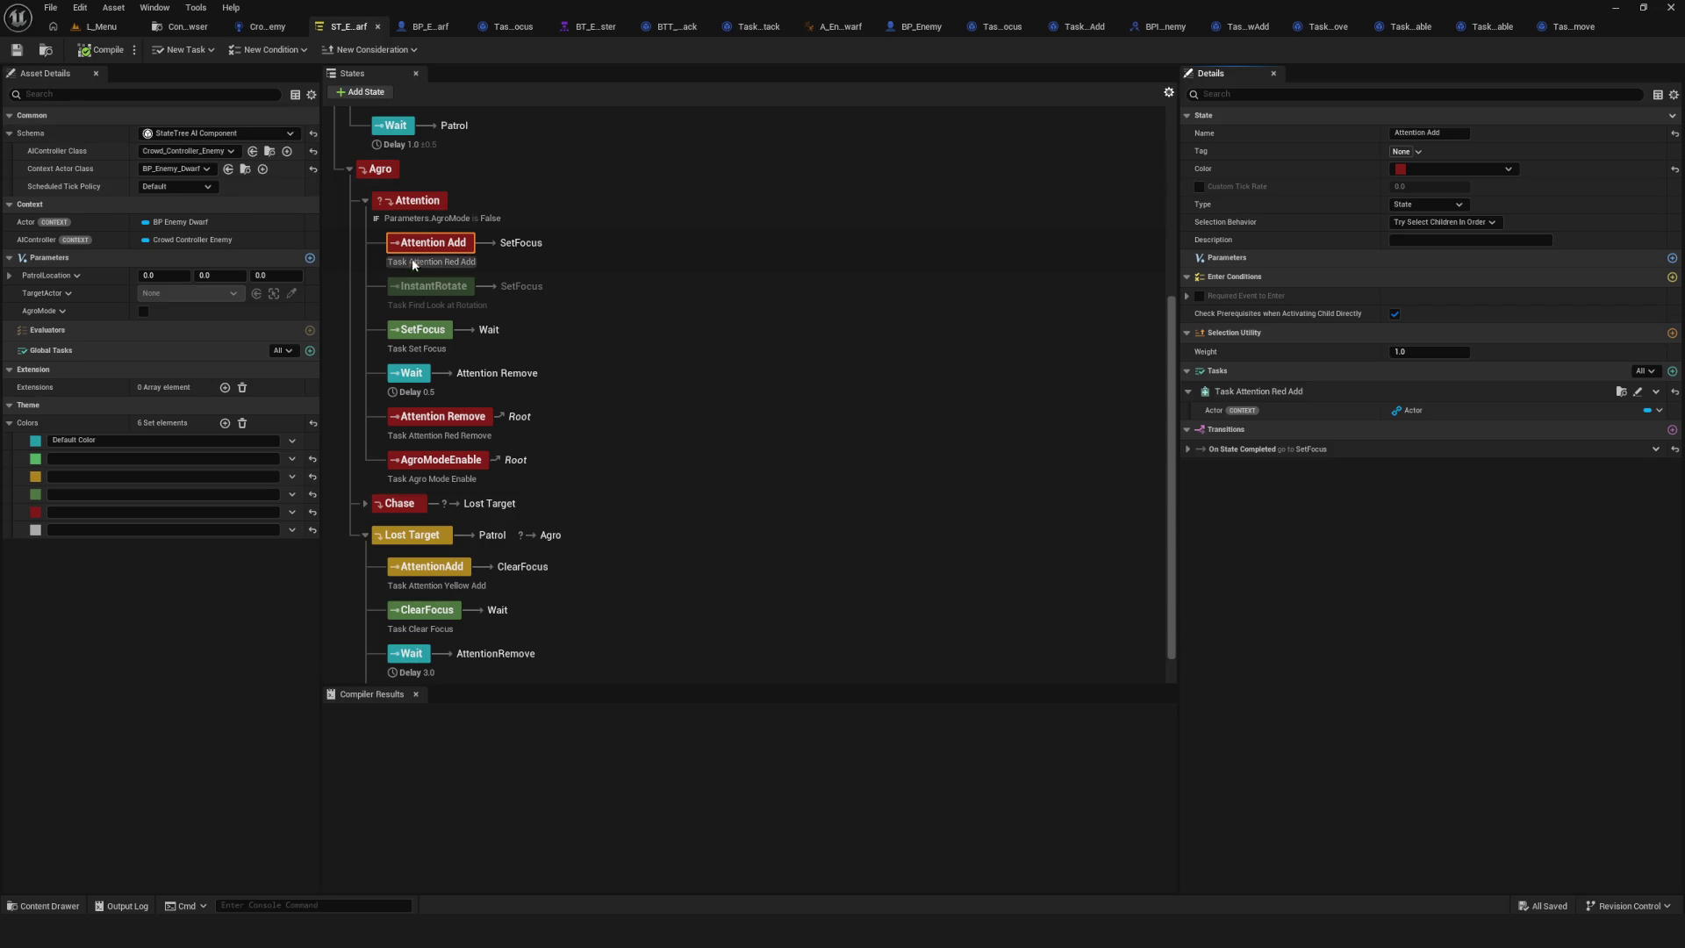
{"action": "double_click", "coordinate": [433, 243]}
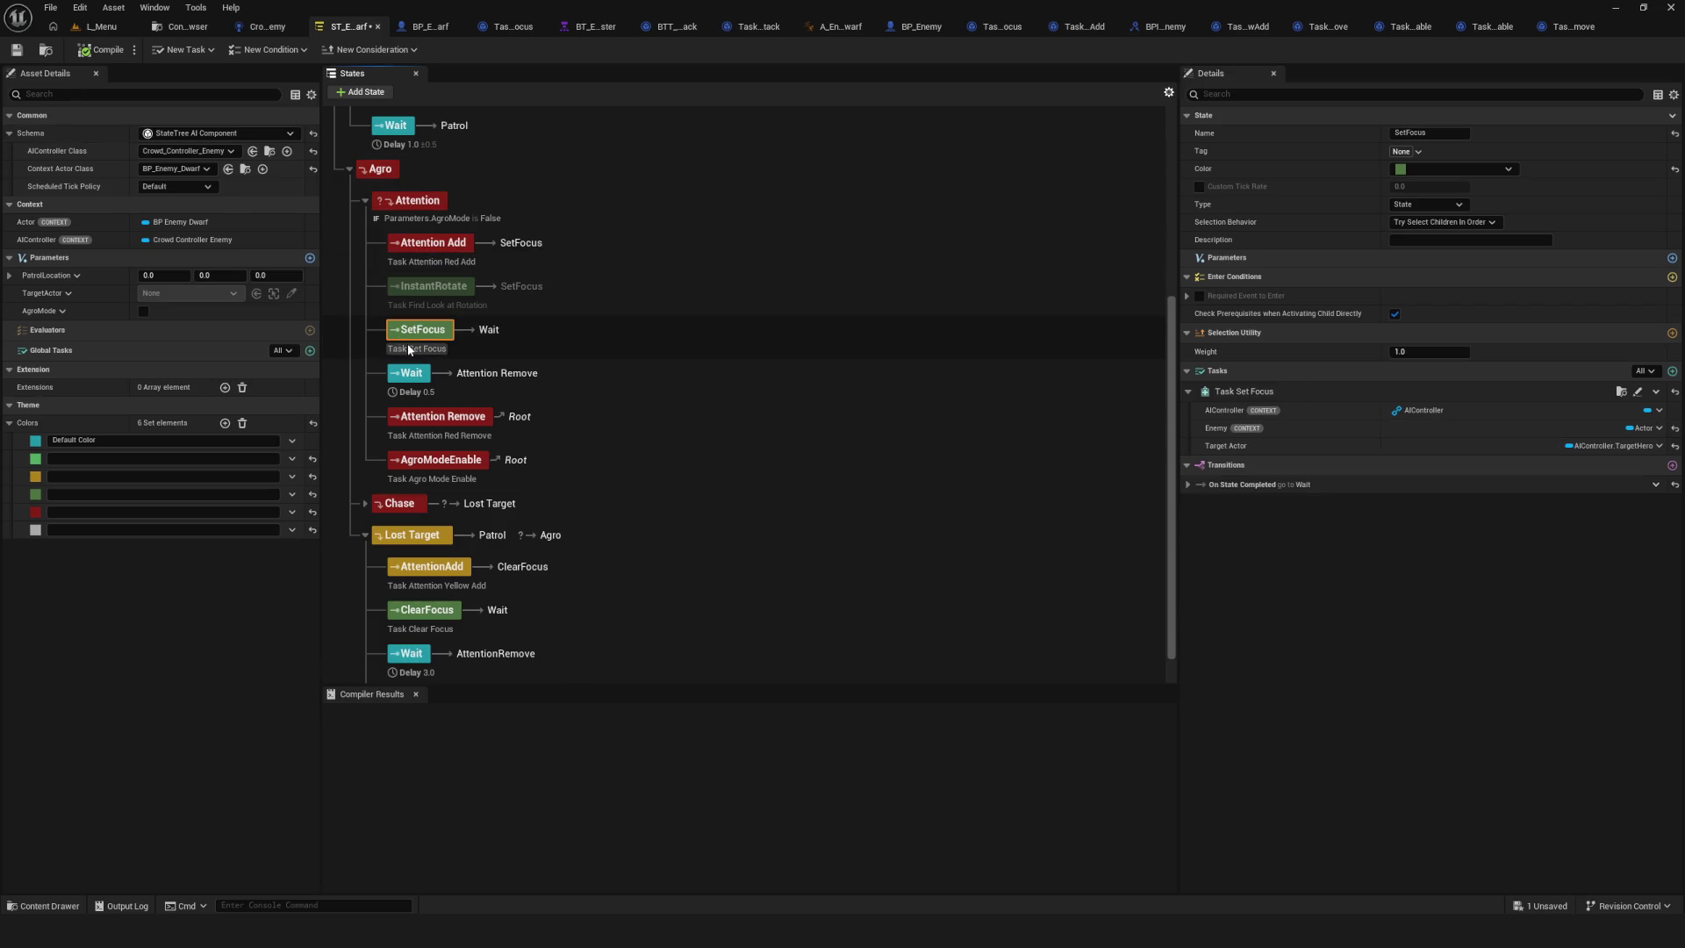
{"action": "left_click", "coordinate": [504, 423]}
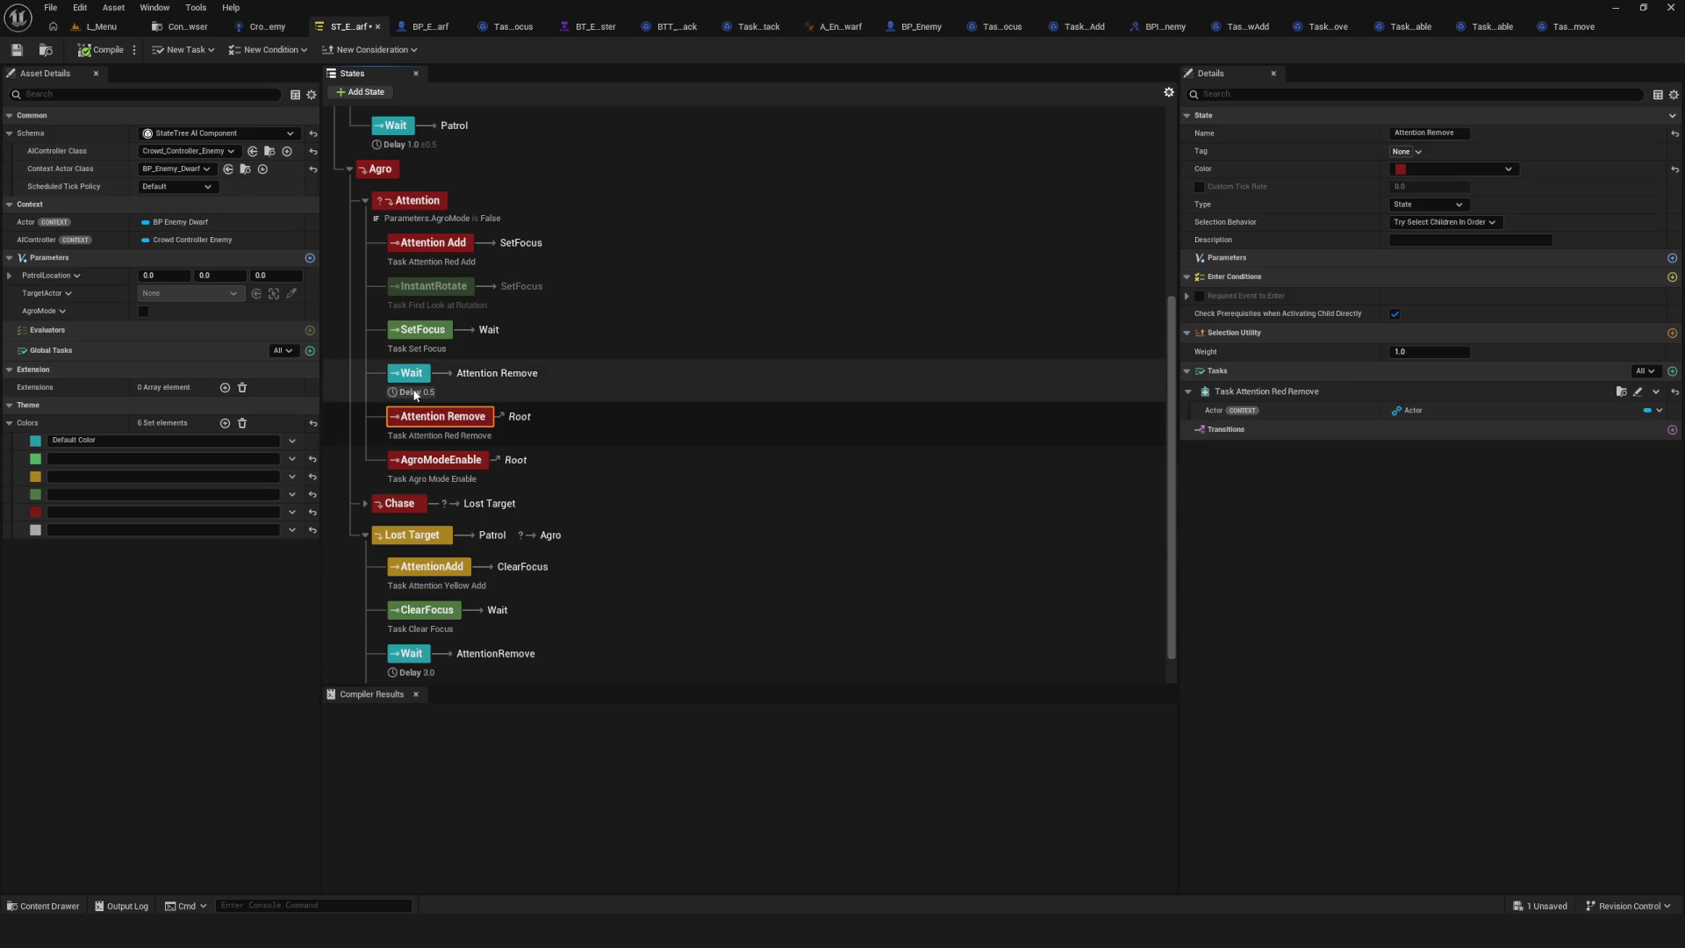
Review Wait's 0.5 delay and confirm SetFocus's completion transition still targets Wait.
{"action": "left_click", "coordinate": [416, 386]}
{"action": "left_click", "coordinate": [420, 338]}
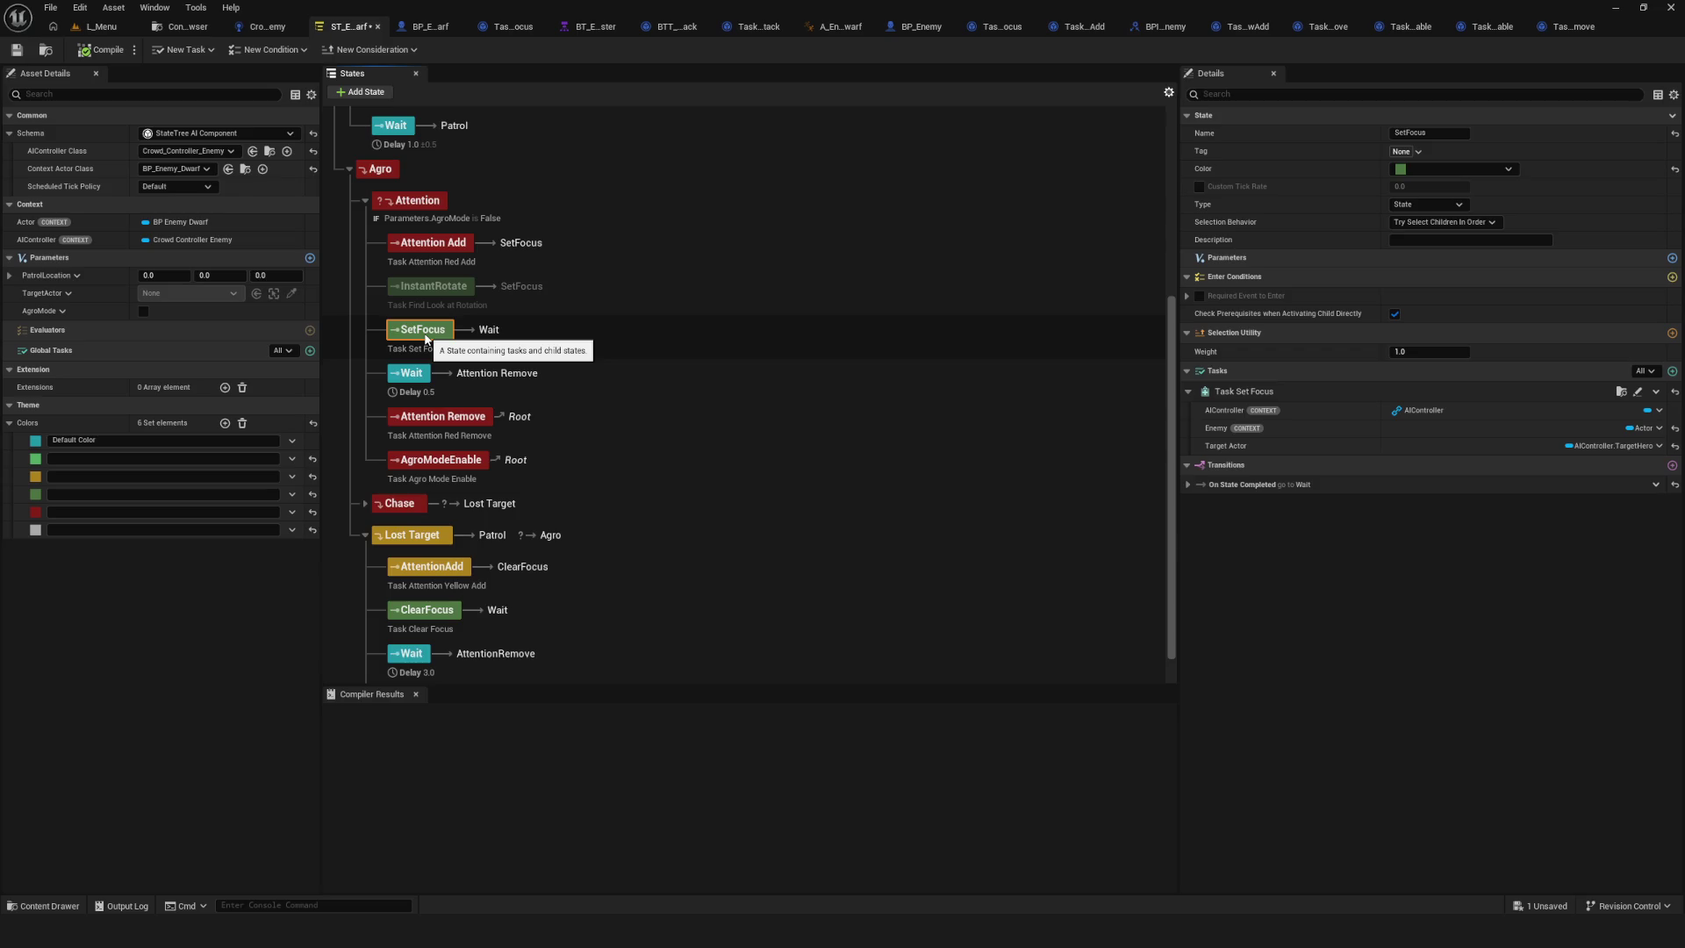
{"action": "left_click", "coordinate": [1190, 485]}
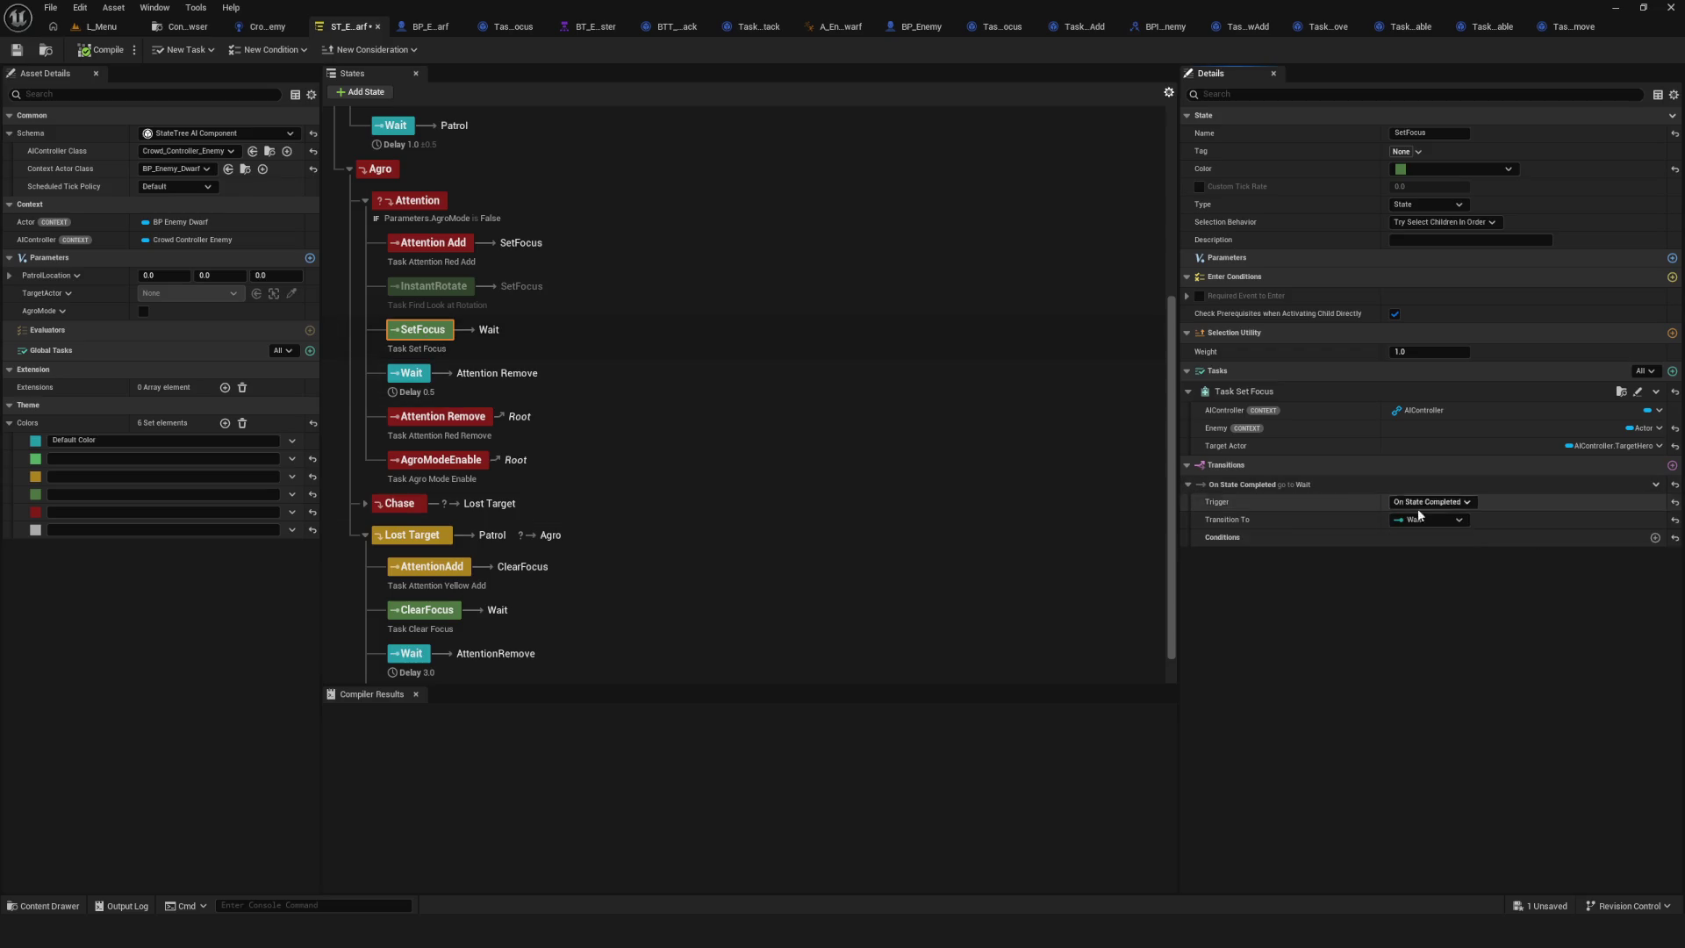
{"action": "left_click", "coordinate": [1460, 520]}
{"action": "scroll", "coordinate": [1529, 786], "scroll_direction": "down", "scroll_amount": 3}
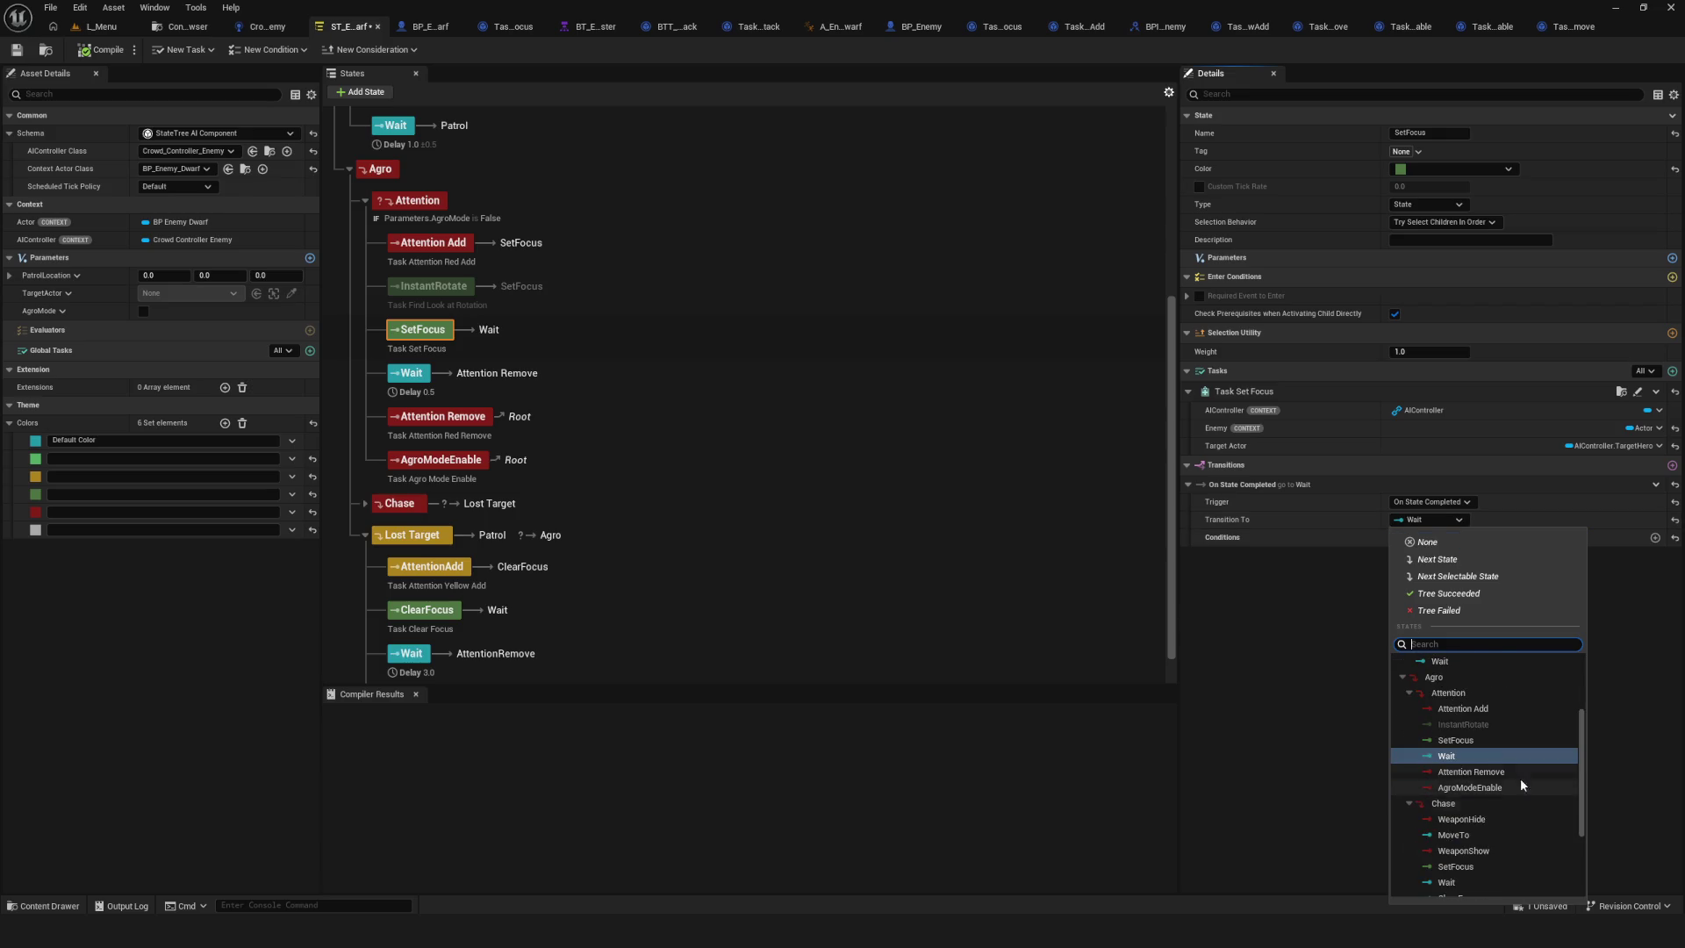
{"action": "left_click", "coordinate": [1498, 756]}
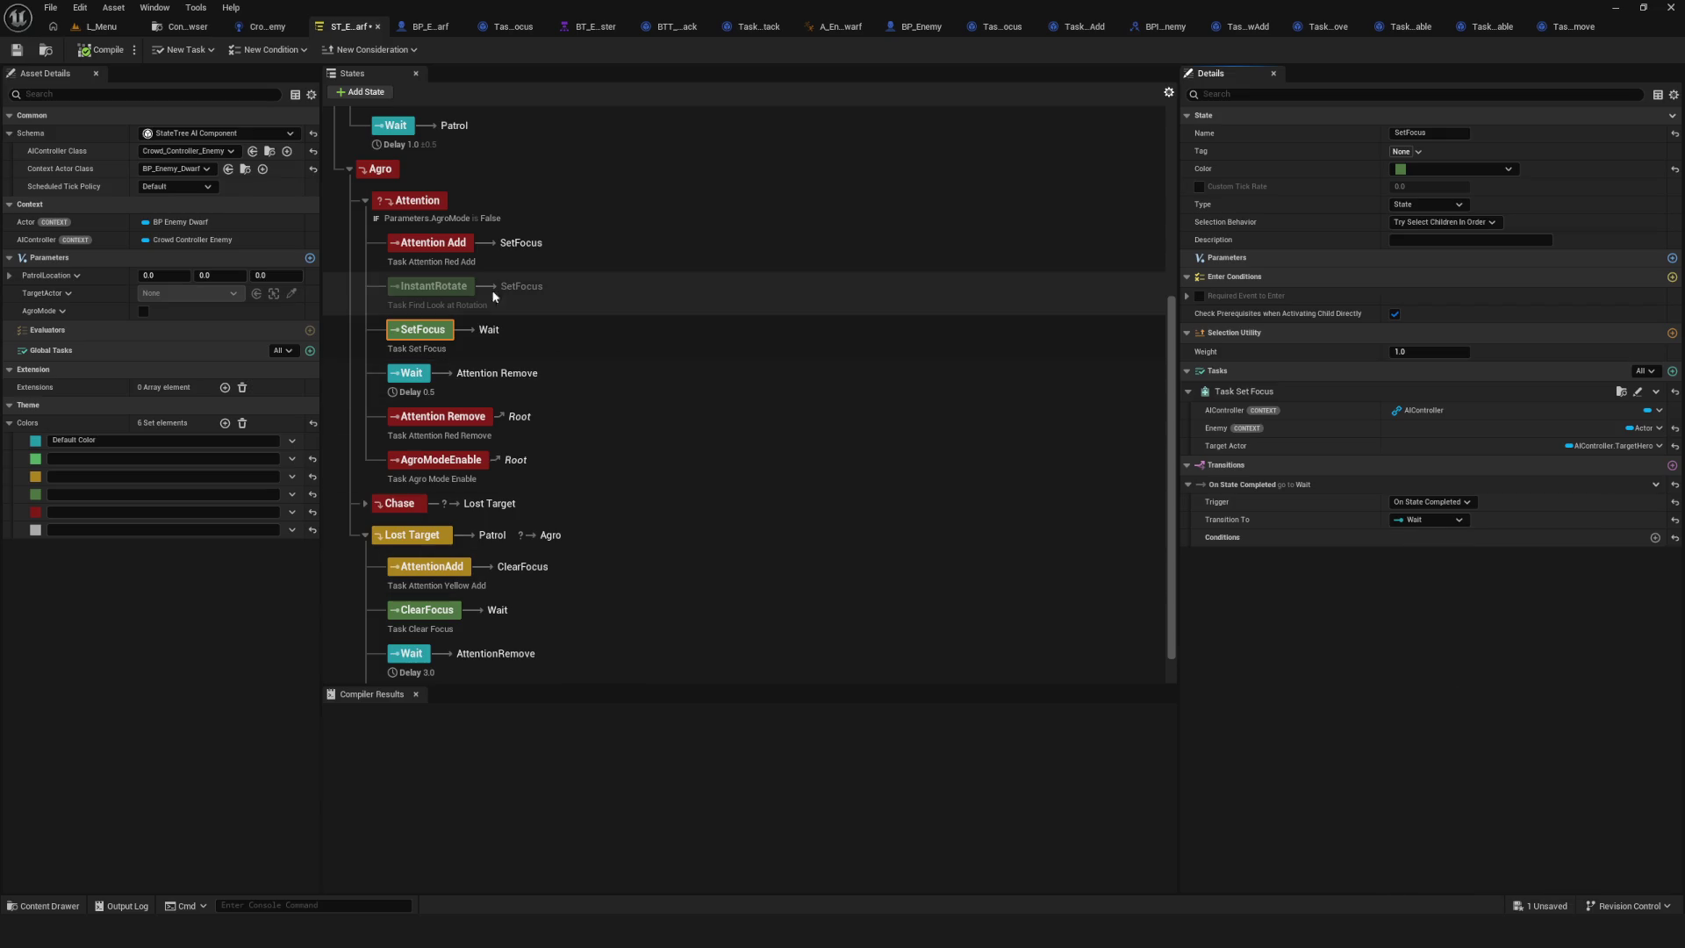
Save after reviewing Attention Remove and AgroModeEnable, then show the ST_Tasks folder.
{"action": "left_click", "coordinate": [465, 432]}
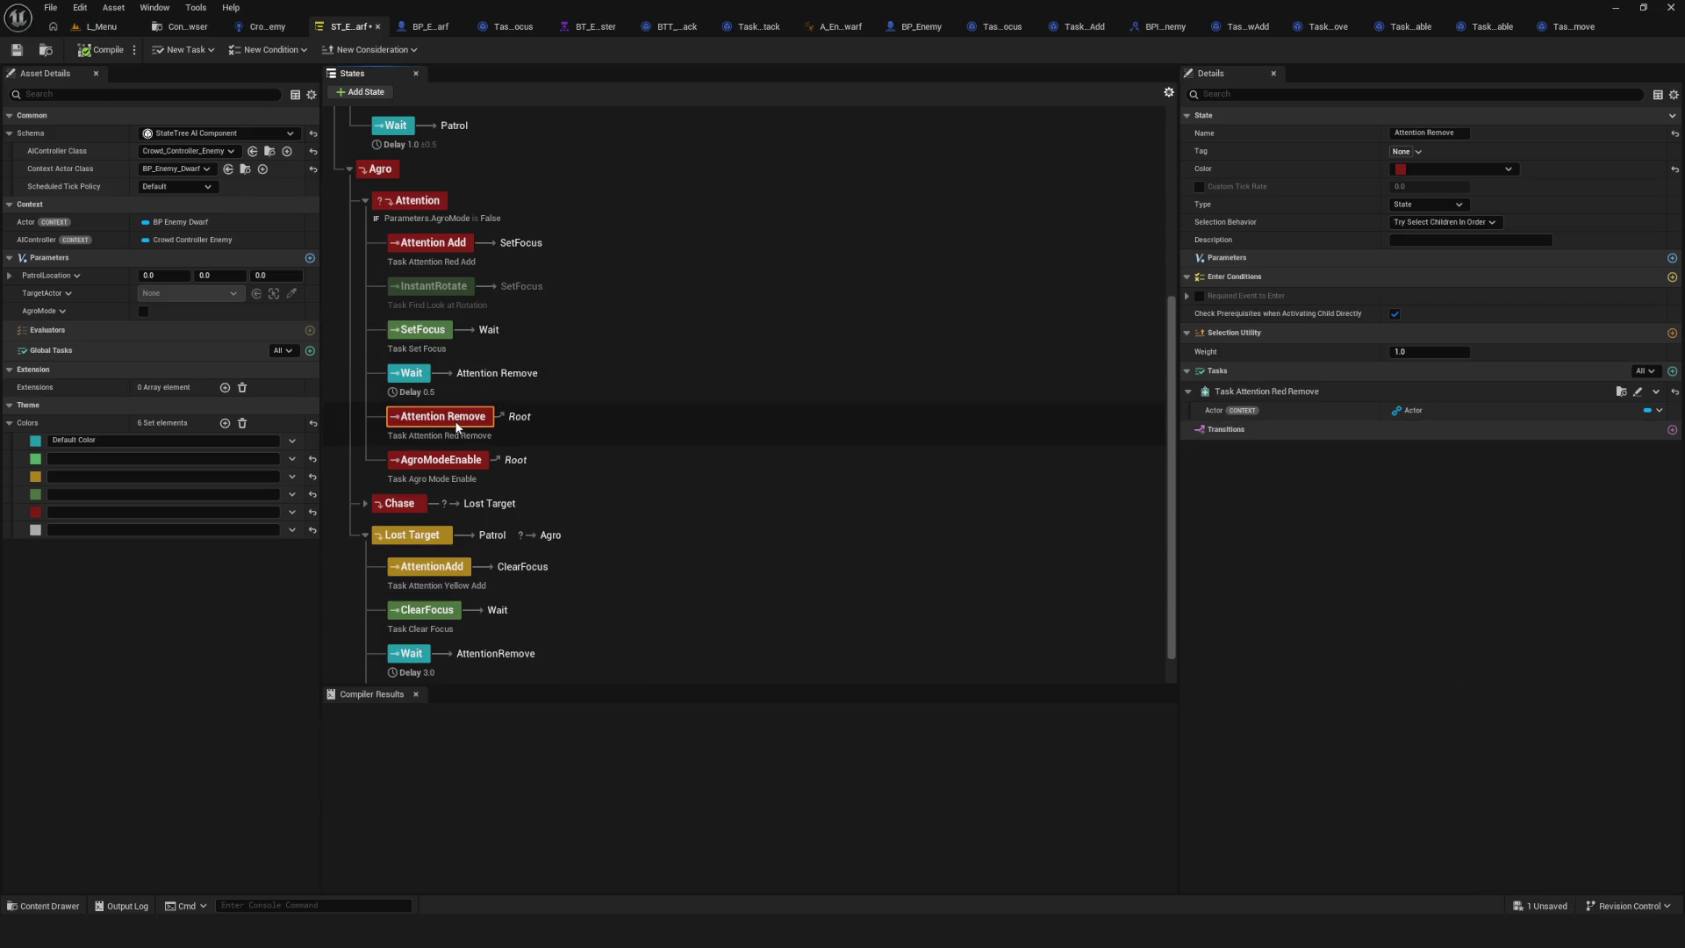
{"action": "left_click", "coordinate": [17, 51]}
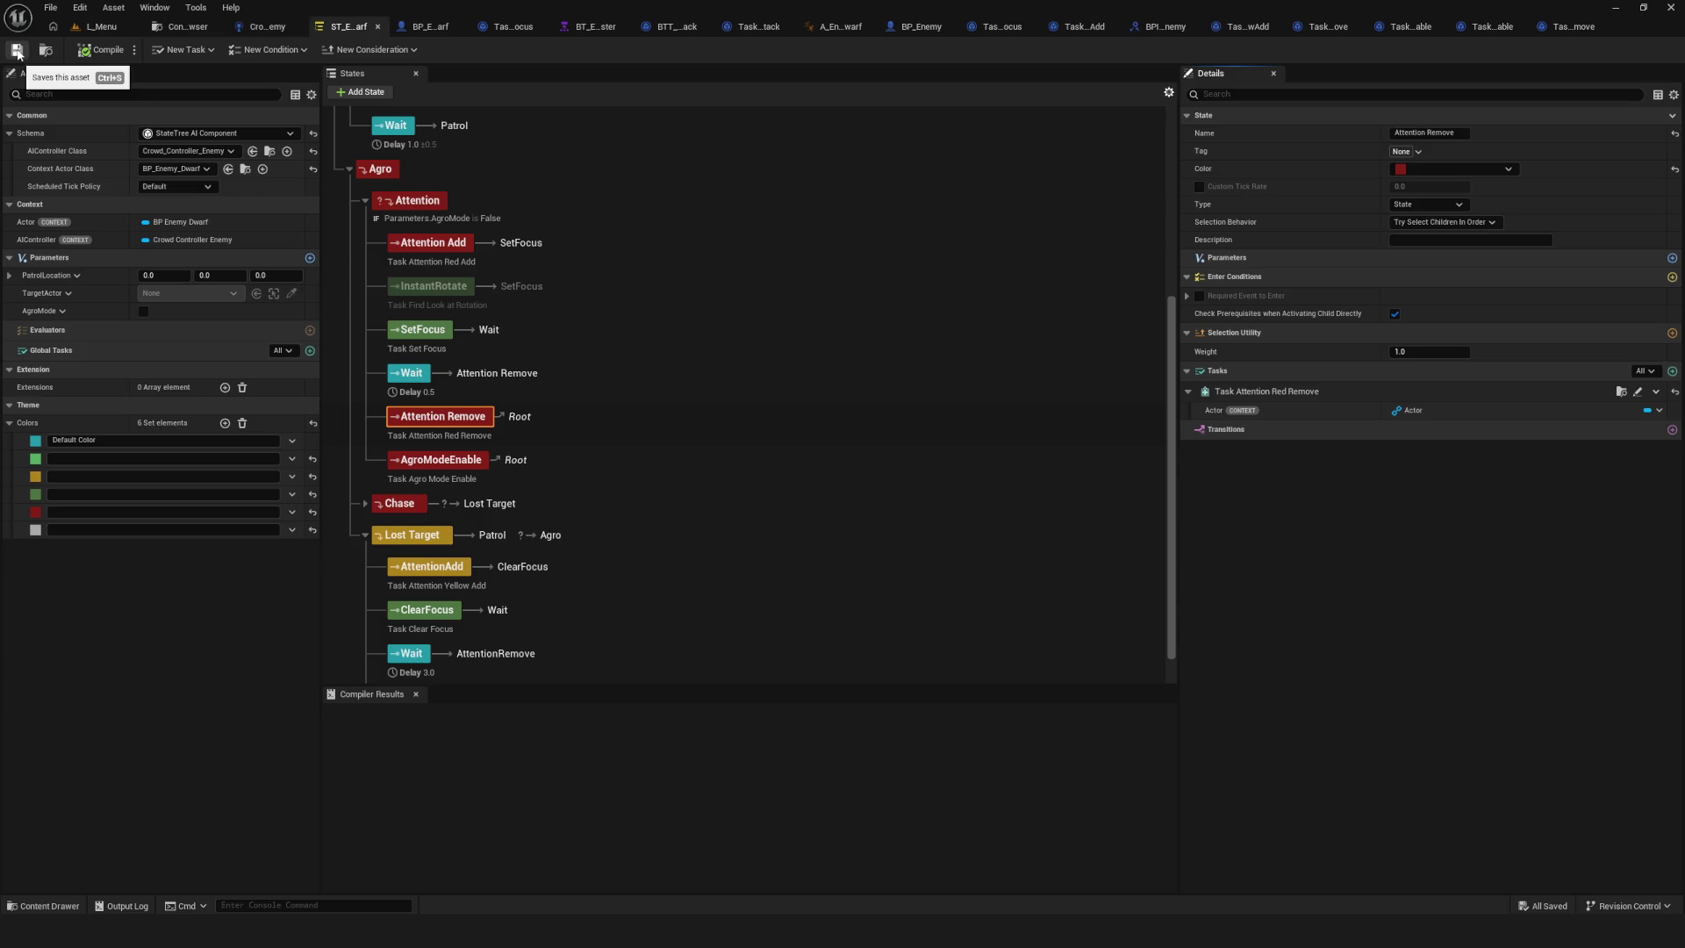
{"action": "left_click", "coordinate": [438, 460]}
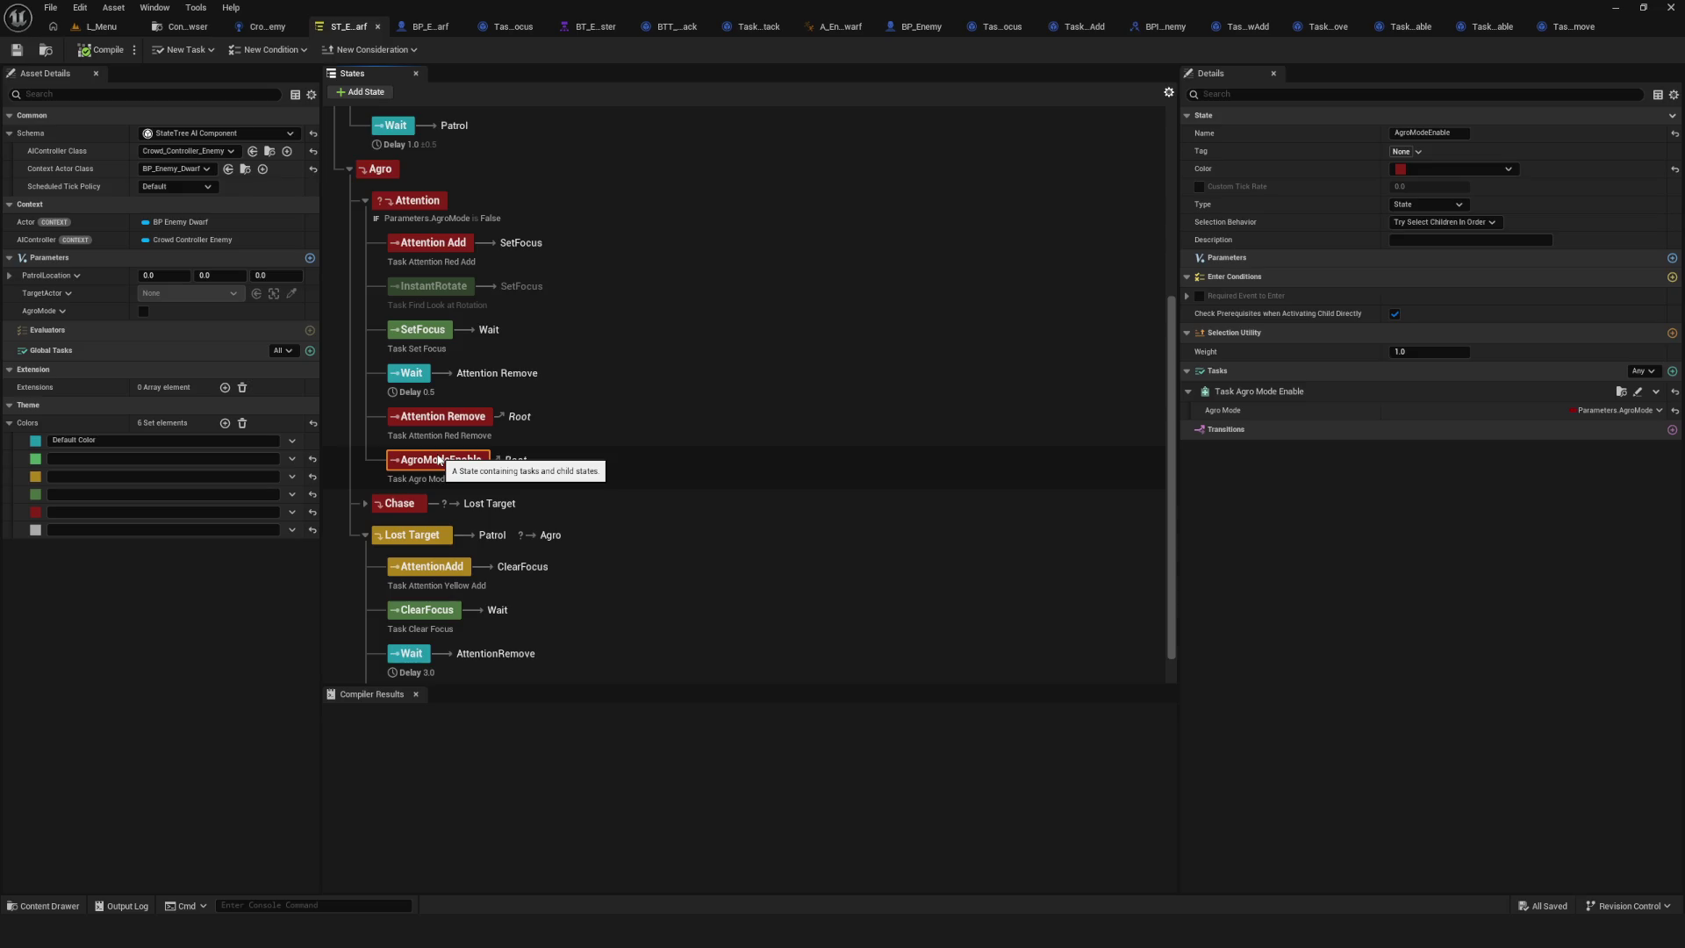
{"action": "left_click", "coordinate": [446, 418]}
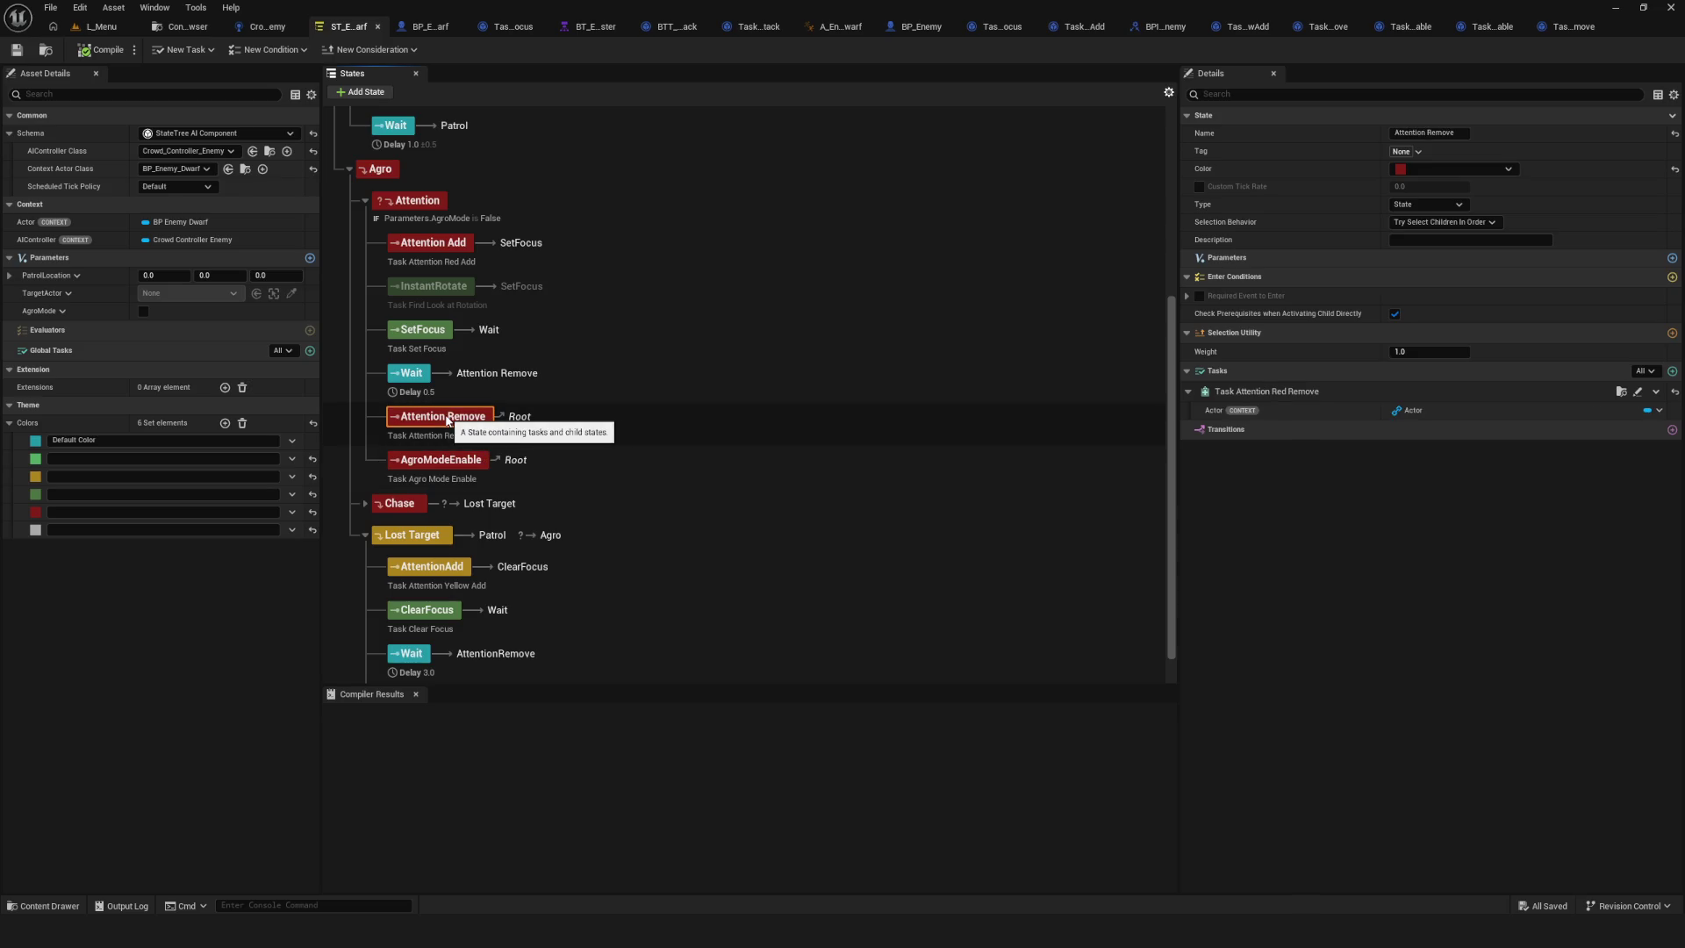
{"action": "left_click", "coordinate": [166, 26]}
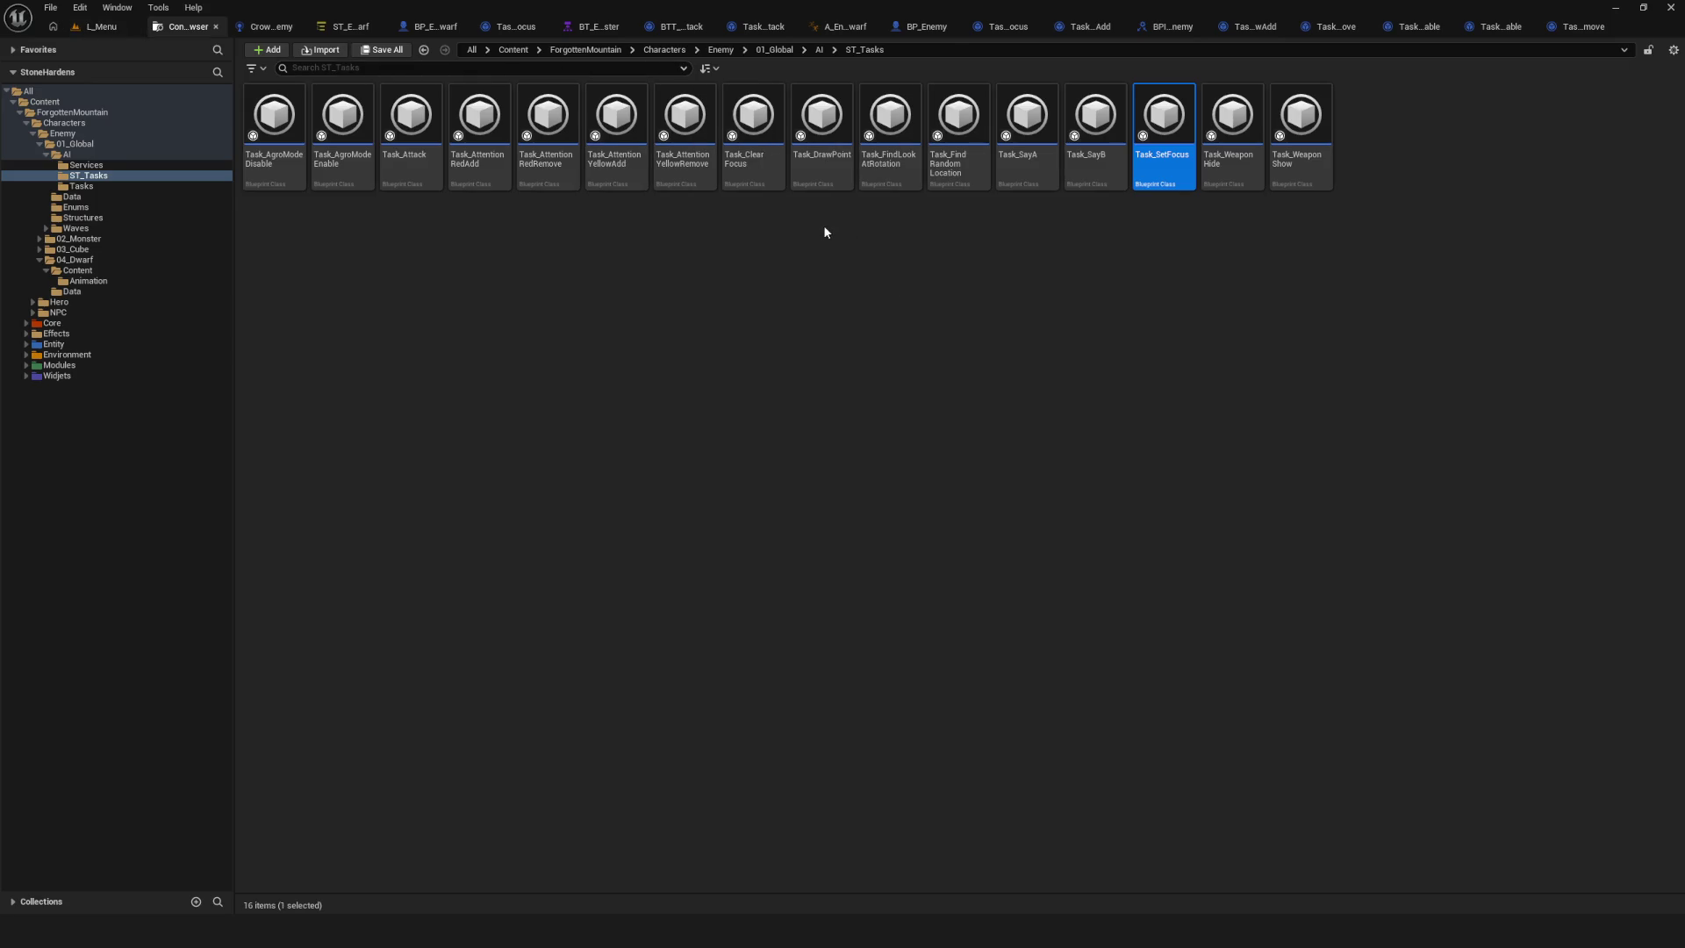
In Task_AttentionRedRemove, insert a Print String 'HeyБРАЛЛЛ' before Finish Task, then compile and save.
{"action": "double_click", "coordinate": [546, 123]}
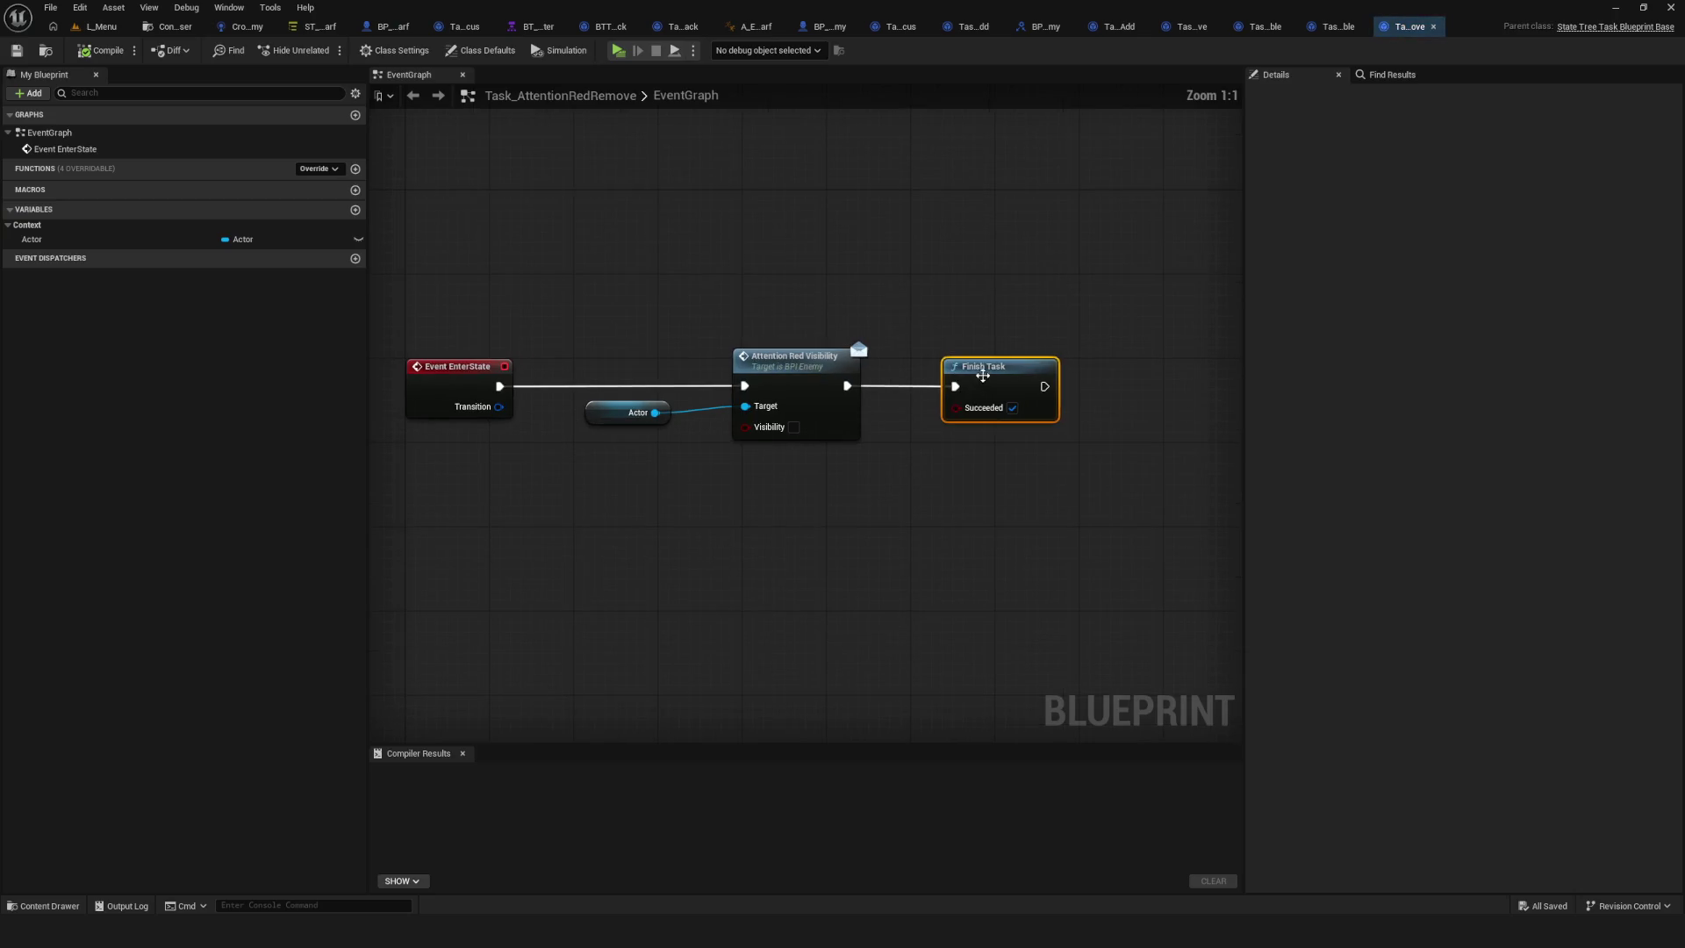
{"action": "left_click", "coordinate": [649, 386], "text": "alt"}
{"action": "left_click_drag", "start_coordinate": [649, 386], "coordinate": [866, 401]}
{"action": "type", "text": "Print"}
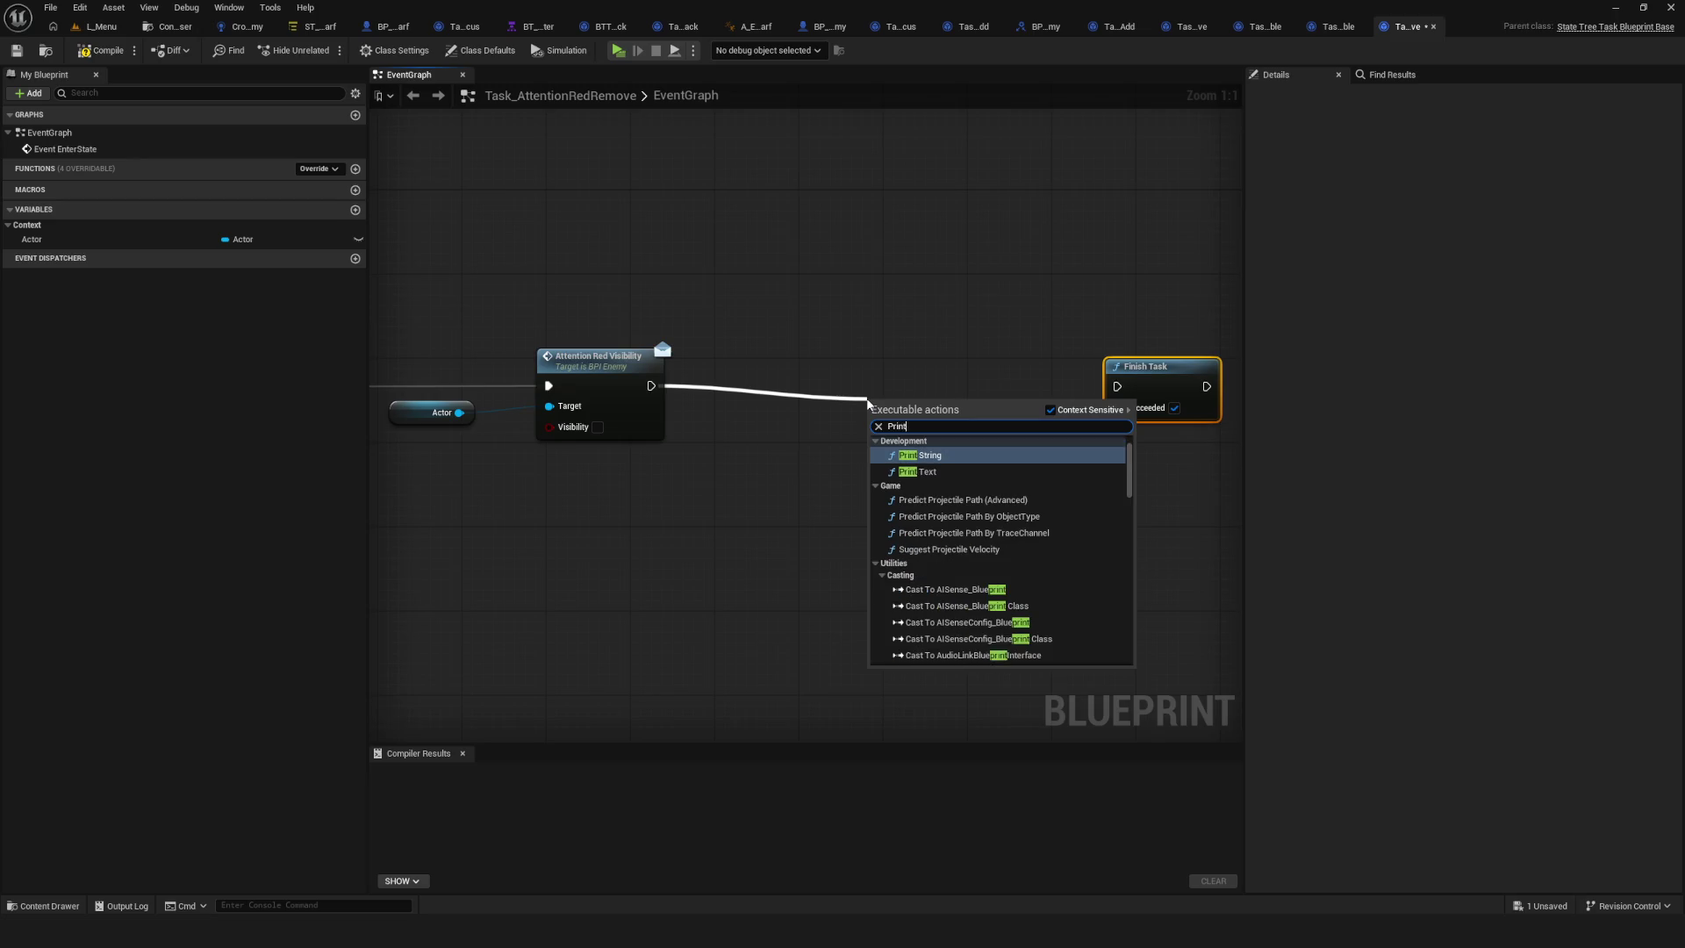
{"action": "key", "text": "Return"}
{"action": "type", "text": "Hello"}
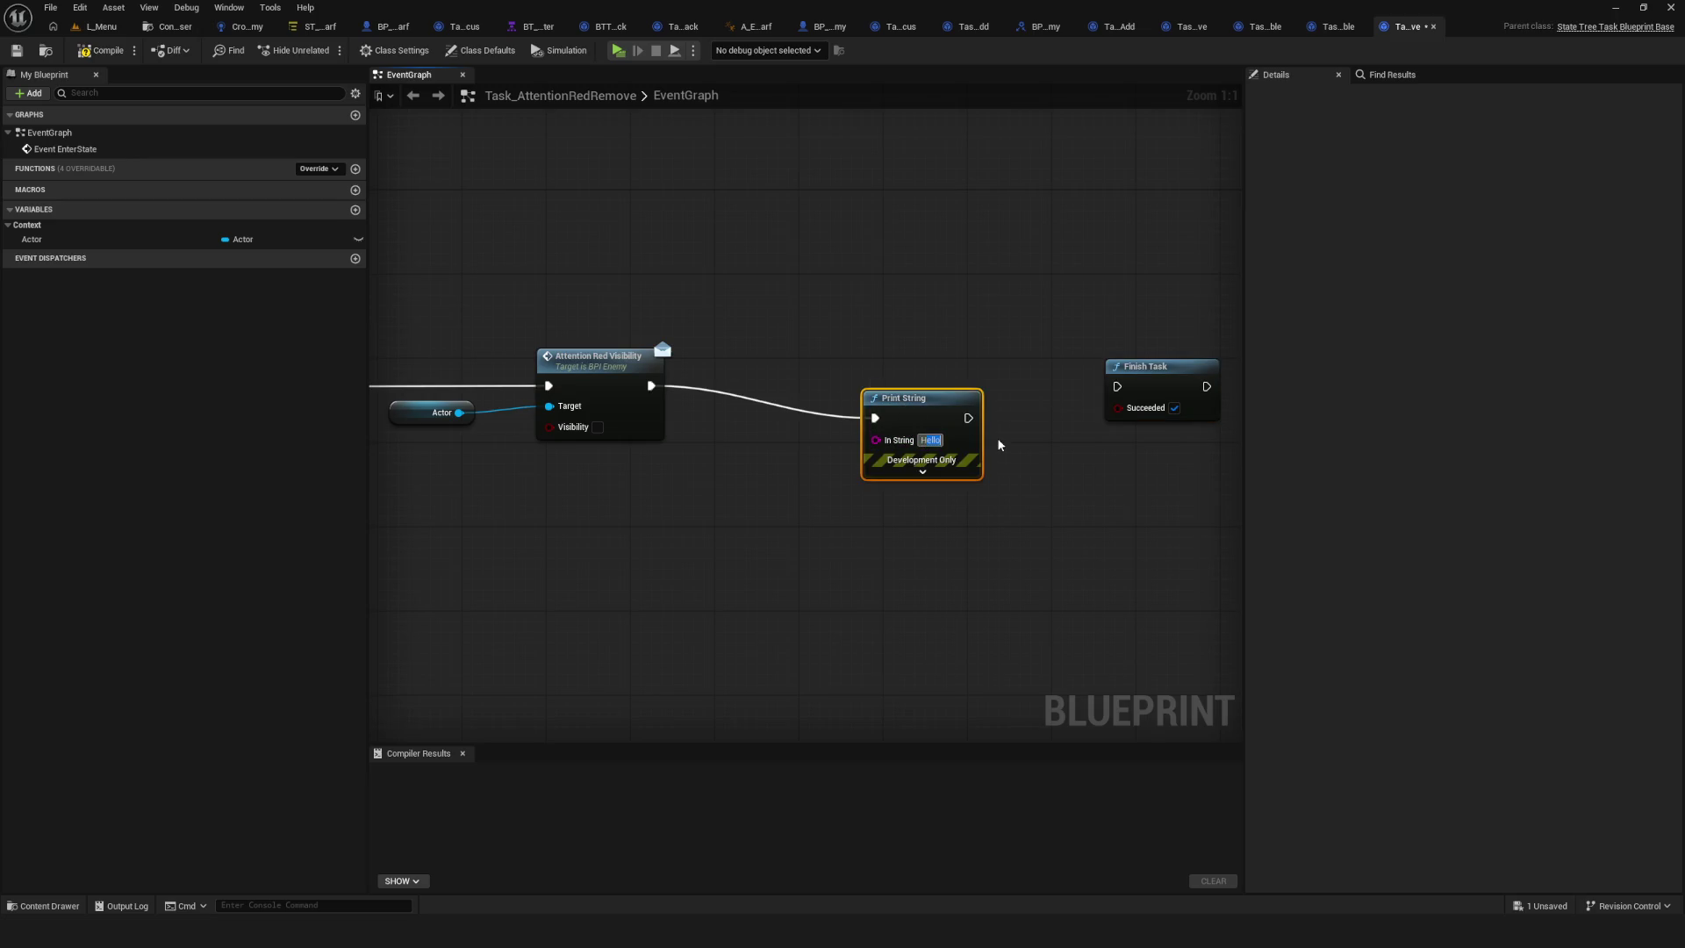
{"action": "type", "text": "ey"}
{"action": "type", "text": "БРАЛЛЛ"}
{"action": "left_click", "coordinate": [1091, 507]}
{"action": "left_click_drag", "start_coordinate": [988, 418], "coordinate": [1117, 386]}
{"action": "left_click", "coordinate": [101, 50]}
{"action": "key", "text": "ctrl+s"}
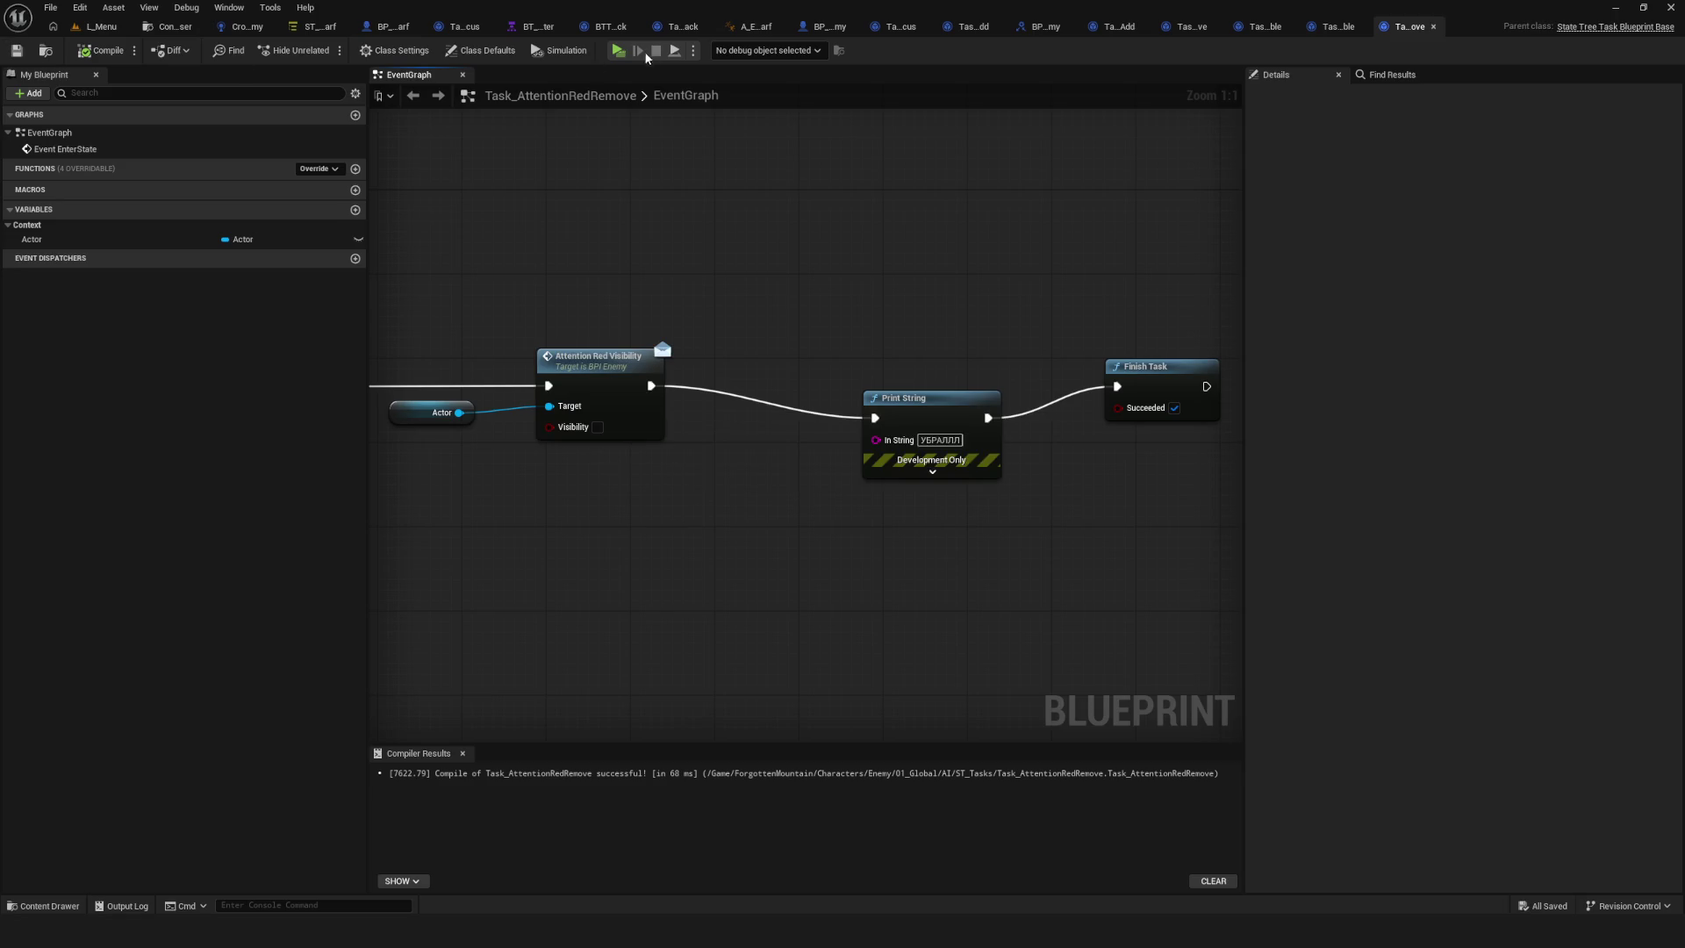
Play-test a new game, moving toward the red enemies, then stop.
{"action": "left_click", "coordinate": [612, 50]}
{"action": "left_click", "coordinate": [834, 412]}
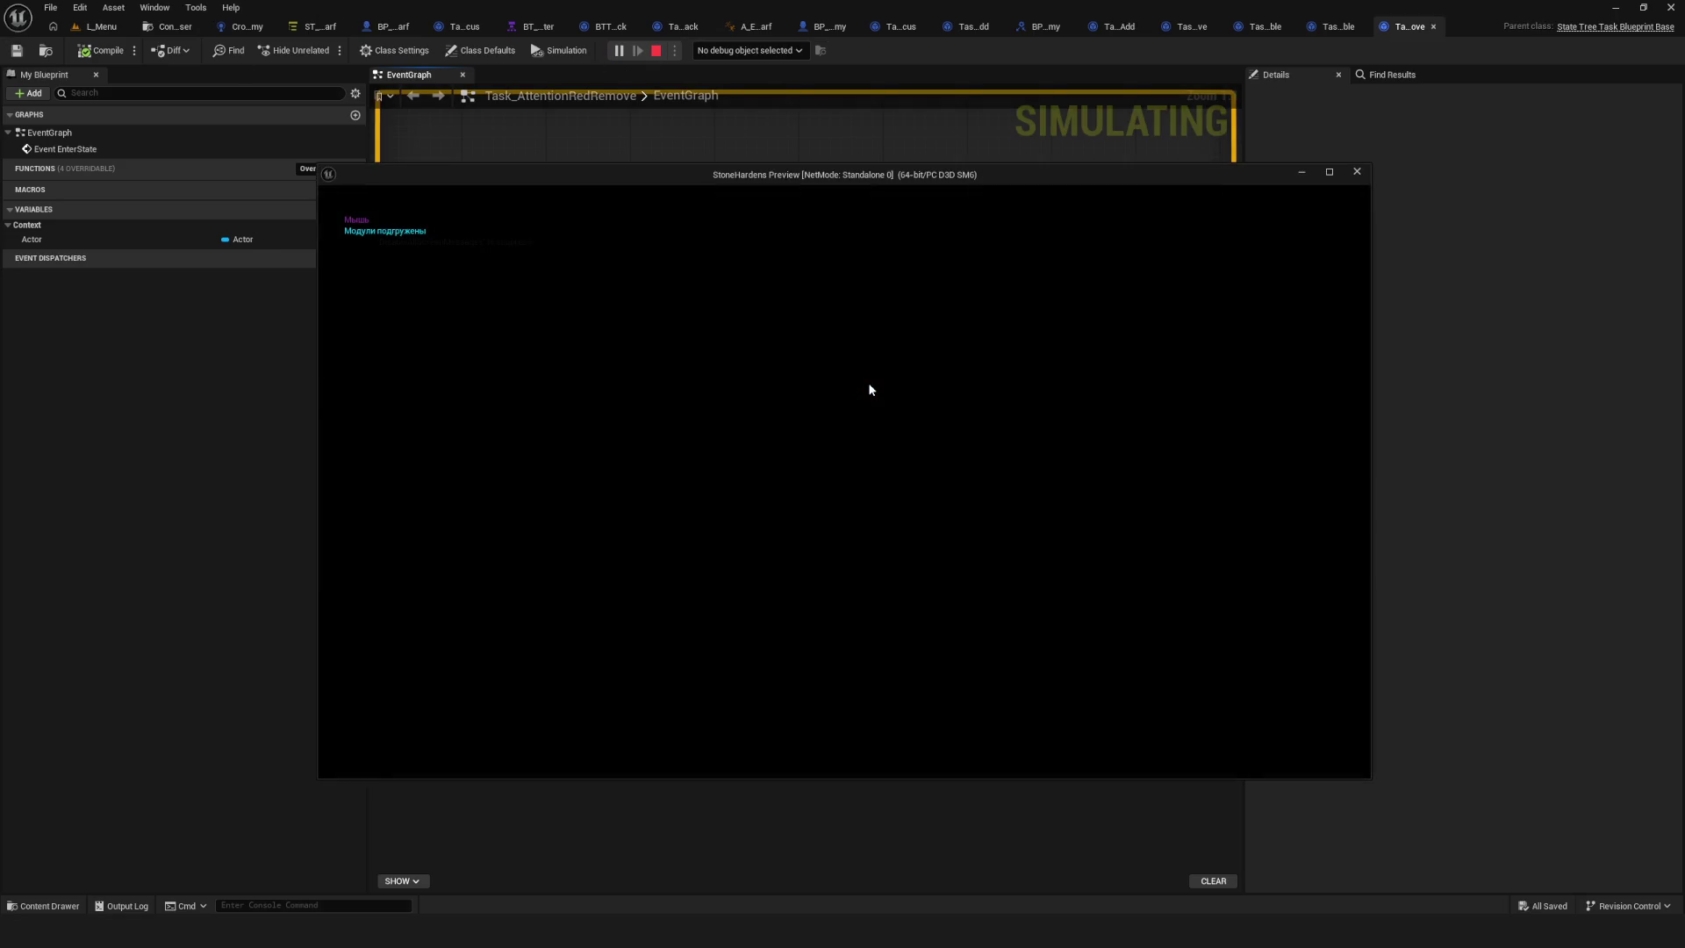
{"action": "key", "text": "w"}
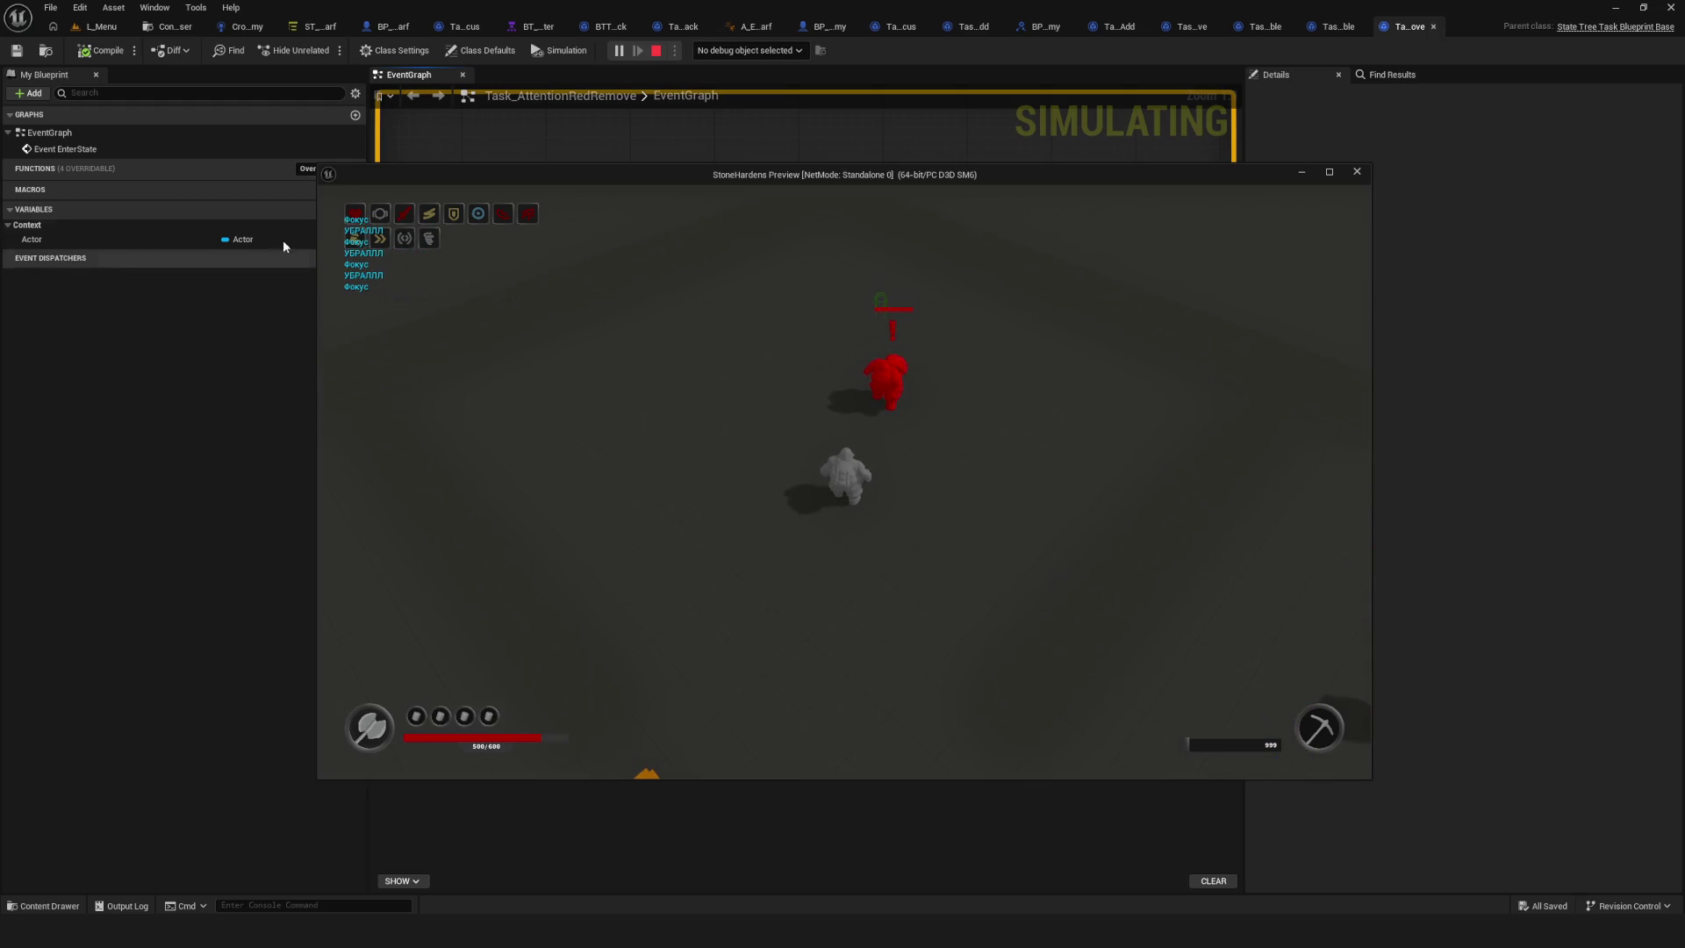
{"action": "key", "text": "Escape"}
Delete the Print String, wire Attention Red Visibility directly to Finish Task, and save.
{"action": "left_click_drag", "start_coordinate": [860, 319], "coordinate": [1007, 544]}
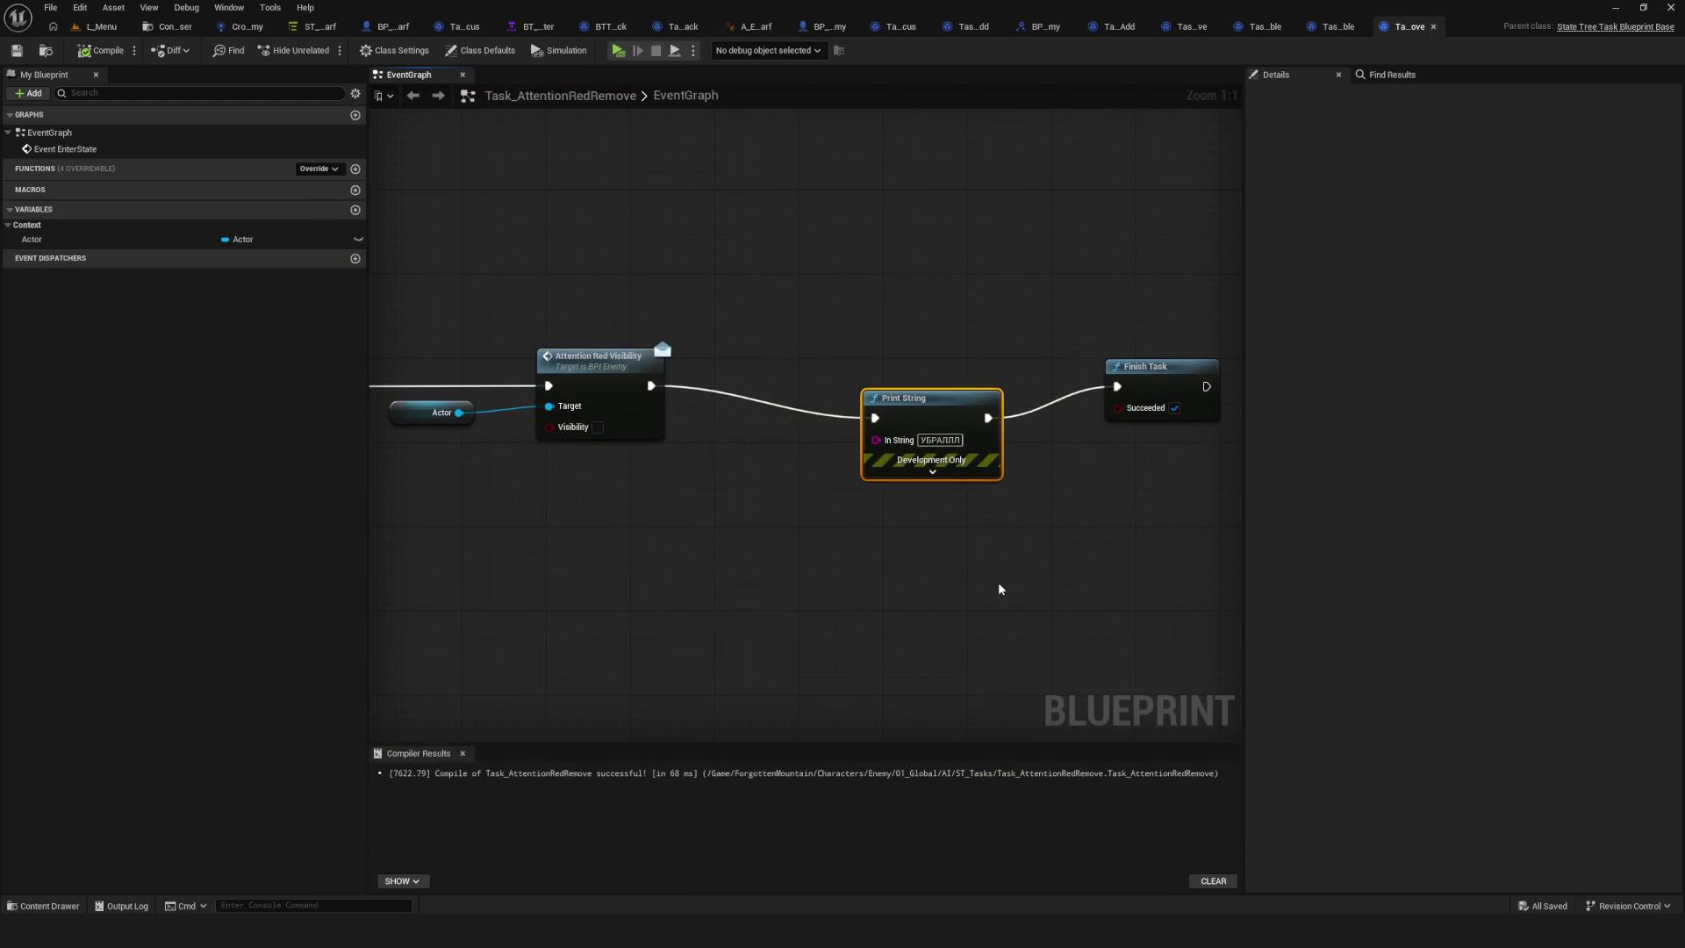
{"action": "key", "text": "Delete"}
{"action": "mouse_move", "coordinate": [650, 385]}
{"action": "left_mouse_down"}
{"action": "mouse_move", "coordinate": [1107, 412]}
{"action": "mouse_move", "coordinate": [1117, 386]}
{"action": "left_mouse_up"}
{"action": "key", "text": "ctrl+s"}
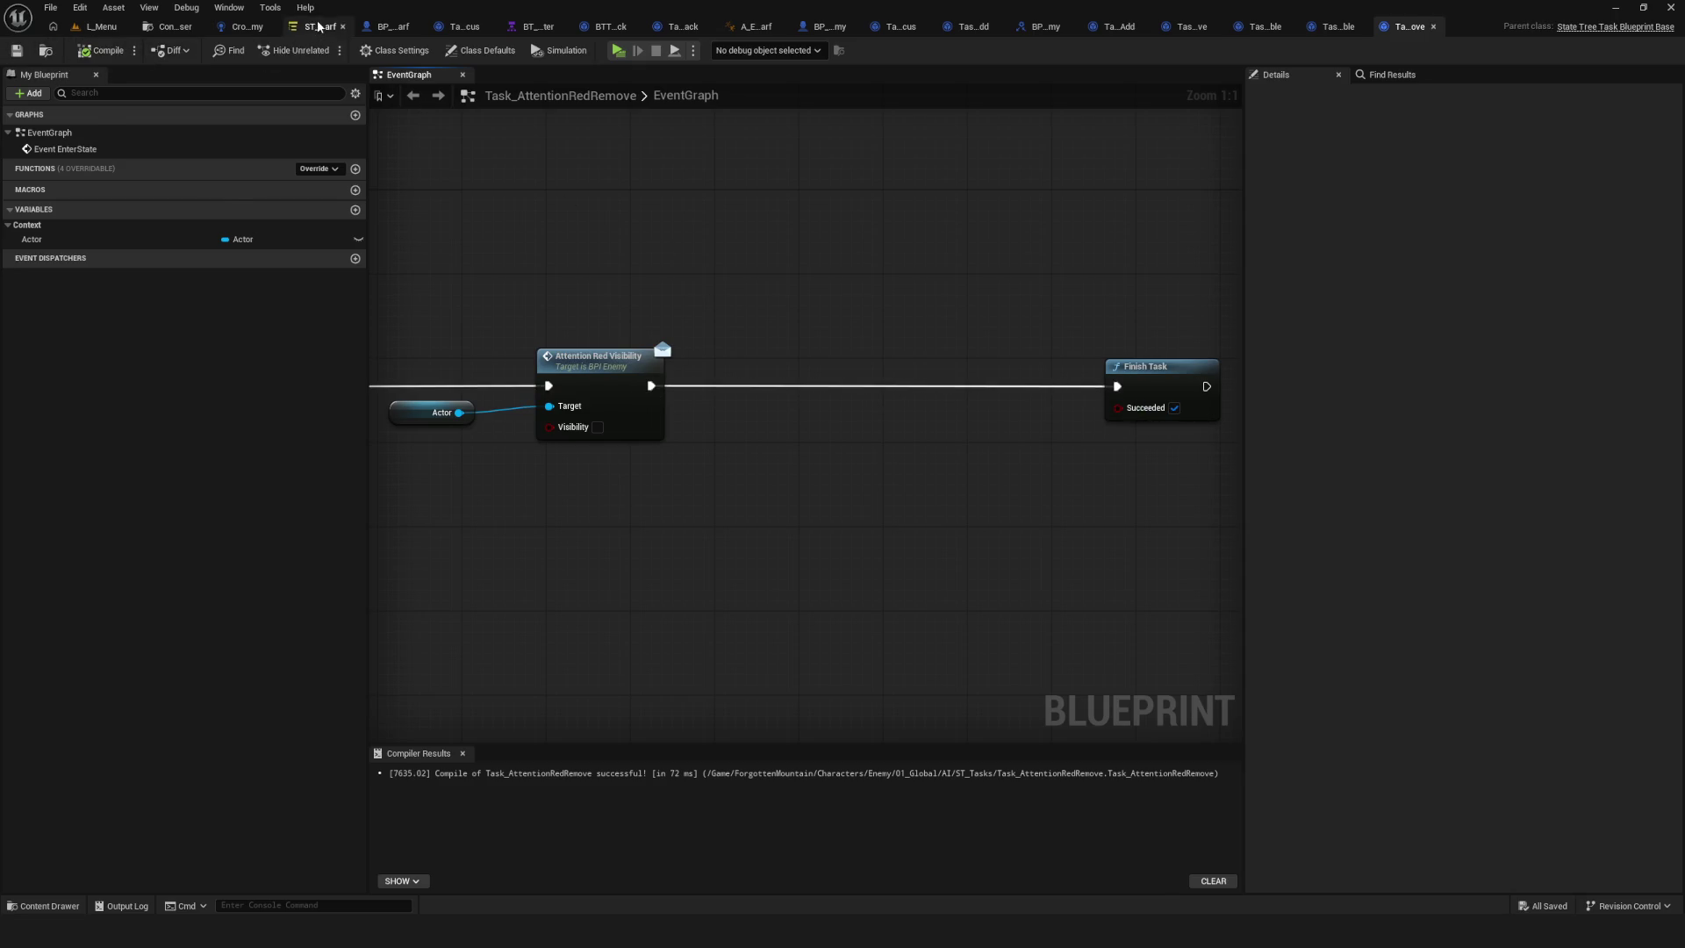
{"action": "left_click", "coordinate": [320, 26]}
Bind AgroModeEnable's Agro Mode to the AgroMode parameter and save the State Tree.
{"action": "left_click", "coordinate": [460, 468]}
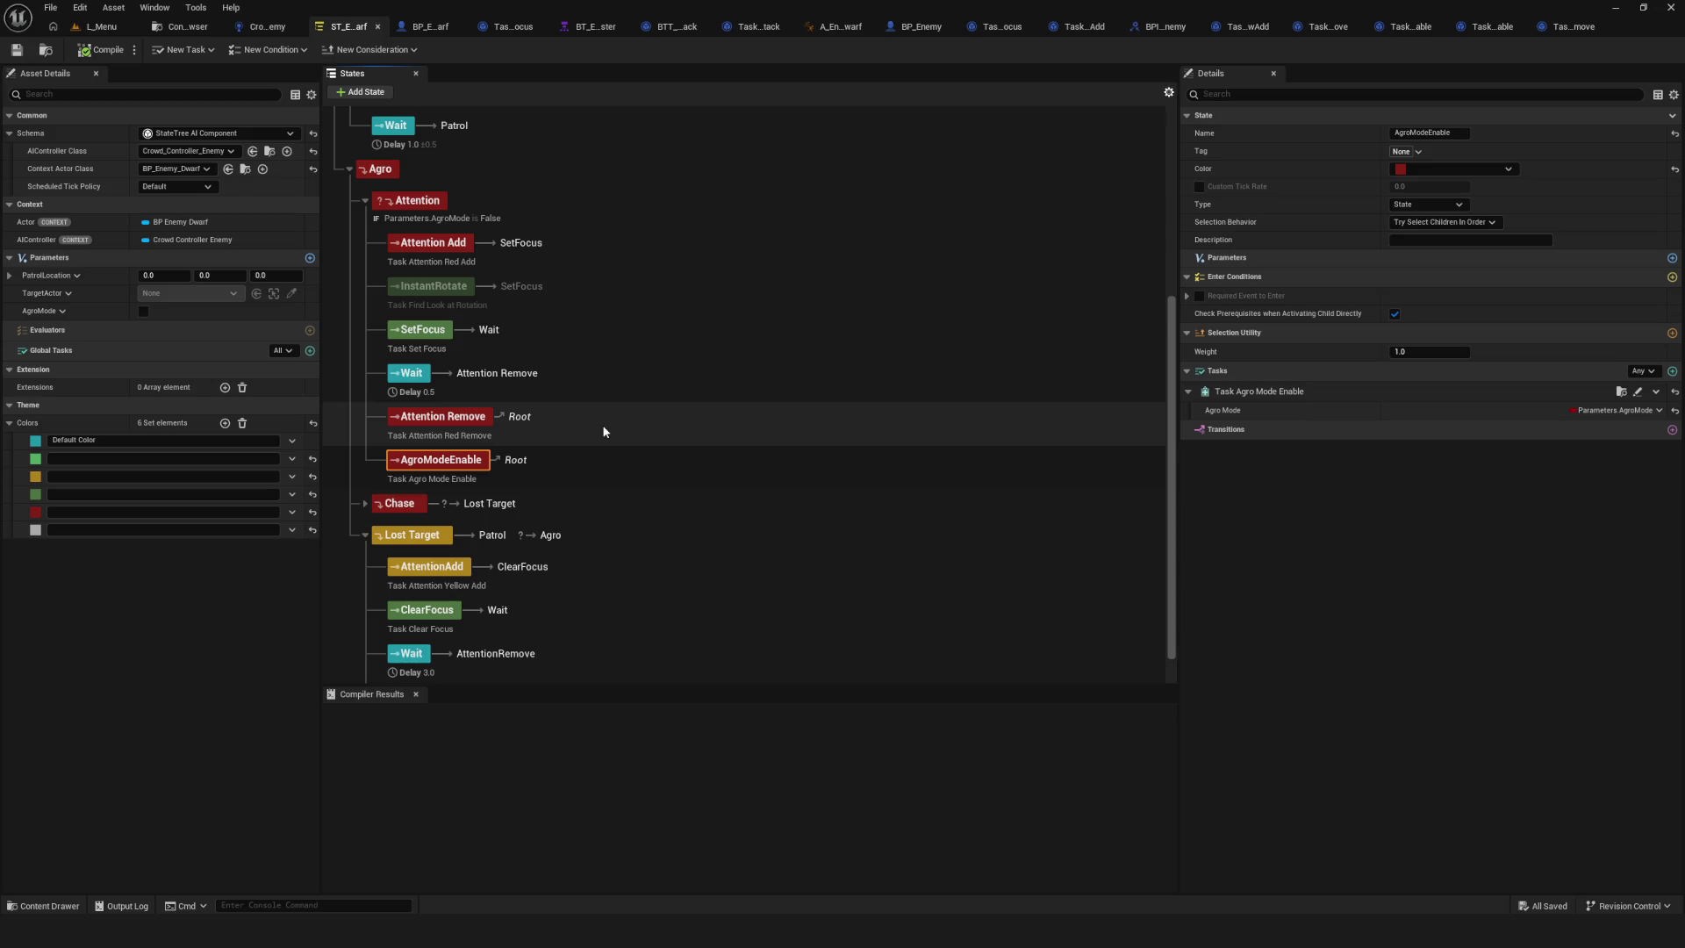
{"action": "left_click", "coordinate": [435, 212]}
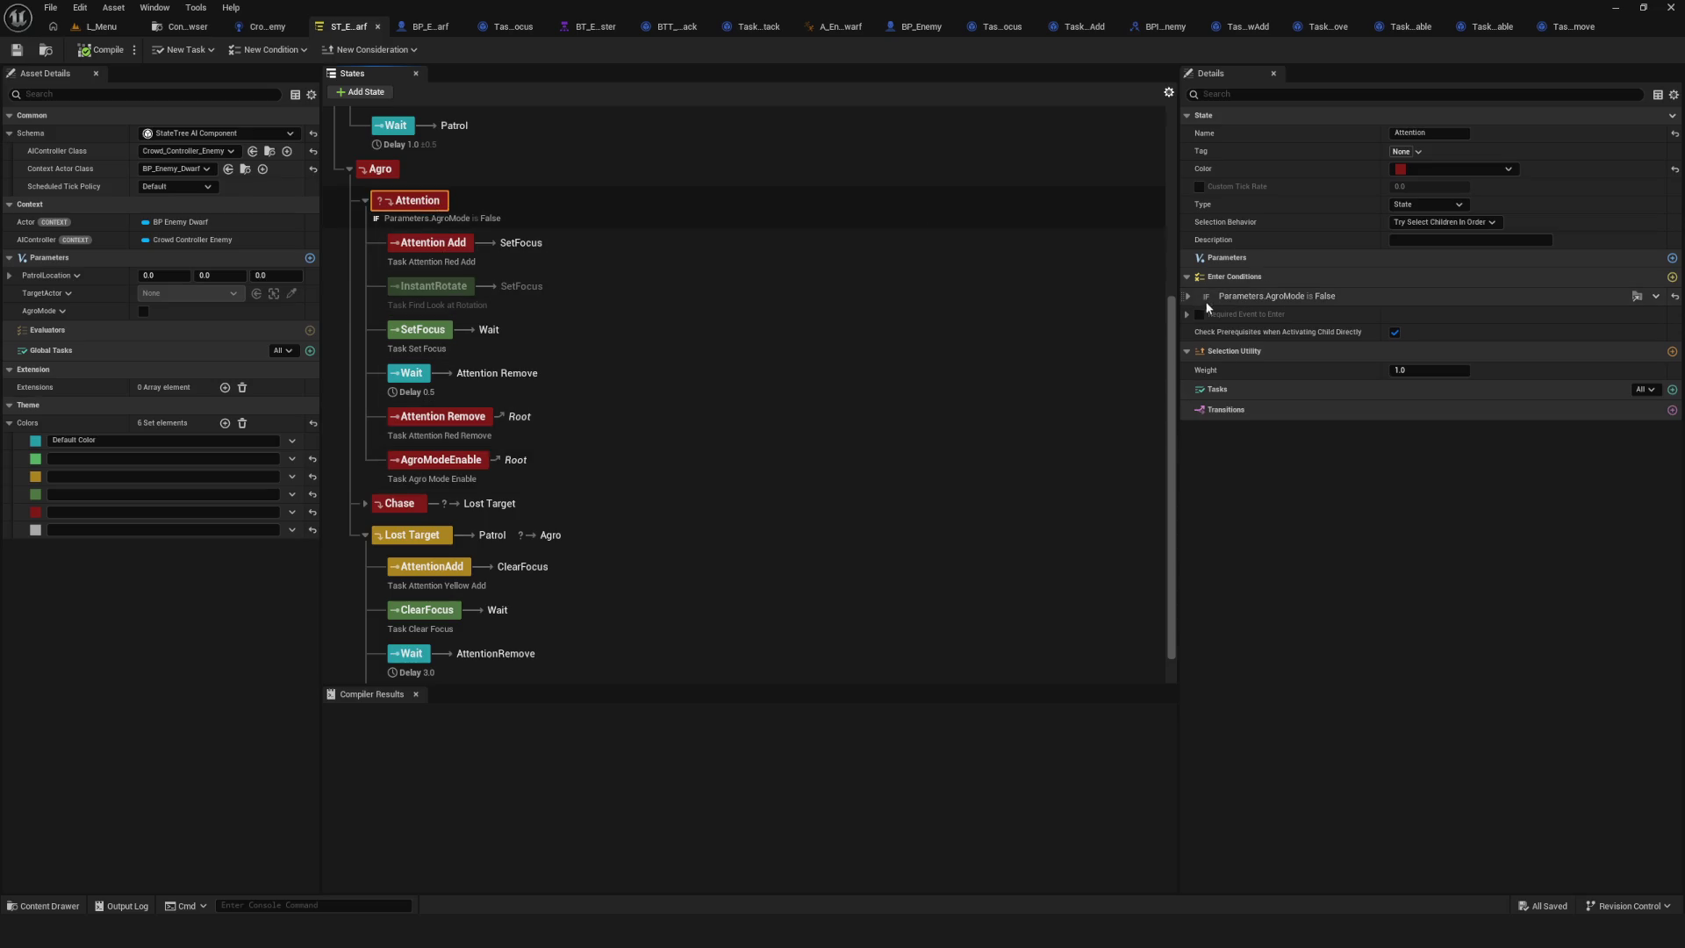
{"action": "left_click", "coordinate": [1189, 296]}
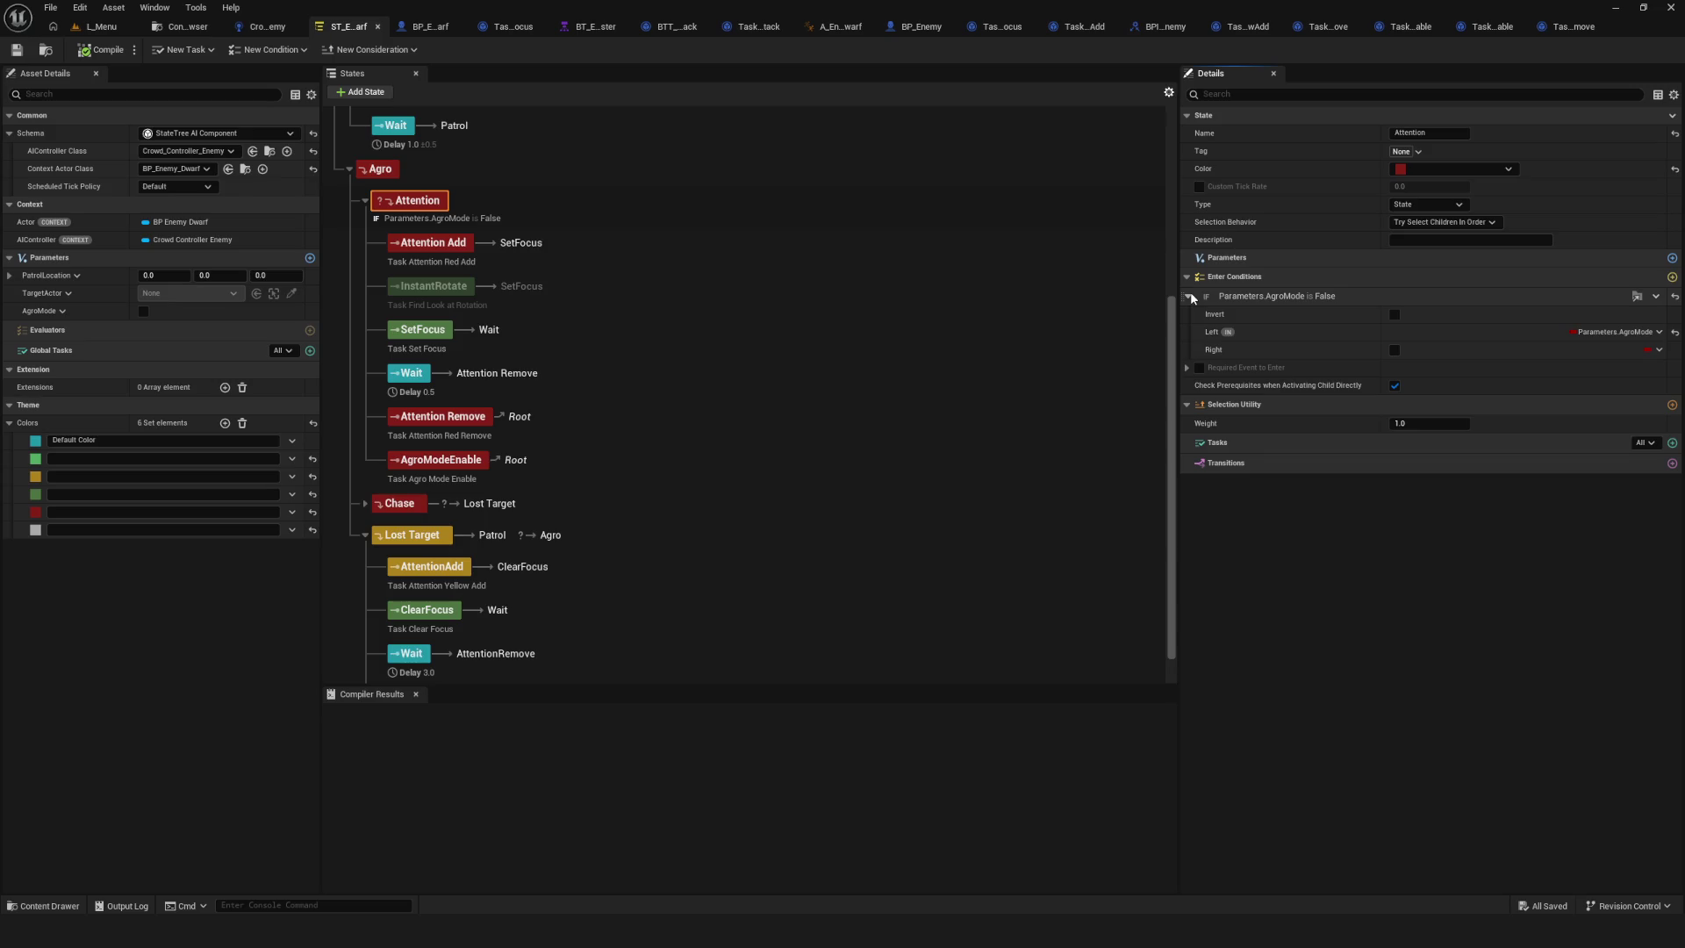
{"action": "left_click", "coordinate": [494, 471]}
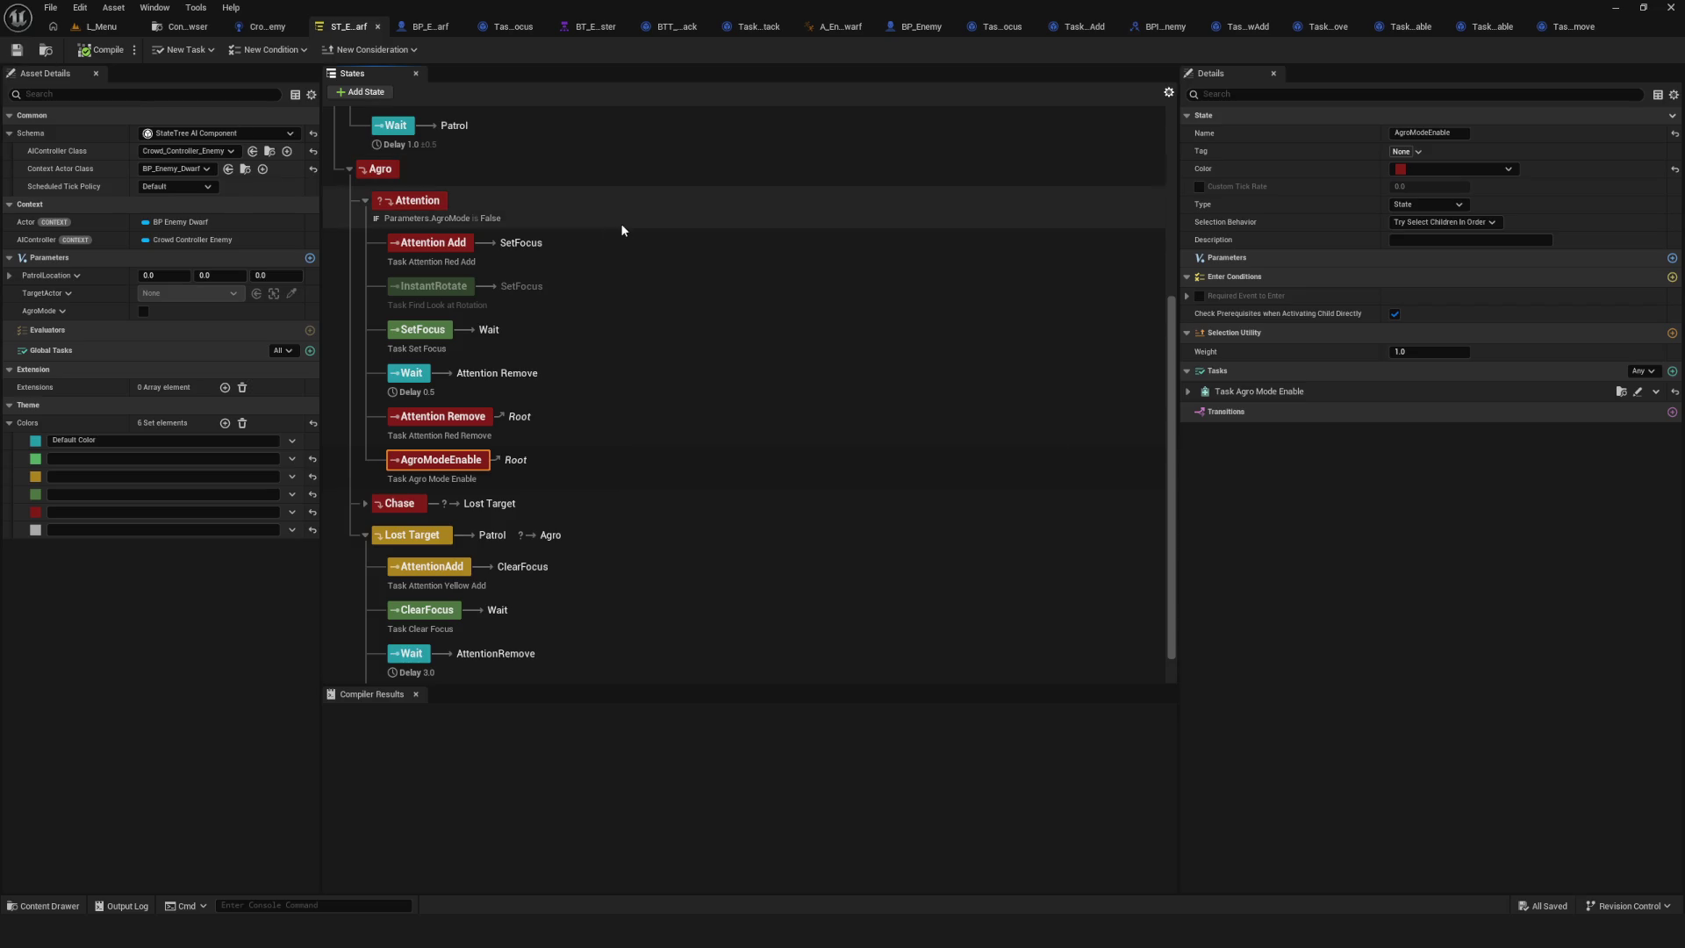
{"action": "left_click", "coordinate": [1187, 392]}
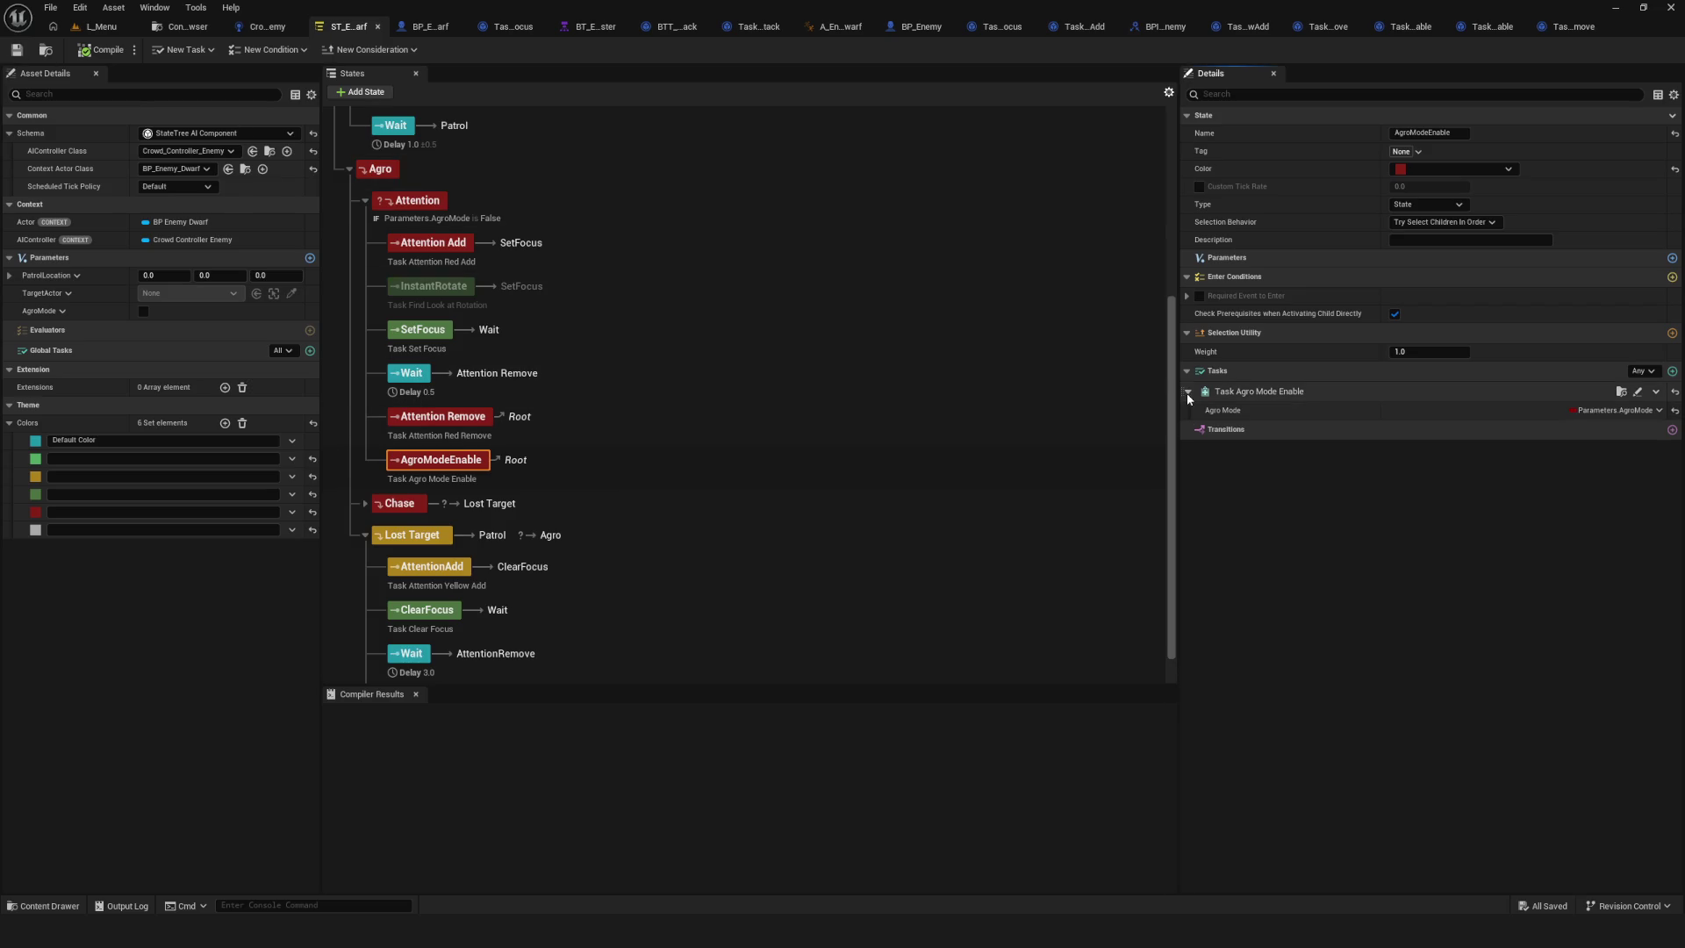
{"action": "left_click", "coordinate": [1623, 410]}
{"action": "mouse_move", "coordinate": [1625, 491]}
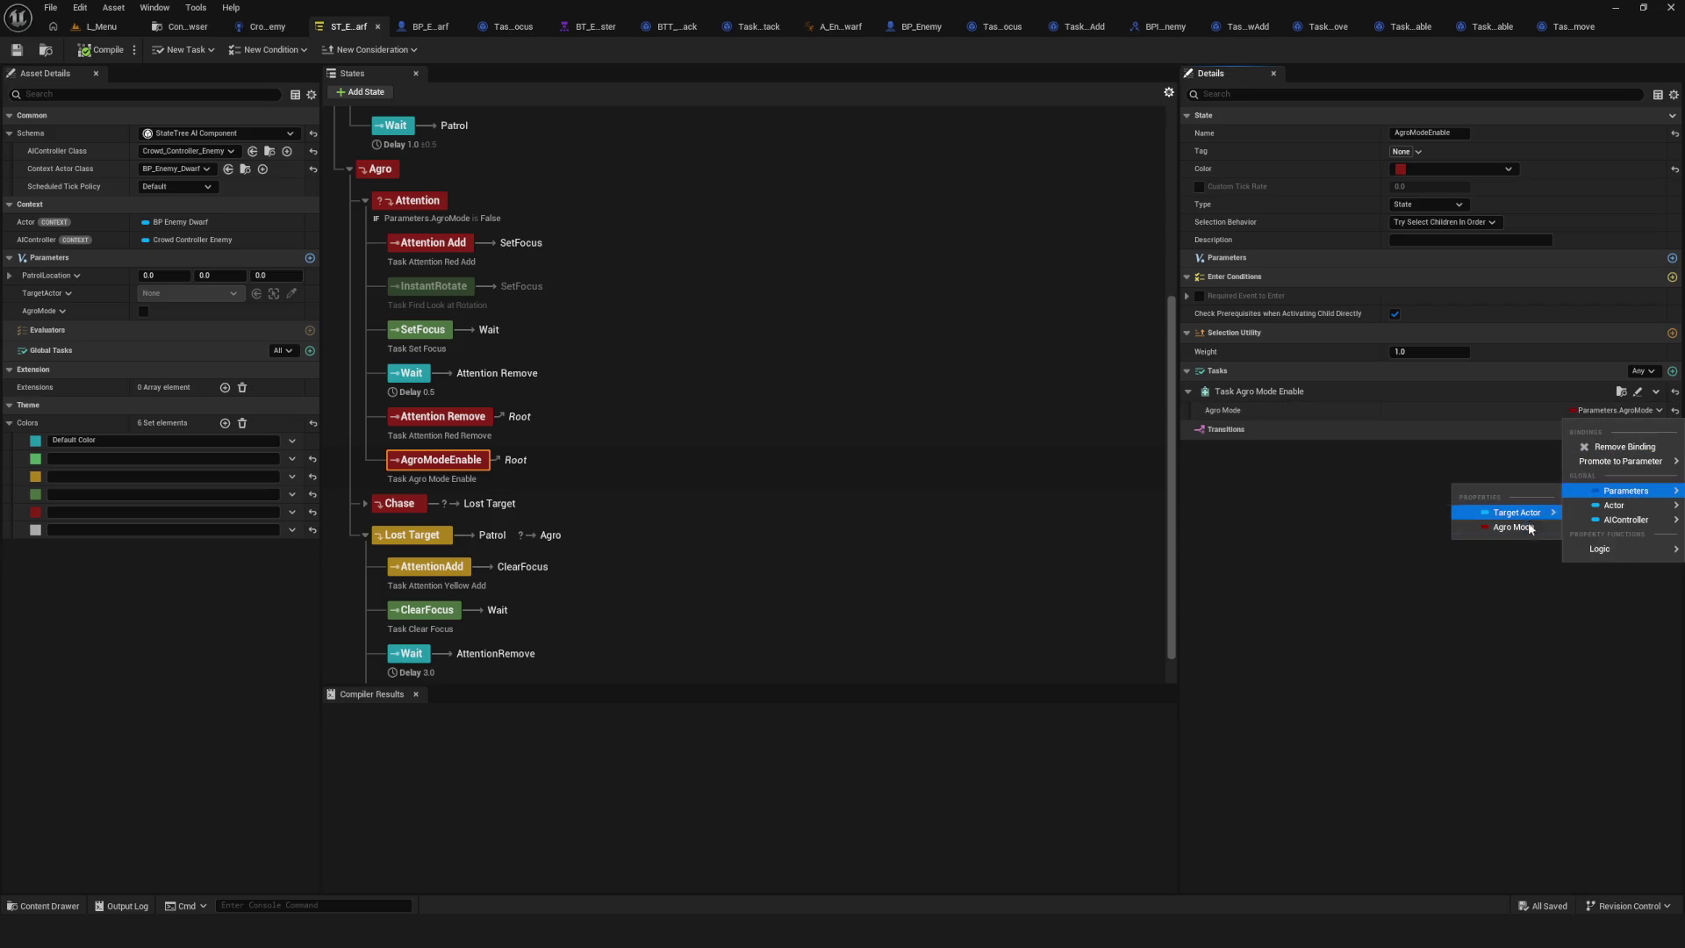
{"action": "left_click", "coordinate": [1529, 526]}
{"action": "key", "text": "ctrl+s"}
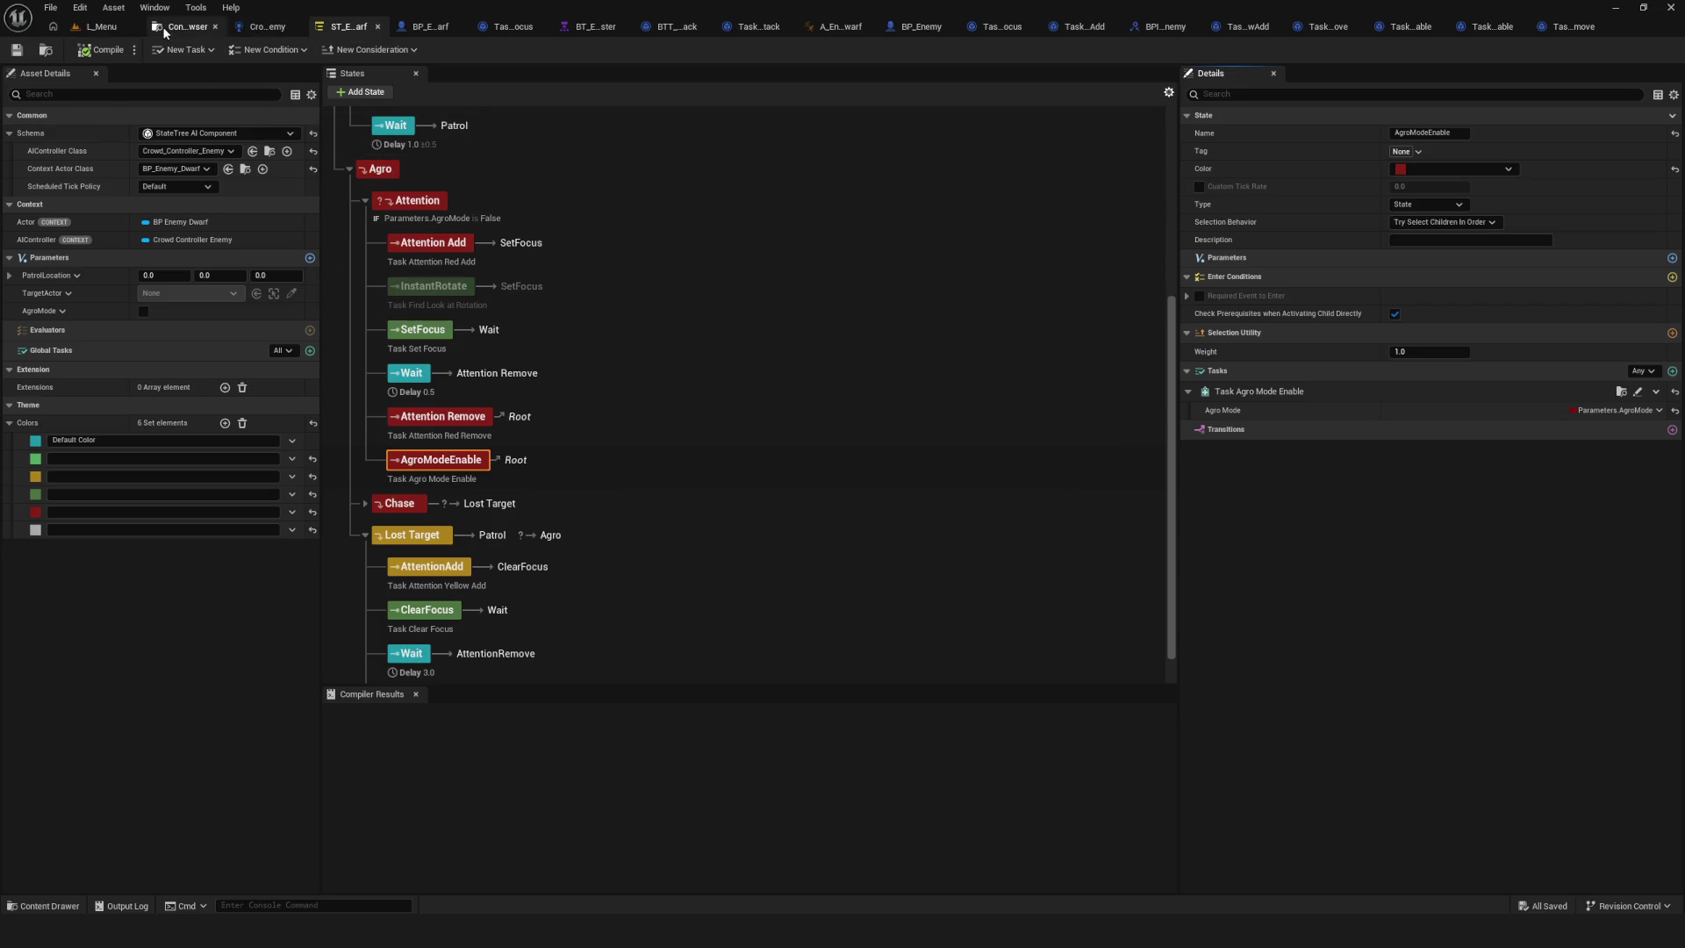
Open Task_AgroModeEnable from ST_Tasks and box-select its SET and Finish Task nodes.
{"action": "left_click", "coordinate": [184, 26]}
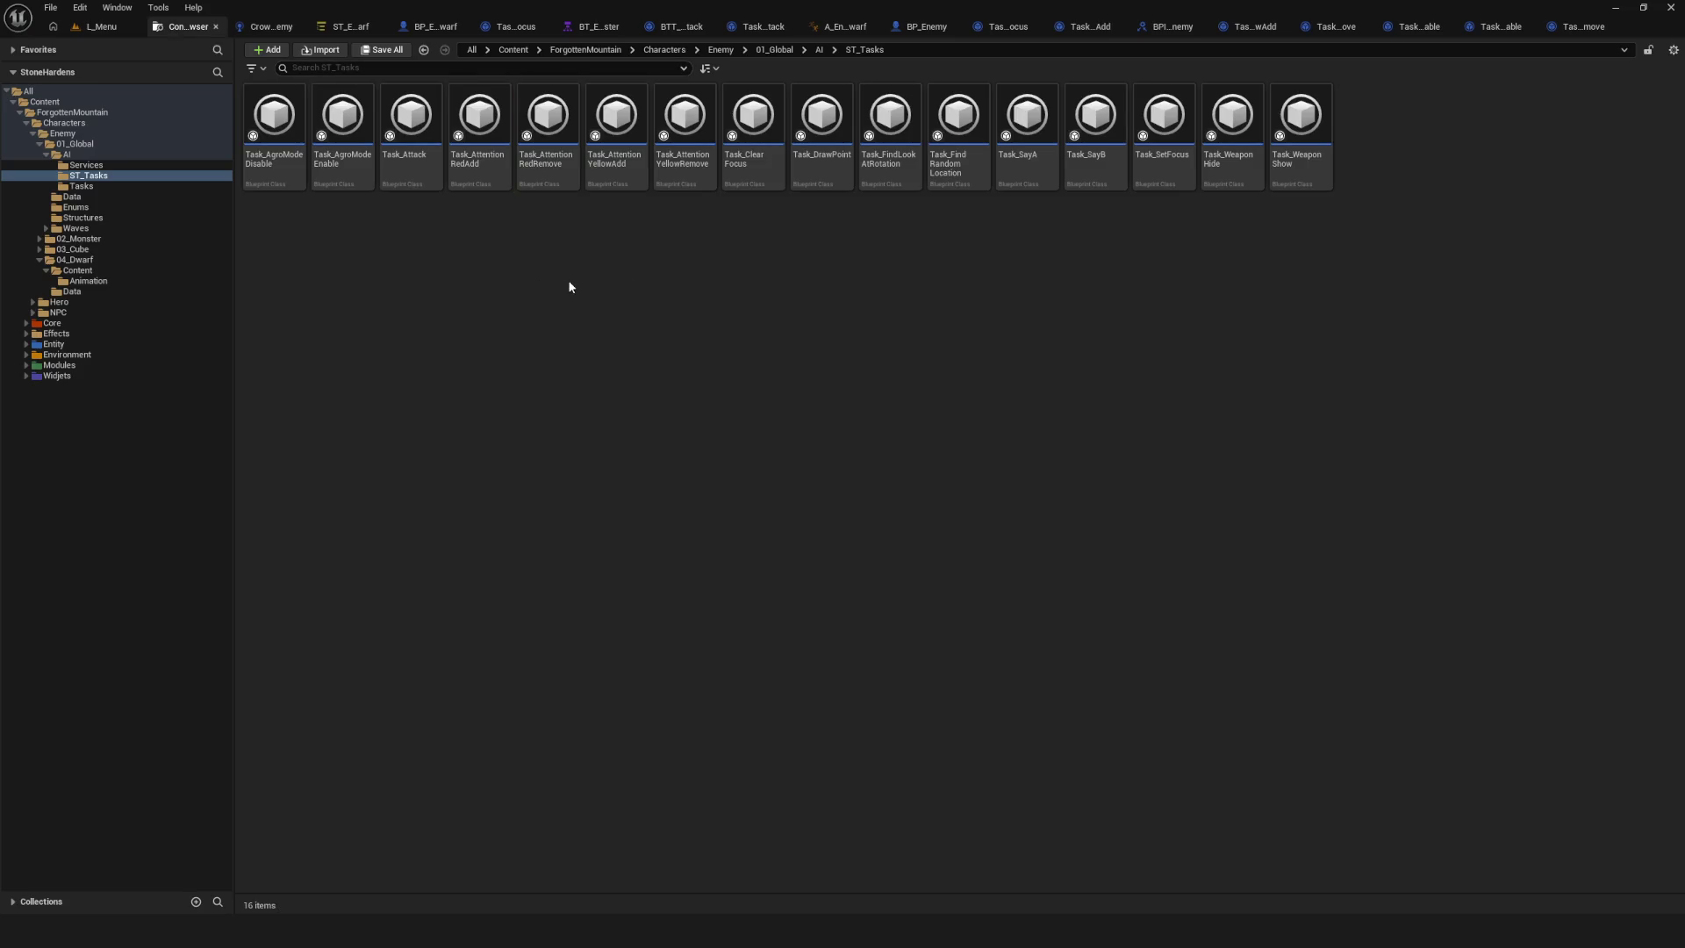
{"action": "double_click", "coordinate": [342, 118]}
{"action": "left_click_drag", "start_coordinate": [703, 208], "coordinate": [891, 408]}
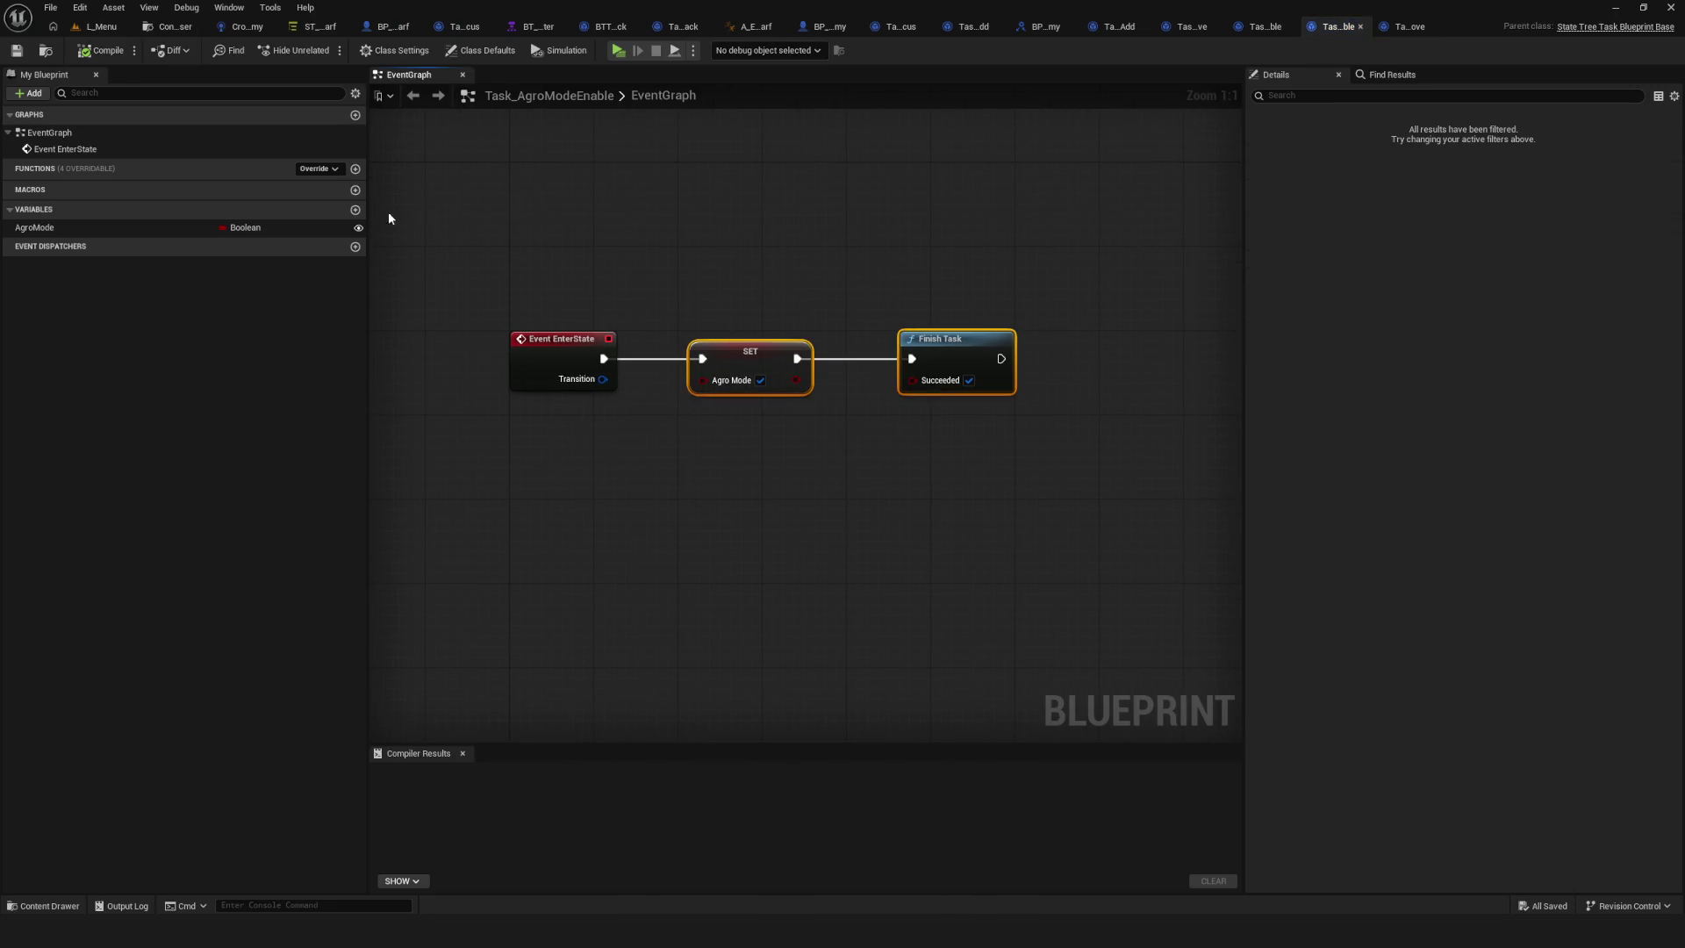
{"action": "left_click_drag", "start_coordinate": [688, 225], "coordinate": [1057, 479]}
{"action": "left_click_drag", "start_coordinate": [936, 440], "coordinate": [1135, 522]}
{"action": "key", "text": "ctrl+a"}
{"action": "mouse_move", "coordinate": [440, 158]}
{"action": "left_mouse_down"}
{"action": "mouse_move", "coordinate": [800, 418]}
{"action": "mouse_move", "coordinate": [1130, 553]}
{"action": "left_mouse_up"}
{"action": "mouse_move", "coordinate": [405, 109]}
{"action": "left_mouse_down"}
{"action": "mouse_move", "coordinate": [760, 386]}
{"action": "mouse_move", "coordinate": [1140, 544]}
{"action": "left_mouse_up"}
{"action": "mouse_move", "coordinate": [1091, 518]}
{"action": "left_mouse_down"}
{"action": "mouse_move", "coordinate": [617, 265]}
{"action": "mouse_move", "coordinate": [892, 417]}
{"action": "mouse_move", "coordinate": [667, 264]}
{"action": "left_mouse_up"}
{"action": "left_click_drag", "start_coordinate": [506, 200], "coordinate": [921, 408]}
{"action": "left_click_drag", "start_coordinate": [551, 211], "coordinate": [1123, 487]}
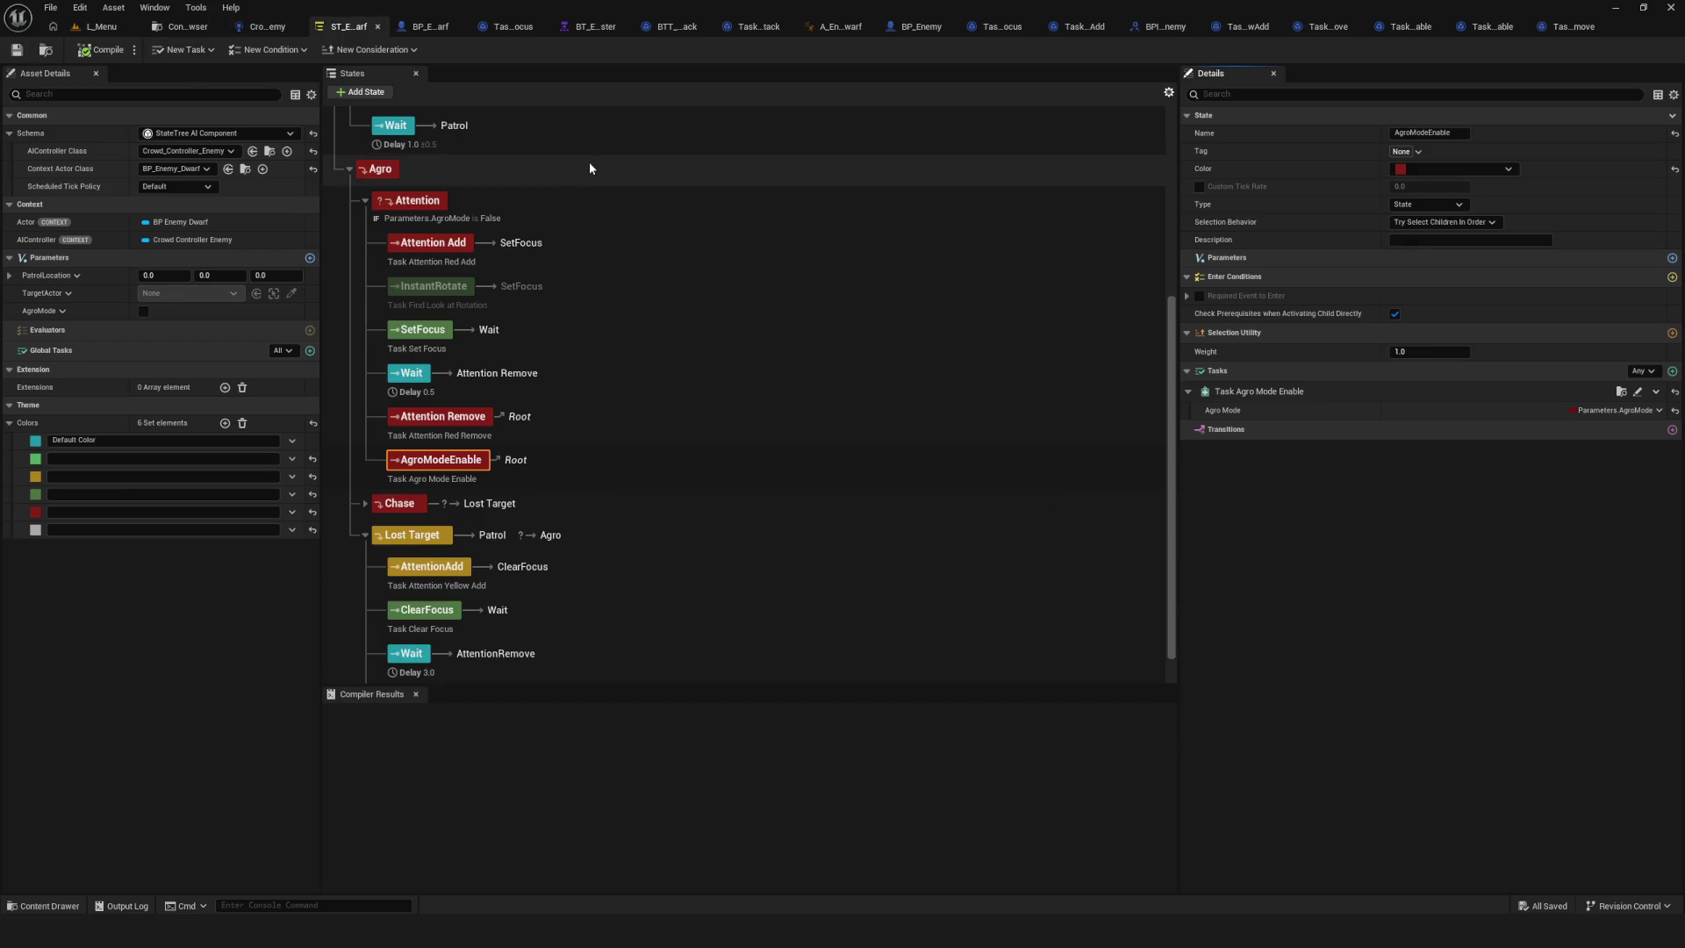
Add an On State Completed transition from Attention Remove to AgroModeEnable.
{"action": "left_click", "coordinate": [527, 419]}
{"action": "left_click", "coordinate": [1672, 429]}
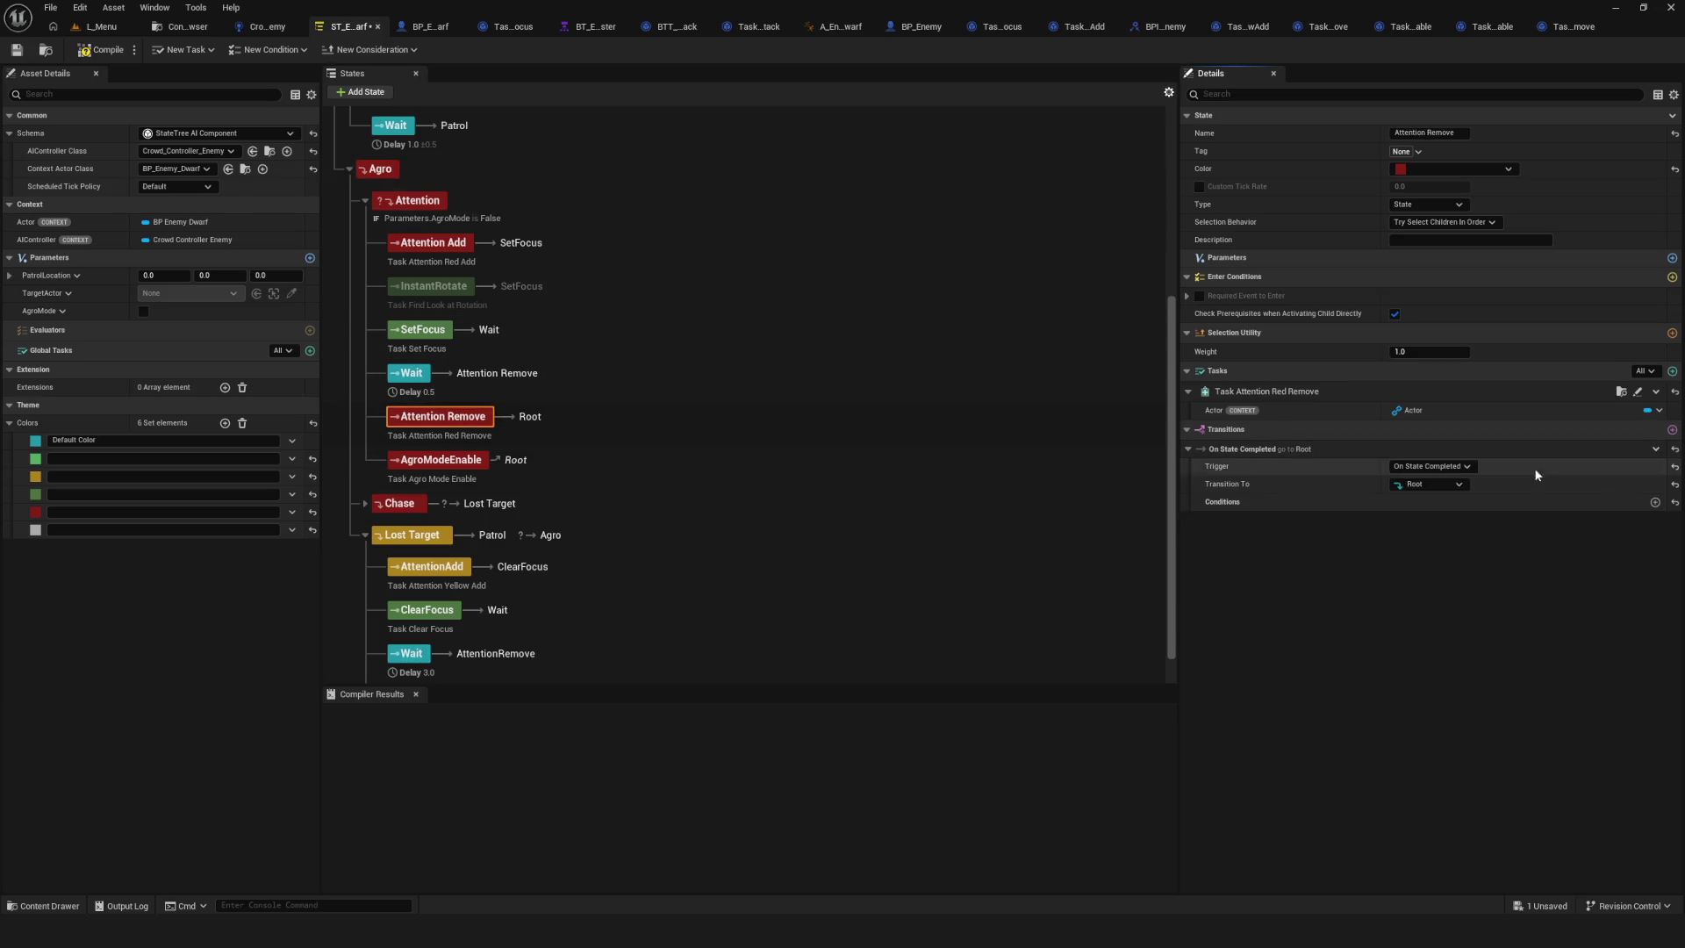
{"action": "left_click", "coordinate": [1430, 484]}
{"action": "scroll", "coordinate": [1474, 746], "scroll_direction": "down", "scroll_amount": 3}
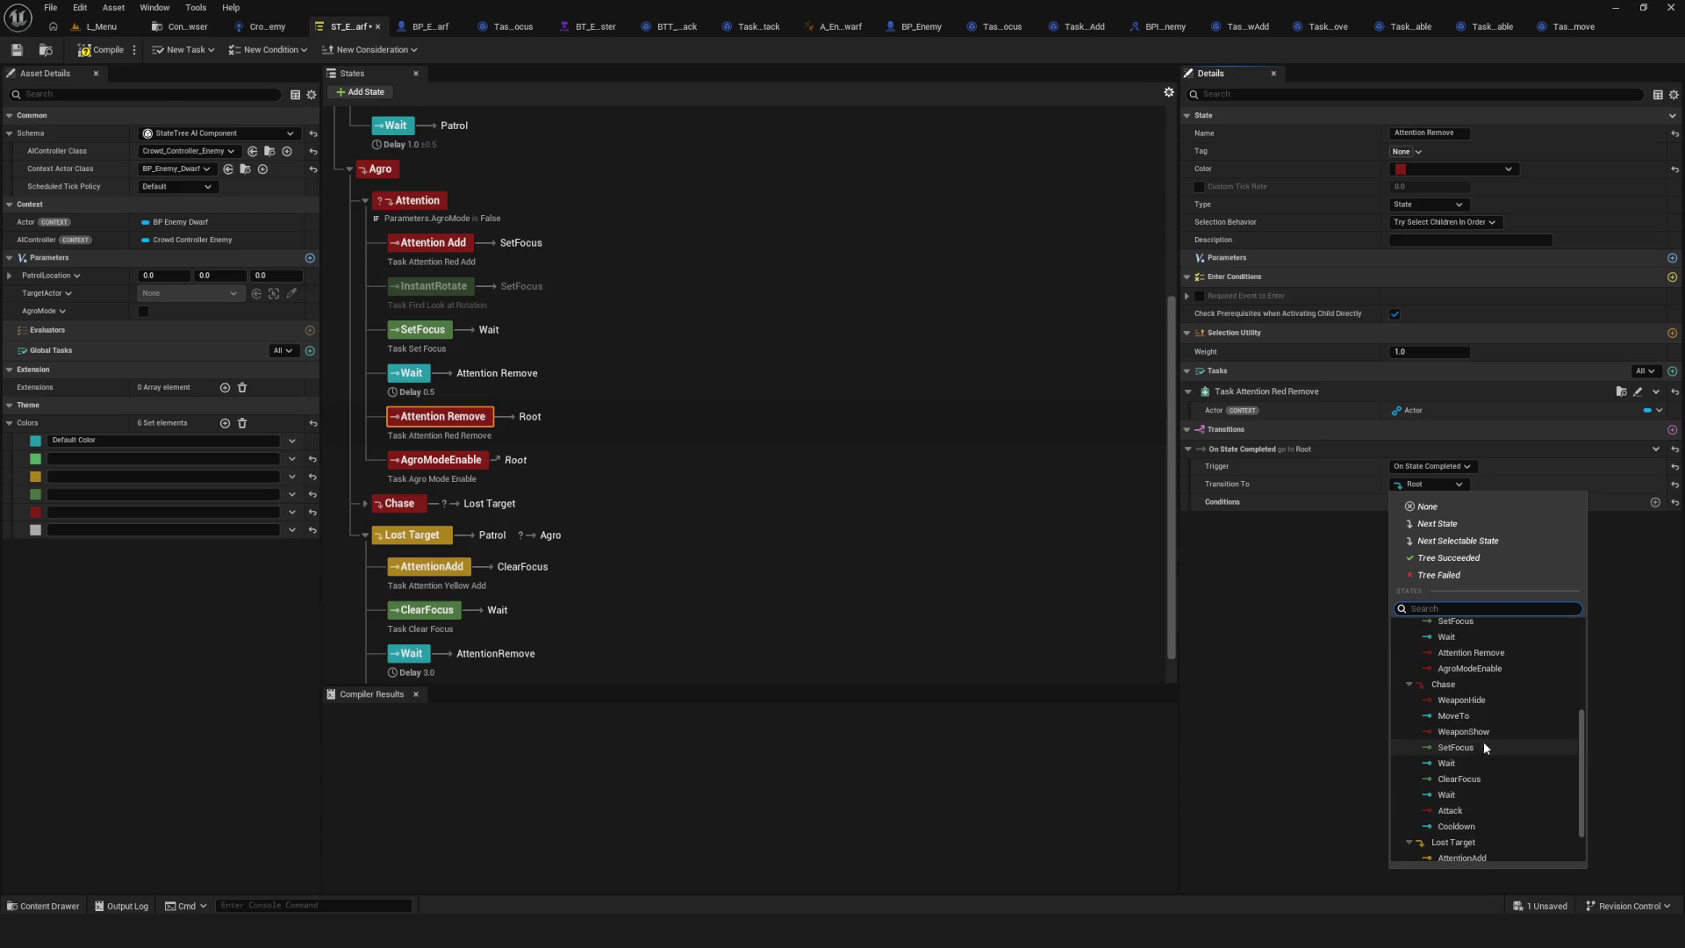
{"action": "left_click", "coordinate": [1483, 693]}
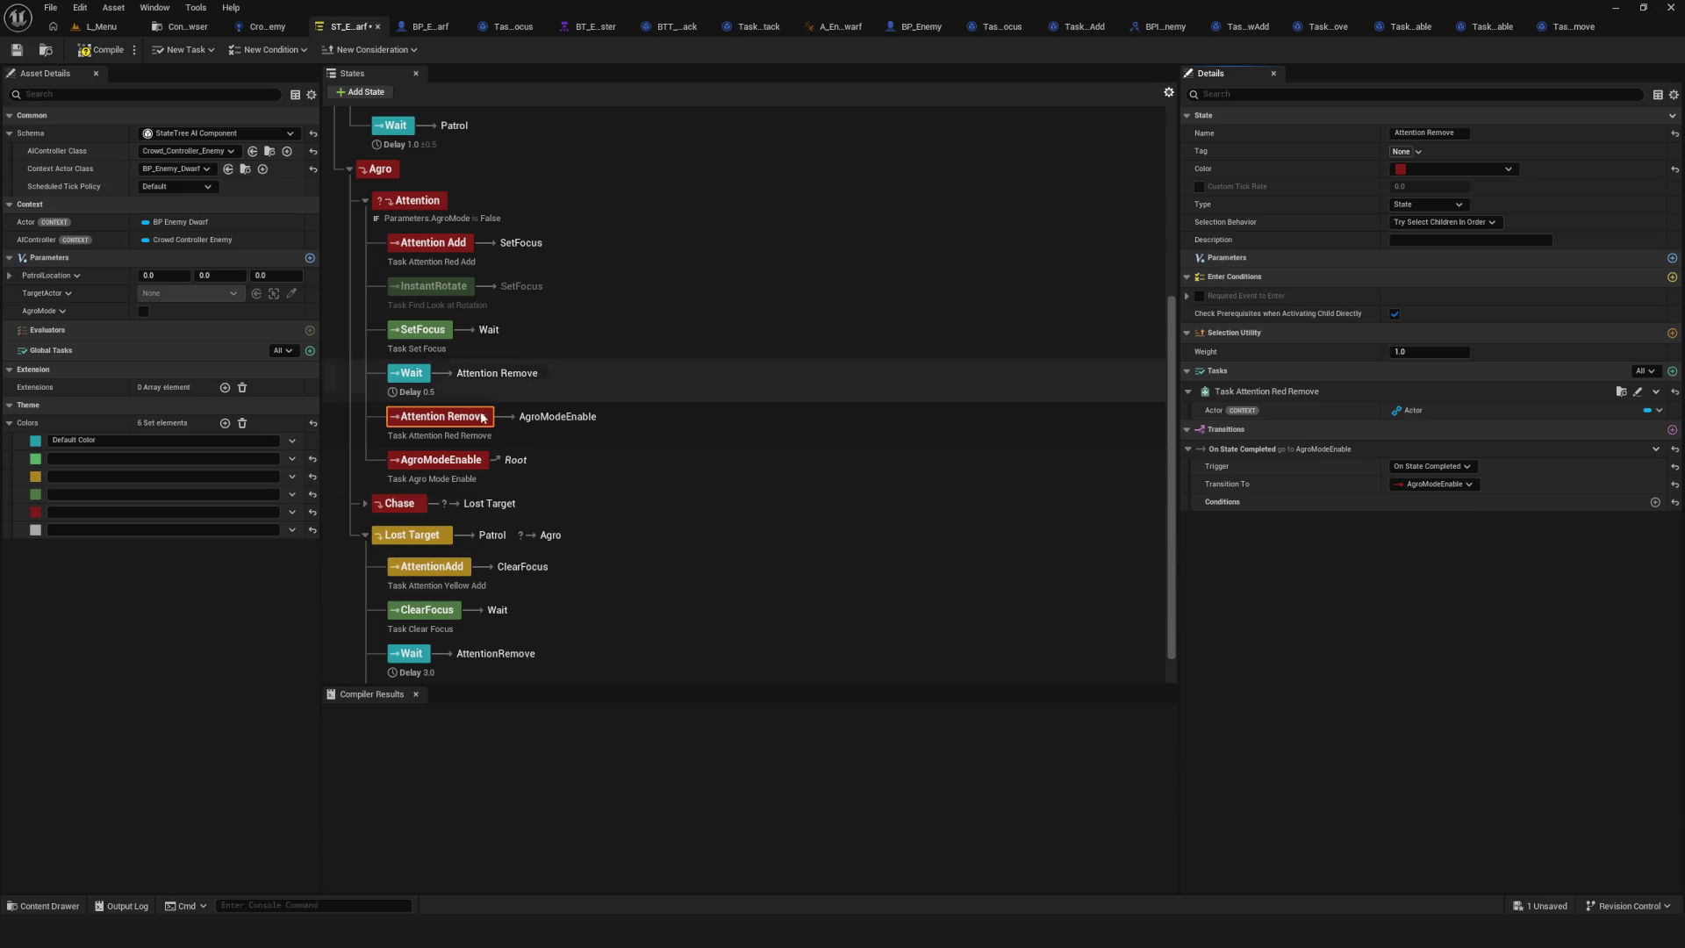
Save the State Tree, switch to the L_Menu level and start Play In Editor.
{"action": "left_click", "coordinate": [107, 50]}
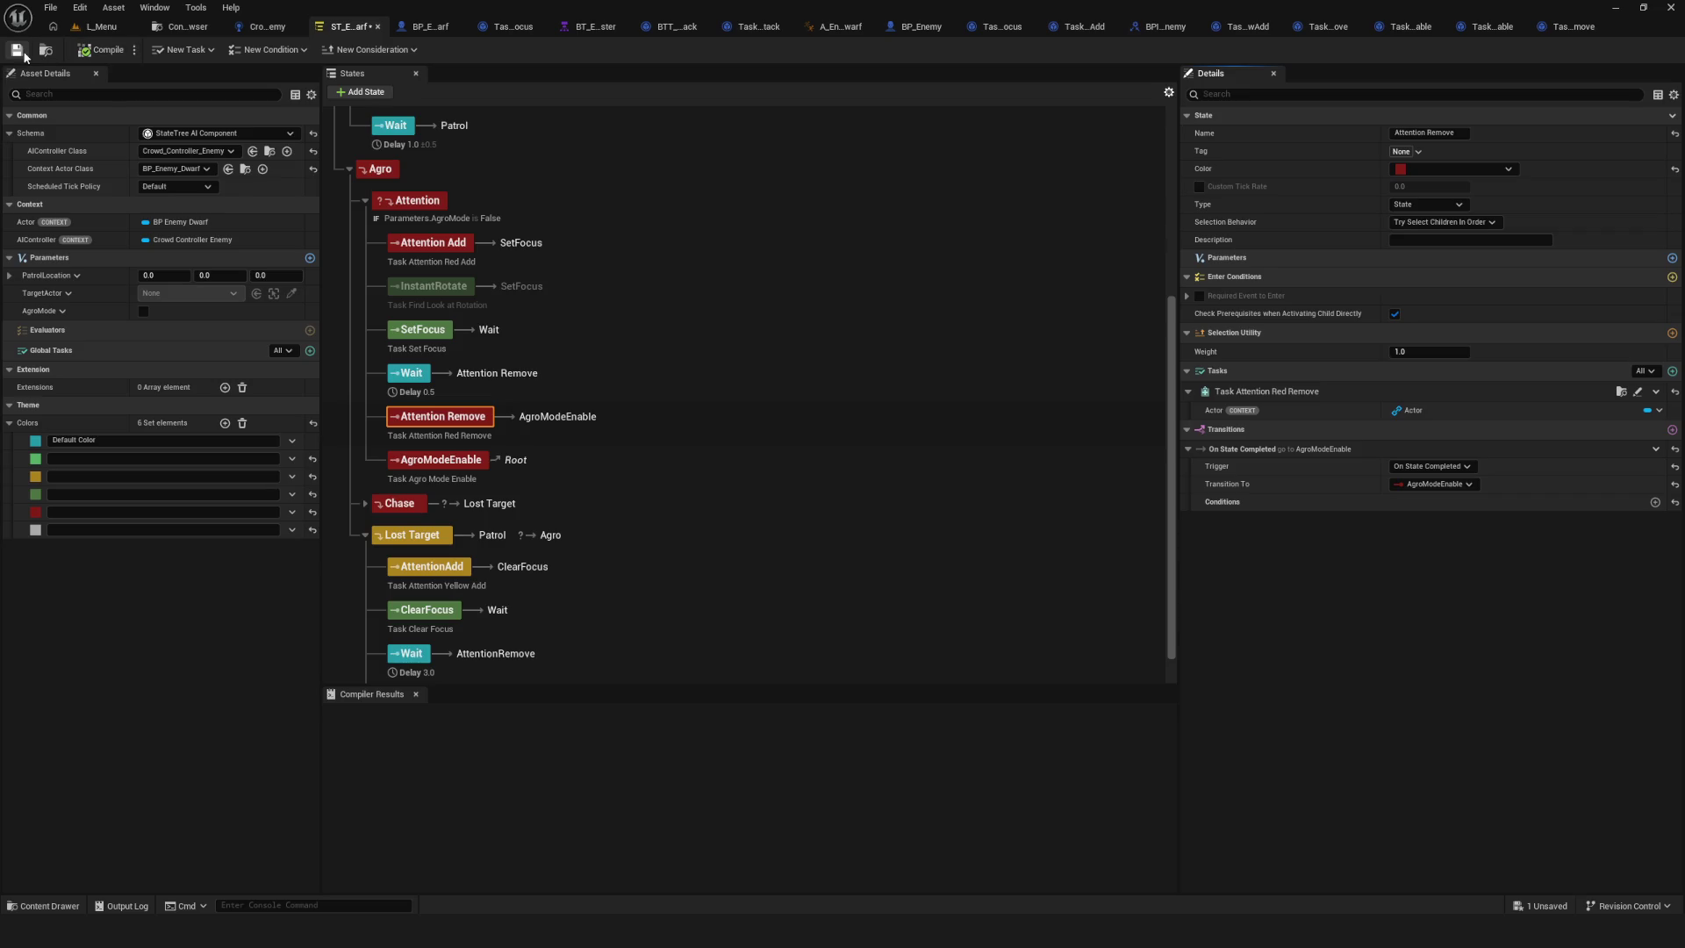
{"action": "left_click", "coordinate": [101, 26]}
{"action": "left_click", "coordinate": [323, 52]}
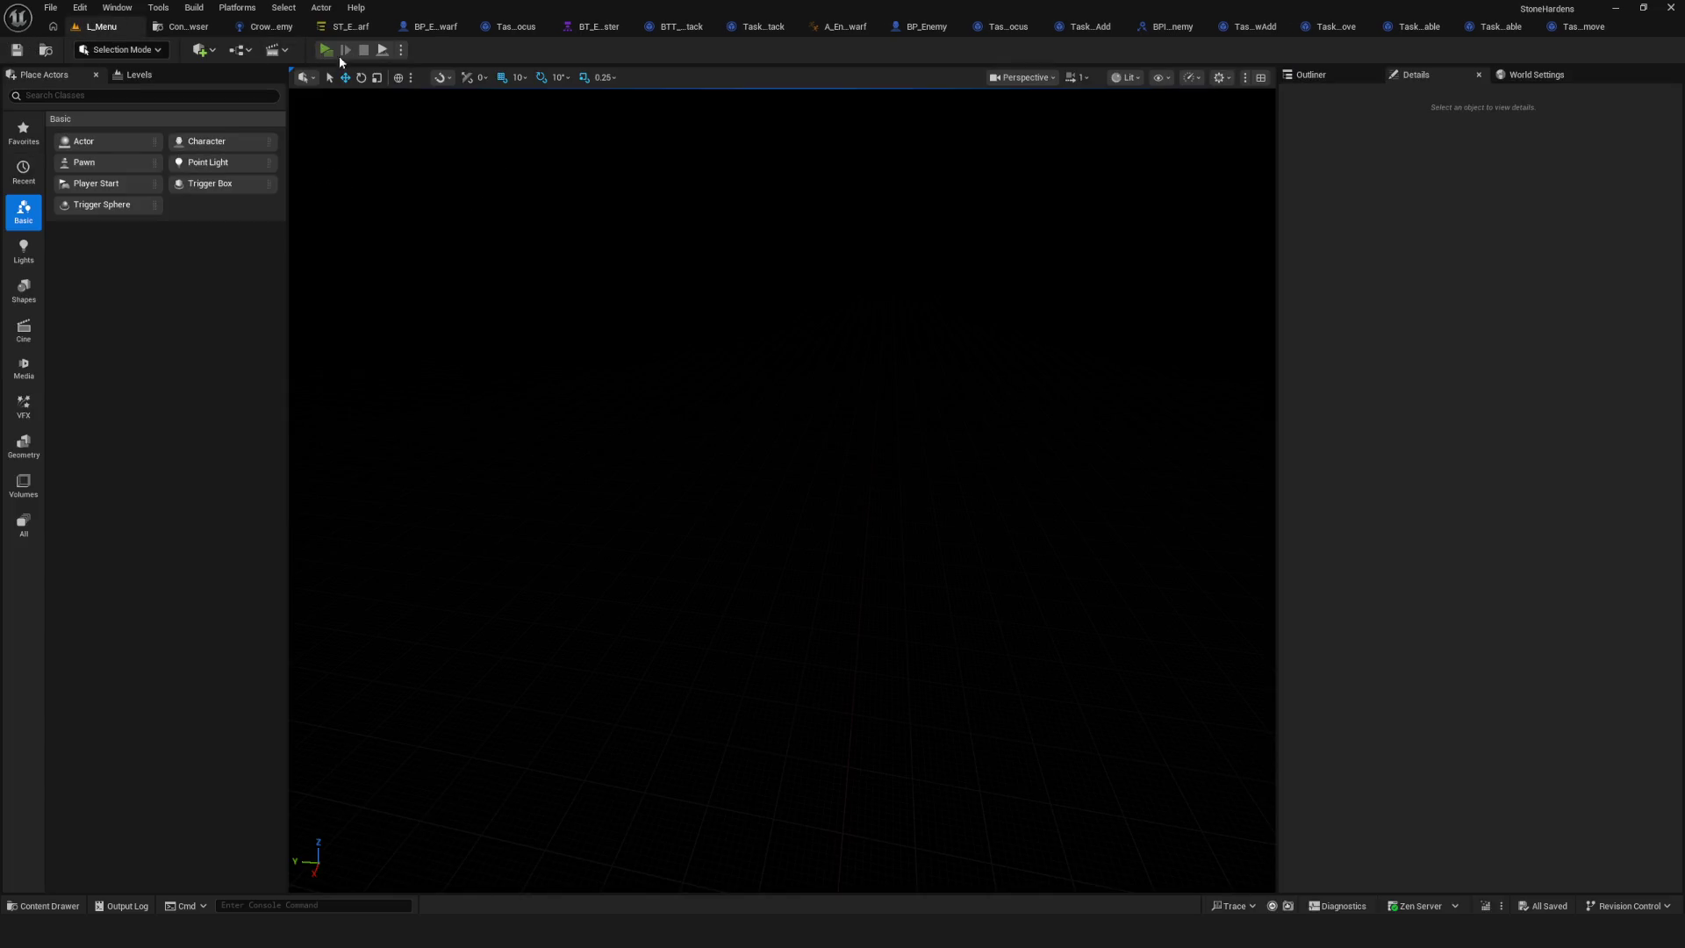
Start a new game, walk toward the red enemy dwarf and back, then stop playing.
{"action": "left_click", "coordinate": [808, 389]}
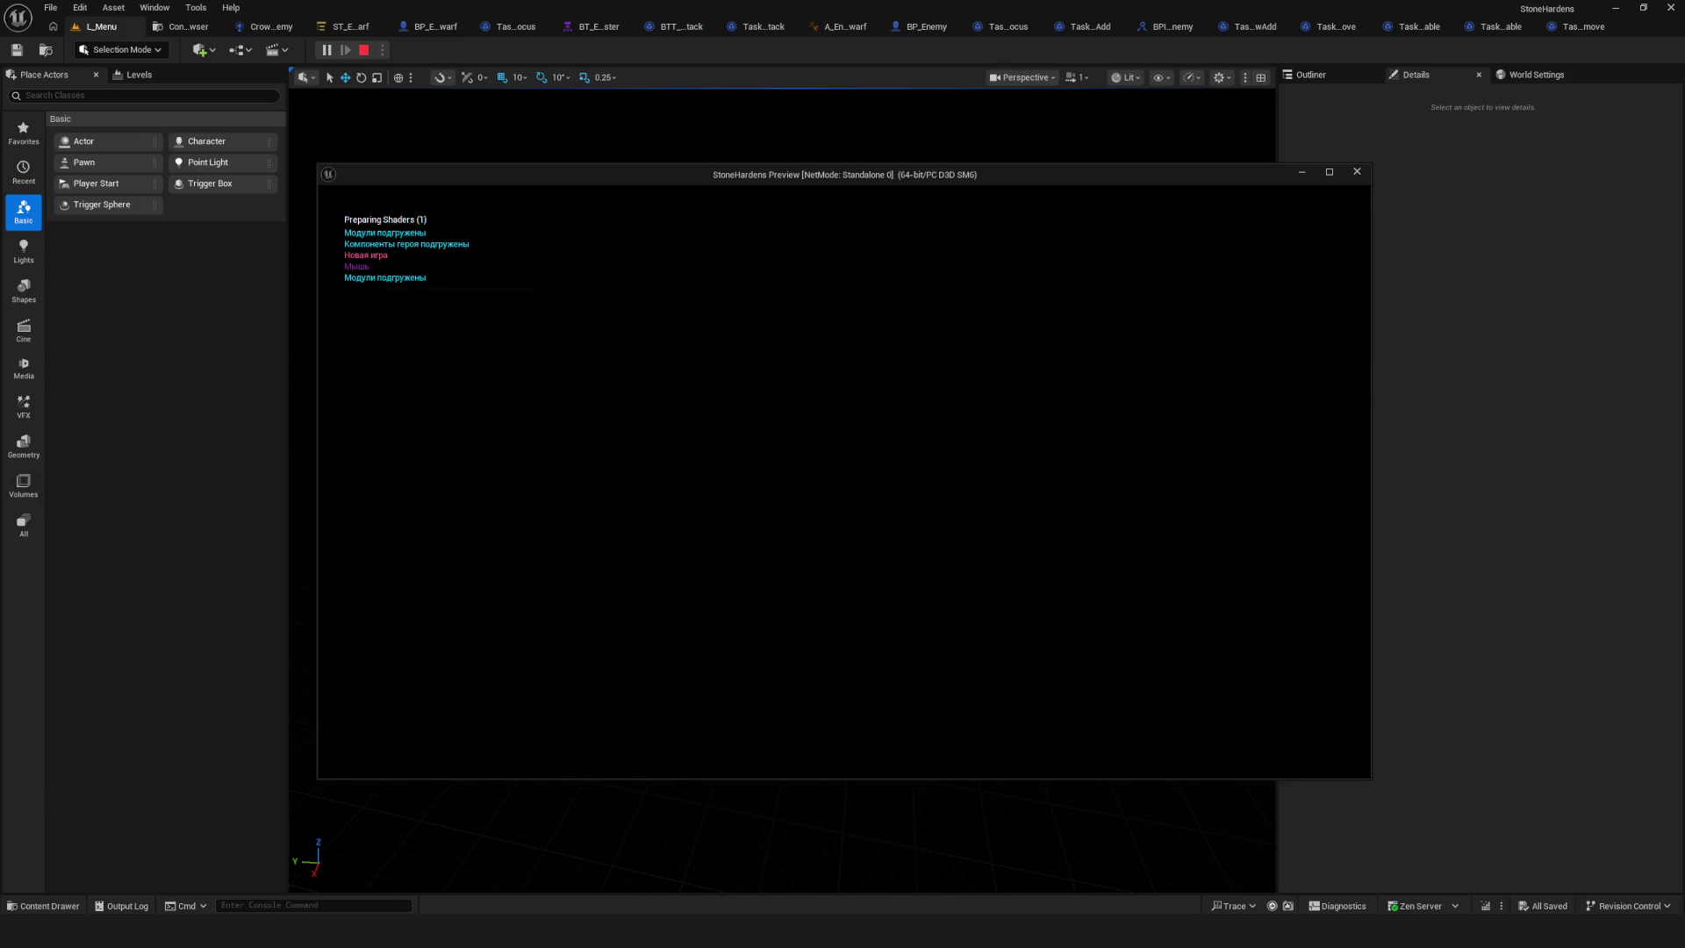
{"action": "key", "text": "w"}
{"action": "key", "text": "w"}
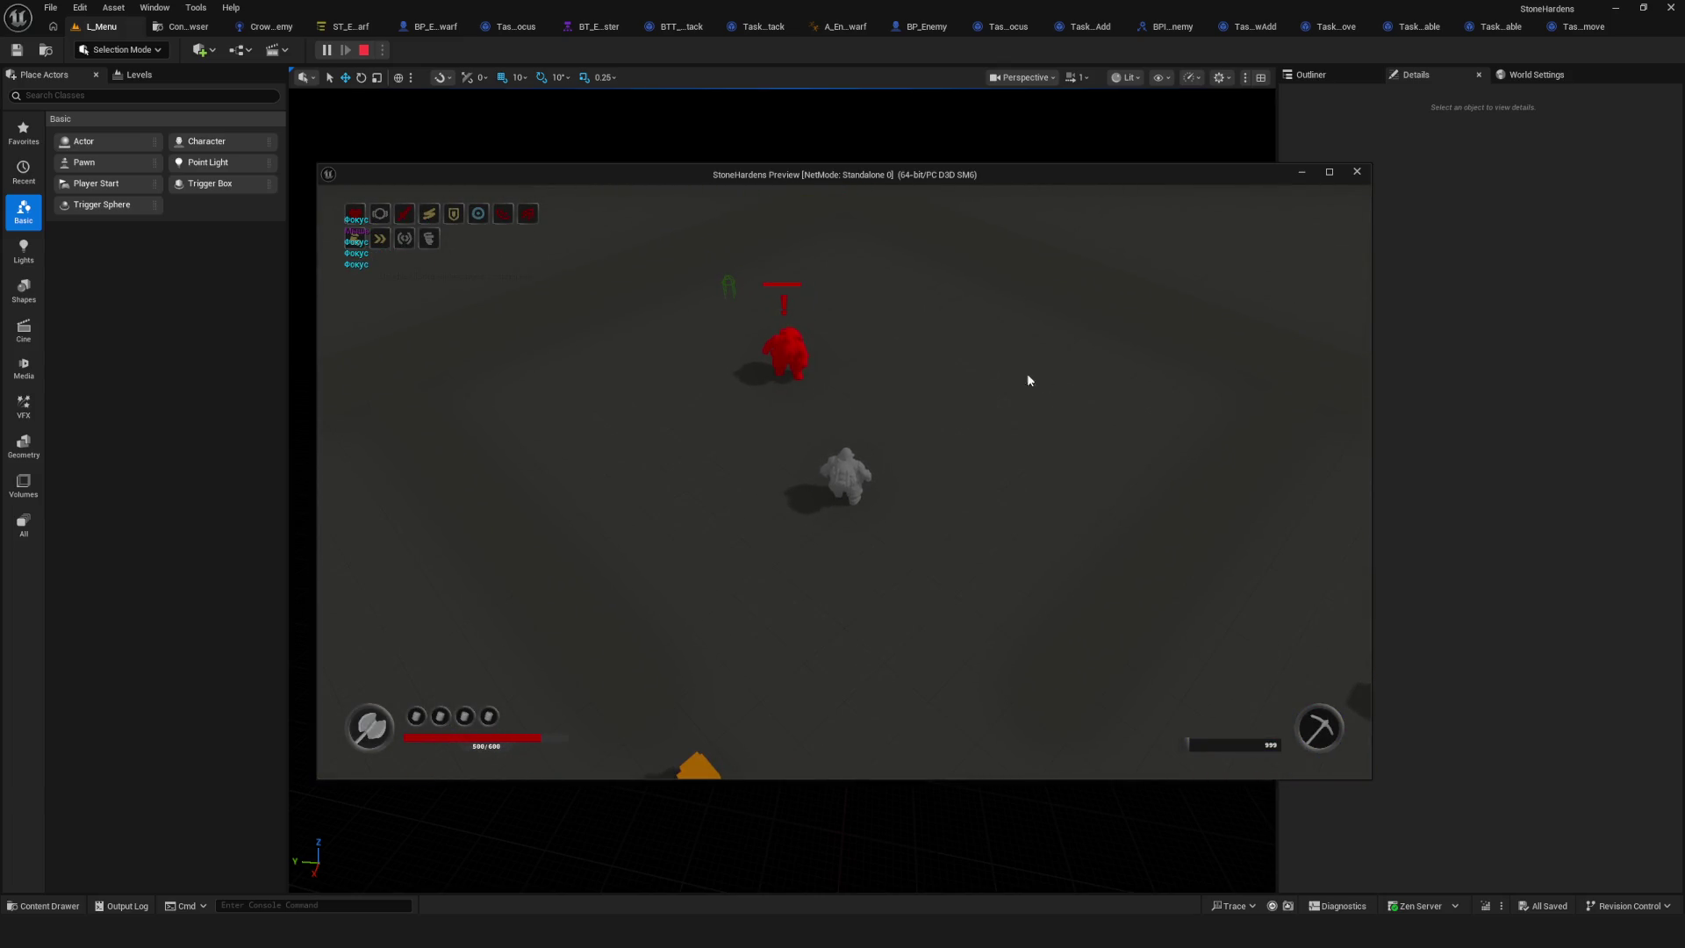
{"action": "key", "text": "w"}
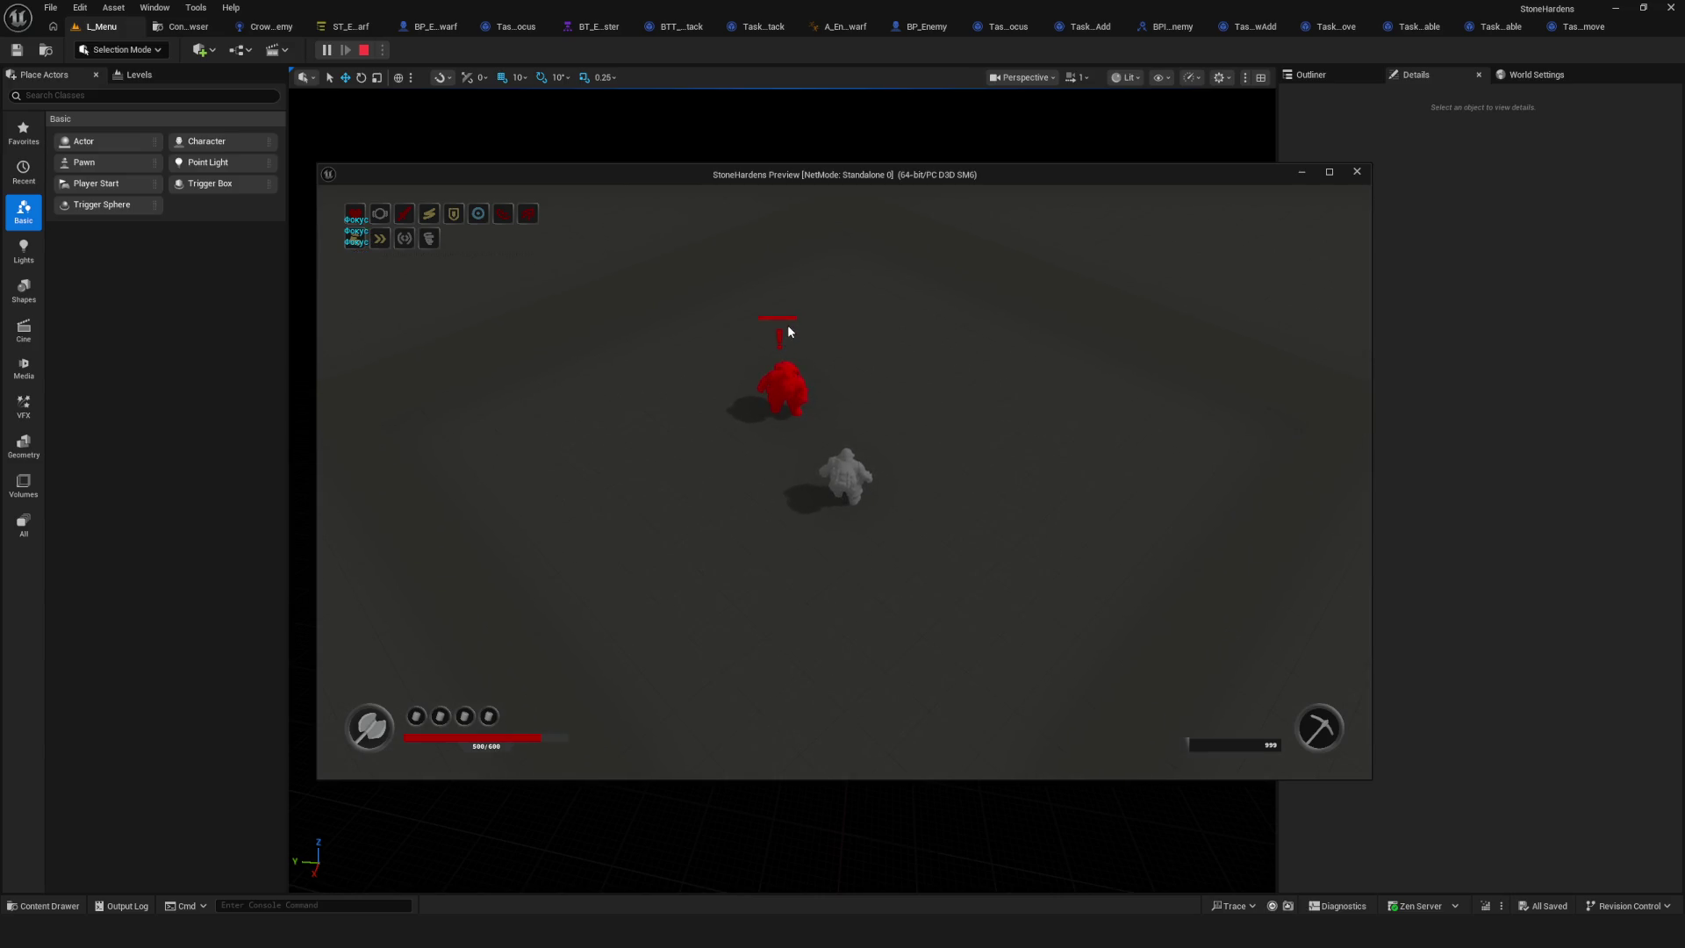
{"action": "key", "text": "s"}
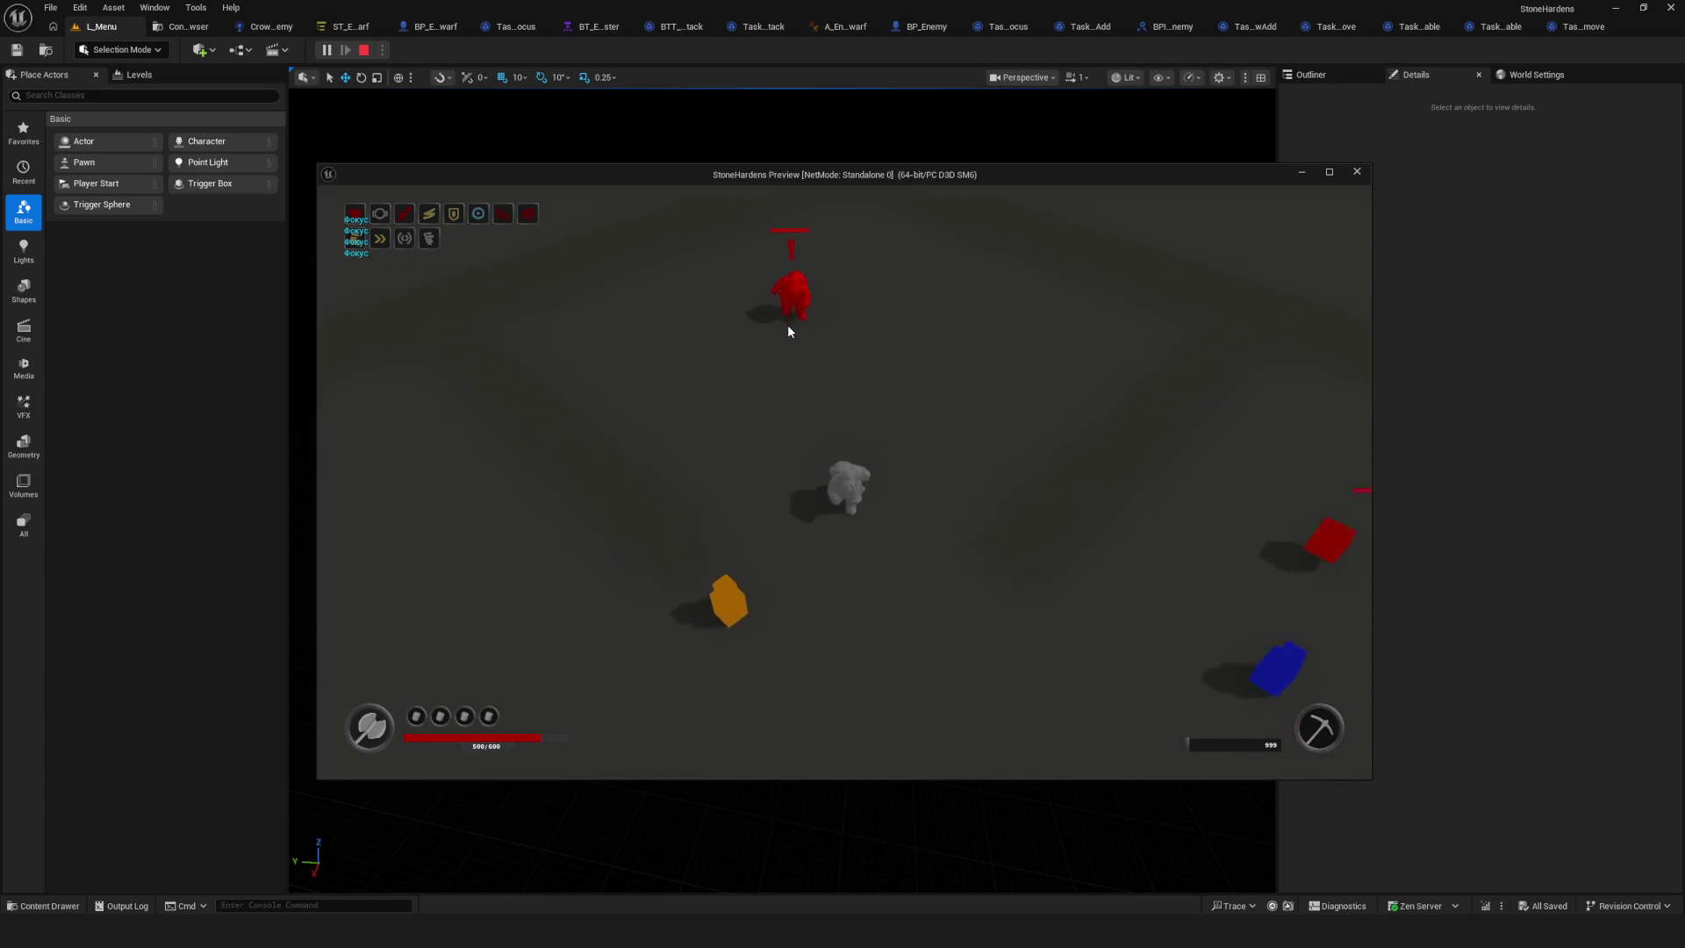
{"action": "key", "text": "Escape"}
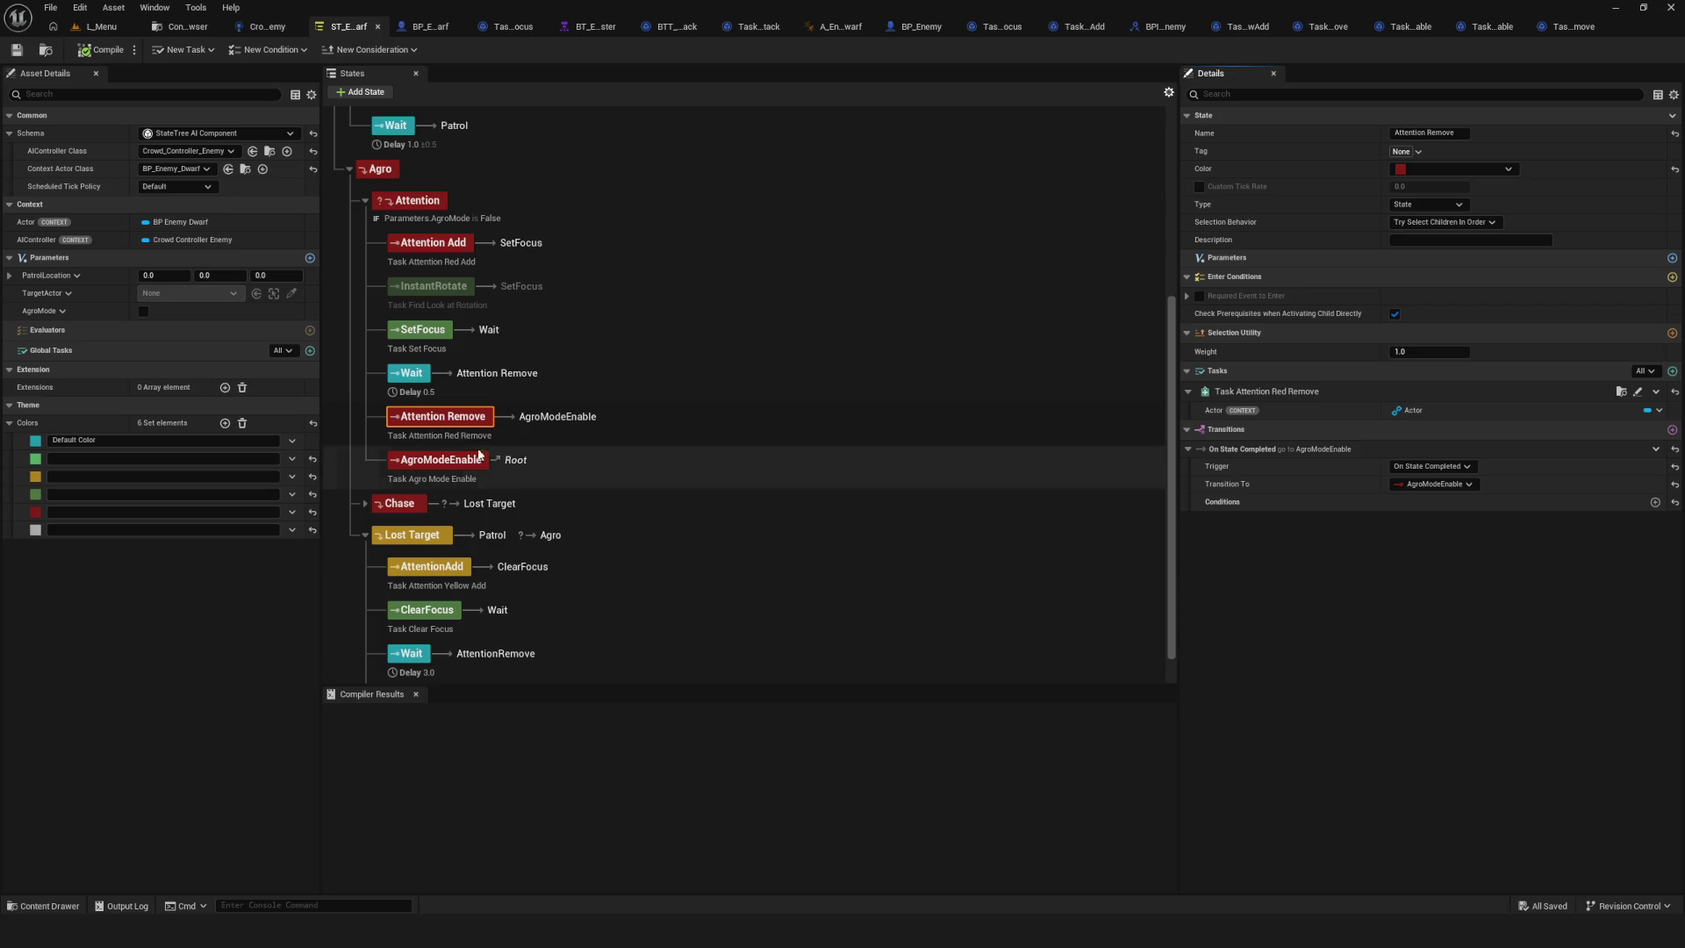
{"action": "left_click", "coordinate": [461, 461]}
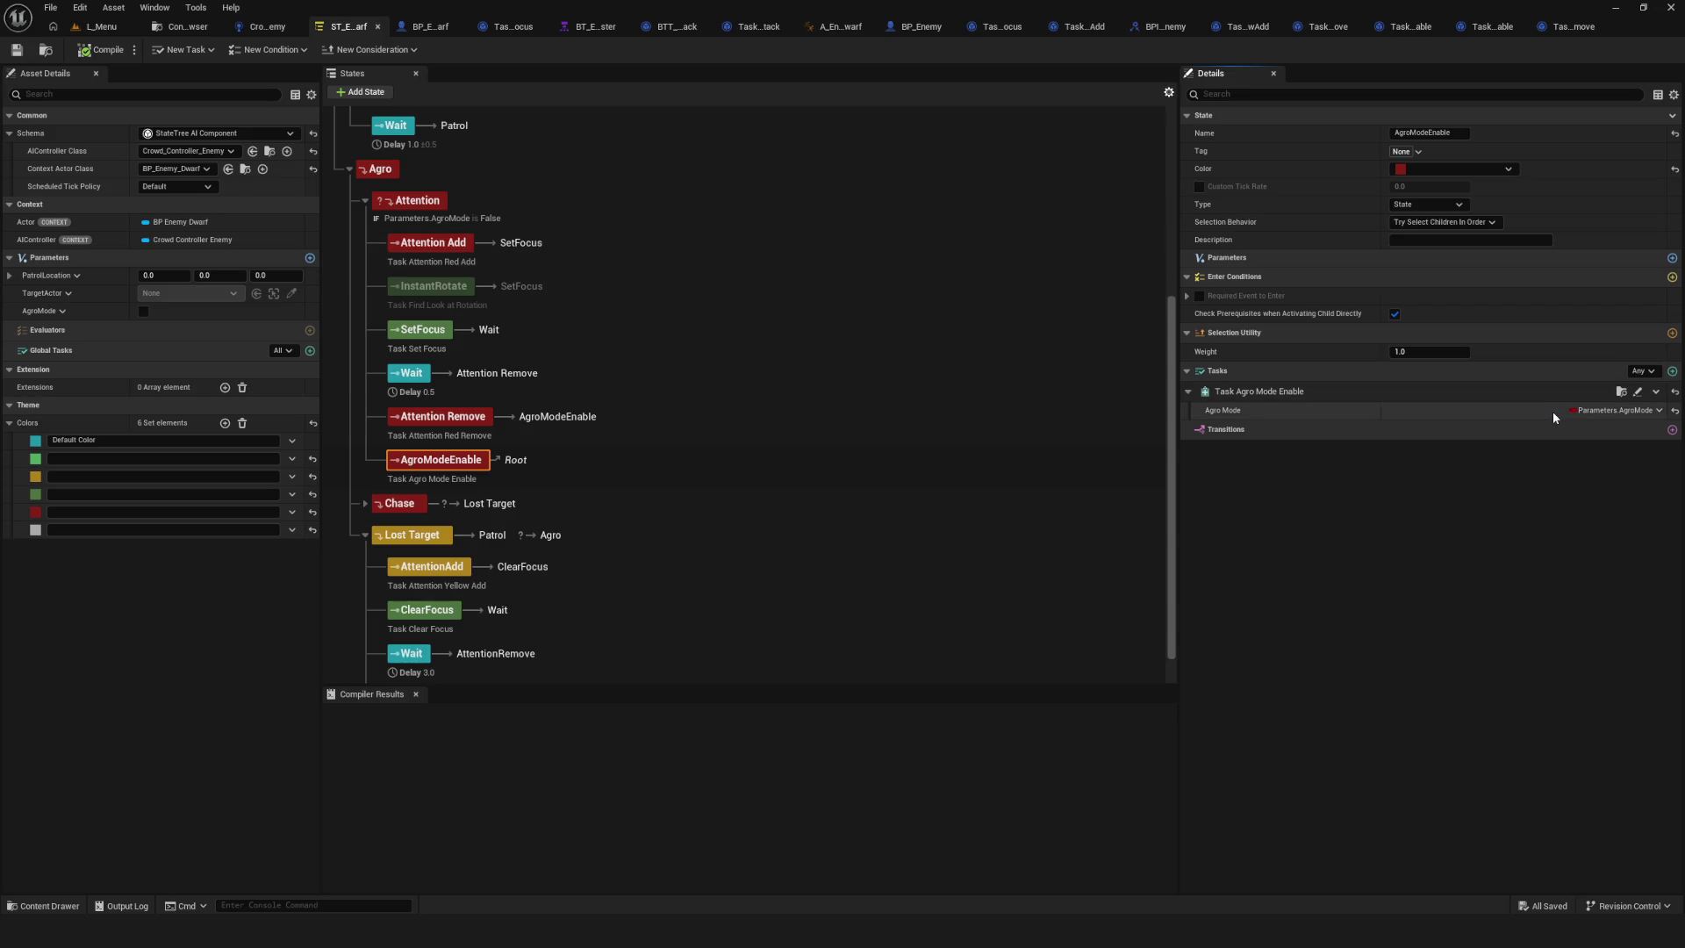
{"action": "left_click", "coordinate": [1659, 411]}
{"action": "key", "text": "Escape"}
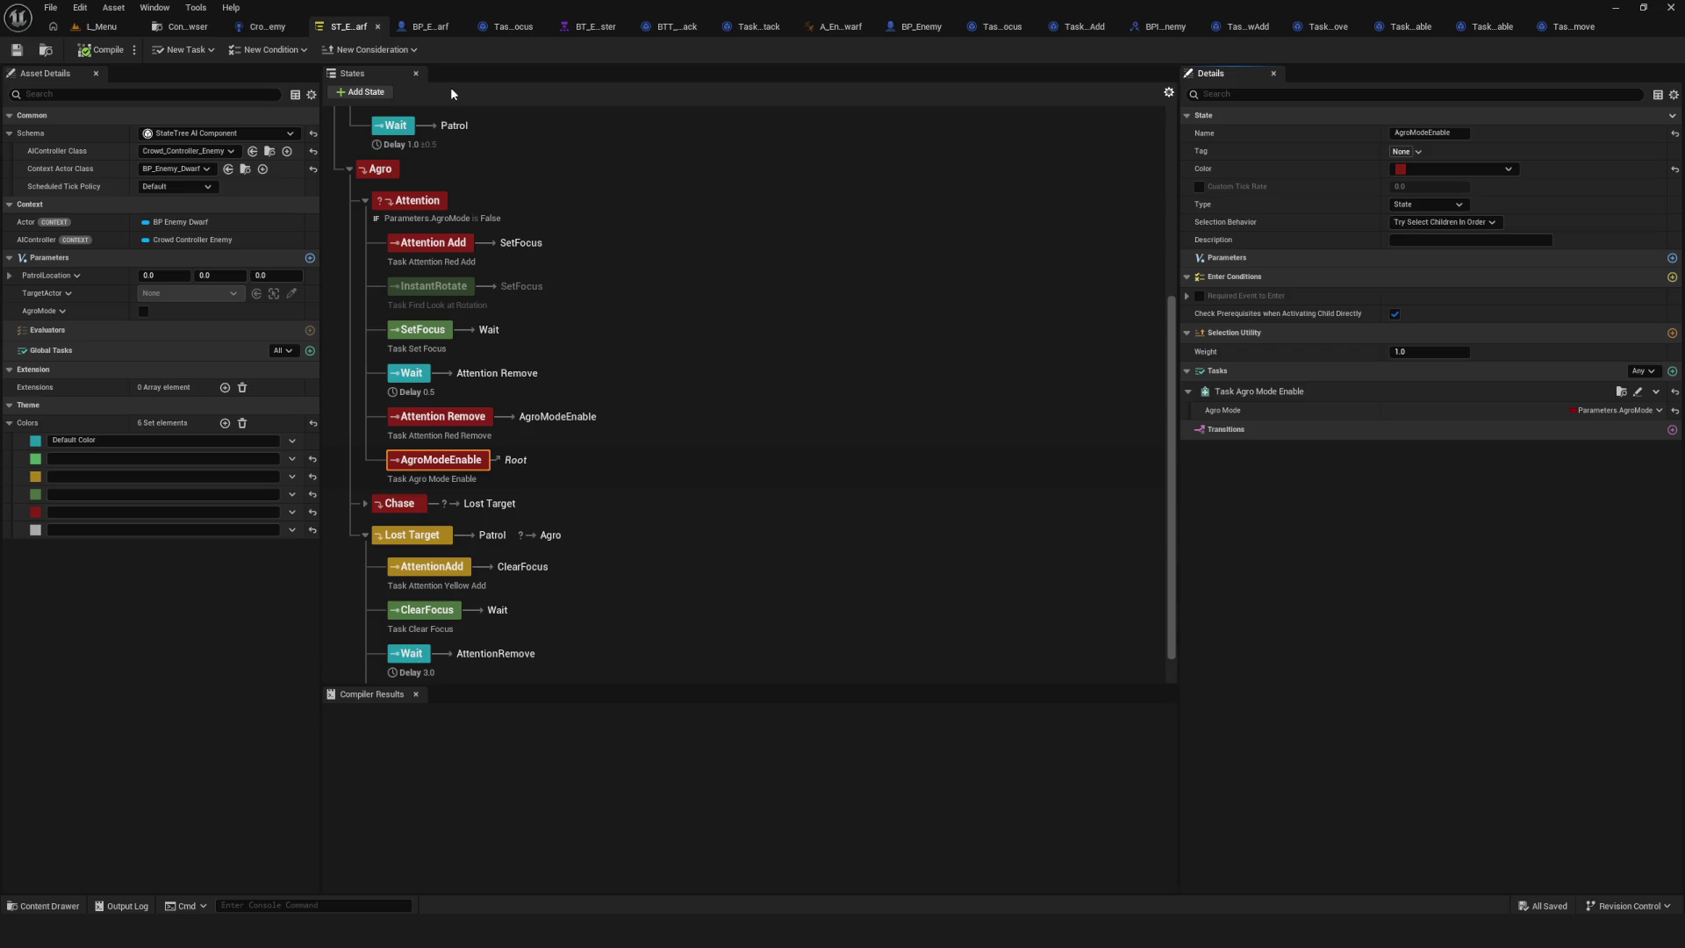
In Task_AgroModeEnable, set the AgroMode variable's category to Context and compile the blueprint.
{"action": "left_click", "coordinate": [182, 27]}
{"action": "double_click", "coordinate": [342, 123]}
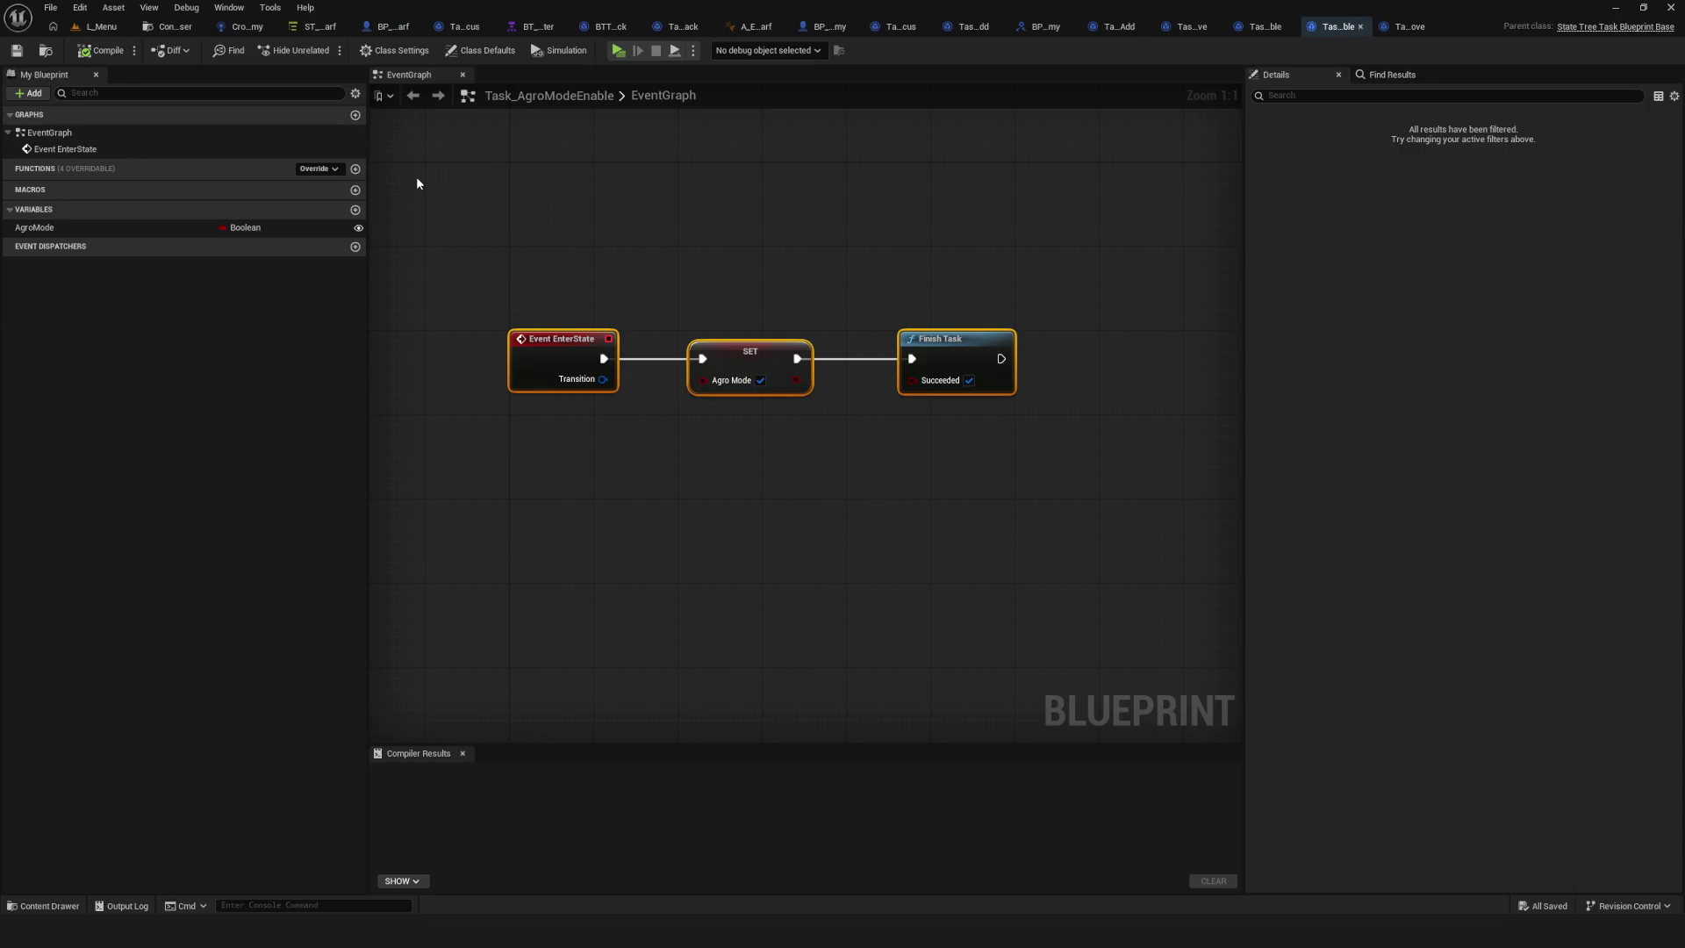
{"action": "left_click", "coordinate": [39, 228]}
{"action": "left_click", "coordinate": [1463, 276]}
{"action": "type", "text": "Cu"}
{"action": "key", "text": "BackSpace"}
{"action": "key", "text": "BackSpace"}
{"action": "key", "text": "BackSpace"}
{"action": "type", "text": "Context"}
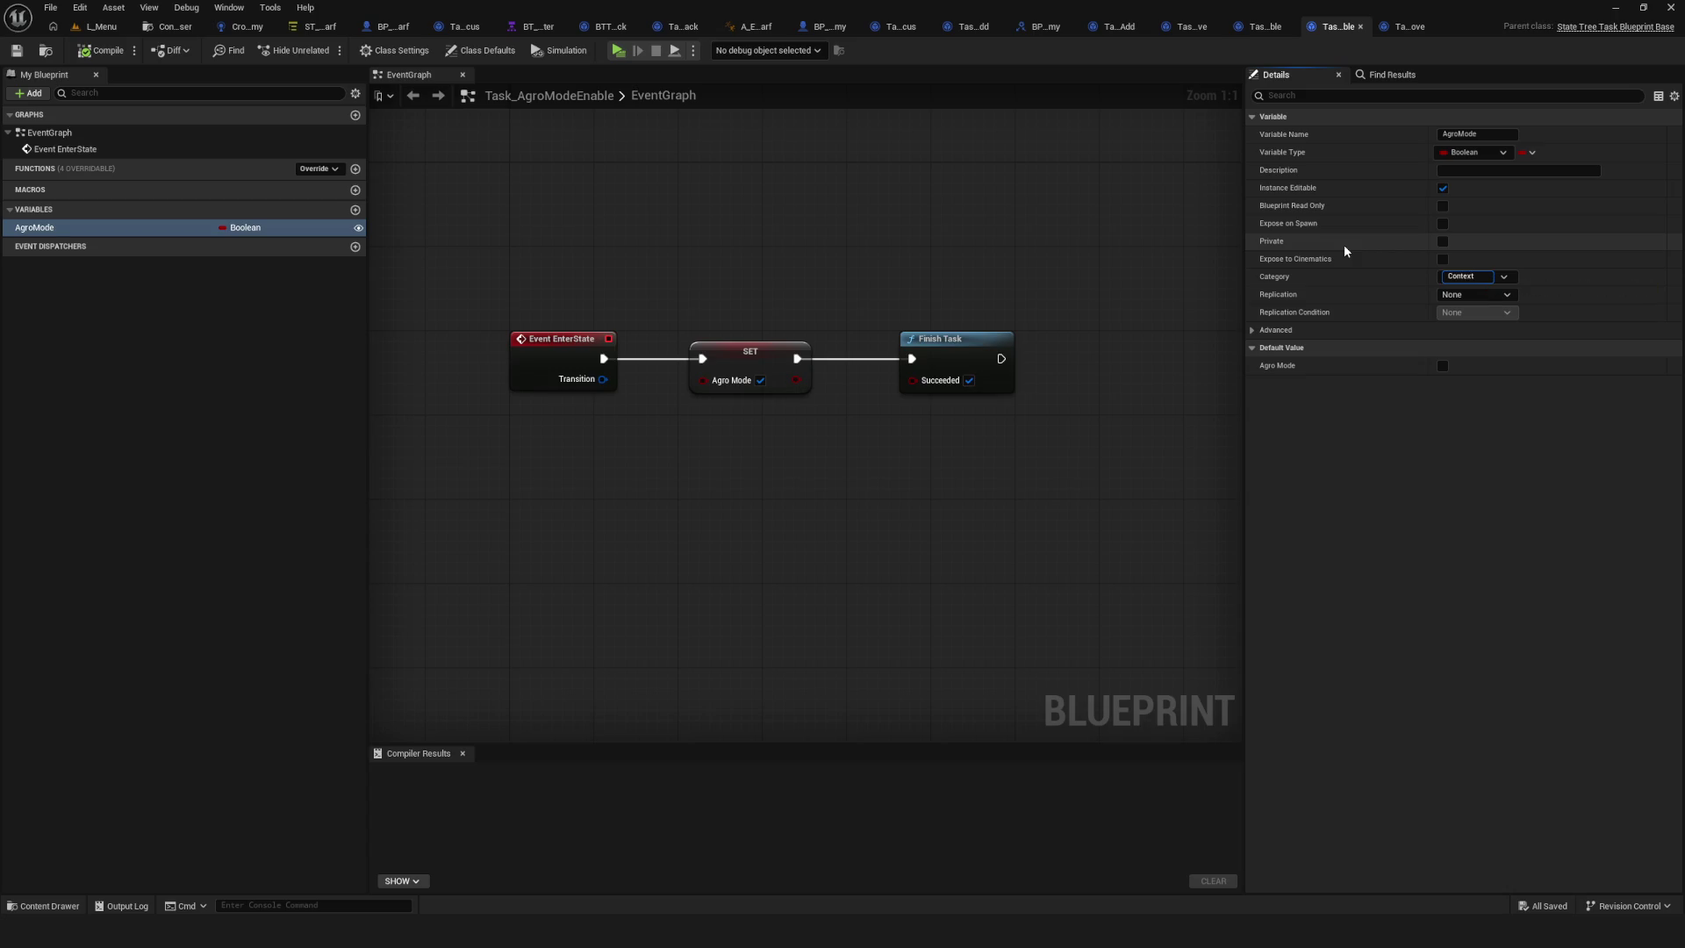
{"action": "key", "text": "Return"}
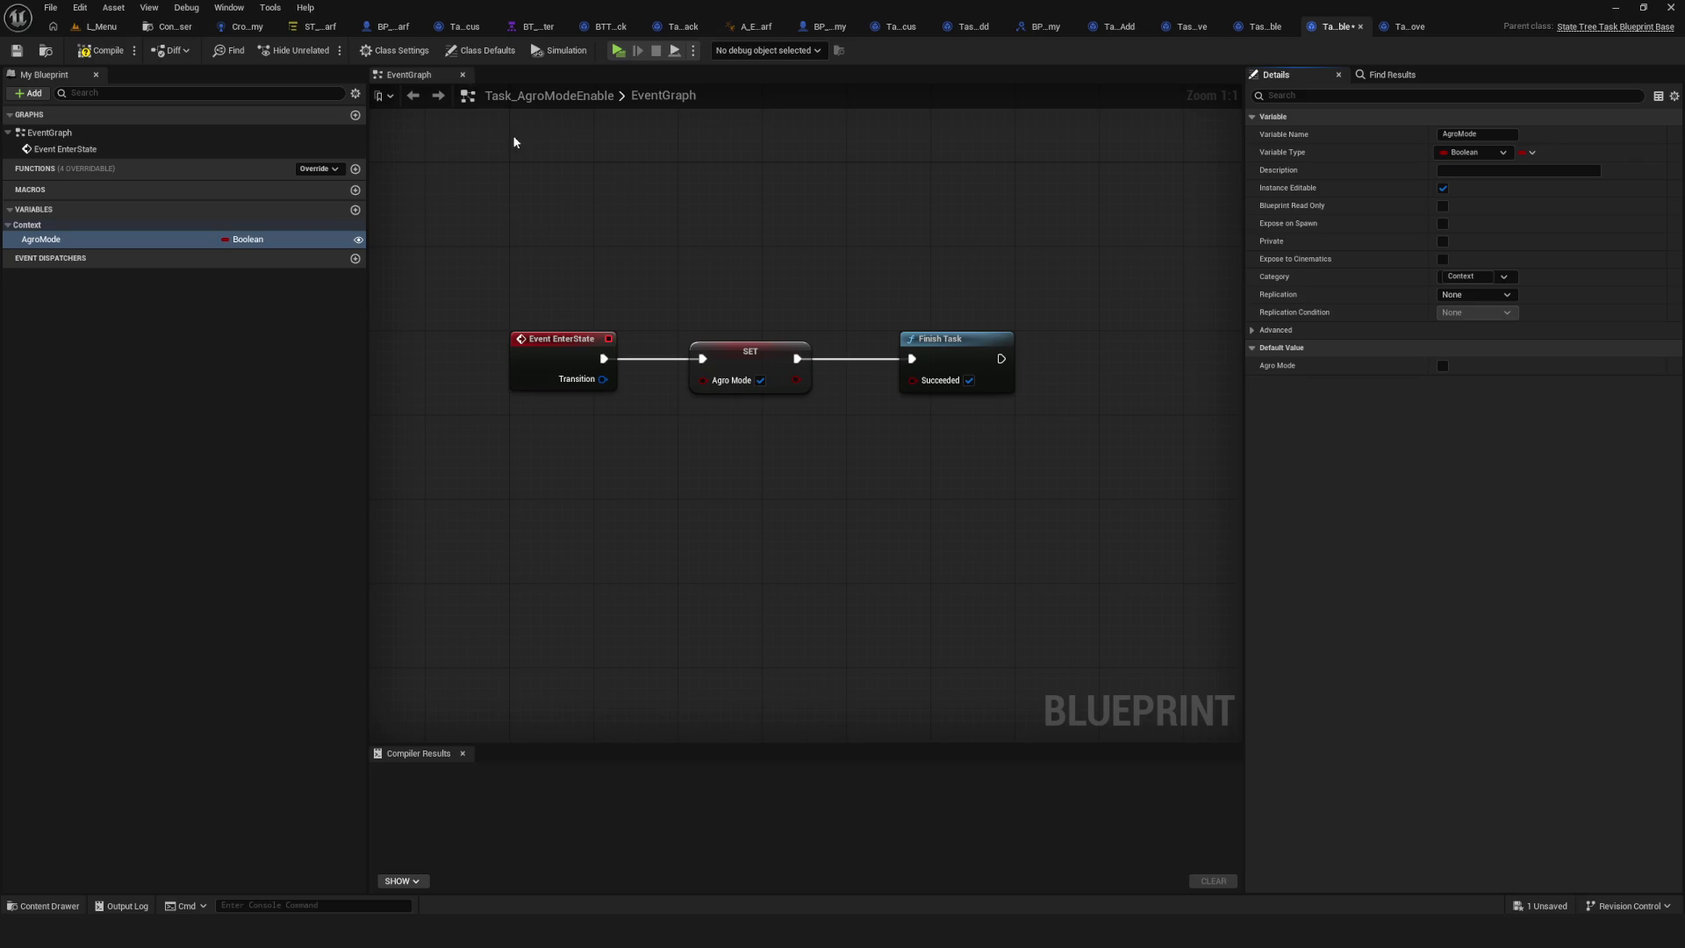
{"action": "left_click", "coordinate": [102, 50]}
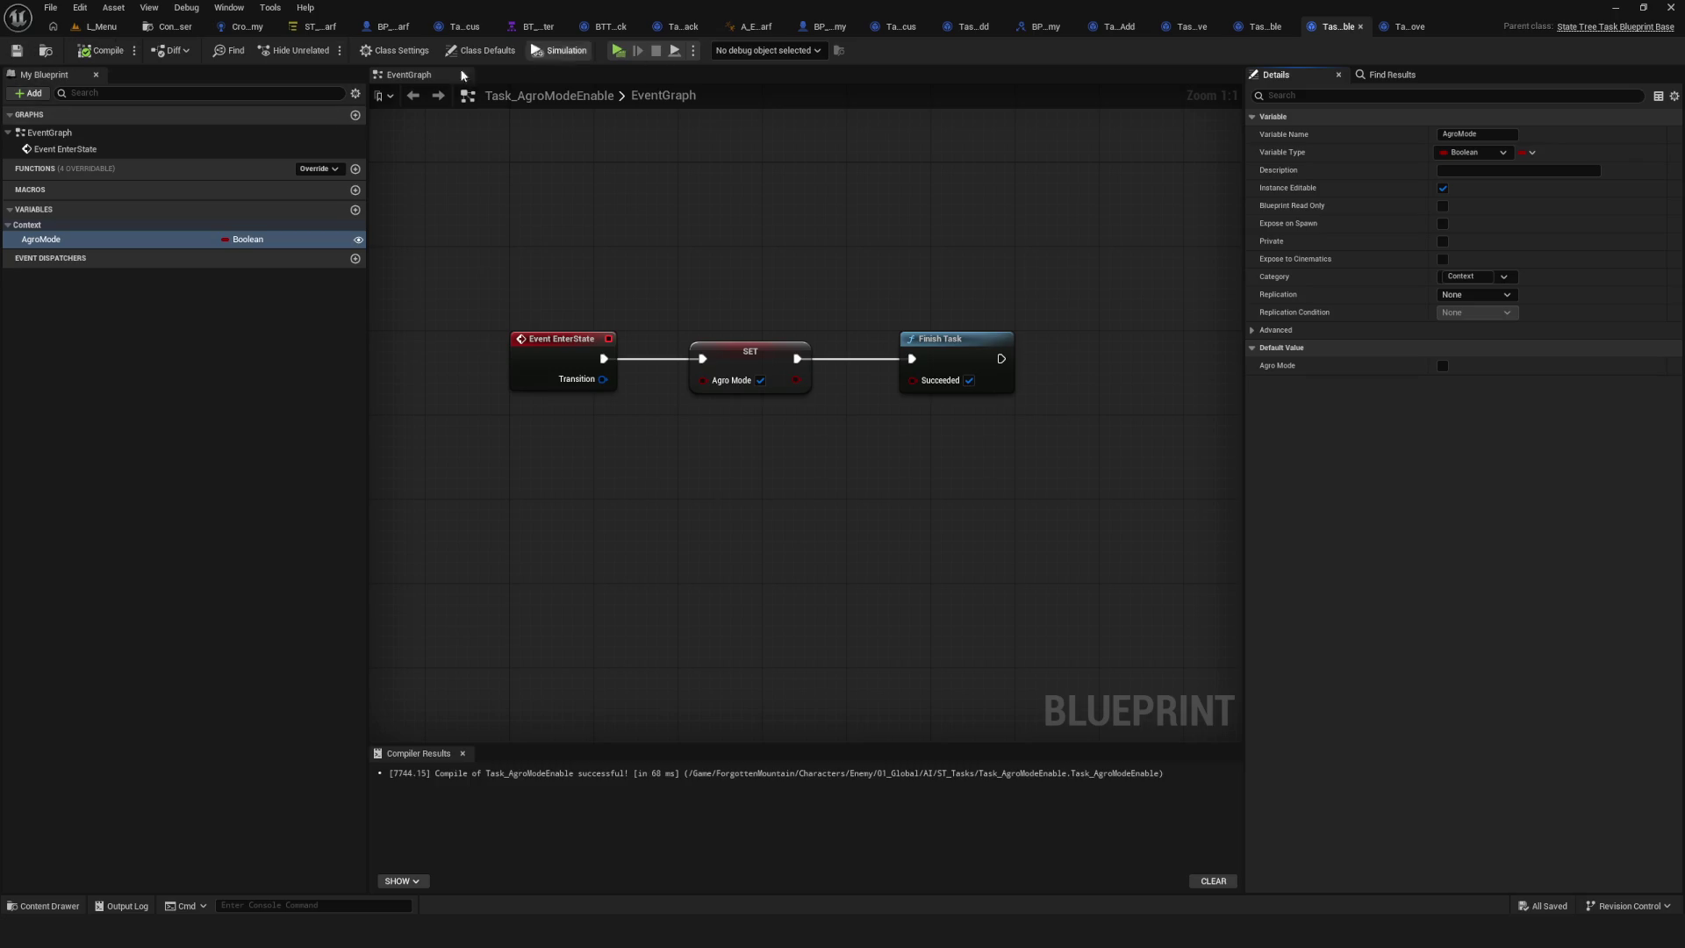
{"action": "left_click", "coordinate": [320, 26]}
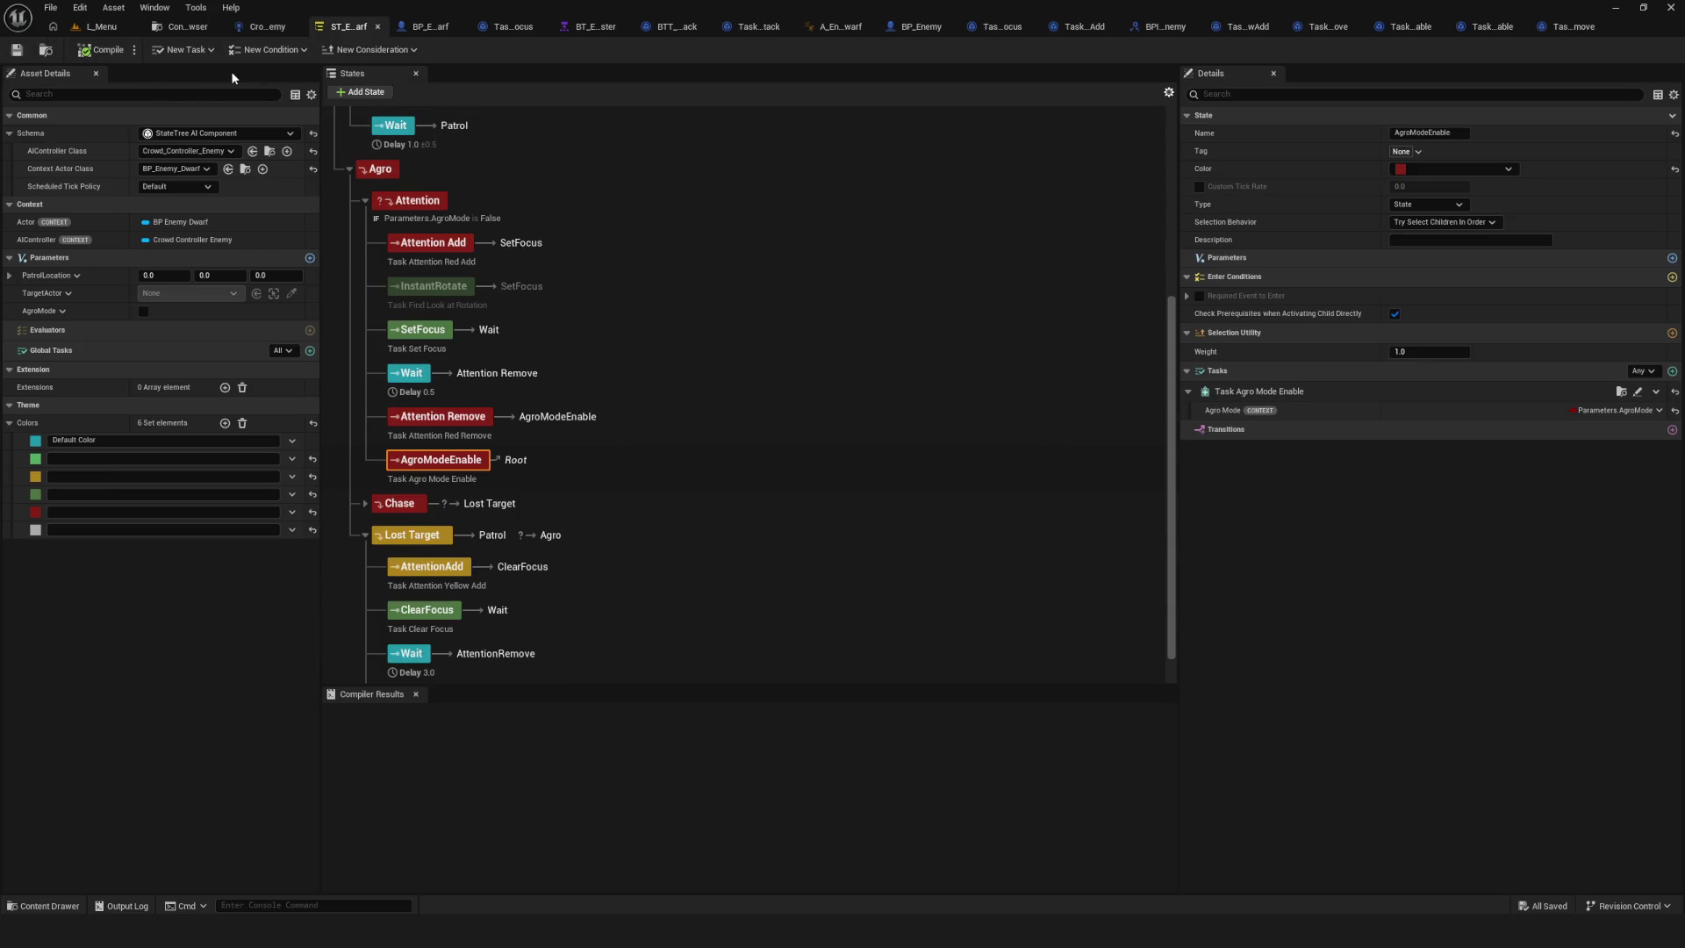
{"action": "left_click", "coordinate": [101, 26]}
{"action": "left_click", "coordinate": [325, 50]}
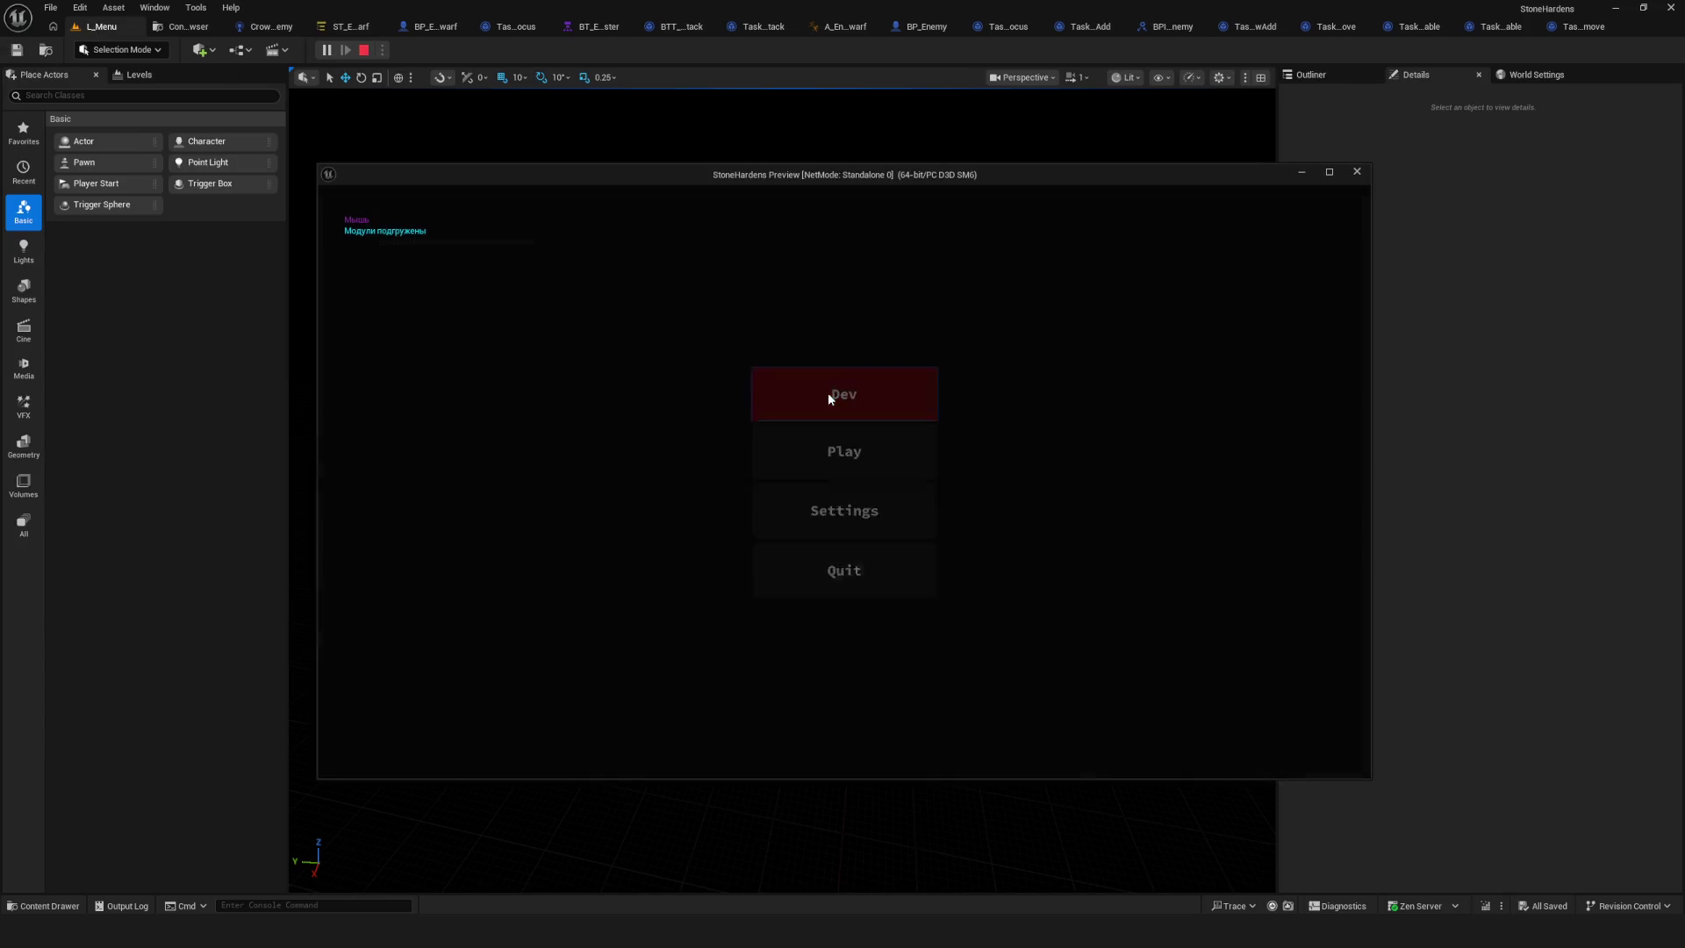
{"action": "left_click", "coordinate": [828, 396]}
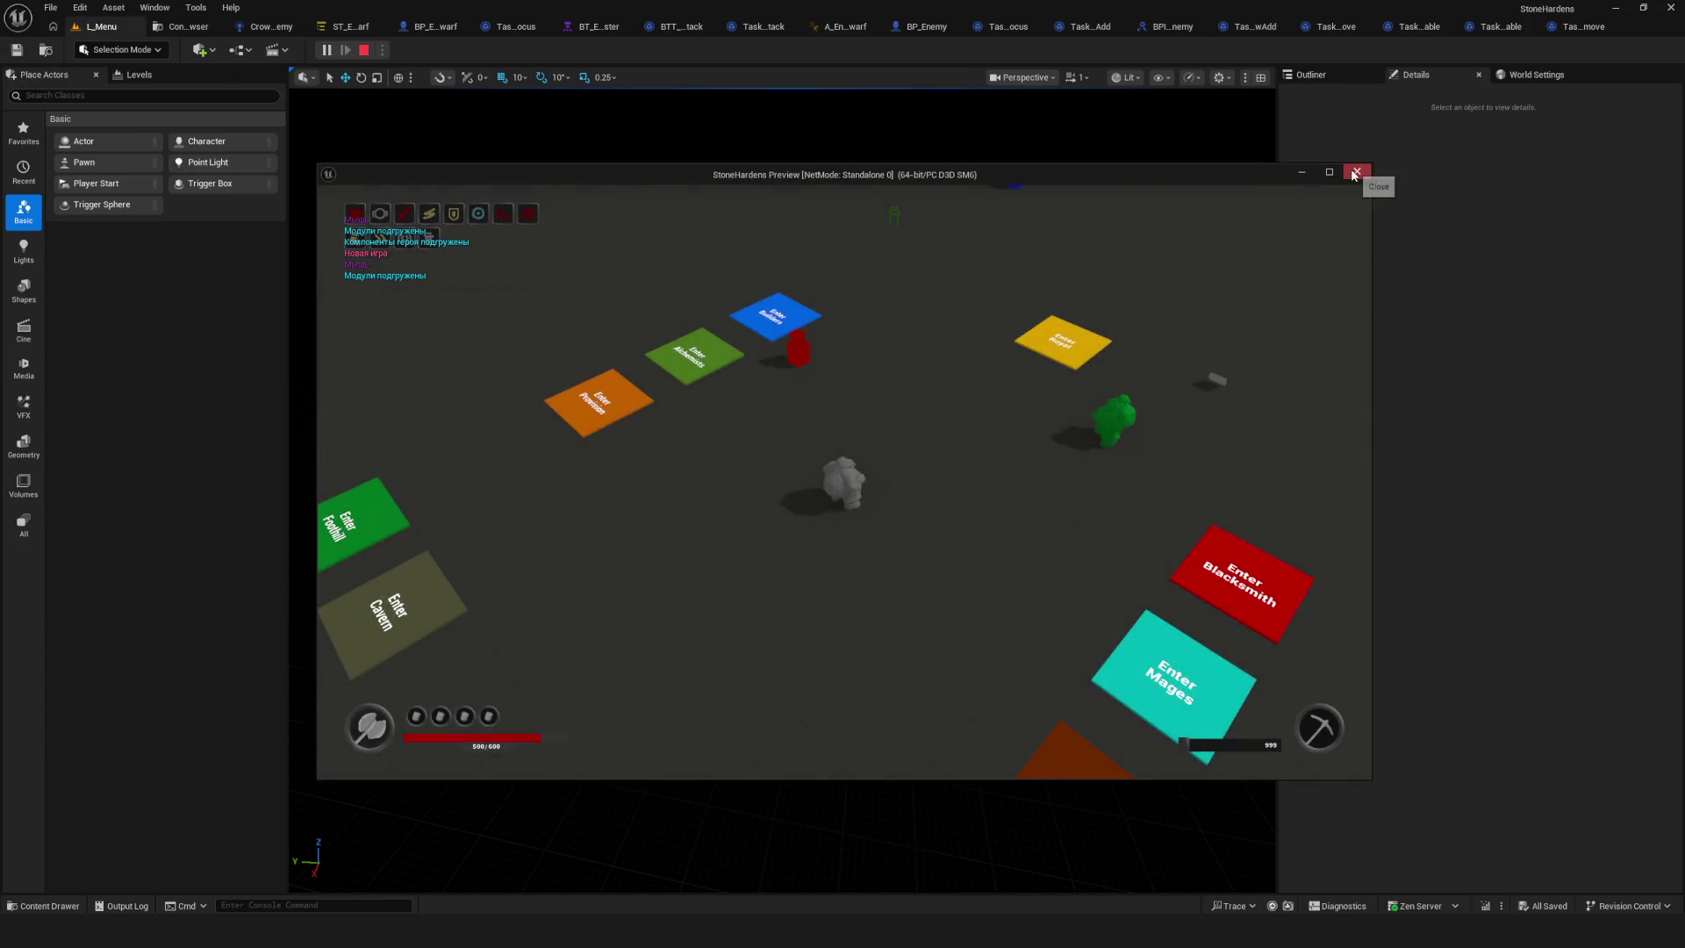
{"action": "key", "text": "Escape"}
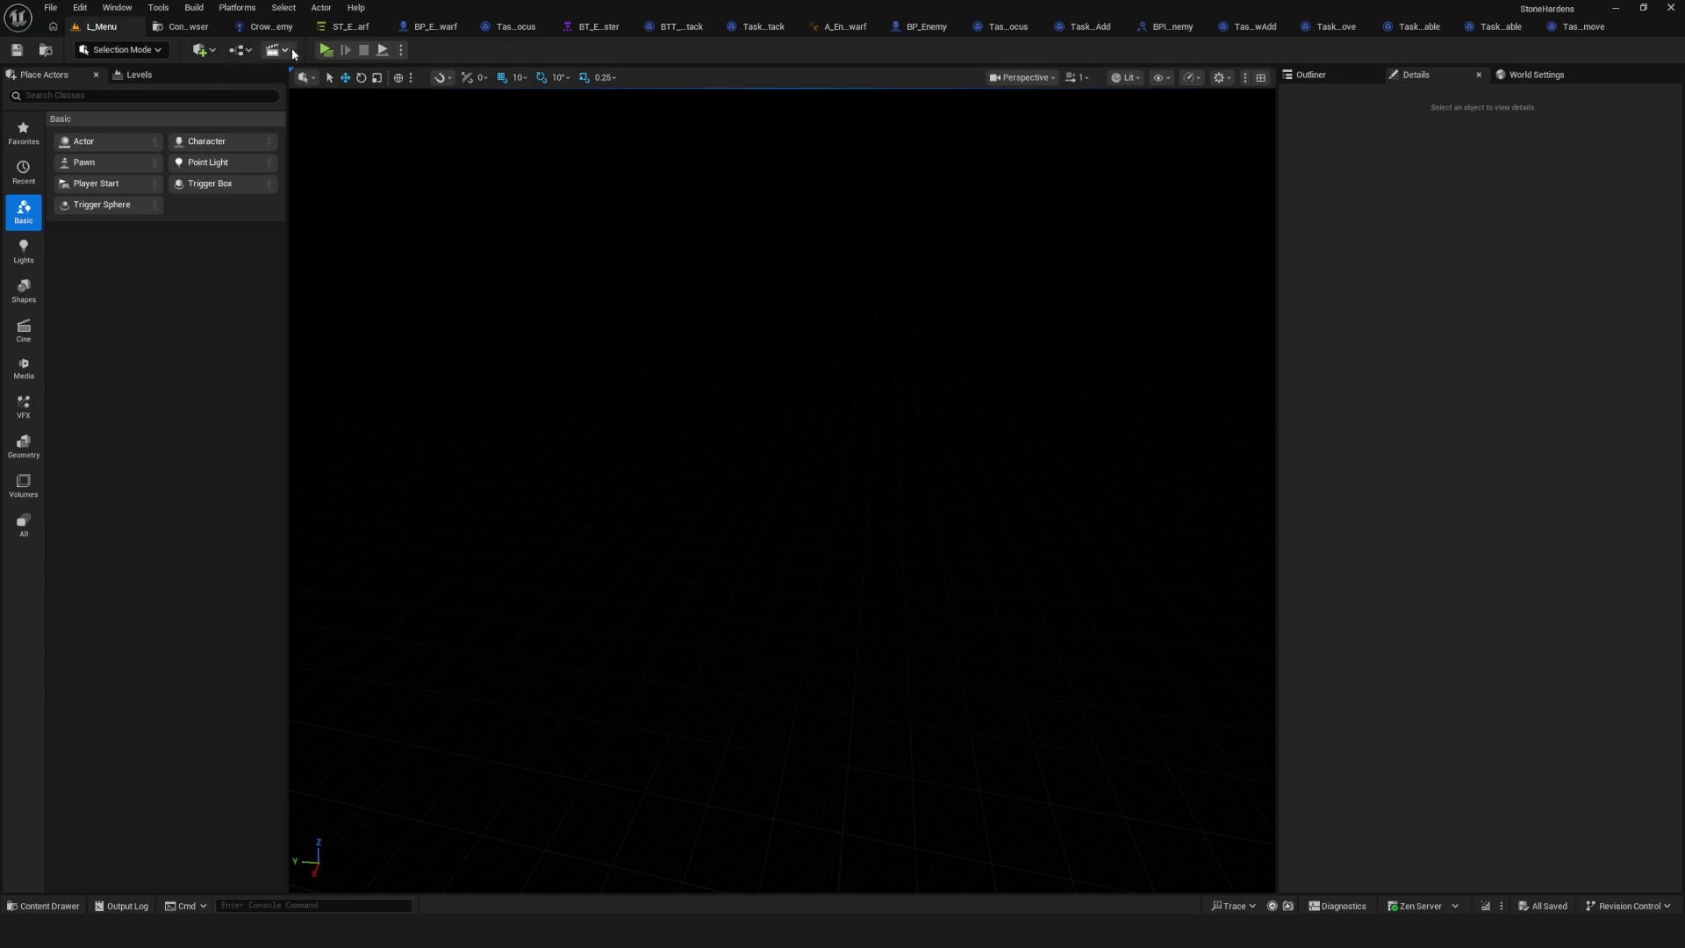
{"action": "left_click", "coordinate": [326, 50]}
{"action": "left_click", "coordinate": [846, 386]}
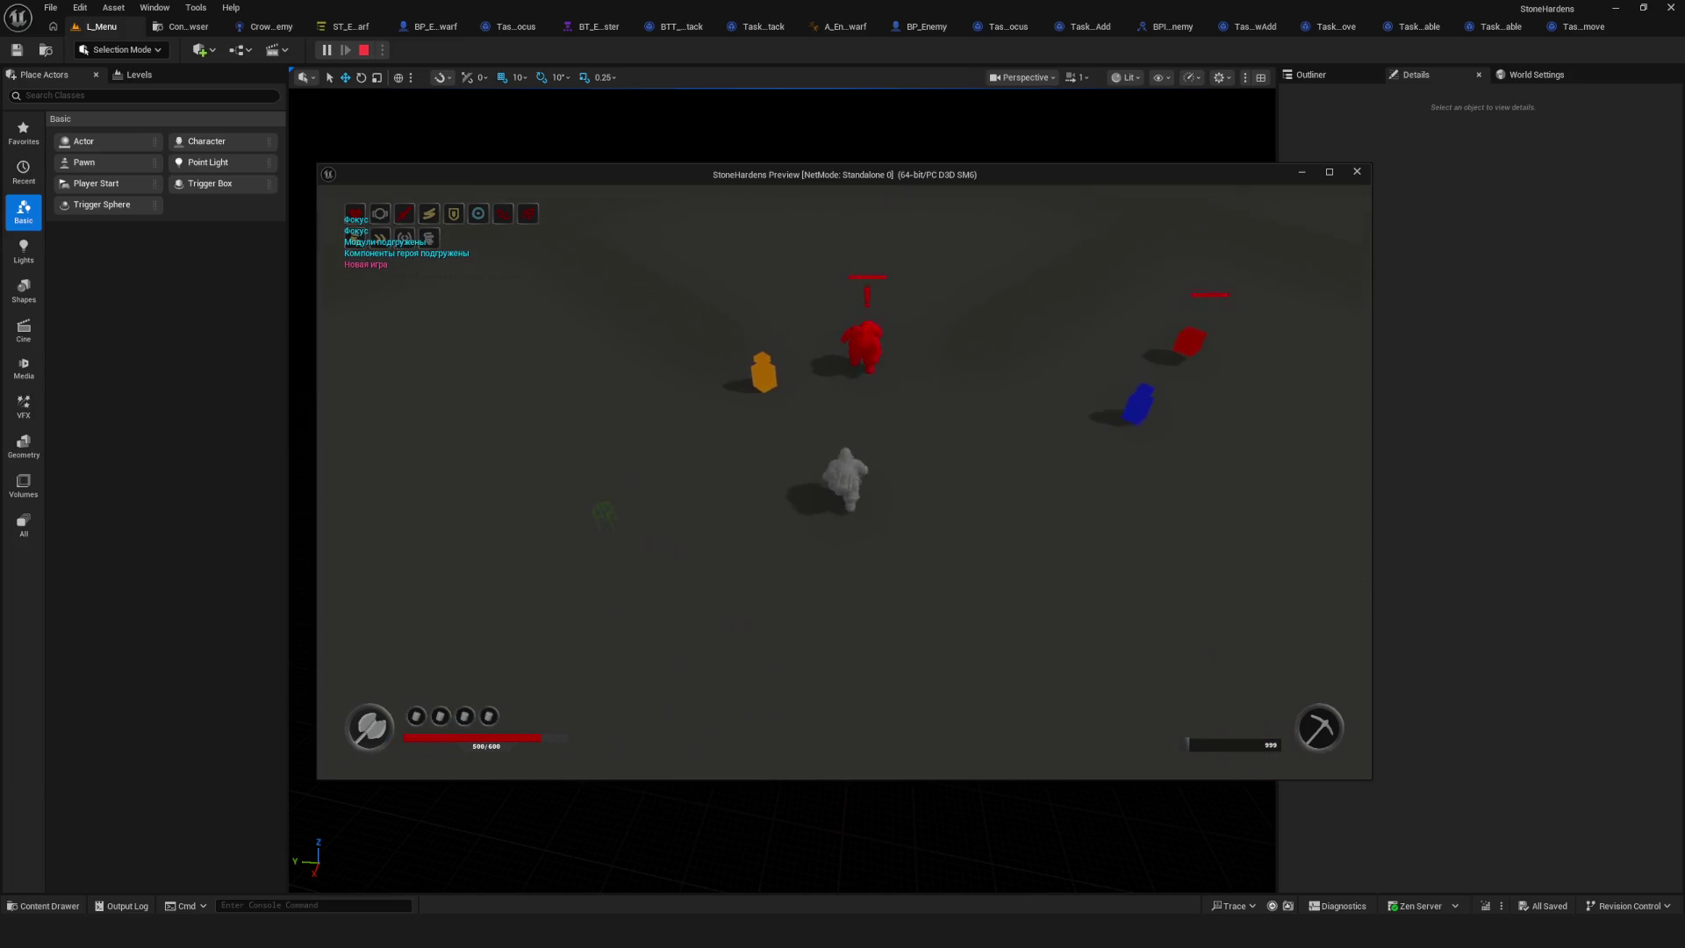
{"action": "key", "text": "Escape"}
{"action": "left_click", "coordinate": [346, 26]}
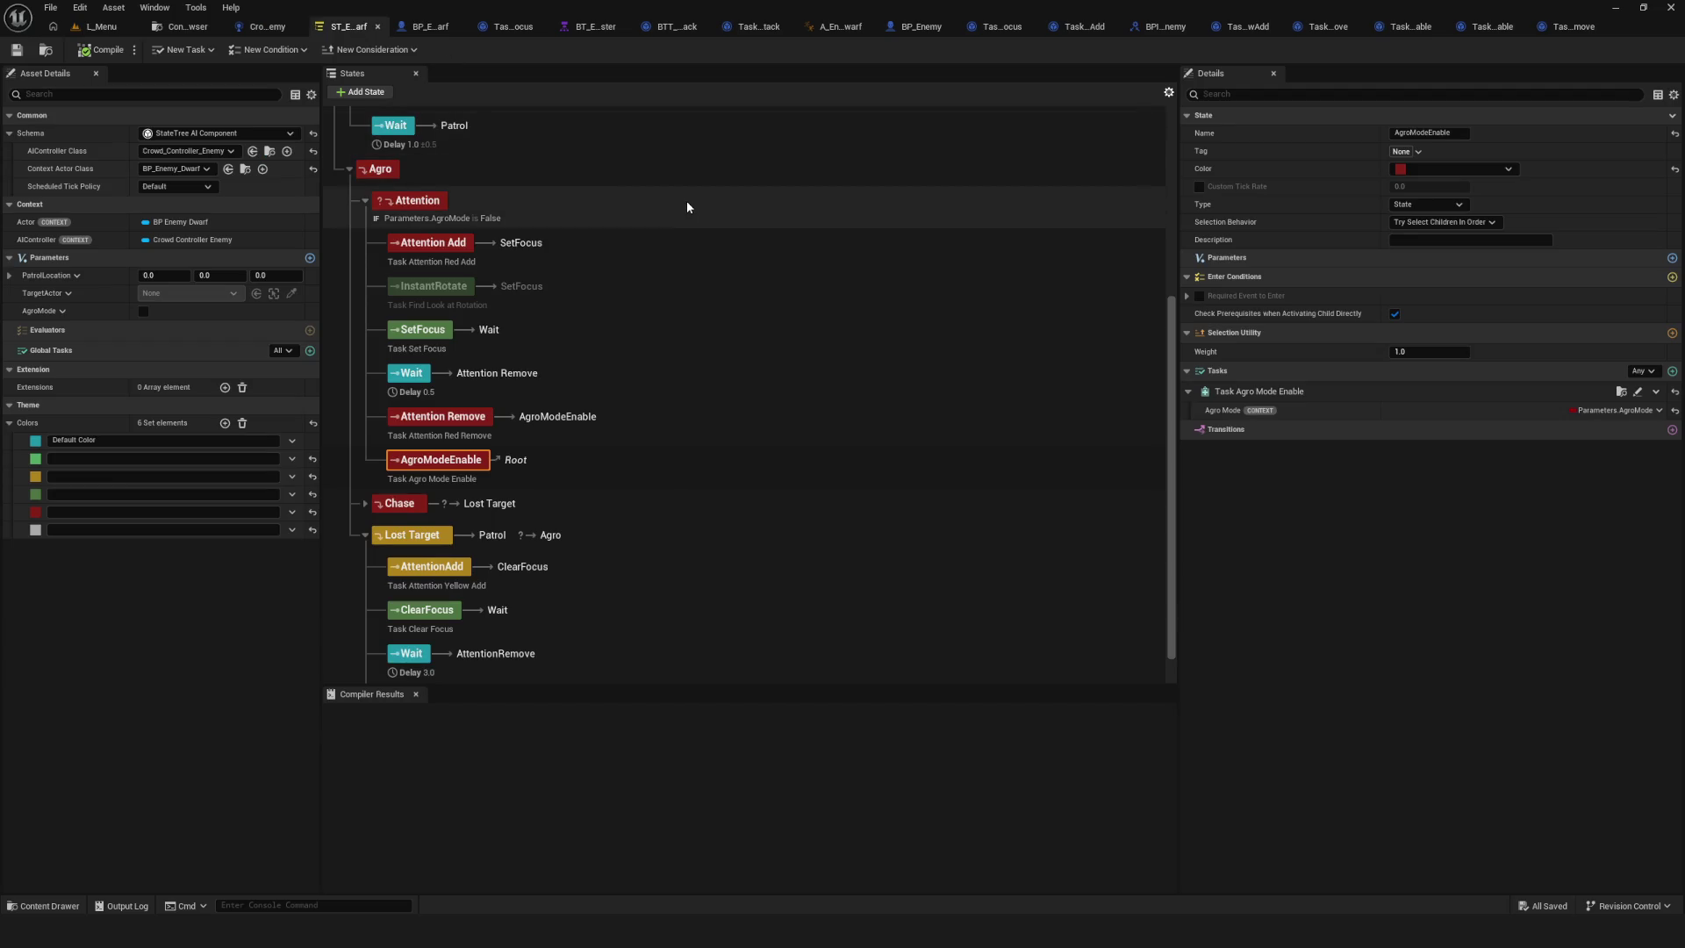
Change Task_AgroModeEnable's AgroMode category to Output and save the blueprint.
{"action": "left_click", "coordinate": [1555, 30]}
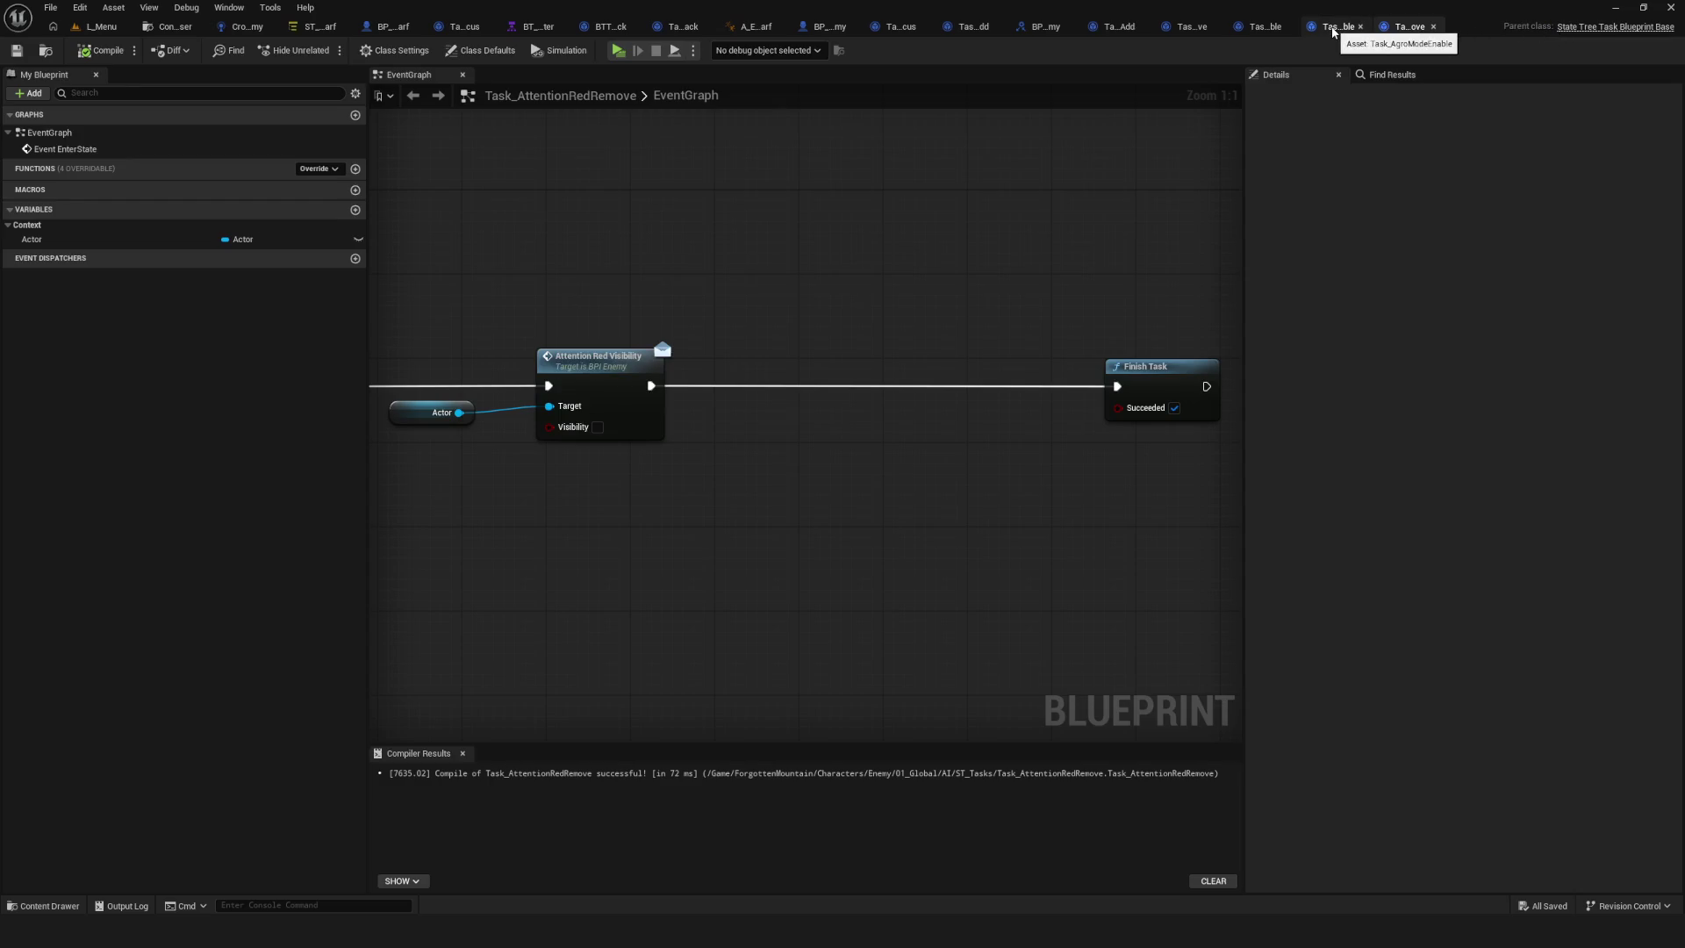
{"action": "left_click", "coordinate": [1332, 33]}
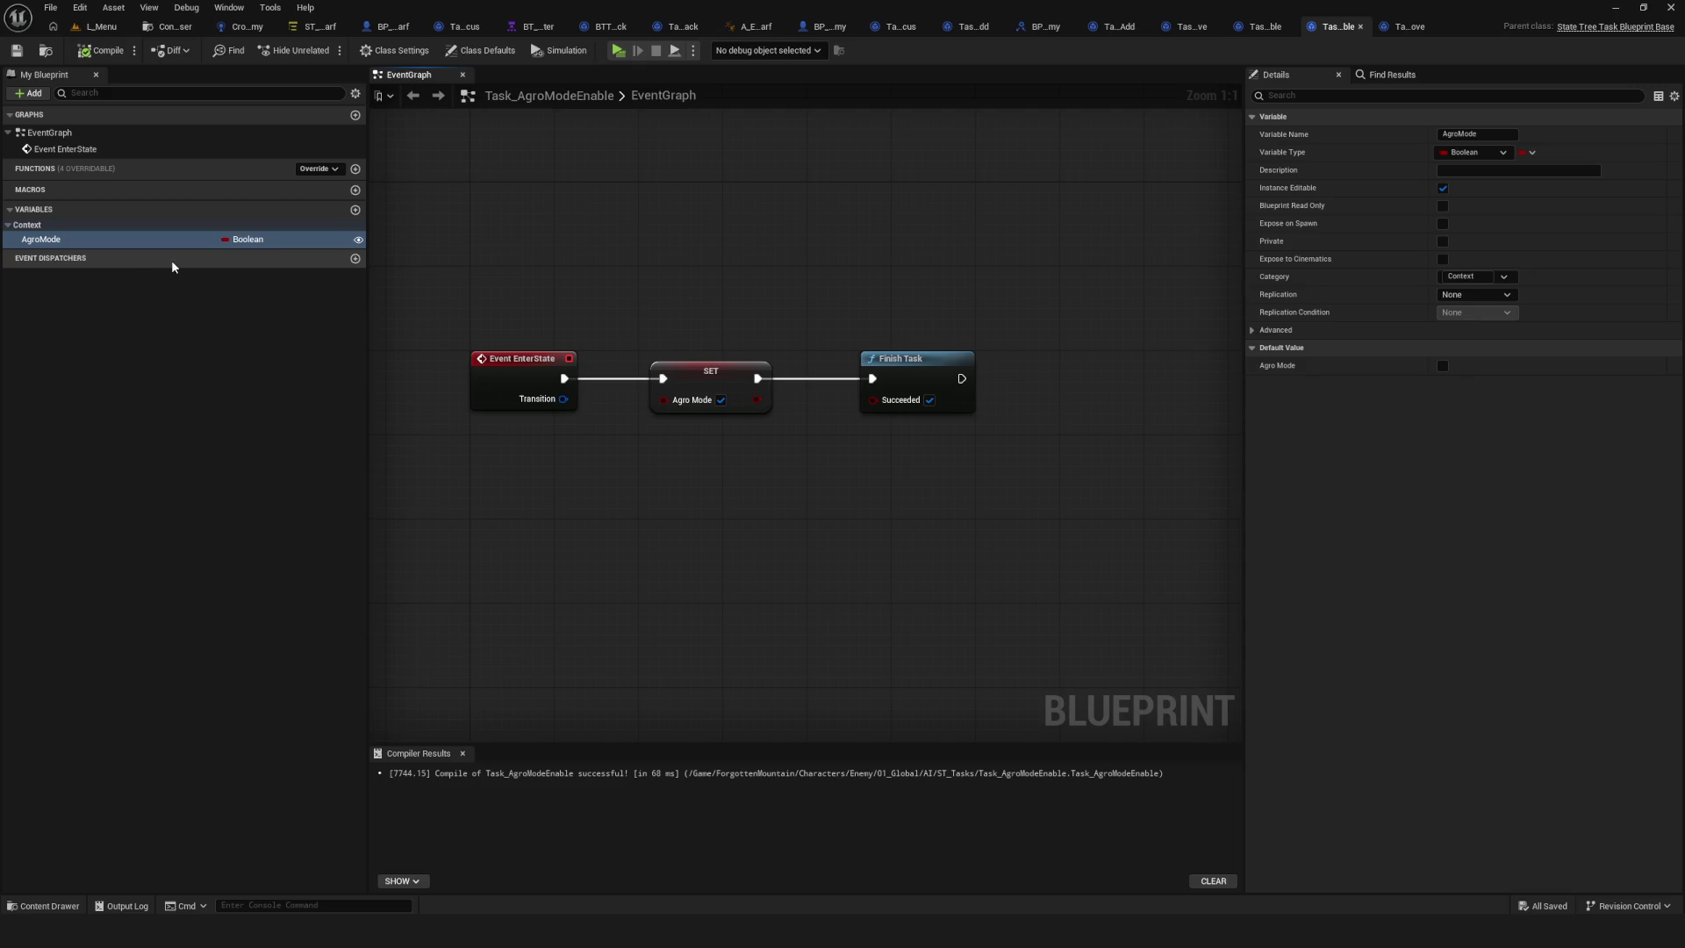
{"action": "left_click", "coordinate": [73, 243]}
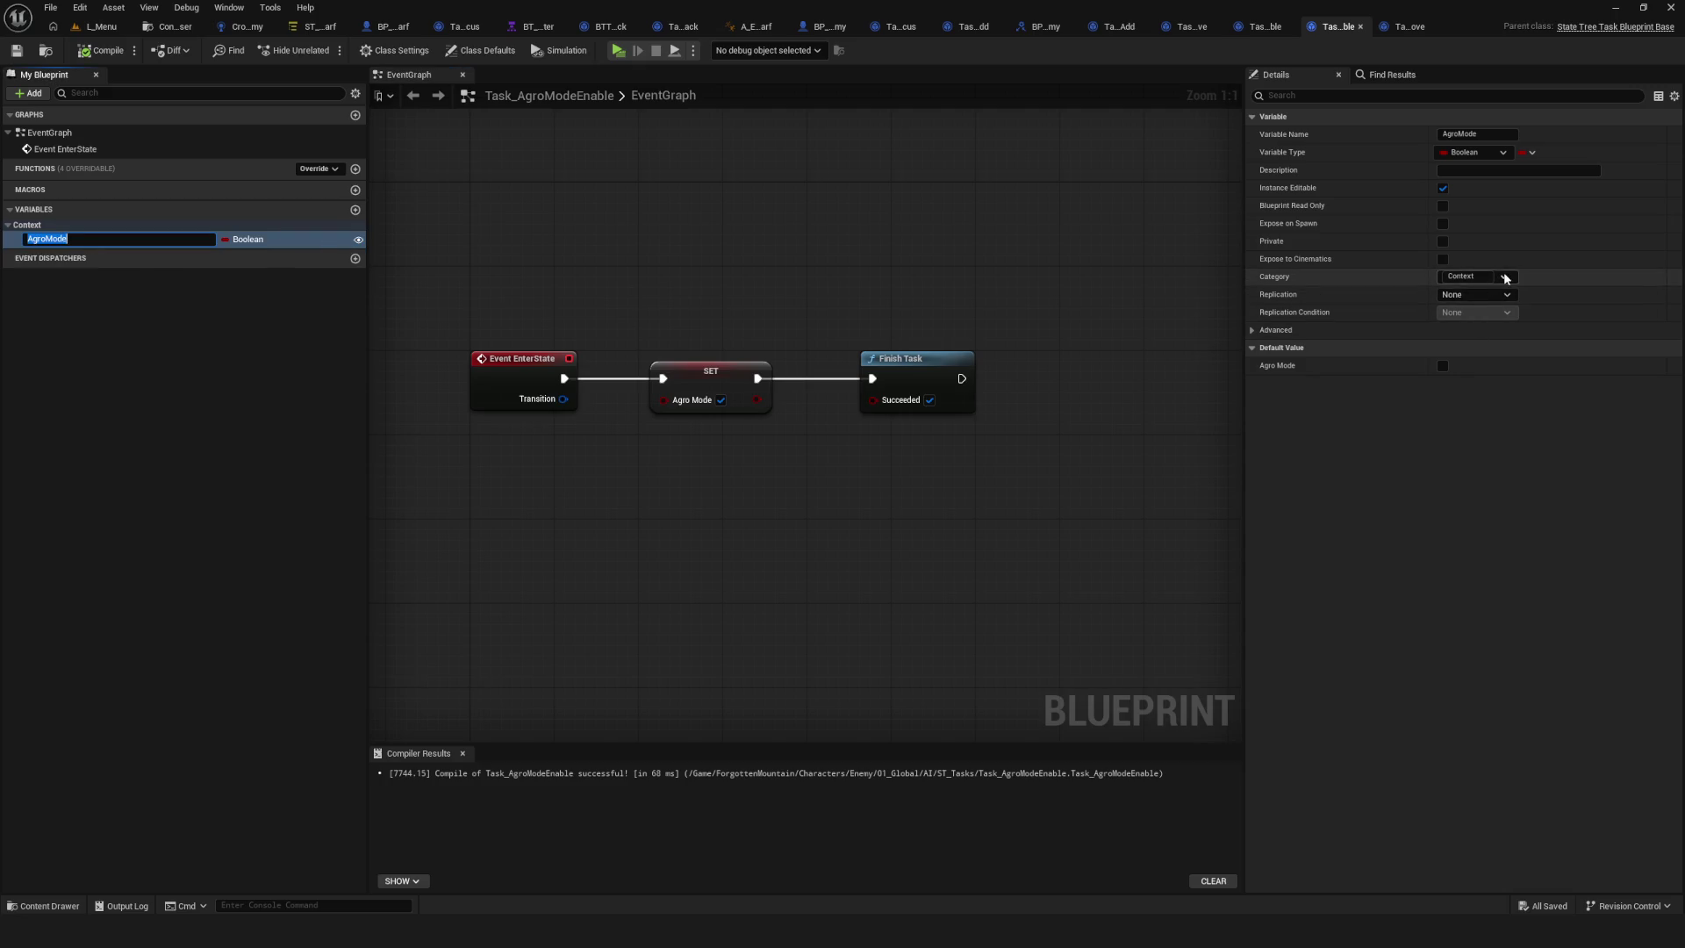
{"action": "left_click", "coordinate": [1463, 277]}
{"action": "type", "text": "Output"}
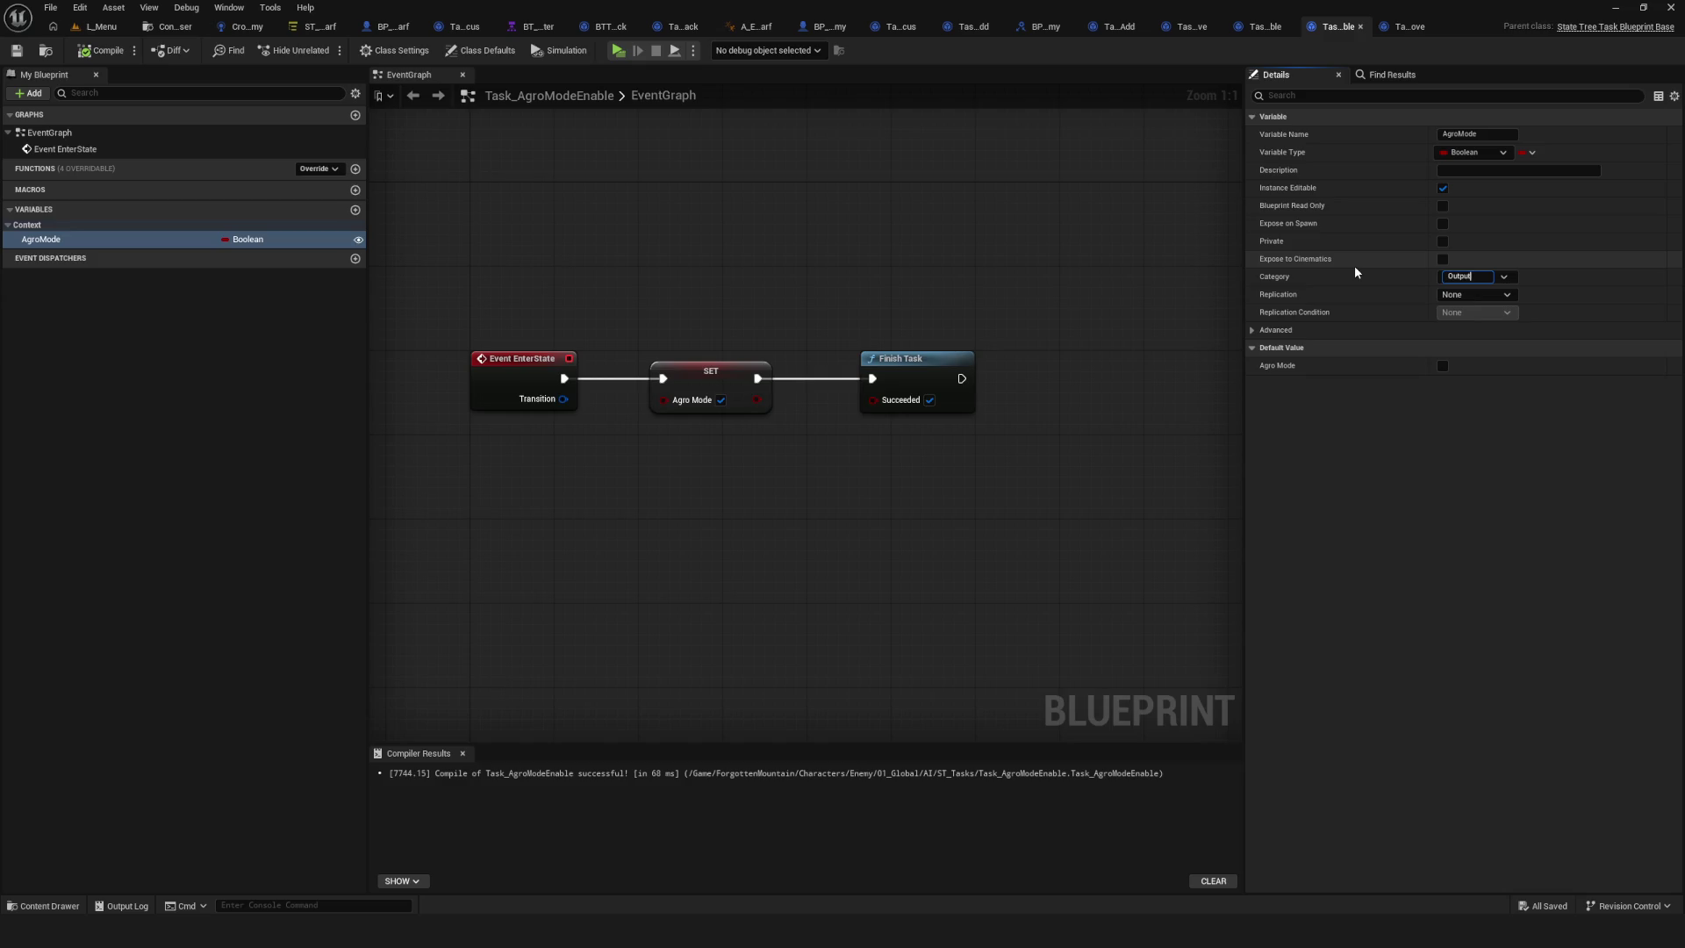
{"action": "key", "text": "Return"}
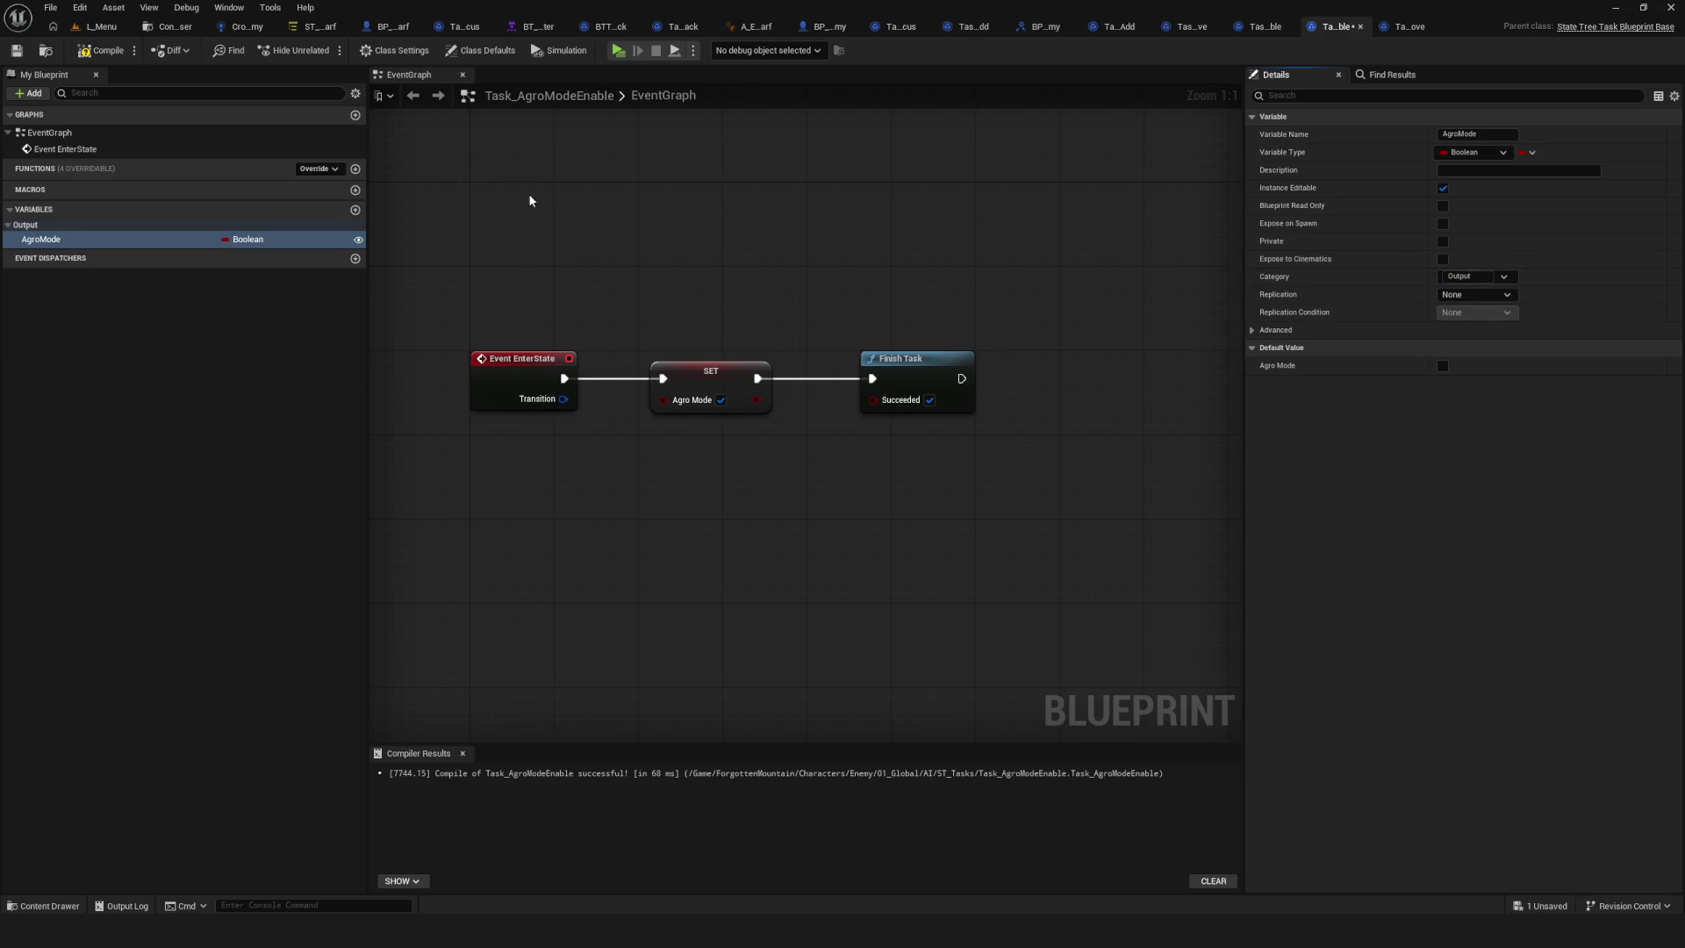
{"action": "left_click", "coordinate": [17, 50]}
{"action": "left_click", "coordinate": [320, 26]}
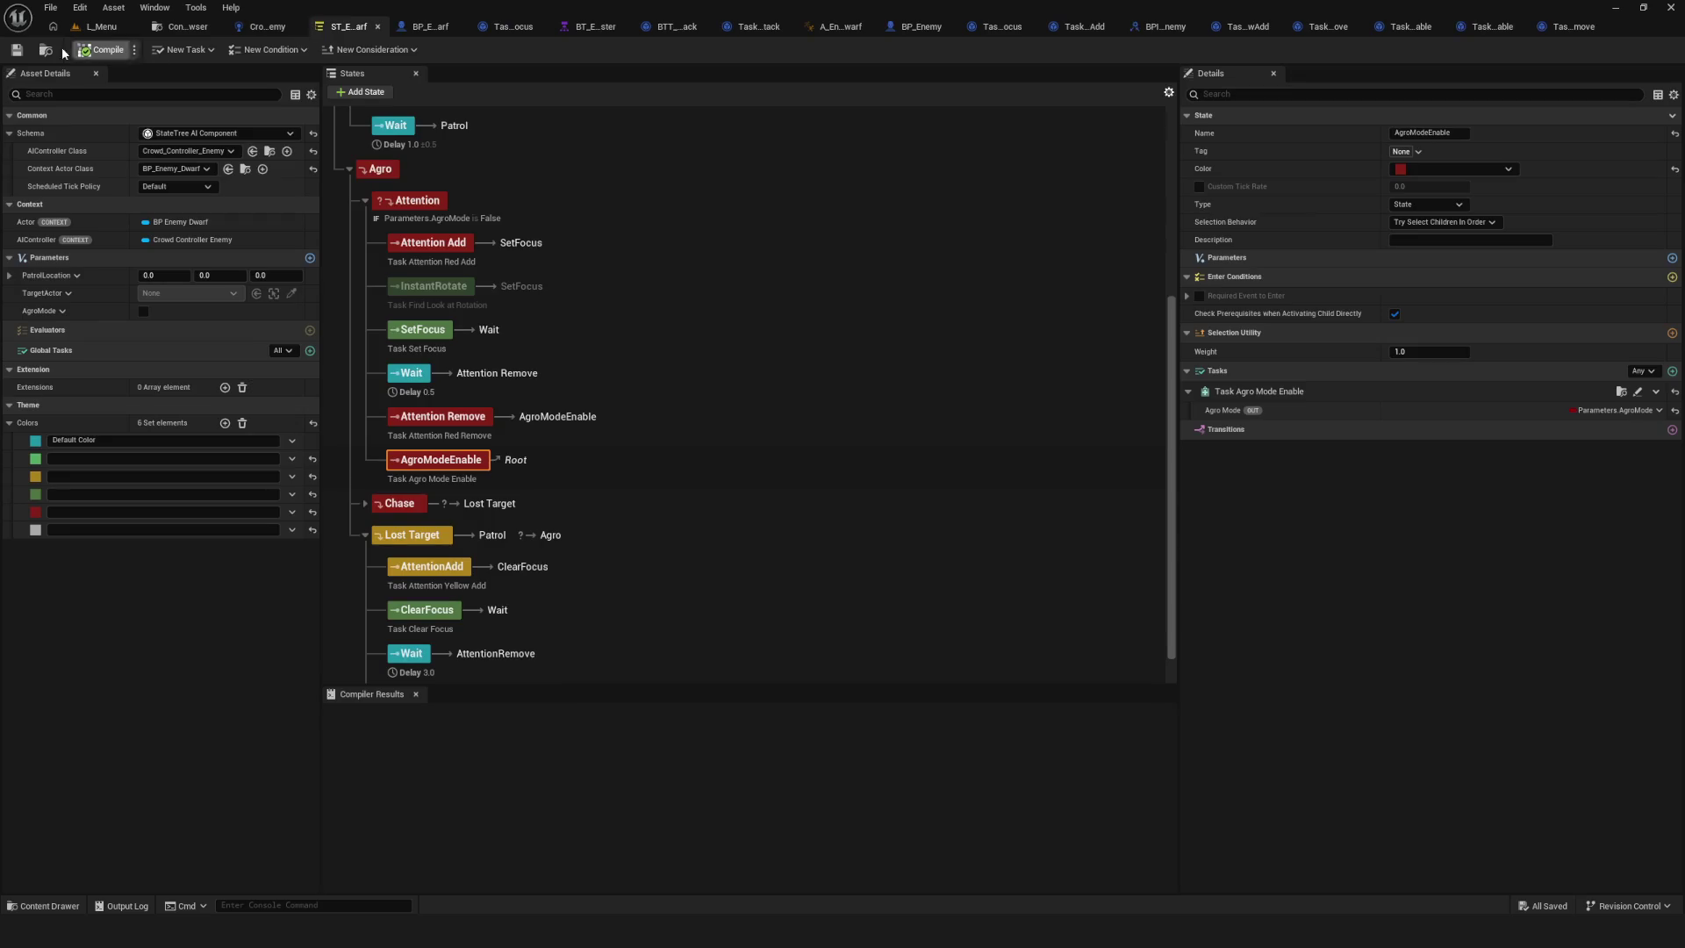
Play L_Menu in Dev mode, walk toward the red enemy and back, then stop.
{"action": "left_click", "coordinate": [101, 26]}
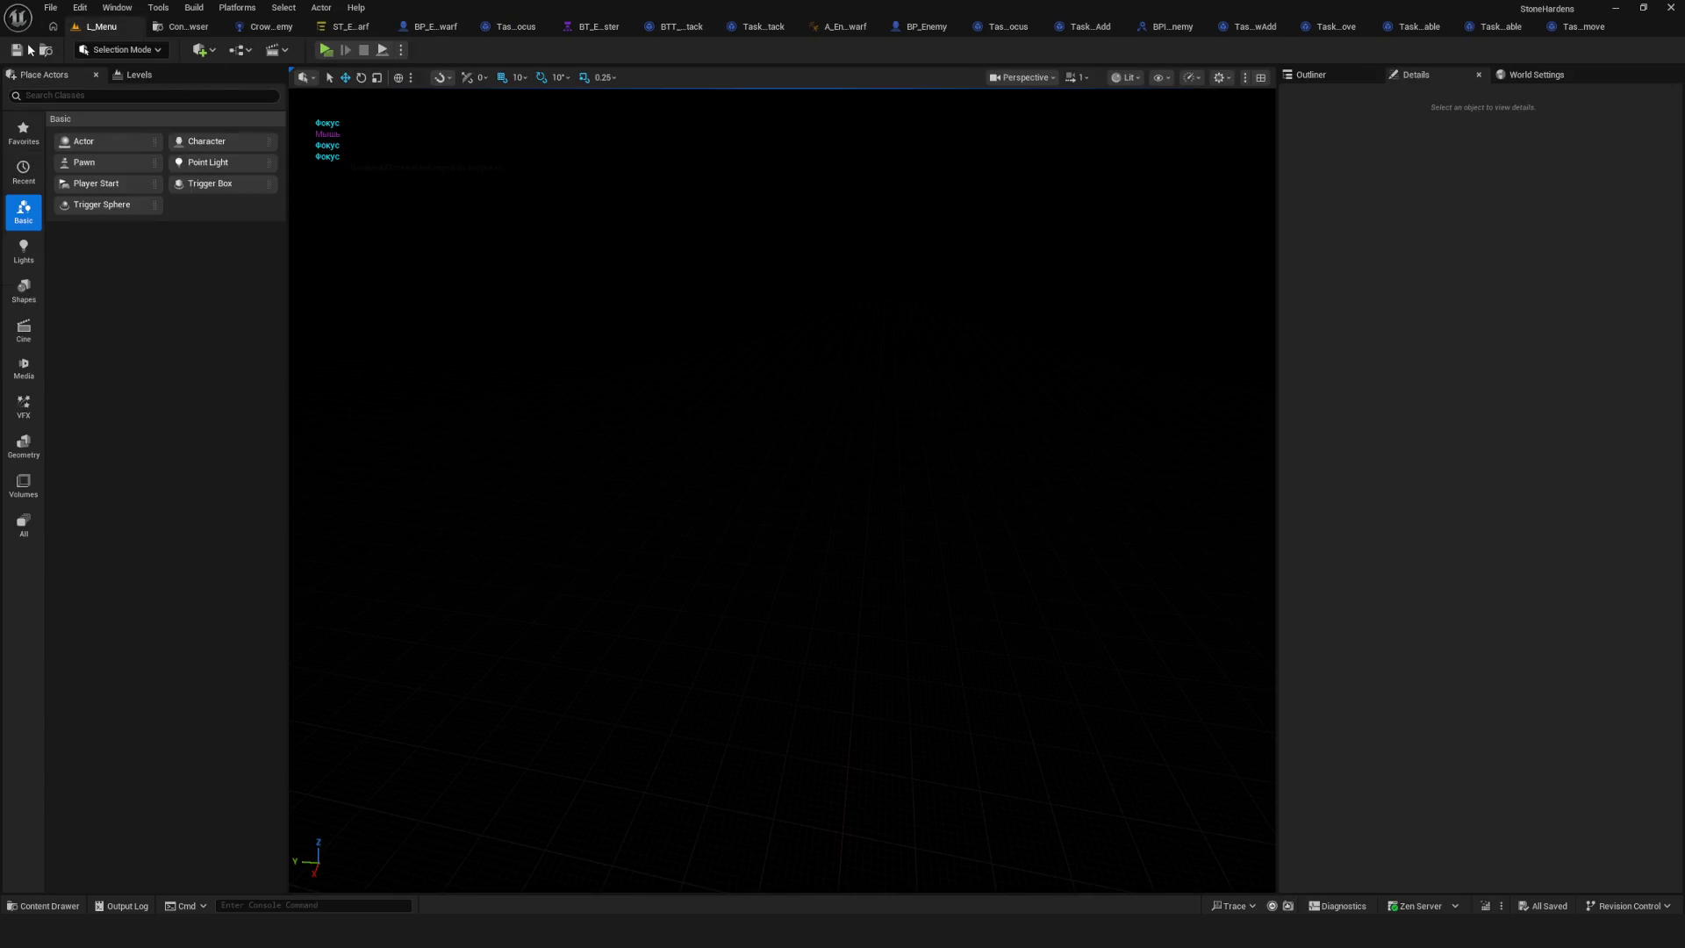
{"action": "left_click", "coordinate": [327, 50]}
{"action": "left_click", "coordinate": [840, 403]}
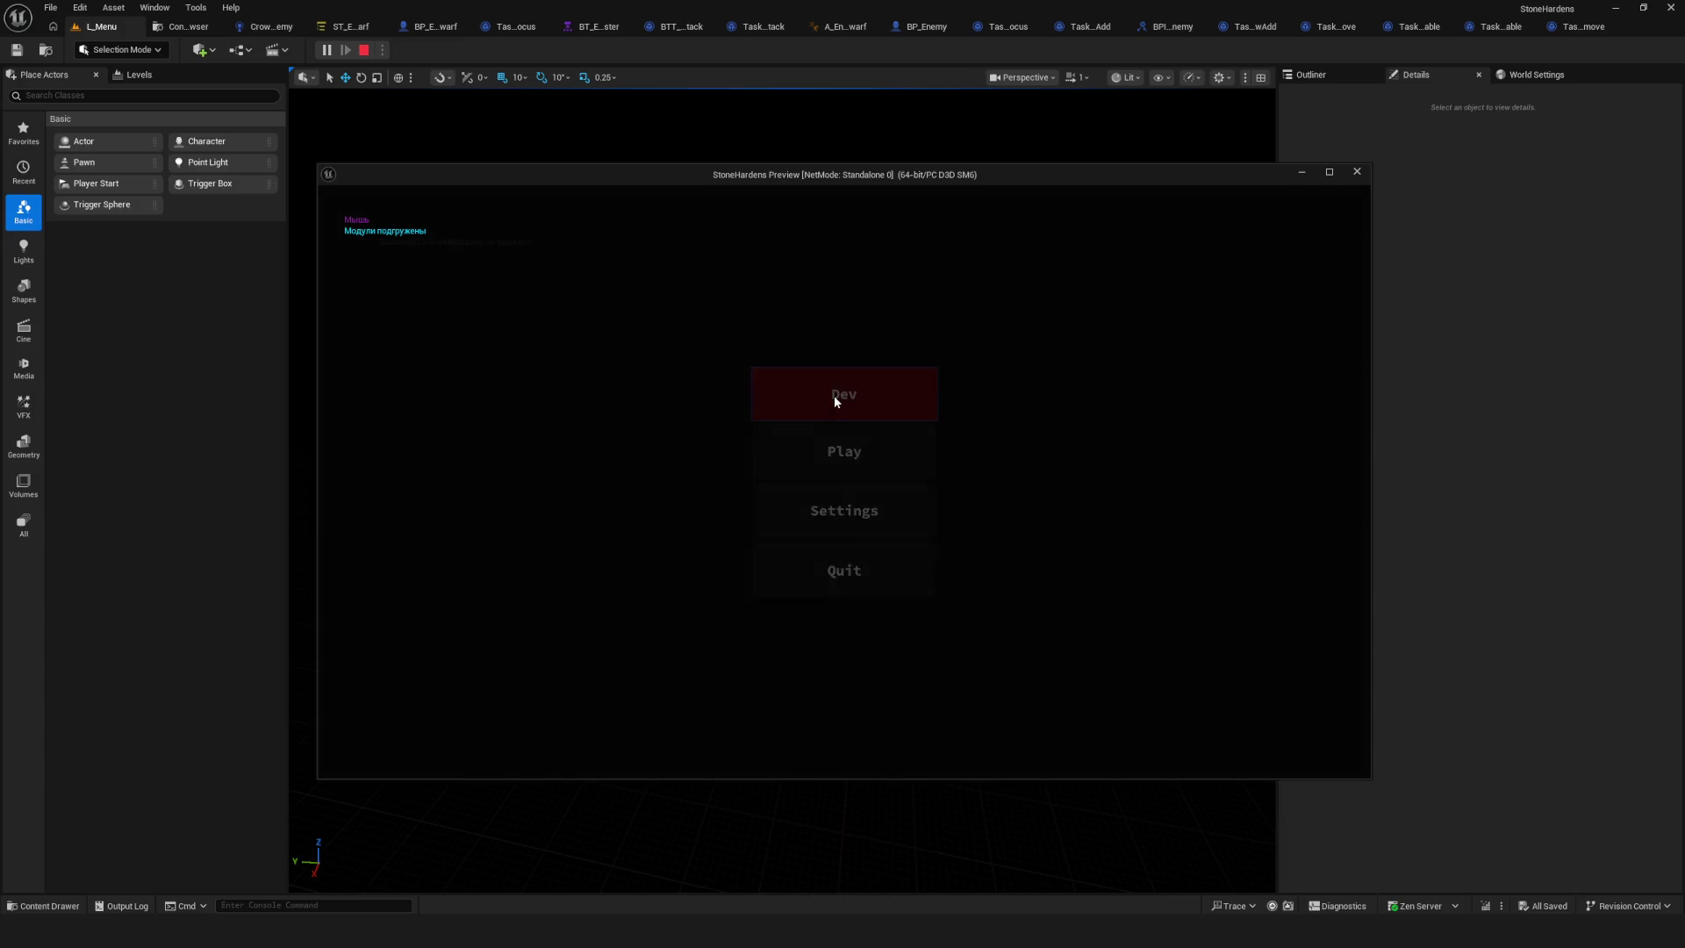
{"action": "key", "text": "w"}
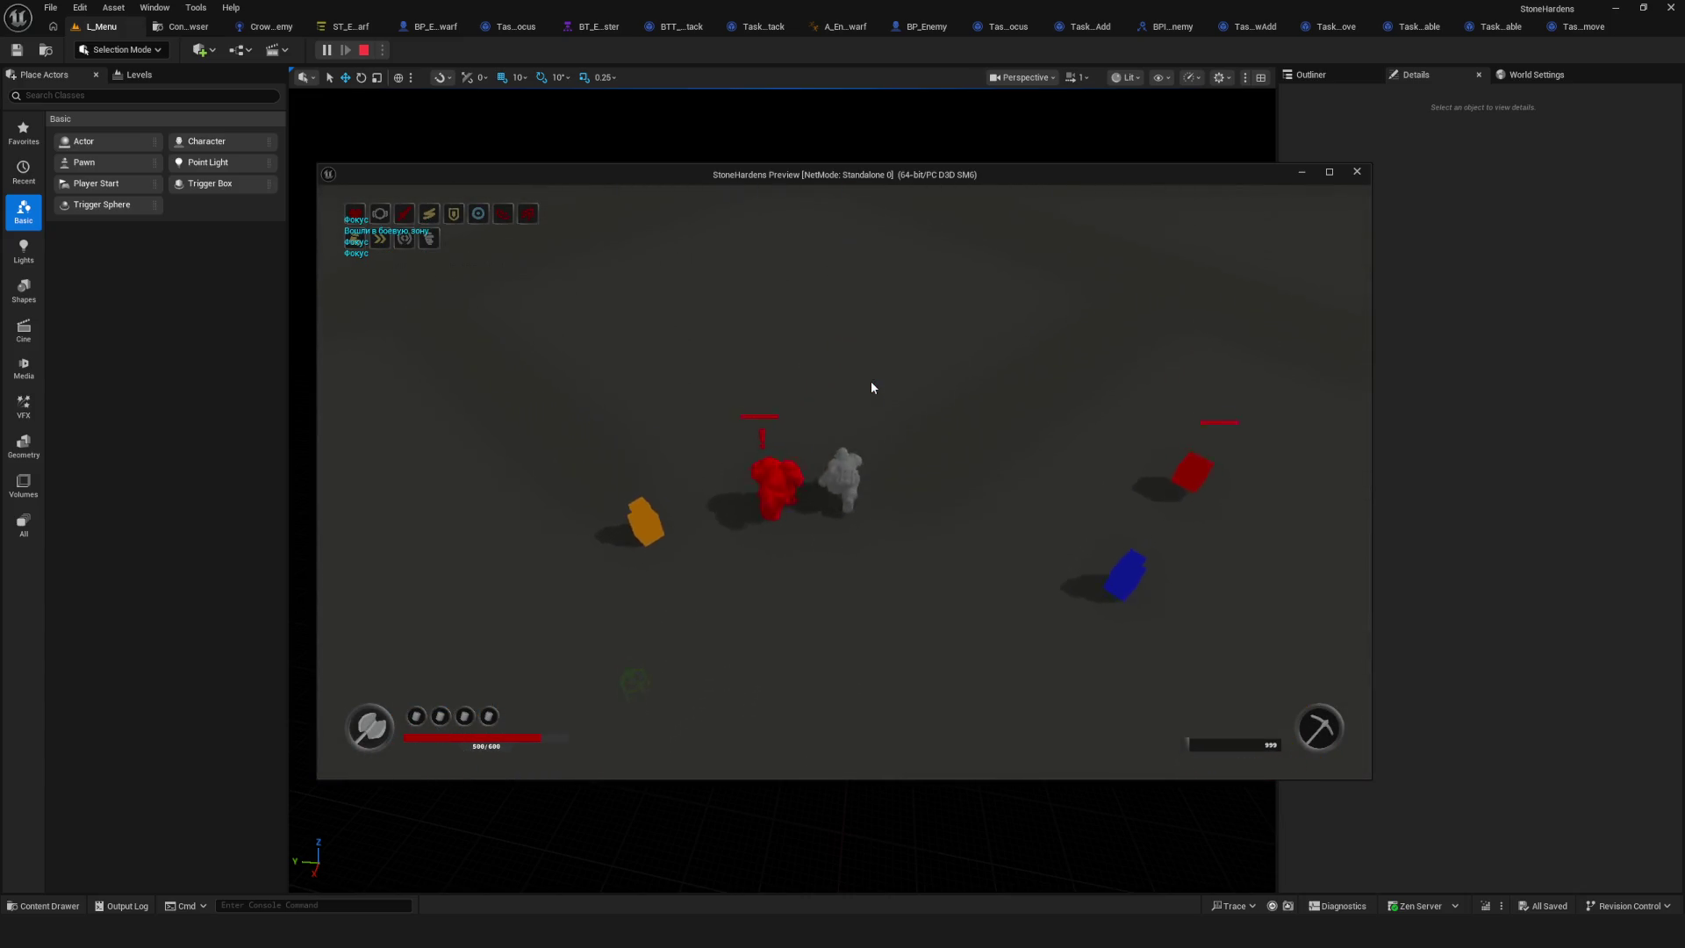
{"action": "key", "text": "s"}
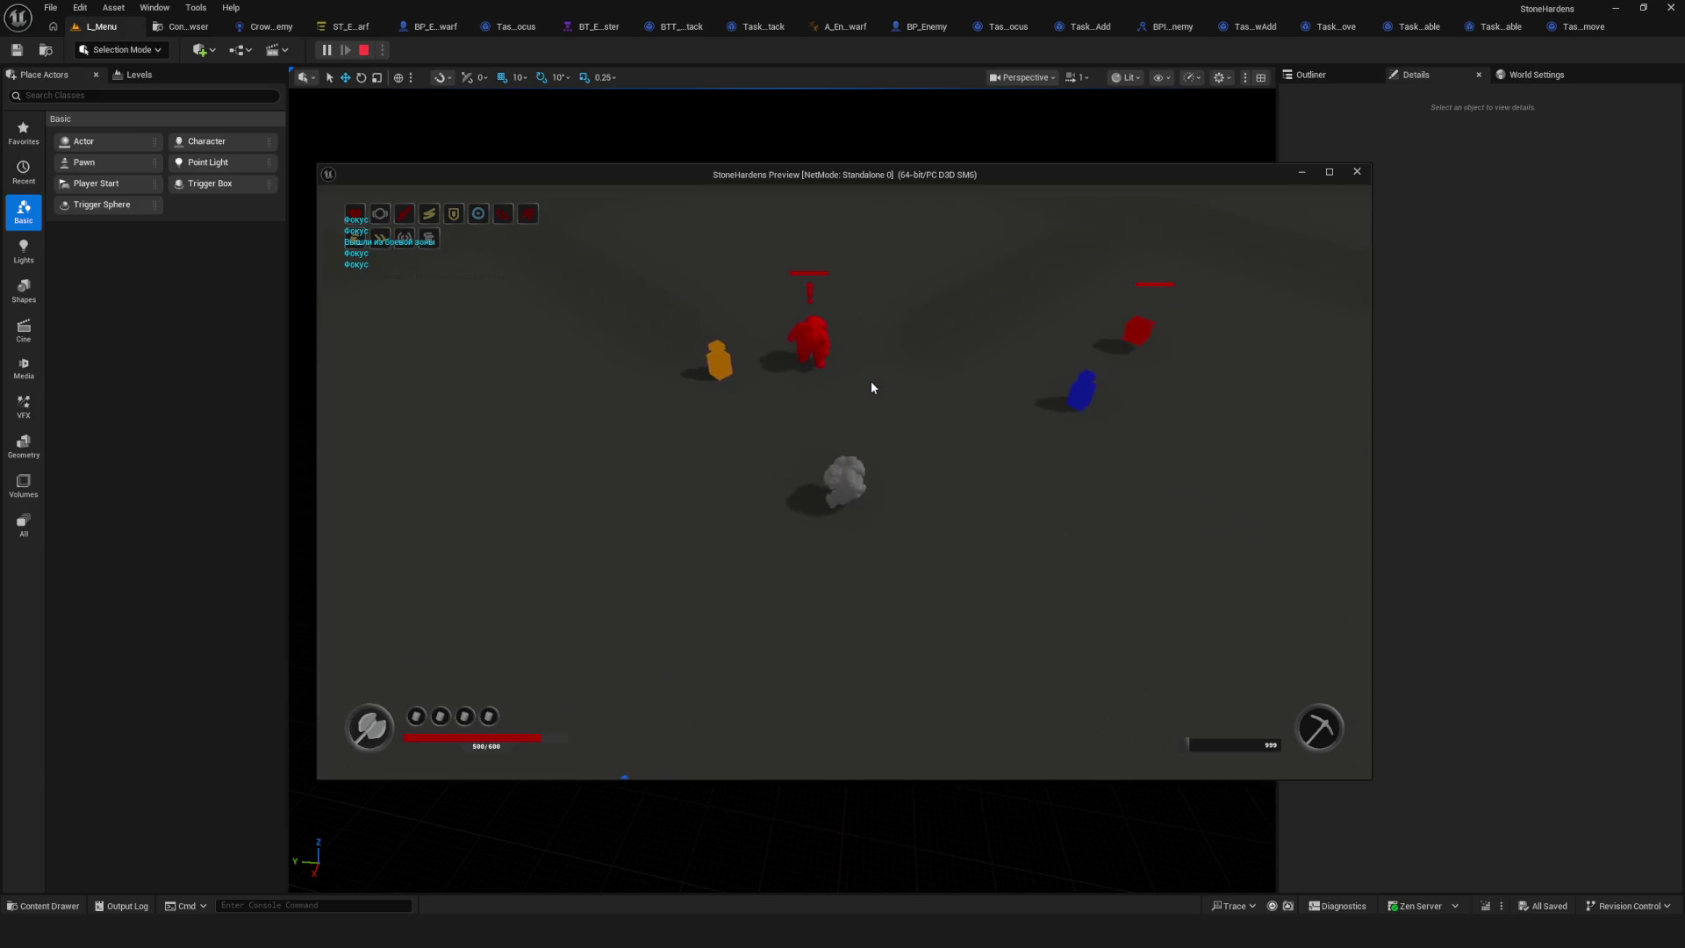
{"action": "key", "text": "Escape"}
Return to the enemy dwarf State Tree and drag an item within the tree.
{"action": "left_click", "coordinate": [349, 26]}
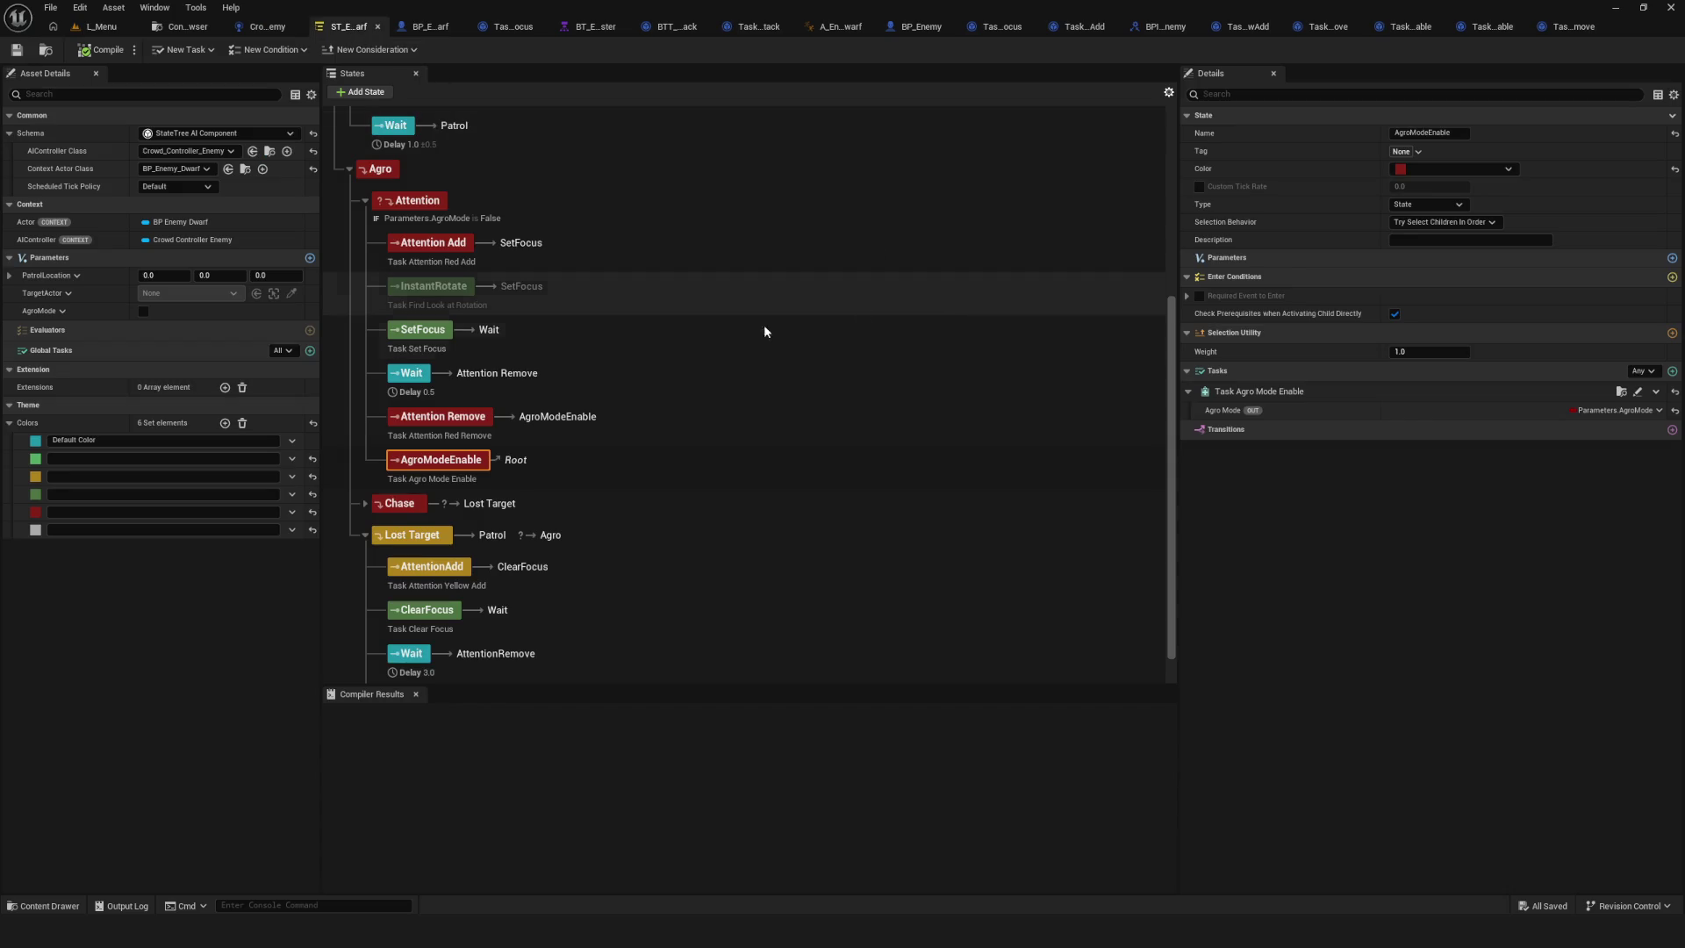
{"action": "scroll", "coordinate": [818, 313], "scroll_direction": "down", "scroll_amount": 1}
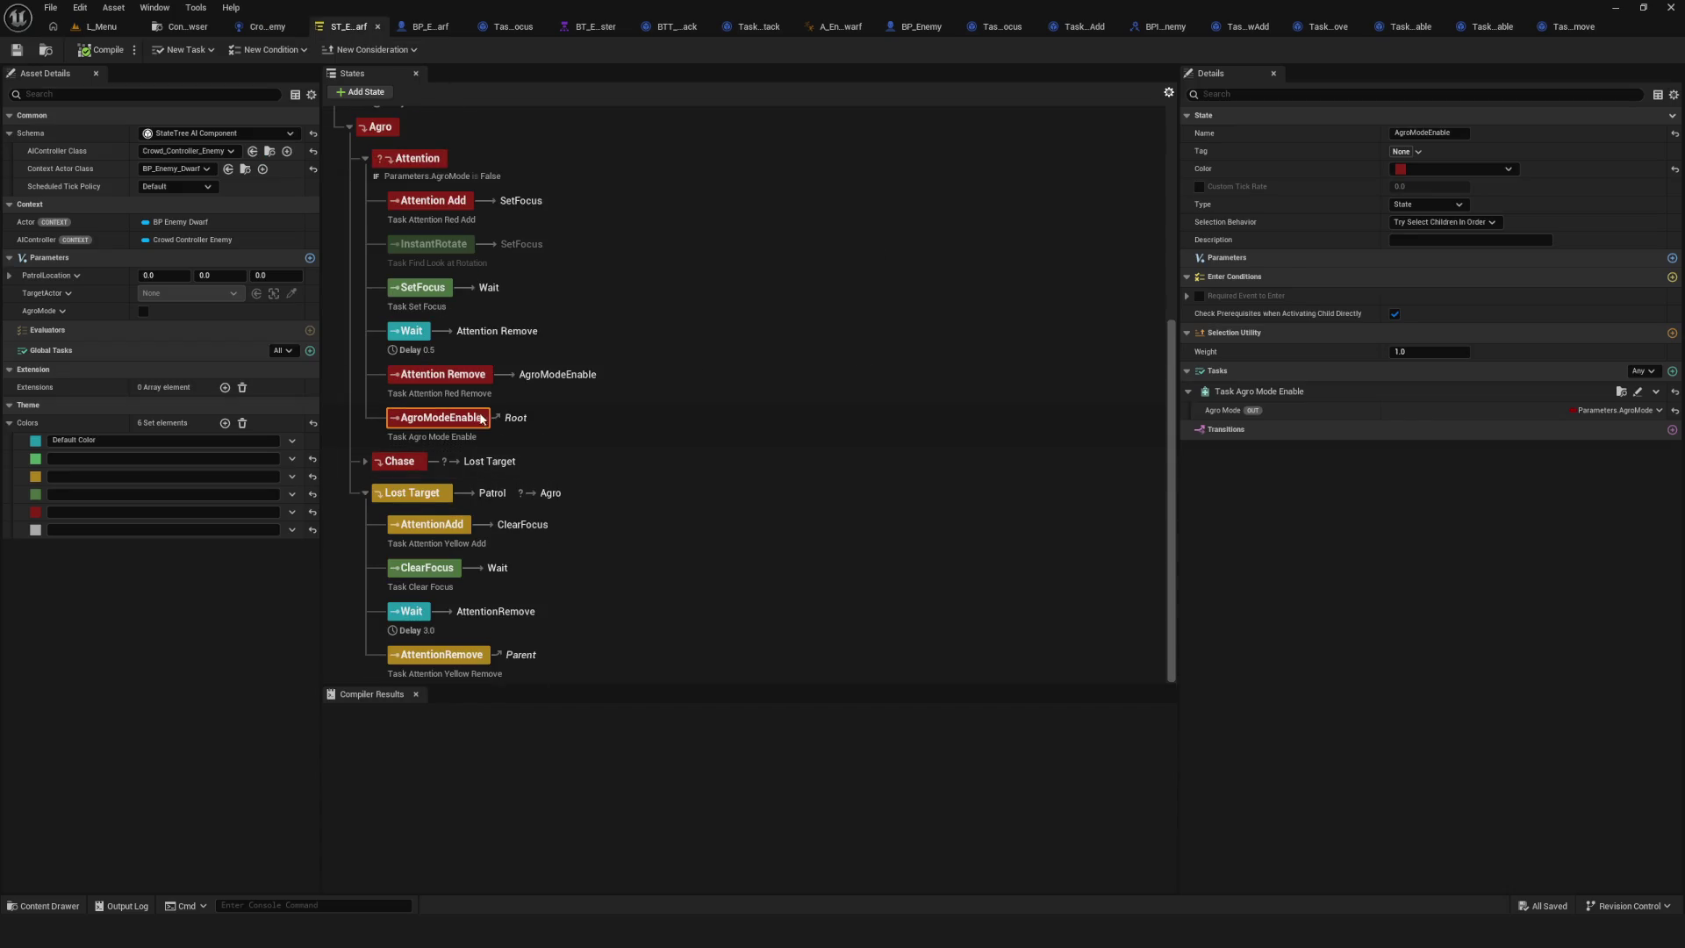
{"action": "mouse_move", "coordinate": [457, 418]}
{"action": "left_mouse_down"}
{"action": "mouse_move", "coordinate": [582, 489]}
{"action": "mouse_move", "coordinate": [625, 478]}
{"action": "left_mouse_up"}
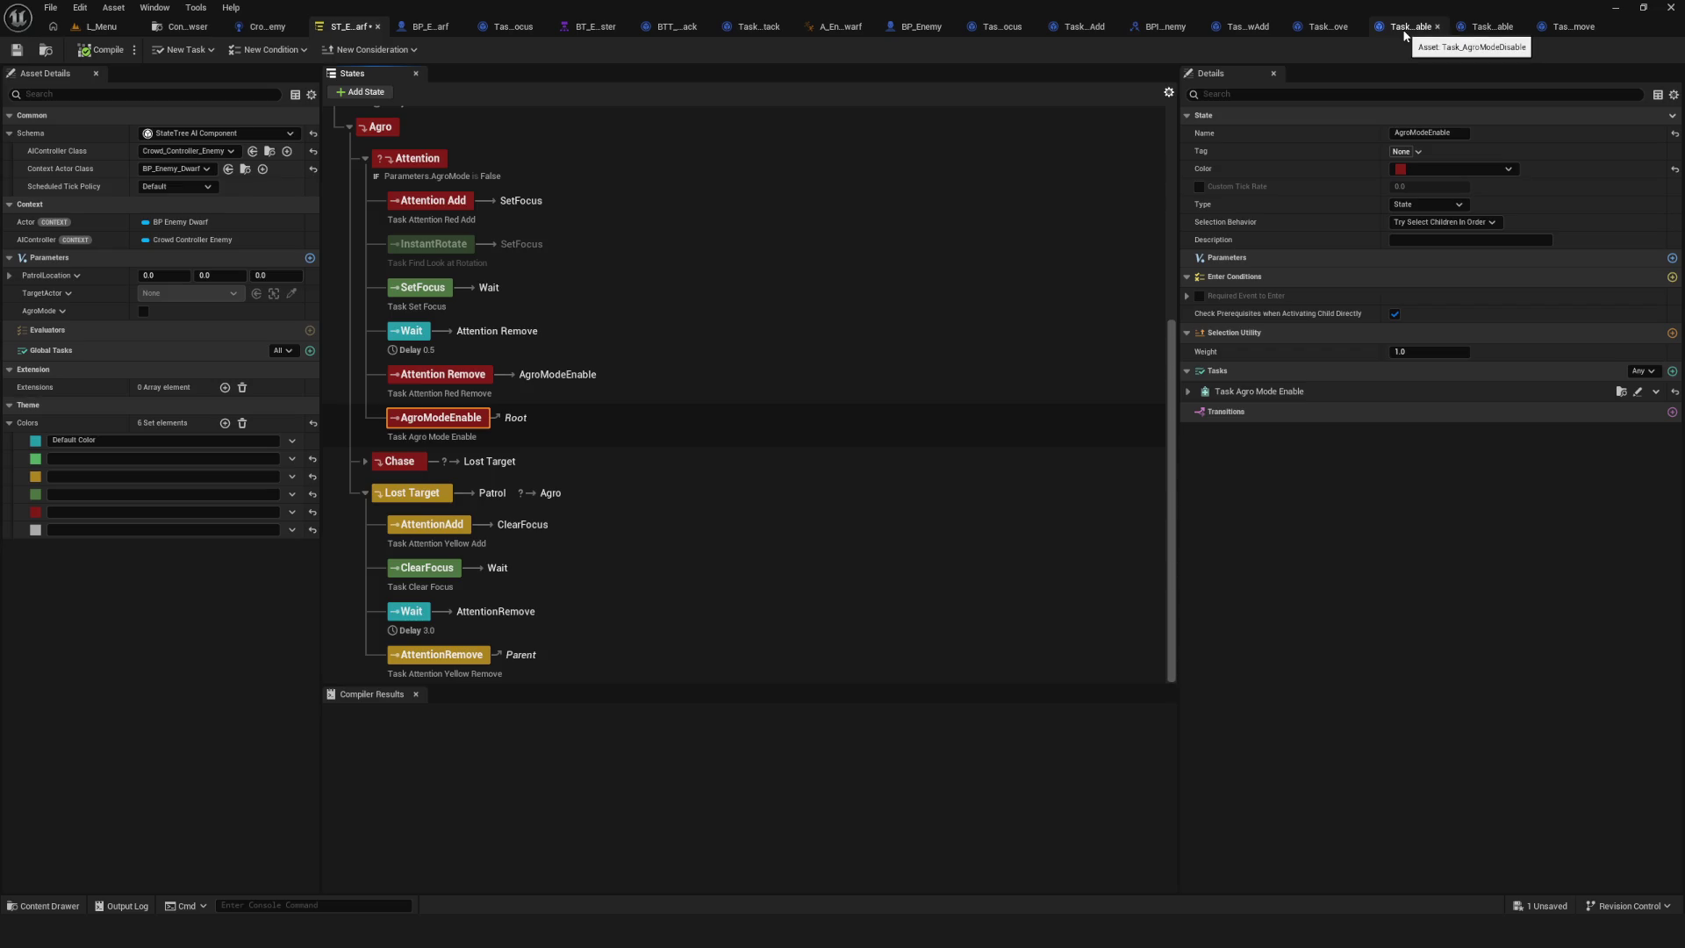
Add a Print String node after SET in Task_AgroModeEnable printing 'asds'.
{"action": "left_click", "coordinate": [1482, 35]}
{"action": "mouse_move", "coordinate": [898, 362]}
{"action": "left_mouse_down"}
{"action": "mouse_move", "coordinate": [1285, 342]}
{"action": "mouse_move", "coordinate": [1220, 363]}
{"action": "left_mouse_up"}
{"action": "left_click_drag", "start_coordinate": [593, 378], "coordinate": [843, 392]}
{"action": "type", "text": "print"}
{"action": "left_click", "coordinate": [795, 439]}
{"action": "left_click", "coordinate": [848, 400]}
{"action": "type", "text": "asds"}
{"action": "left_click", "coordinate": [821, 441]}
Wire Print String into Finish Task, compile, save, and play-test a new game.
{"action": "left_click", "coordinate": [101, 50]}
{"action": "left_click_drag", "start_coordinate": [886, 378], "coordinate": [1192, 379]}
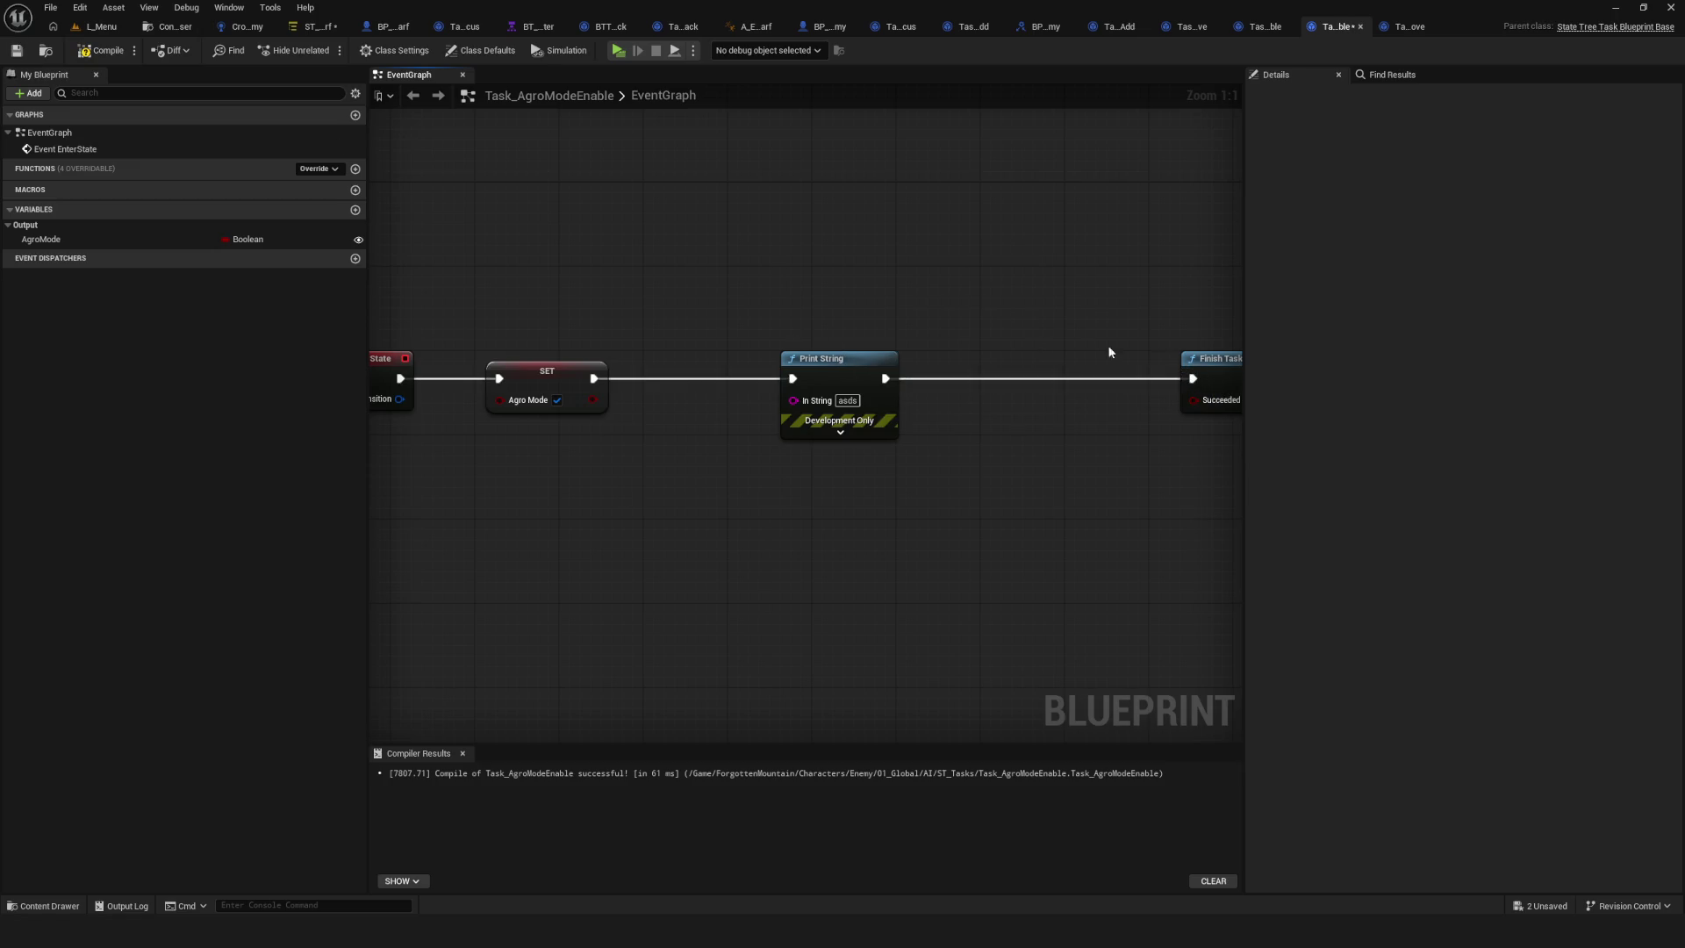
{"action": "left_click", "coordinate": [101, 50]}
{"action": "left_click", "coordinate": [16, 50]}
{"action": "left_click", "coordinate": [617, 51]}
{"action": "left_click", "coordinate": [880, 395]}
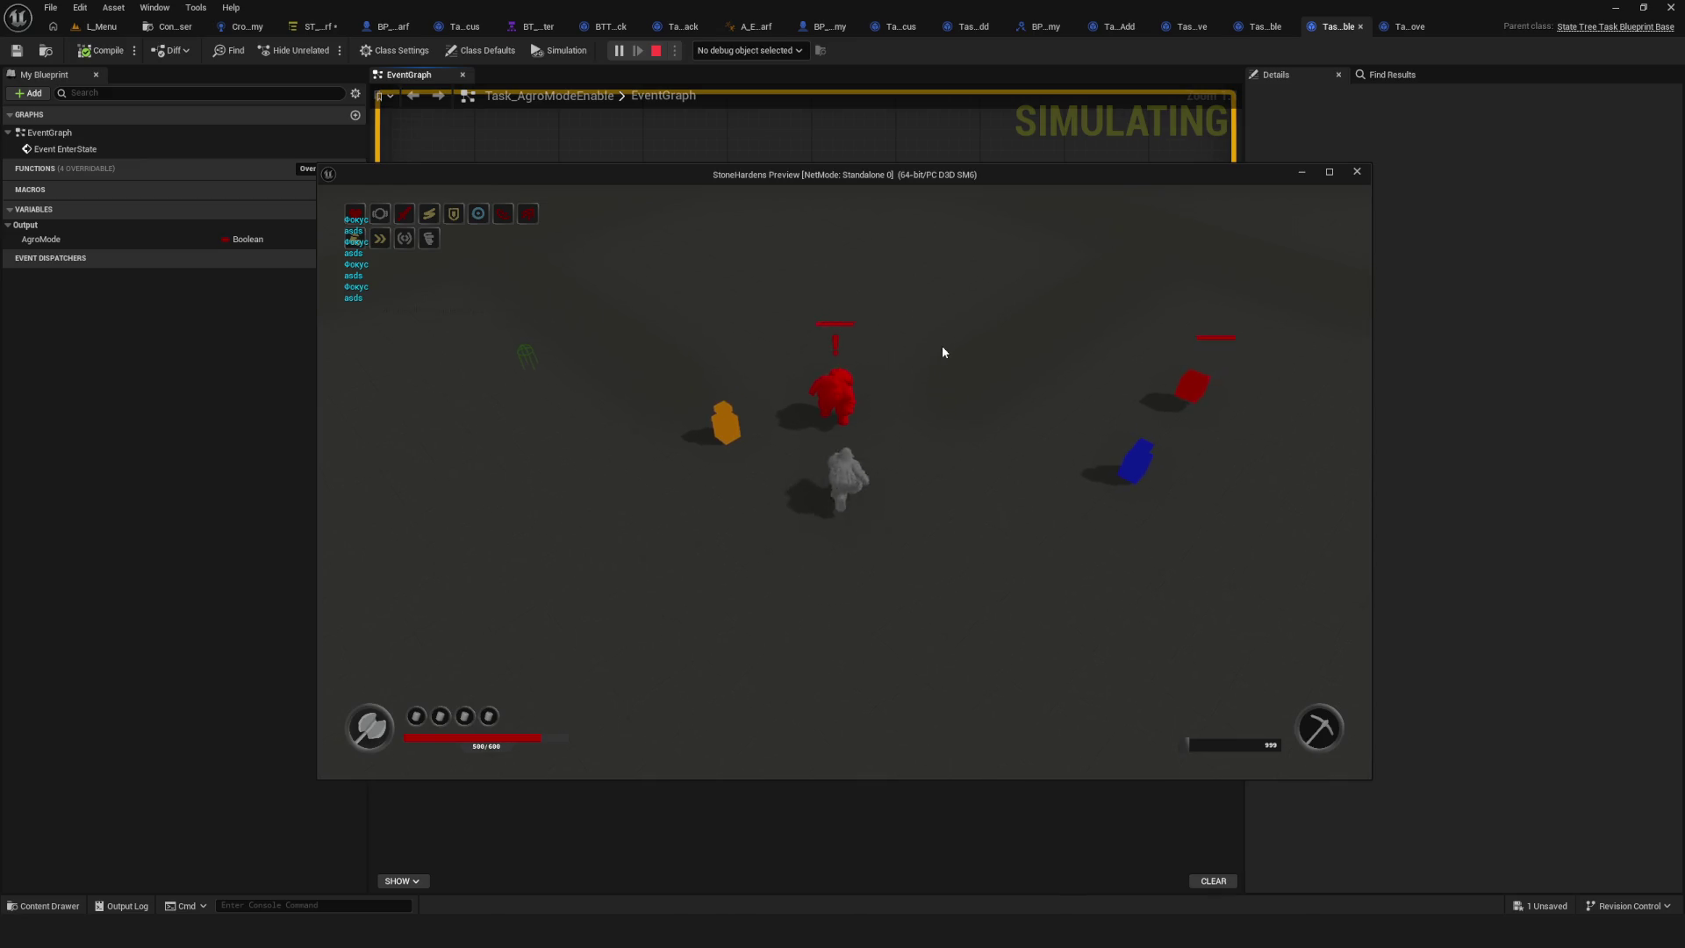
{"action": "key", "text": "Escape"}
Delete the Print String, reconnect SET directly to Finish Task, and recompile.
{"action": "left_click_drag", "start_coordinate": [940, 349], "coordinate": [849, 472]}
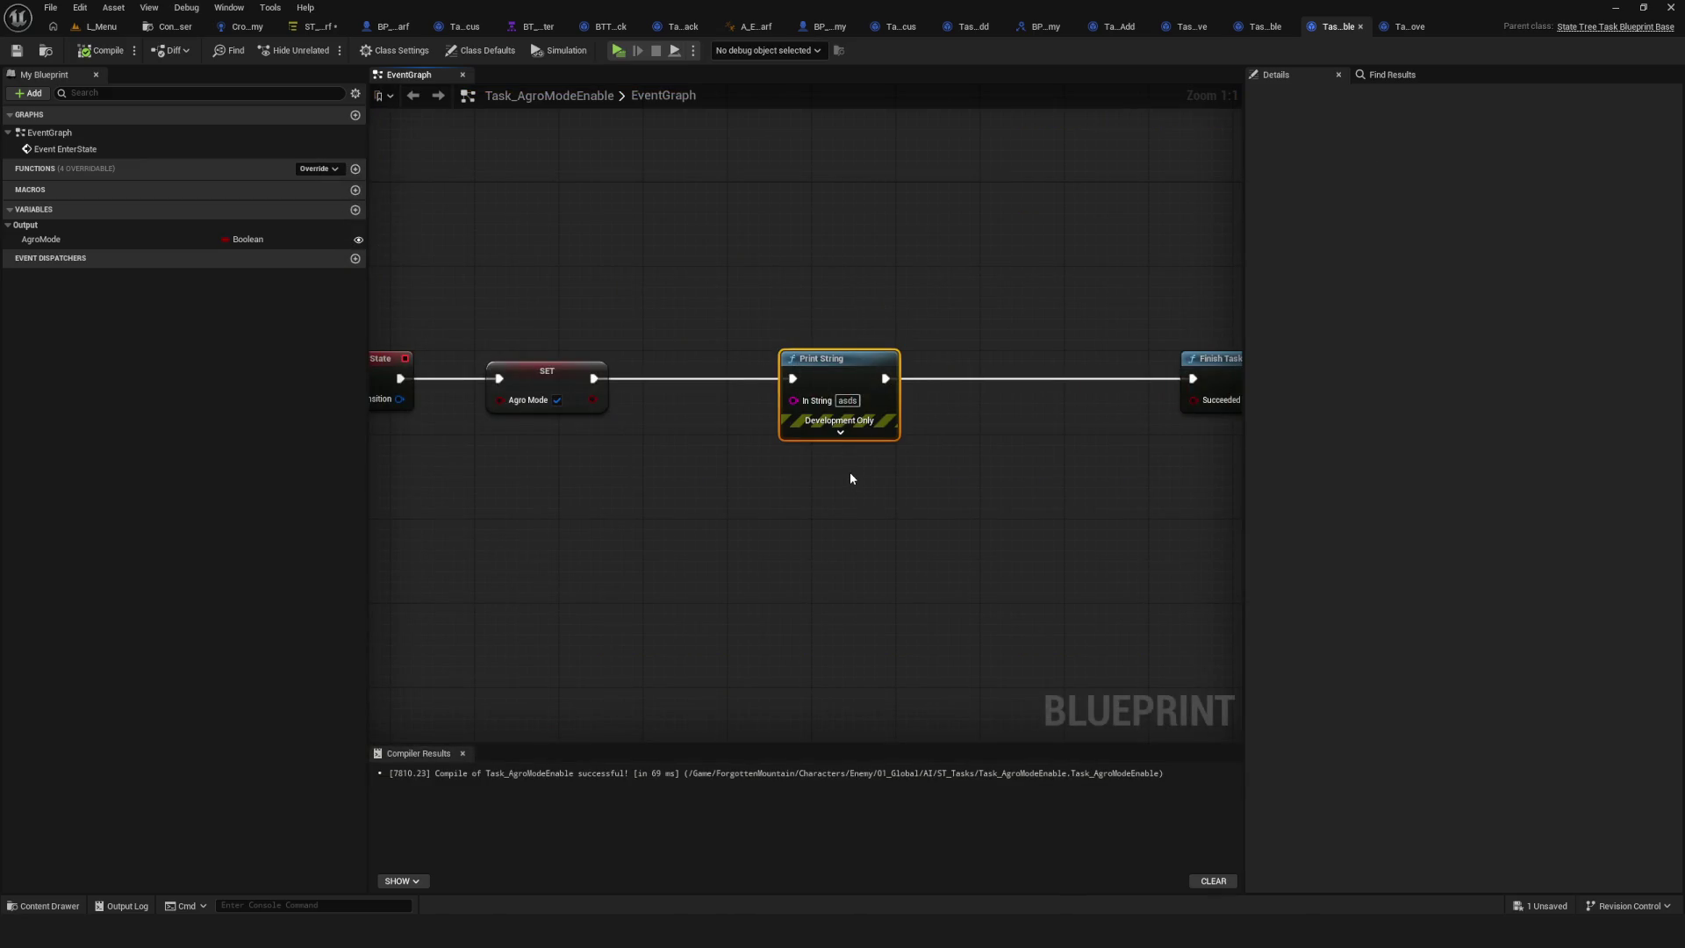
{"action": "key", "text": "Delete"}
{"action": "left_click_drag", "start_coordinate": [594, 378], "coordinate": [1192, 378]}
{"action": "scroll", "coordinate": [678, 302], "scroll_direction": "down", "scroll_amount": 2}
{"action": "left_click_drag", "start_coordinate": [1035, 278], "coordinate": [1179, 403]}
{"action": "left_click_drag", "start_coordinate": [1075, 373], "coordinate": [673, 374]}
{"action": "left_click", "coordinate": [101, 50]}
{"action": "left_click", "coordinate": [318, 26]}
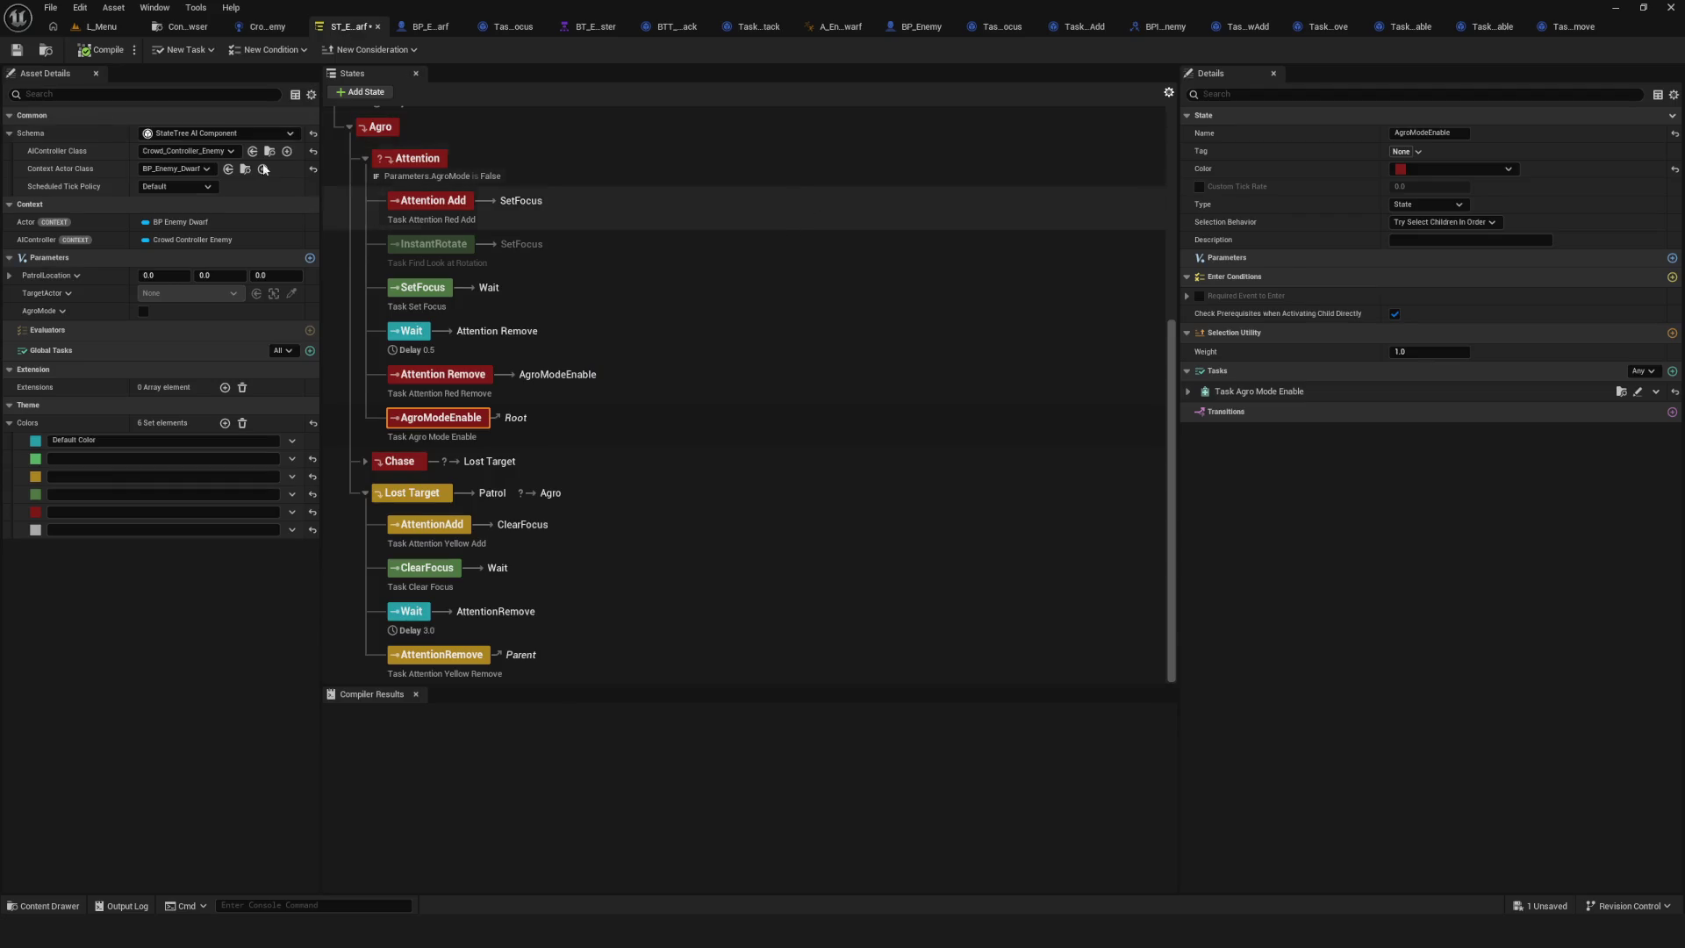
Save the State Tree and inspect AgroModeEnable's task AgroMode binding.
{"action": "left_click", "coordinate": [16, 50]}
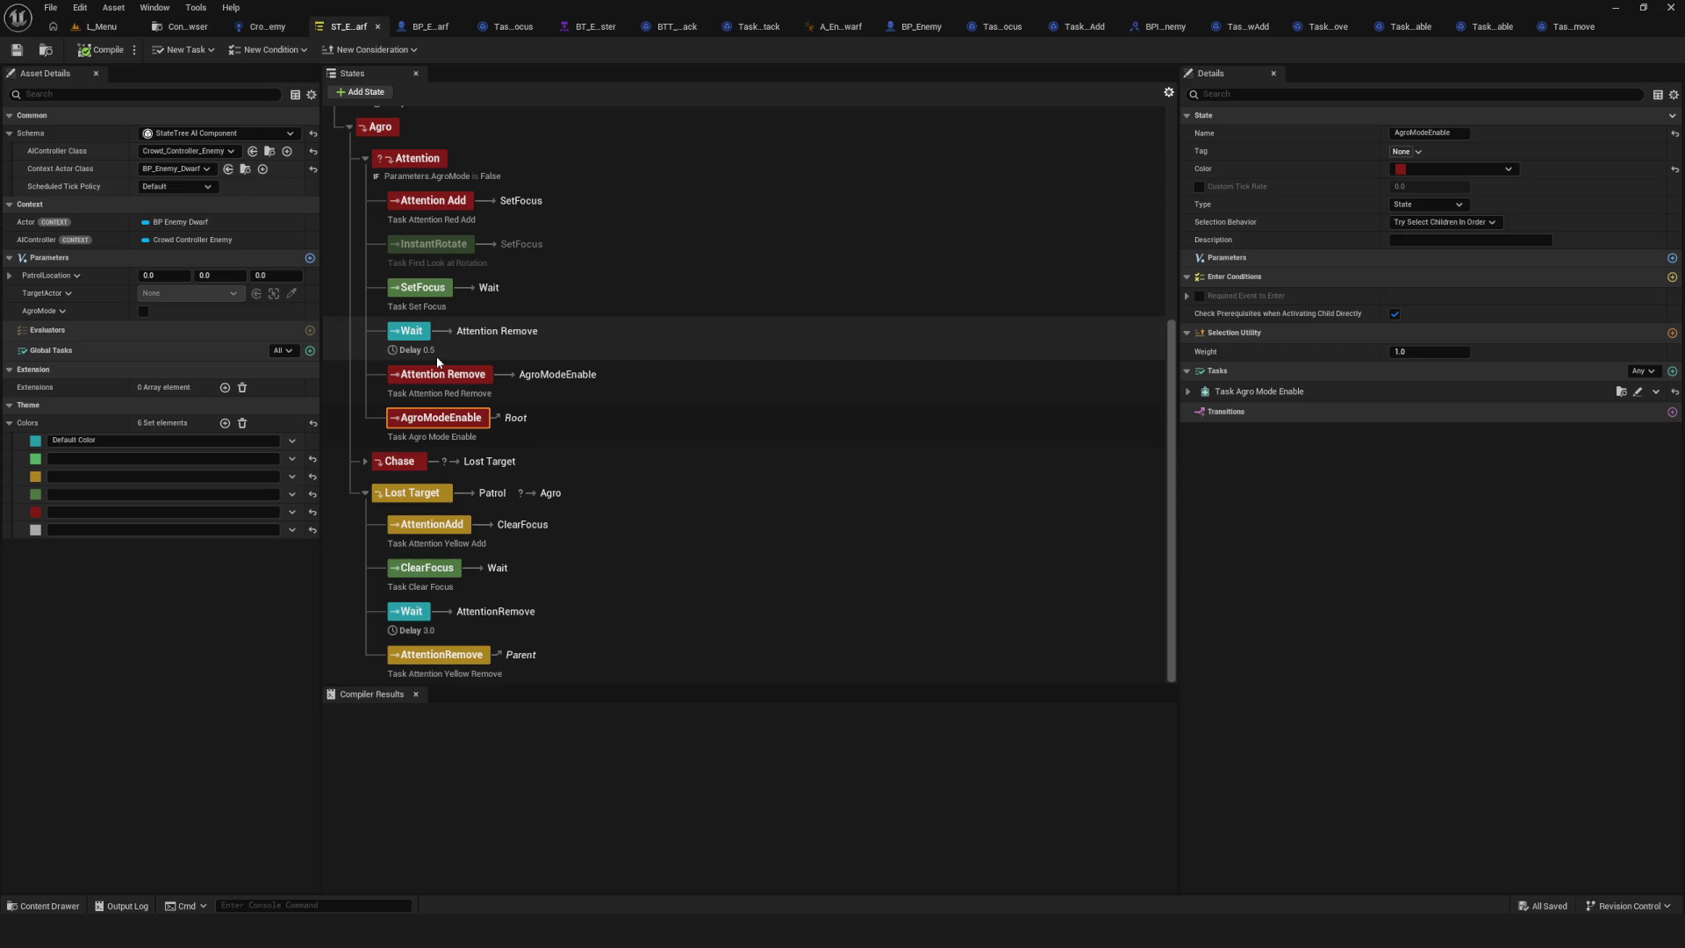
{"action": "left_click", "coordinate": [417, 160]}
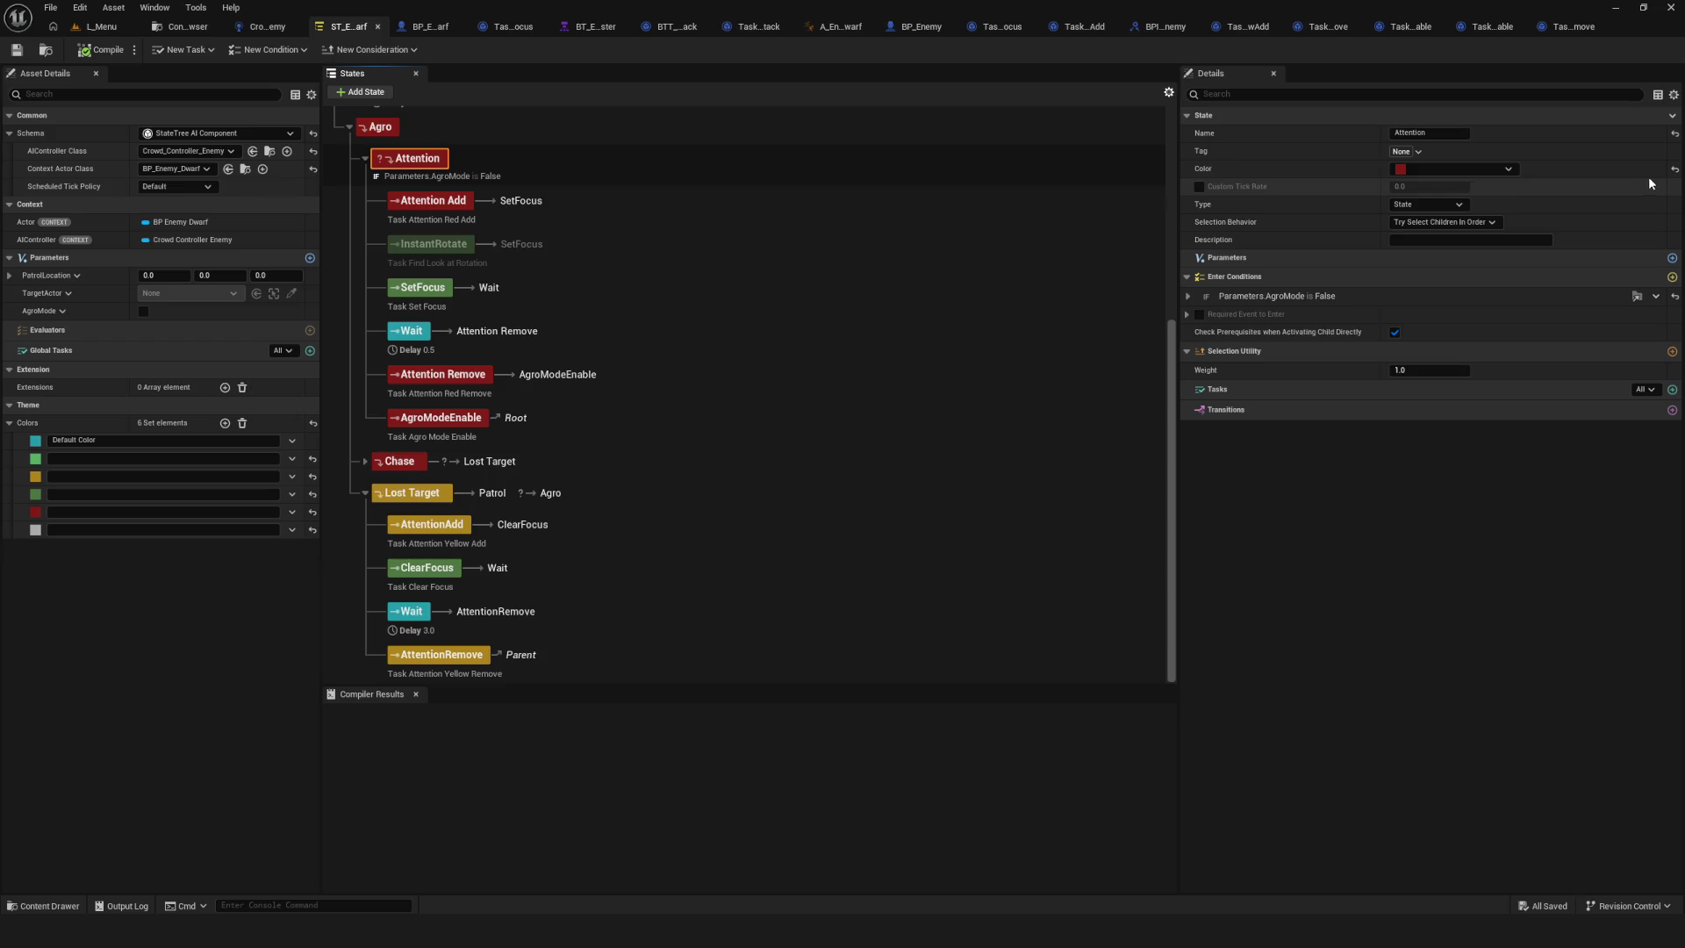
{"action": "left_click", "coordinate": [488, 427]}
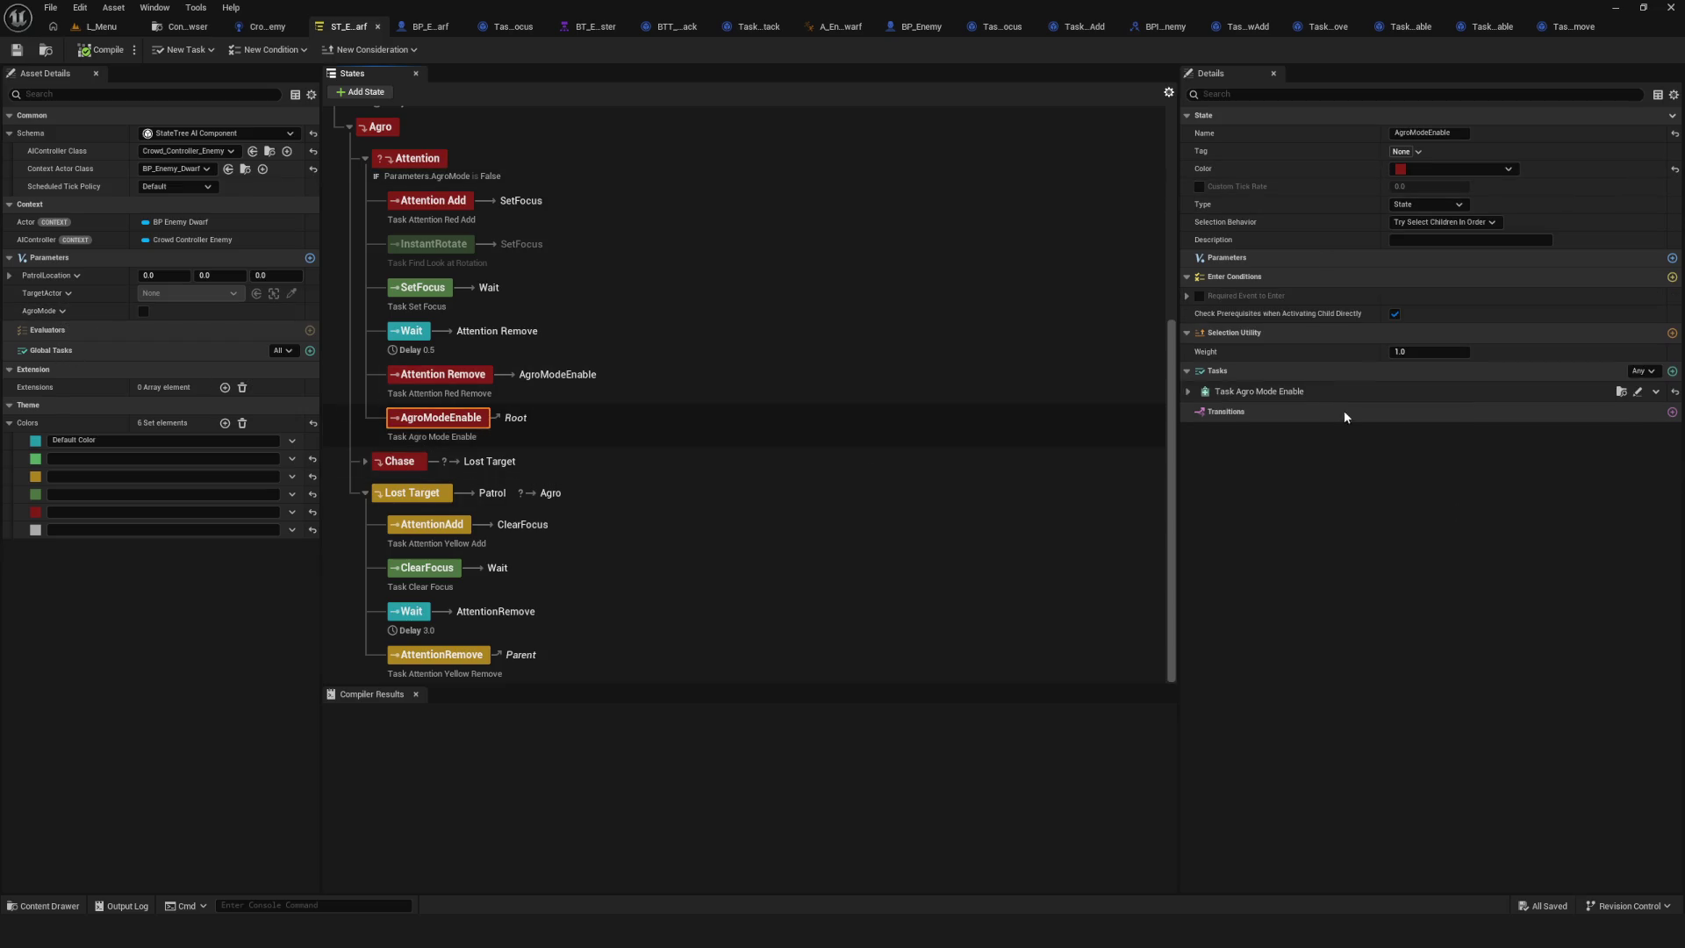
{"action": "left_click", "coordinate": [1188, 391]}
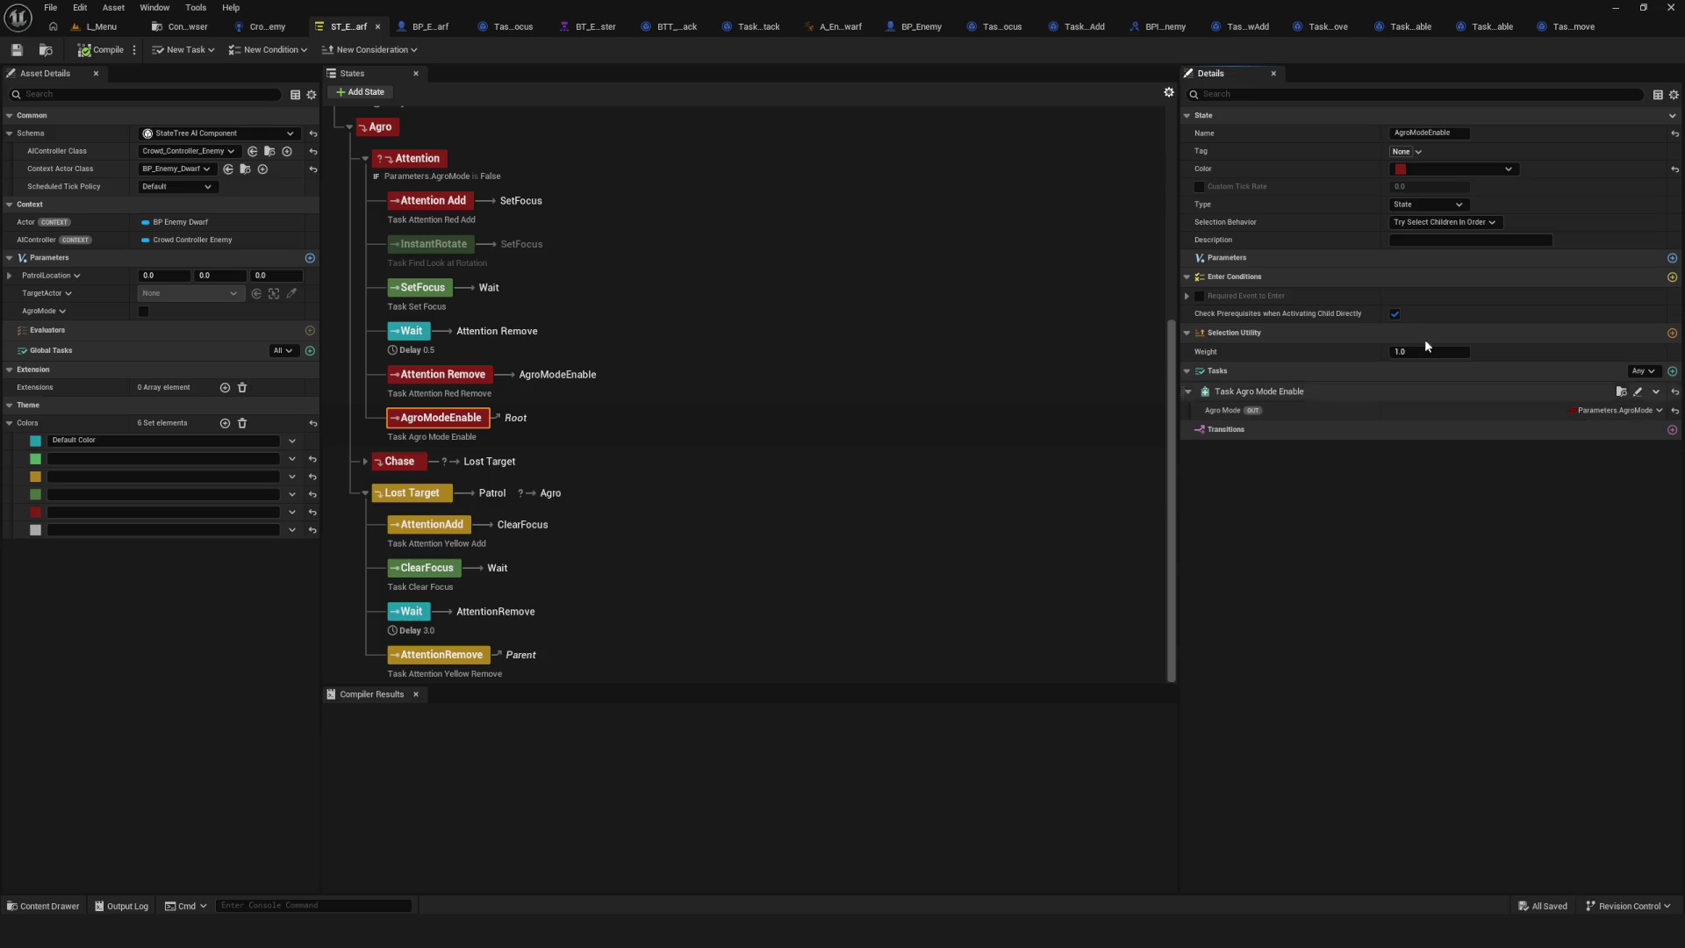
Expand Attention's Parameters.AgroMode enter condition, then save and compile the State Tree.
{"action": "left_click", "coordinate": [413, 158]}
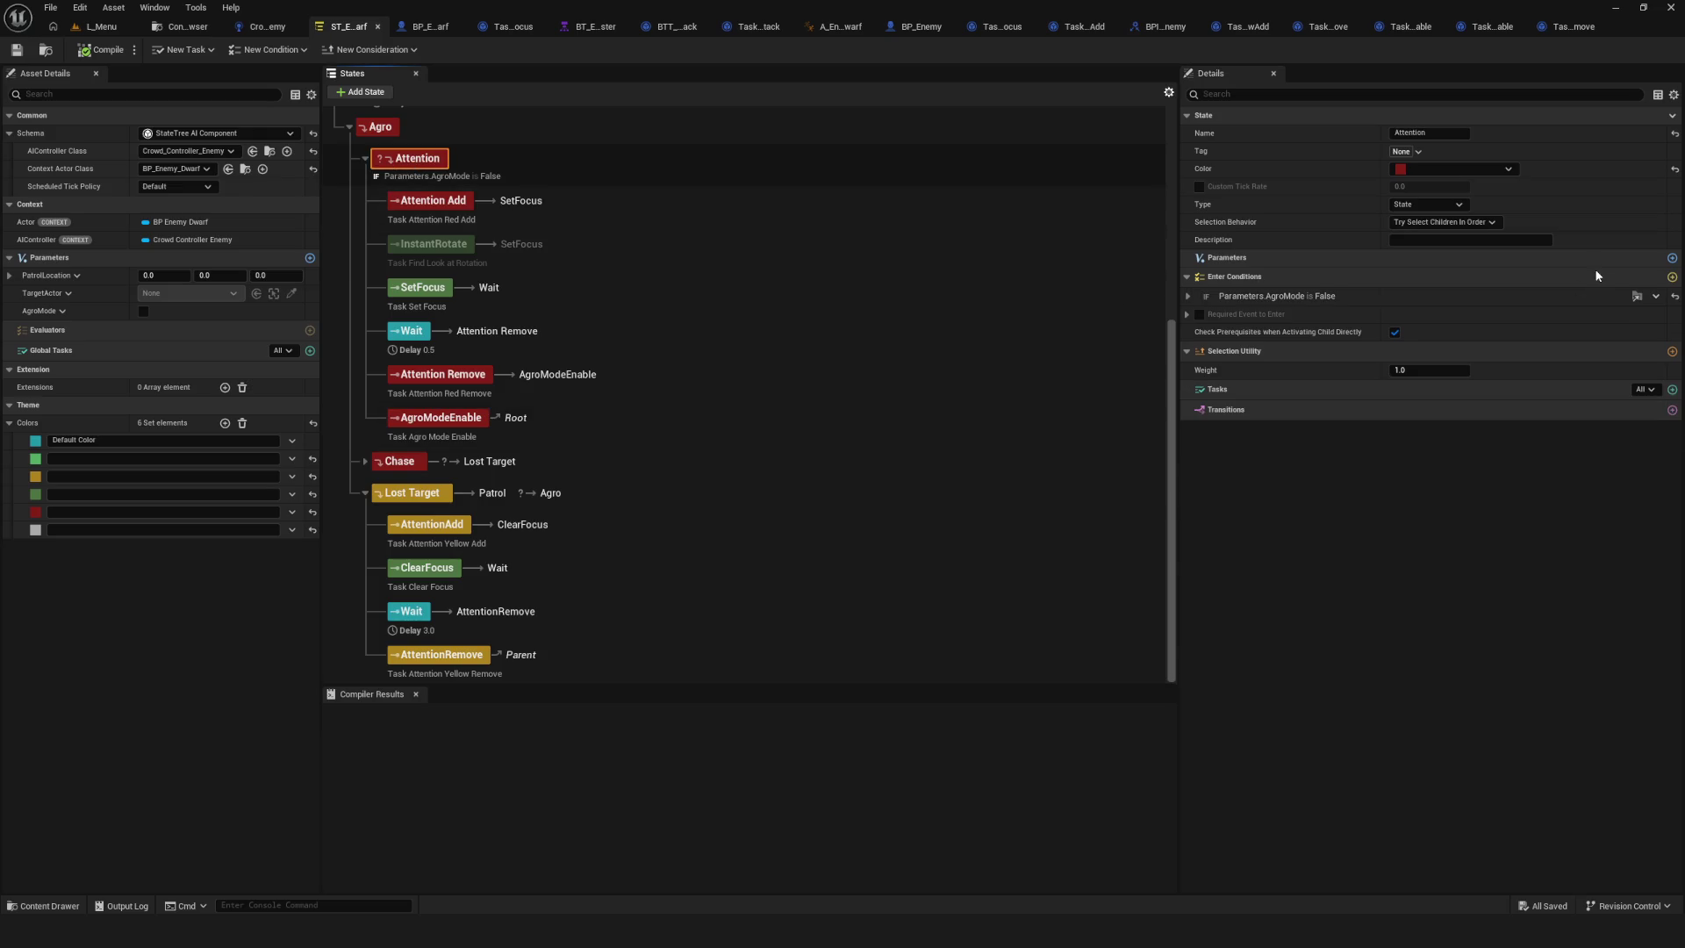
{"action": "left_click", "coordinate": [1195, 299]}
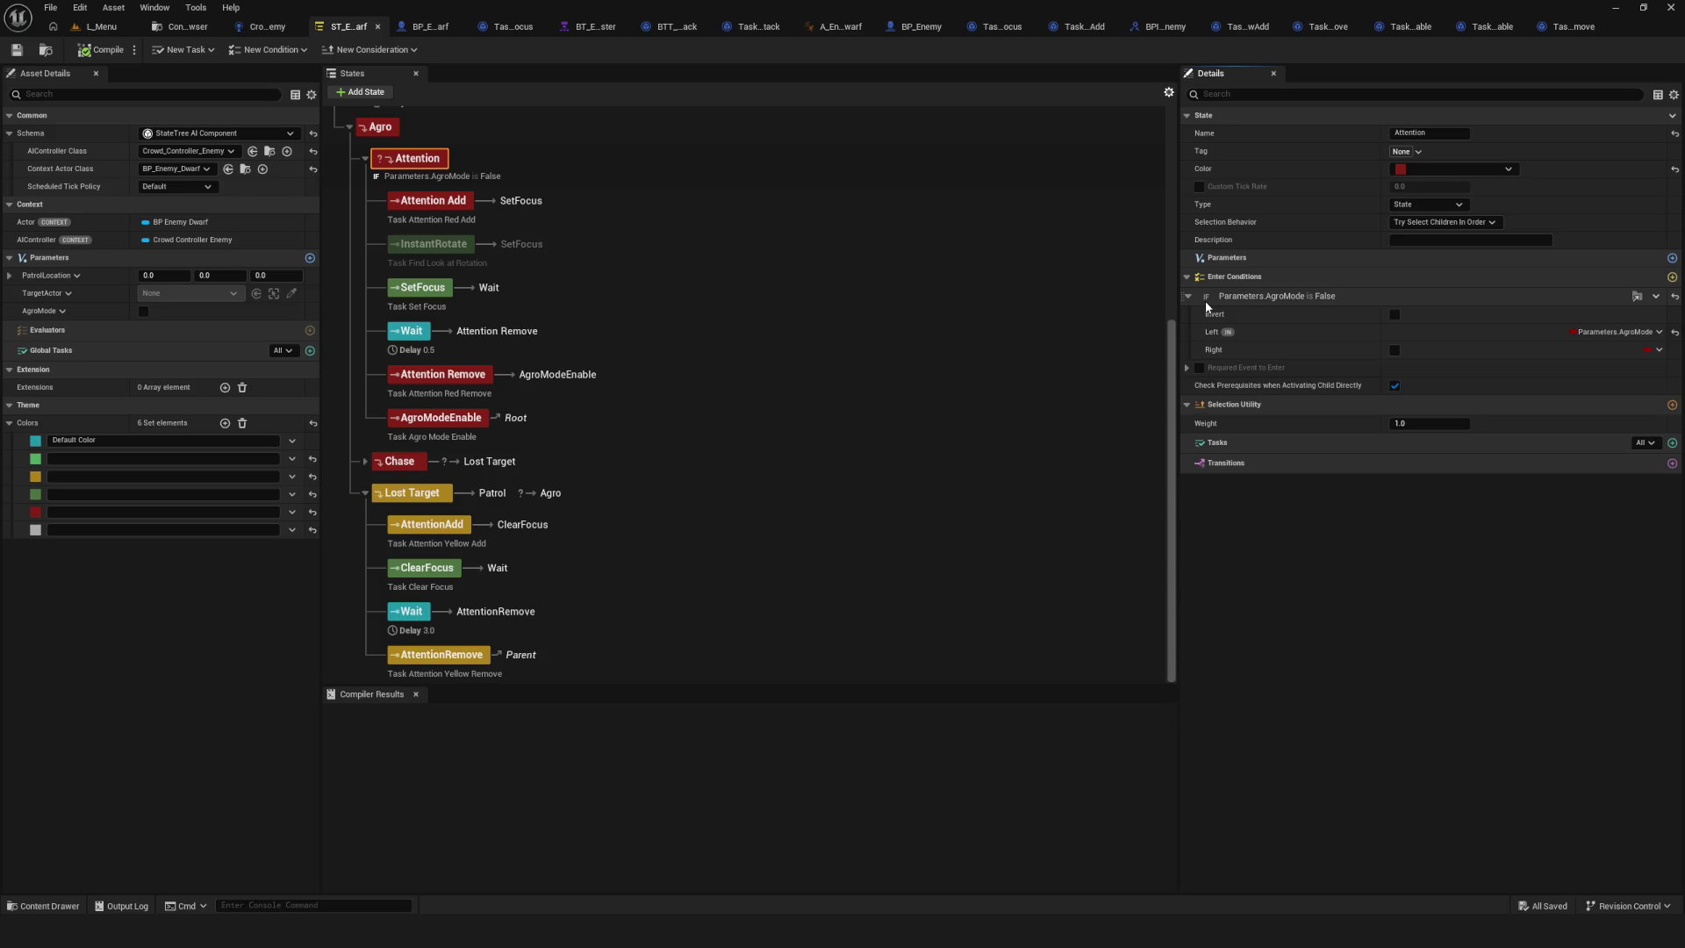
{"action": "left_click", "coordinate": [433, 416]}
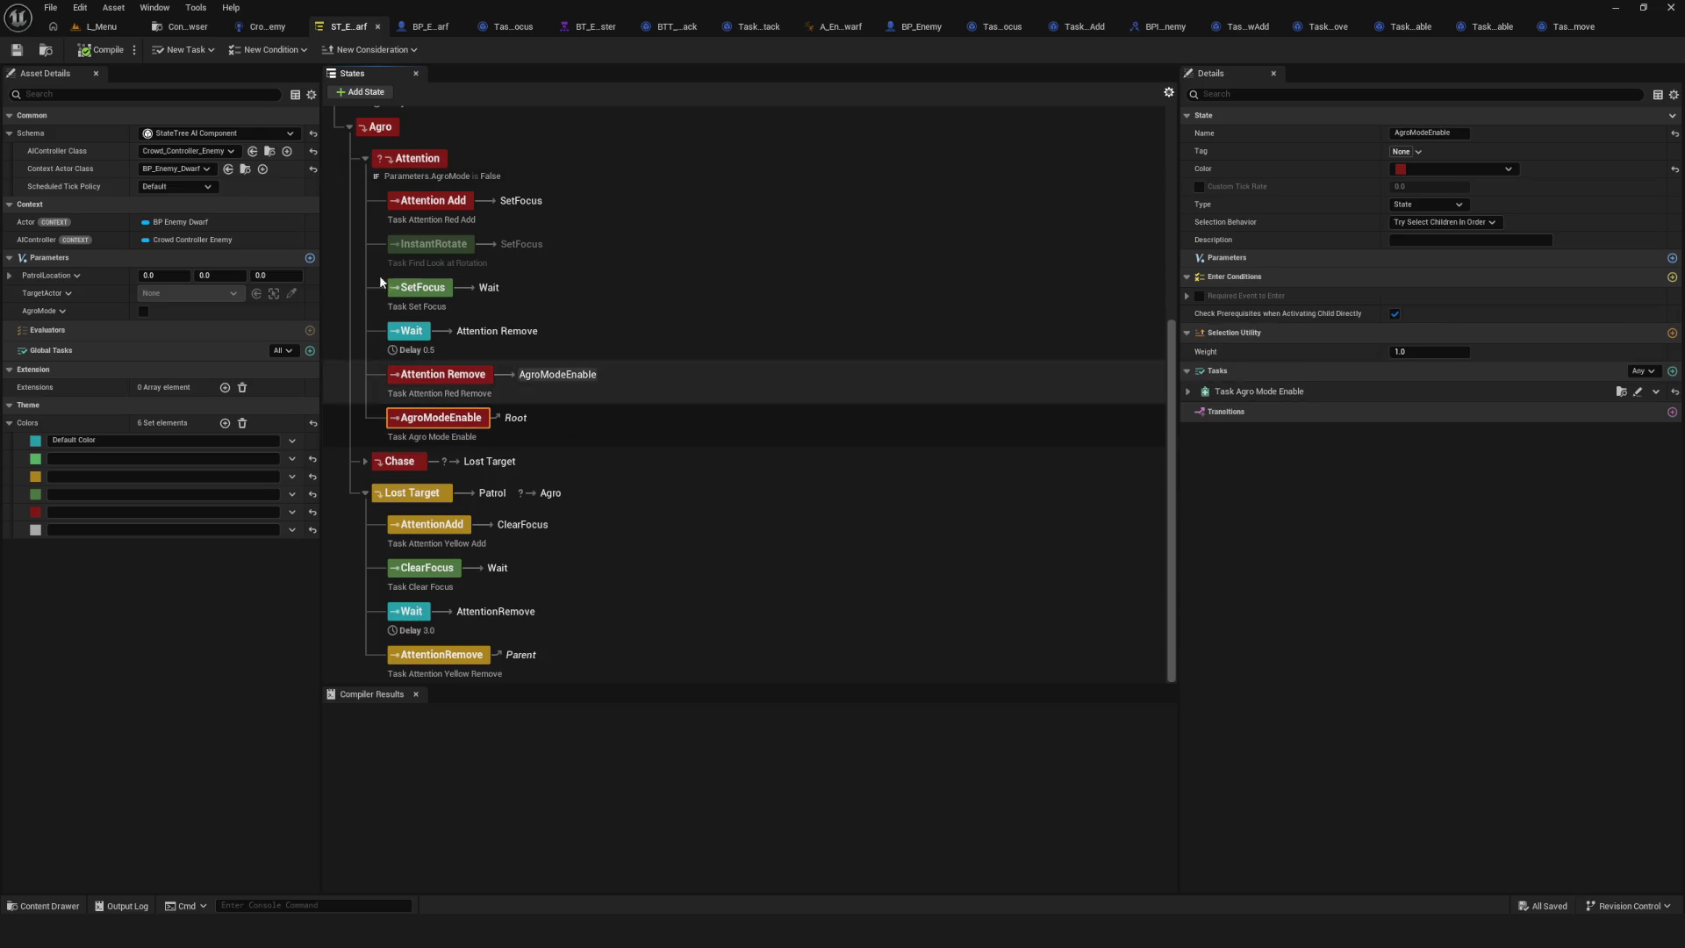
{"action": "left_click", "coordinate": [16, 51]}
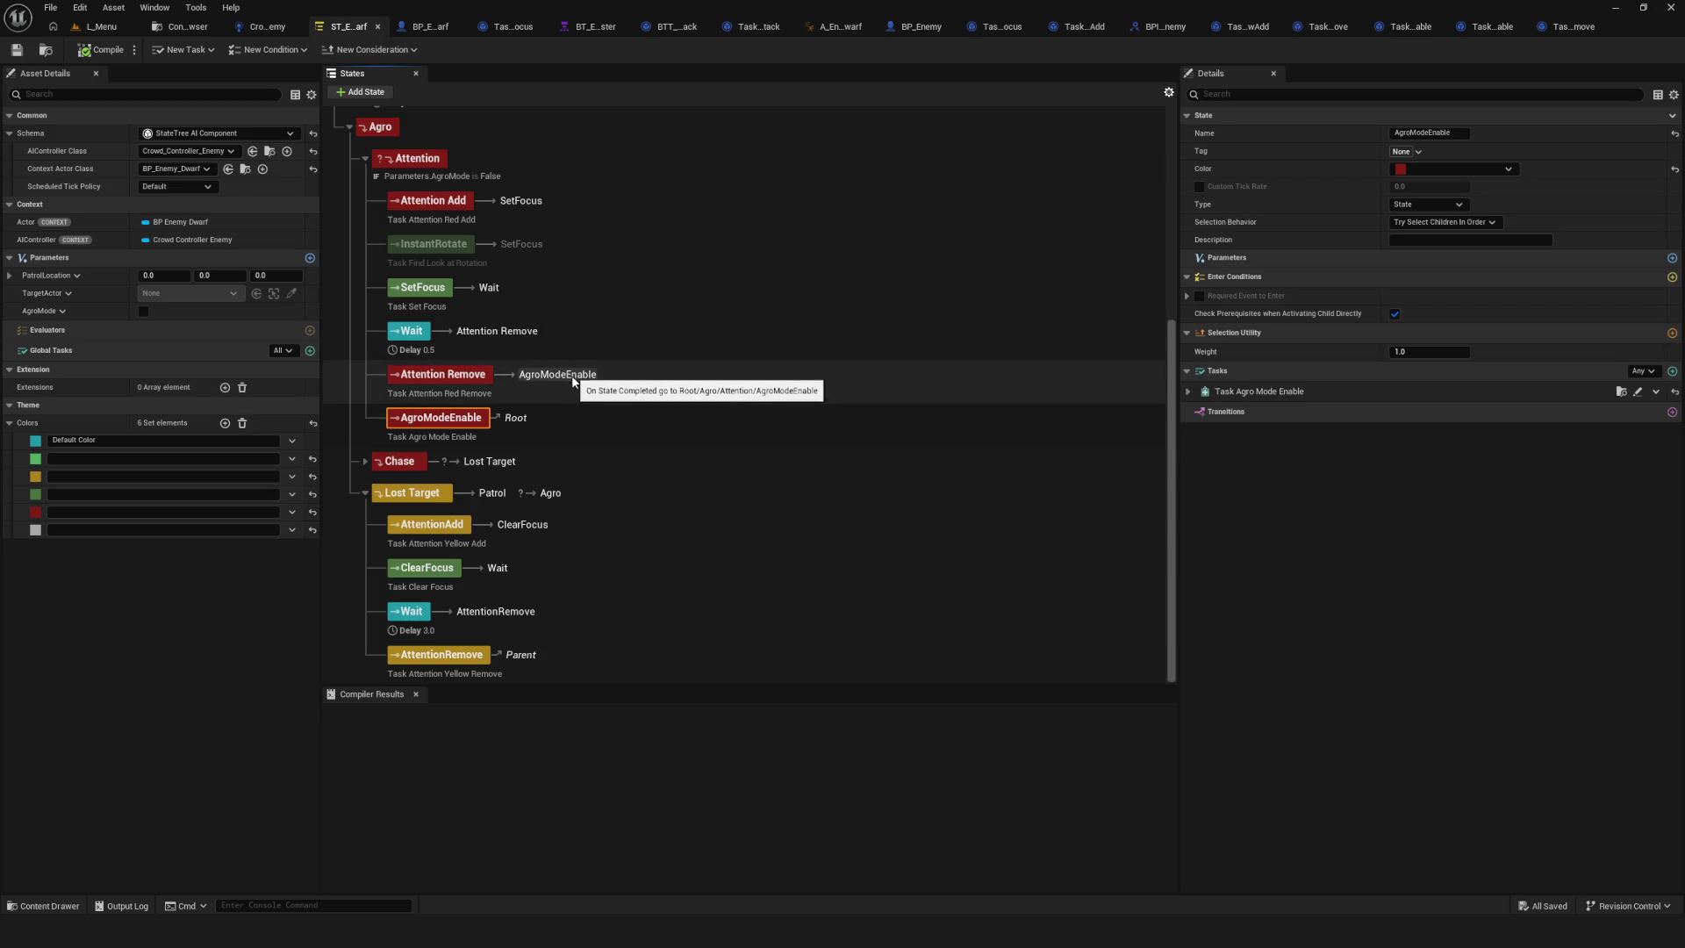
{"action": "left_click", "coordinate": [99, 51]}
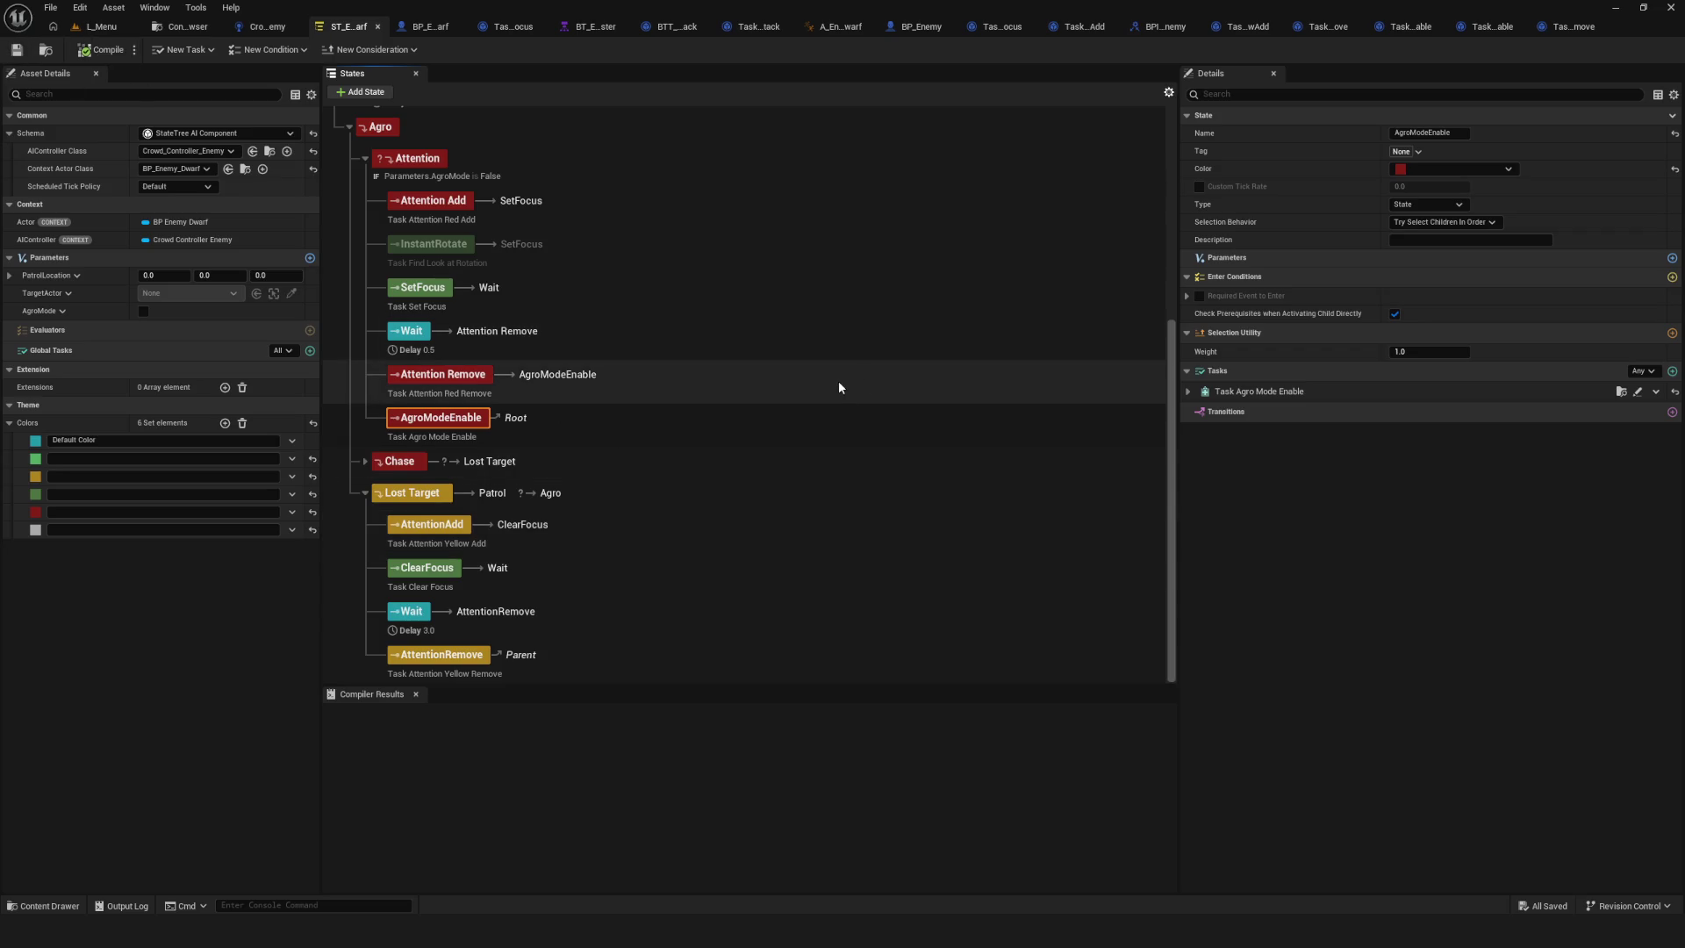
{"action": "left_click", "coordinate": [468, 379]}
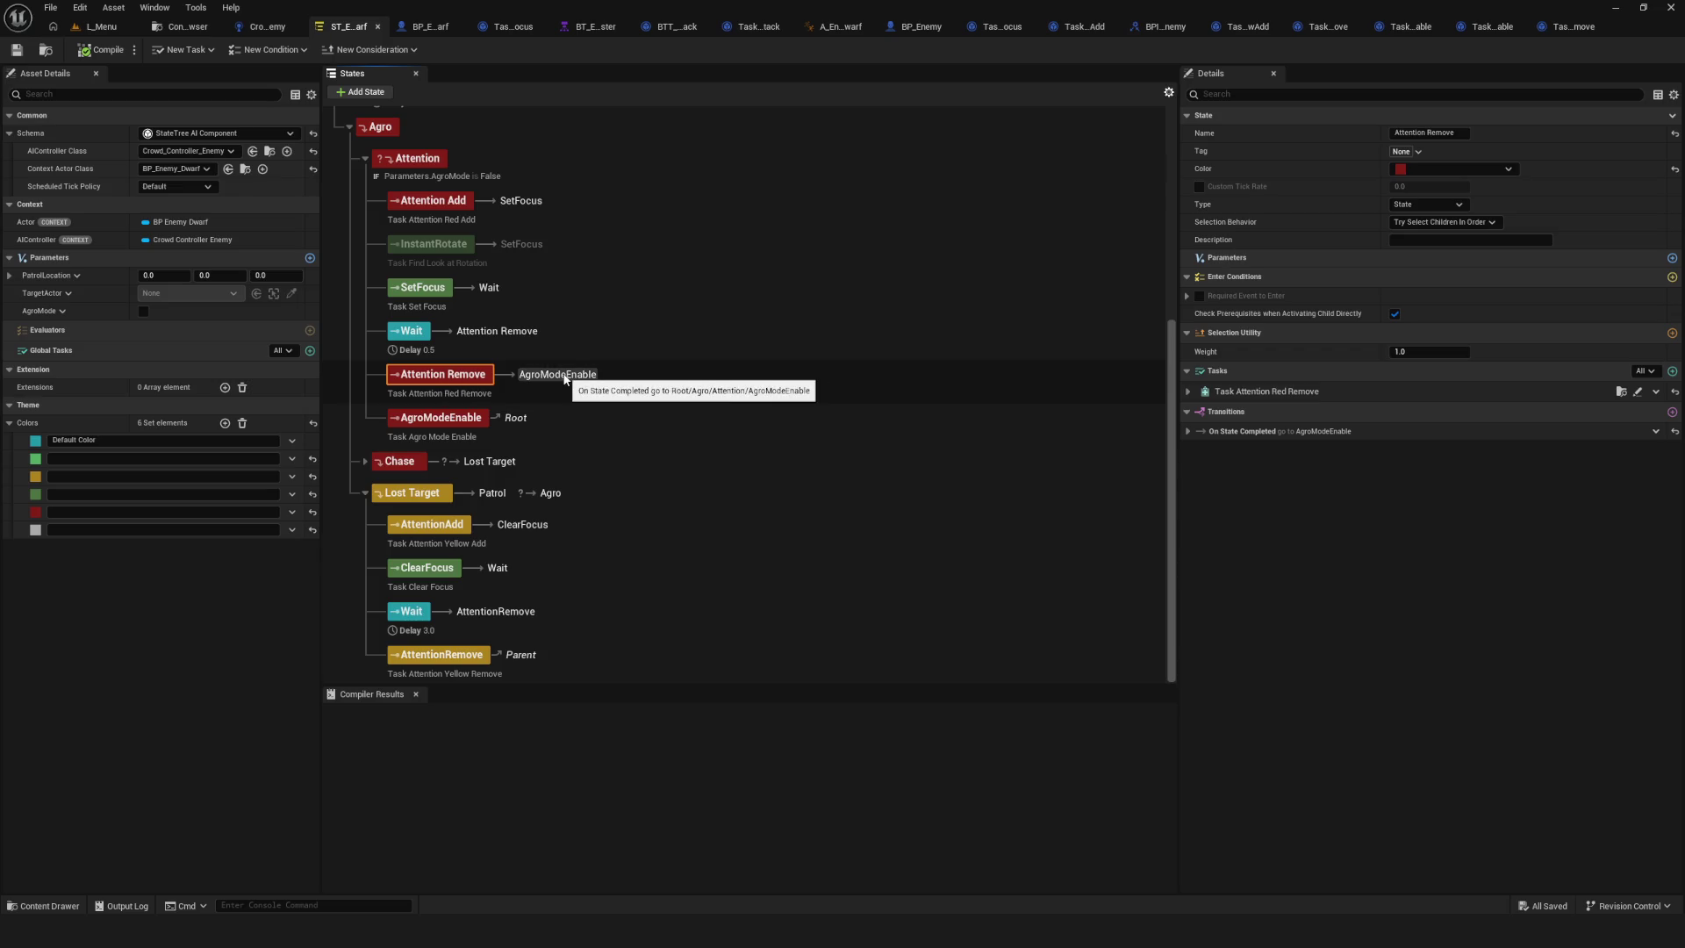
{"action": "left_click", "coordinate": [482, 419]}
Retarget Attention Remove's completion transition to Attention Remove and back to AgroModeEnable, then save.
{"action": "left_click", "coordinate": [472, 379]}
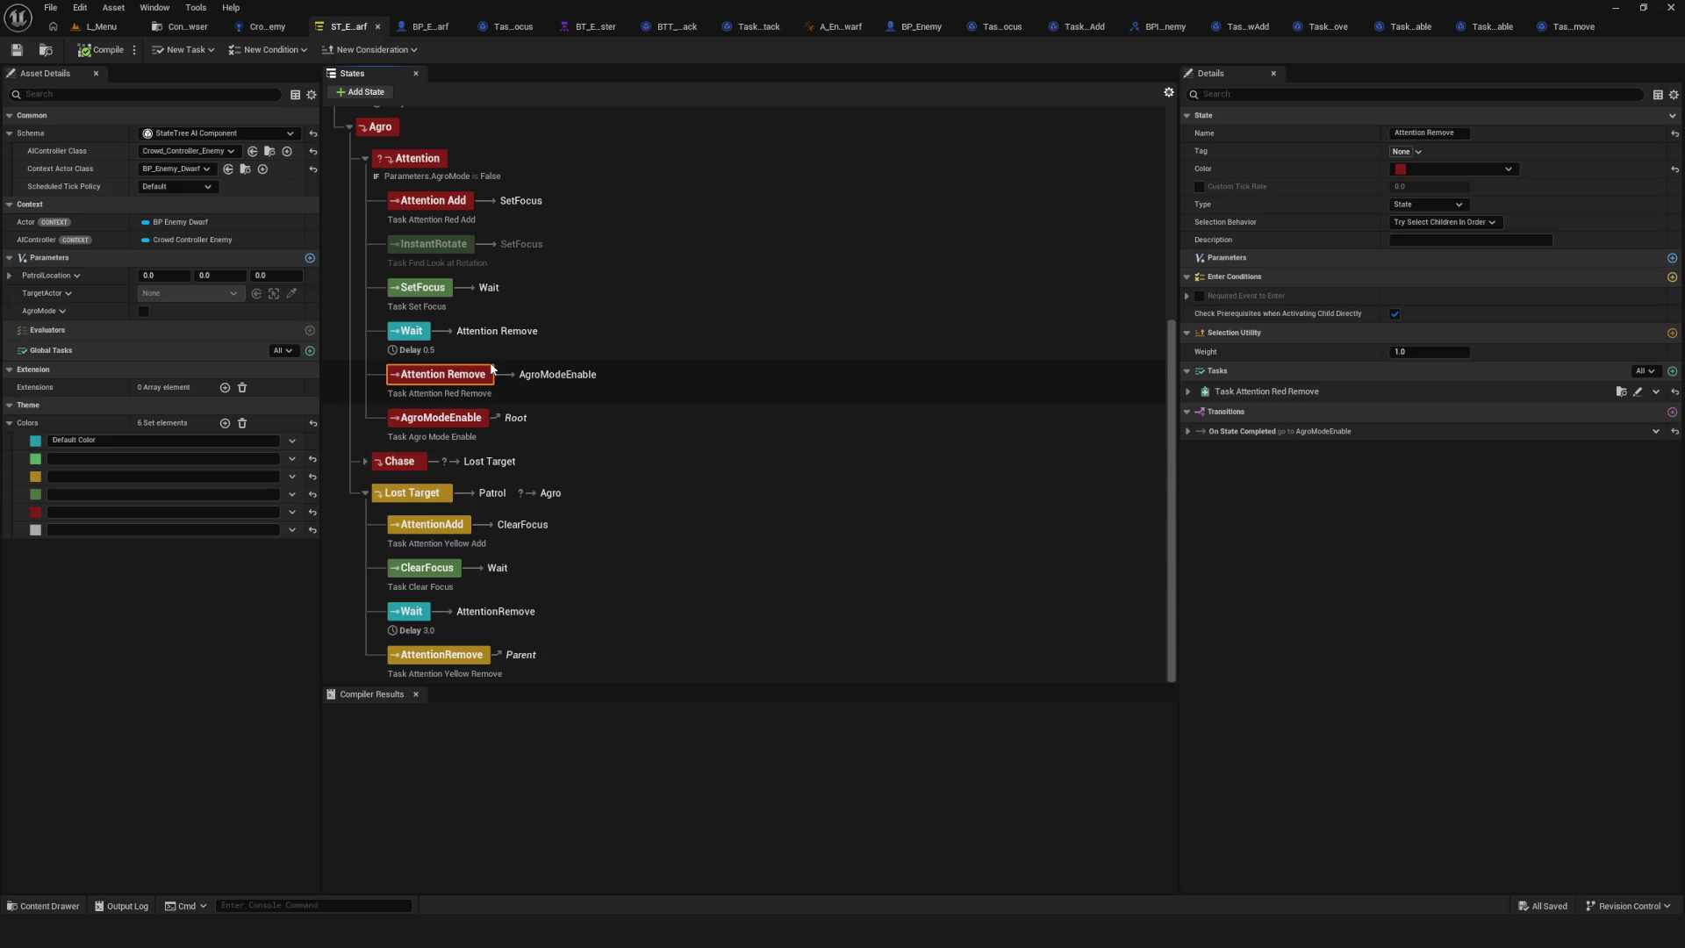
{"action": "left_click", "coordinate": [1189, 431]}
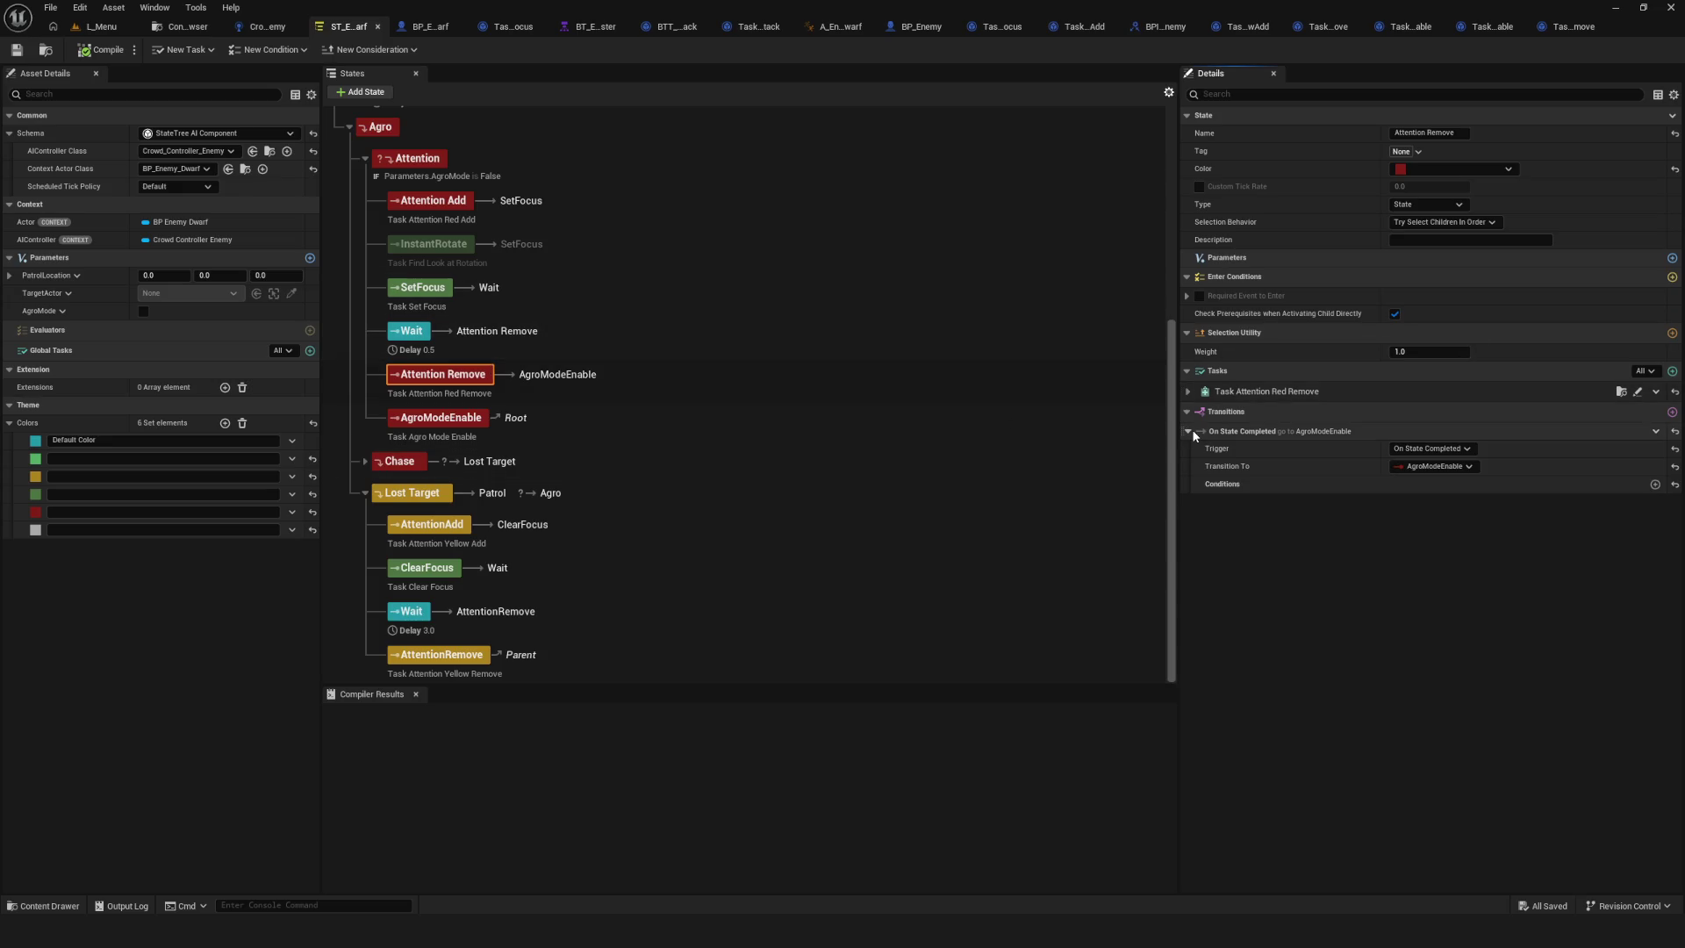
{"action": "left_click", "coordinate": [1456, 466]}
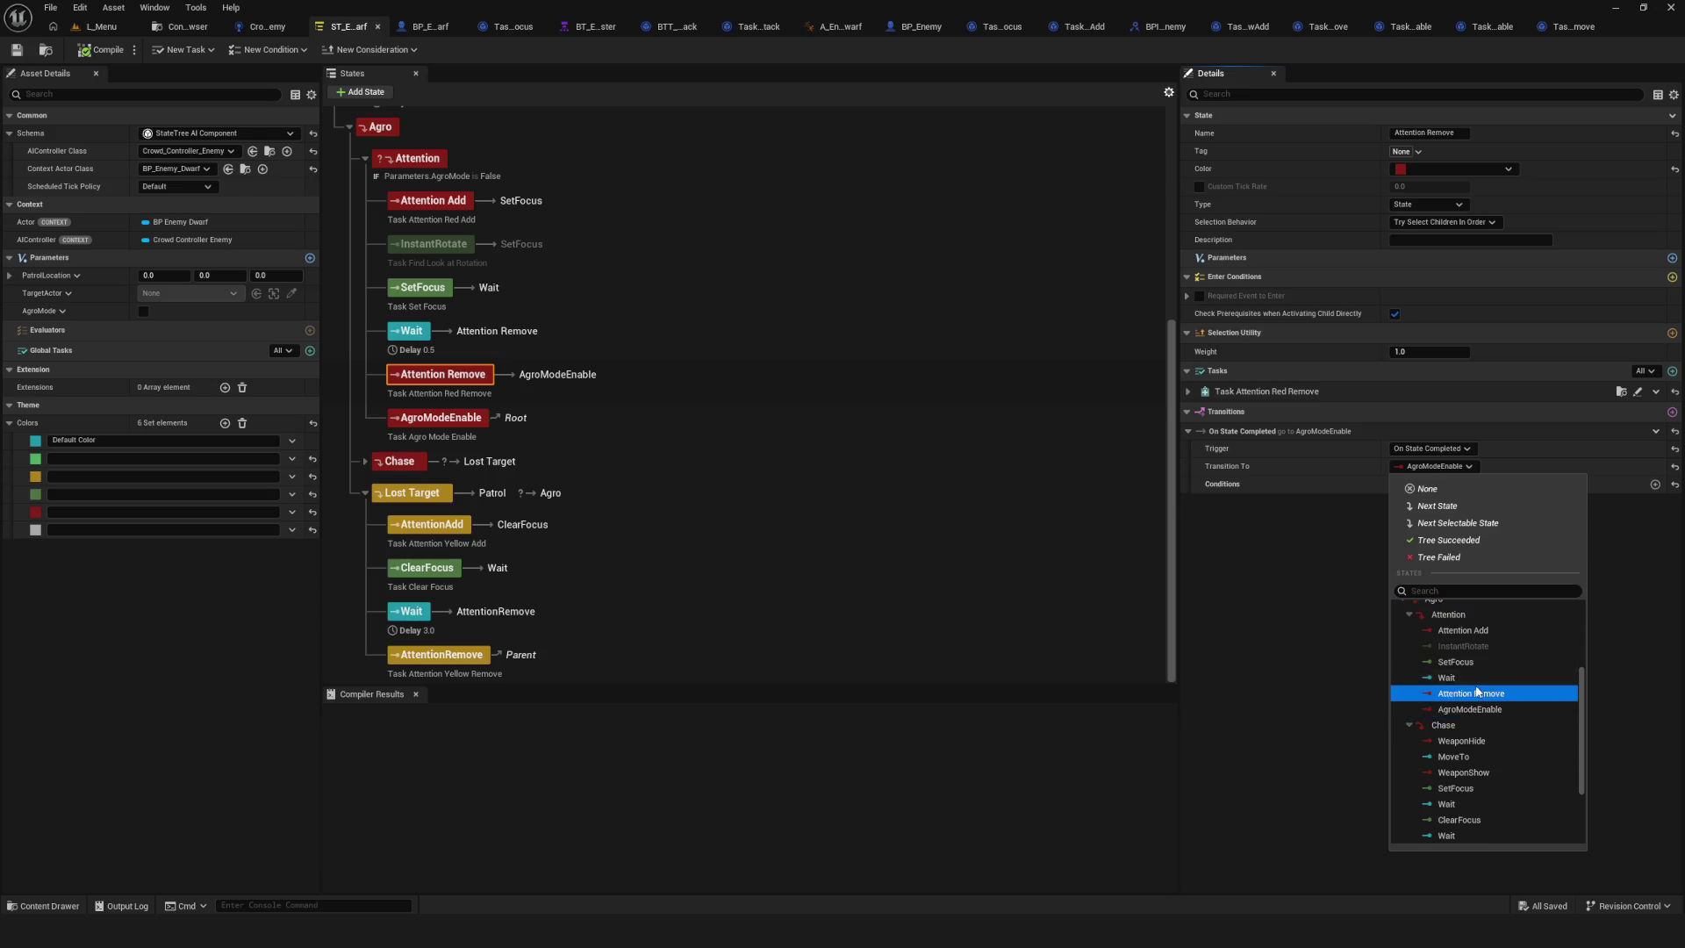
{"action": "left_click", "coordinate": [1470, 693]}
{"action": "left_click", "coordinate": [1465, 466]}
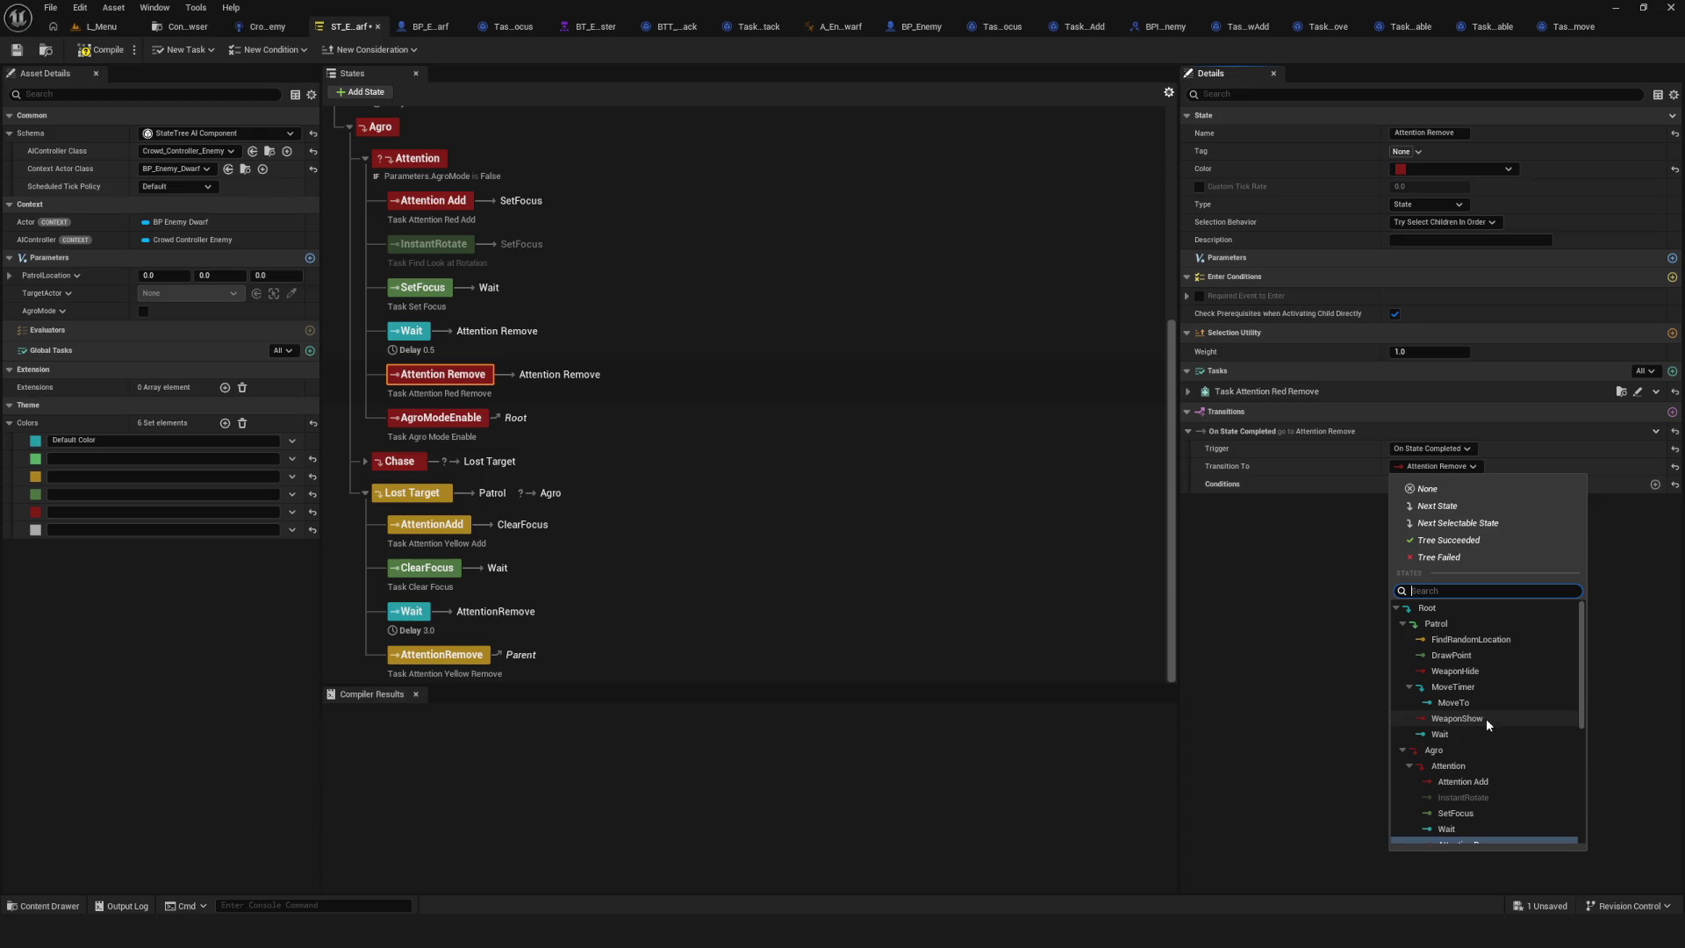
{"action": "left_click", "coordinate": [1483, 797]}
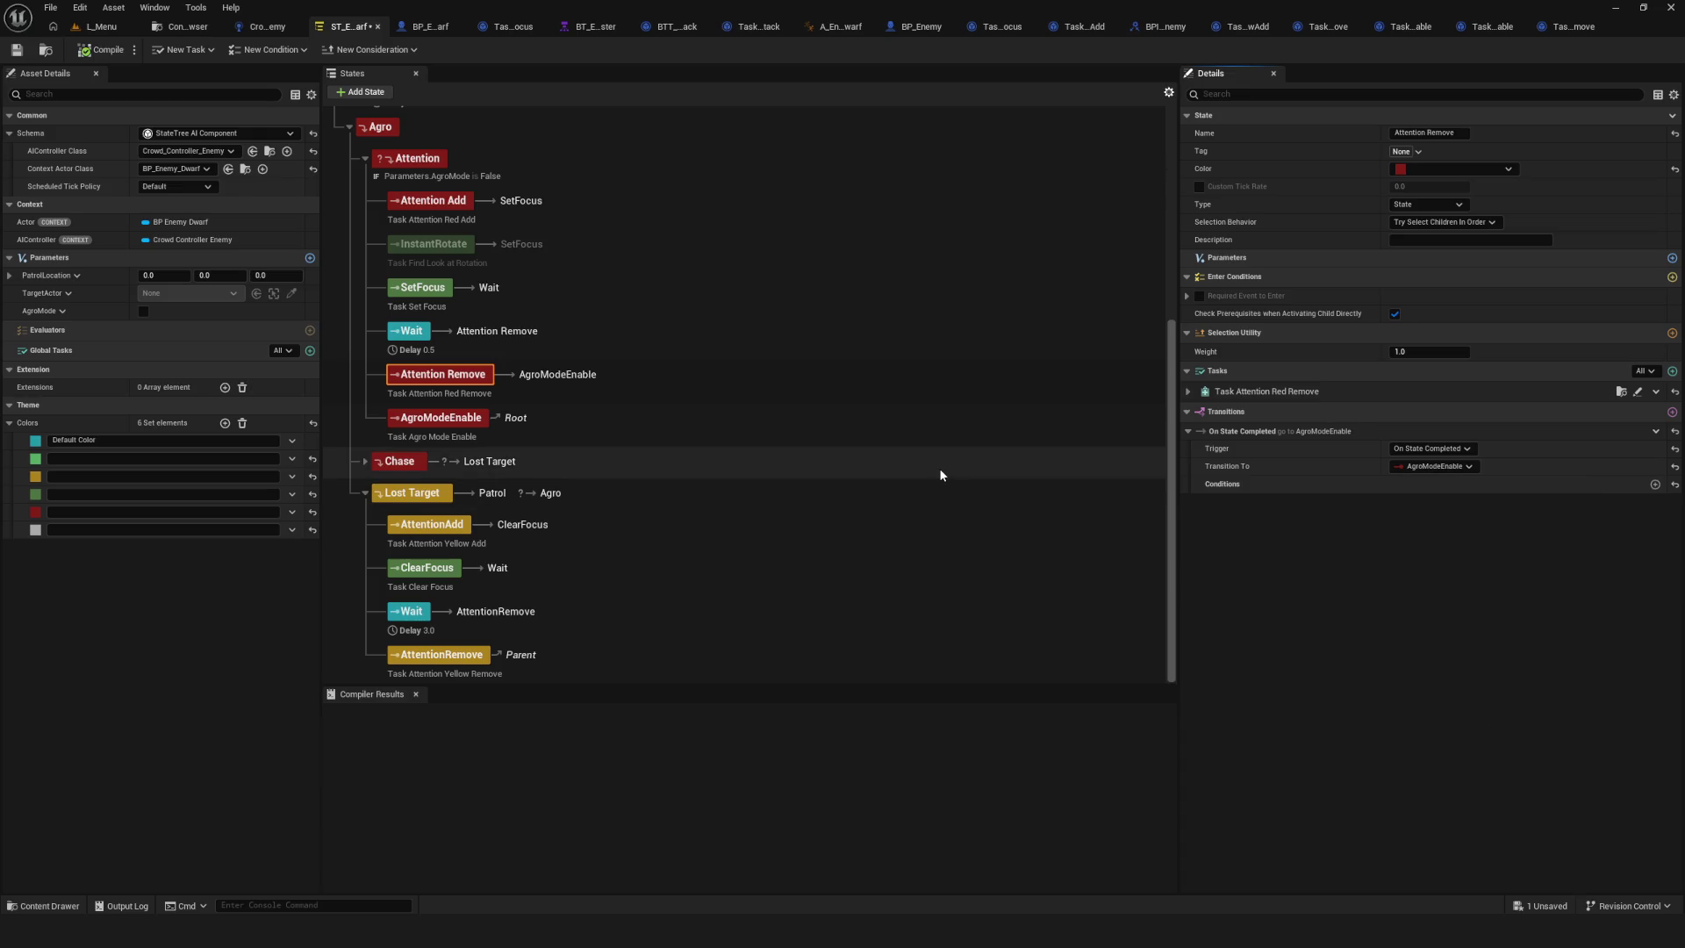
{"action": "left_click", "coordinate": [16, 50]}
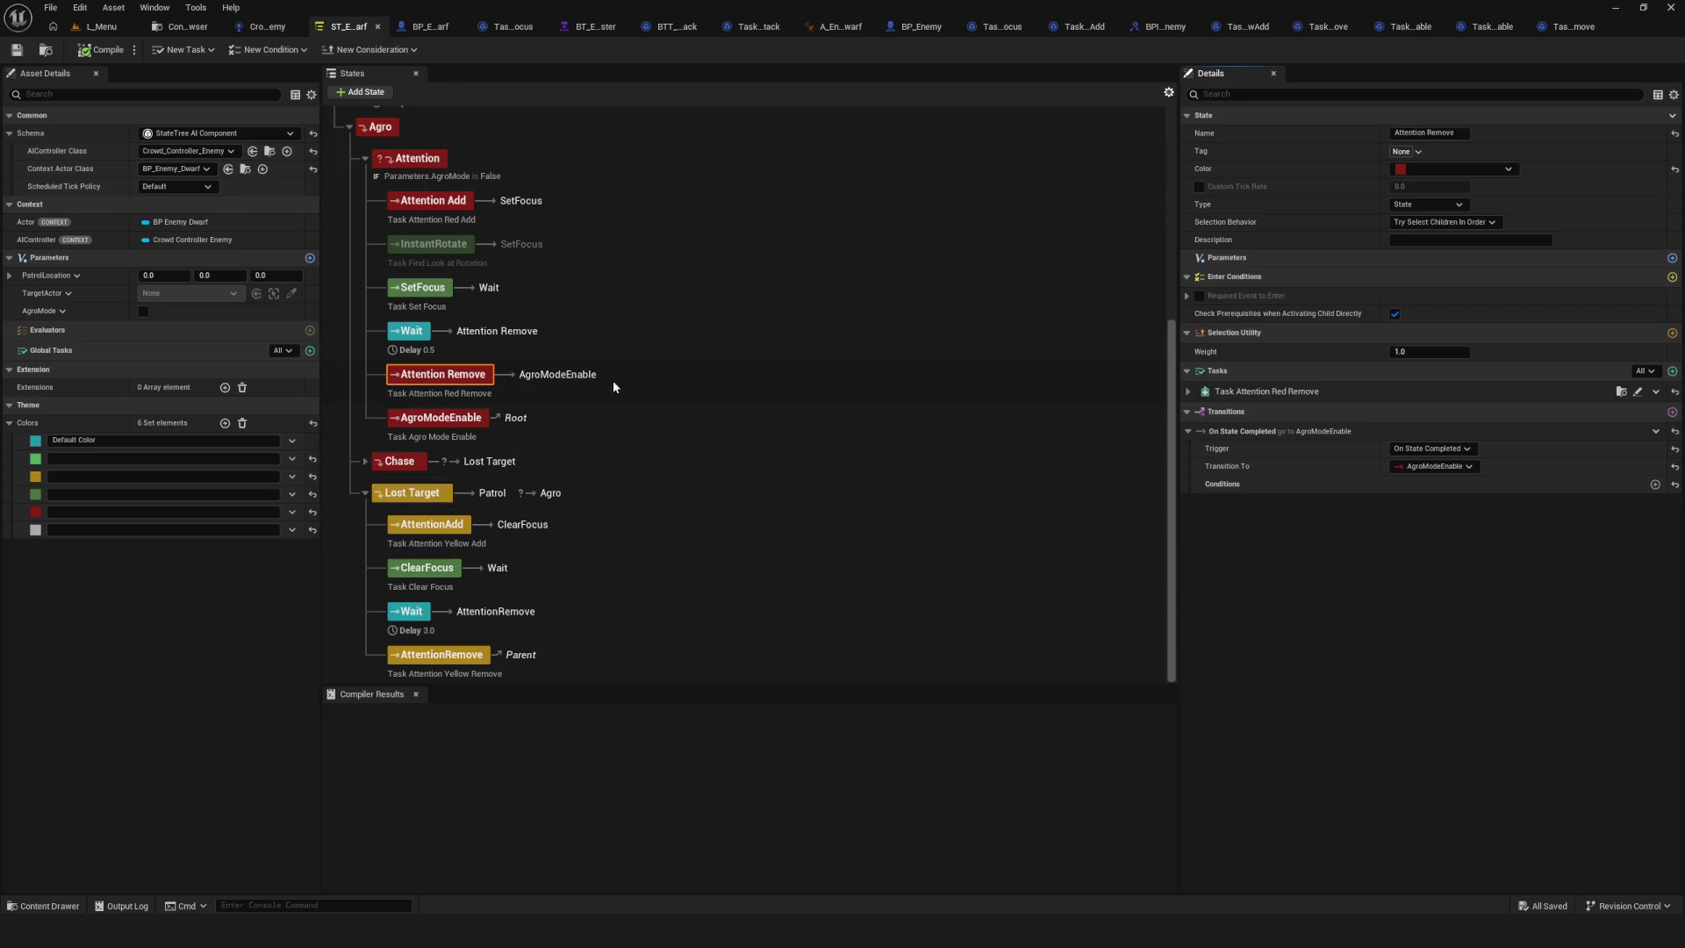
Rebind AgroModeEnable's Agro Mode output to Parameters.AgroMode and save the State Tree.
{"action": "scroll", "coordinate": [515, 439], "scroll_direction": "up", "scroll_amount": 4}
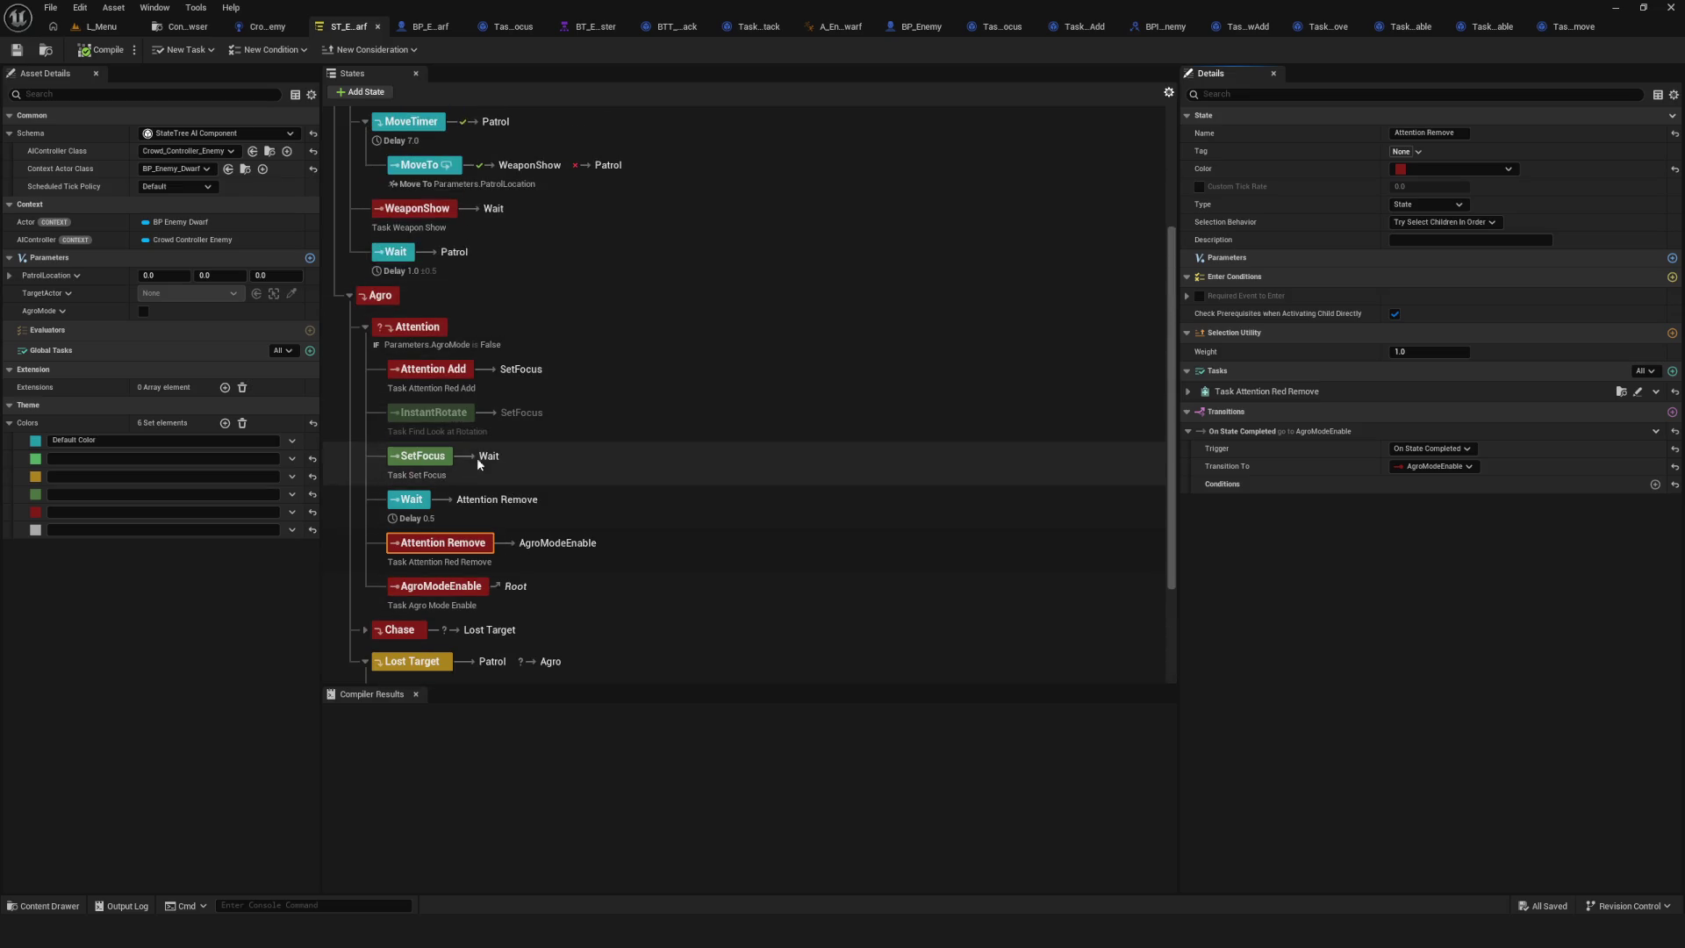
{"action": "left_click", "coordinate": [417, 327]}
{"action": "left_click", "coordinate": [438, 586]}
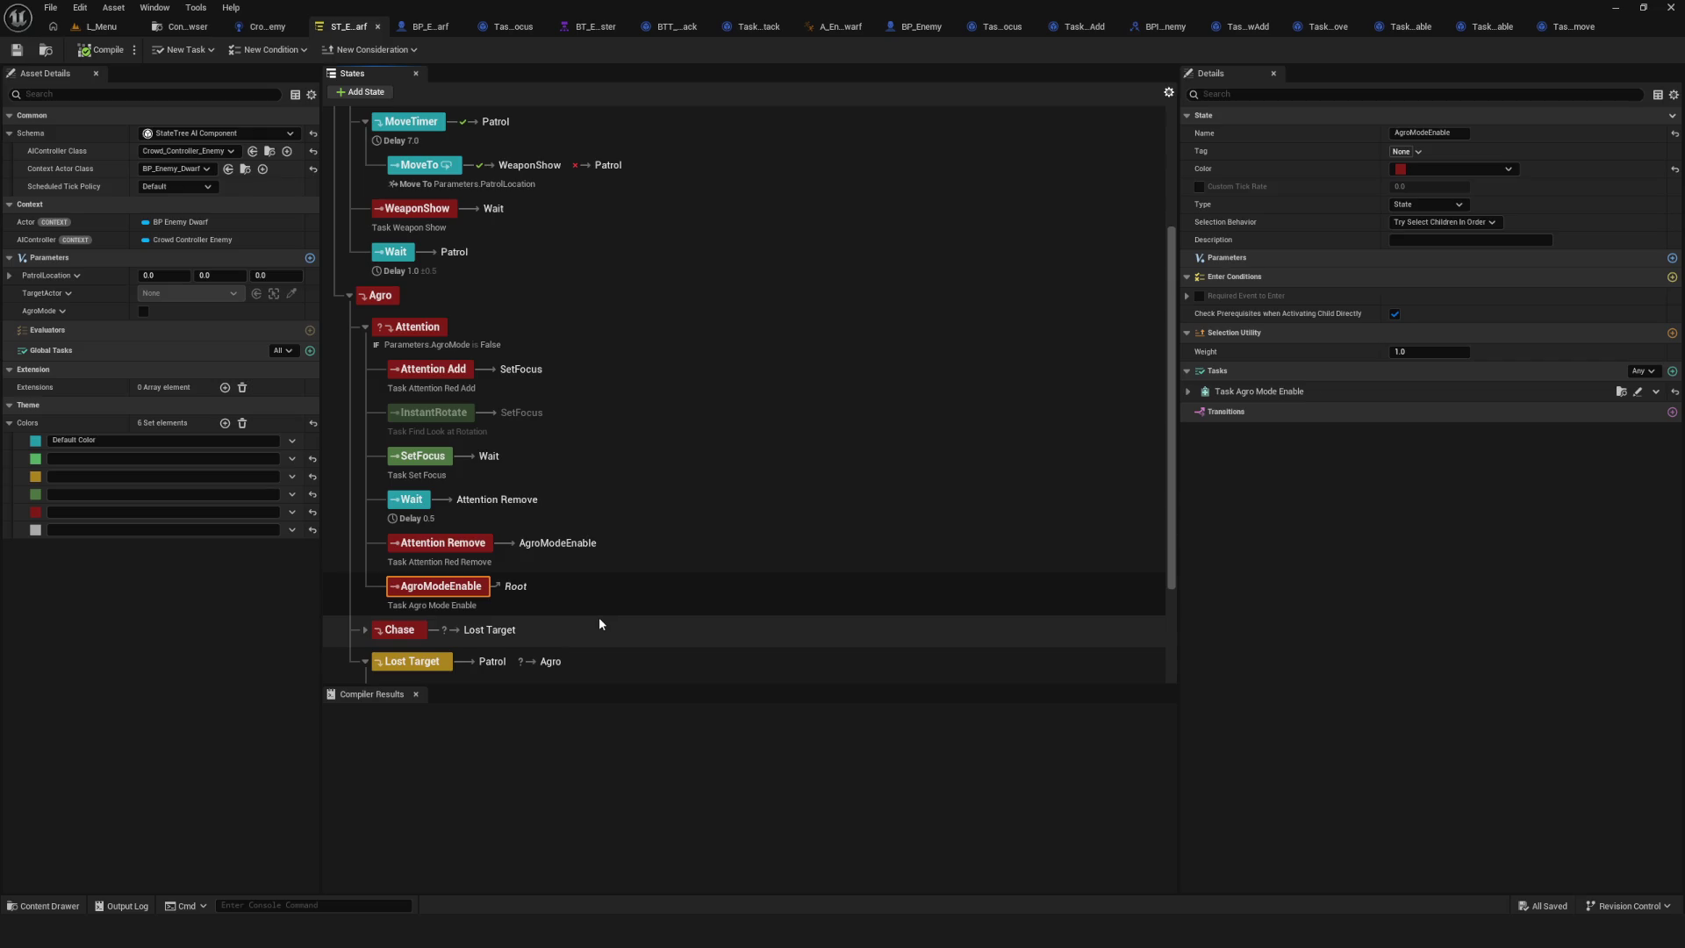
{"action": "left_click", "coordinate": [1188, 391]}
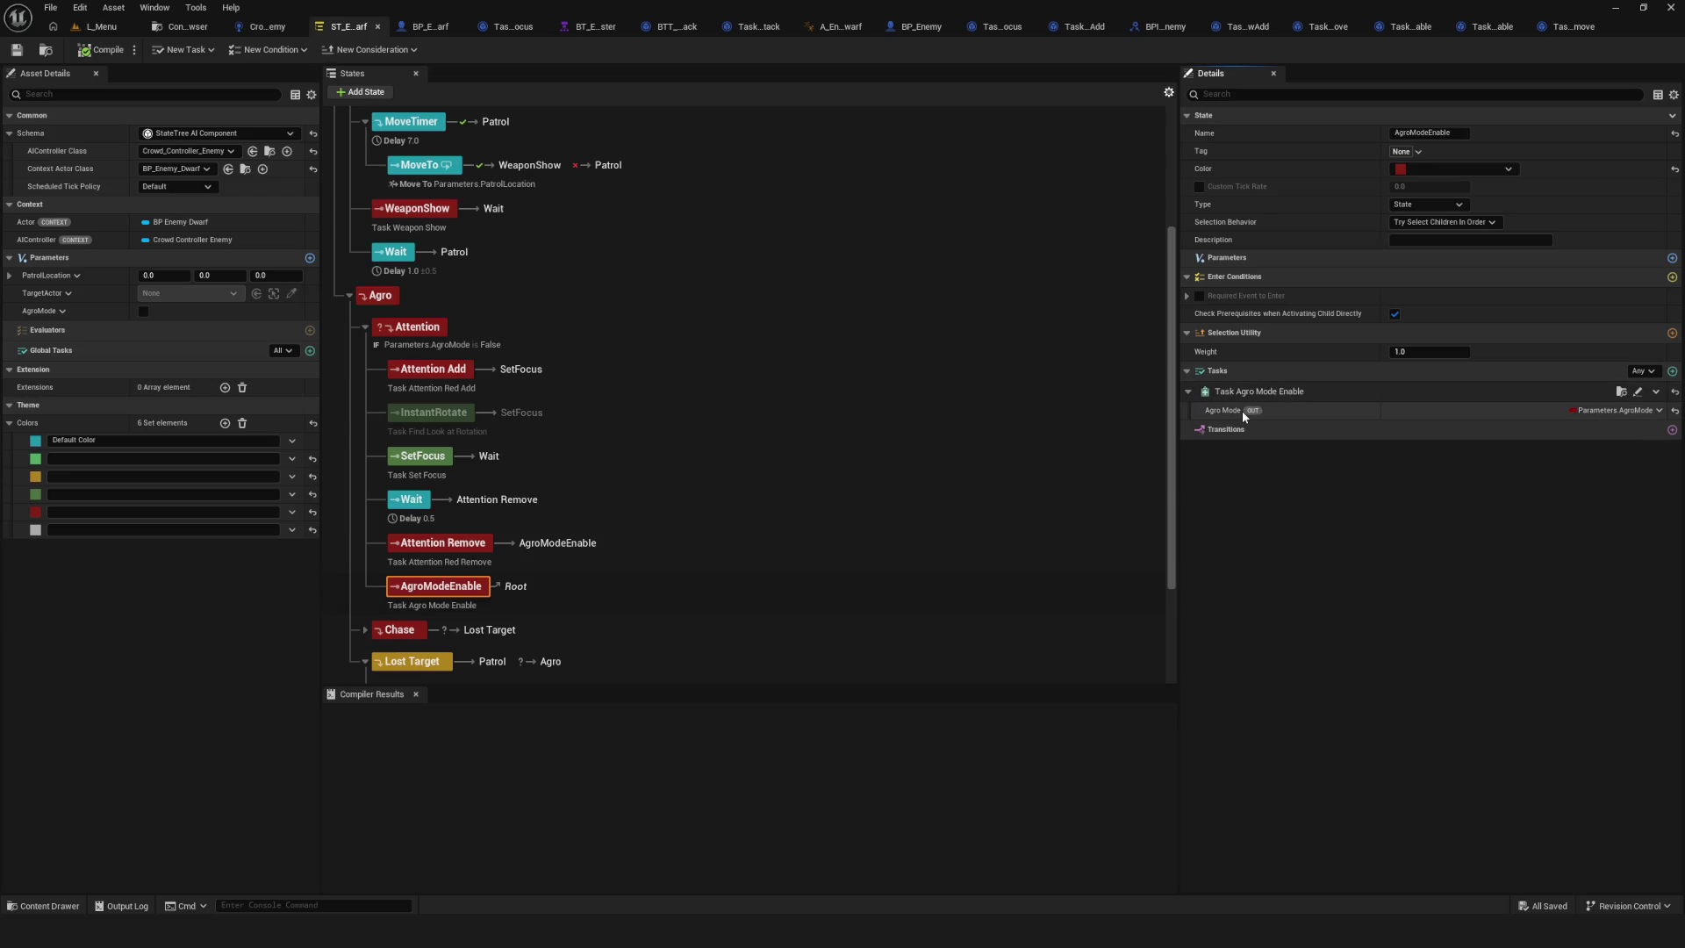
{"action": "left_click", "coordinate": [1646, 411]}
{"action": "left_click", "coordinate": [1652, 413]}
{"action": "left_click", "coordinate": [1652, 413]}
{"action": "left_click", "coordinate": [1610, 443]}
{"action": "left_click", "coordinate": [1649, 410]}
{"action": "mouse_move", "coordinate": [1623, 462]}
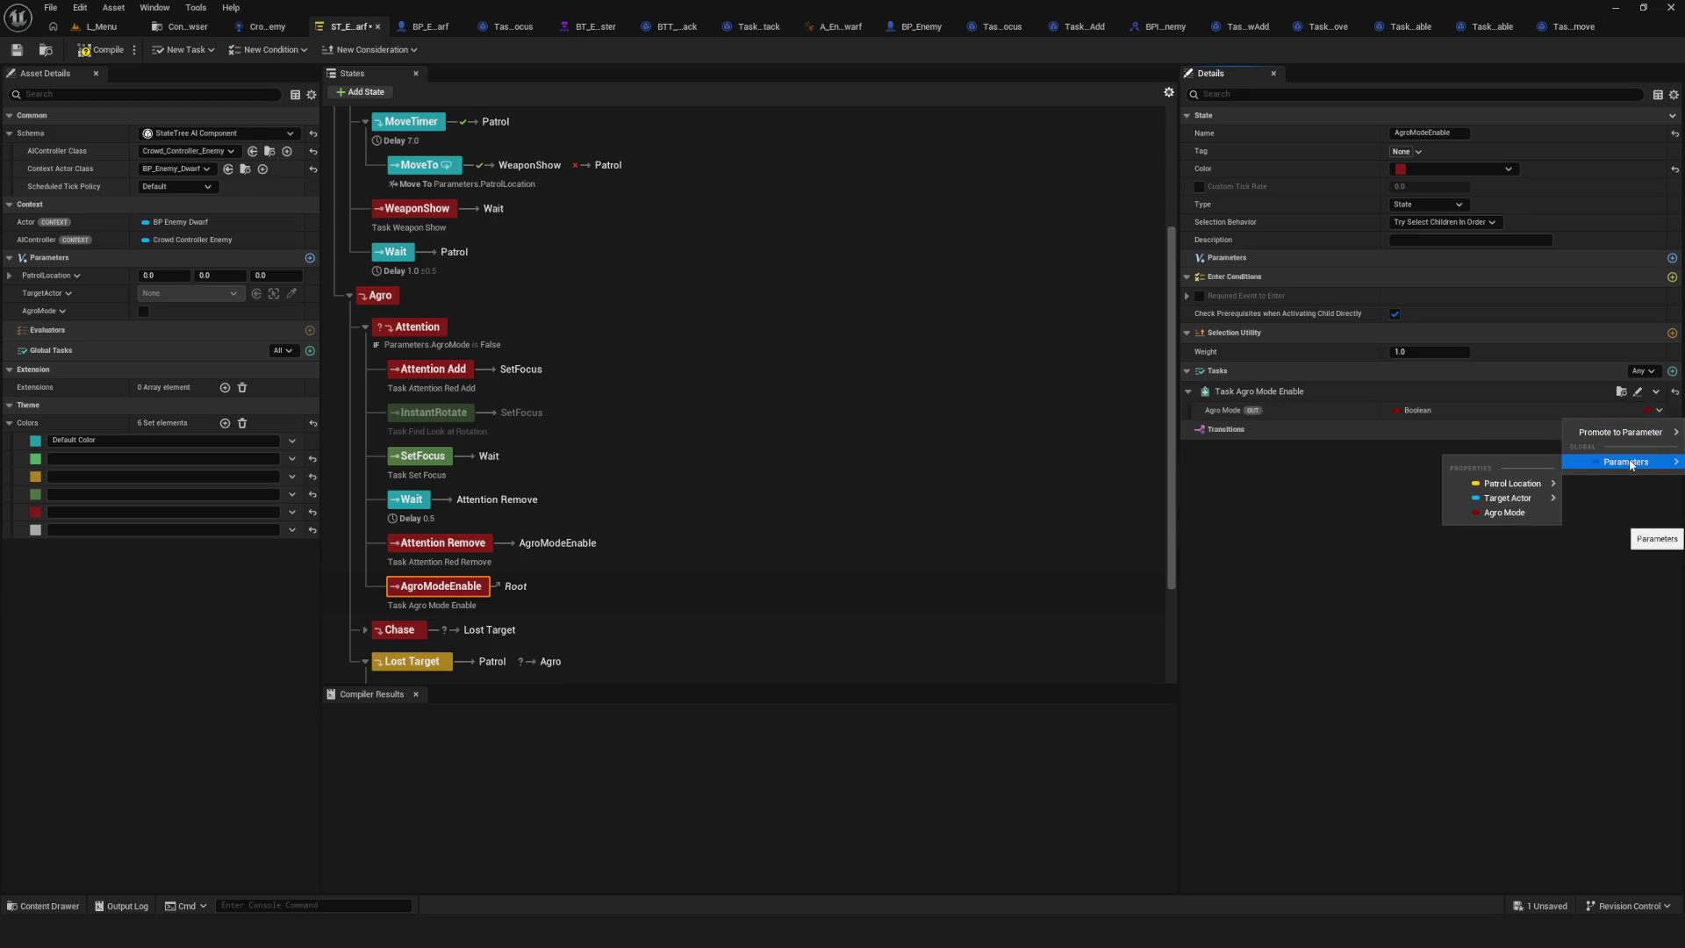
{"action": "left_click", "coordinate": [1503, 516]}
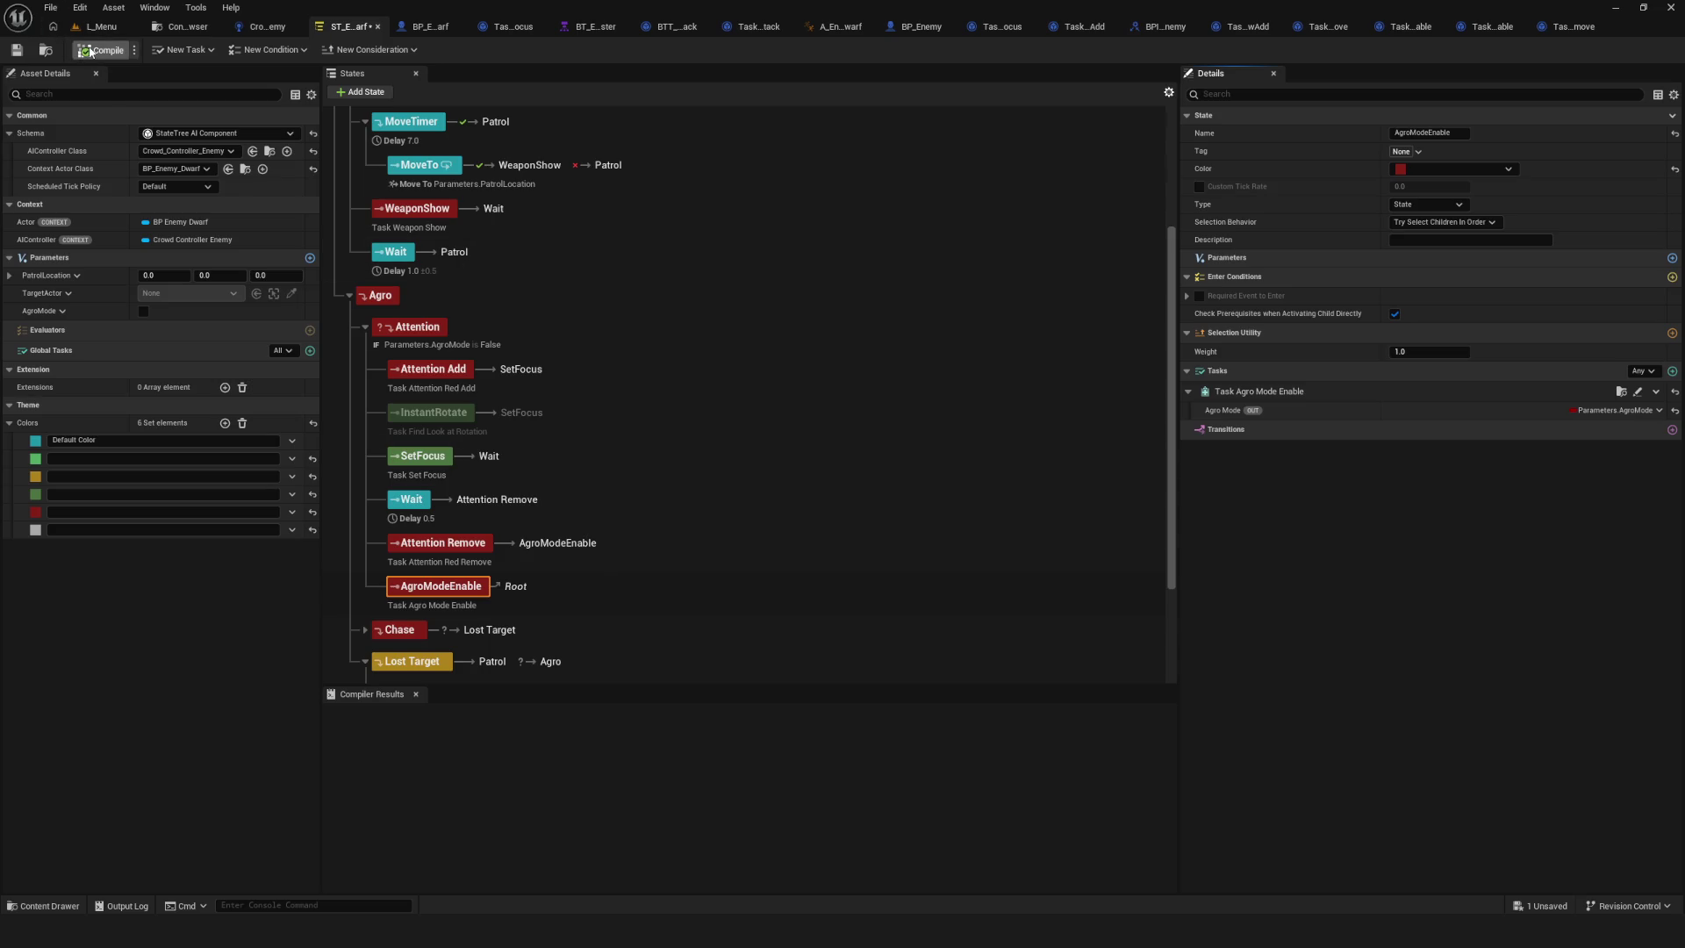
{"action": "left_click", "coordinate": [30, 49]}
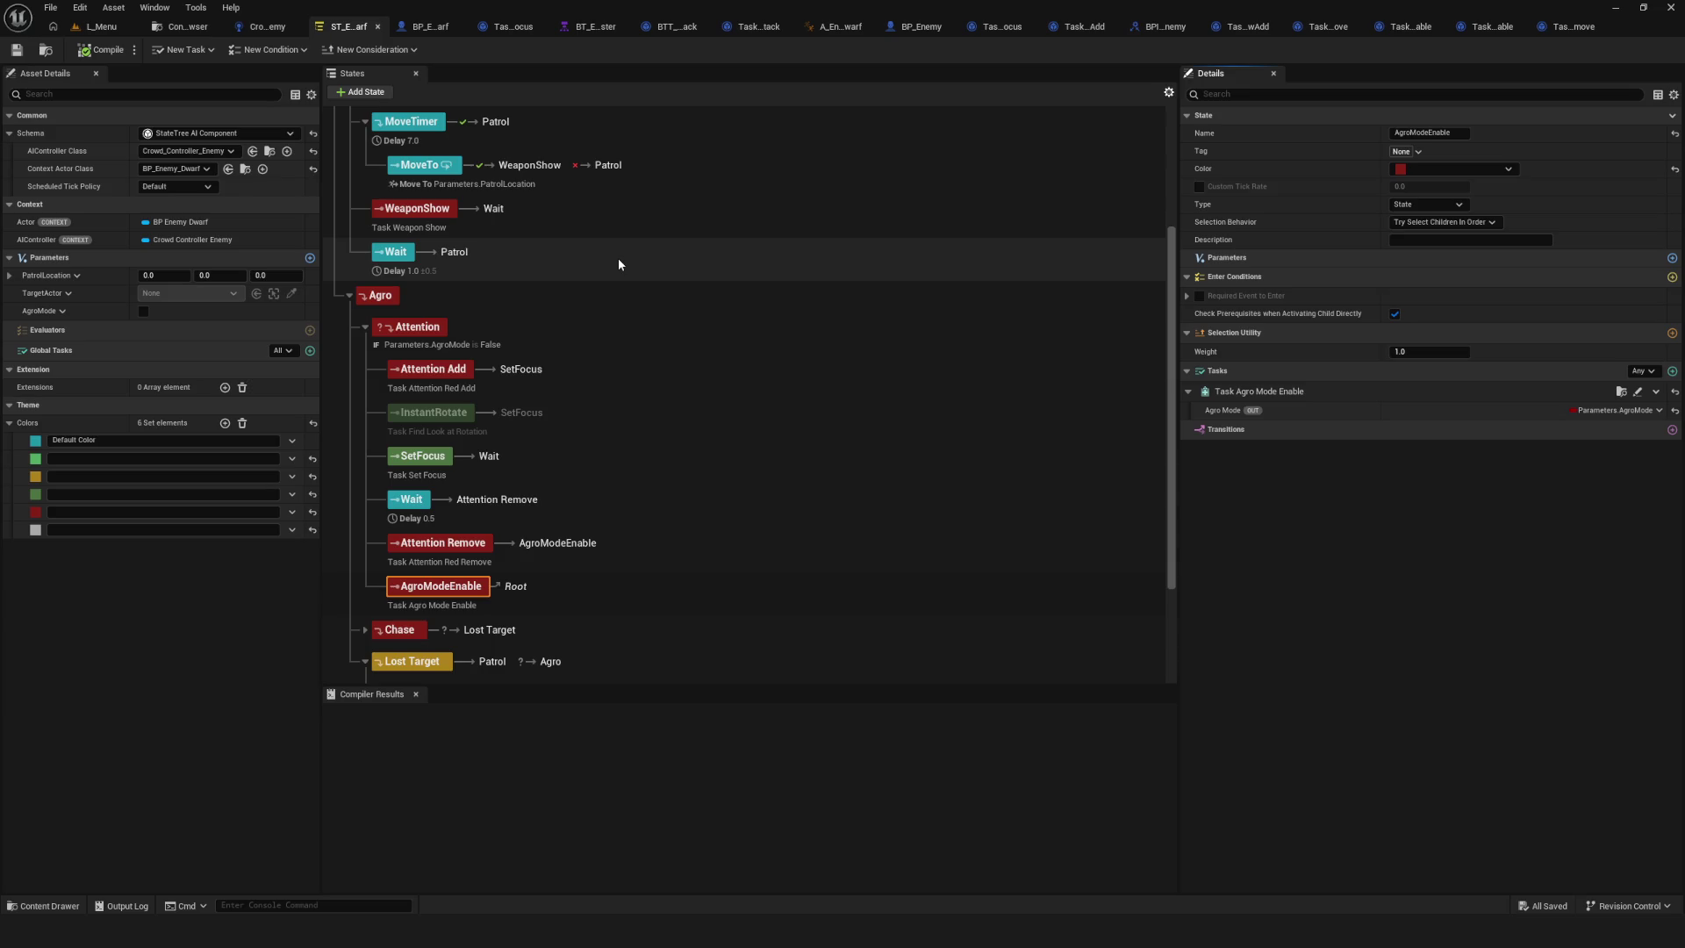
Switch to L_Menu, launch a standalone game preview and start a new game.
{"action": "scroll", "coordinate": [615, 315], "scroll_direction": "up", "scroll_amount": 3}
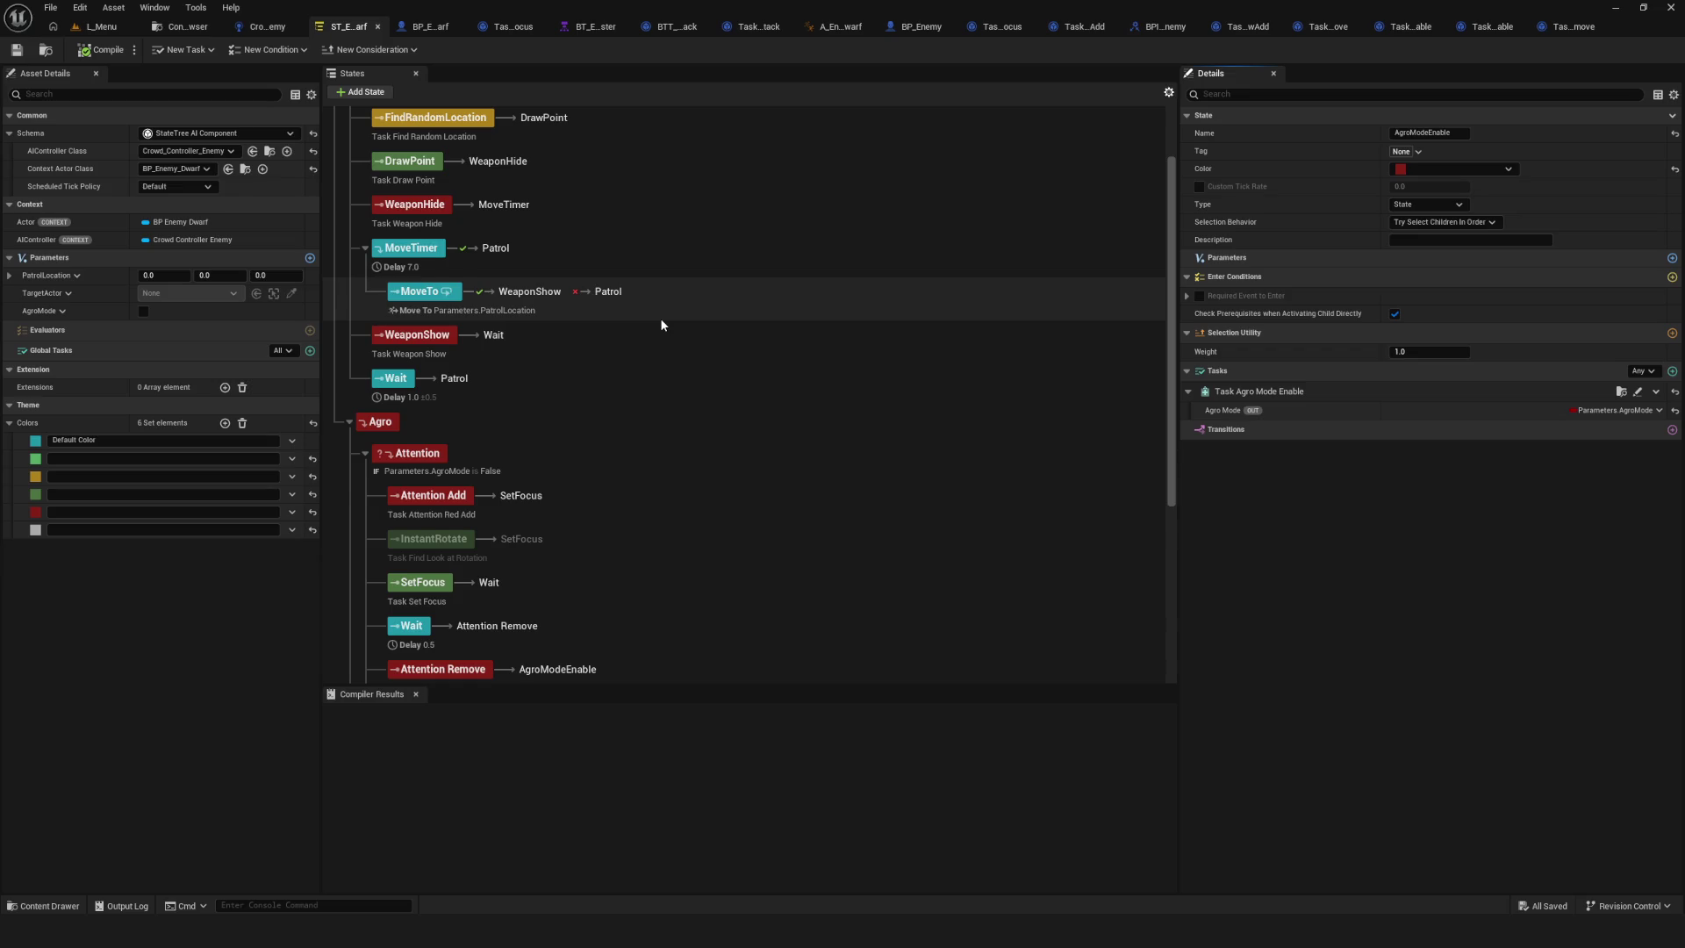
{"action": "scroll", "coordinate": [661, 324], "scroll_direction": "up", "scroll_amount": 2}
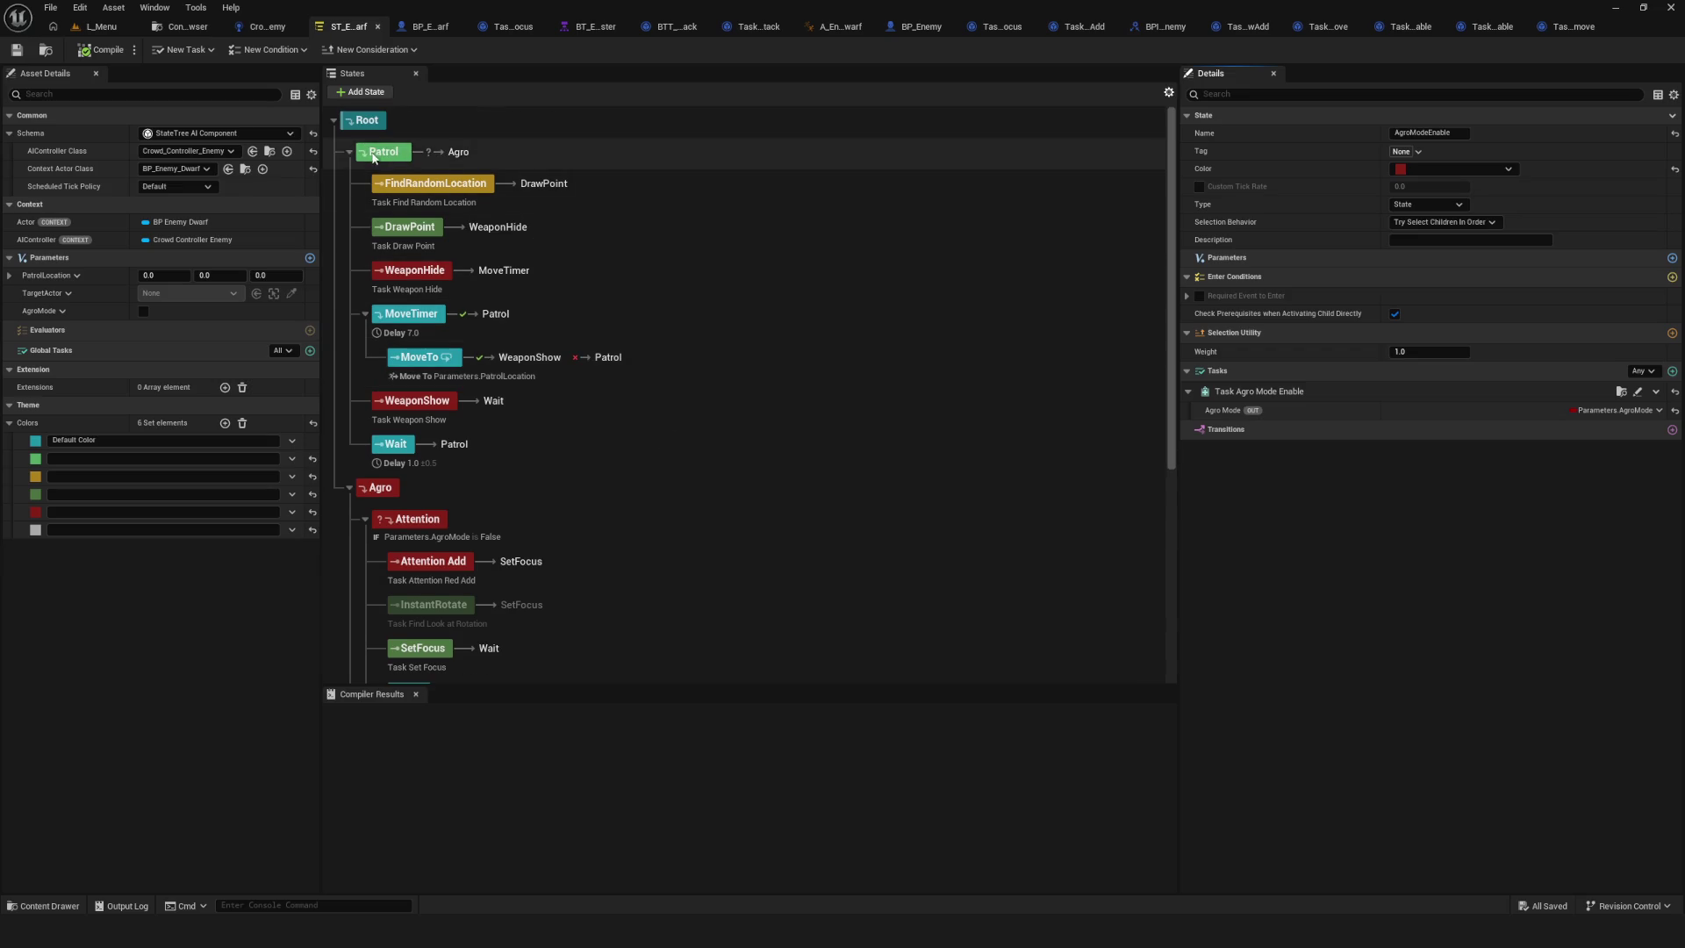
{"action": "scroll", "coordinate": [615, 343], "scroll_direction": "down", "scroll_amount": 4}
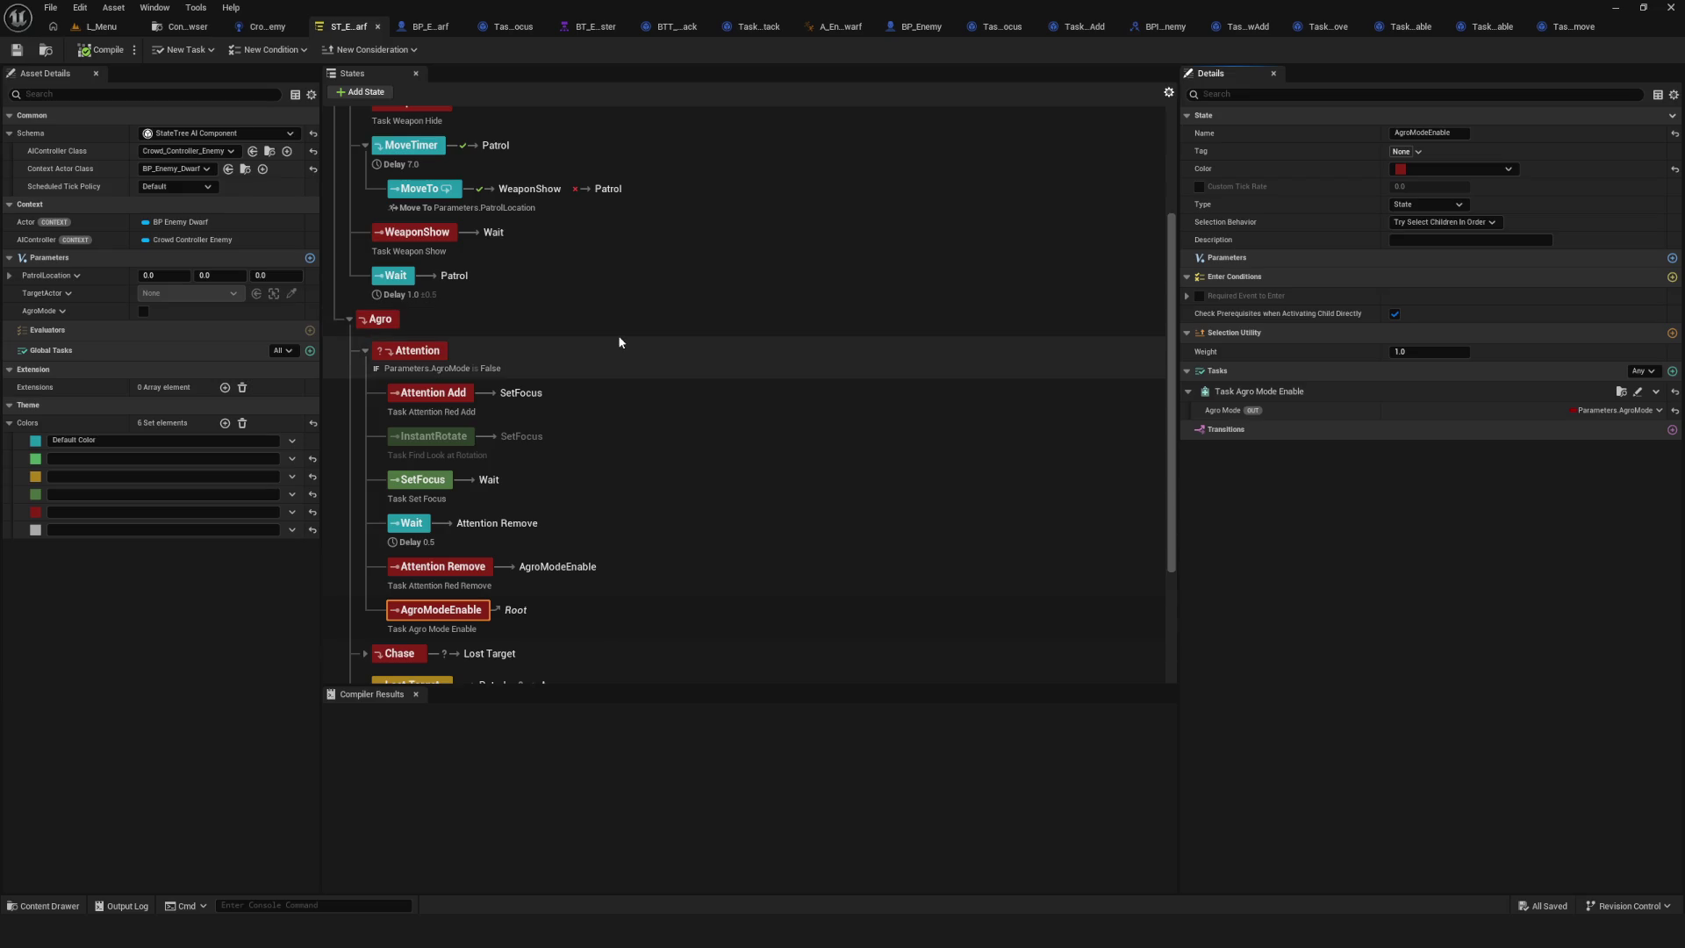
{"action": "scroll", "coordinate": [620, 341], "scroll_direction": "down", "scroll_amount": 3}
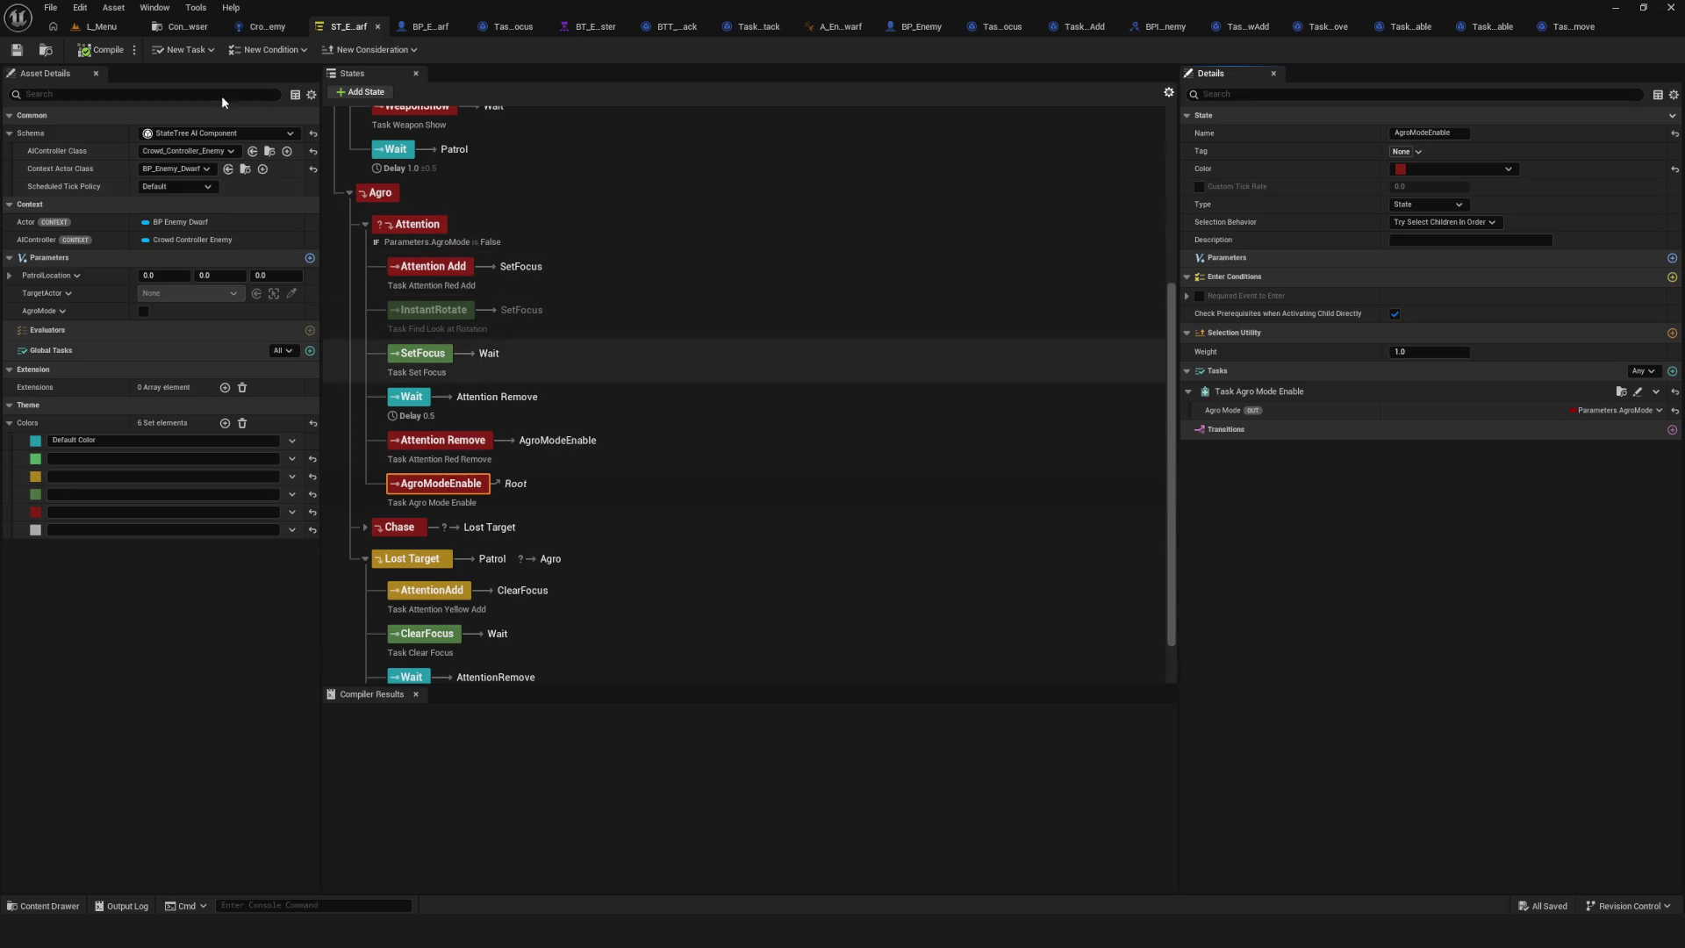
{"action": "left_click", "coordinate": [80, 7]}
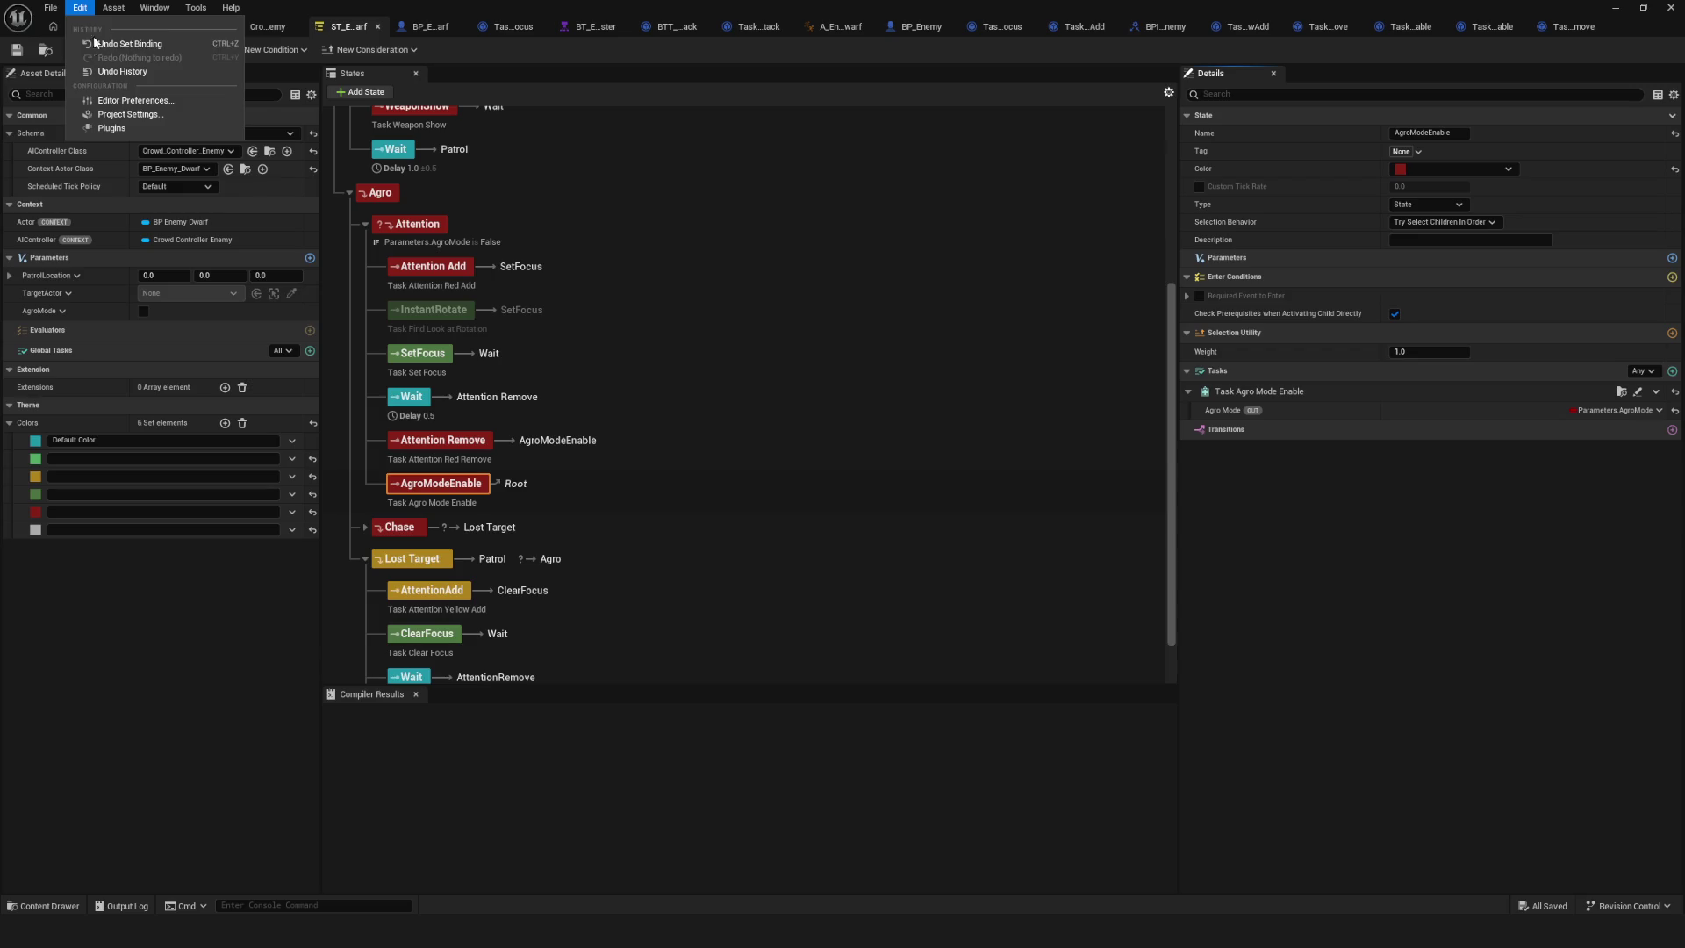
{"action": "left_click", "coordinate": [105, 27]}
{"action": "left_click", "coordinate": [101, 26]}
{"action": "left_click", "coordinate": [324, 50]}
{"action": "left_click", "coordinate": [876, 391]}
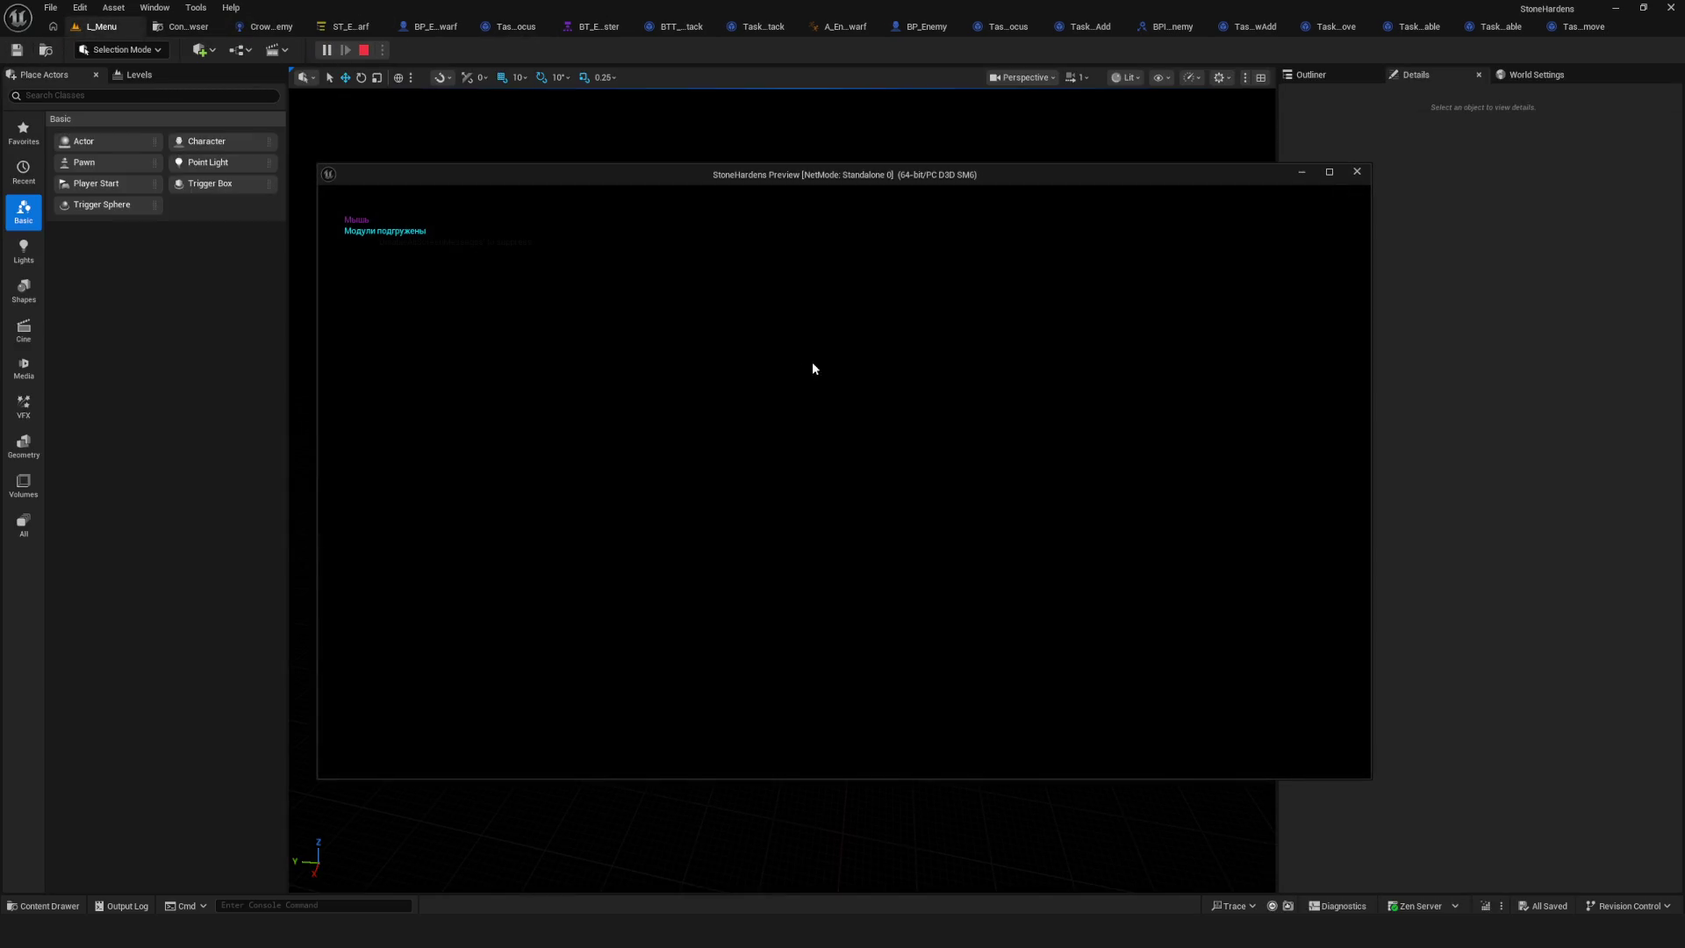
Walk toward the enemies and back, stop, and return to the enemy State Tree.
{"action": "key", "text": "w"}
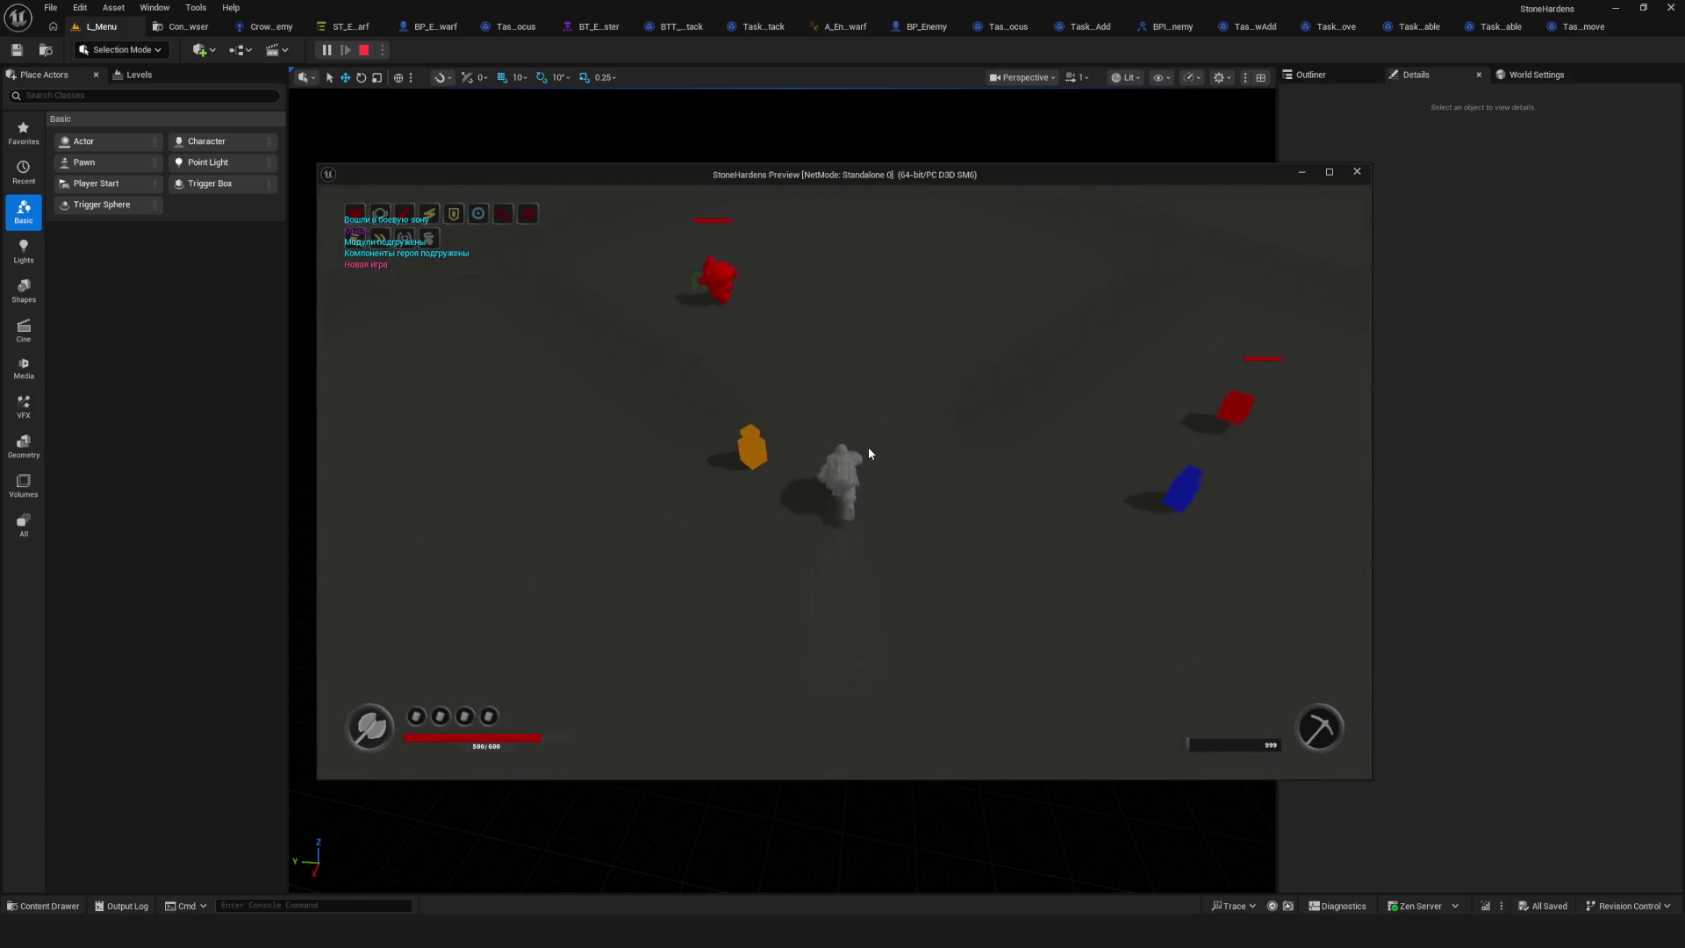
{"action": "key", "text": "s"}
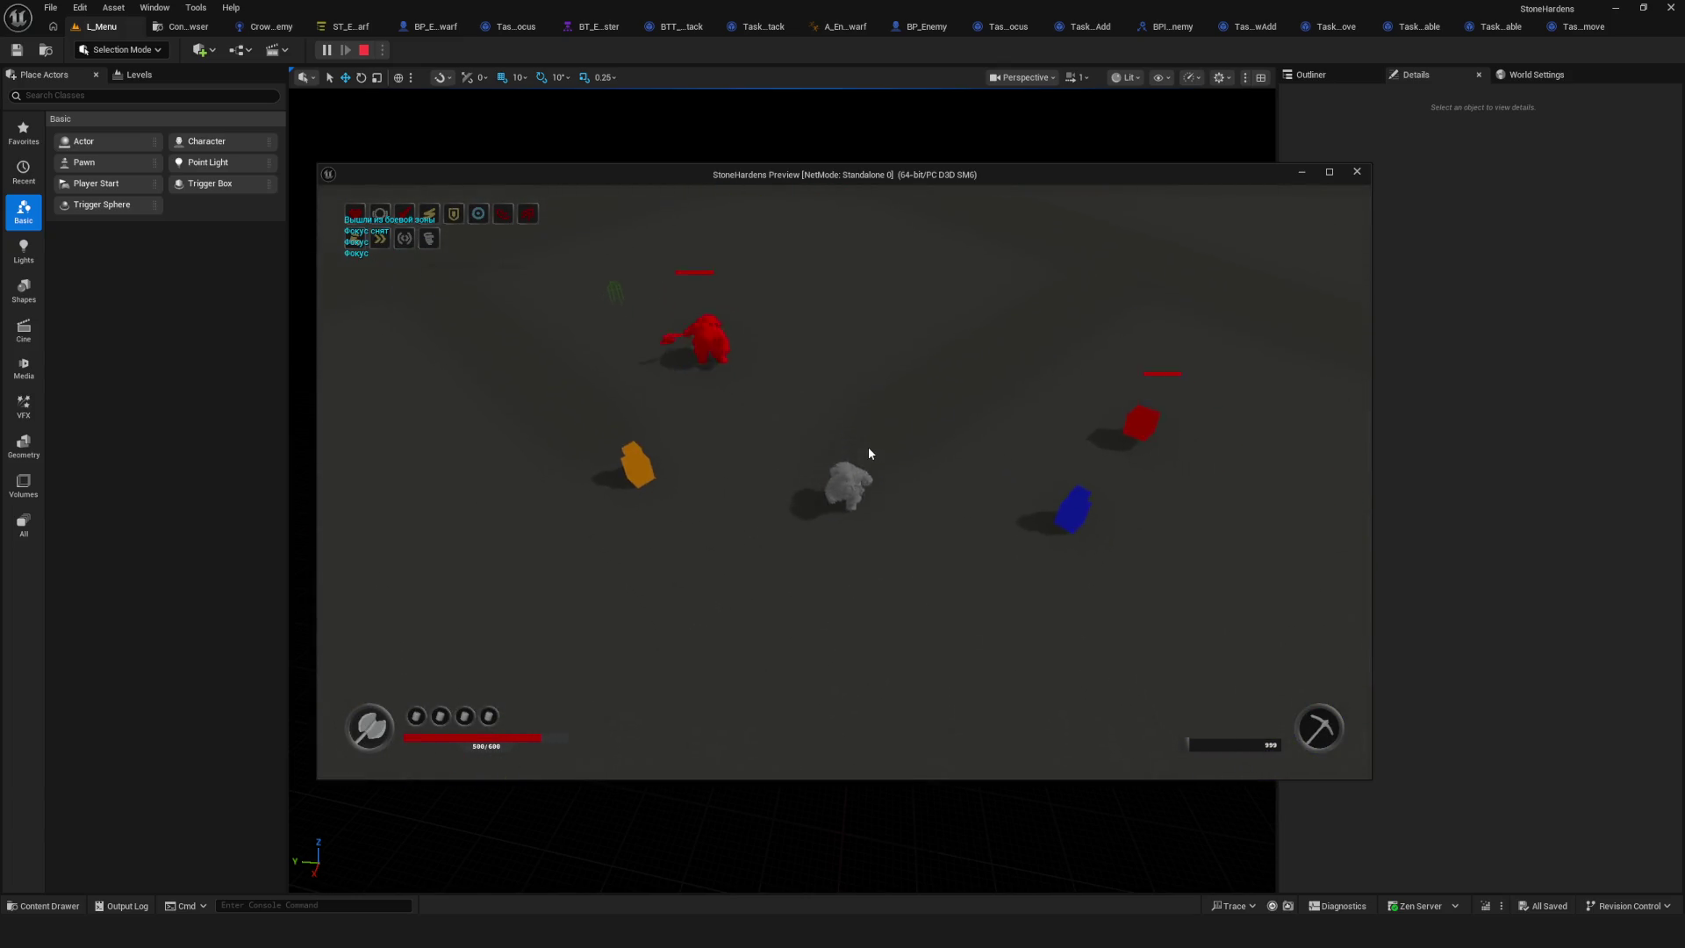
{"action": "key", "text": "Escape"}
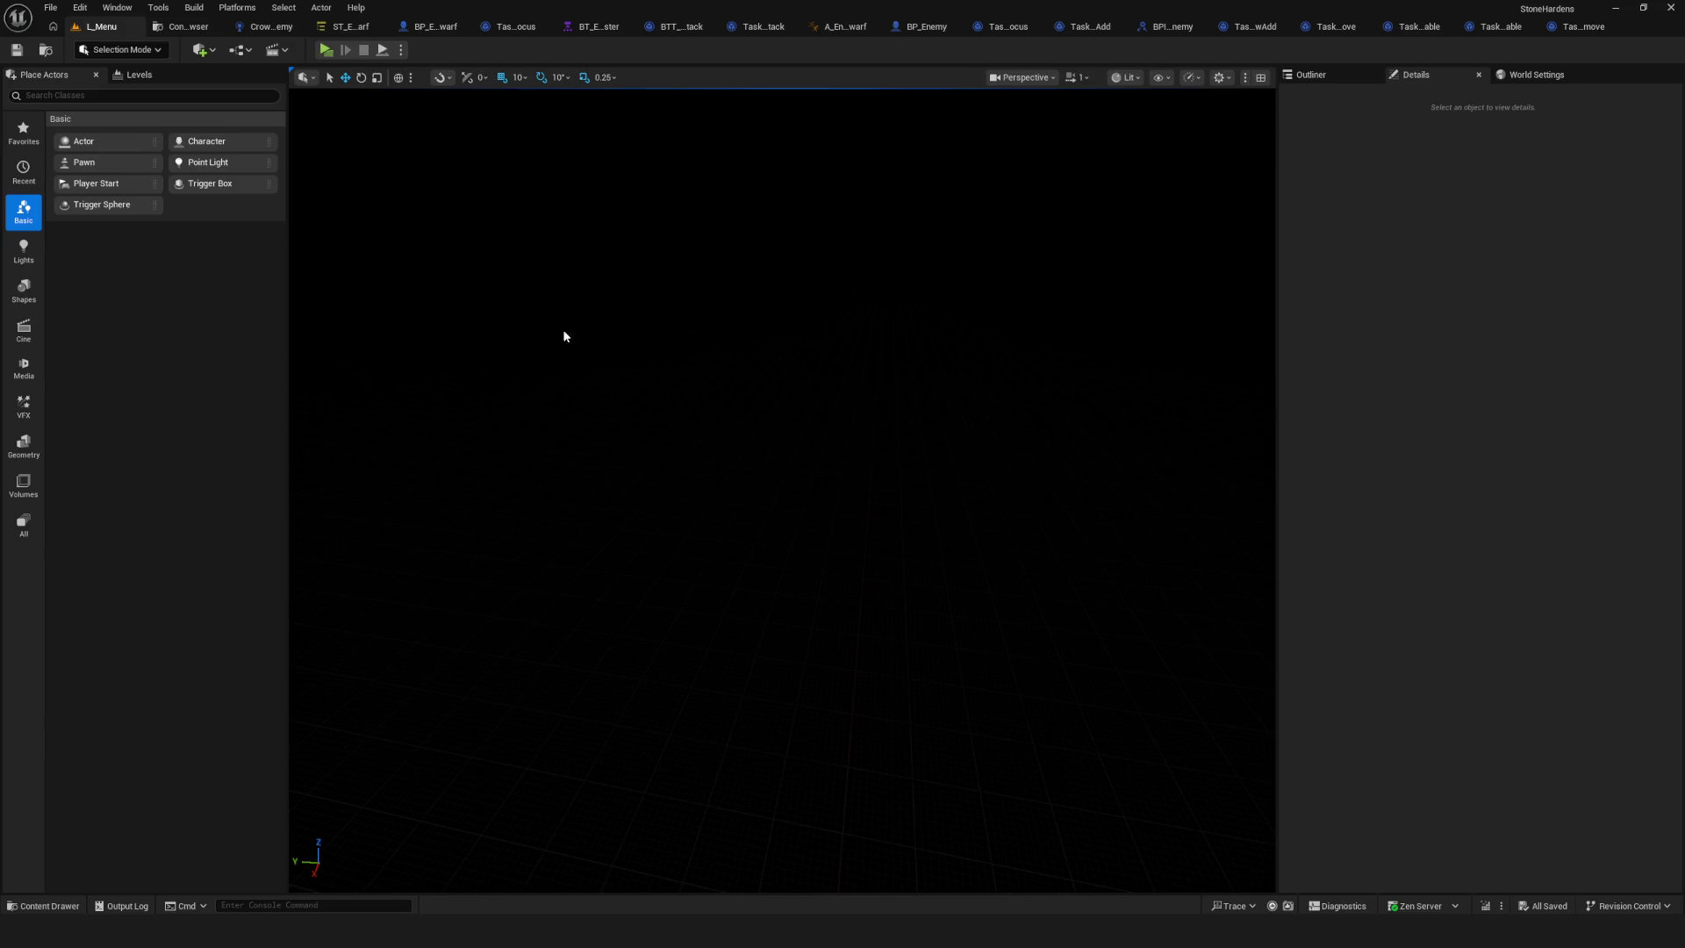
{"action": "left_click", "coordinate": [345, 26]}
{"action": "scroll", "coordinate": [596, 242], "scroll_direction": "down", "scroll_amount": 2}
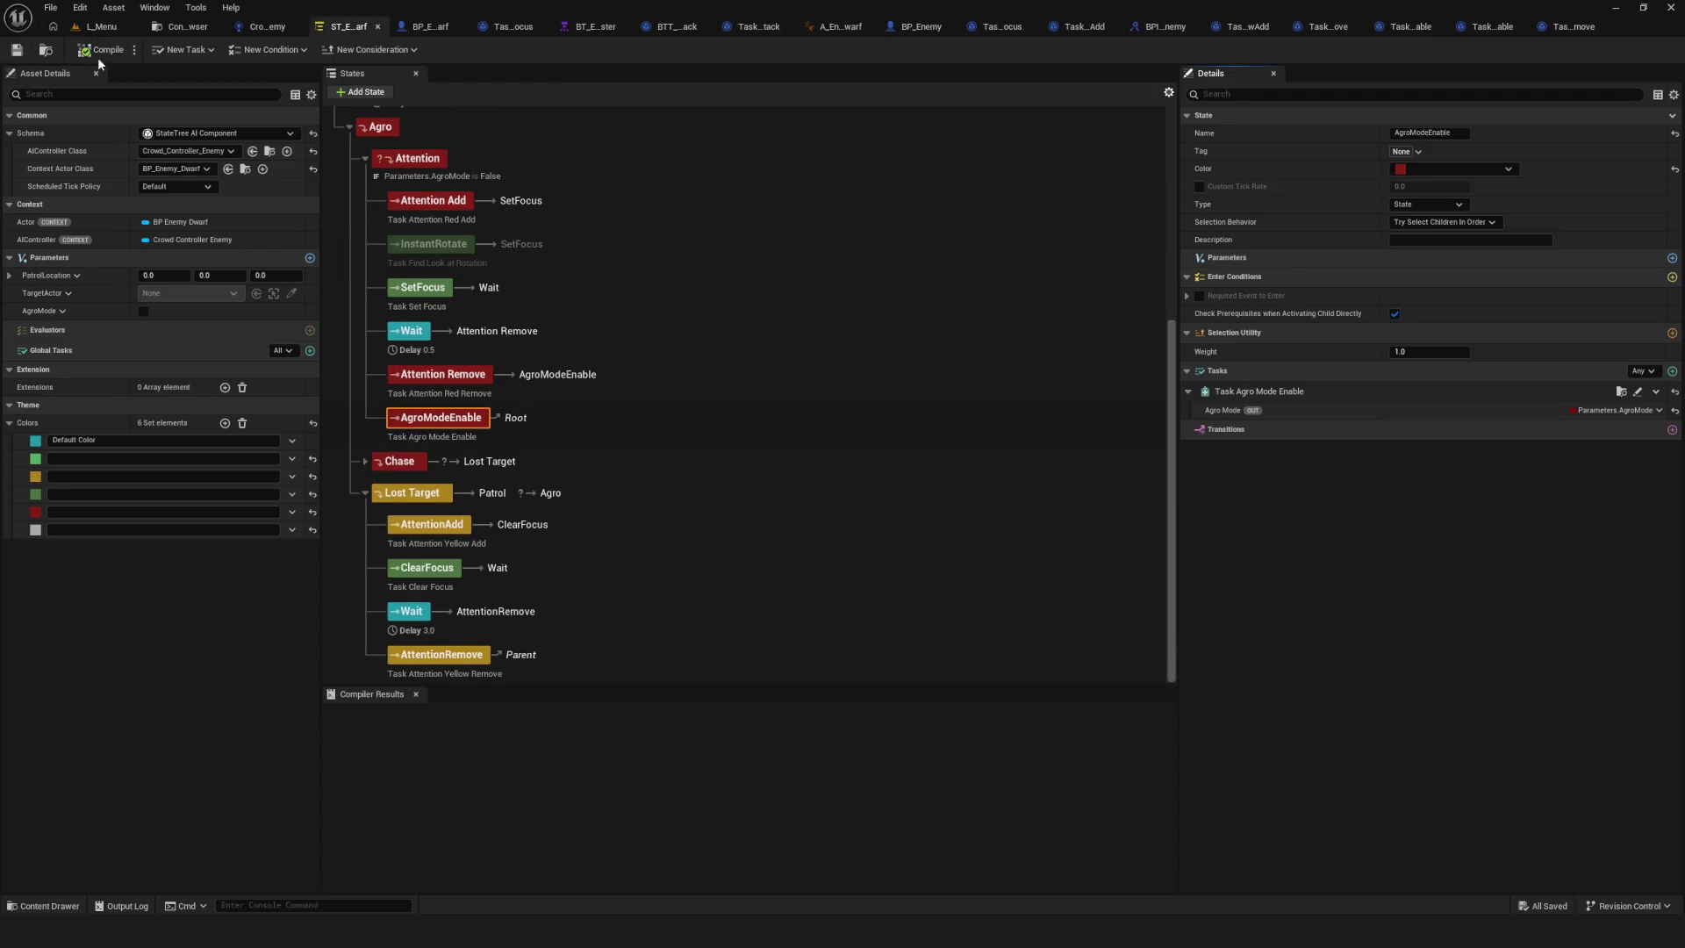
Replay L_Menu, choose Dev in the main menu, then stop the session.
{"action": "left_click", "coordinate": [100, 27]}
{"action": "left_click", "coordinate": [323, 50]}
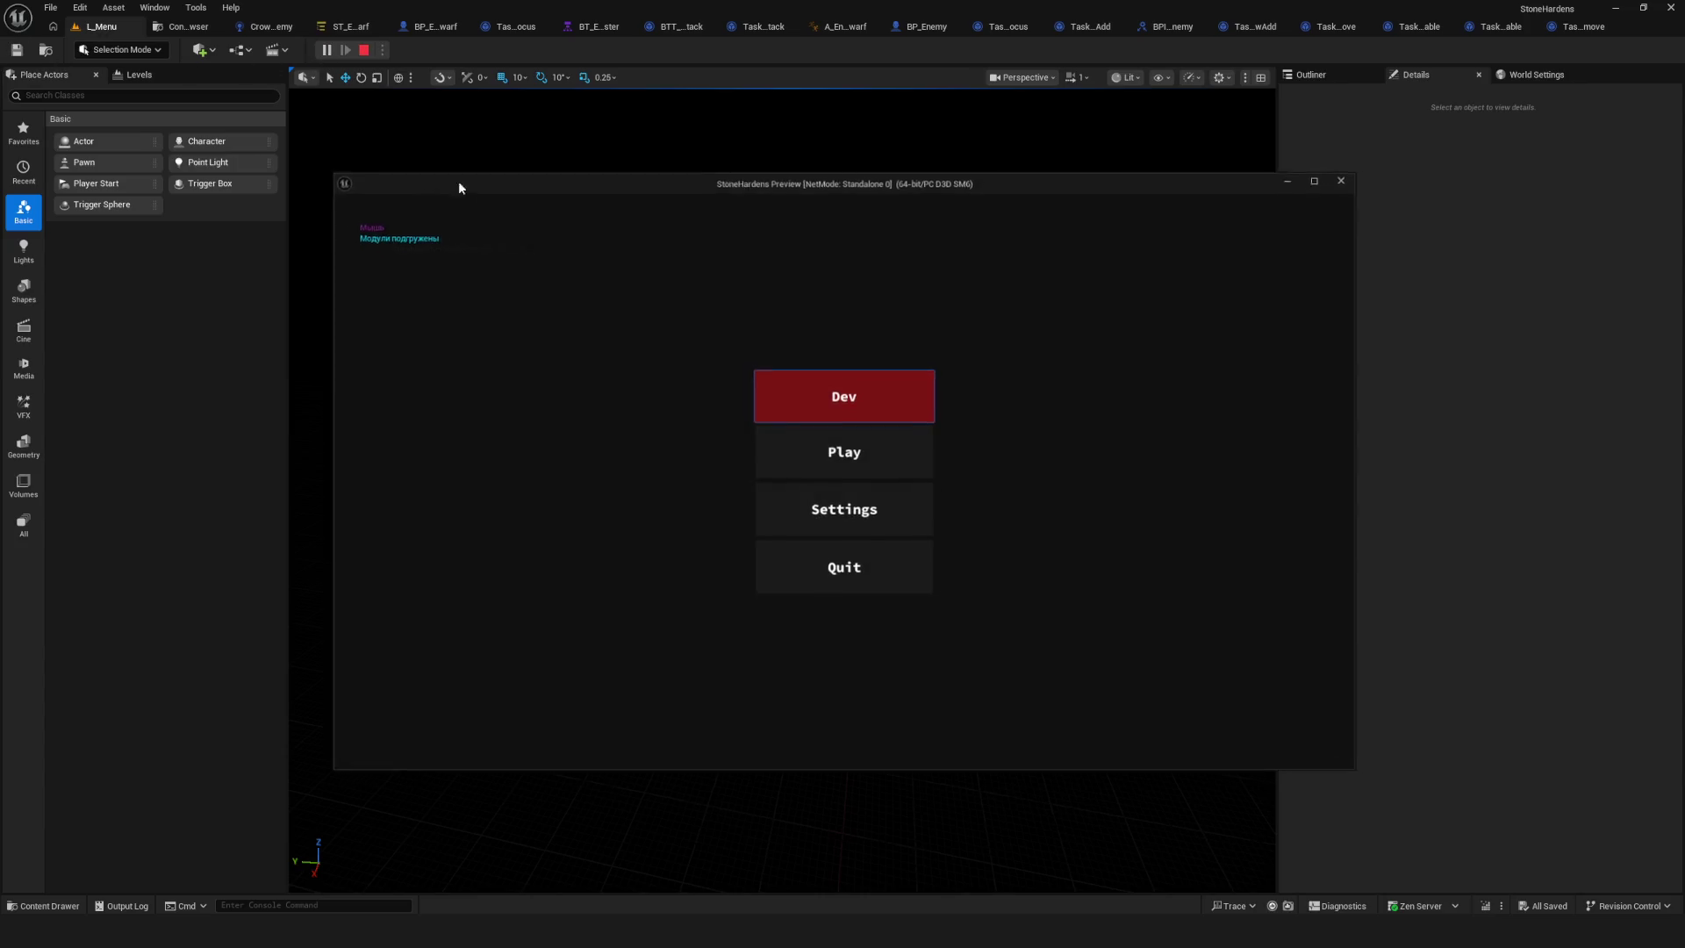
{"action": "left_click", "coordinate": [812, 396]}
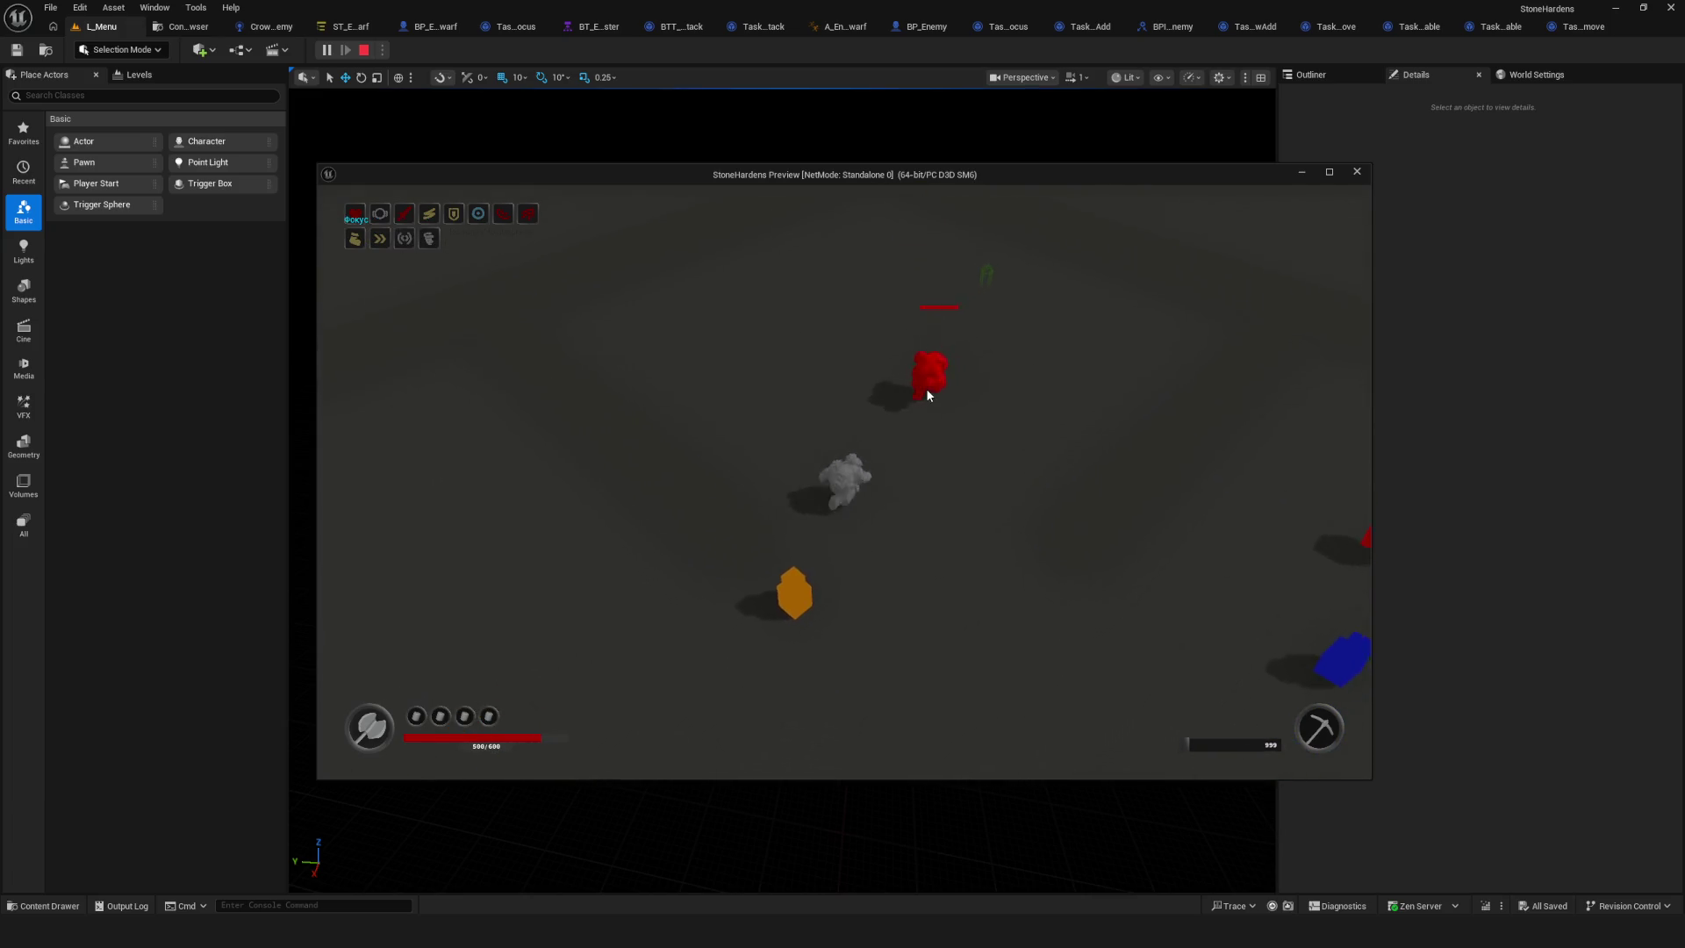
{"action": "key", "text": "Escape"}
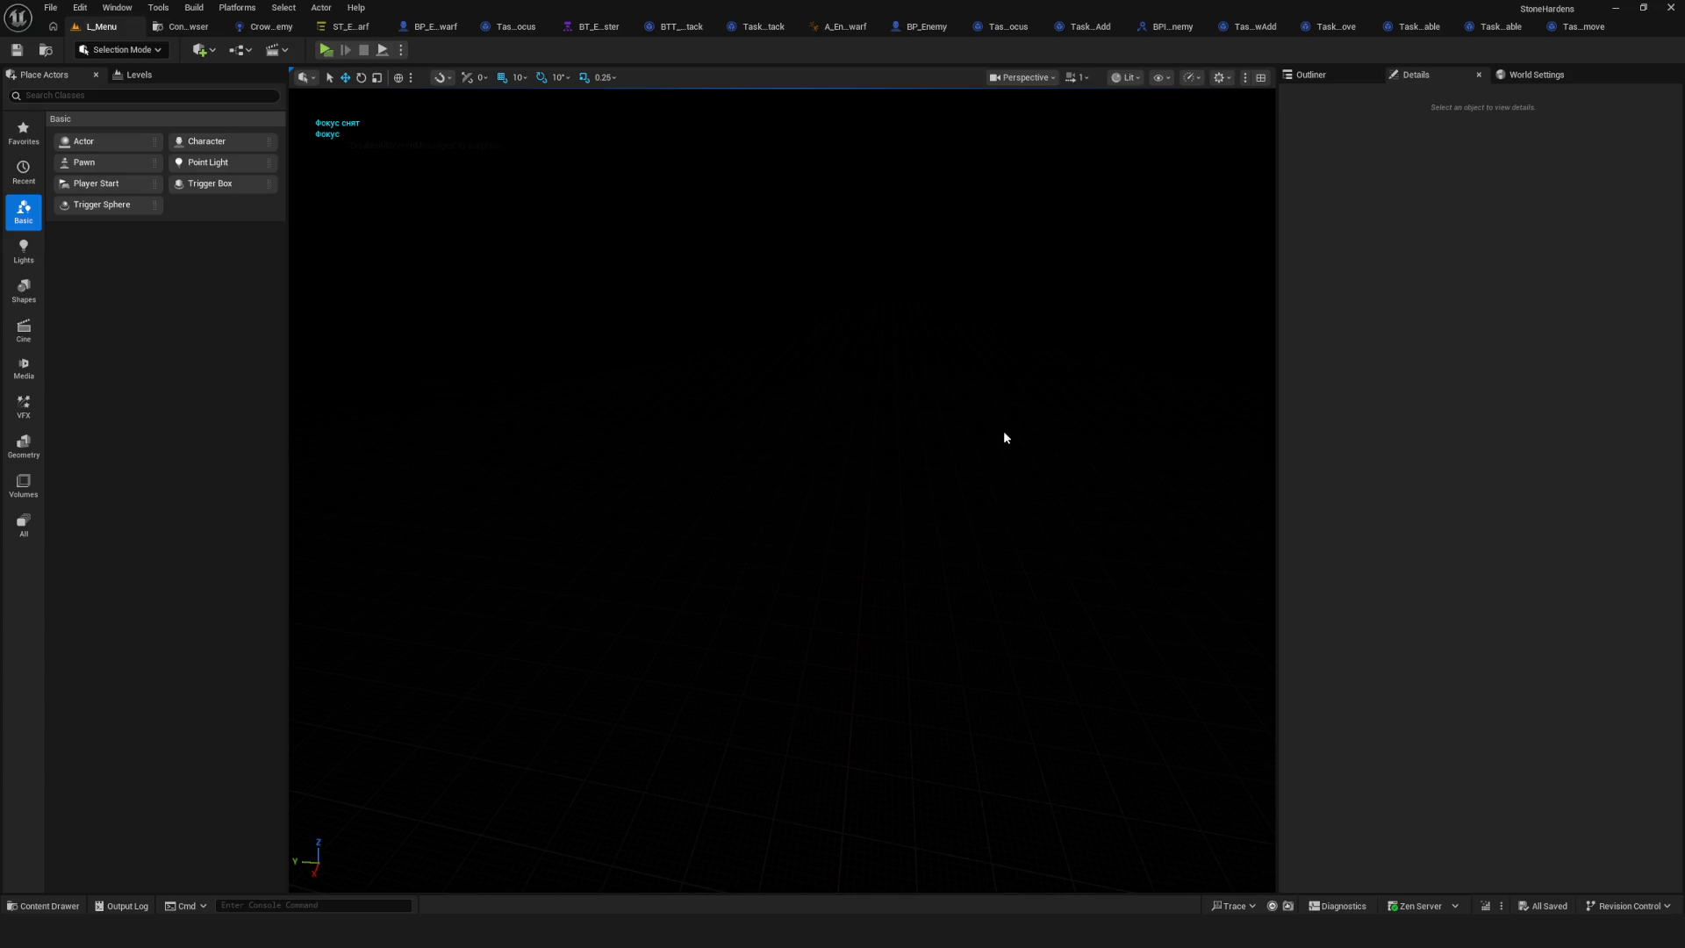
{"action": "scroll", "coordinate": [639, 360], "scroll_direction": "up", "scroll_amount": 4}
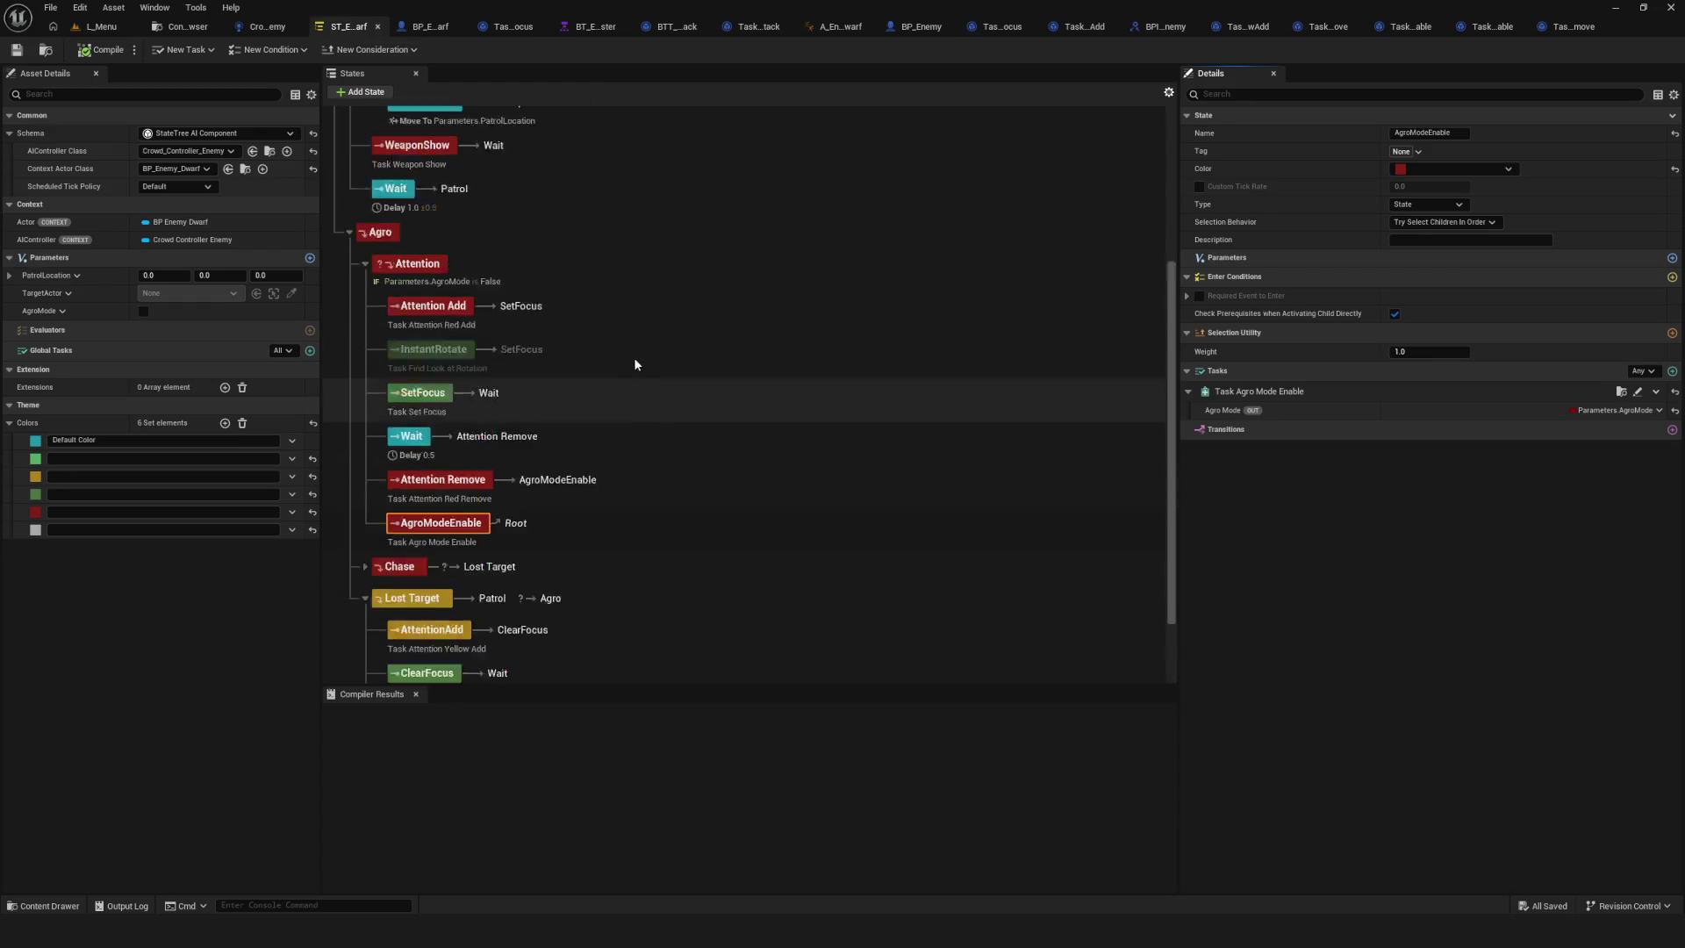
Scroll the States panel and collapse the Attention state so its child tasks are hidden.
{"action": "scroll", "coordinate": [508, 418], "scroll_direction": "down", "scroll_amount": 4}
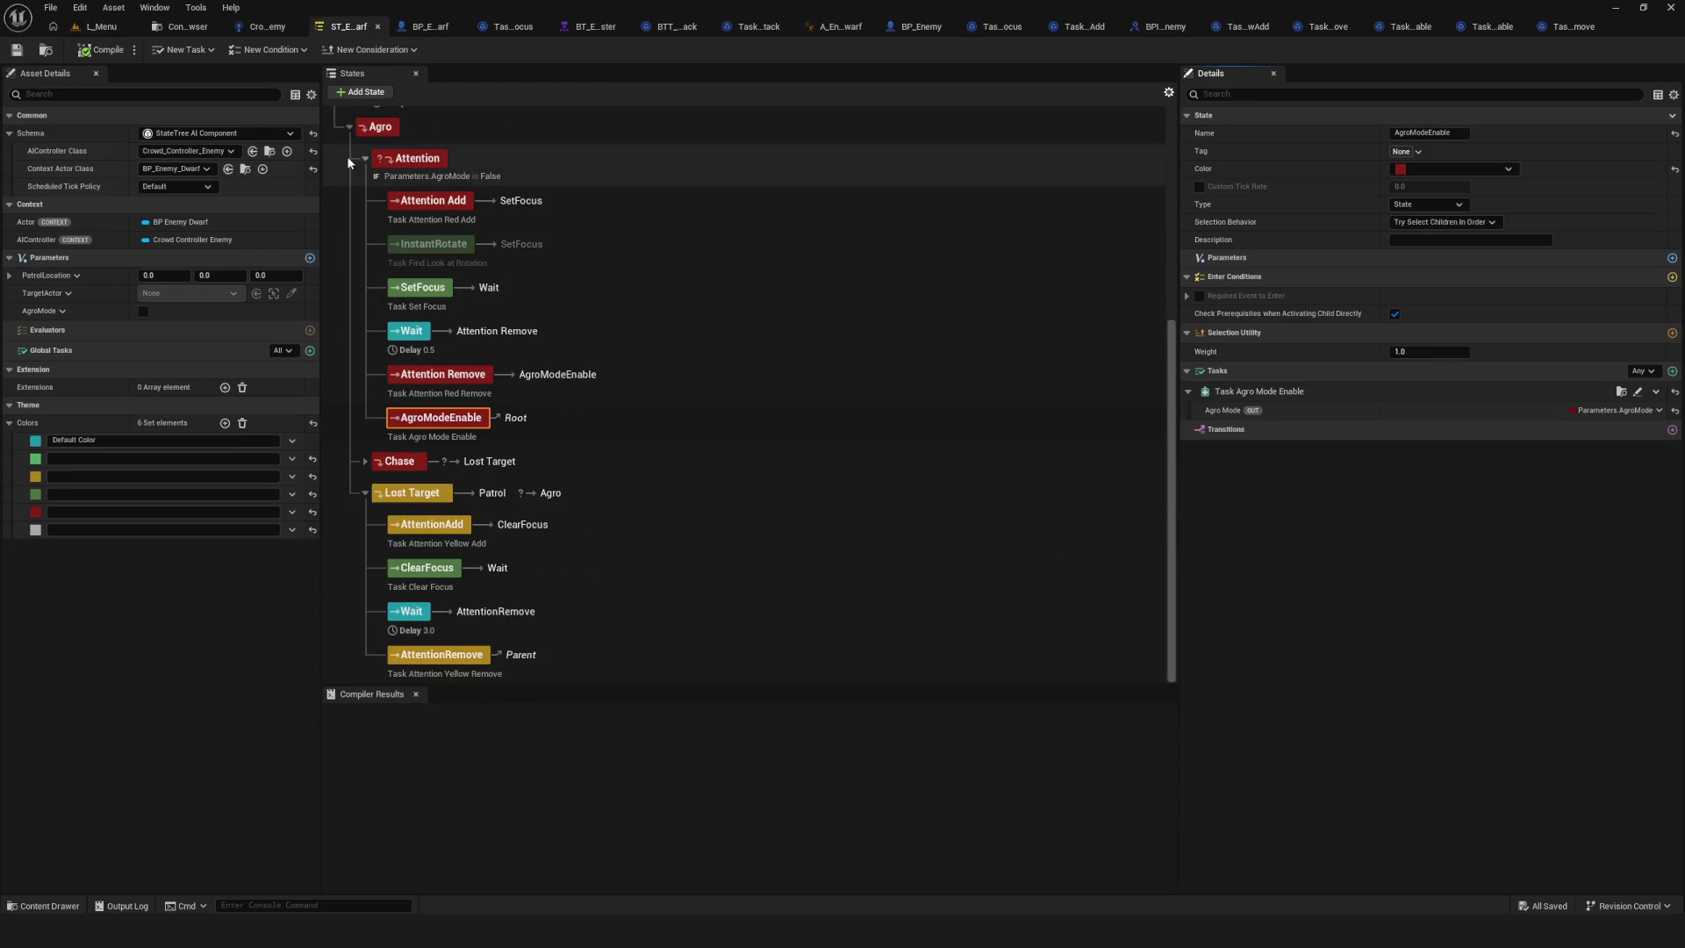
{"action": "left_click", "coordinate": [365, 165]}
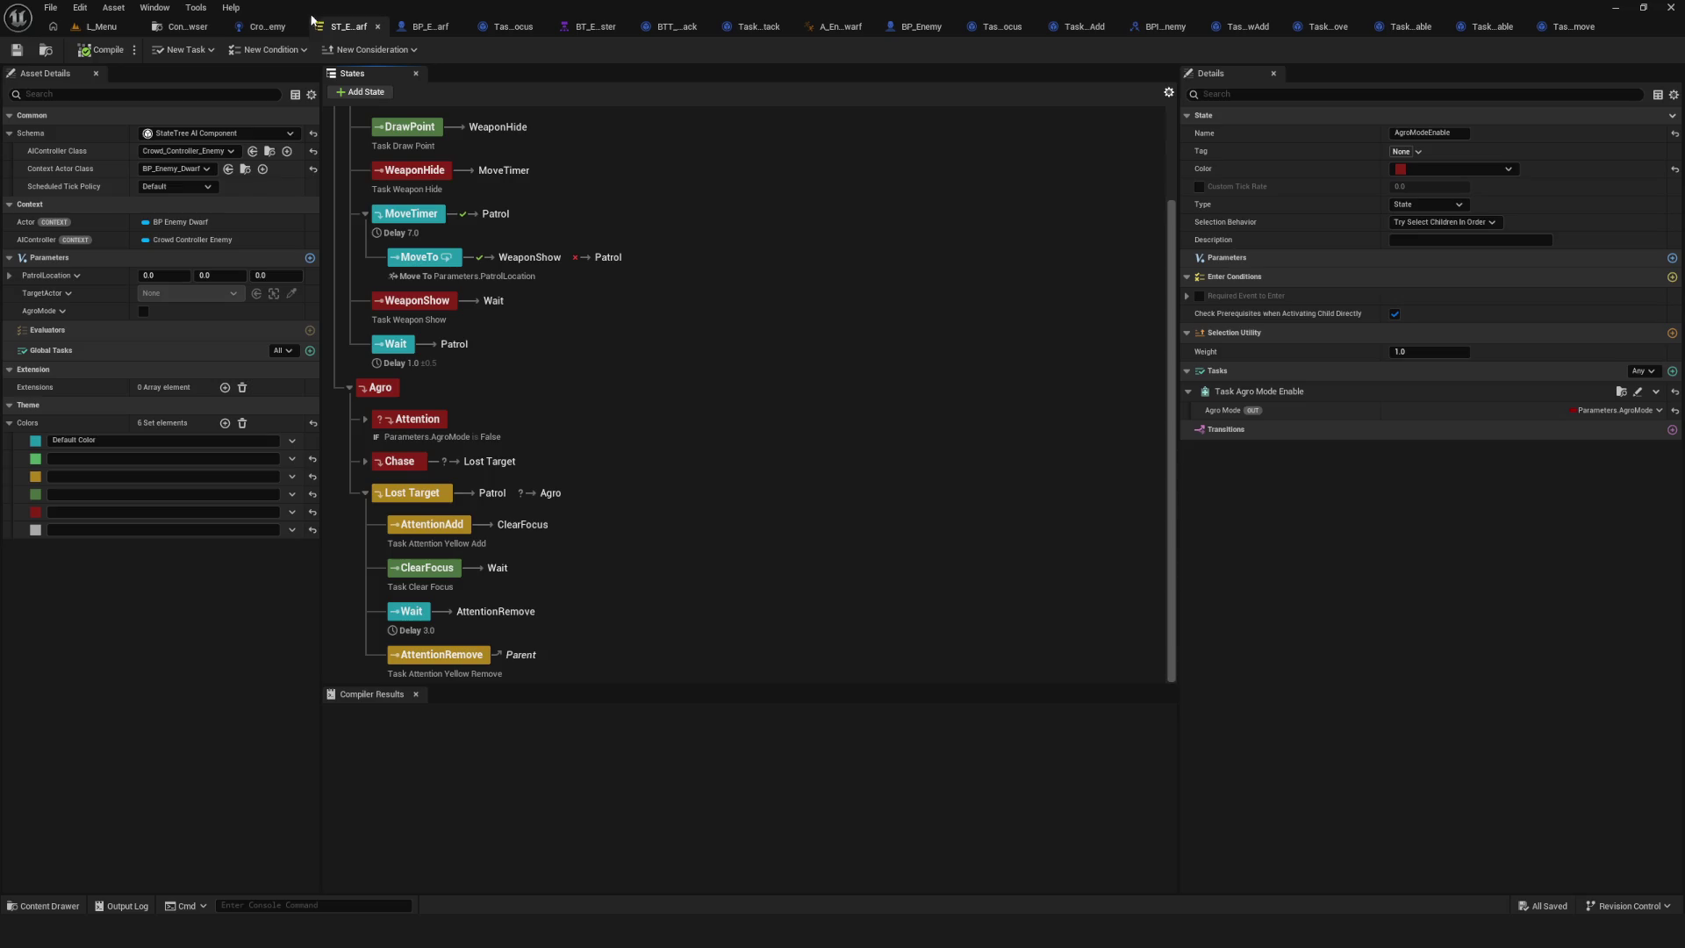
Launch a play session from the L_Menu level and choose Dev in the main menu.
{"action": "left_click", "coordinate": [101, 26]}
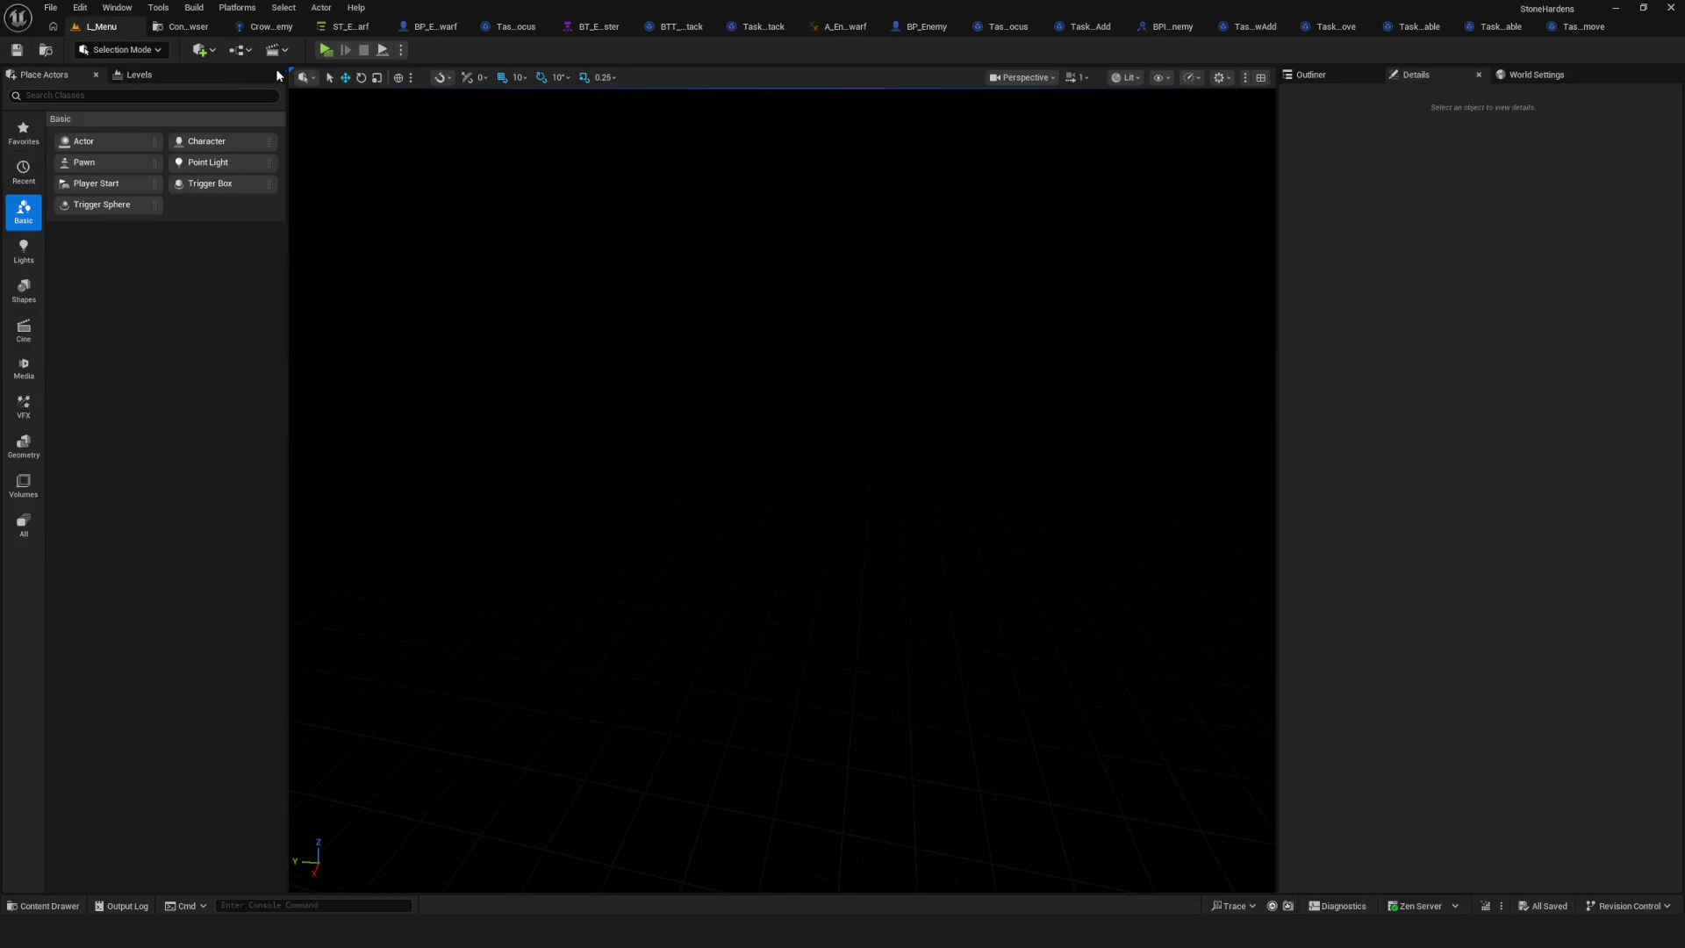
{"action": "left_click", "coordinate": [325, 50]}
{"action": "left_click", "coordinate": [897, 381]}
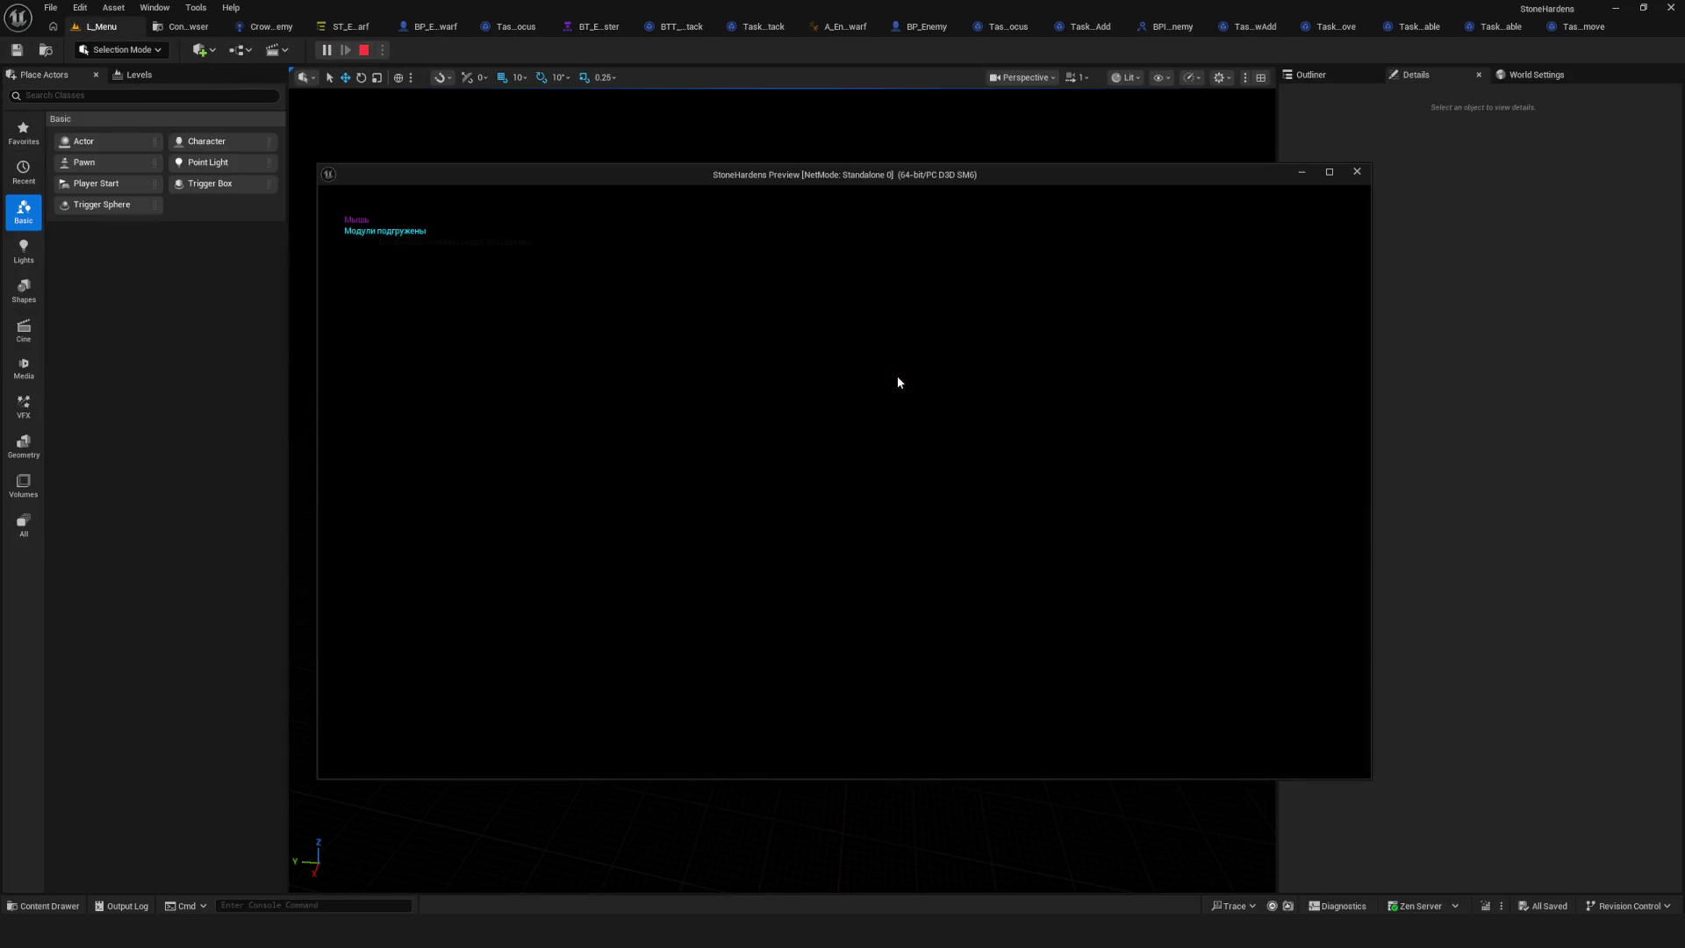
Walk the character around the map toward the enemy dwarves, then stop play and return to the State Tree.
{"action": "key", "text": "w"}
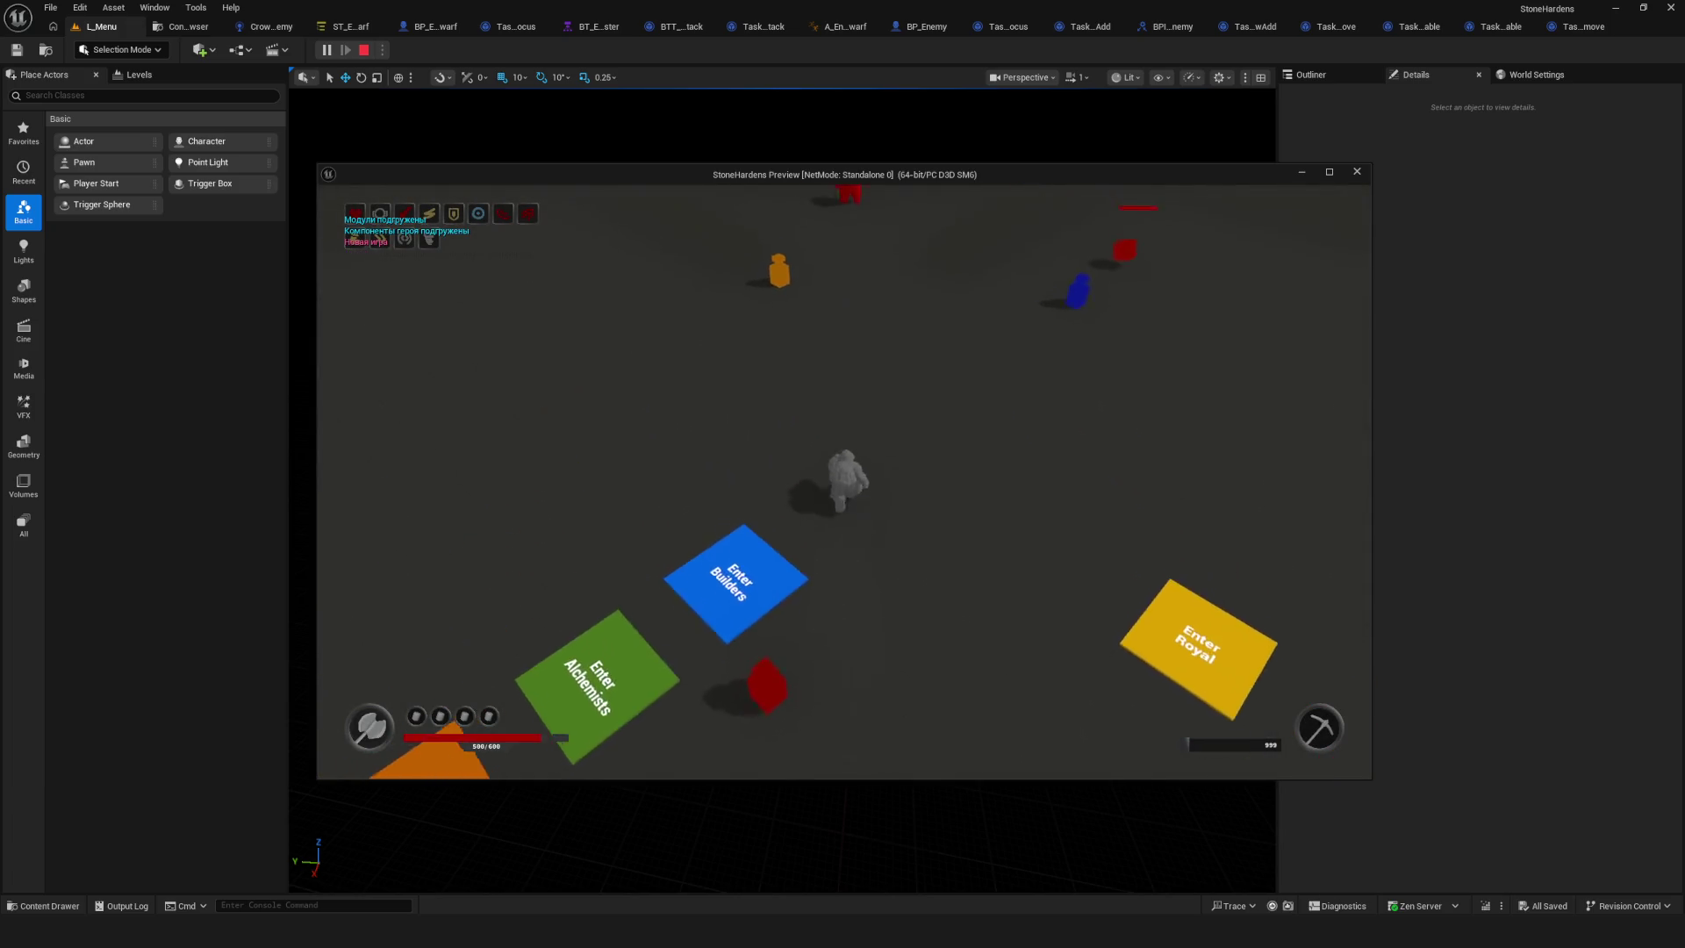
{"action": "key", "text": "s"}
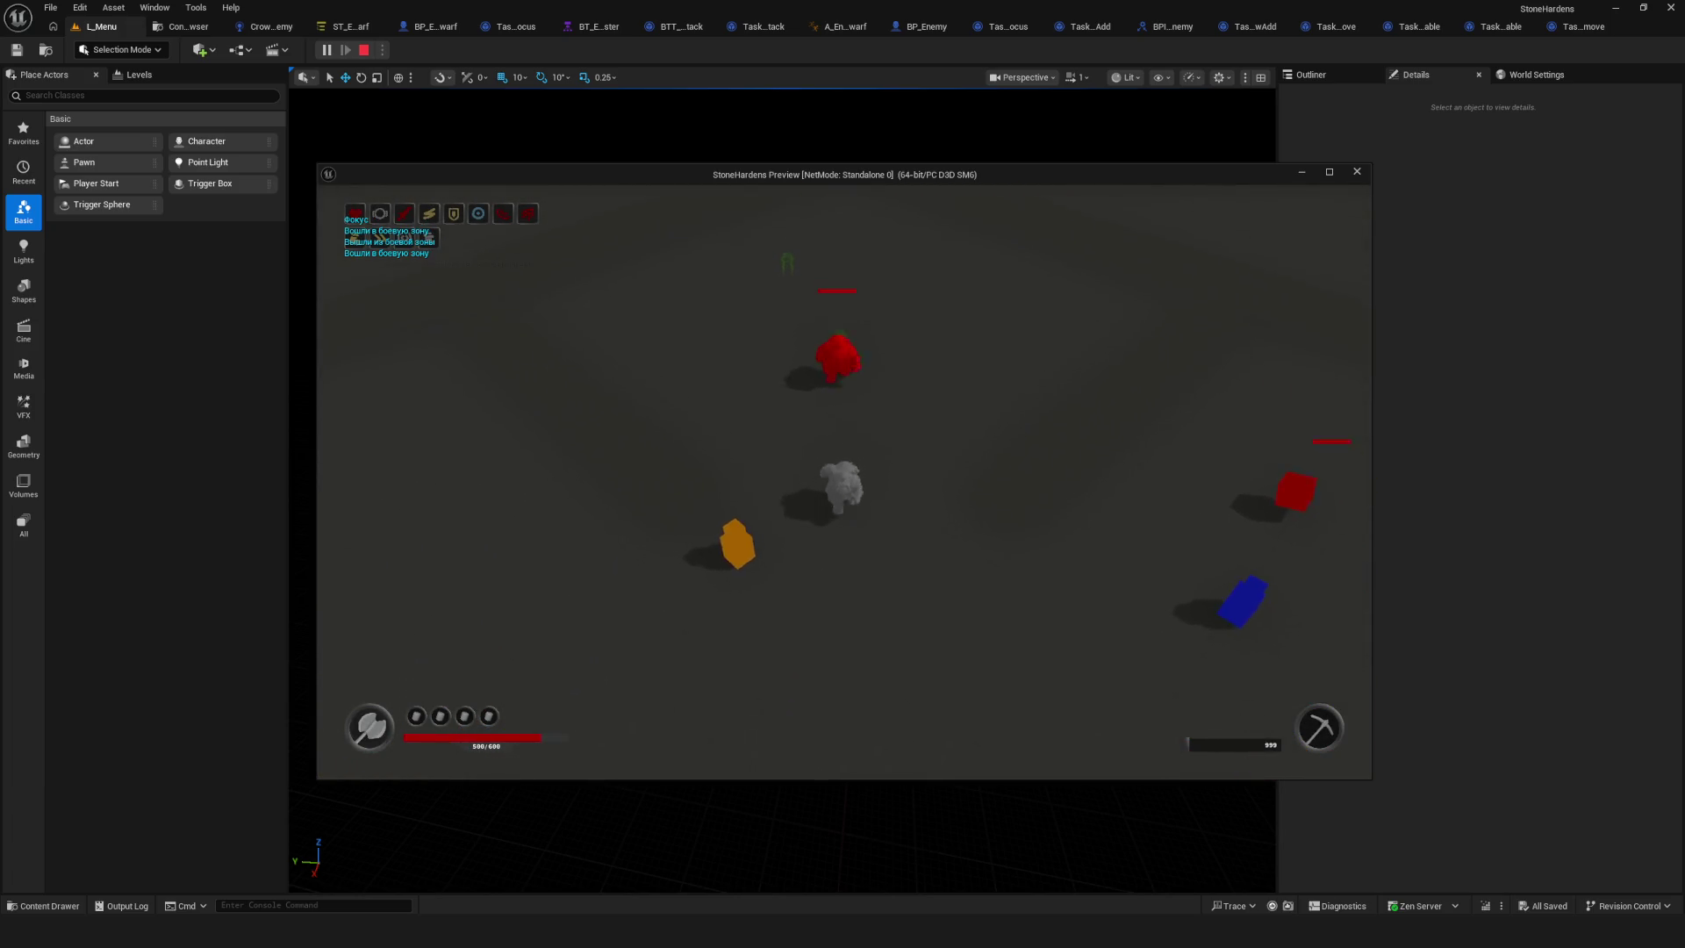
{"action": "key", "text": "a"}
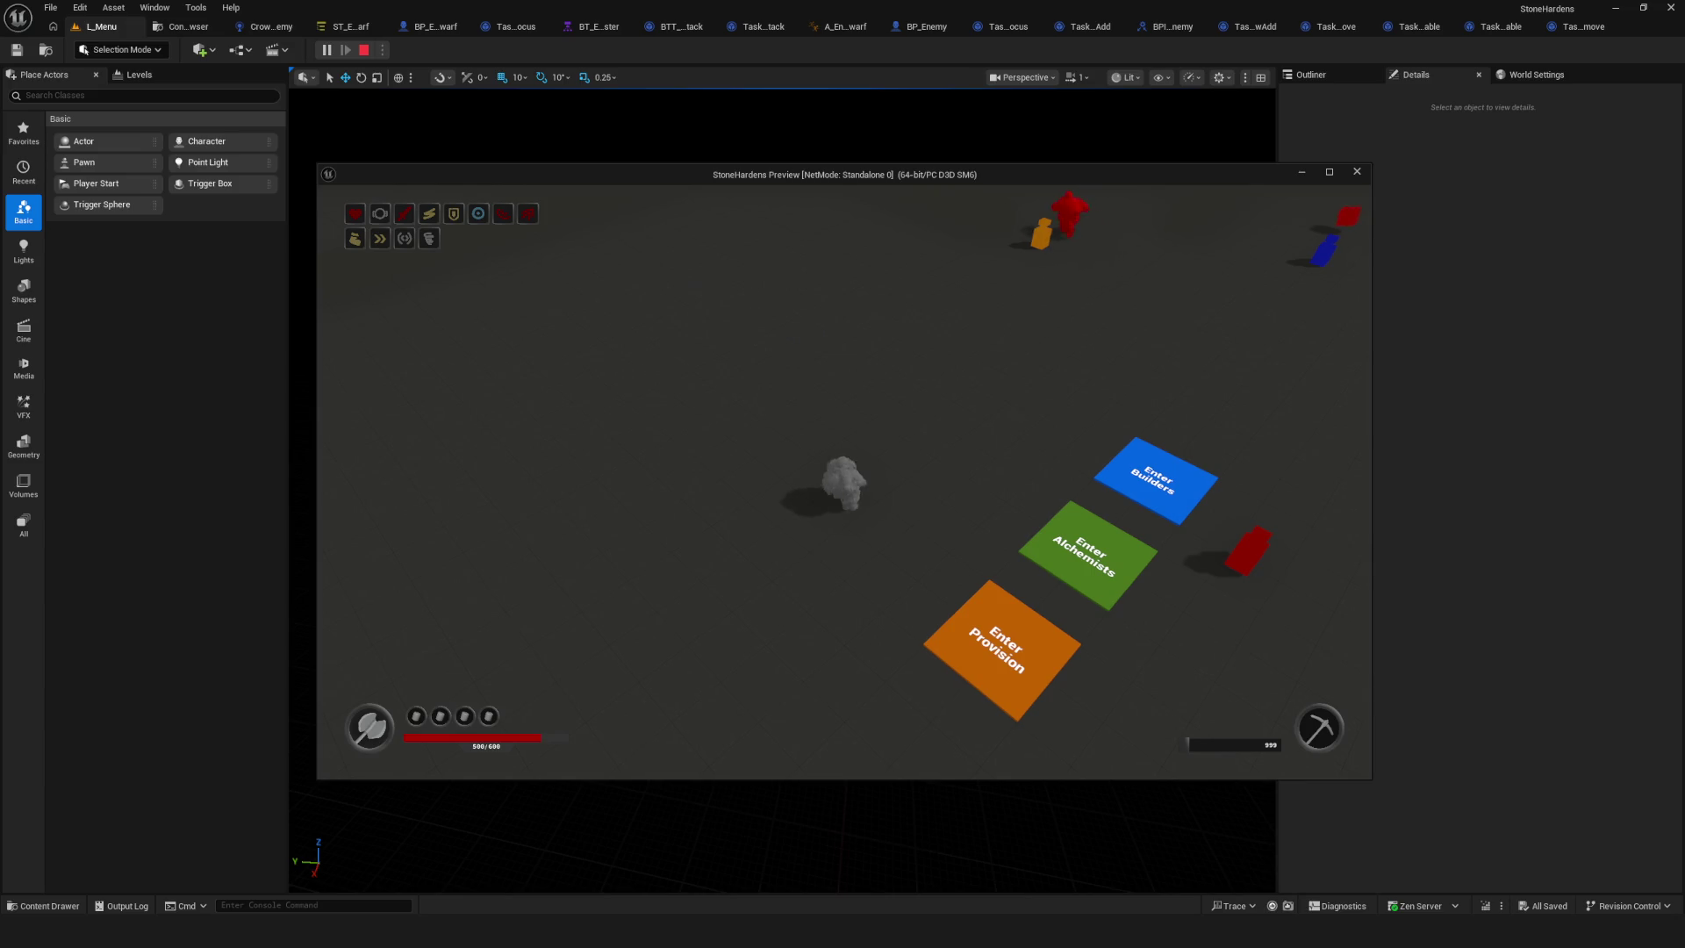
{"action": "key", "text": "w"}
{"action": "key", "text": "w"}
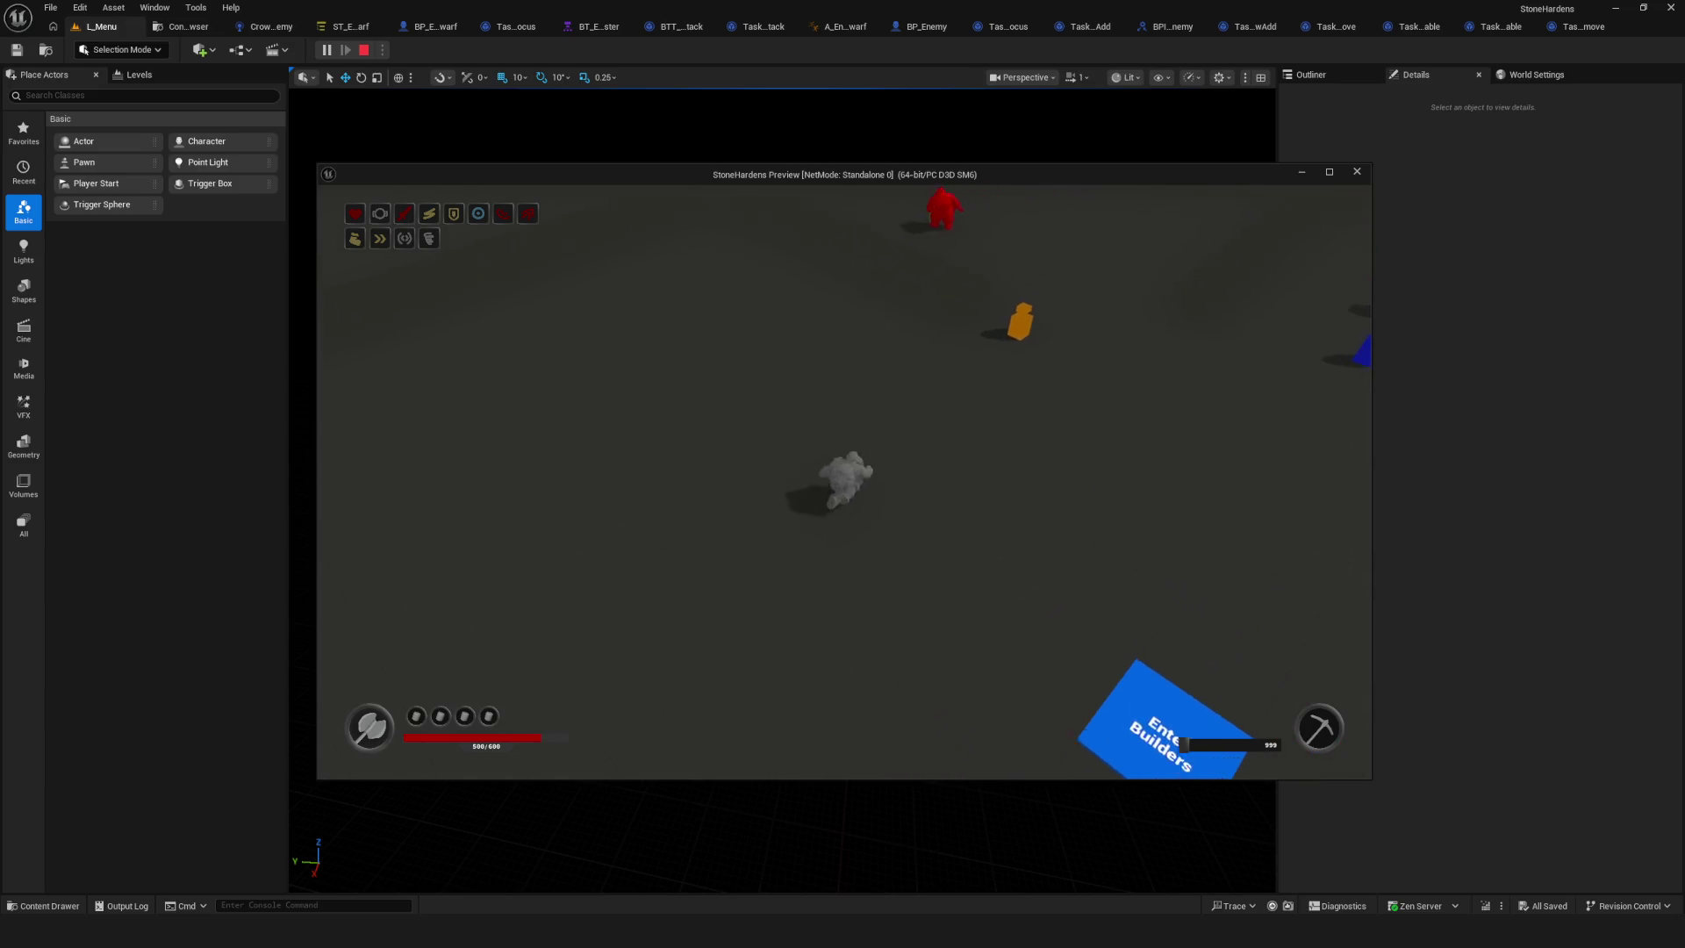
{"action": "key", "text": "d"}
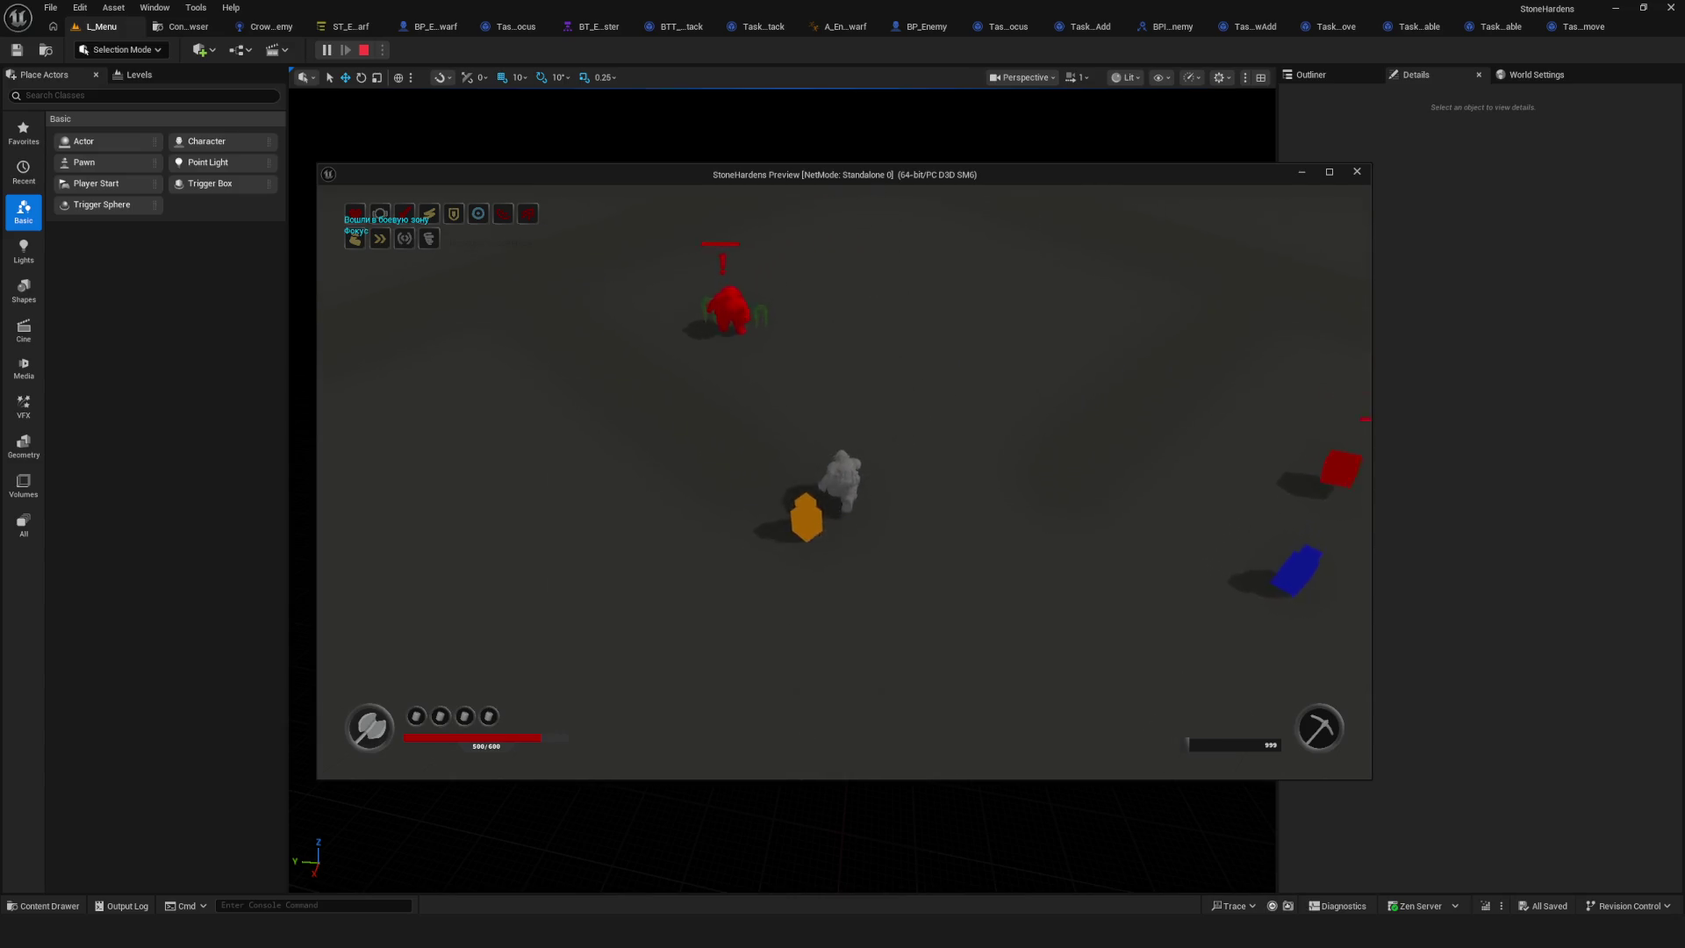
{"action": "key", "text": "s"}
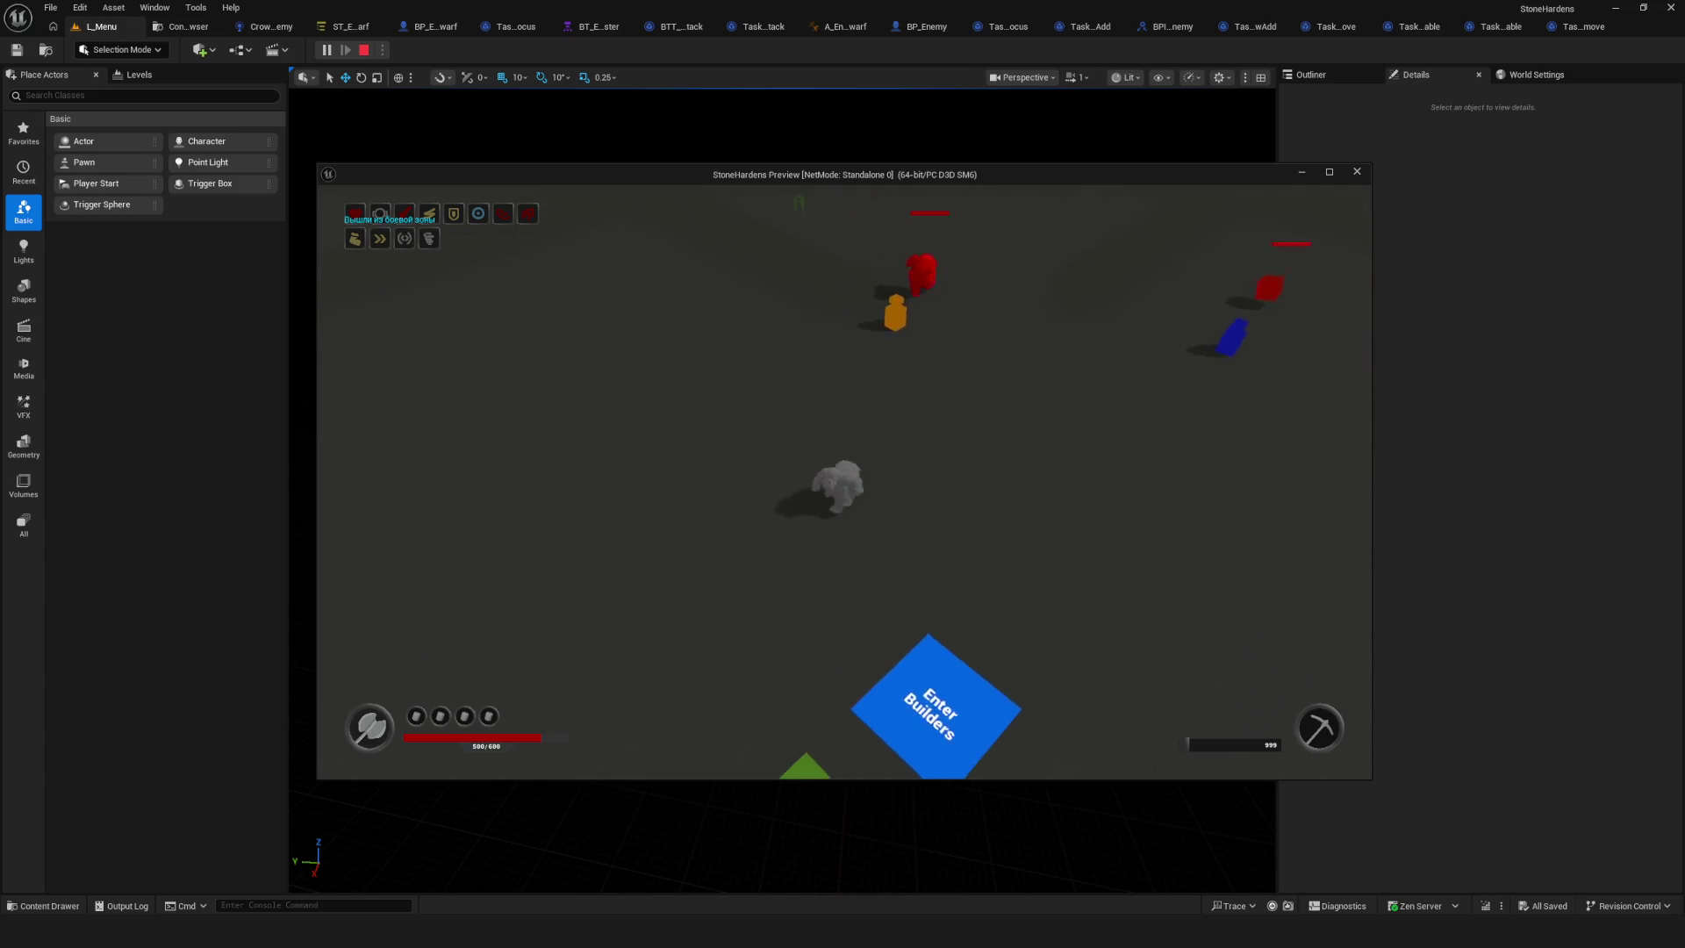
{"action": "key", "text": "w"}
{"action": "key", "text": "d"}
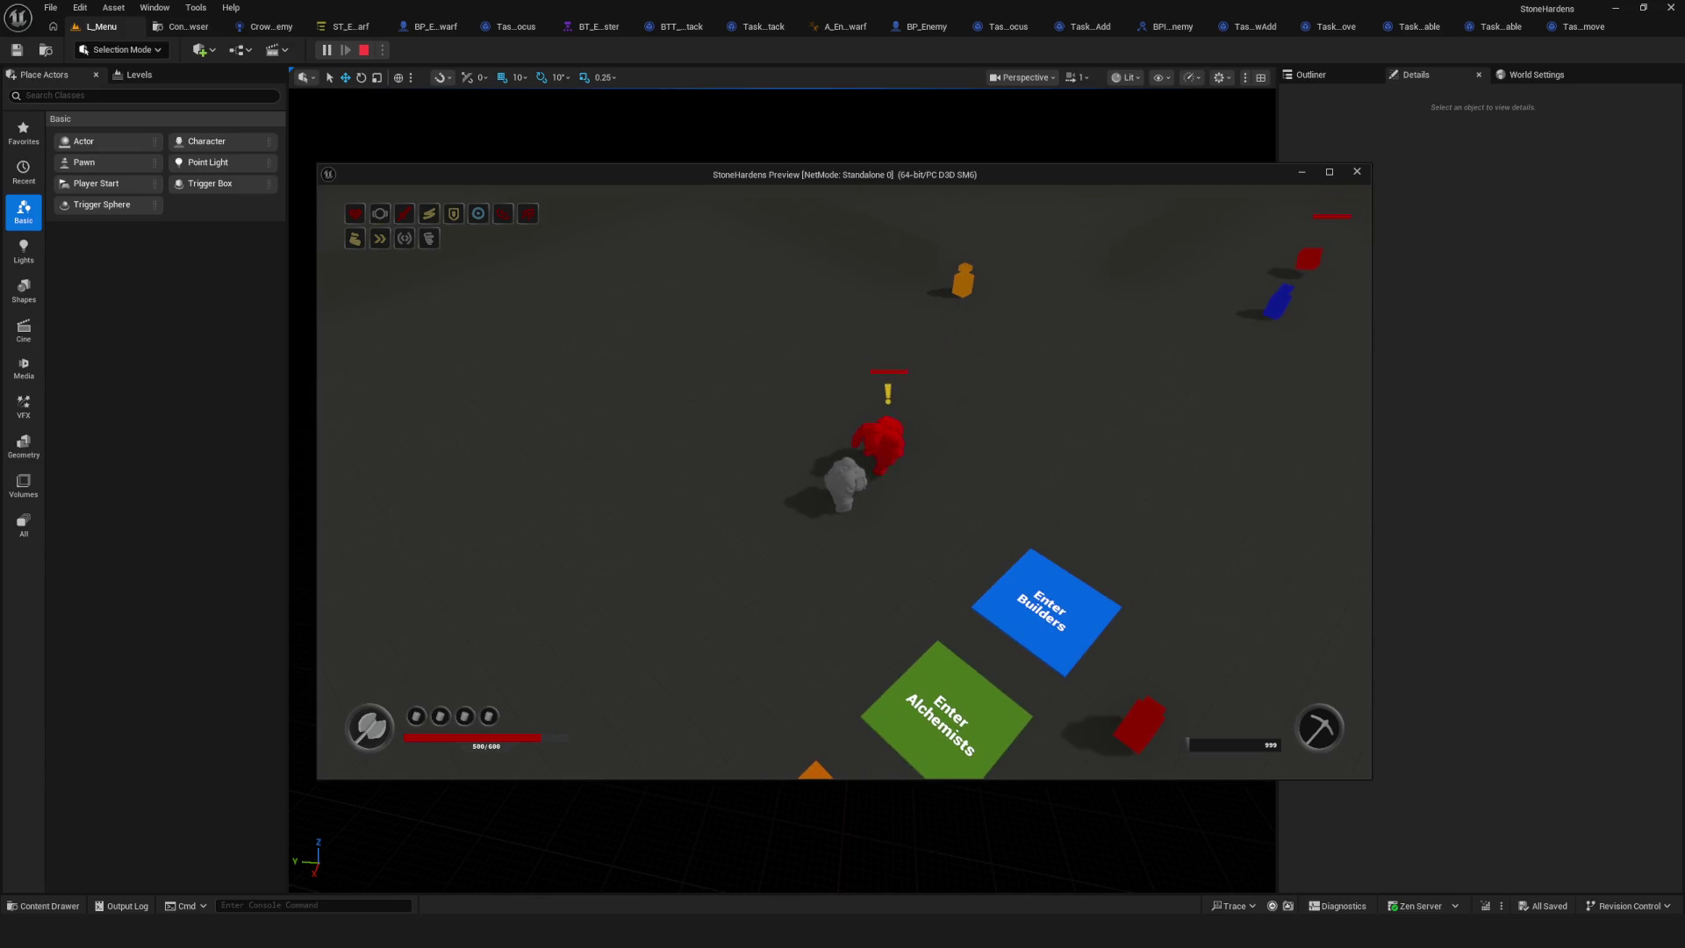
{"action": "key", "text": "Escape"}
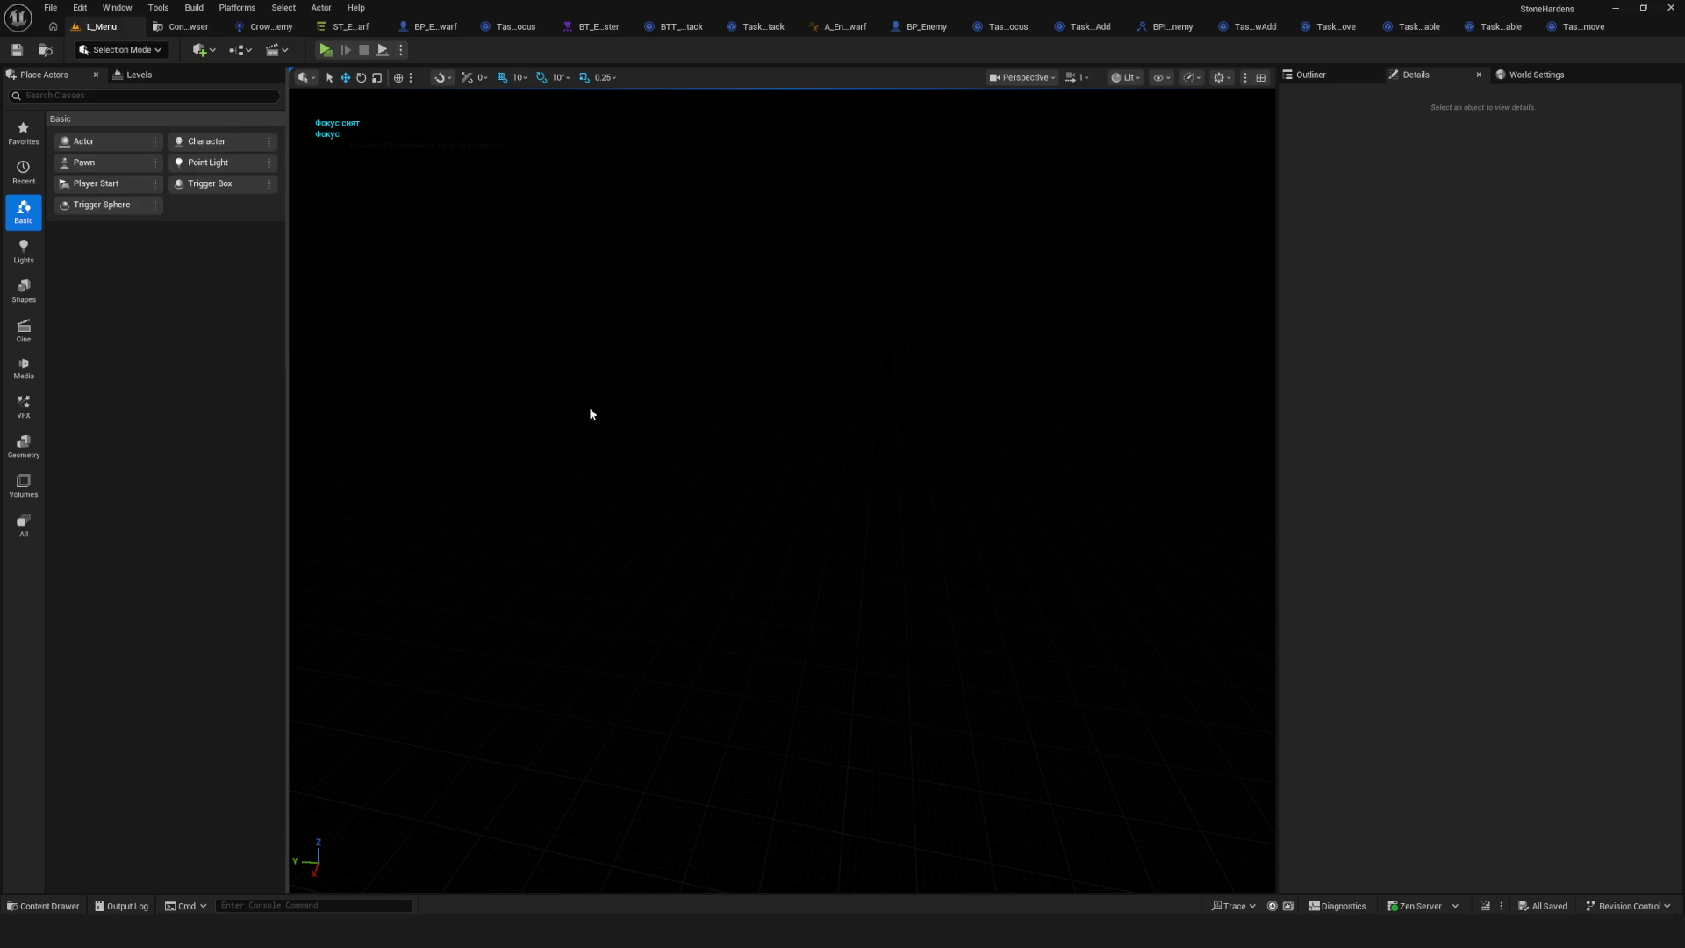
{"action": "left_click", "coordinate": [351, 27]}
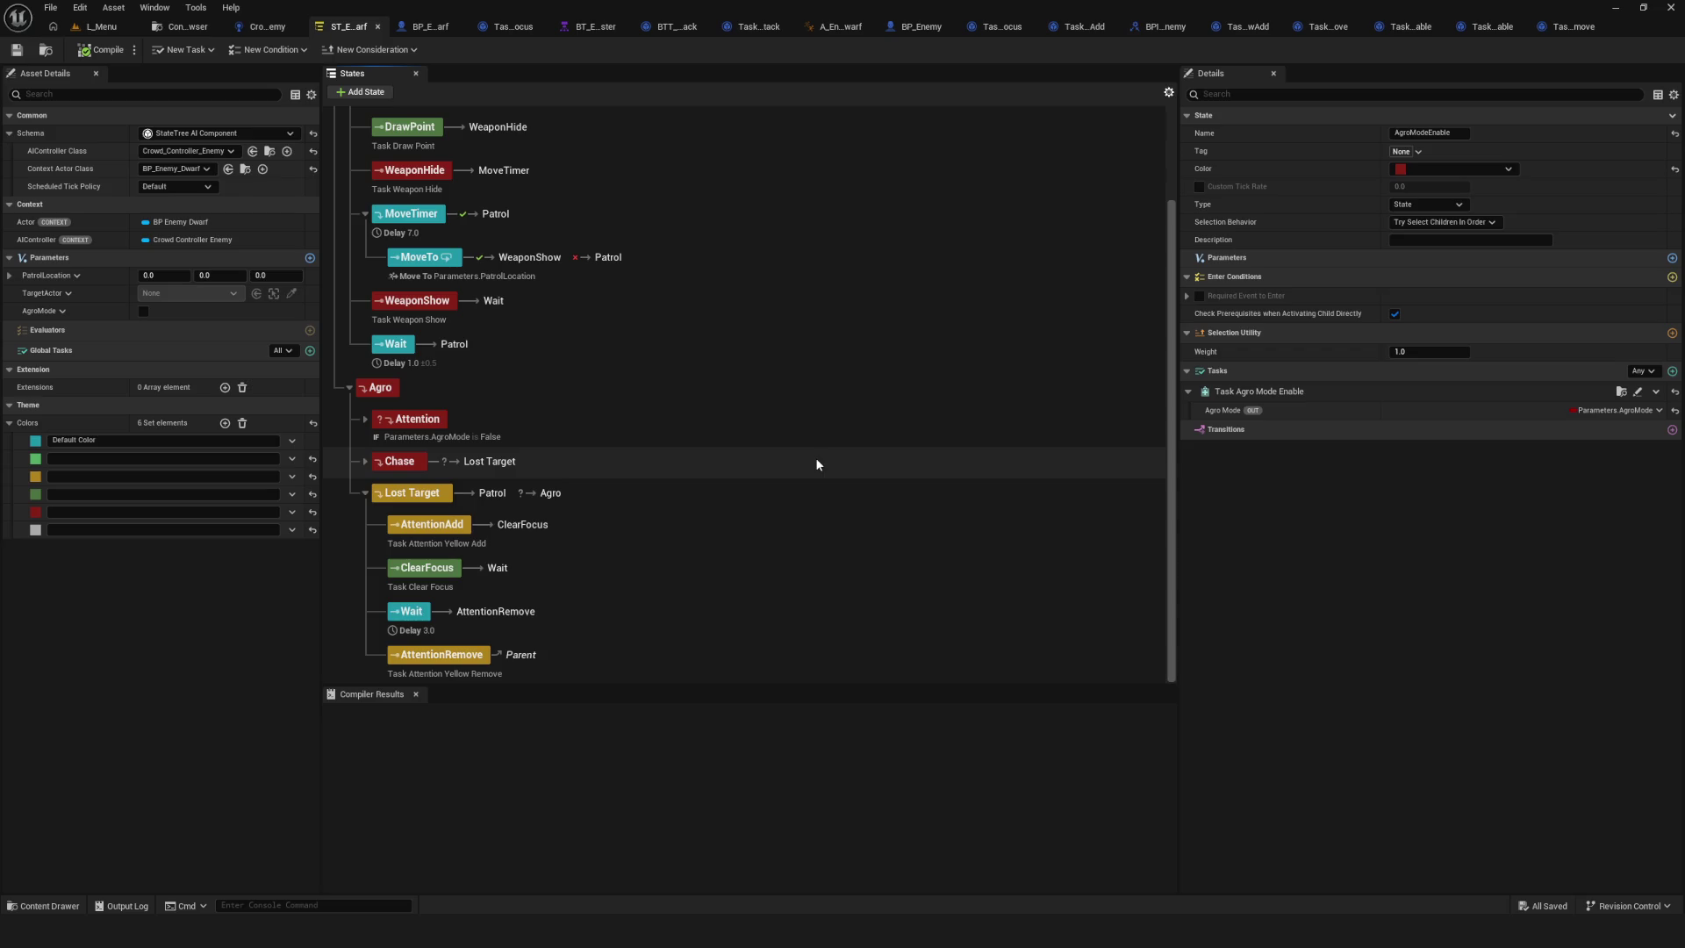
Inspect Lost Target's AttentionRemove task, then bring up the ST_Tasks folder of task Blueprints.
{"action": "scroll", "coordinate": [648, 409], "scroll_direction": "up", "scroll_amount": 2}
{"action": "scroll", "coordinate": [646, 391], "scroll_direction": "down", "scroll_amount": 2}
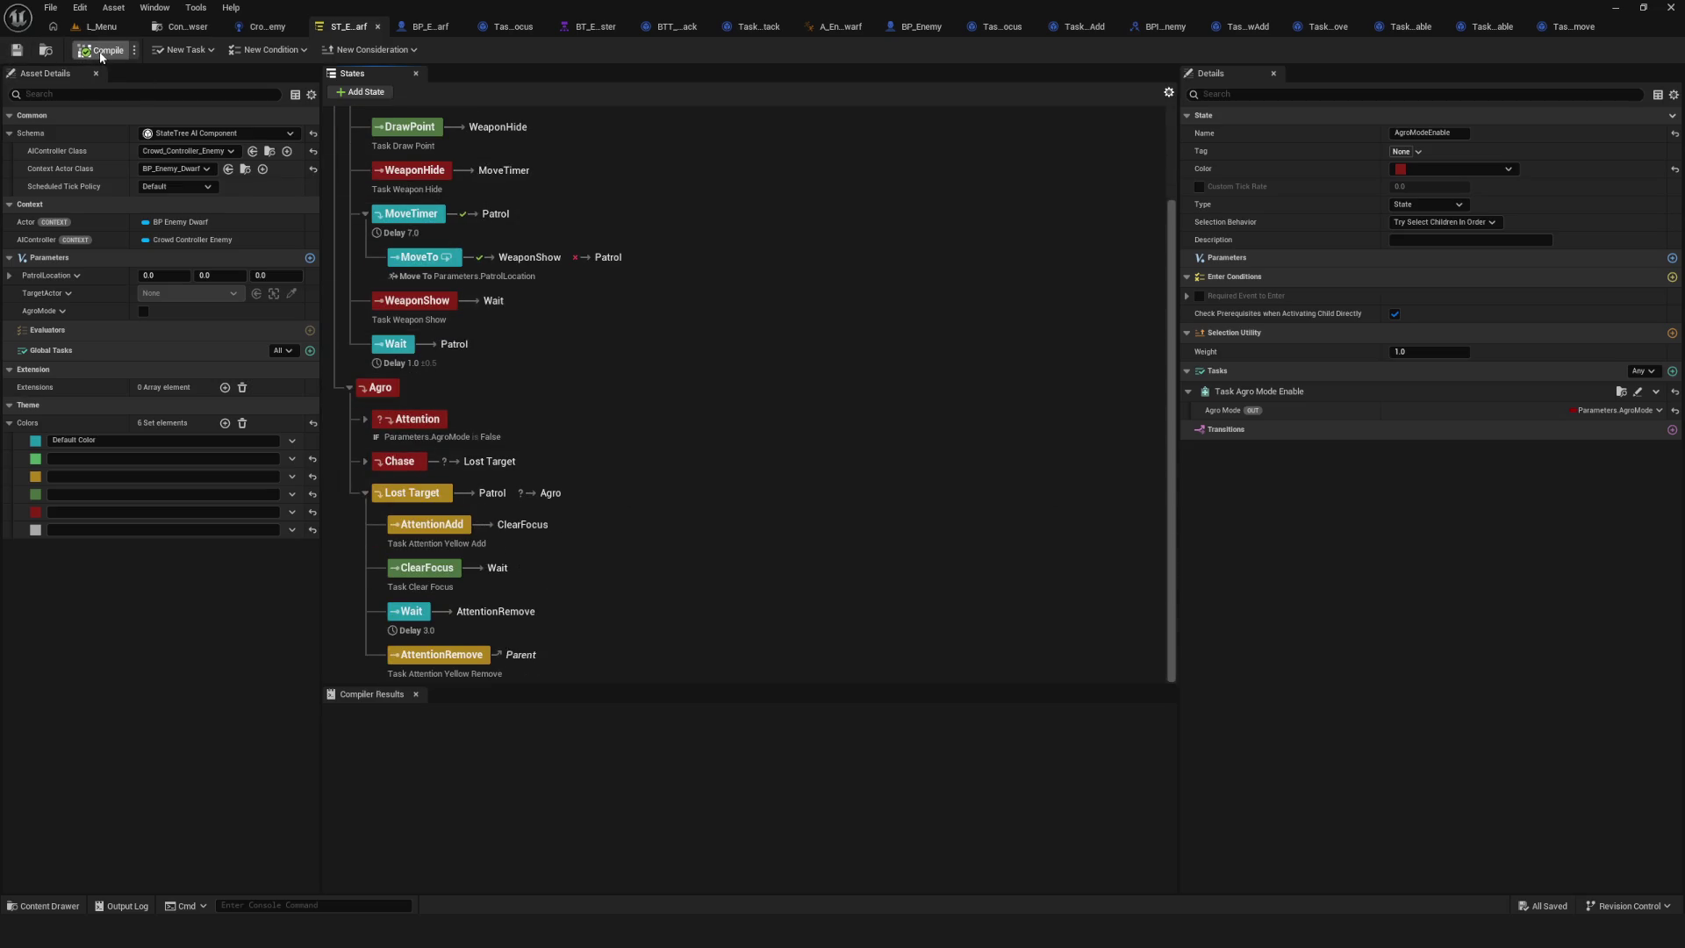
{"action": "left_click", "coordinate": [675, 659]}
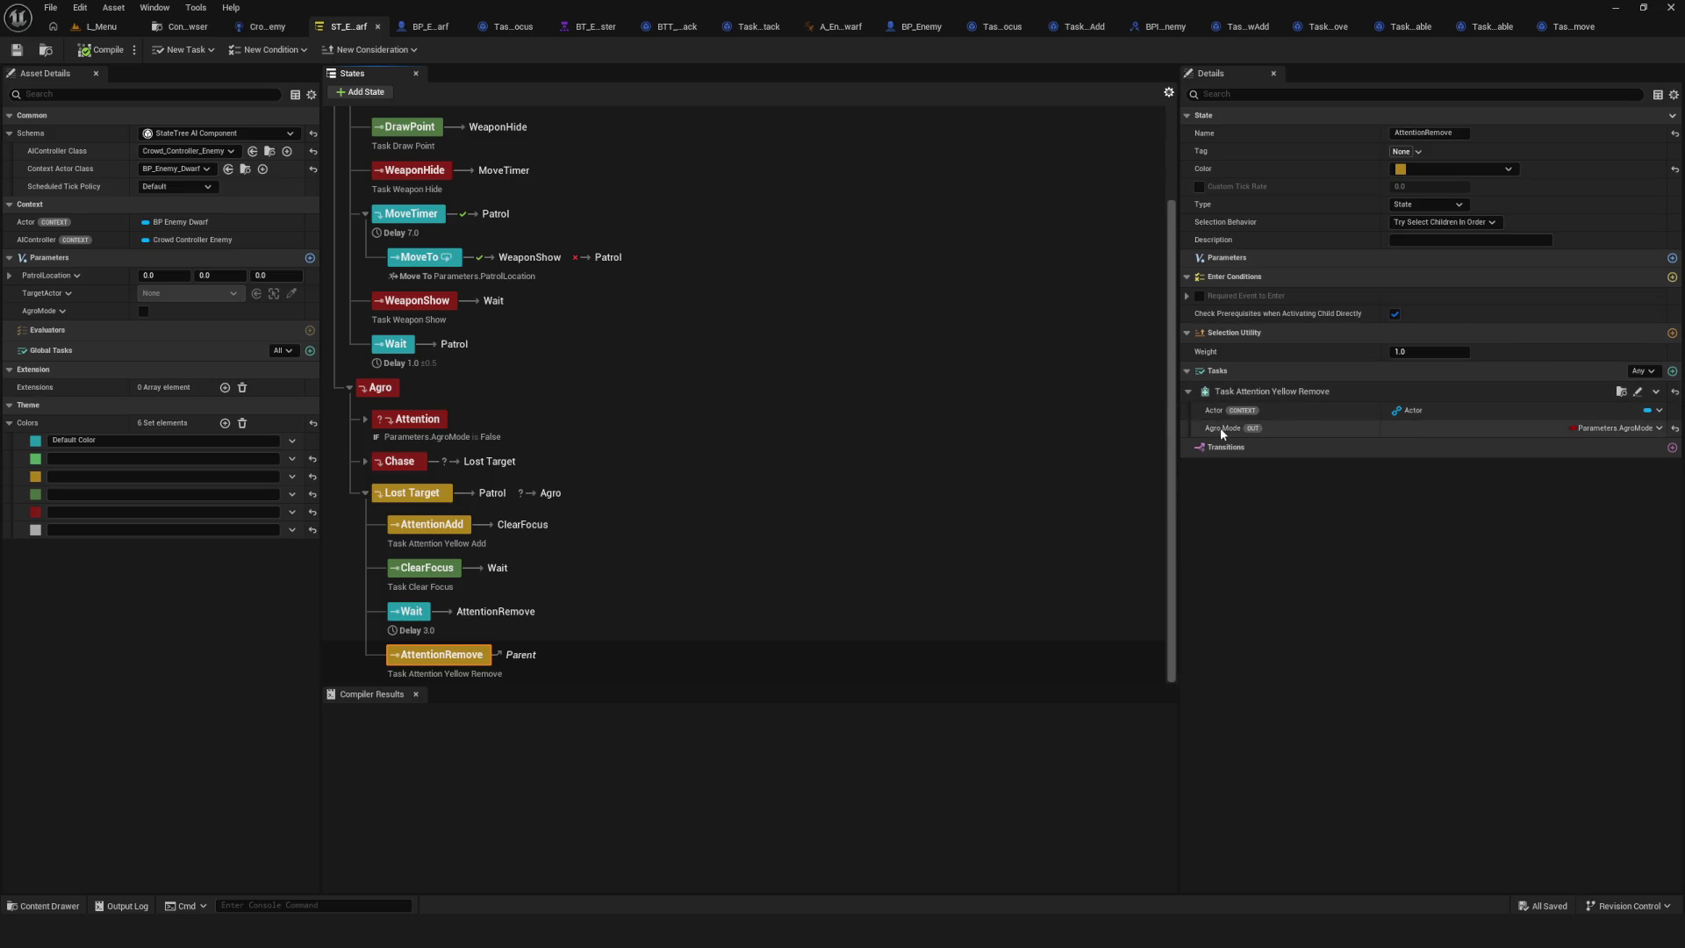
{"action": "left_click", "coordinate": [164, 25]}
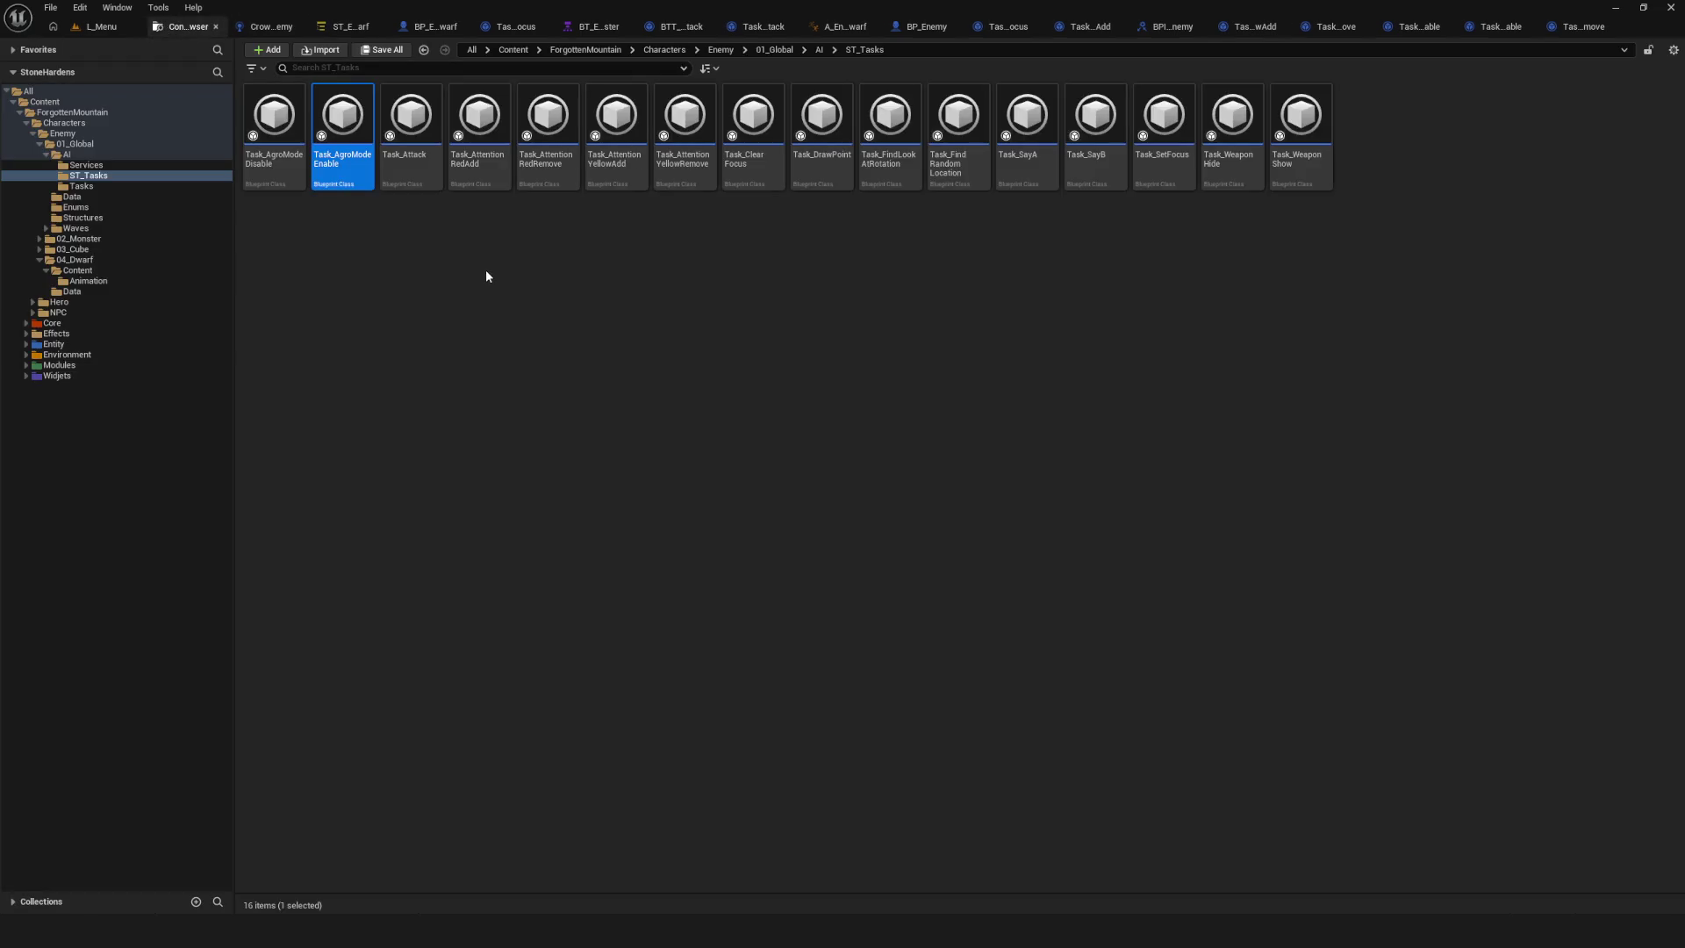
In Task_AttentionYellowRemove, delete the SET AgroMode node and wire Attention Yellow Visibility to Finish Task.
{"action": "double_click", "coordinate": [685, 123]}
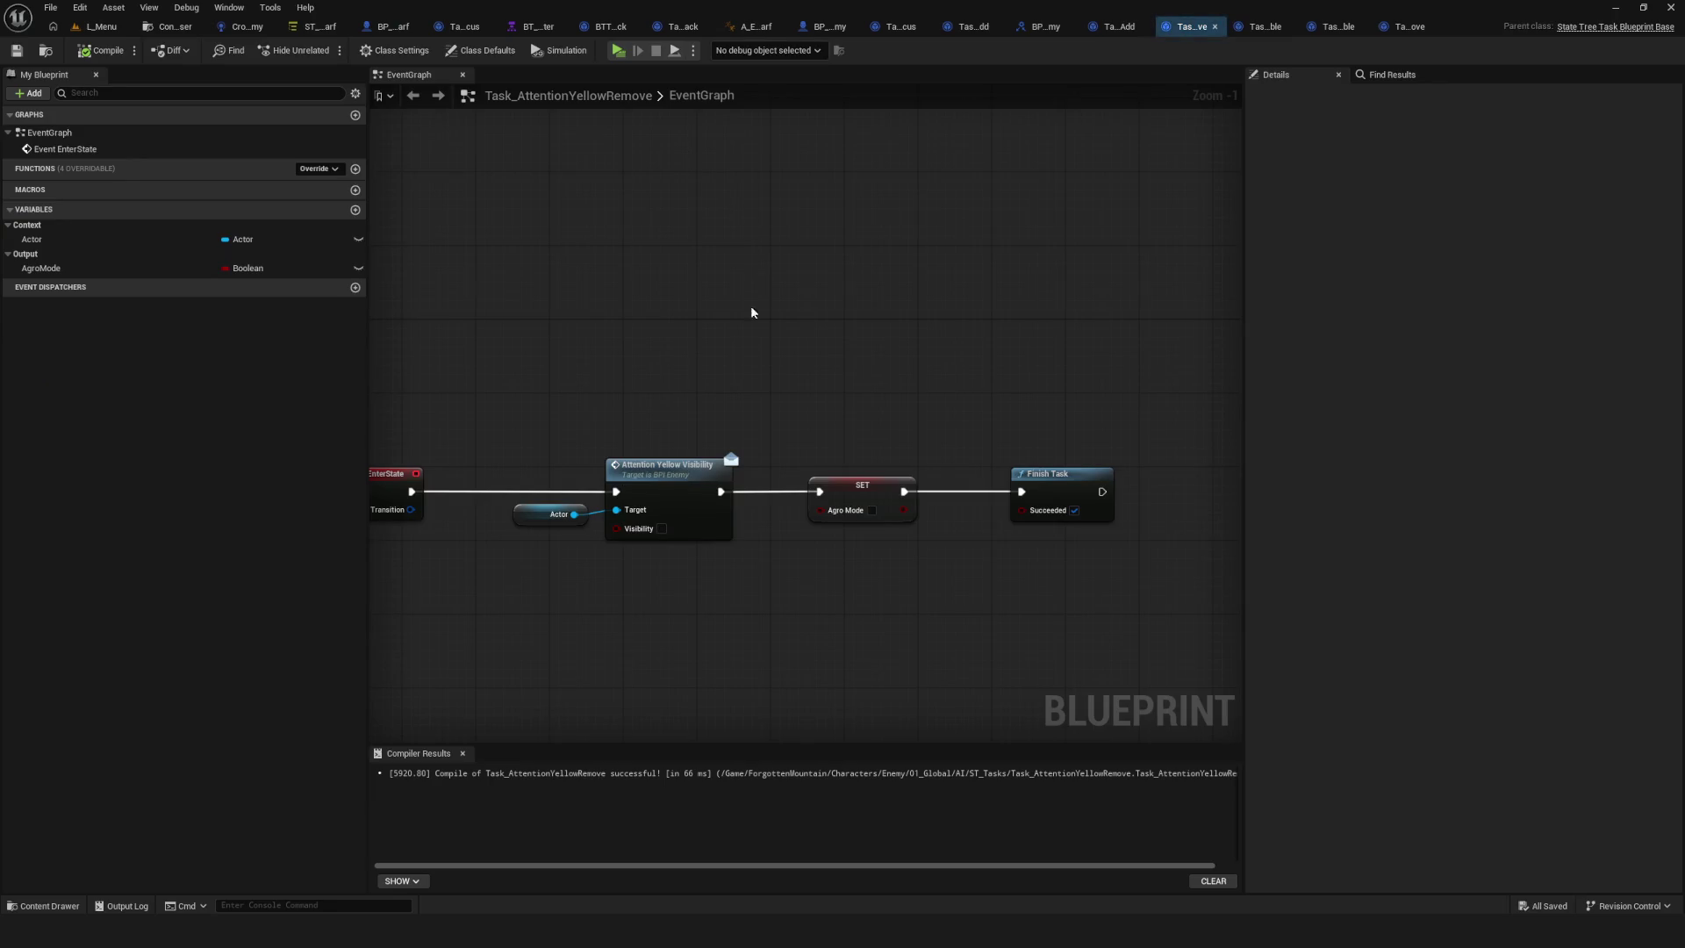
{"action": "left_click_drag", "start_coordinate": [939, 301], "coordinate": [976, 471]}
{"action": "key", "text": "Delete"}
{"action": "mouse_move", "coordinate": [839, 387]}
{"action": "left_mouse_down"}
{"action": "mouse_move", "coordinate": [1128, 369]}
{"action": "mouse_move", "coordinate": [1141, 389]}
{"action": "left_mouse_up"}
{"action": "key", "text": "ctrl+s"}
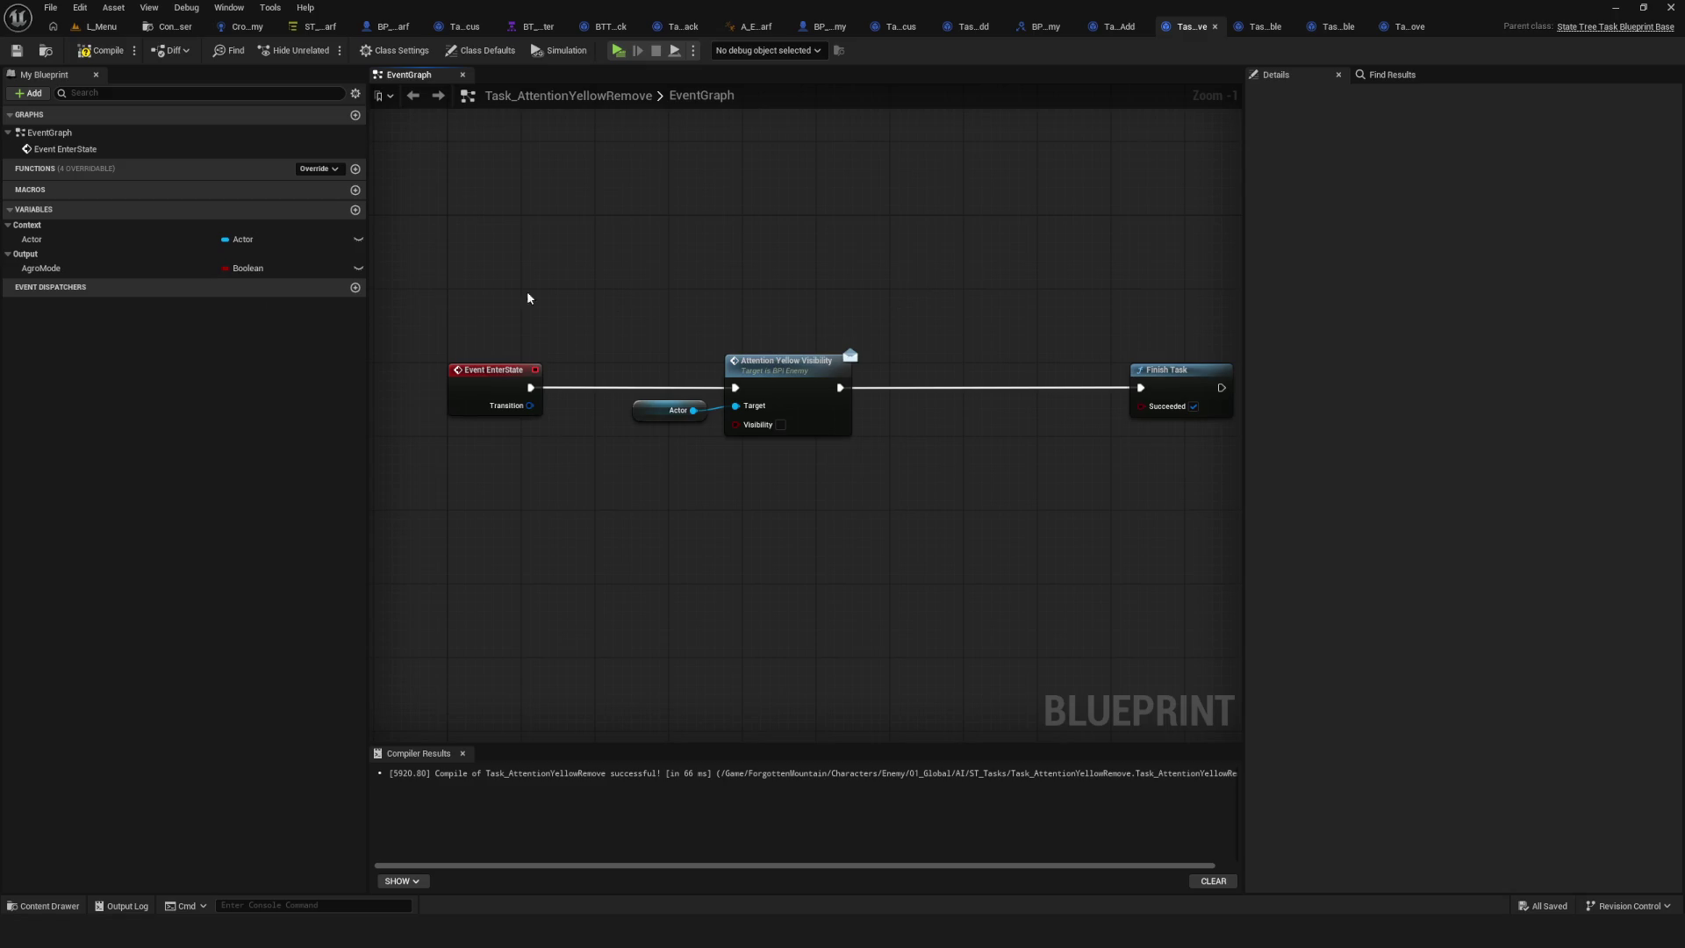
Delete the AgroMode output variable, compile and save, and move Finish Task beside Attention Yellow Visibility.
{"action": "left_click", "coordinate": [60, 268]}
{"action": "key", "text": "Delete"}
{"action": "left_click", "coordinate": [95, 53]}
{"action": "left_click", "coordinate": [15, 50]}
{"action": "left_click_drag", "start_coordinate": [1184, 369], "coordinate": [892, 373]}
{"action": "key", "text": "ctrl+s"}
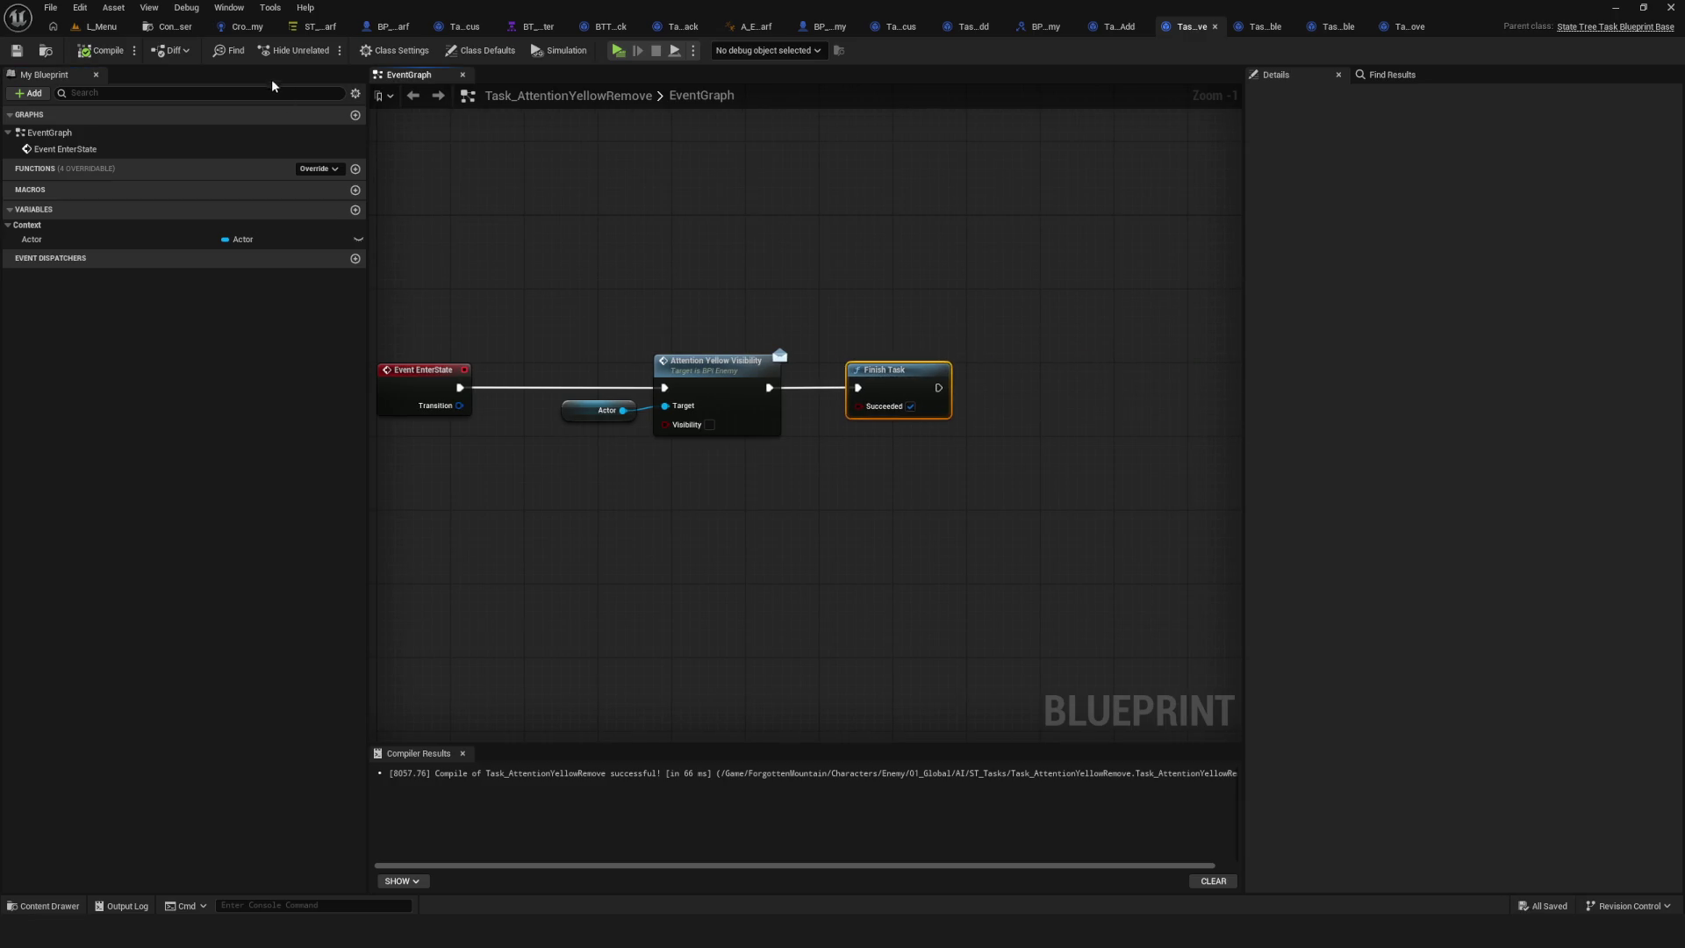
{"action": "left_click", "coordinate": [309, 28]}
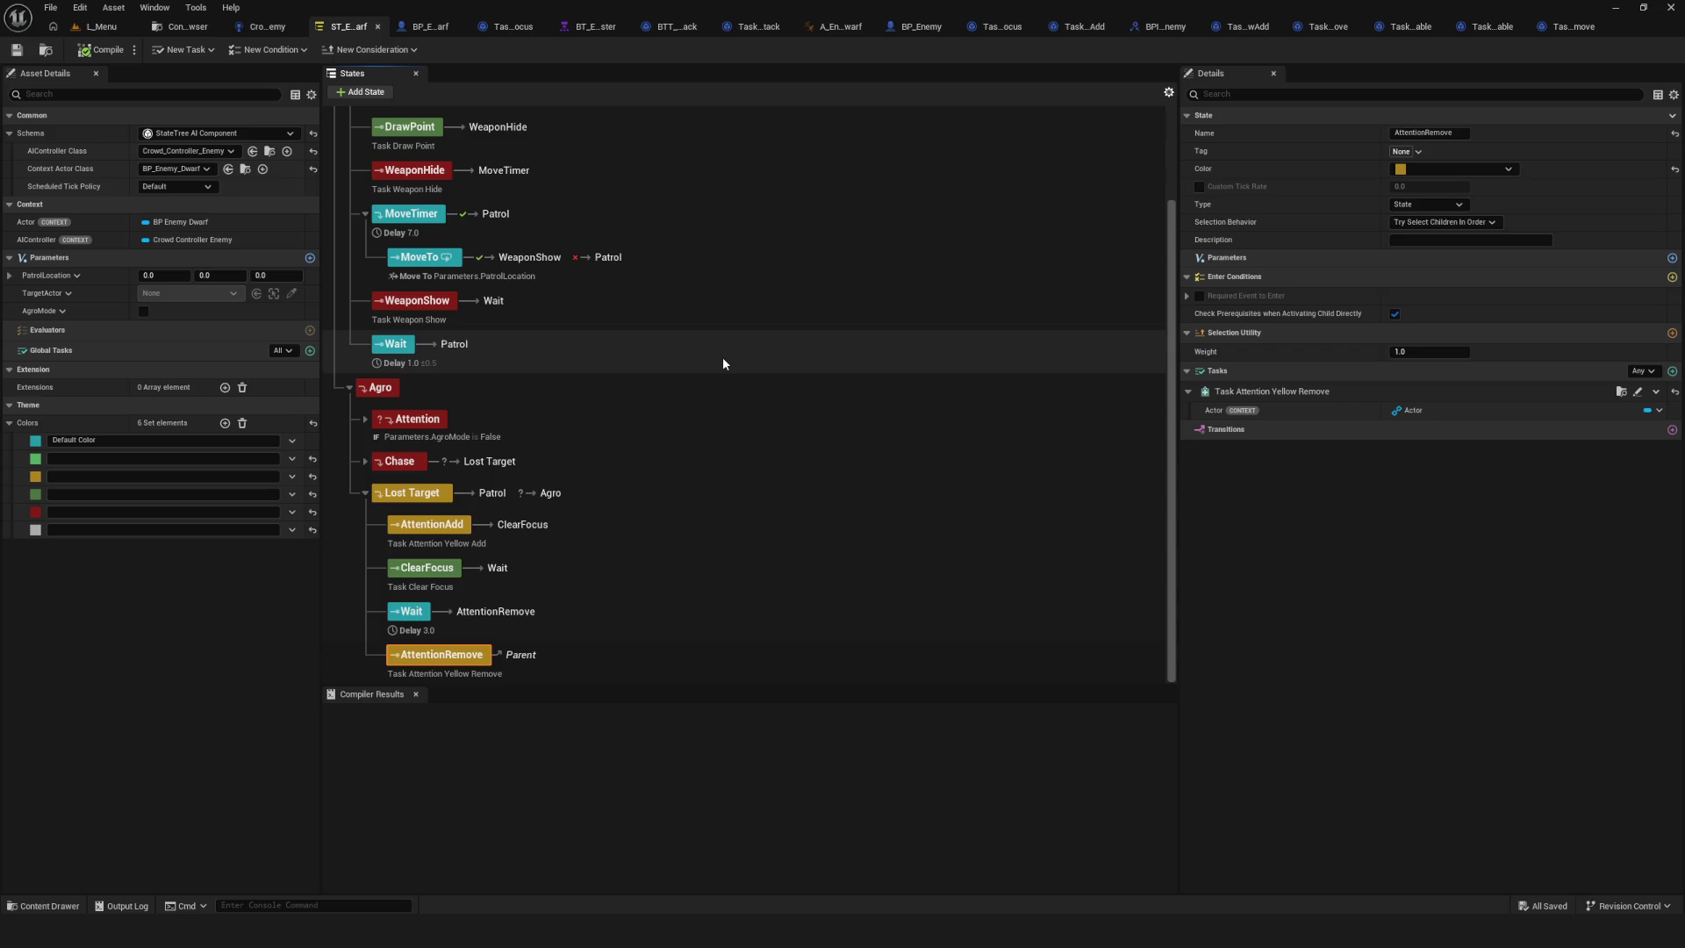
Add a new state named AgroModeDisable after AttentionRemove in Lost Target and save the tree.
{"action": "left_click", "coordinate": [187, 26]}
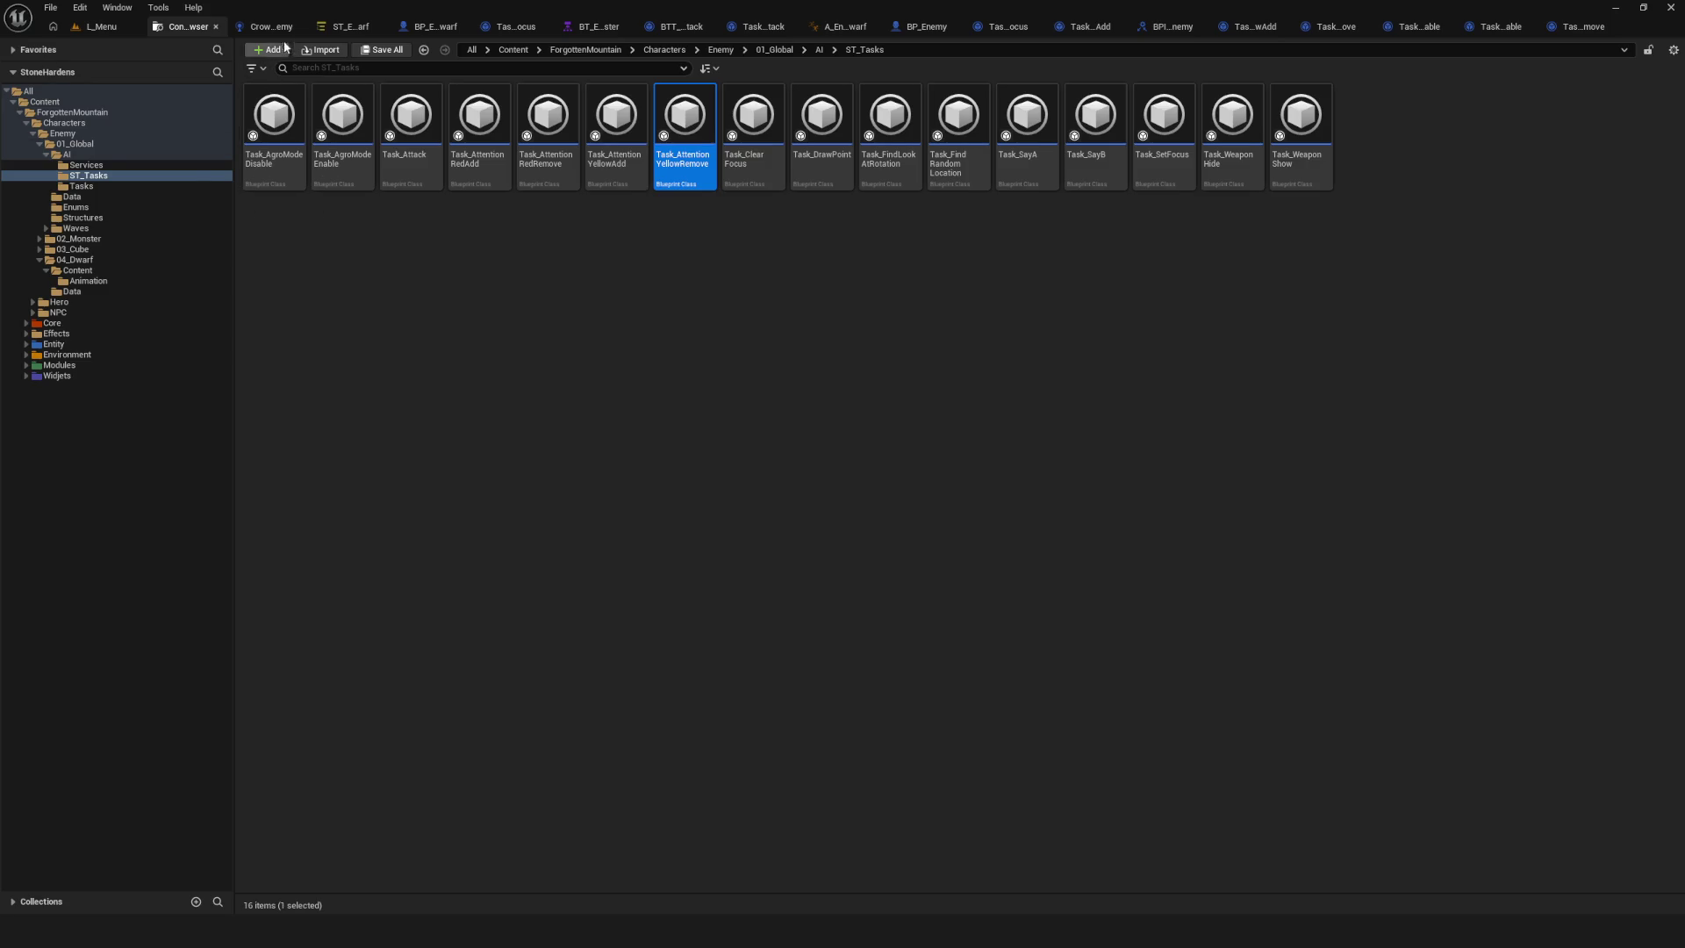
{"action": "left_click", "coordinate": [347, 26]}
{"action": "left_click", "coordinate": [614, 494]}
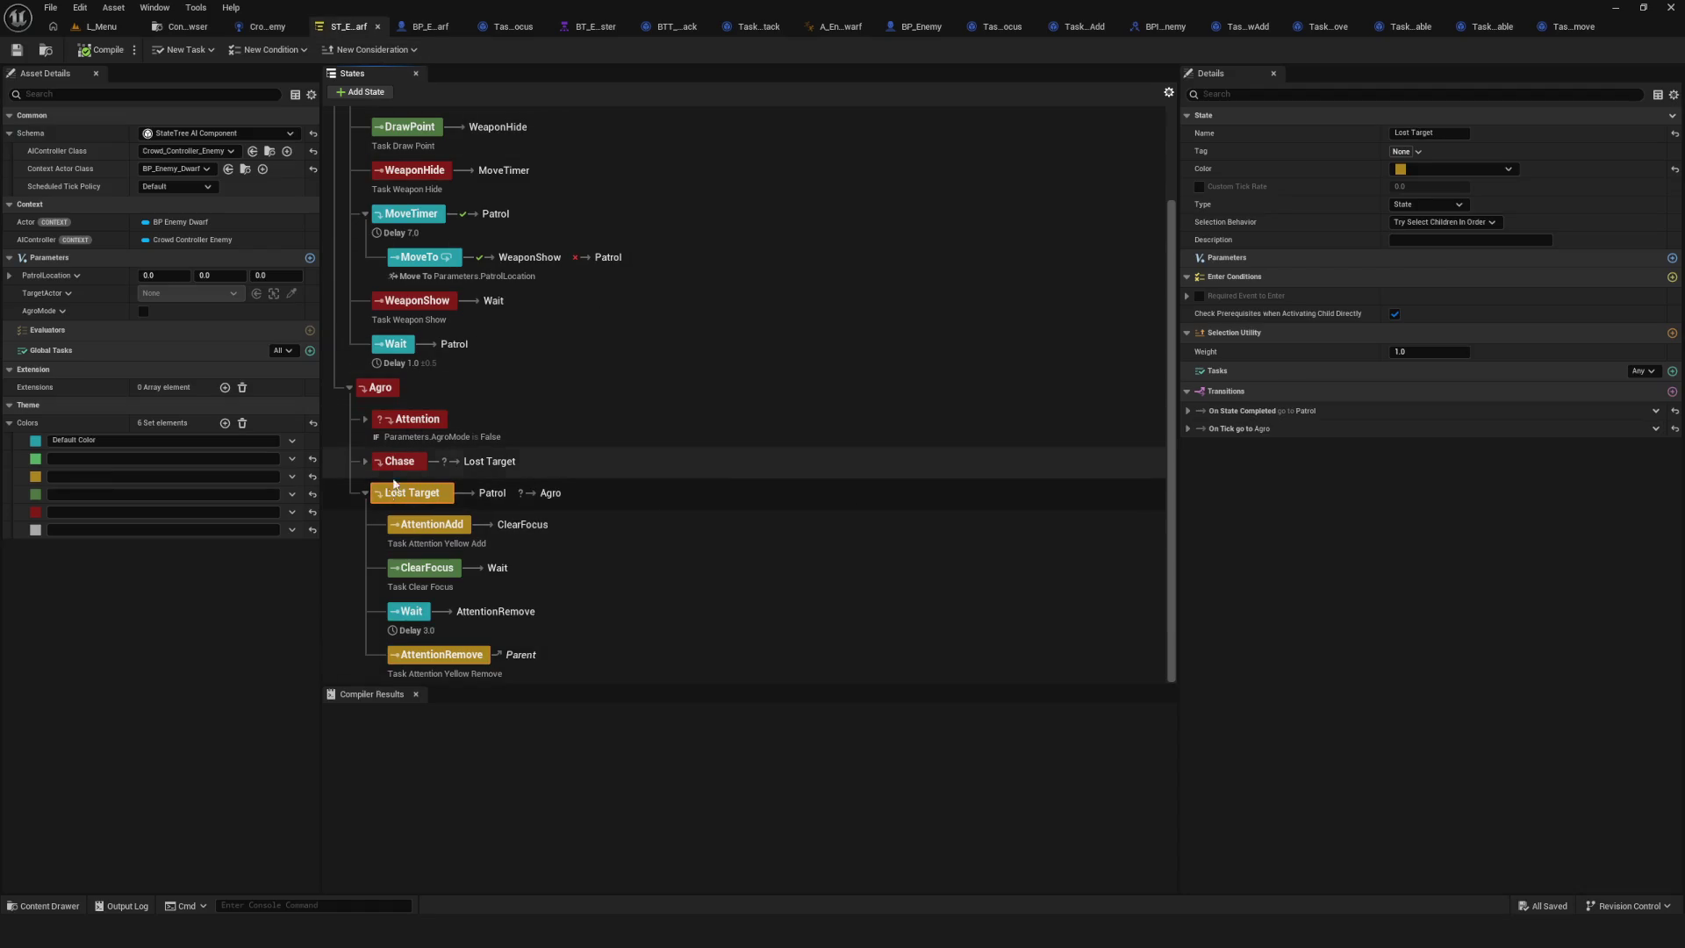
{"action": "left_click", "coordinate": [451, 660]}
{"action": "left_click", "coordinate": [378, 93]}
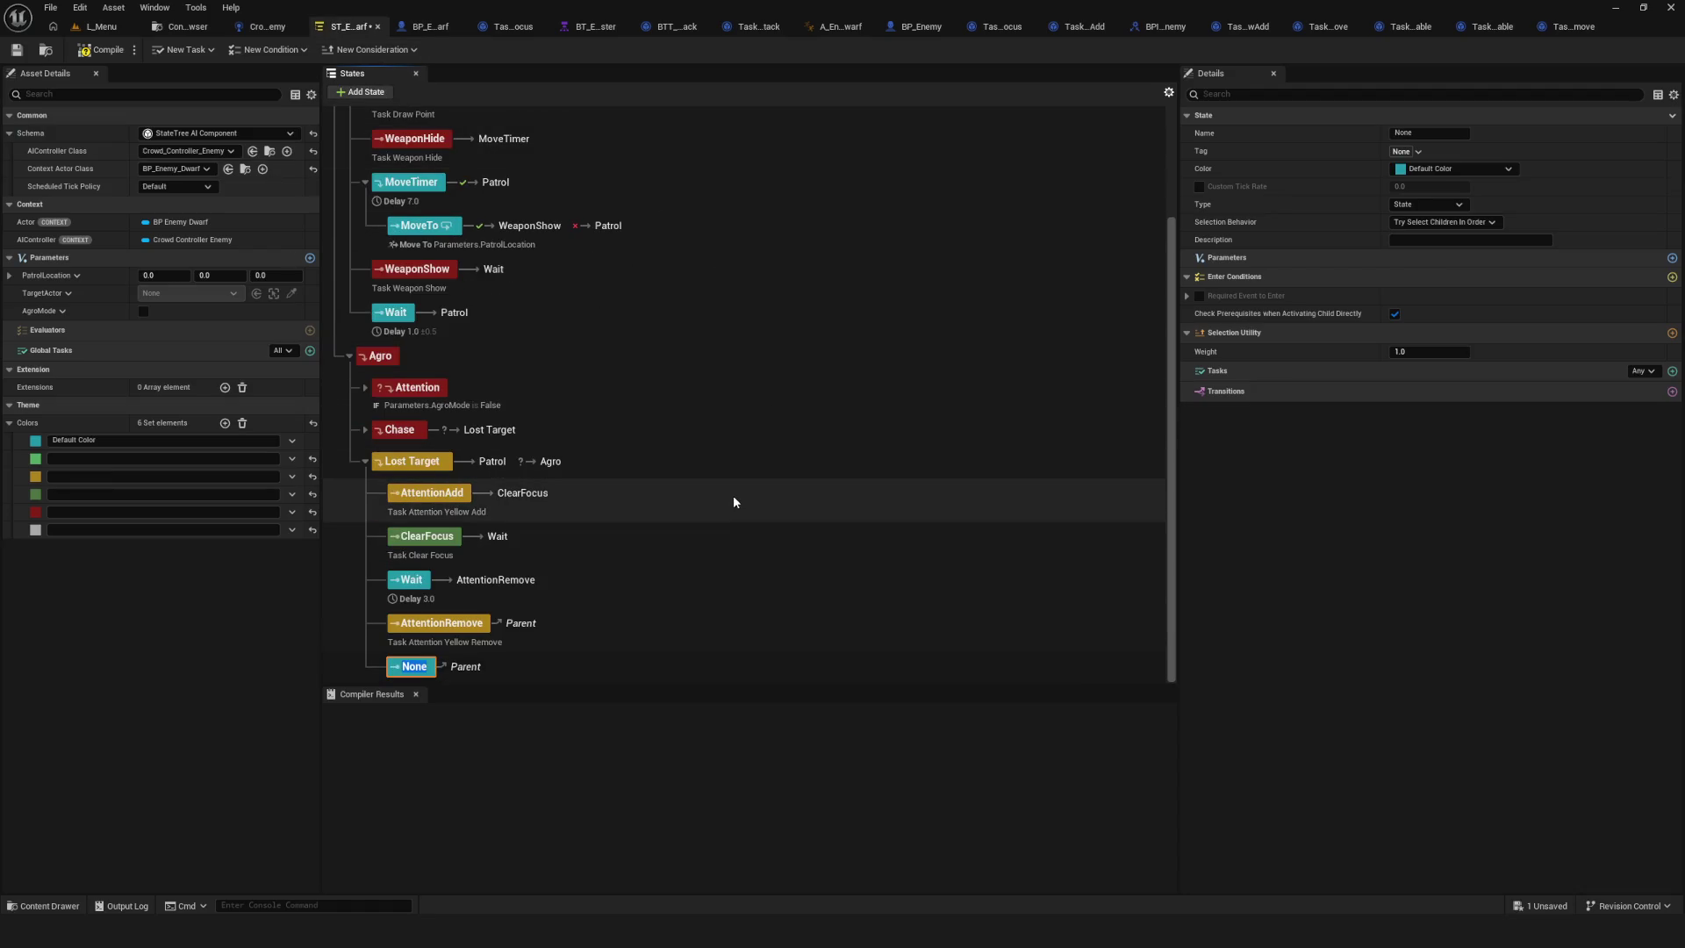
{"action": "type", "text": "AgroMode"}
{"action": "type", "text": "Dis"}
{"action": "type", "text": "able"}
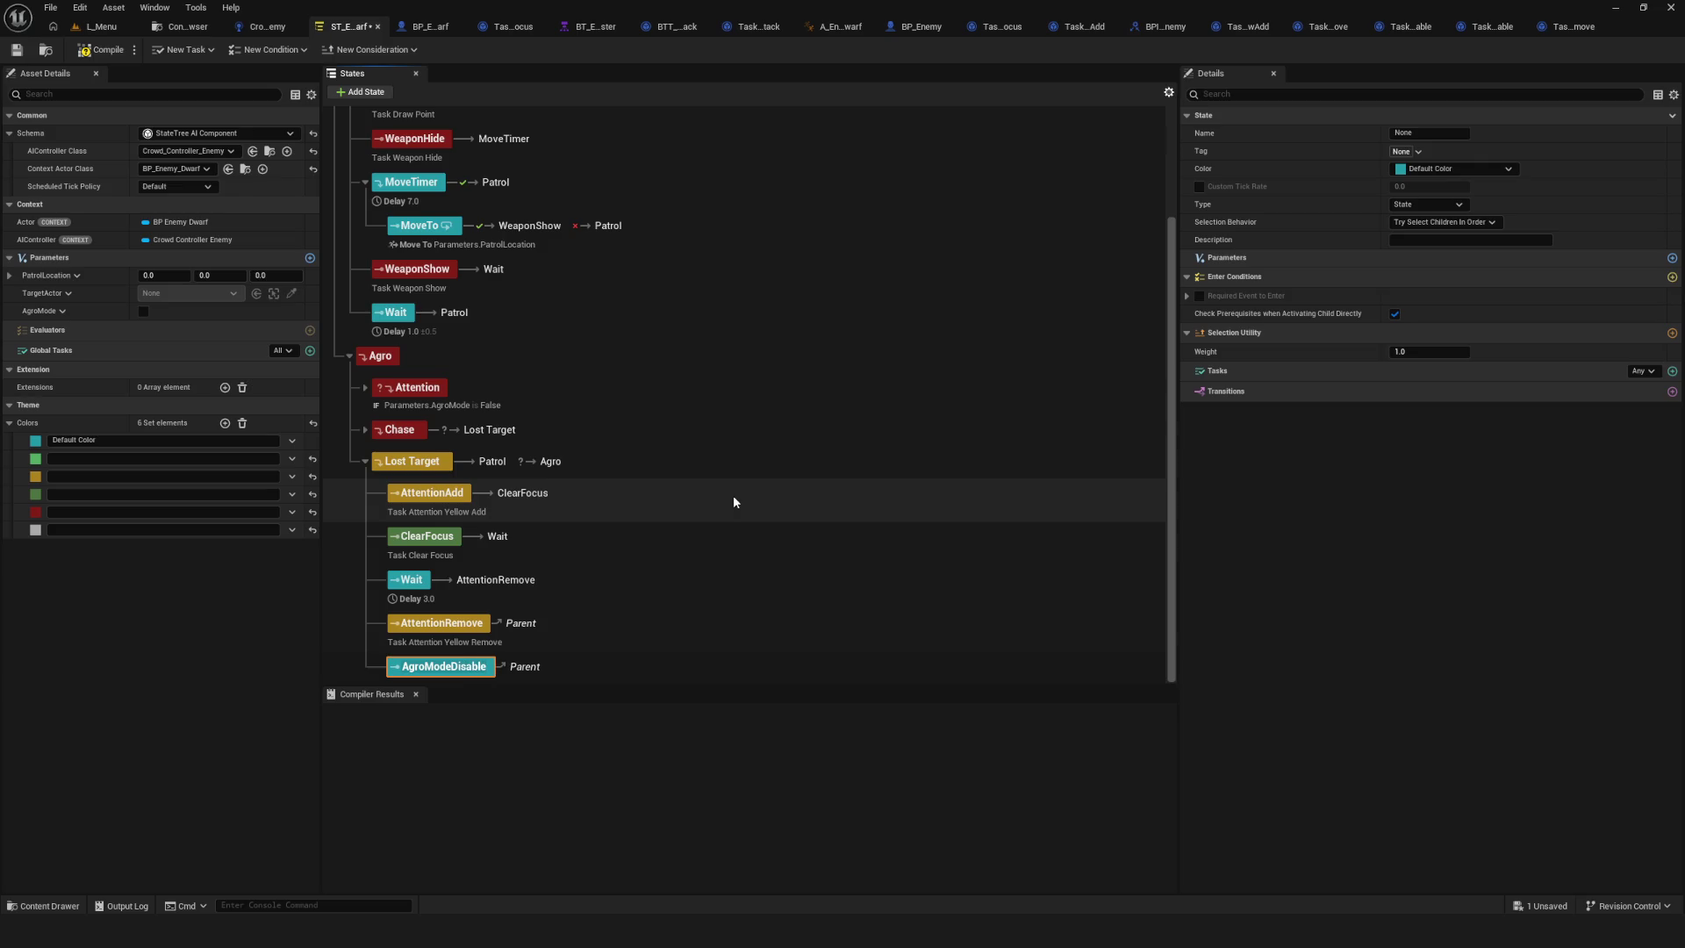
{"action": "key", "text": "Return"}
{"action": "key", "text": "ctrl+s"}
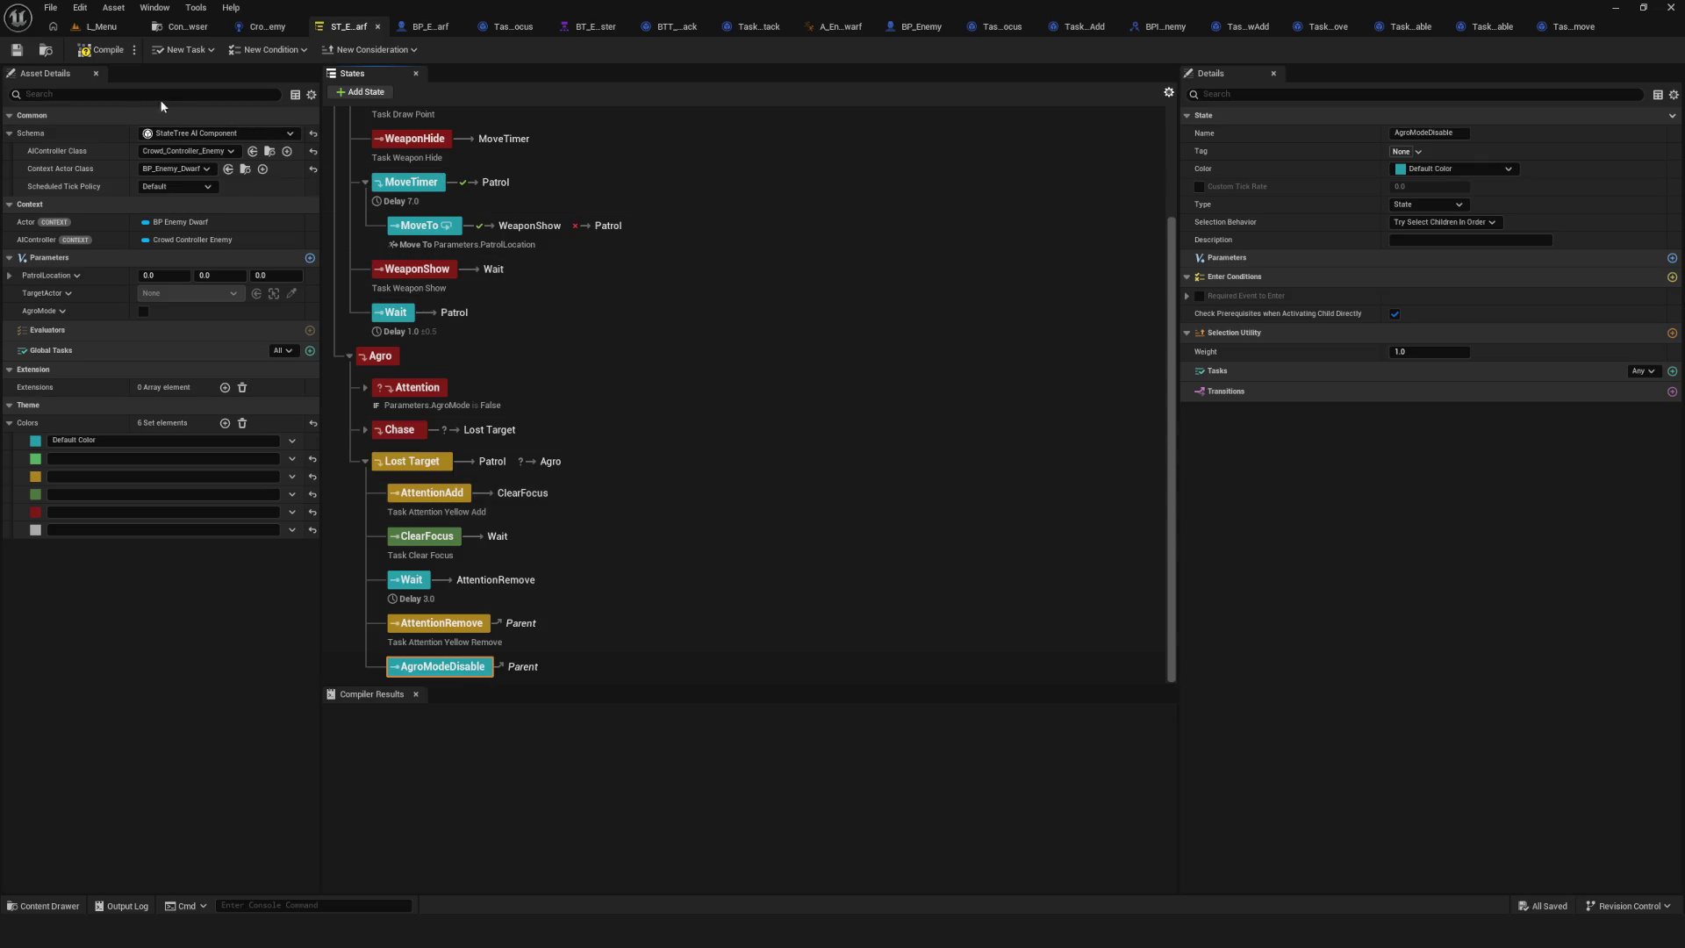
{"action": "left_click", "coordinate": [26, 53]}
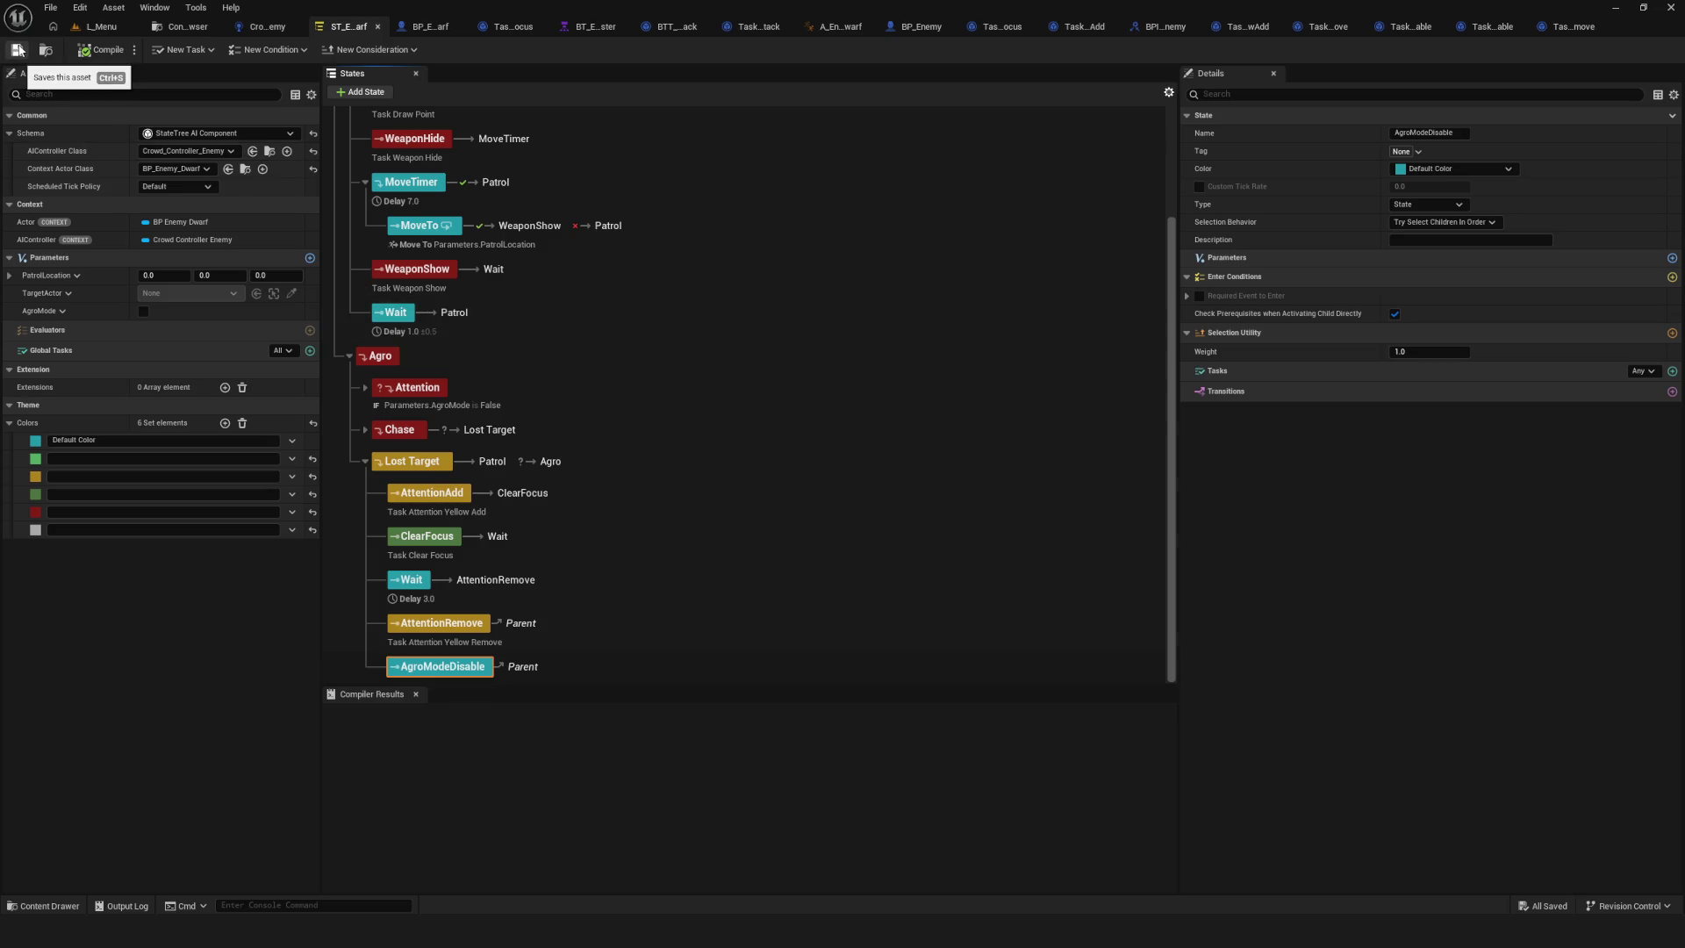
Make AgroModeDisable red and give it the Task Agro Mode Disable task.
{"action": "left_click", "coordinate": [1465, 170]}
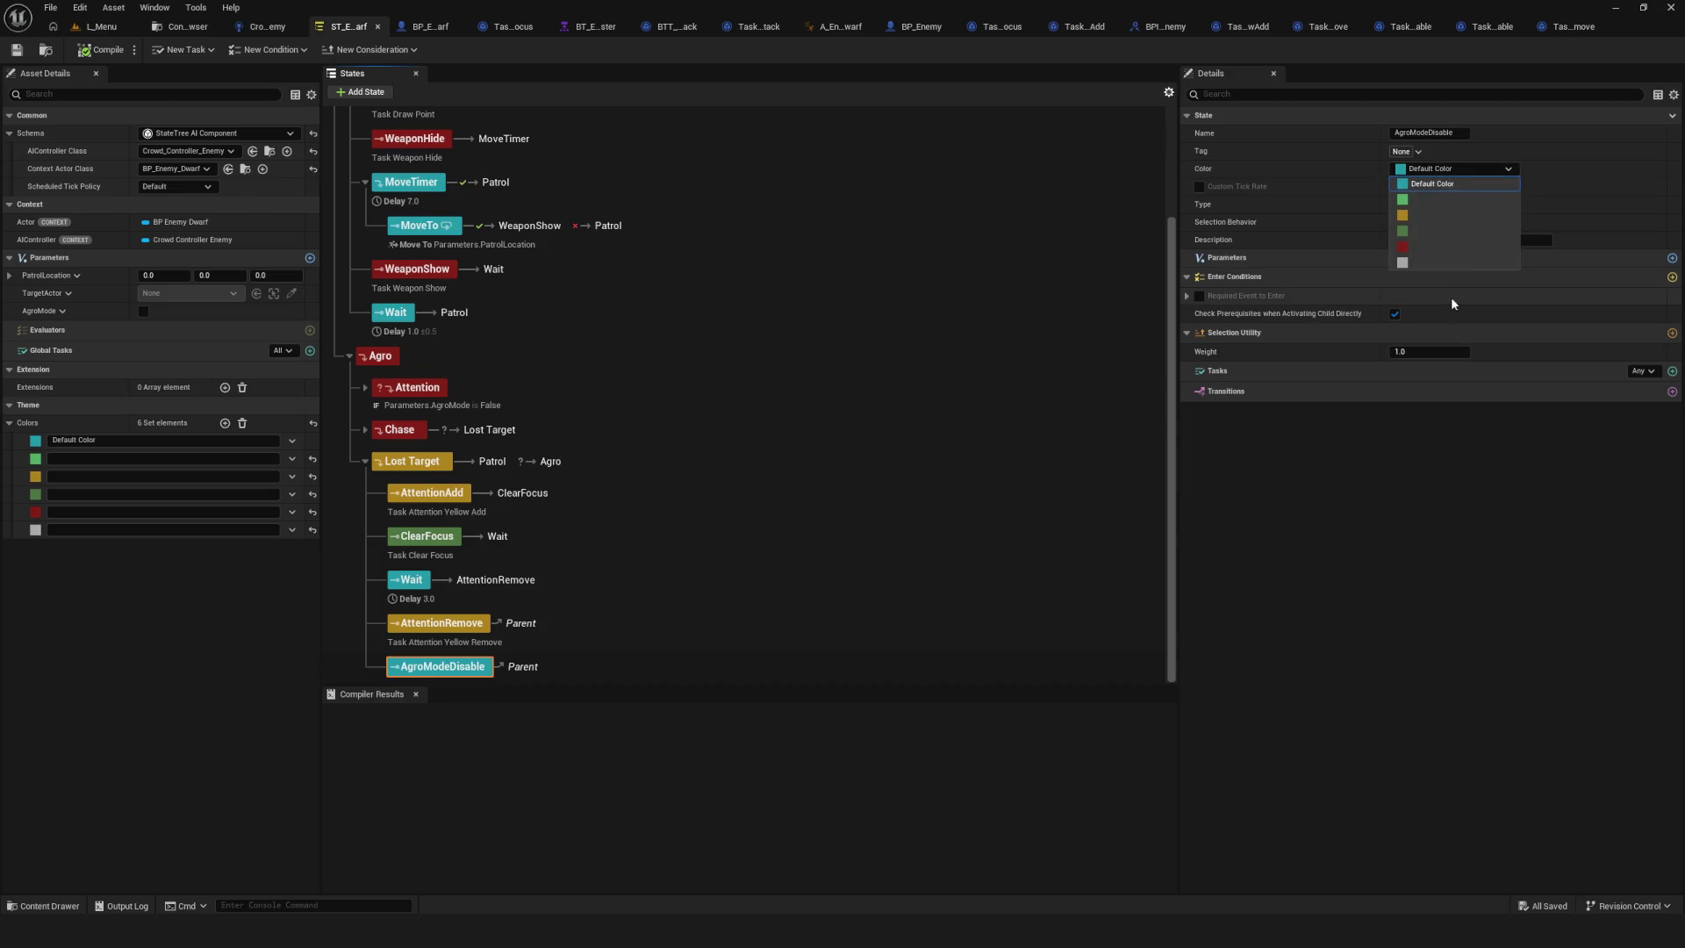
{"action": "left_click", "coordinate": [1413, 246]}
{"action": "left_click", "coordinate": [17, 51]}
{"action": "left_click", "coordinate": [1672, 371]}
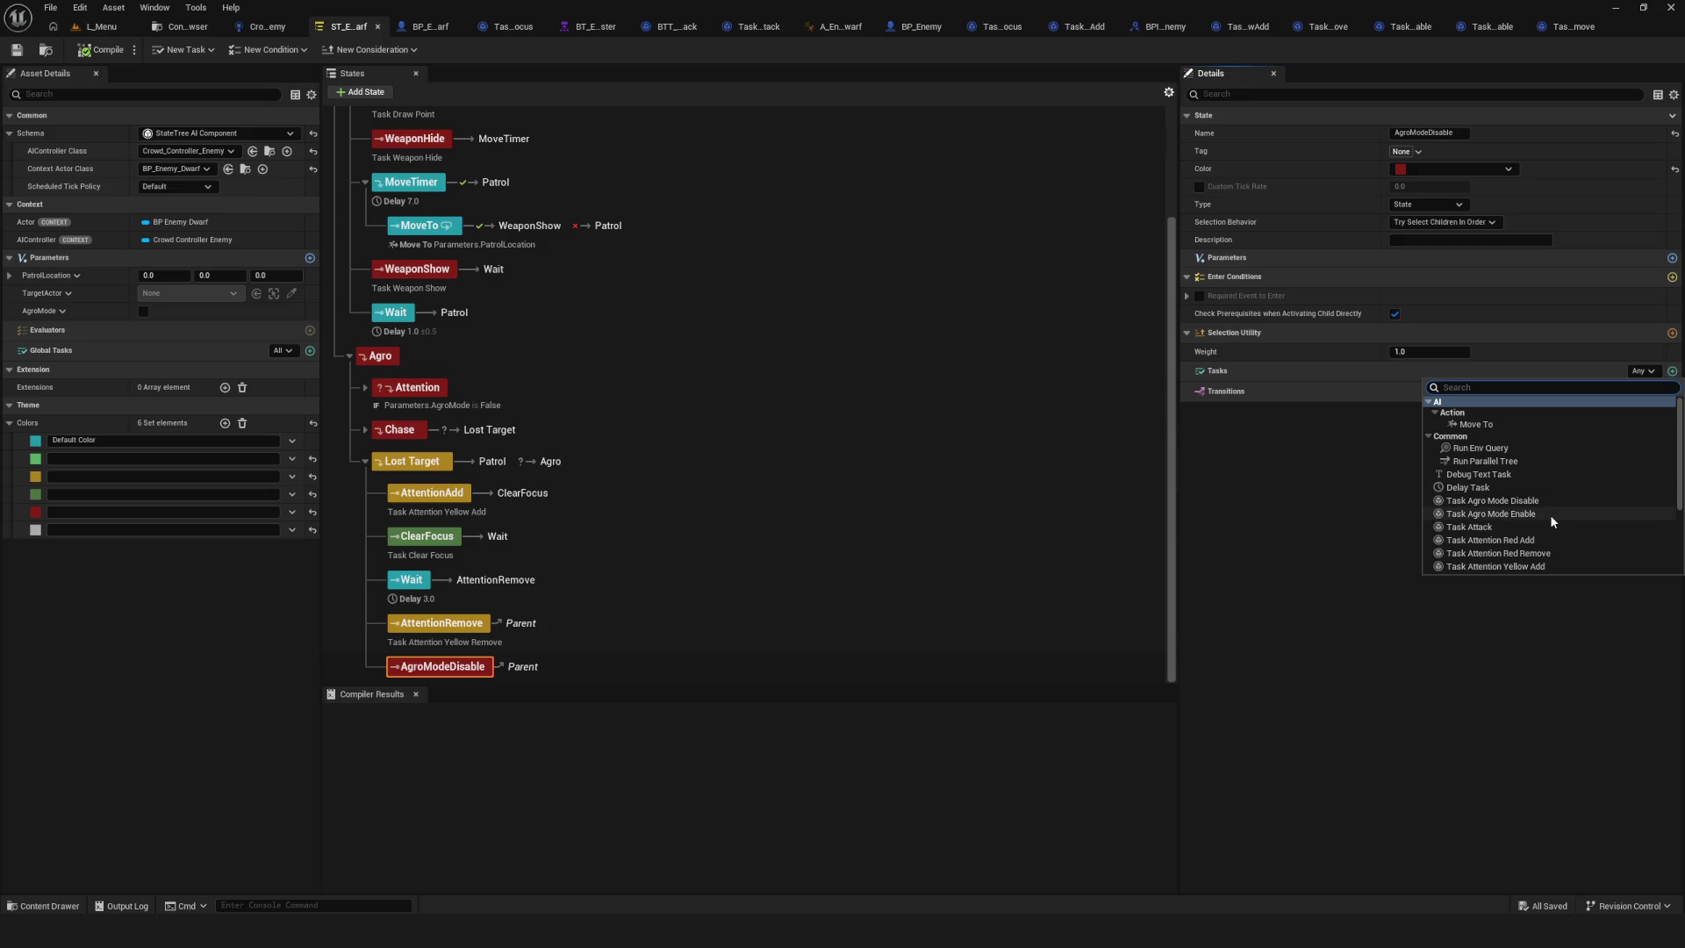
{"action": "scroll", "coordinate": [1550, 514], "scroll_direction": "down", "scroll_amount": 5}
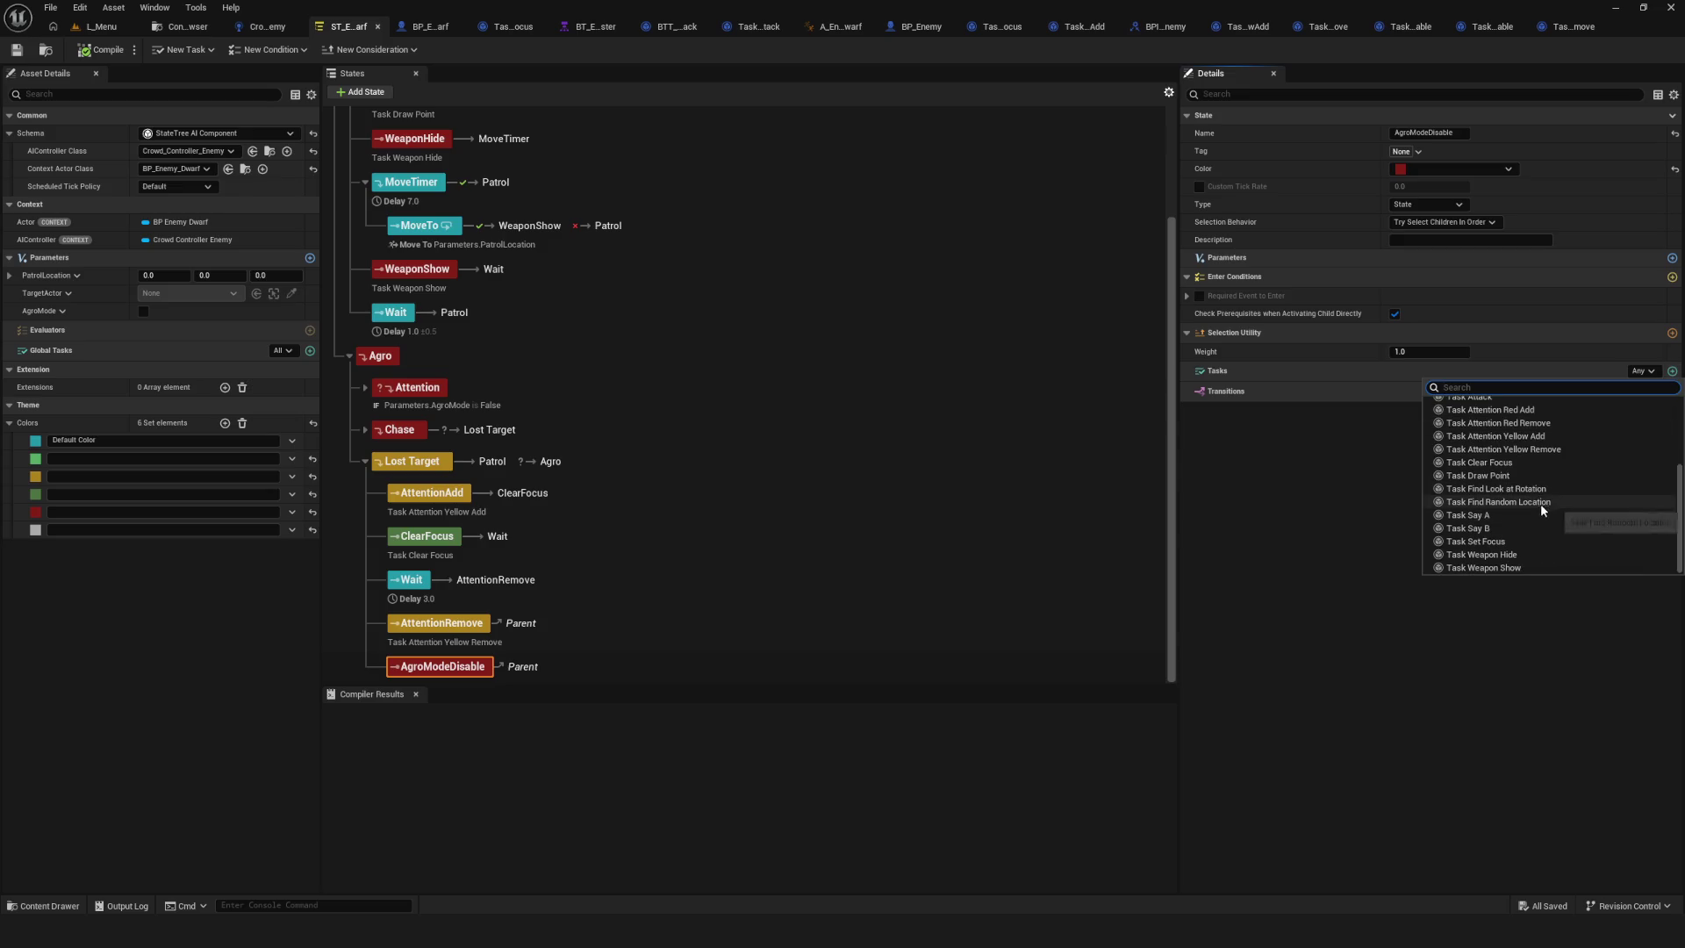
{"action": "scroll", "coordinate": [1491, 535], "scroll_direction": "up", "scroll_amount": 2}
{"action": "scroll", "coordinate": [1490, 535], "scroll_direction": "up", "scroll_amount": 3}
{"action": "left_click", "coordinate": [1506, 497]}
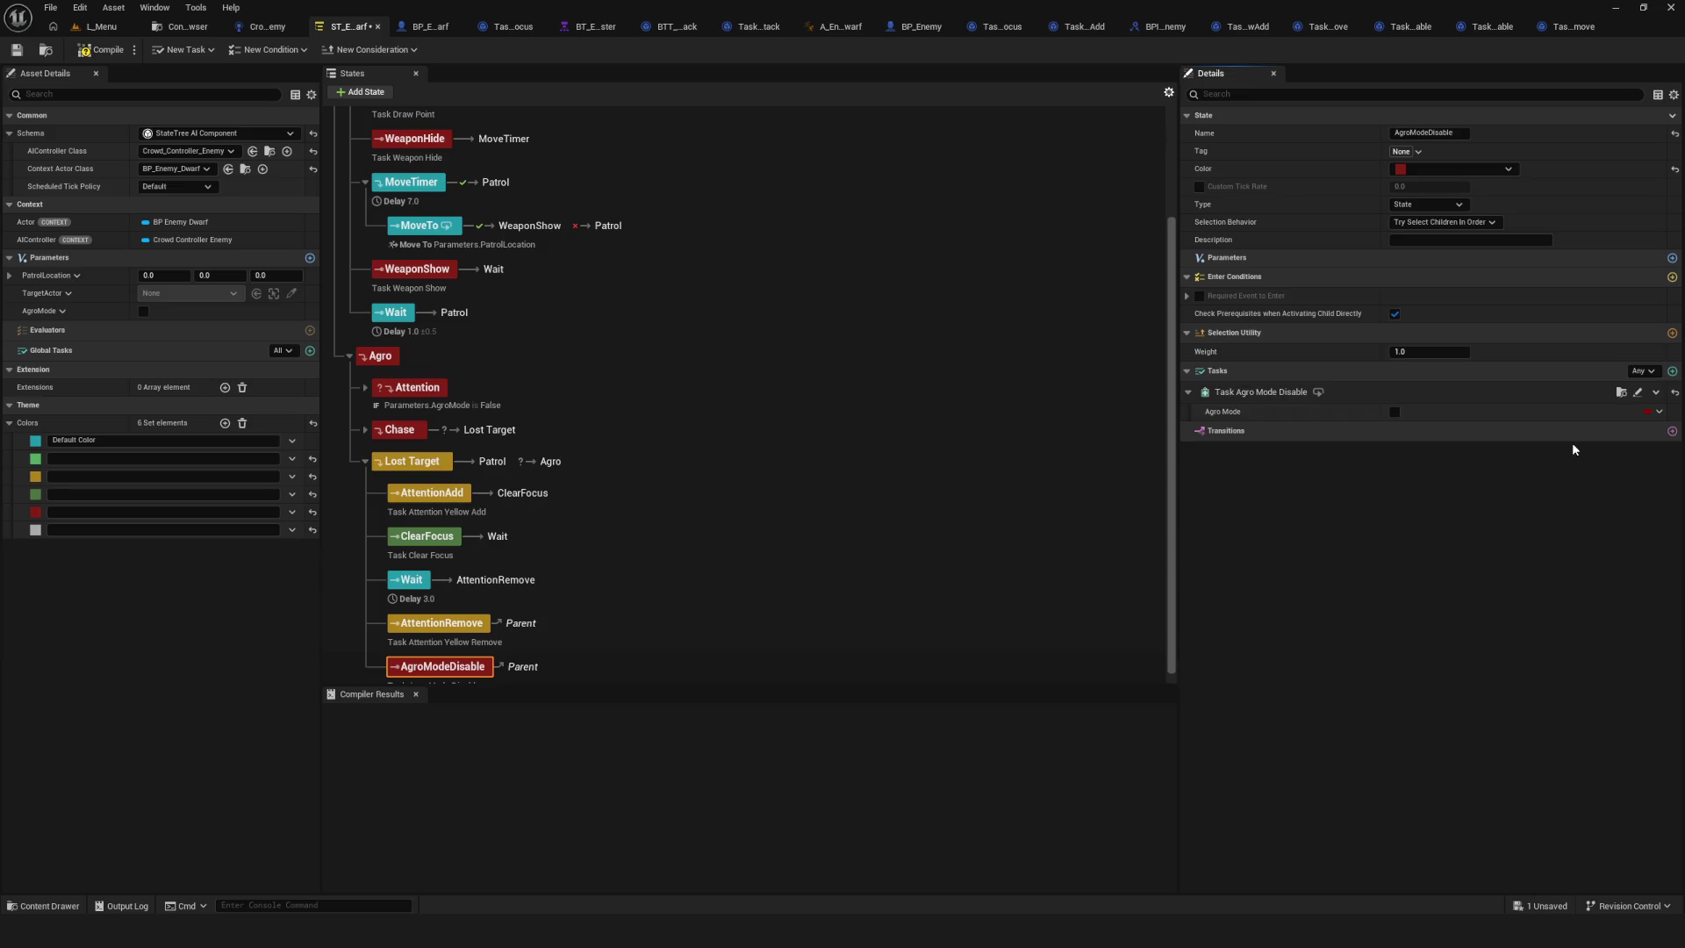
Bind the task's Agro Mode input to Parameters.AgroMode and save the State Tree.
{"action": "left_click", "coordinate": [1658, 412]}
{"action": "mouse_move", "coordinate": [1614, 477]}
{"action": "left_click", "coordinate": [1506, 497]}
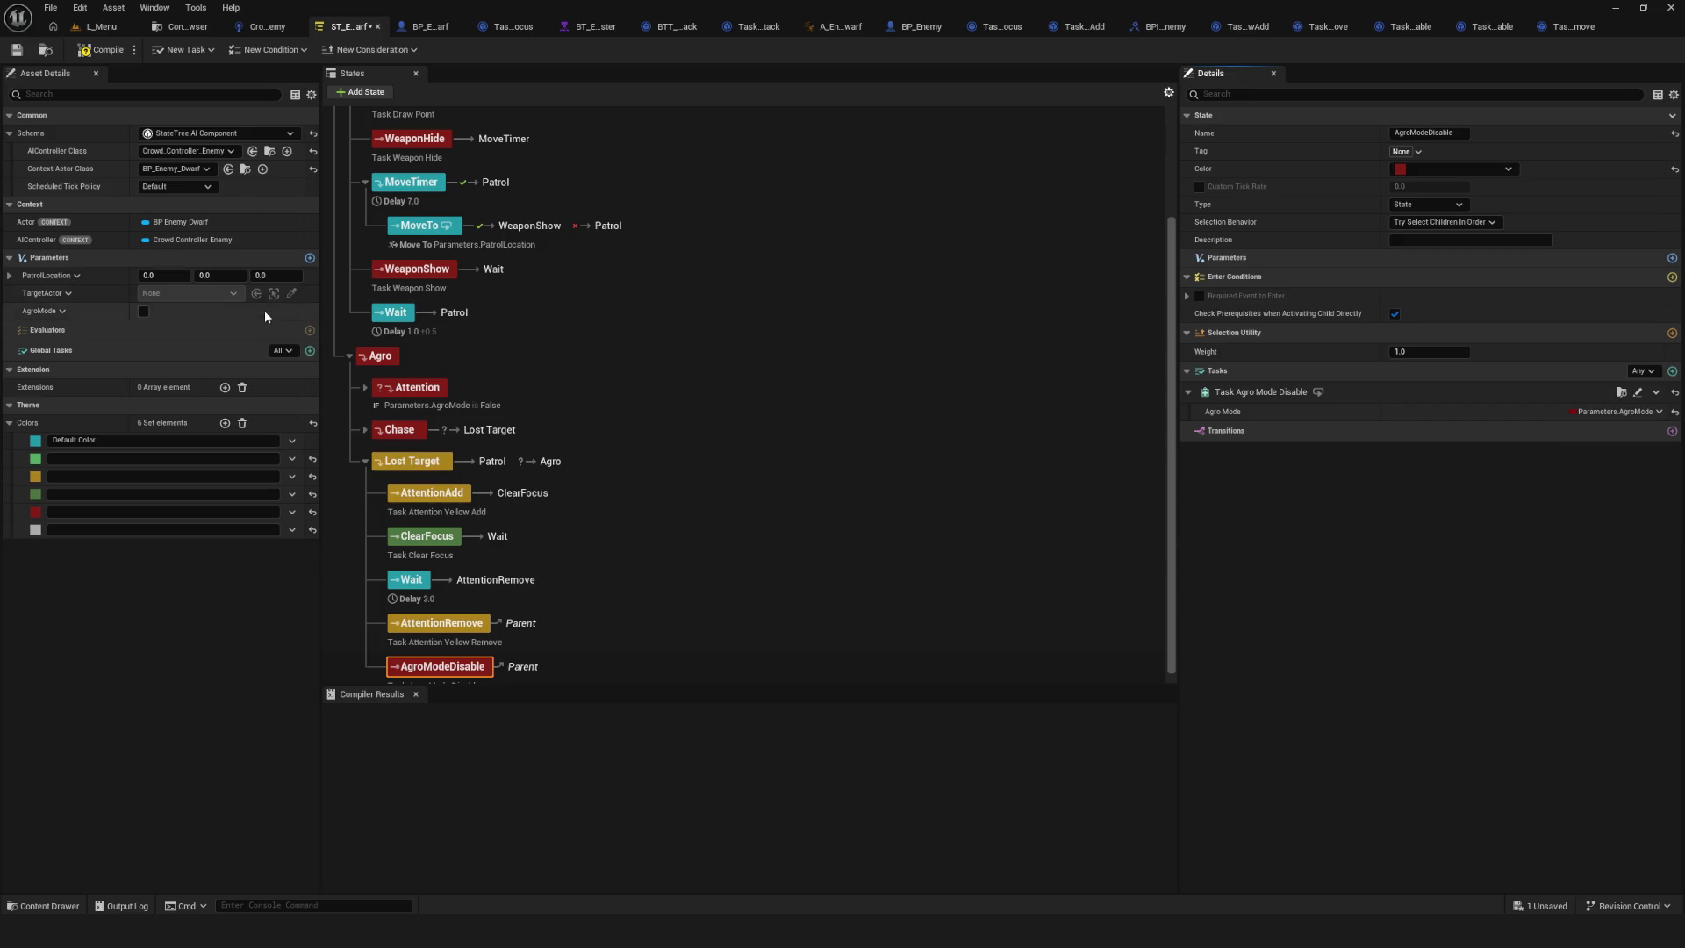
{"action": "left_click", "coordinate": [17, 50]}
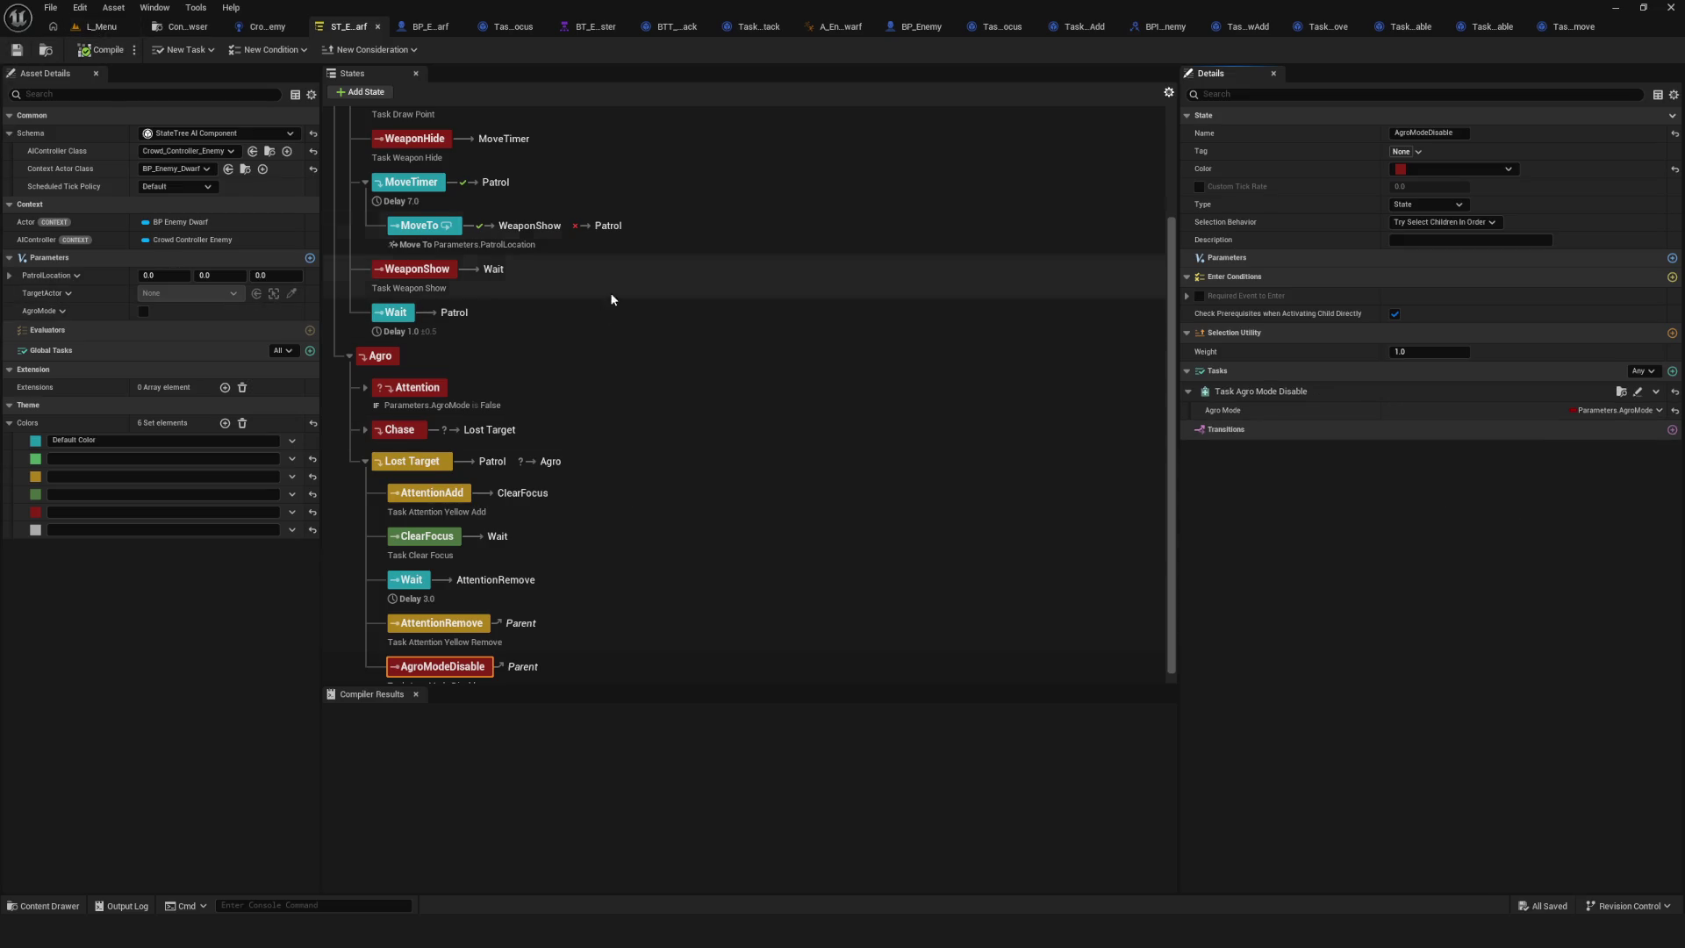
{"action": "scroll", "coordinate": [588, 386], "scroll_direction": "down", "scroll_amount": 1}
{"action": "left_click", "coordinate": [527, 616]}
Add an on-completed transition from AttentionRemove to AgroModeDisable, then compile and save the tree.
{"action": "left_click", "coordinate": [1672, 429]}
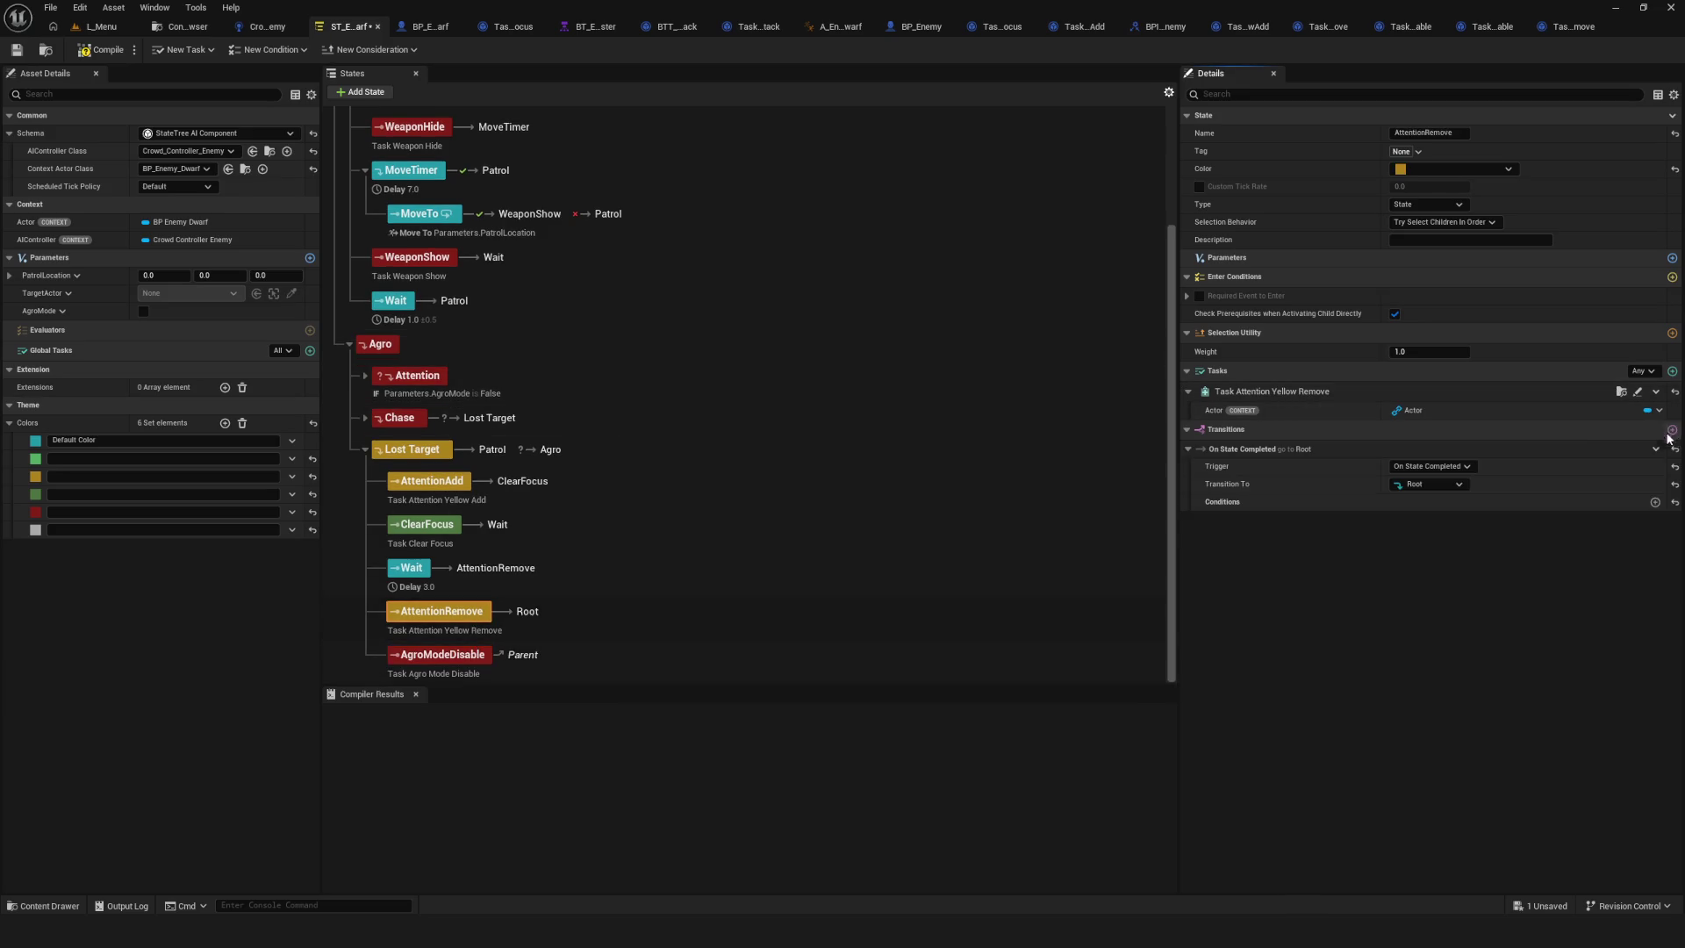
{"action": "left_click", "coordinate": [1439, 483]}
{"action": "scroll", "coordinate": [1514, 781], "scroll_direction": "down", "scroll_amount": 5}
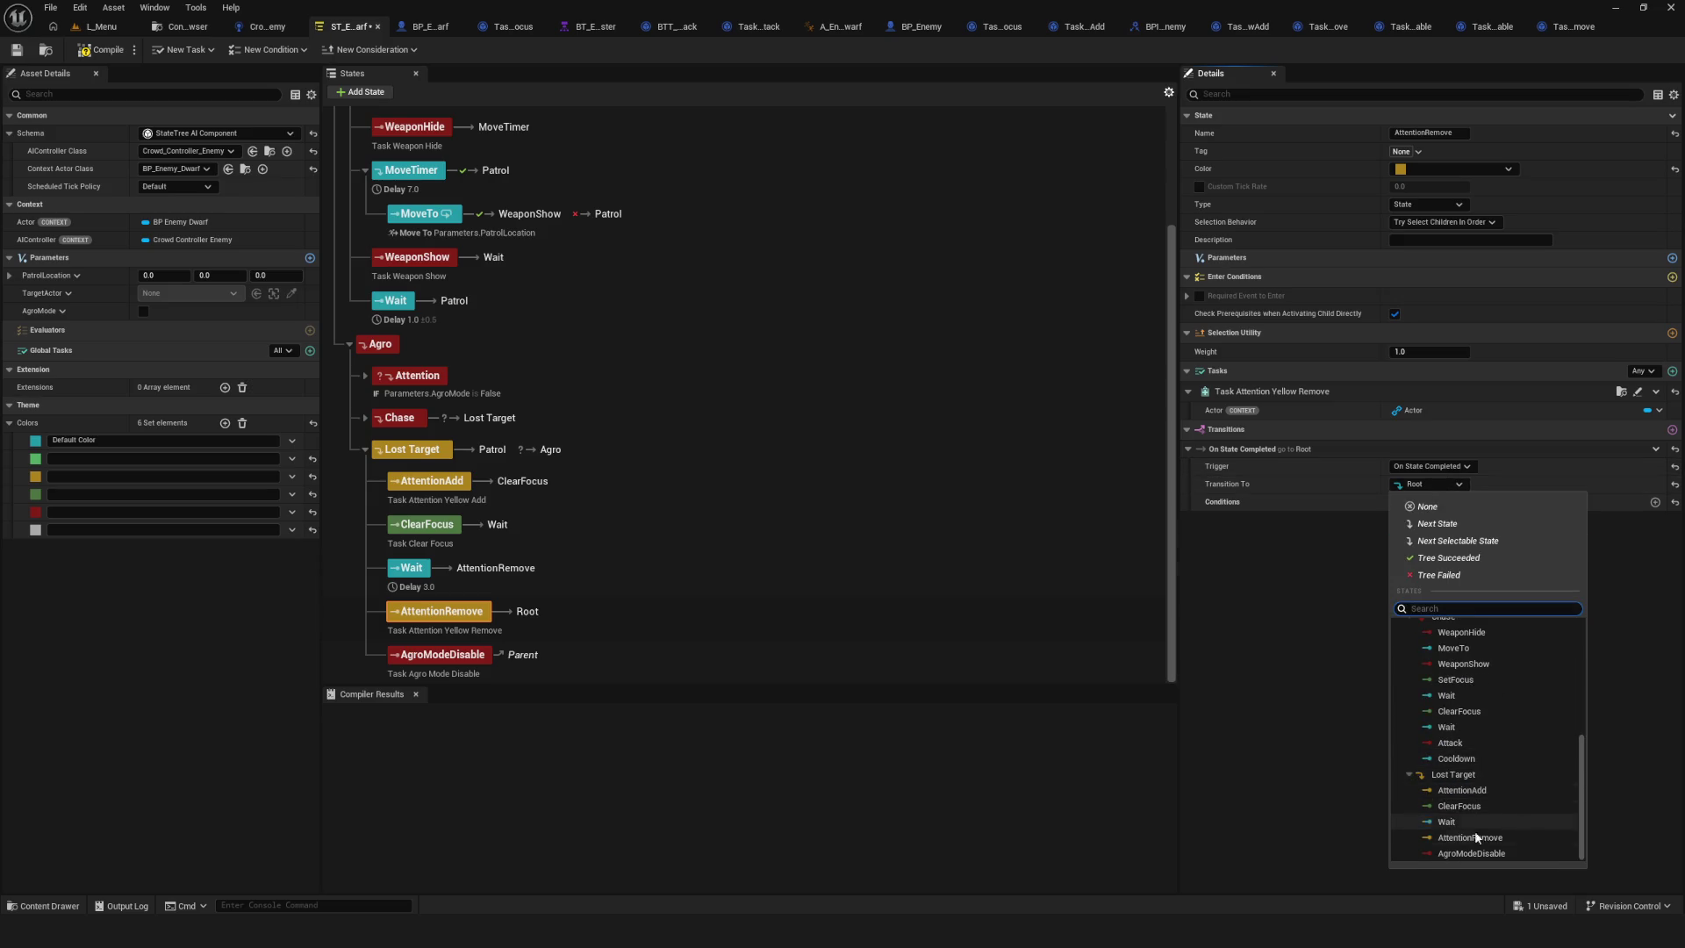
{"action": "left_click", "coordinate": [1483, 853]}
{"action": "left_click", "coordinate": [101, 50]}
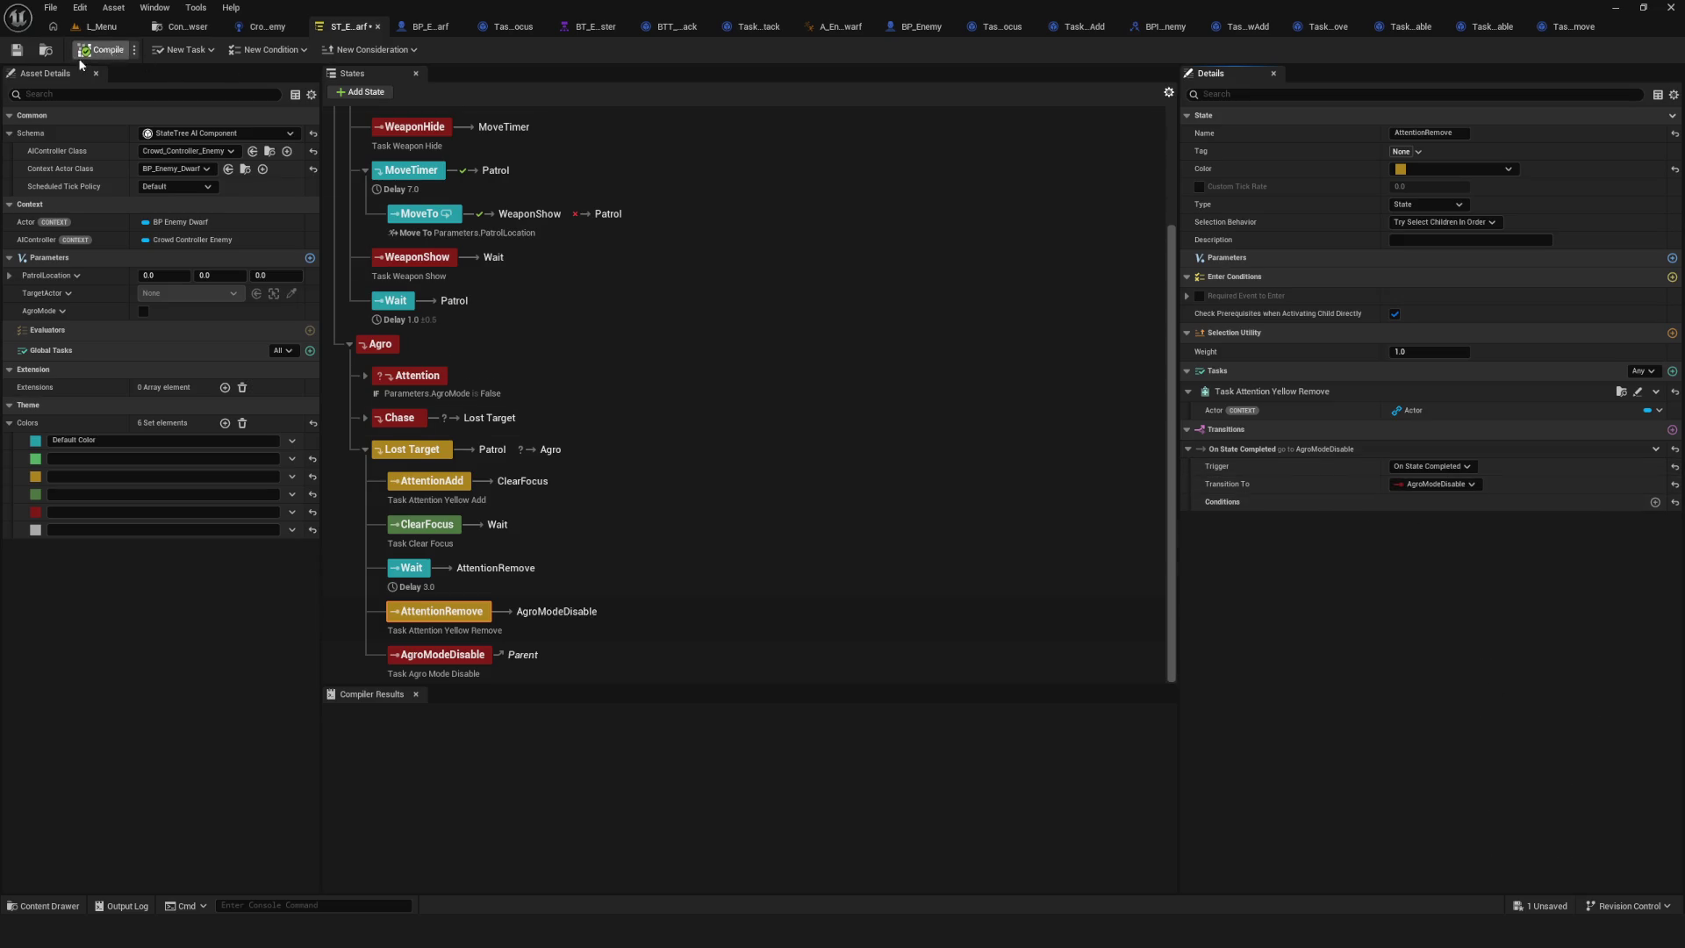
{"action": "left_click", "coordinate": [15, 50]}
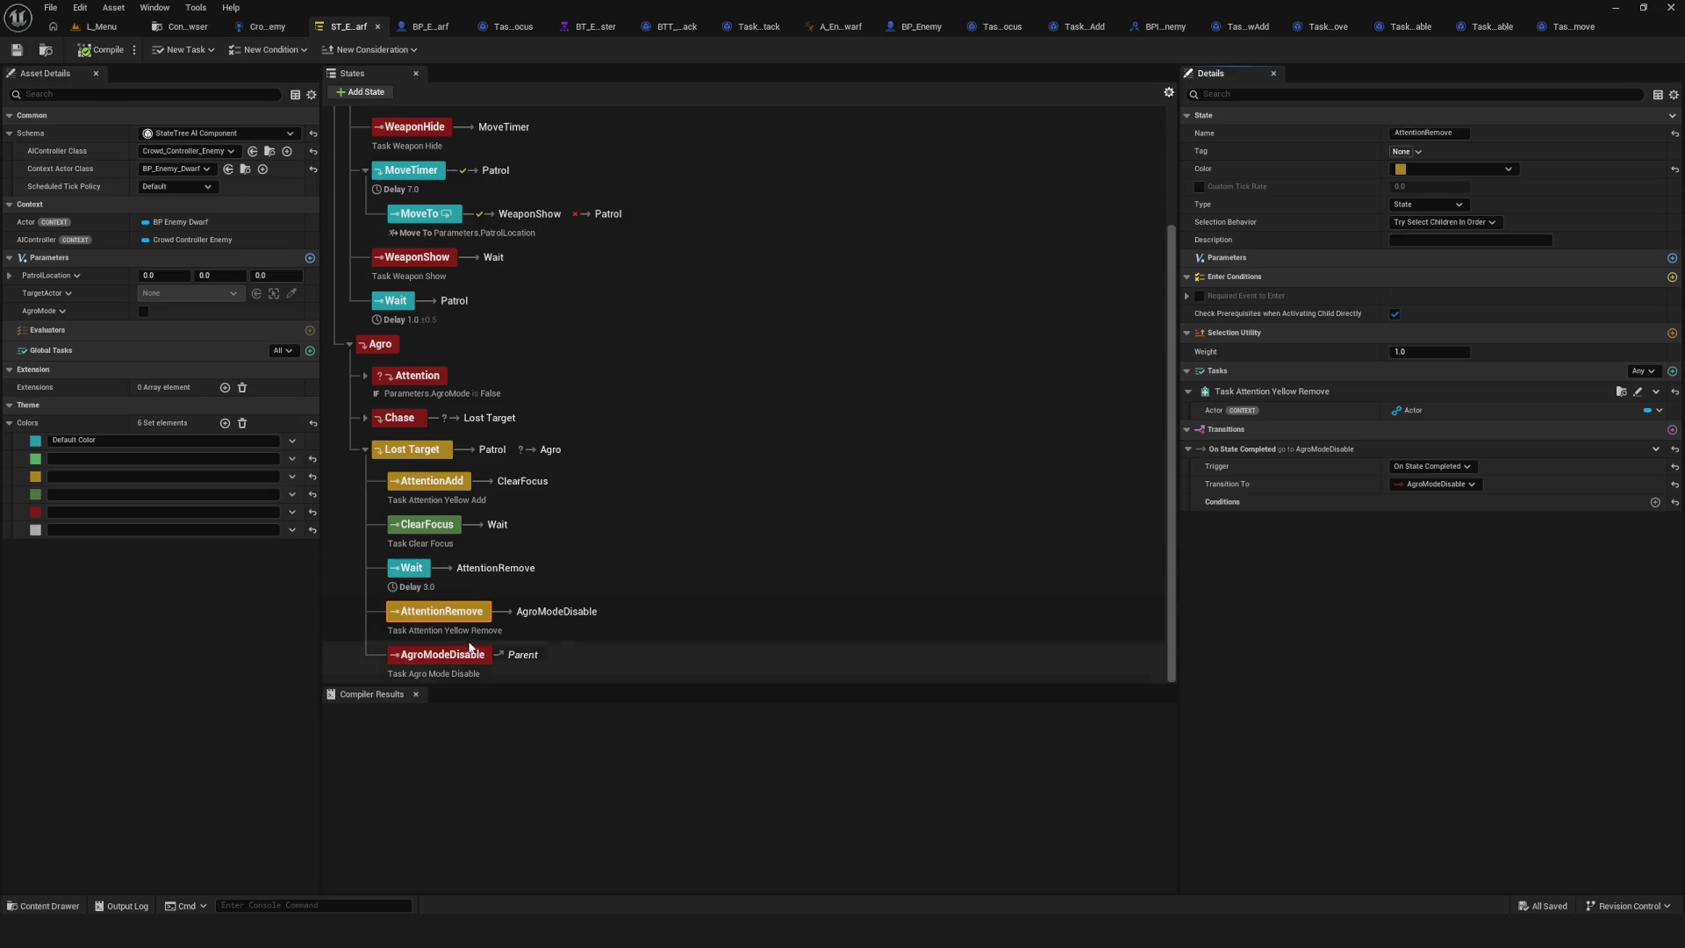
Select AgroModeDisable, then start a play session from the L_Menu level.
{"action": "left_click", "coordinate": [422, 654]}
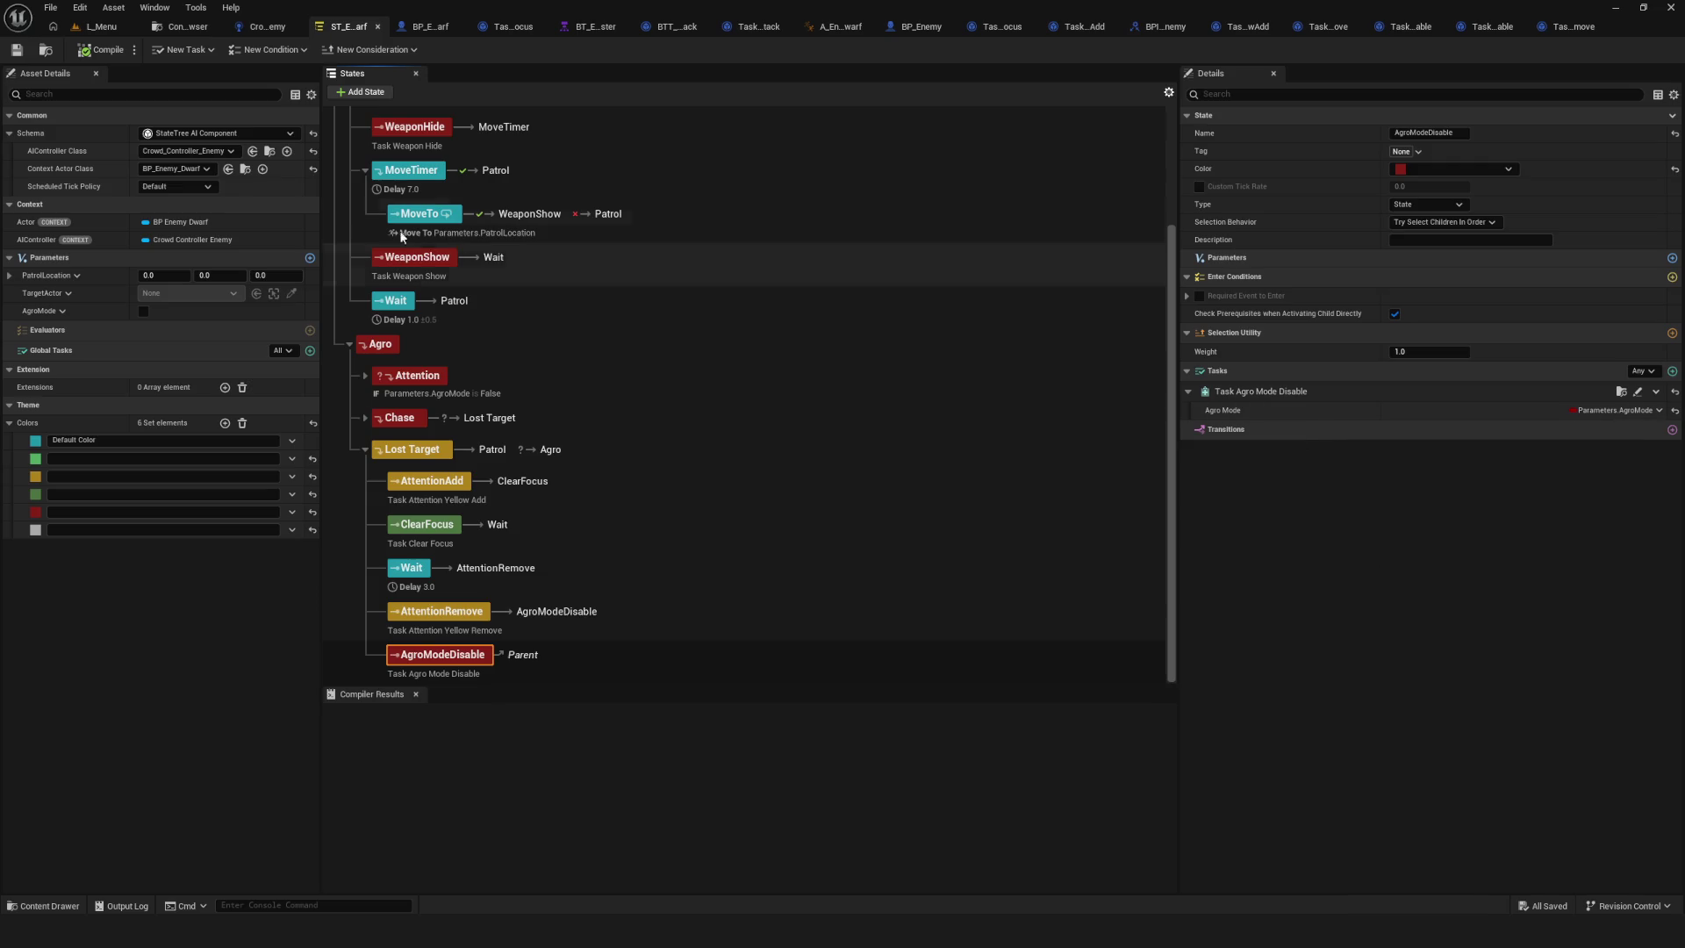
{"action": "left_click", "coordinate": [101, 26]}
{"action": "left_click", "coordinate": [326, 50]}
Enter Dev, walk the character between the enemies and the Builders pad, then stop and return to the State Tree.
{"action": "left_click", "coordinate": [831, 395]}
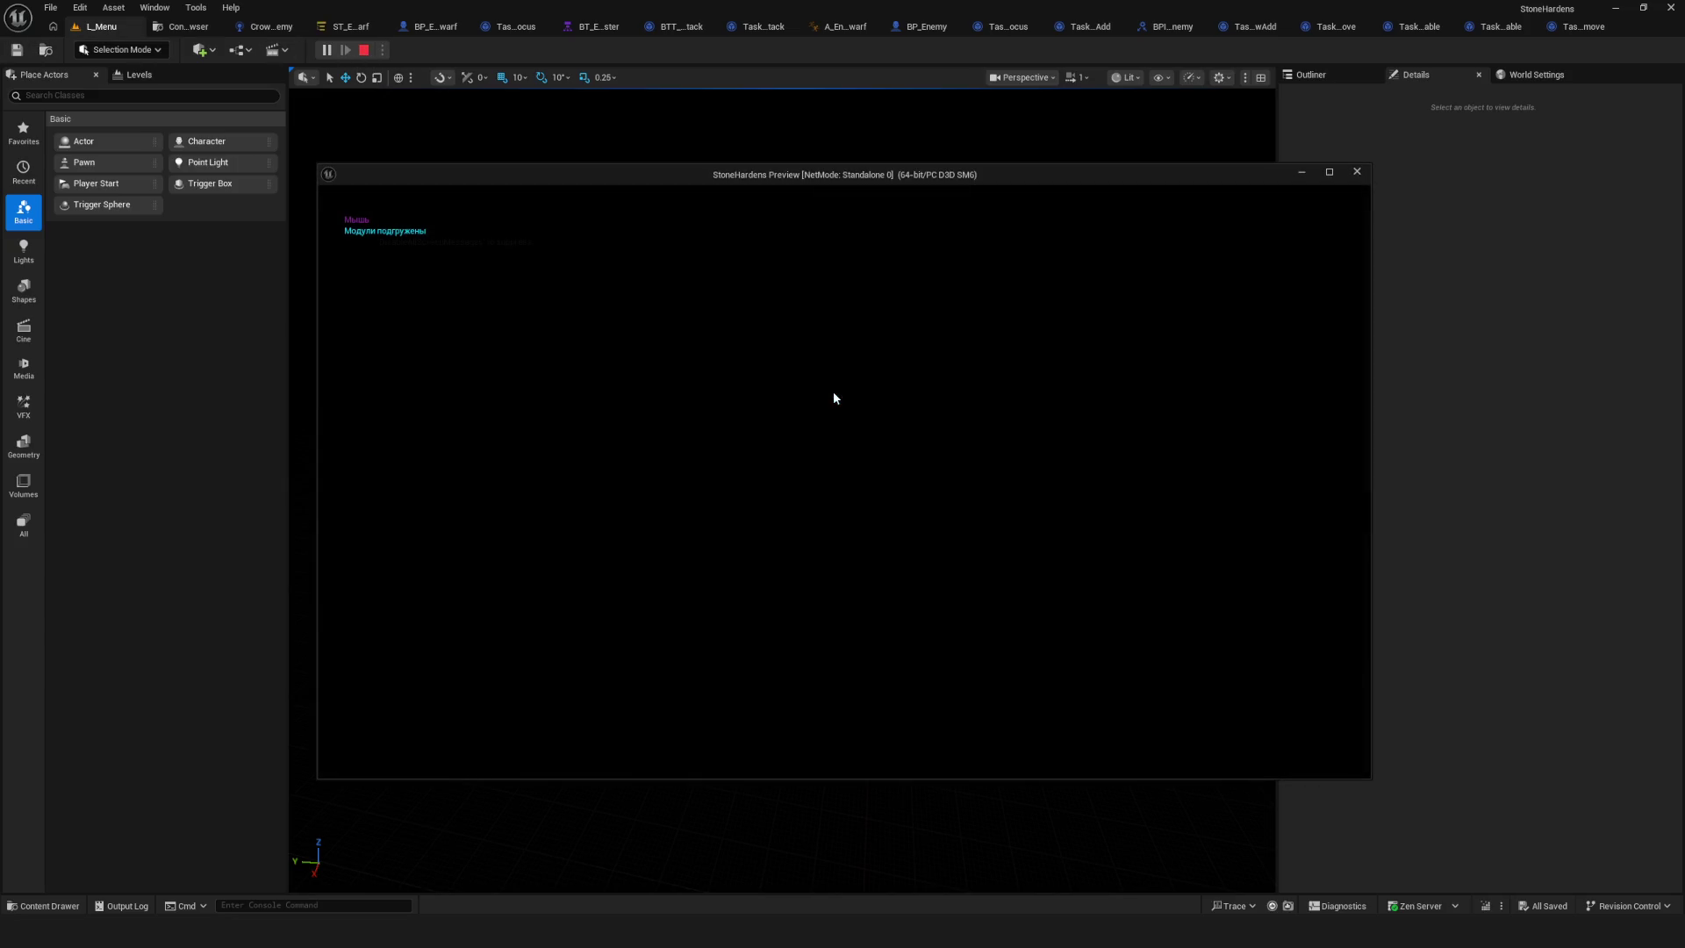
{"action": "key", "text": "w"}
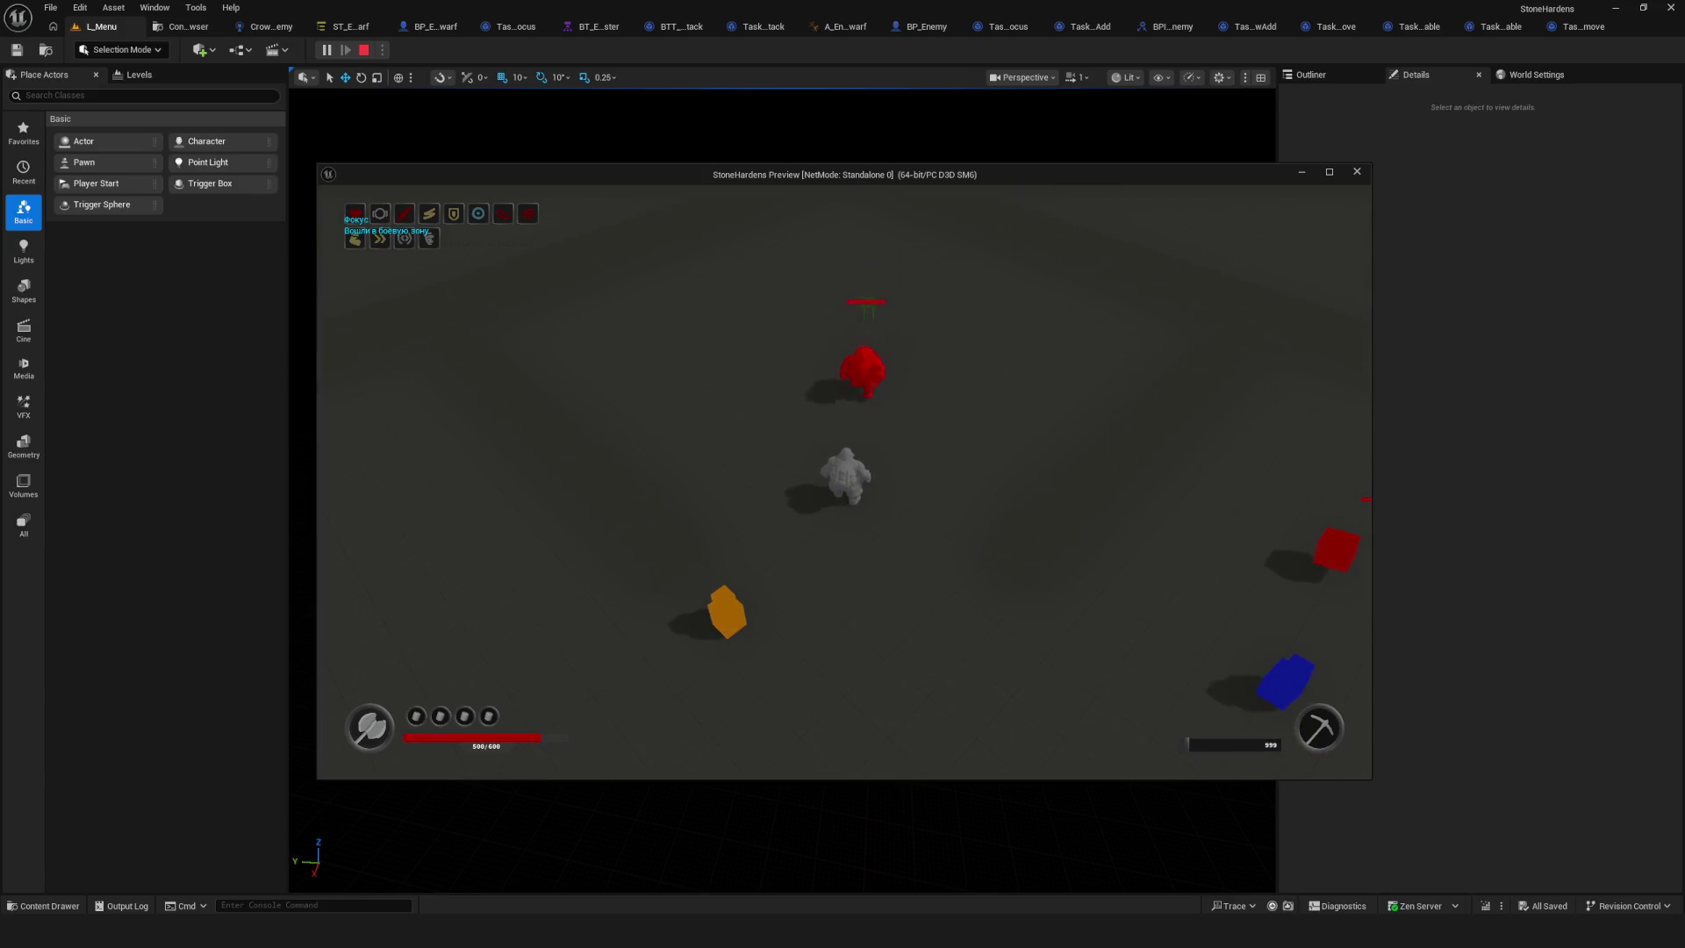
{"action": "key", "text": "s"}
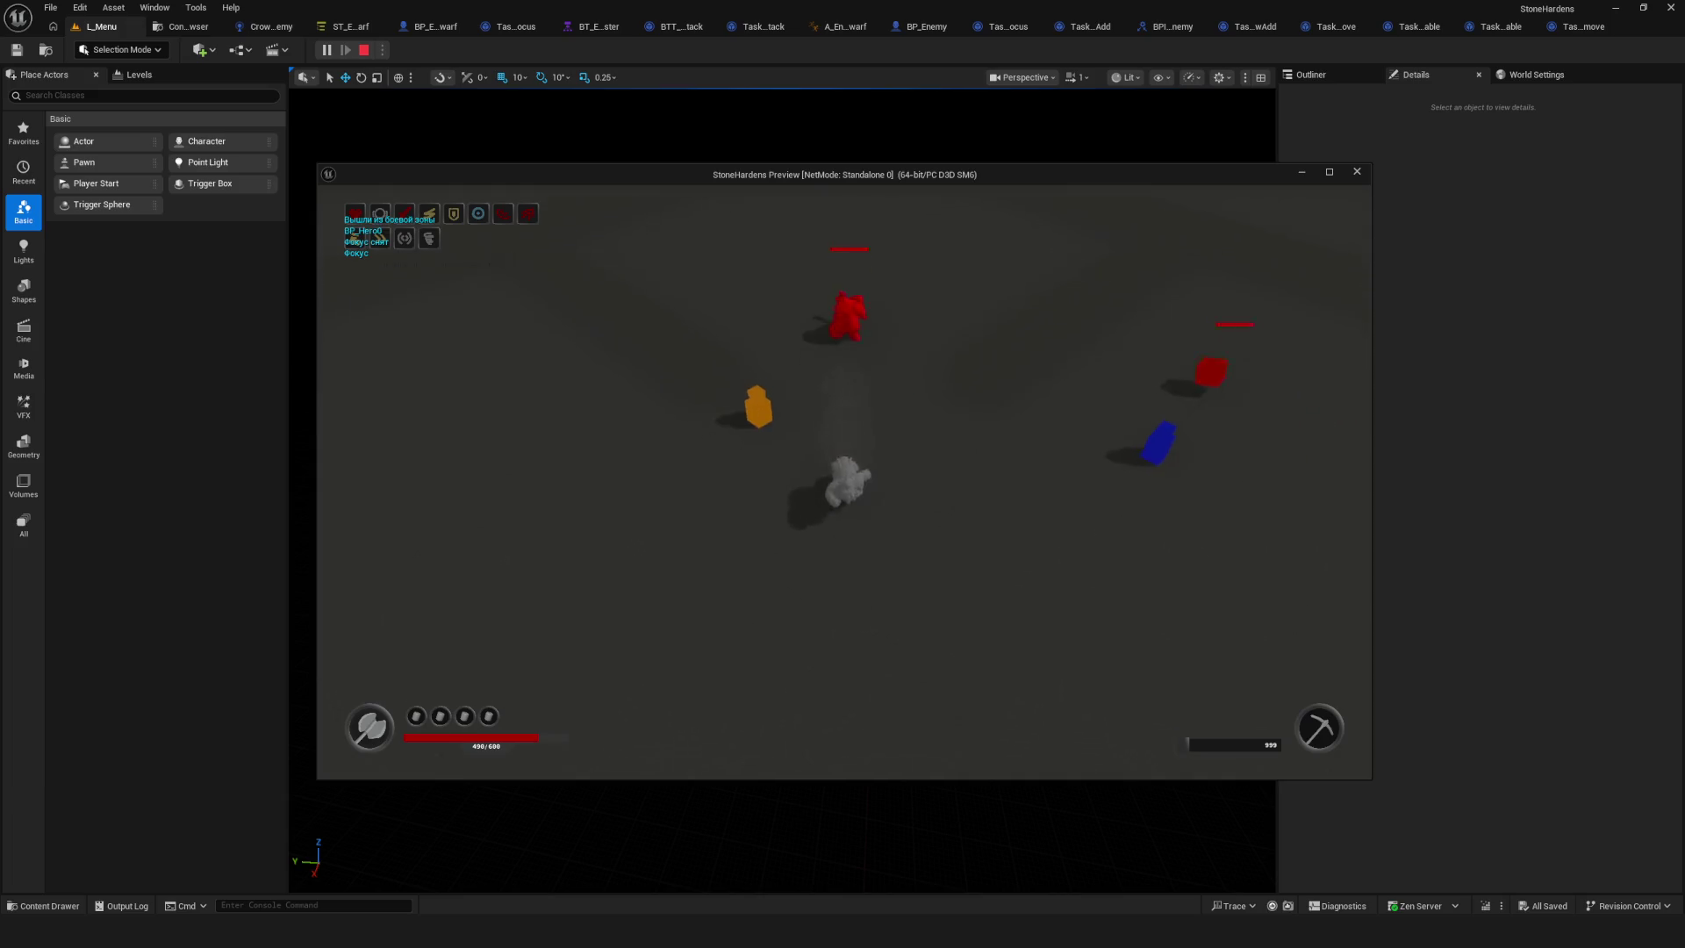
{"action": "key", "text": "s"}
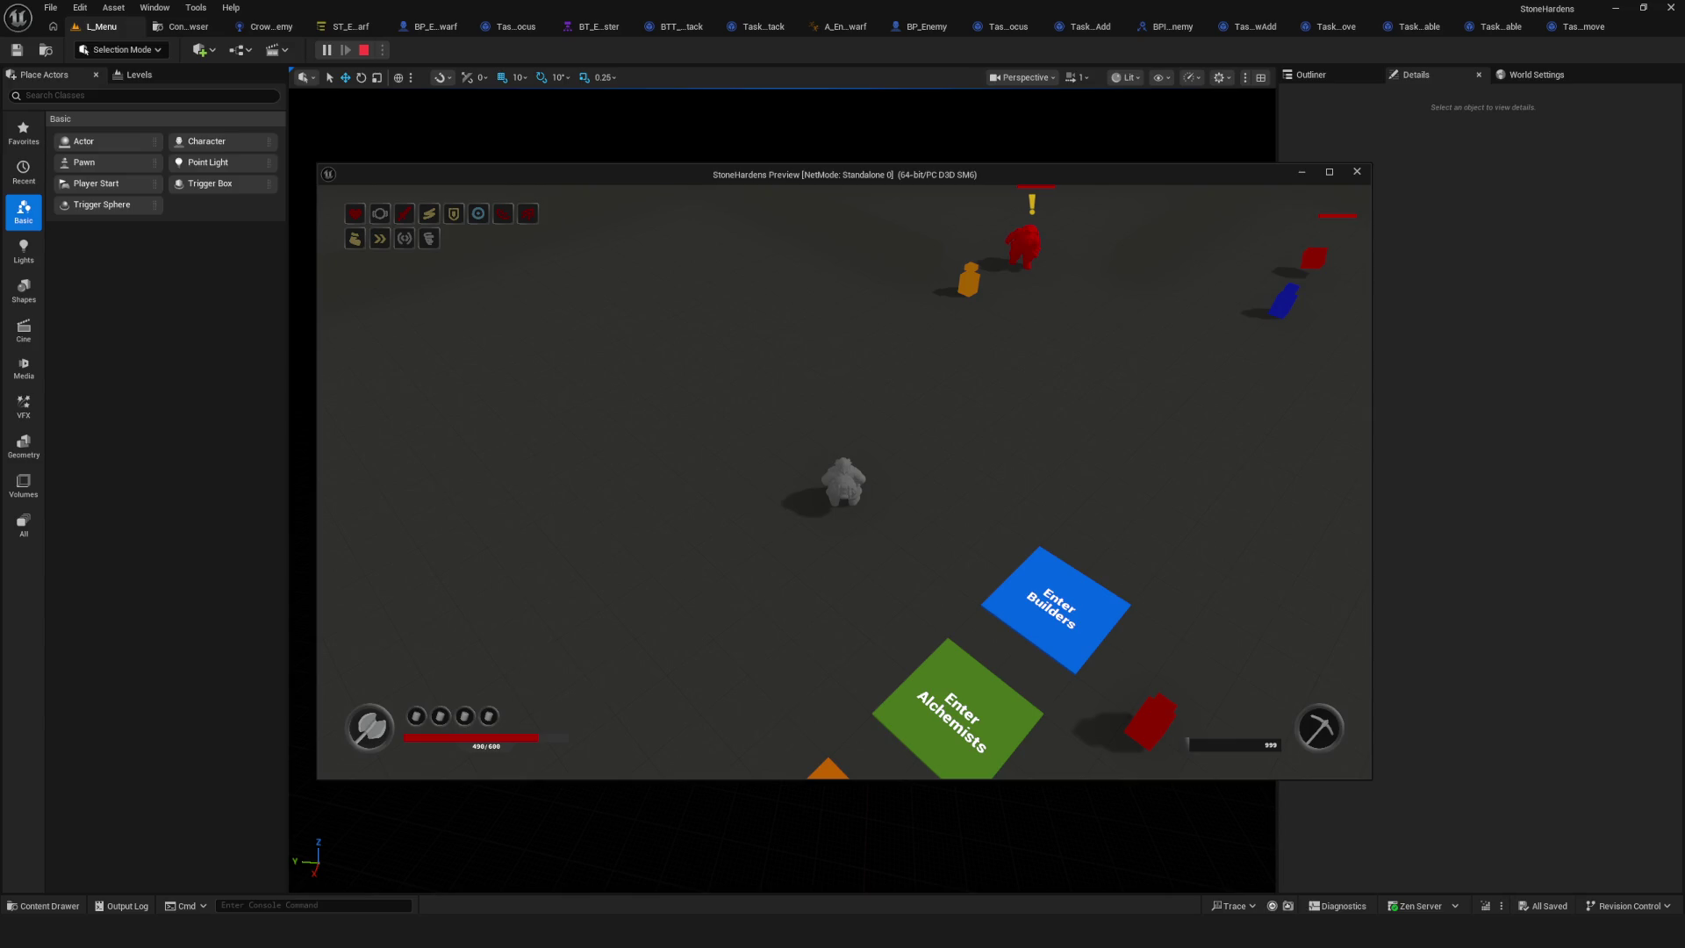
{"action": "key", "text": "w"}
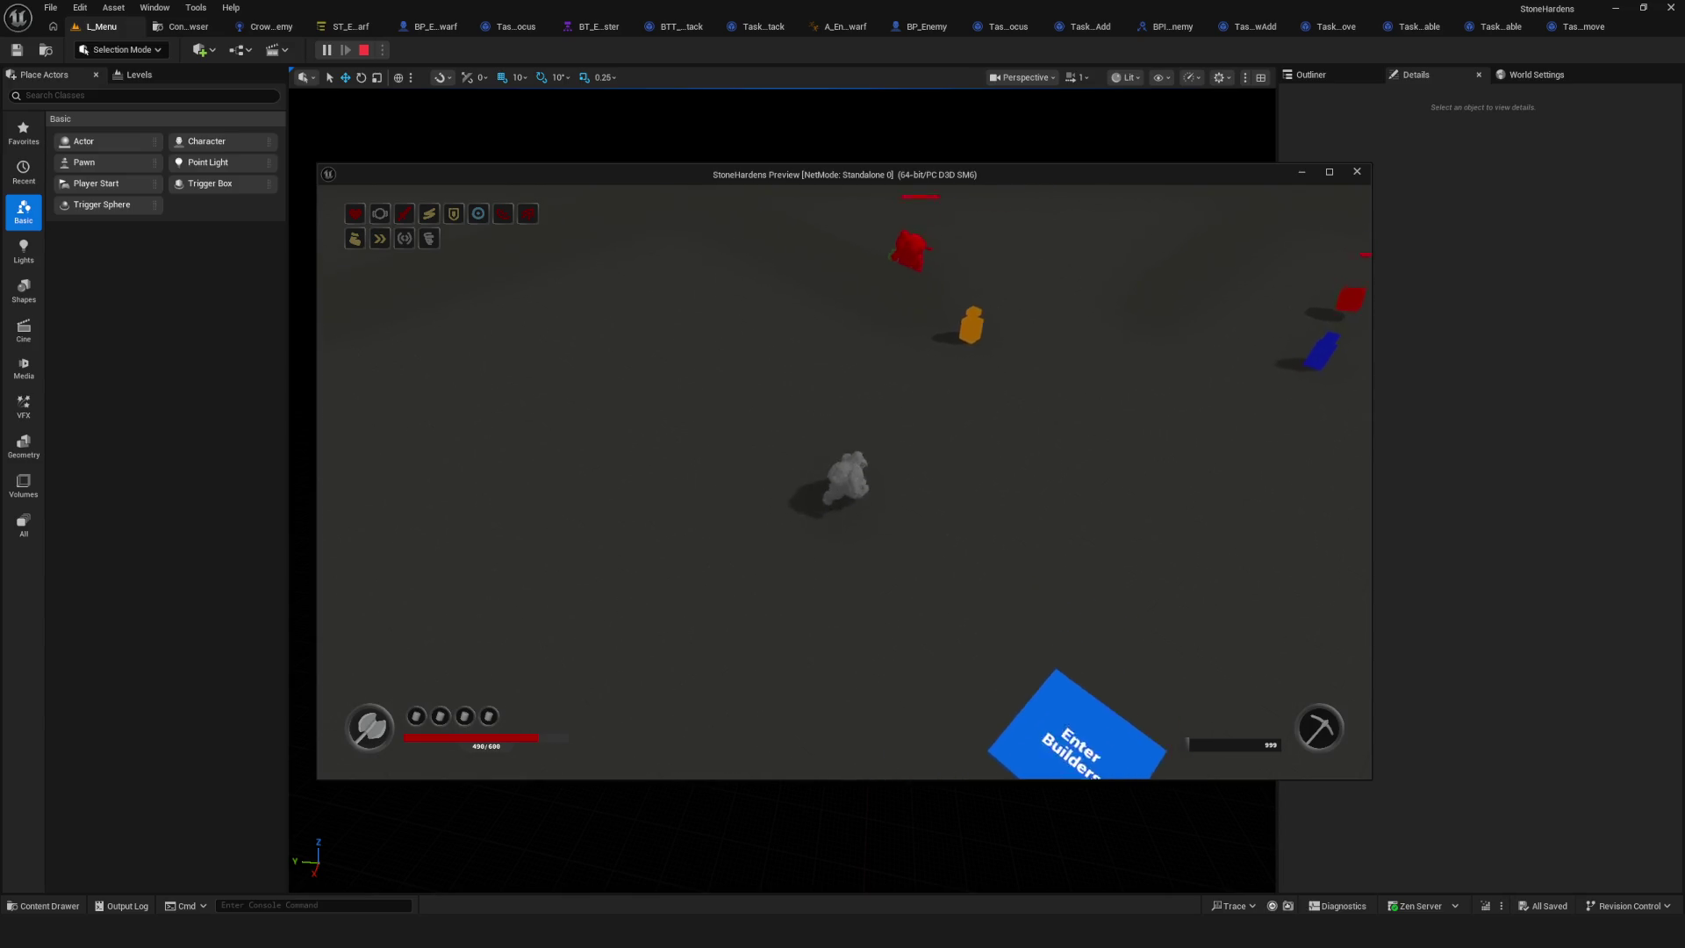
{"action": "key", "text": "s"}
{"action": "key", "text": "w"}
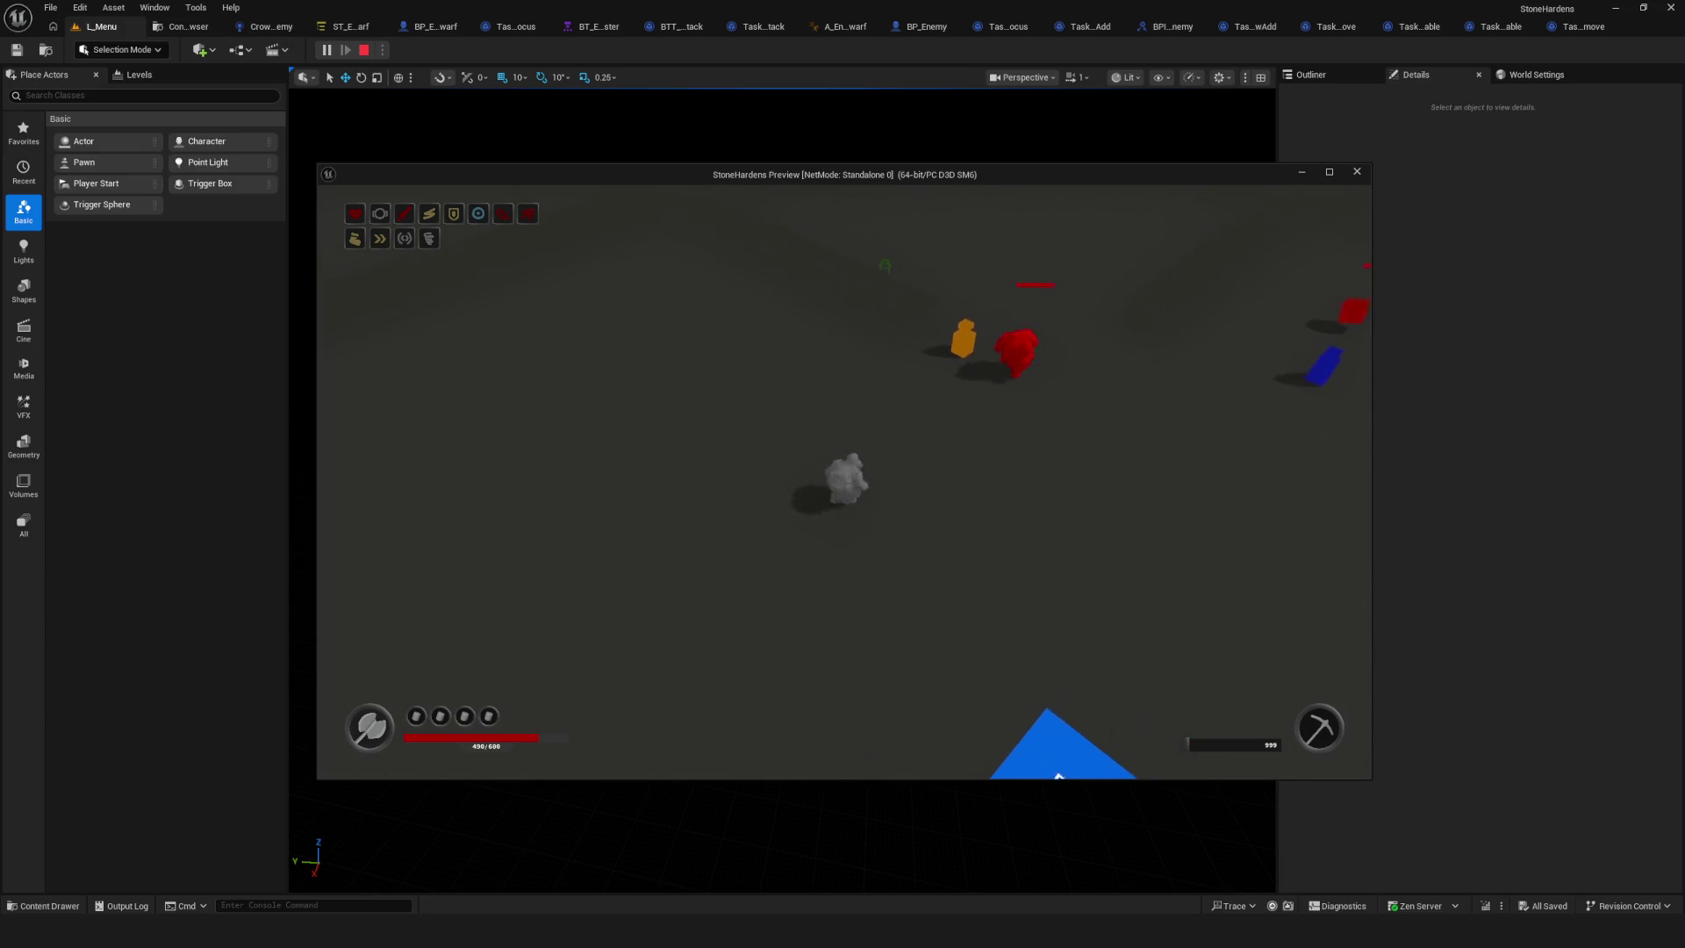
{"action": "key", "text": "s"}
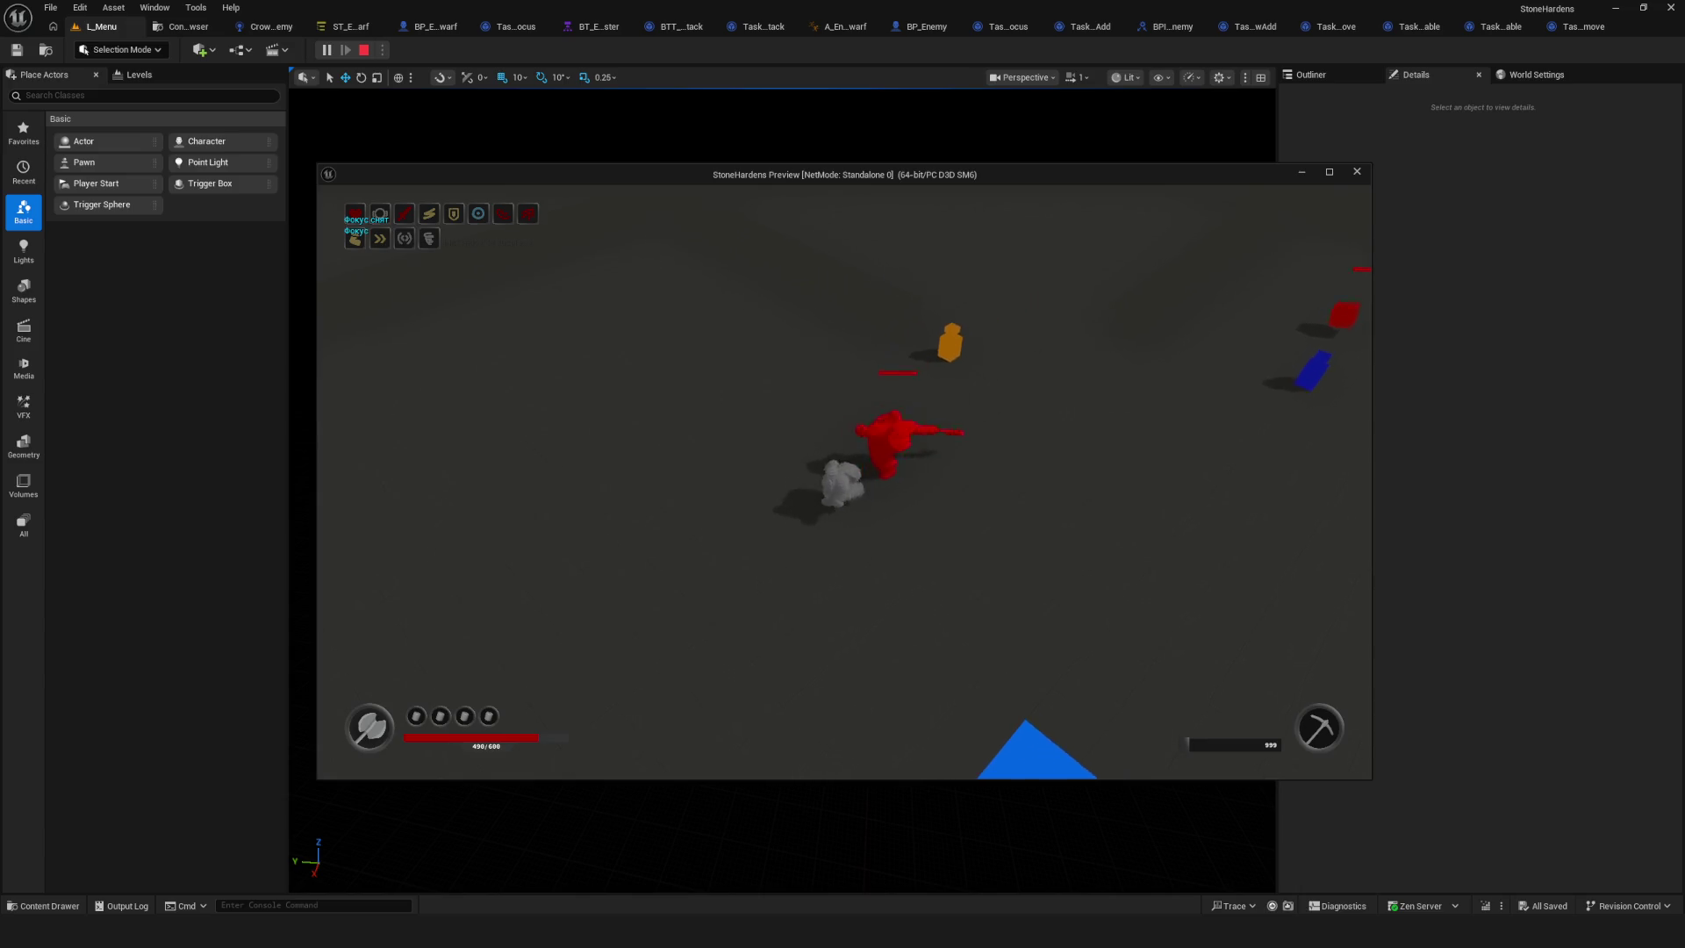
{"action": "key", "text": "Escape"}
{"action": "left_click", "coordinate": [350, 26]}
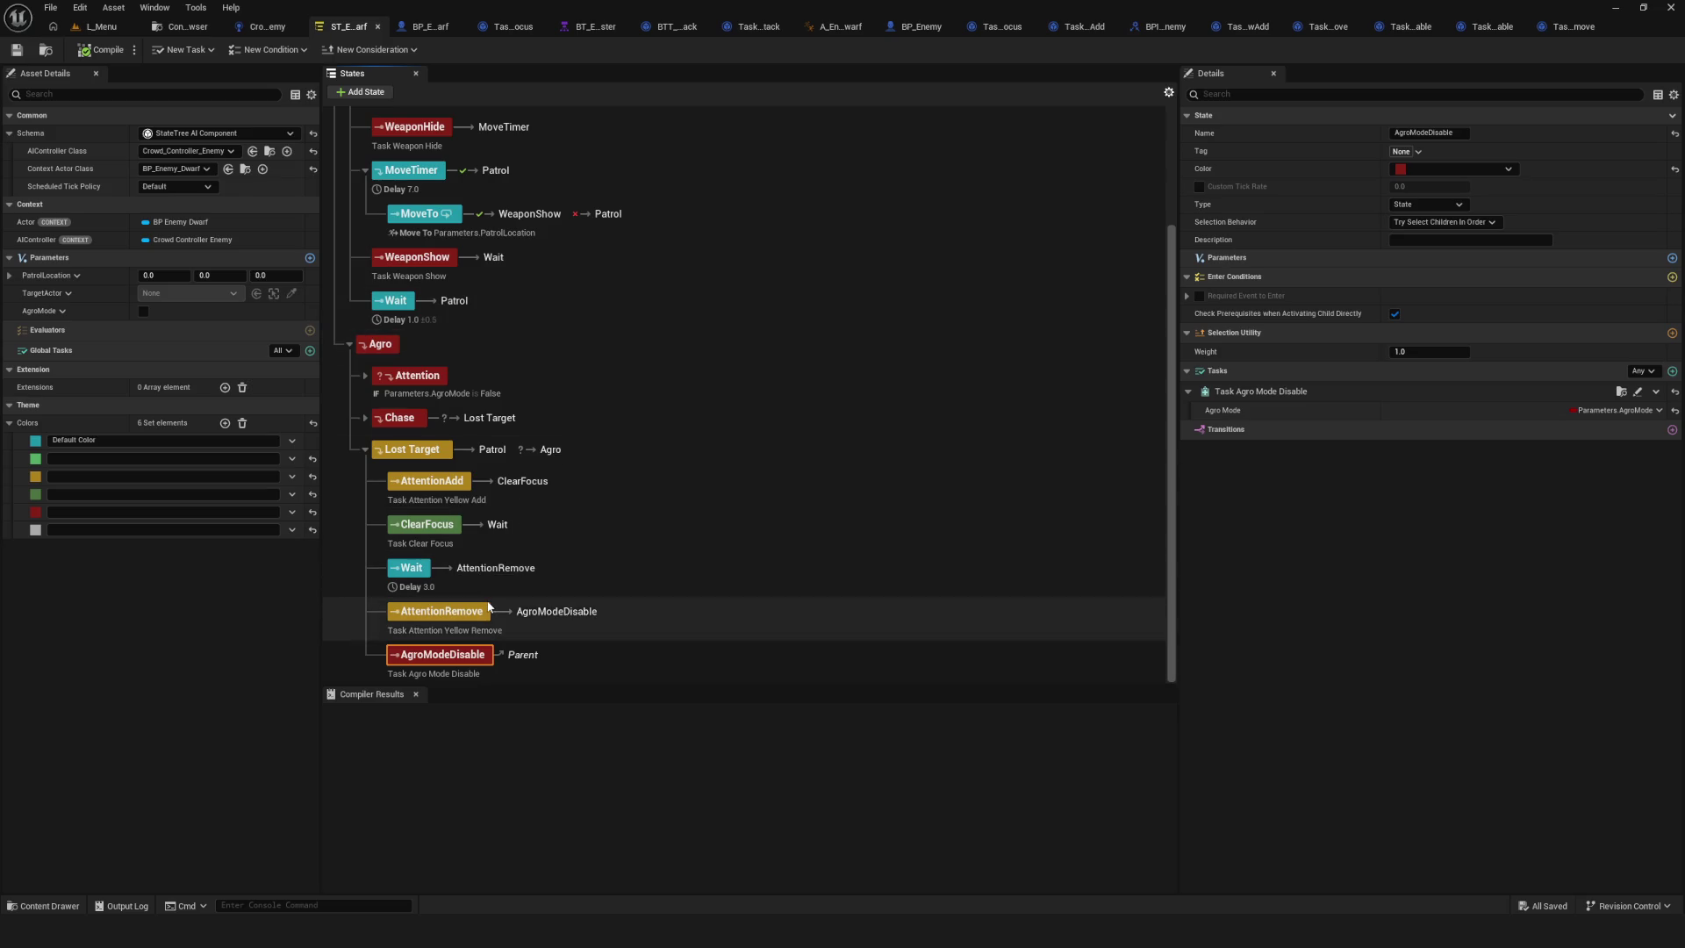
Check AttentionRemove, then expand Lost Target's On State Completed and On Tick go to Agro transitions.
{"action": "scroll", "coordinate": [518, 601], "scroll_direction": "up", "scroll_amount": 3}
{"action": "scroll", "coordinate": [557, 581], "scroll_direction": "down", "scroll_amount": 3}
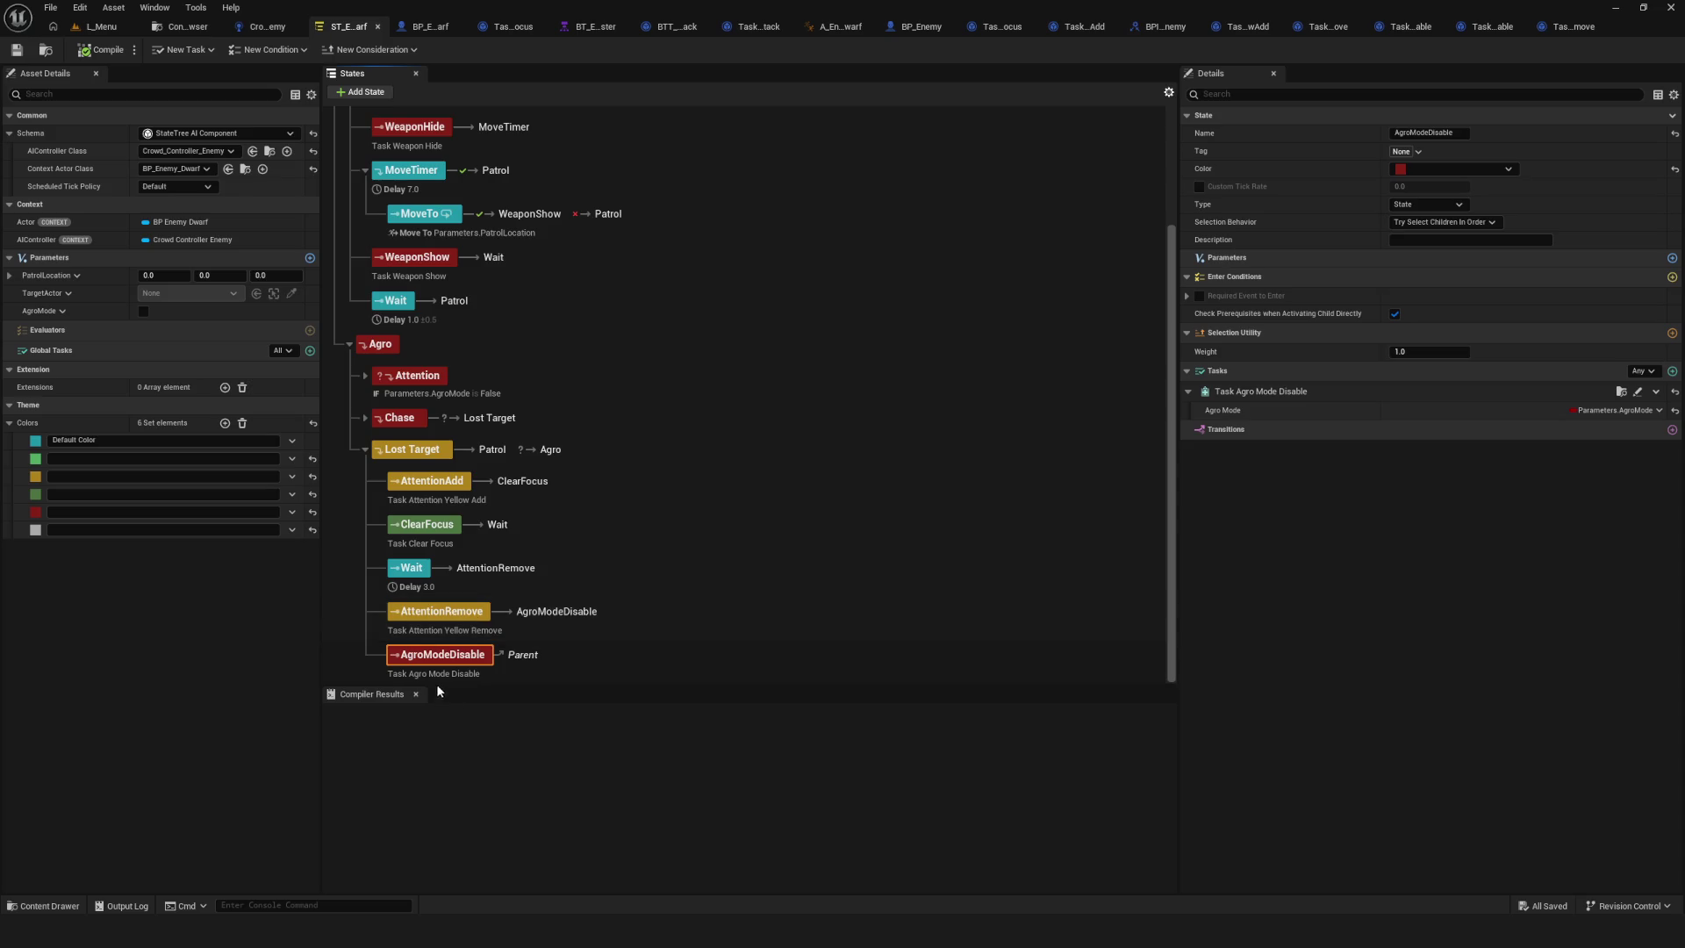
{"action": "left_click", "coordinate": [671, 662]}
{"action": "left_click", "coordinate": [558, 603]}
{"action": "left_click", "coordinate": [745, 452]}
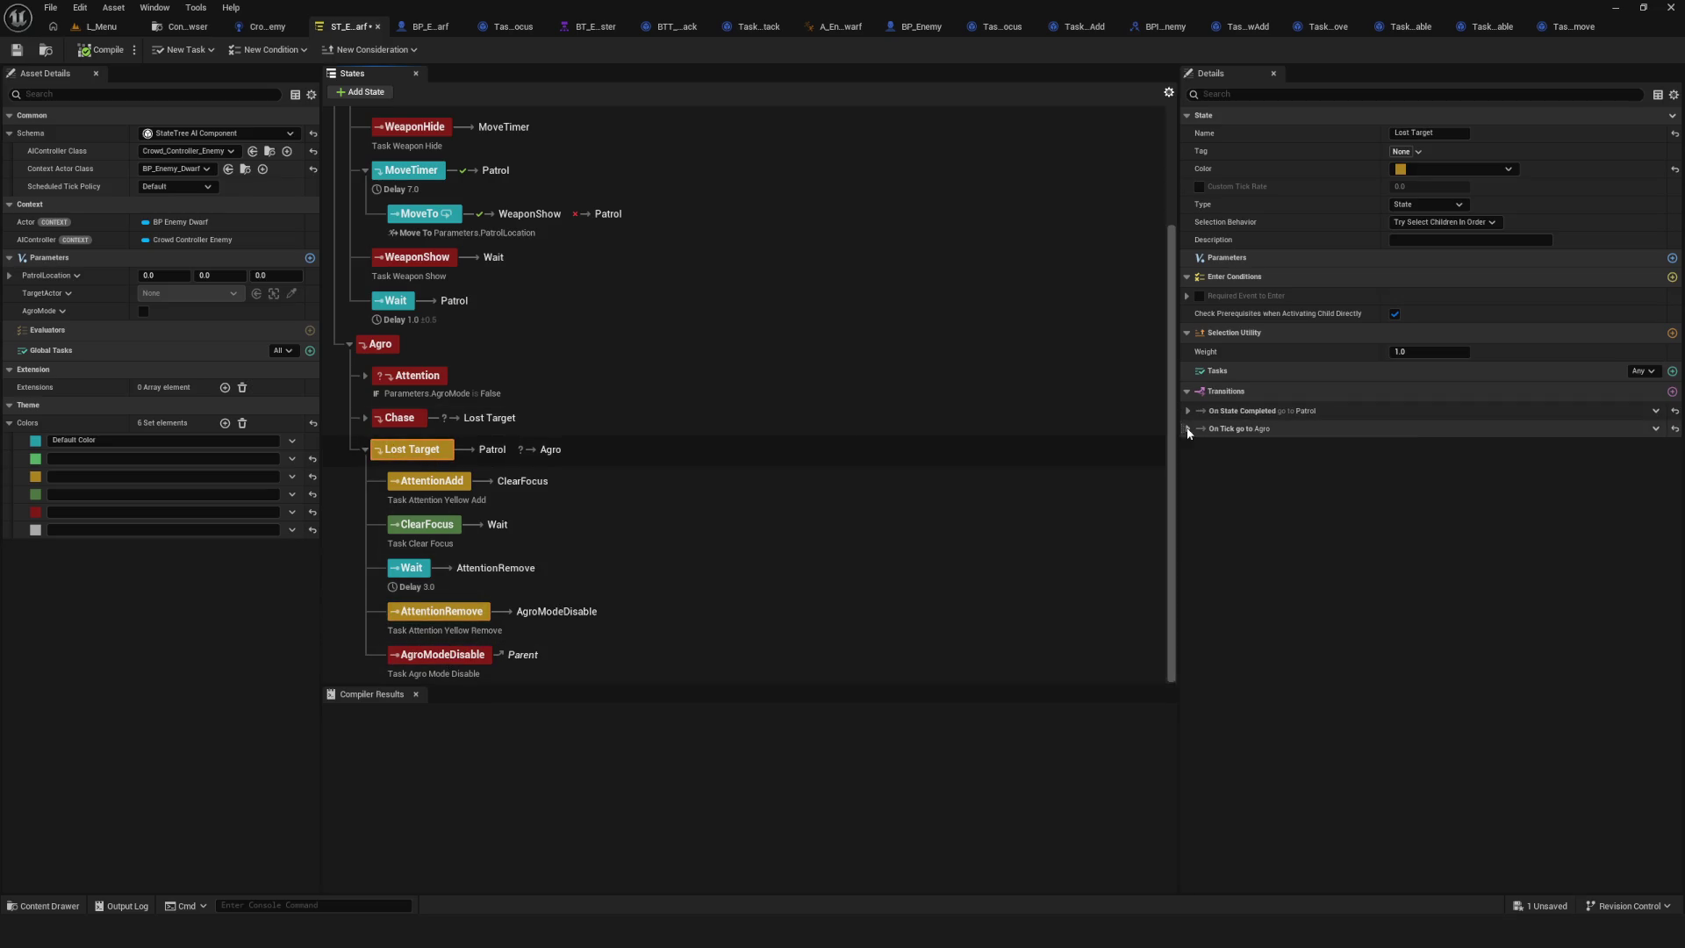
{"action": "left_click", "coordinate": [1187, 428]}
{"action": "left_click", "coordinate": [1187, 411]}
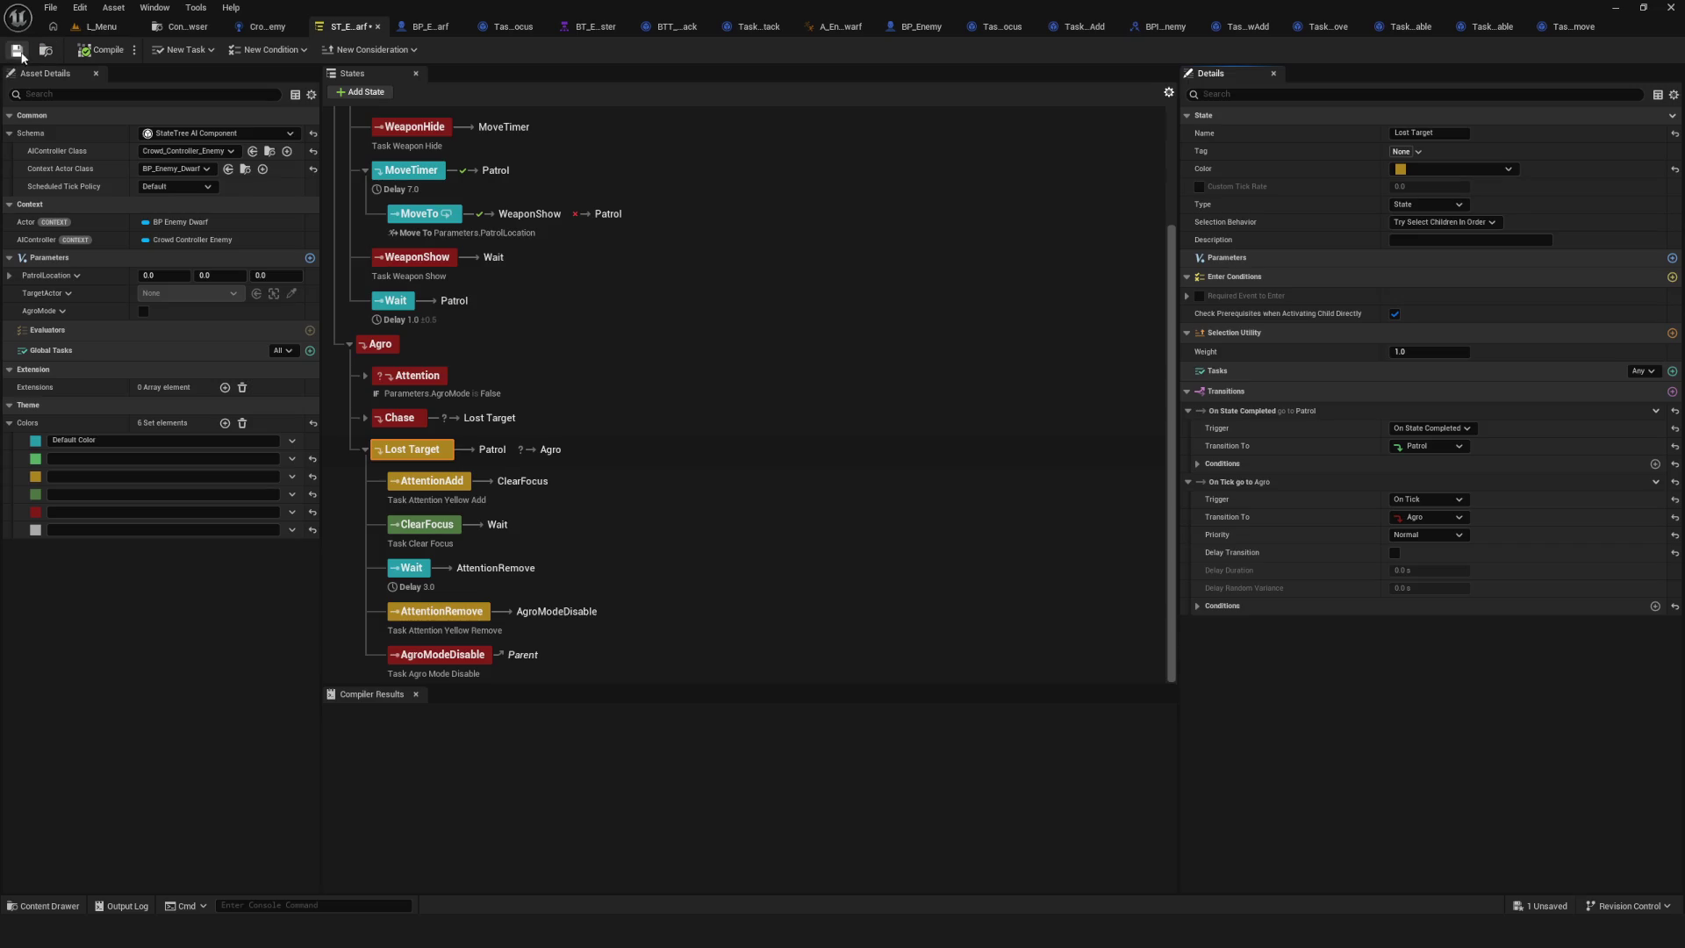
Play the L_Menu level and start a new game from the main menu.
{"action": "left_click", "coordinate": [101, 27]}
{"action": "left_click", "coordinate": [325, 50]}
{"action": "left_click", "coordinate": [856, 372]}
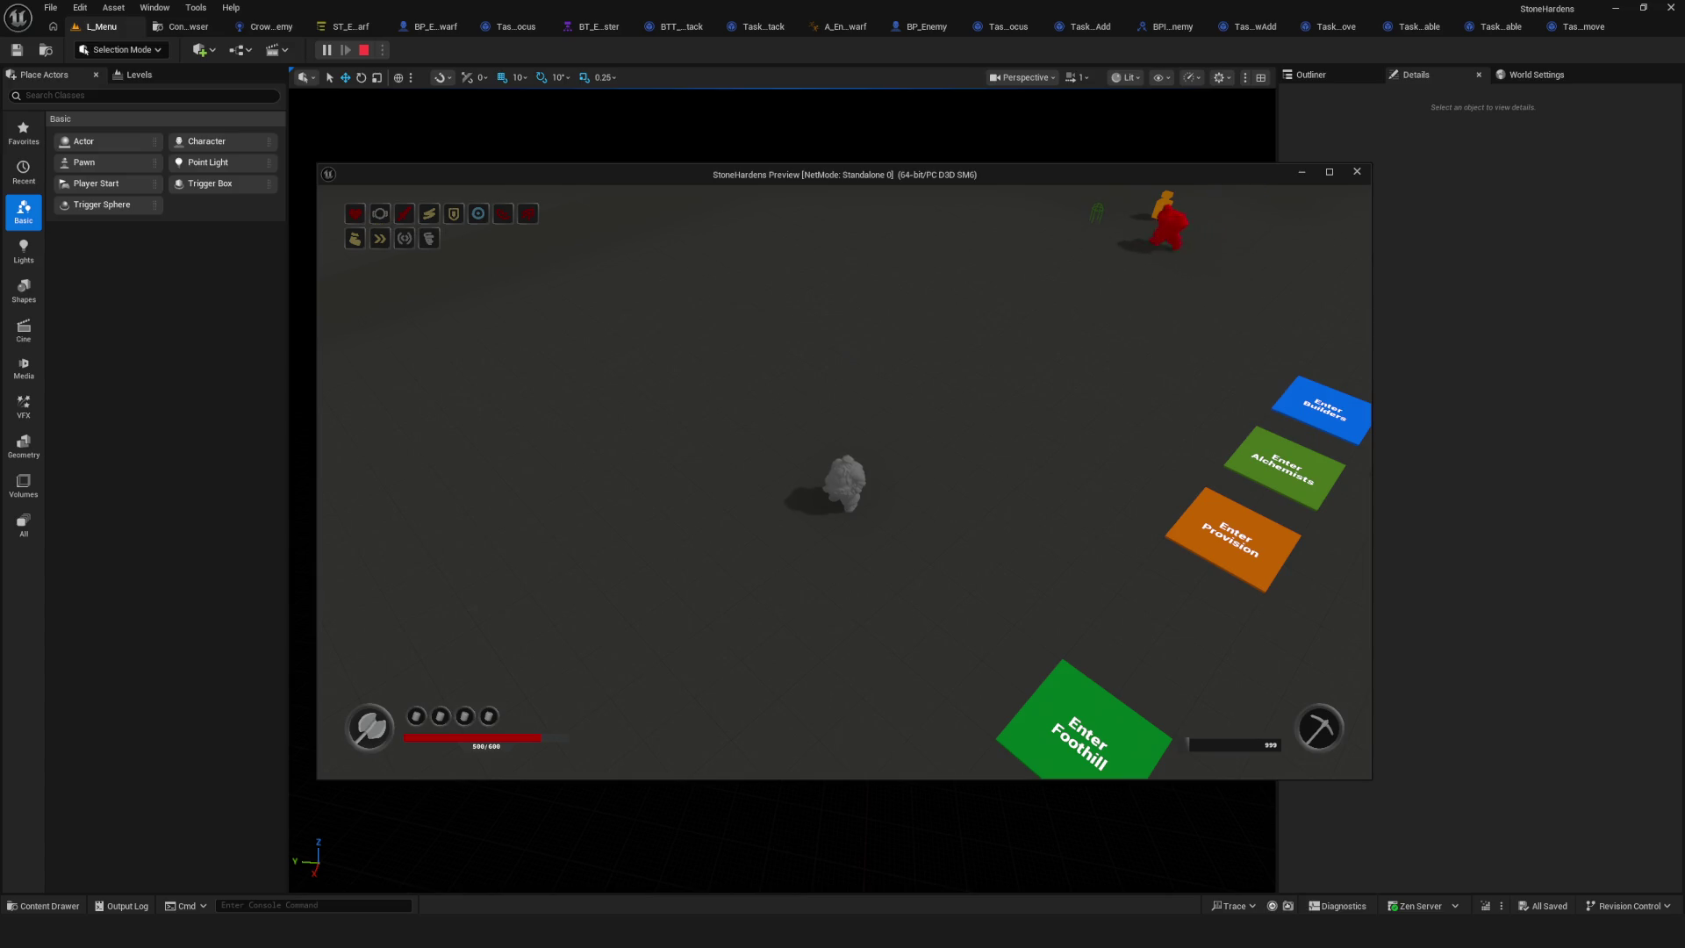
Stop the play session with Esc and return to the dwarf enemy State Tree tab.
{"action": "key", "text": "Escape"}
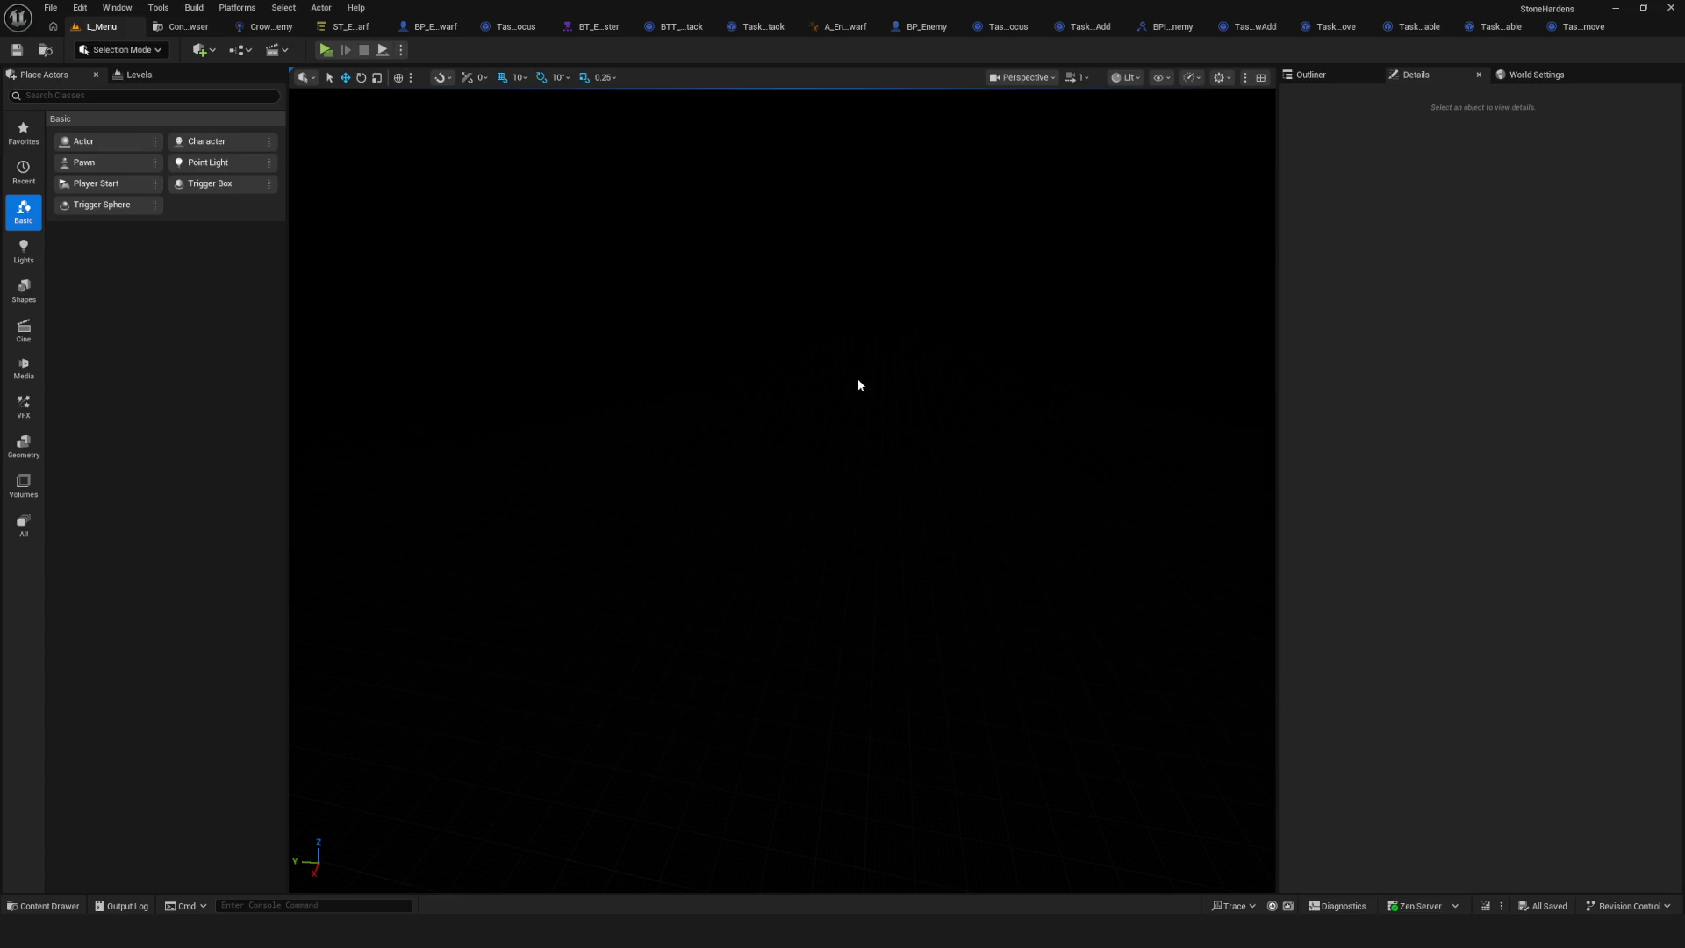
{"action": "left_click", "coordinate": [350, 26]}
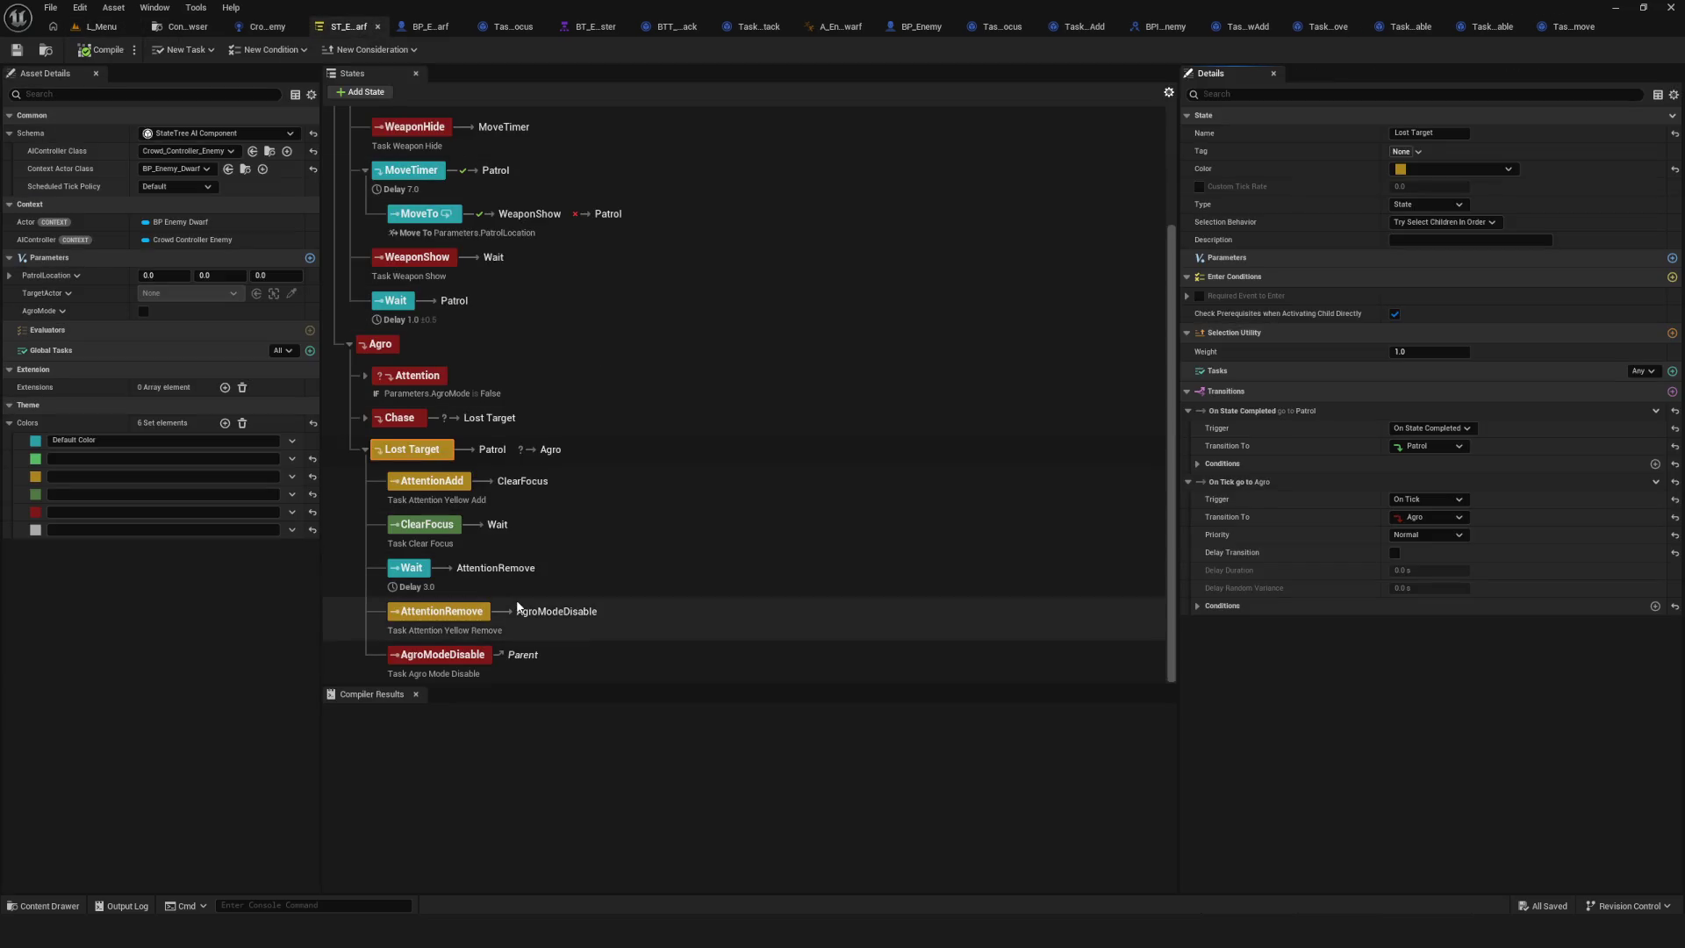
Show Lost Target's Patrol transition with its AgroMode is False condition and its On Tick transition to Agro.
{"action": "left_click", "coordinate": [476, 658]}
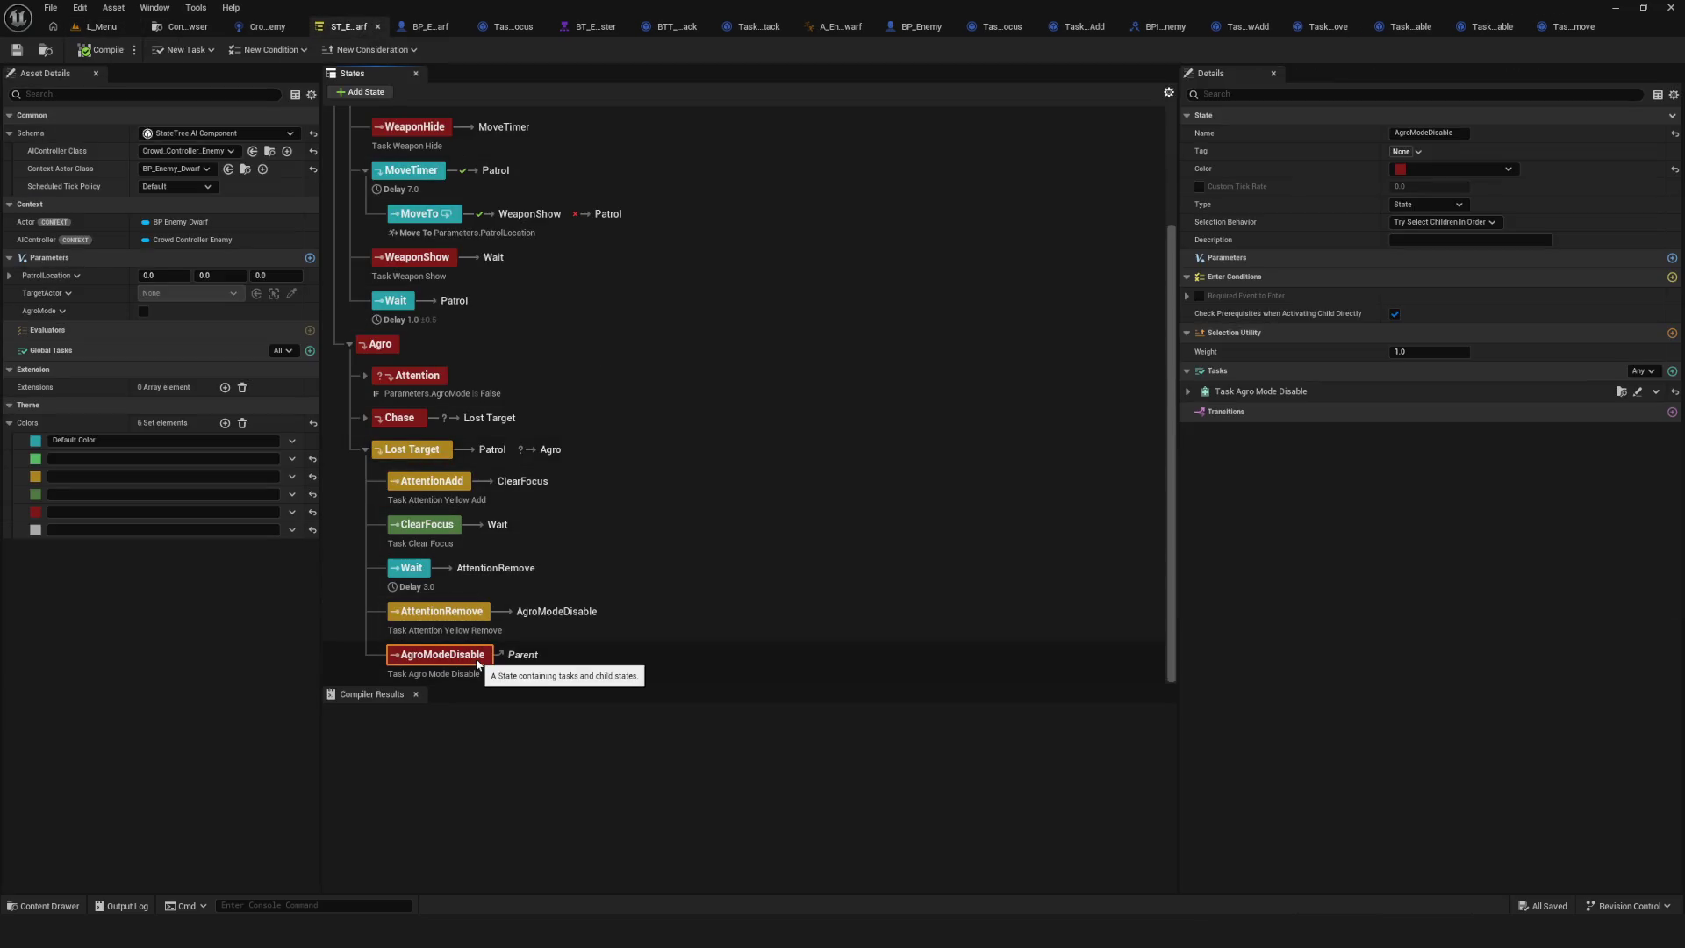
{"action": "left_click", "coordinate": [428, 449]}
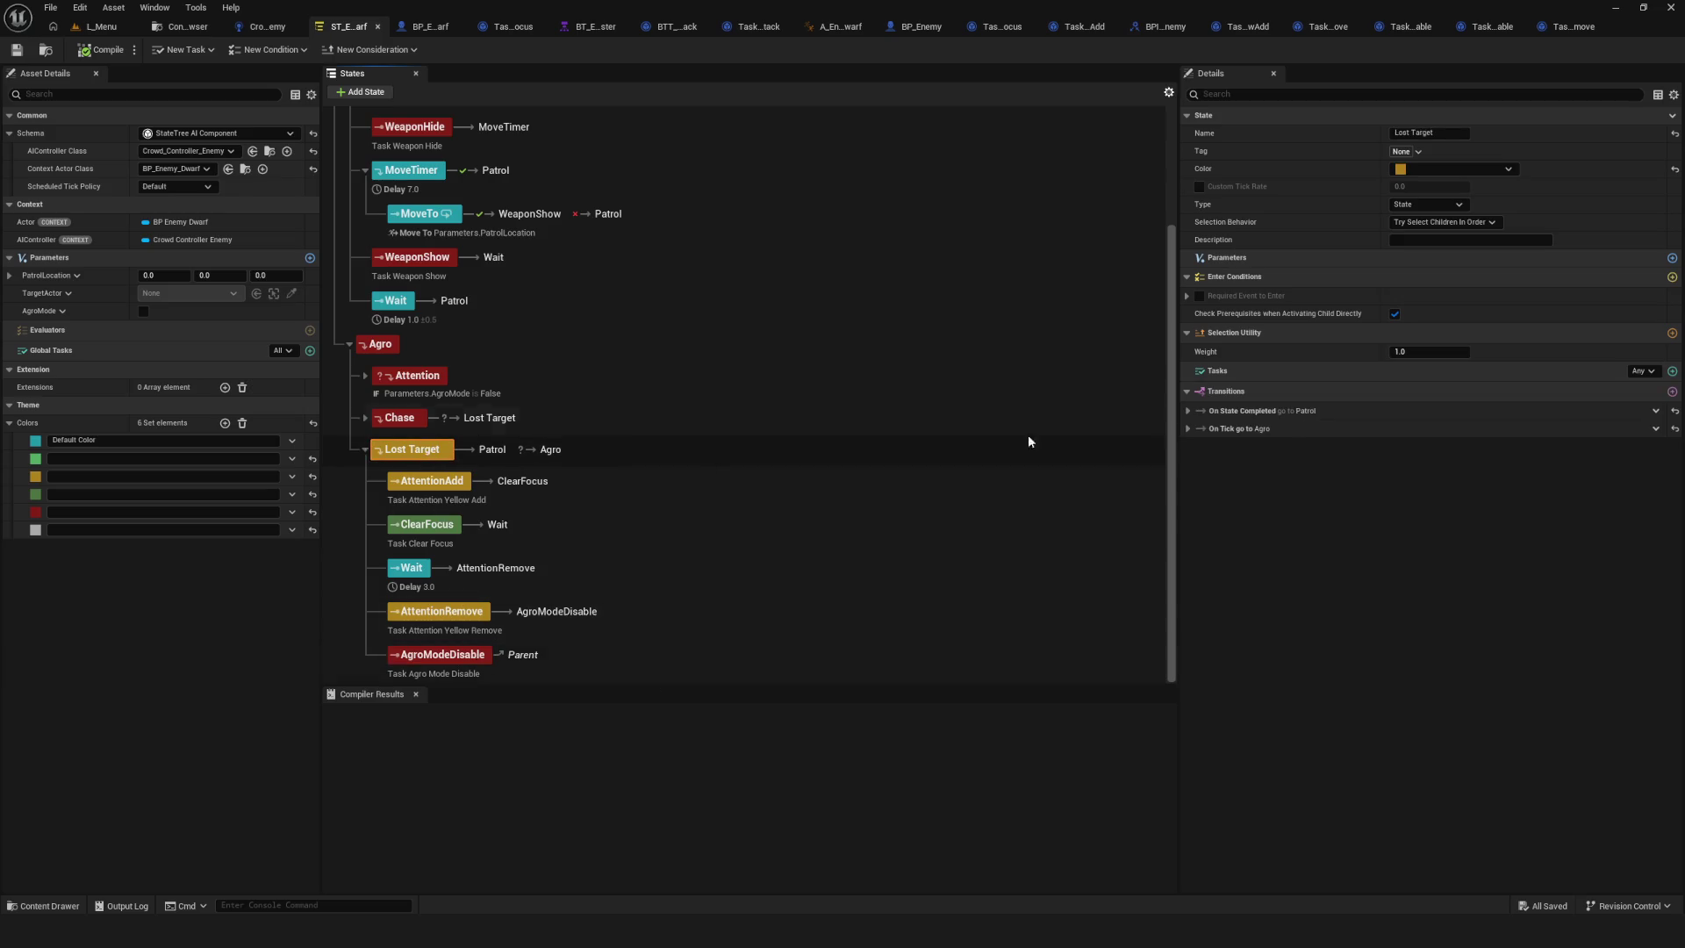
{"action": "left_click", "coordinate": [1188, 411]}
{"action": "left_click", "coordinate": [1197, 463]}
{"action": "left_click", "coordinate": [1208, 482]}
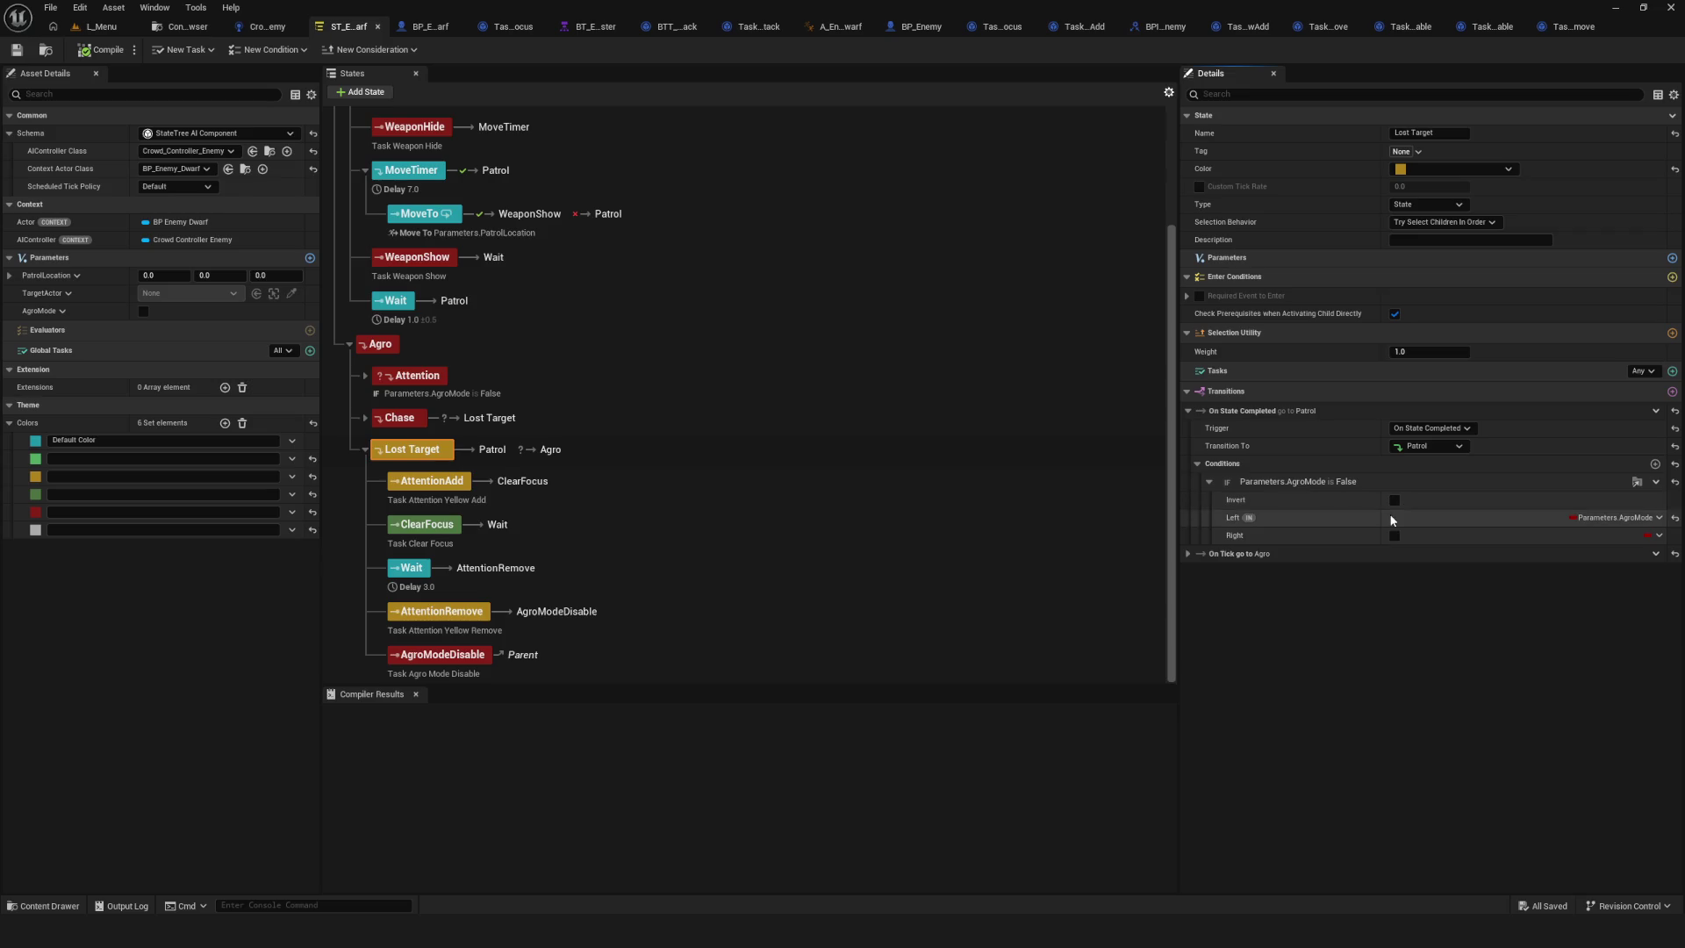
{"action": "left_click", "coordinate": [91, 49]}
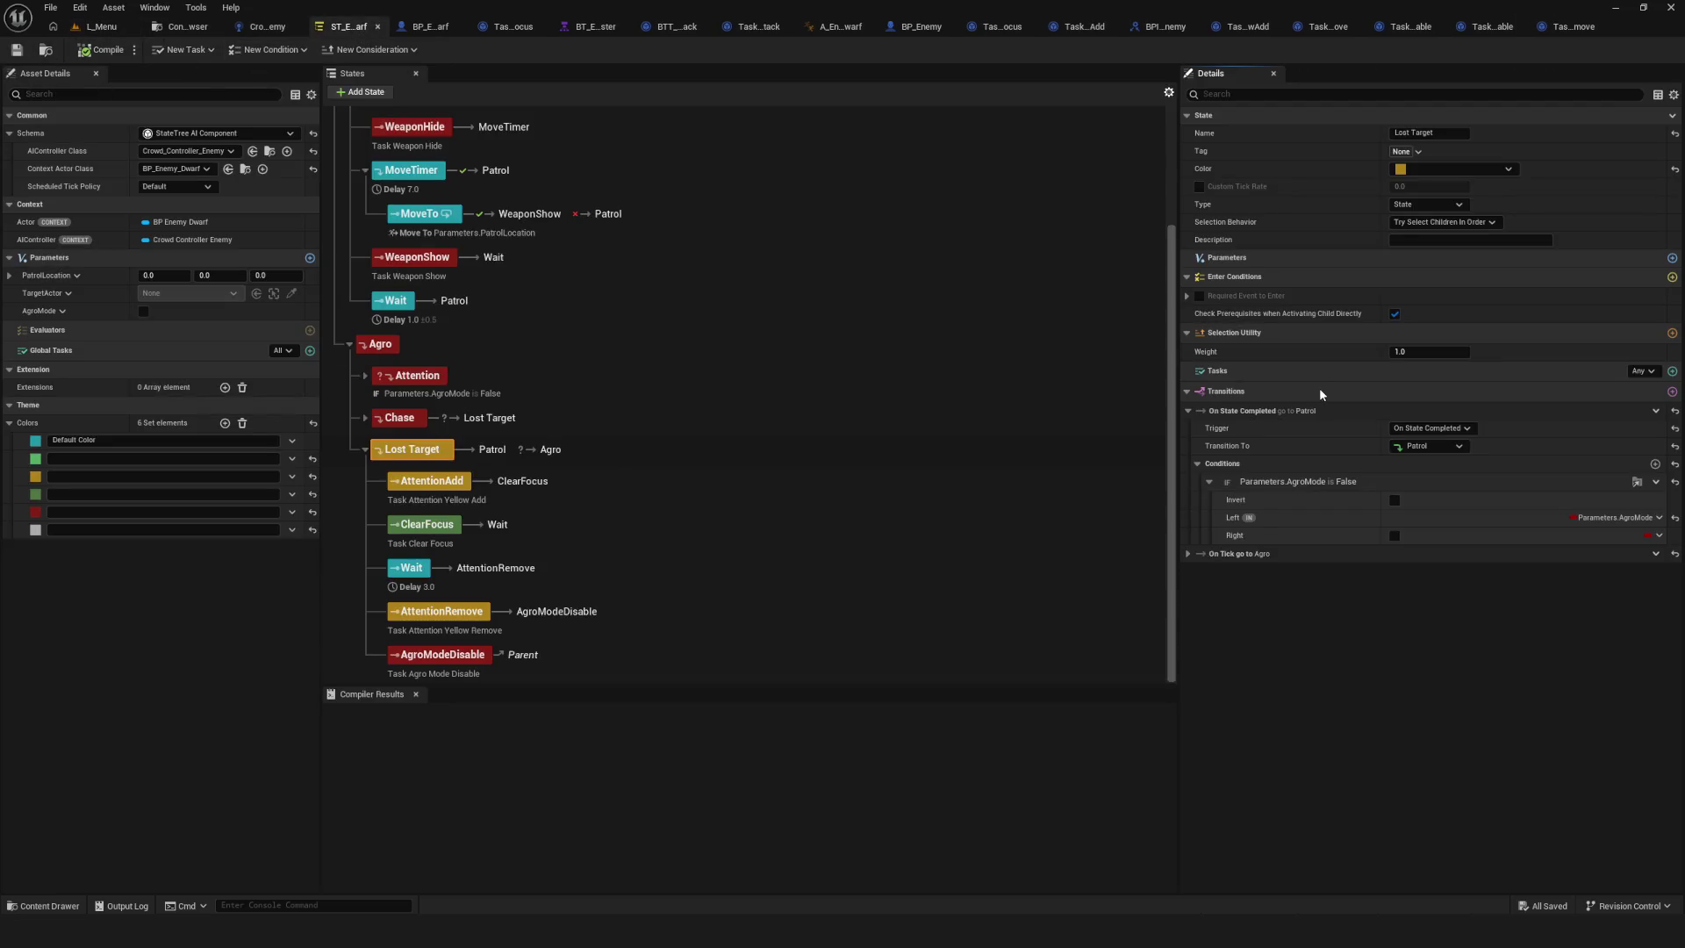
{"action": "left_click", "coordinate": [1186, 554]}
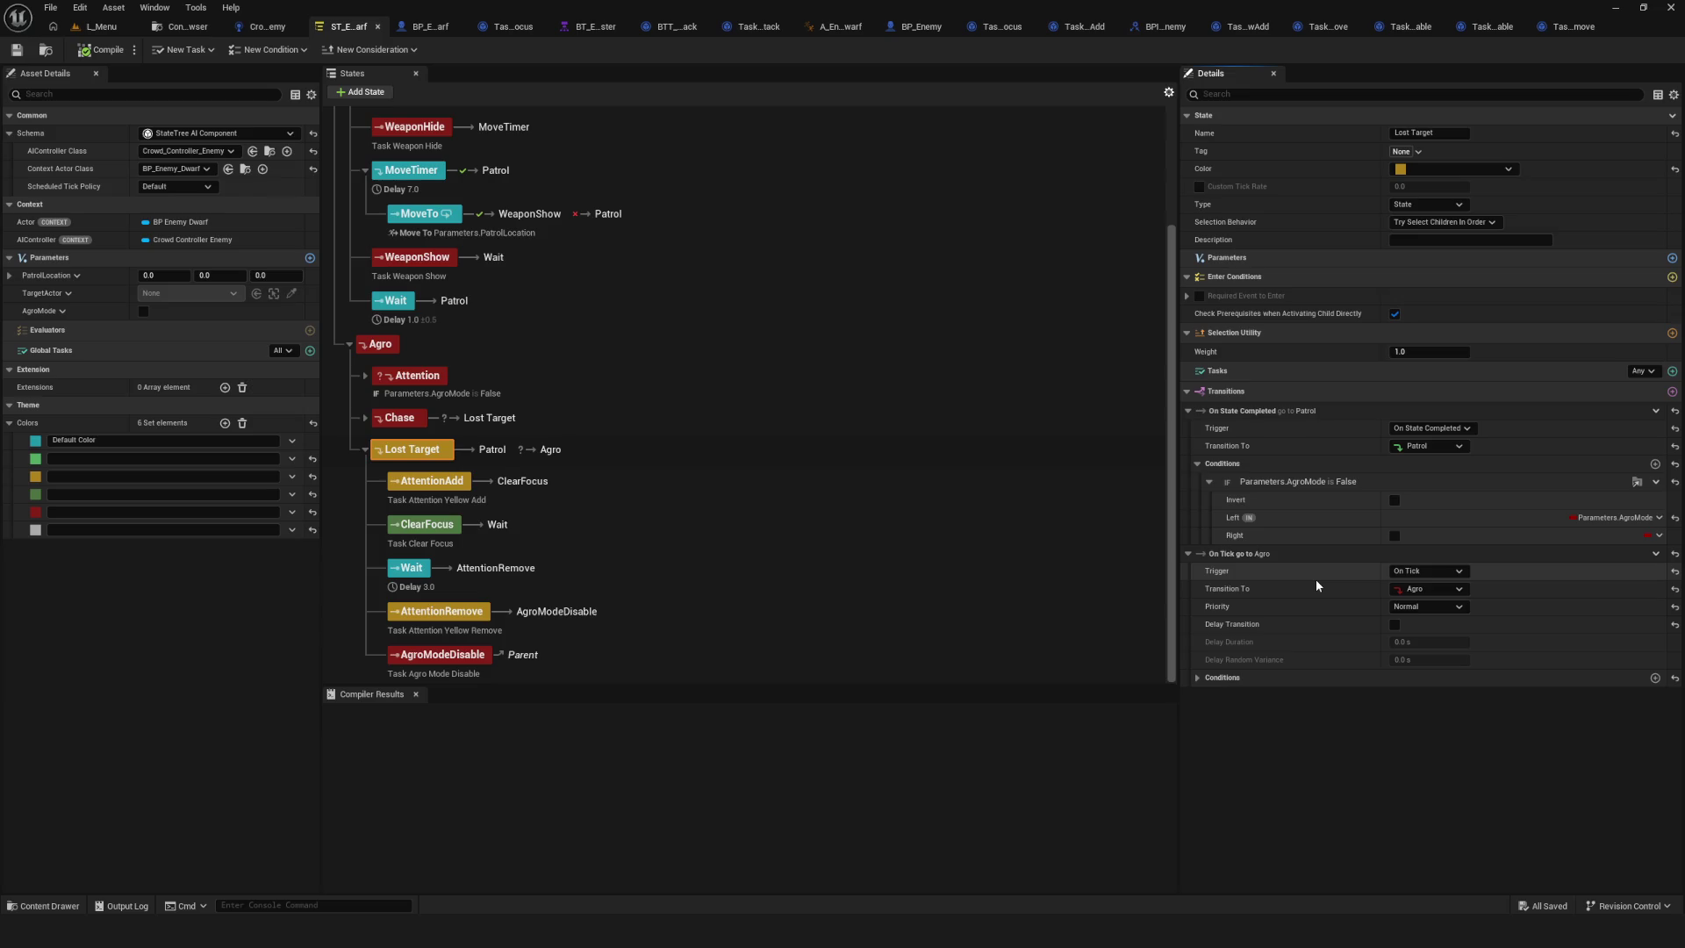
{"action": "left_click", "coordinate": [80, 29]}
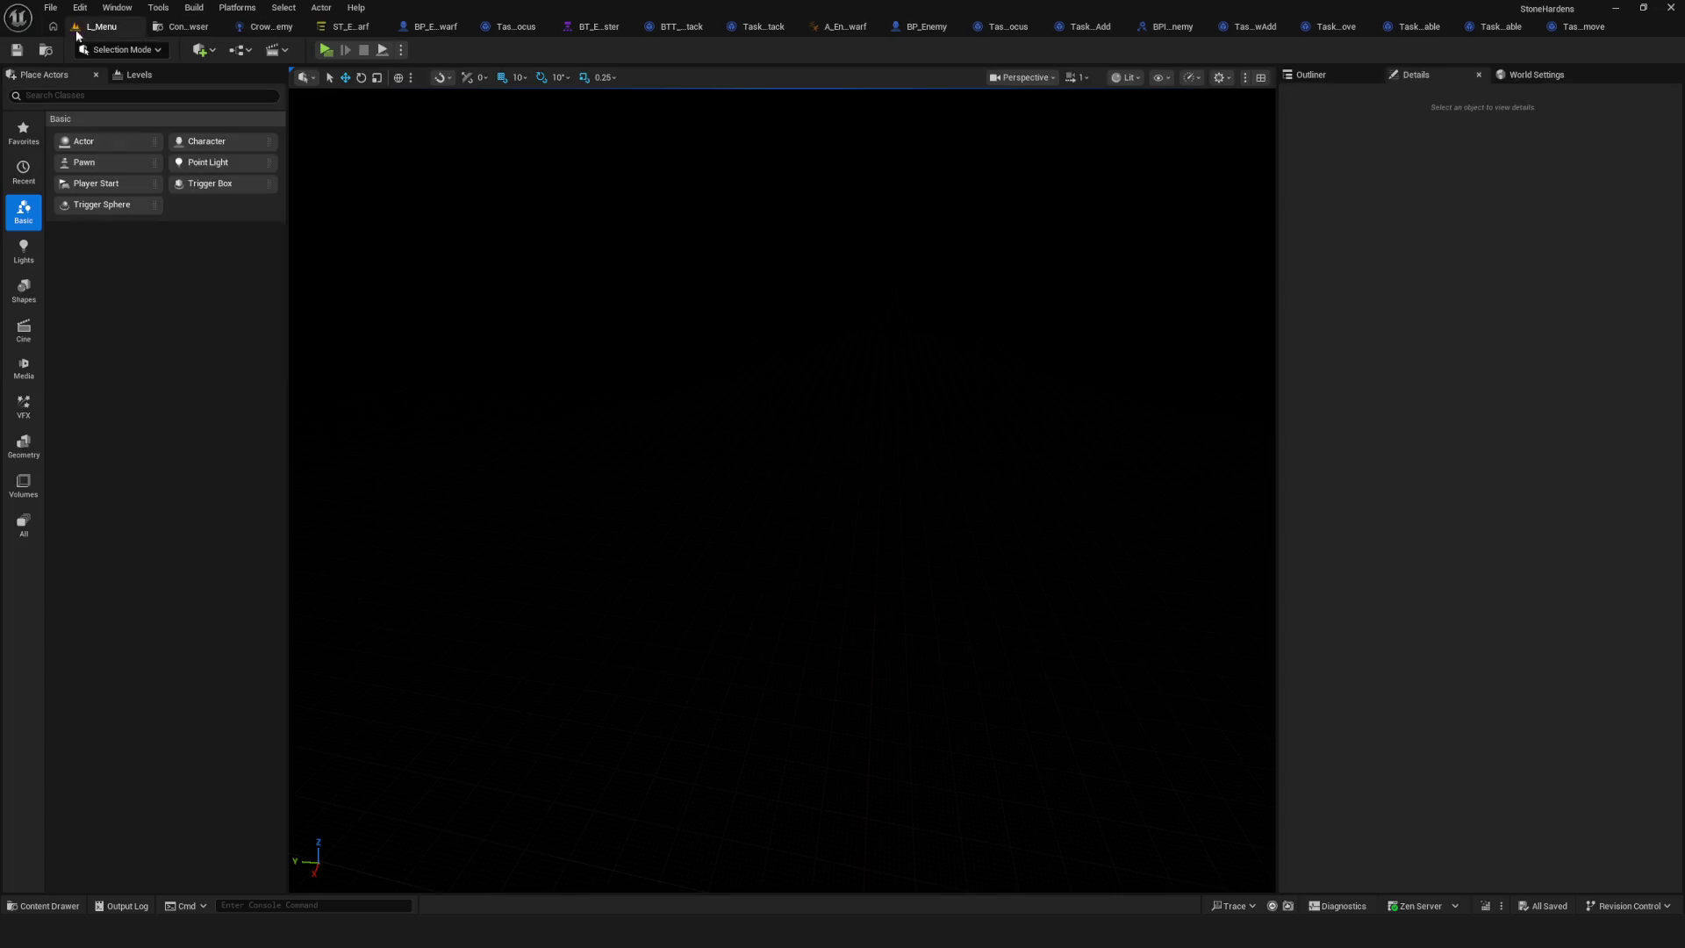
{"action": "left_click", "coordinate": [327, 50]}
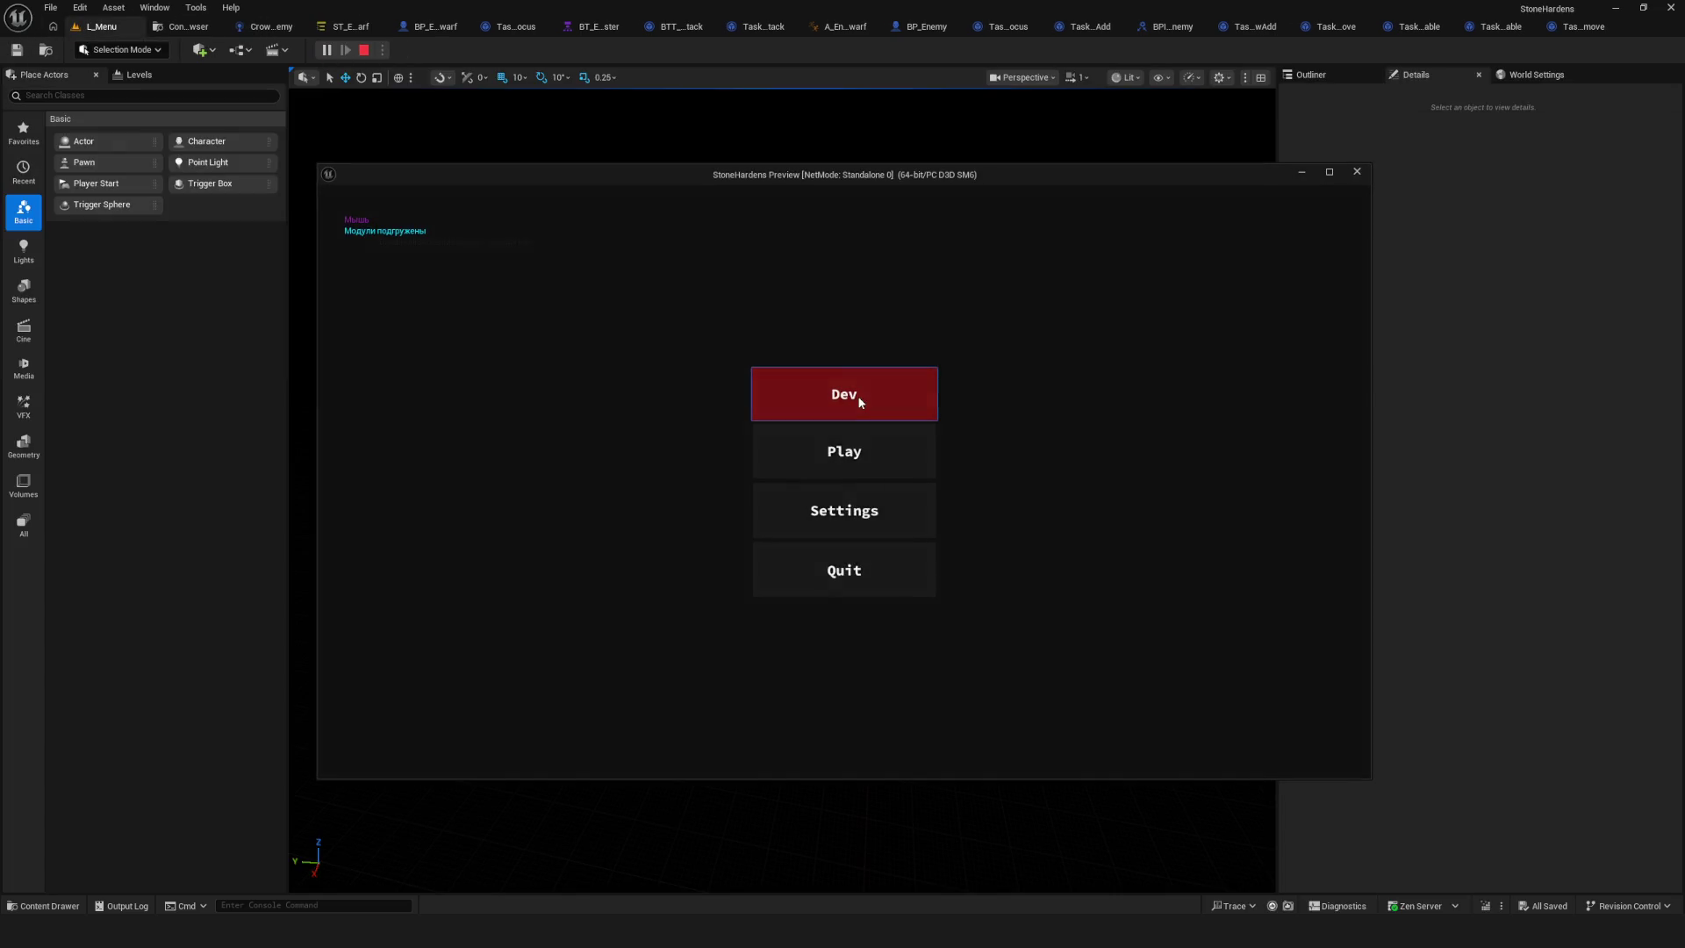
{"action": "left_click", "coordinate": [859, 400]}
{"action": "key", "text": "w"}
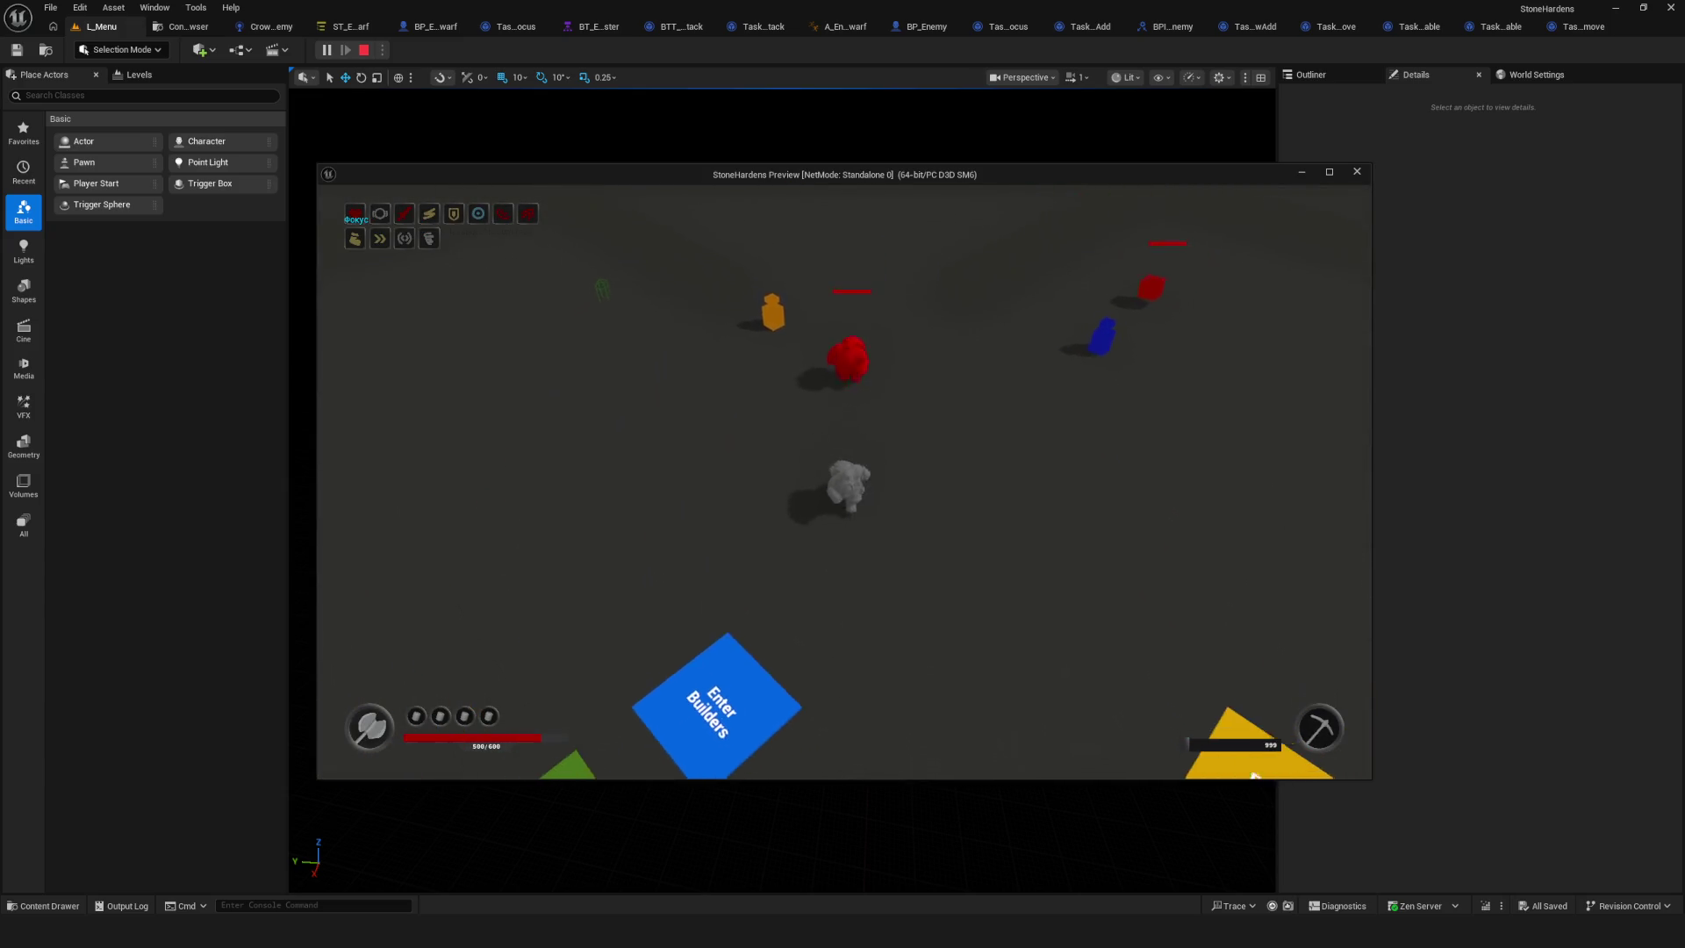
{"action": "key", "text": "s"}
{"action": "key", "text": "w"}
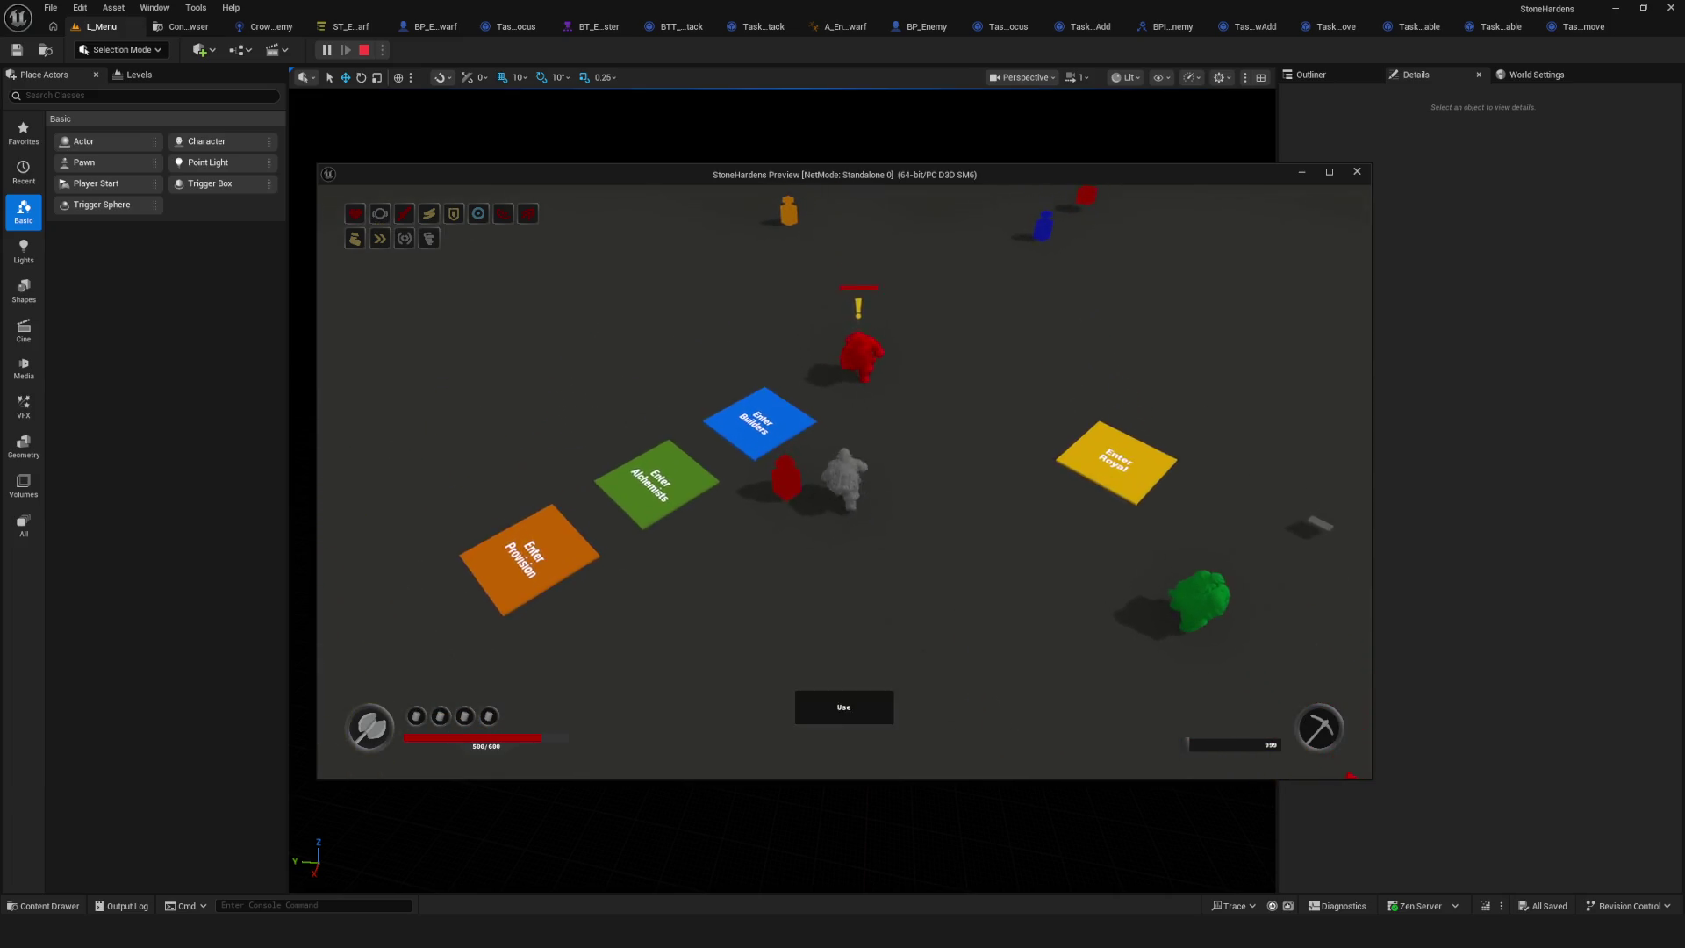
{"action": "key", "text": "Escape"}
{"action": "left_click", "coordinate": [350, 27]}
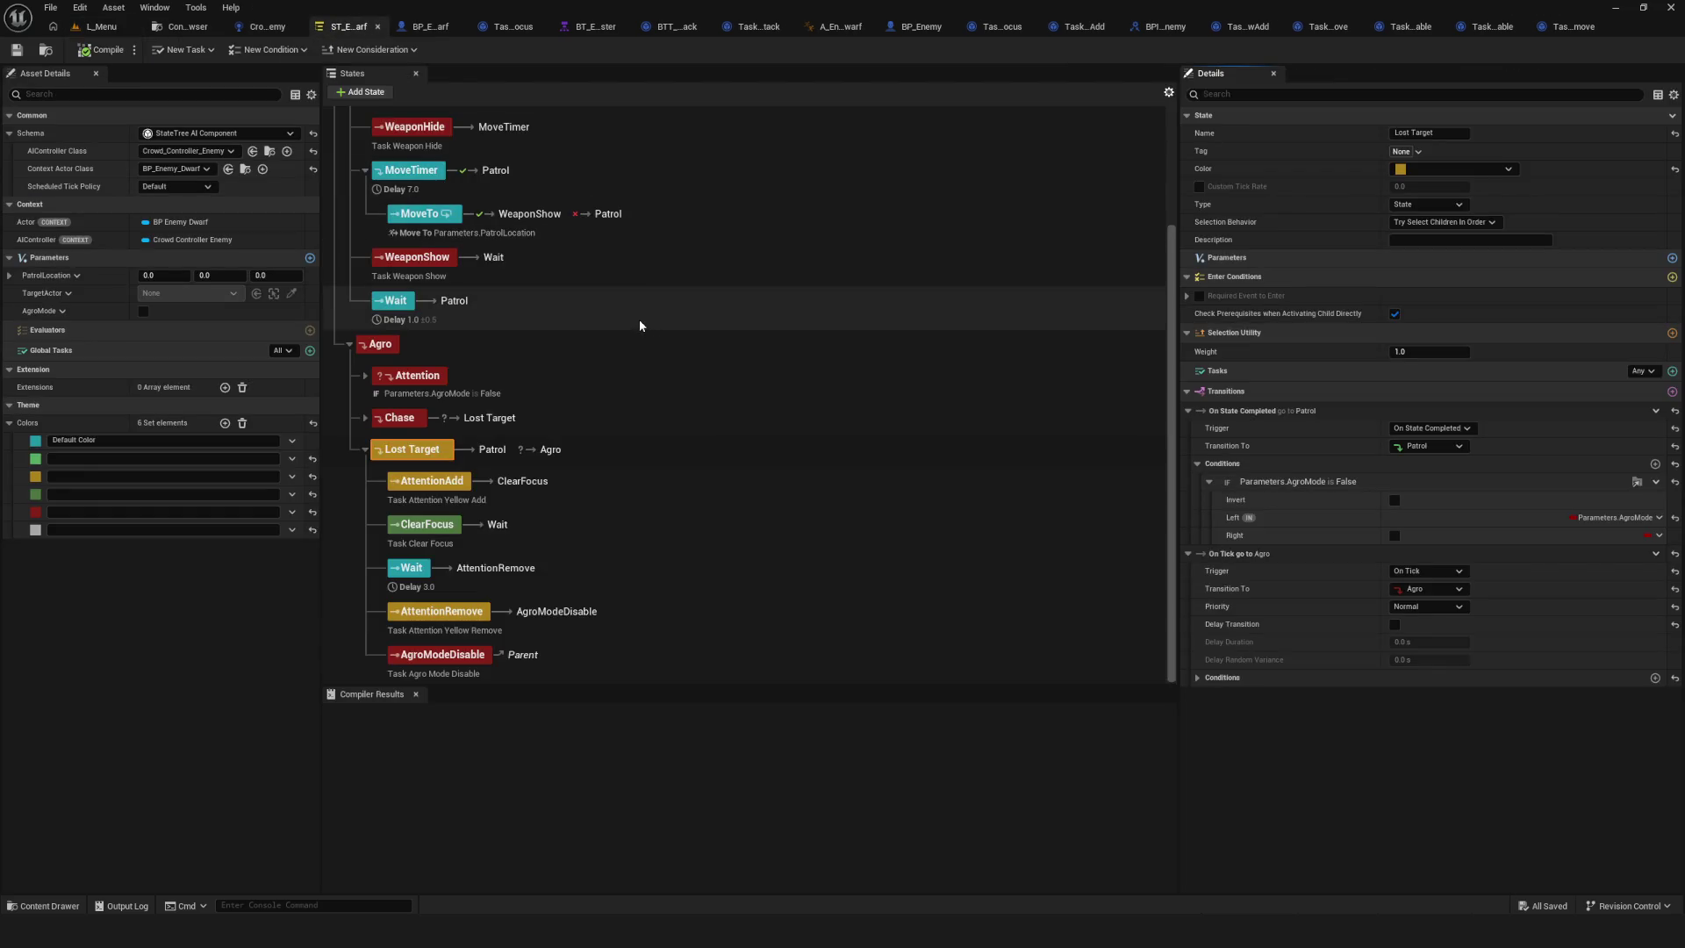
Duplicate AttentionRemove and place the copy first inside the Attention state.
{"action": "scroll", "coordinate": [587, 402], "scroll_direction": "up", "scroll_amount": 3}
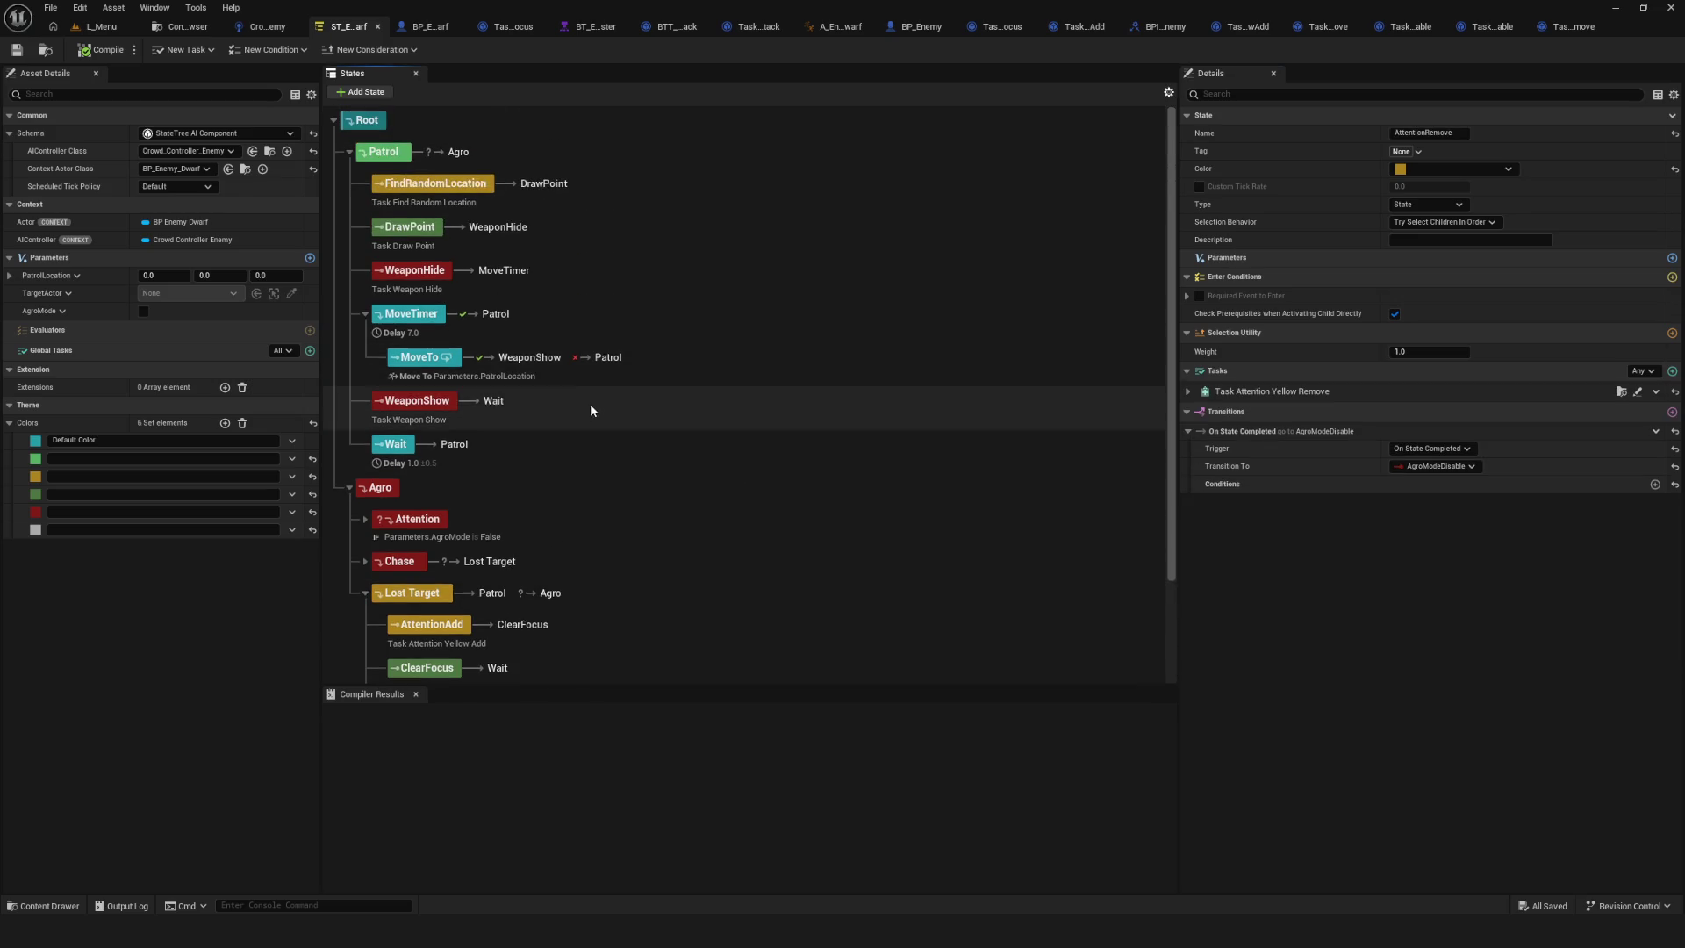
{"action": "scroll", "coordinate": [491, 416], "scroll_direction": "down", "scroll_amount": 3}
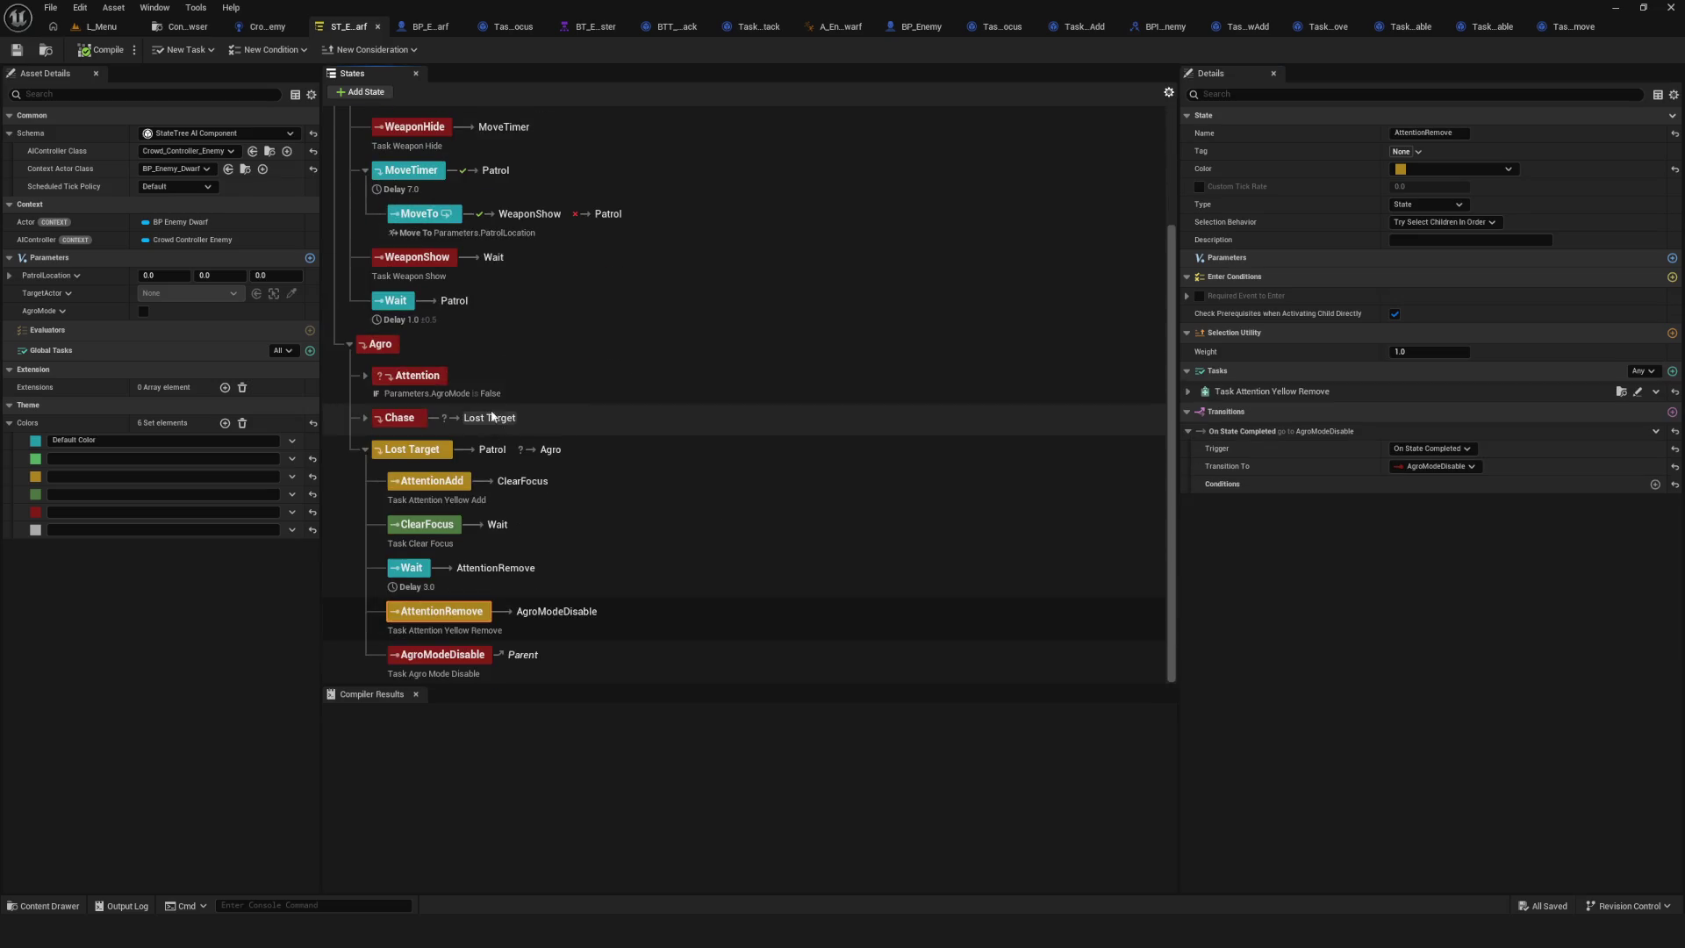
{"action": "left_click", "coordinate": [365, 374]}
{"action": "scroll", "coordinate": [581, 371], "scroll_direction": "down", "scroll_amount": 5}
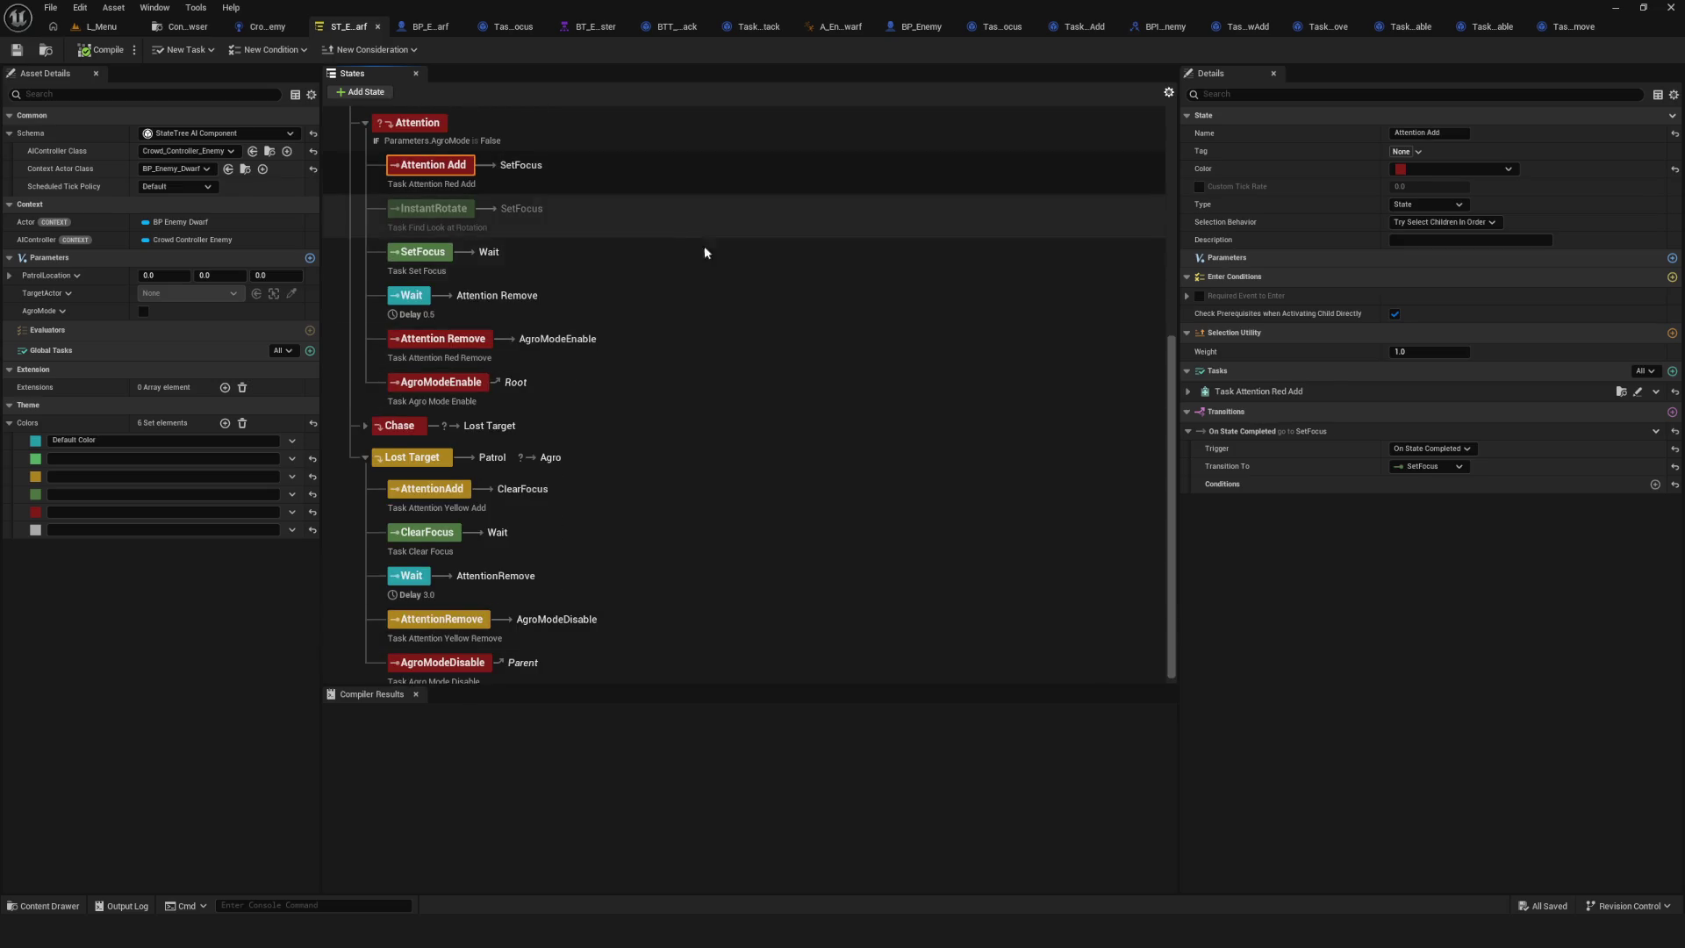
{"action": "key", "text": "ctrl+d"}
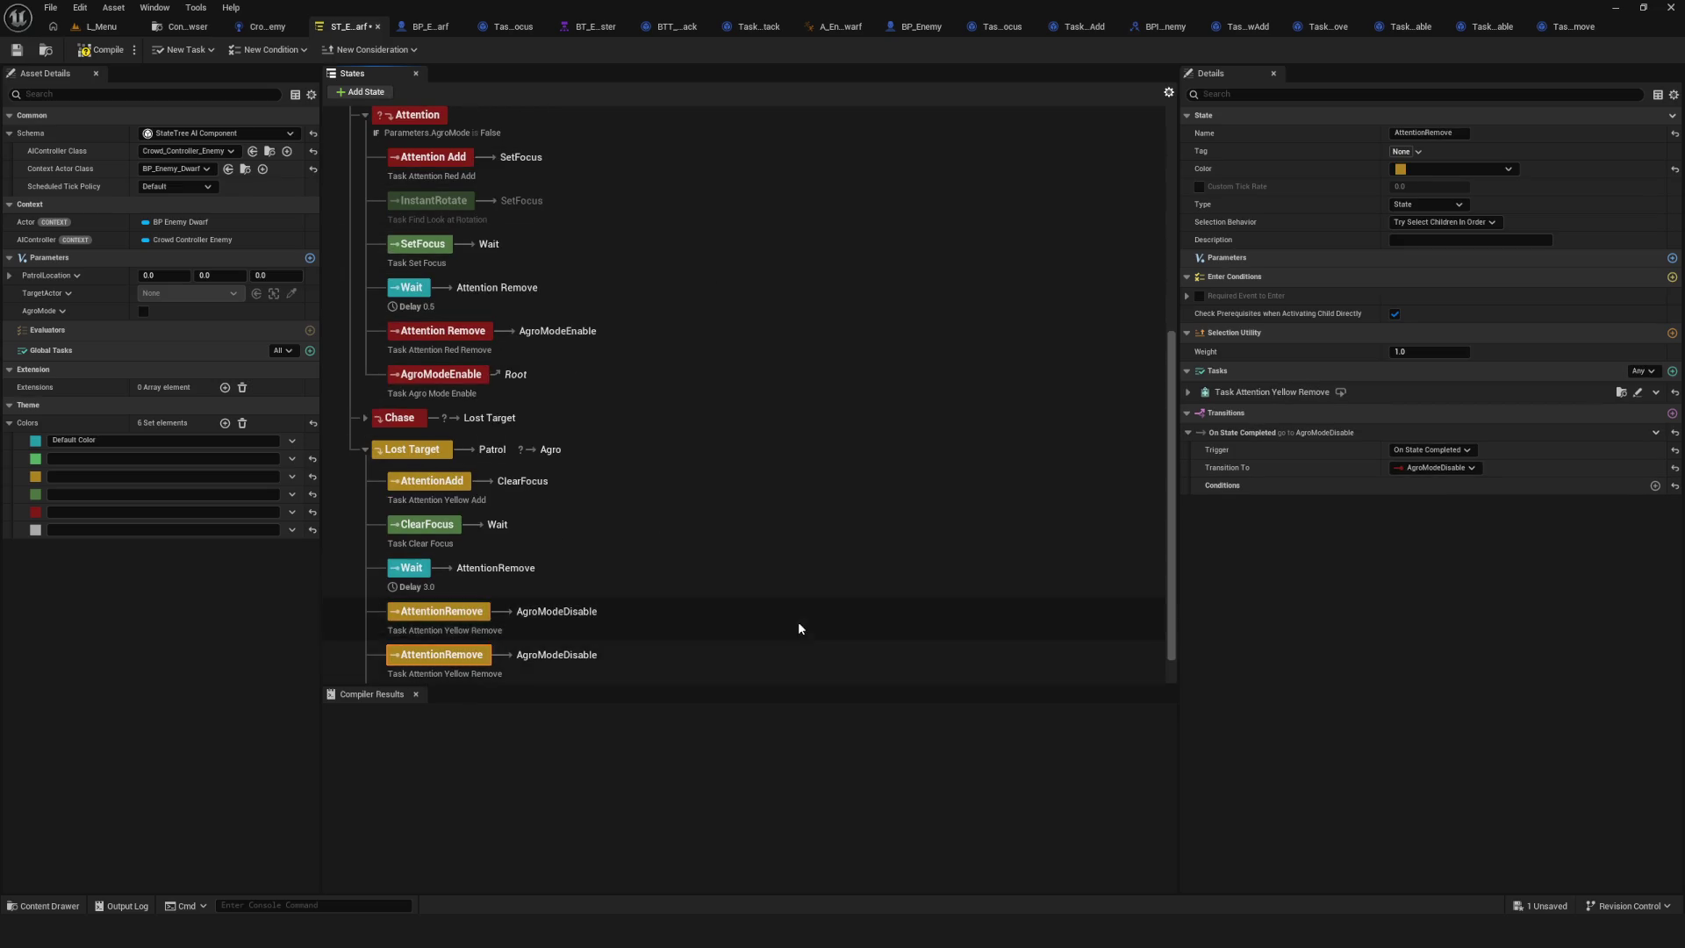
{"action": "mouse_move", "coordinate": [799, 658]}
{"action": "left_mouse_down"}
{"action": "mouse_move", "coordinate": [690, 395]}
{"action": "mouse_move", "coordinate": [495, 322]}
{"action": "mouse_move", "coordinate": [439, 327]}
{"action": "mouse_move", "coordinate": [423, 290]}
{"action": "mouse_move", "coordinate": [443, 317]}
{"action": "left_mouse_up"}
Set the copy's transition to Attention Add, then compile and save the State Tree.
{"action": "scroll", "coordinate": [566, 356], "scroll_direction": "up", "scroll_amount": 3}
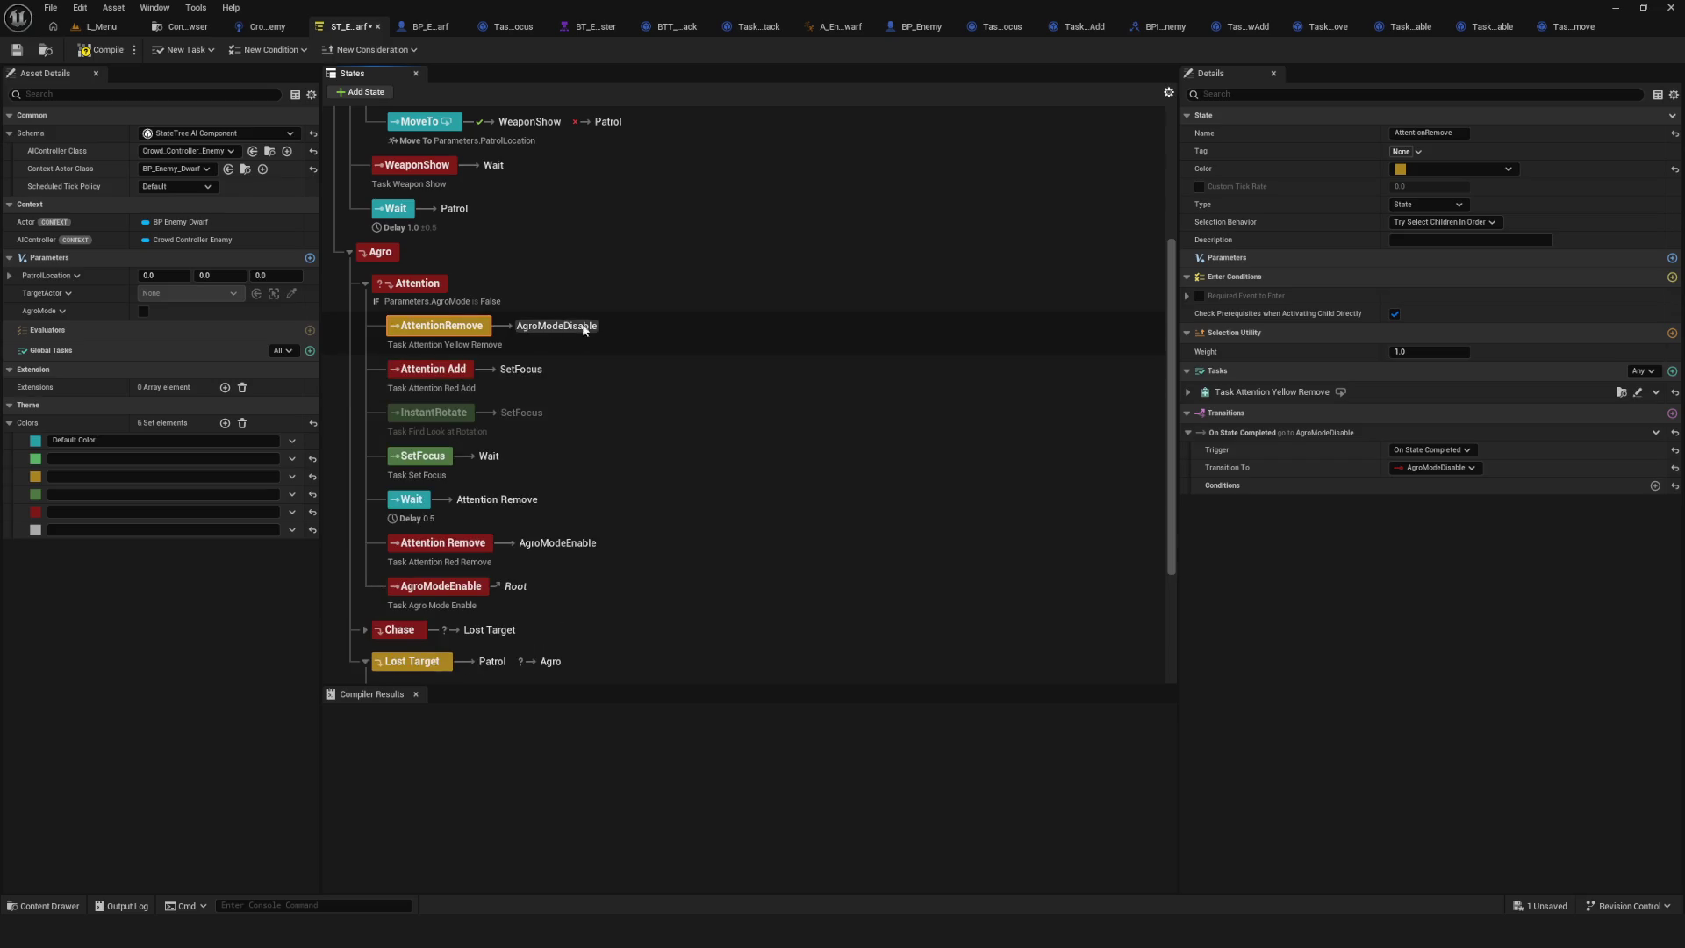
{"action": "left_click", "coordinate": [1468, 467]}
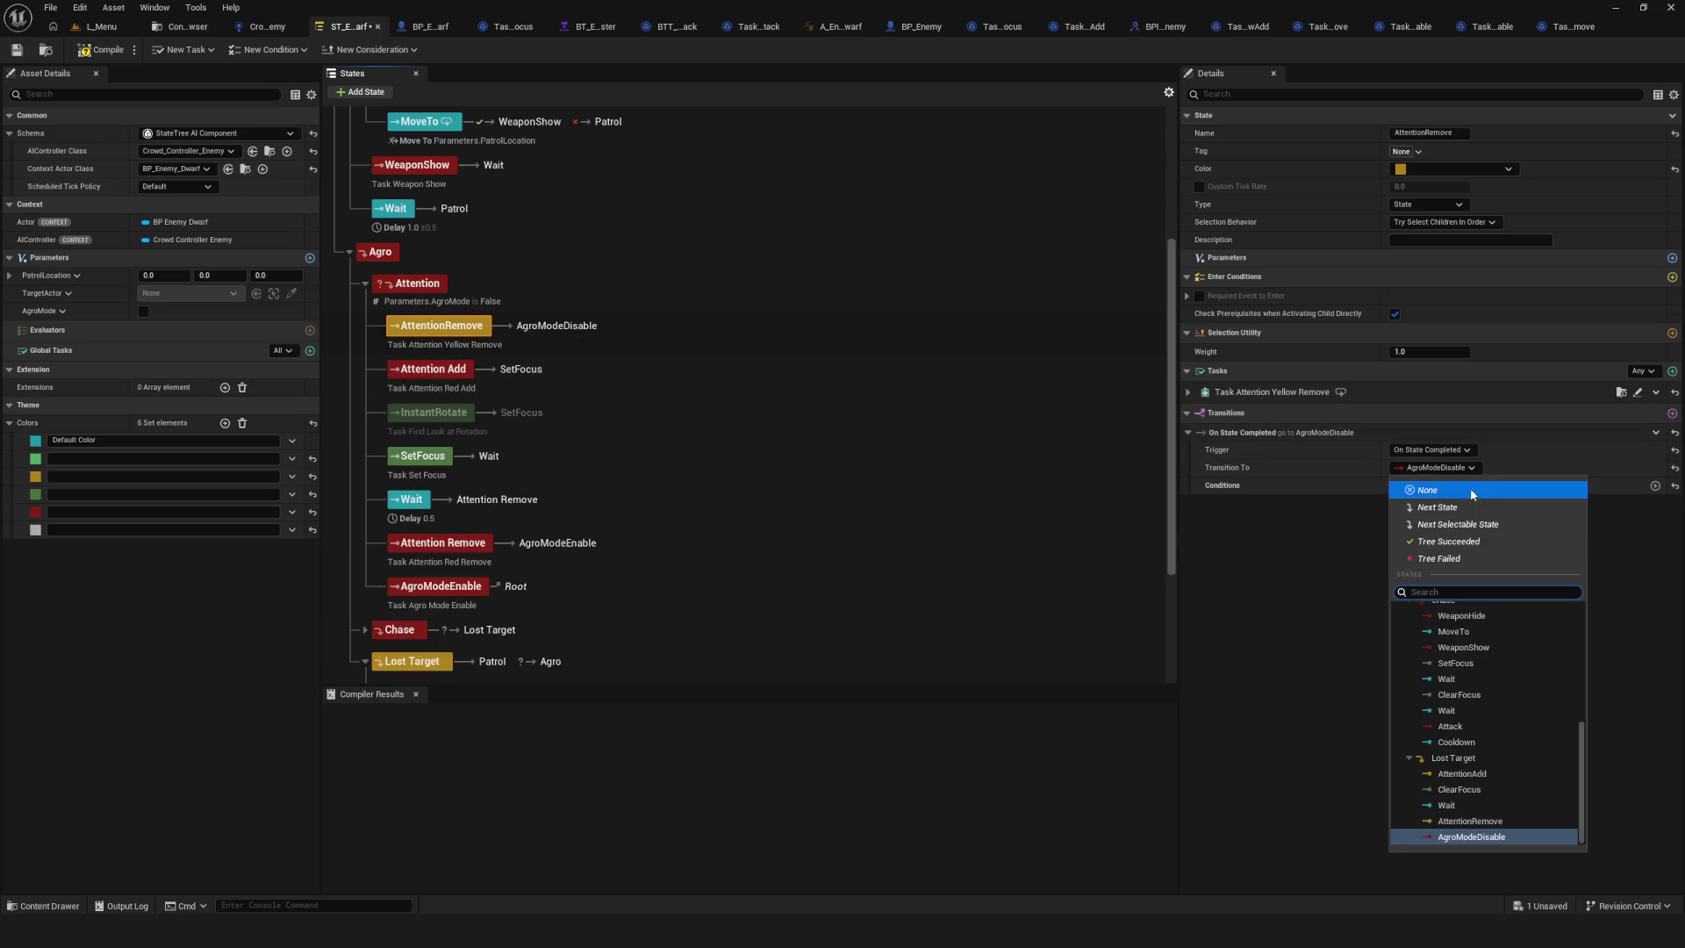
{"action": "left_click", "coordinate": [1488, 697]}
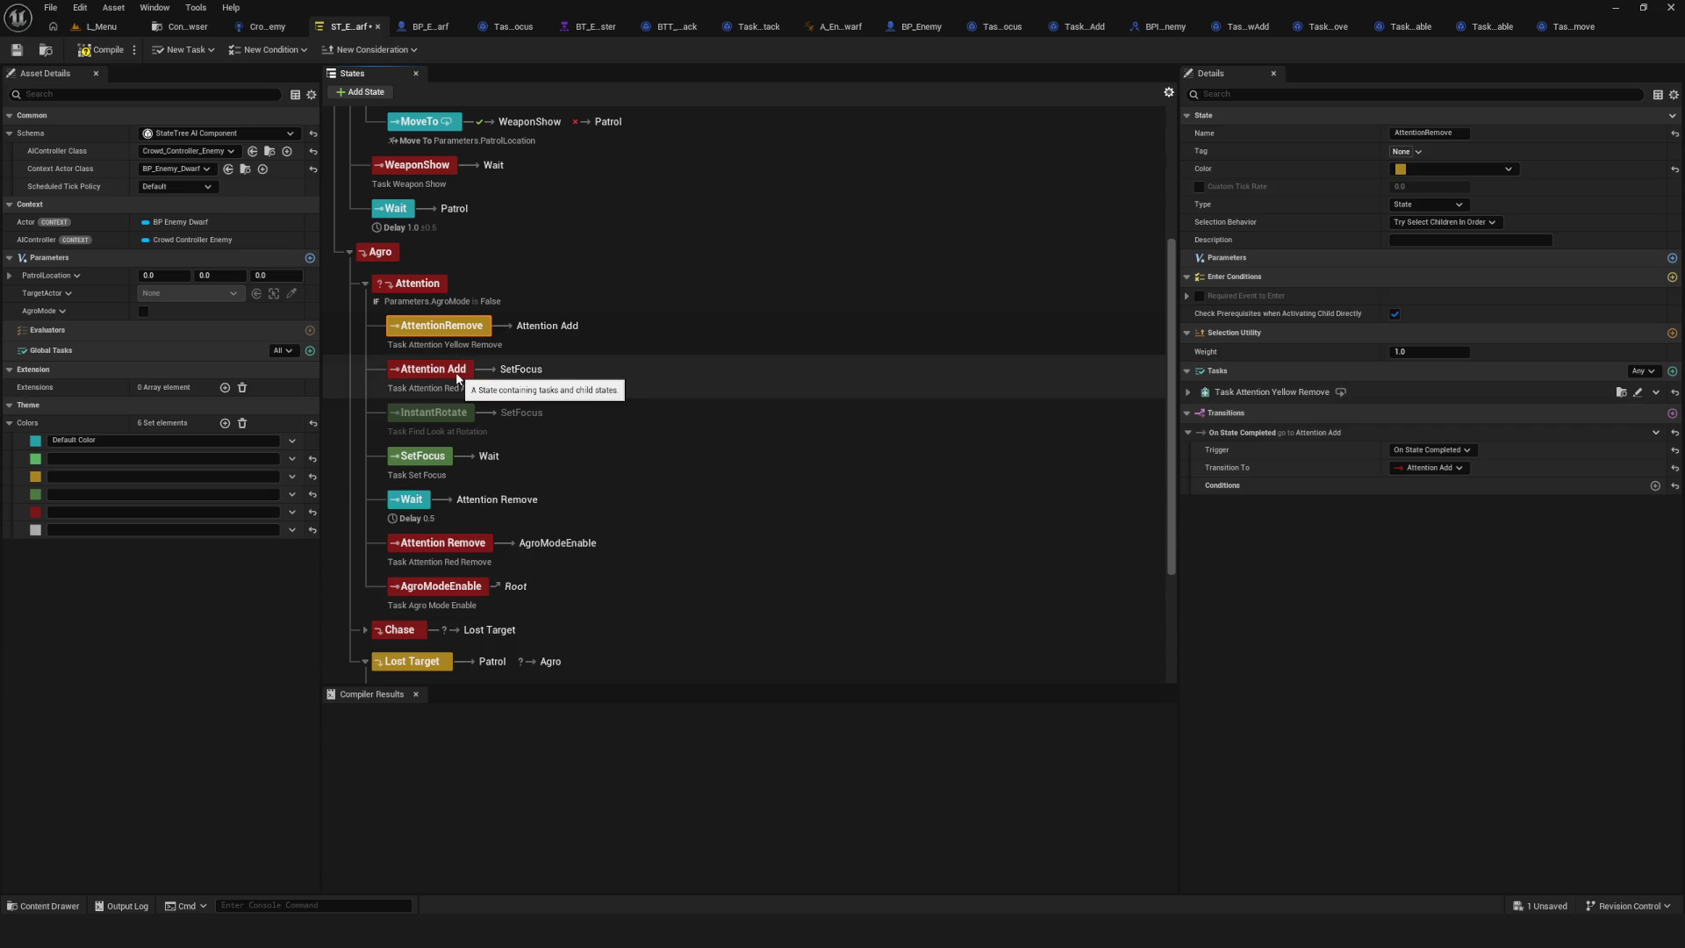
{"action": "scroll", "coordinate": [793, 414], "scroll_direction": "up", "scroll_amount": 1}
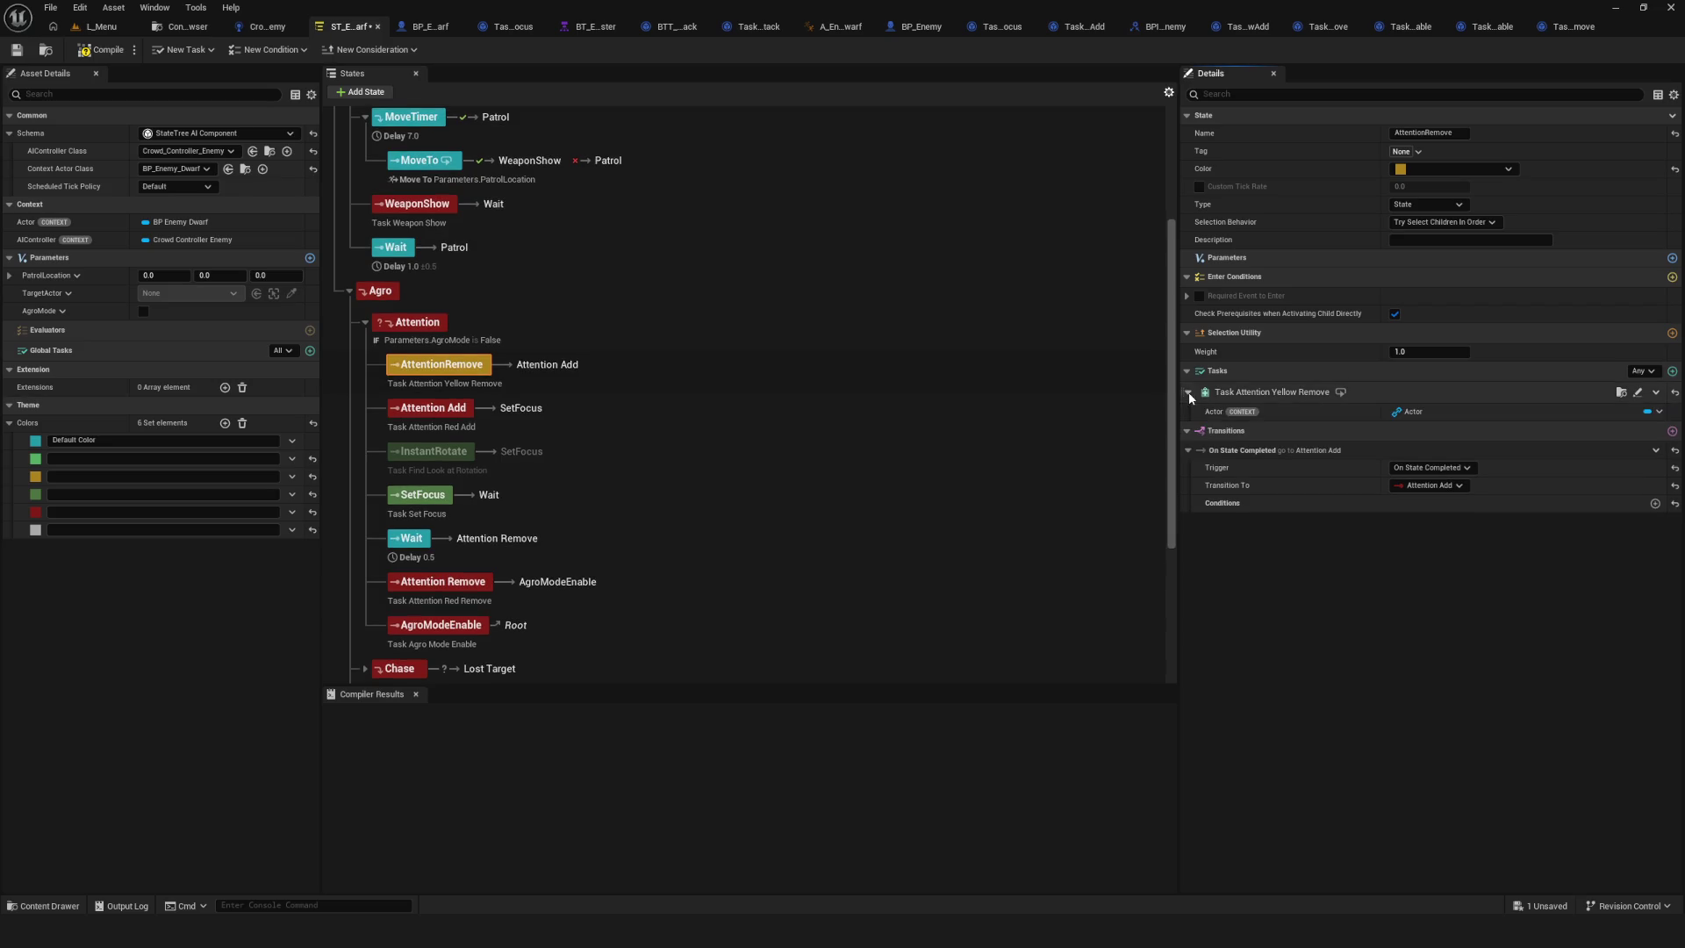
{"action": "scroll", "coordinate": [473, 367], "scroll_direction": "up", "scroll_amount": 4}
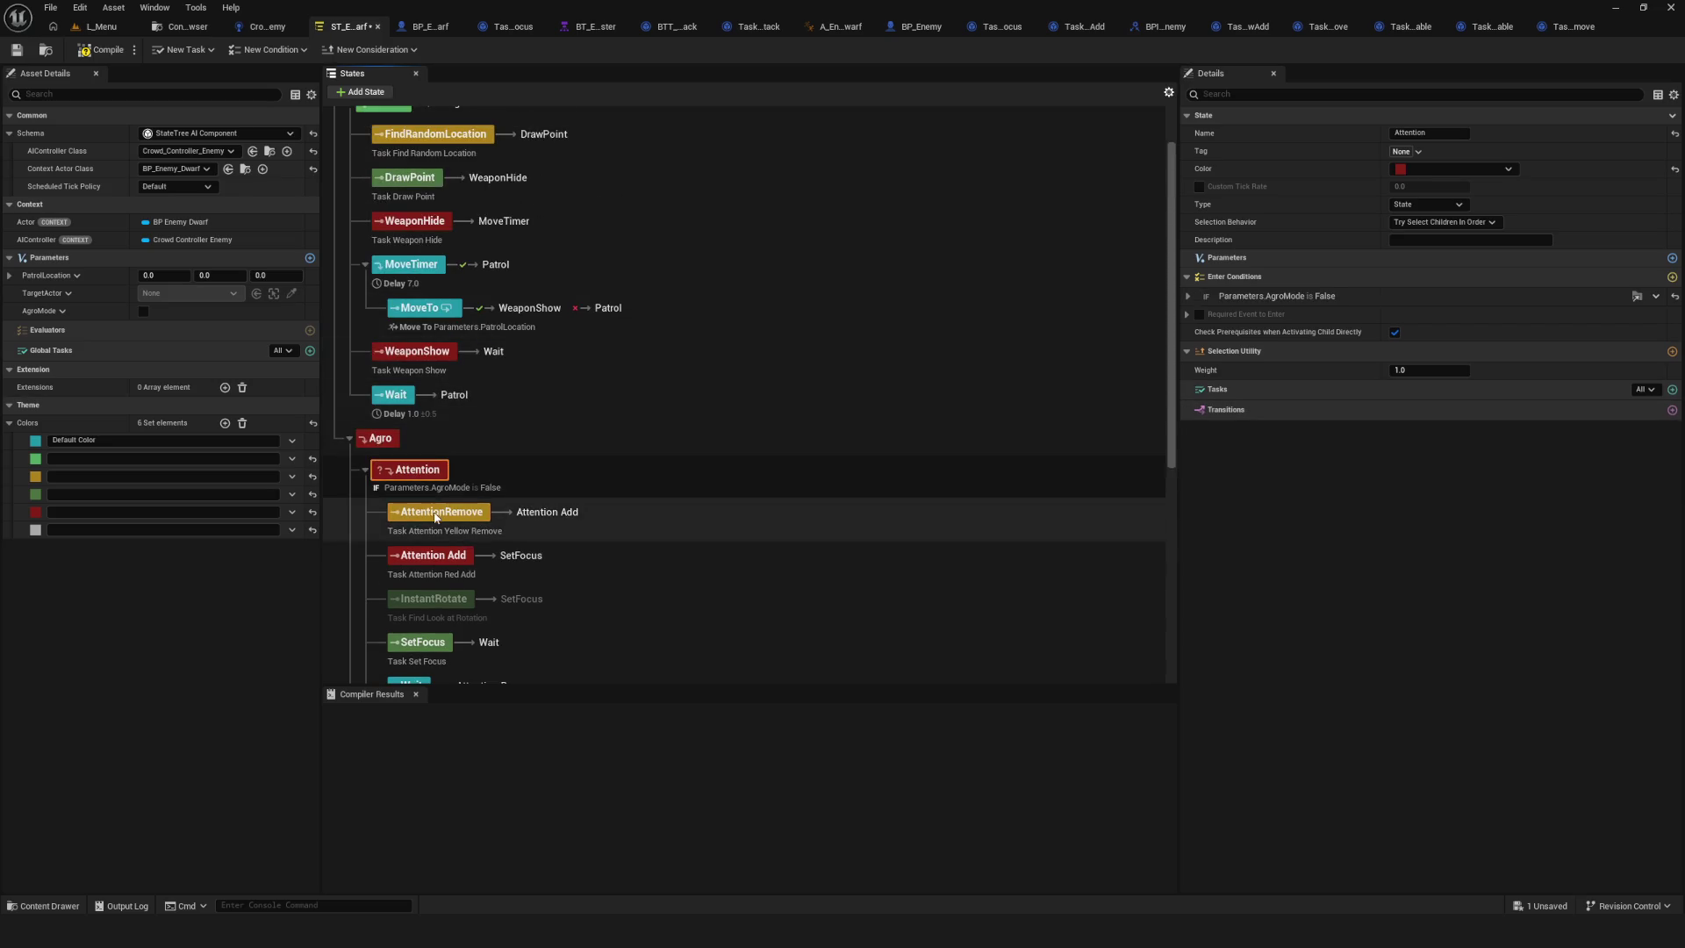
{"action": "left_click", "coordinate": [103, 49]}
{"action": "left_click", "coordinate": [16, 49]}
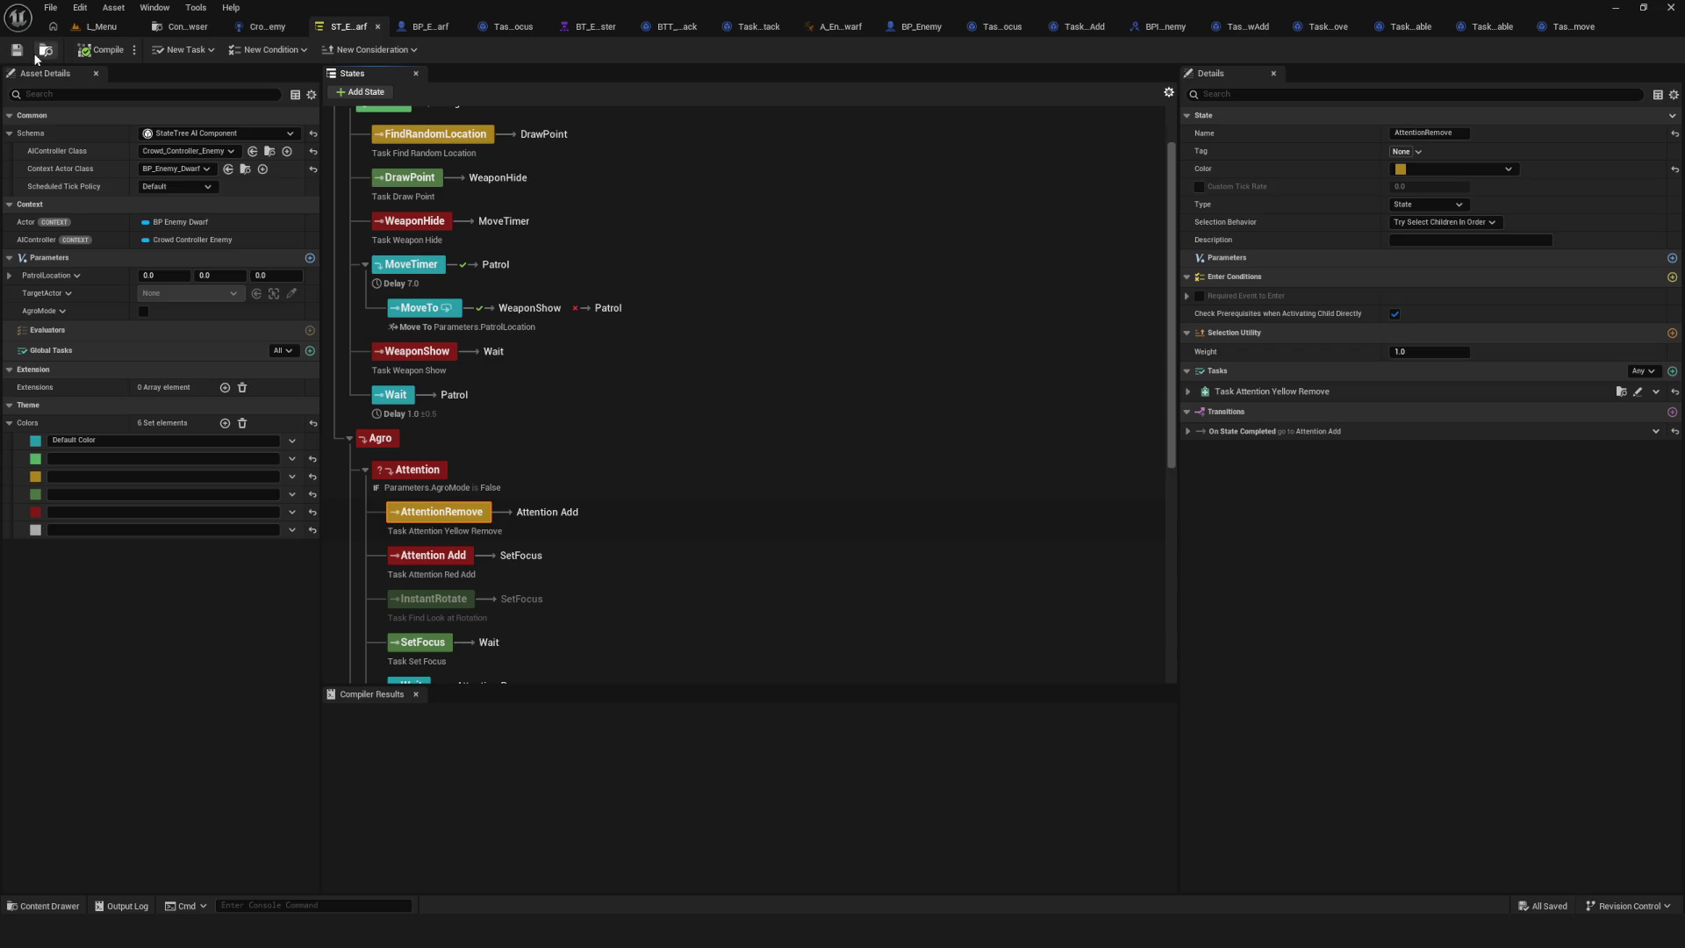
Start a play session from the L_Menu level and enter the Dev level.
{"action": "left_click", "coordinate": [100, 31]}
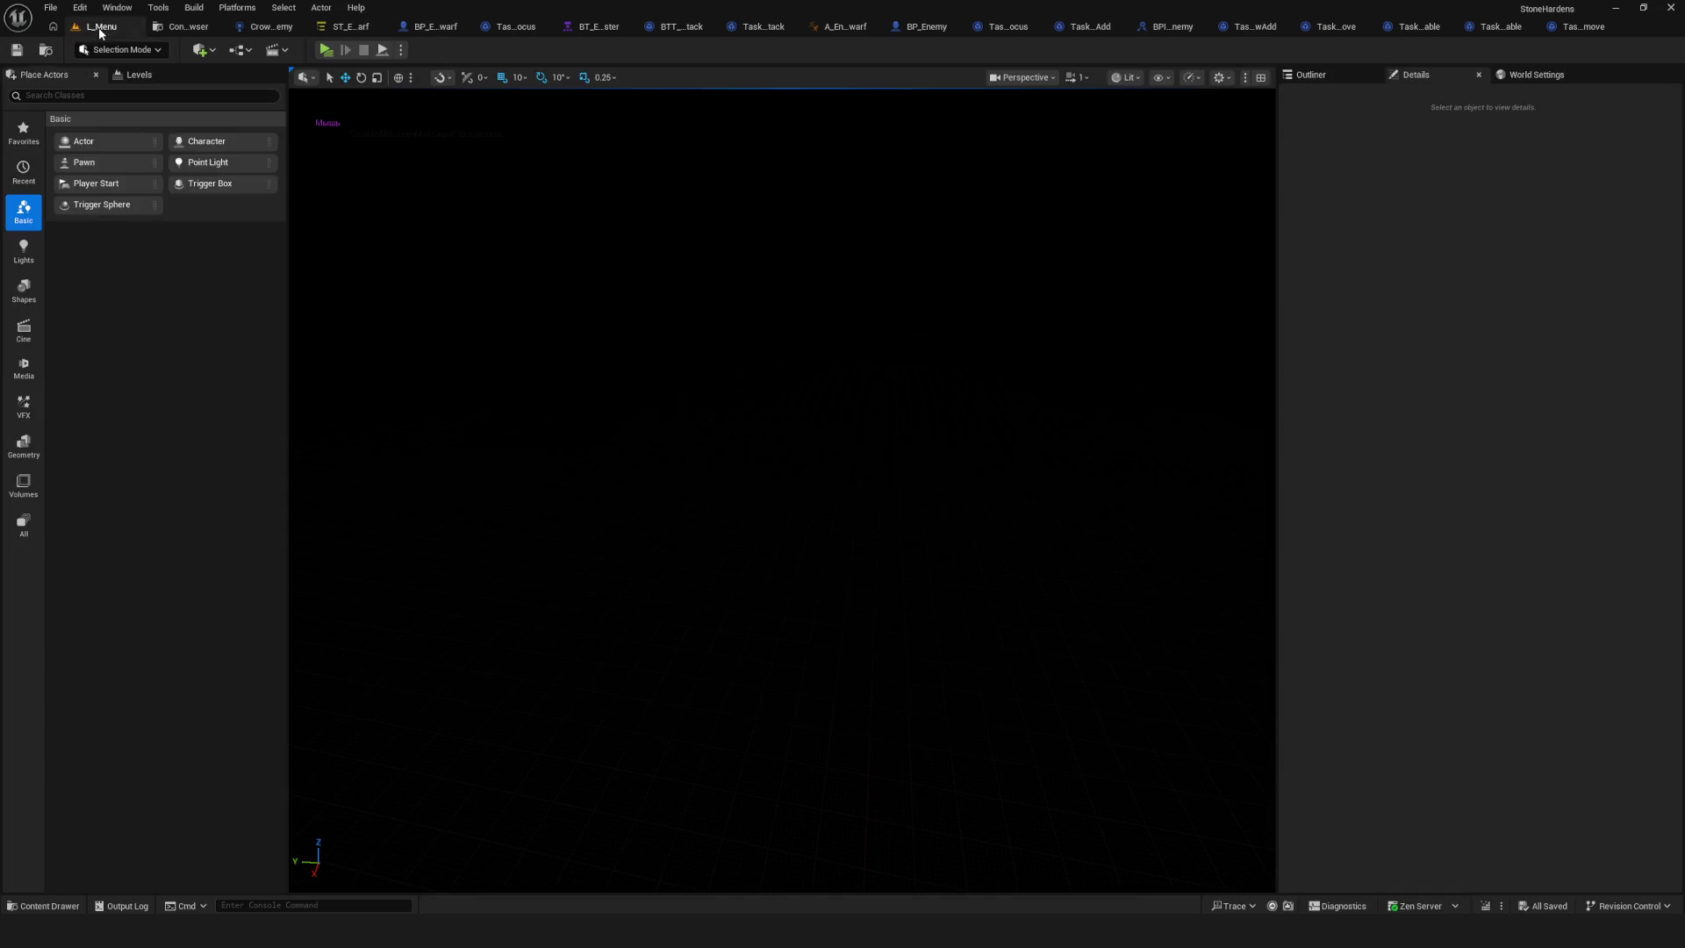
{"action": "left_click", "coordinate": [344, 42]}
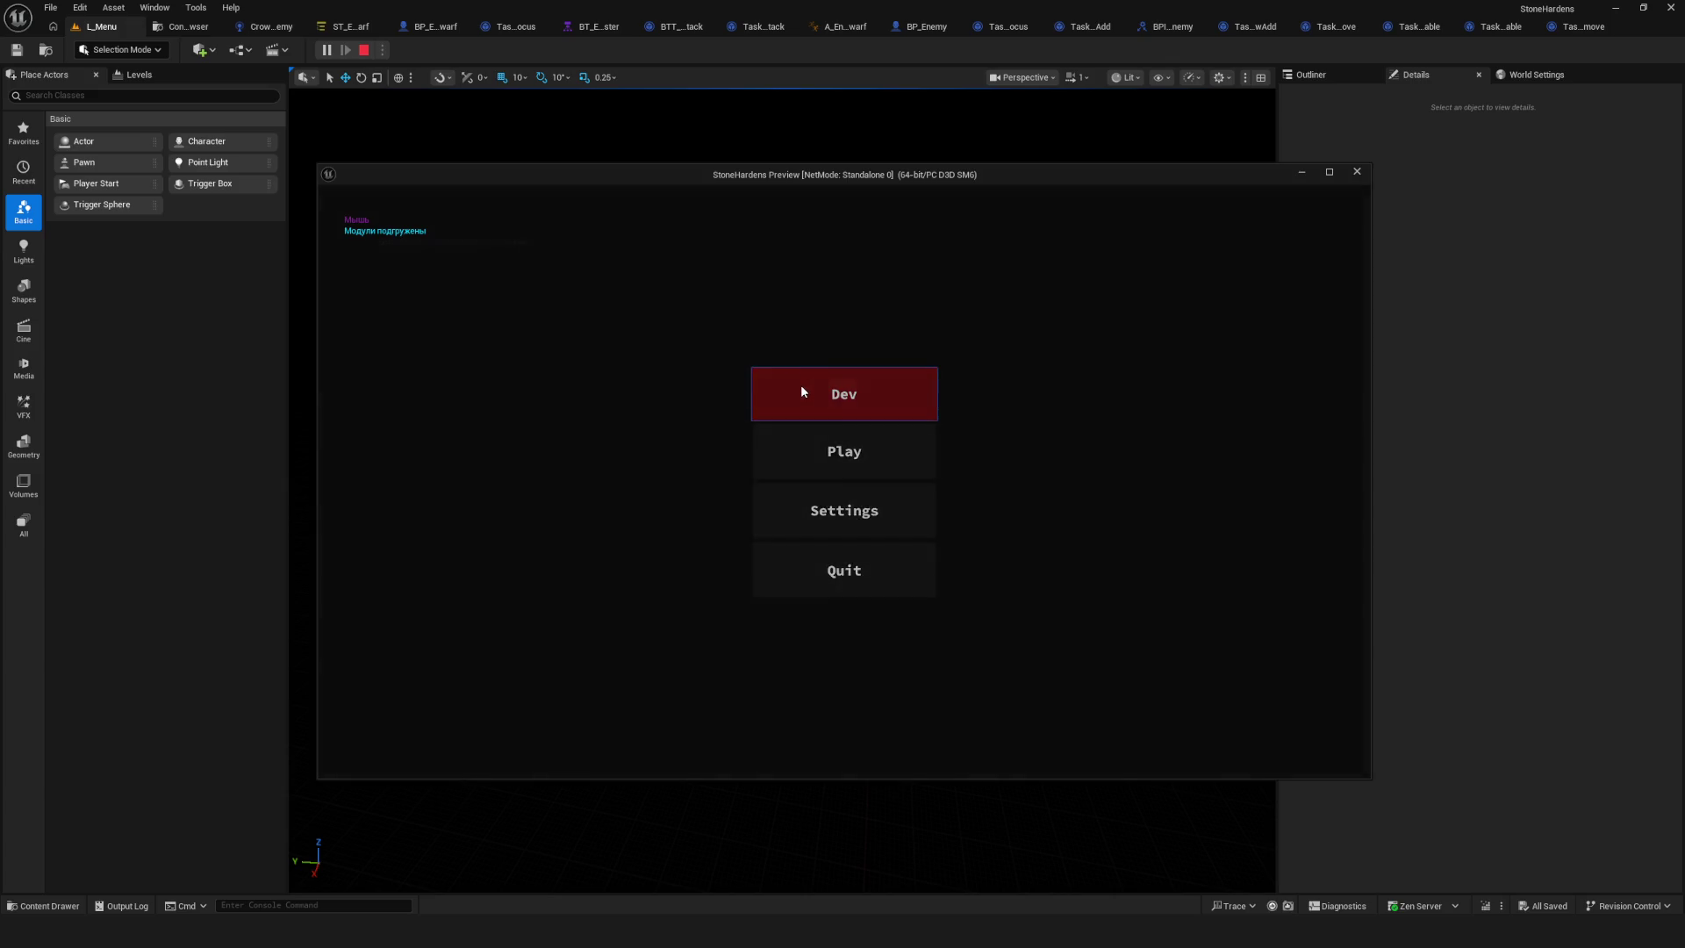
{"action": "left_click", "coordinate": [801, 388]}
Walk the character close to the enemy dwarves, then stop the play session.
{"action": "key", "text": "w"}
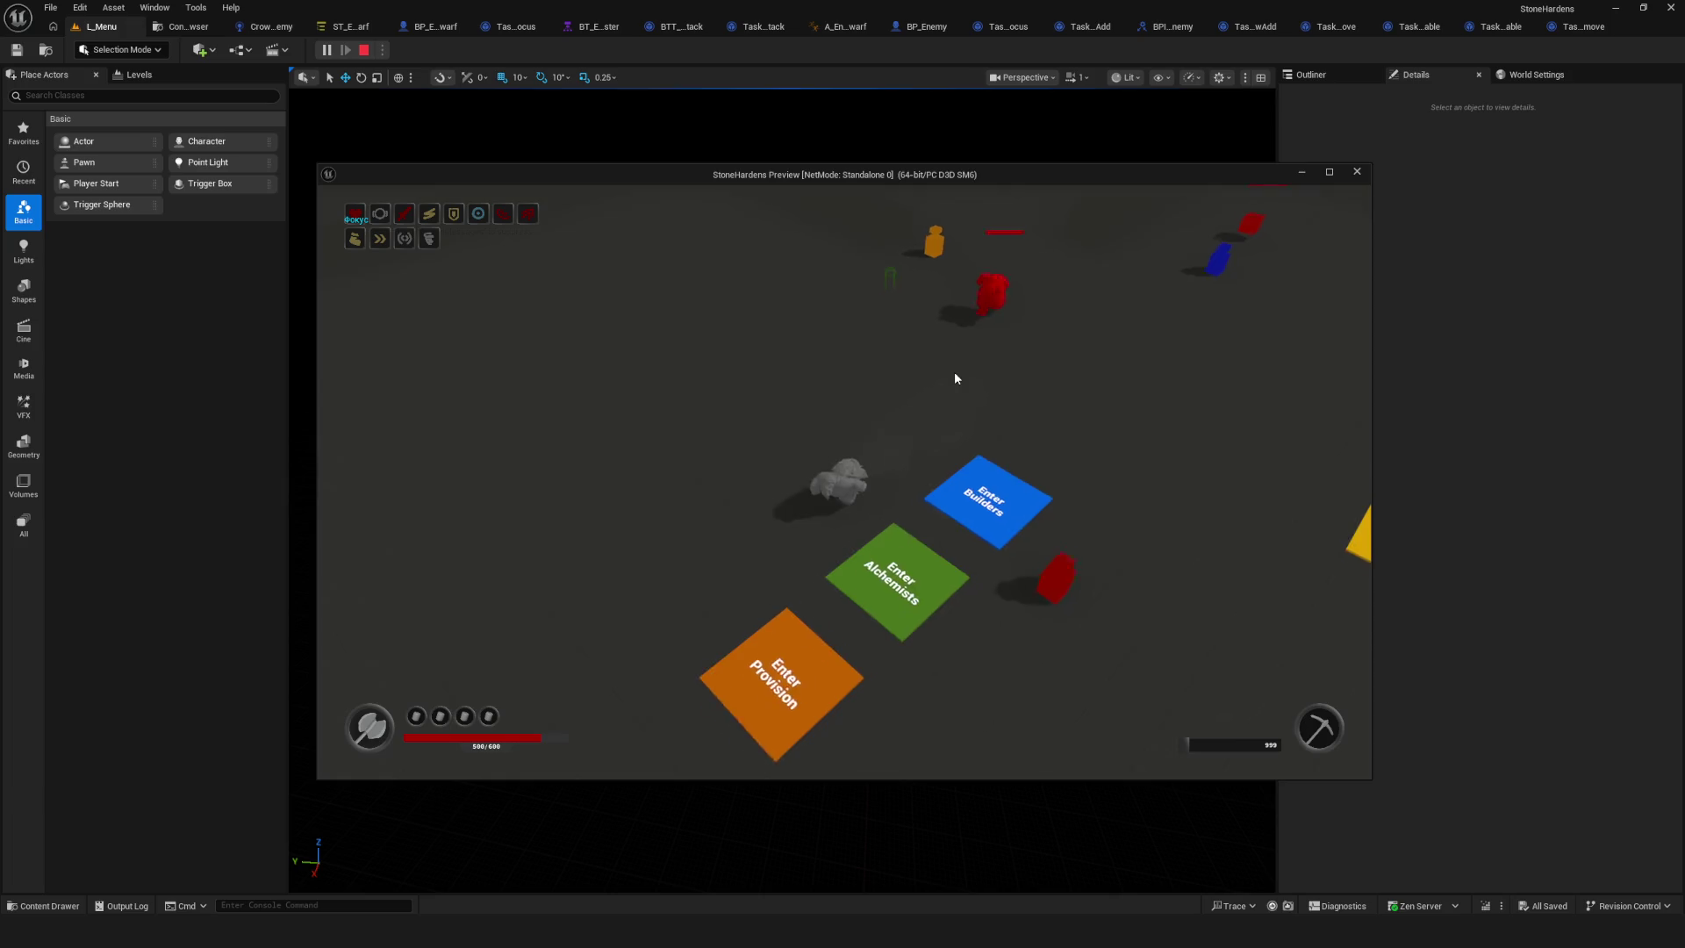
{"action": "key", "text": "s"}
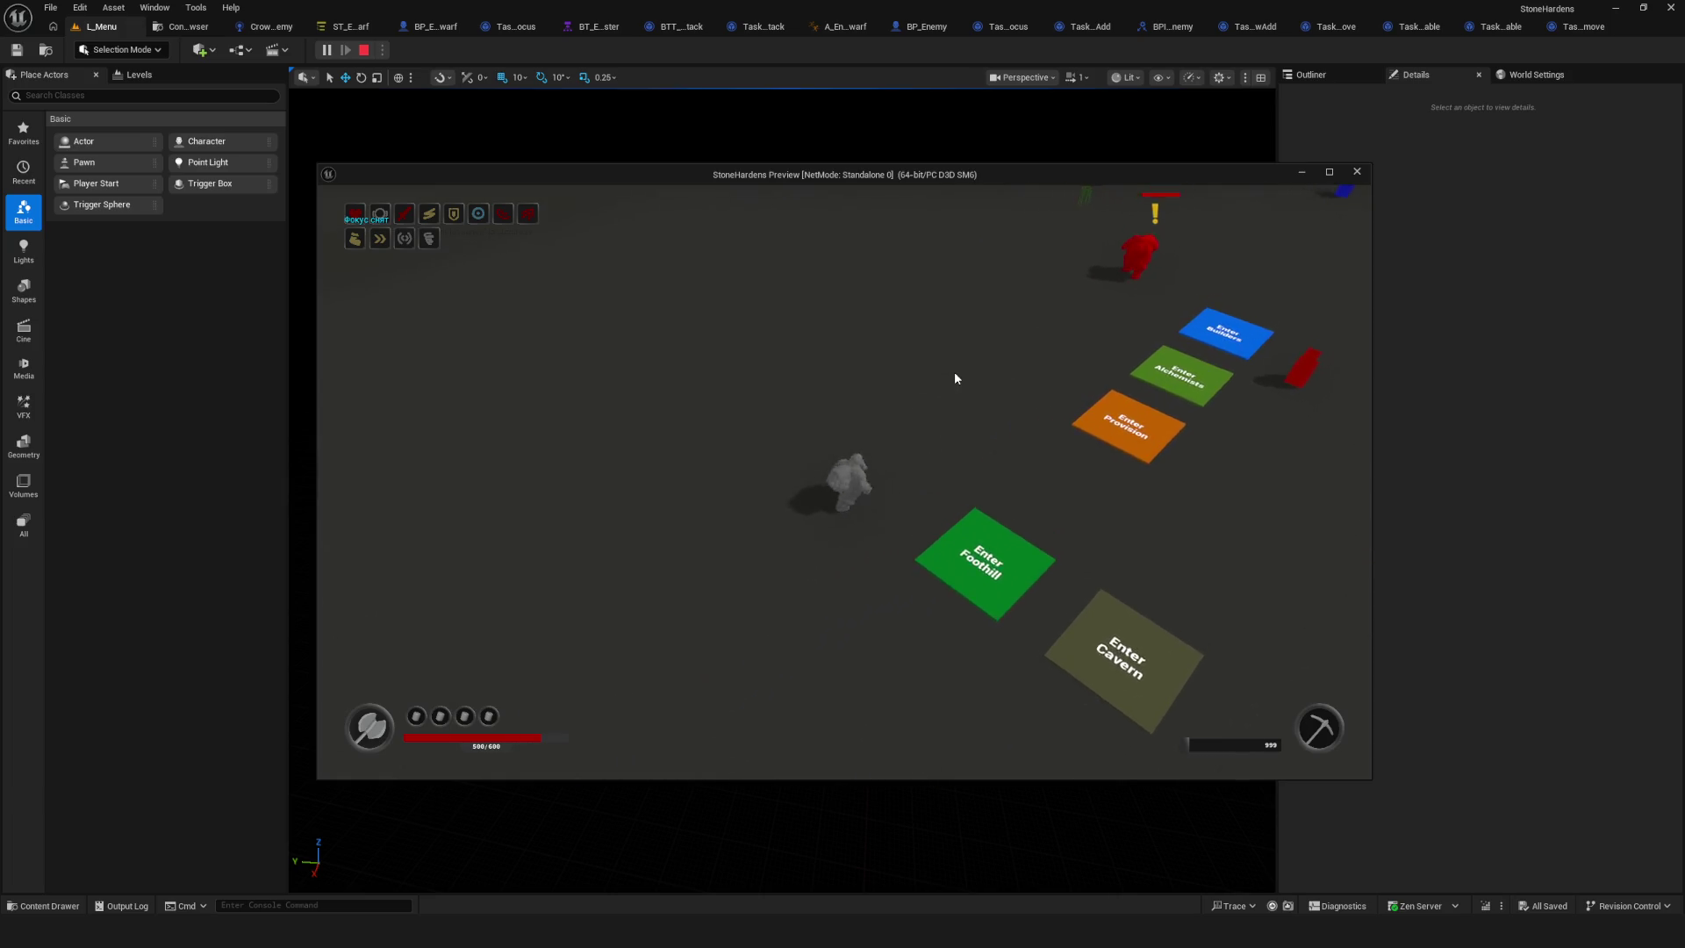
{"action": "key", "text": "d"}
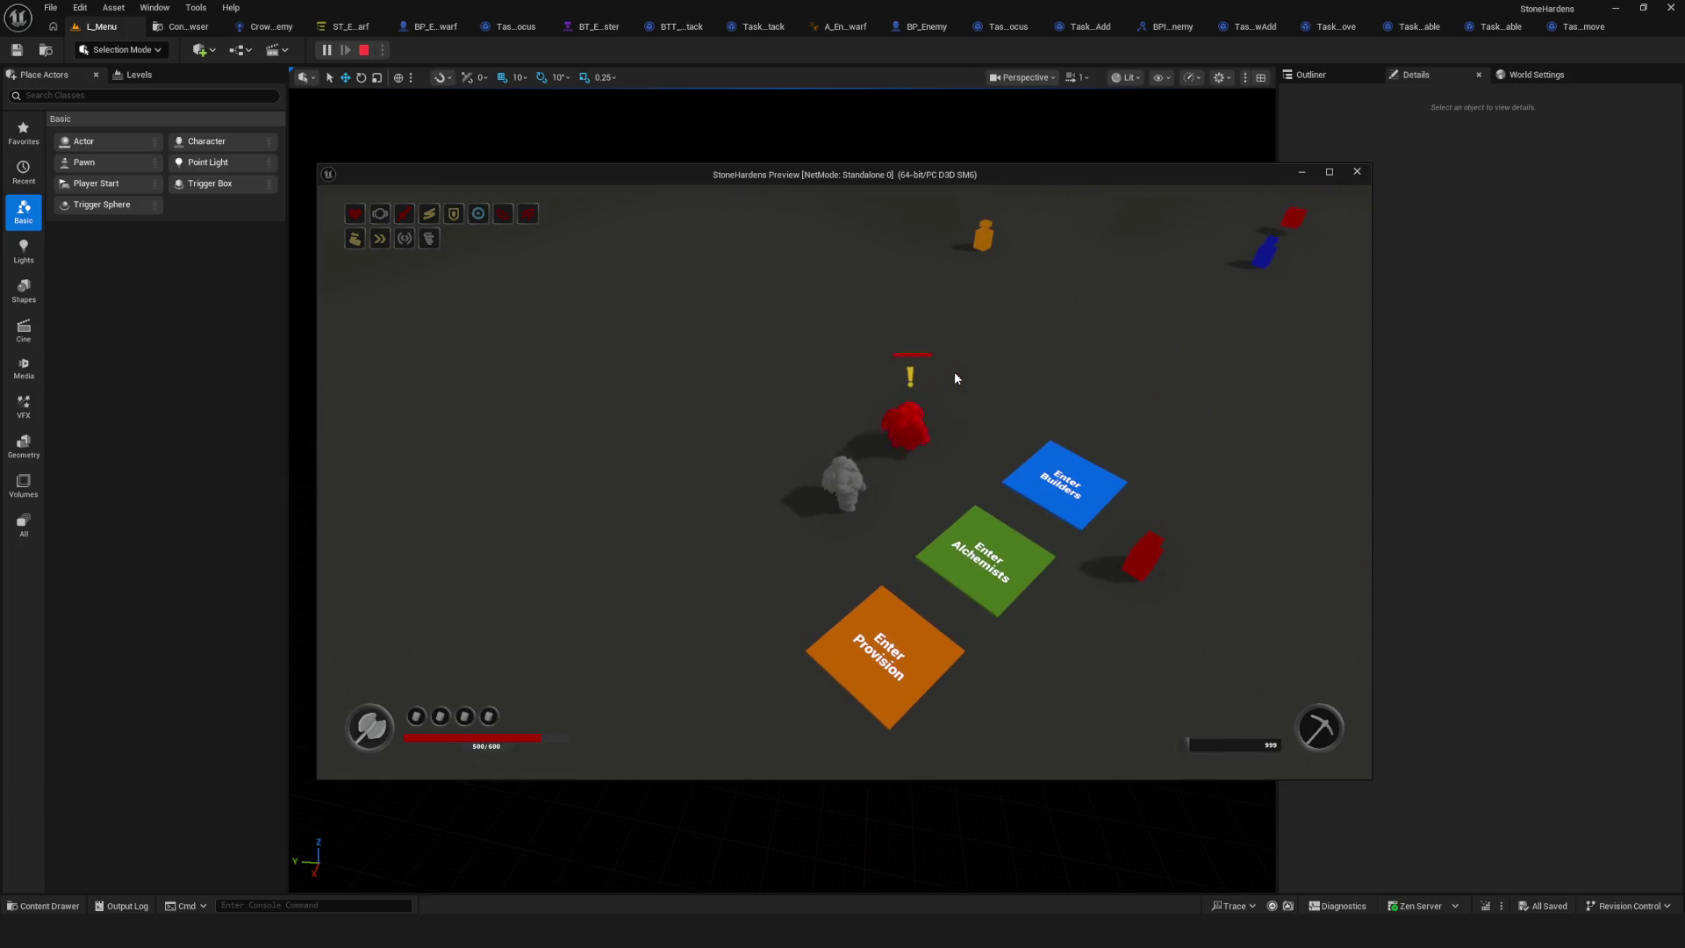
{"action": "key", "text": "s"}
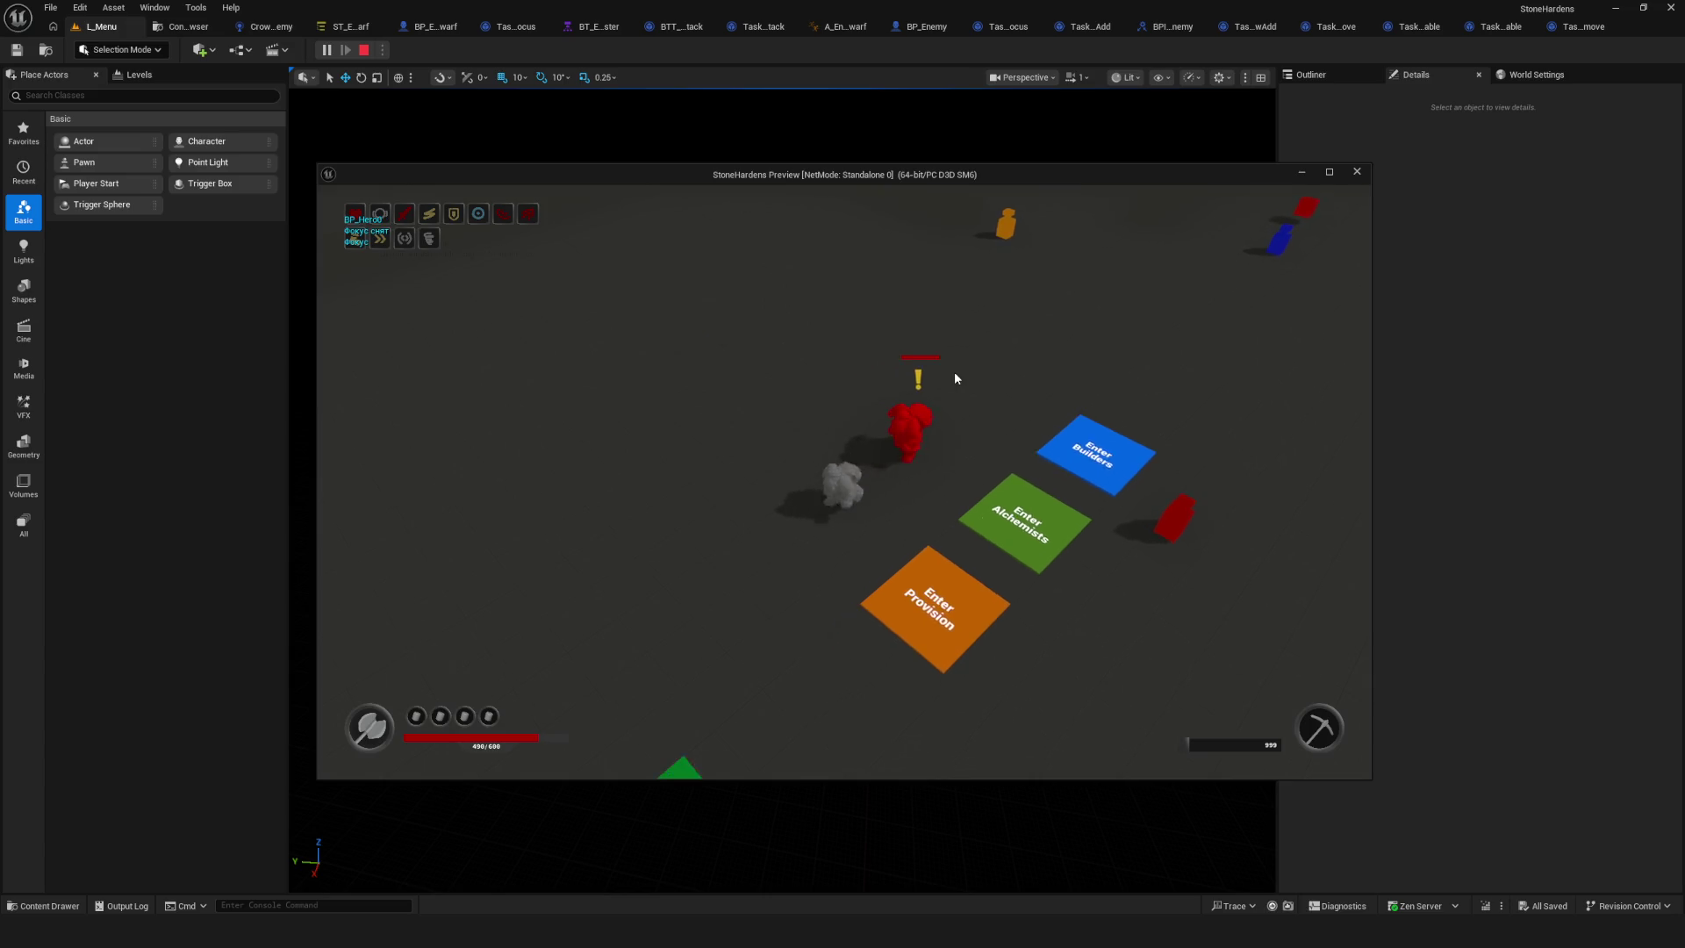
{"action": "key", "text": "Escape"}
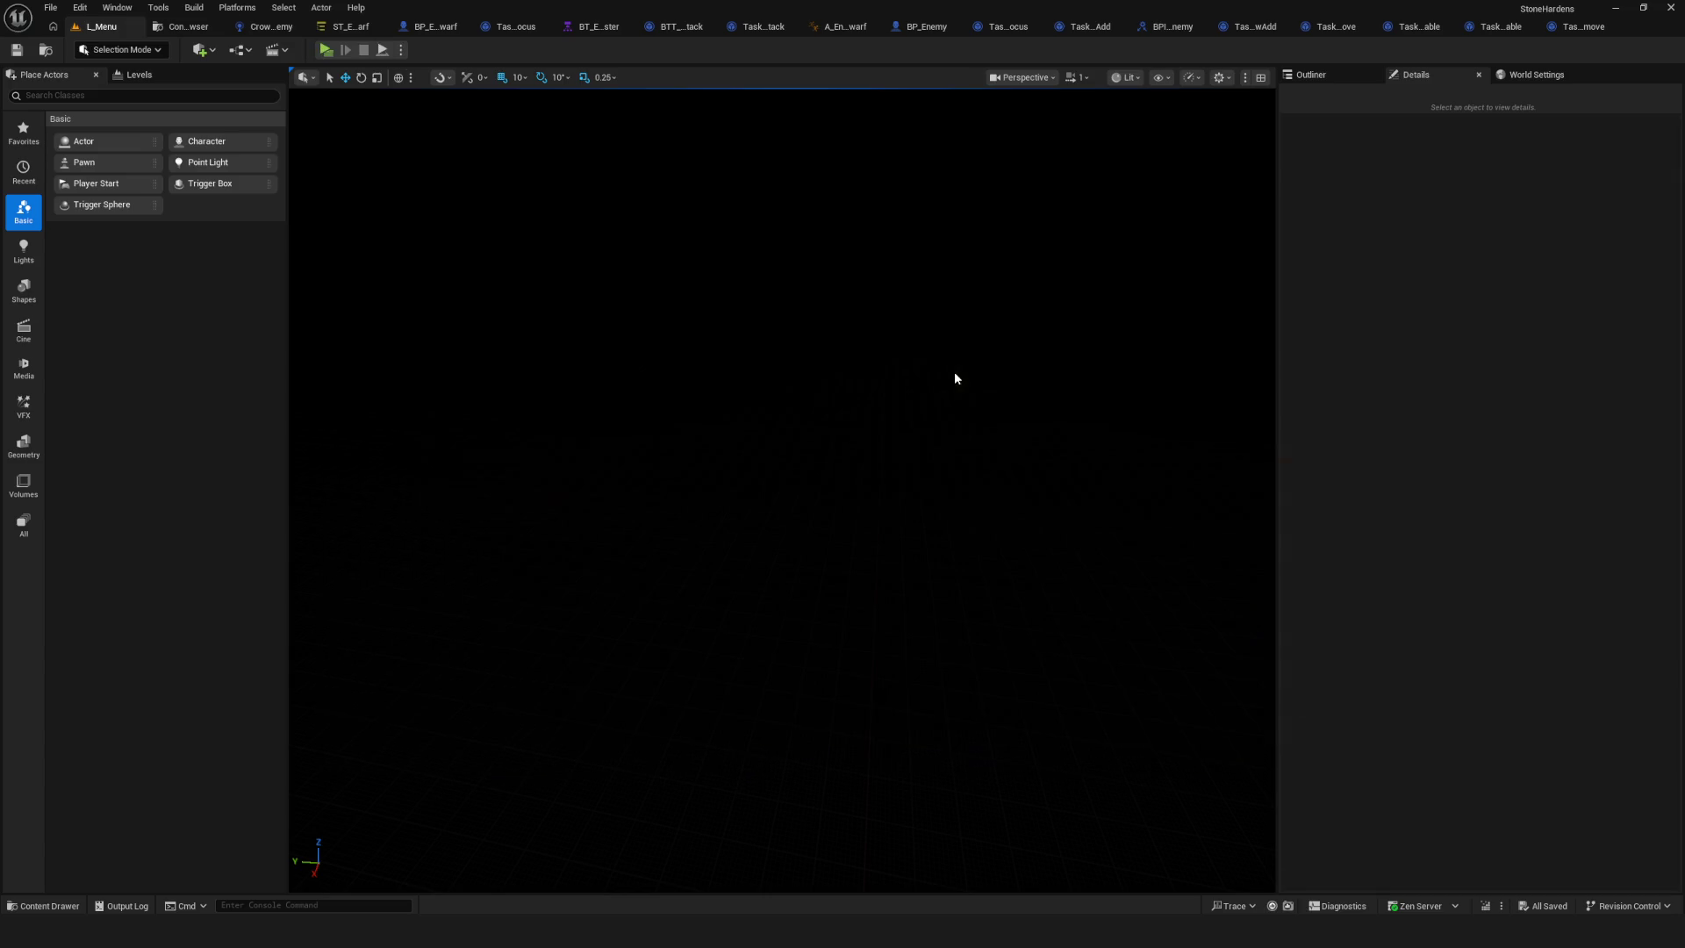
Return to the dwarf State Tree and view the Attention Add and copied AttentionRemove details.
{"action": "left_click", "coordinate": [351, 26]}
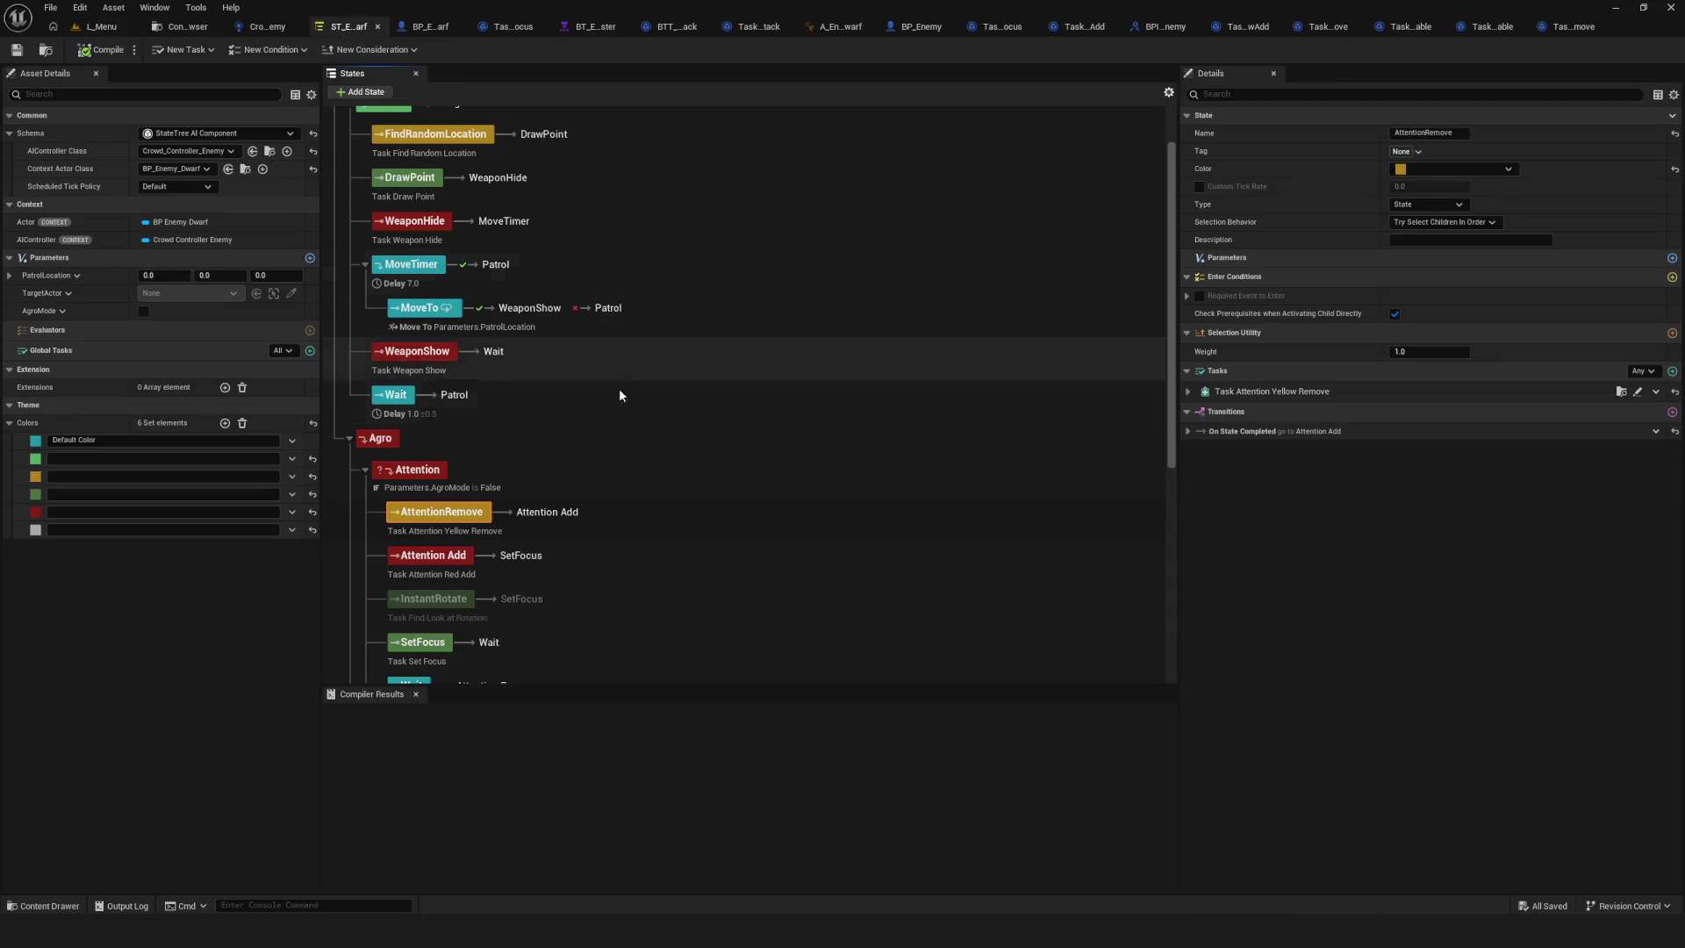
{"action": "scroll", "coordinate": [609, 372], "scroll_direction": "down", "scroll_amount": 4}
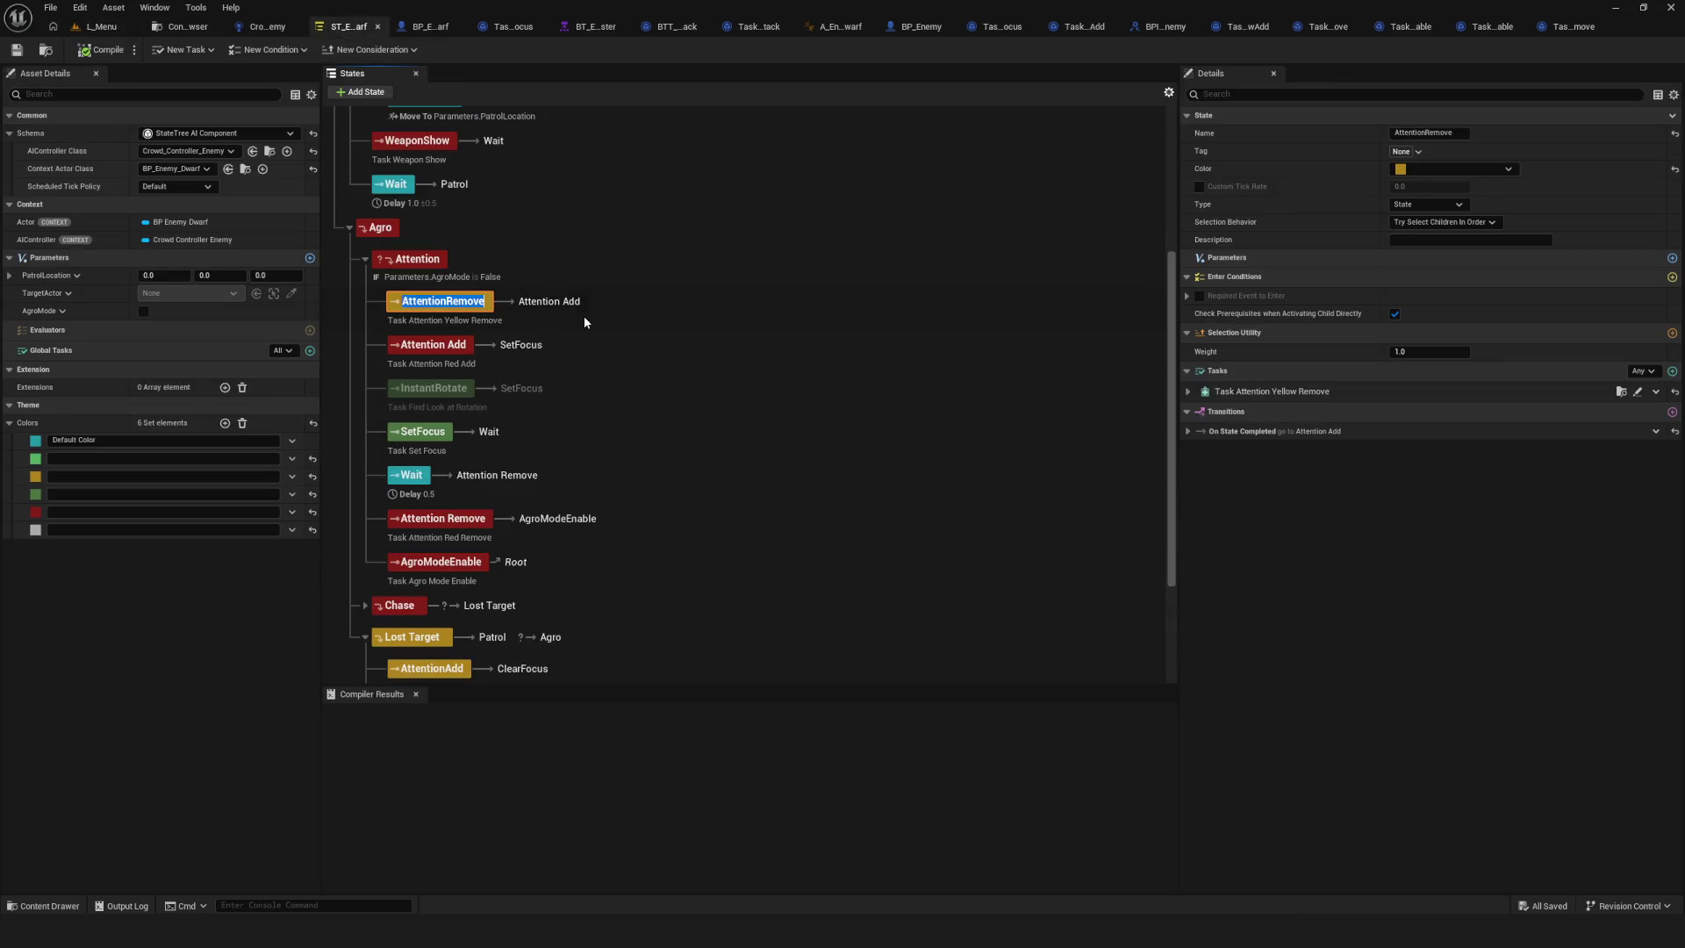
{"action": "left_click", "coordinate": [591, 337]}
{"action": "left_click", "coordinate": [439, 309]}
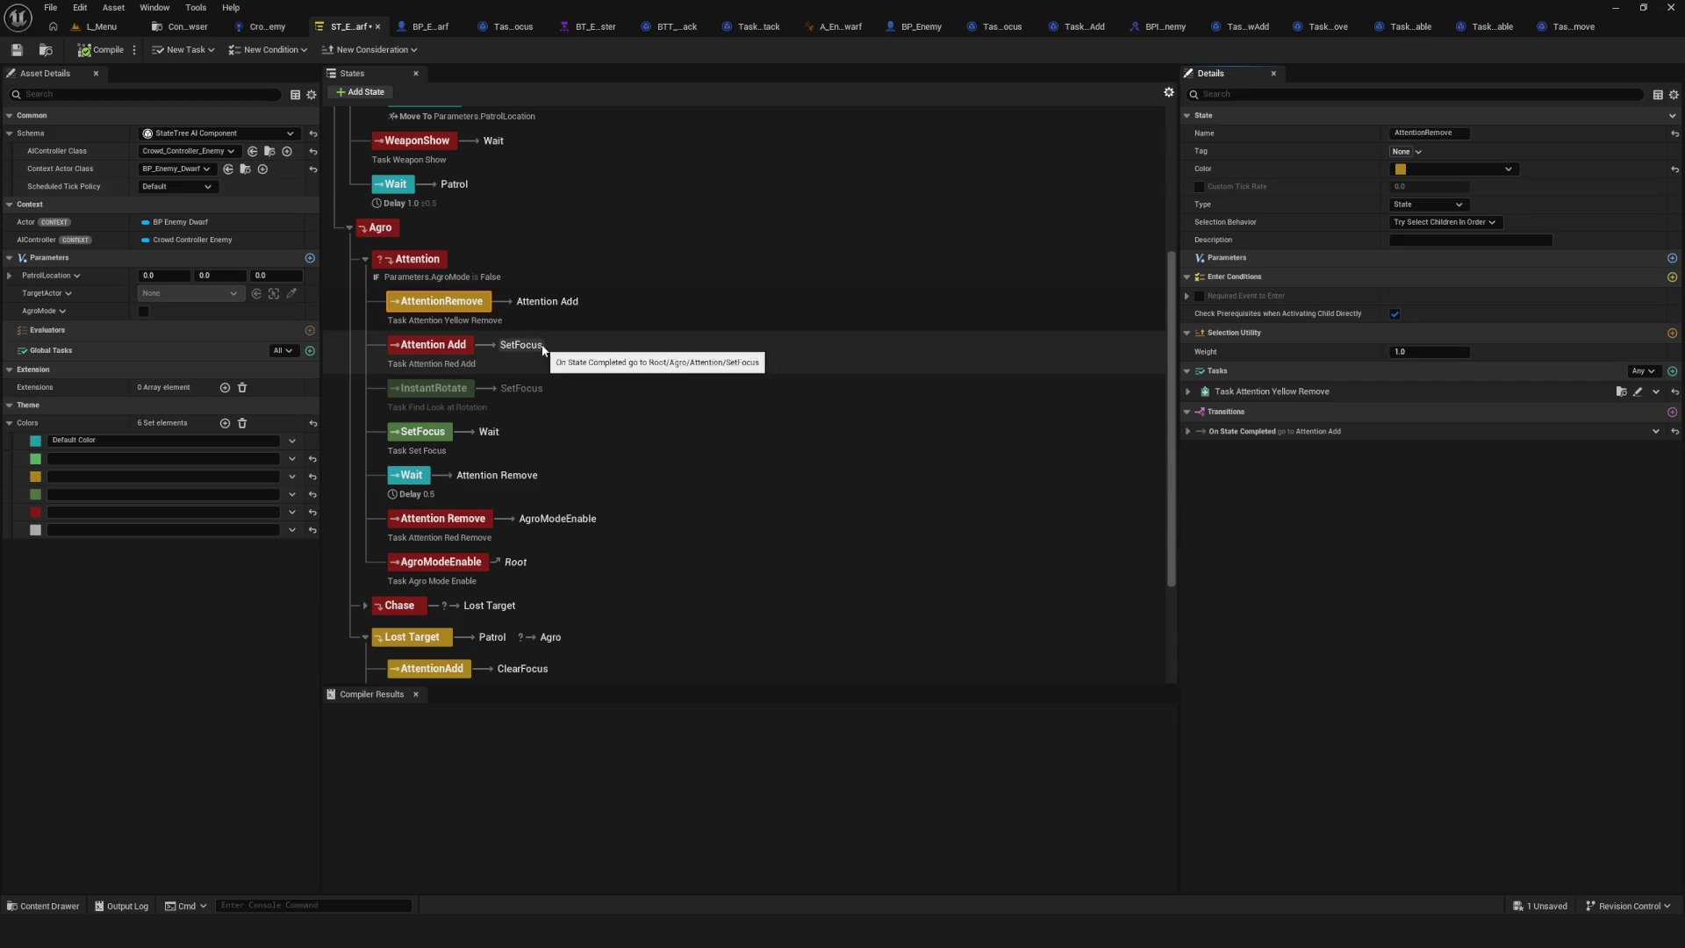
Inspect the AgroModeDisable state alongside the Attention and Lost Target branches.
{"action": "scroll", "coordinate": [570, 347], "scroll_direction": "down", "scroll_amount": 3}
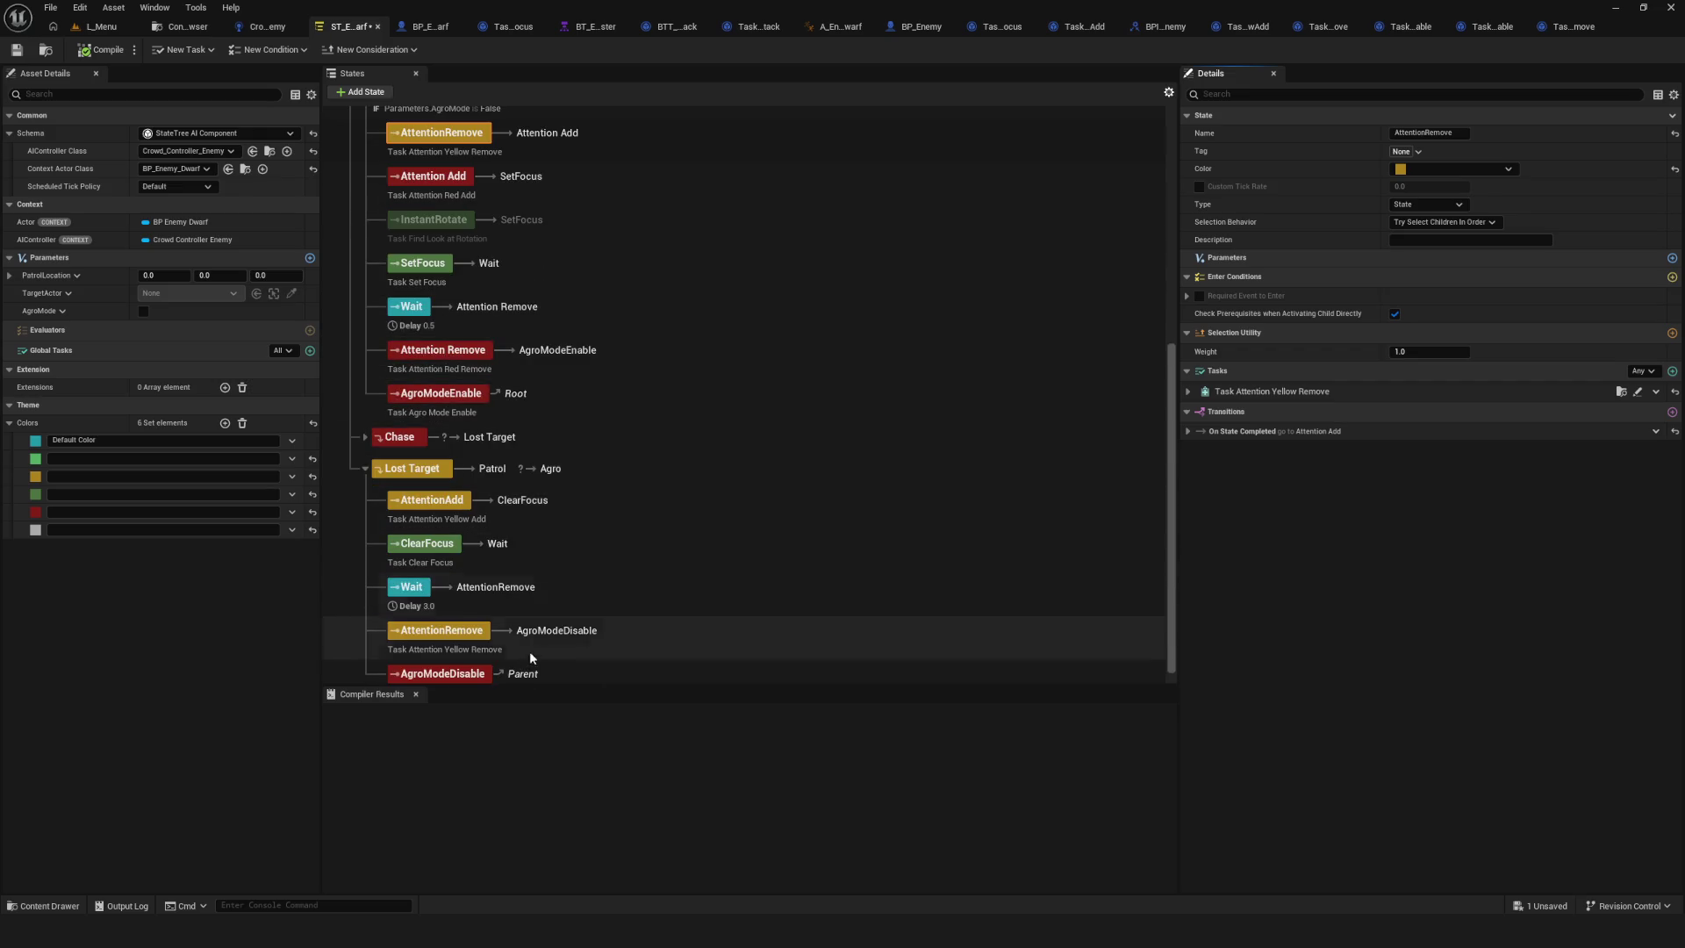
{"action": "left_click", "coordinate": [420, 679]}
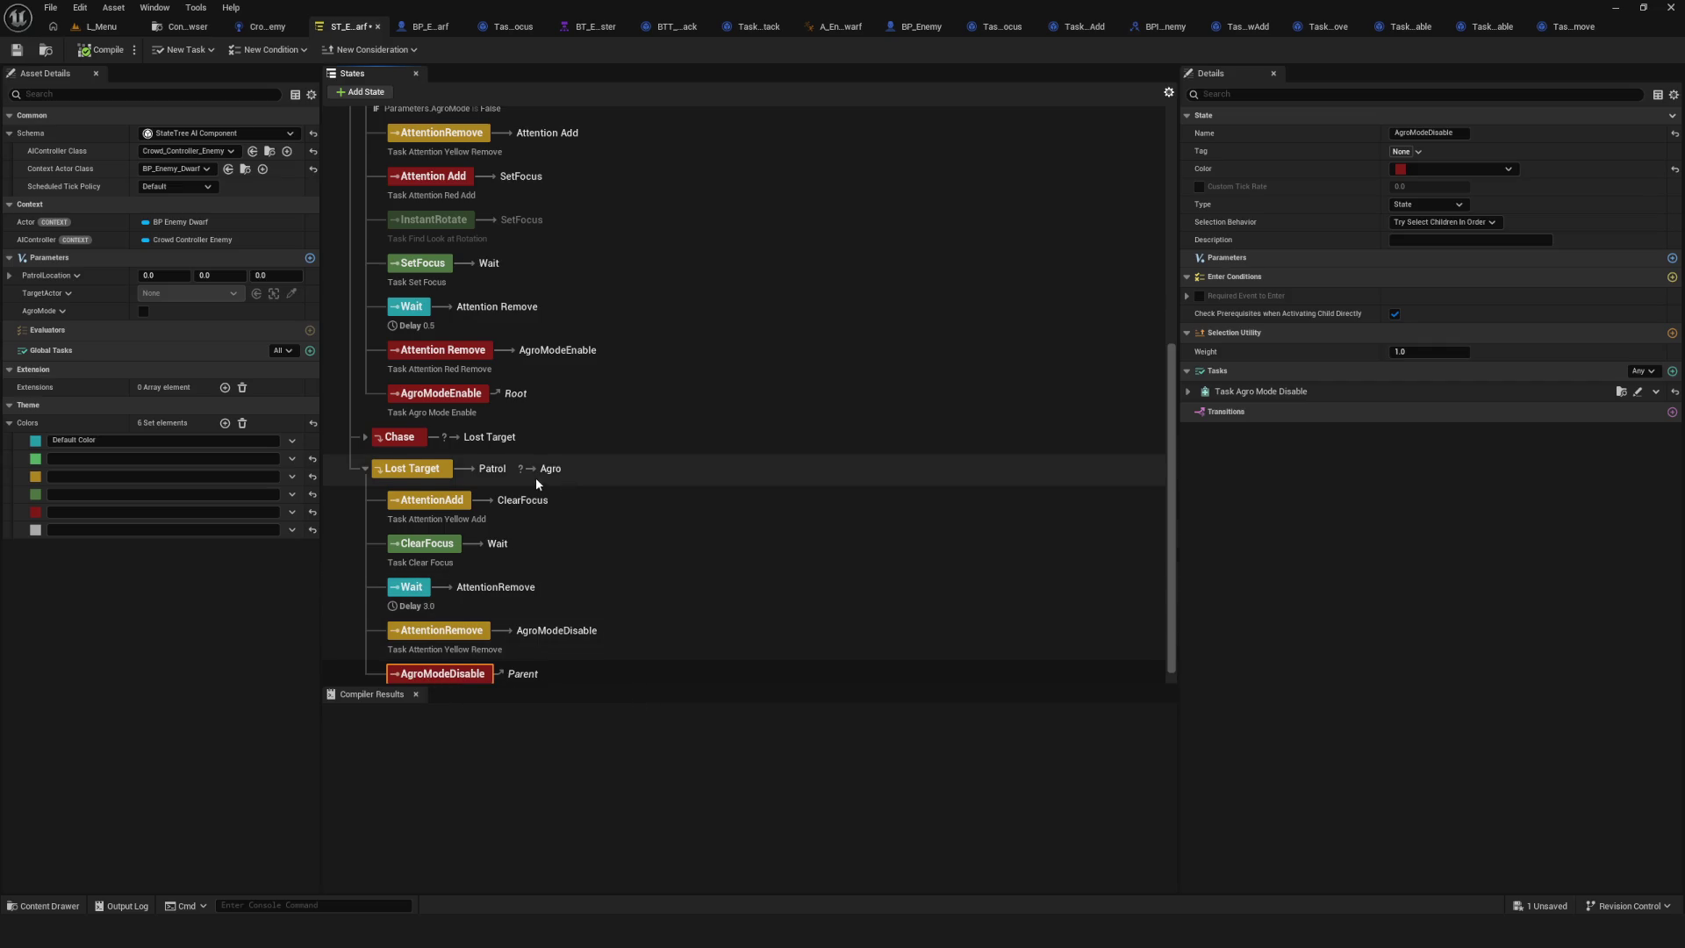
{"action": "scroll", "coordinate": [537, 478], "scroll_direction": "up", "scroll_amount": 1}
{"action": "scroll", "coordinate": [540, 480], "scroll_direction": "up", "scroll_amount": 1}
{"action": "scroll", "coordinate": [547, 478], "scroll_direction": "down", "scroll_amount": 3}
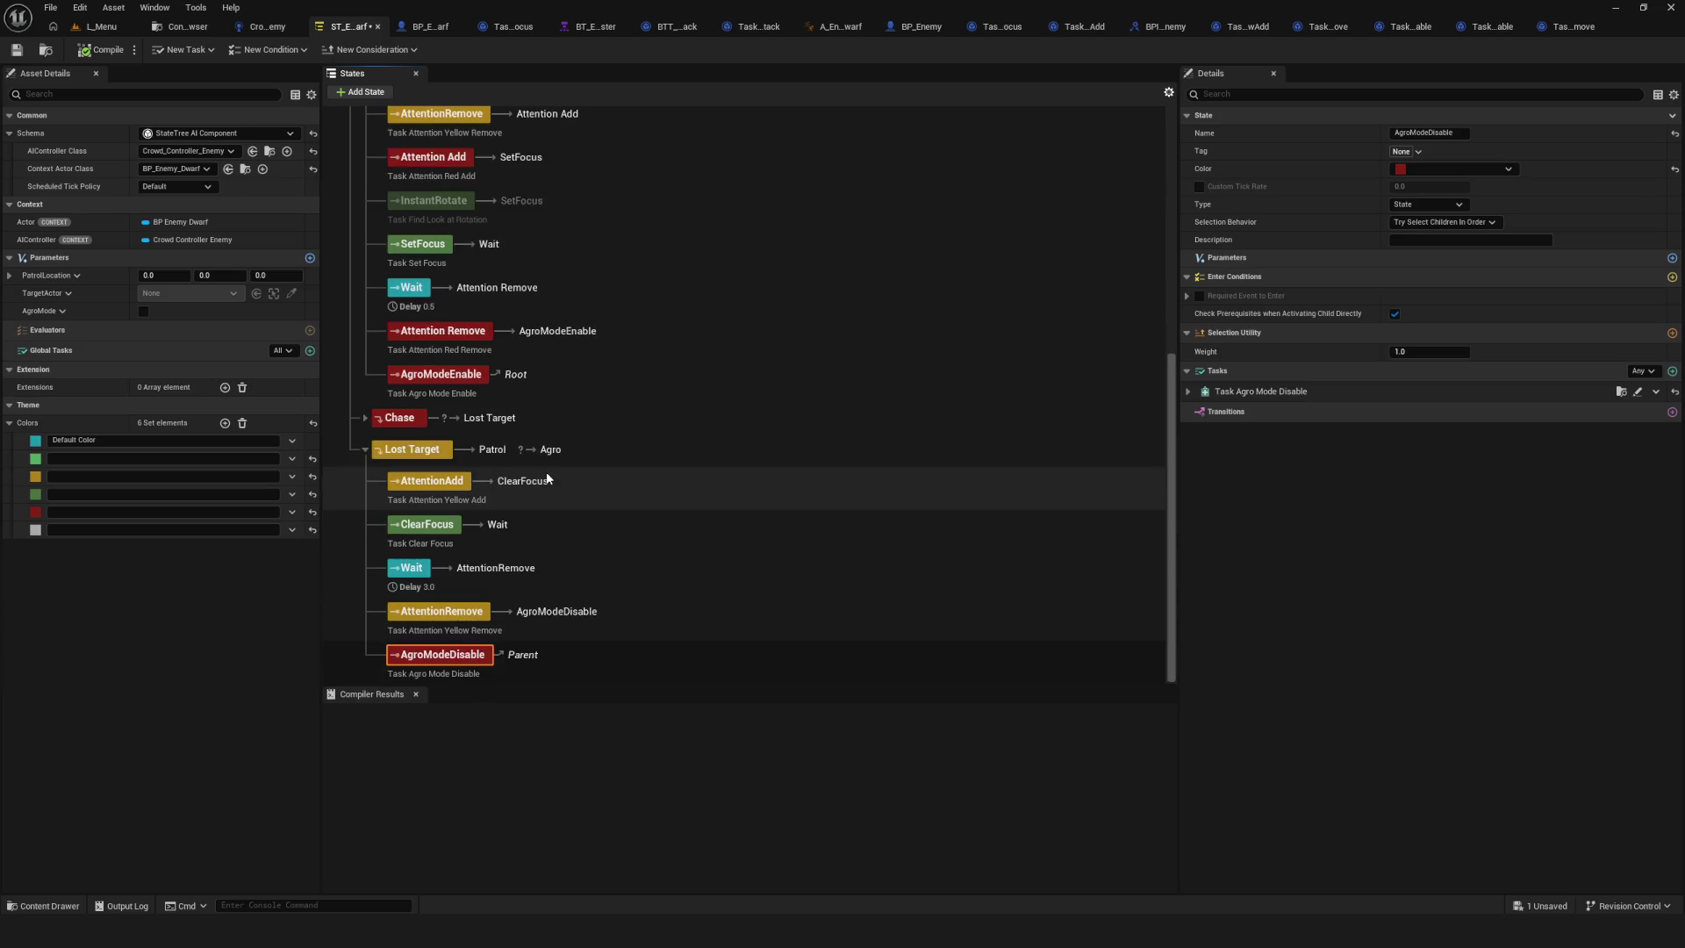
{"action": "scroll", "coordinate": [547, 478], "scroll_direction": "up", "scroll_amount": 6}
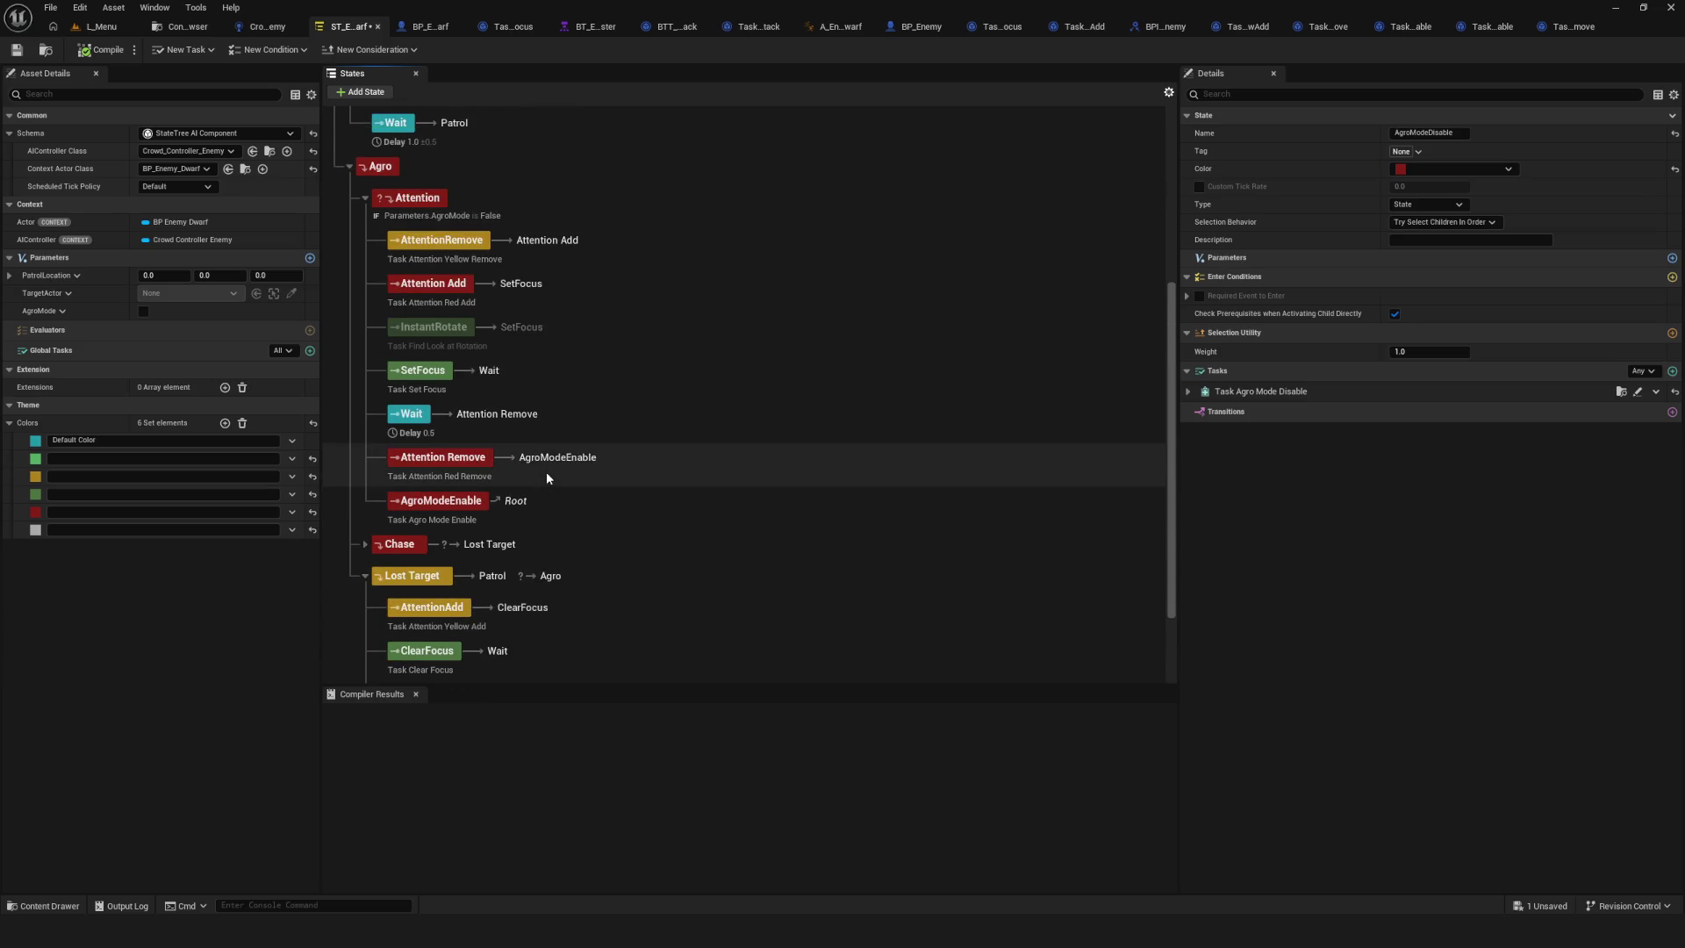
{"action": "scroll", "coordinate": [546, 477], "scroll_direction": "down", "scroll_amount": 6}
Duplicate AgroModeDisable, move the copy to the top of Attention, and save the State Tree.
{"action": "key", "text": "ctrl+d"}
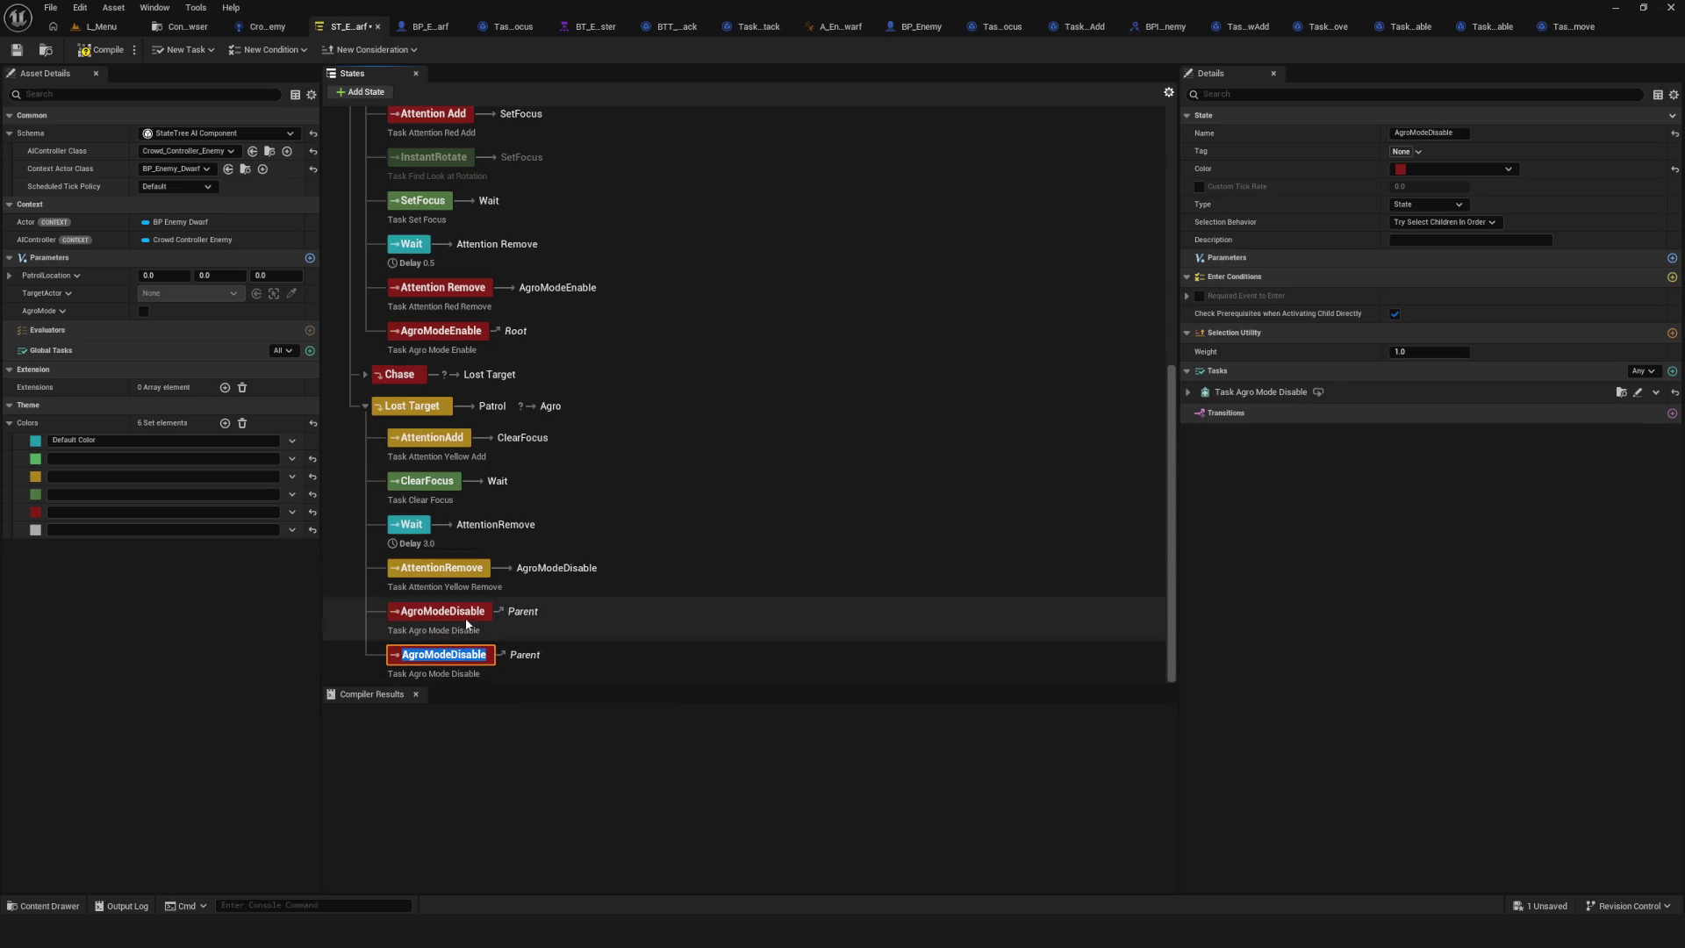
{"action": "key", "text": "Return"}
{"action": "mouse_move", "coordinate": [613, 372]}
{"action": "left_mouse_down"}
{"action": "mouse_move", "coordinate": [583, 384]}
{"action": "mouse_move", "coordinate": [552, 267]}
{"action": "mouse_move", "coordinate": [566, 226]}
{"action": "mouse_move", "coordinate": [626, 255]}
{"action": "left_mouse_up"}
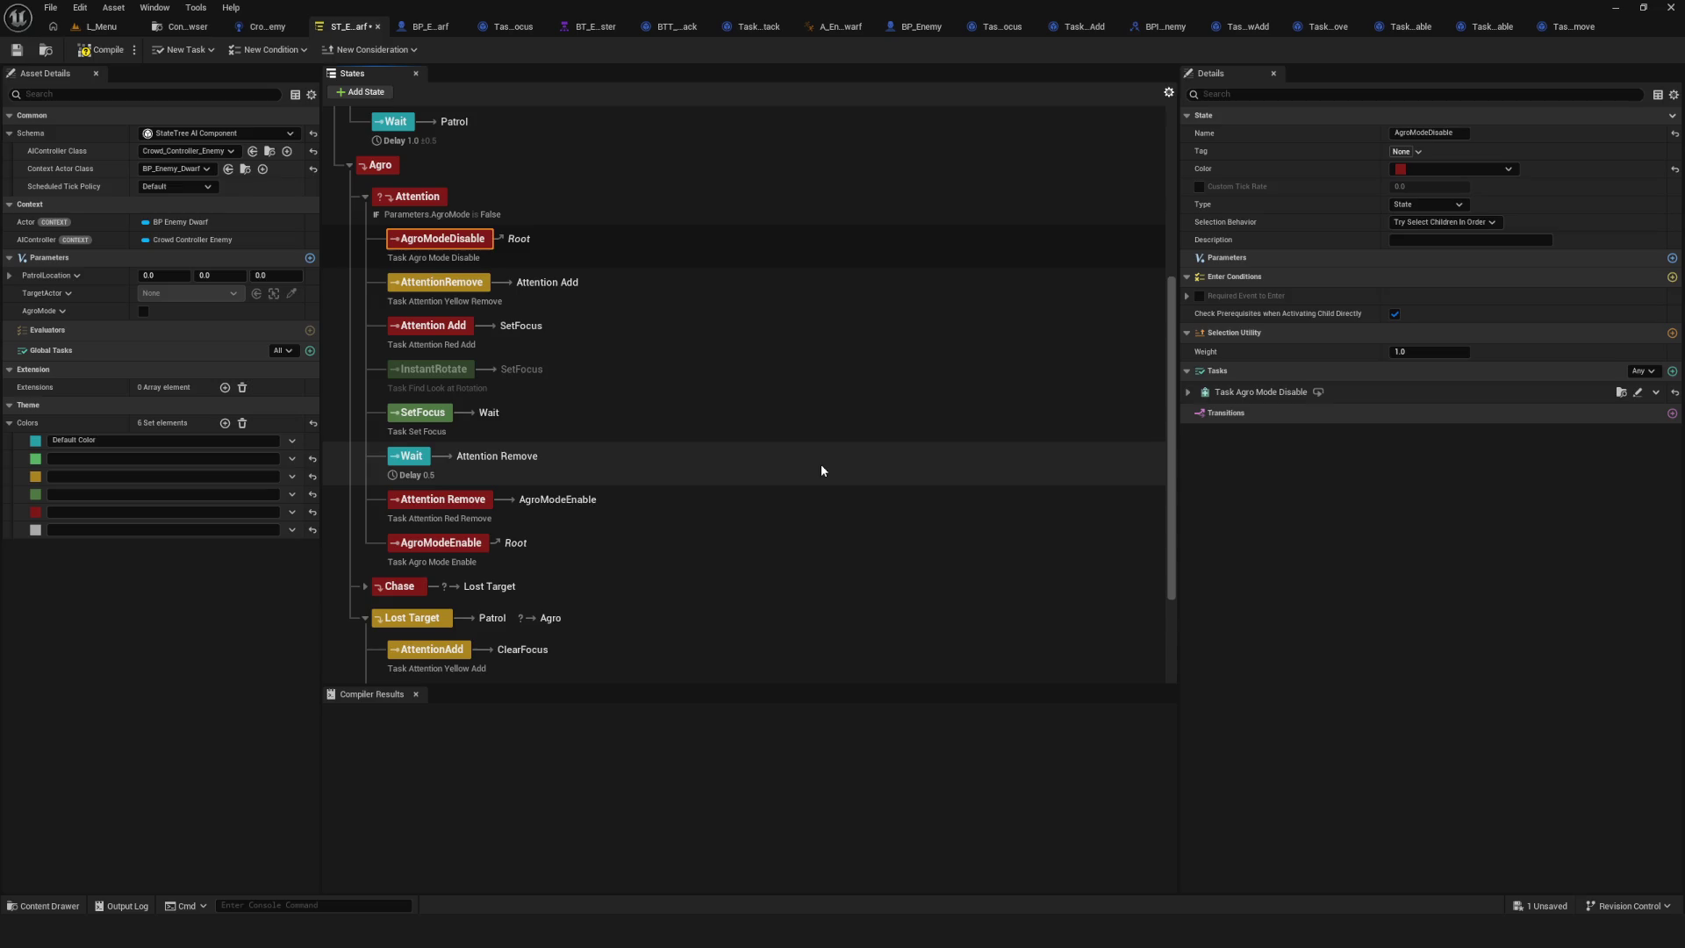
{"action": "left_click", "coordinate": [17, 55]}
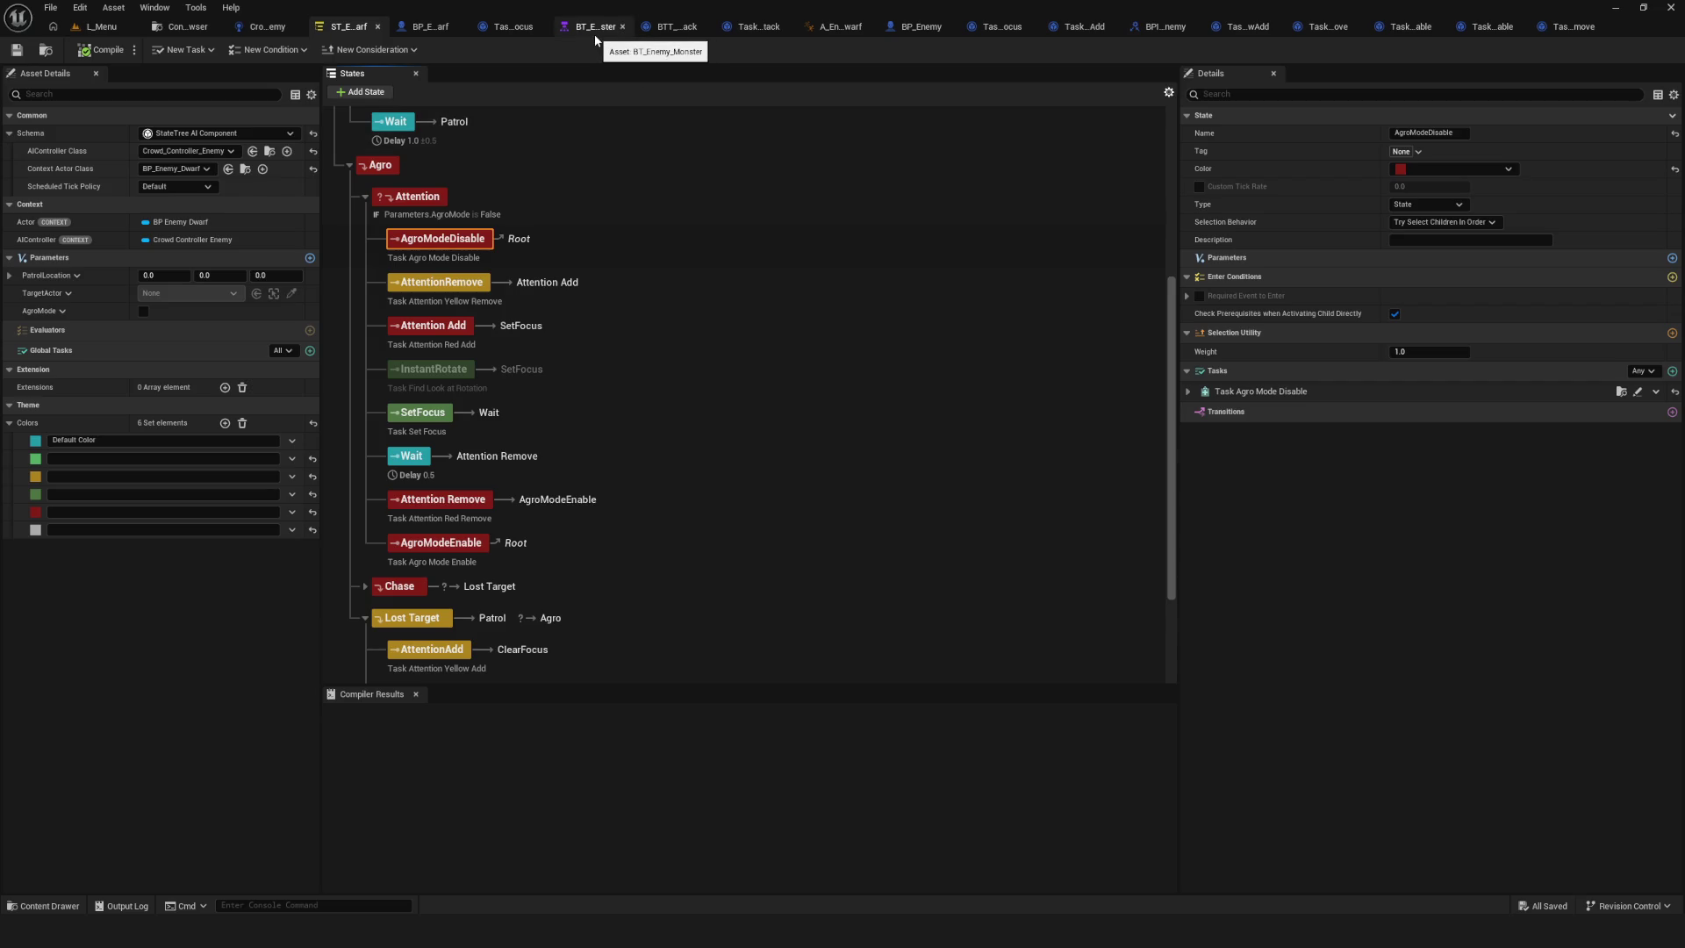
Switch to the BT_Enemy_Monster behavior tree and zoom to frame its graph.
{"action": "left_click", "coordinate": [594, 34]}
{"action": "scroll", "coordinate": [766, 372], "scroll_direction": "down", "scroll_amount": 5}
{"action": "scroll", "coordinate": [563, 297], "scroll_direction": "up", "scroll_amount": 7}
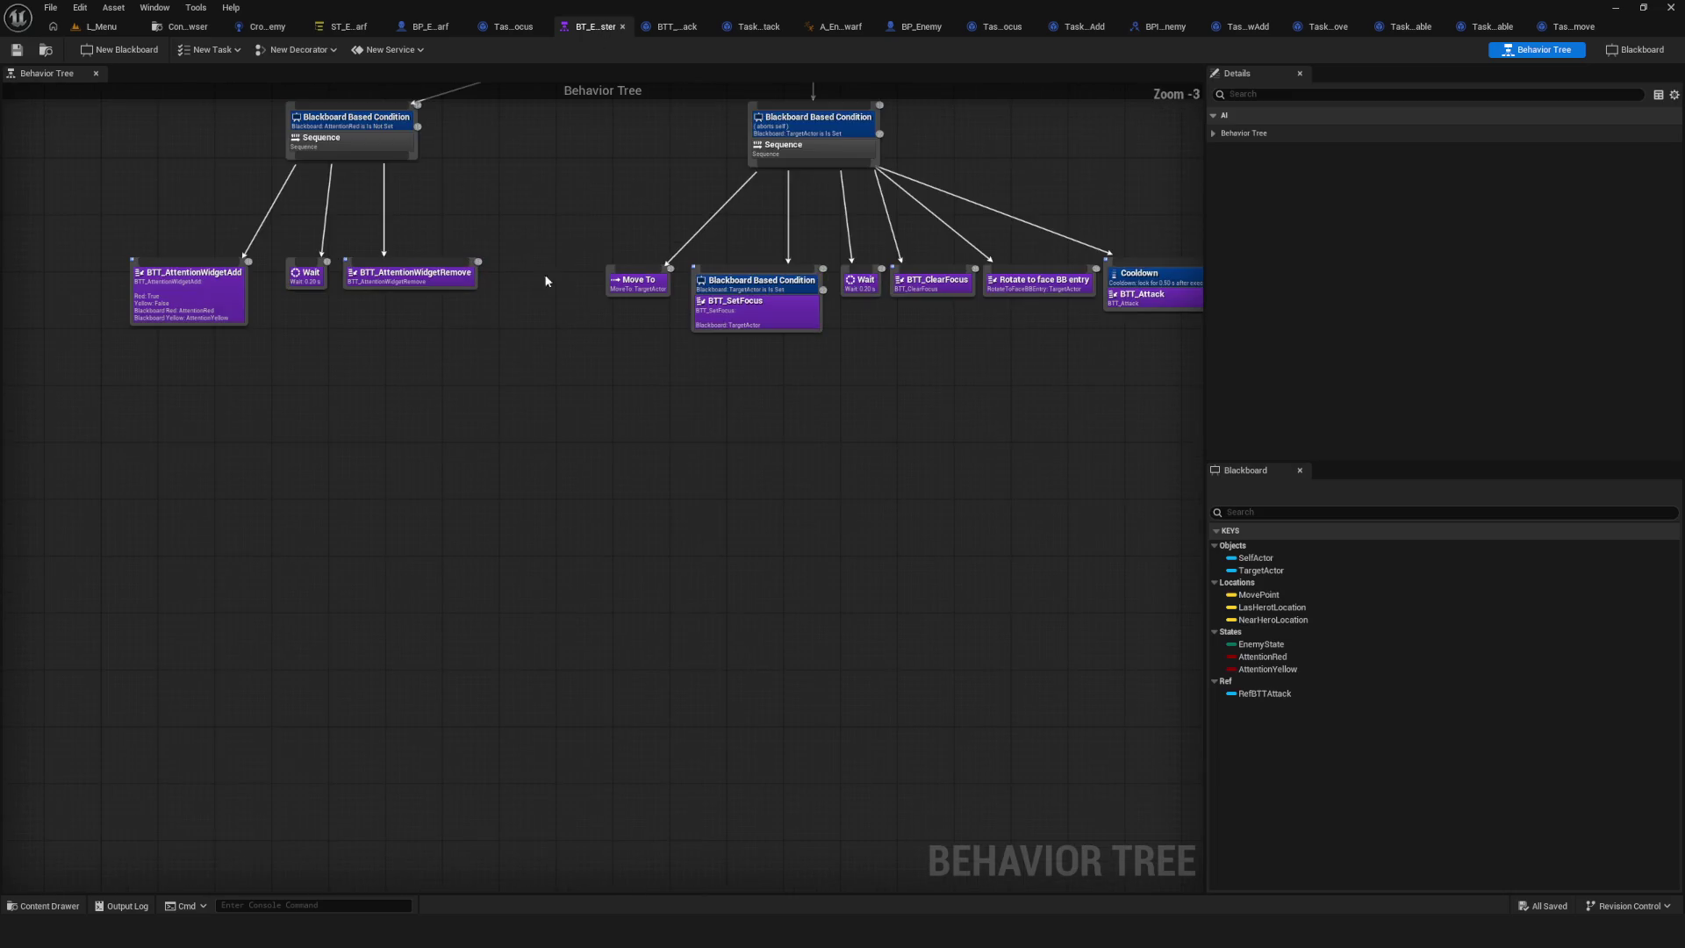
{"action": "scroll", "coordinate": [481, 493], "scroll_direction": "down", "scroll_amount": 2}
{"action": "scroll", "coordinate": [788, 437], "scroll_direction": "down", "scroll_amount": 2}
{"action": "scroll", "coordinate": [526, 429], "scroll_direction": "up", "scroll_amount": 2}
{"action": "scroll", "coordinate": [794, 432], "scroll_direction": "down", "scroll_amount": 1}
{"action": "scroll", "coordinate": [933, 436], "scroll_direction": "up", "scroll_amount": 1}
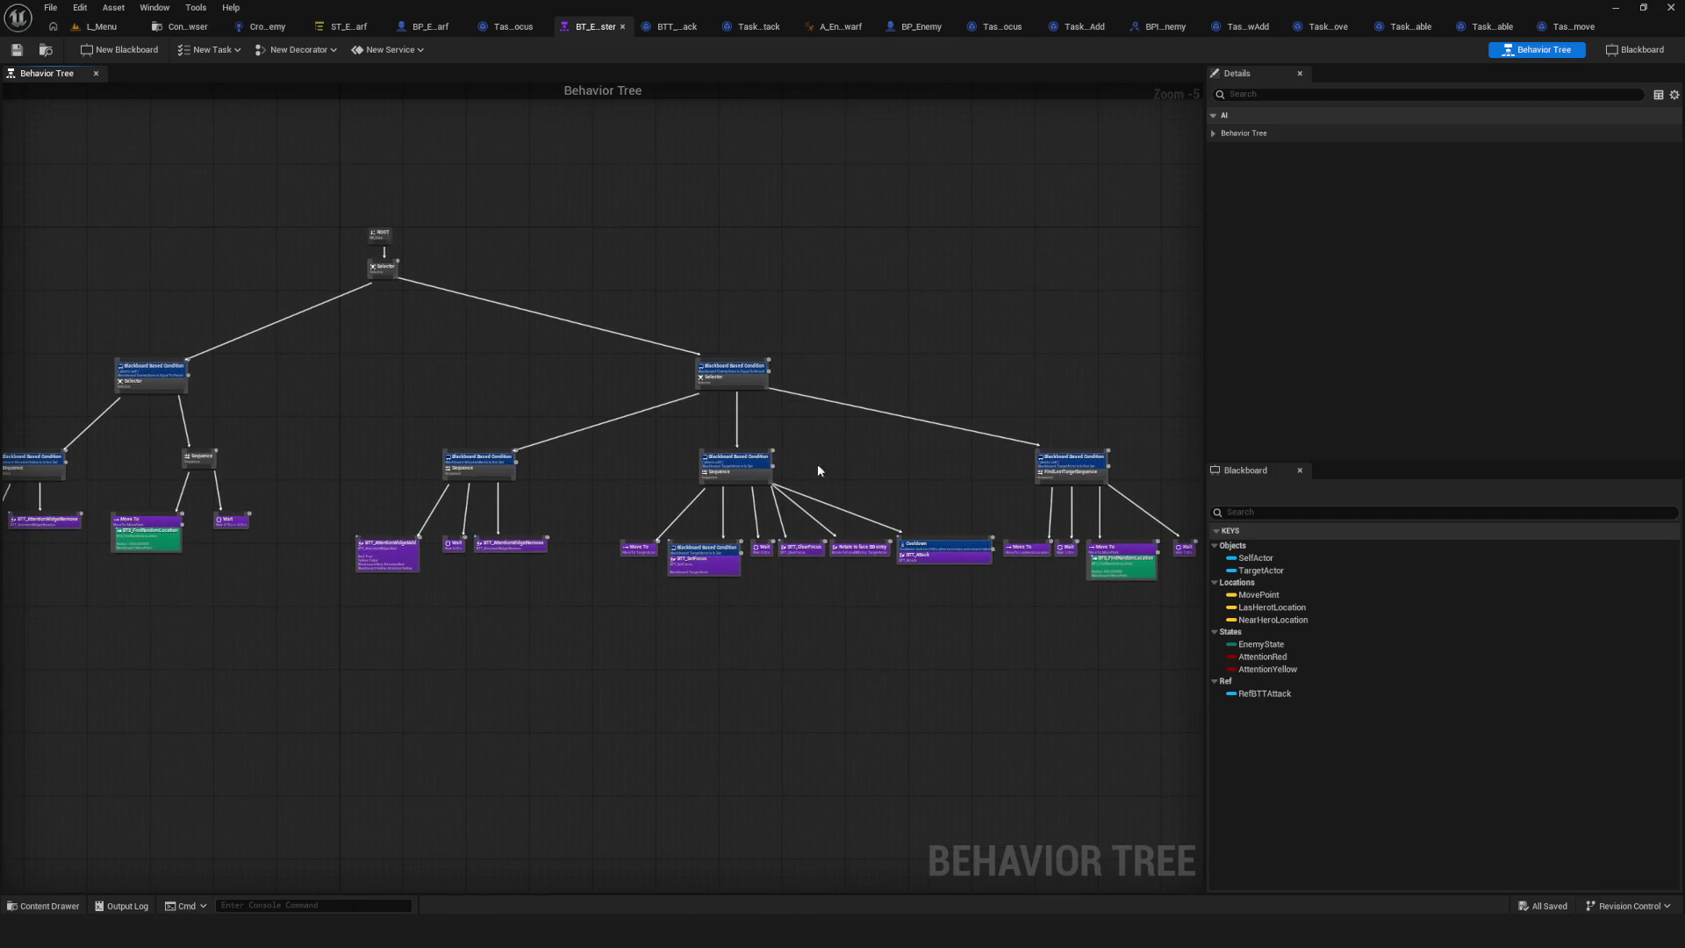
Select all behavior tree nodes and pan around to review the layout.
{"action": "mouse_move", "coordinate": [65, 182]}
{"action": "left_mouse_down"}
{"action": "mouse_move", "coordinate": [1132, 752]}
{"action": "mouse_move", "coordinate": [1098, 722]}
{"action": "mouse_move", "coordinate": [1106, 744]}
{"action": "left_mouse_up"}
{"action": "mouse_move", "coordinate": [108, 54]}
{"action": "left_mouse_down"}
{"action": "mouse_move", "coordinate": [177, 158]}
{"action": "mouse_move", "coordinate": [380, 312]}
{"action": "mouse_move", "coordinate": [316, 123]}
{"action": "mouse_move", "coordinate": [413, 203]}
{"action": "mouse_move", "coordinate": [517, 227]}
{"action": "mouse_move", "coordinate": [489, 258]}
{"action": "left_mouse_up"}
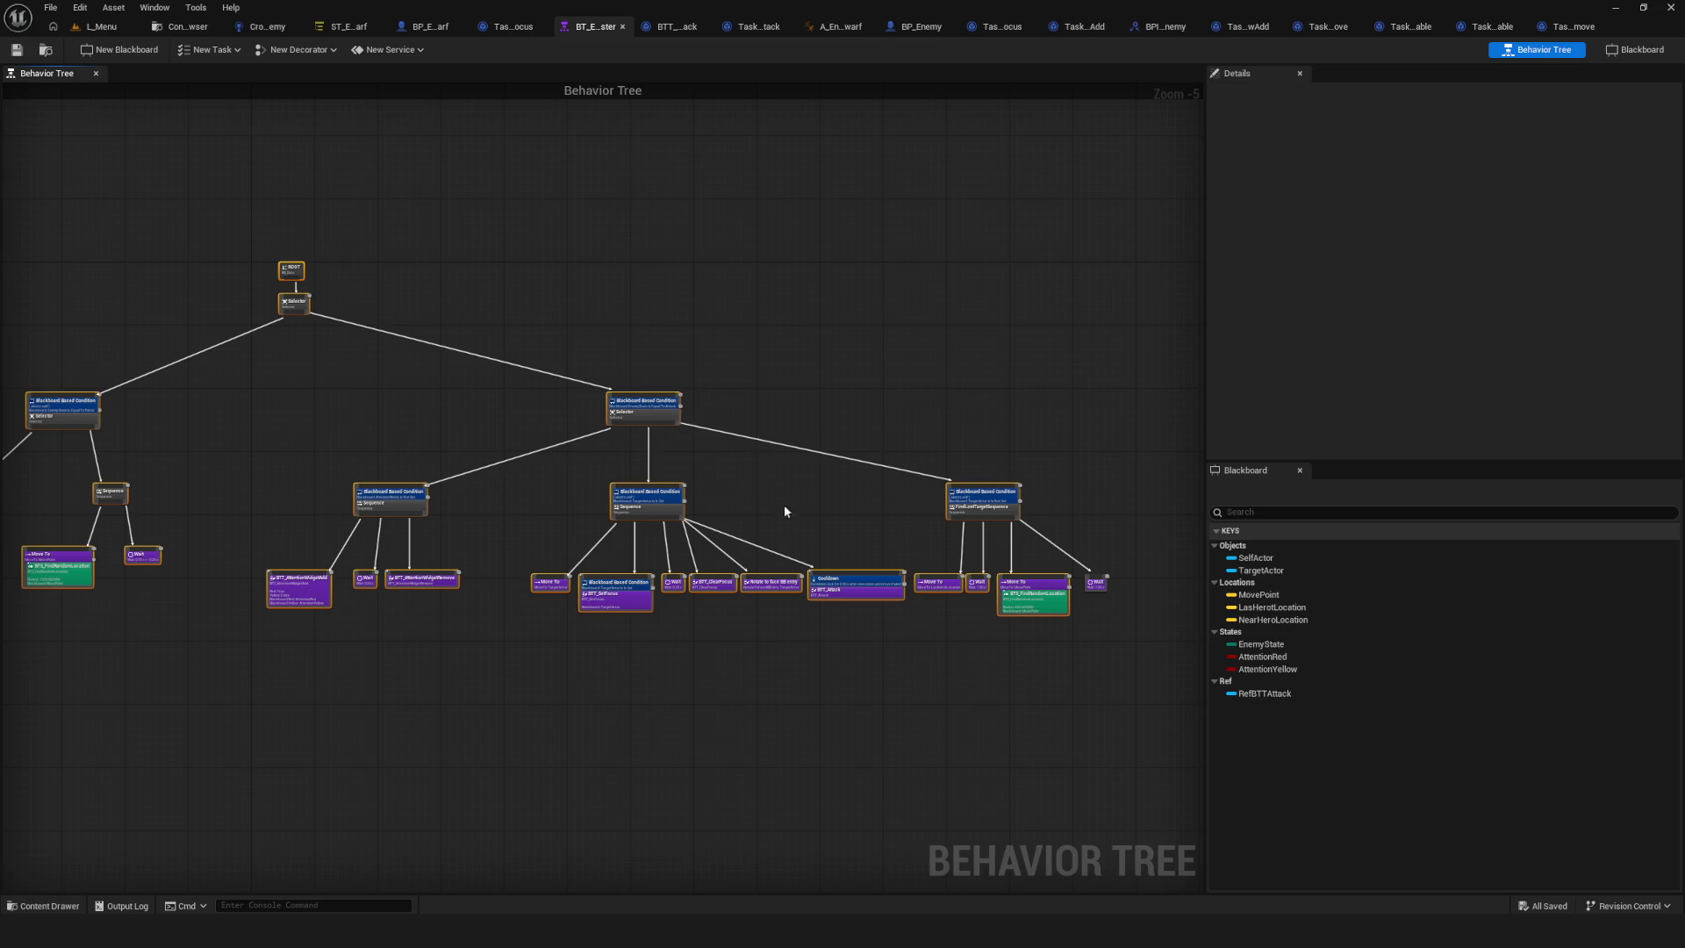
{"action": "mouse_move", "coordinate": [821, 521]}
{"action": "left_mouse_down"}
{"action": "mouse_move", "coordinate": [753, 530]}
{"action": "mouse_move", "coordinate": [773, 552]}
{"action": "left_mouse_up"}
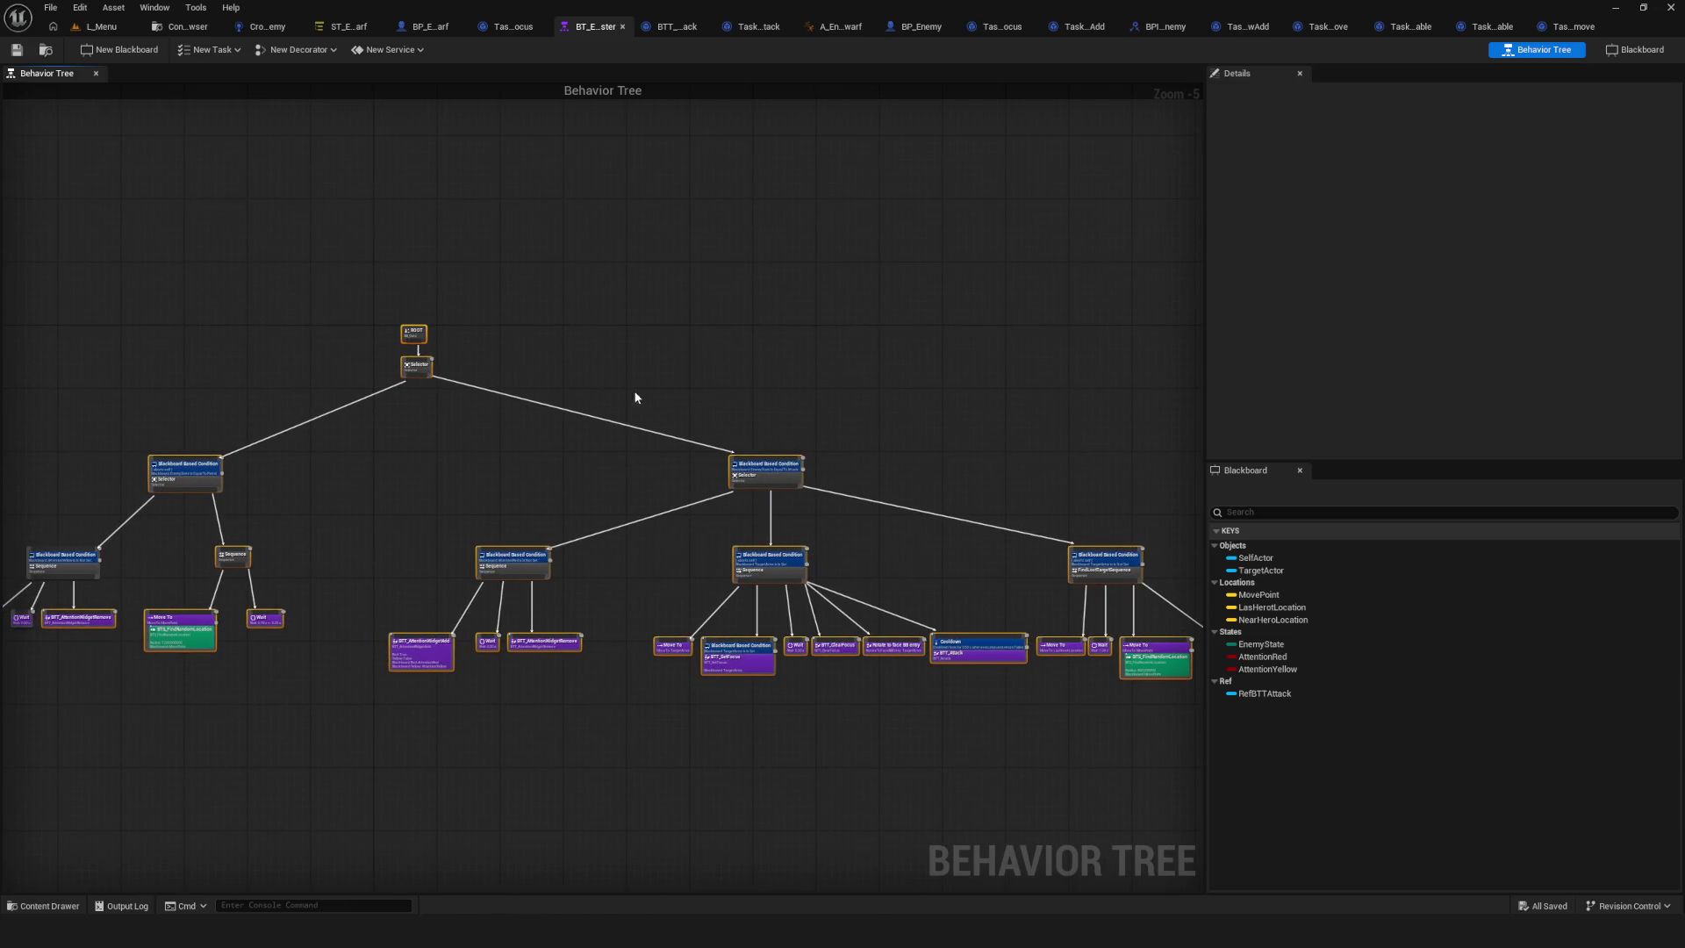
{"action": "left_click_drag", "start_coordinate": [564, 484], "coordinate": [518, 431]}
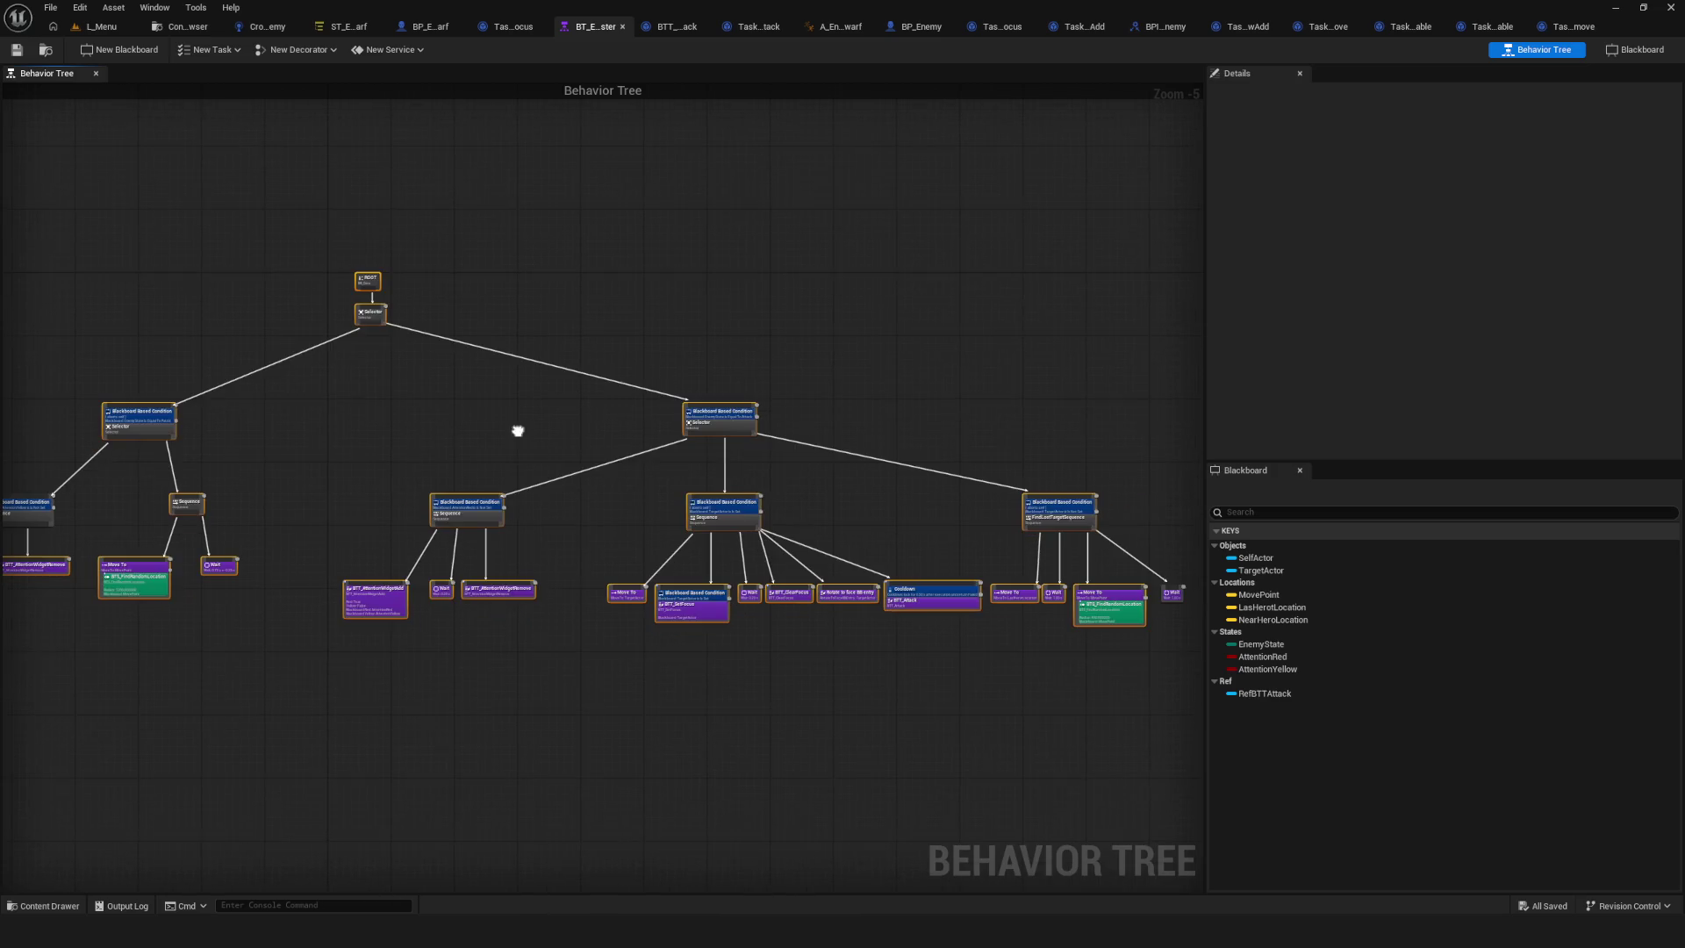
{"action": "left_click_drag", "start_coordinate": [396, 260], "coordinate": [387, 321]}
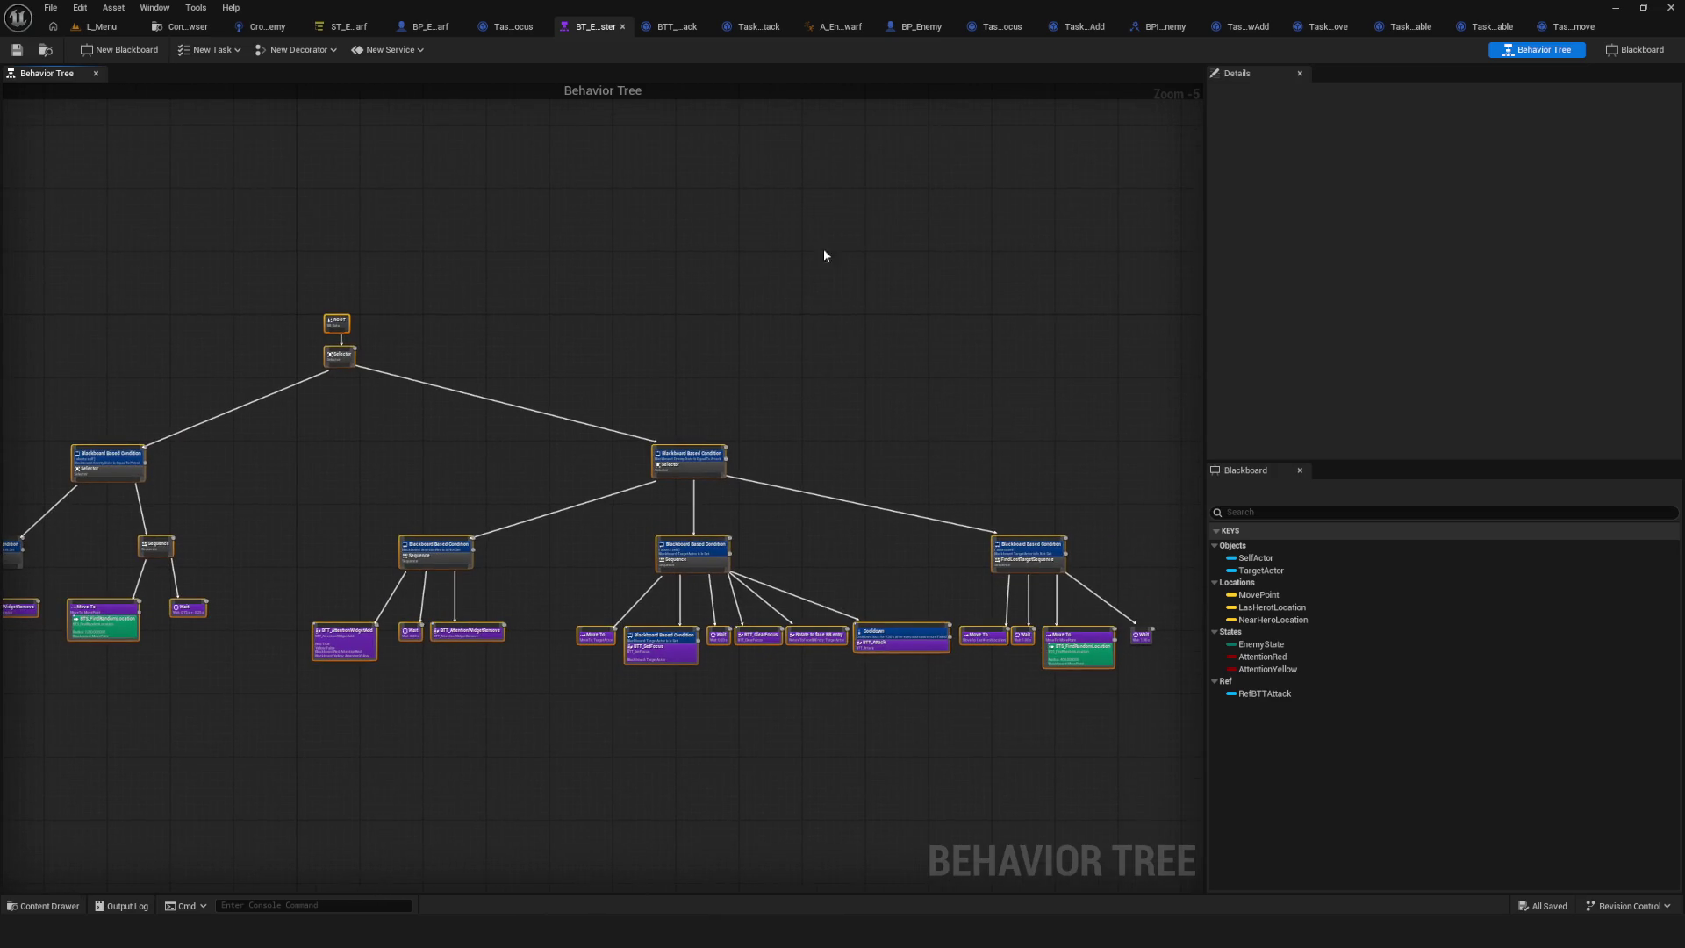
Back in ST_Enemy_Dwarf, review the States list and the Attention state's Details.
{"action": "left_click", "coordinate": [312, 34]}
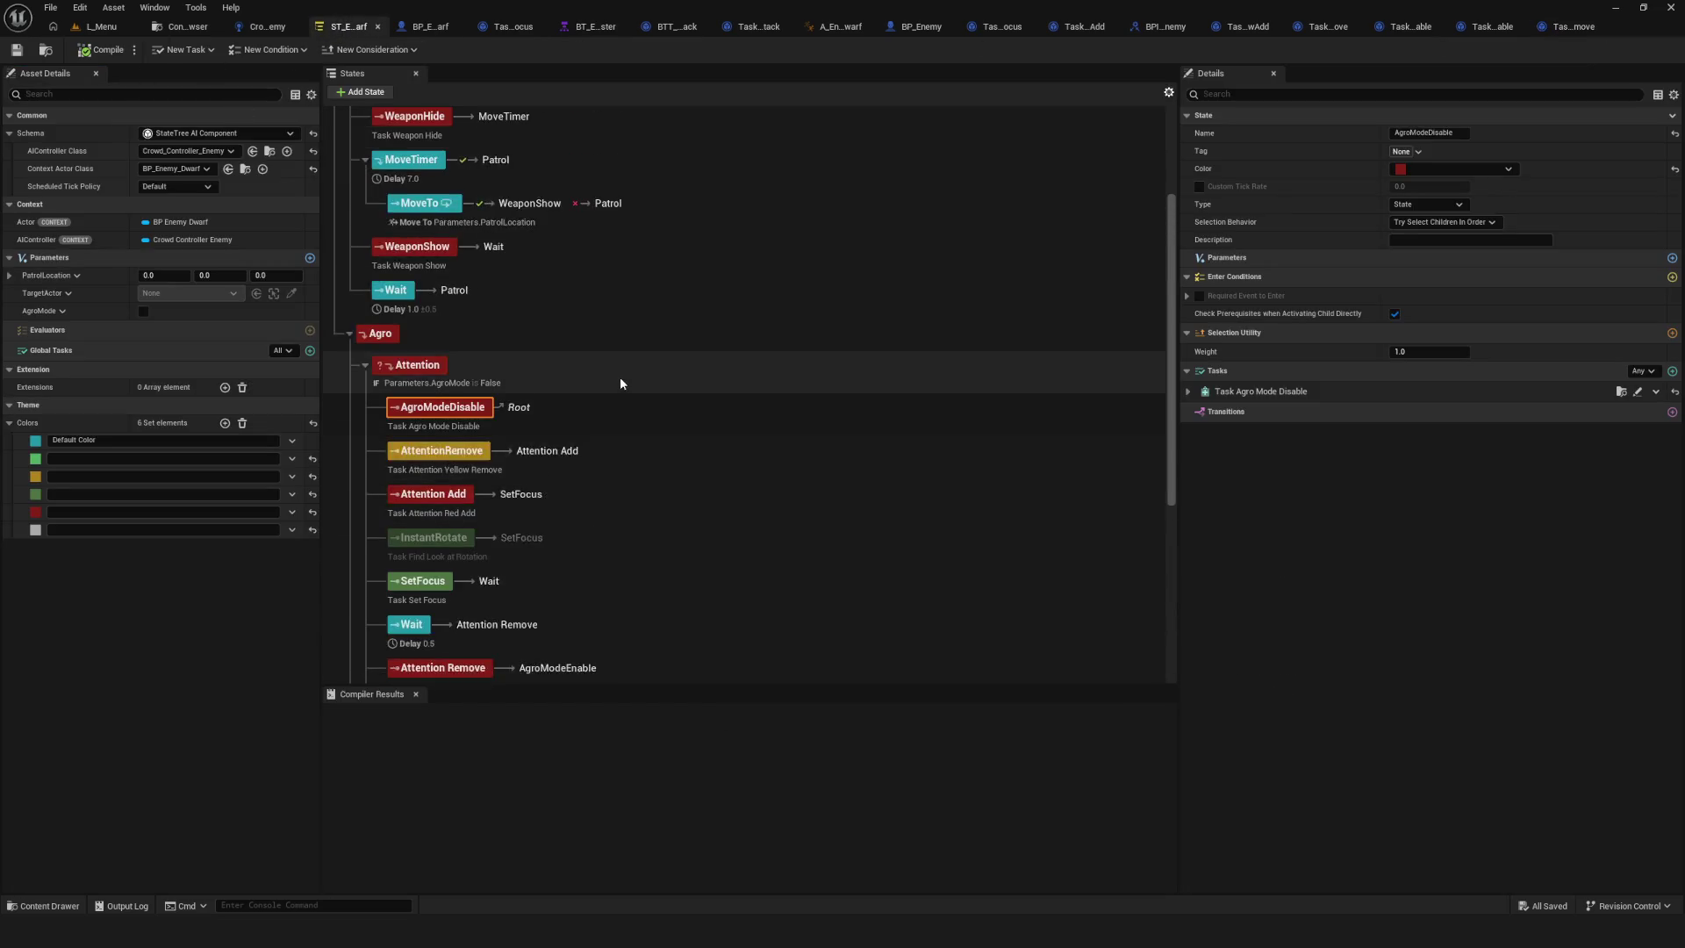
{"action": "scroll", "coordinate": [619, 376], "scroll_direction": "up", "scroll_amount": 4}
{"action": "scroll", "coordinate": [619, 375], "scroll_direction": "down", "scroll_amount": 5}
{"action": "scroll", "coordinate": [619, 375], "scroll_direction": "down", "scroll_amount": 3}
{"action": "scroll", "coordinate": [481, 264], "scroll_direction": "up", "scroll_amount": 4}
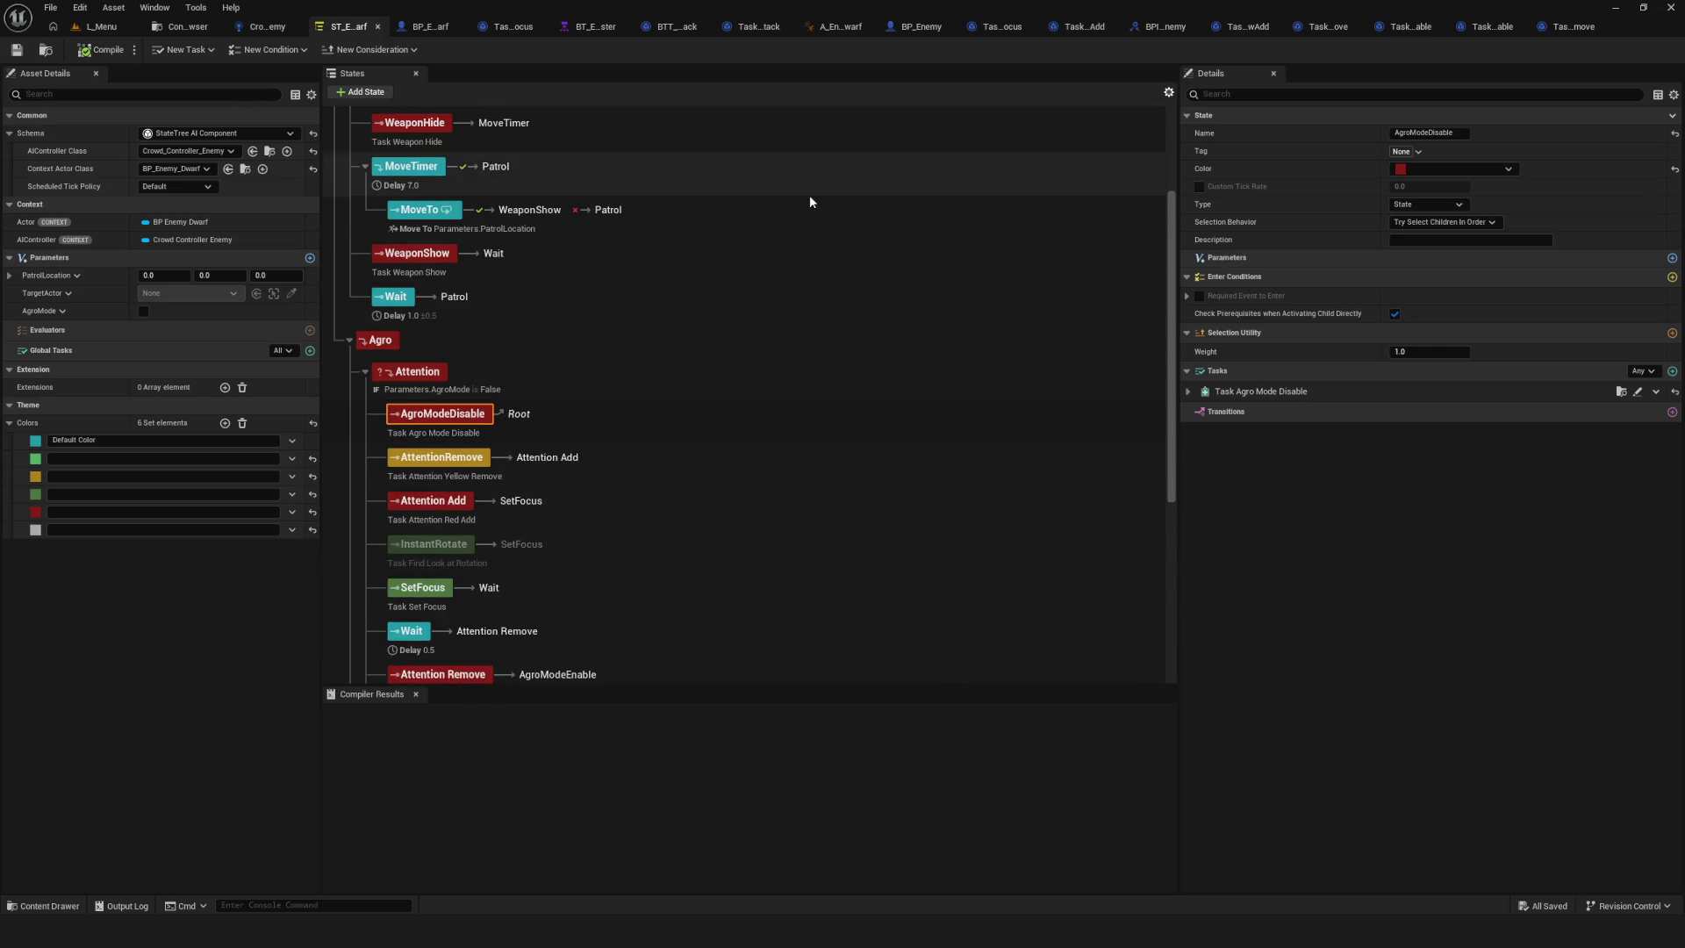
{"action": "scroll", "coordinate": [886, 225], "scroll_direction": "up", "scroll_amount": 2}
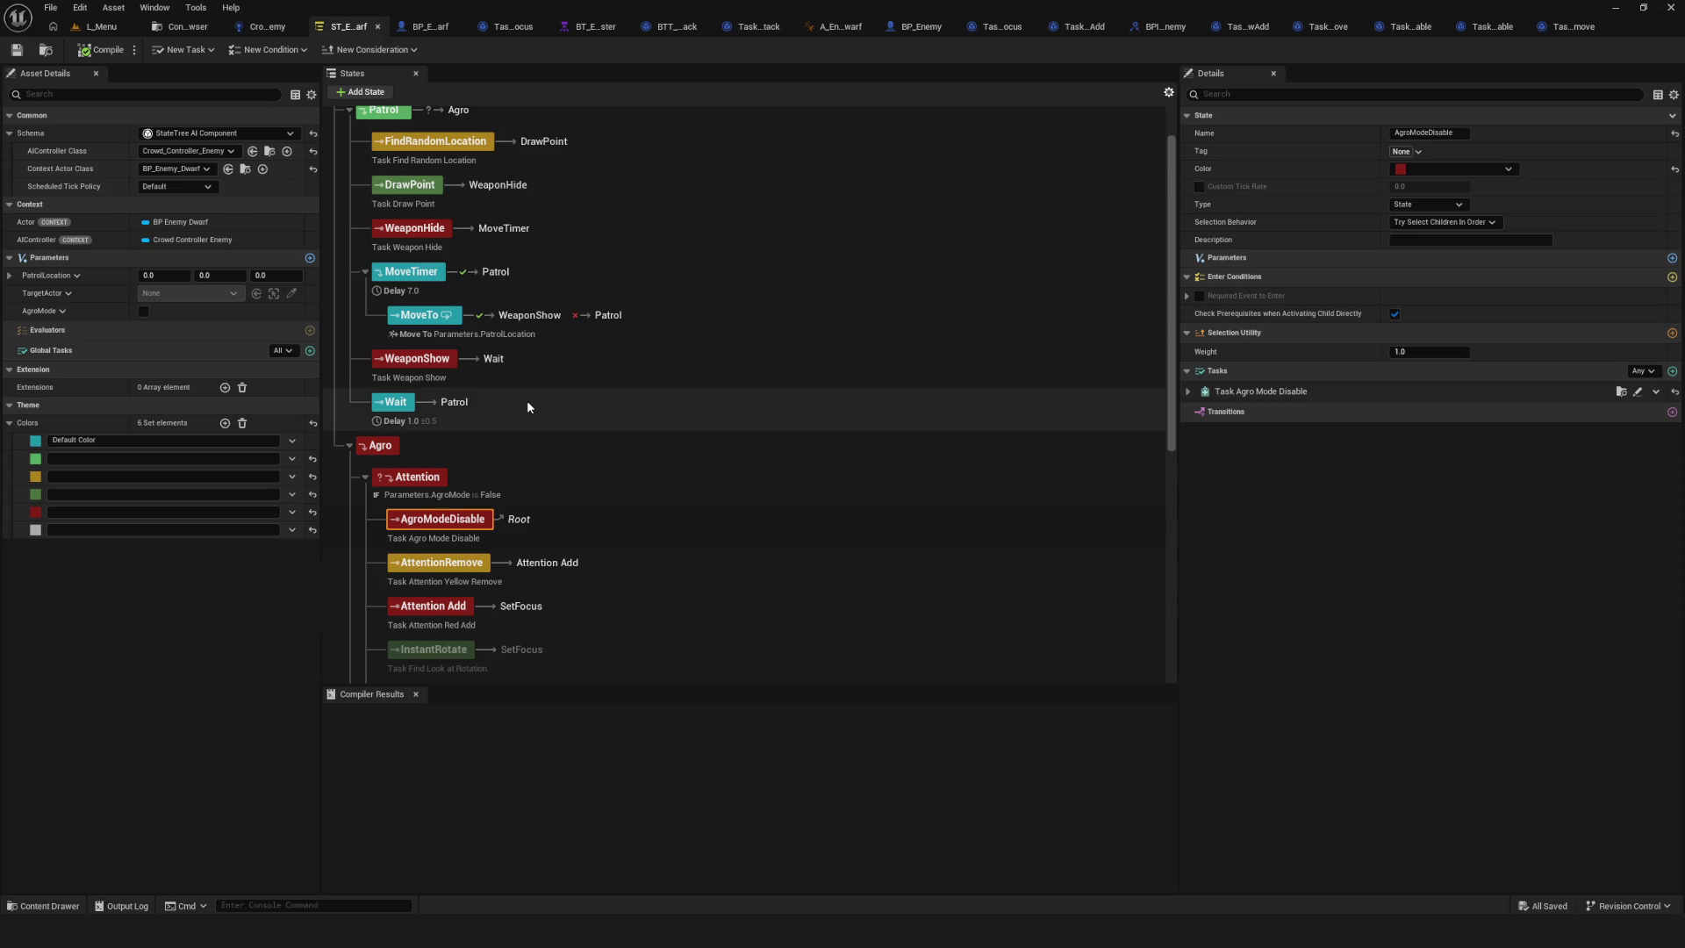
{"action": "scroll", "coordinate": [575, 340], "scroll_direction": "up", "scroll_amount": 1}
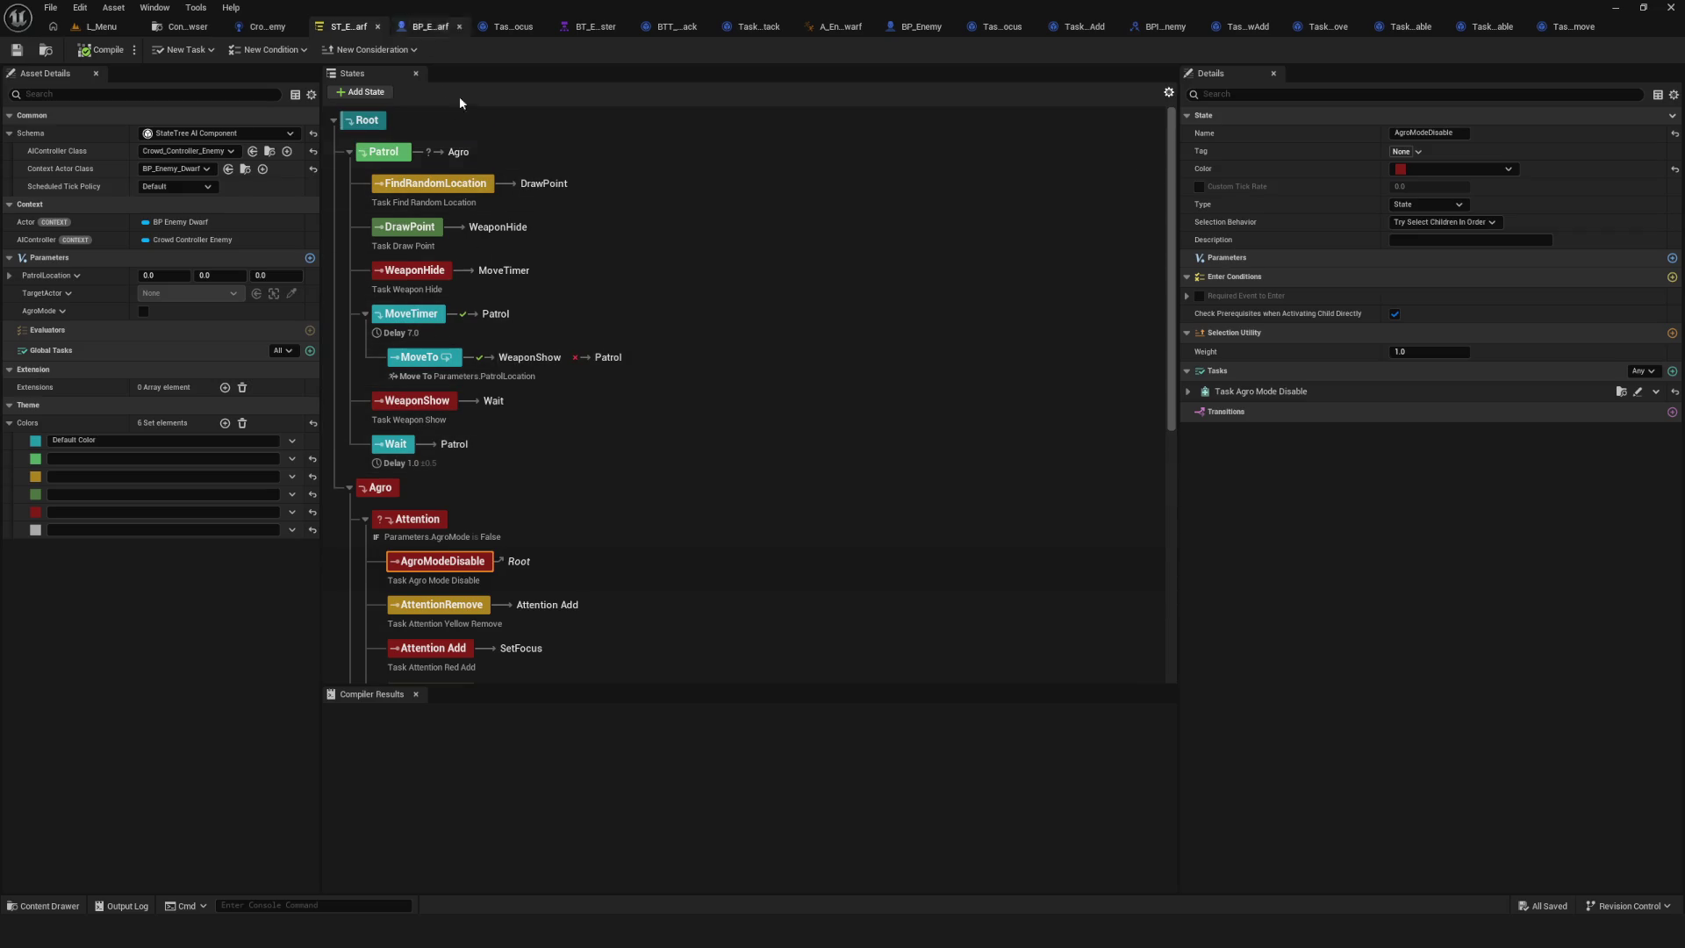
{"action": "scroll", "coordinate": [612, 387], "scroll_direction": "down", "scroll_amount": 8}
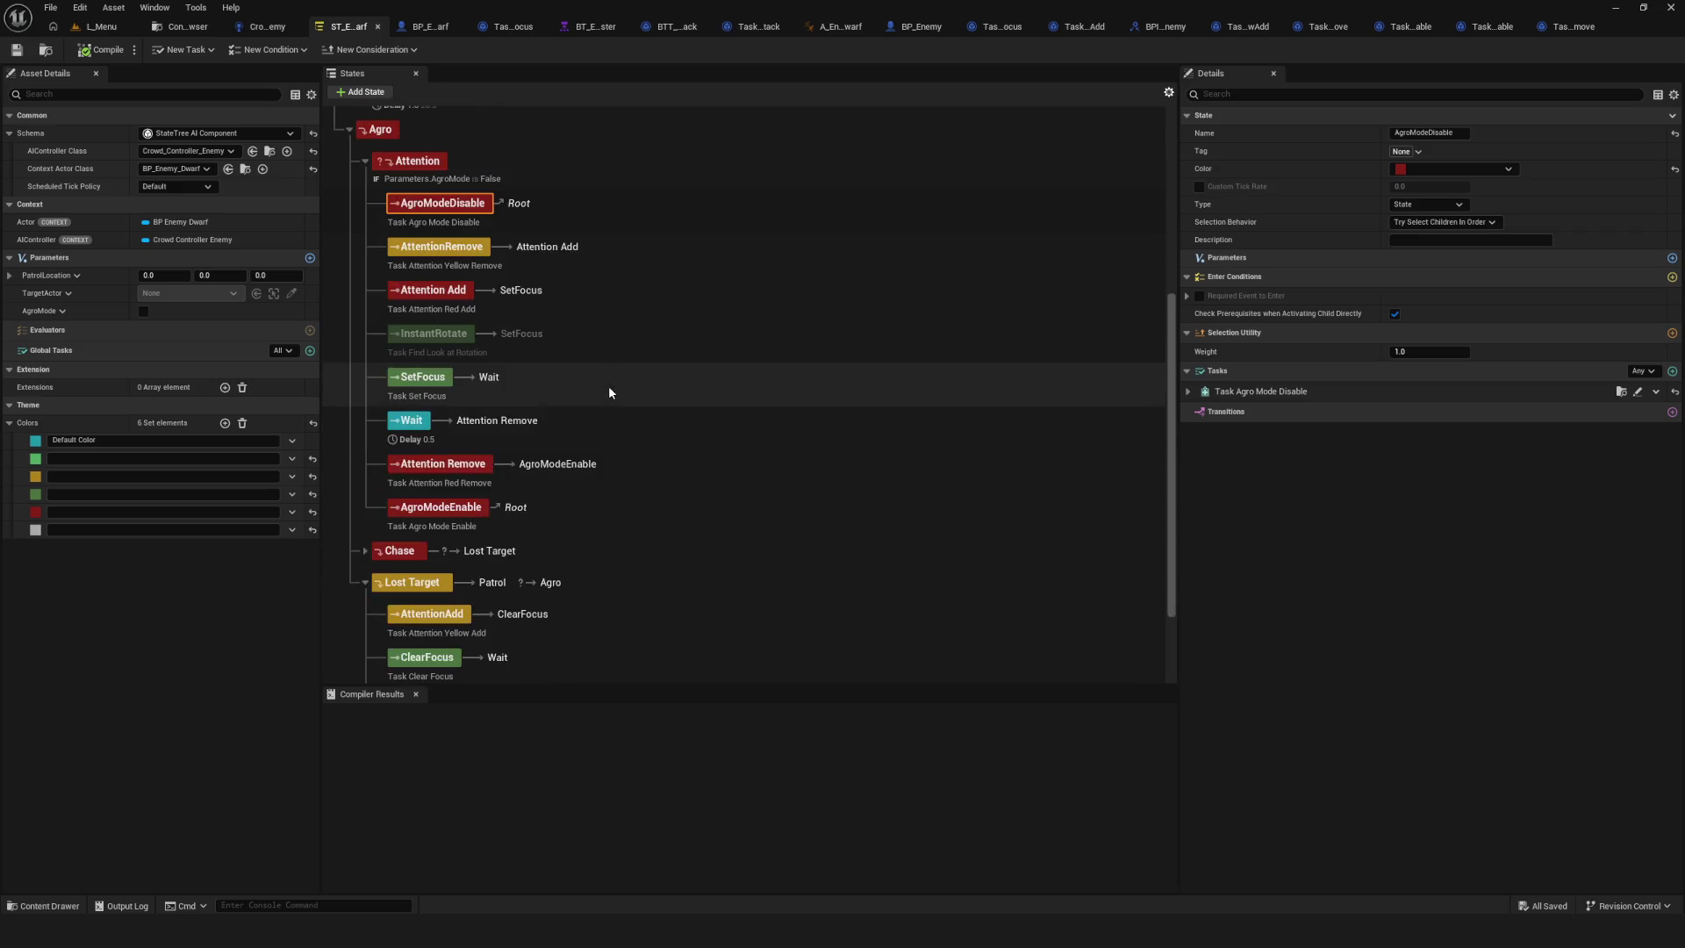
{"action": "scroll", "coordinate": [610, 392], "scroll_direction": "down", "scroll_amount": 3}
{"action": "scroll", "coordinate": [604, 384], "scroll_direction": "up", "scroll_amount": 3}
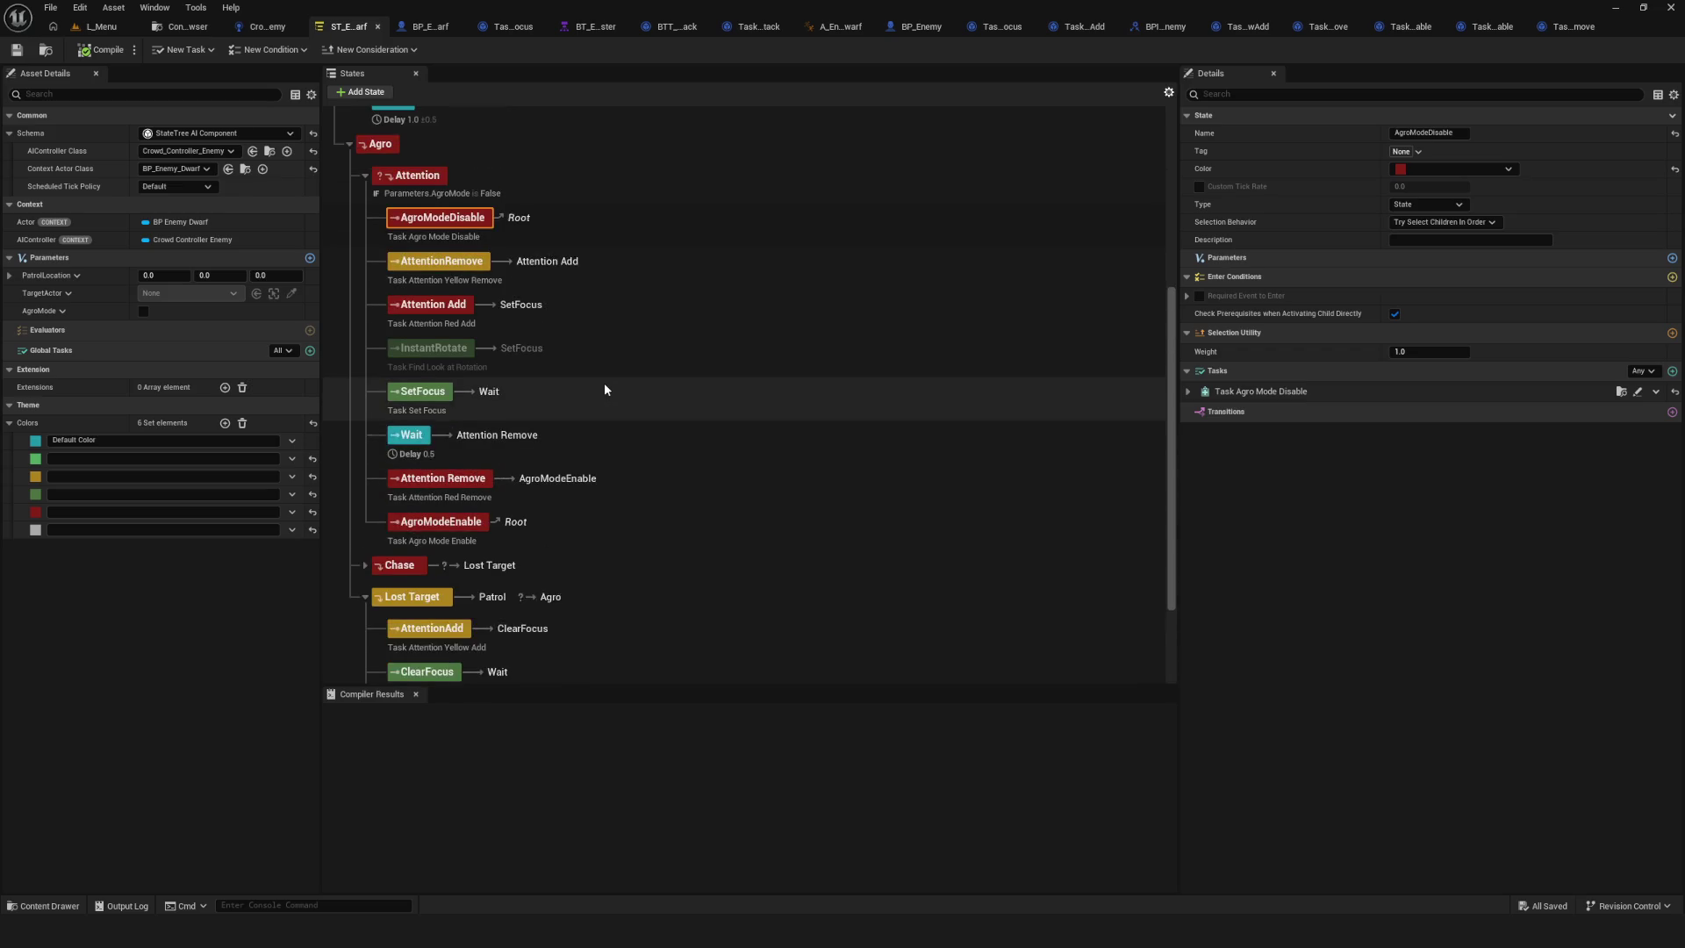
{"action": "scroll", "coordinate": [604, 389], "scroll_direction": "up", "scroll_amount": 7}
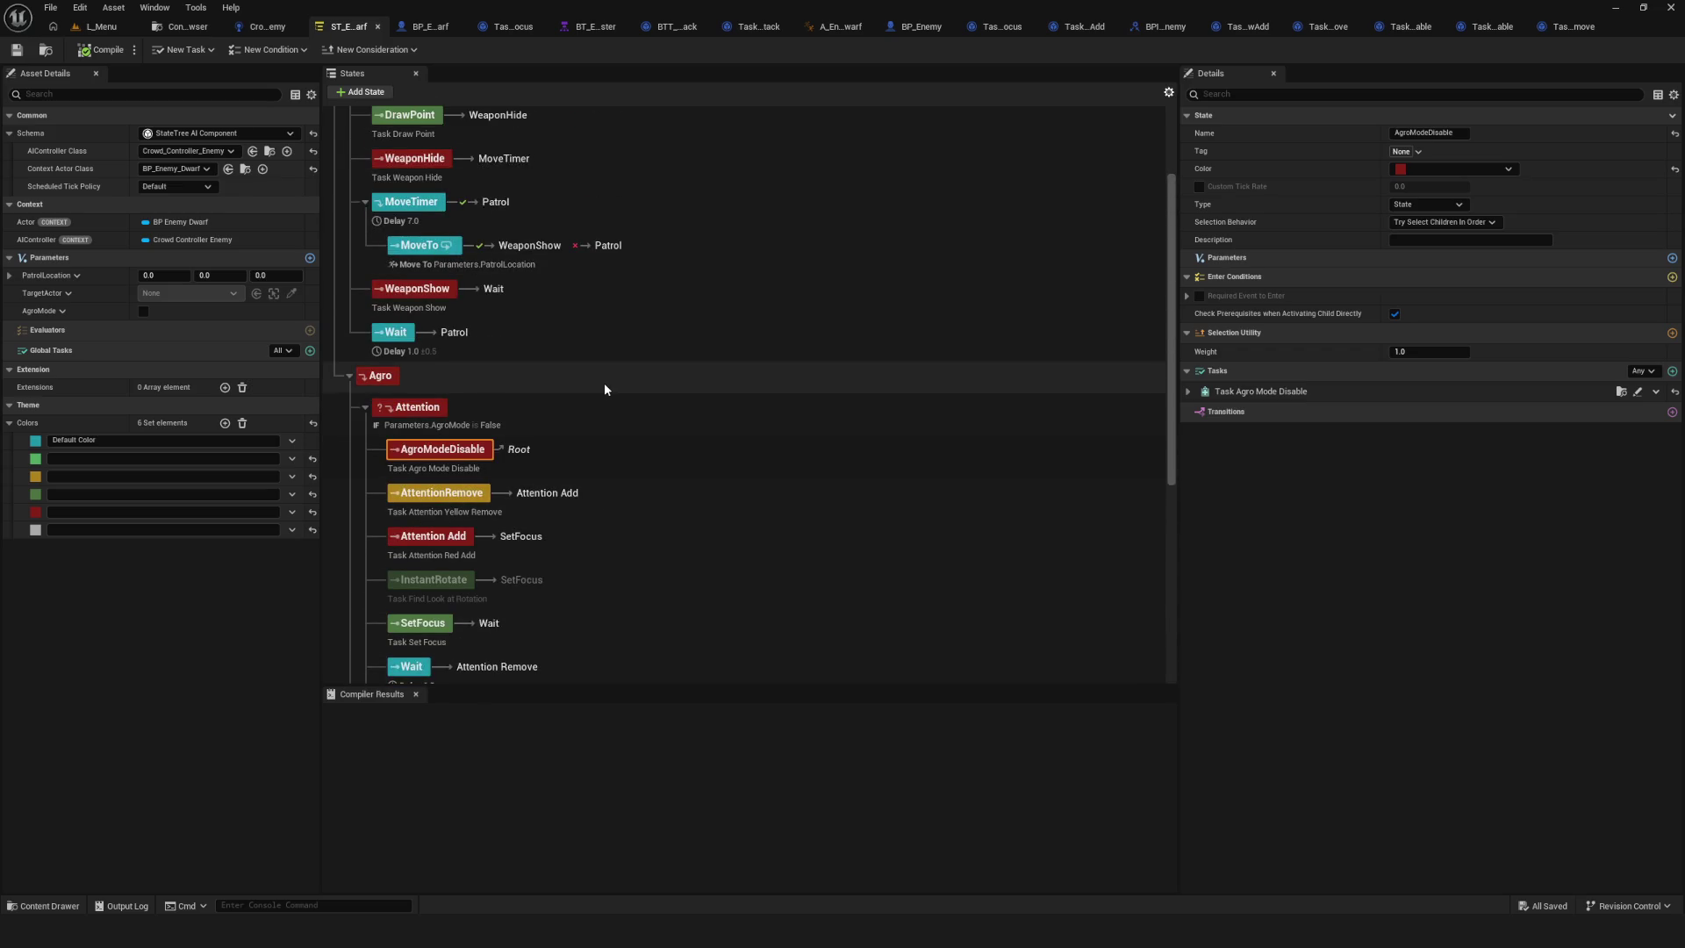
{"action": "scroll", "coordinate": [603, 383], "scroll_direction": "down", "scroll_amount": 3}
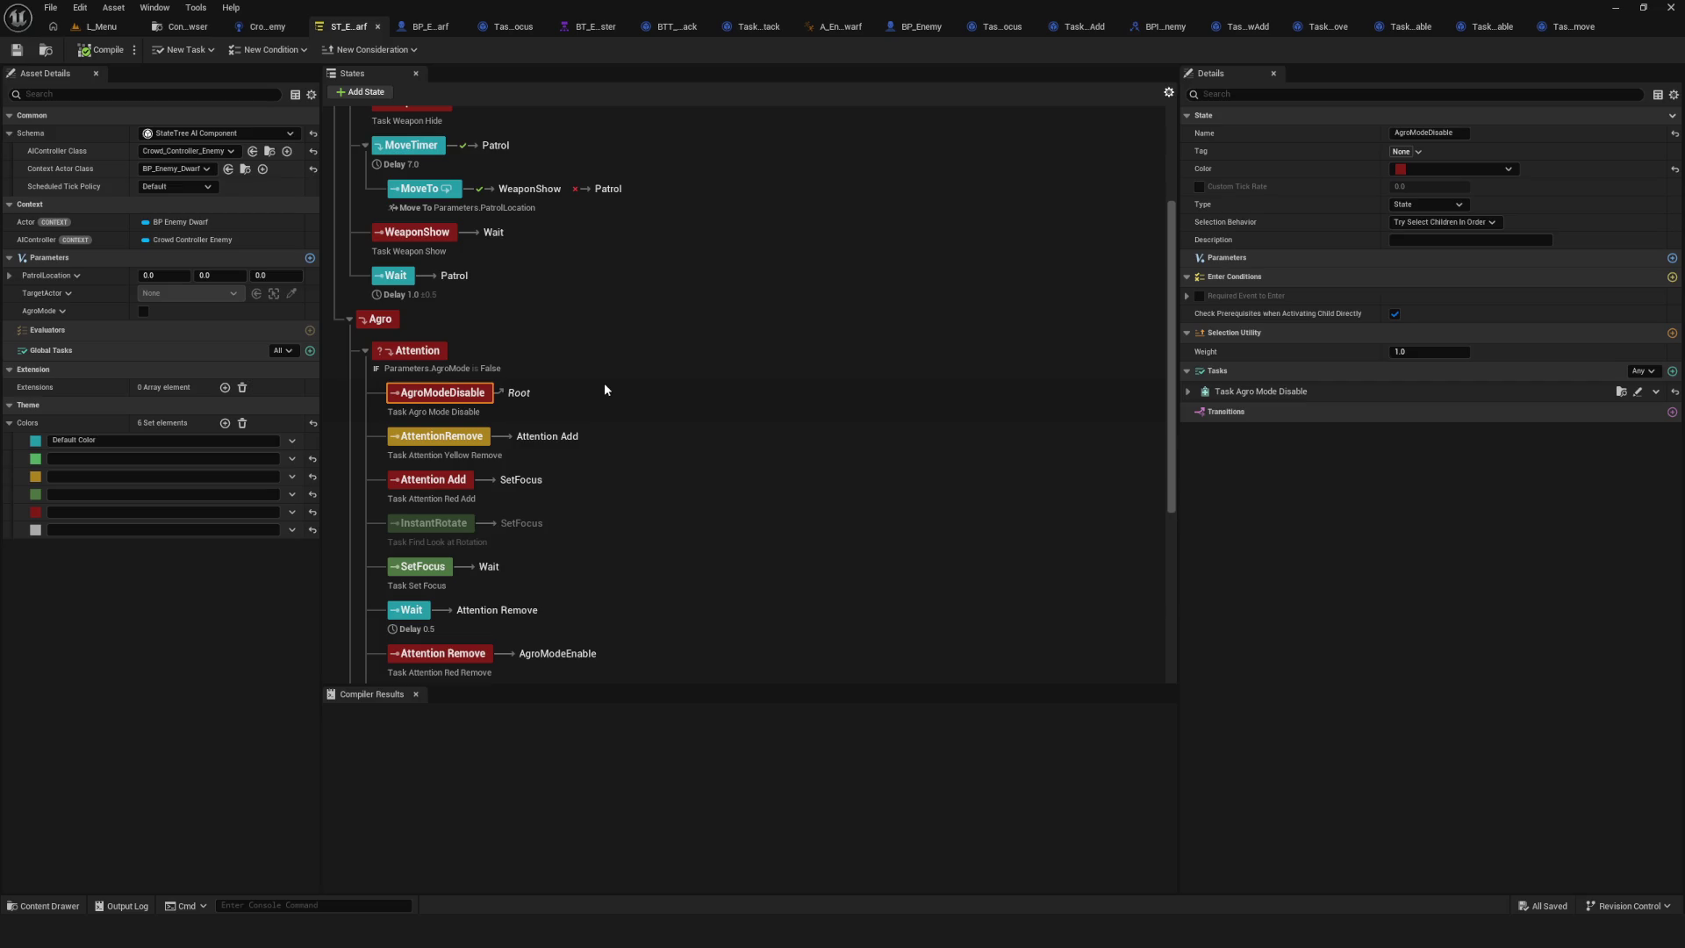
{"action": "scroll", "coordinate": [605, 388], "scroll_direction": "down", "scroll_amount": 1}
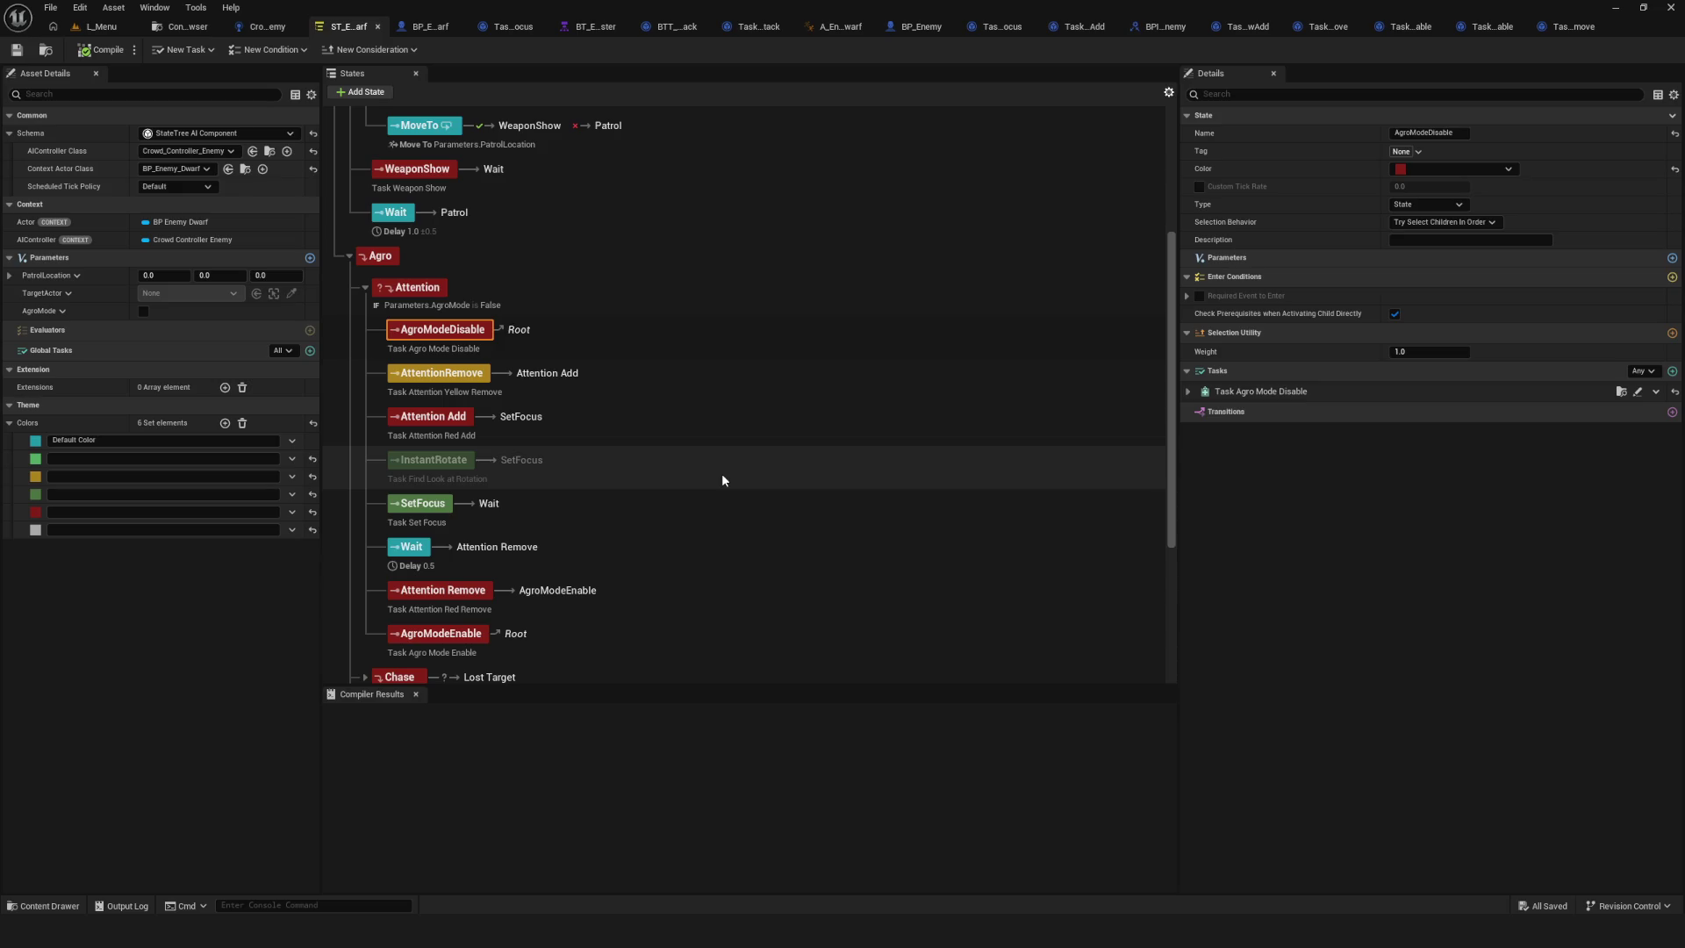
{"action": "scroll", "coordinate": [722, 475], "scroll_direction": "down", "scroll_amount": 1}
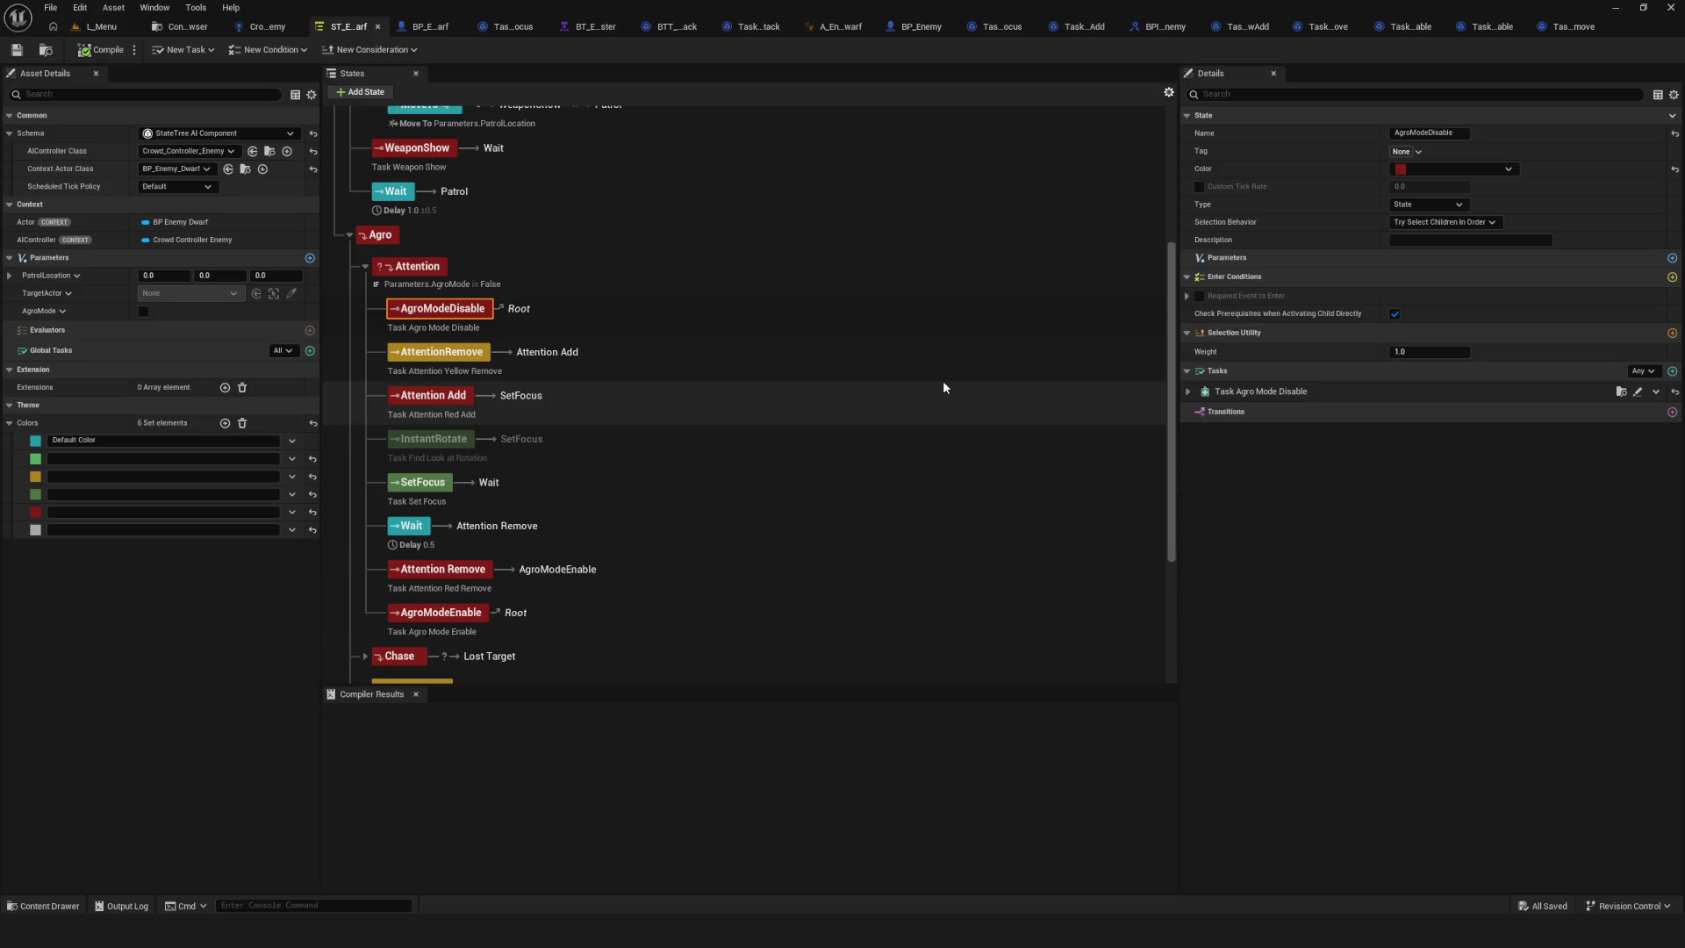
{"action": "scroll", "coordinate": [944, 383], "scroll_direction": "down", "scroll_amount": 2}
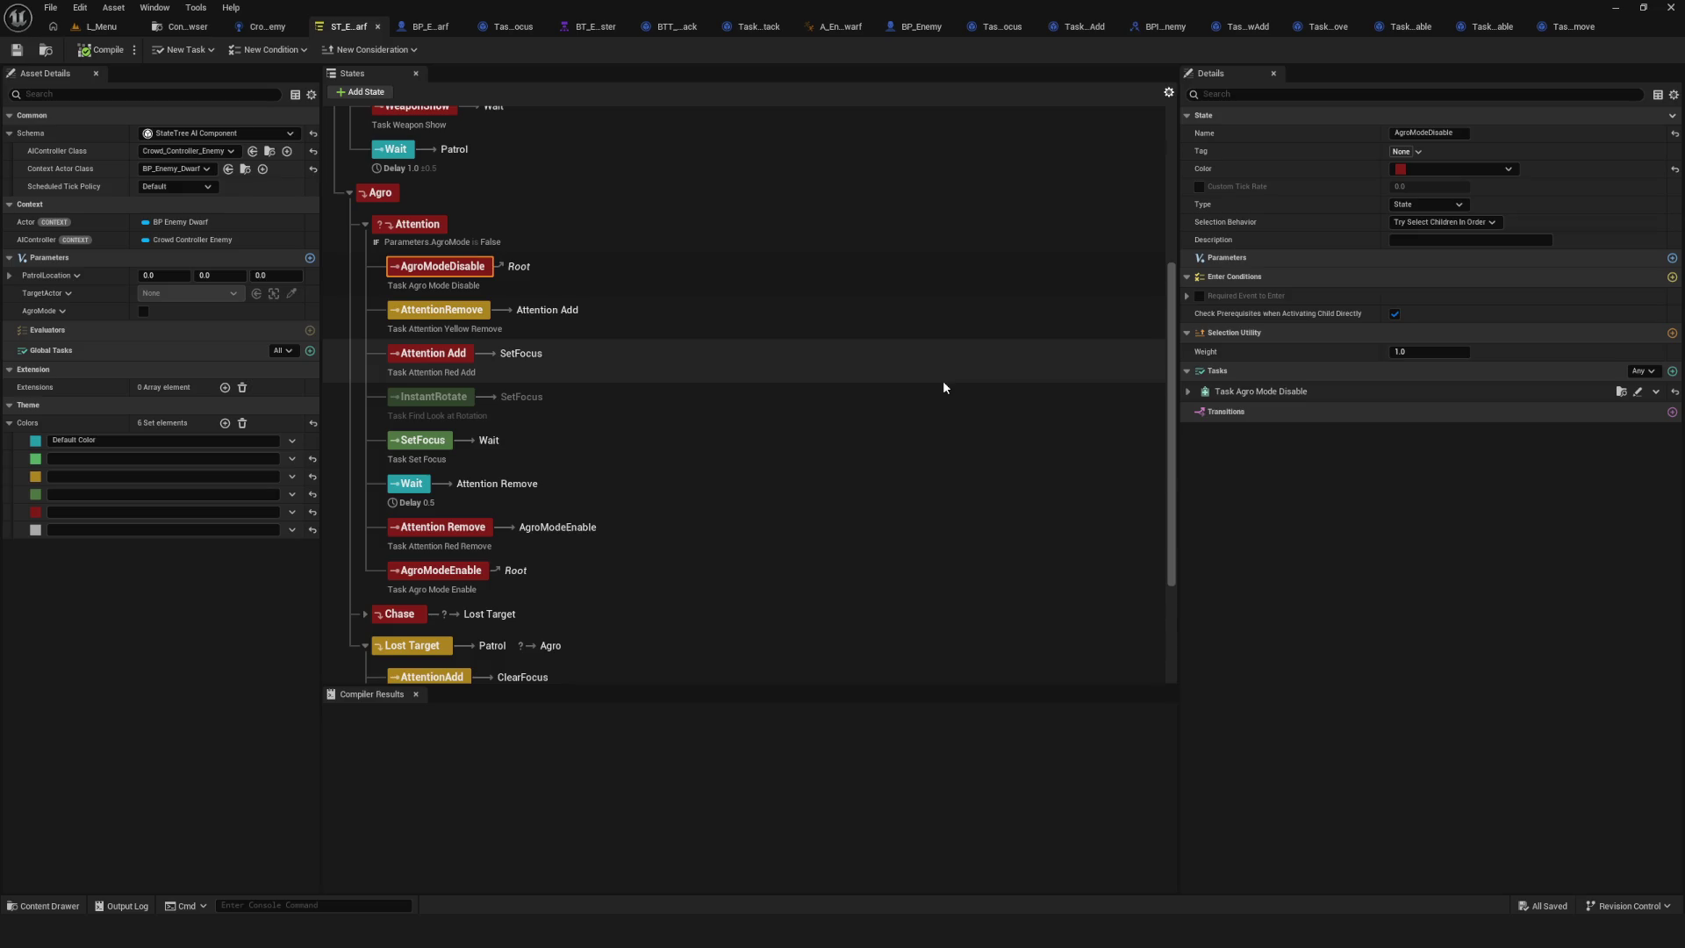
{"action": "scroll", "coordinate": [660, 464], "scroll_direction": "down", "scroll_amount": 9}
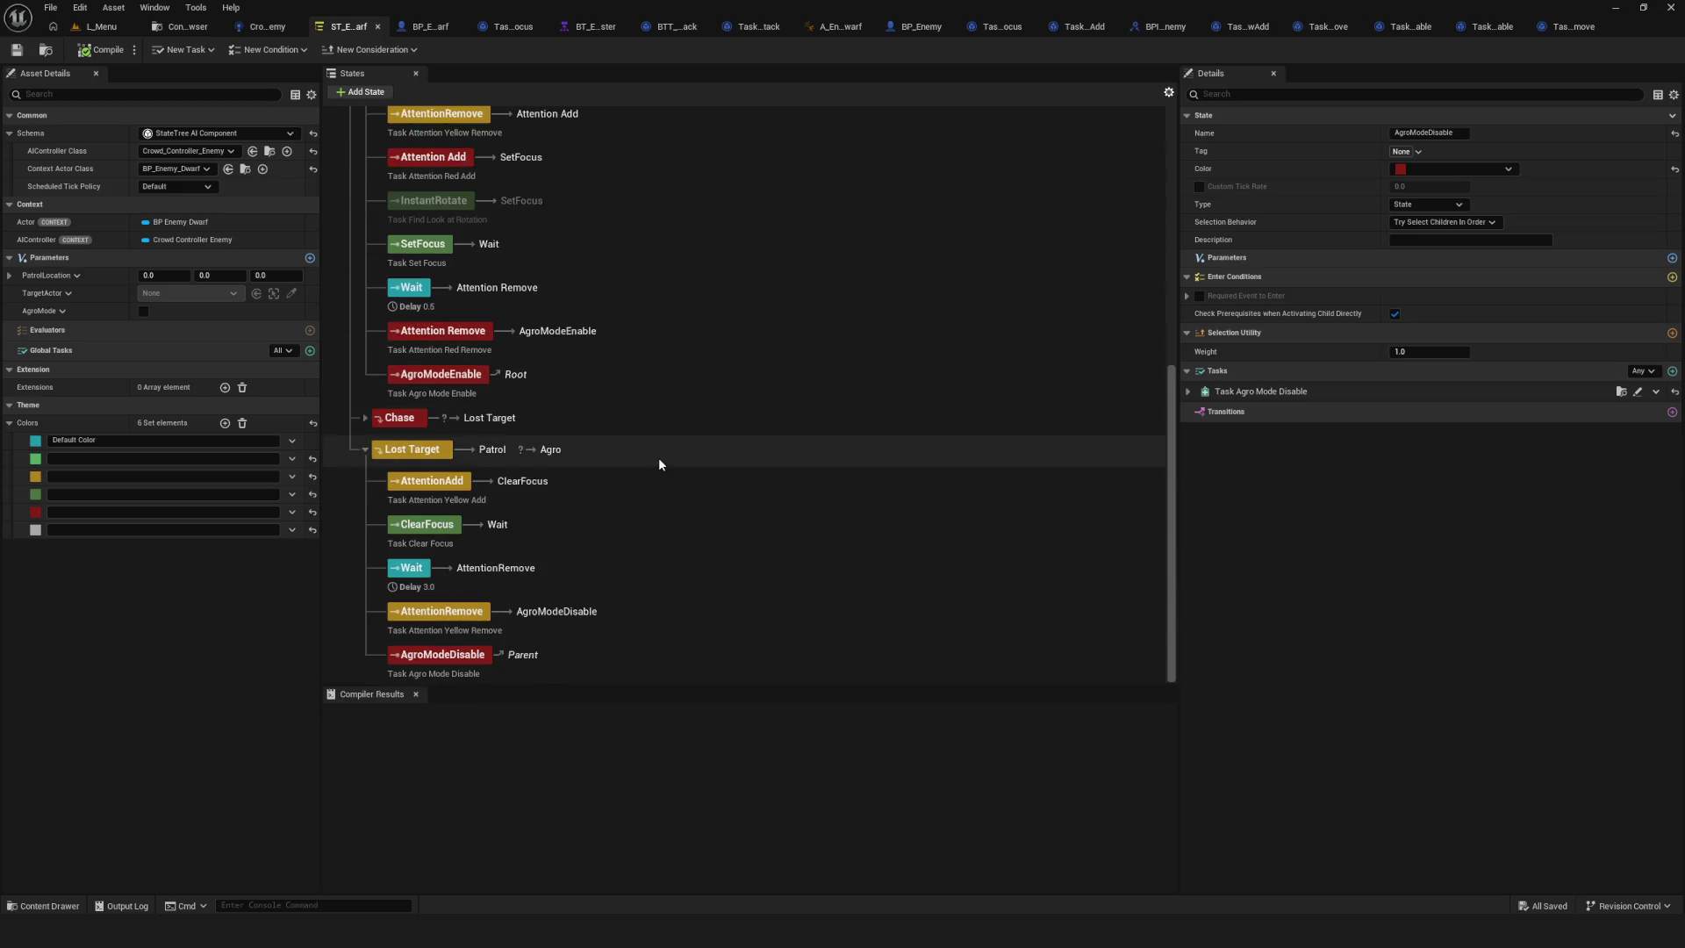
{"action": "scroll", "coordinate": [662, 454], "scroll_direction": "up", "scroll_amount": 8}
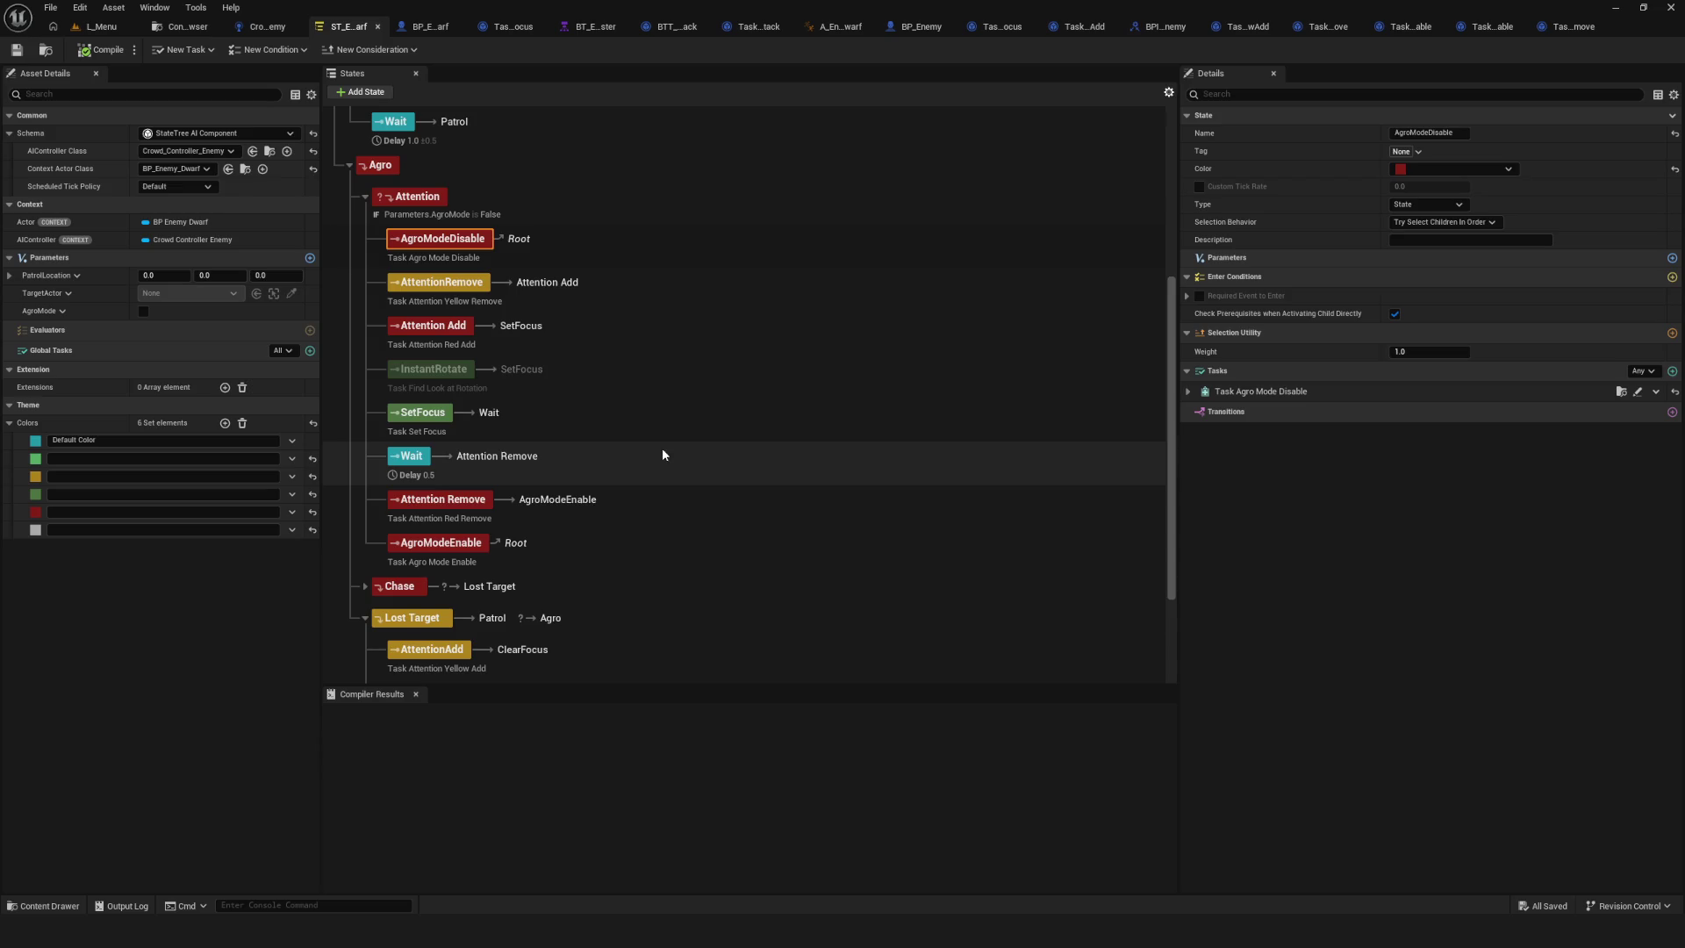
{"action": "scroll", "coordinate": [661, 447], "scroll_direction": "up", "scroll_amount": 1}
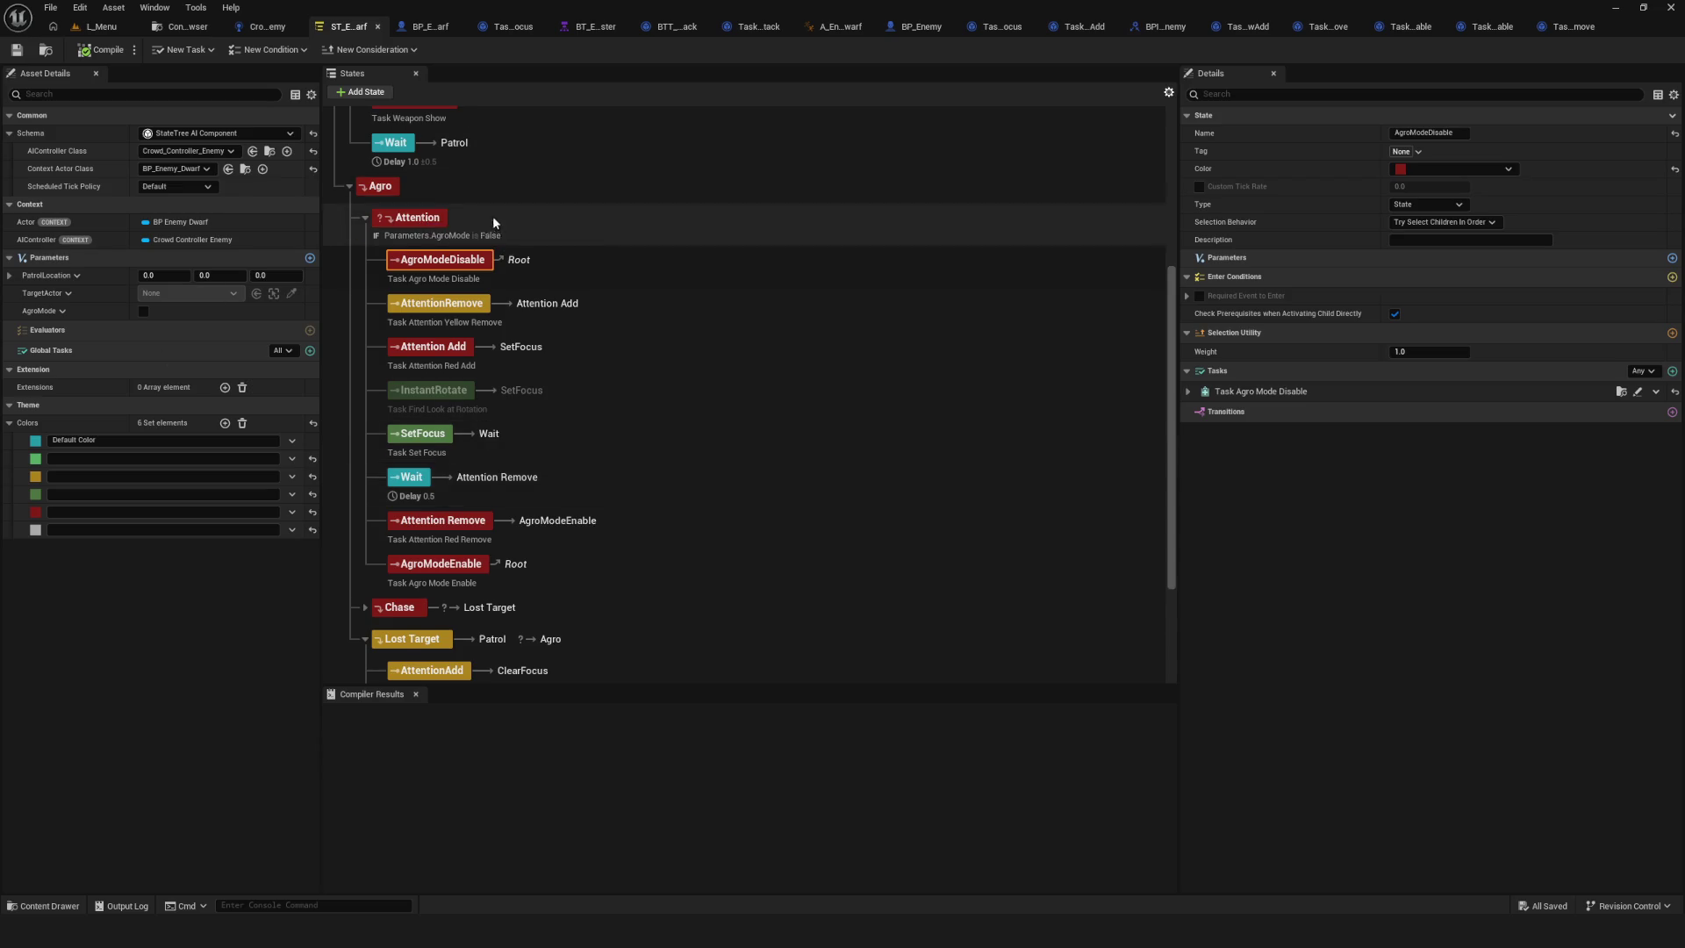
{"action": "left_click", "coordinate": [427, 219]}
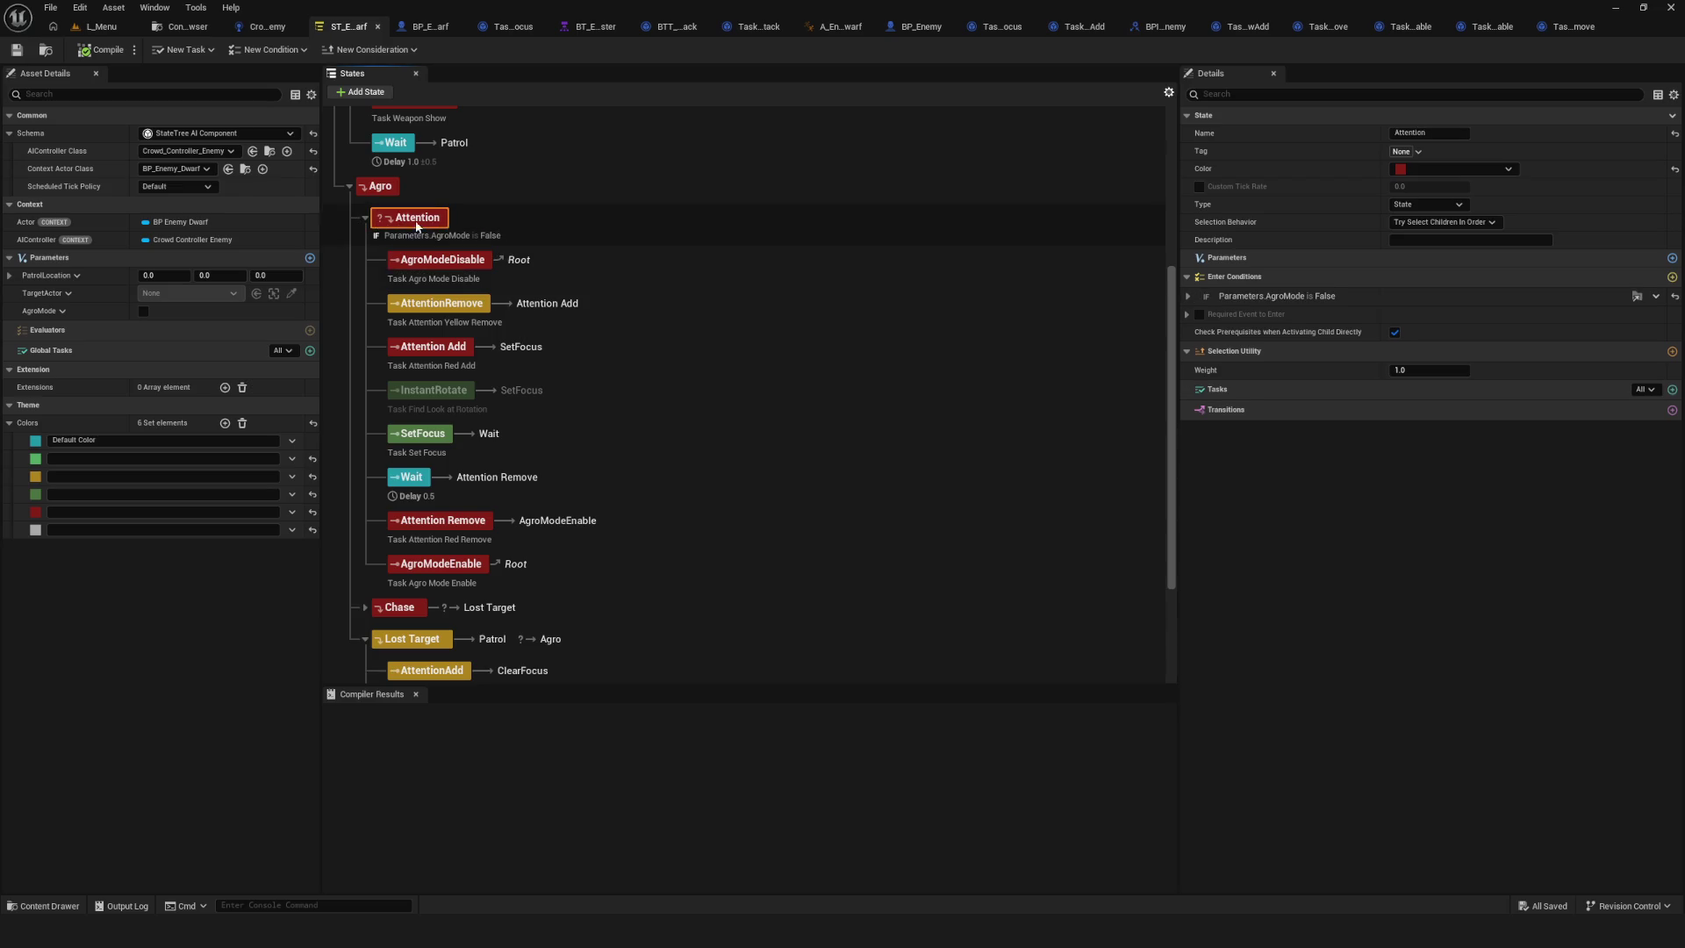
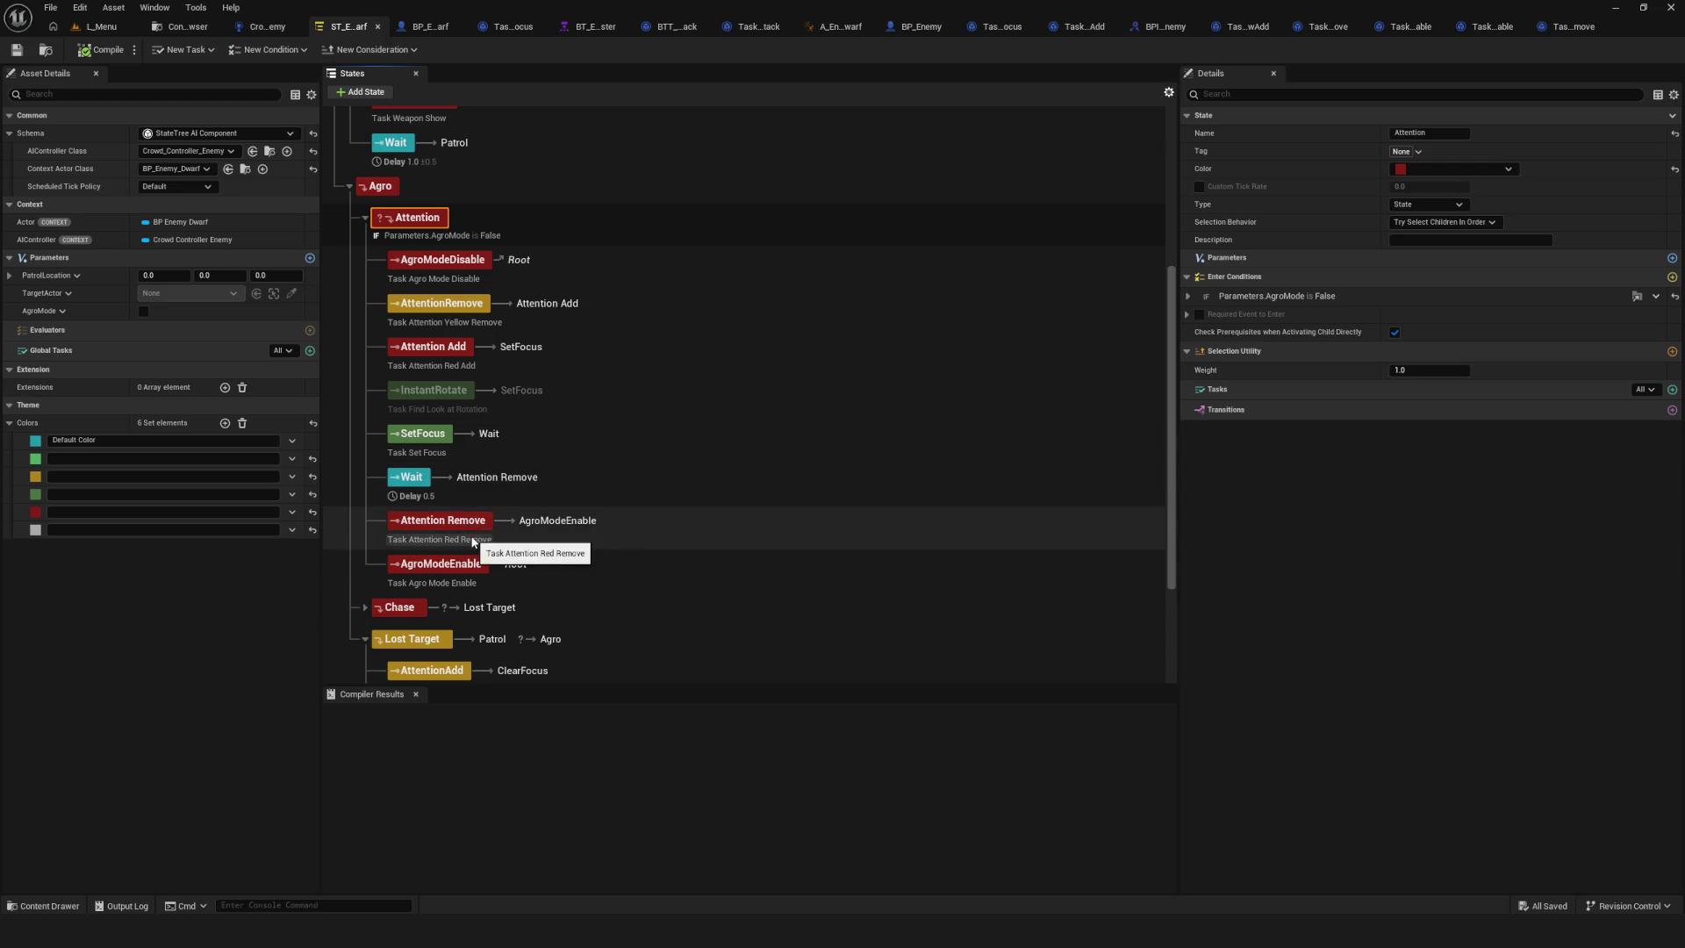
Confirm the Attention state's name and save the State Tree asset.
{"action": "double_click", "coordinate": [425, 219]}
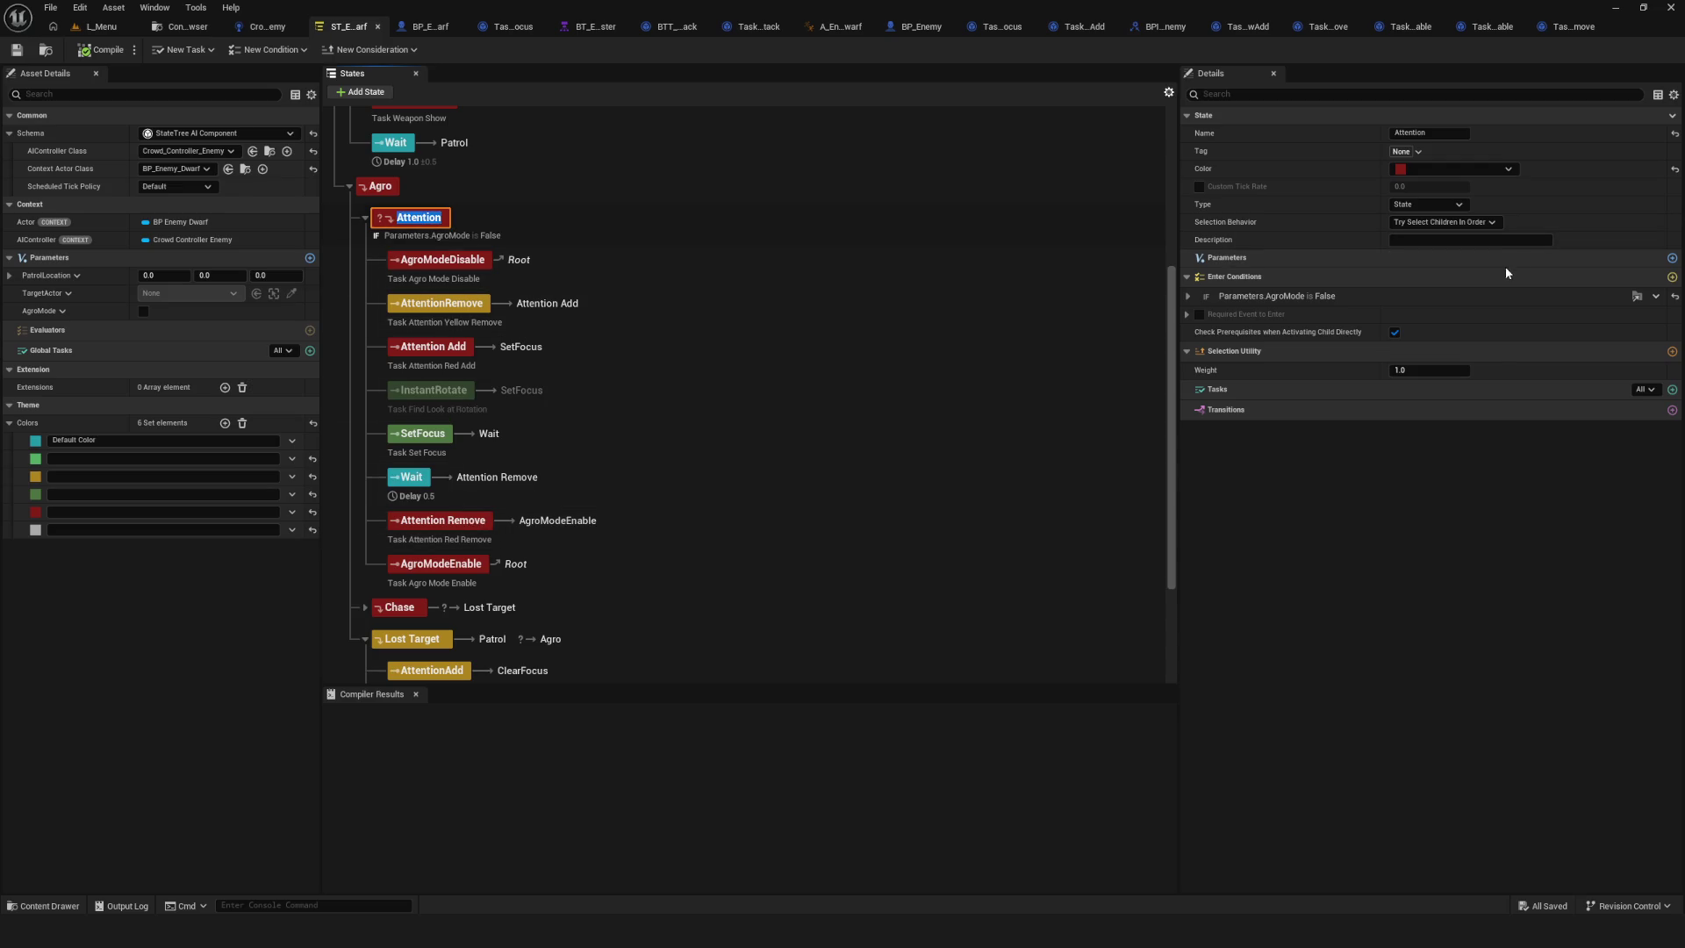
{"action": "key", "text": "Return"}
{"action": "scroll", "coordinate": [624, 235], "scroll_direction": "down", "scroll_amount": 1}
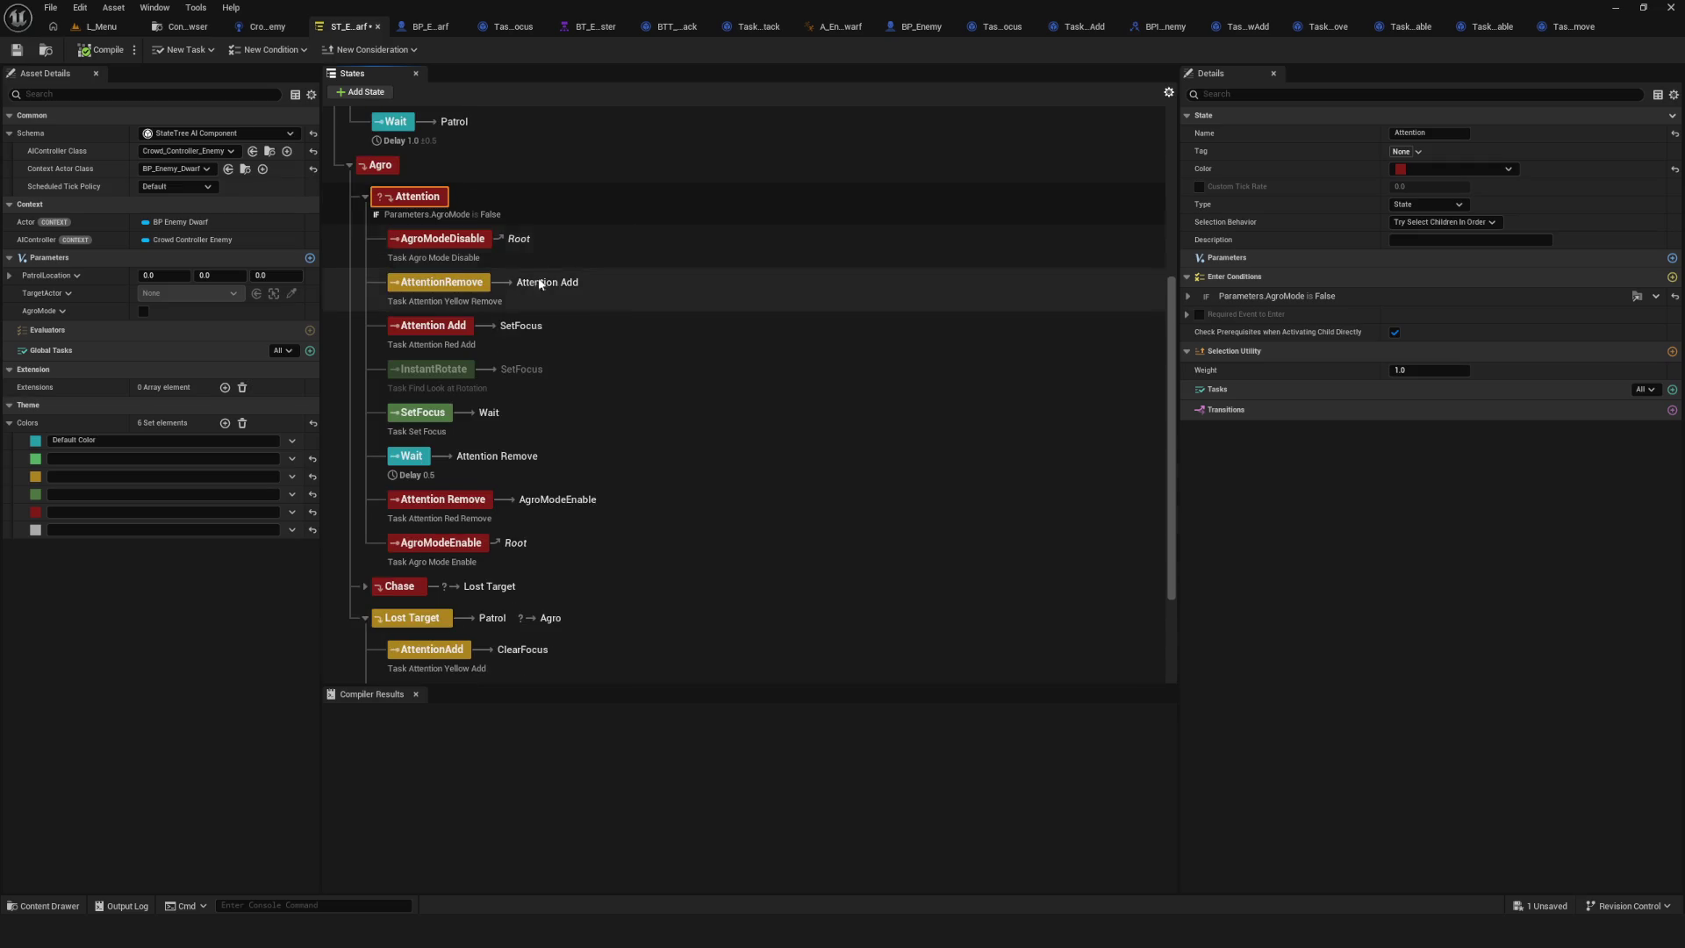
{"action": "scroll", "coordinate": [397, 247], "scroll_direction": "up", "scroll_amount": 2}
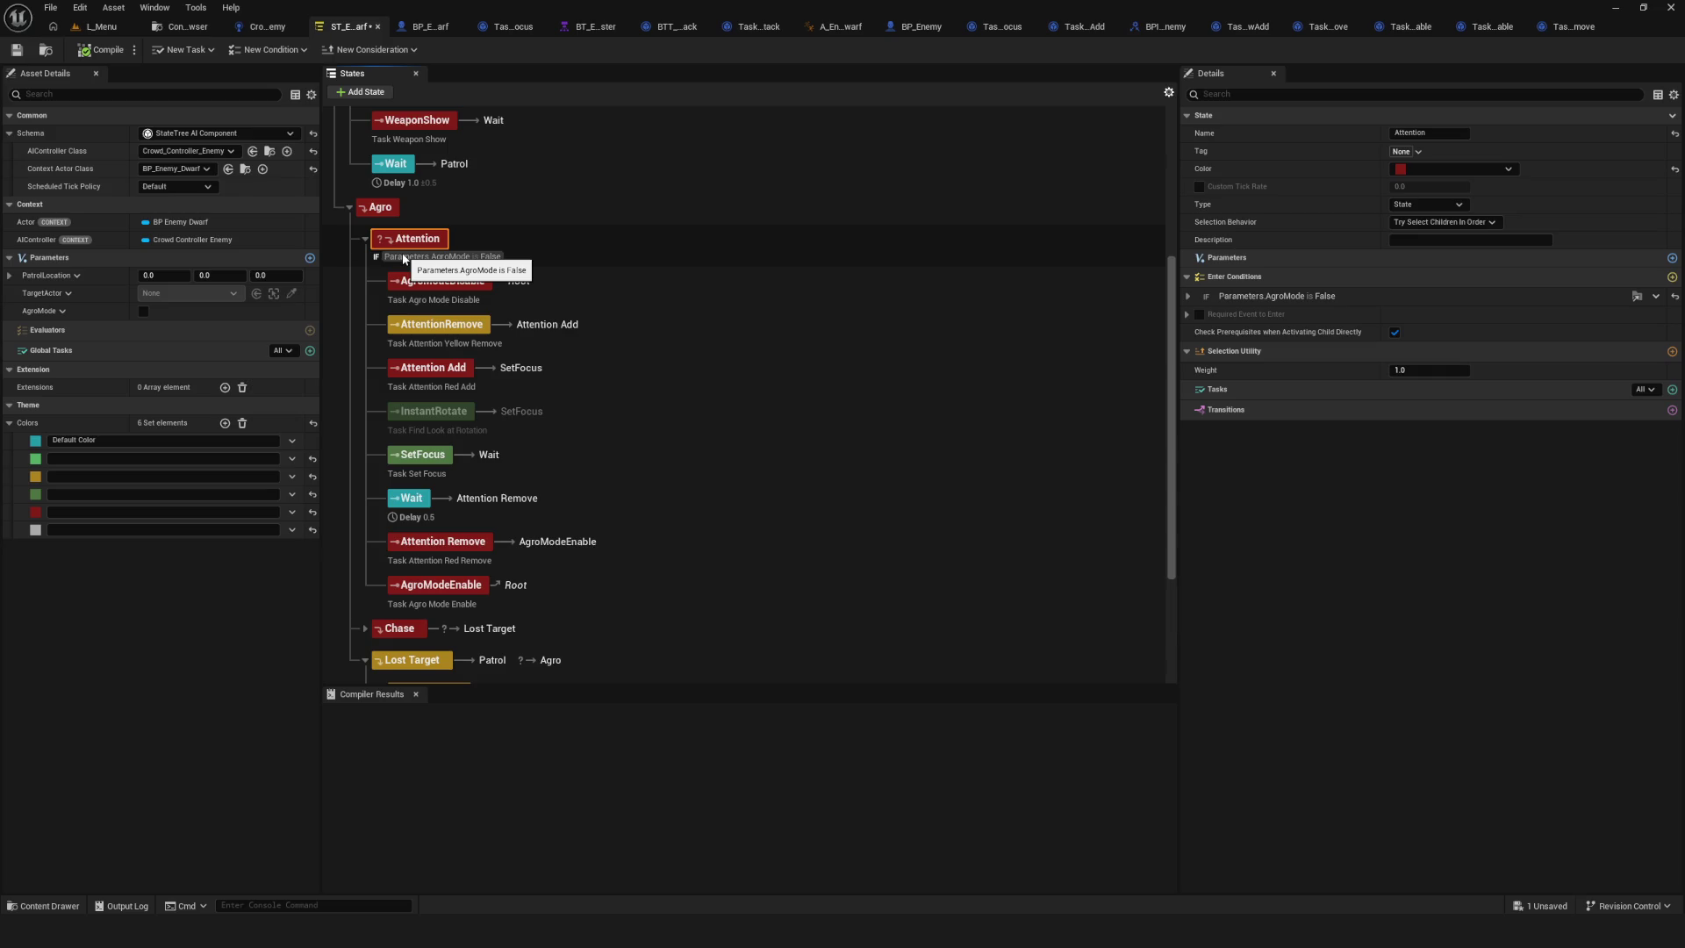
{"action": "scroll", "coordinate": [403, 257], "scroll_direction": "down", "scroll_amount": 3}
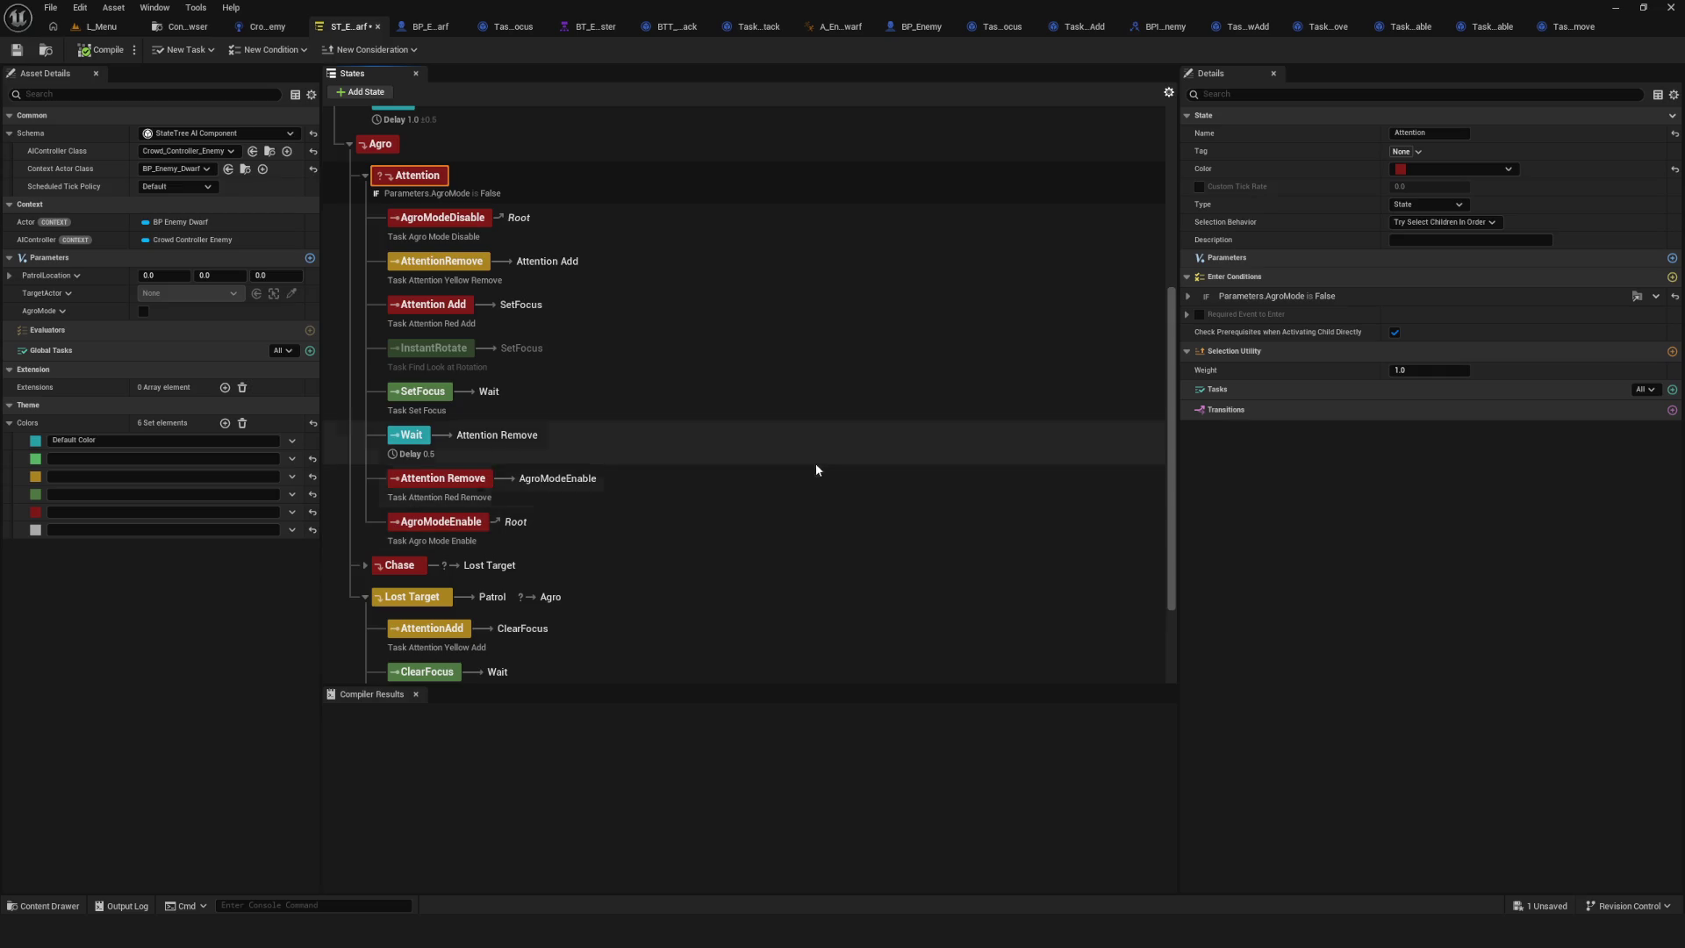
{"action": "scroll", "coordinate": [815, 462], "scroll_direction": "down", "scroll_amount": 3}
{"action": "scroll", "coordinate": [594, 397], "scroll_direction": "up", "scroll_amount": 4}
{"action": "left_click", "coordinate": [16, 49]}
{"action": "scroll", "coordinate": [666, 318], "scroll_direction": "down", "scroll_amount": 3}
{"action": "scroll", "coordinate": [666, 321], "scroll_direction": "up", "scroll_amount": 4}
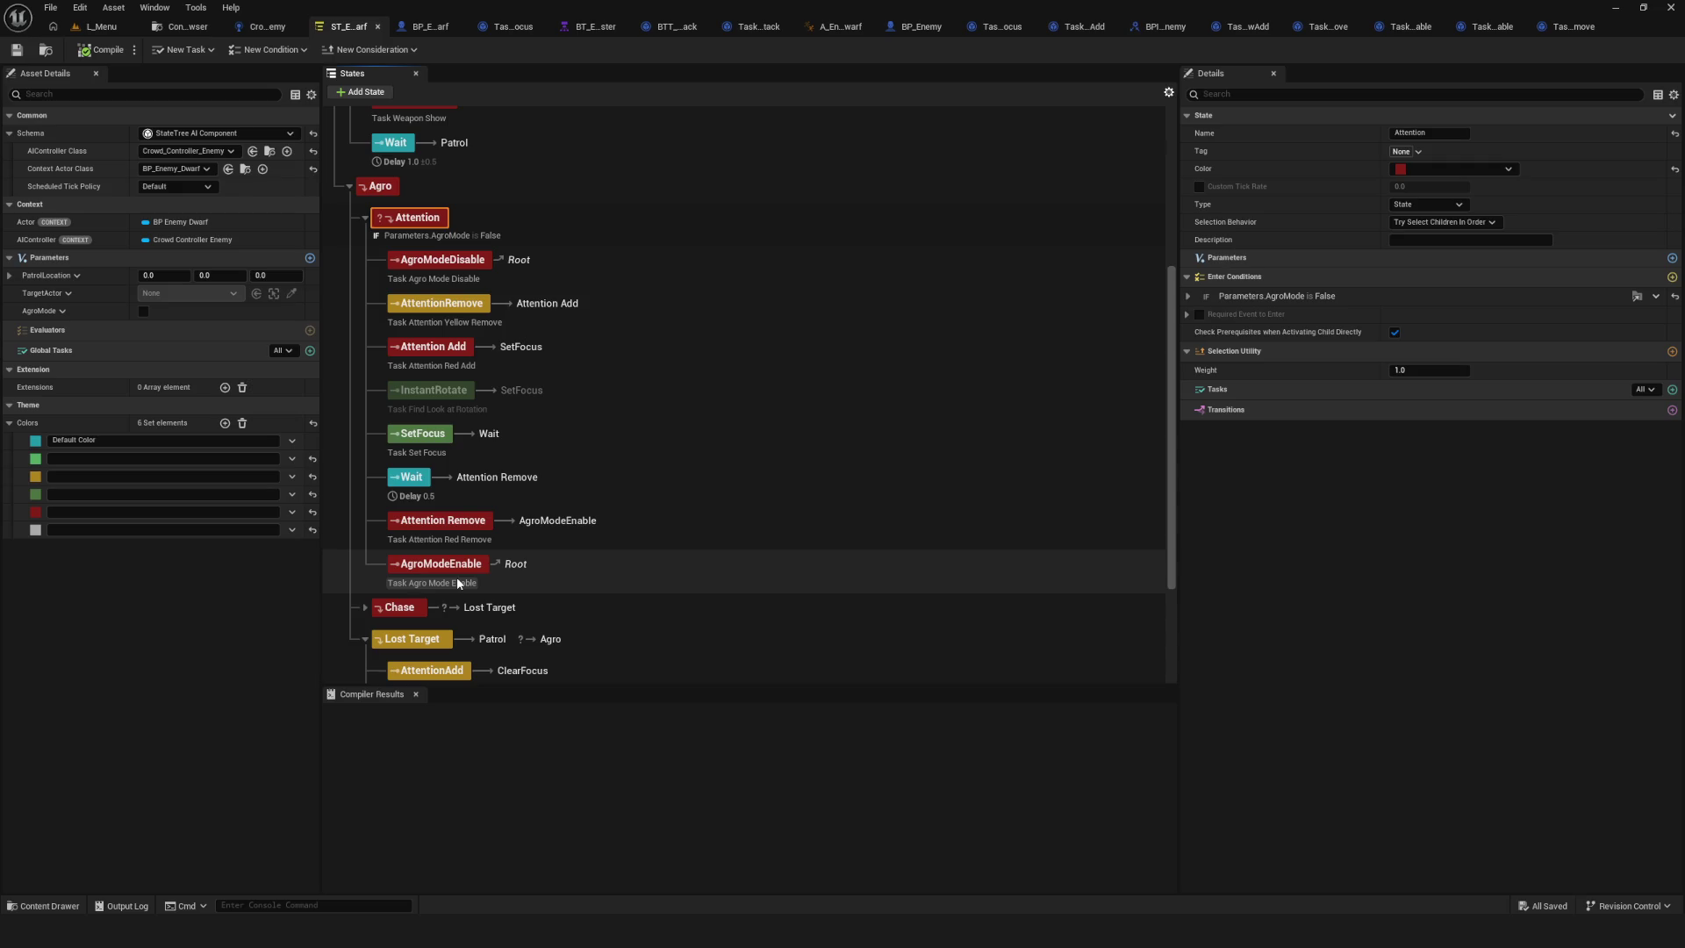
{"action": "left_click", "coordinate": [16, 49]}
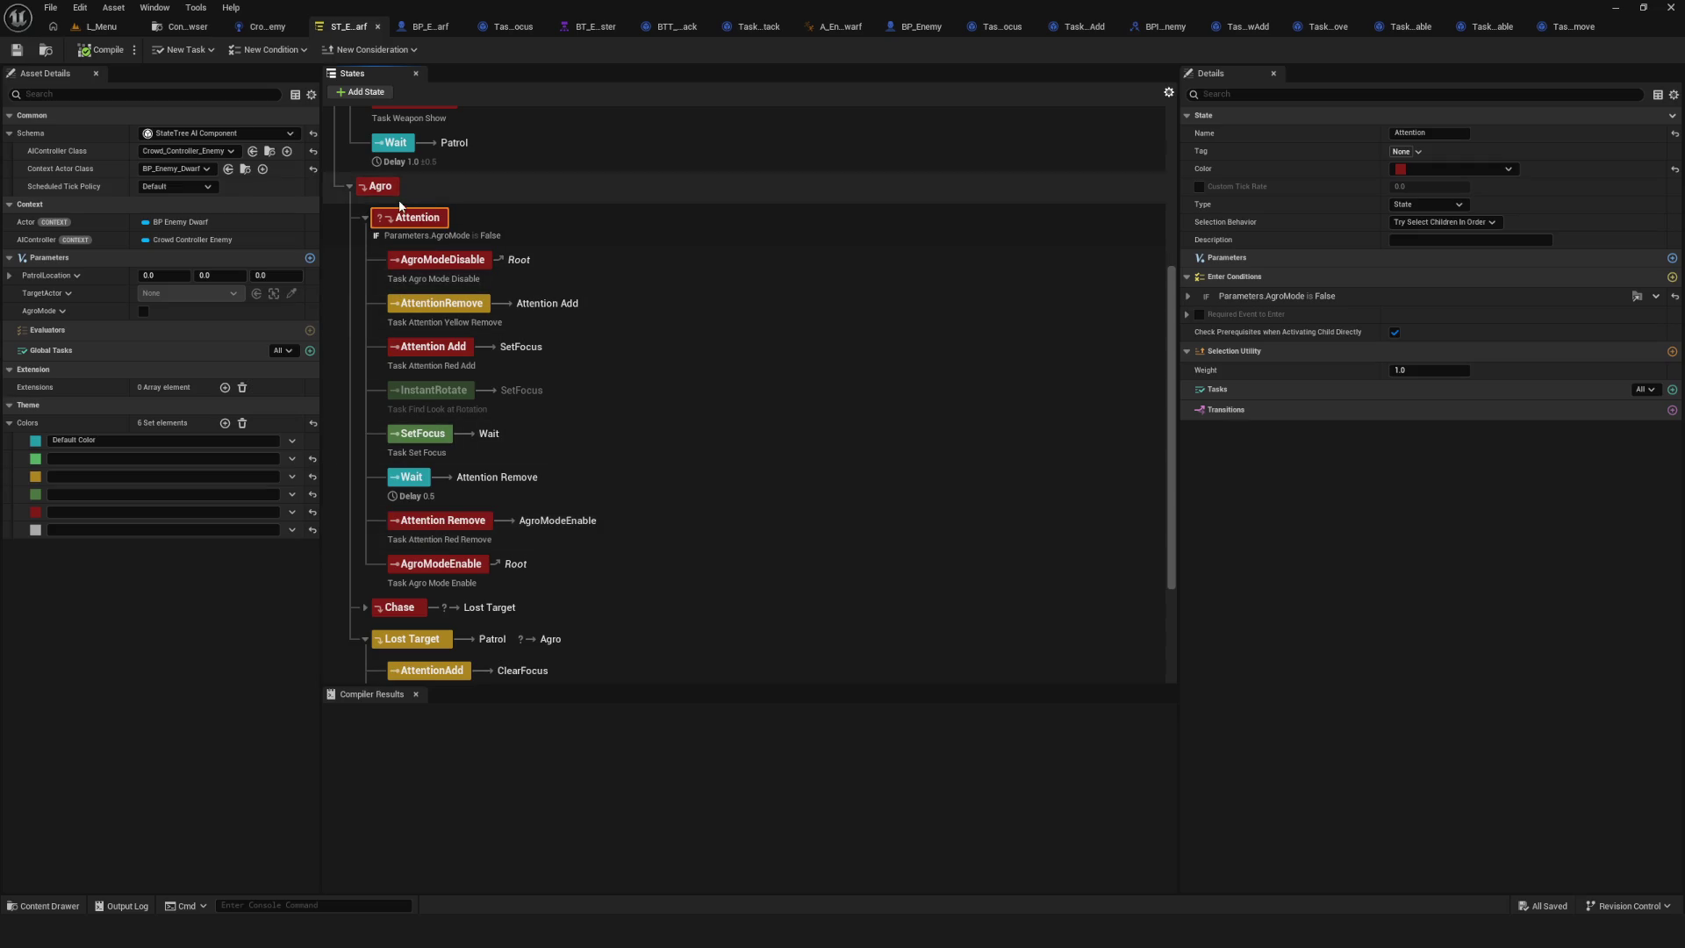
Rename the Attention state again and commit its name.
{"action": "scroll", "coordinate": [787, 410], "scroll_direction": "down", "scroll_amount": 4}
{"action": "scroll", "coordinate": [787, 410], "scroll_direction": "up", "scroll_amount": 5}
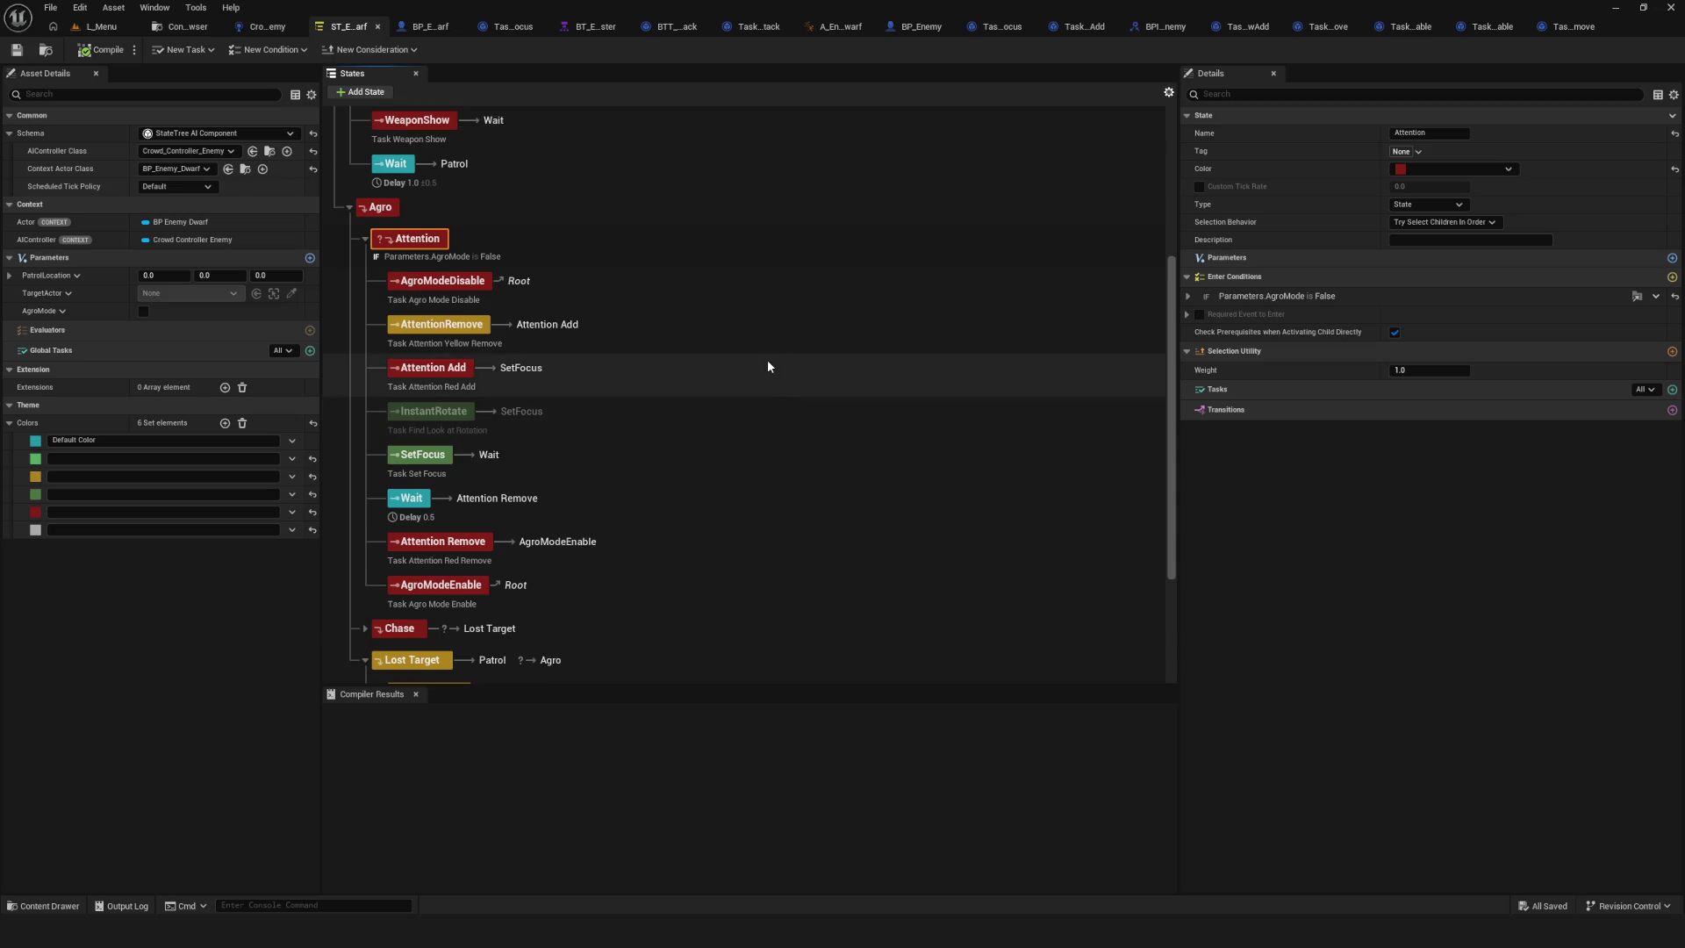
{"action": "scroll", "coordinate": [769, 366], "scroll_direction": "down", "scroll_amount": 5}
{"action": "scroll", "coordinate": [769, 366], "scroll_direction": "up", "scroll_amount": 3}
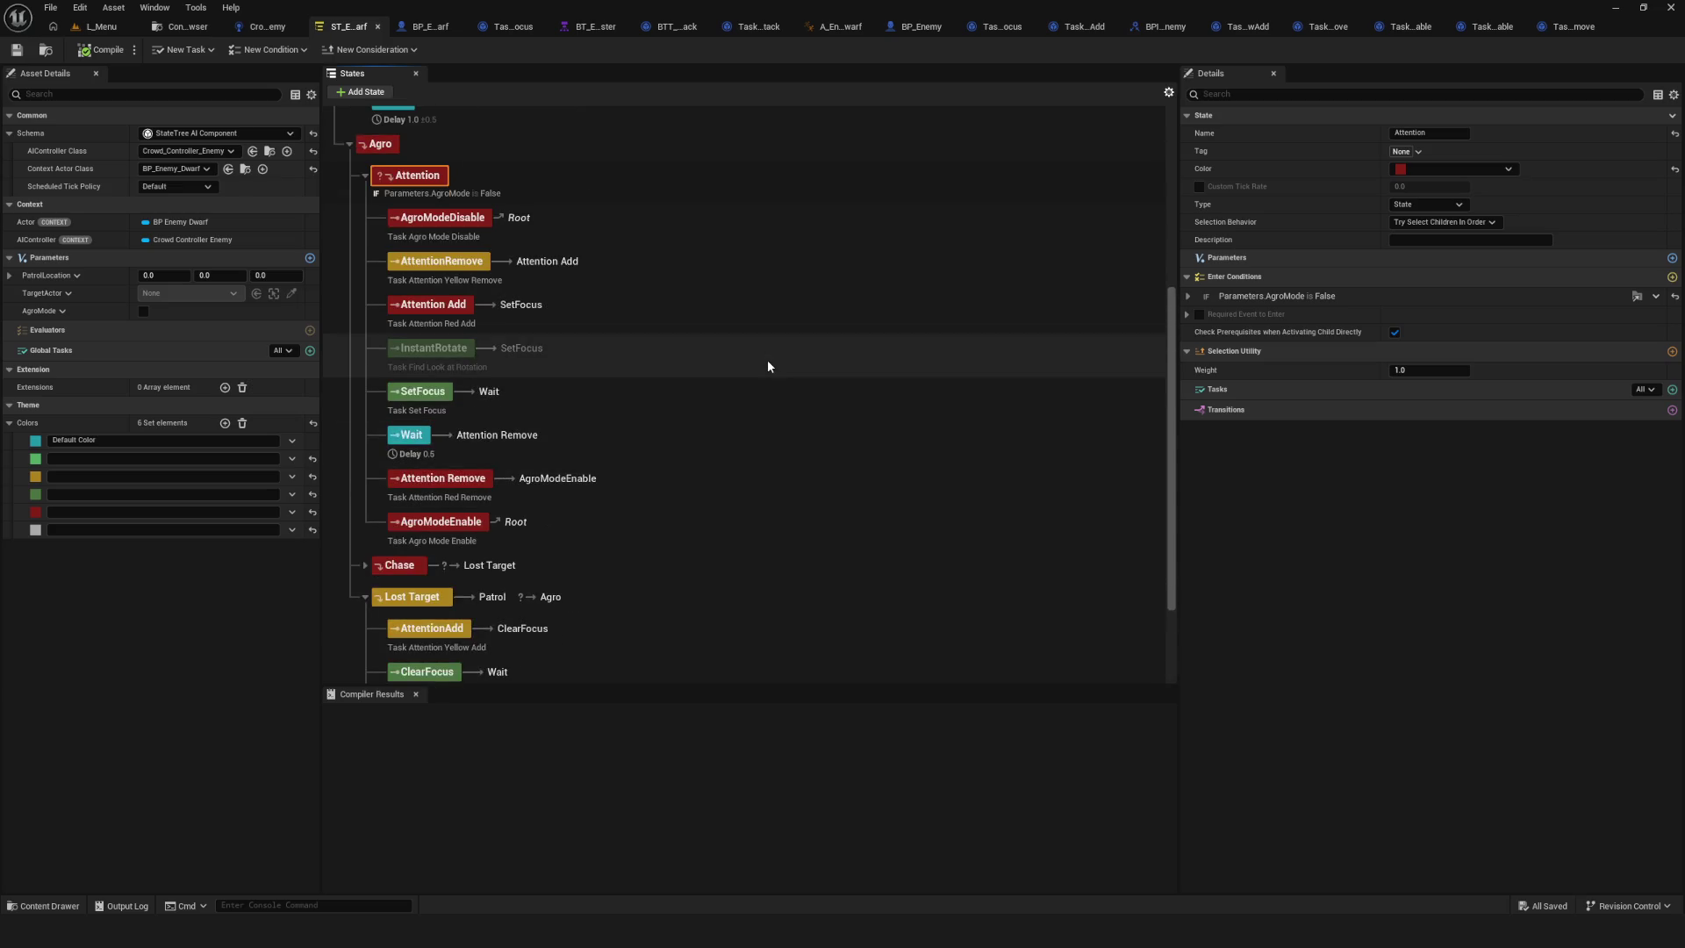
{"action": "scroll", "coordinate": [768, 366], "scroll_direction": "down", "scroll_amount": 3}
{"action": "scroll", "coordinate": [767, 366], "scroll_direction": "up", "scroll_amount": 3}
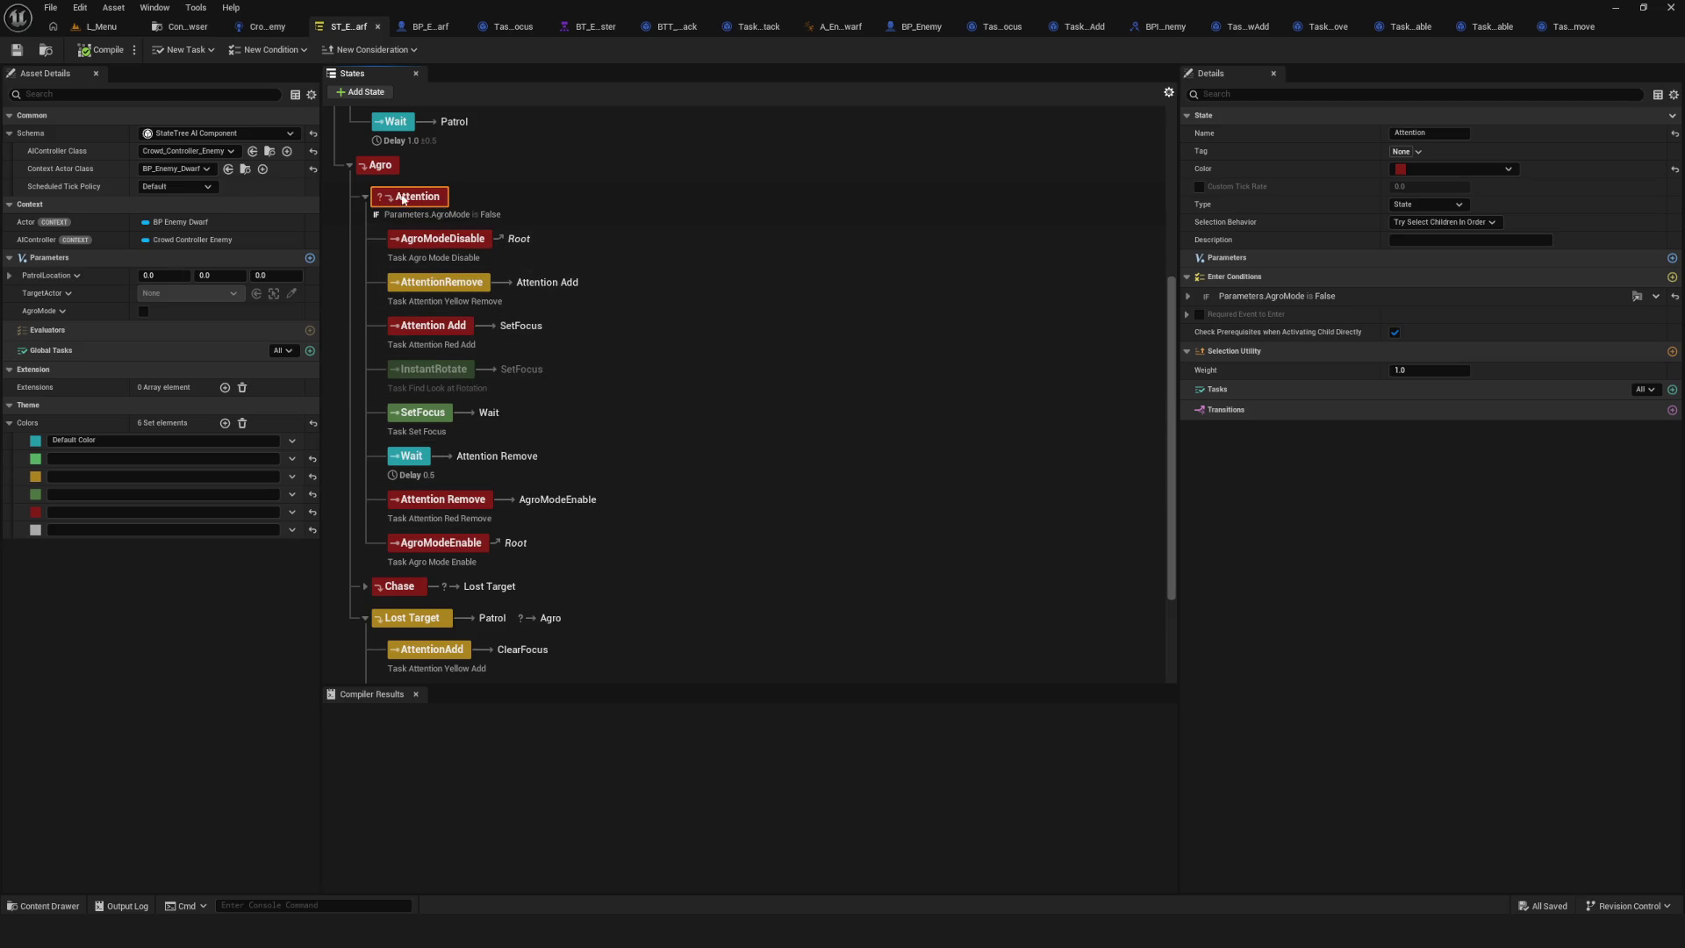
{"action": "key", "text": "F2"}
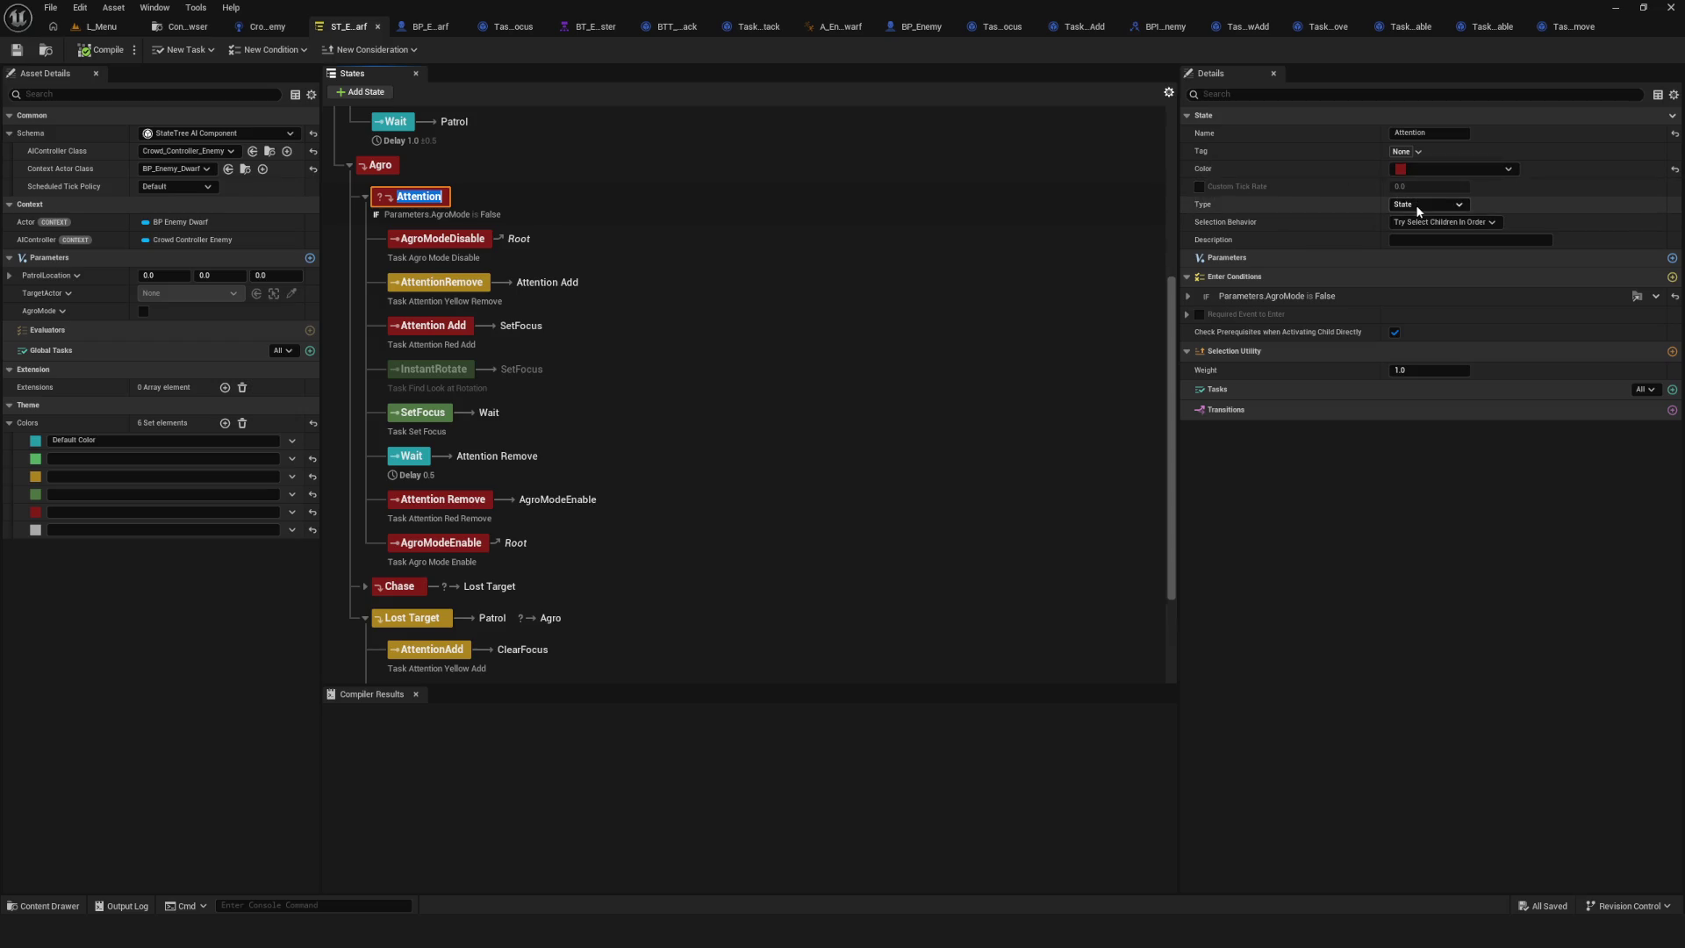
{"action": "left_click", "coordinate": [1370, 186]}
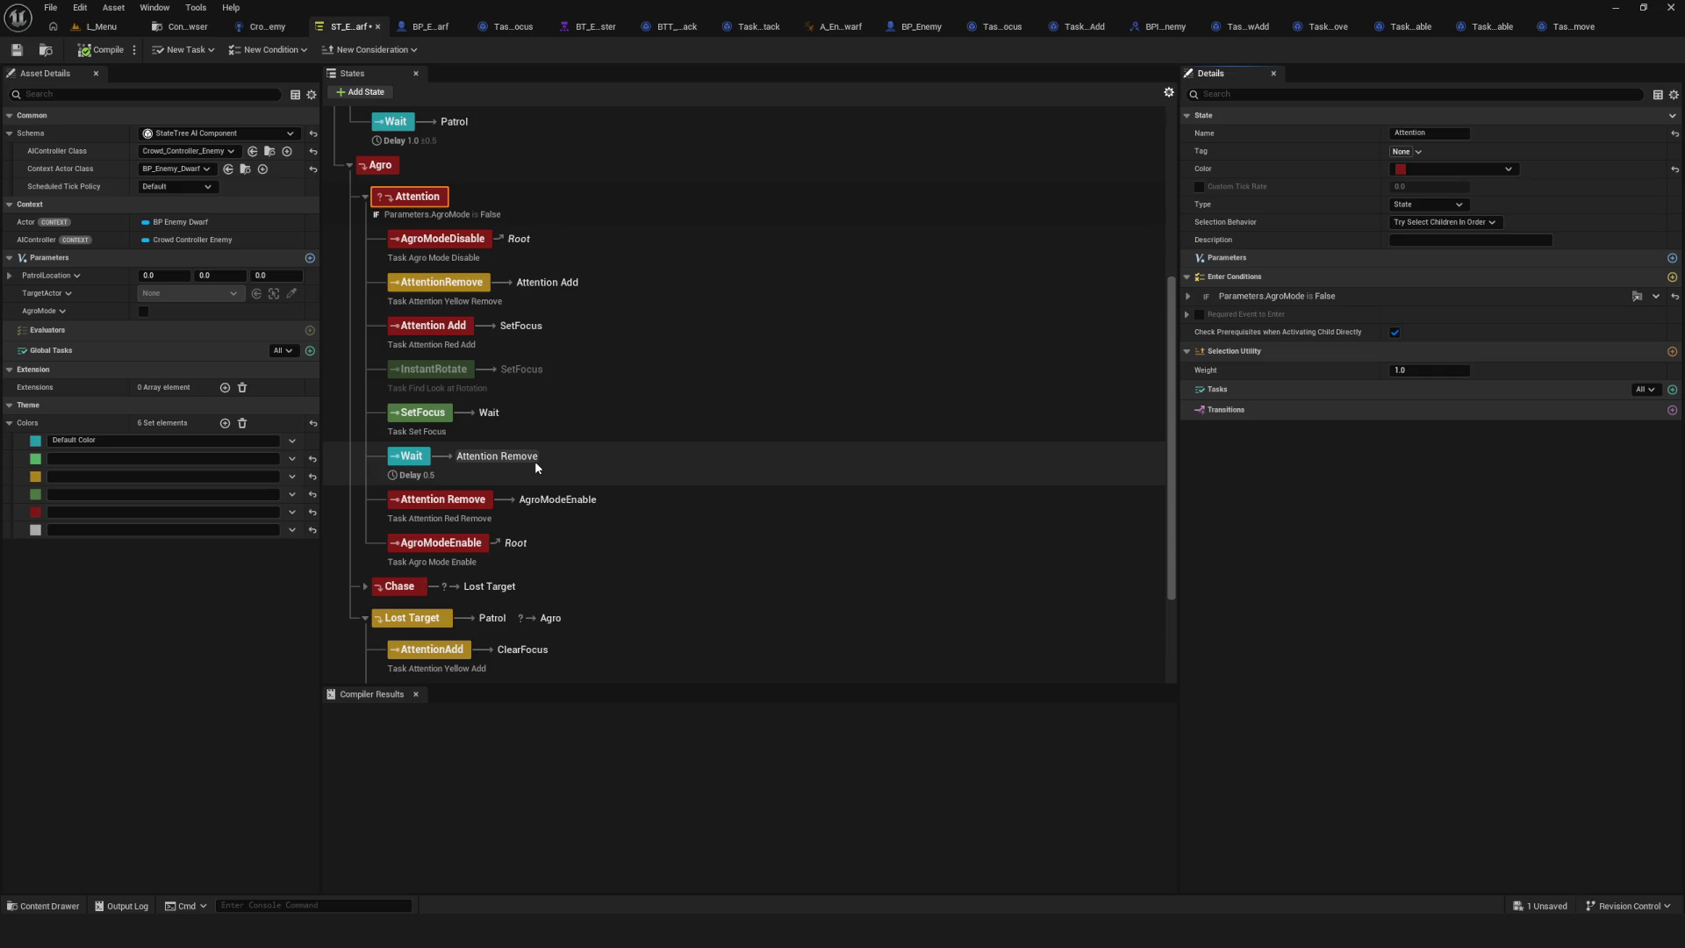
Try an AgroModeEnable transition to Chase, undo it, and save the State Tree.
{"action": "left_click", "coordinate": [465, 543]}
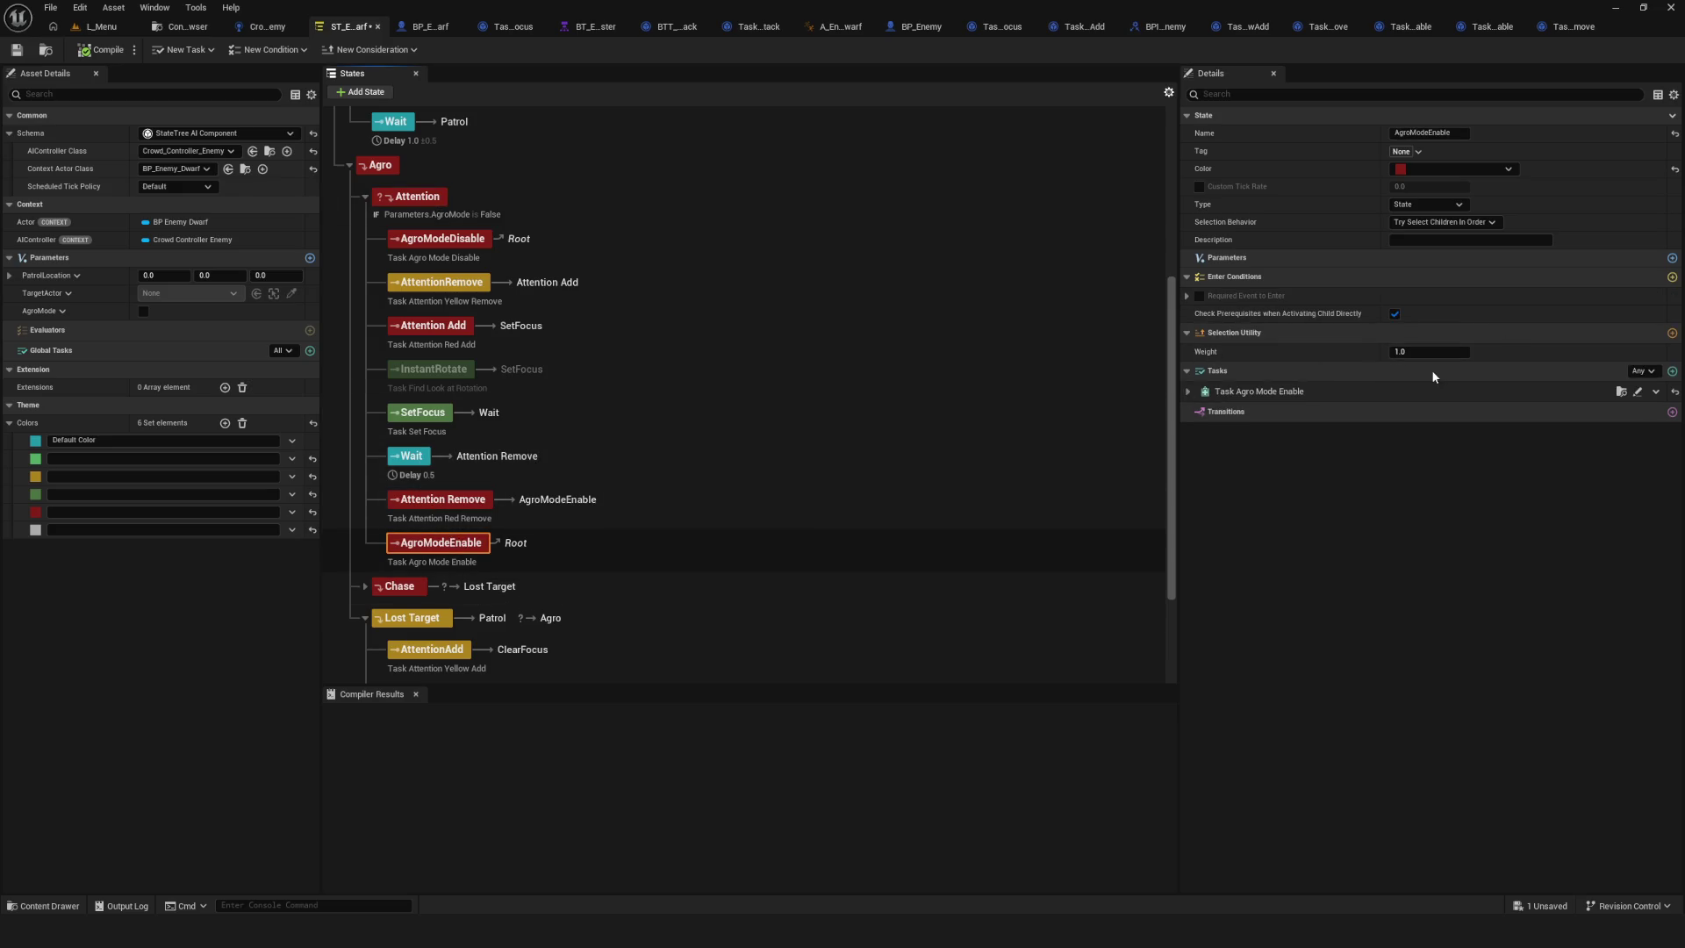
{"action": "left_click", "coordinate": [1671, 411]}
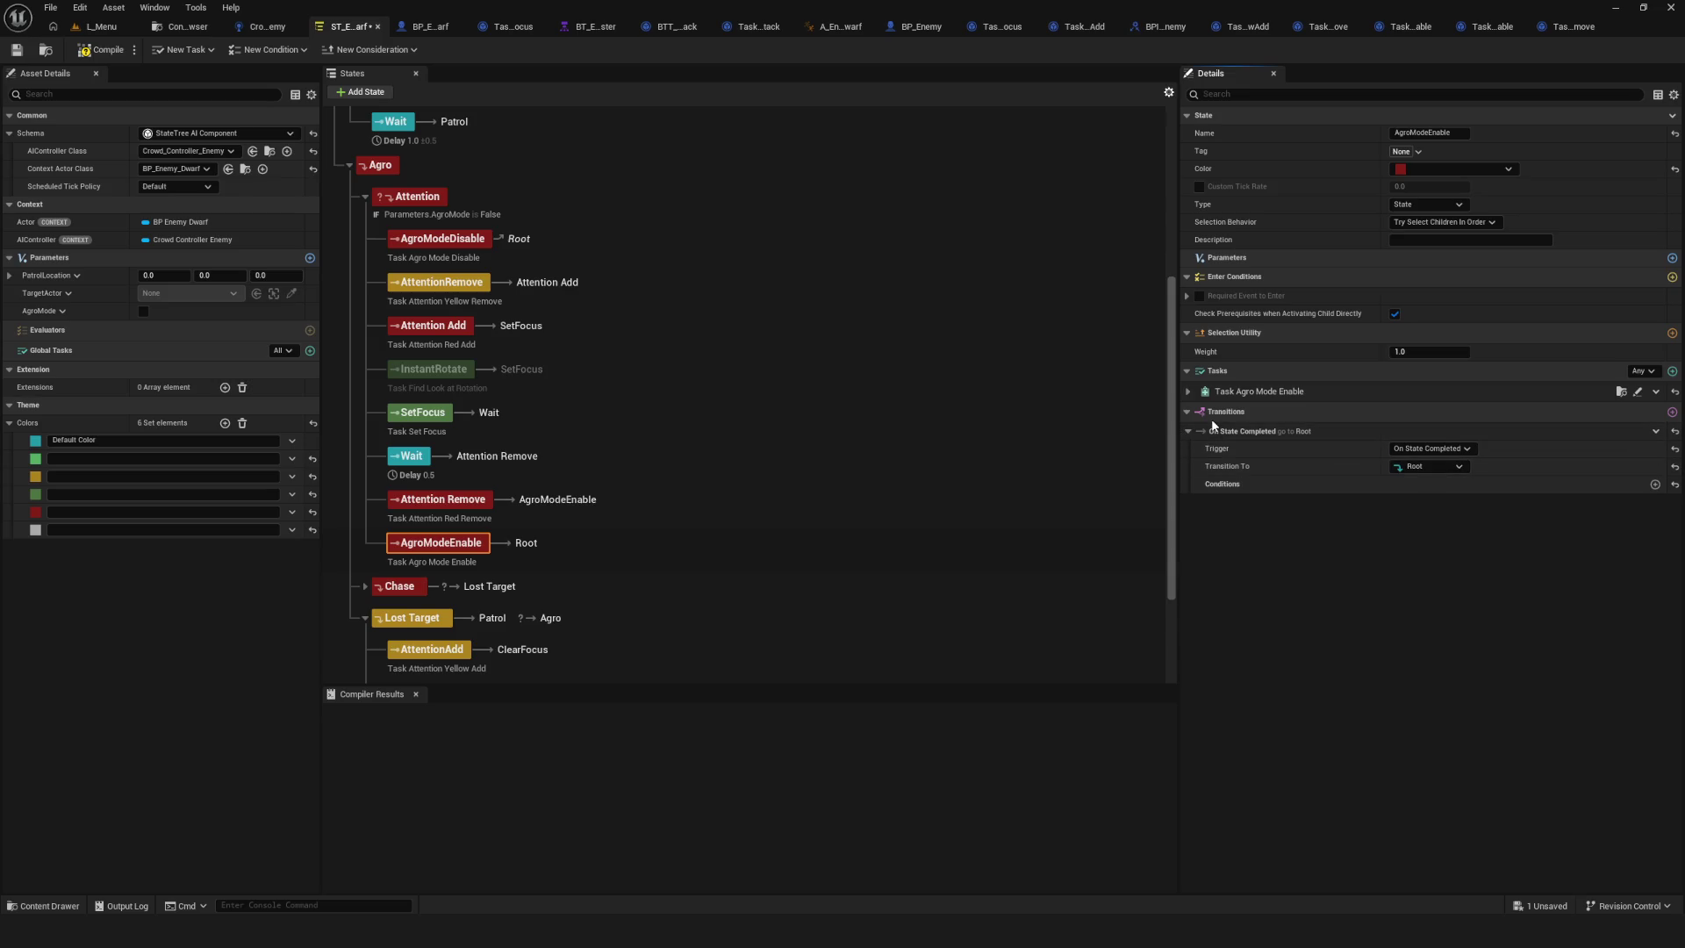
{"action": "left_click", "coordinate": [1410, 468]}
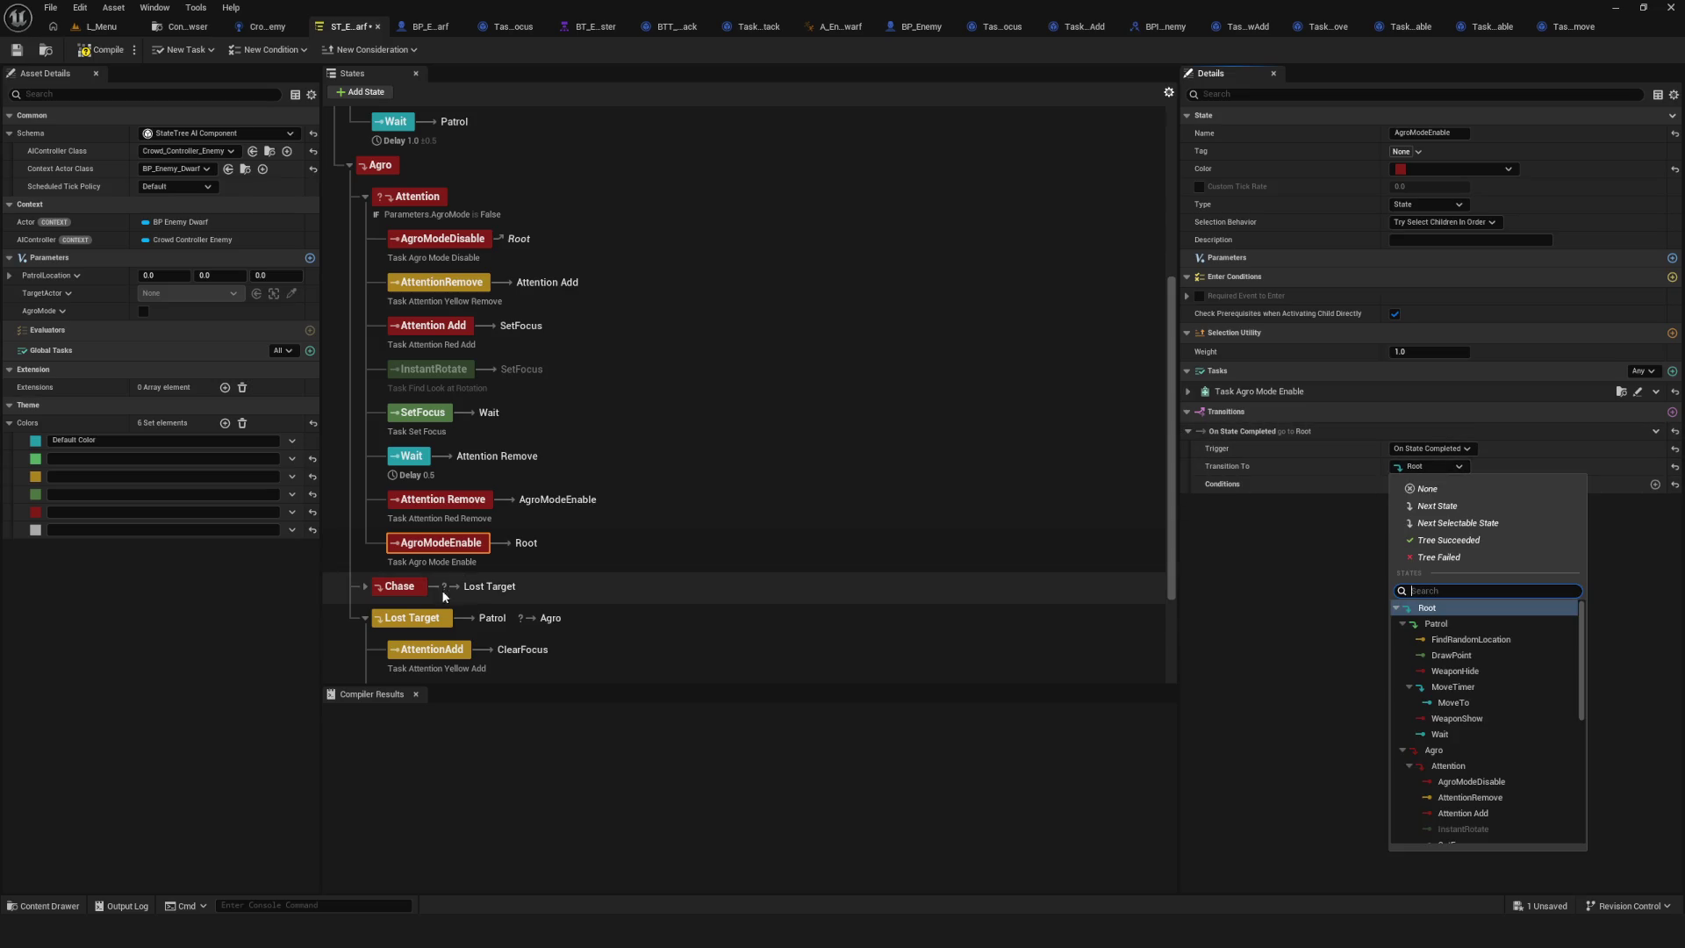
{"action": "scroll", "coordinate": [1490, 649], "scroll_direction": "down", "scroll_amount": 6}
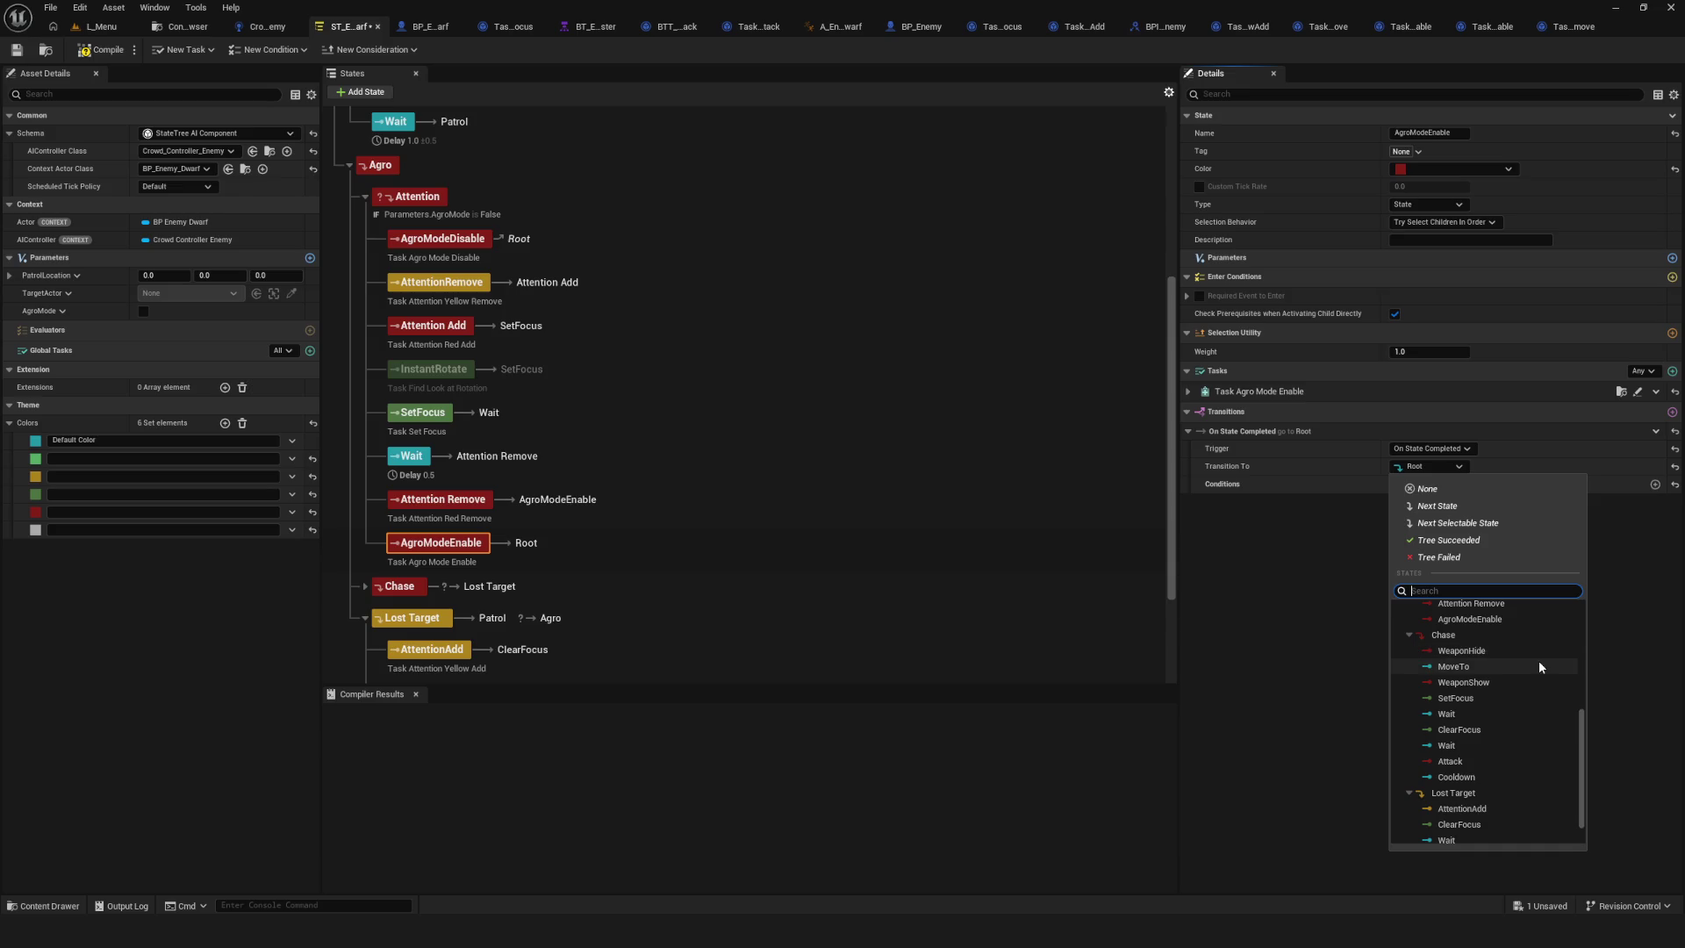
{"action": "left_click", "coordinate": [1474, 634]}
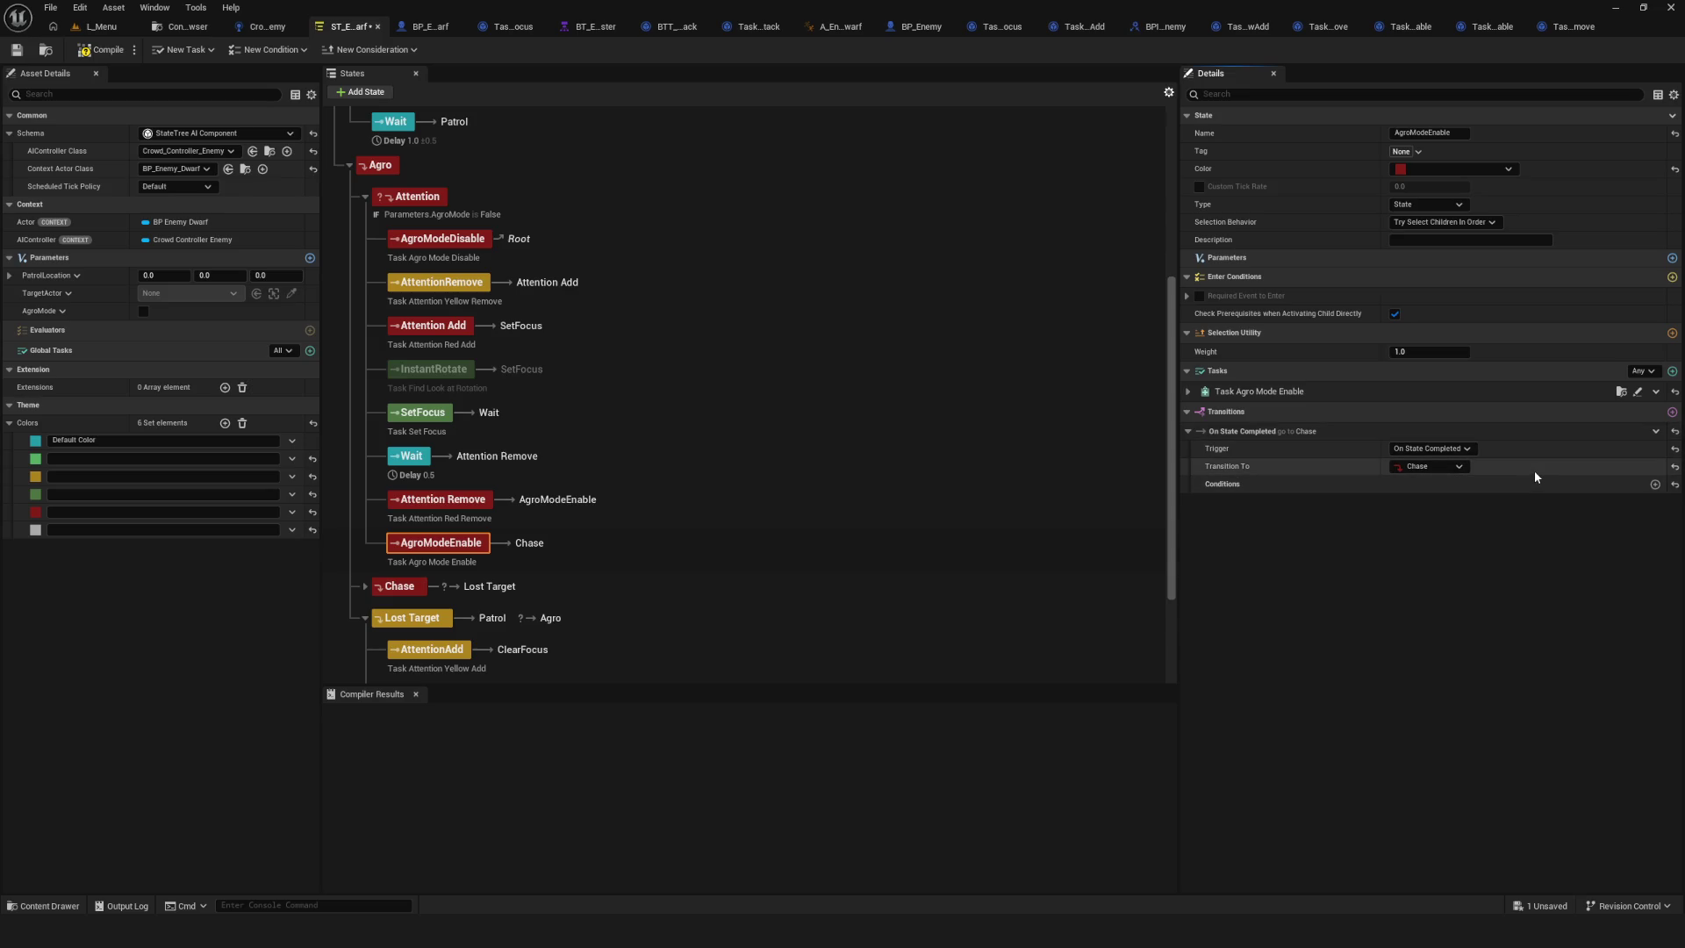
{"action": "key", "text": "ctrl+z"}
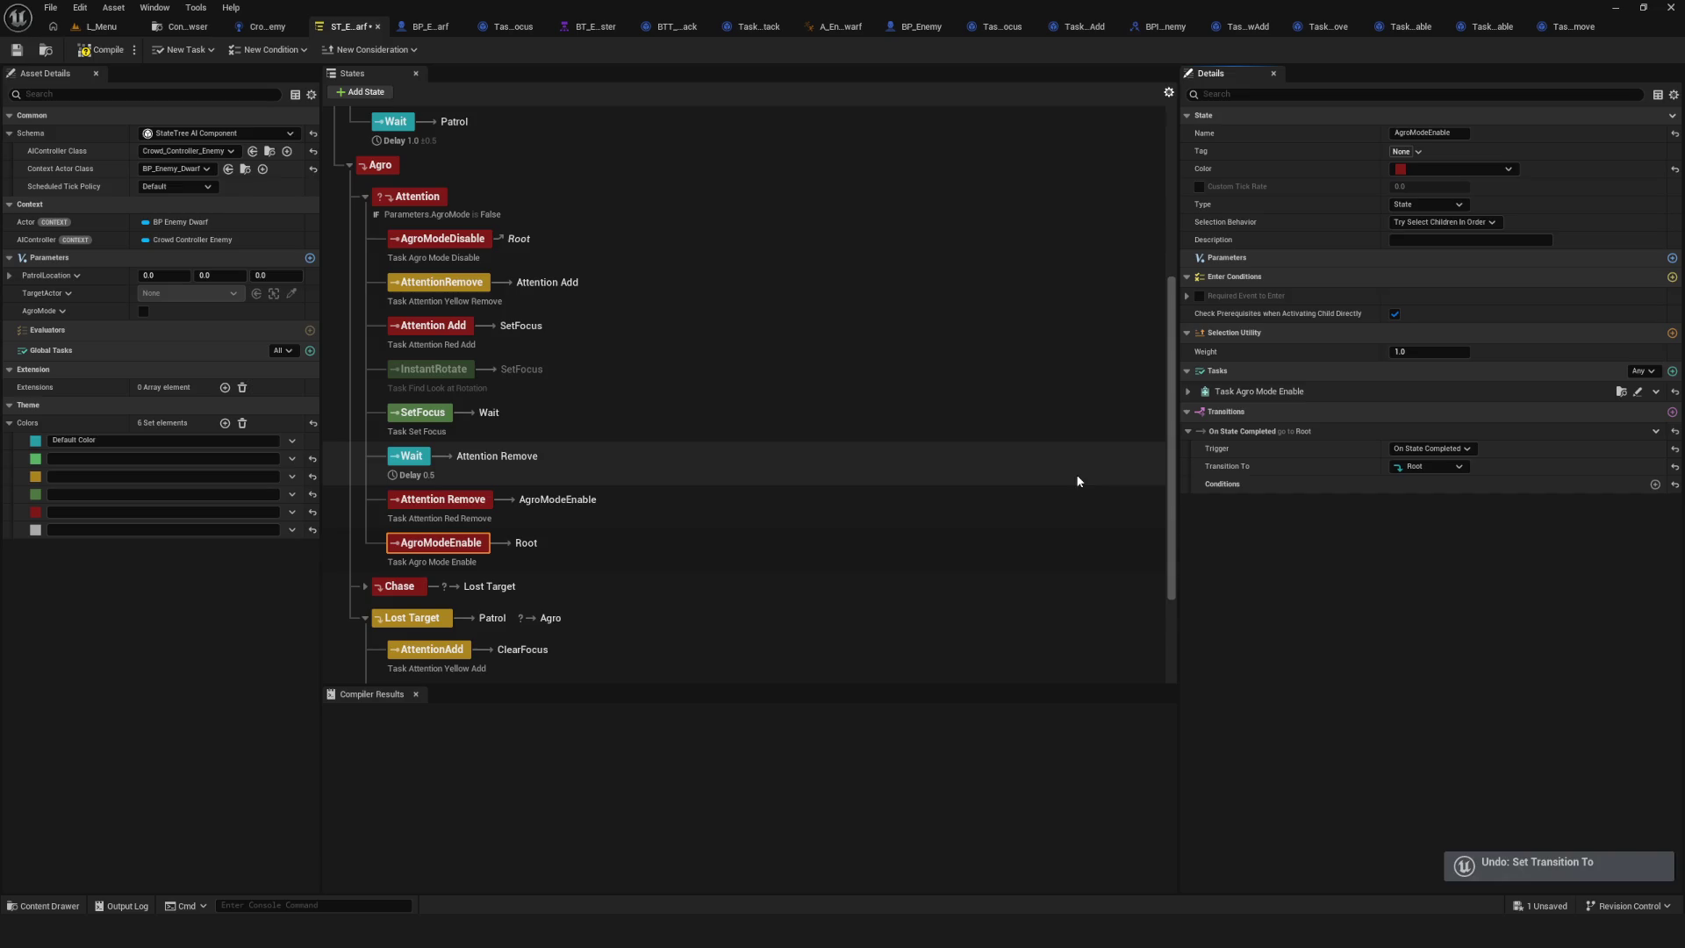
{"action": "key", "text": "ctrl+z"}
{"action": "scroll", "coordinate": [503, 332], "scroll_direction": "down", "scroll_amount": 3}
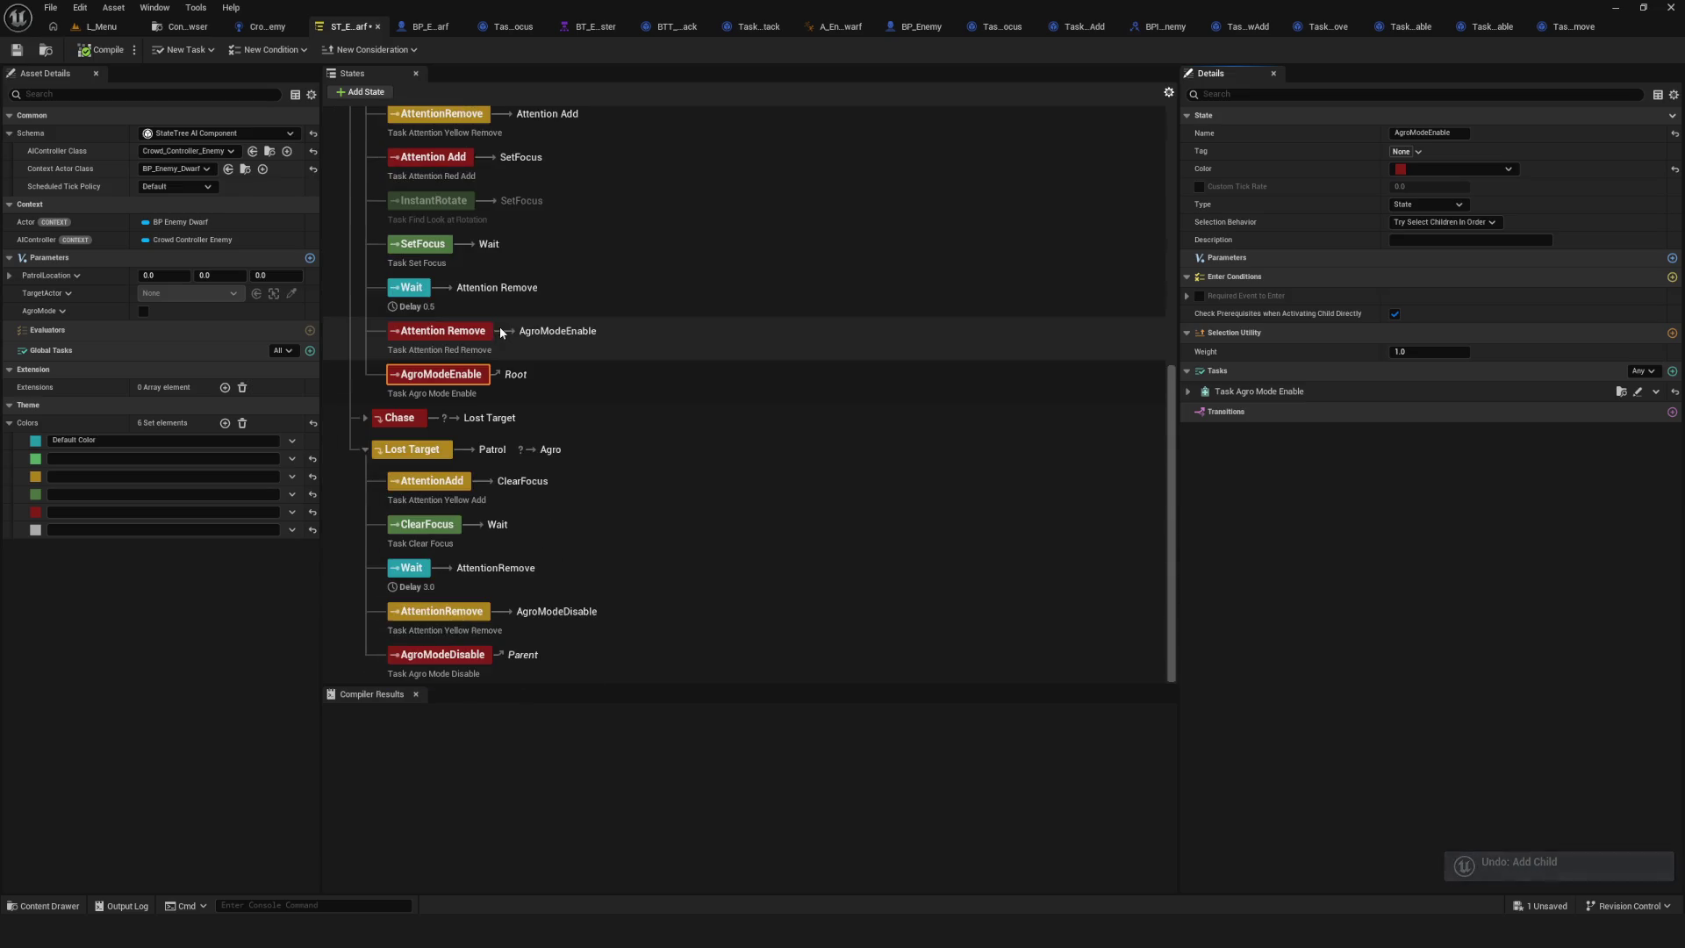
{"action": "left_click", "coordinate": [17, 50]}
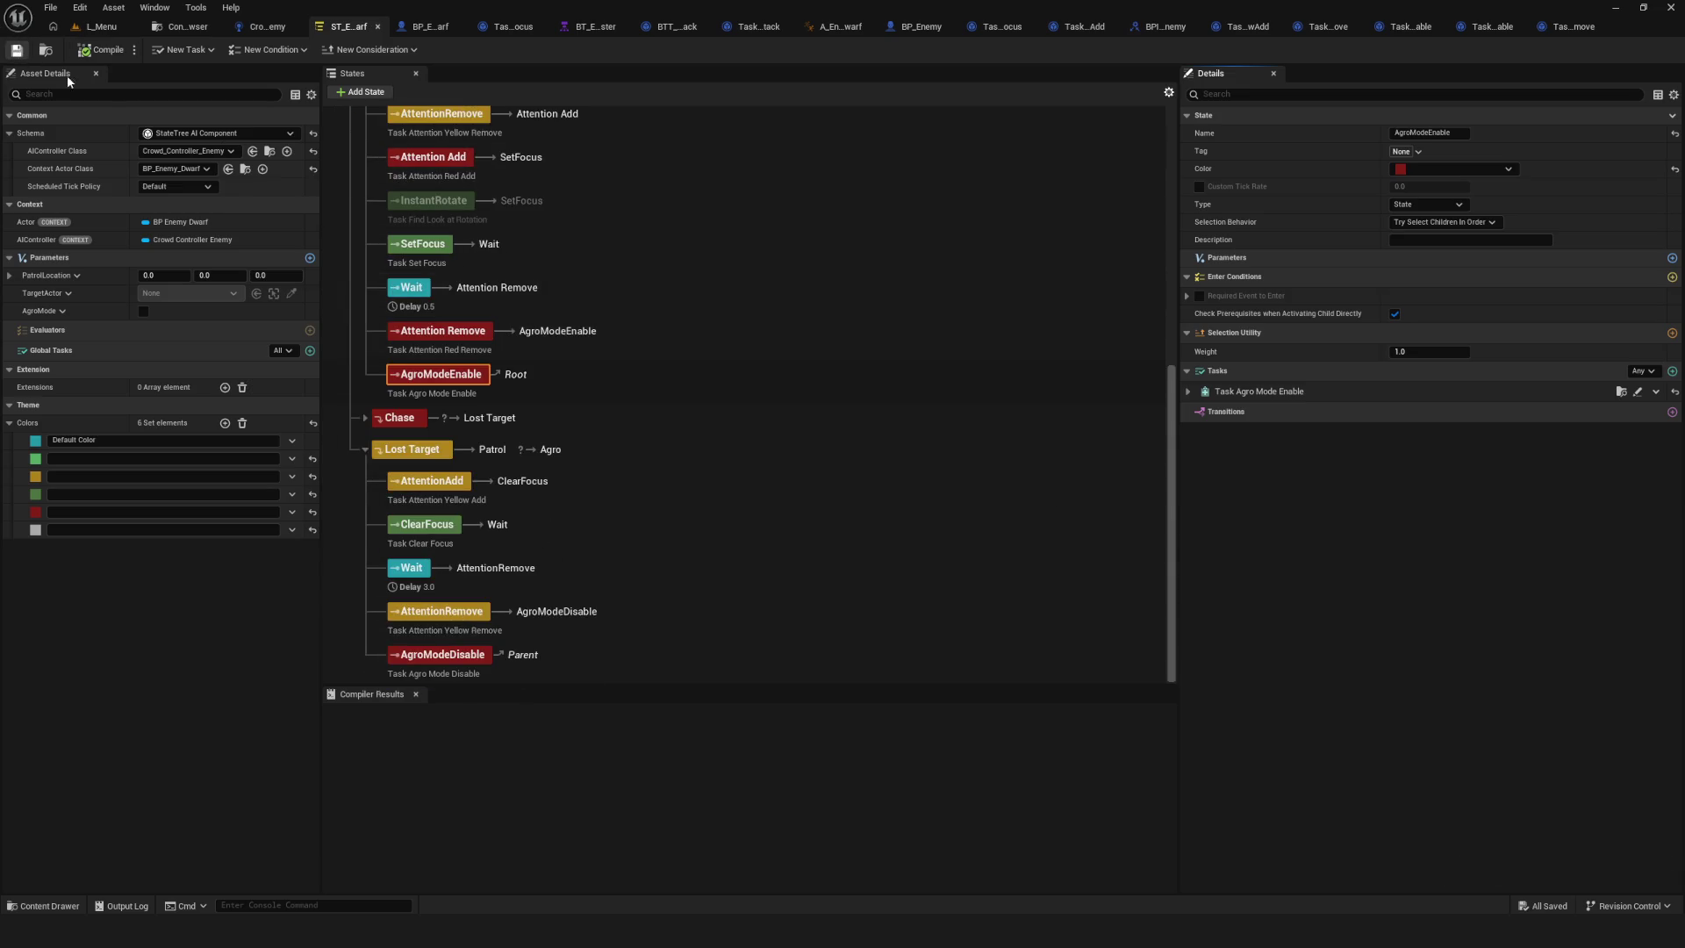
{"action": "scroll", "coordinate": [544, 342], "scroll_direction": "up", "scroll_amount": 5}
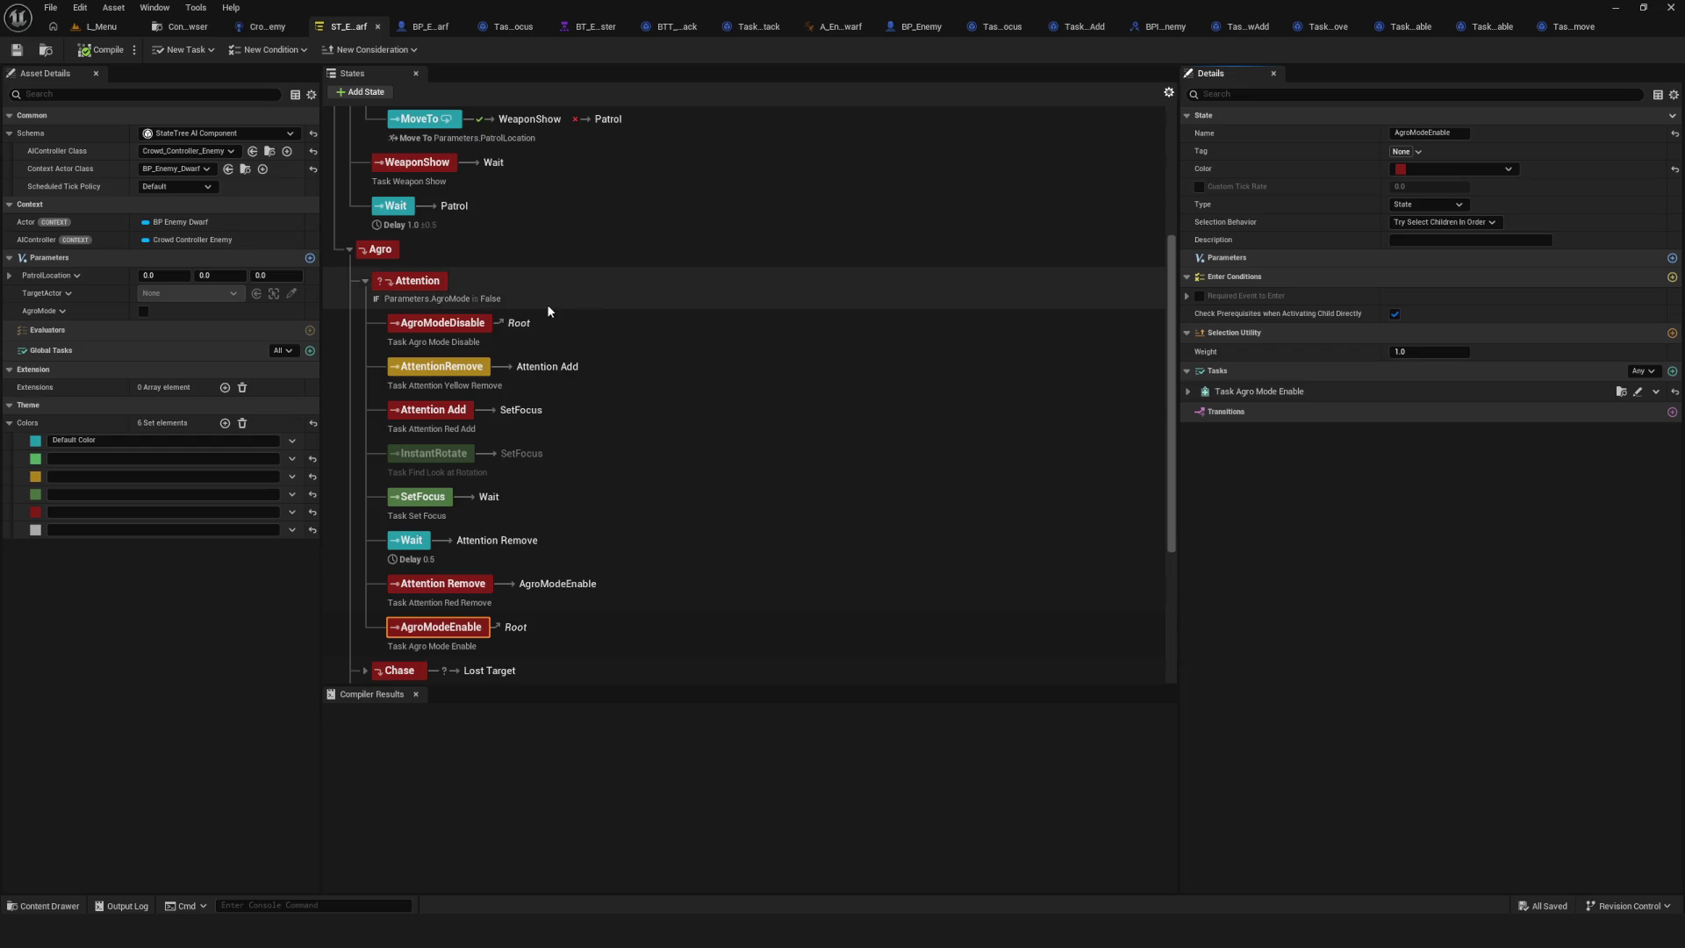
{"action": "scroll", "coordinate": [602, 324], "scroll_direction": "down", "scroll_amount": 2}
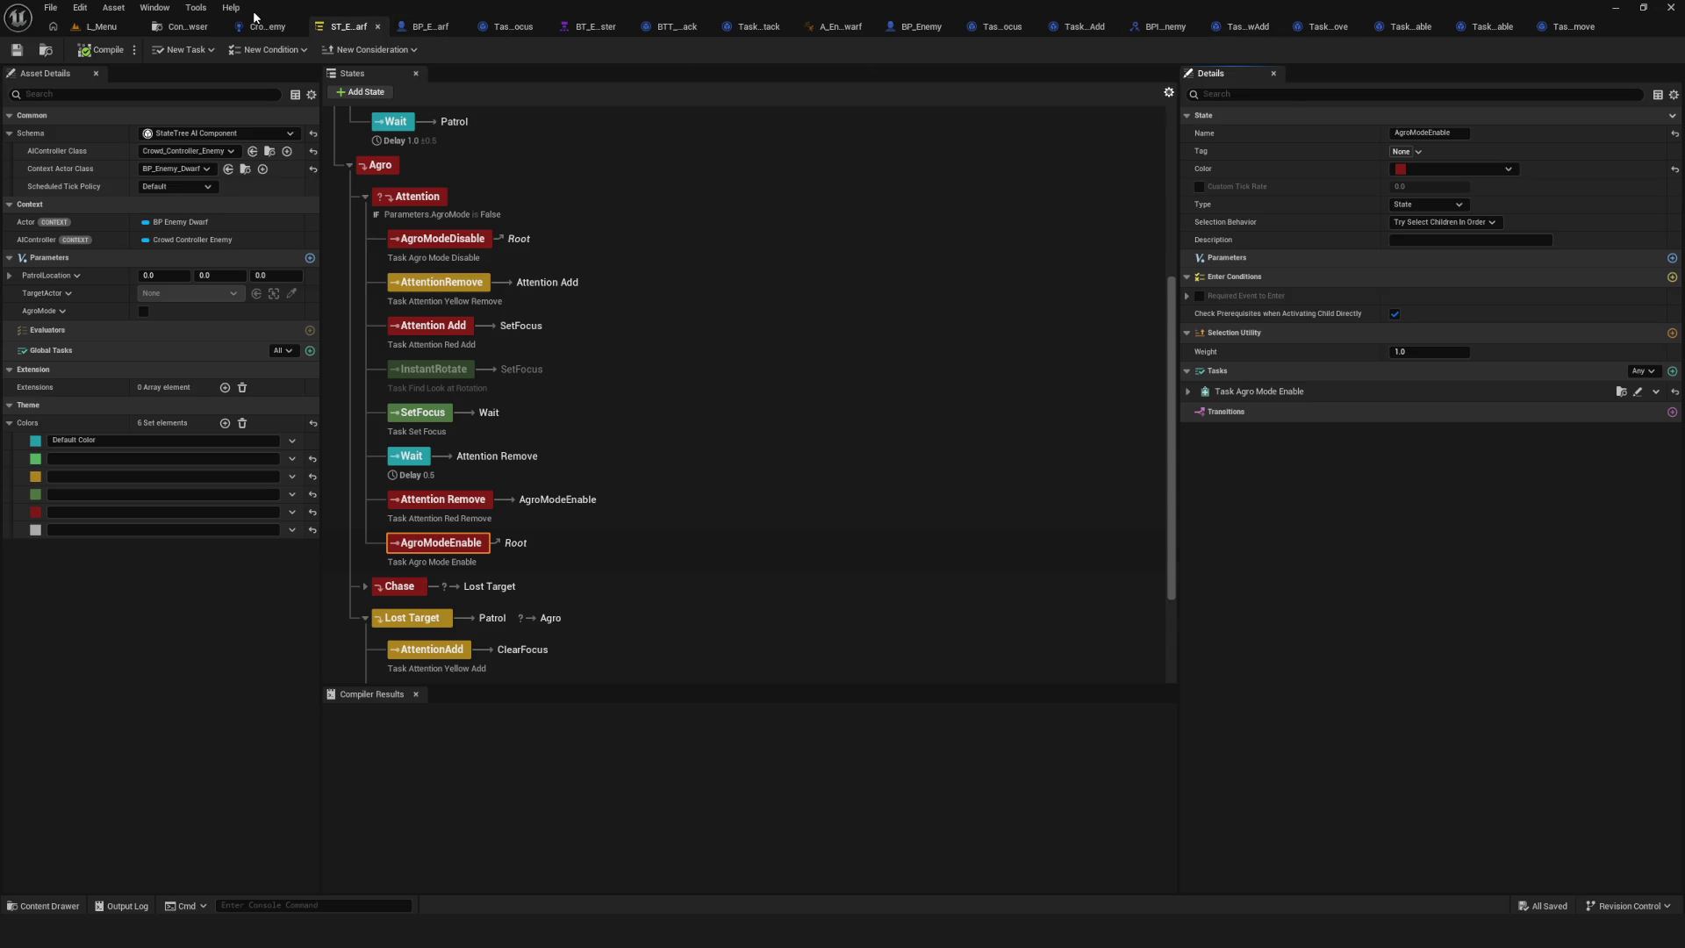
In the enemy Behavior Tree, inspect the Sequence node and its TargetActor condition.
{"action": "left_click", "coordinate": [558, 33]}
{"action": "scroll", "coordinate": [632, 491], "scroll_direction": "up", "scroll_amount": 4}
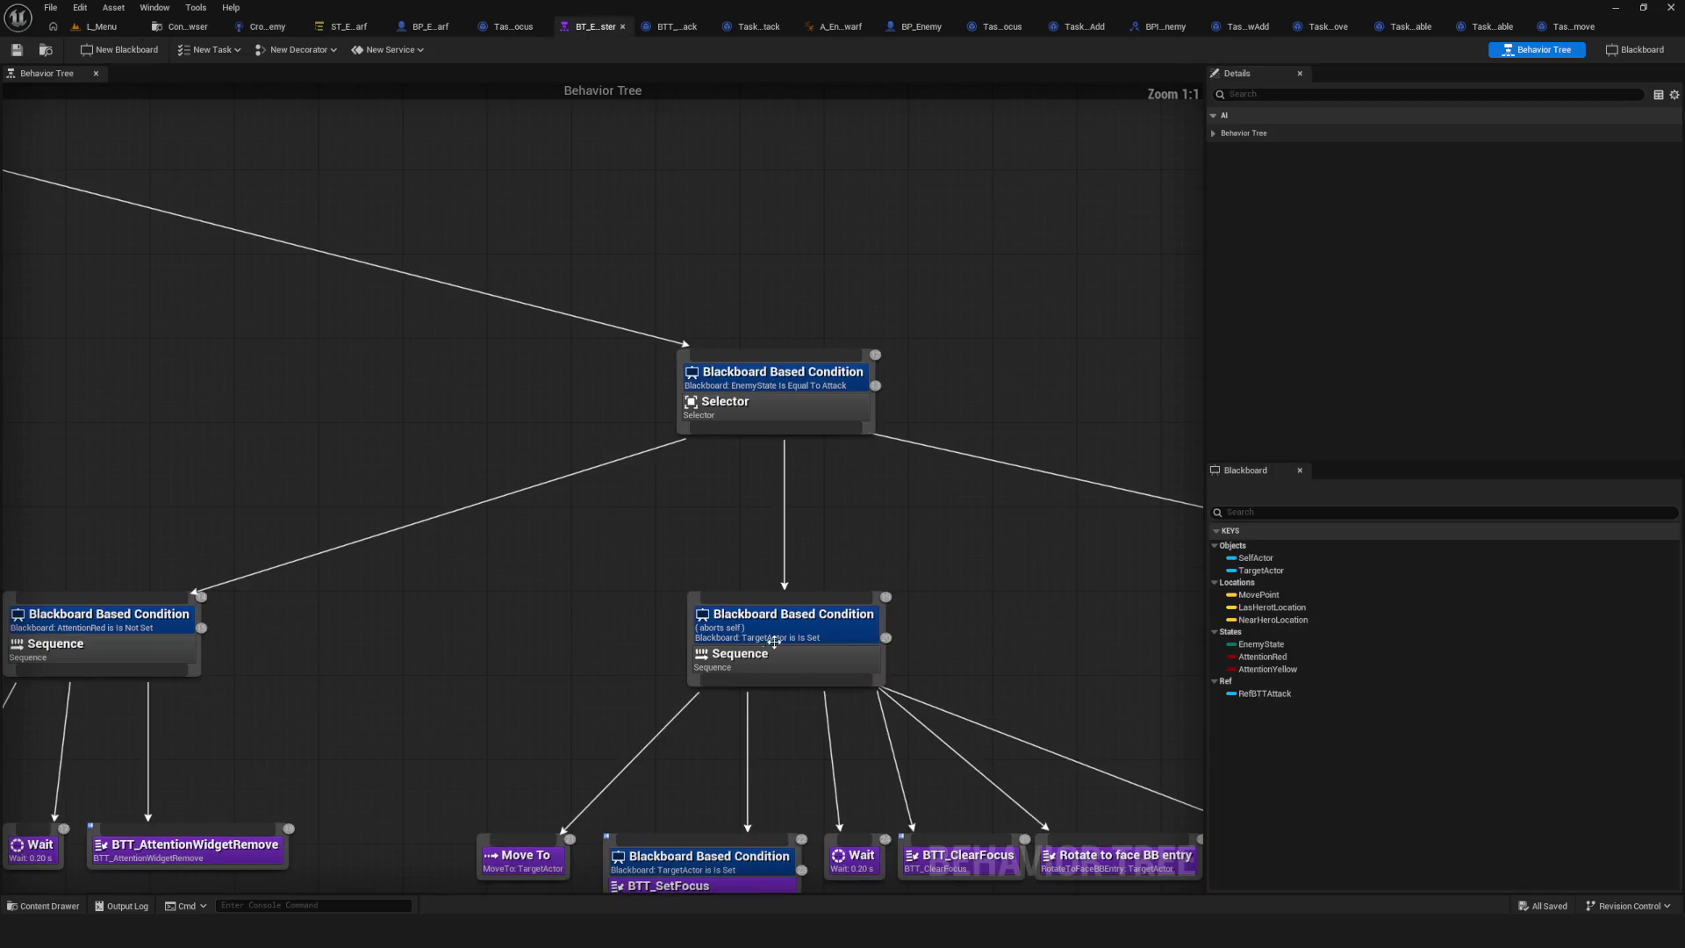
{"action": "left_click", "coordinate": [794, 643]}
{"action": "mouse_move", "coordinate": [903, 639]}
{"action": "left_mouse_down"}
{"action": "mouse_move", "coordinate": [607, 565]}
{"action": "mouse_move", "coordinate": [665, 420]}
{"action": "left_mouse_up"}
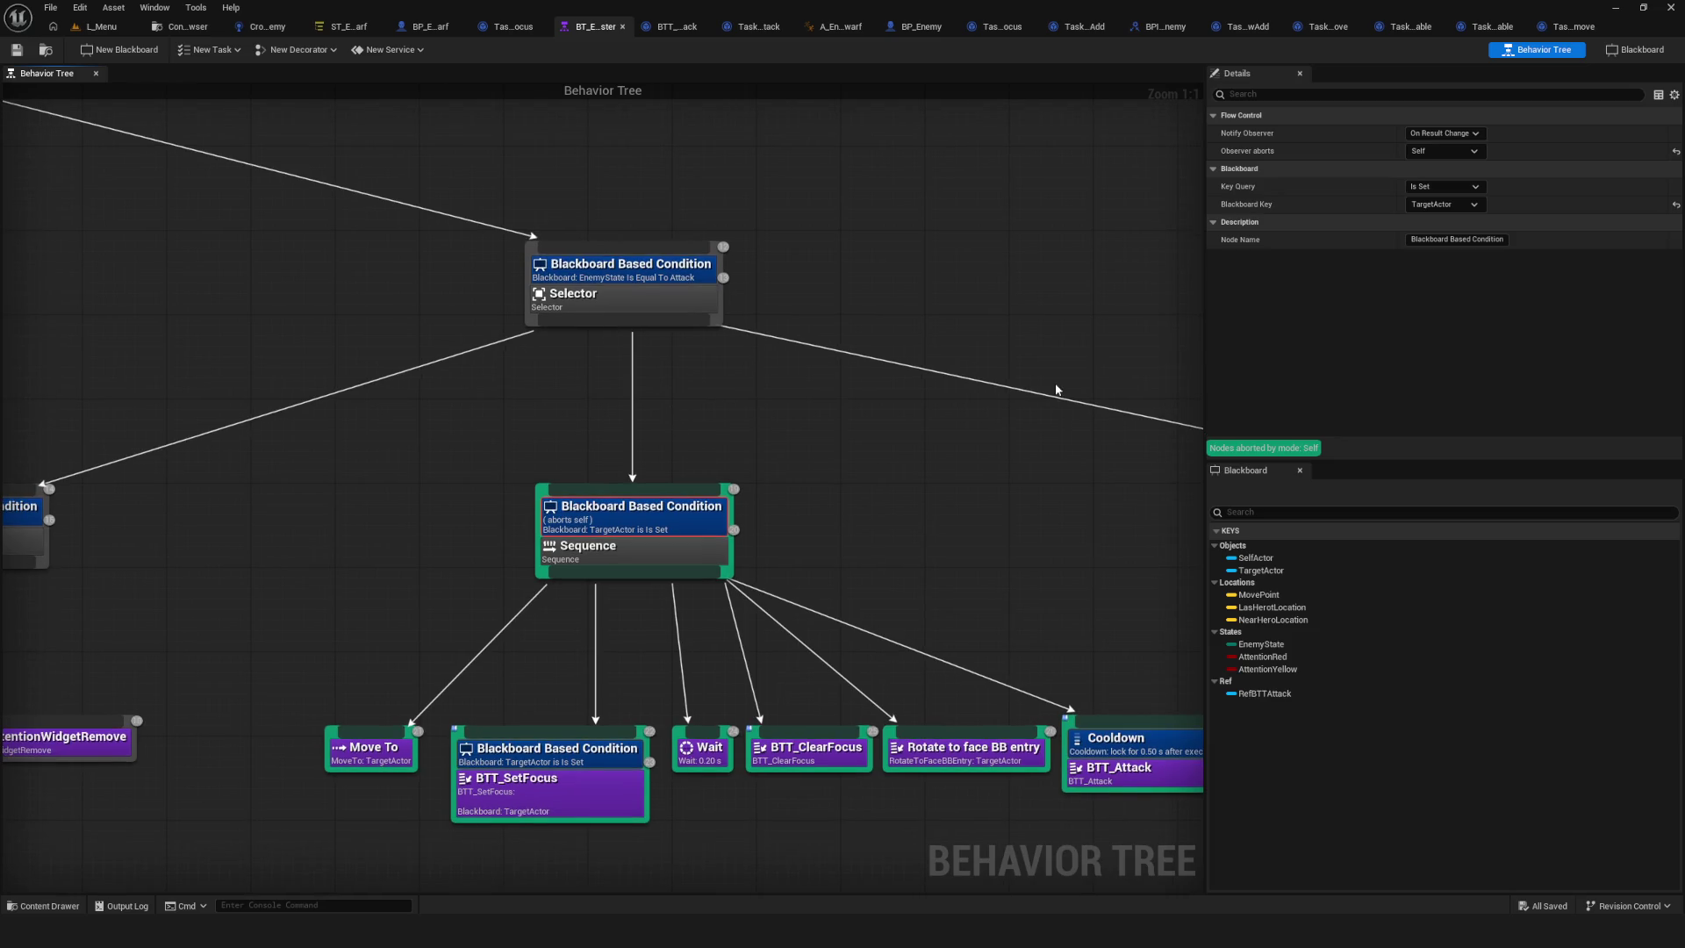
{"action": "scroll", "coordinate": [808, 377], "scroll_direction": "down", "scroll_amount": 9}
{"action": "scroll", "coordinate": [821, 371], "scroll_direction": "up", "scroll_amount": 9}
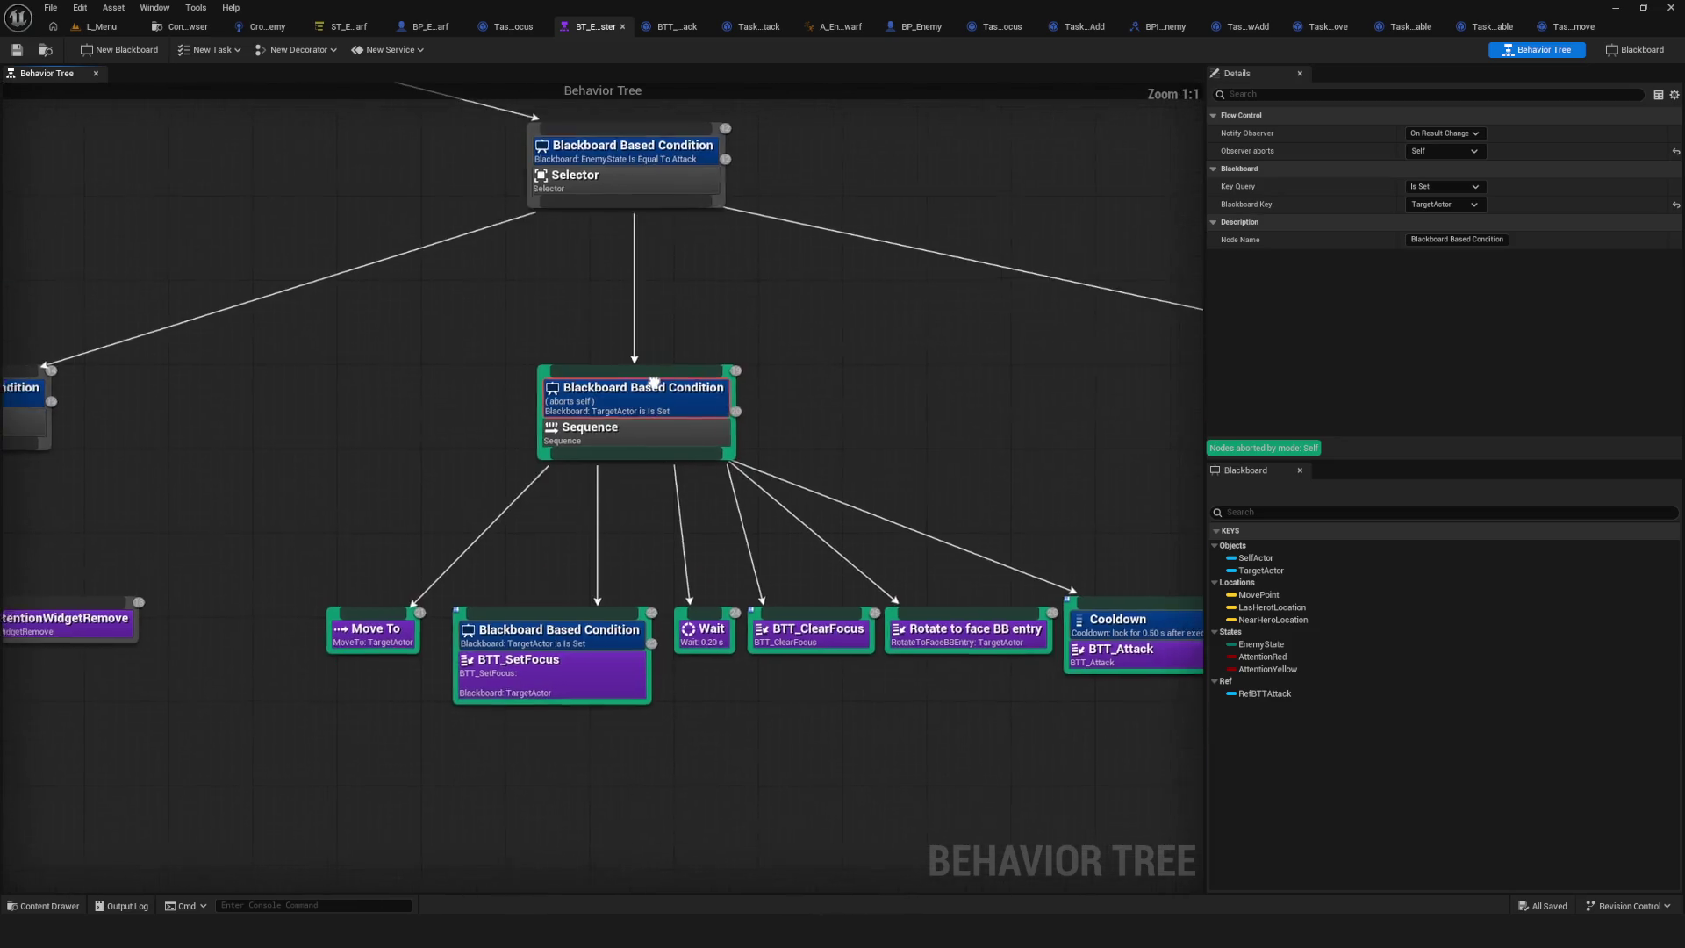
{"action": "right_click", "coordinate": [633, 410]}
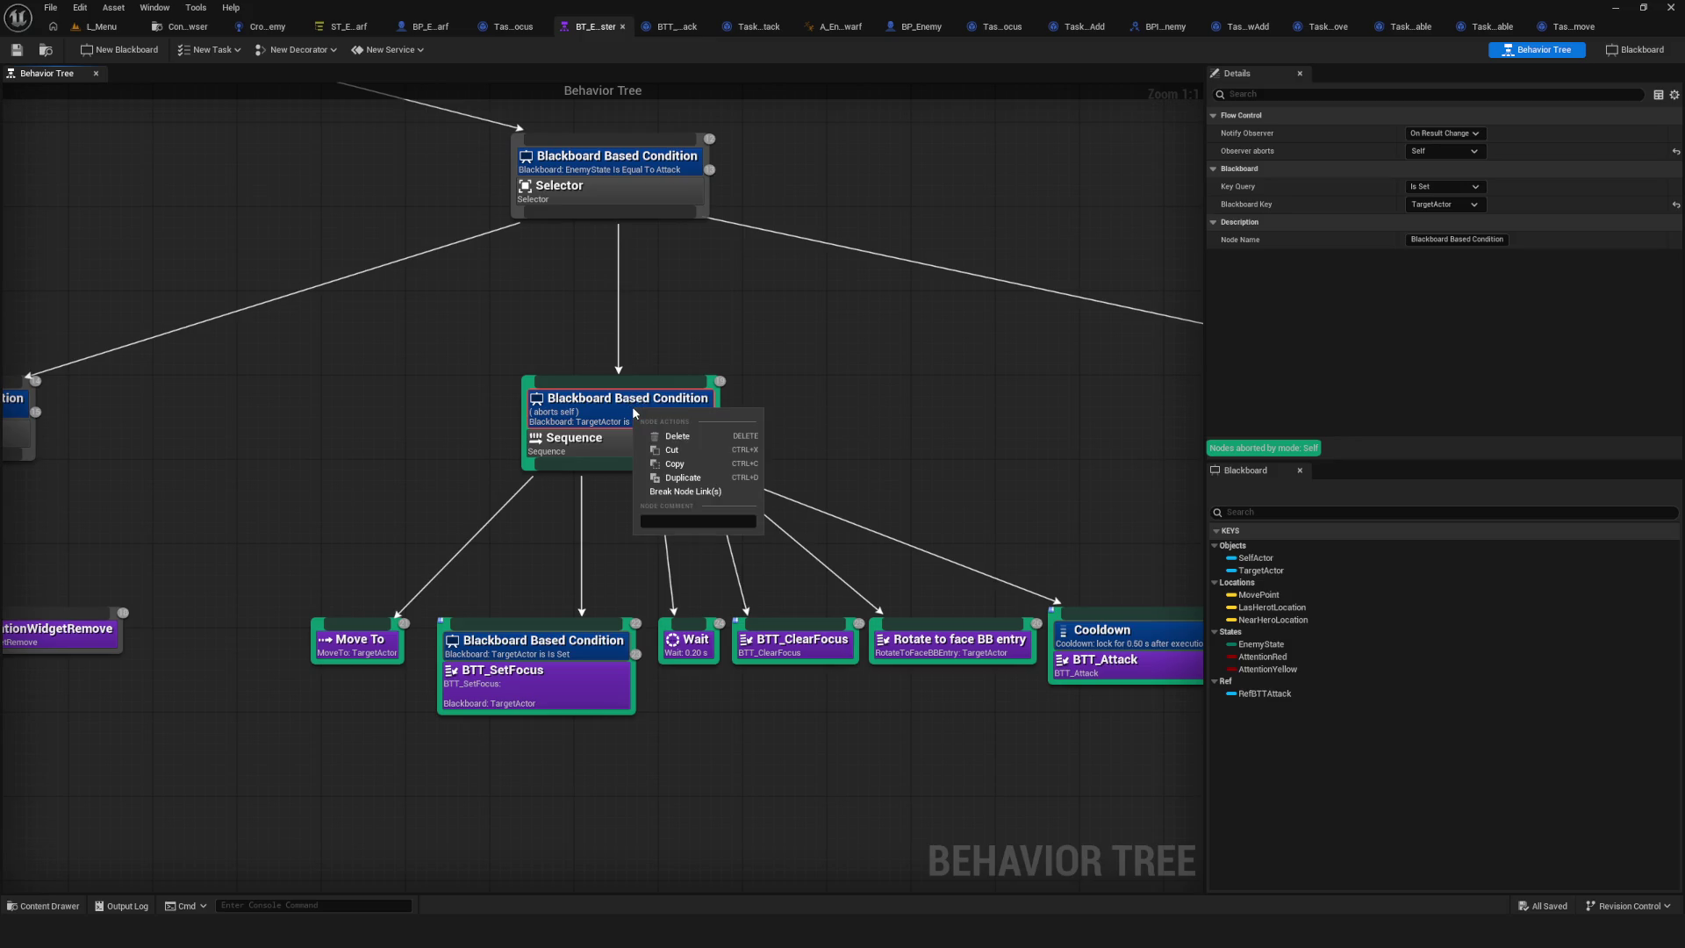
{"action": "left_click", "coordinate": [665, 388]}
{"action": "right_click", "coordinate": [664, 388]}
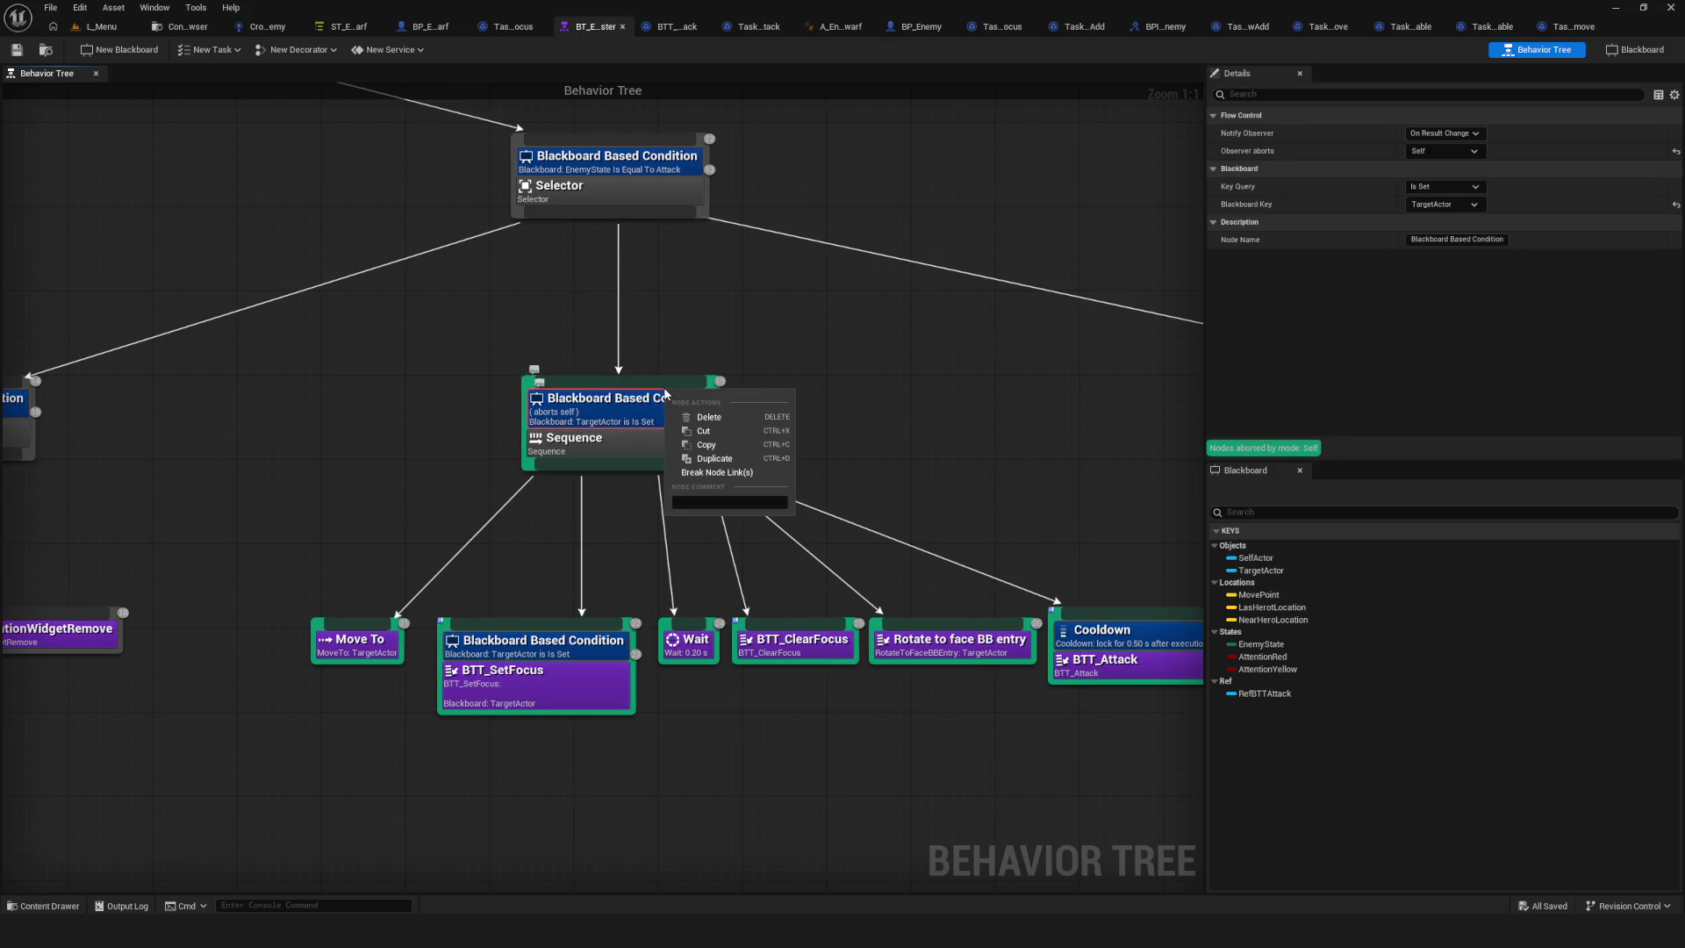
{"action": "key", "text": "Escape"}
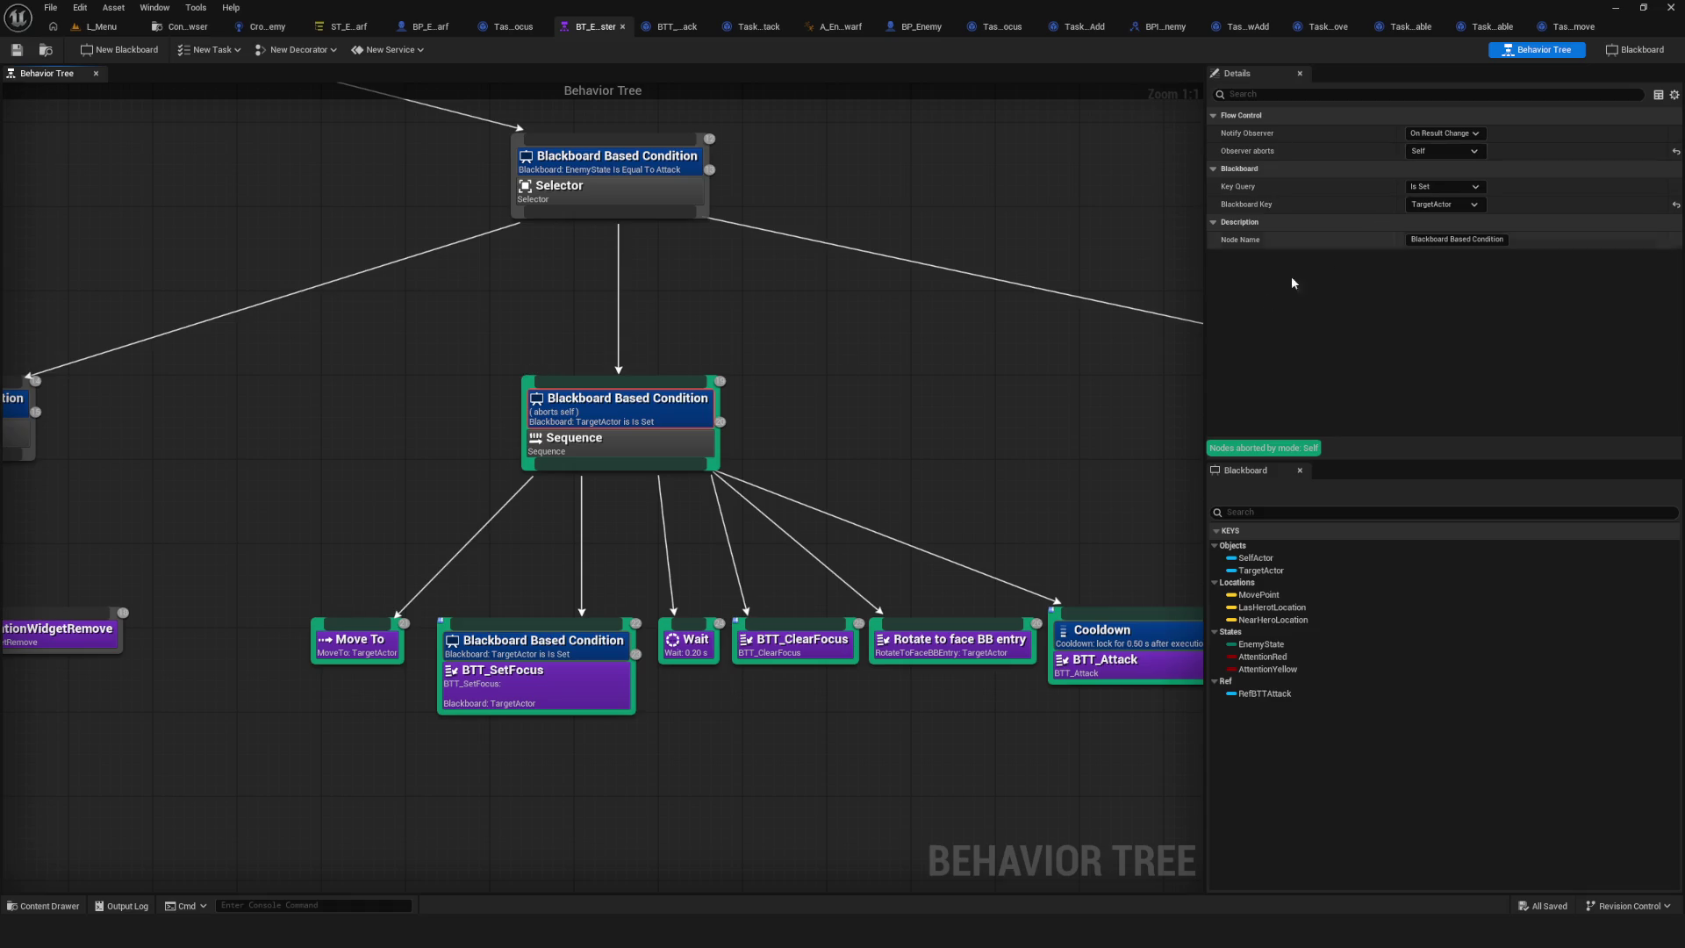
Check the Selector node and the Blackboard Based TargetActor condition, then return to ST_E..arf.
{"action": "left_click", "coordinate": [643, 187]}
{"action": "right_click", "coordinate": [677, 210]}
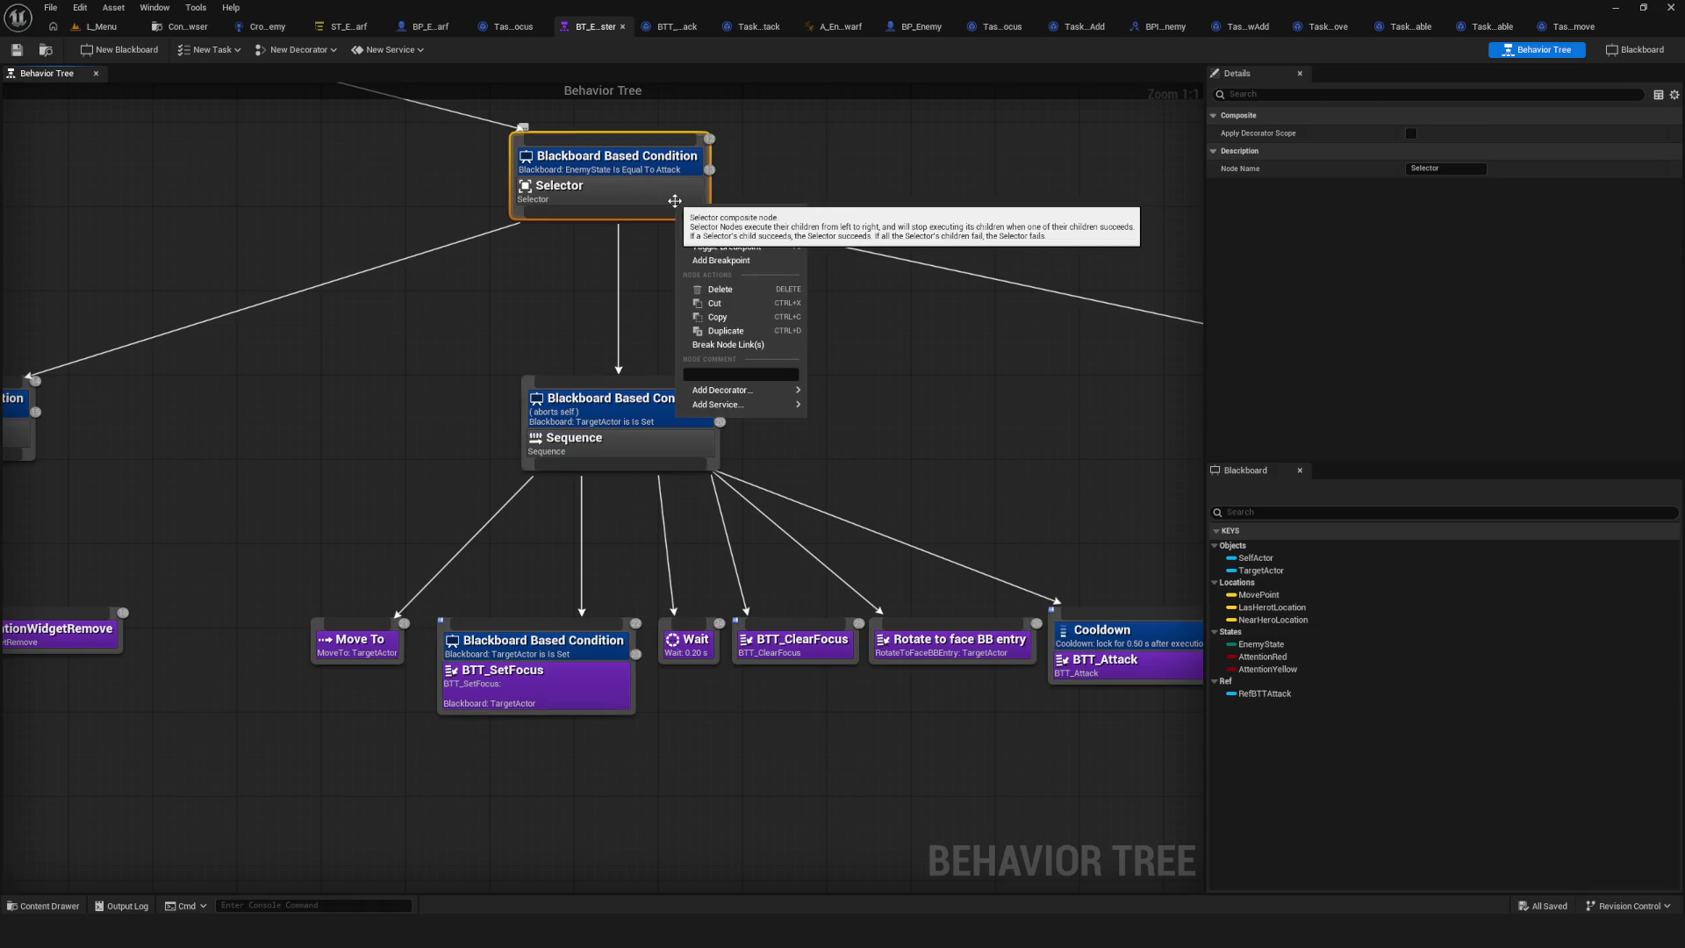
{"action": "mouse_move", "coordinate": [746, 390]}
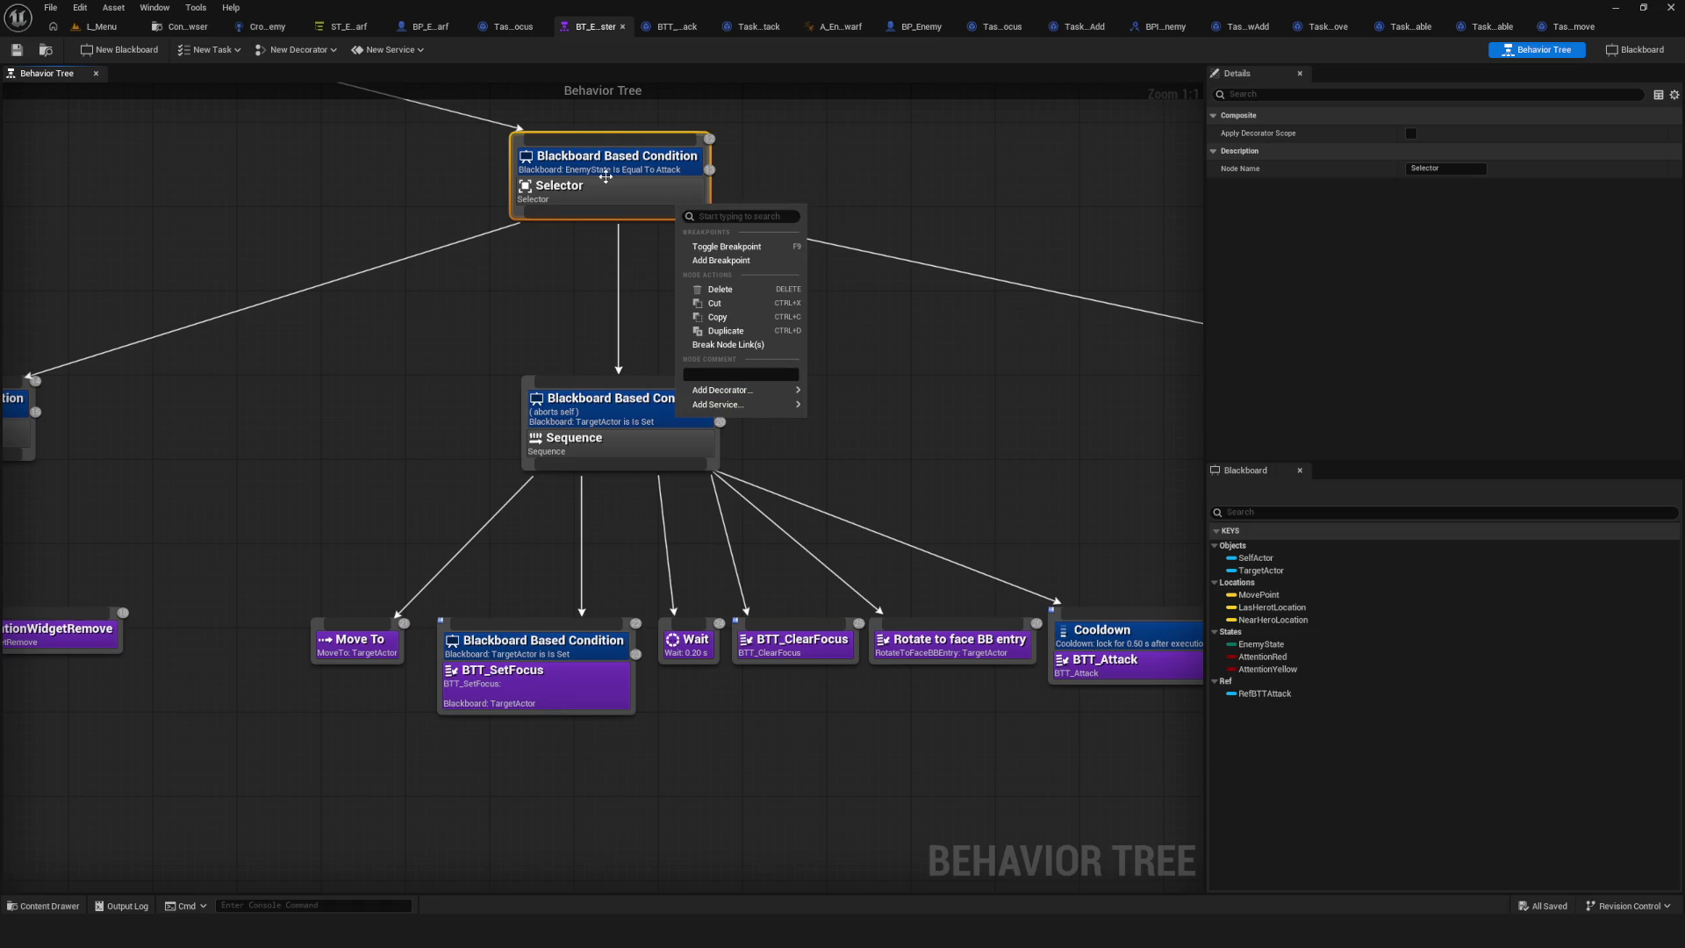
{"action": "left_click", "coordinate": [722, 199]}
{"action": "scroll", "coordinate": [722, 199], "scroll_direction": "down", "scroll_amount": 5}
{"action": "scroll", "coordinate": [572, 292], "scroll_direction": "up", "scroll_amount": 5}
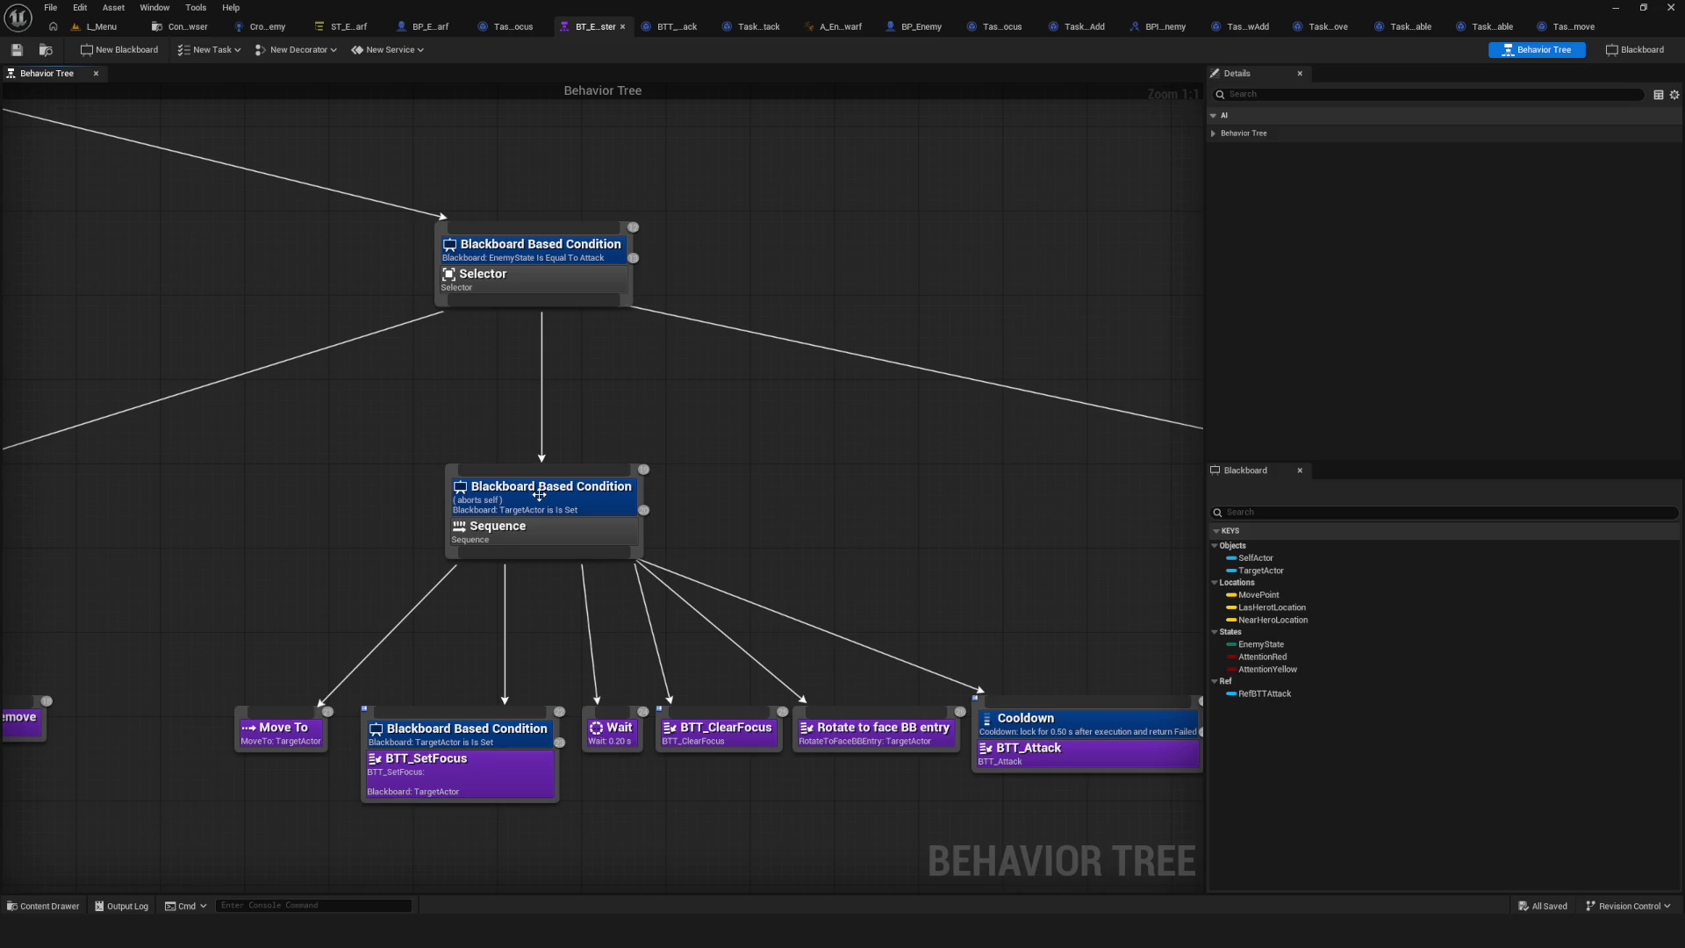
{"action": "left_click", "coordinate": [460, 481]}
{"action": "left_click", "coordinate": [348, 26]}
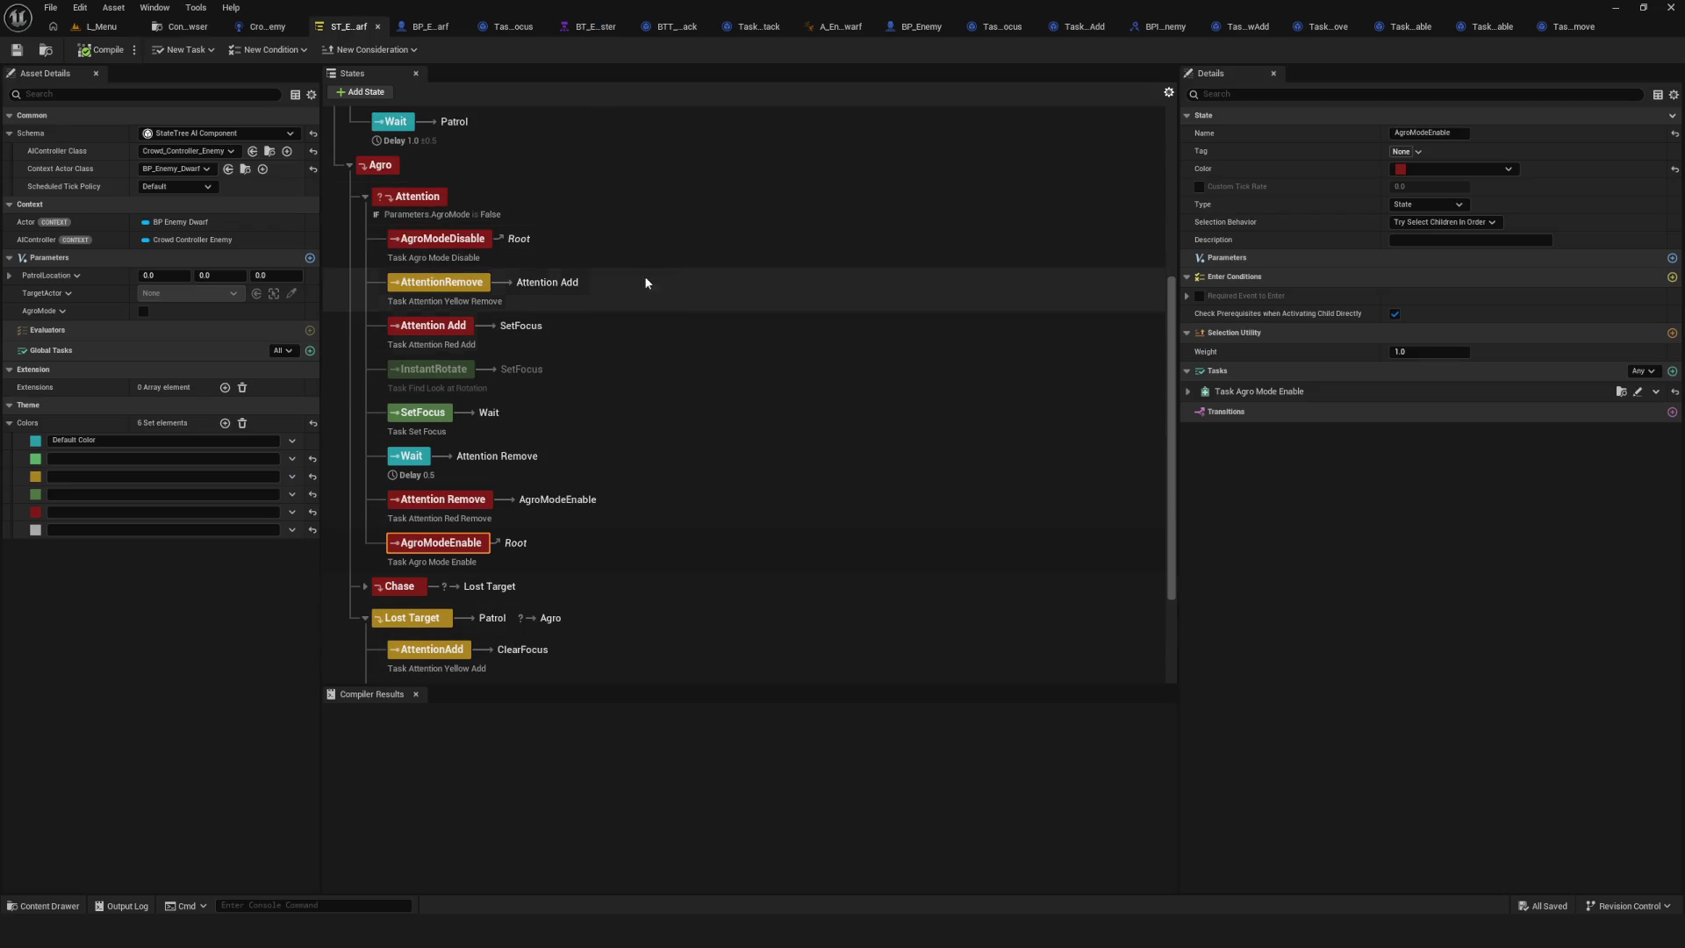
Save the current State Tree changes.
{"action": "scroll", "coordinate": [667, 325], "scroll_direction": "down", "scroll_amount": 5}
{"action": "scroll", "coordinate": [419, 237], "scroll_direction": "up", "scroll_amount": 6}
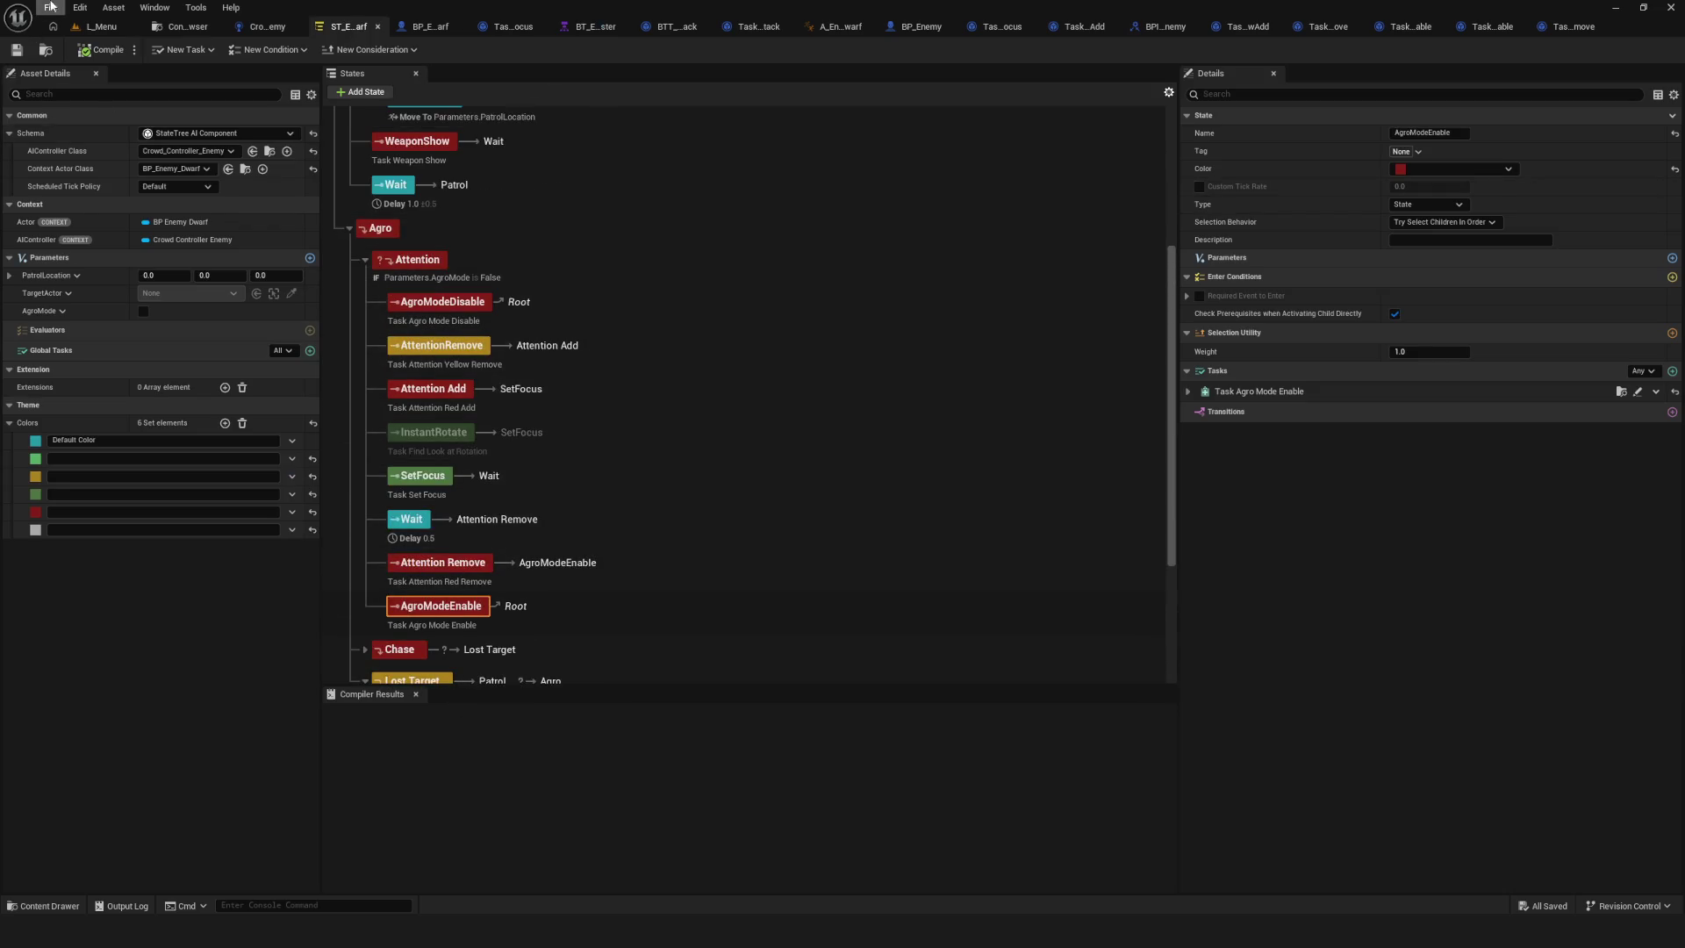
{"action": "left_click", "coordinate": [16, 50]}
{"action": "scroll", "coordinate": [476, 433], "scroll_direction": "down", "scroll_amount": 3}
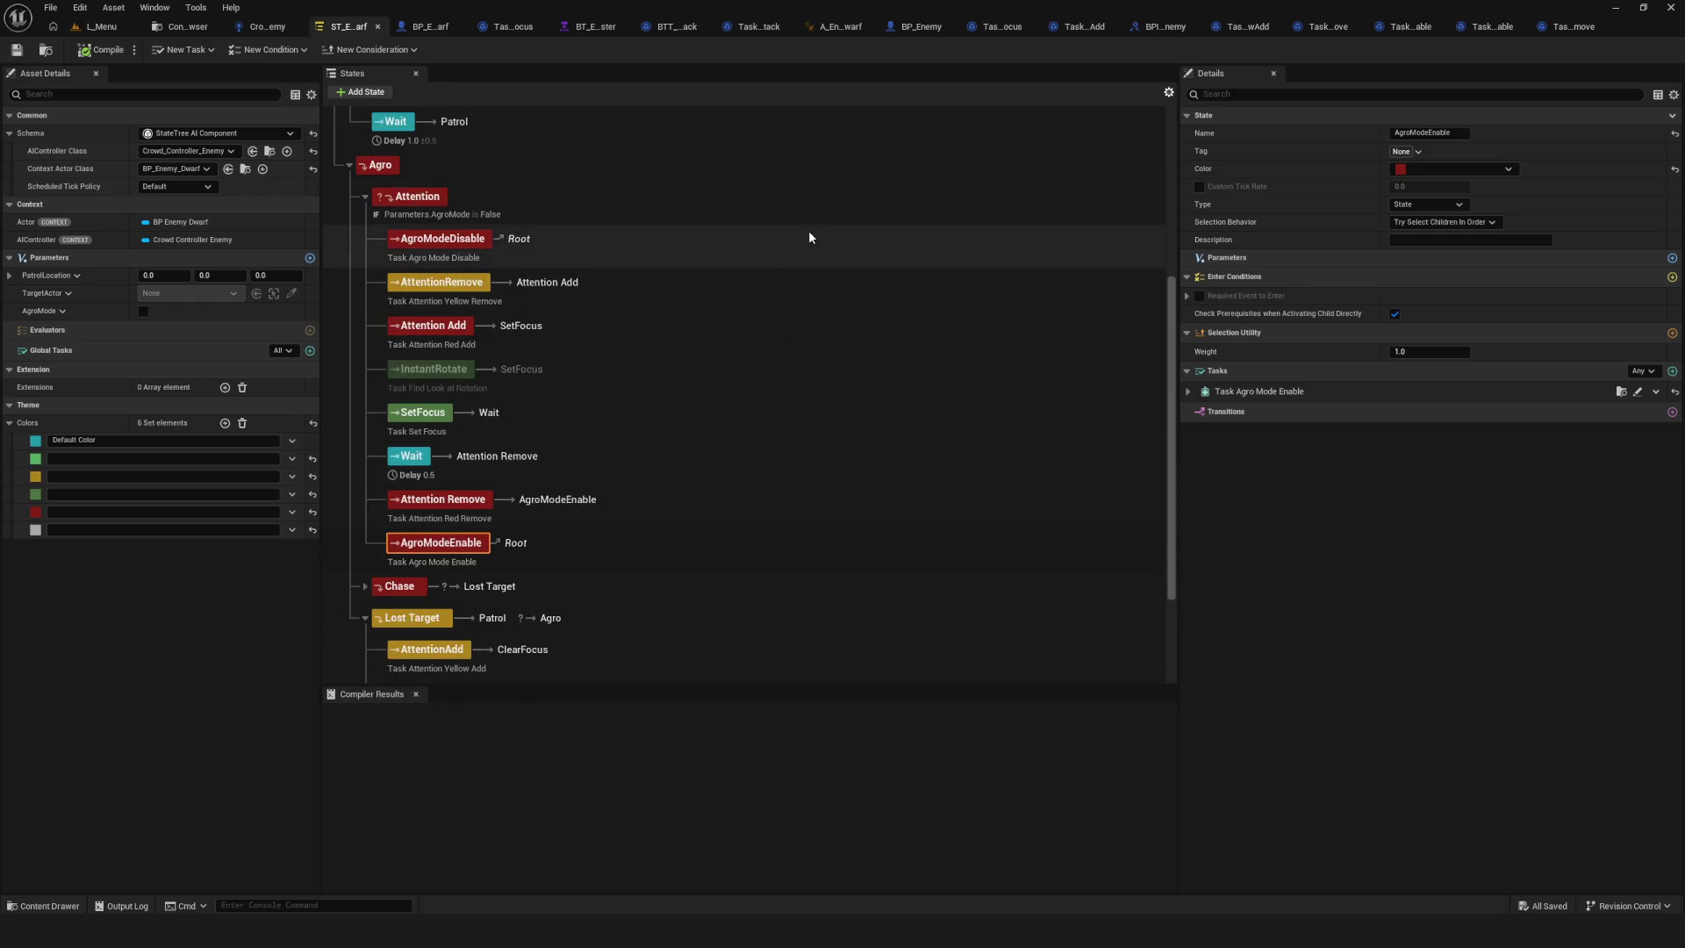
{"action": "left_click", "coordinate": [15, 50]}
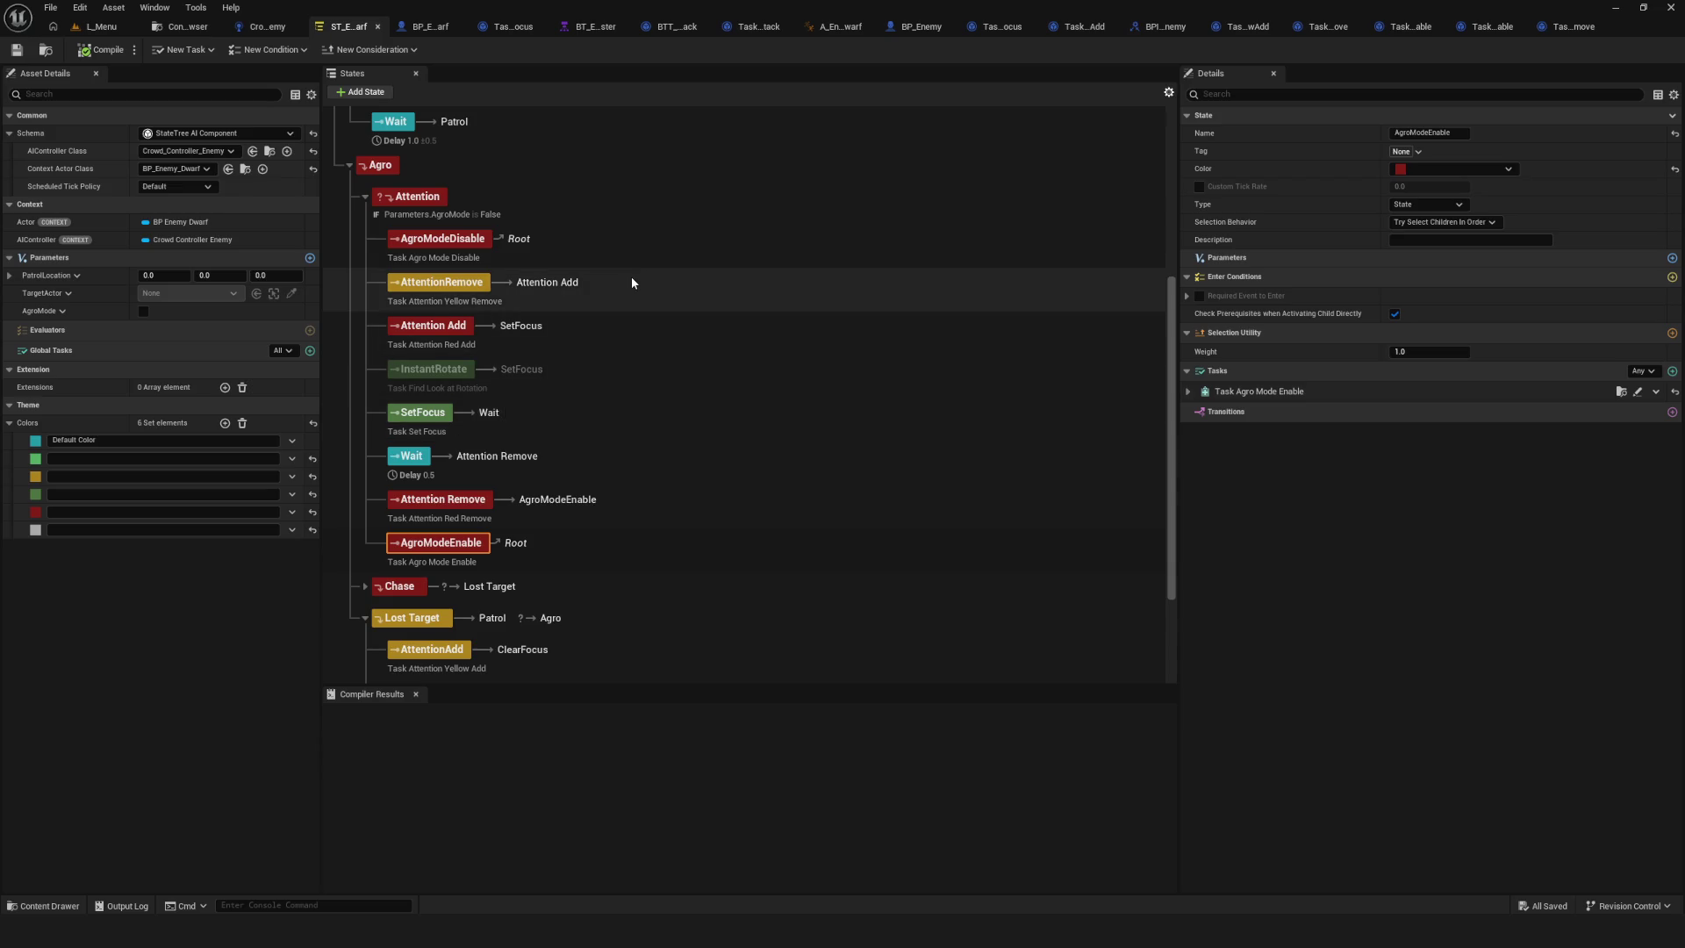
Give AgroModeDisable a transition to AttentionRemove, then review AgroModeEnable and Attention.
{"action": "left_click", "coordinate": [466, 242]}
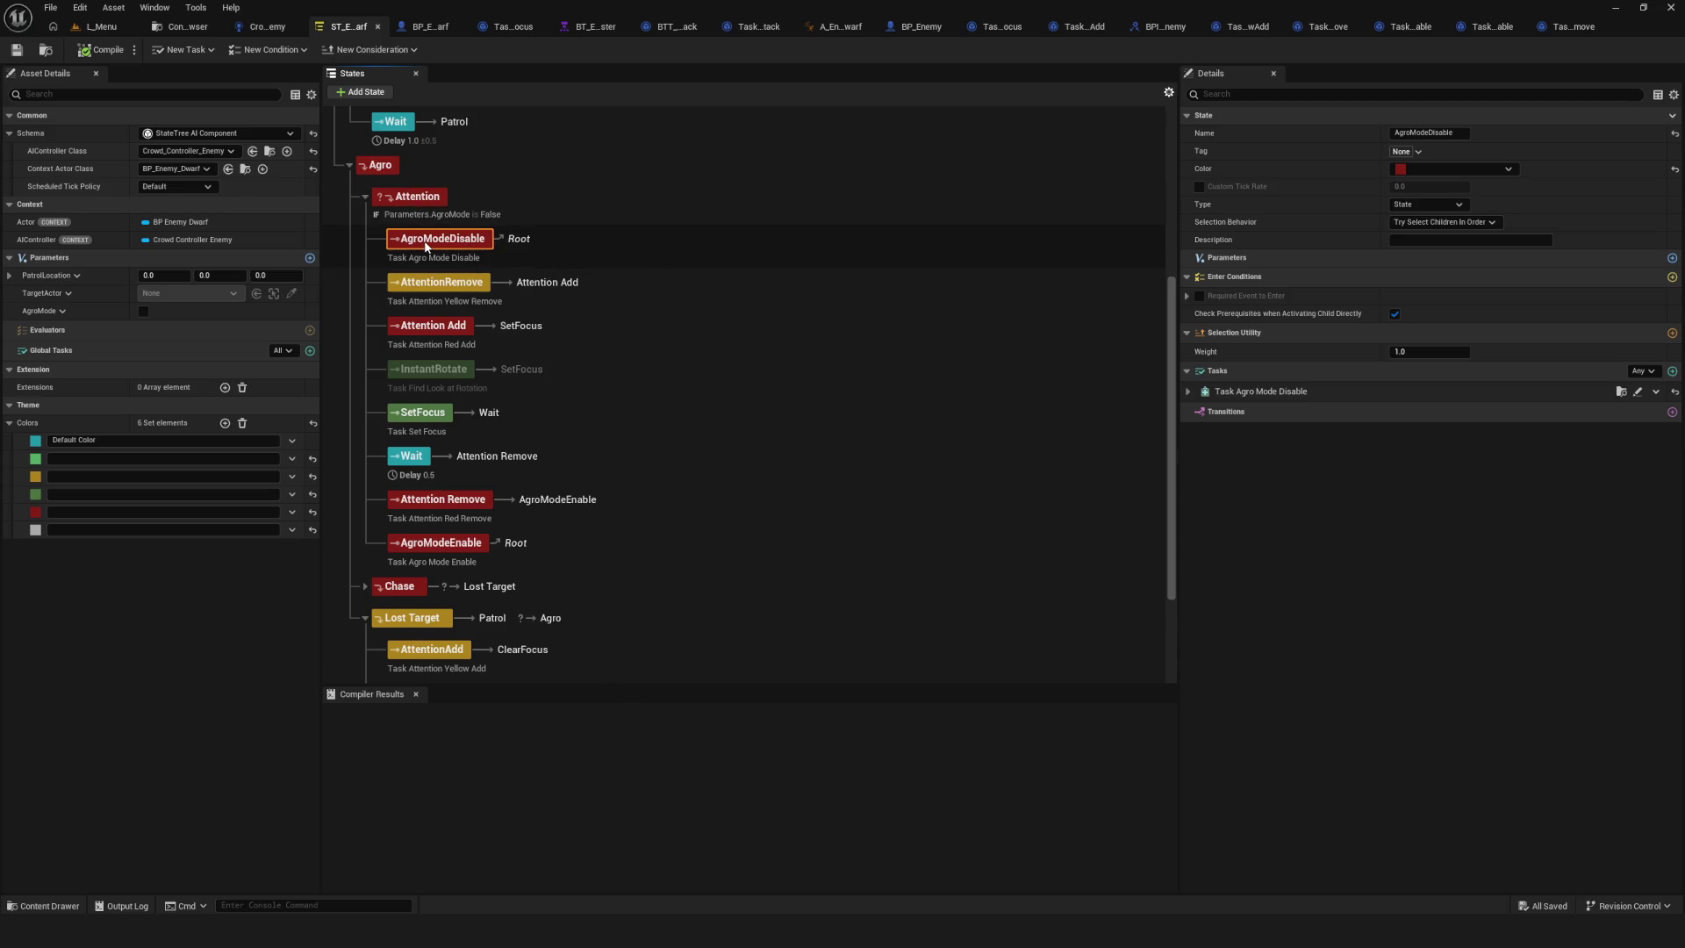
{"action": "left_click", "coordinate": [460, 240]}
{"action": "key", "text": "Return"}
{"action": "left_click", "coordinate": [1671, 411]}
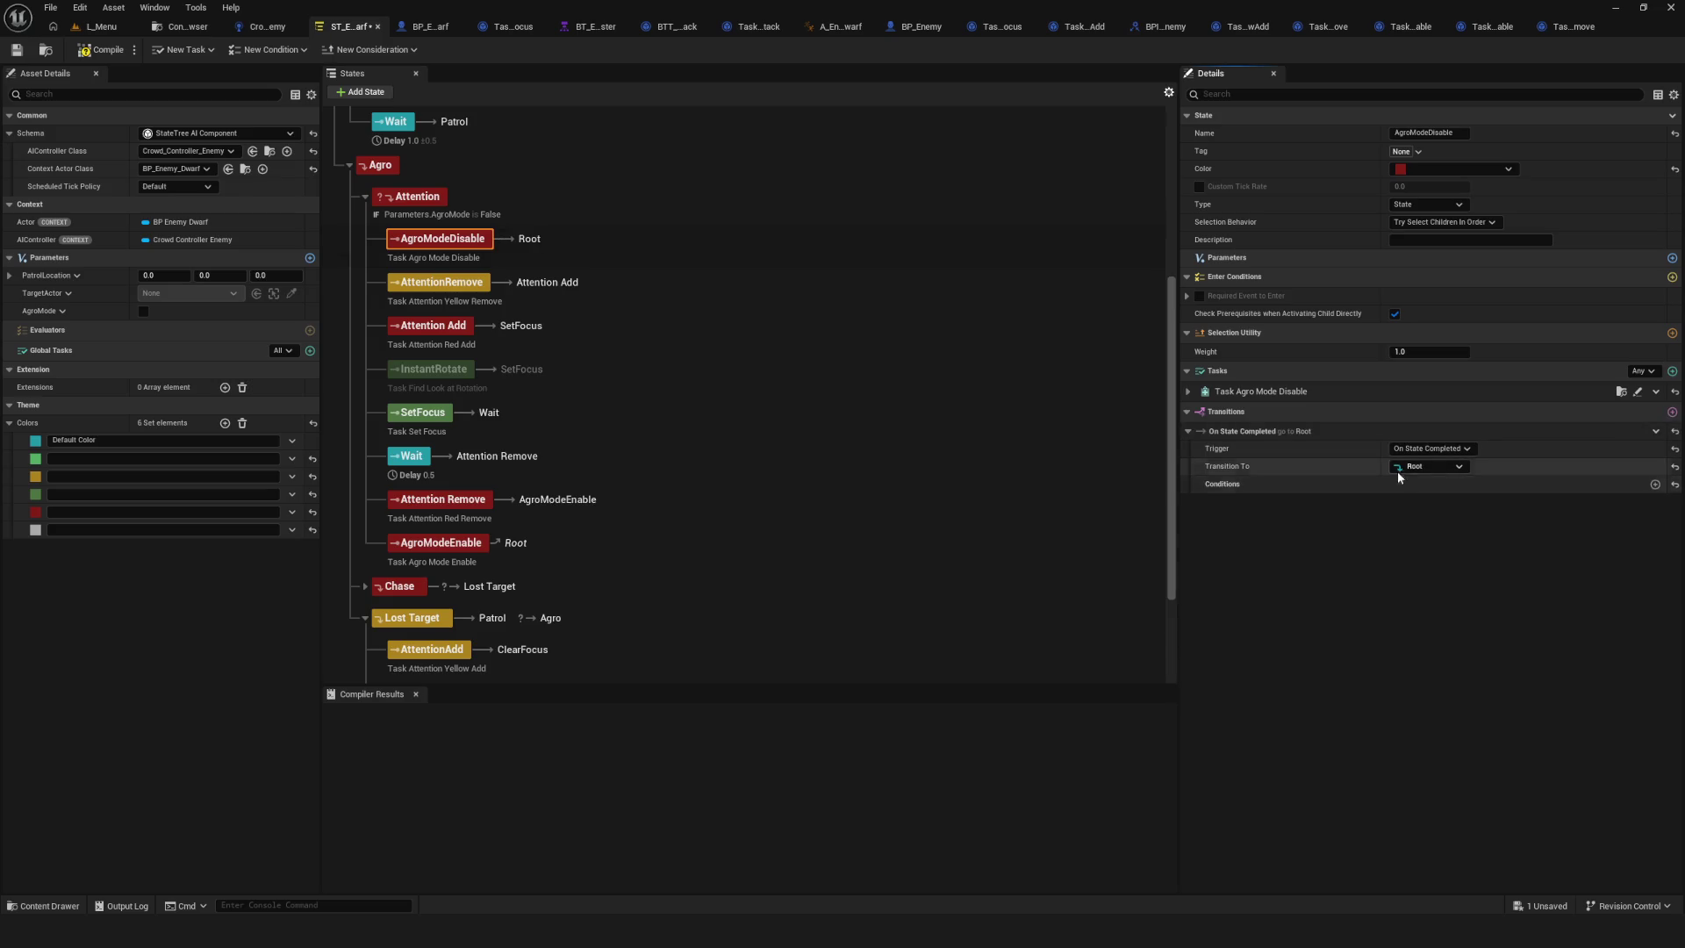
{"action": "left_click", "coordinate": [1423, 465]}
{"action": "scroll", "coordinate": [1509, 677], "scroll_direction": "down", "scroll_amount": 3}
{"action": "left_click", "coordinate": [1507, 678]}
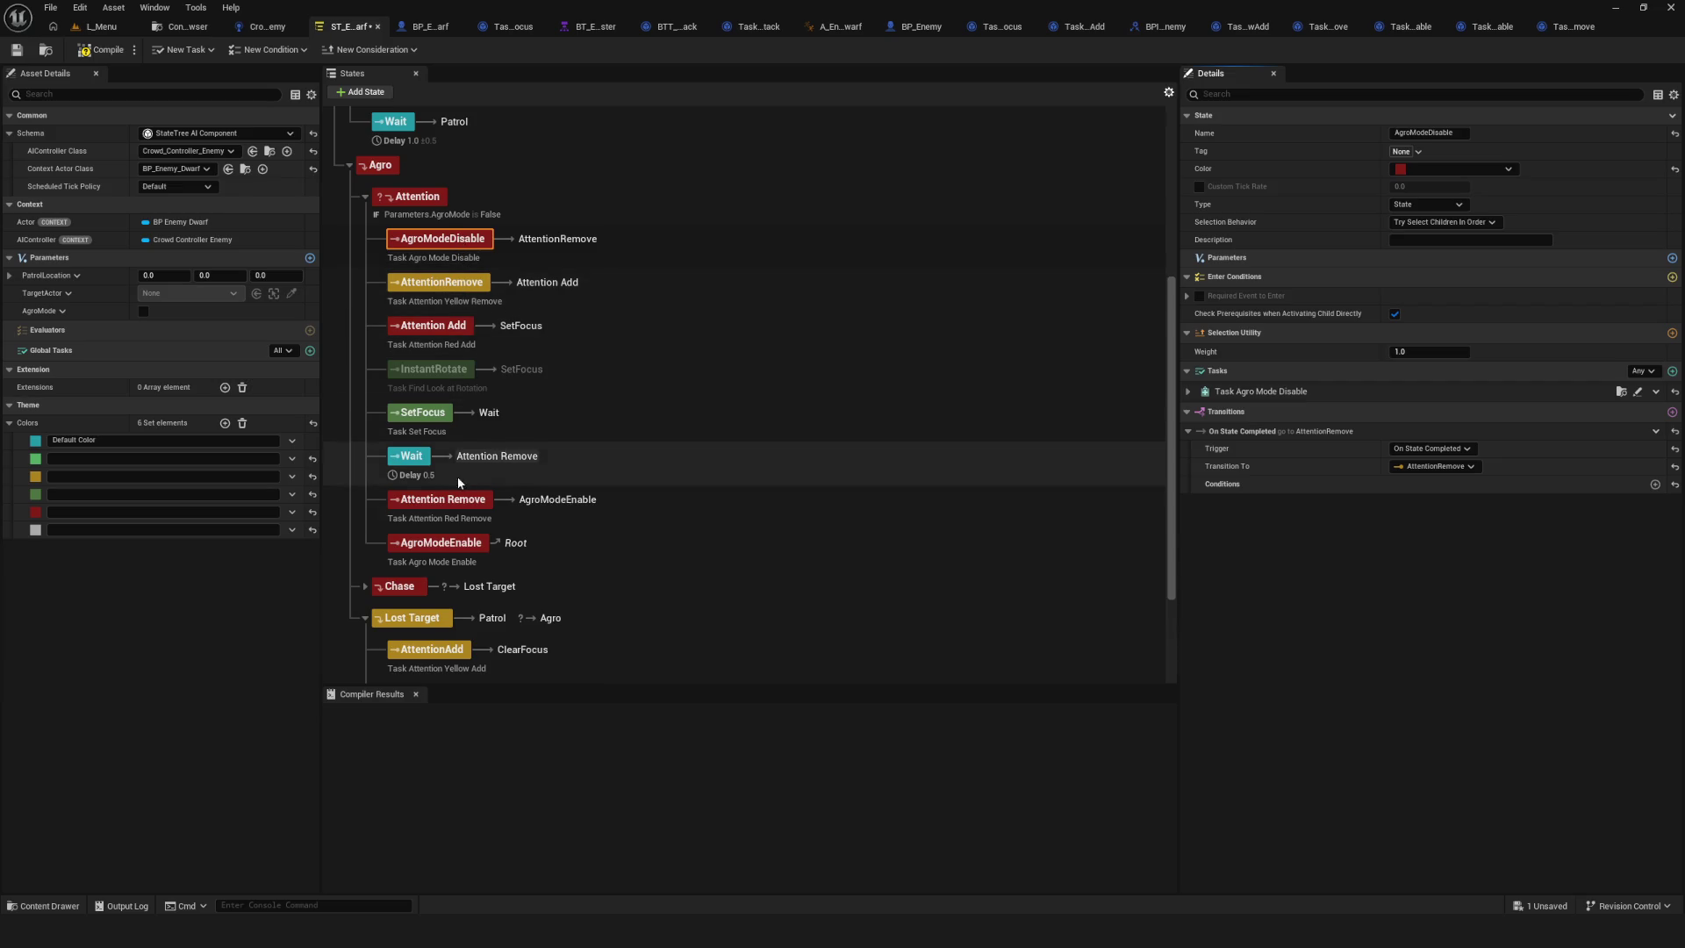
{"action": "left_click", "coordinate": [456, 544]}
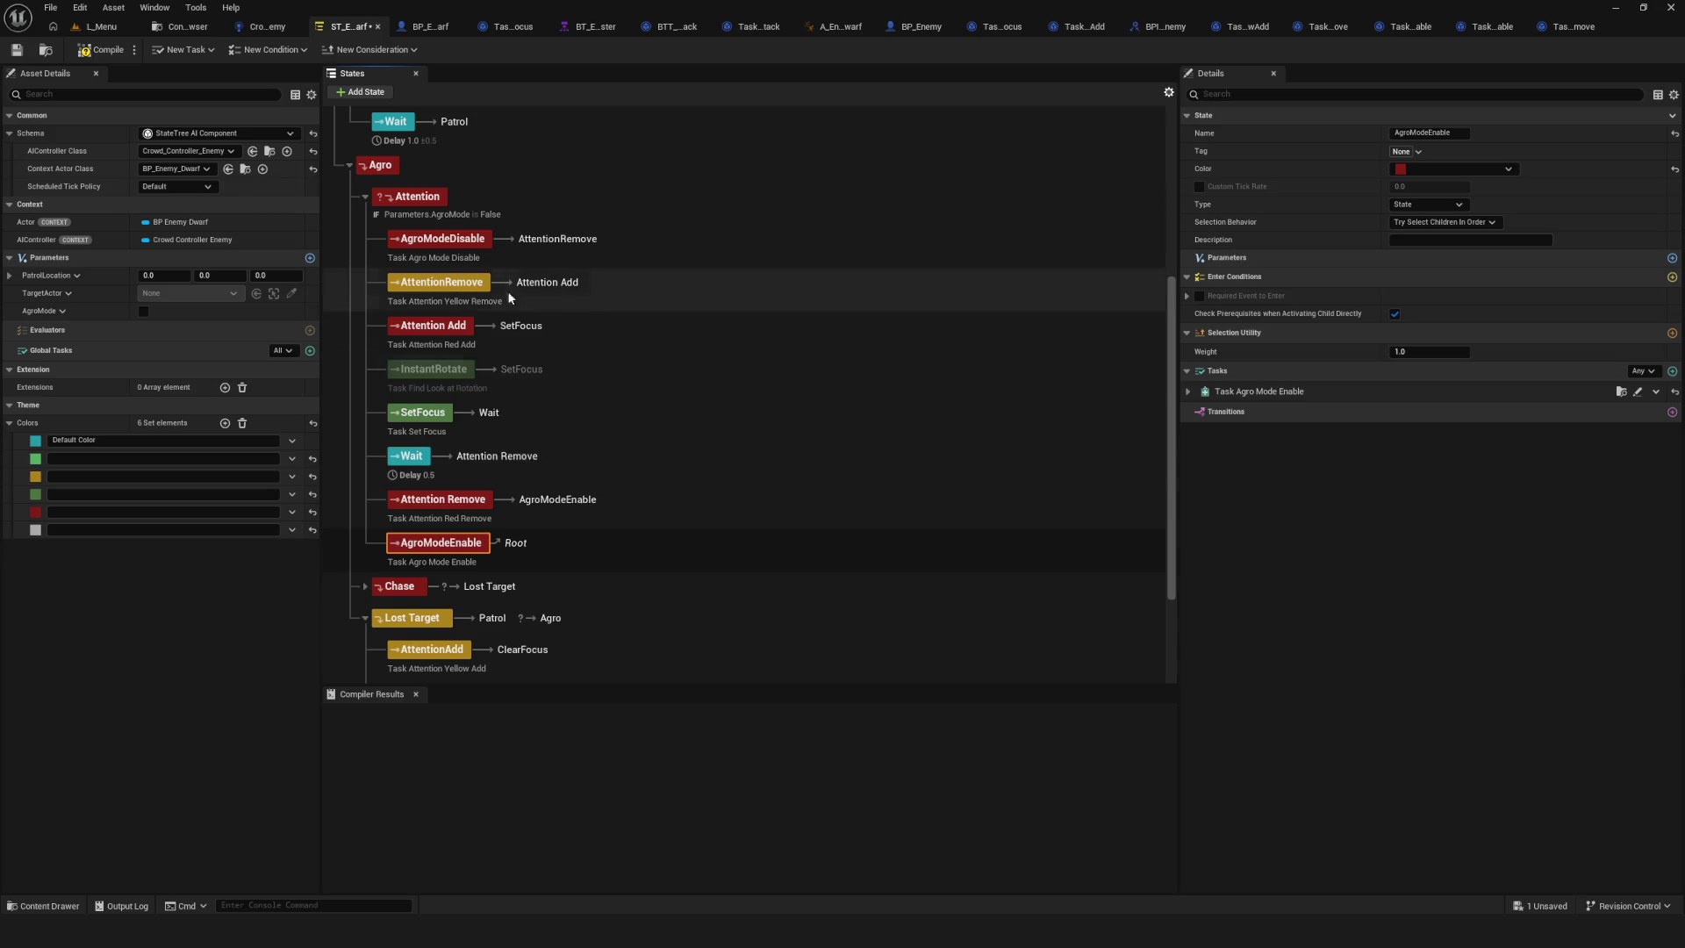
{"action": "left_click", "coordinate": [413, 198]}
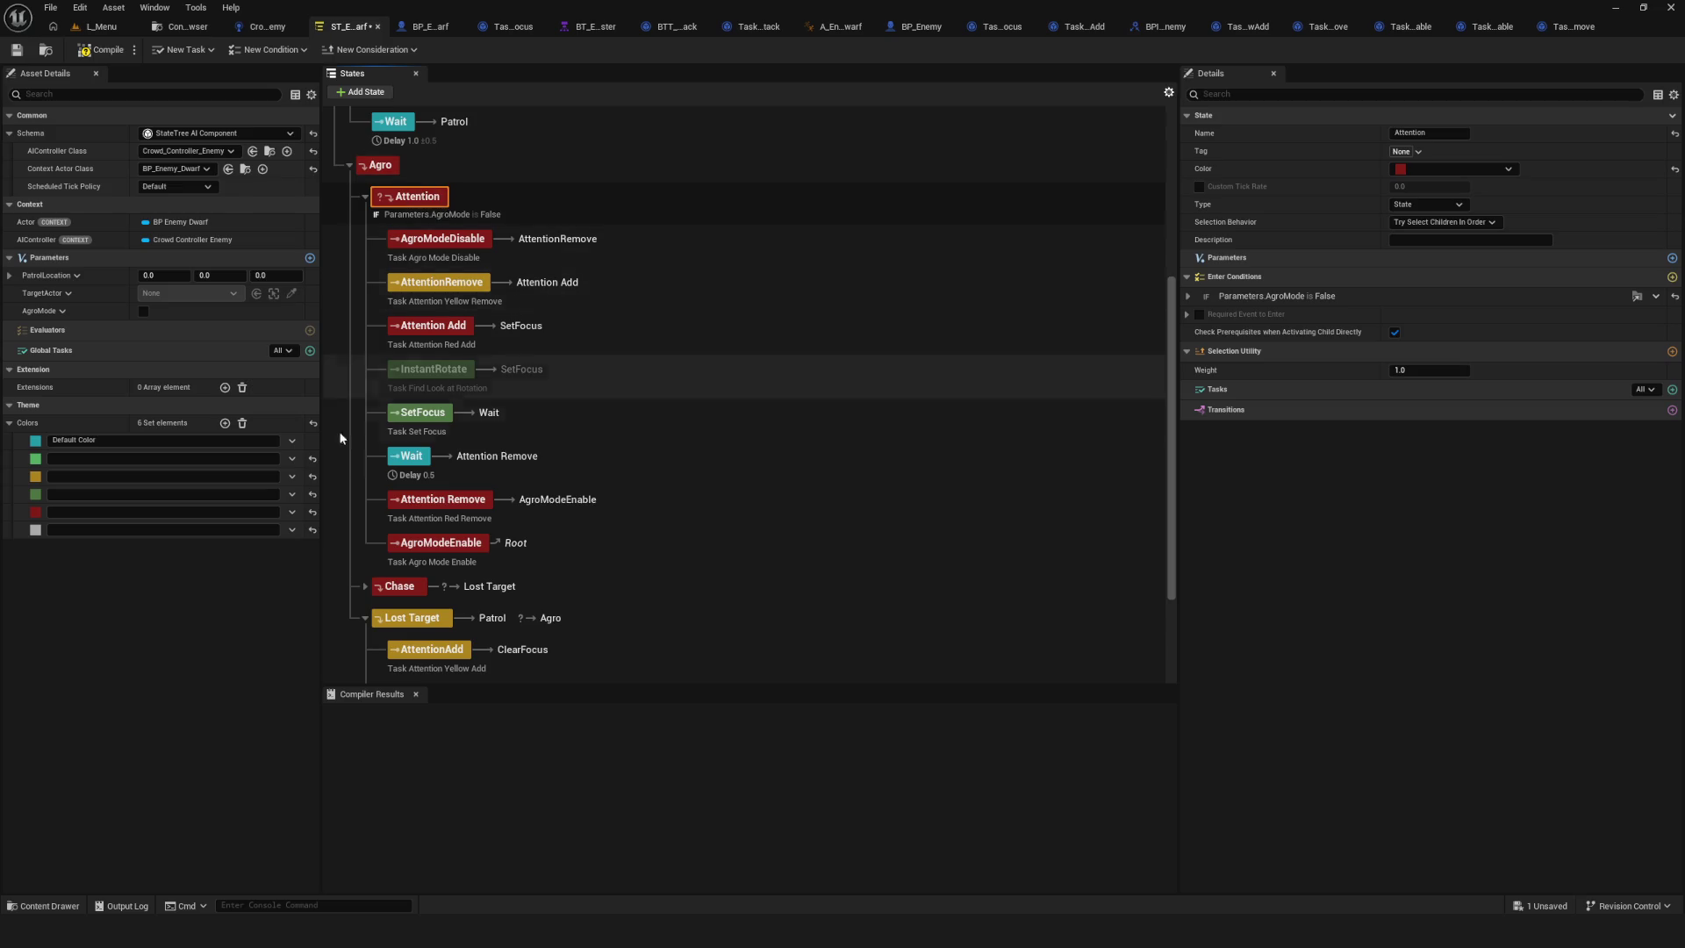
Compile and save the State Tree, then start a play-test from L_Menu.
{"action": "left_click", "coordinate": [101, 49]}
{"action": "left_click", "coordinate": [16, 50]}
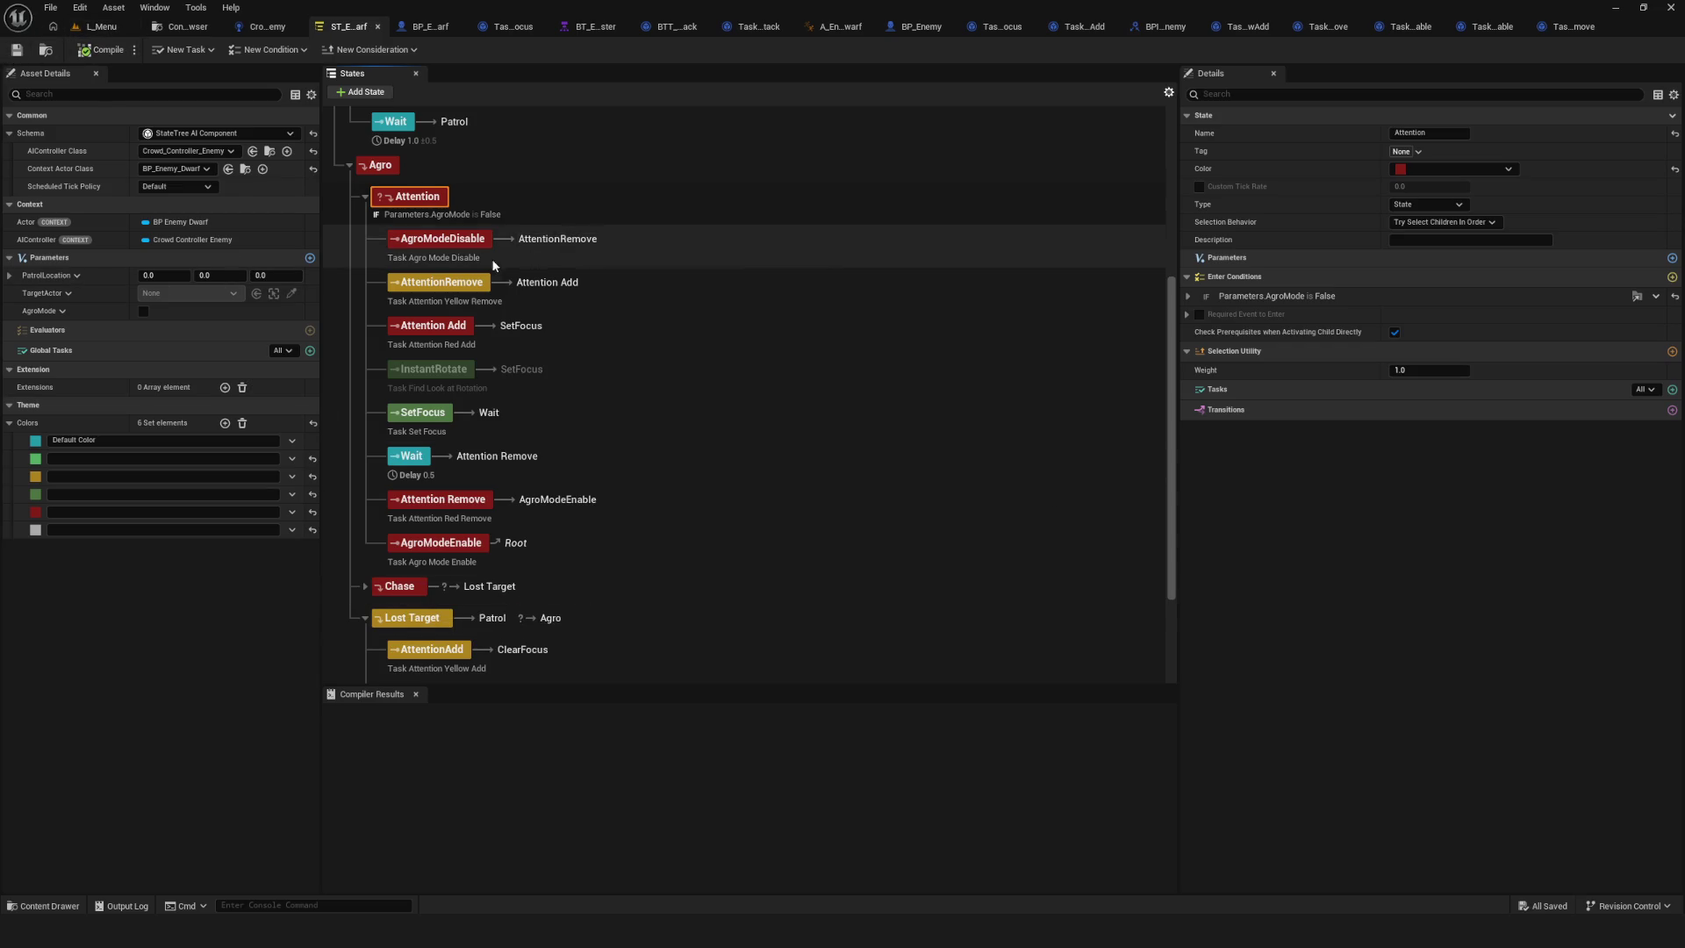
{"action": "left_click", "coordinate": [101, 26]}
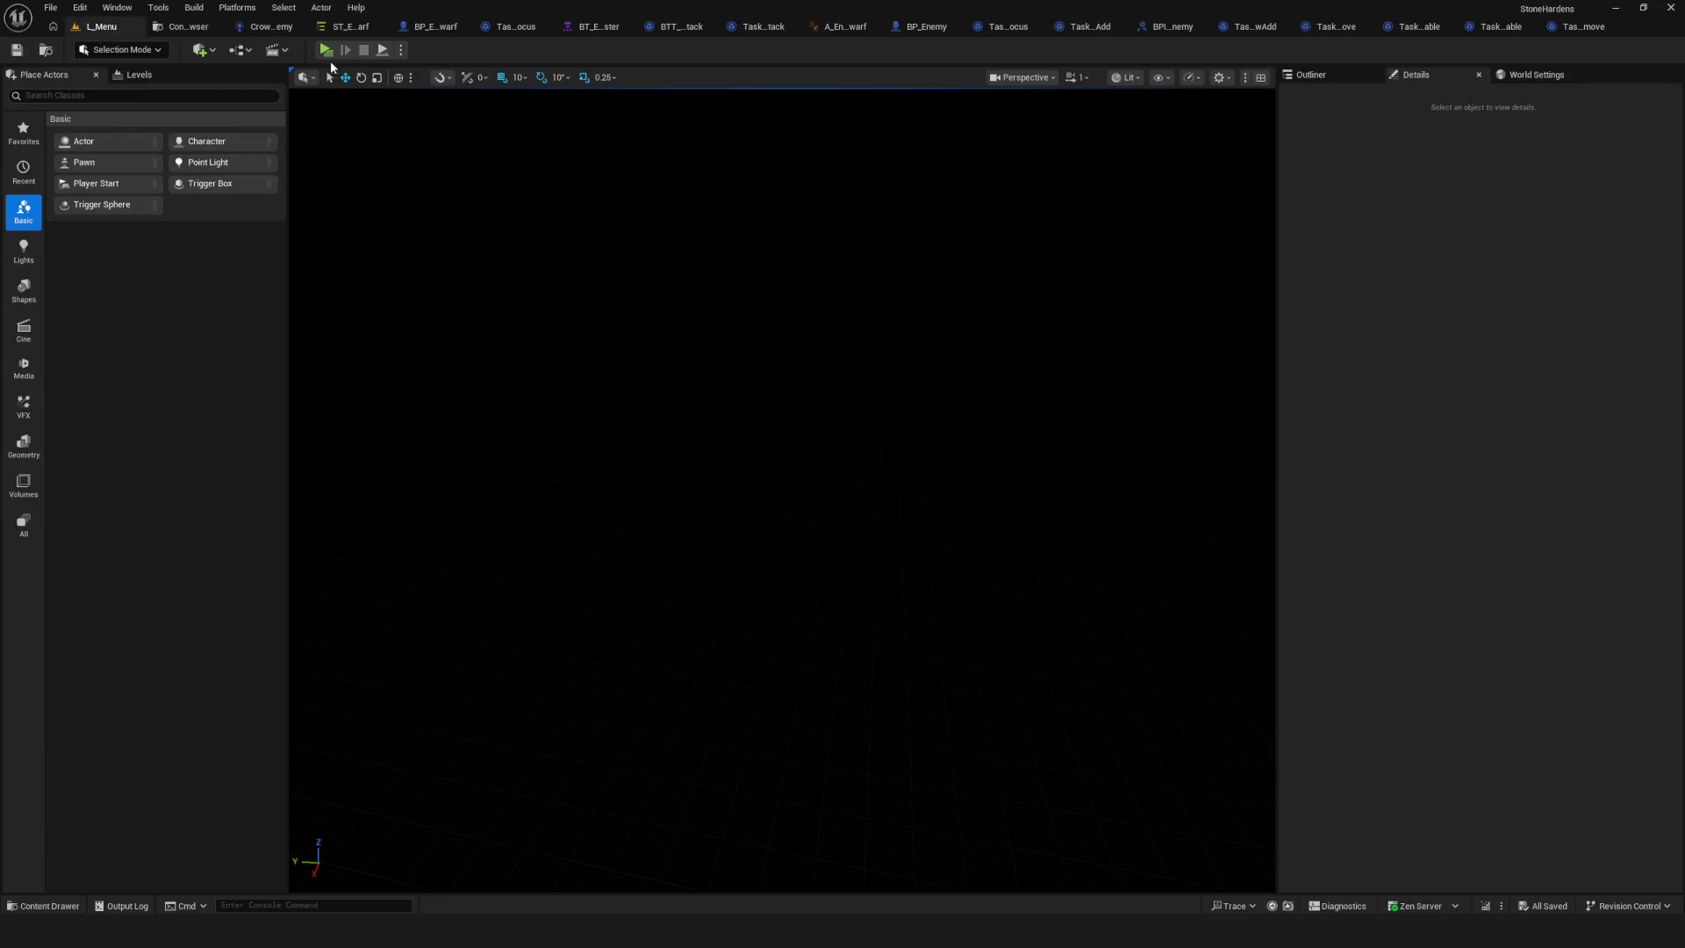
{"action": "left_click", "coordinate": [324, 49]}
Start a new game, walk the hero near the red enemy, then stop the session.
{"action": "left_click", "coordinate": [872, 397]}
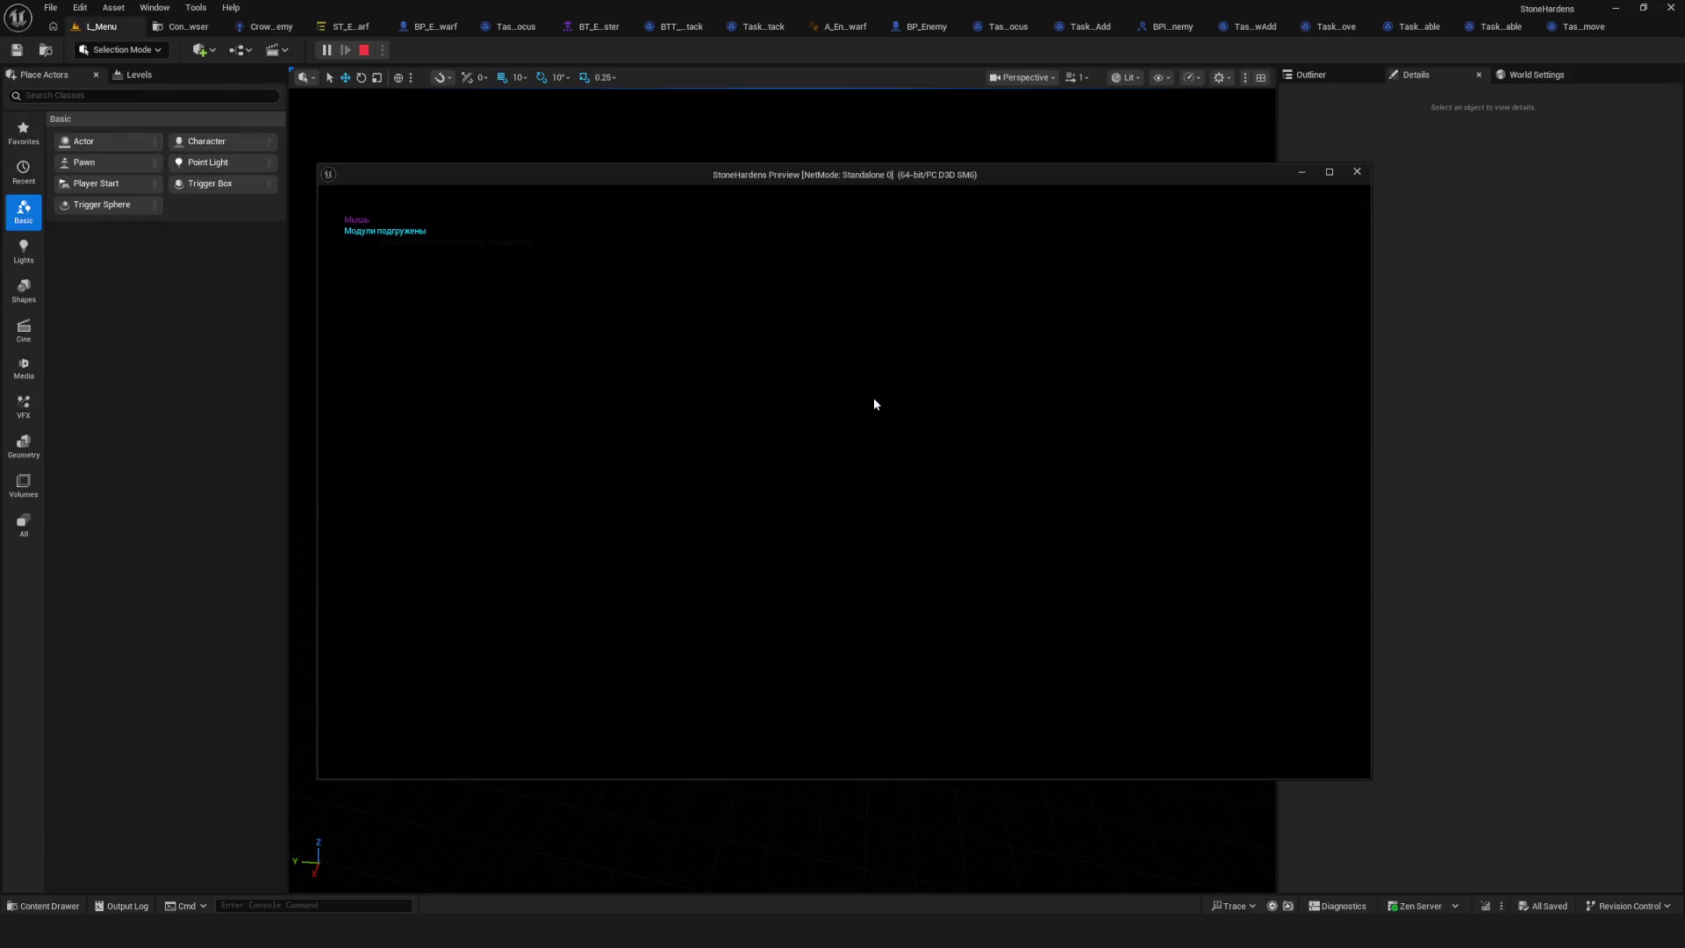
{"action": "key", "text": "a"}
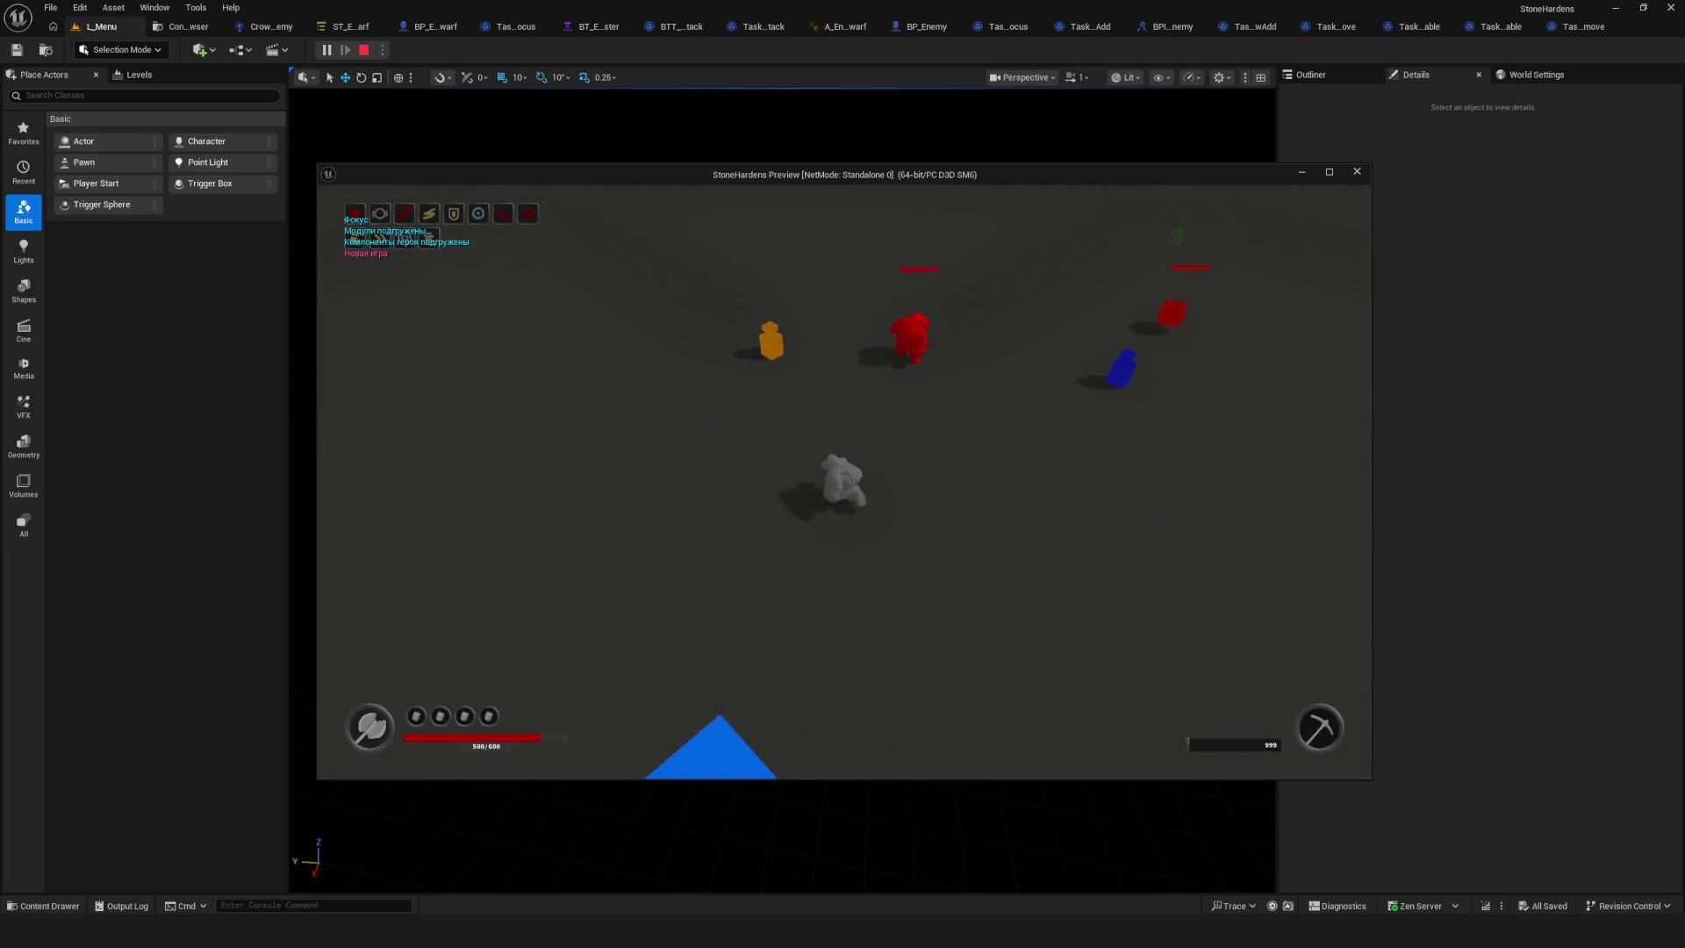
{"action": "key", "text": "a"}
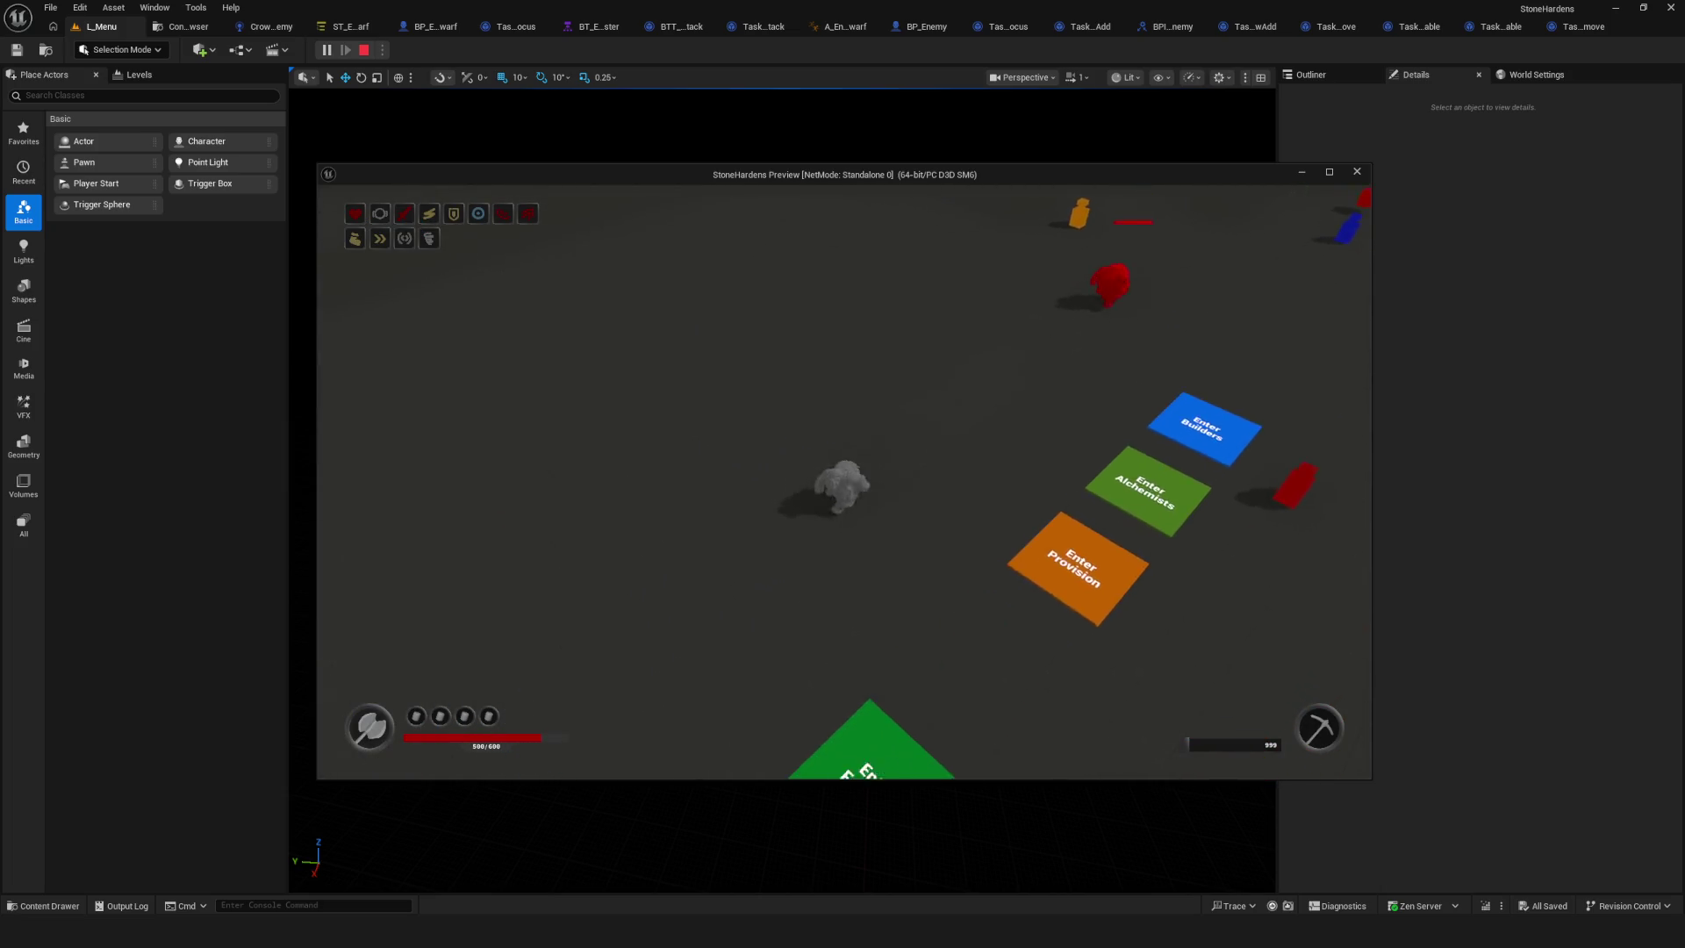
{"action": "key", "text": "d"}
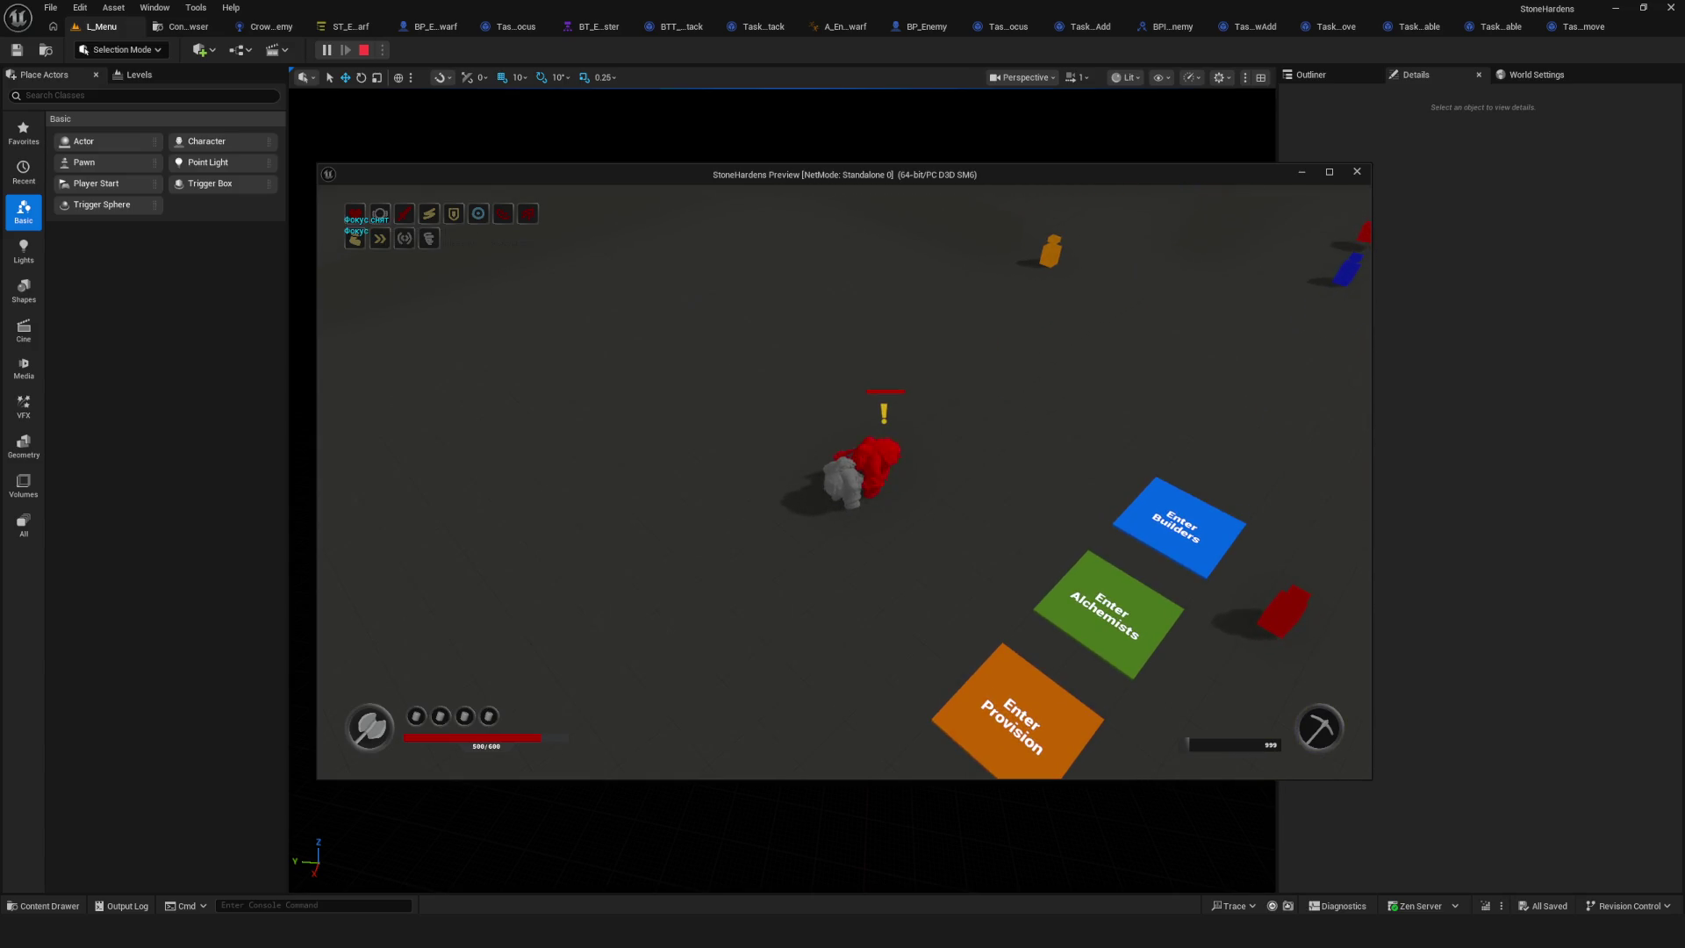
{"action": "key", "text": "a"}
{"action": "key", "text": "d"}
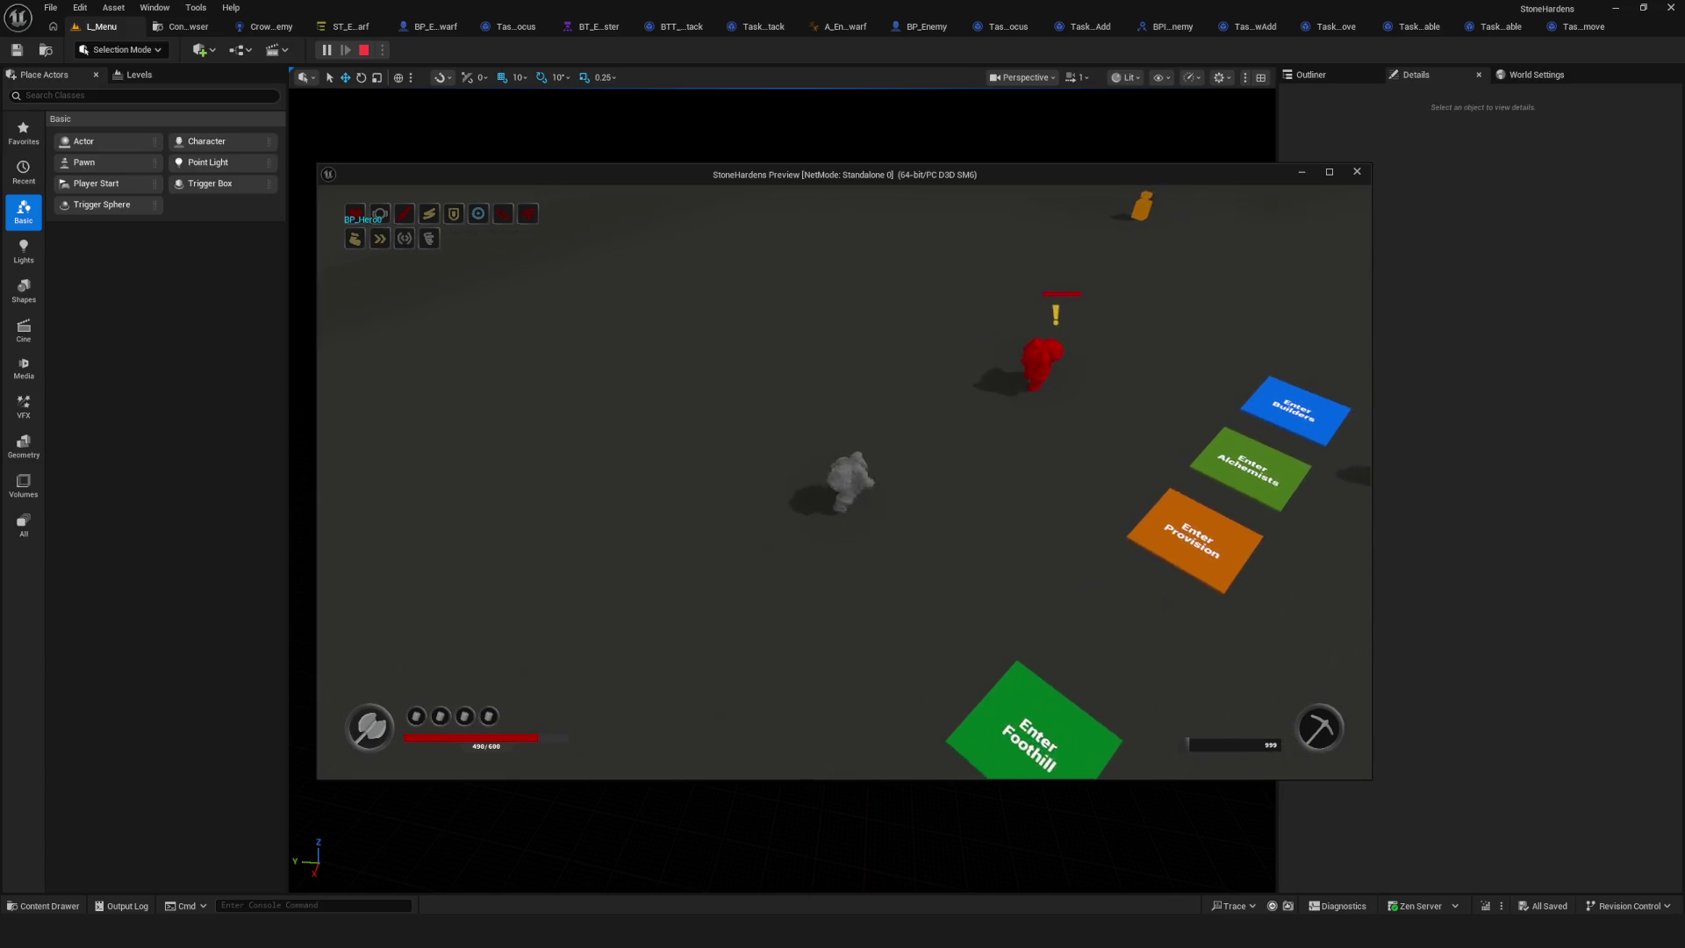
{"action": "key", "text": "Escape"}
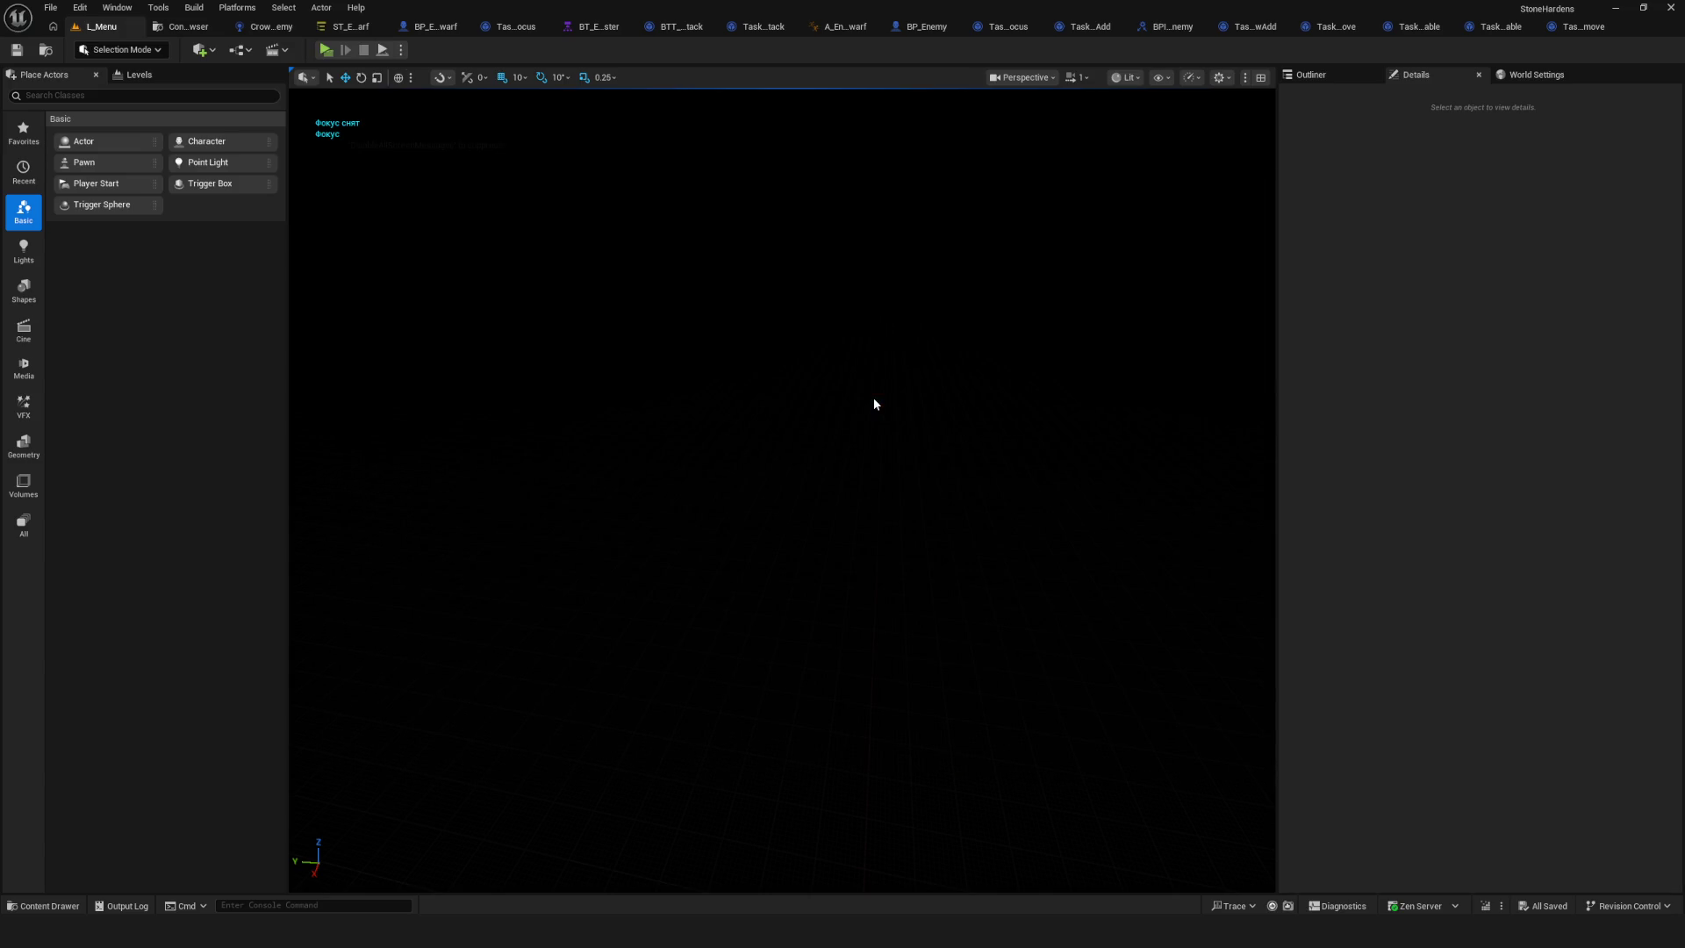
Review AgroModeDisable's transition and the AttentionRemove state, then show the ST_Tasks folder.
{"action": "left_click", "coordinate": [348, 26]}
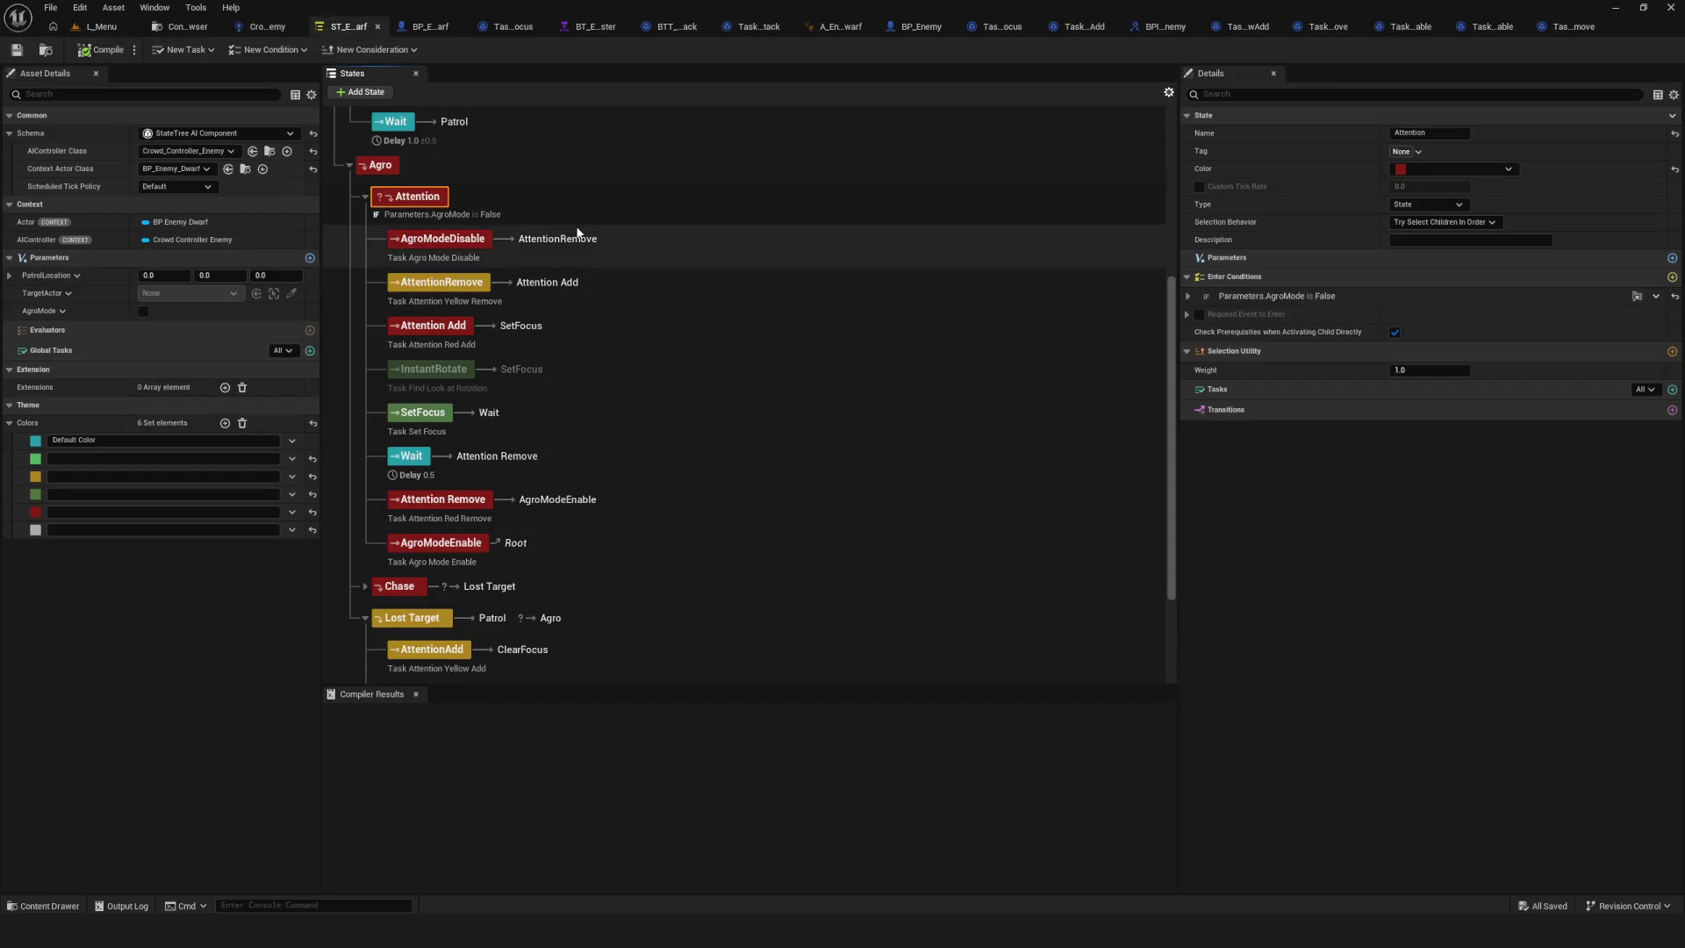
{"action": "scroll", "coordinate": [527, 263], "scroll_direction": "up", "scroll_amount": 3}
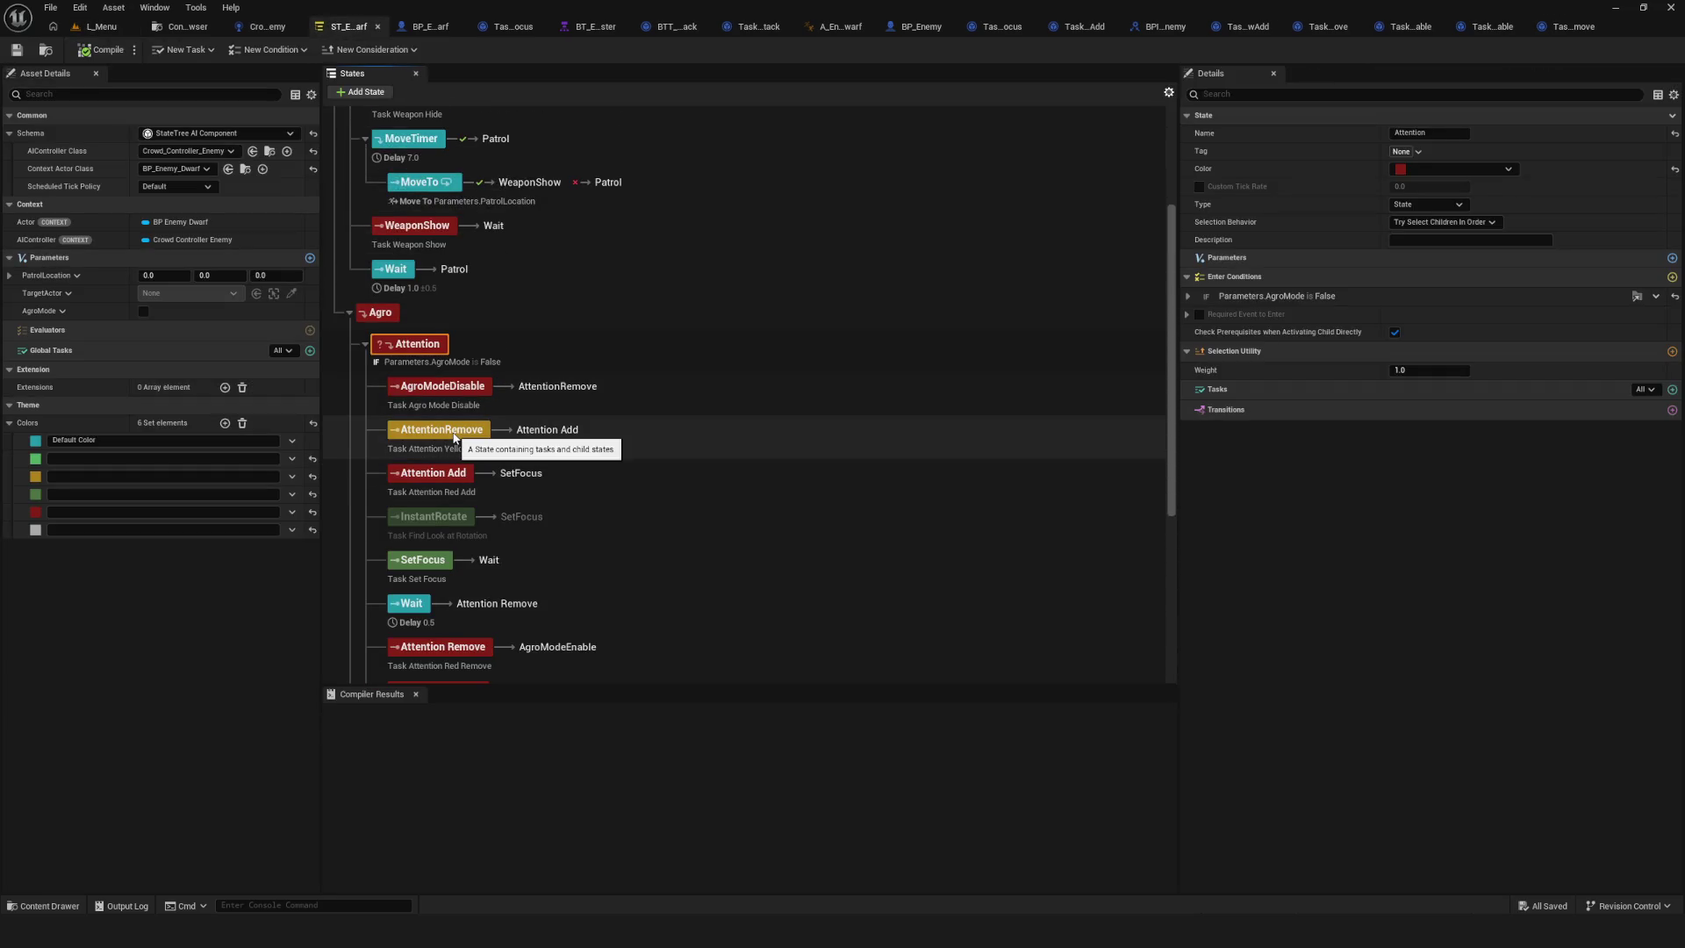
{"action": "left_click", "coordinate": [448, 386]}
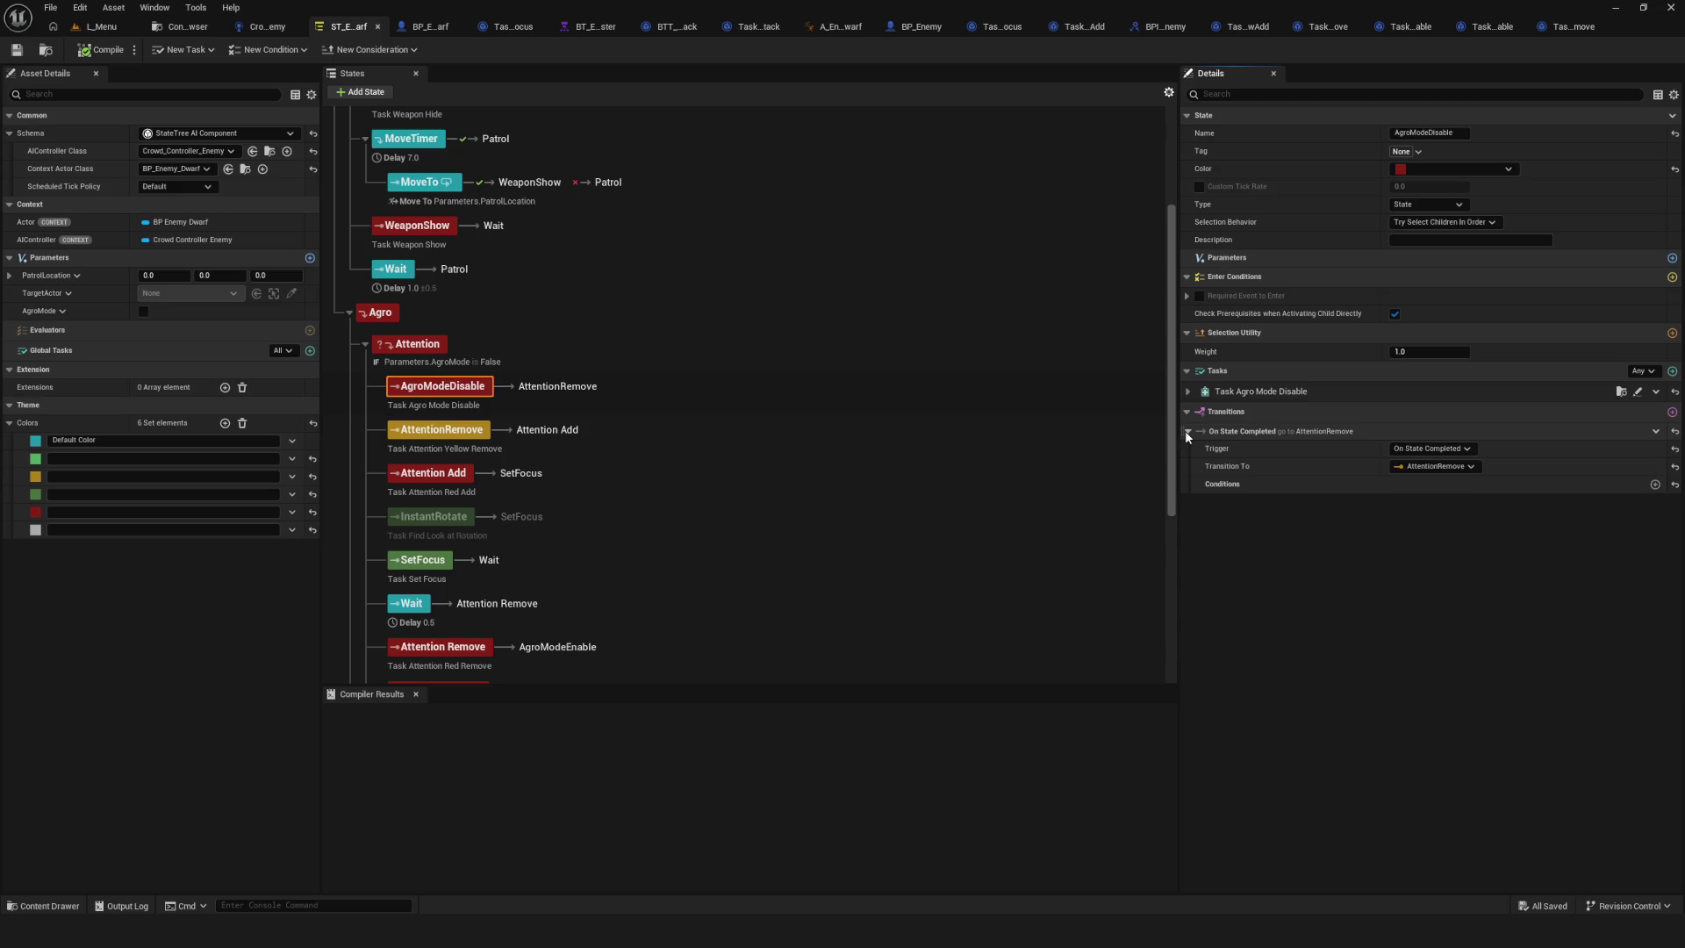
{"action": "left_click", "coordinate": [449, 433]}
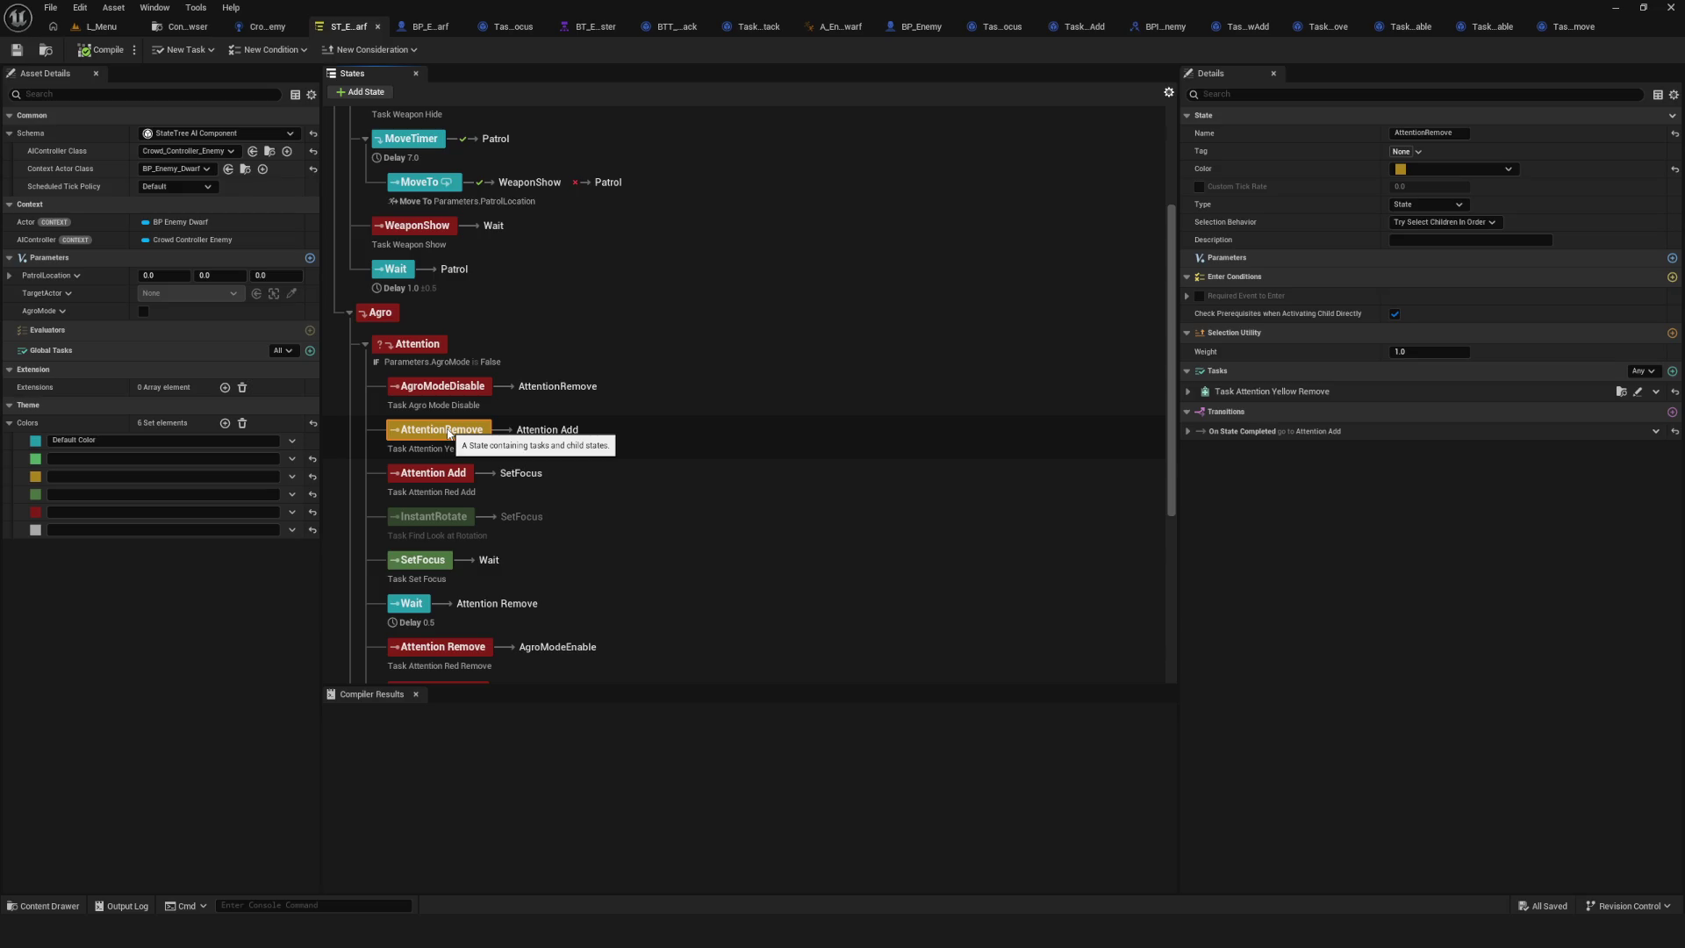
{"action": "left_click", "coordinate": [184, 26]}
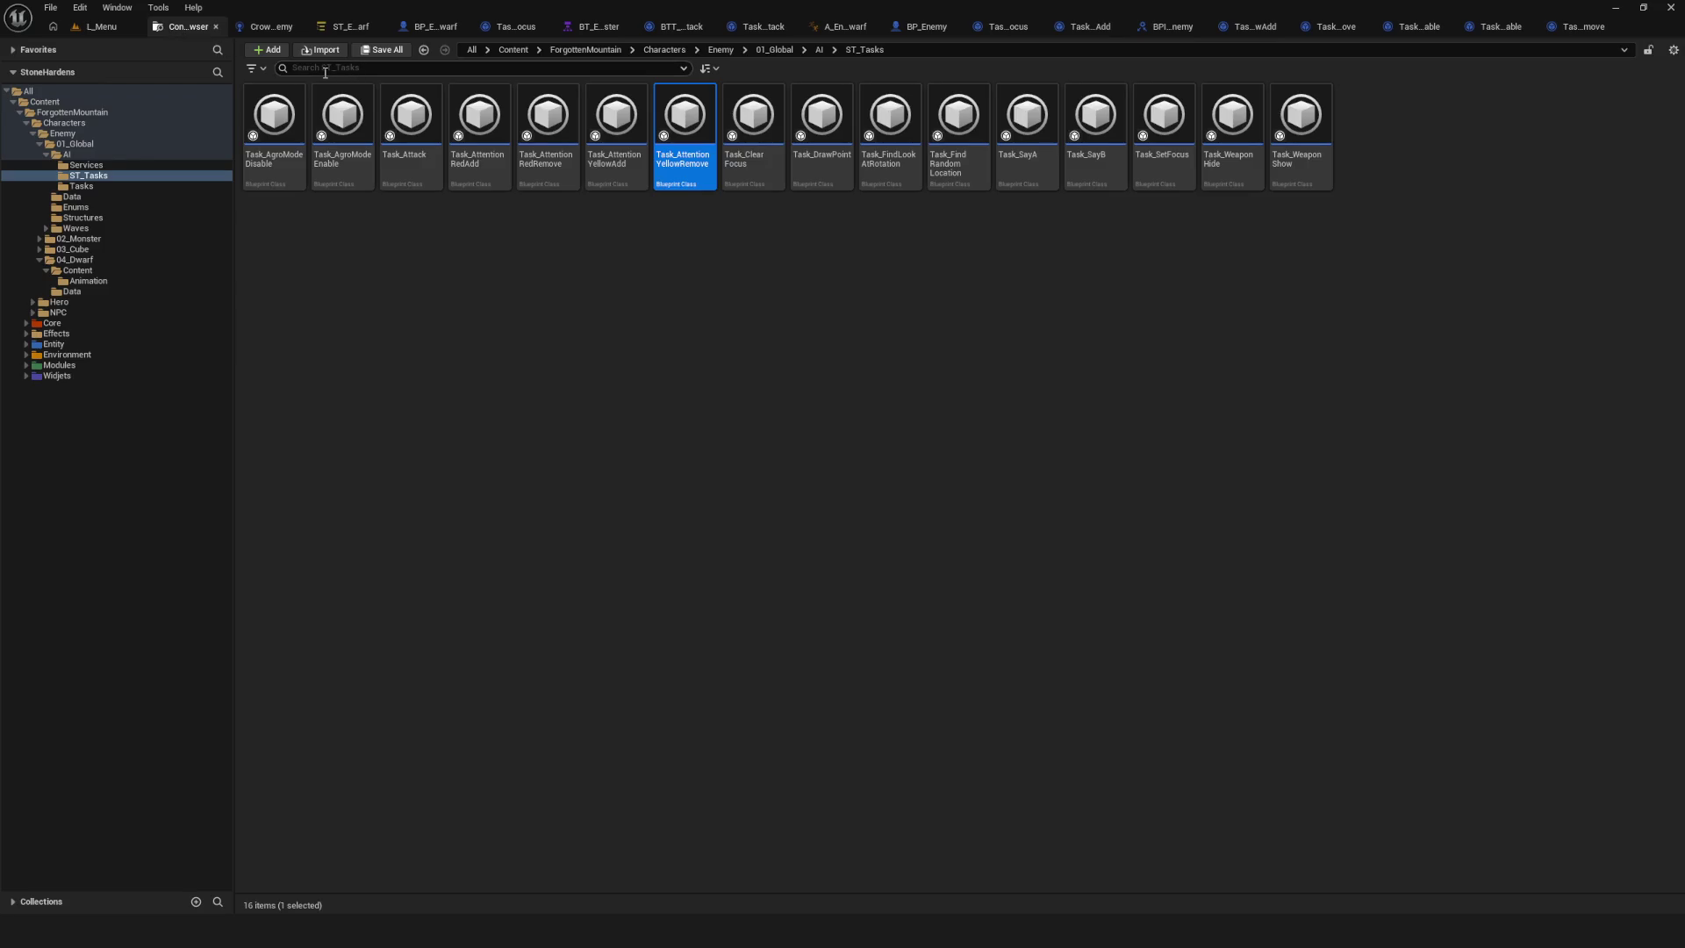
In Task_AttentionYellowRemove, insert a Print String 'Удалил ЖЕЛТЫЙ' before Finish Task.
{"action": "double_click", "coordinate": [684, 122]}
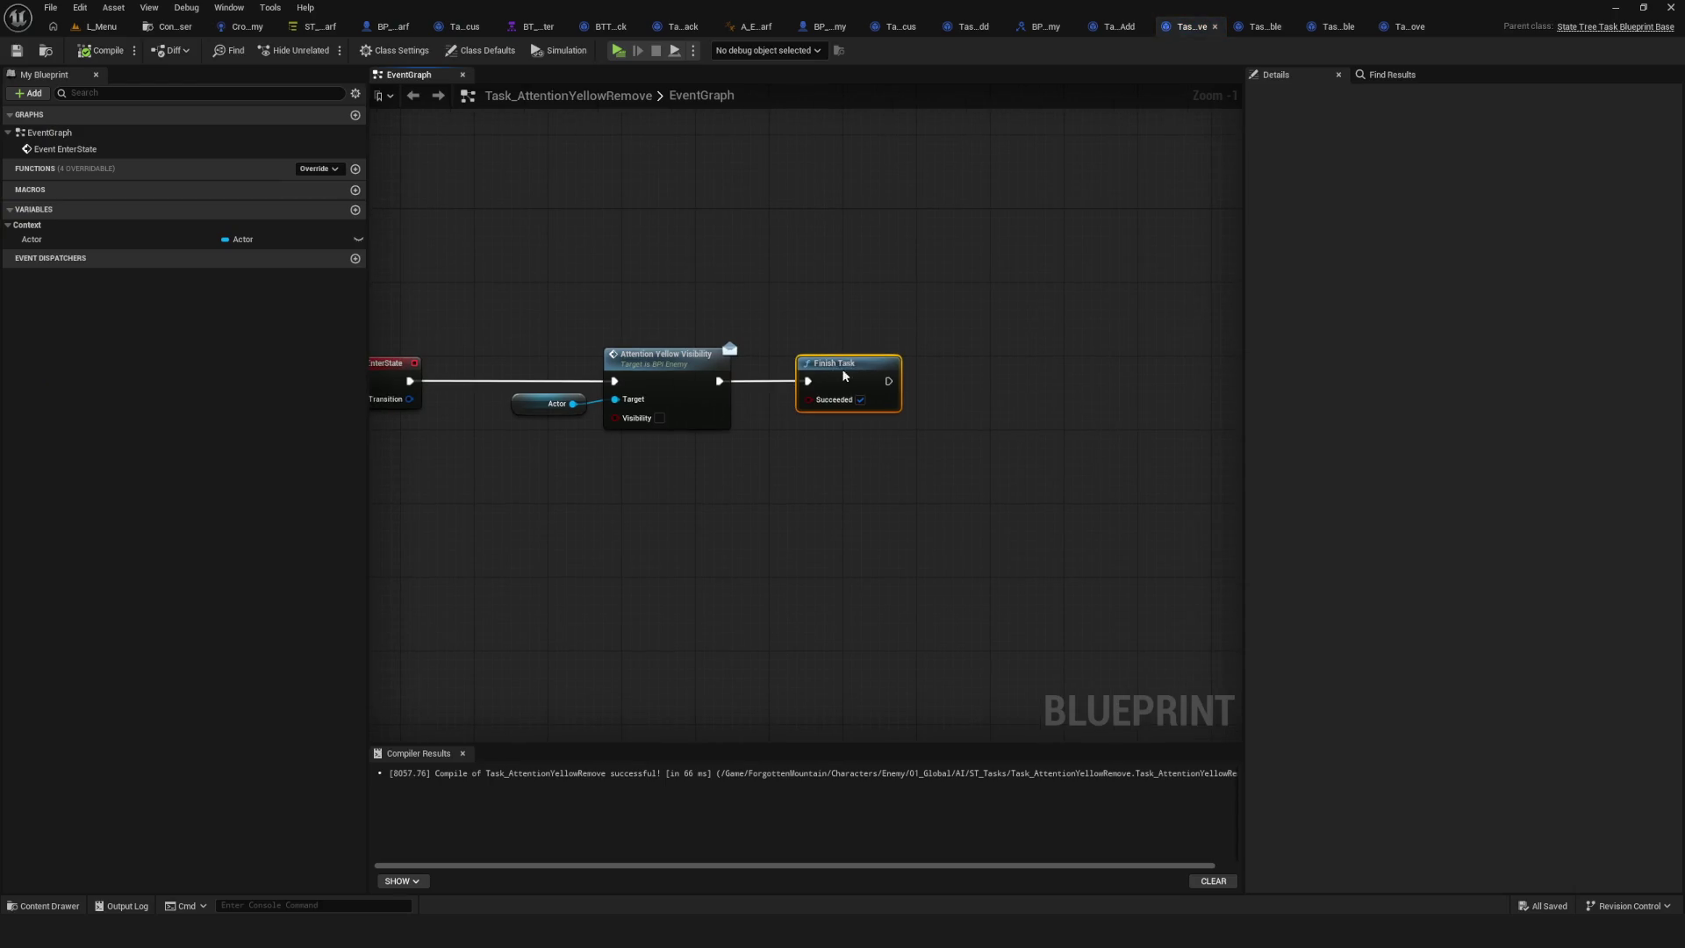
{"action": "left_click_drag", "start_coordinate": [840, 369], "coordinate": [1173, 369]}
{"action": "left_click_drag", "start_coordinate": [719, 380], "coordinate": [904, 516]}
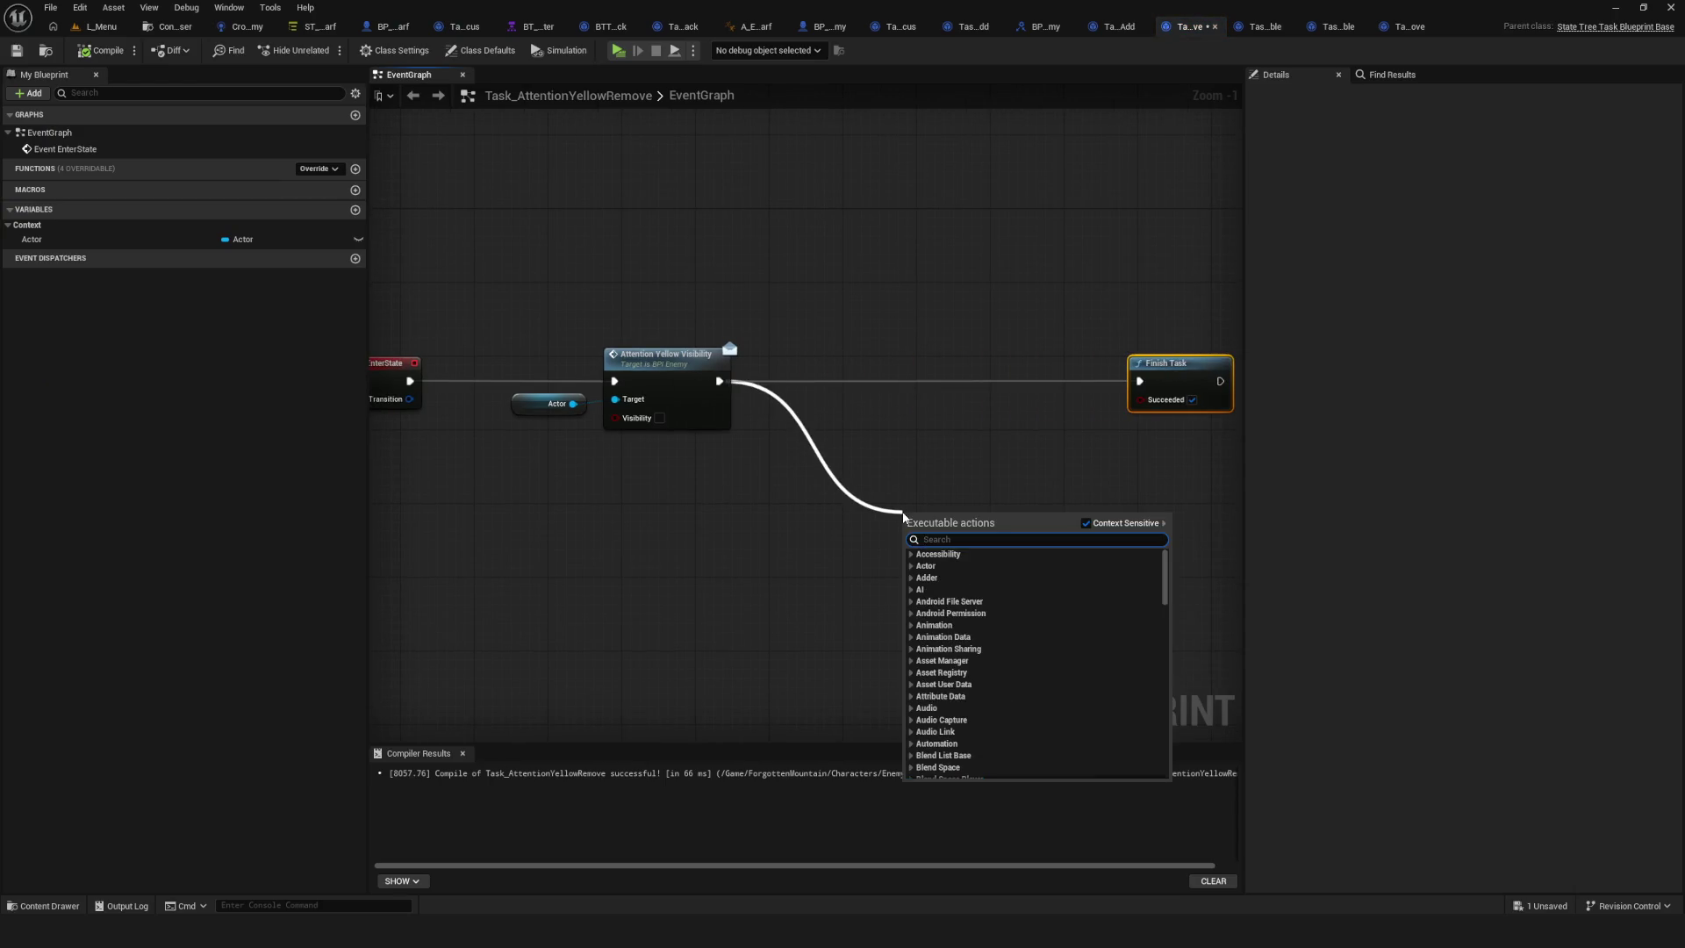
{"action": "type", "text": "print string"}
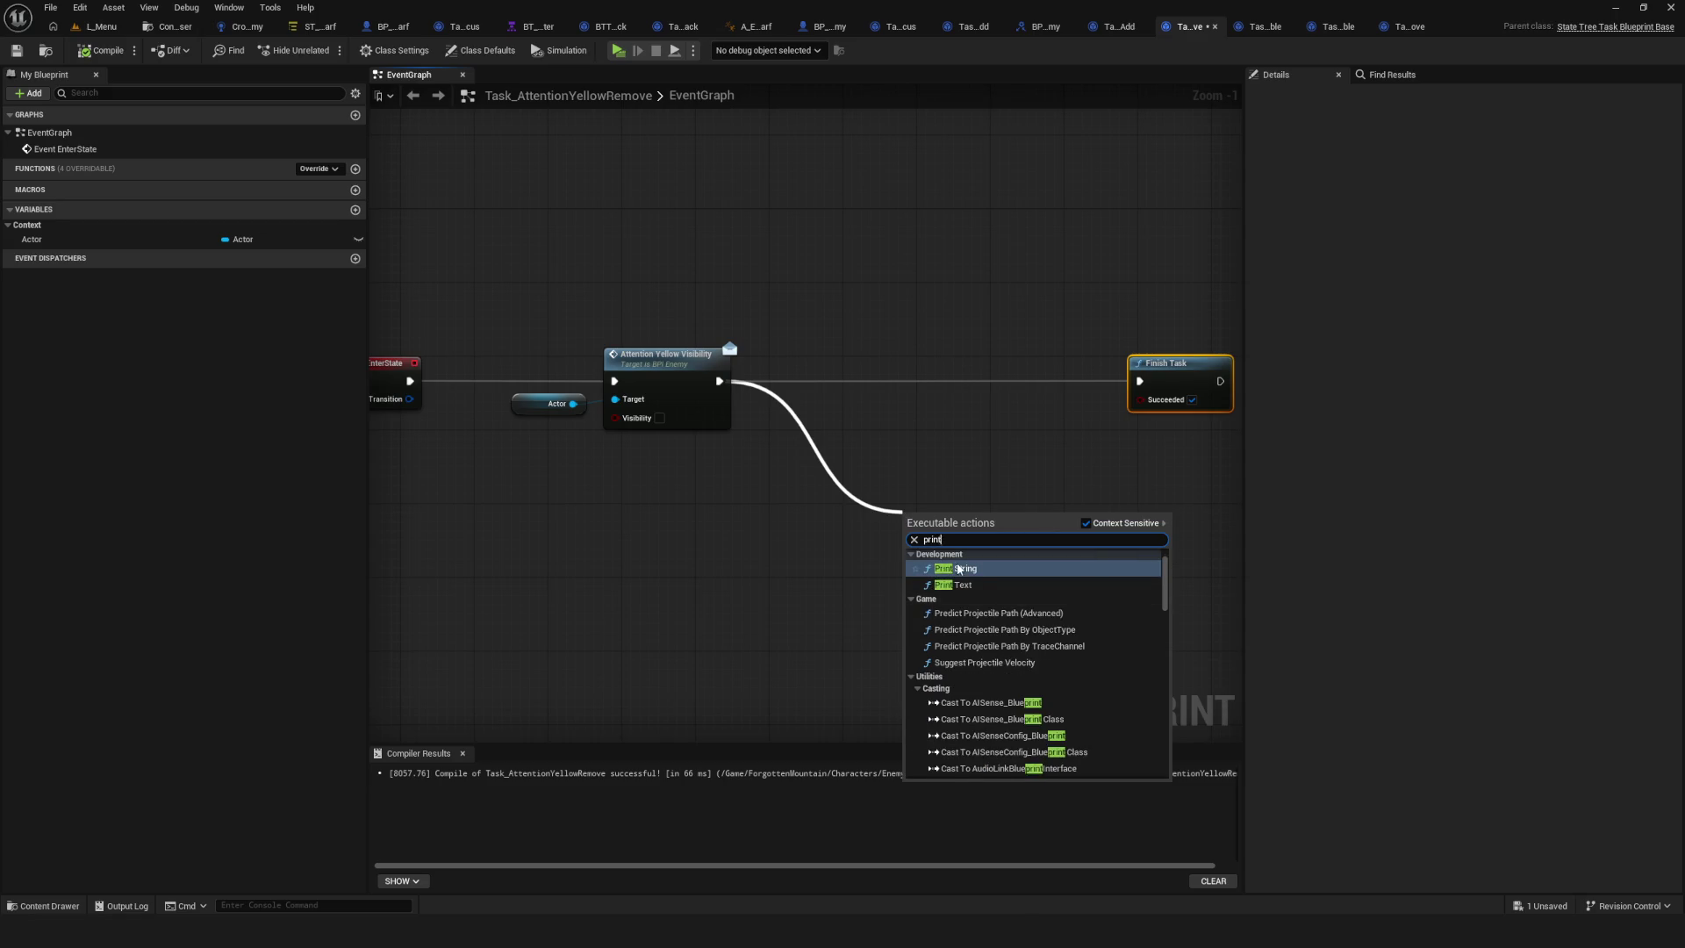
{"action": "left_click", "coordinate": [959, 566]}
{"action": "left_click", "coordinate": [961, 547]}
{"action": "type", "text": "У"}
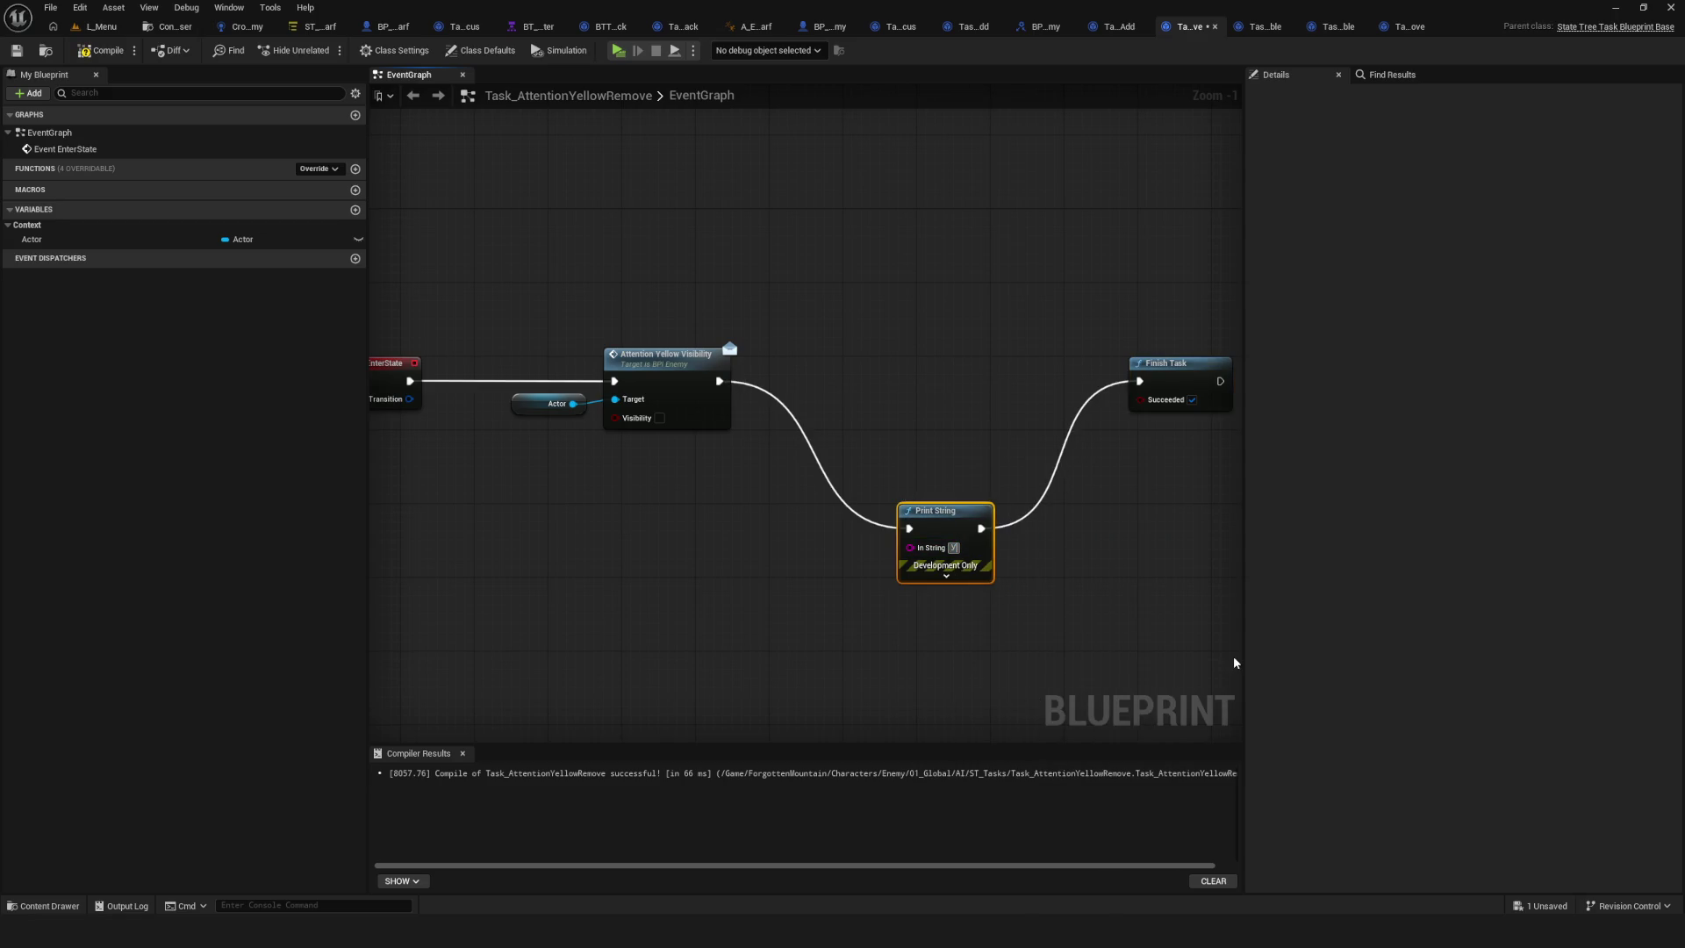
{"action": "type", "text": "далил ЖЕЛТЫЙ"}
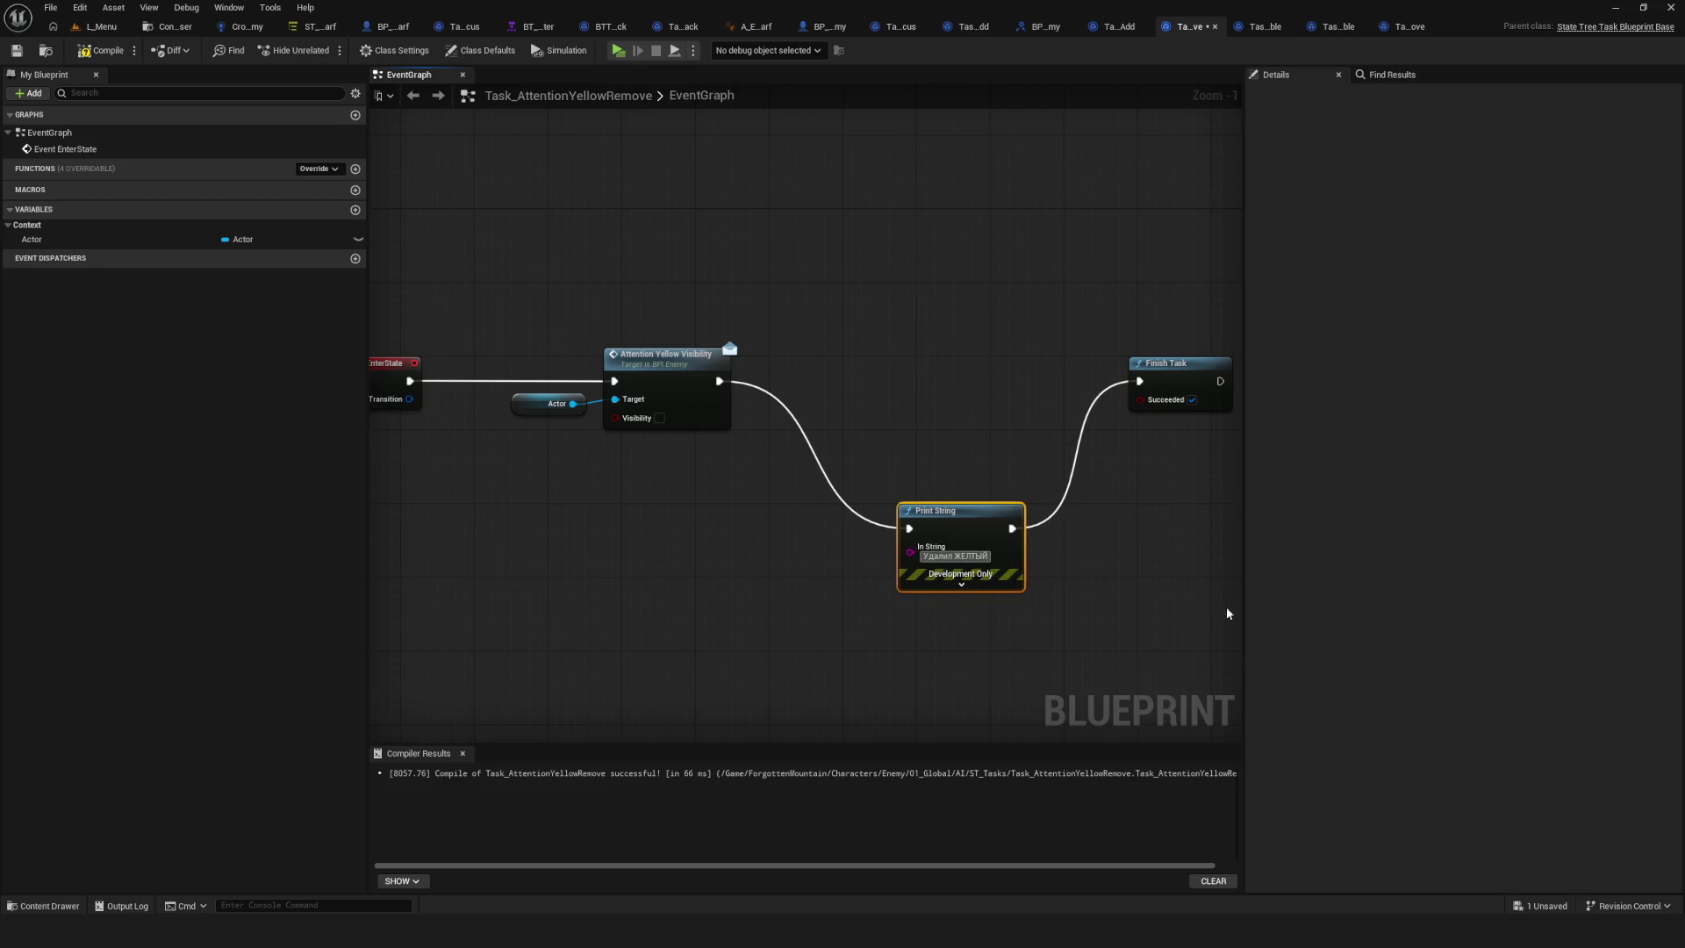
{"action": "mouse_move", "coordinate": [949, 525]}
{"action": "left_mouse_down"}
{"action": "mouse_move", "coordinate": [950, 330]}
{"action": "mouse_move", "coordinate": [941, 369]}
{"action": "left_mouse_up"}
Compile and save the task blueprint, then start another play-test from L_Menu.
{"action": "left_click", "coordinate": [101, 50]}
{"action": "left_click", "coordinate": [15, 50]}
{"action": "left_click", "coordinate": [99, 26]}
{"action": "left_click", "coordinate": [326, 50]}
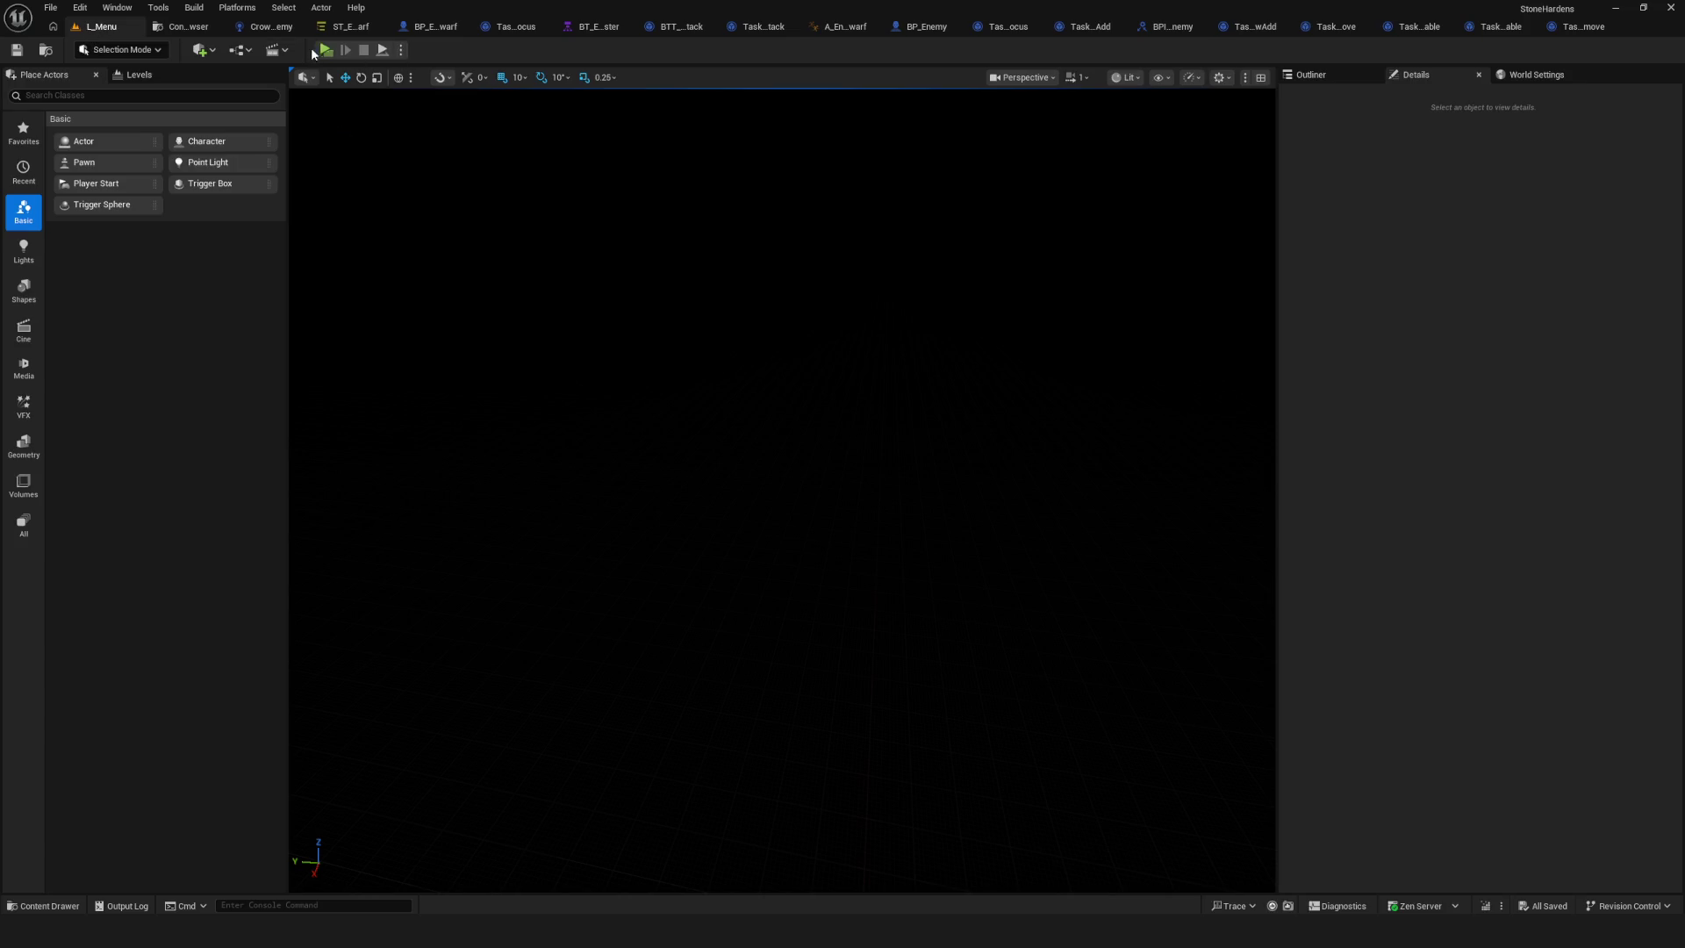
Start a new game, walk the hero around, stop, and go back to the dwarf State Tree.
{"action": "left_click", "coordinate": [855, 411]}
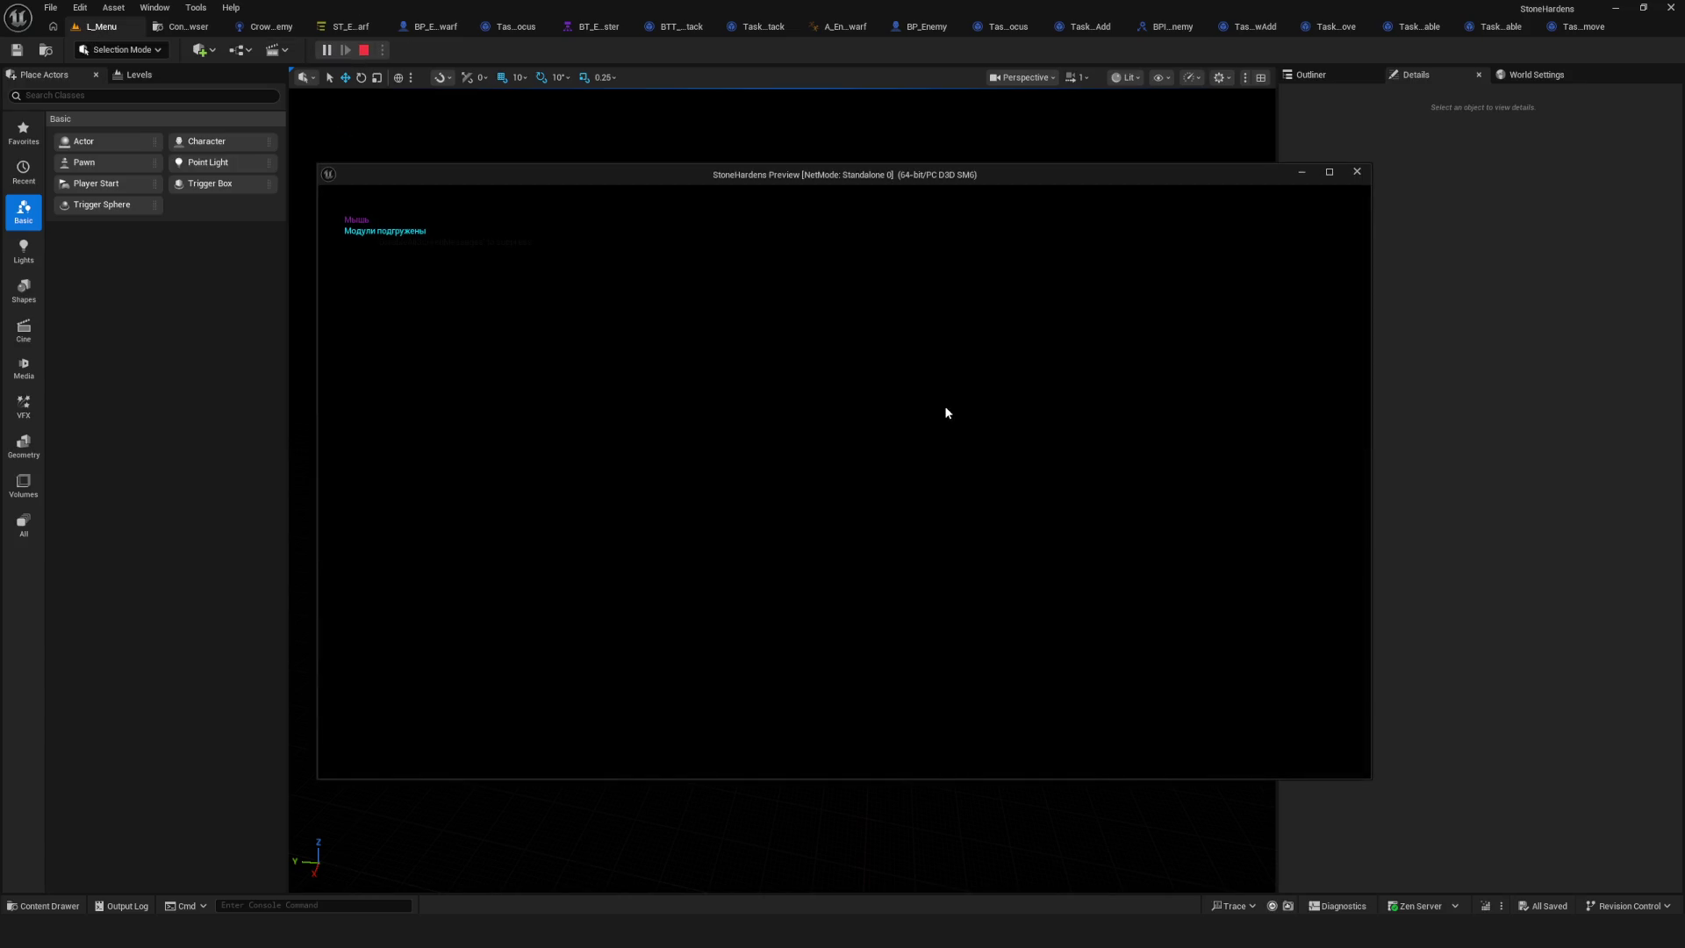
{"action": "key", "text": "a"}
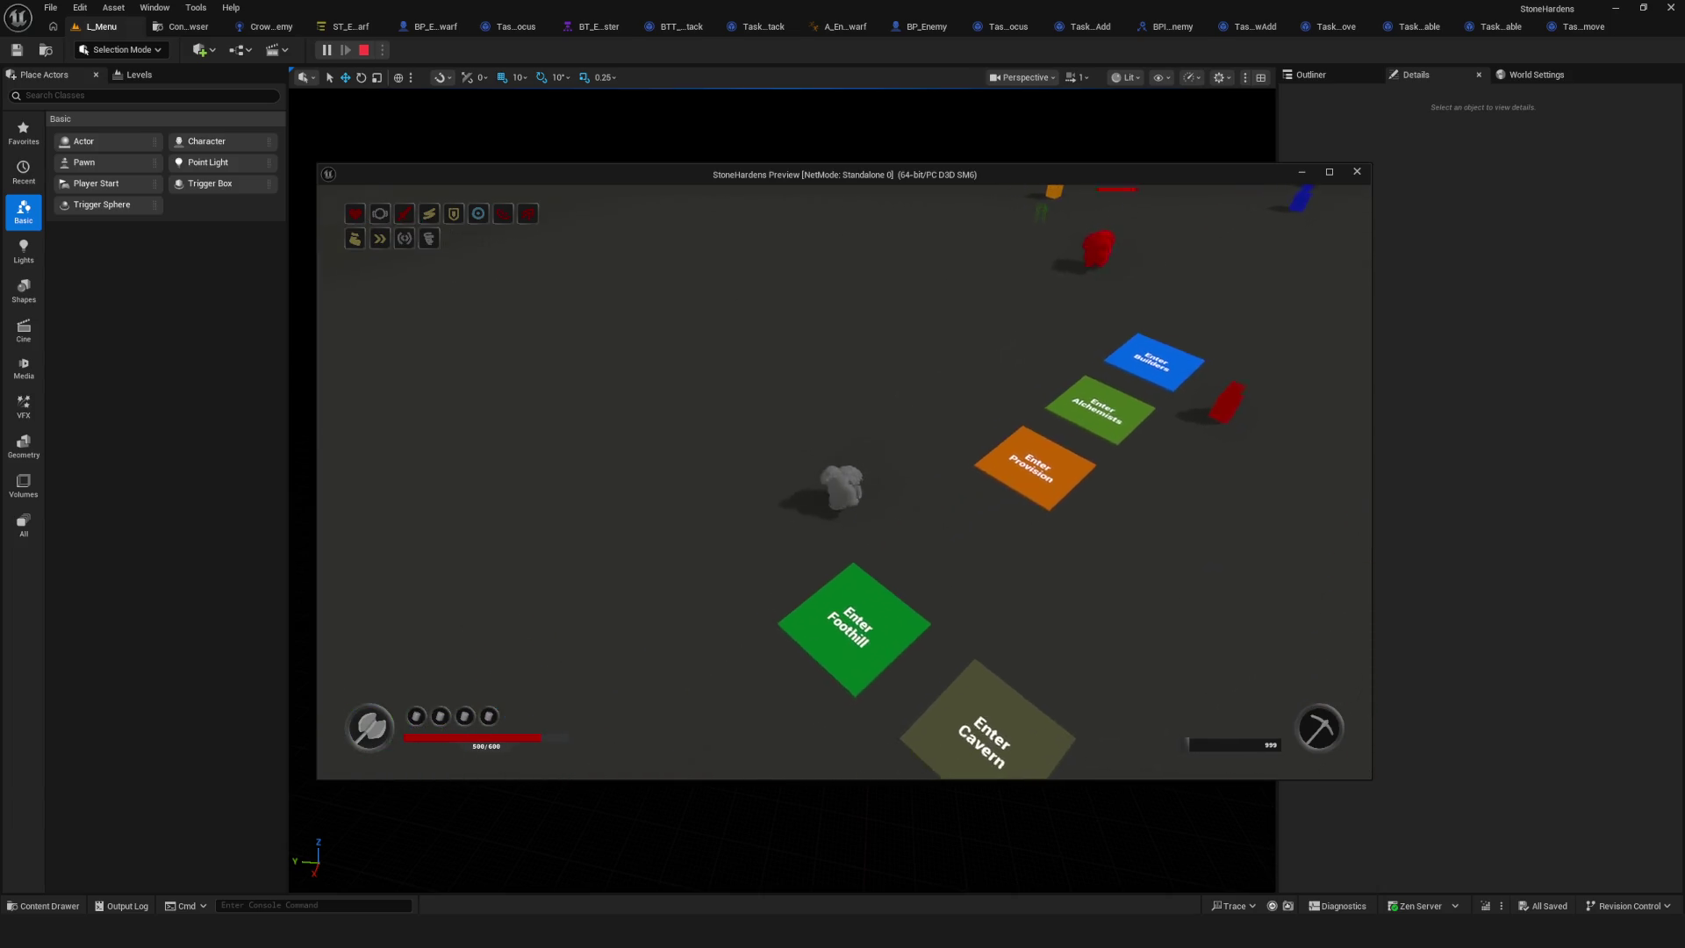
{"action": "key", "text": "w"}
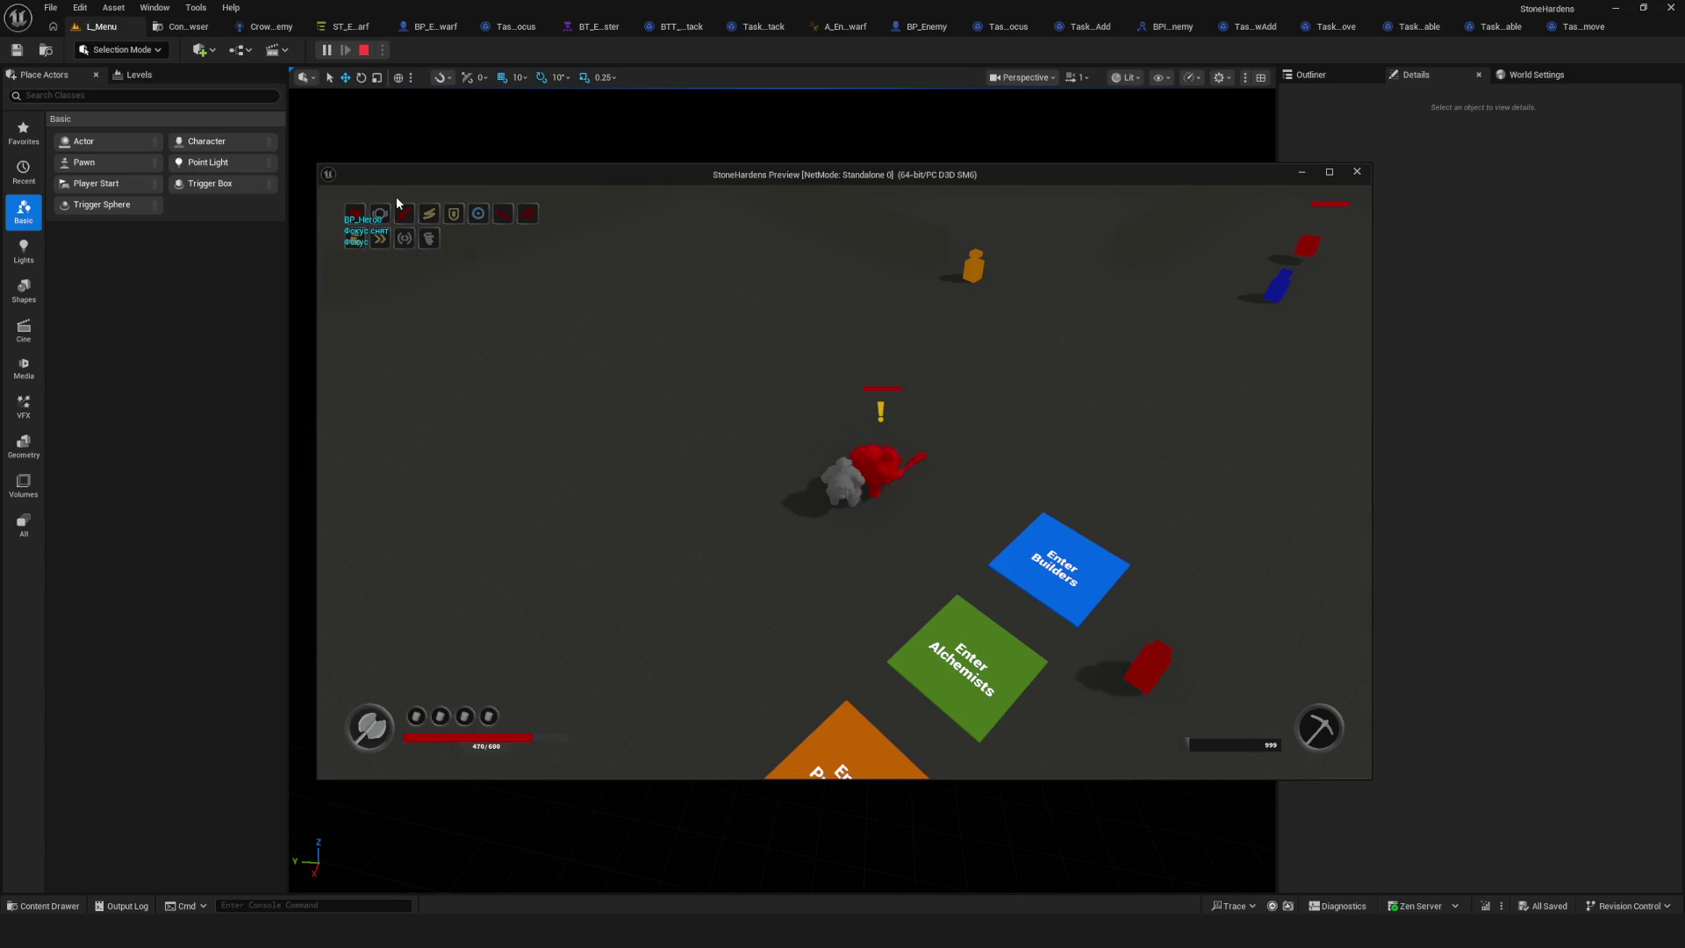
{"action": "key", "text": "Escape"}
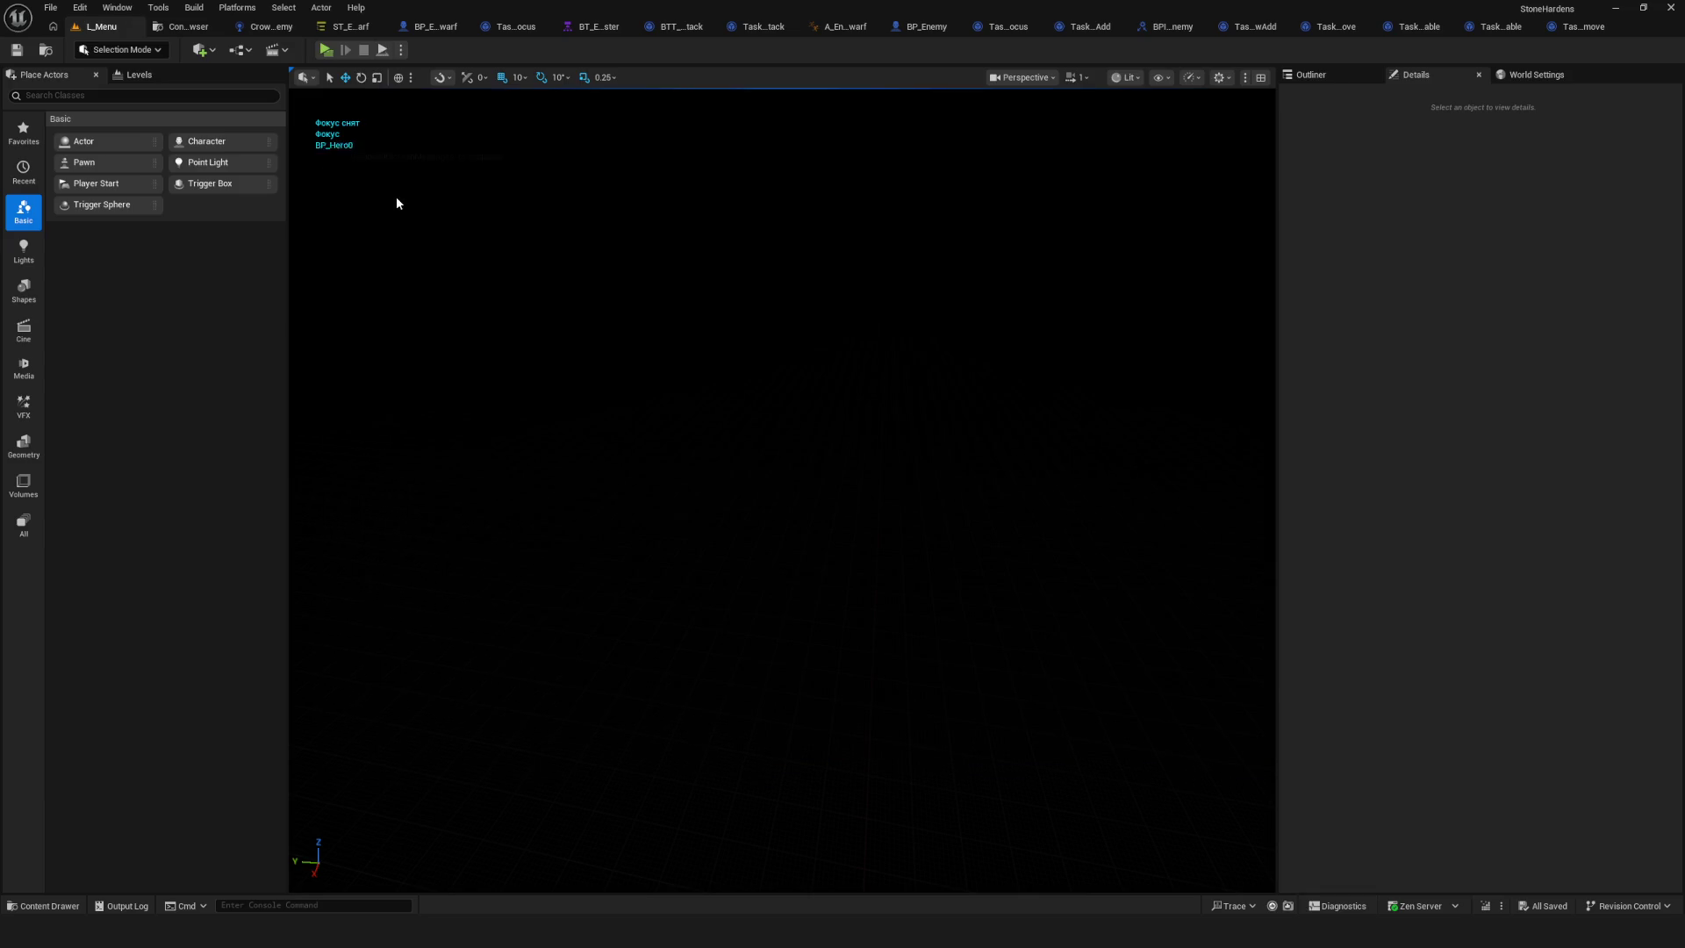
{"action": "left_click", "coordinate": [345, 30]}
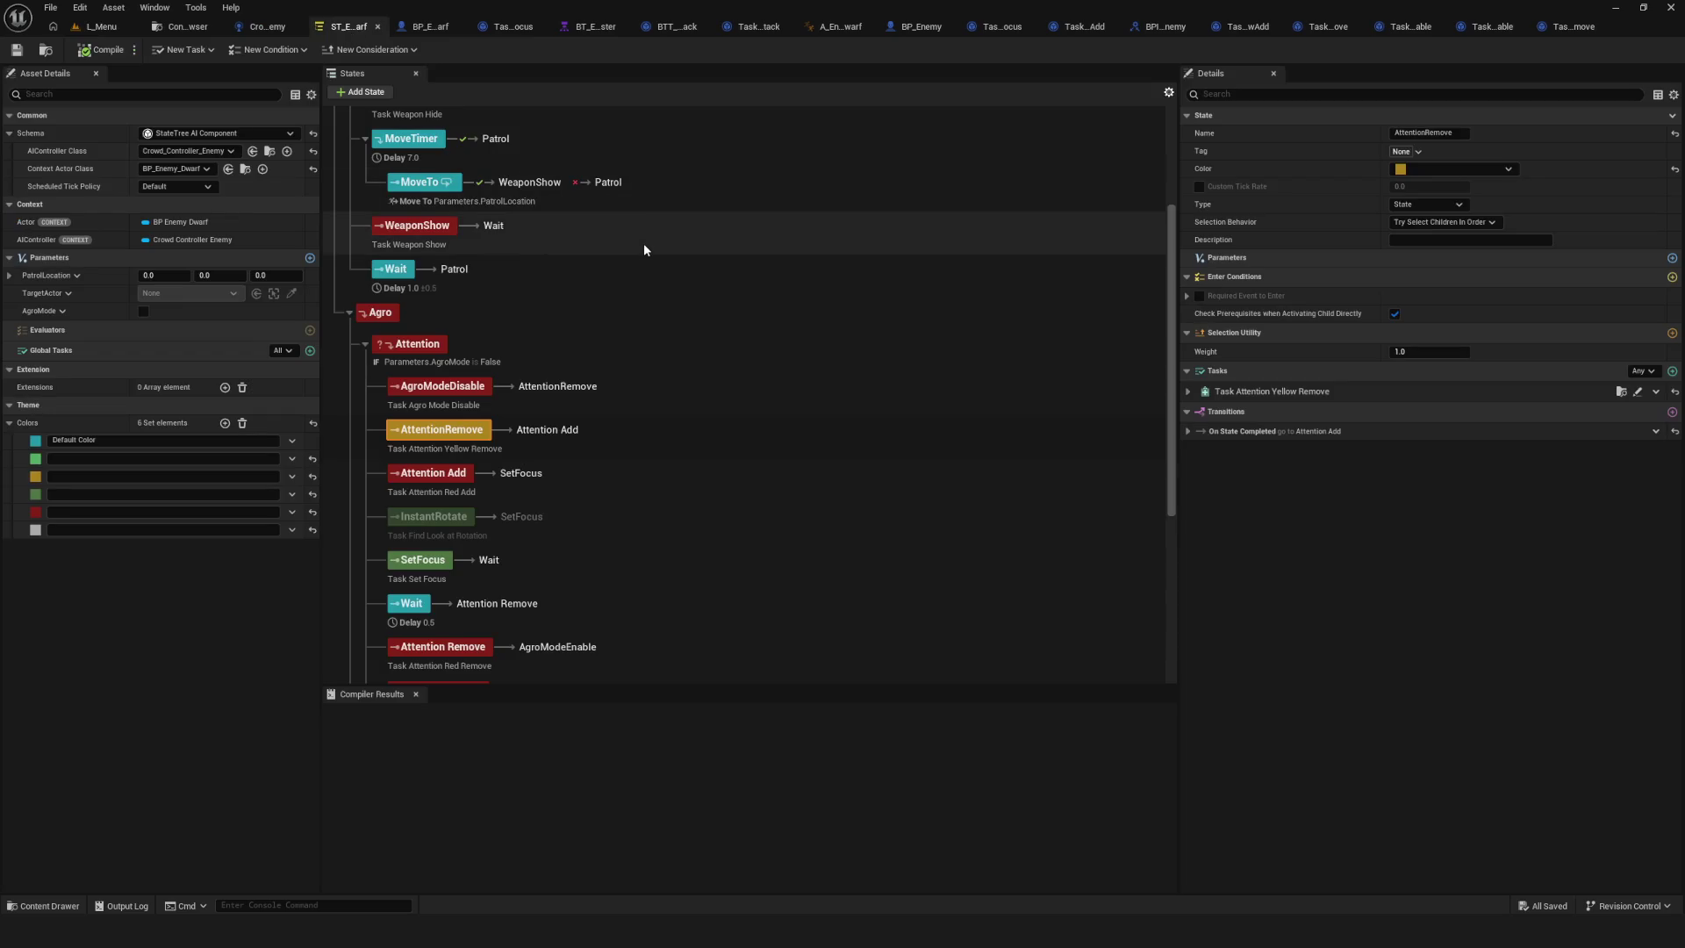
Select AgroModeDisable at the end of Lost Target and review its settings in Details.
{"action": "scroll", "coordinate": [614, 290], "scroll_direction": "down", "scroll_amount": 2}
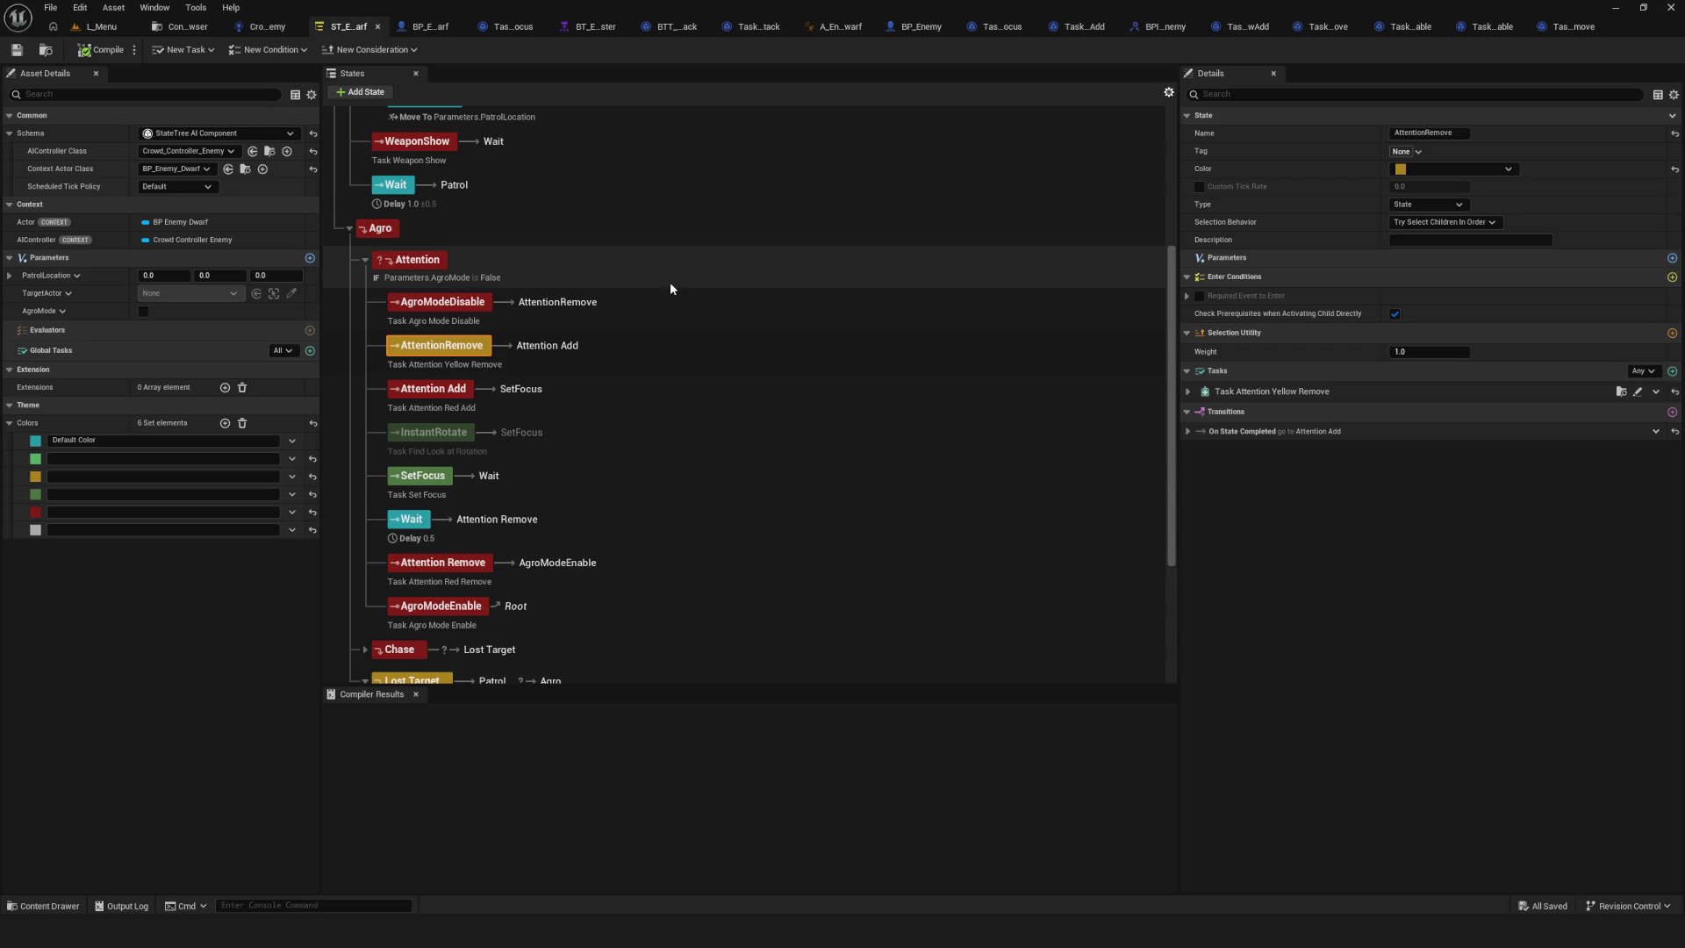
{"action": "left_click", "coordinate": [441, 306]}
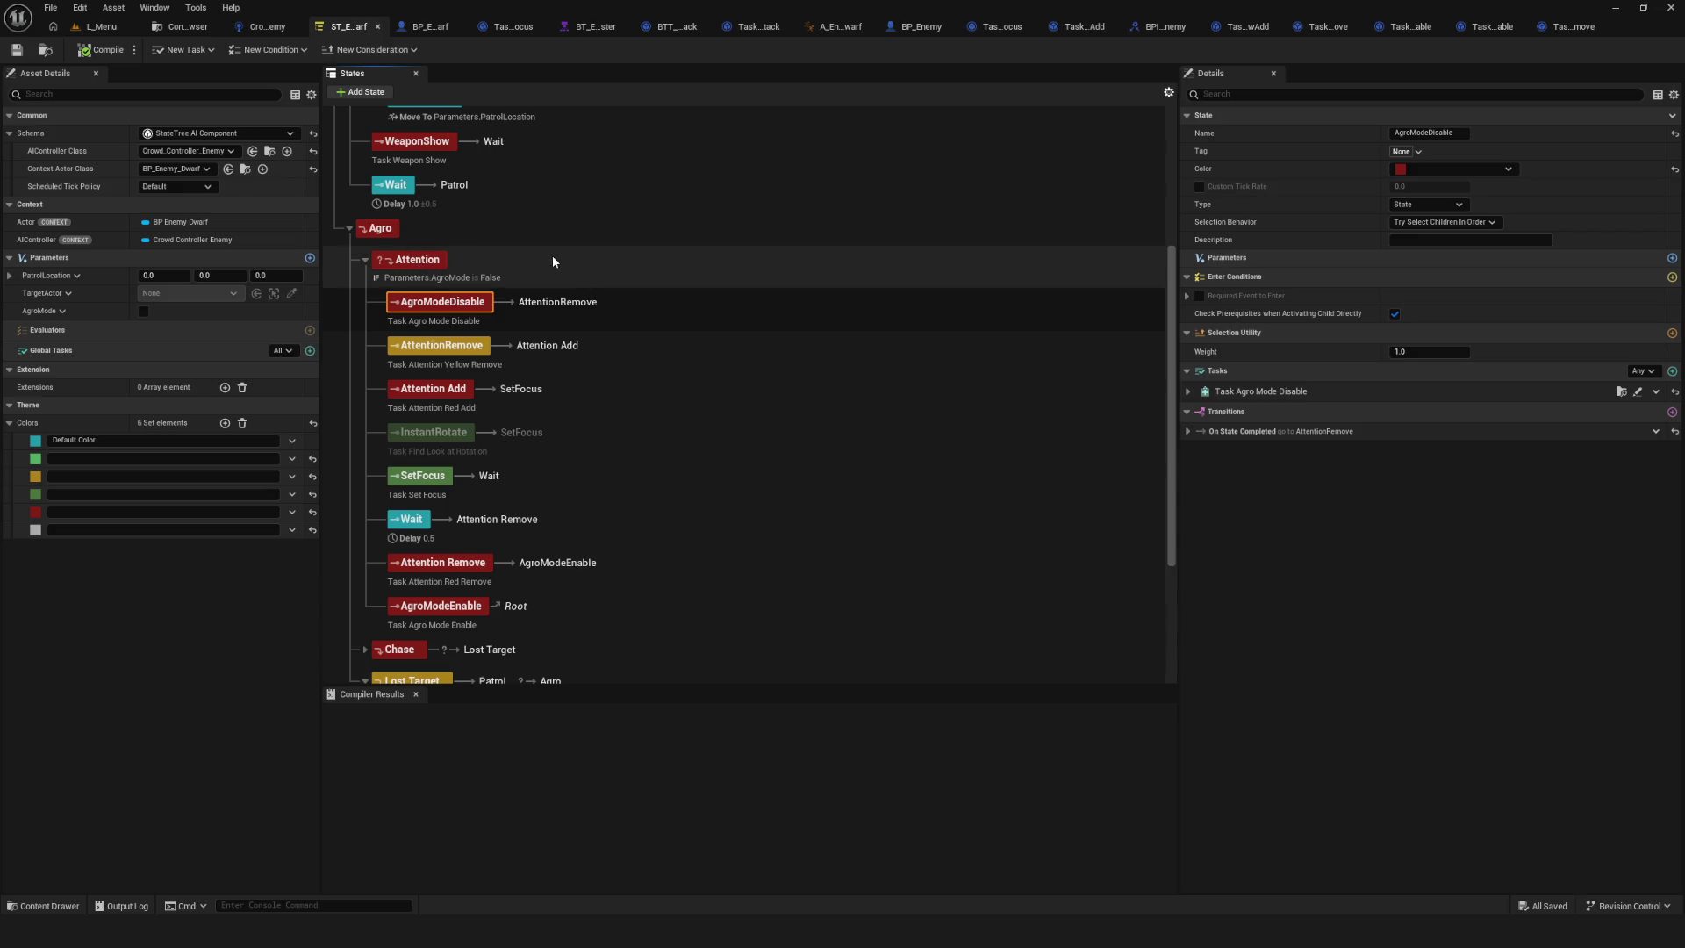
{"action": "scroll", "coordinate": [603, 391], "scroll_direction": "down", "scroll_amount": 2}
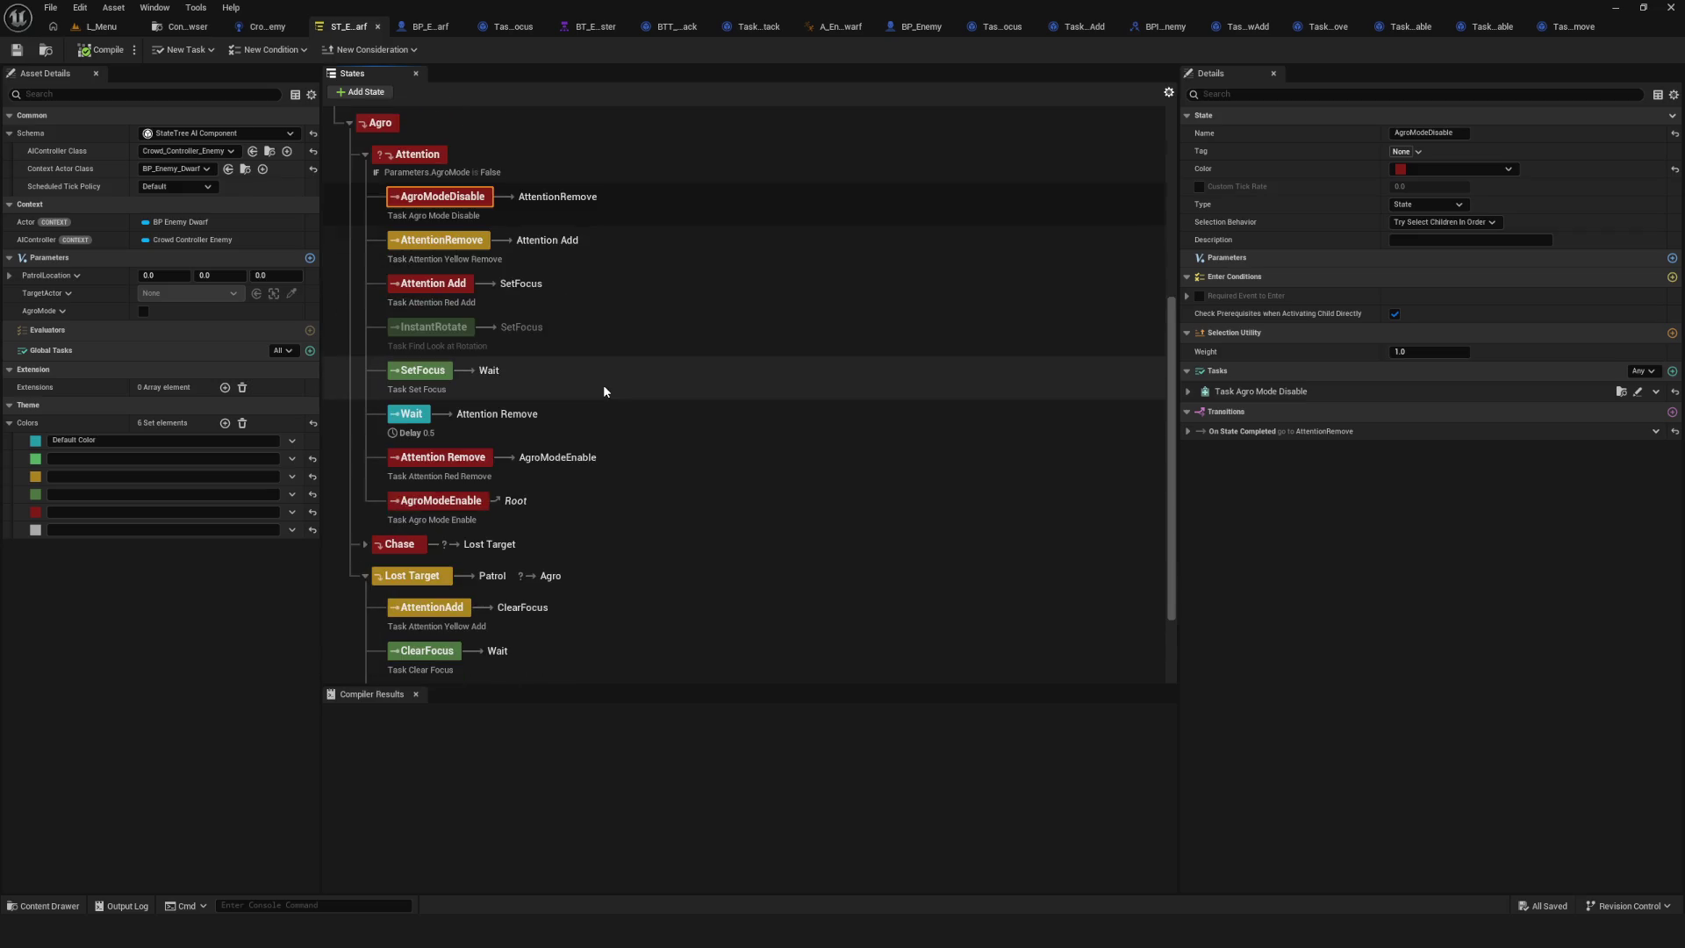
{"action": "scroll", "coordinate": [587, 381], "scroll_direction": "up", "scroll_amount": 3}
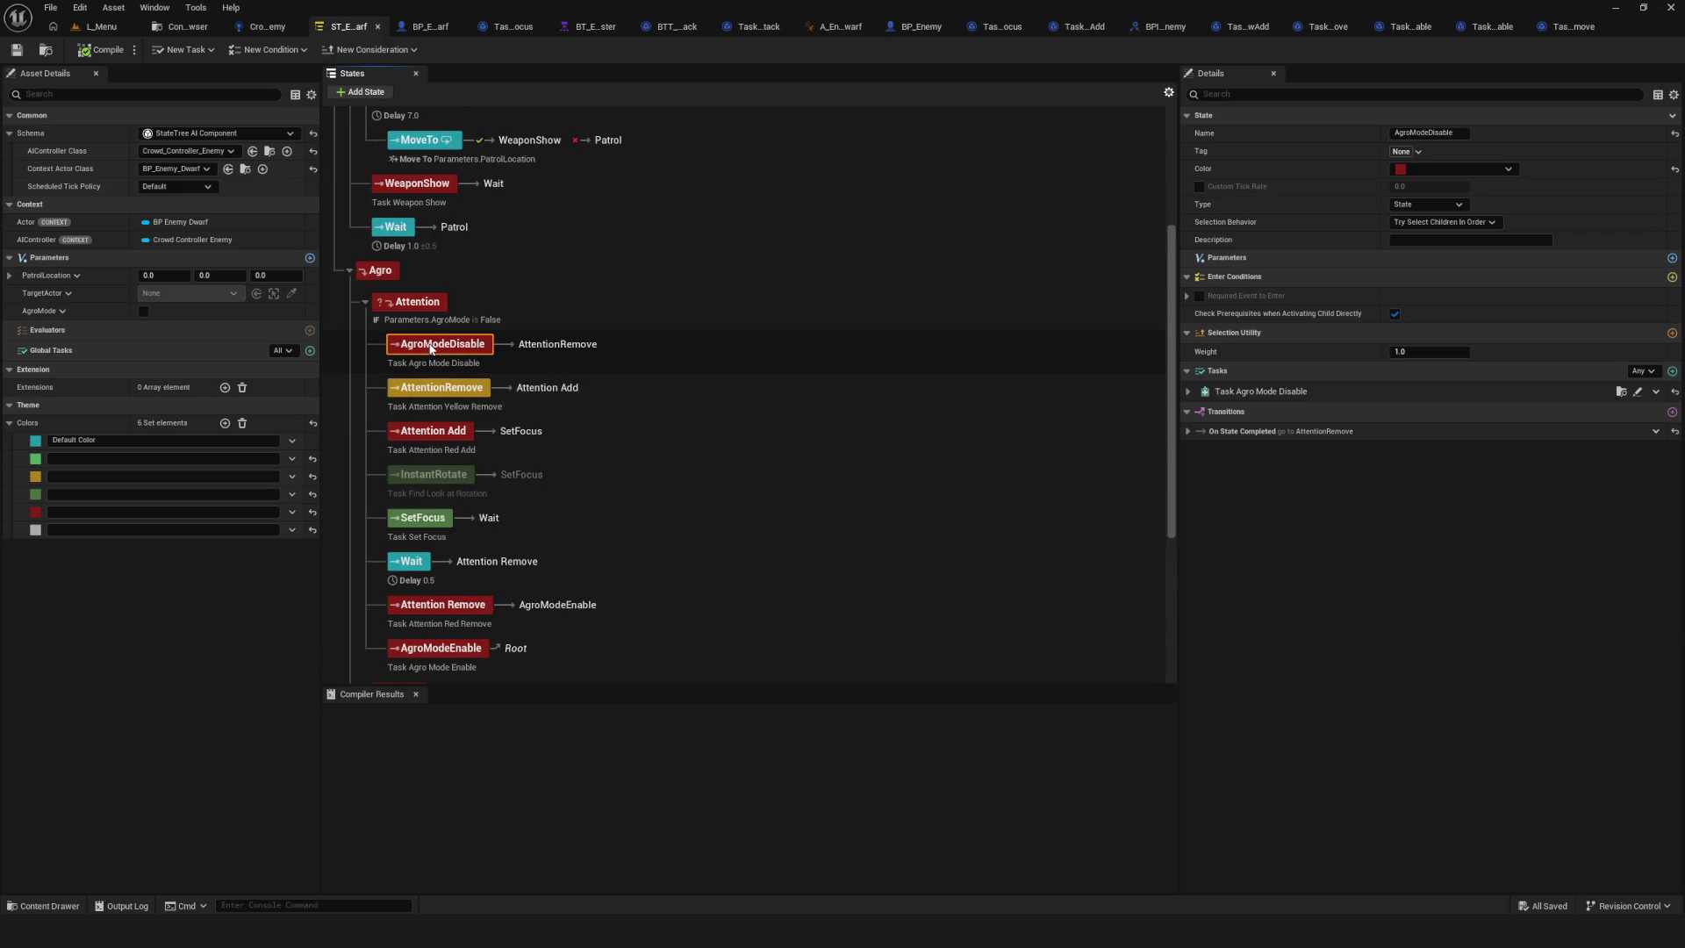
{"action": "scroll", "coordinate": [624, 372], "scroll_direction": "down", "scroll_amount": 2}
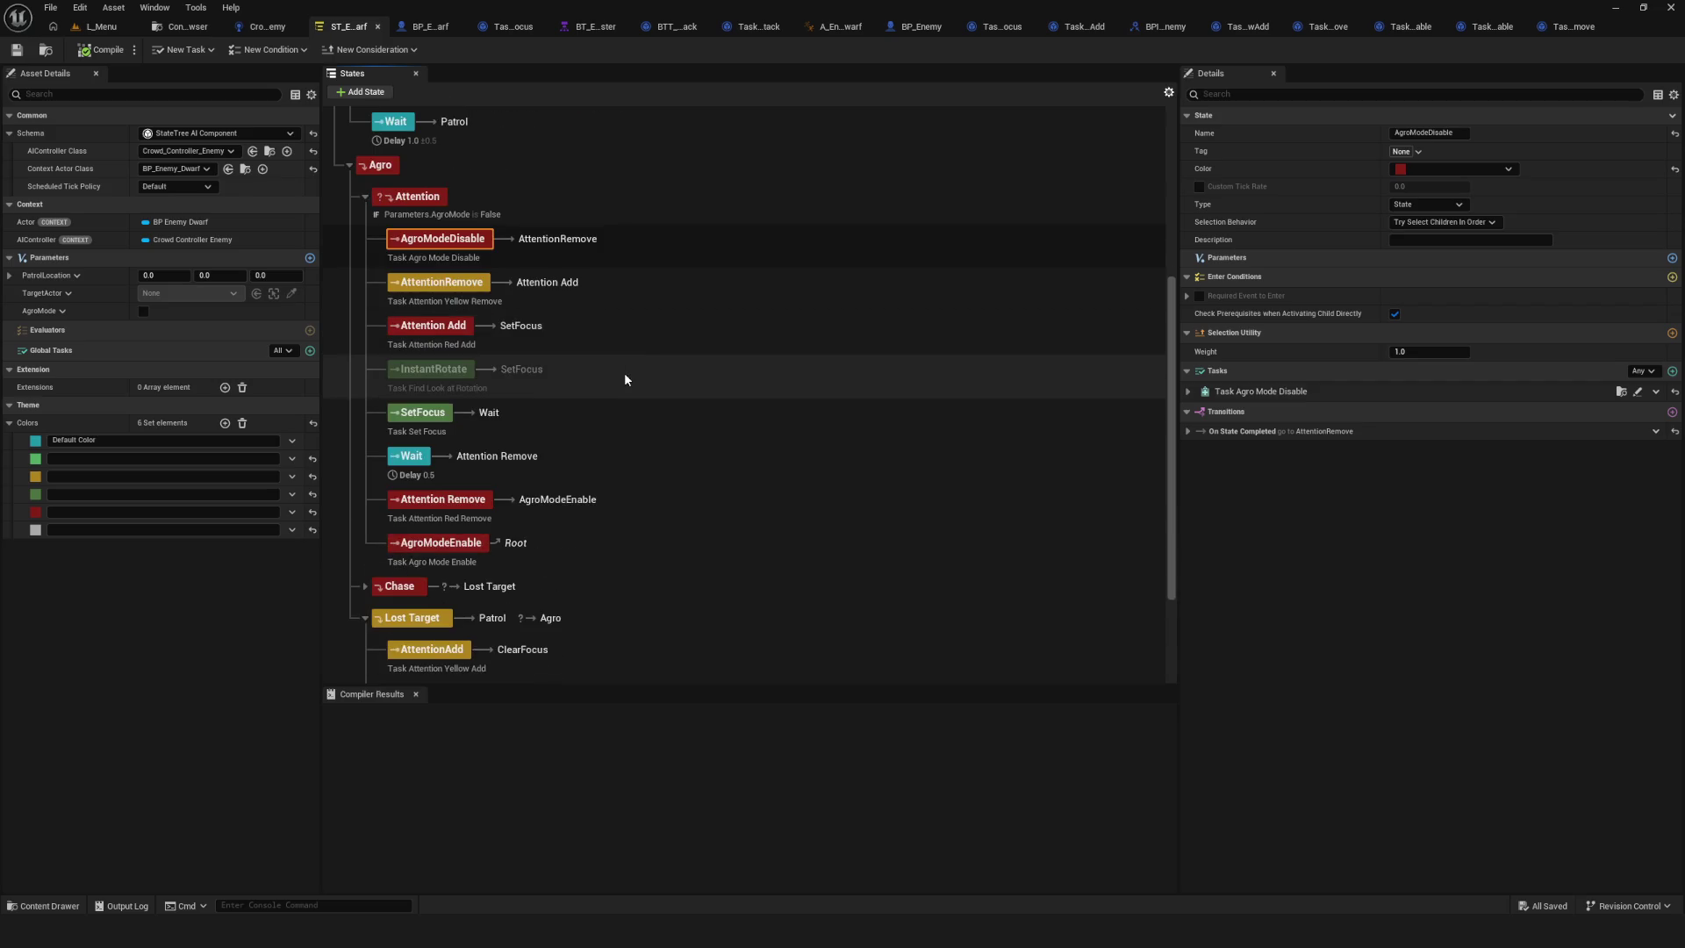
{"action": "scroll", "coordinate": [623, 372], "scroll_direction": "down", "scroll_amount": 4}
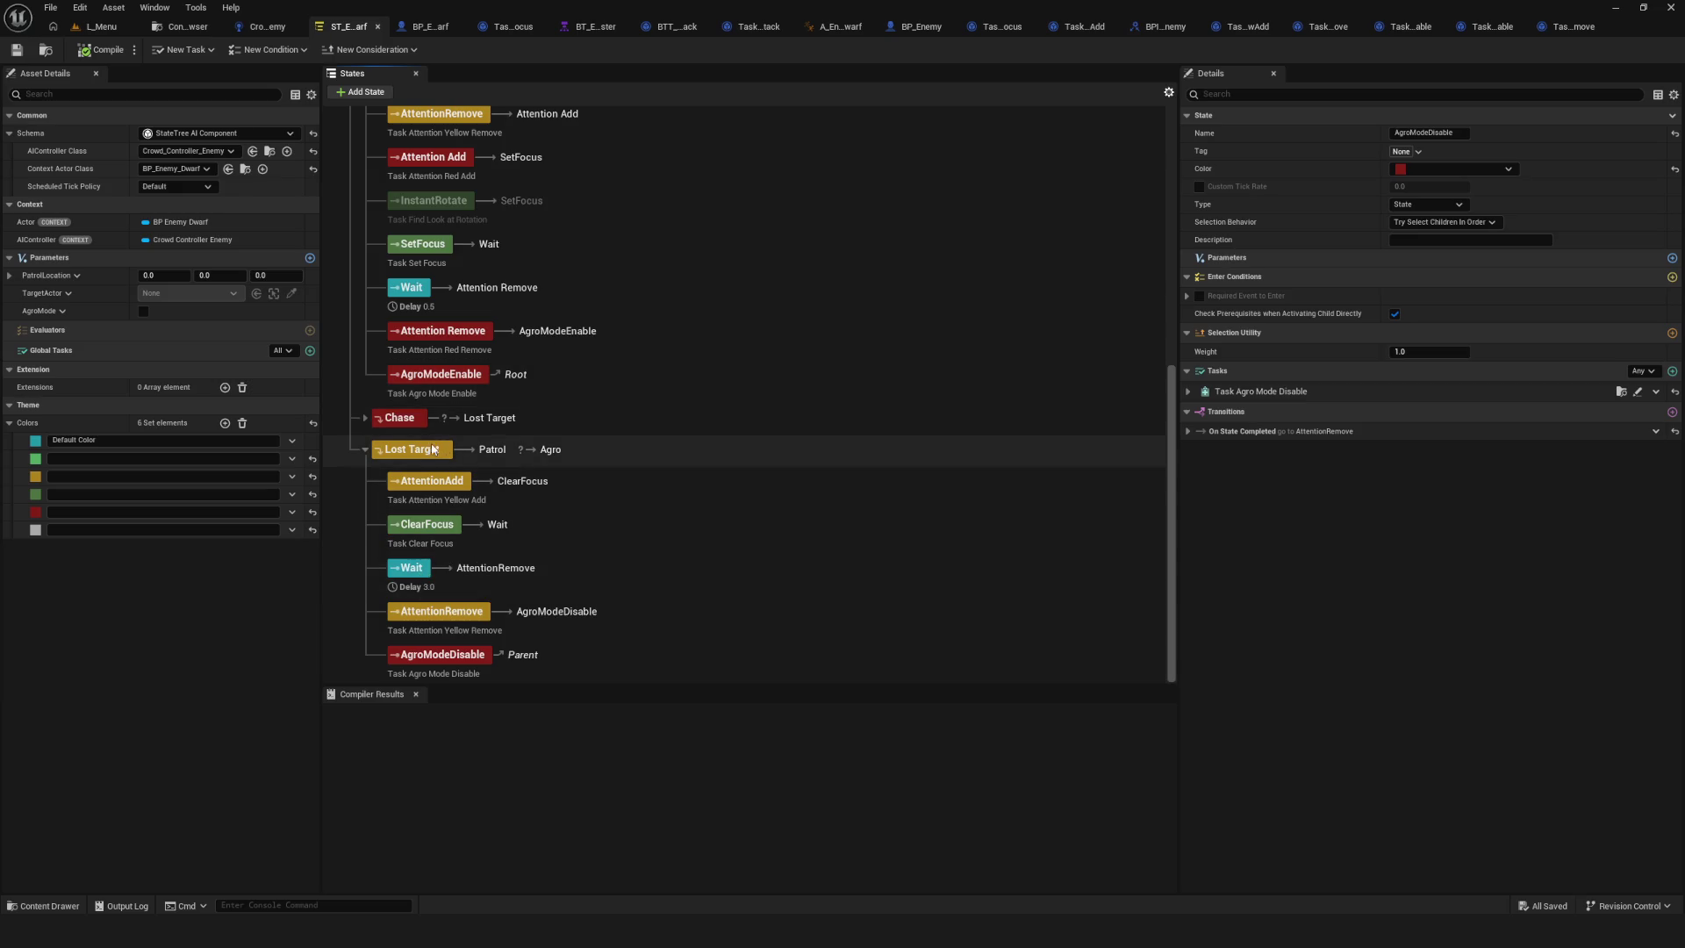
{"action": "scroll", "coordinate": [582, 460], "scroll_direction": "up", "scroll_amount": 4}
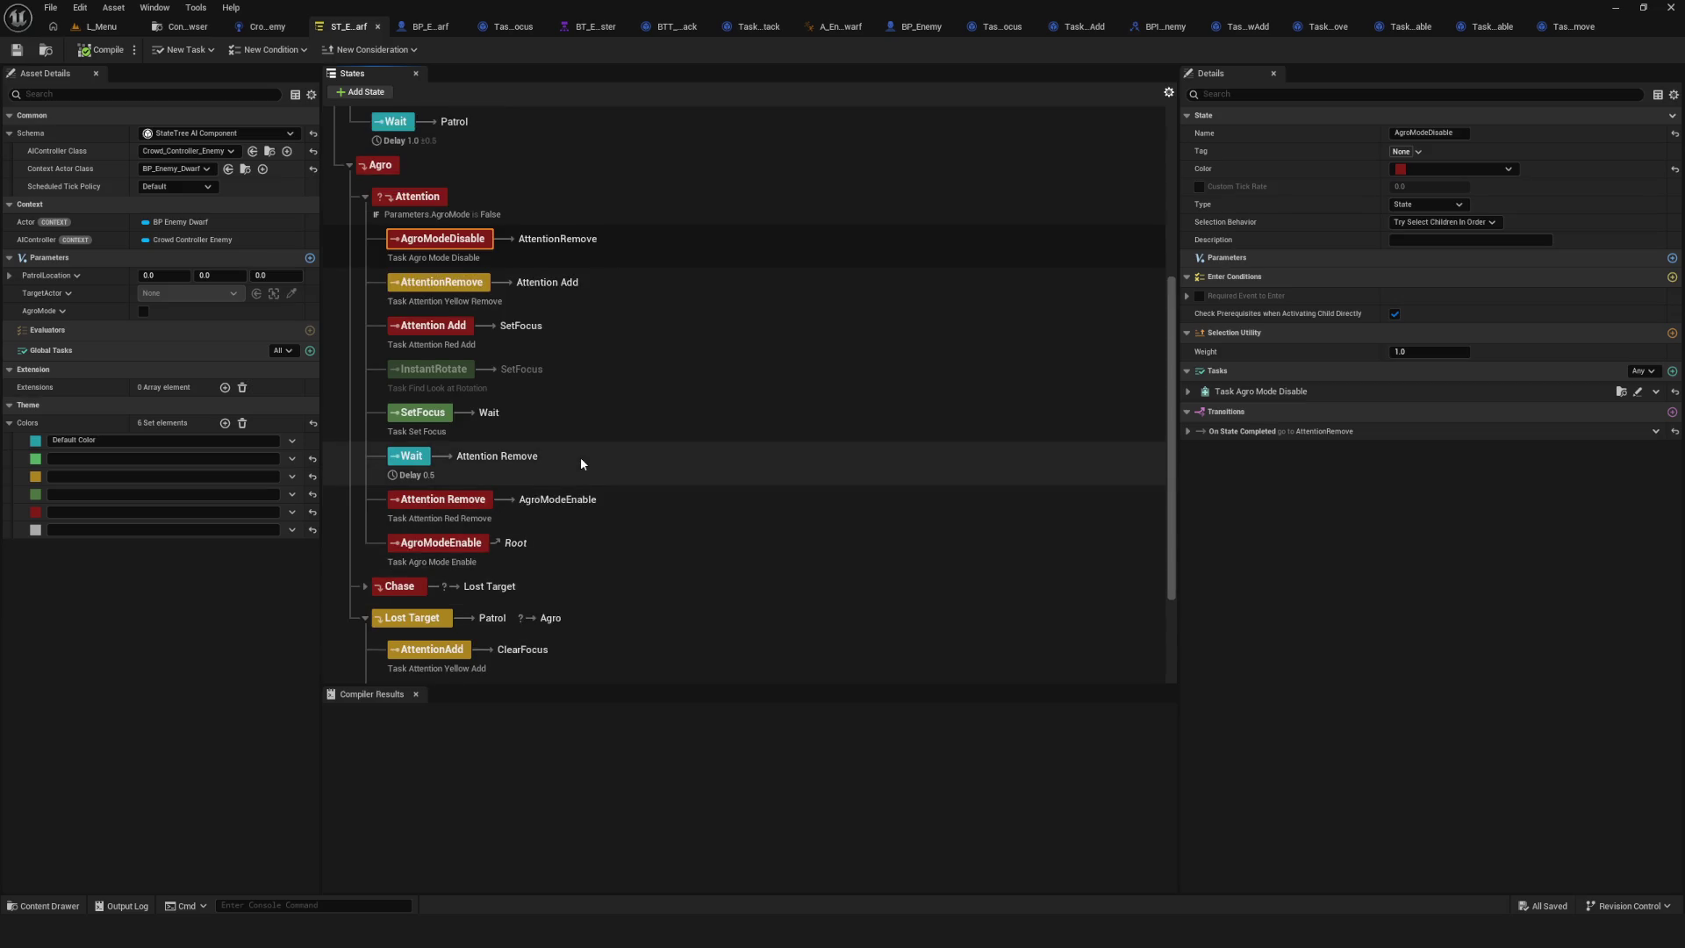
Move AgroModeDisable out of Attention to sit above it under Agro.
{"action": "left_click_drag", "start_coordinate": [412, 197], "coordinate": [414, 184]}
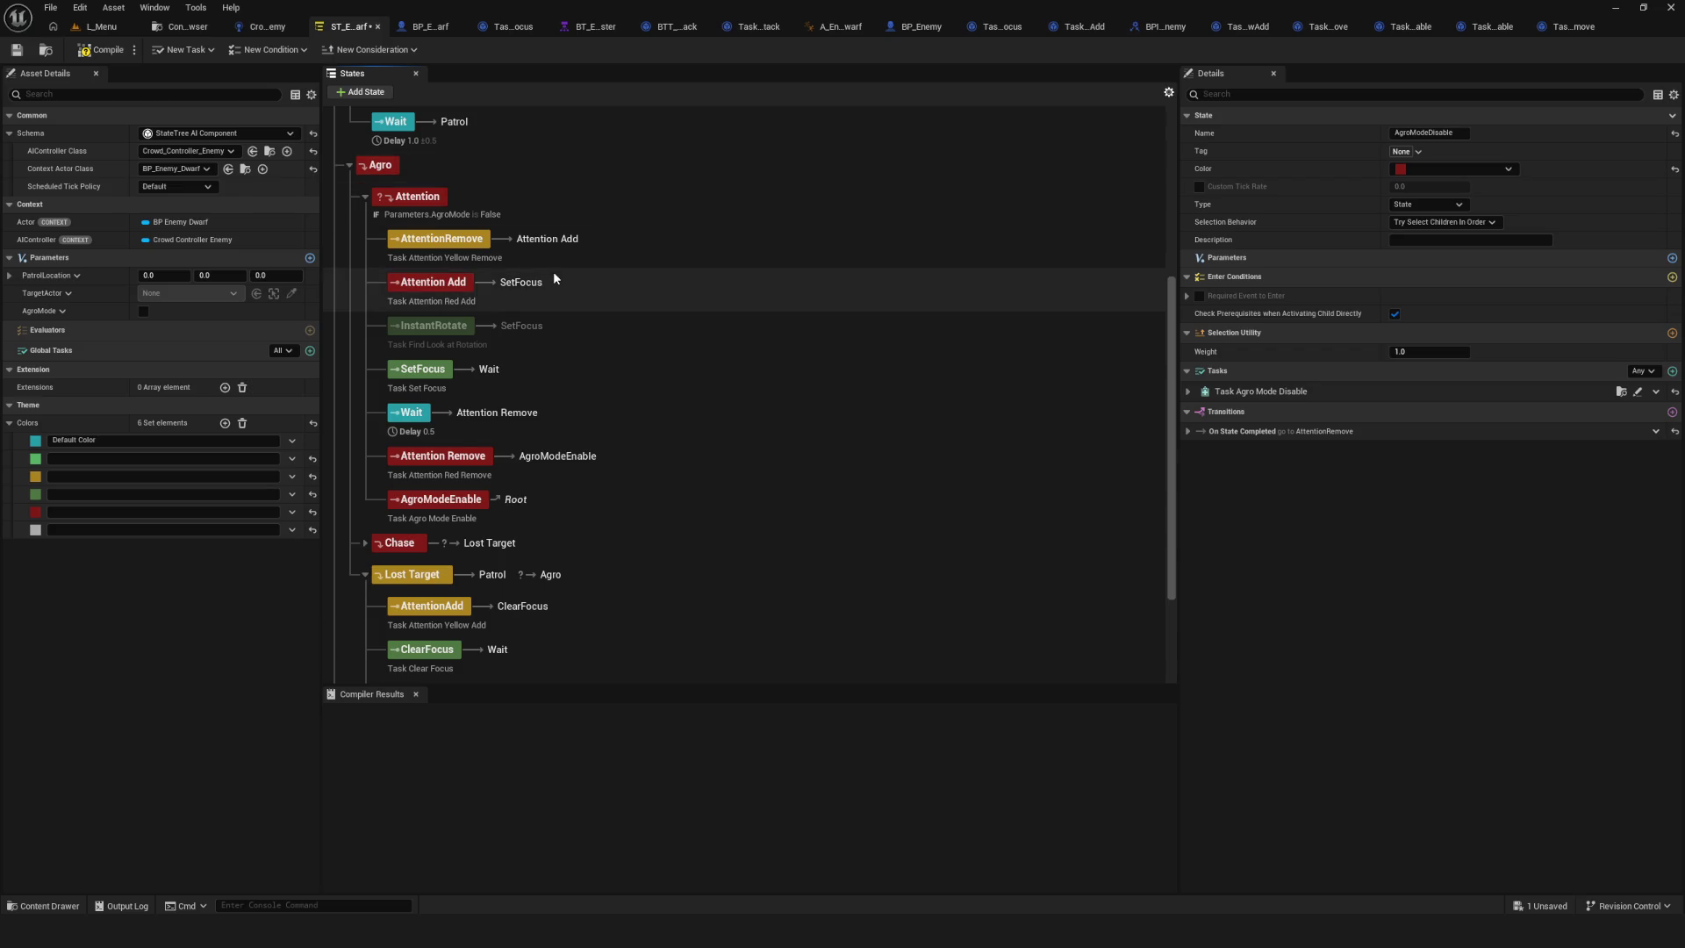
{"action": "scroll", "coordinate": [553, 279], "scroll_direction": "down", "scroll_amount": 4}
{"action": "mouse_move", "coordinate": [399, 653]}
{"action": "left_mouse_down"}
{"action": "mouse_move", "coordinate": [494, 367]}
{"action": "mouse_move", "coordinate": [451, 247]}
{"action": "left_mouse_up"}
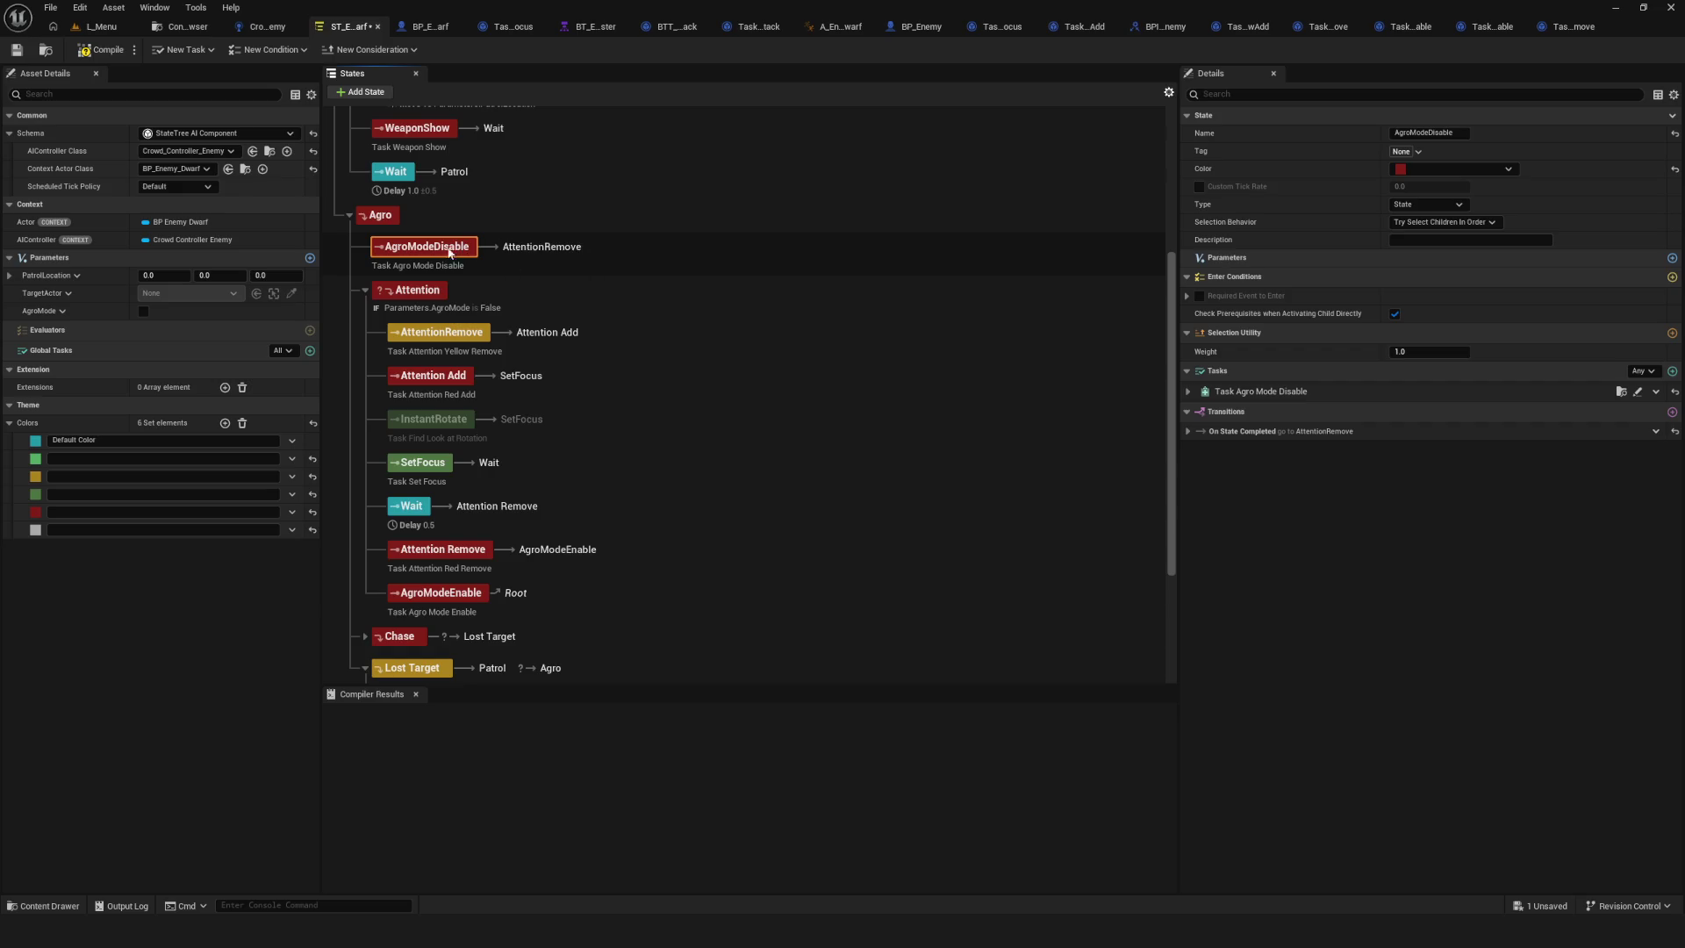
{"action": "left_click", "coordinate": [561, 274]}
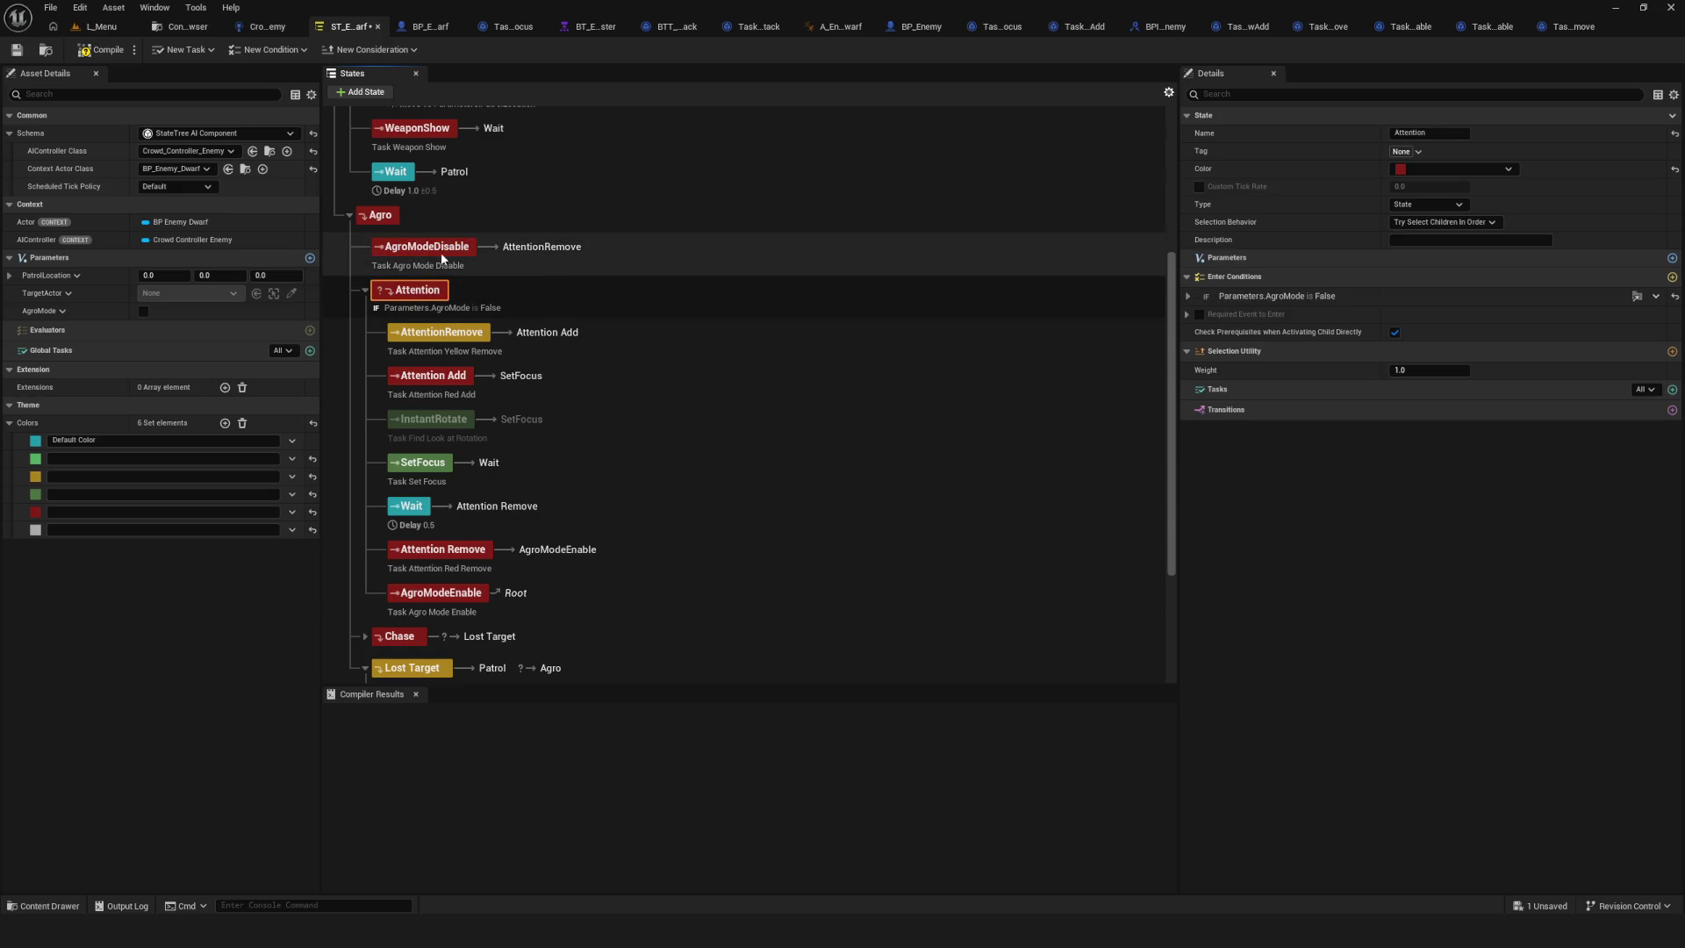
{"action": "left_click", "coordinate": [447, 252]}
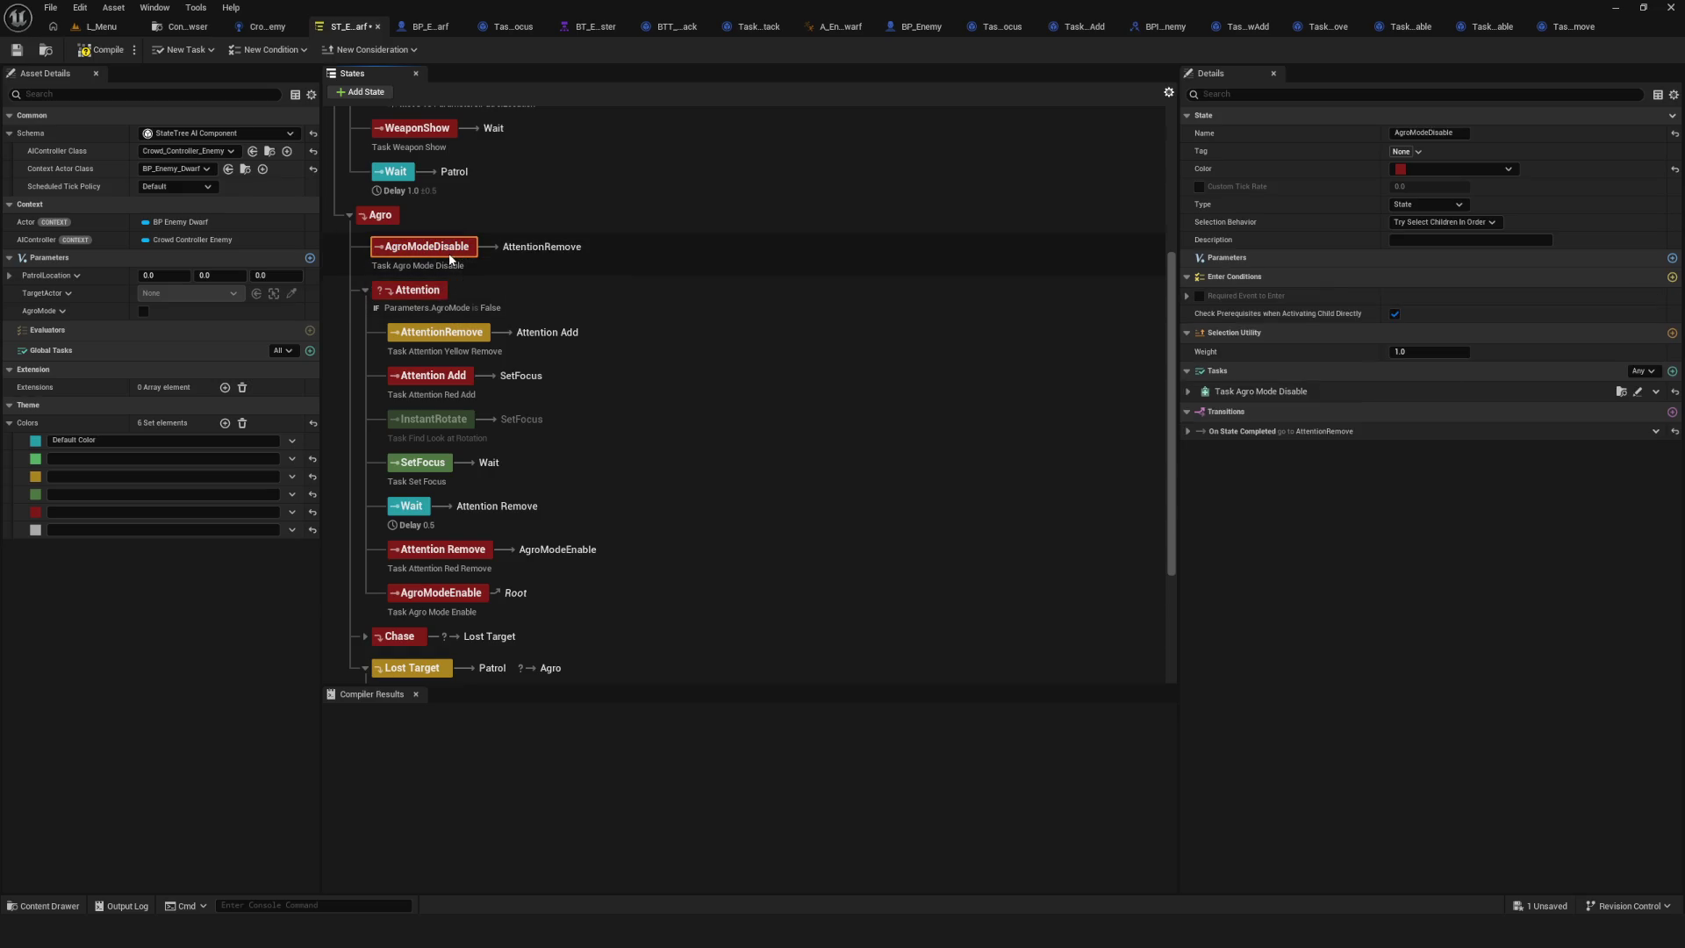
Set AgroModeDisable's On State Completed target to Attention, compile, and play-test from L_Menu.
{"action": "left_click", "coordinate": [1190, 431]}
{"action": "left_click", "coordinate": [1449, 468]}
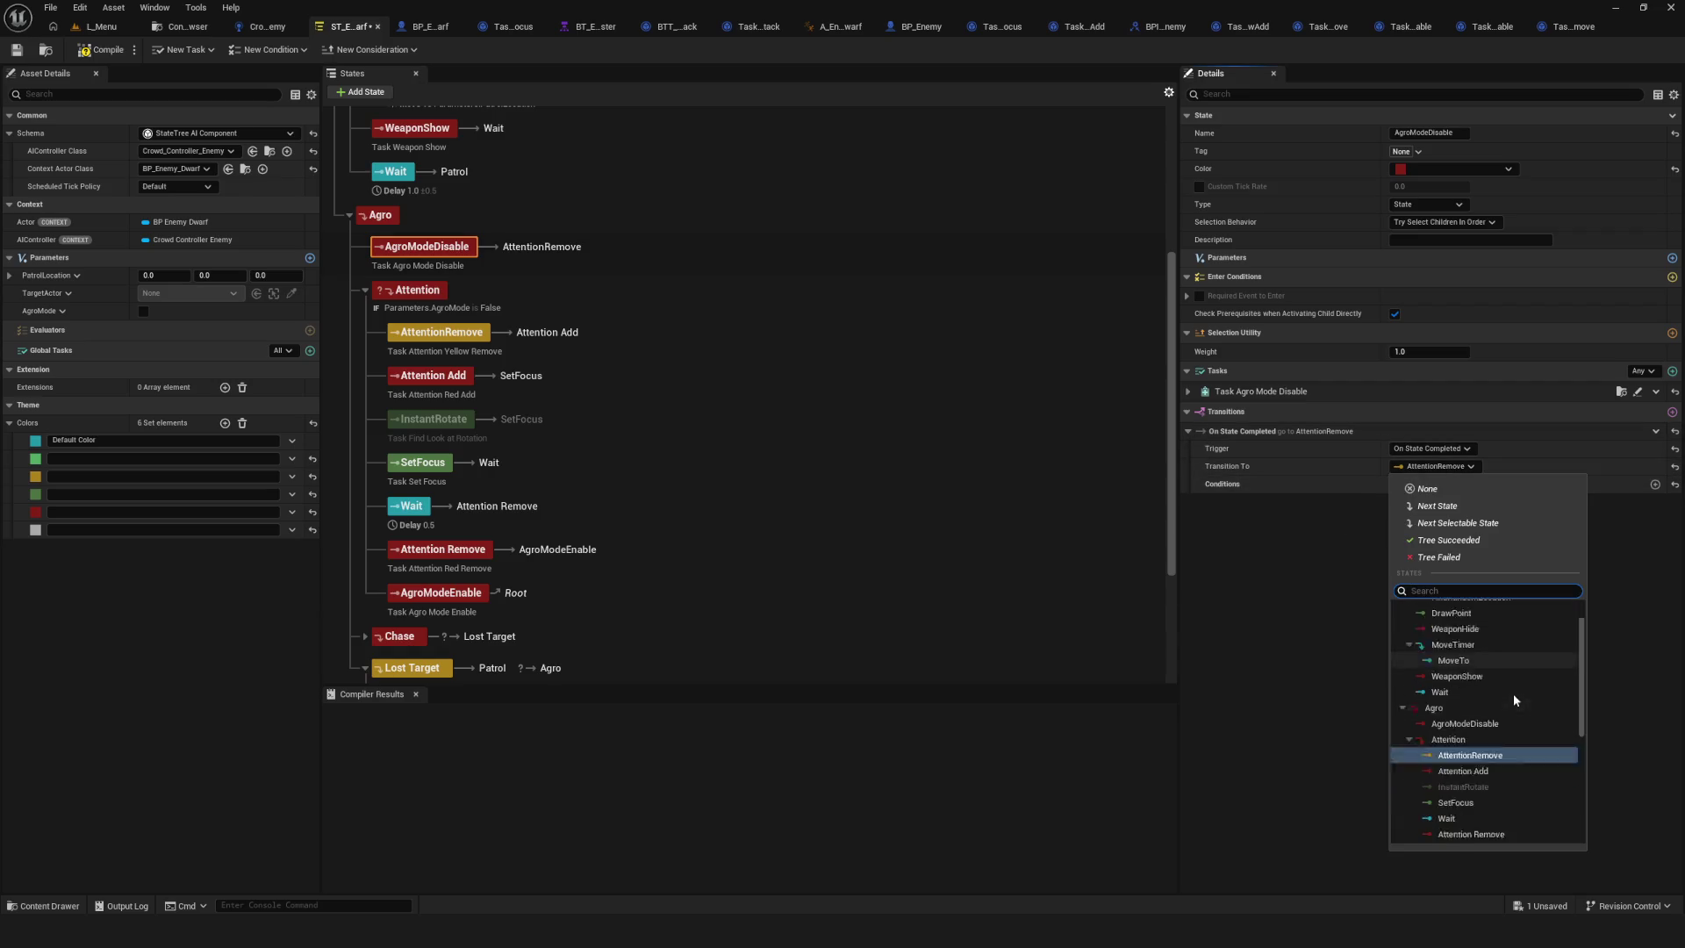
{"action": "scroll", "coordinate": [1461, 664], "scroll_direction": "up", "scroll_amount": 2}
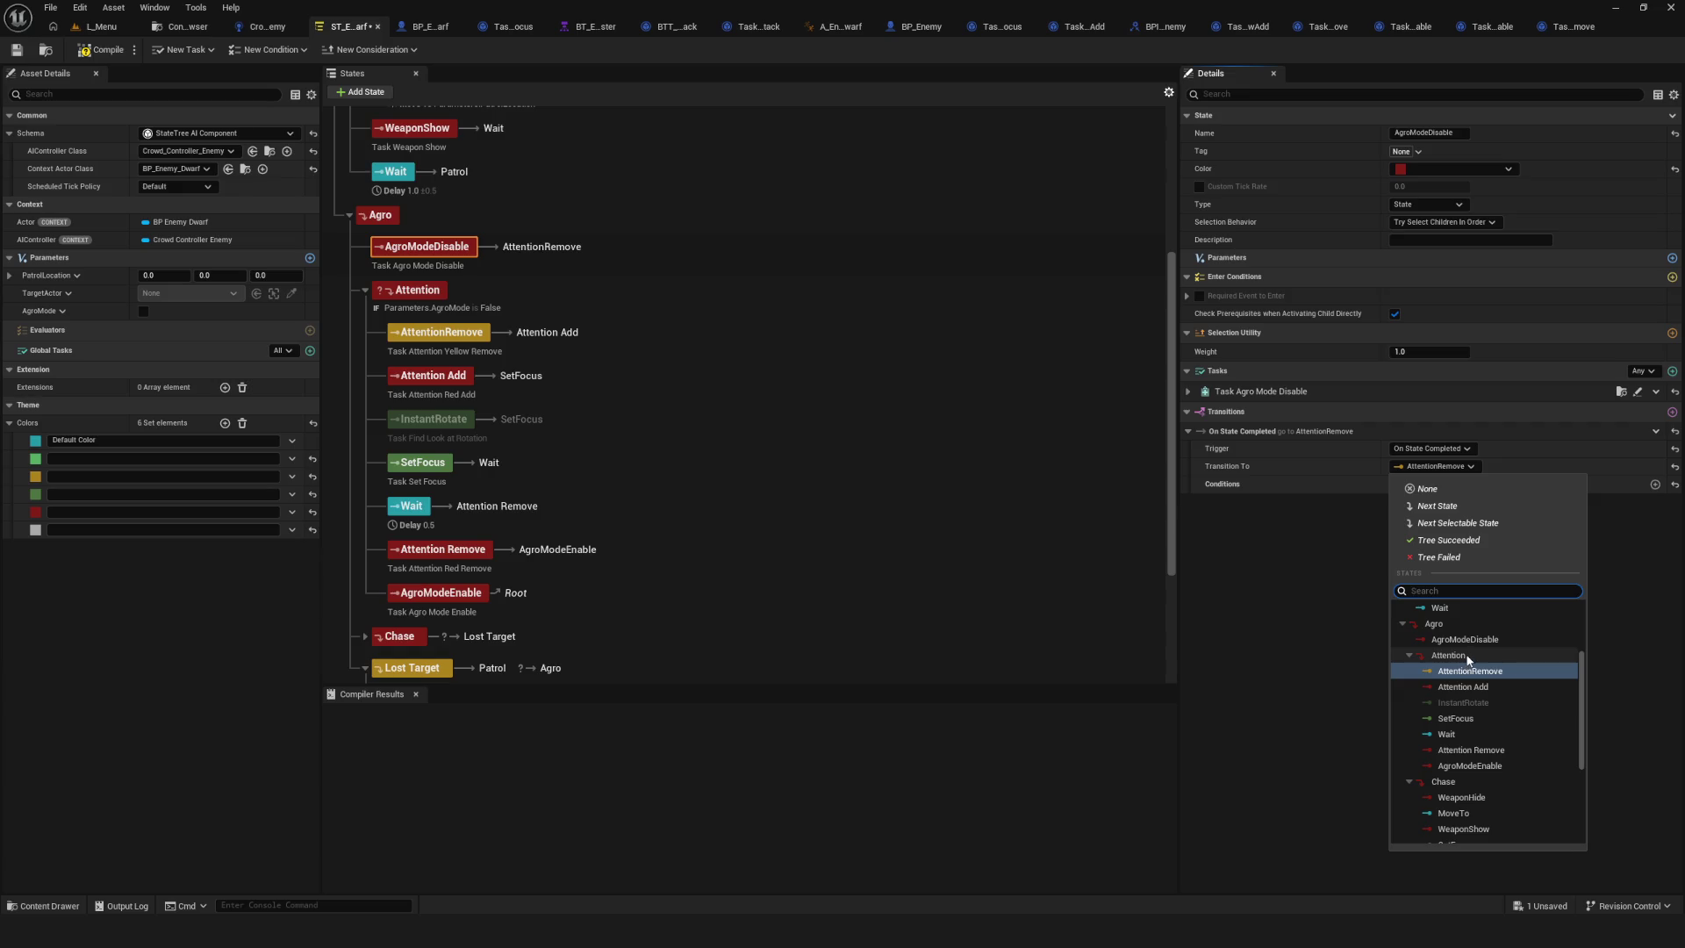
{"action": "left_click", "coordinate": [1449, 655]}
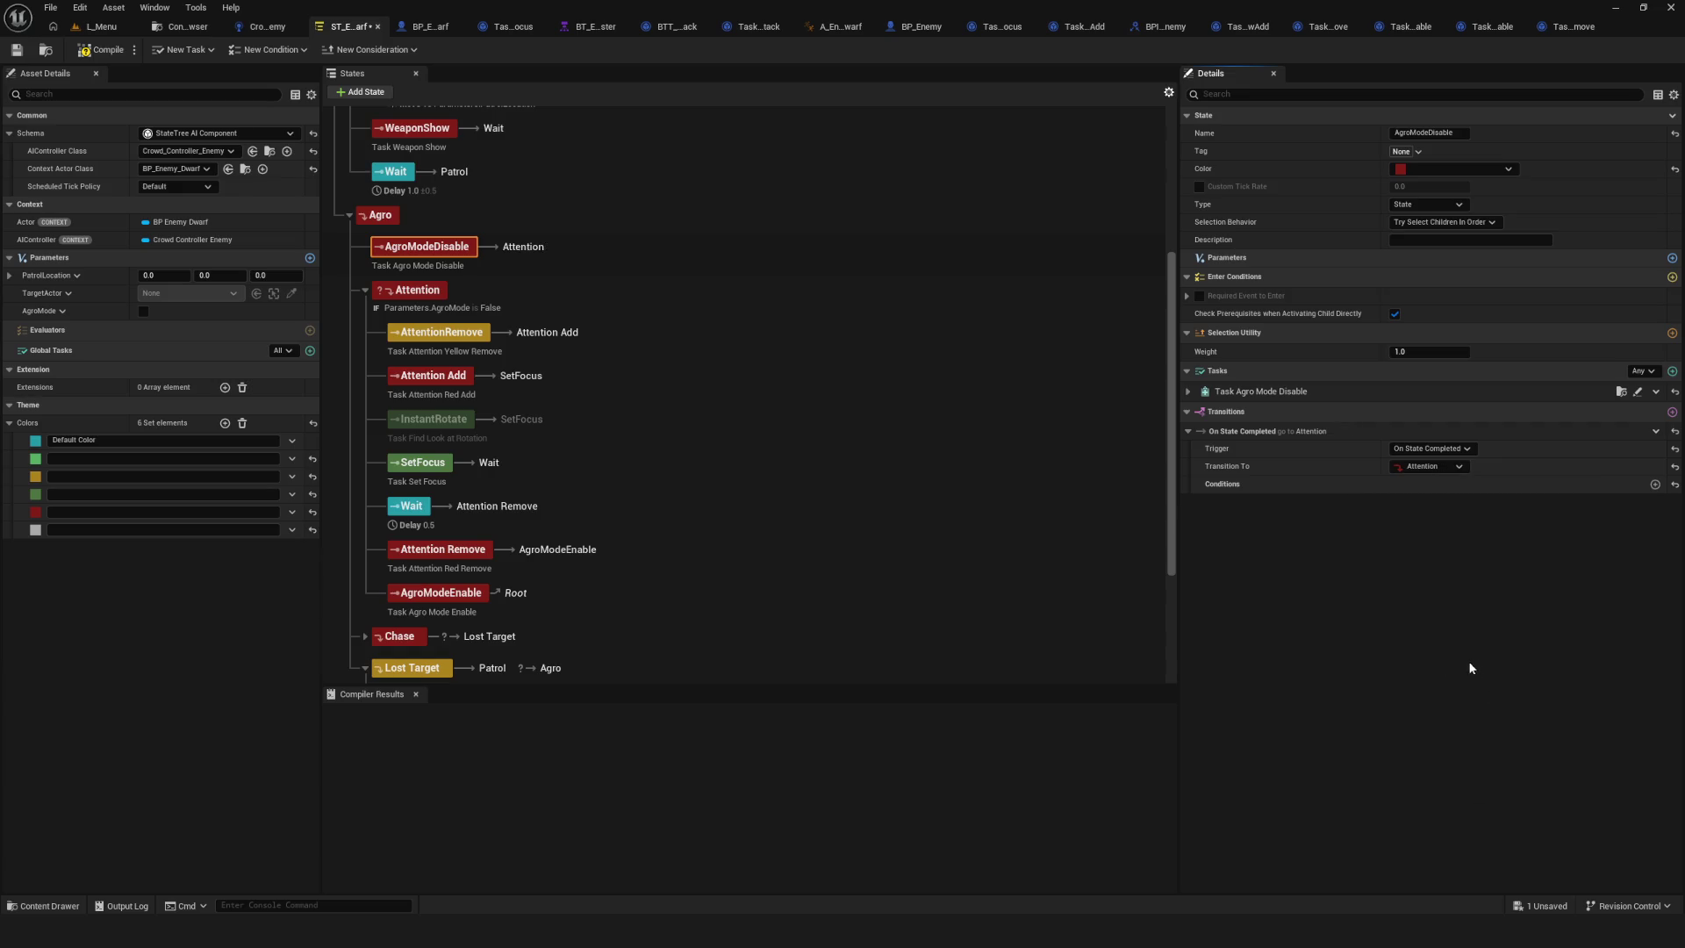
{"action": "left_click", "coordinate": [101, 55]}
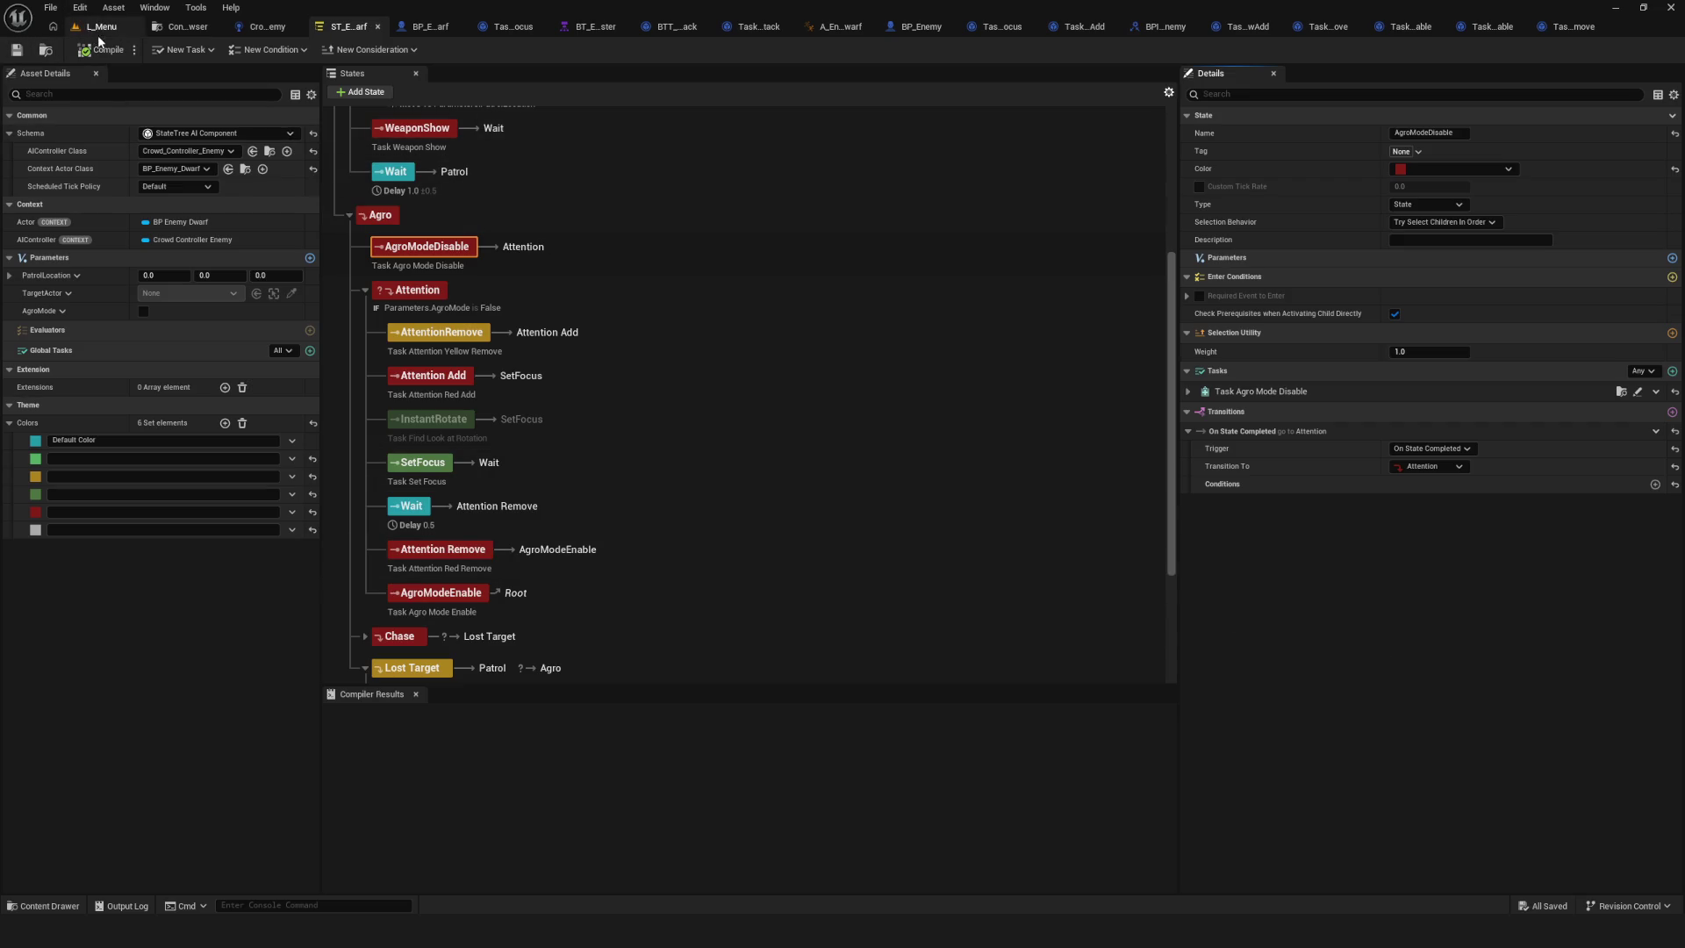
{"action": "left_click", "coordinate": [101, 26]}
{"action": "left_click", "coordinate": [326, 49]}
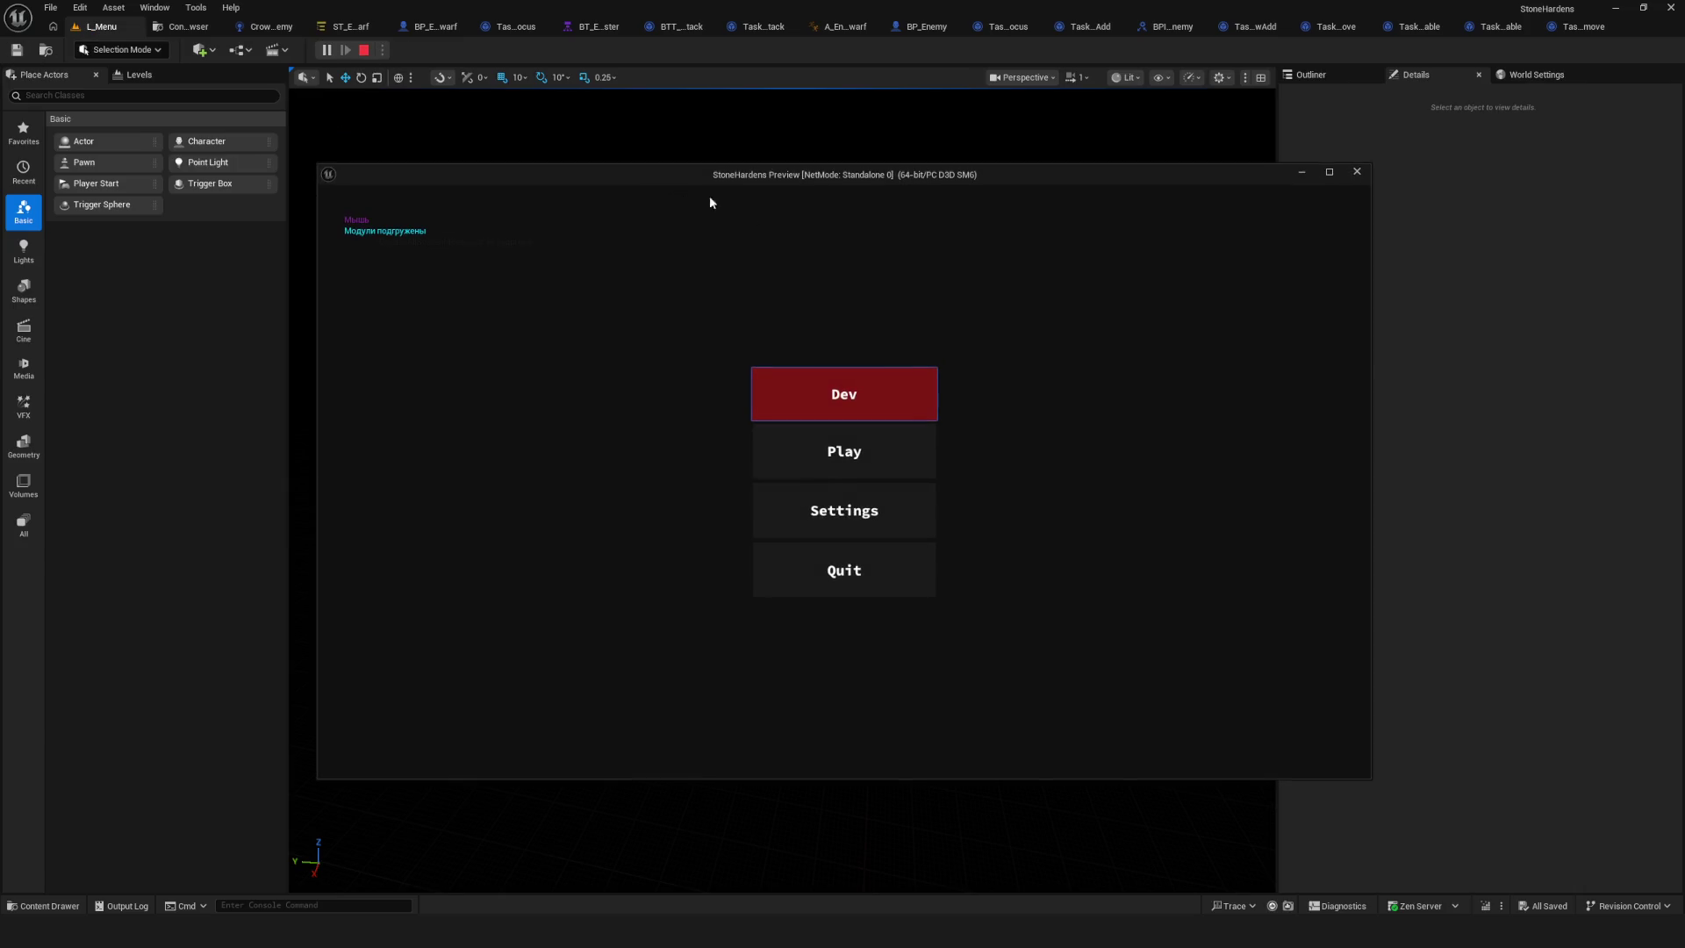
Enter Dev mode, walk into and out of the enemies' combat zone, then stop and return to the State Tree.
{"action": "left_click", "coordinate": [875, 382]}
{"action": "key", "text": "w"}
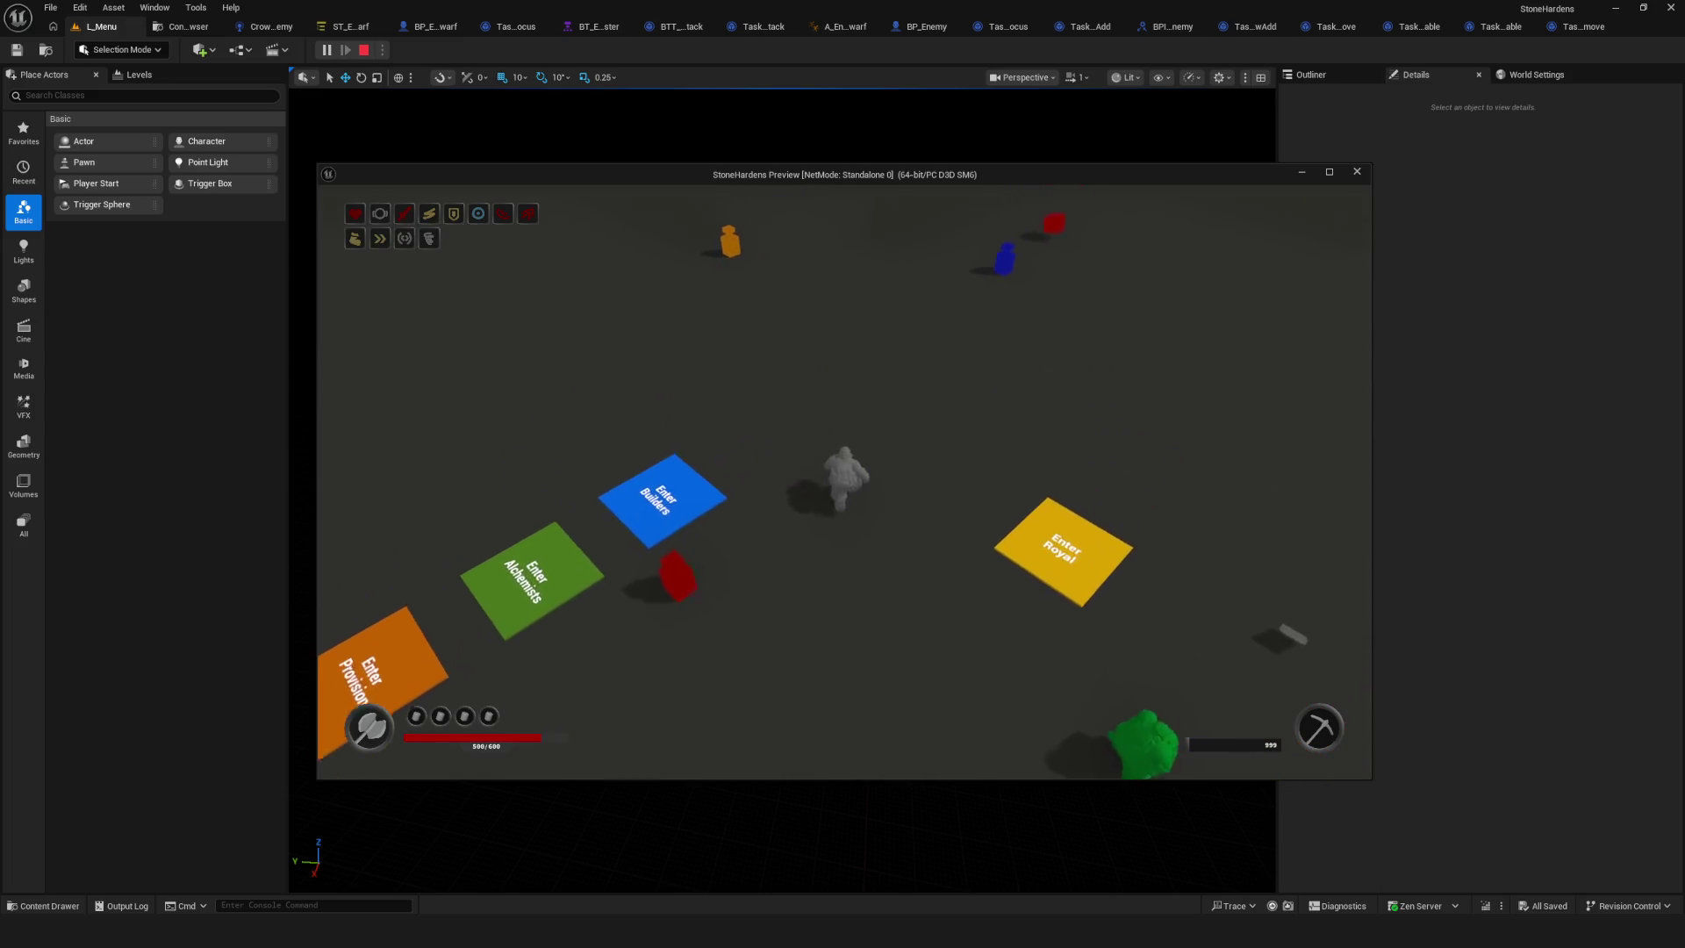
{"action": "key", "text": "w"}
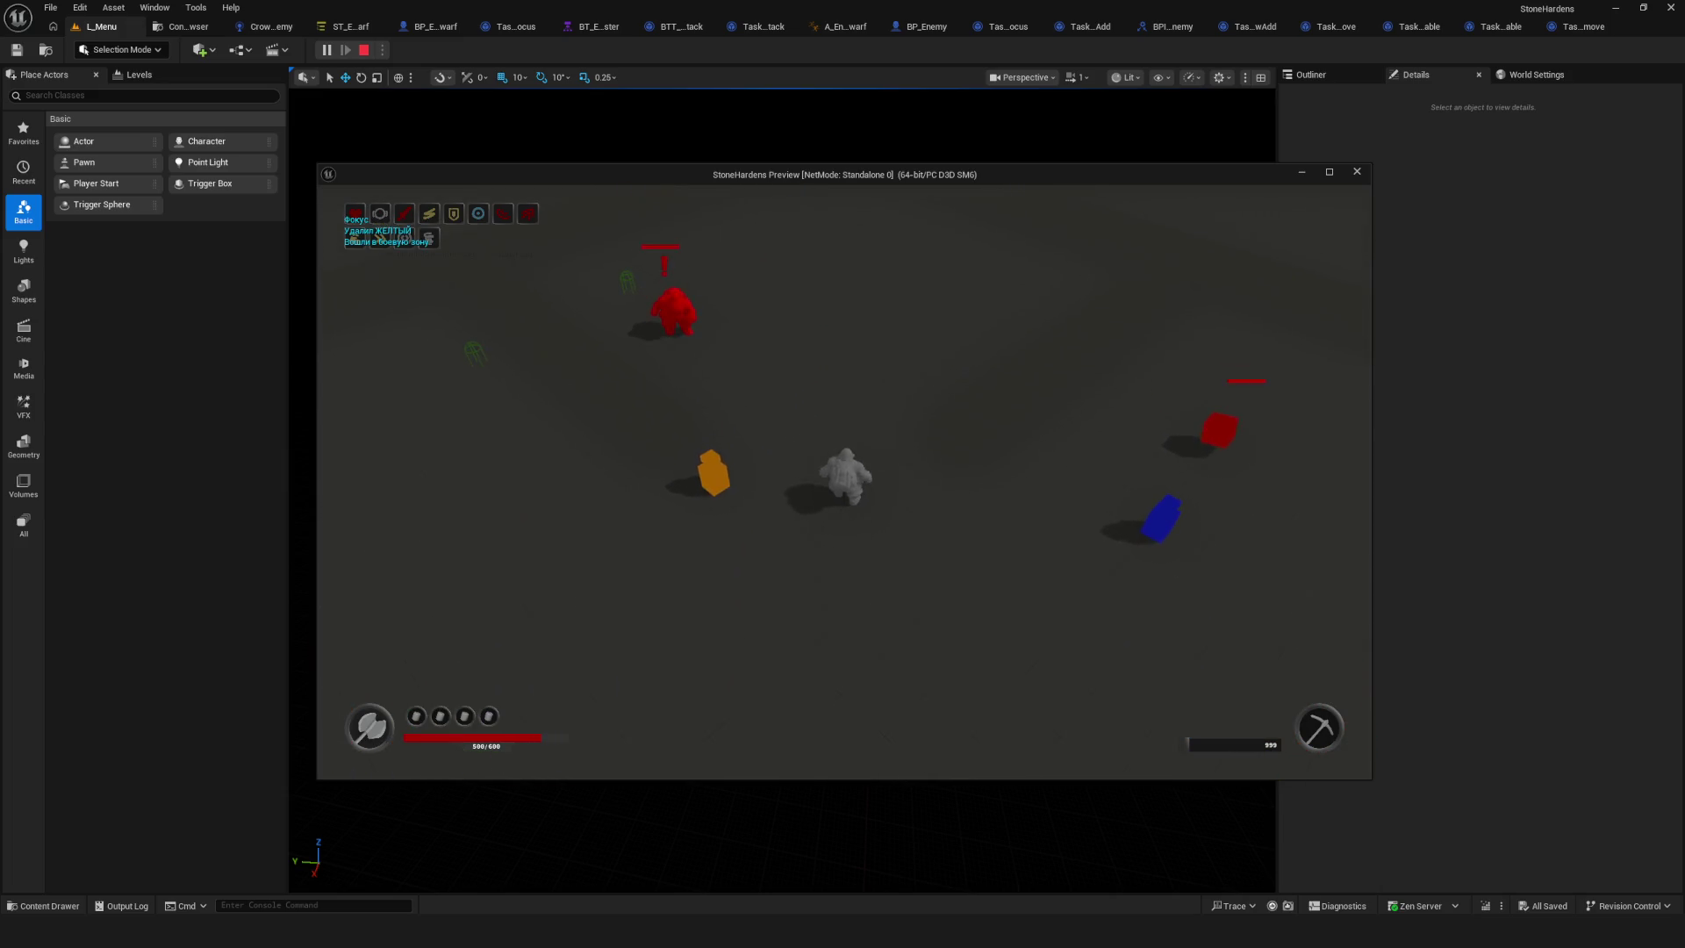
{"action": "key", "text": "s"}
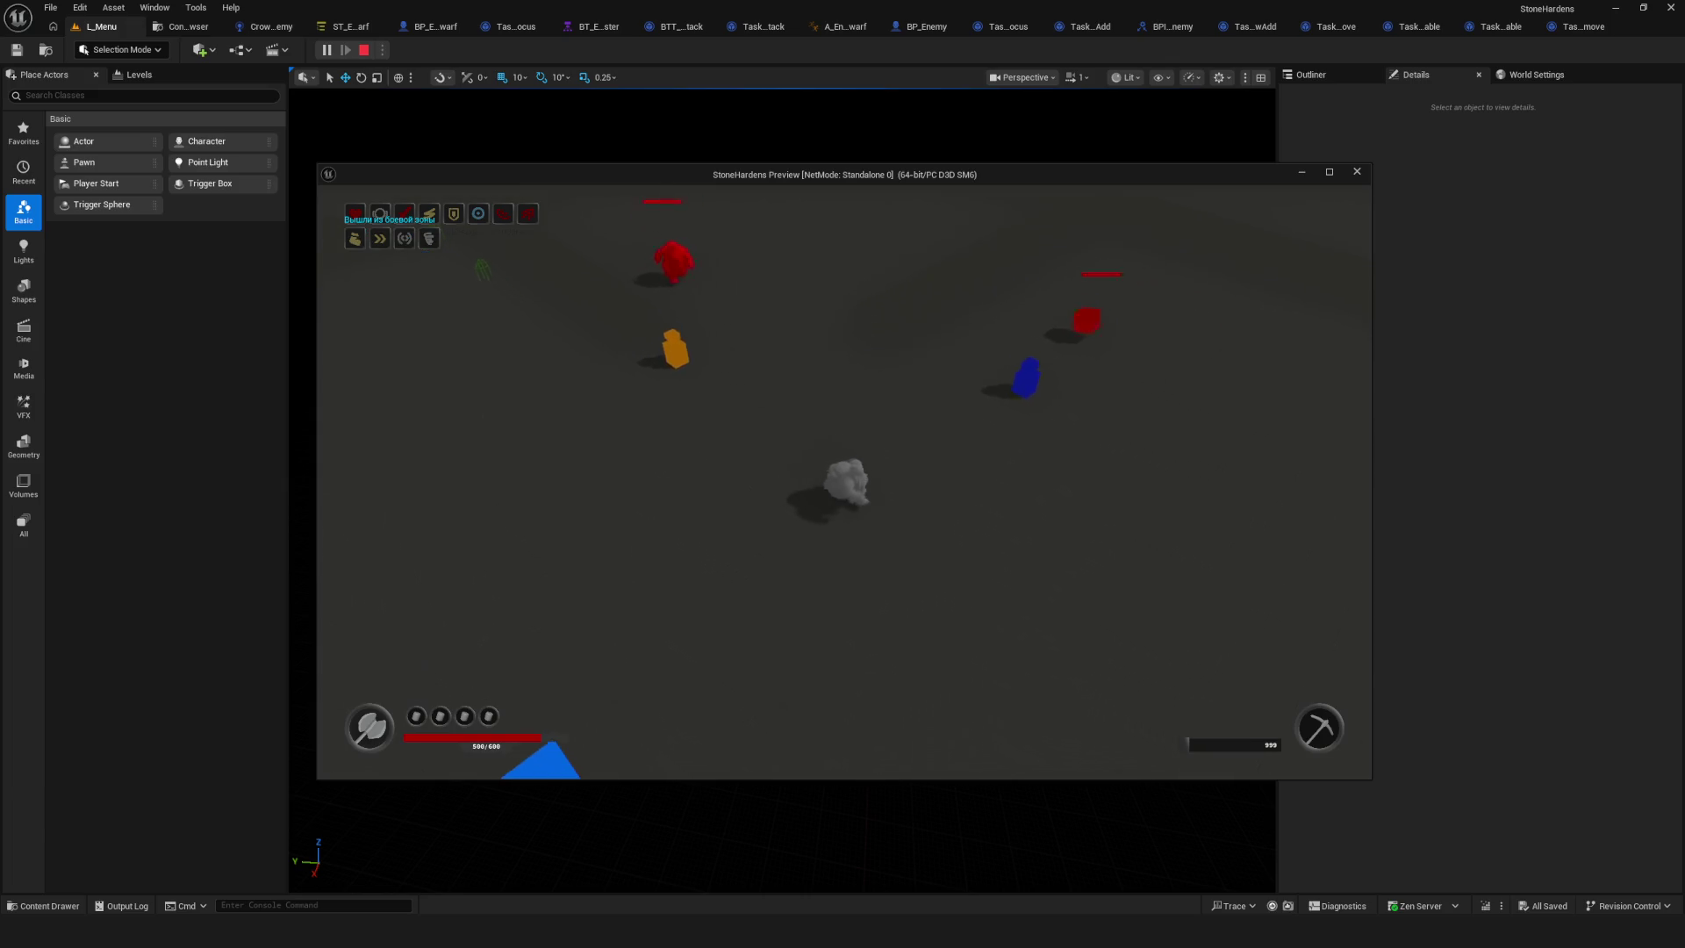
{"action": "key", "text": "w"}
{"action": "key", "text": "d"}
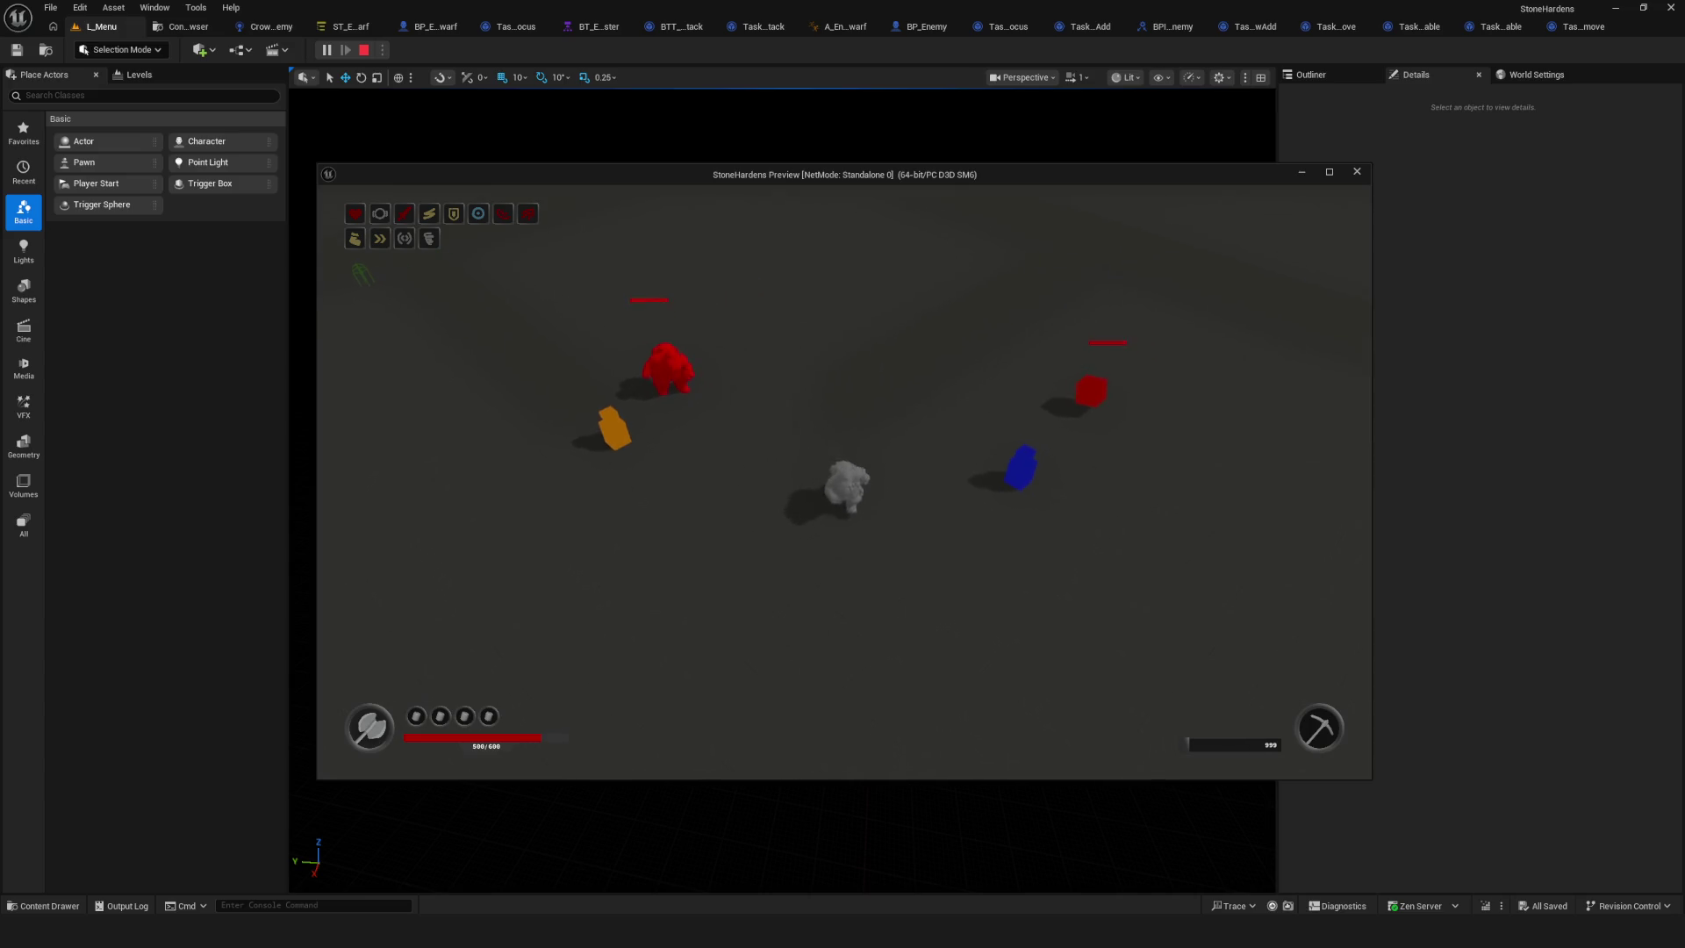
{"action": "key", "text": "Escape"}
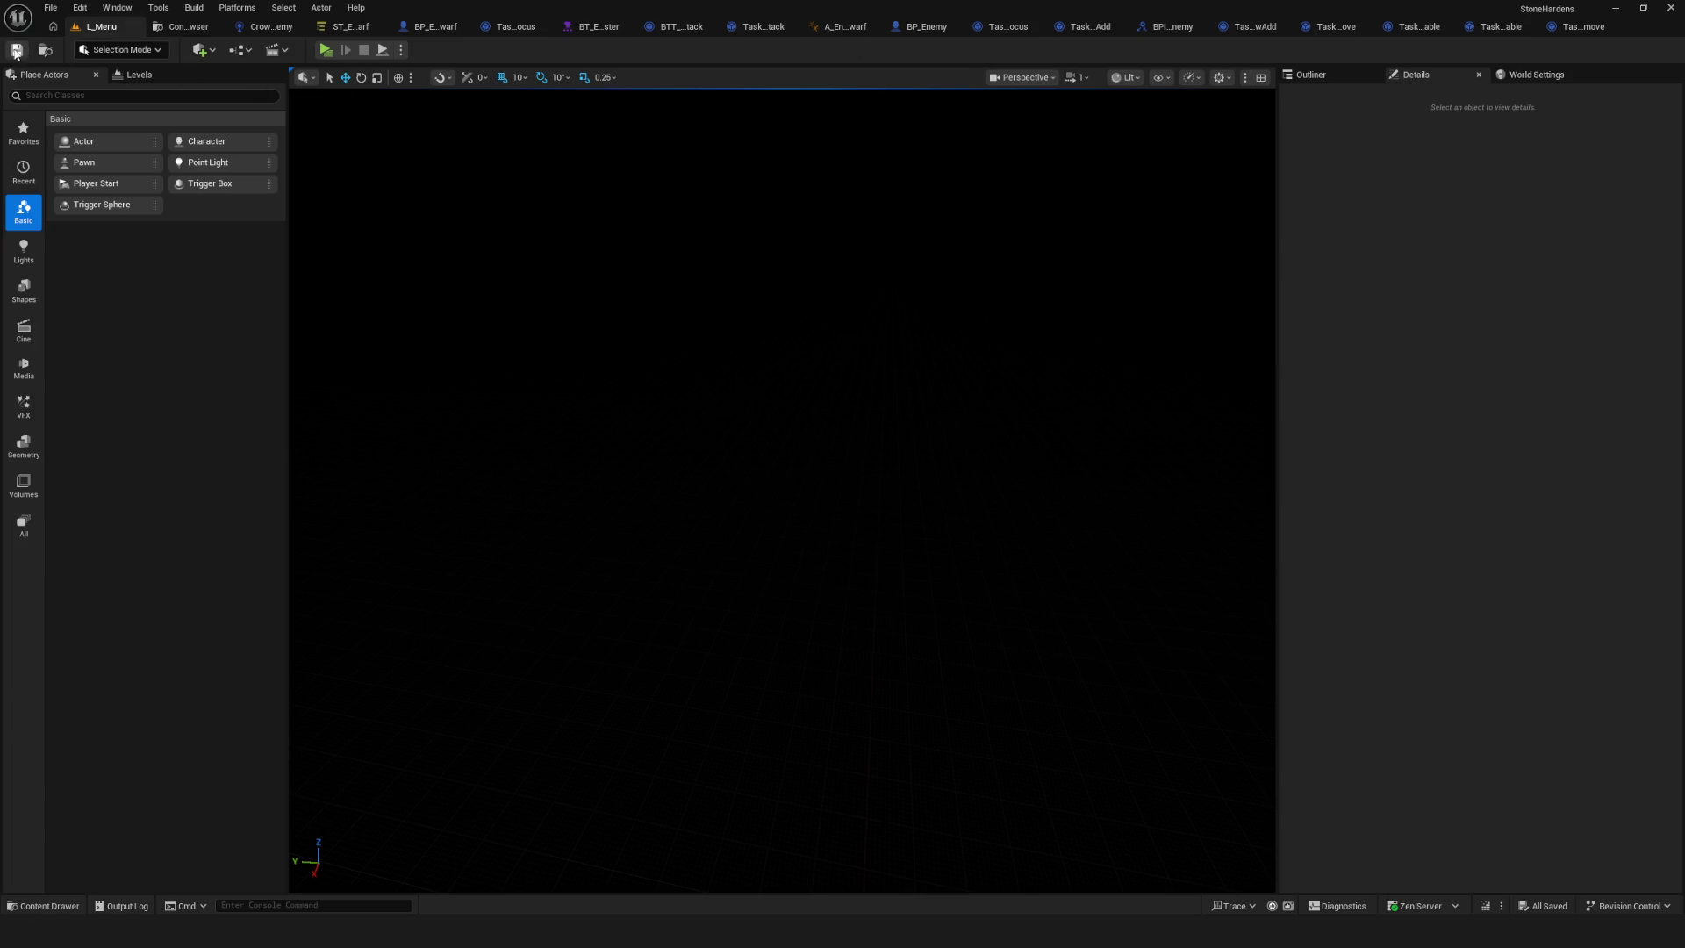
{"action": "left_click", "coordinate": [347, 28]}
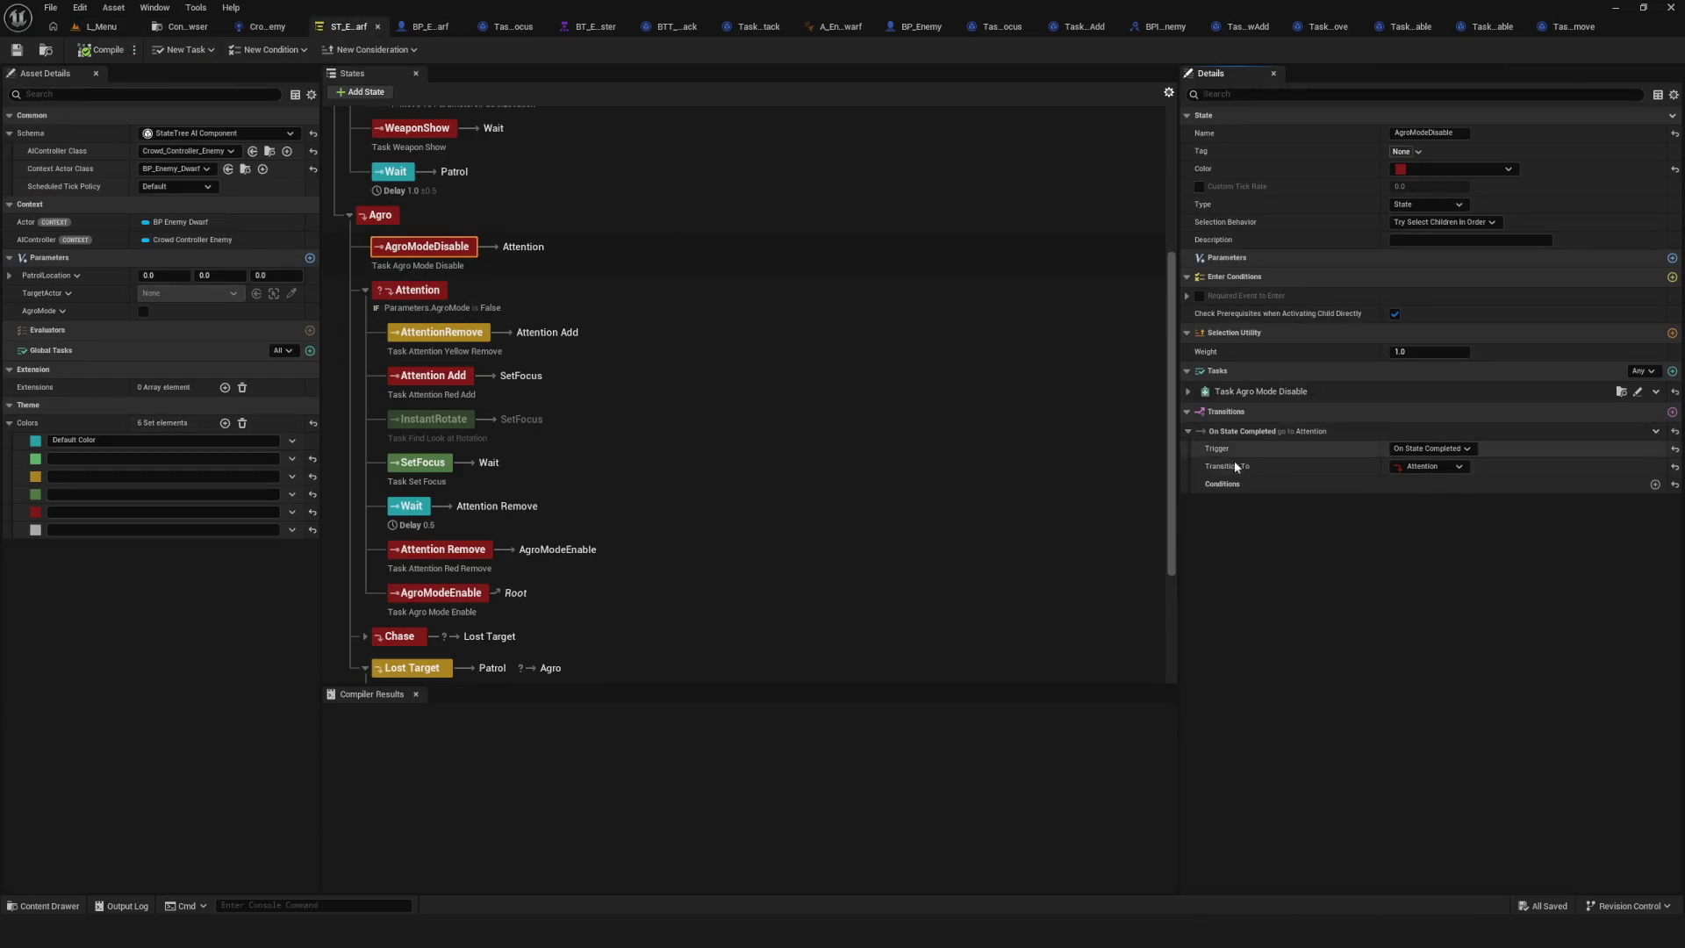
Look over the Task_AttentionYellowAdd event graph, then go back to the dwarf State Tree.
{"action": "left_click", "coordinate": [1246, 26]}
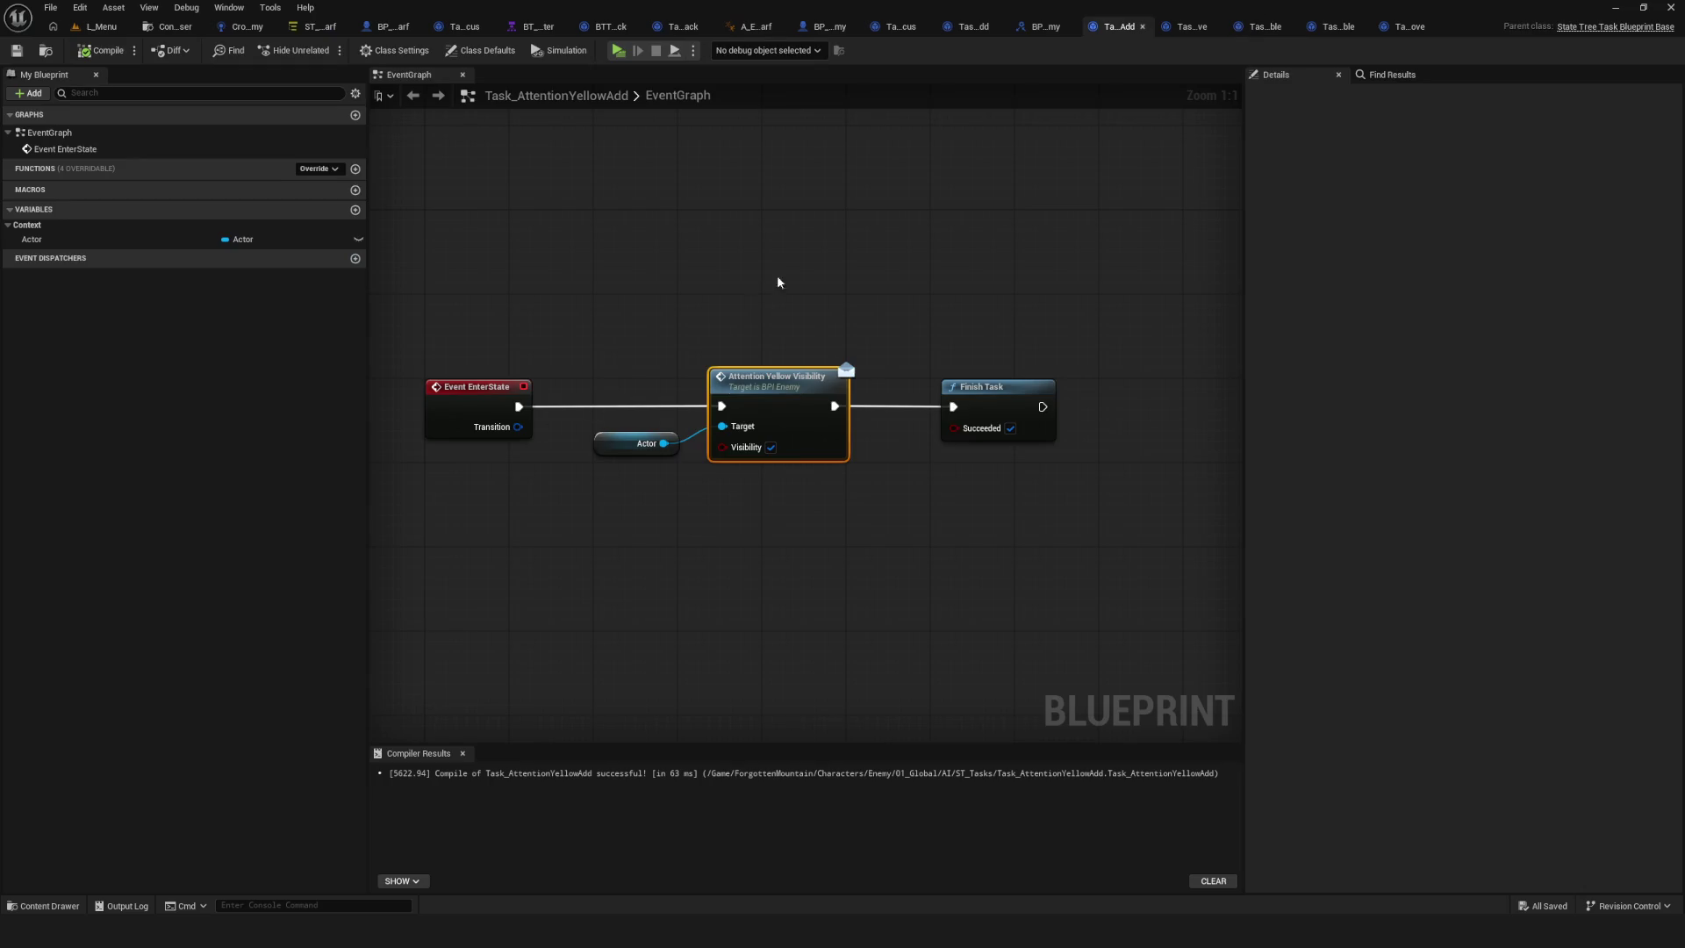
{"action": "left_click_drag", "start_coordinate": [834, 405], "coordinate": [1209, 212]}
{"action": "left_click", "coordinate": [649, 261]}
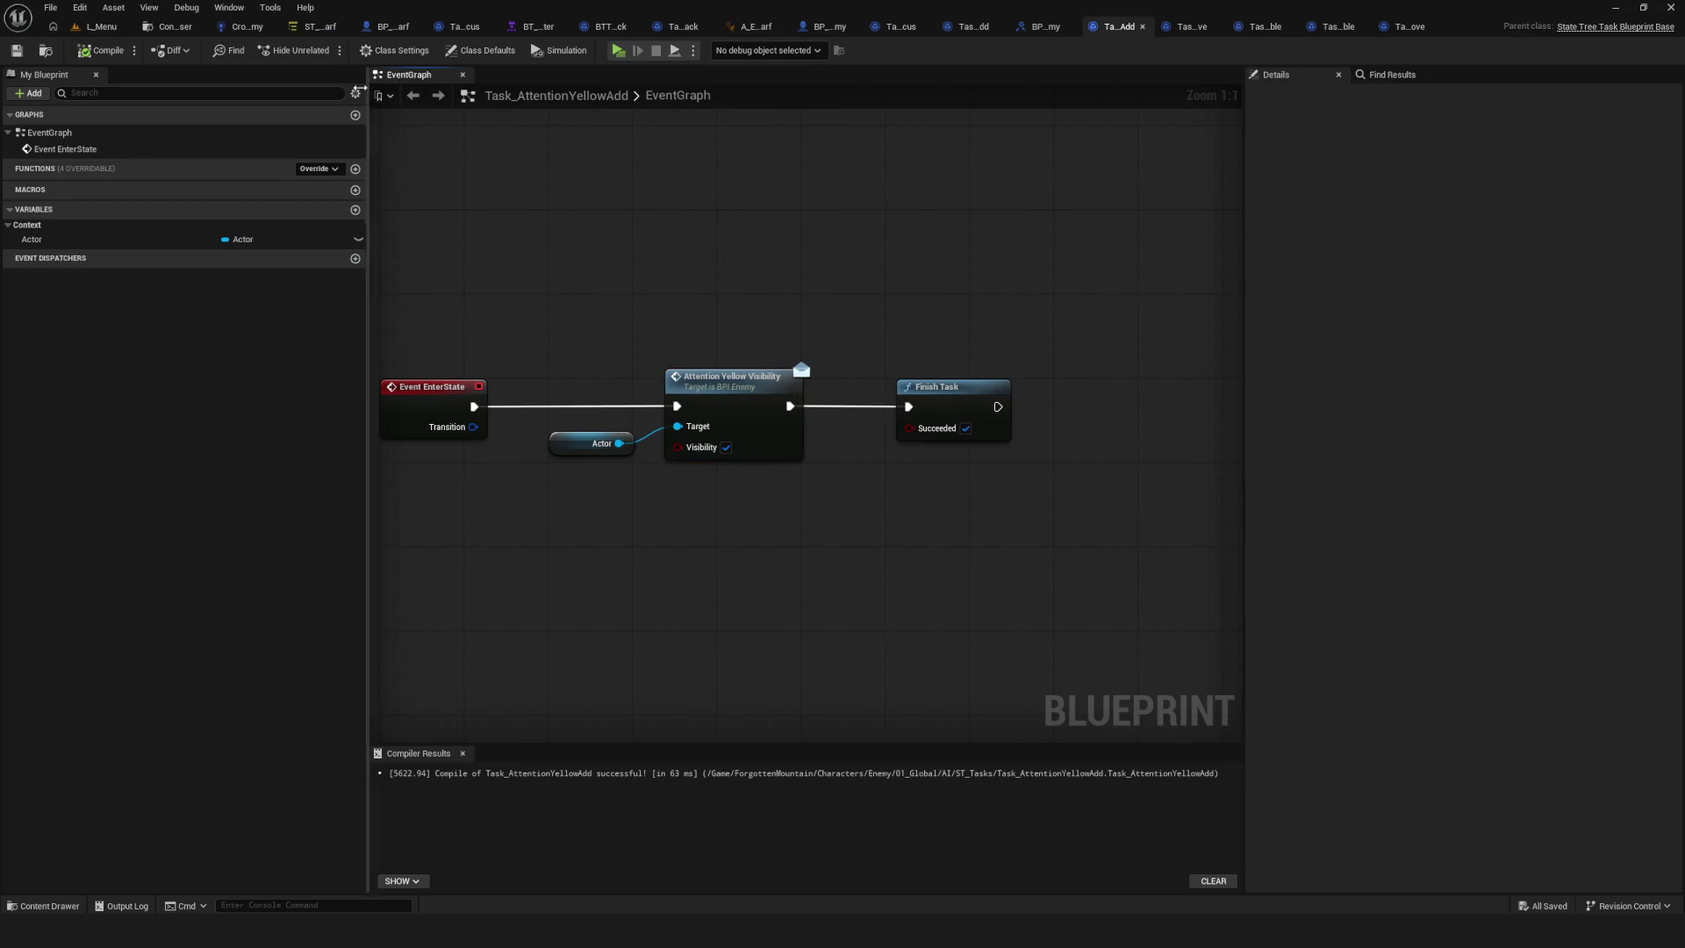
{"action": "left_click", "coordinate": [320, 26]}
{"action": "scroll", "coordinate": [571, 254], "scroll_direction": "down", "scroll_amount": 2}
Review the AttentionRemove, AgroModeDisable and Attention state settings, then return to the L_Menu level.
{"action": "scroll", "coordinate": [597, 268], "scroll_direction": "up", "scroll_amount": 2}
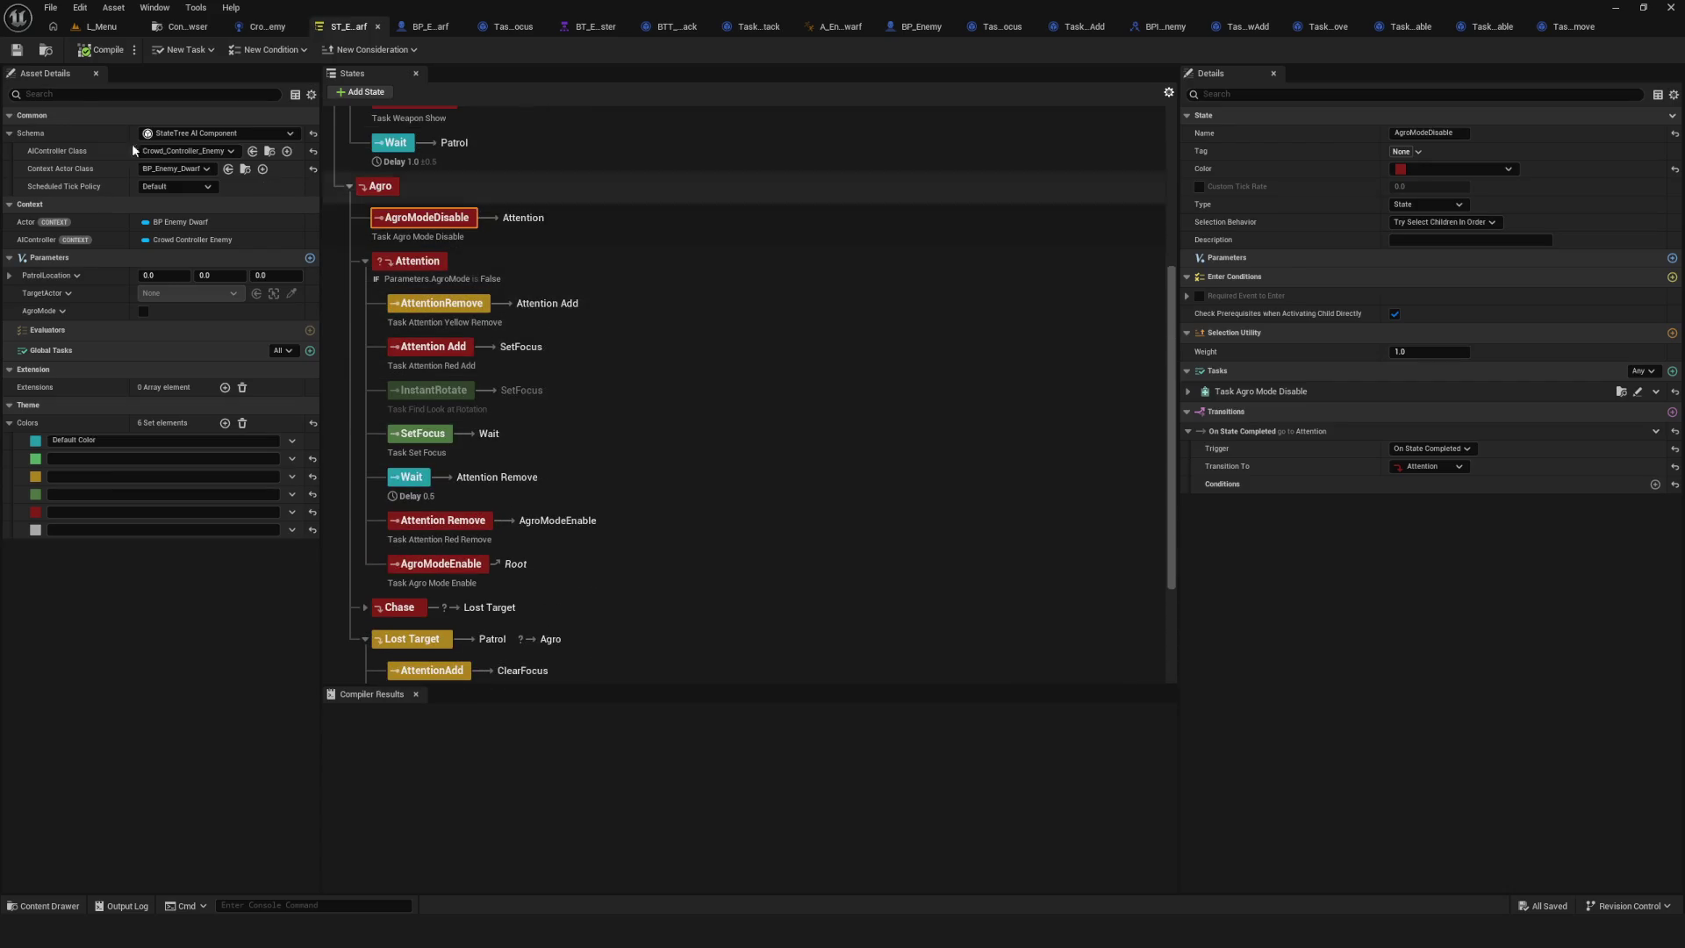
{"action": "scroll", "coordinate": [860, 279], "scroll_direction": "down", "scroll_amount": 2}
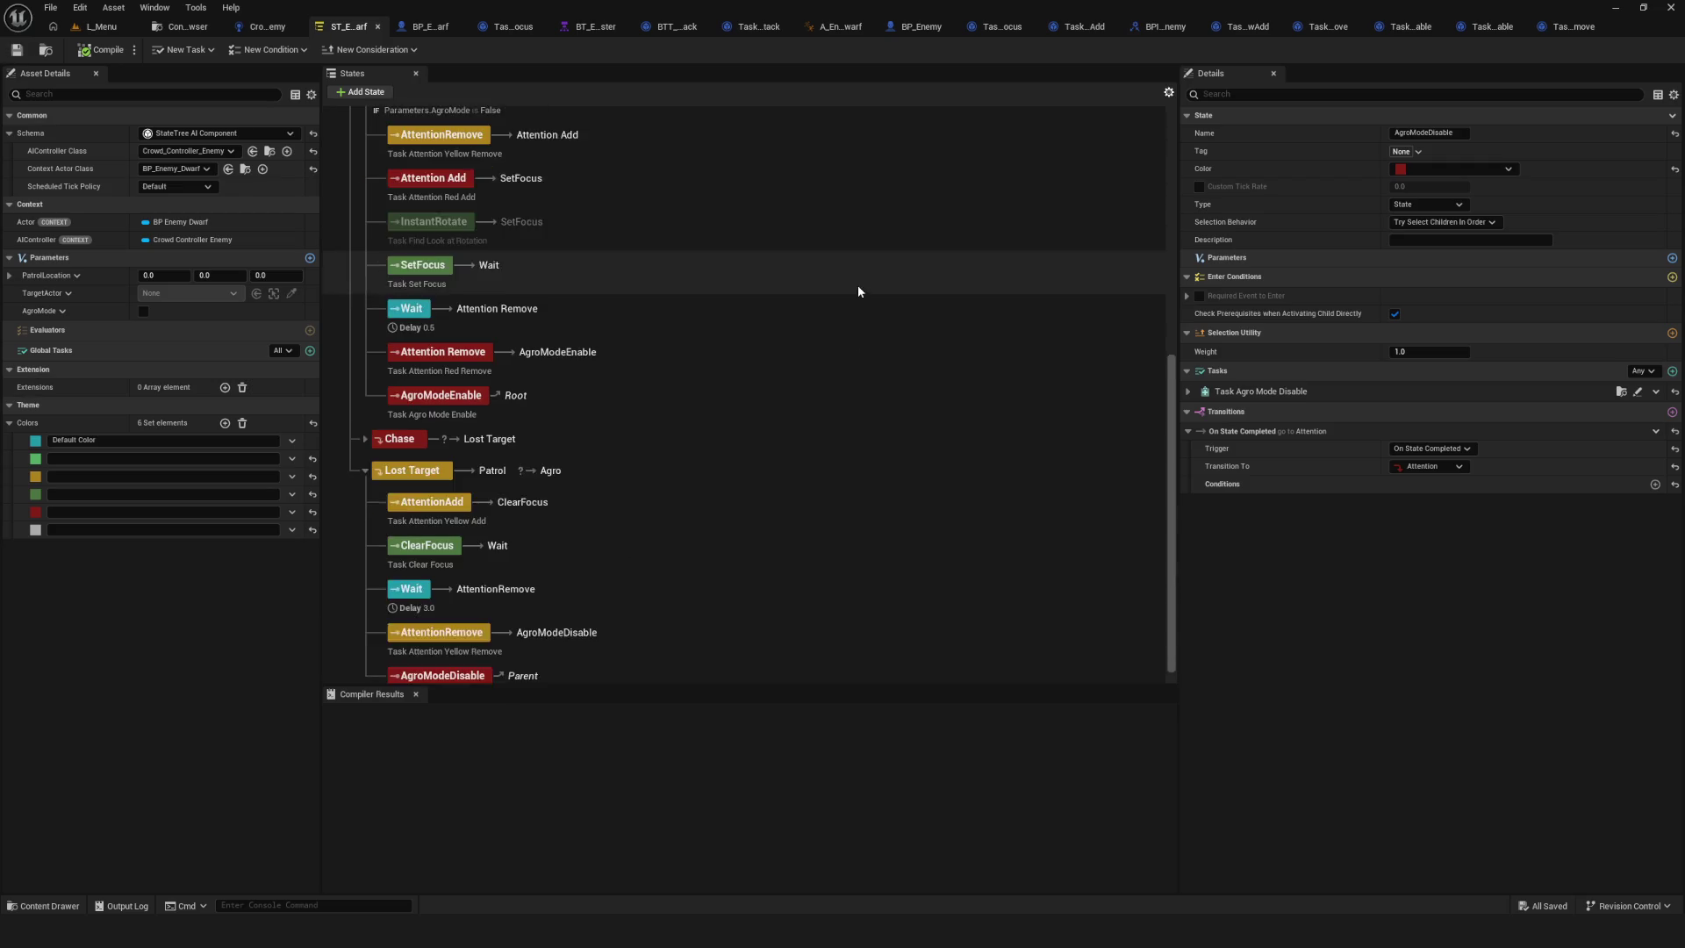
{"action": "scroll", "coordinate": [866, 269], "scroll_direction": "up", "scroll_amount": 3}
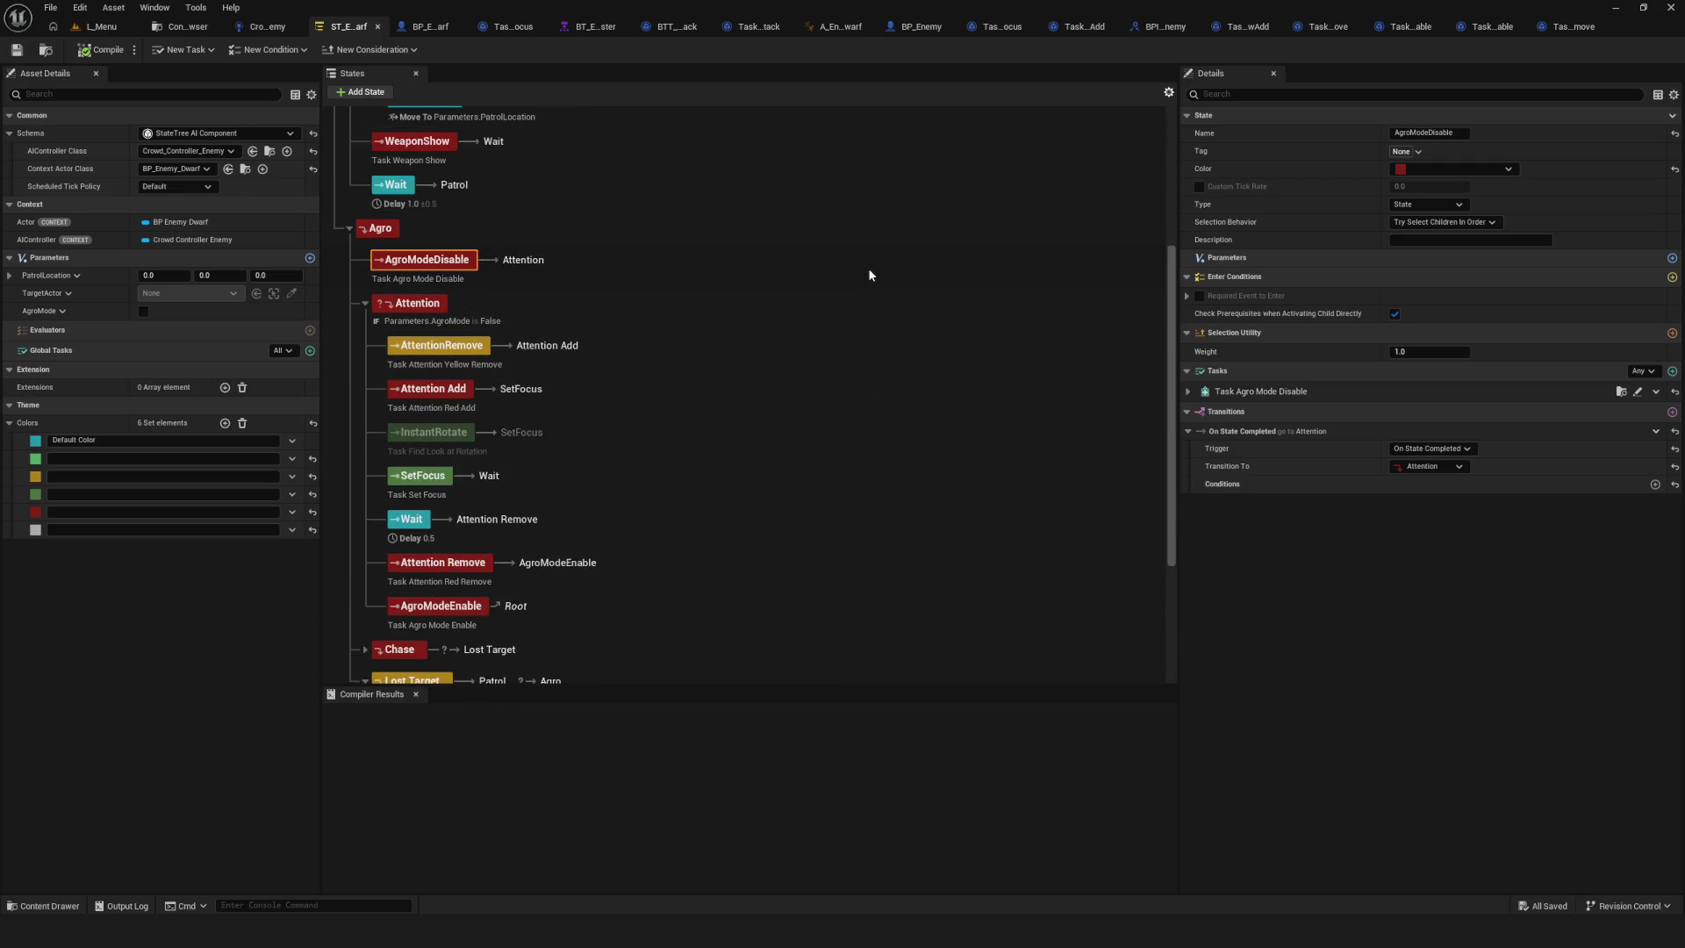
{"action": "scroll", "coordinate": [869, 274], "scroll_direction": "down", "scroll_amount": 2}
{"action": "scroll", "coordinate": [869, 275], "scroll_direction": "up", "scroll_amount": 2}
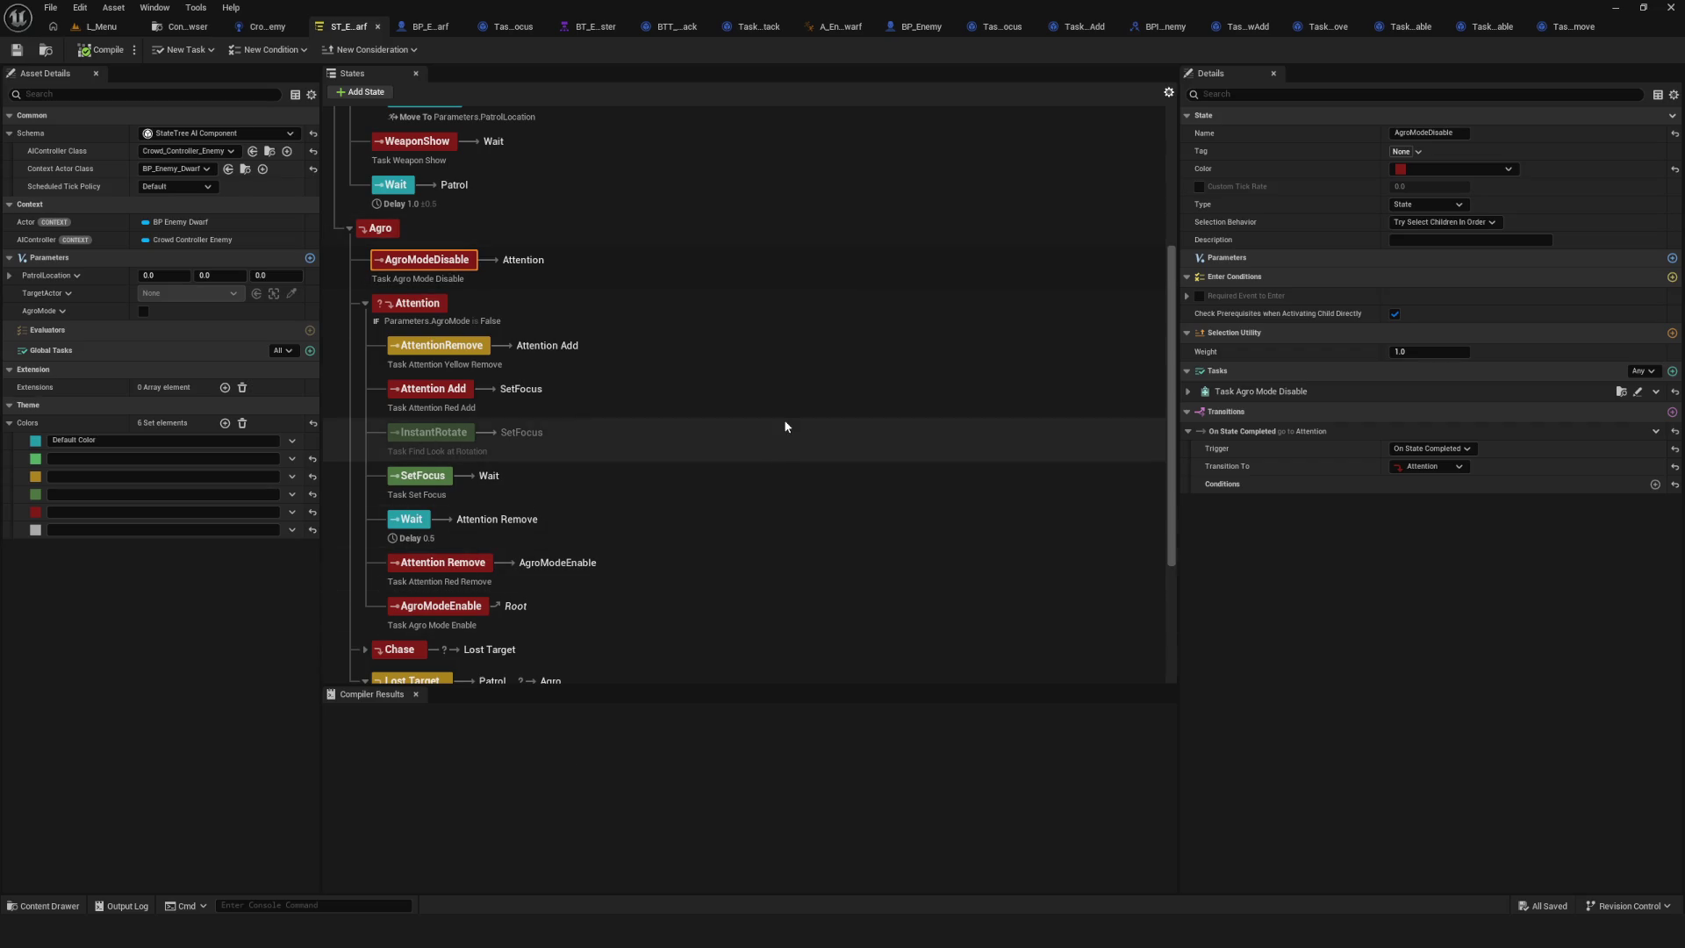
{"action": "scroll", "coordinate": [795, 439], "scroll_direction": "down", "scroll_amount": 3}
{"action": "scroll", "coordinate": [798, 260], "scroll_direction": "up", "scroll_amount": 3}
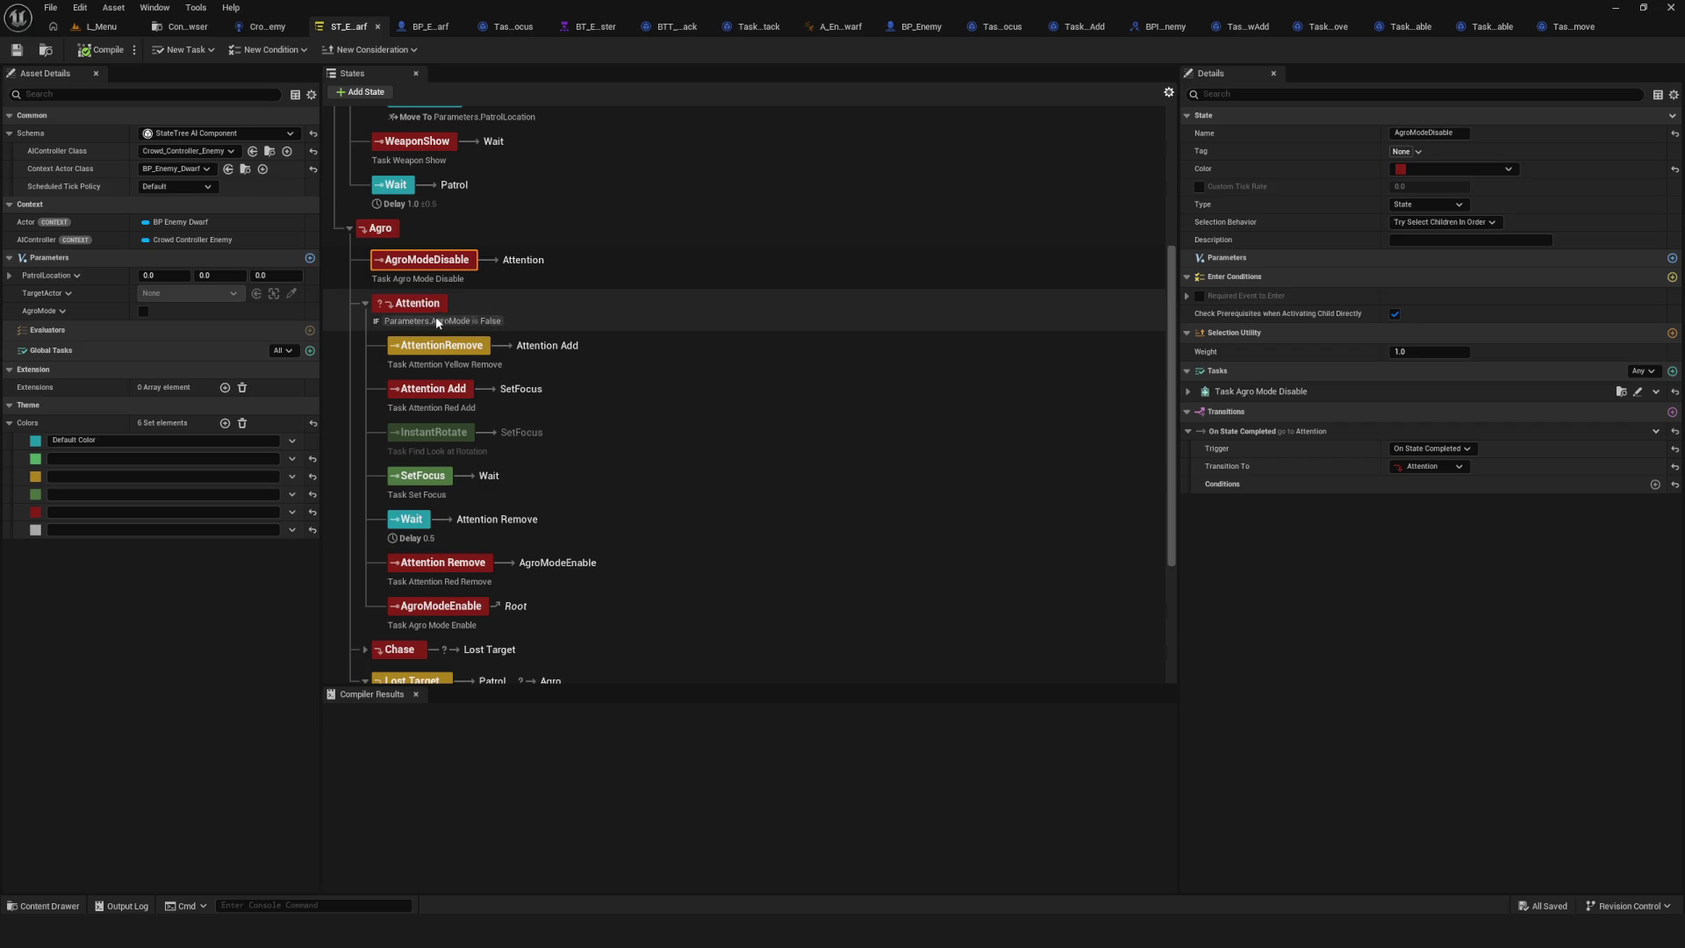
{"action": "left_click", "coordinate": [439, 346]}
{"action": "left_click", "coordinate": [428, 261]}
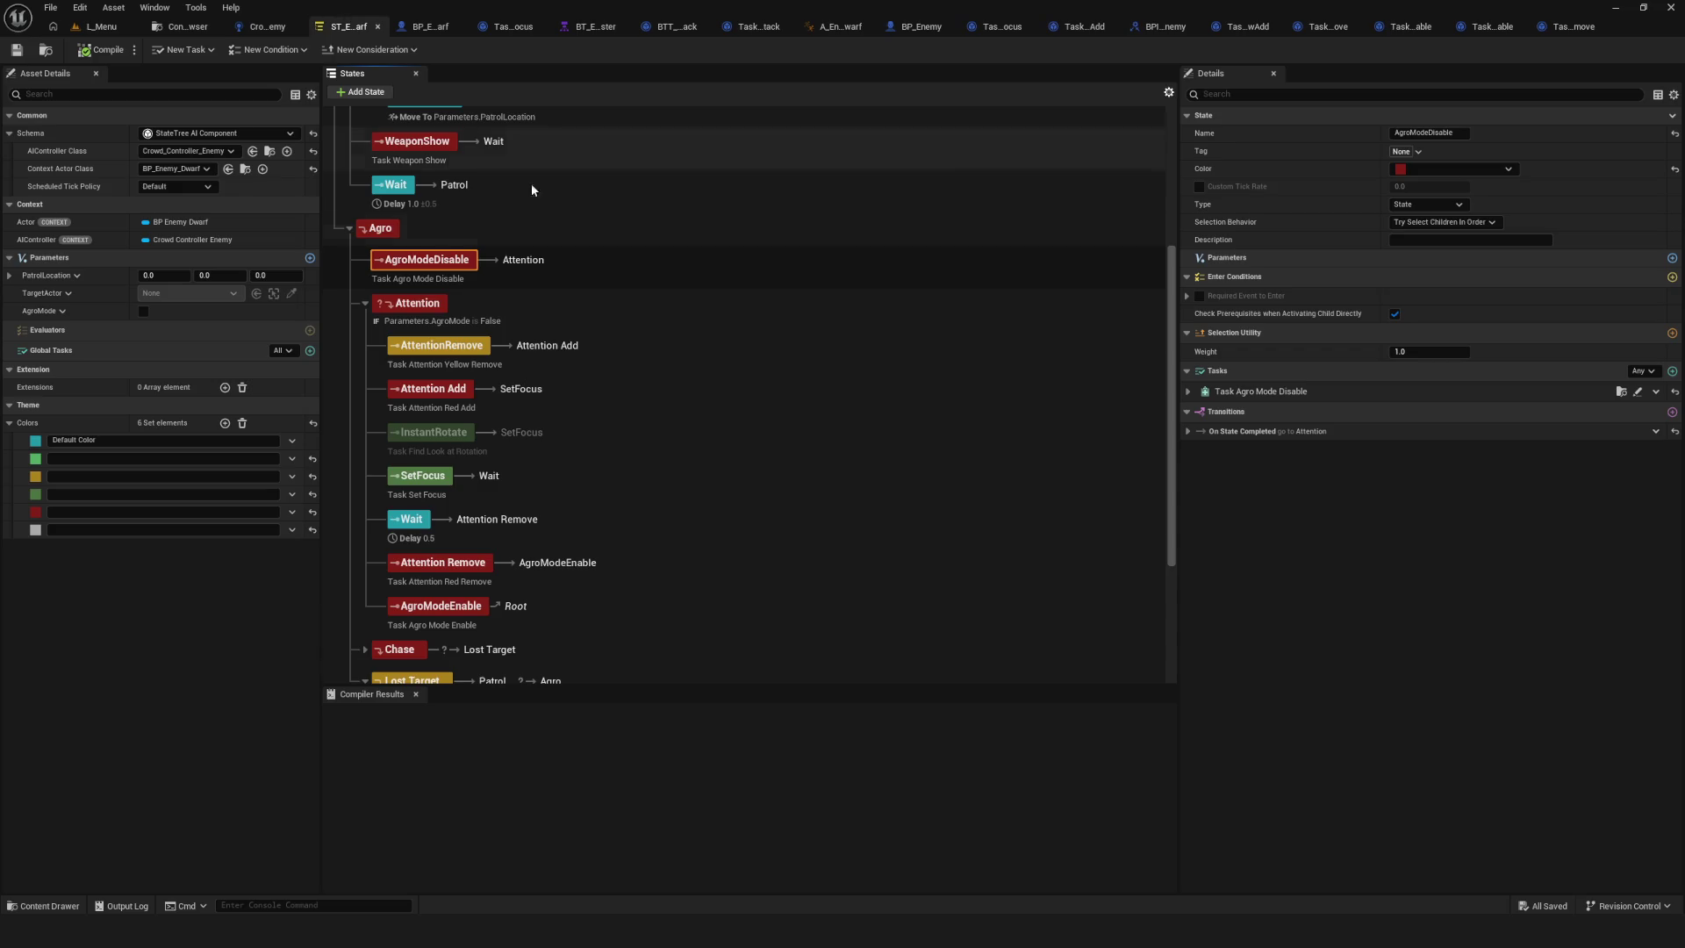
{"action": "left_click", "coordinate": [427, 303]}
{"action": "left_click", "coordinate": [443, 261]}
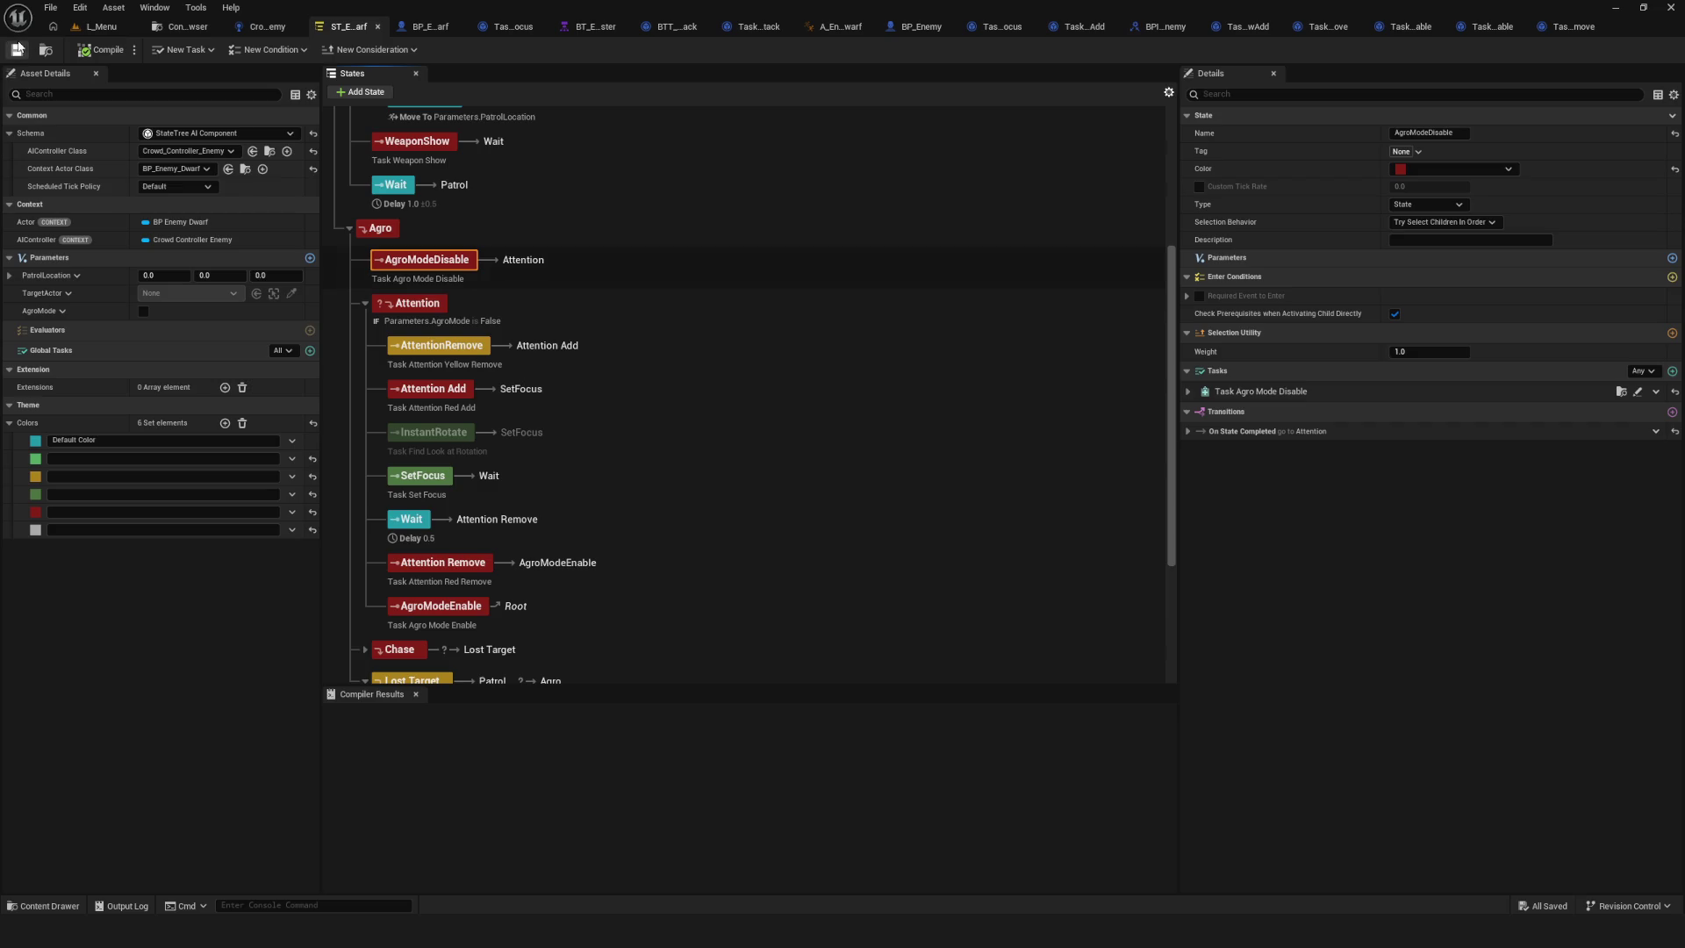
{"action": "left_click", "coordinate": [89, 27]}
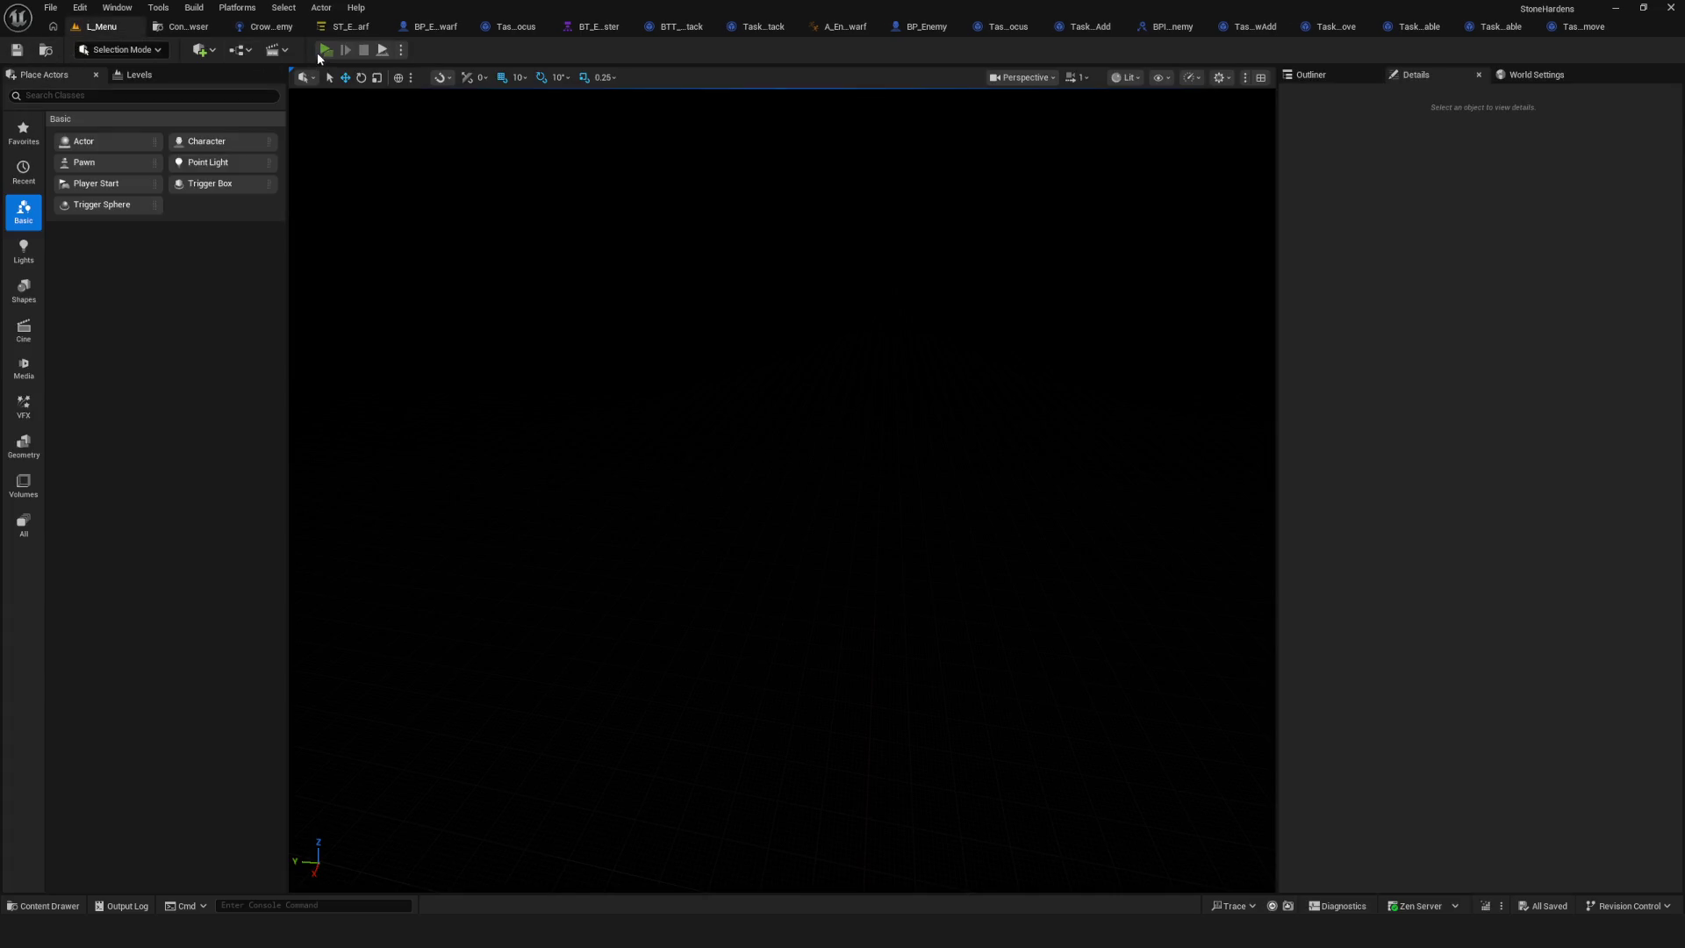
Play-test the Dev level walking toward the enemies, then stop and reopen the dwarf State Tree.
{"action": "left_click", "coordinate": [317, 50]}
{"action": "left_click", "coordinate": [1351, 176]}
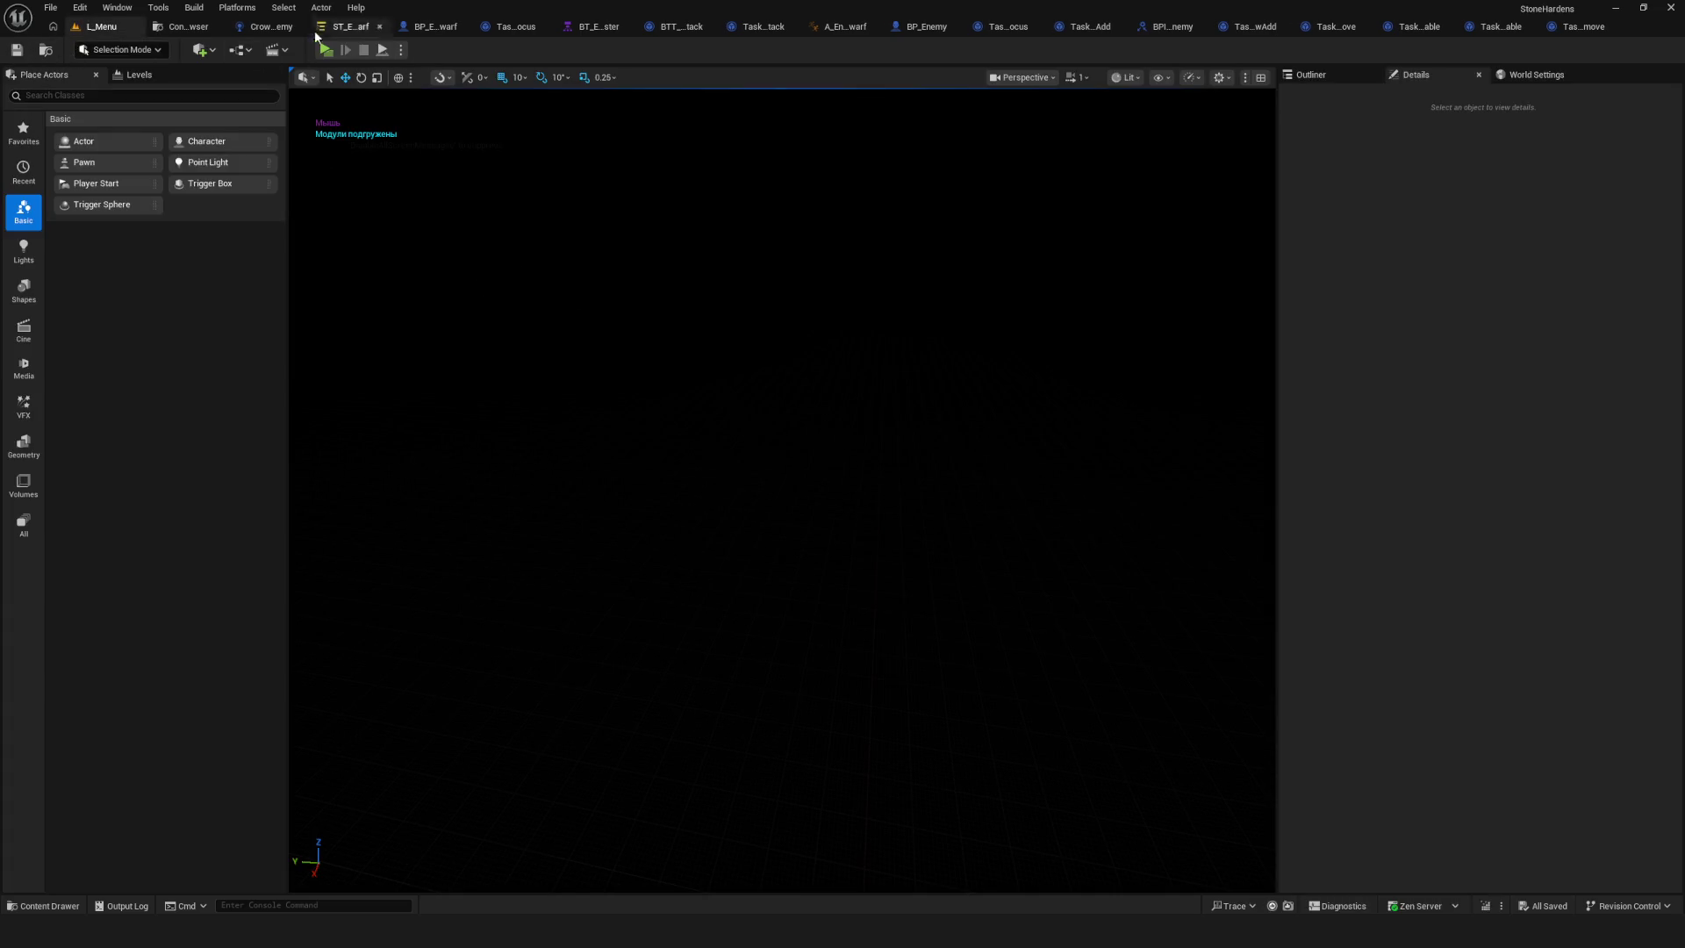
{"action": "left_click", "coordinate": [325, 50]}
{"action": "left_click", "coordinate": [806, 386]}
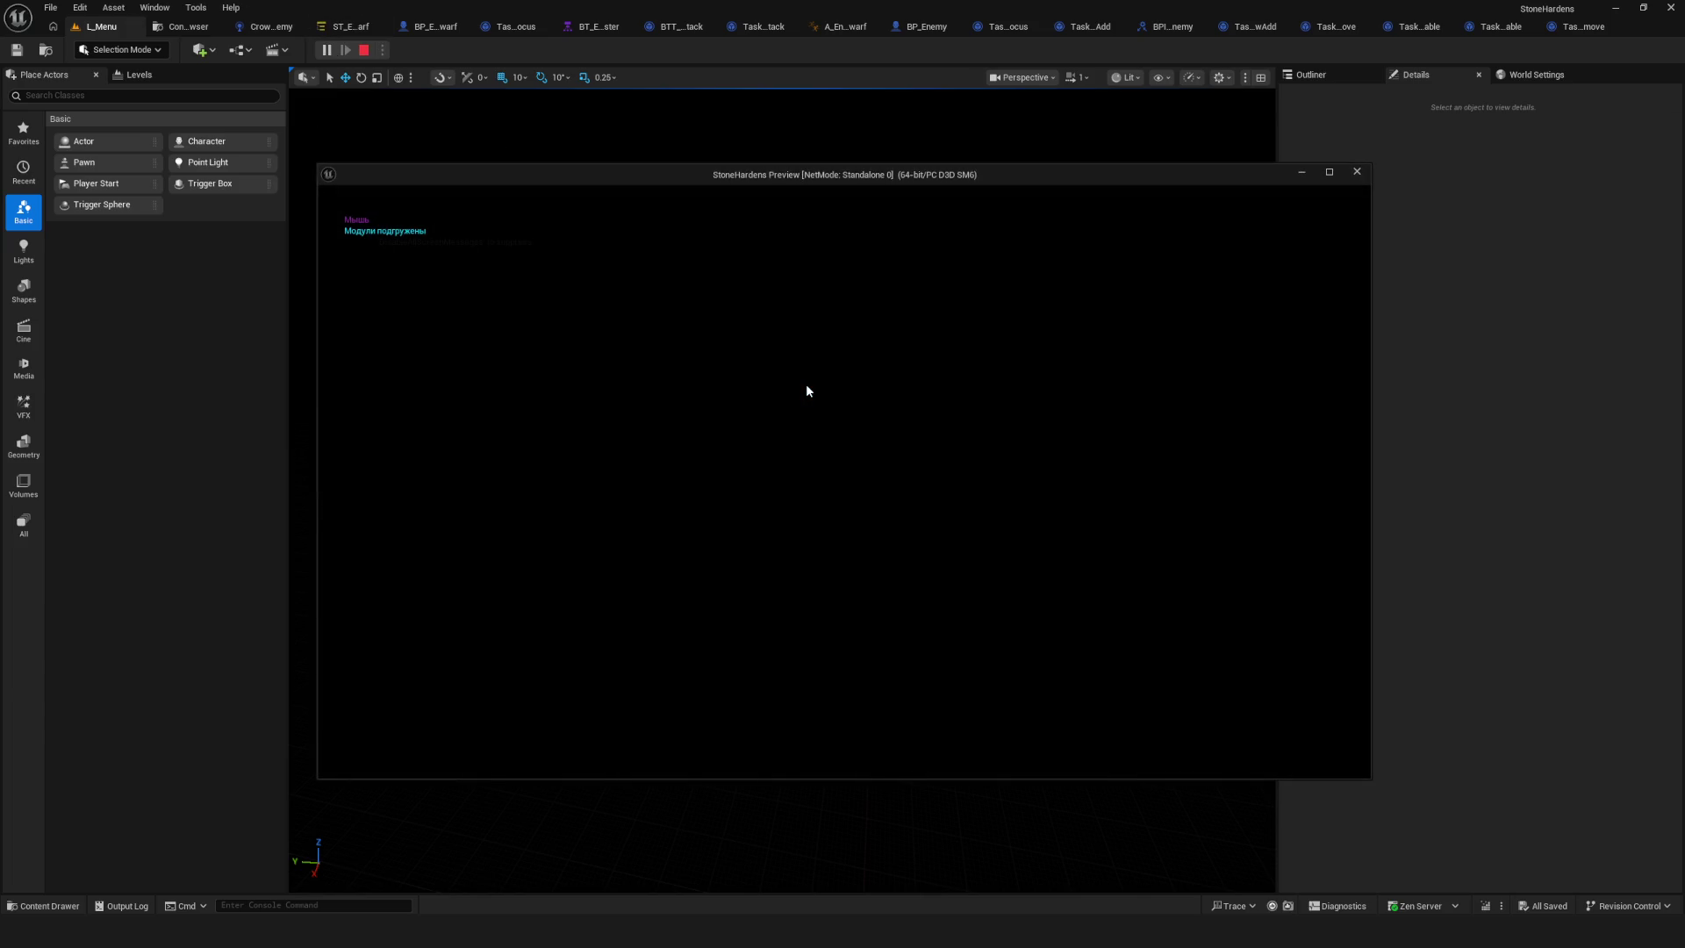
{"action": "key", "text": "w"}
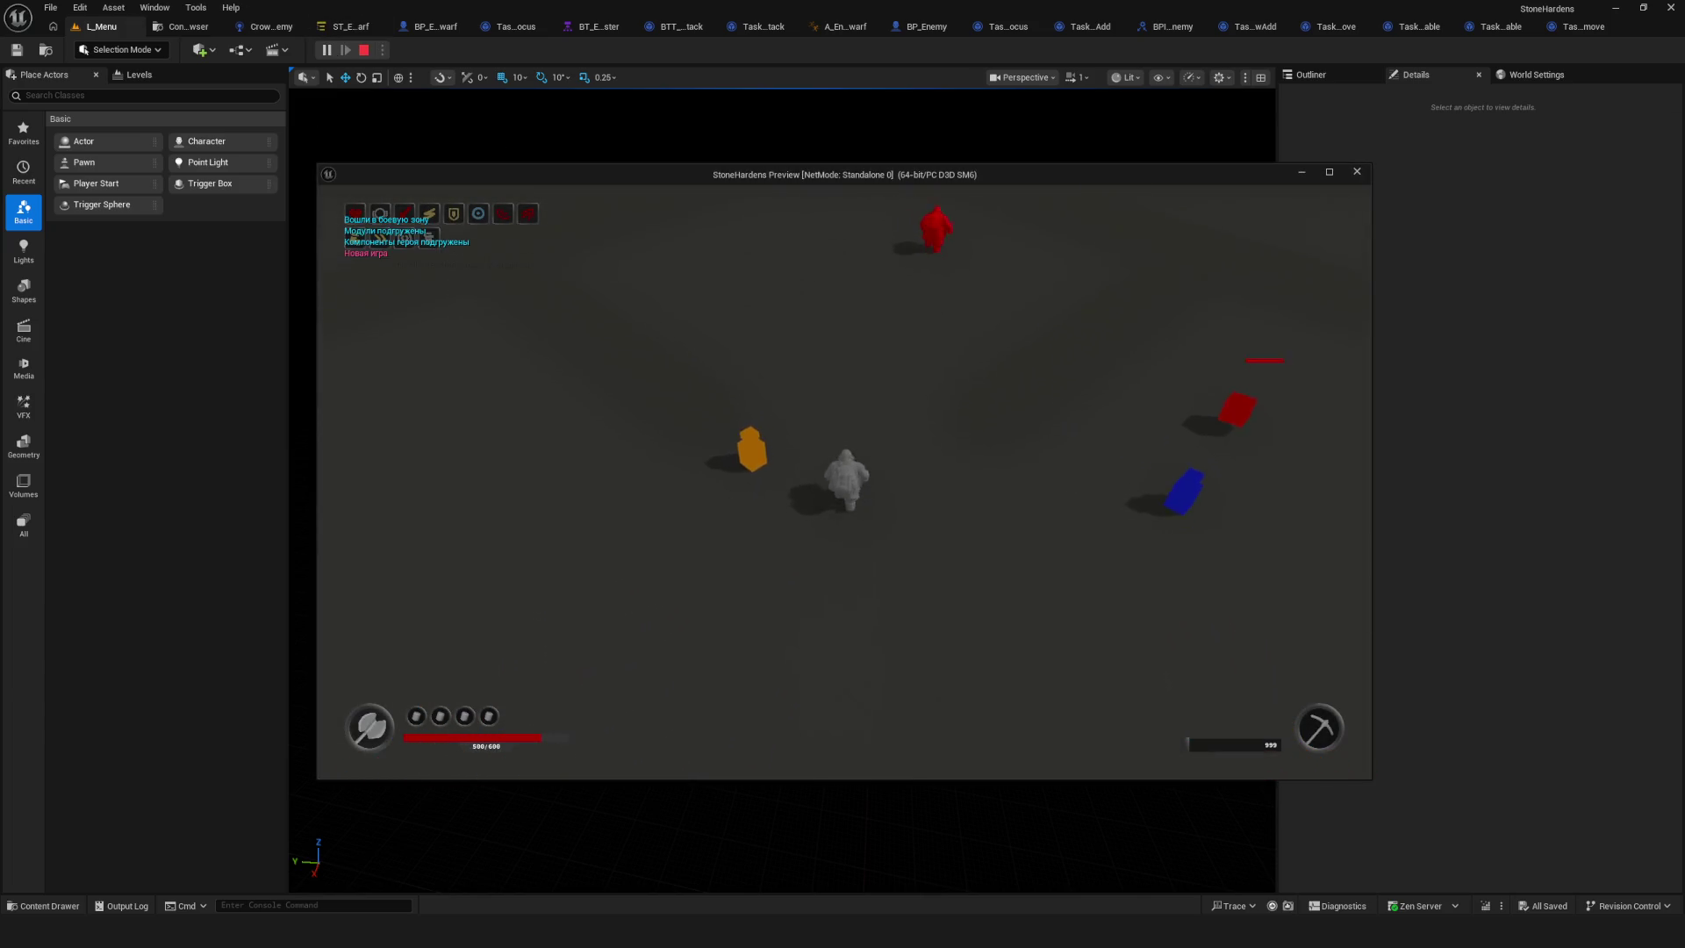
{"action": "key", "text": "w"}
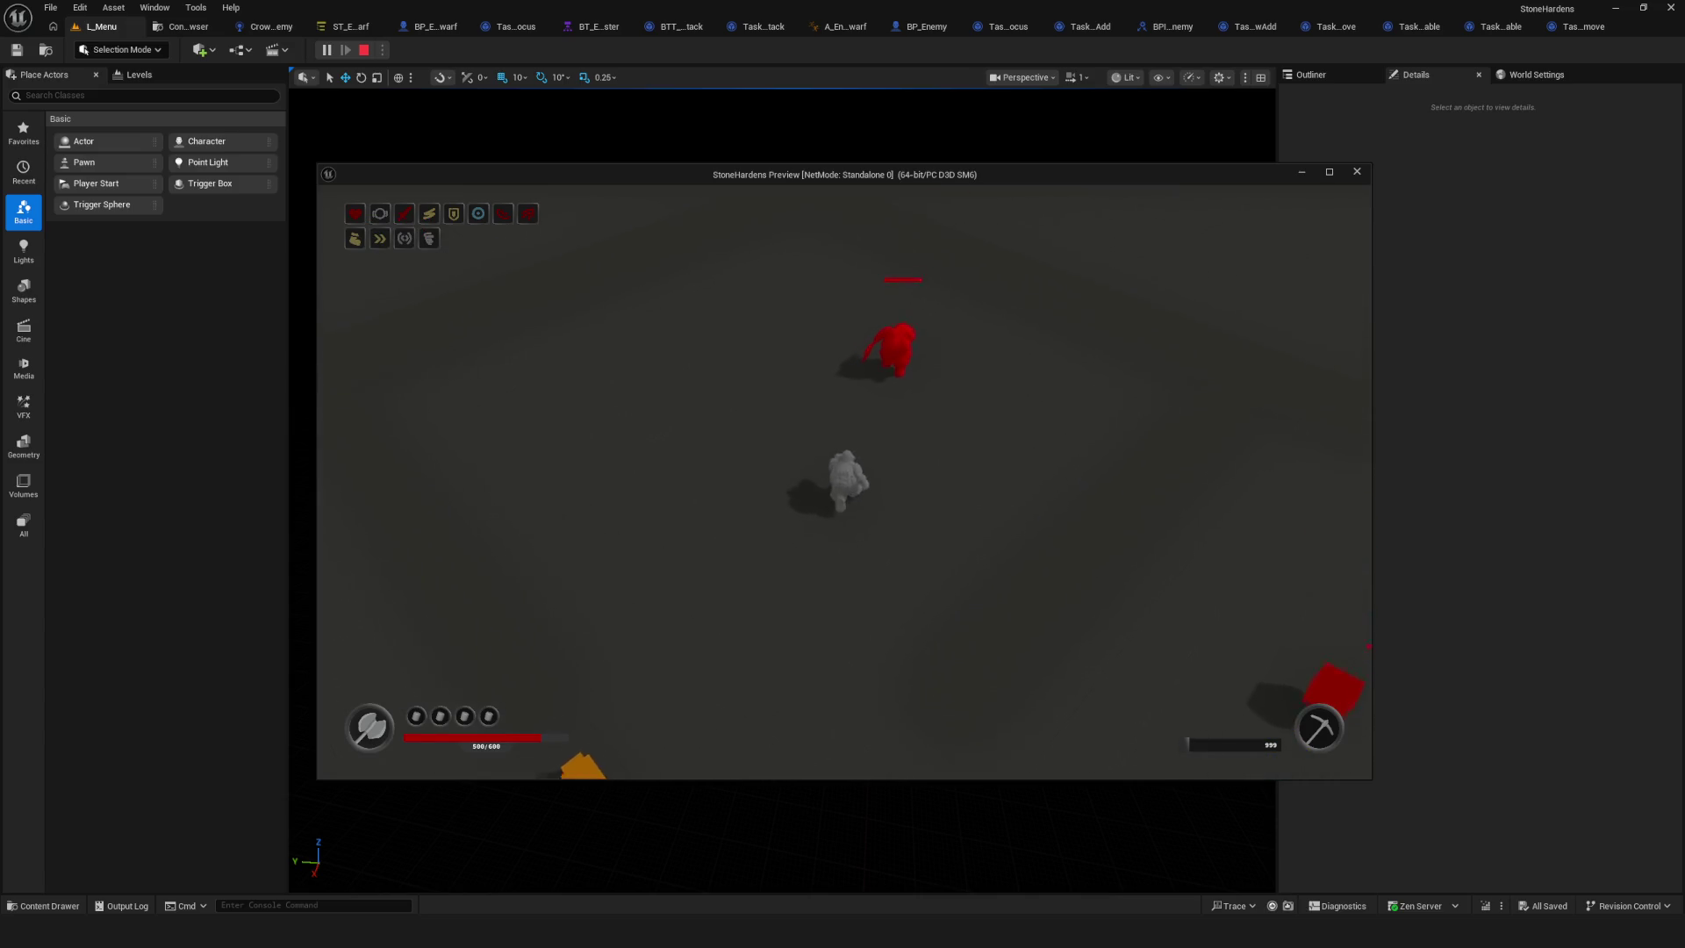
{"action": "key", "text": "Escape"}
{"action": "left_click", "coordinate": [344, 26]}
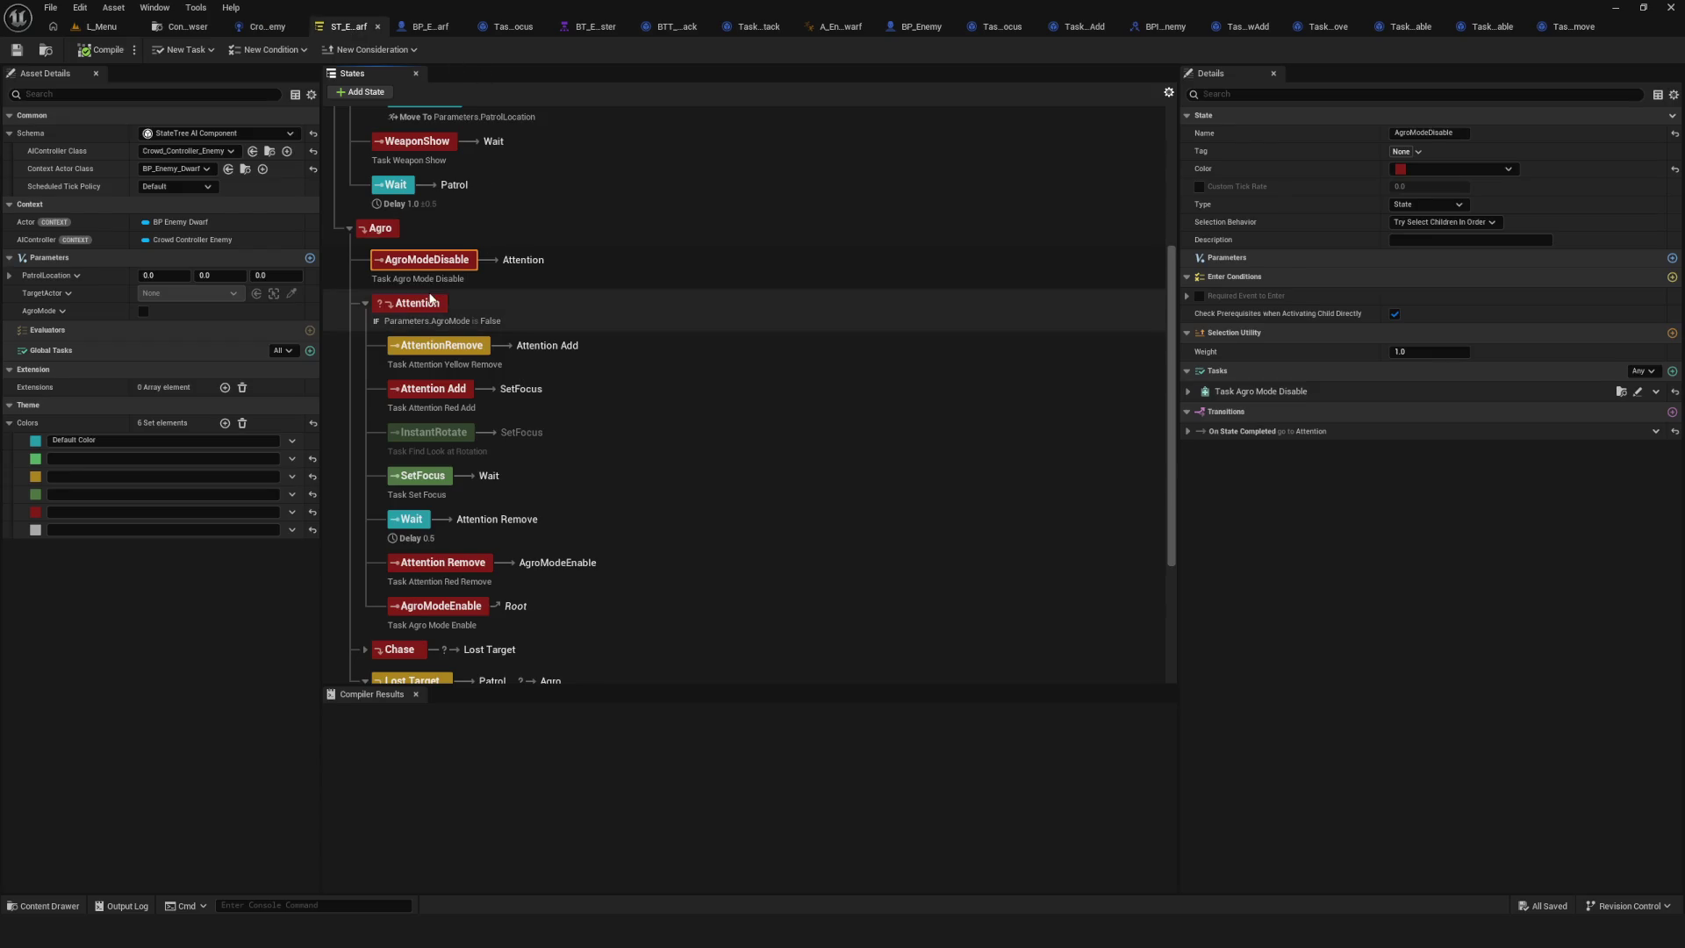
Collapse the Attention state and select AgroModeDisable to check its transition into Attention.
{"action": "left_click", "coordinate": [458, 302]}
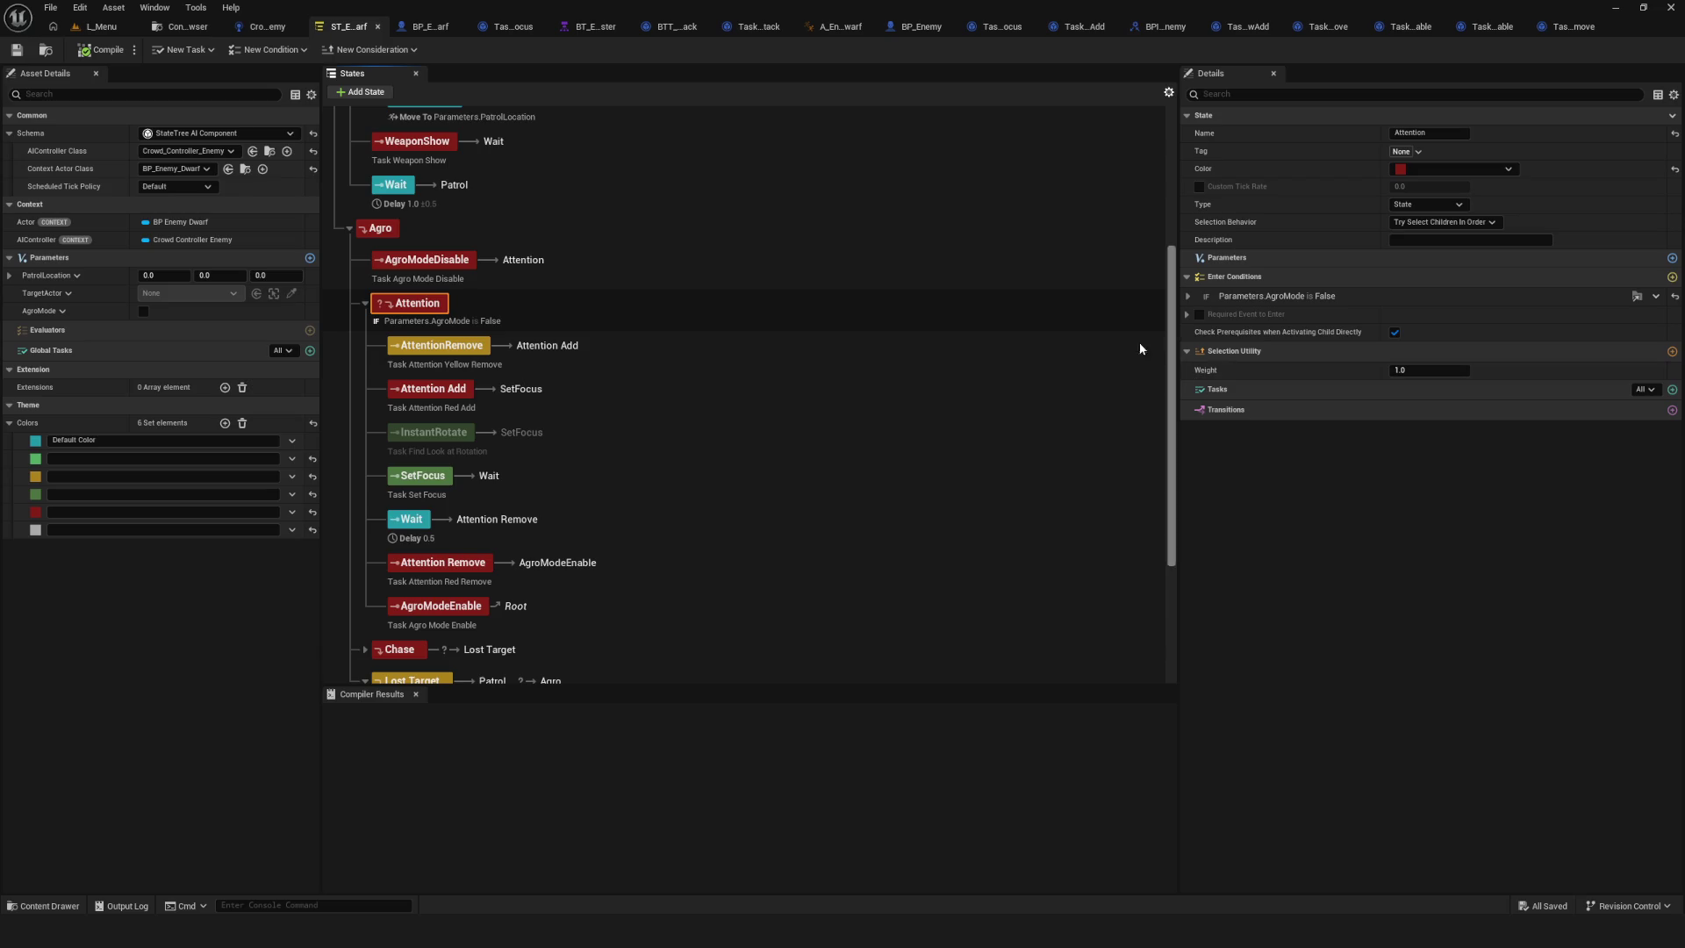
{"action": "scroll", "coordinate": [809, 300], "scroll_direction": "down", "scroll_amount": 2}
{"action": "scroll", "coordinate": [809, 300], "scroll_direction": "up", "scroll_amount": 1}
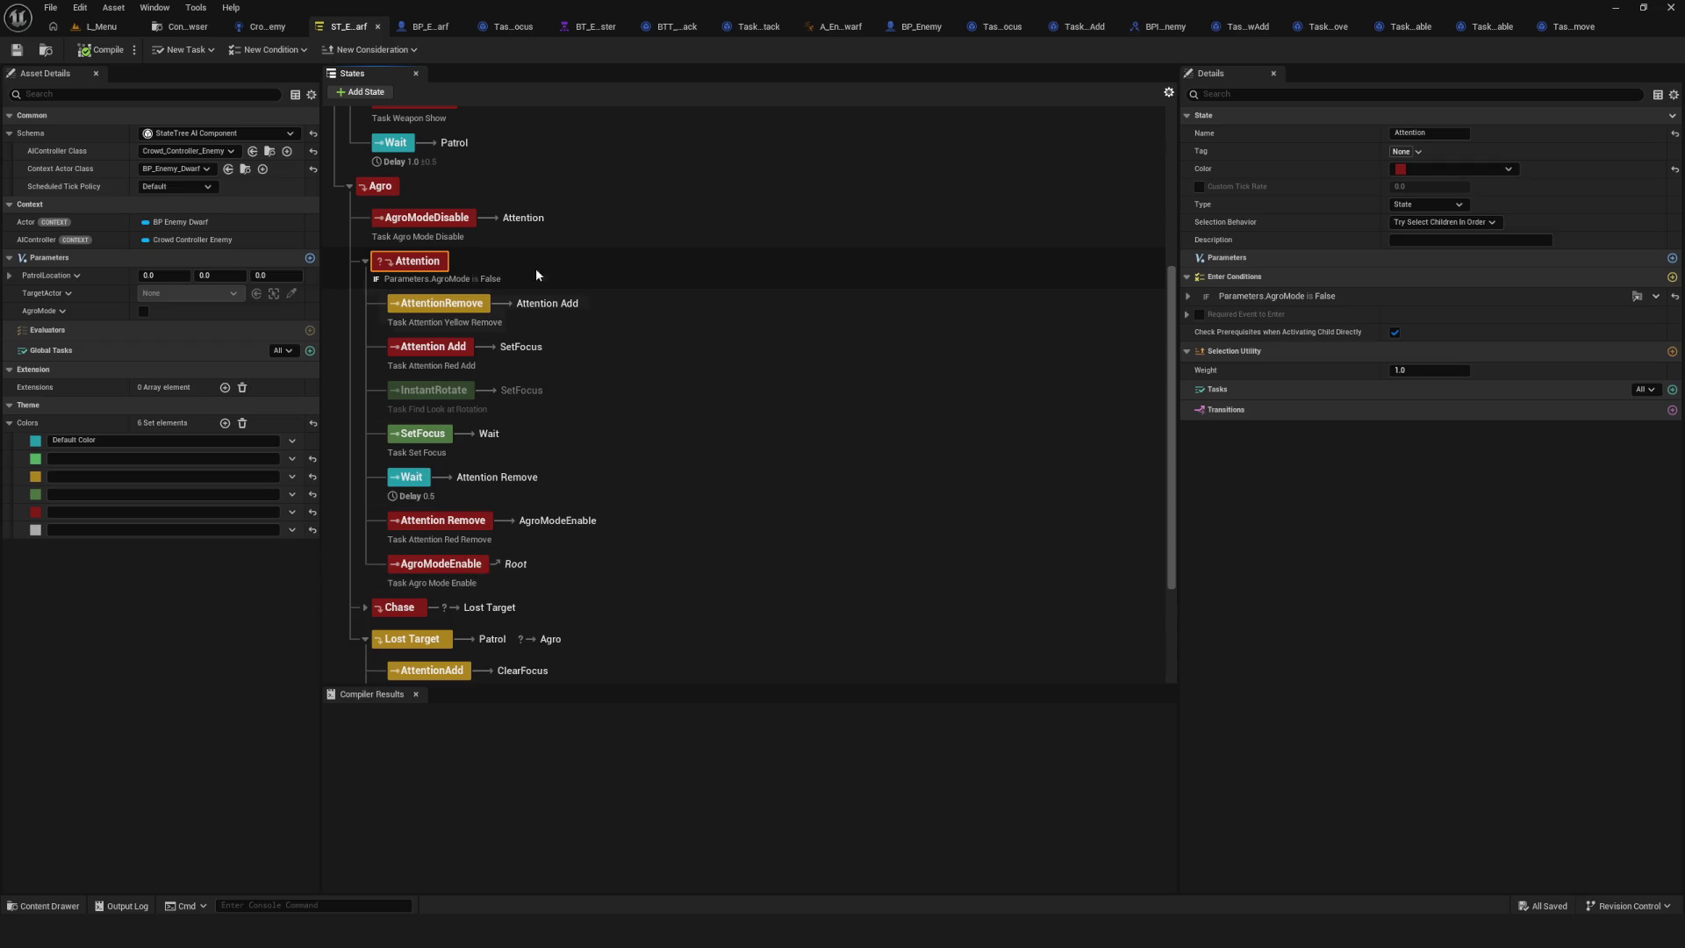
{"action": "left_click", "coordinate": [365, 262]}
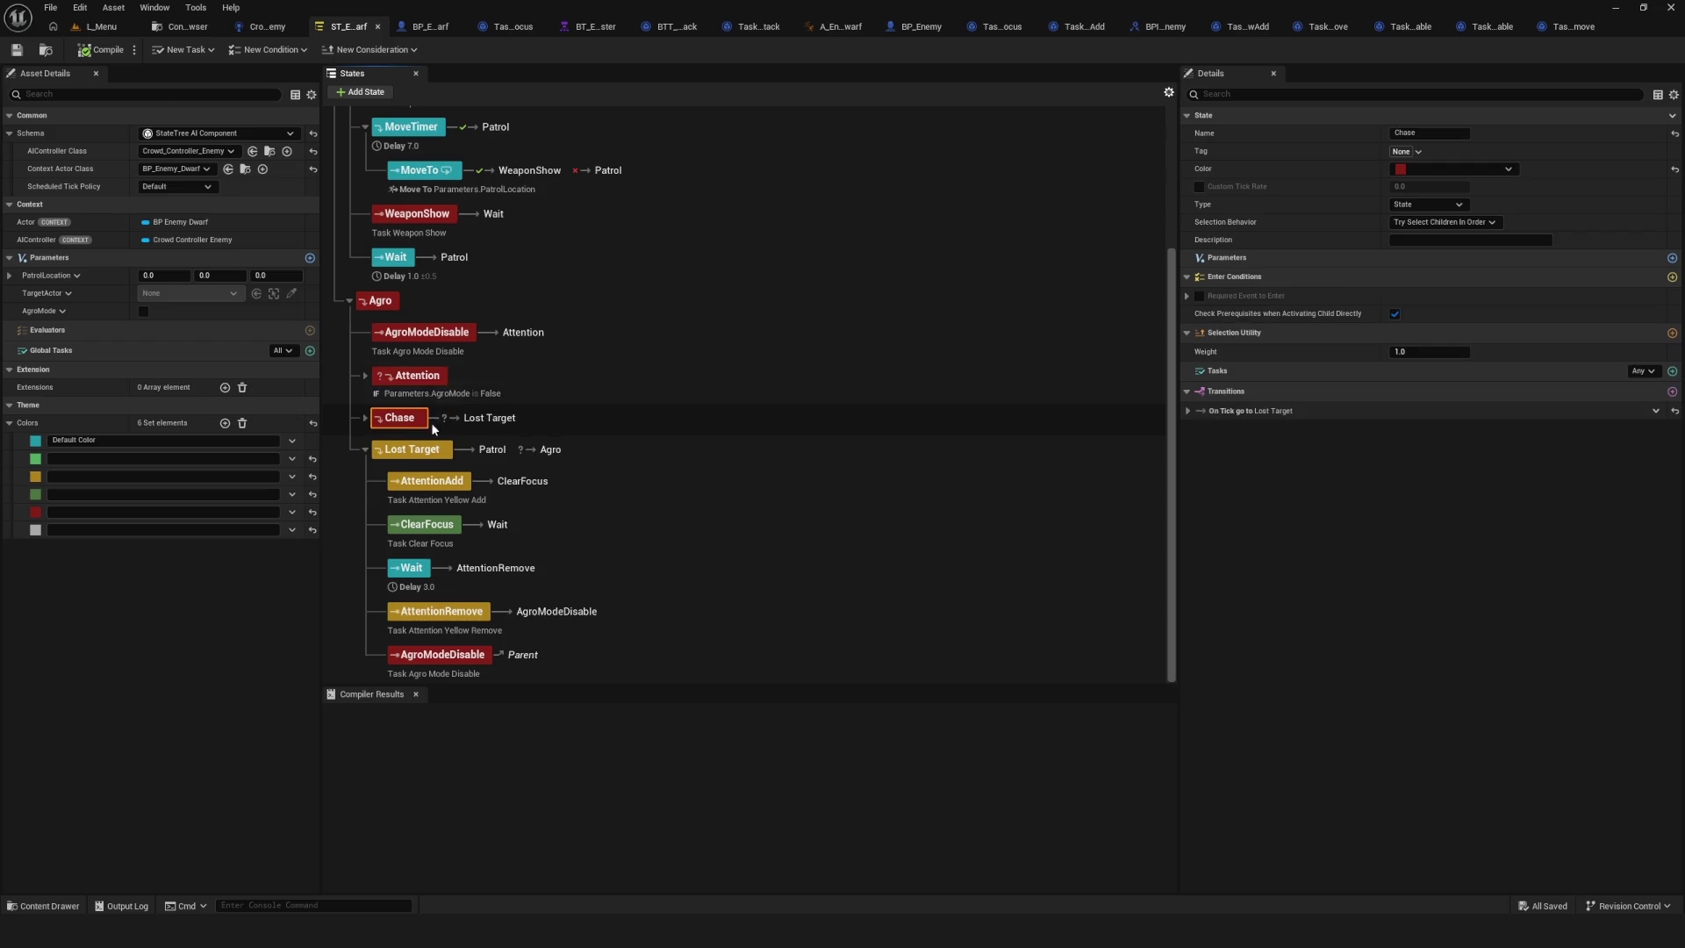
{"action": "left_click", "coordinate": [460, 337]}
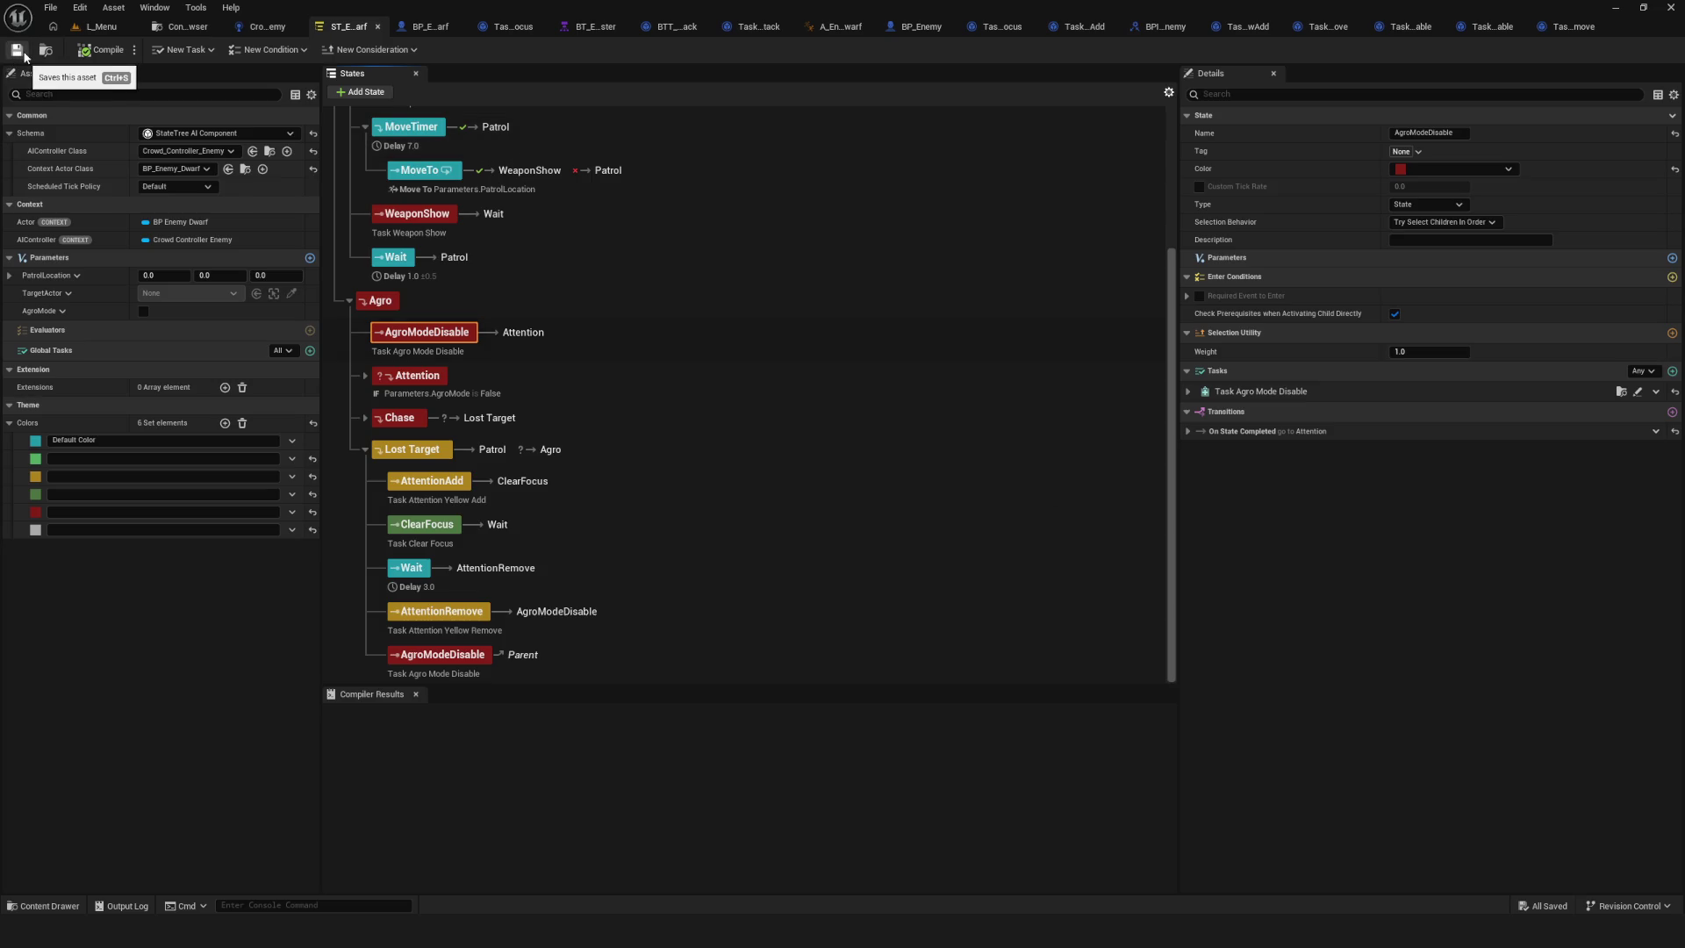
Add a Draw Debug Capsule node to the Task_ClearFocus graph via a 'draw d' search.
{"action": "left_click", "coordinate": [1008, 29]}
{"action": "right_click", "coordinate": [749, 298]}
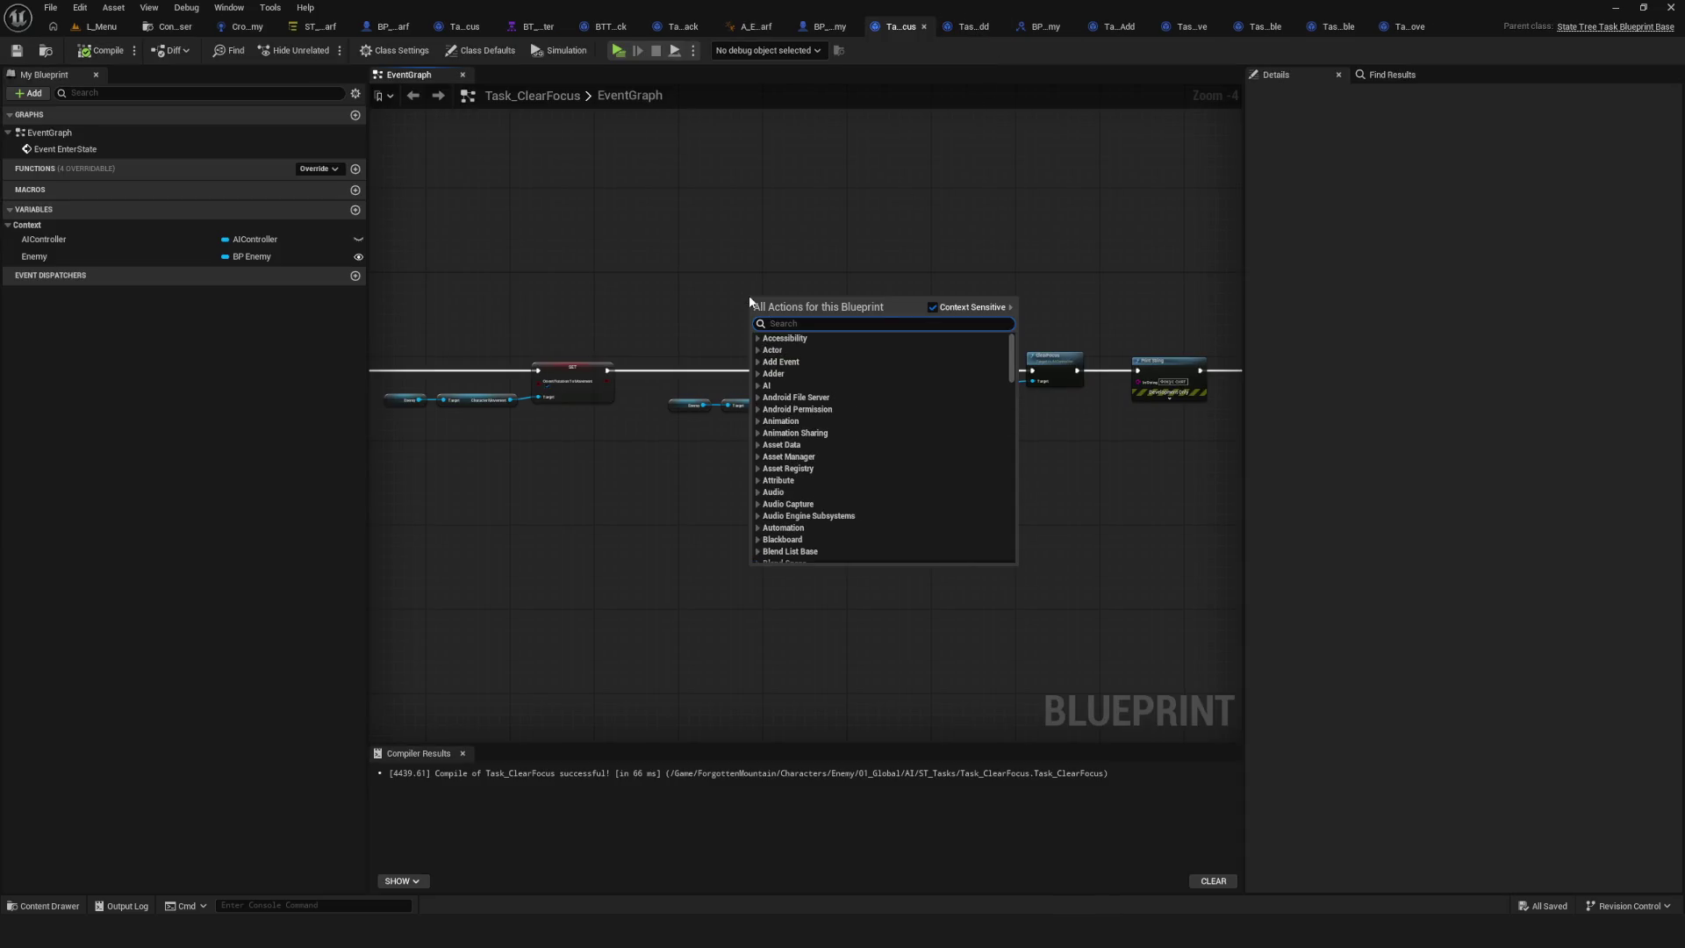
{"action": "type", "text": "BK"}
{"action": "key", "text": "BackSpace"}
{"action": "key", "text": "BackSpace"}
{"action": "type", "text": "draw de"}
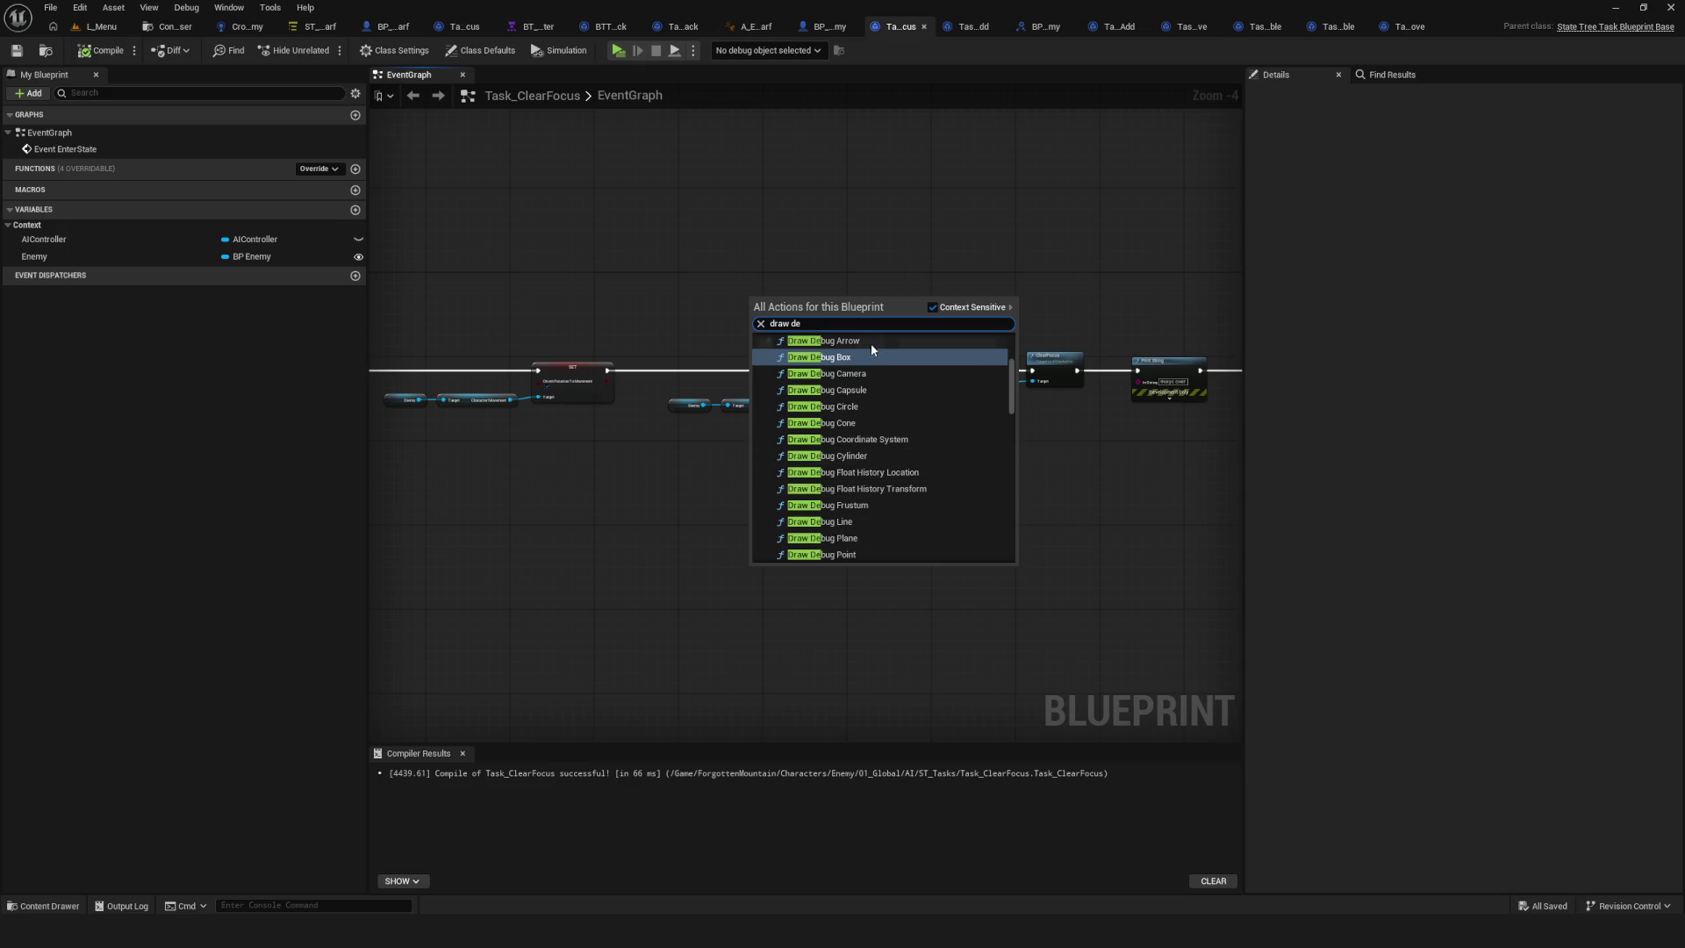
{"action": "left_click", "coordinate": [856, 390]}
{"action": "mouse_move", "coordinate": [834, 298]}
{"action": "left_mouse_down"}
{"action": "mouse_move", "coordinate": [959, 226]}
{"action": "mouse_move", "coordinate": [902, 198]}
{"action": "mouse_move", "coordinate": [701, 256]}
{"action": "mouse_move", "coordinate": [764, 257]}
{"action": "left_mouse_up"}
Delete the capsule node, recompile and save Task_ClearFocus, and return to the State Tree.
{"action": "scroll", "coordinate": [735, 429], "scroll_direction": "up", "scroll_amount": 4}
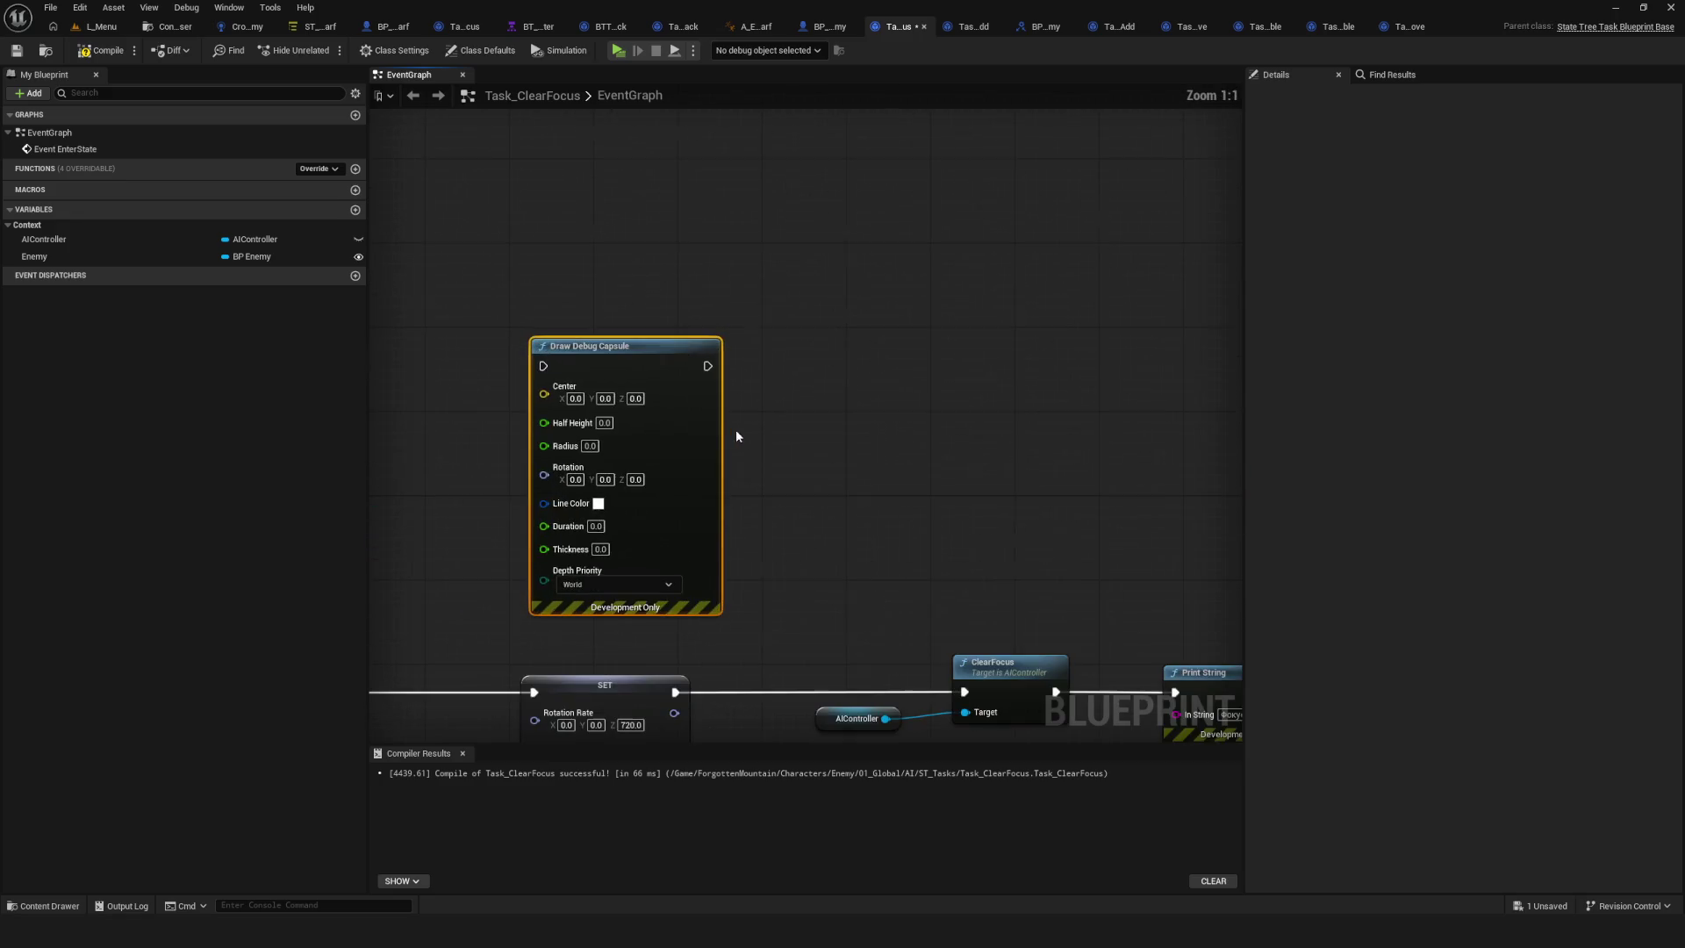
{"action": "left_click_drag", "start_coordinate": [608, 363], "coordinate": [714, 313]}
{"action": "key", "text": "Delete"}
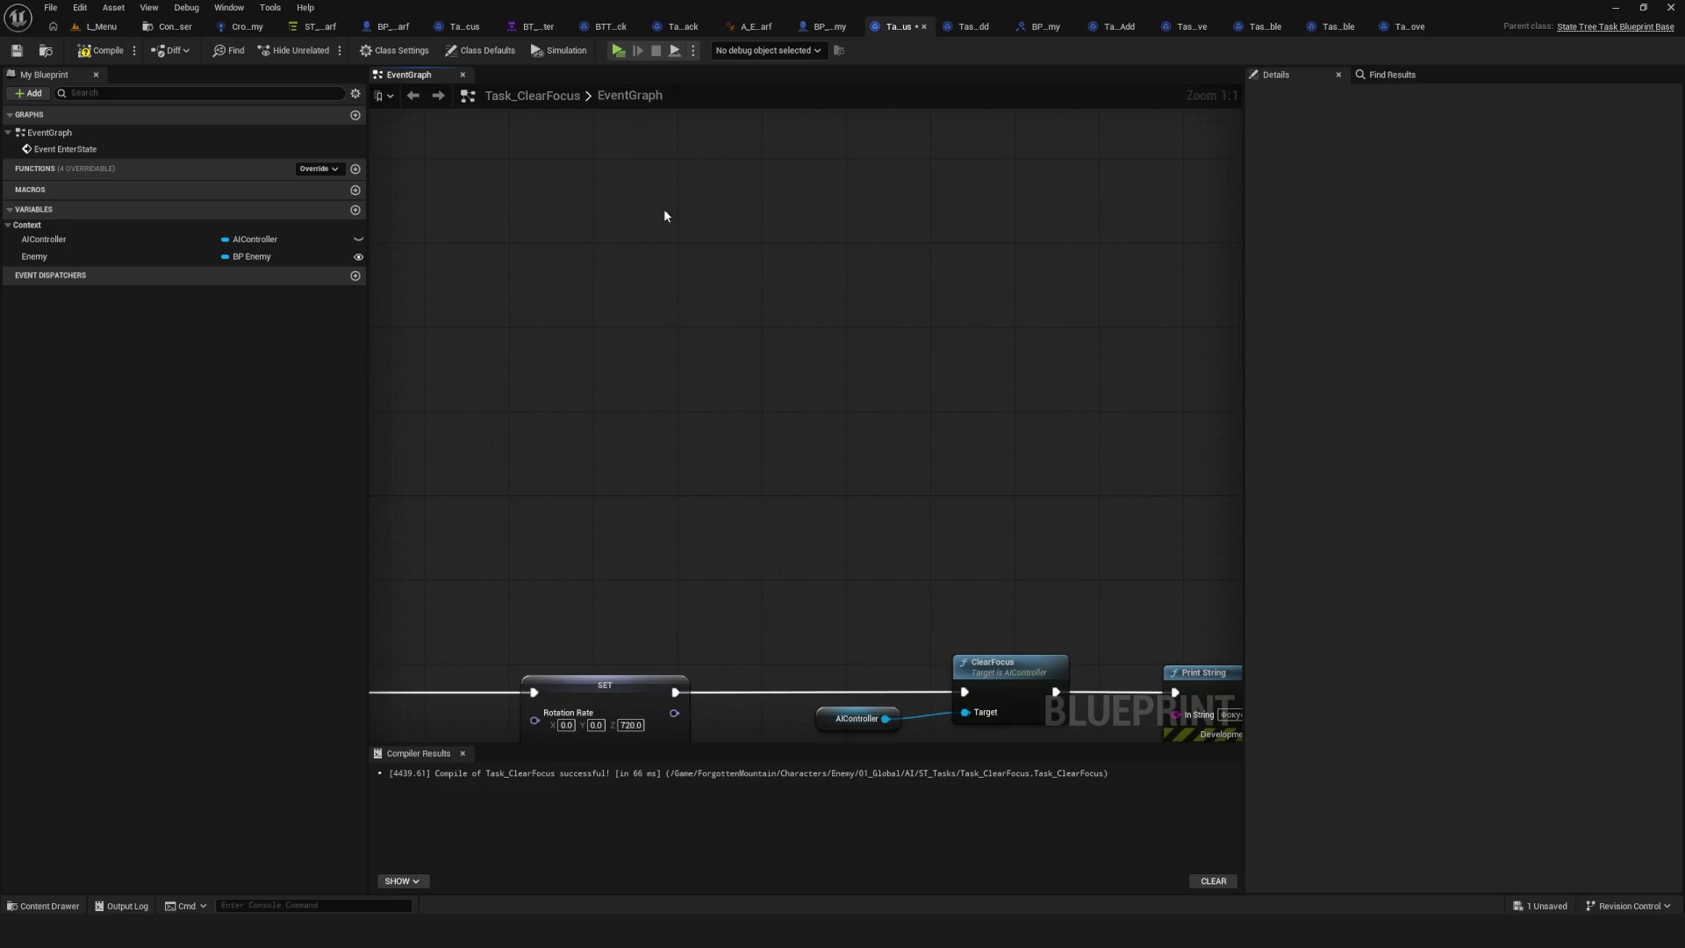
{"action": "left_click", "coordinate": [22, 54]}
{"action": "scroll", "coordinate": [614, 298], "scroll_direction": "down", "scroll_amount": 10}
{"action": "scroll", "coordinate": [650, 325], "scroll_direction": "up", "scroll_amount": 4}
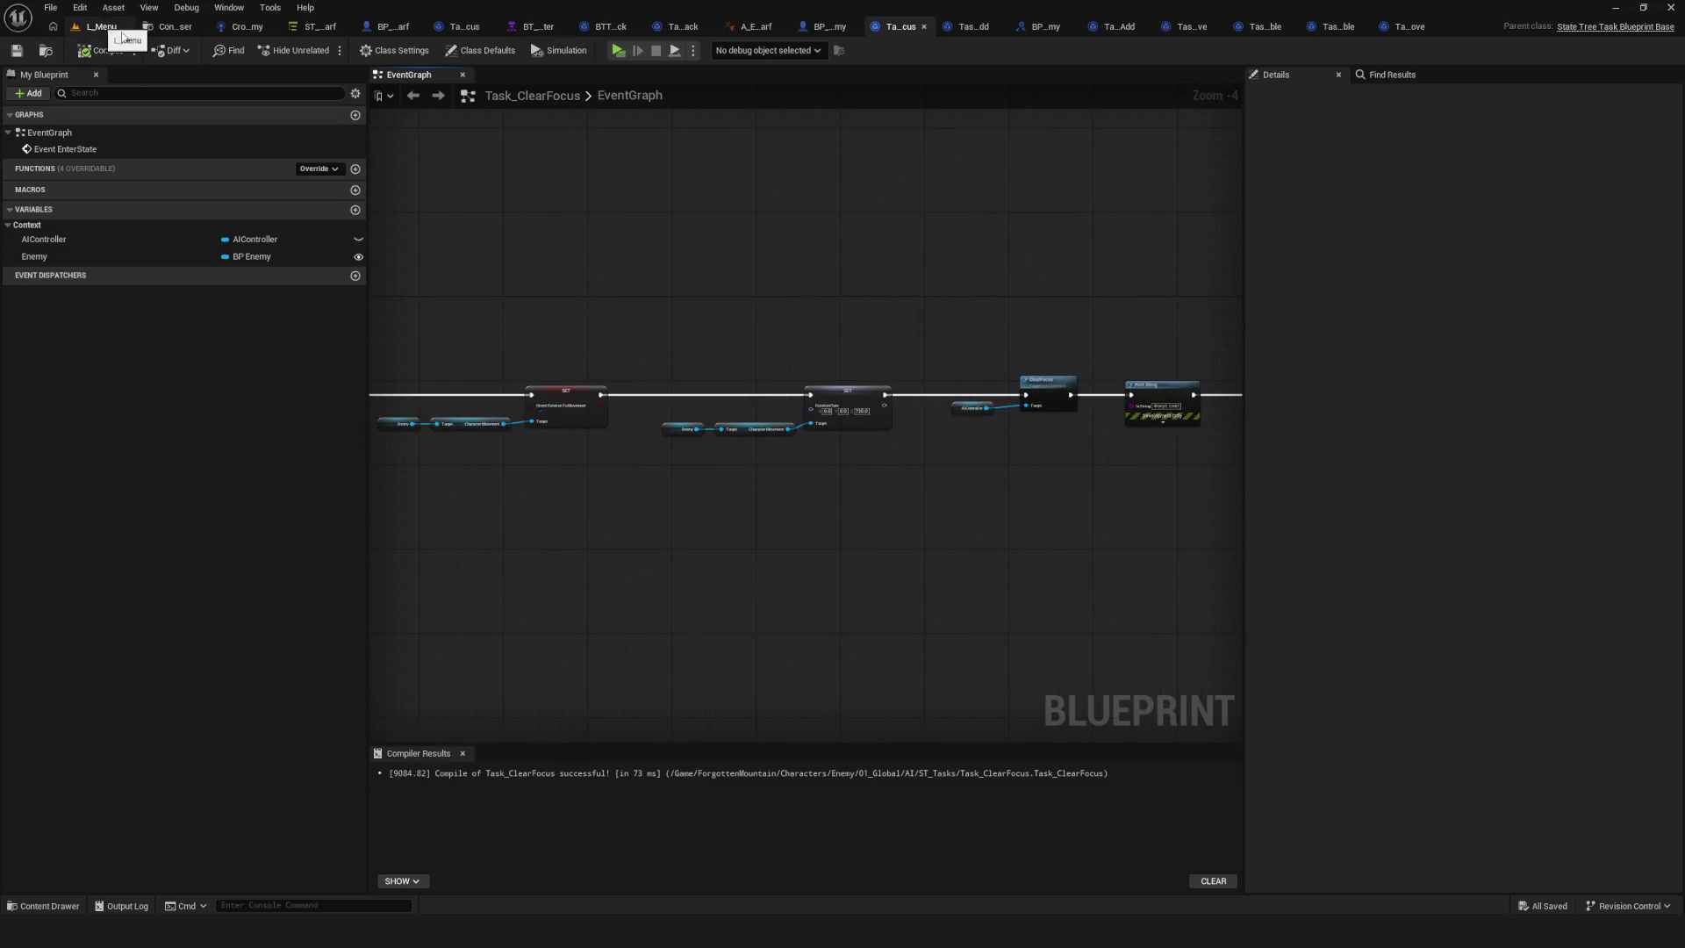
{"action": "left_click", "coordinate": [307, 26]}
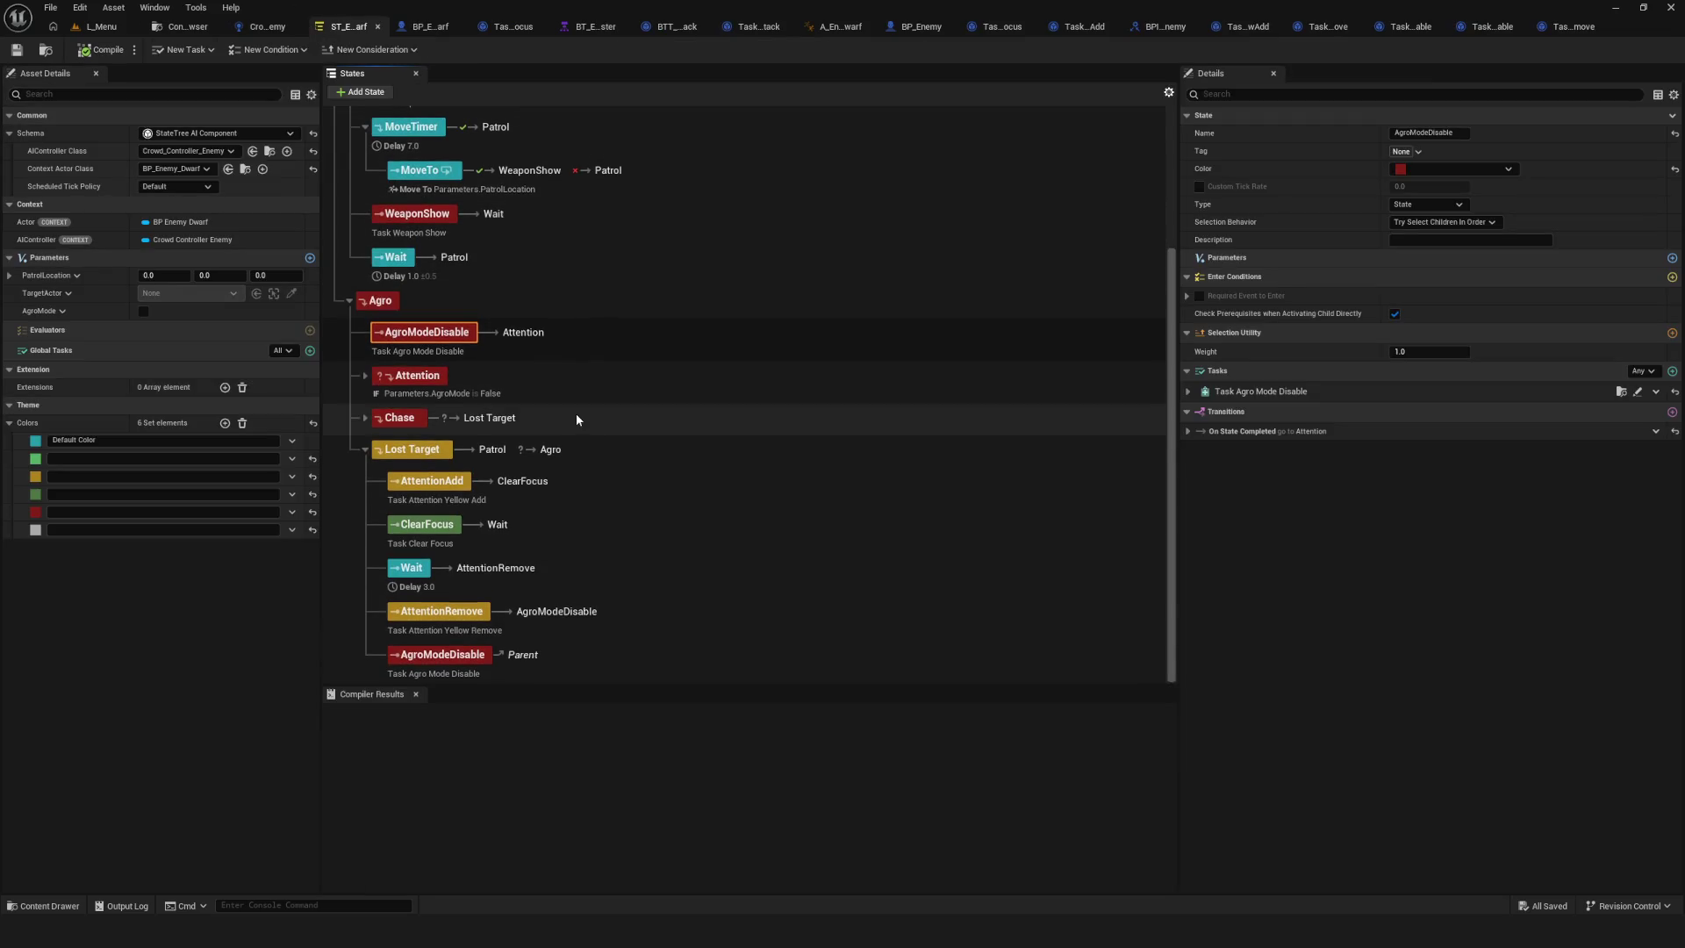
Select the Attention state and expand its children.
{"action": "scroll", "coordinate": [599, 426], "scroll_direction": "up", "scroll_amount": 3}
{"action": "scroll", "coordinate": [601, 423], "scroll_direction": "down", "scroll_amount": 3}
{"action": "left_click", "coordinate": [421, 377]}
{"action": "left_click", "coordinate": [365, 374]}
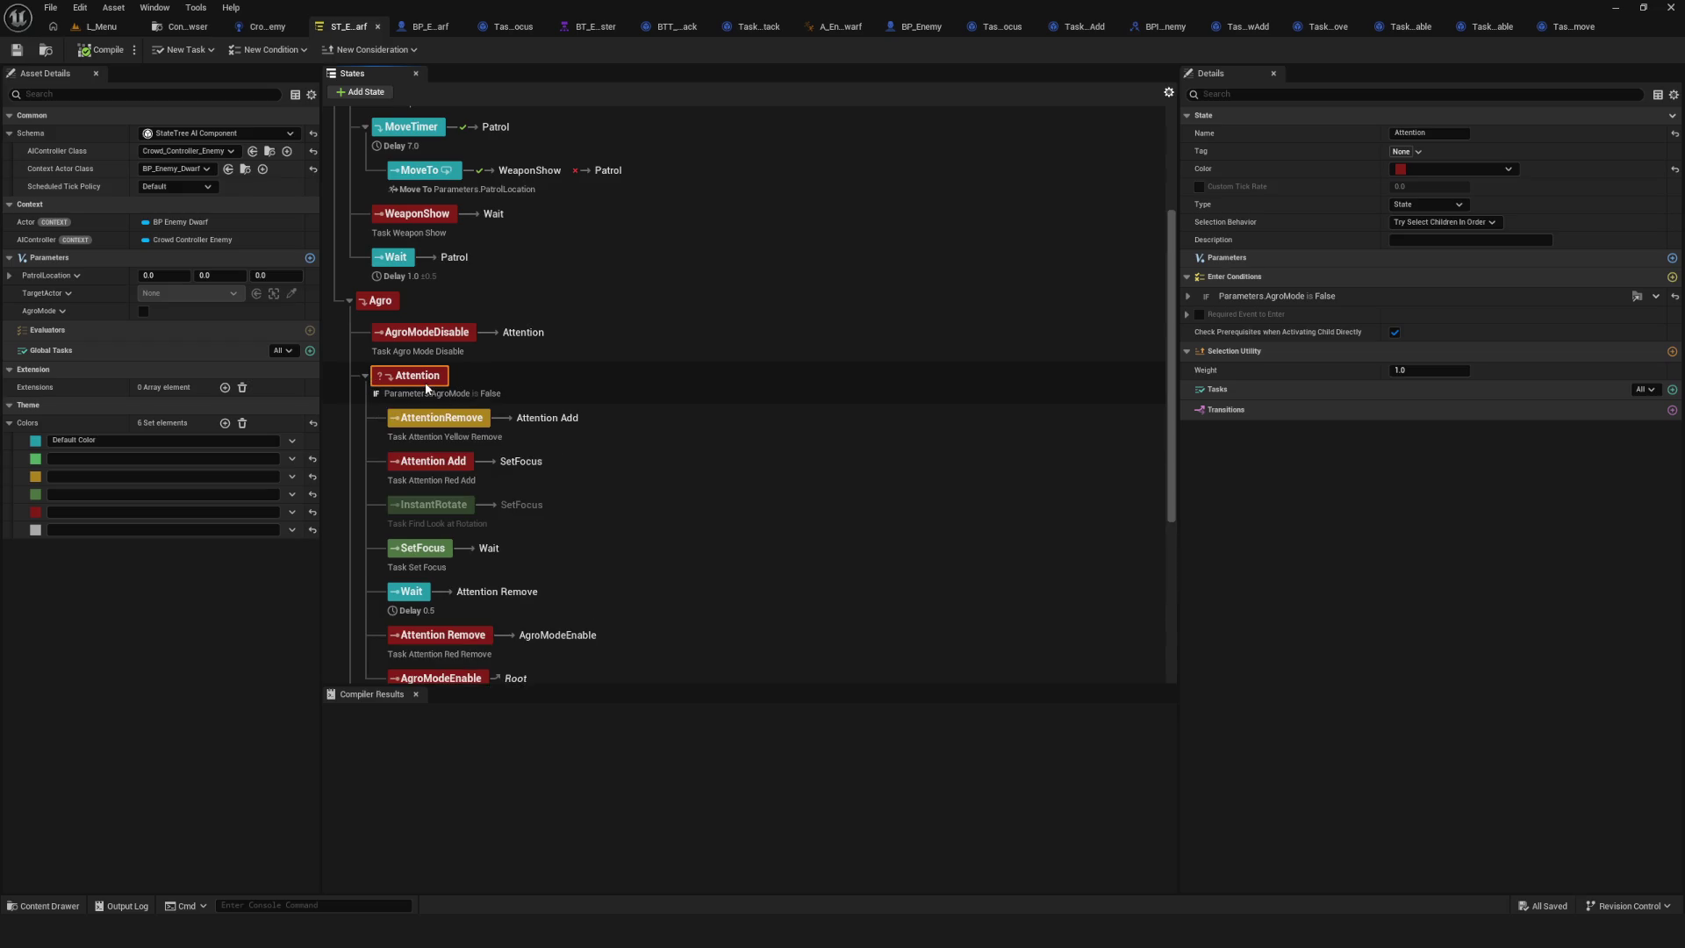
{"action": "scroll", "coordinate": [427, 389], "scroll_direction": "down", "scroll_amount": 1}
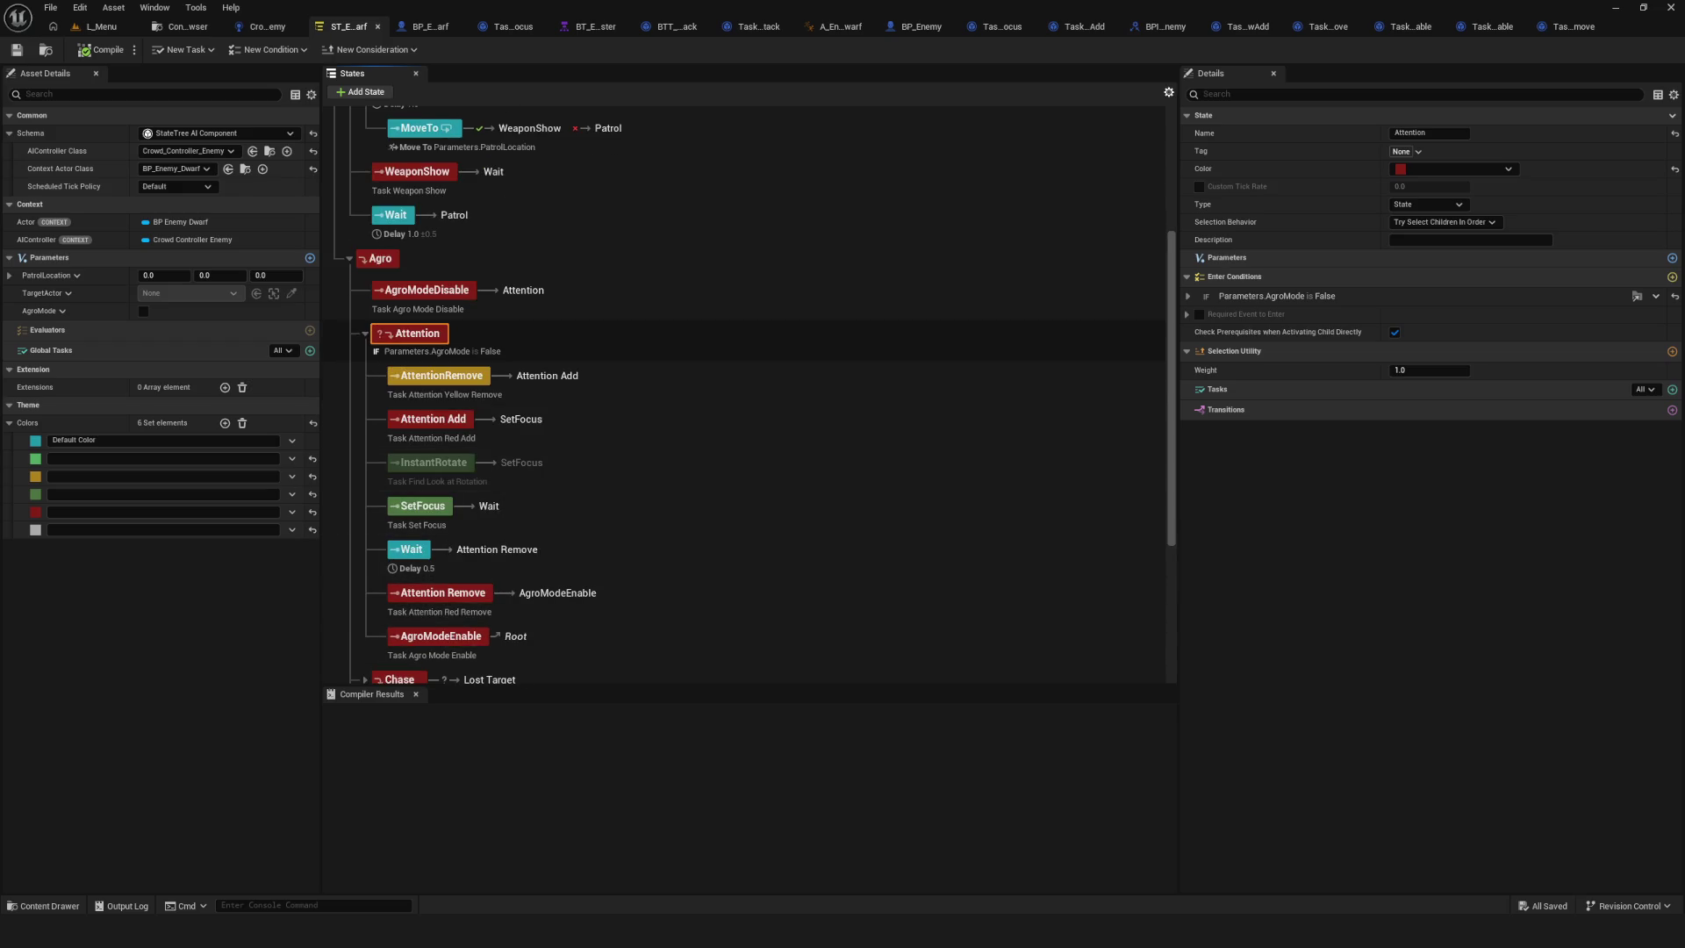
From the L_Menu level, start a new game preview and walk toward the enemies.
{"action": "left_click", "coordinate": [98, 26]}
{"action": "left_click", "coordinate": [325, 53]}
{"action": "left_click", "coordinate": [854, 399]}
{"action": "key", "text": "w"}
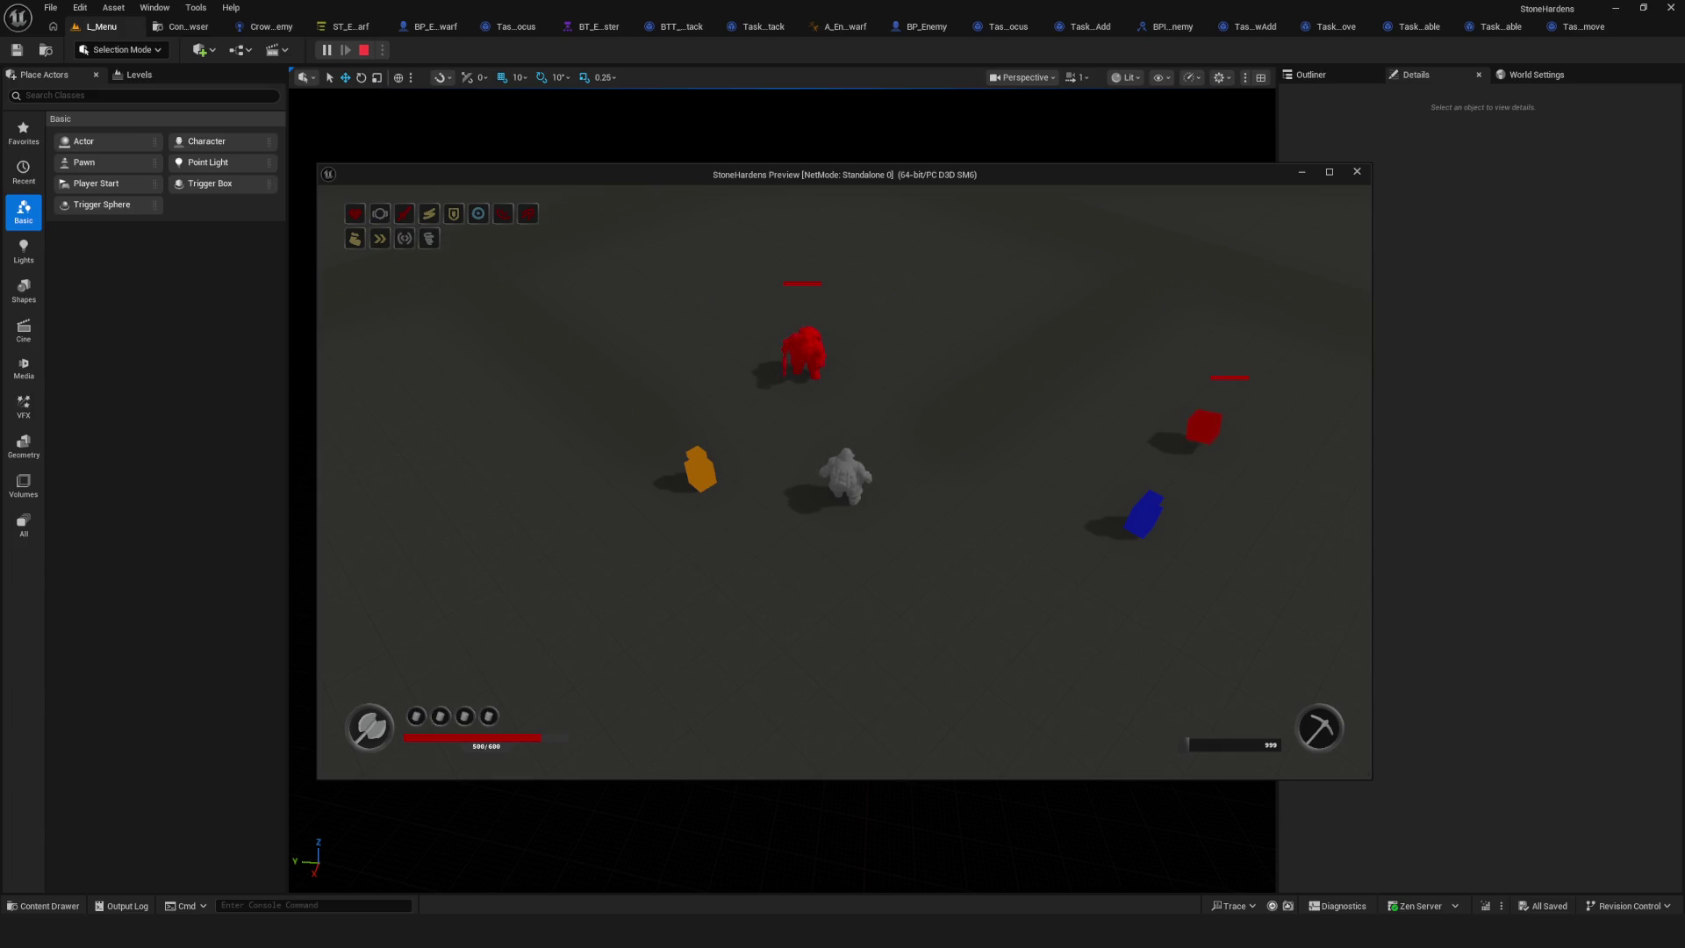
Stop the game preview and return to the dwarf State Tree.
{"action": "key", "text": "Escape"}
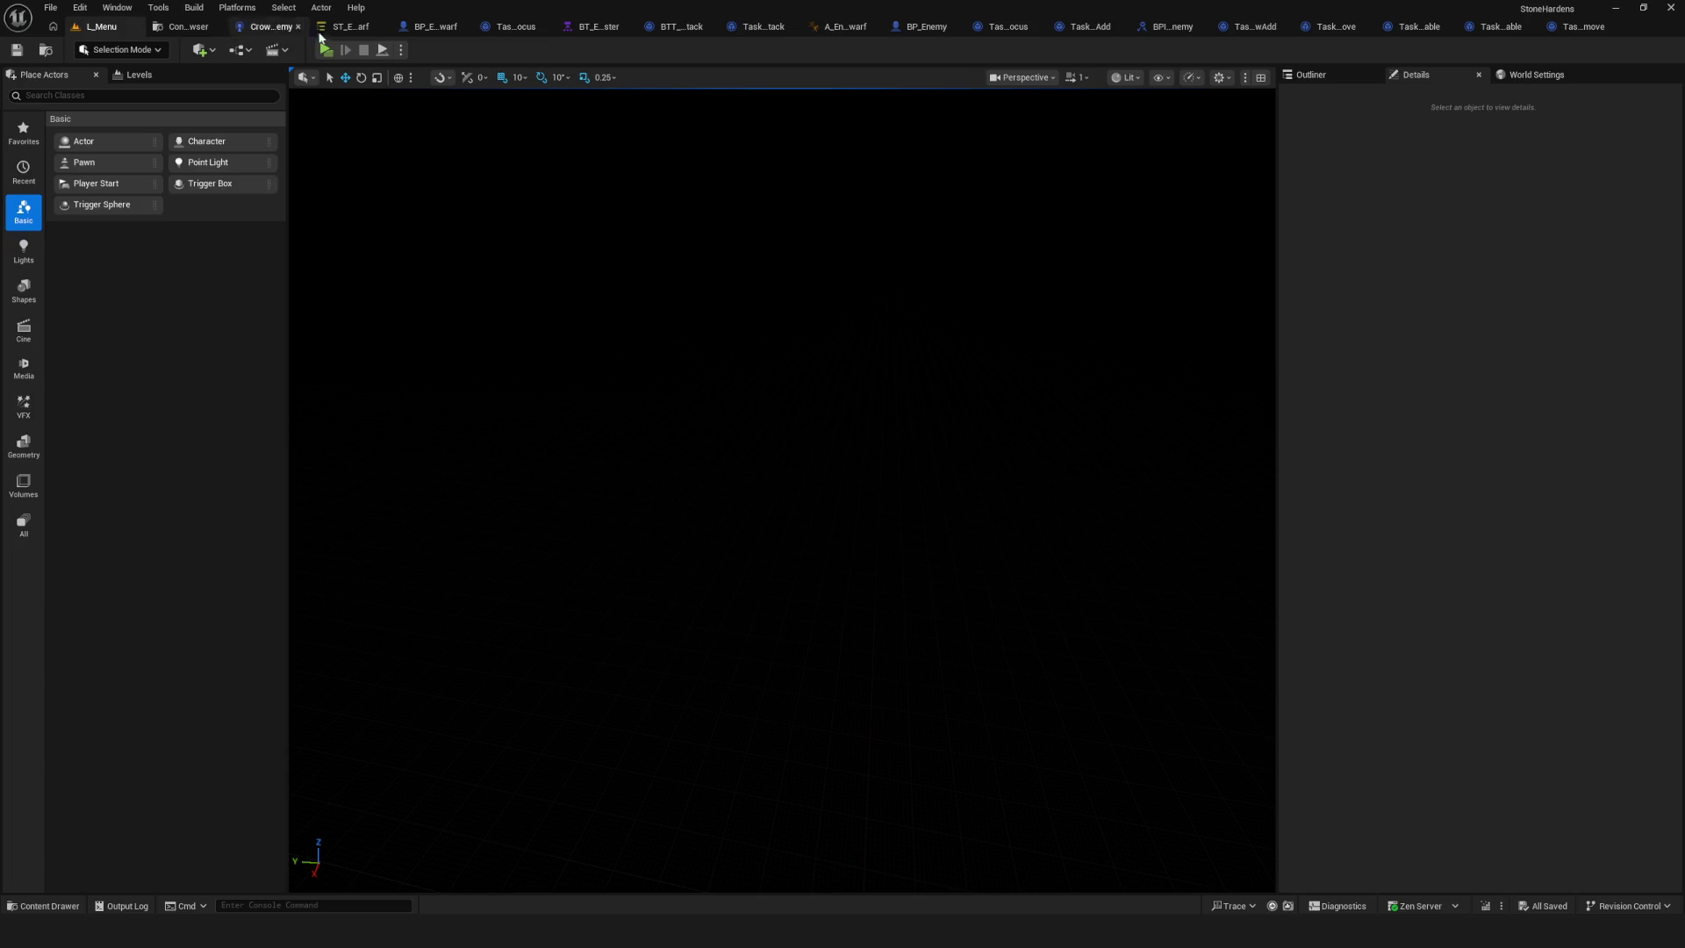
{"action": "left_click", "coordinate": [351, 26]}
{"action": "scroll", "coordinate": [456, 360], "scroll_direction": "down", "scroll_amount": 5}
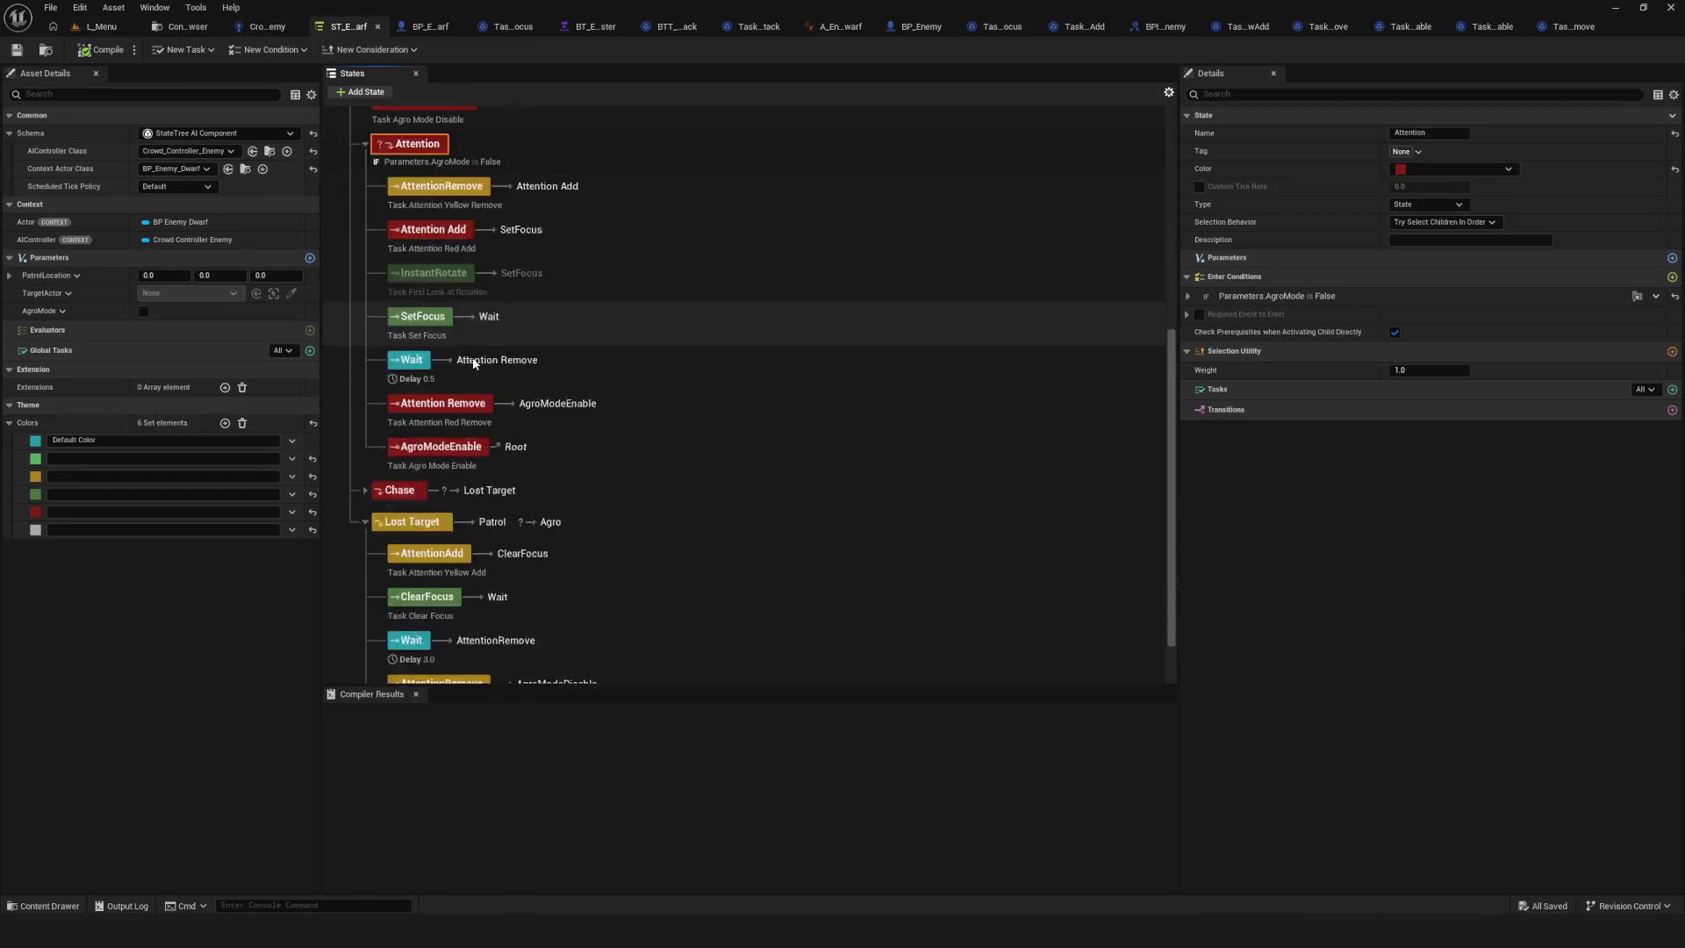
{"action": "scroll", "coordinate": [482, 344], "scroll_direction": "up", "scroll_amount": 3}
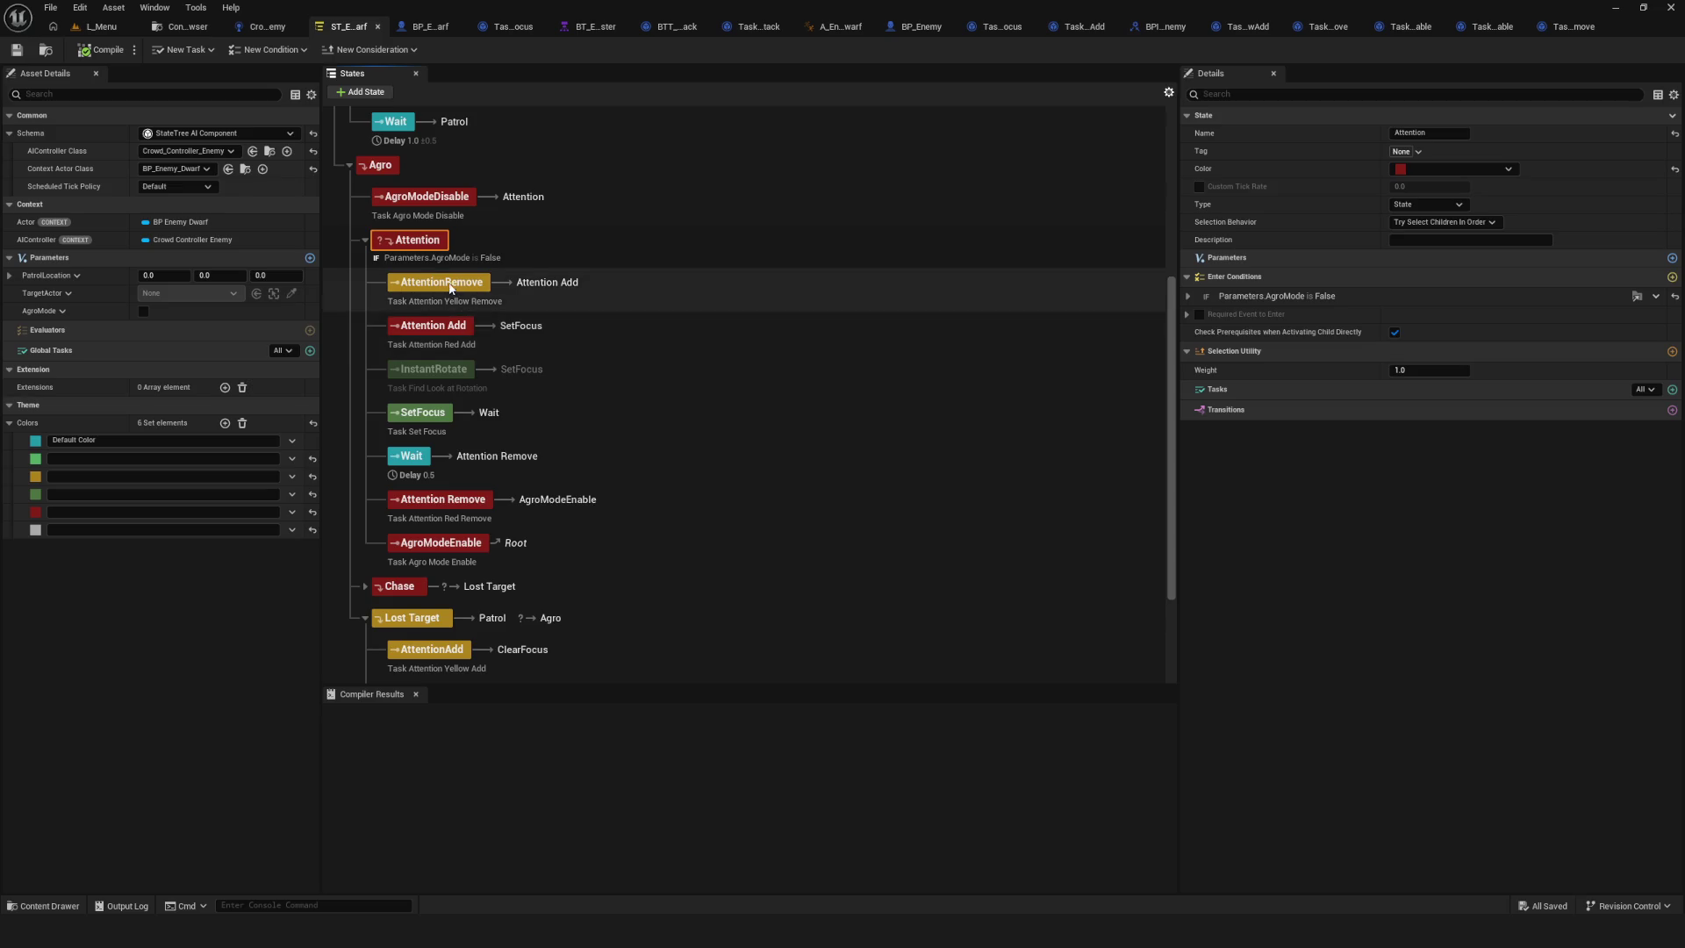
Delete the AgroModeDisable state, compile the State Tree, and save all before playing.
{"action": "left_click", "coordinate": [746, 204]}
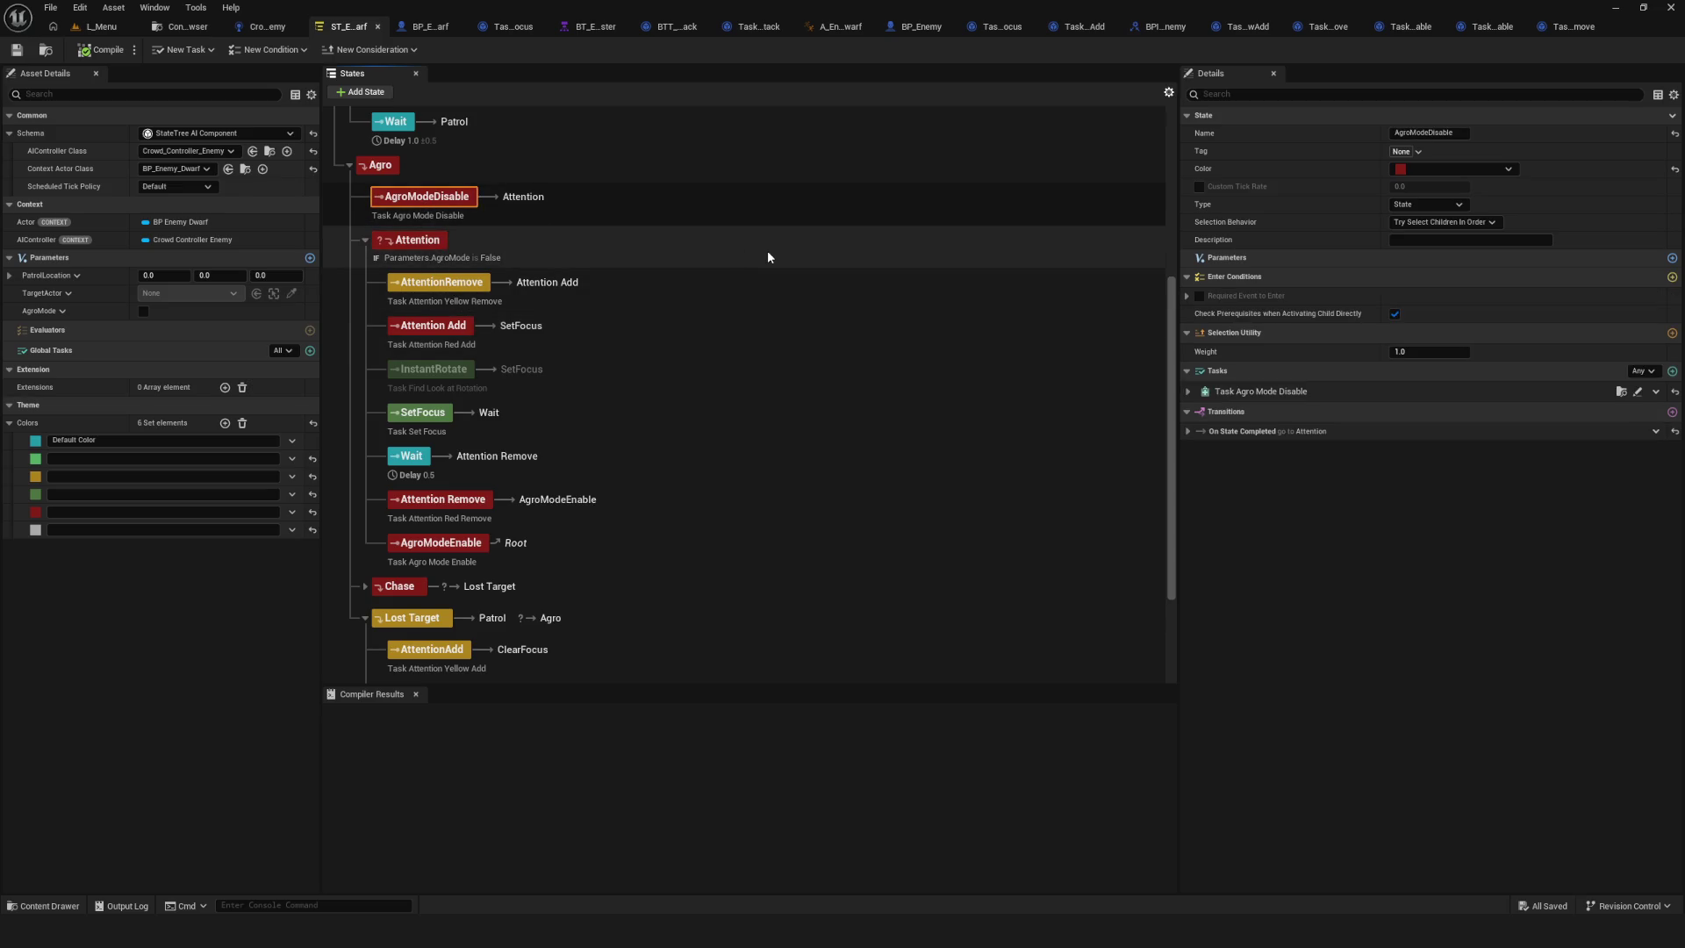
{"action": "key", "text": "Delete"}
{"action": "left_click", "coordinate": [77, 55]}
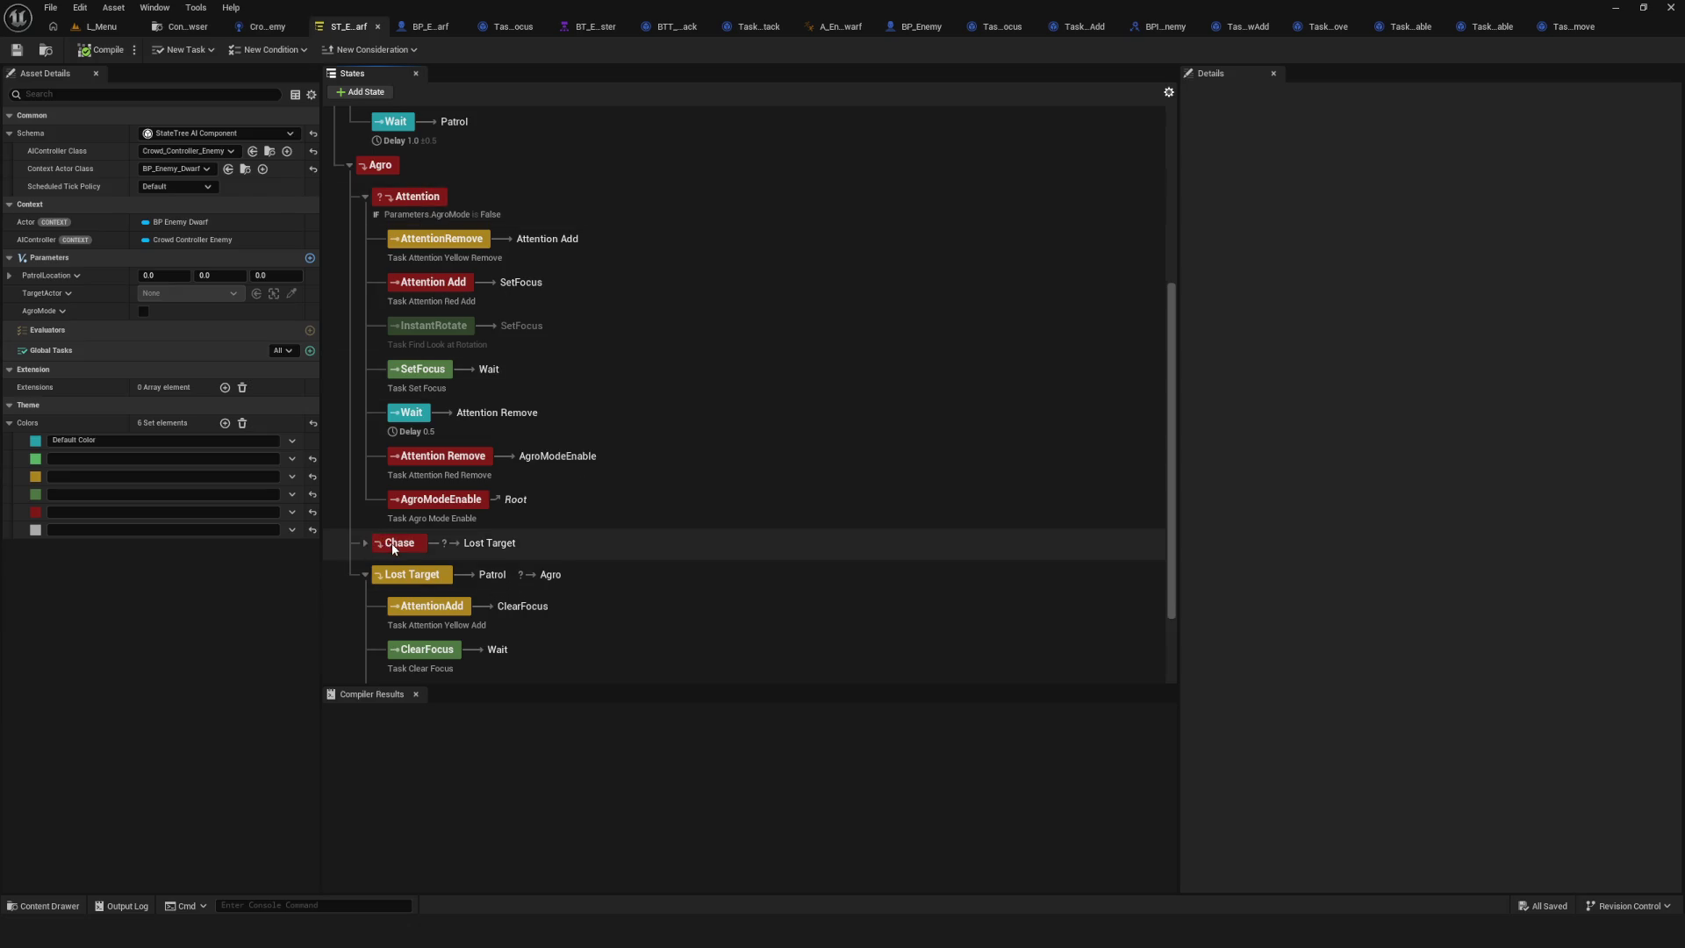
{"action": "key", "text": "alt+p"}
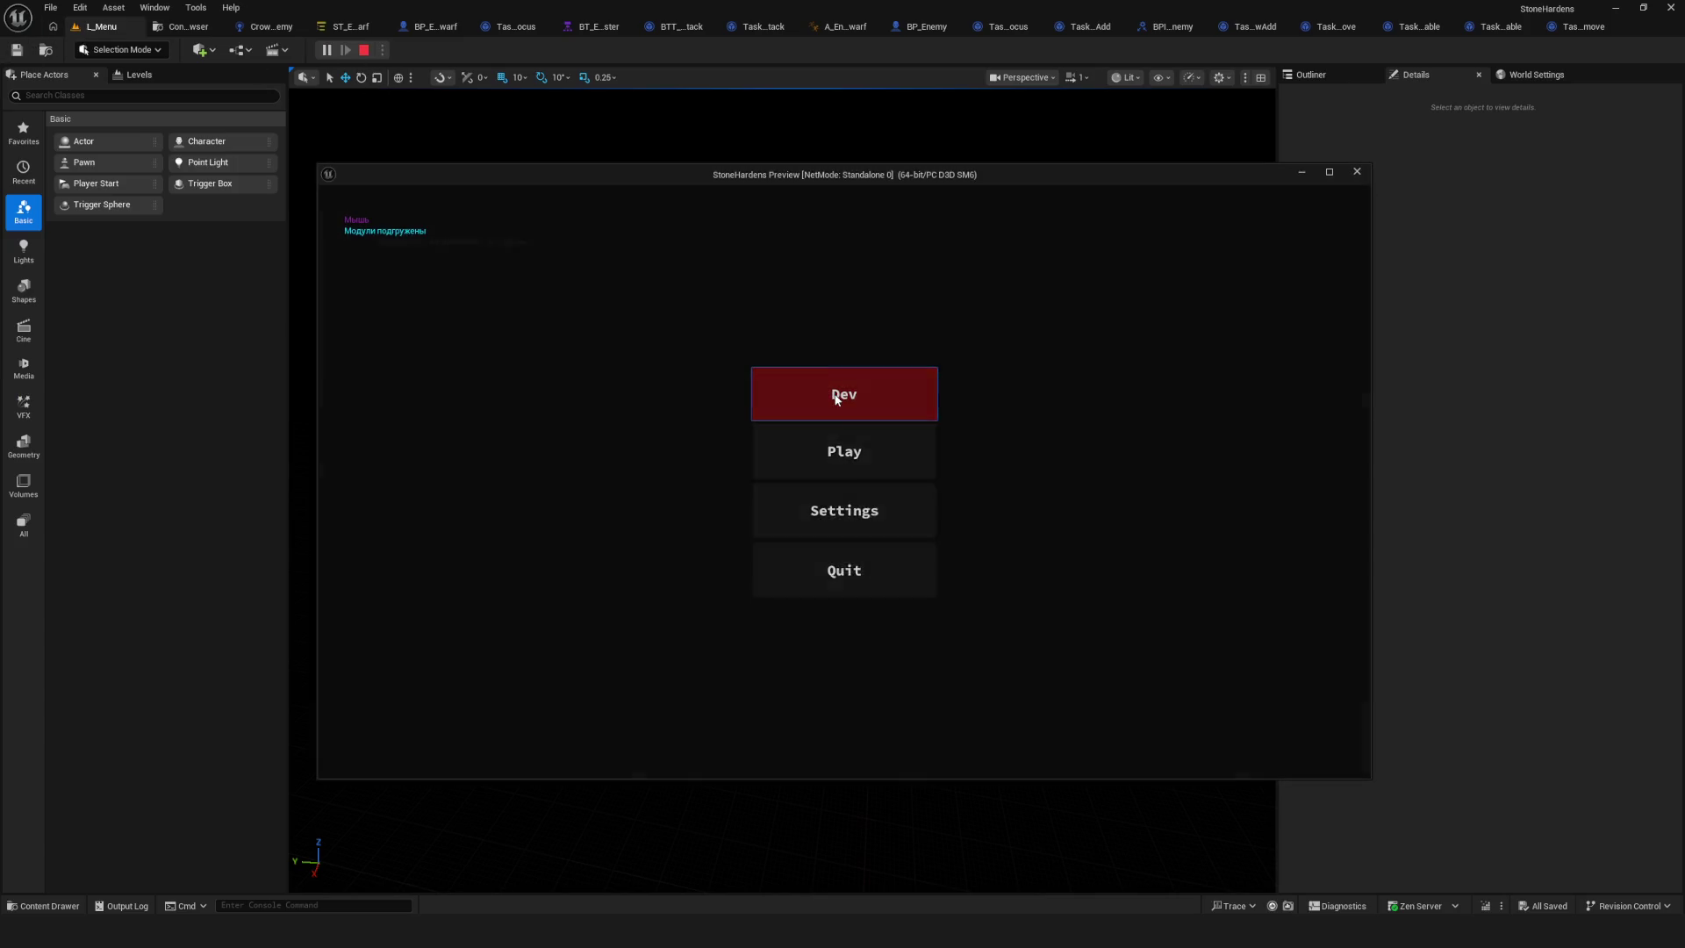
Start the Dev level, walk toward the red enemies, then return to the ST_Enemy_Dwarf State Tree.
{"action": "left_click", "coordinate": [829, 393]}
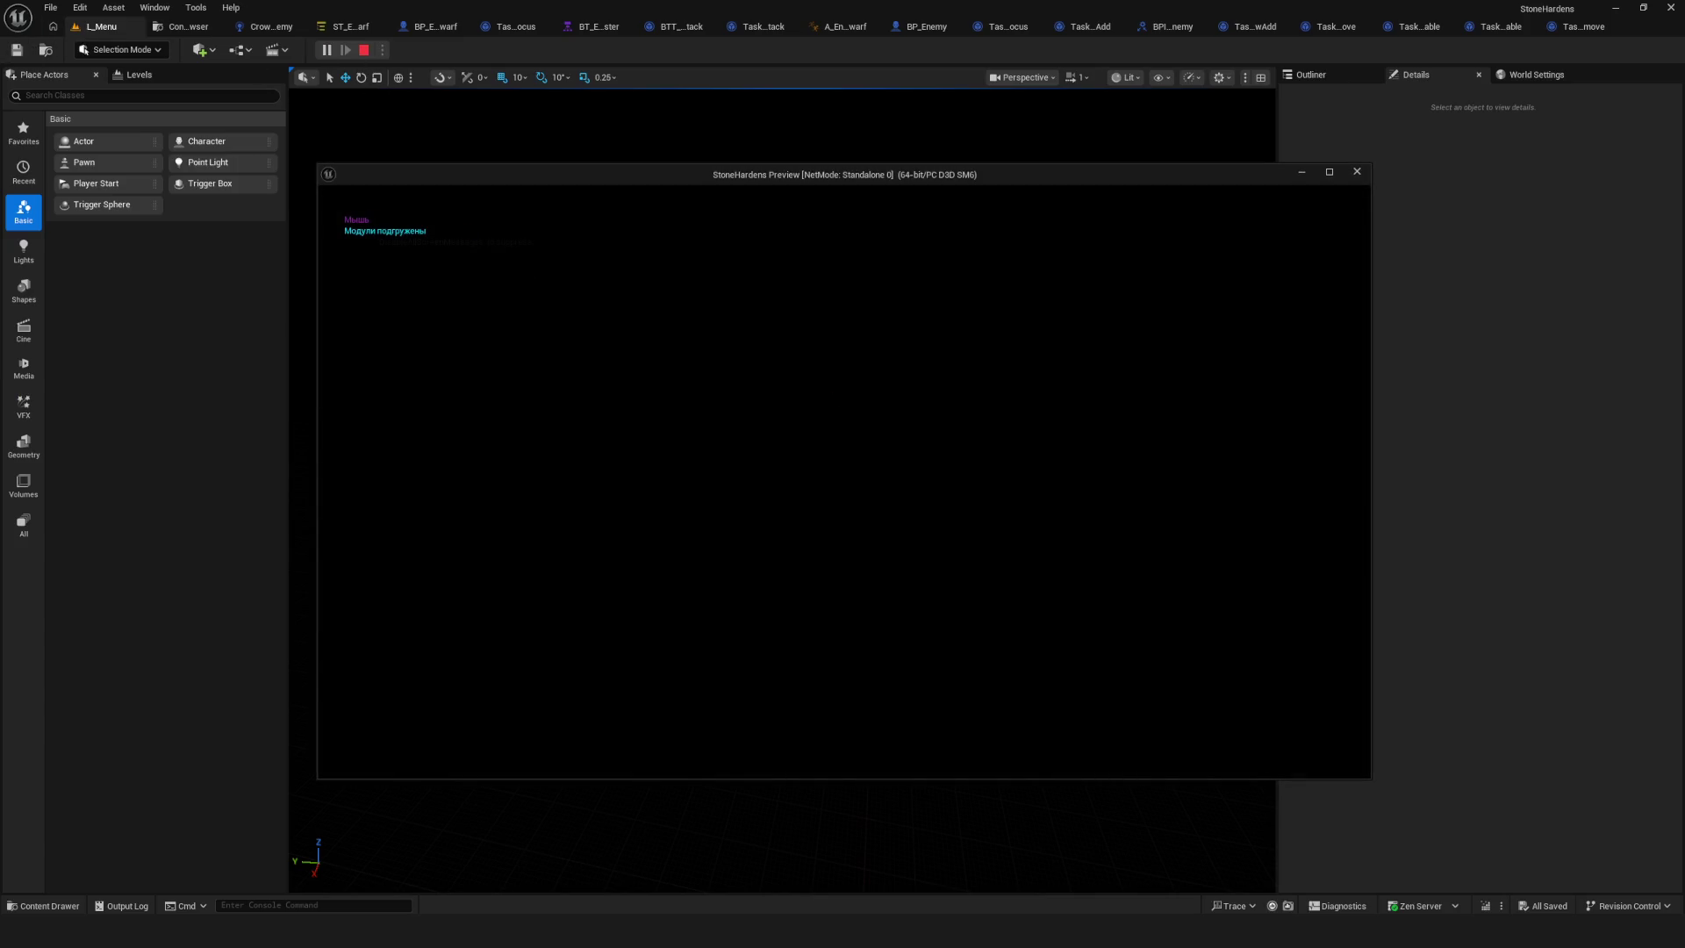
{"action": "key", "text": "w"}
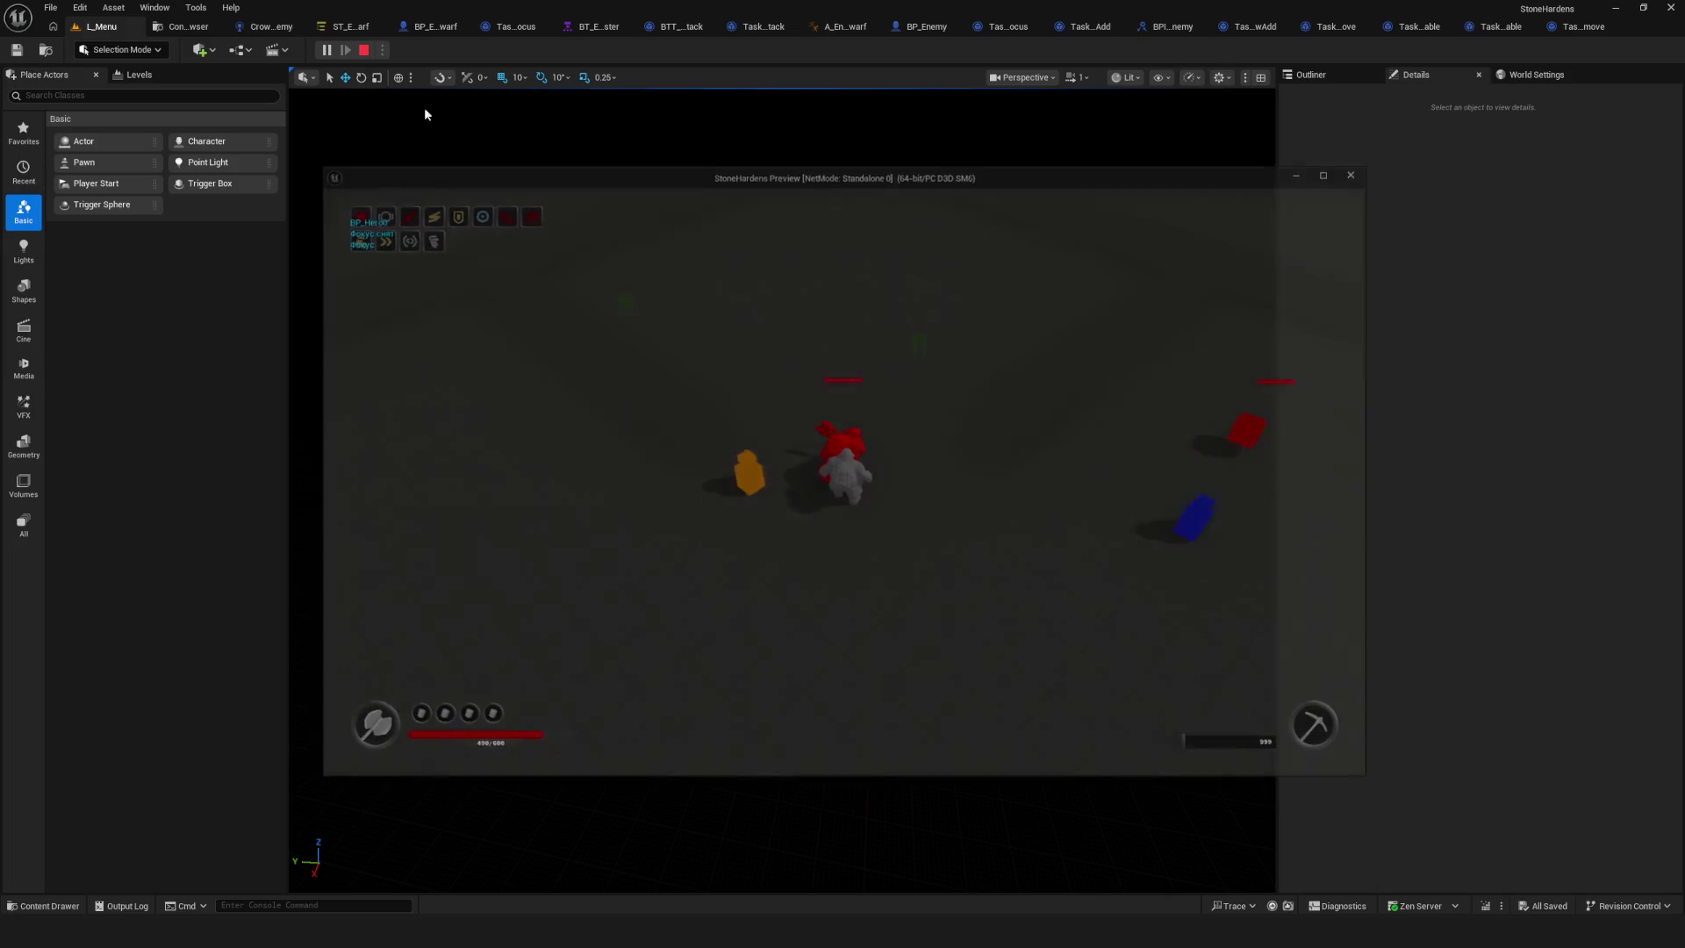
{"action": "left_click", "coordinate": [347, 27]}
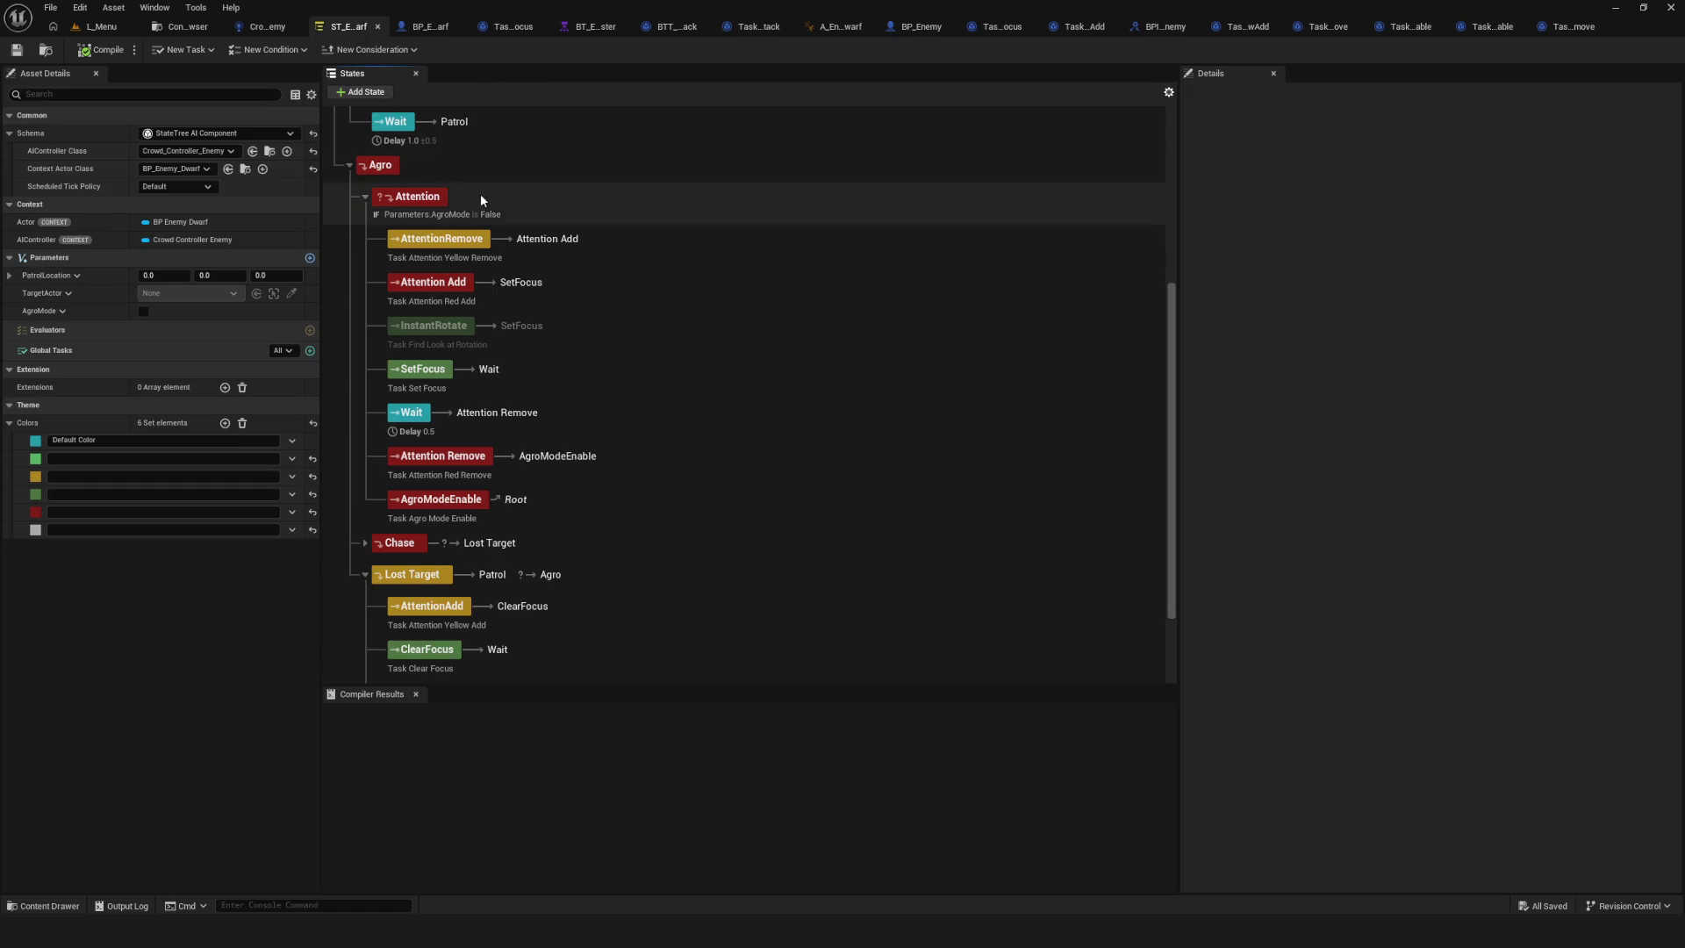
{"action": "scroll", "coordinate": [487, 342], "scroll_direction": "up", "scroll_amount": 2}
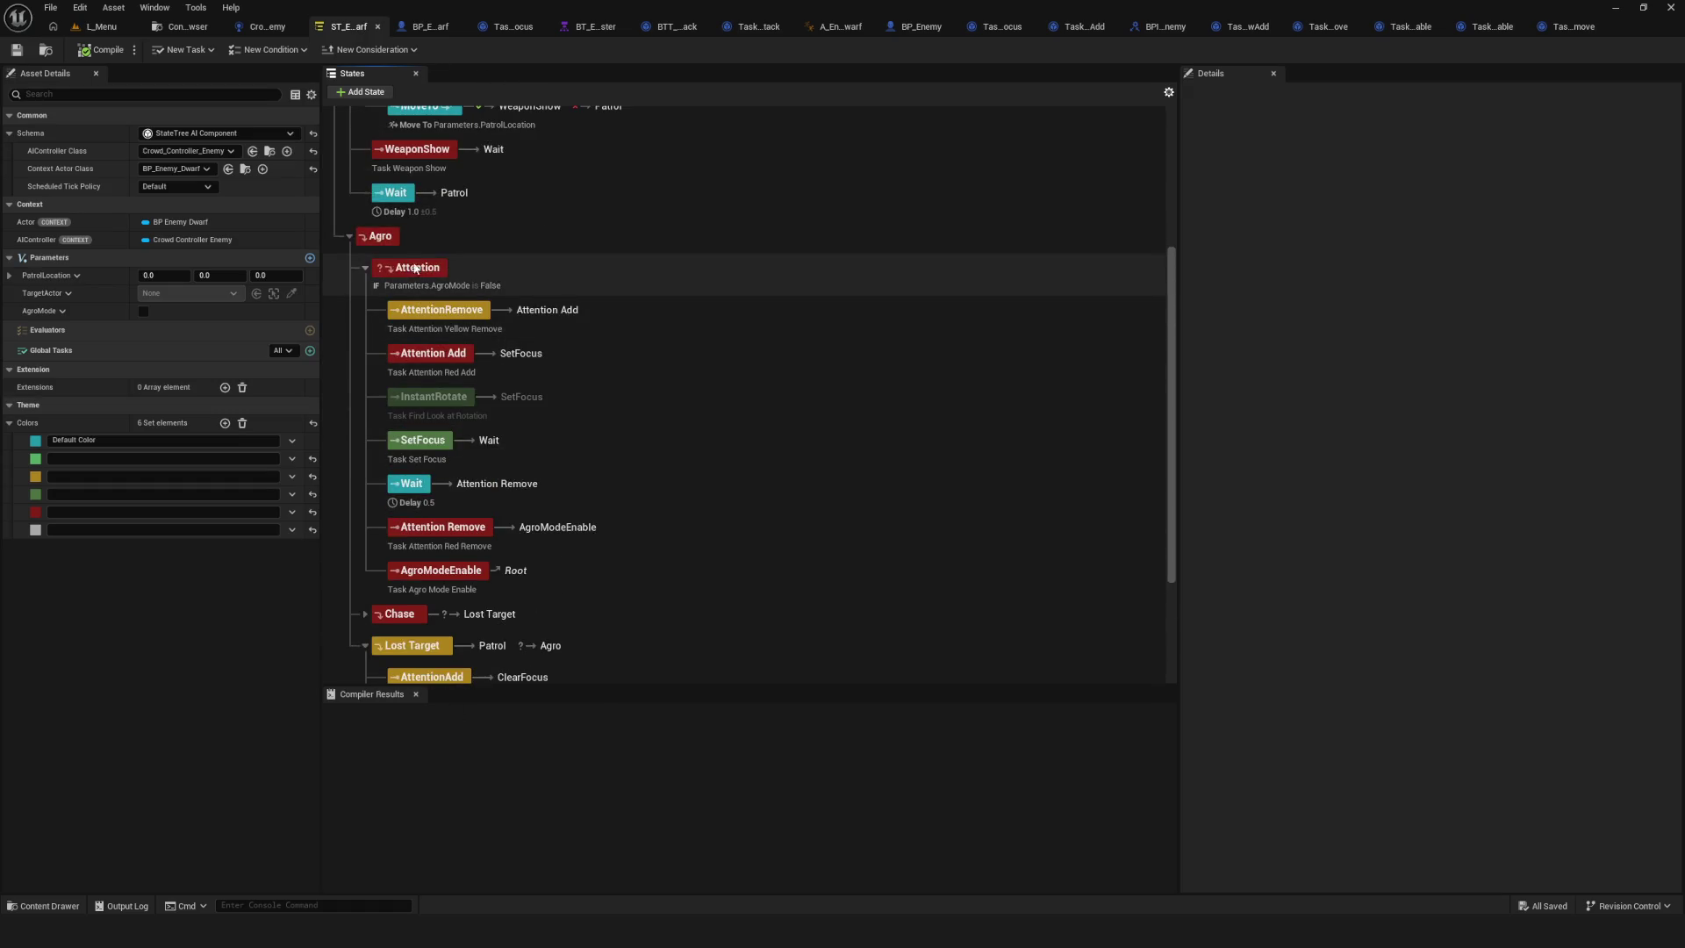
Collapse the Attention state, save the State Tree asset, and browse the Window menu.
{"action": "left_click", "coordinate": [365, 267]}
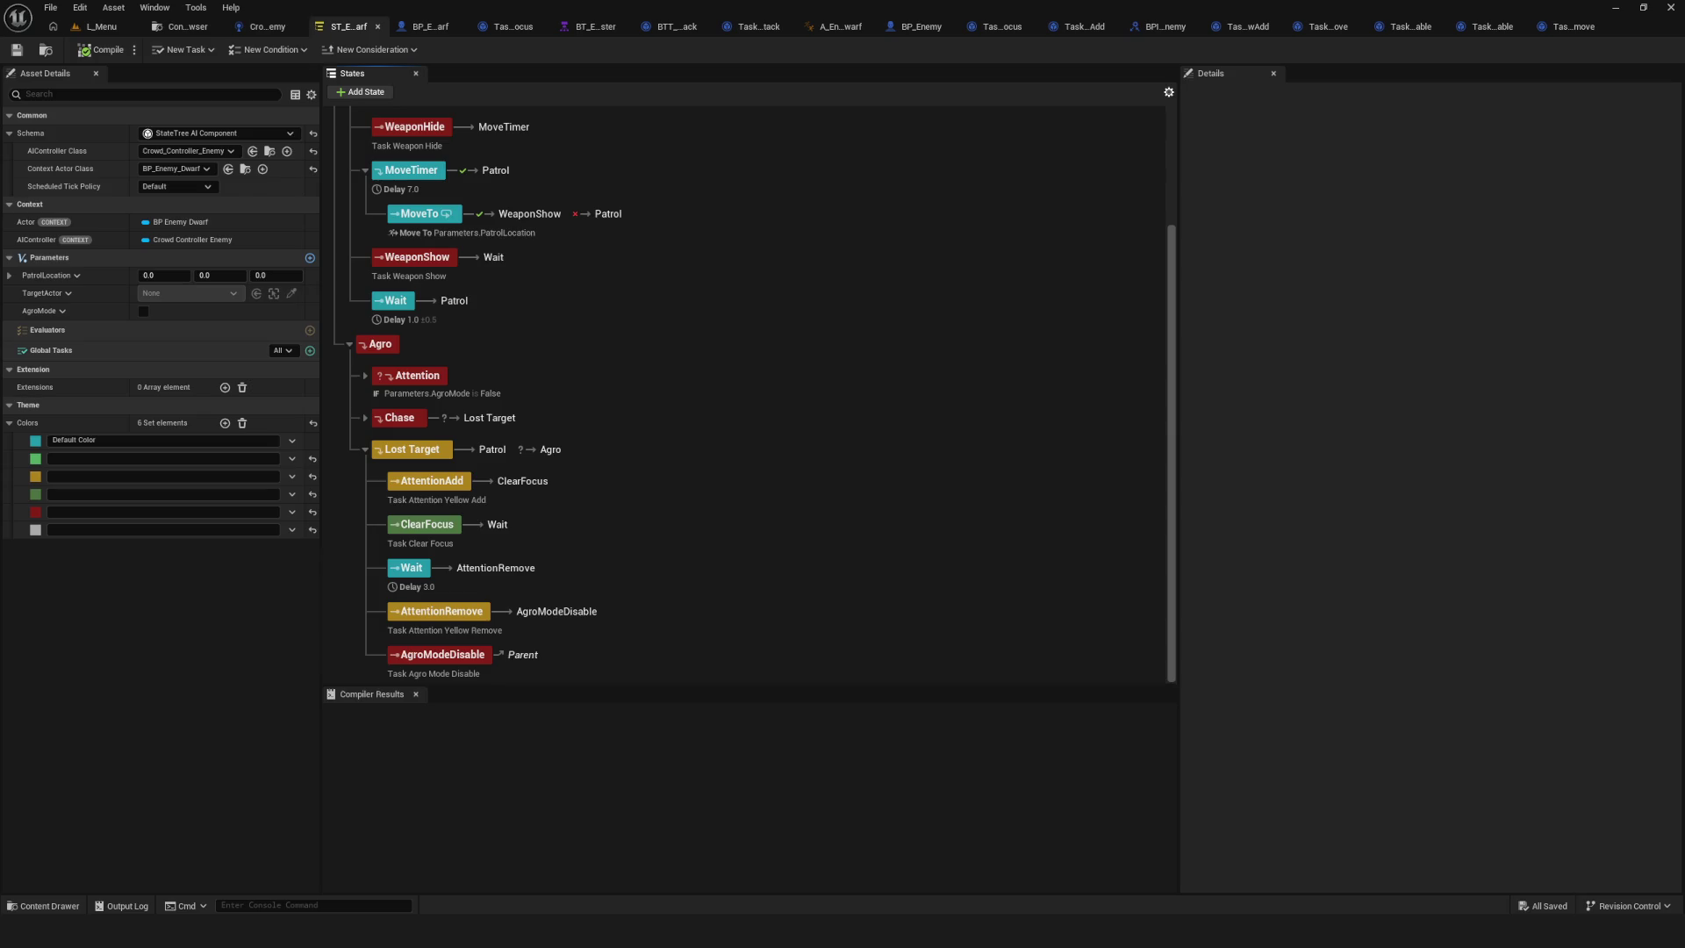
{"action": "scroll", "coordinate": [661, 487], "scroll_direction": "up", "scroll_amount": 3}
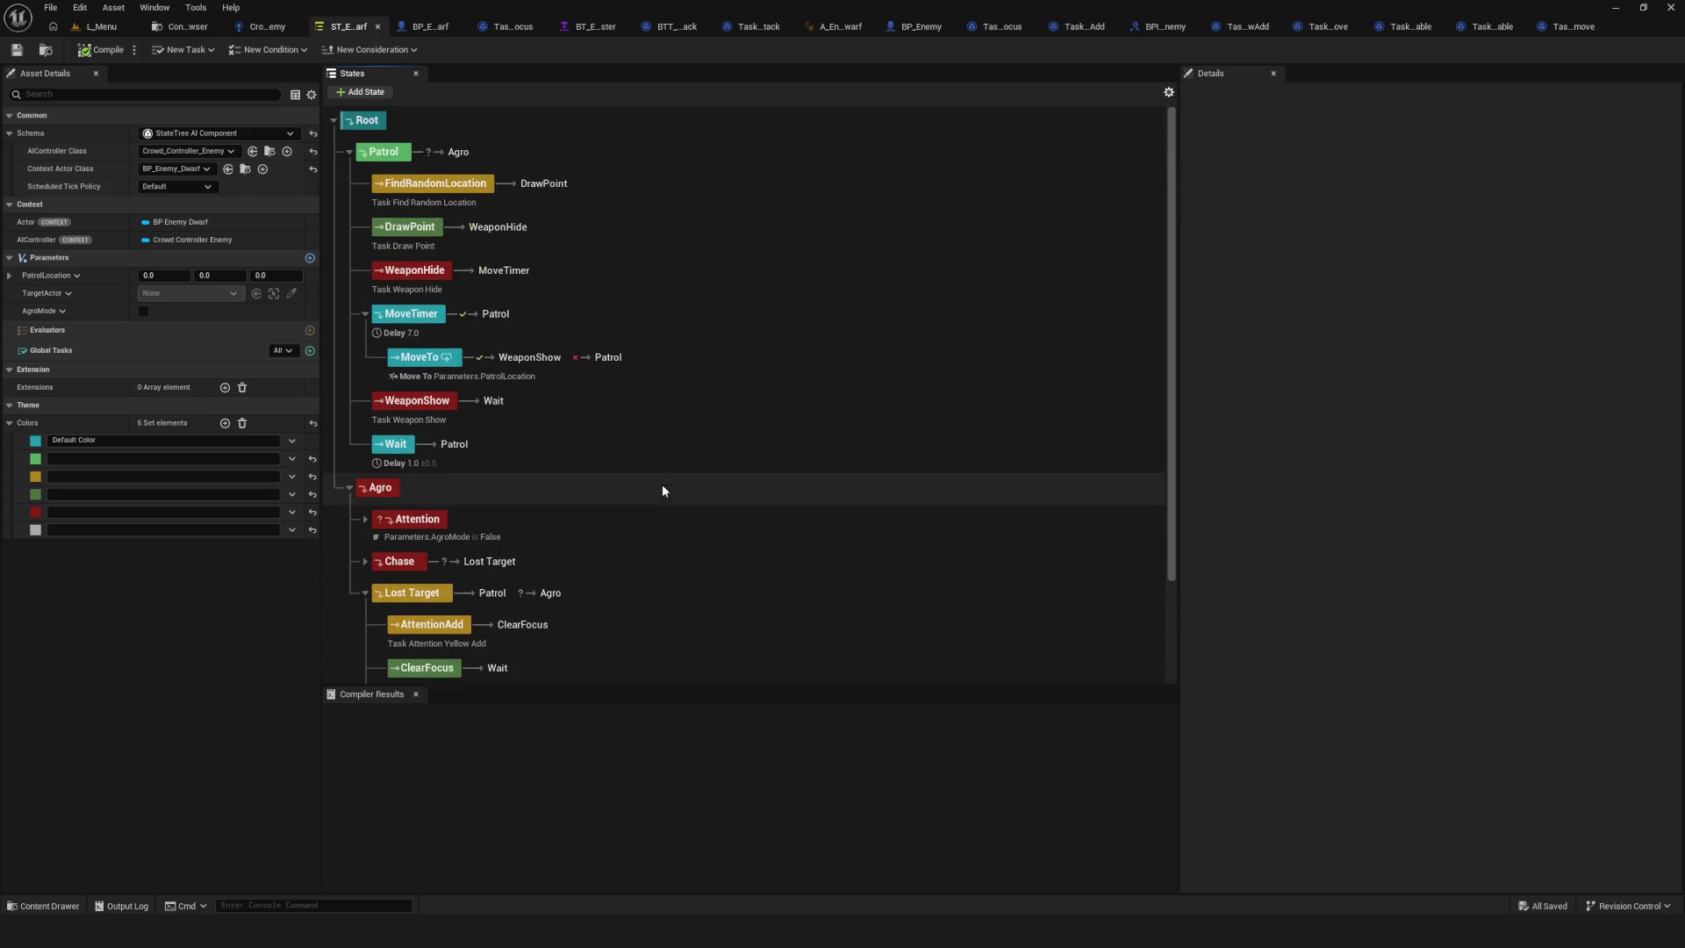
{"action": "left_click", "coordinate": [18, 51]}
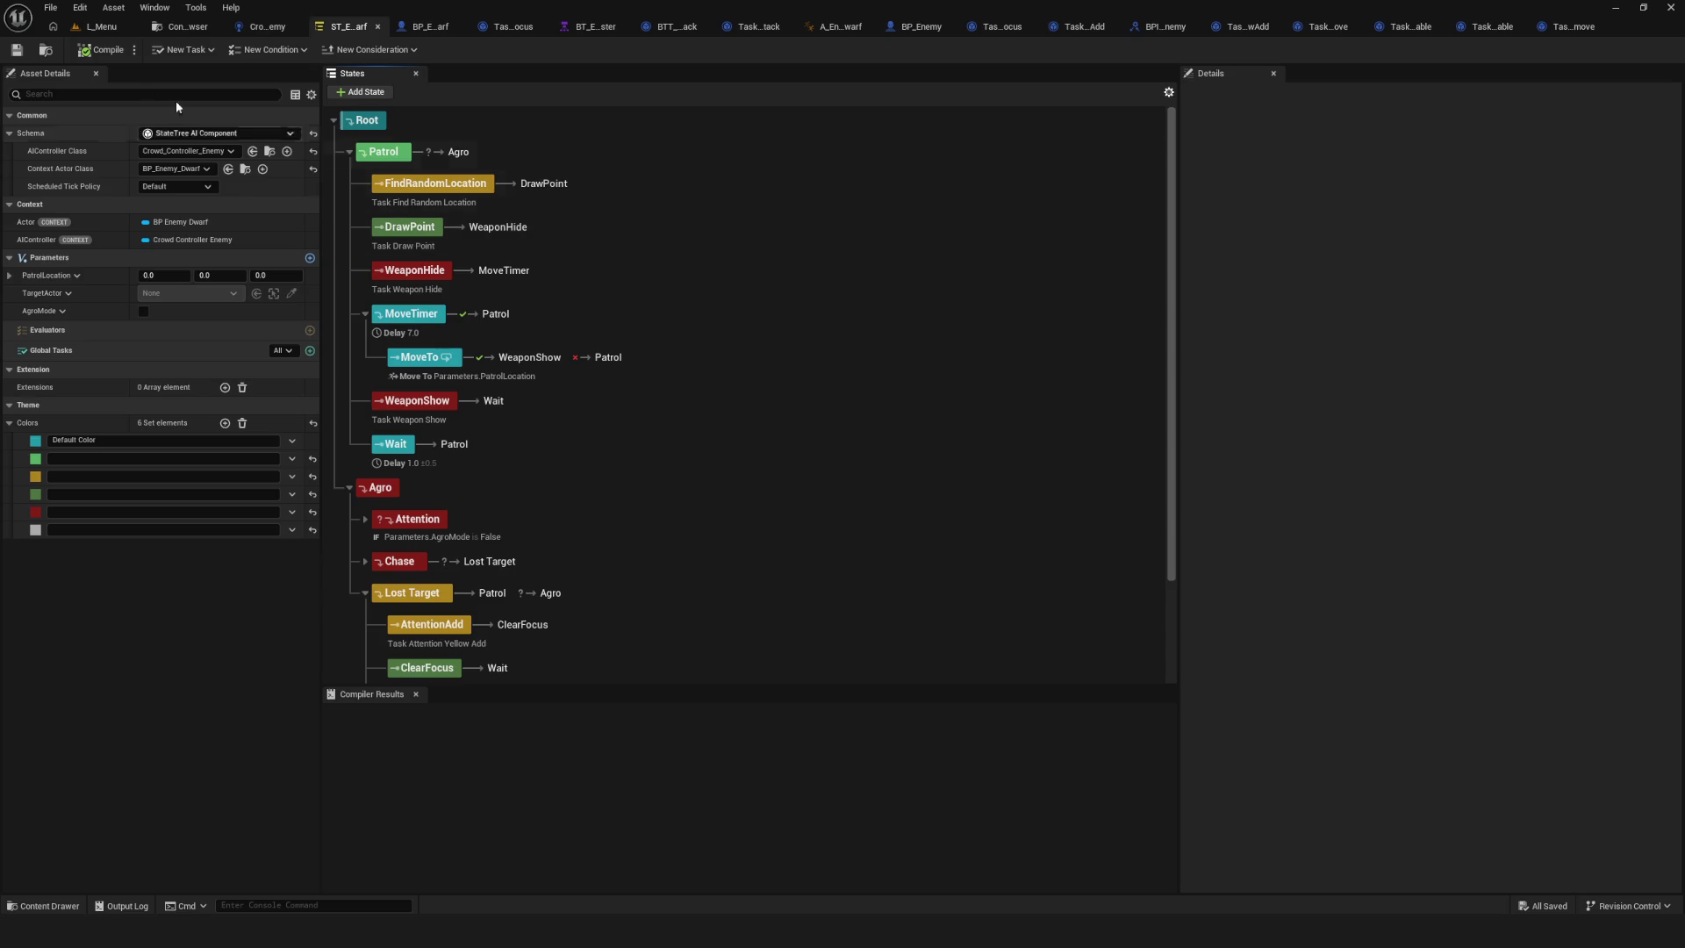
{"action": "scroll", "coordinate": [572, 263], "scroll_direction": "down", "scroll_amount": 3}
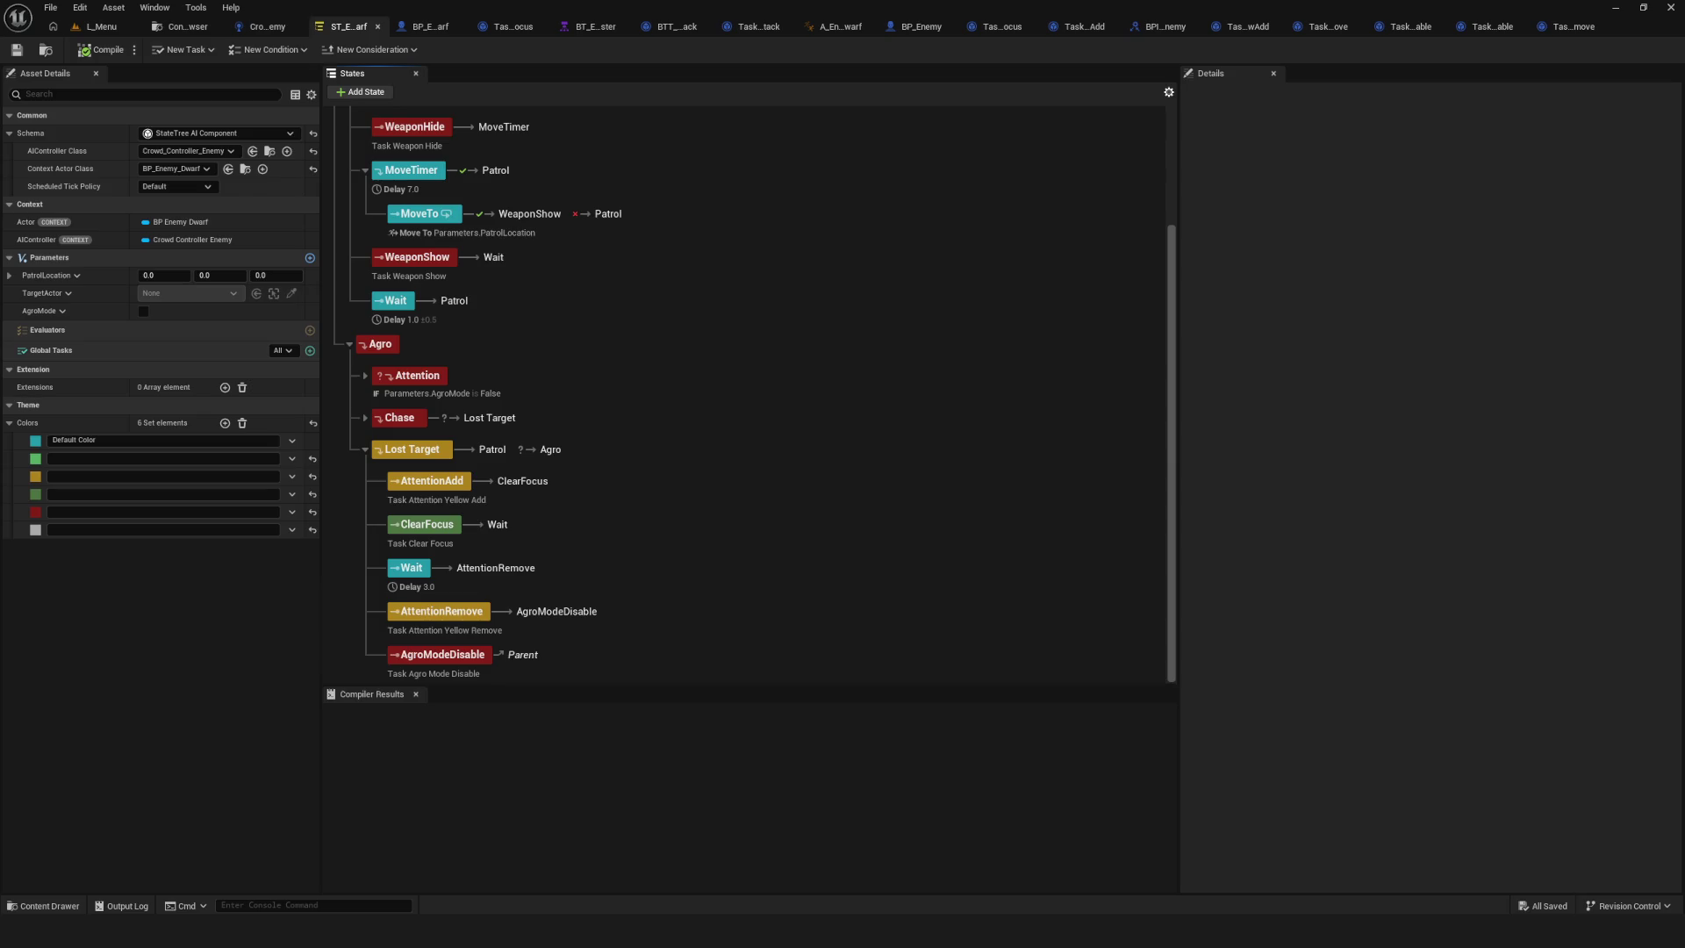
{"action": "left_click", "coordinate": [155, 7]}
{"action": "mouse_move", "coordinate": [194, 11]}
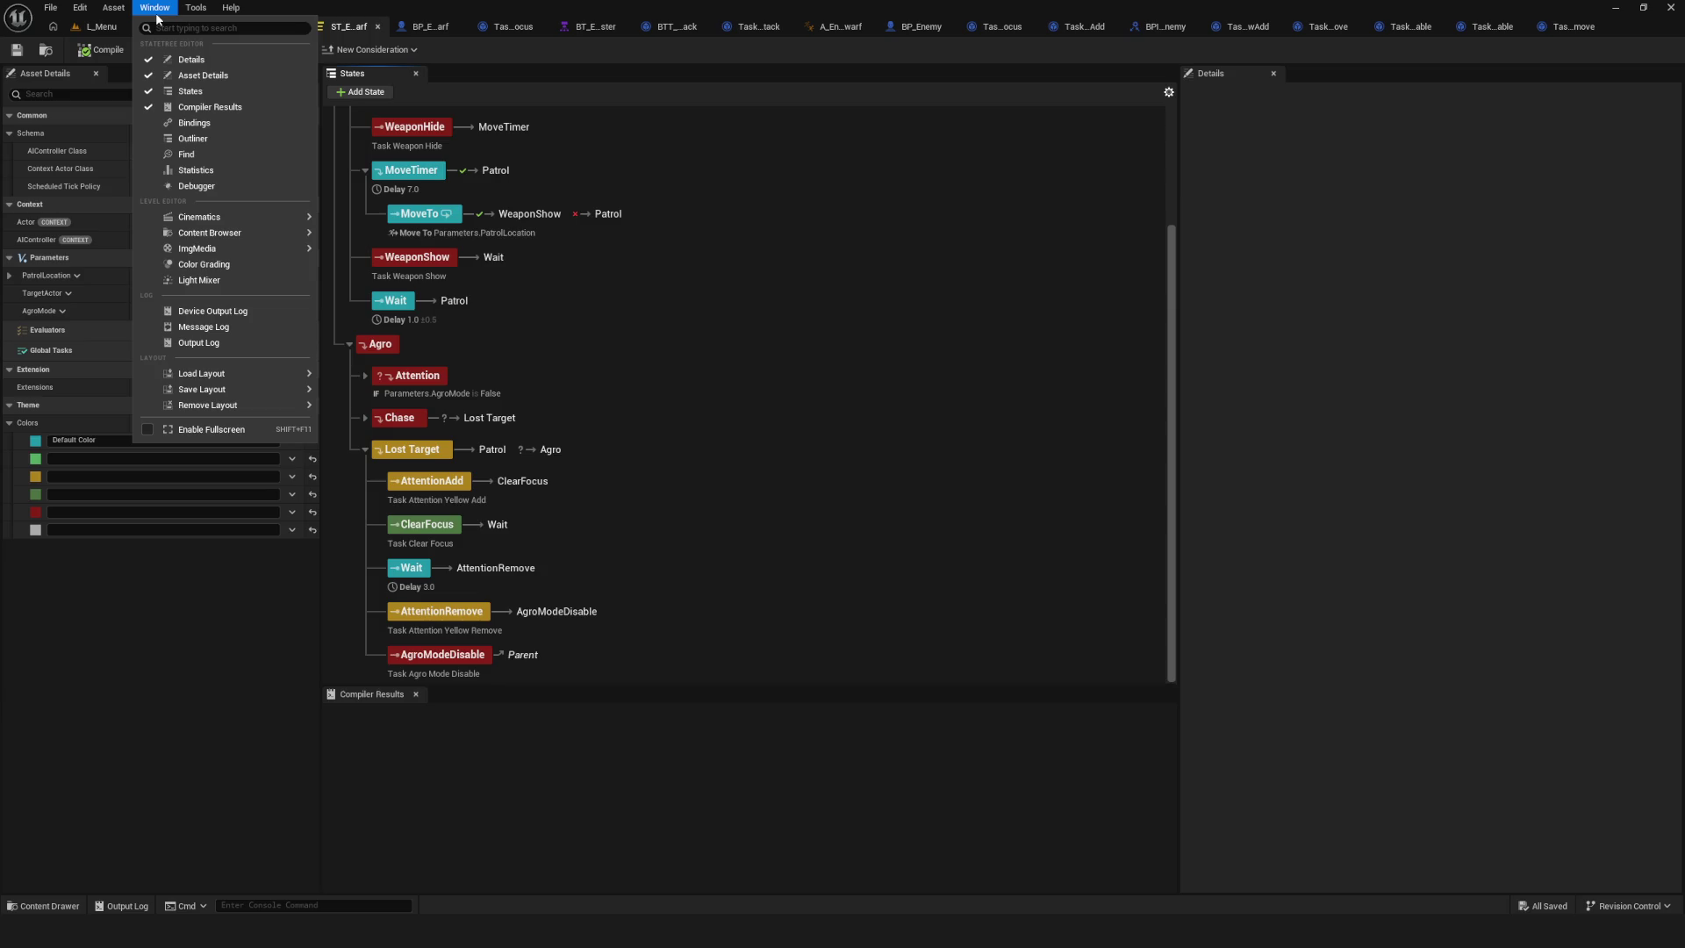
Switch to the L_Menu level and open the Visual Logger from Tools > Debug.
{"action": "mouse_move", "coordinate": [221, 222]}
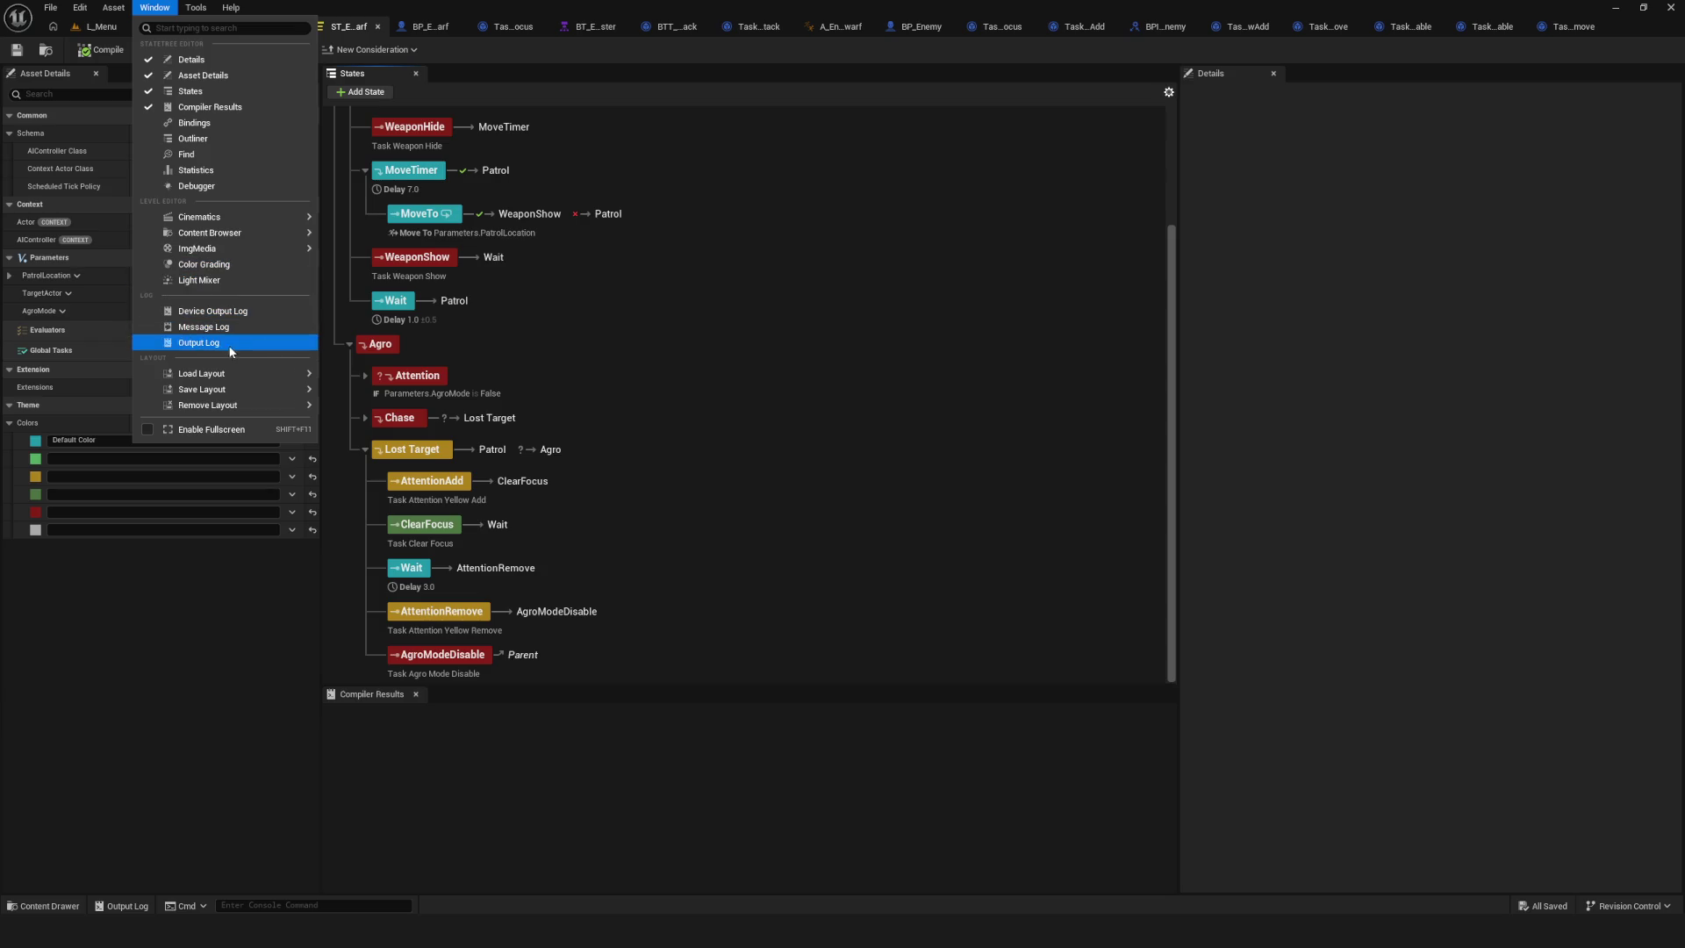
{"action": "left_click", "coordinate": [101, 27]}
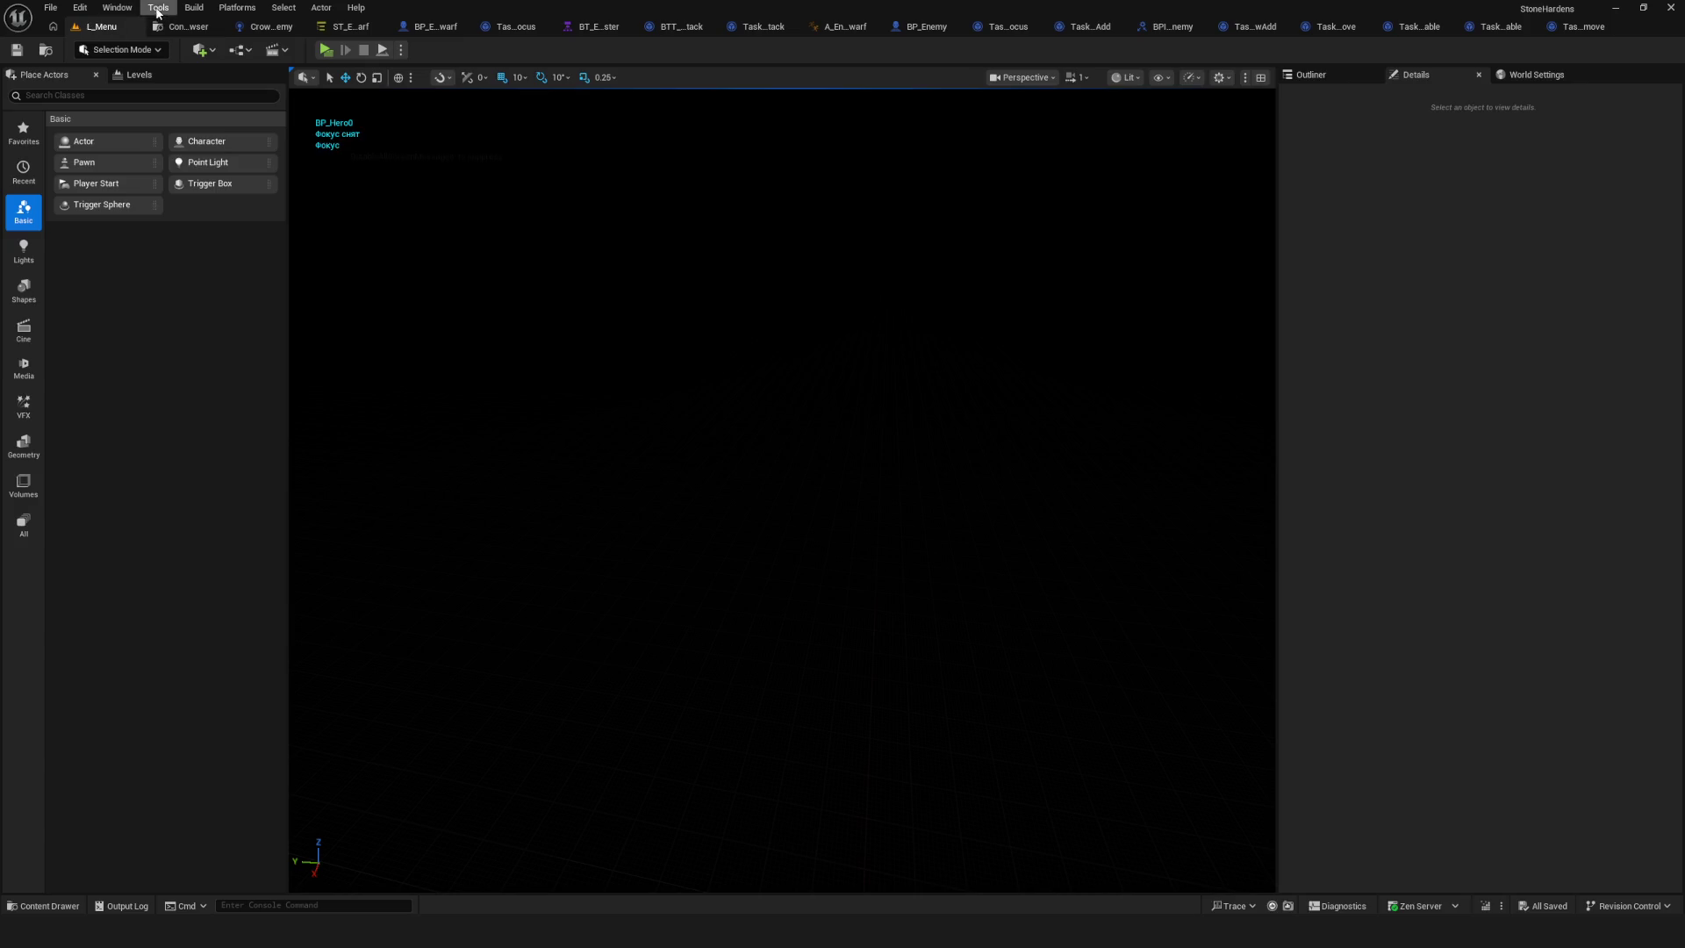
{"action": "left_click", "coordinate": [116, 8]}
{"action": "mouse_move", "coordinate": [213, 66]}
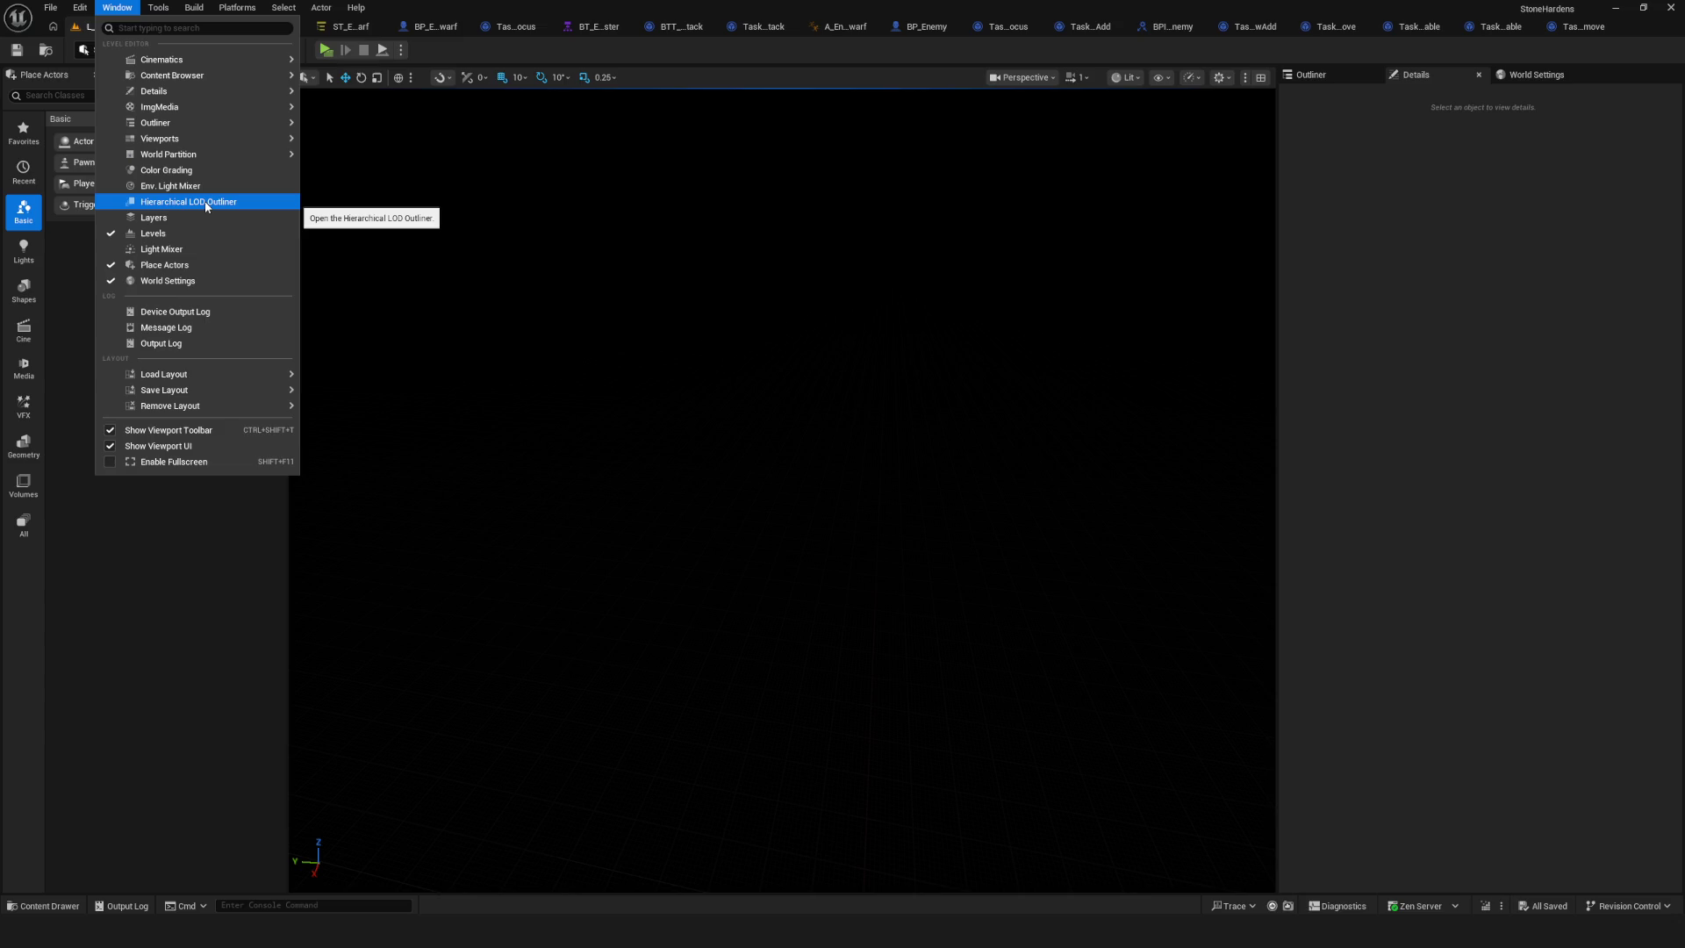
{"action": "mouse_move", "coordinate": [170, 106]}
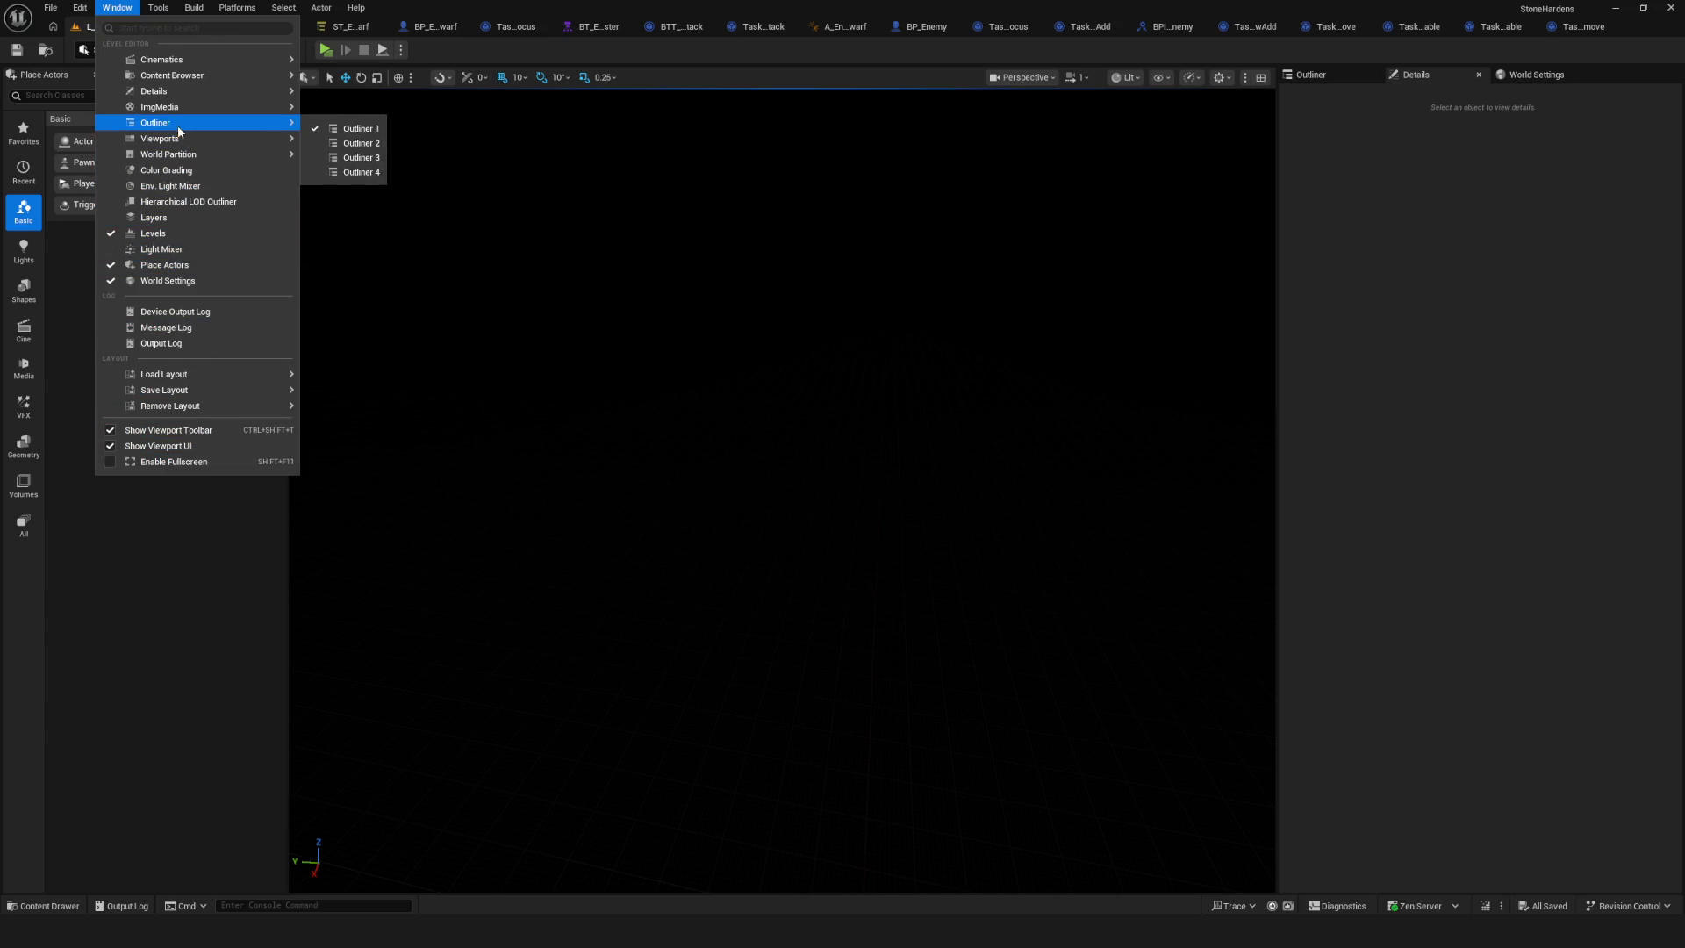
{"action": "left_click", "coordinate": [162, 8]}
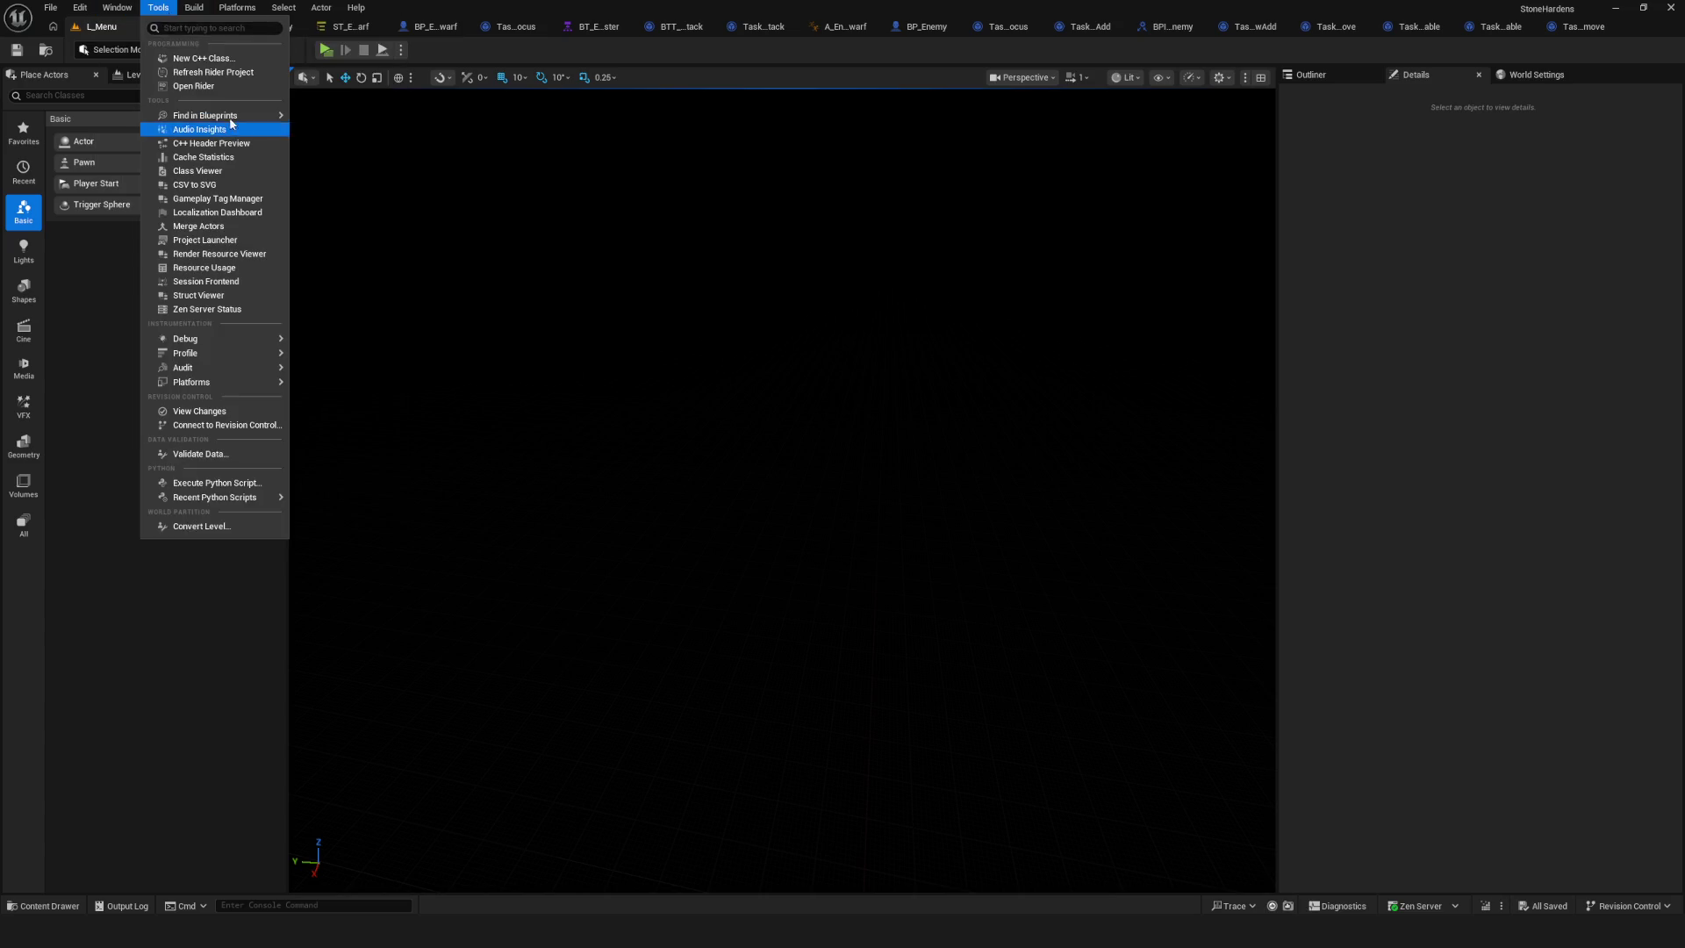
{"action": "mouse_move", "coordinate": [216, 343]}
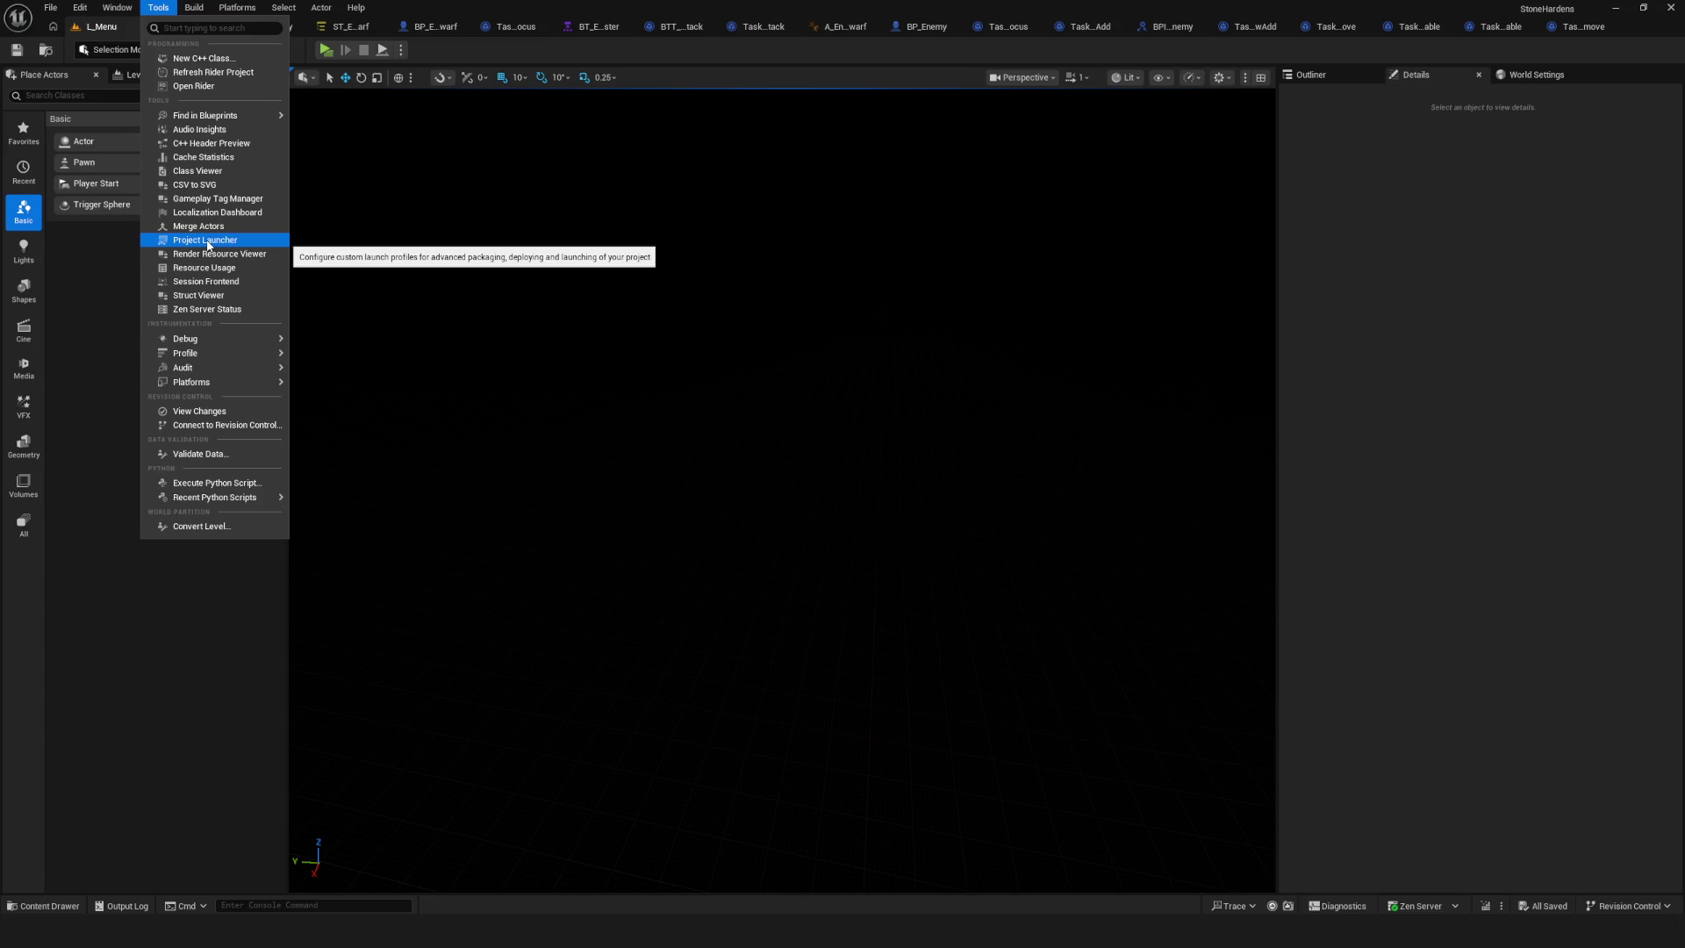
{"action": "mouse_move", "coordinate": [202, 337]}
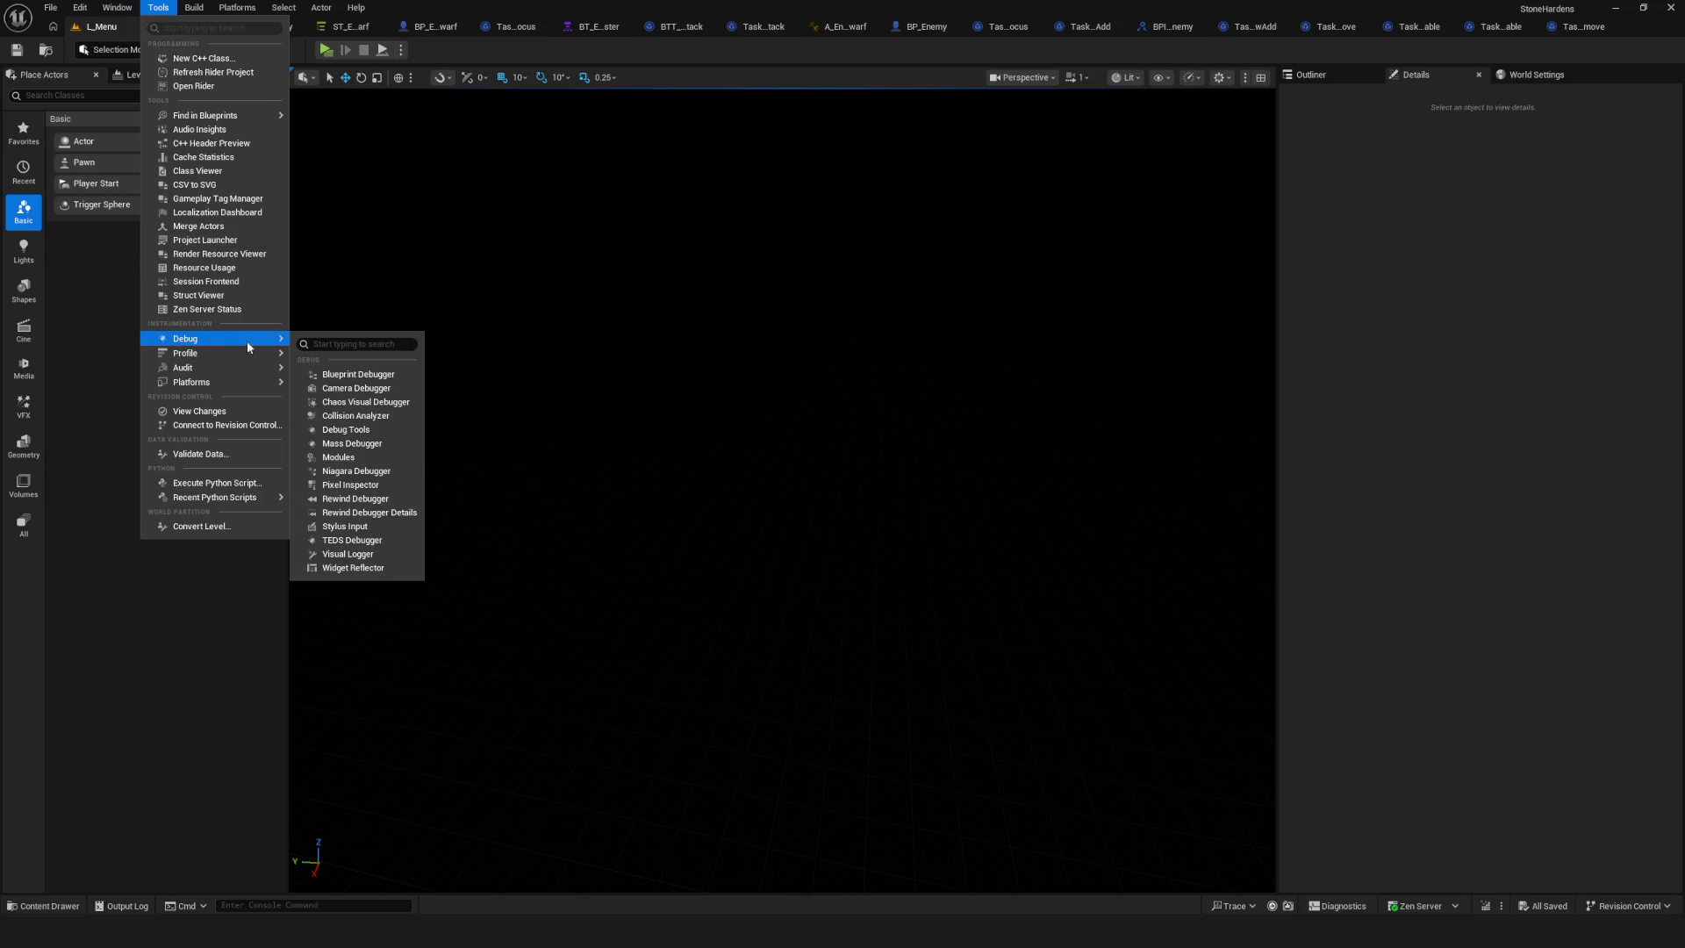
{"action": "left_click", "coordinate": [367, 554]}
With the Visual Logger aside, play Dev walking into and out of the combat zone, then close the game.
{"action": "left_click_drag", "start_coordinate": [728, 272], "coordinate": [0, 189]}
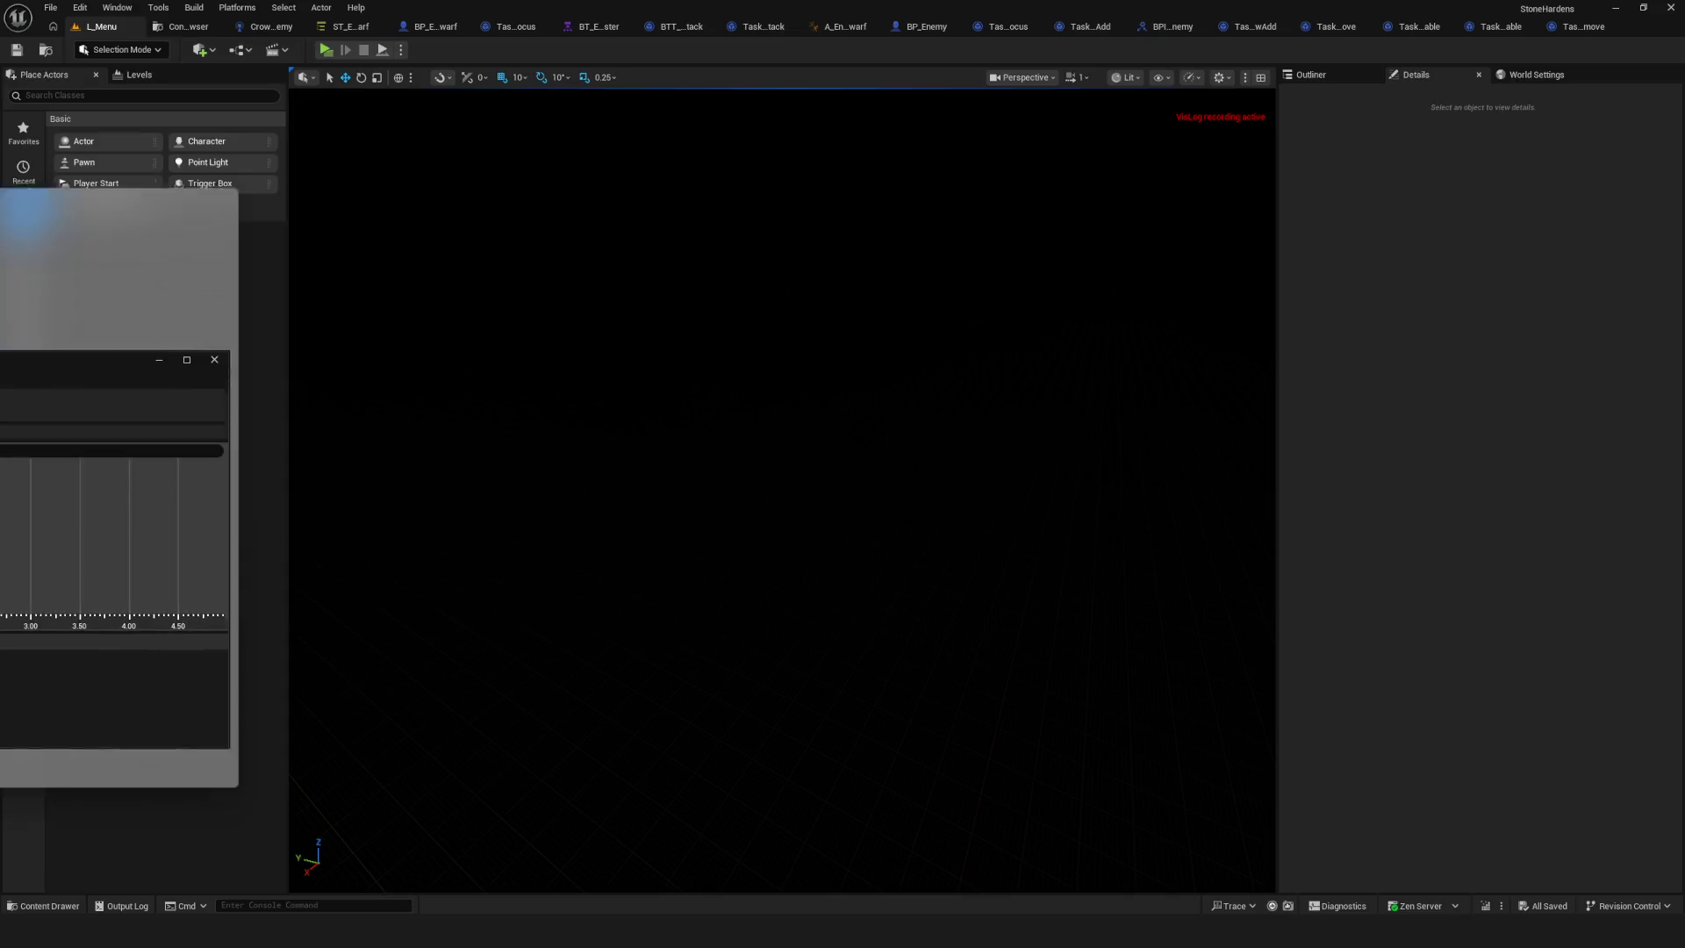
{"action": "left_click", "coordinate": [326, 49]}
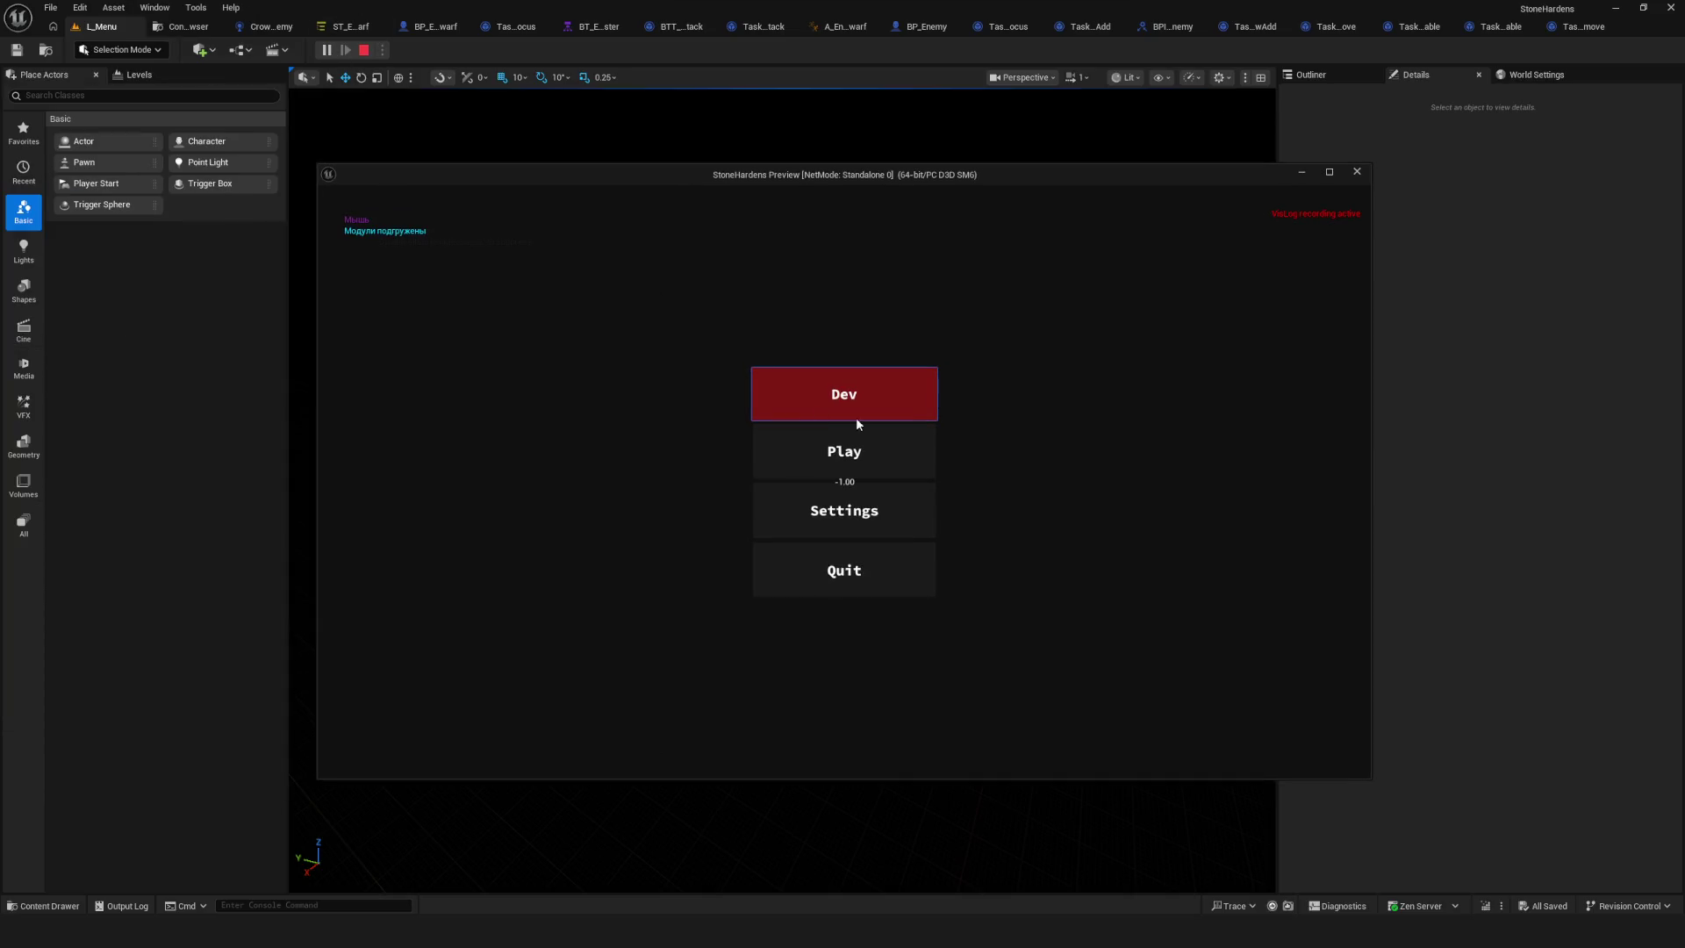
{"action": "left_click", "coordinate": [870, 403]}
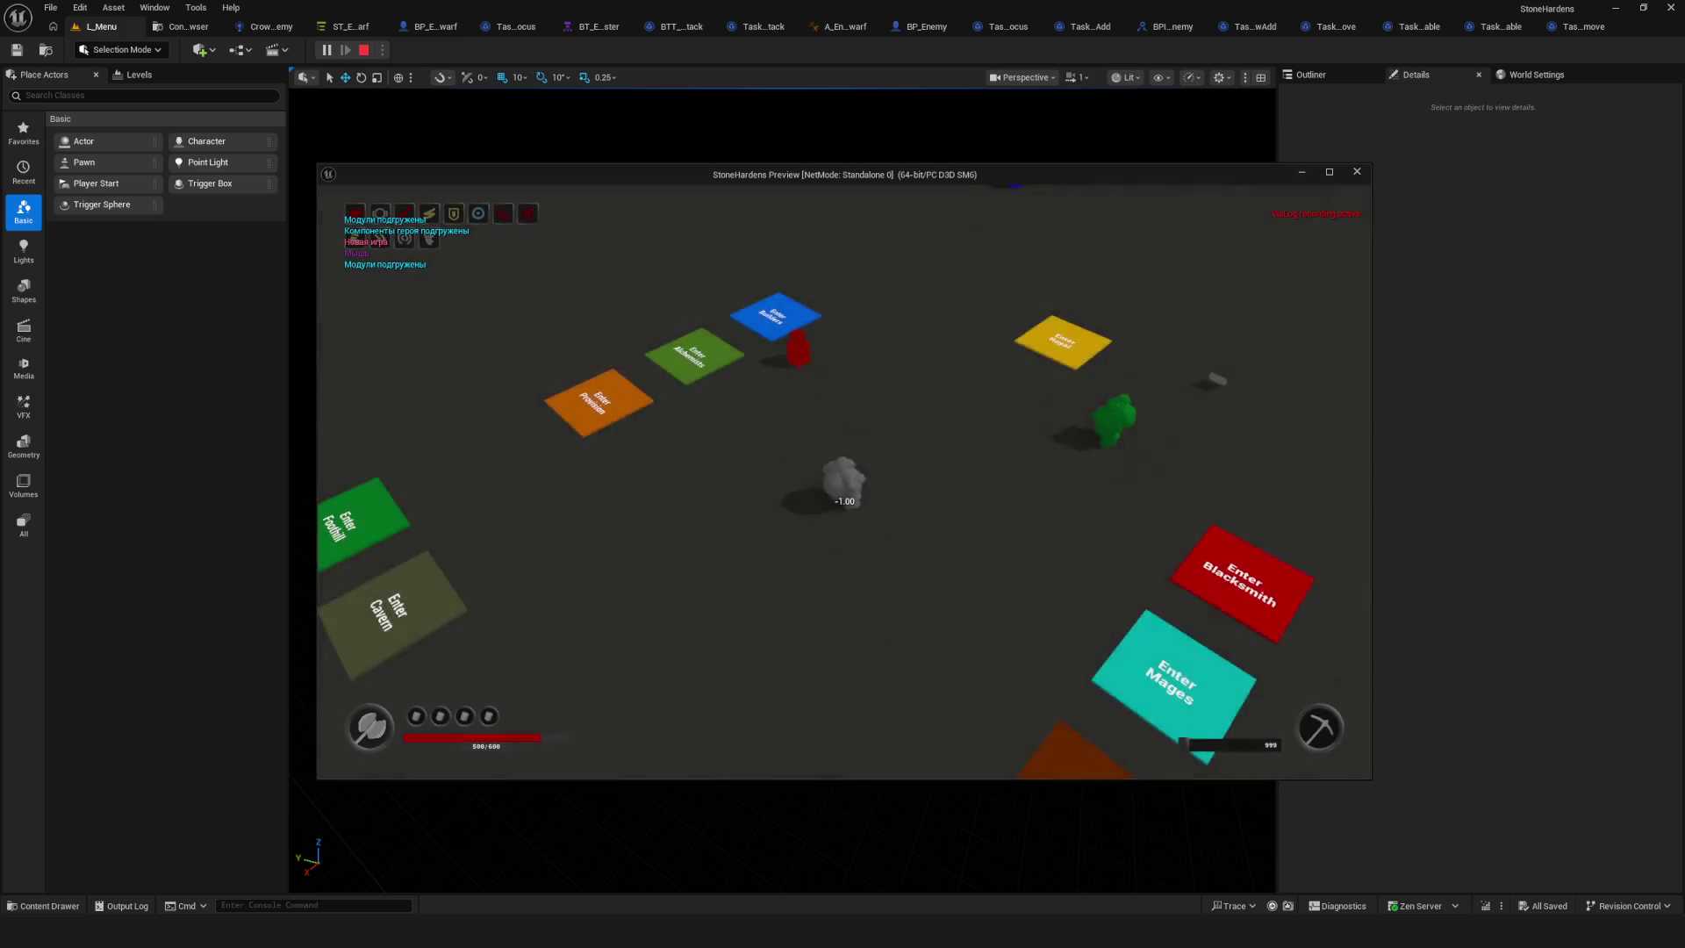
{"action": "key", "text": "w"}
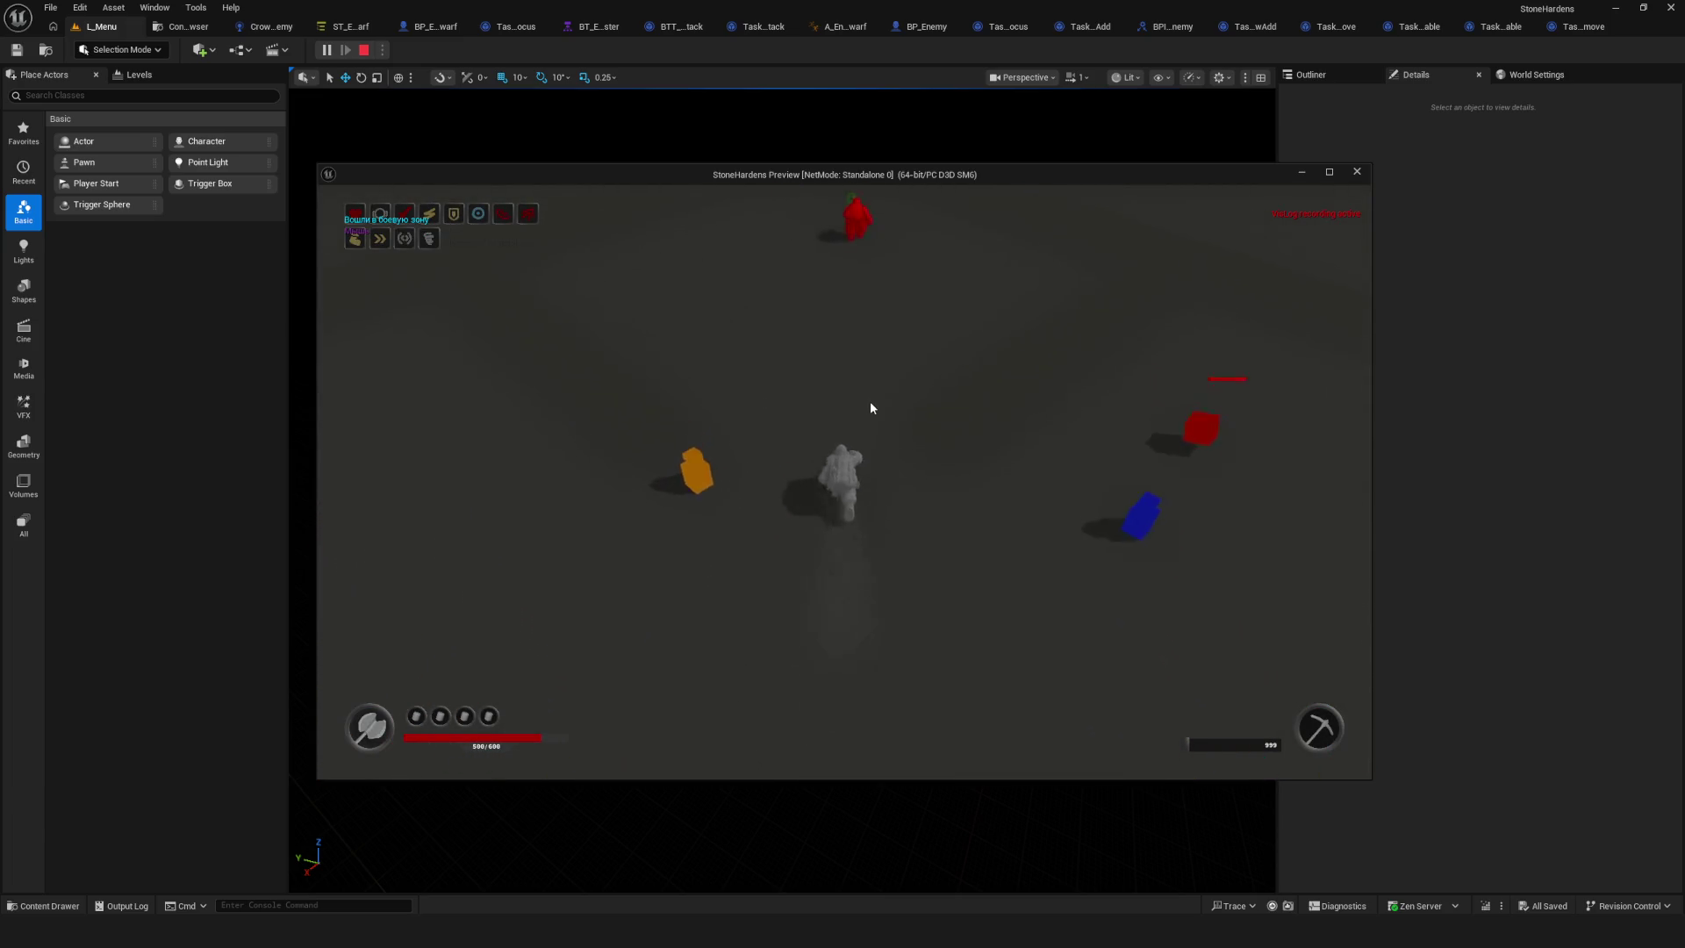
{"action": "key", "text": "s"}
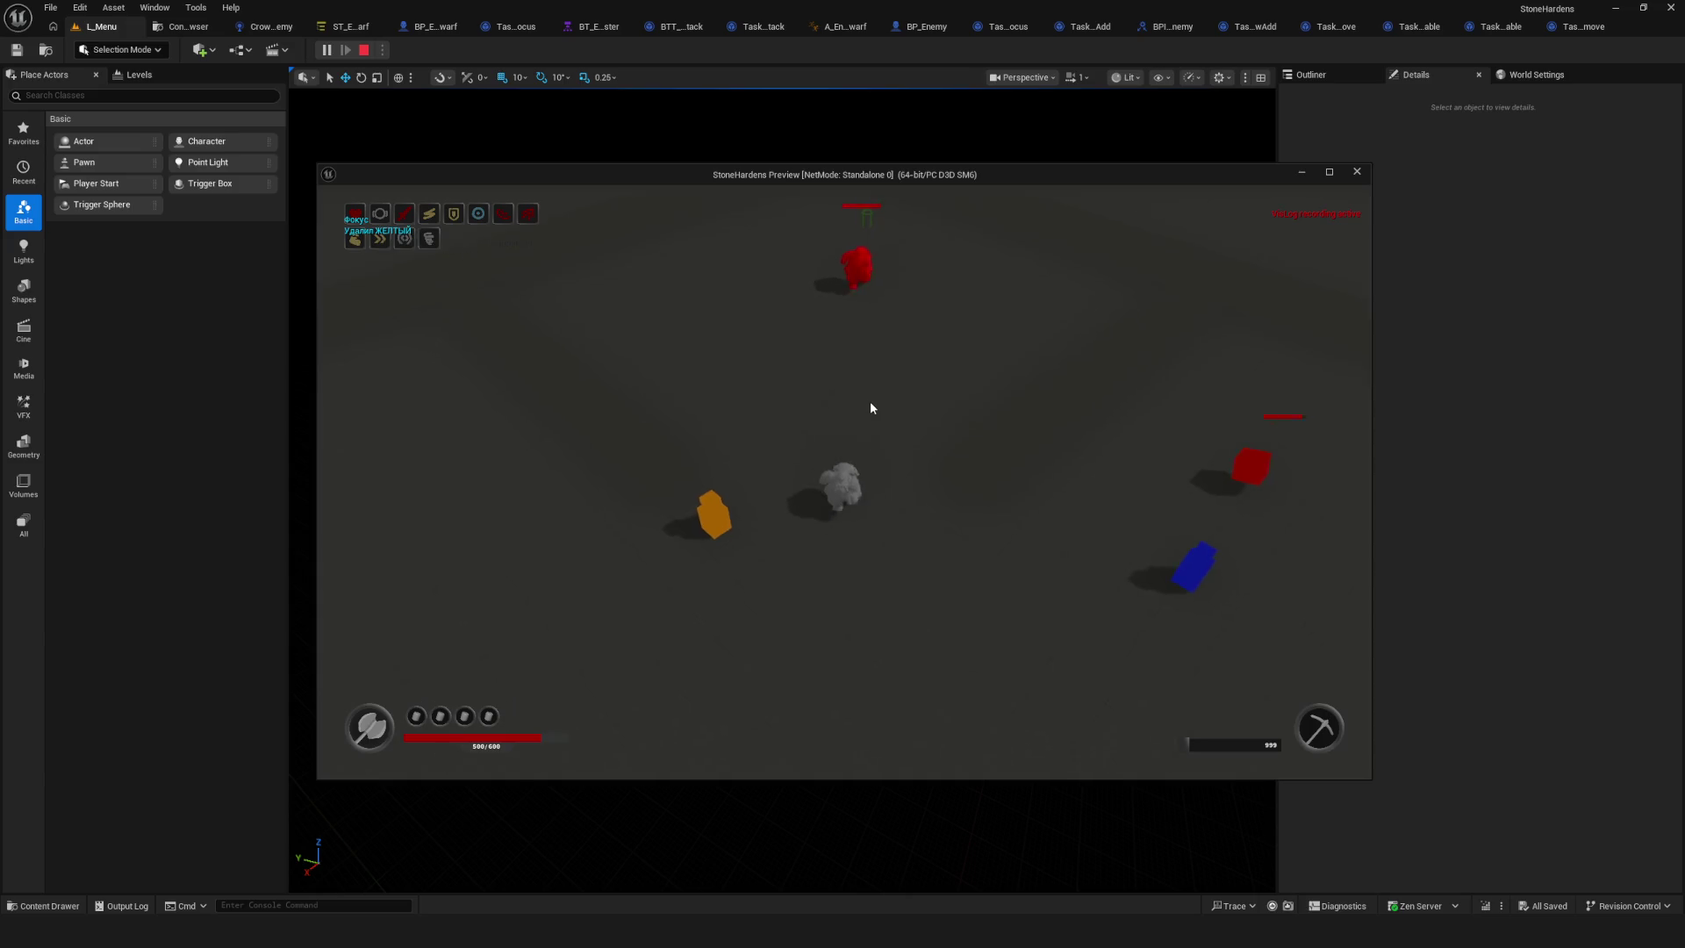
{"action": "key", "text": "s"}
{"action": "left_click", "coordinate": [1356, 172]}
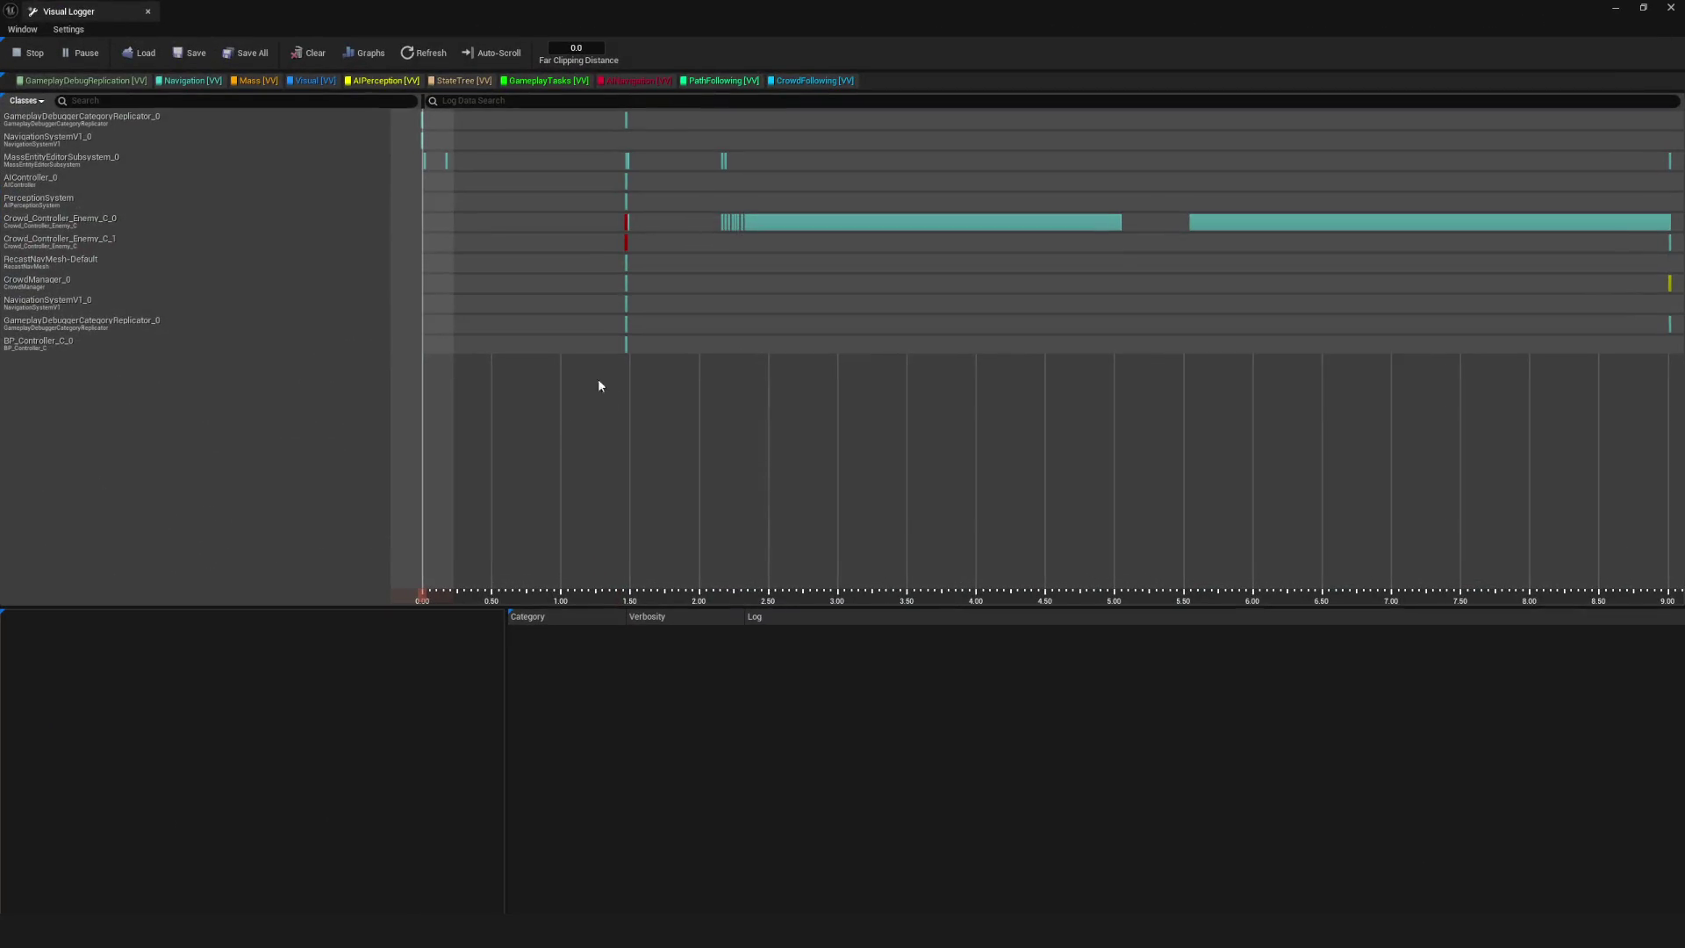
Review the logs for Crowd_Controller_Enemy_C_0 and C_1 around 3.0 s, then close the Visual Logger.
{"action": "left_click", "coordinate": [101, 223]}
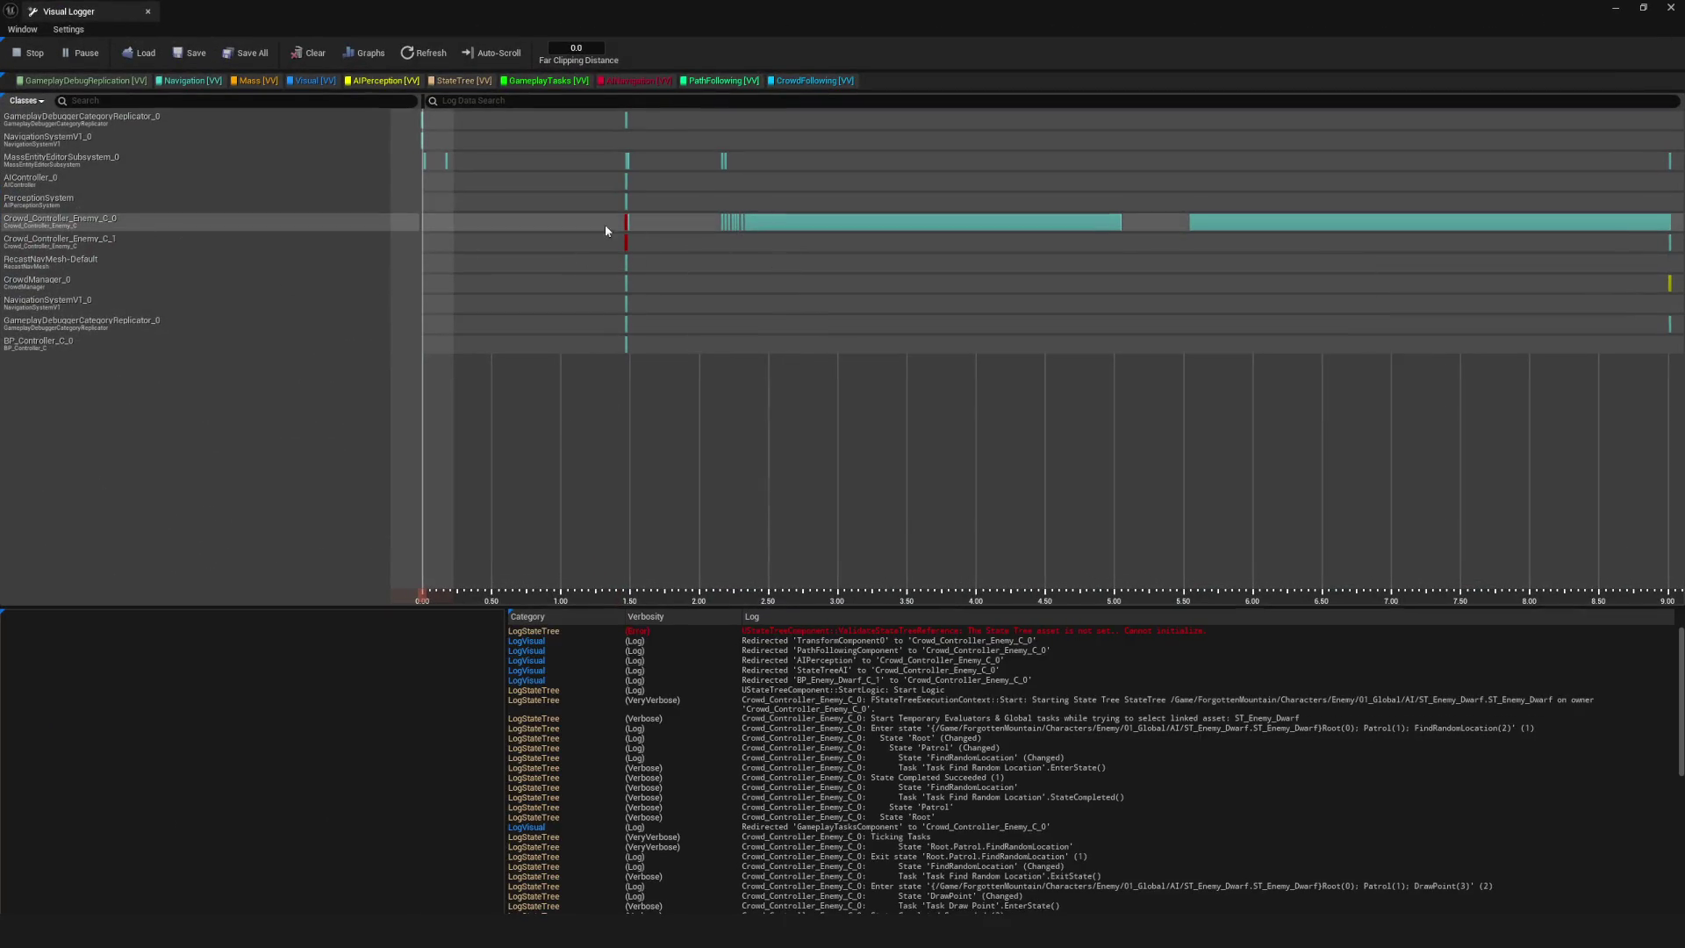
{"action": "left_click", "coordinate": [108, 240]}
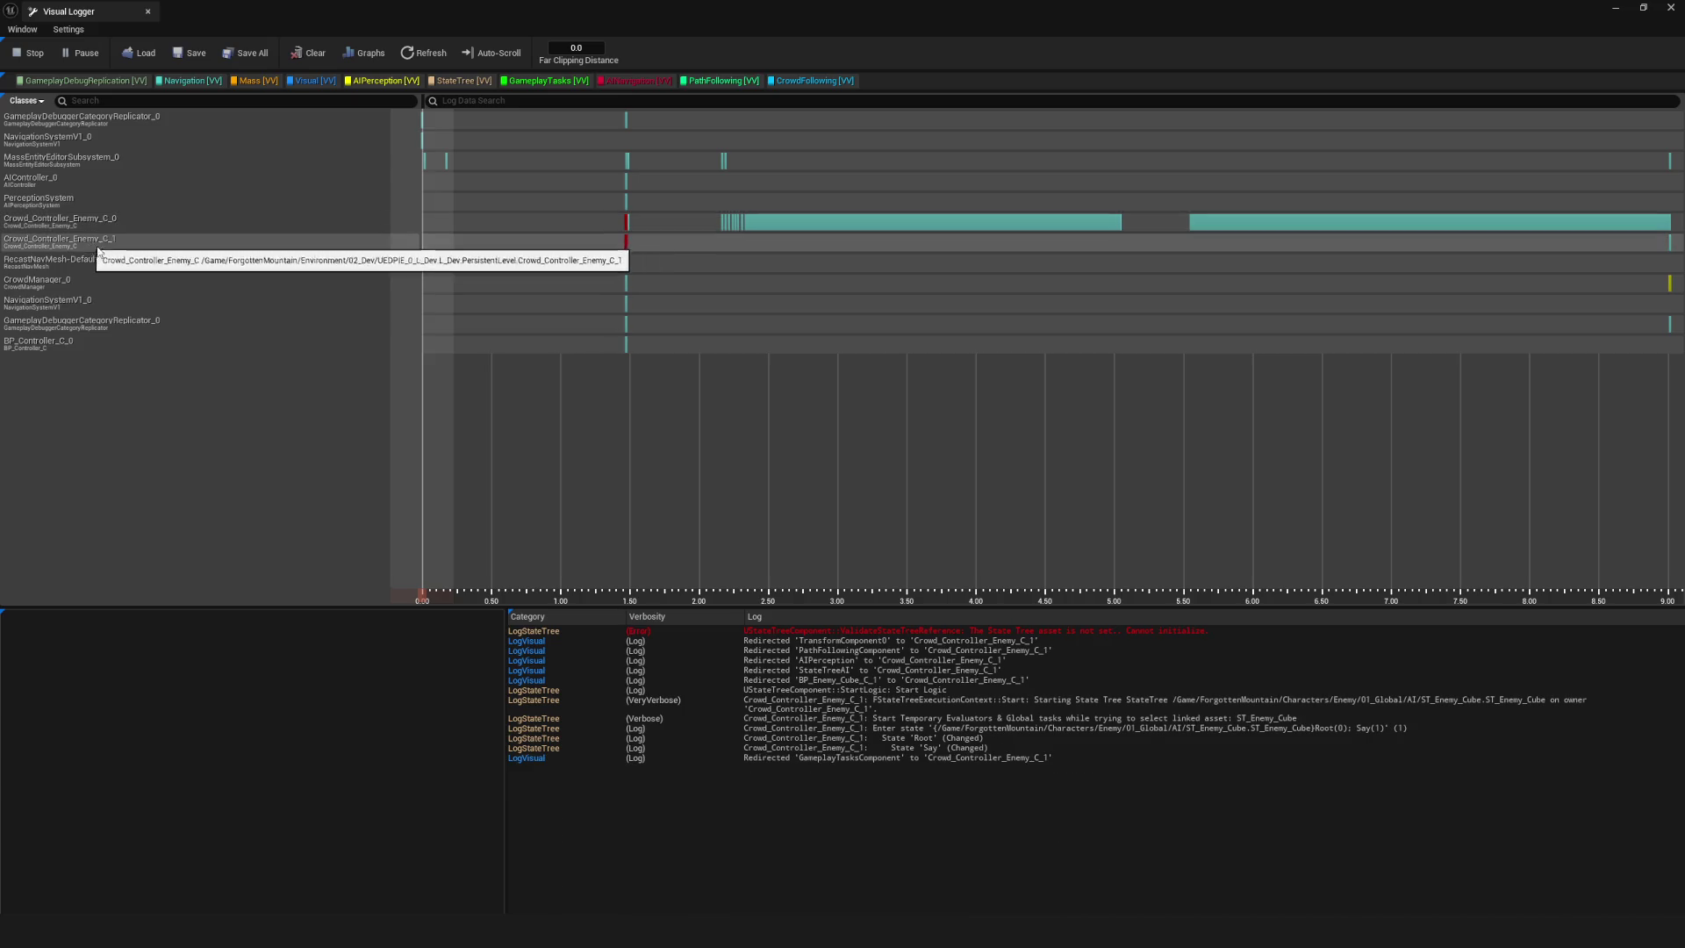
{"action": "mouse_move", "coordinate": [879, 256]}
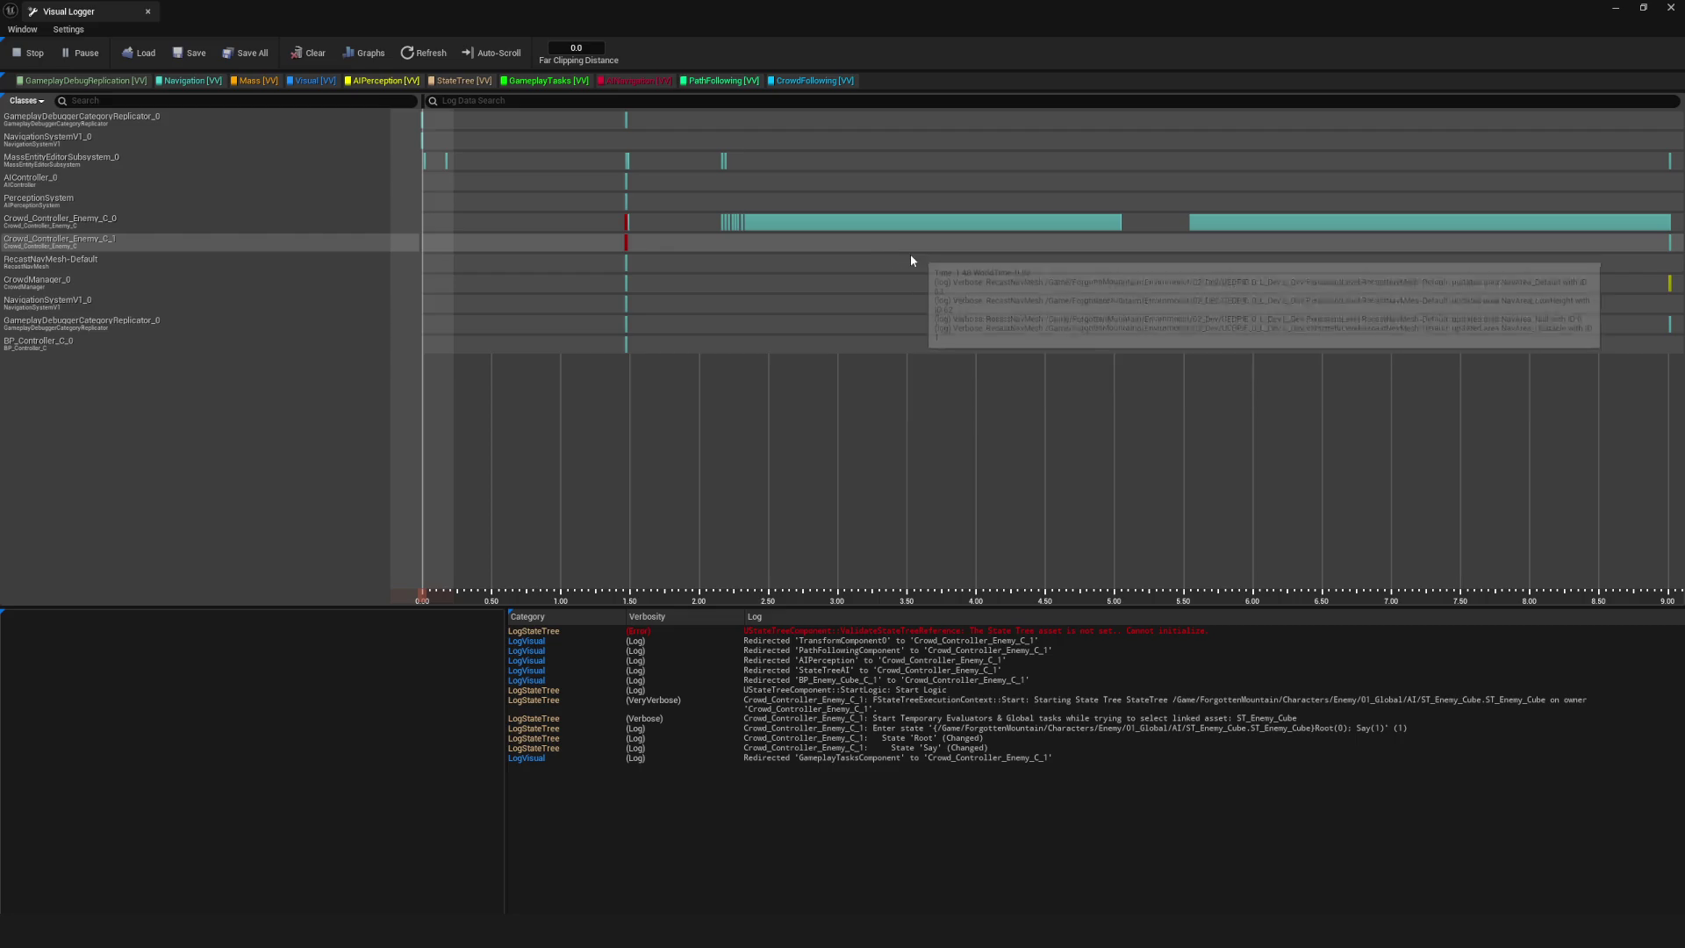
{"action": "left_click", "coordinate": [846, 225]}
{"action": "mouse_move", "coordinate": [848, 225]}
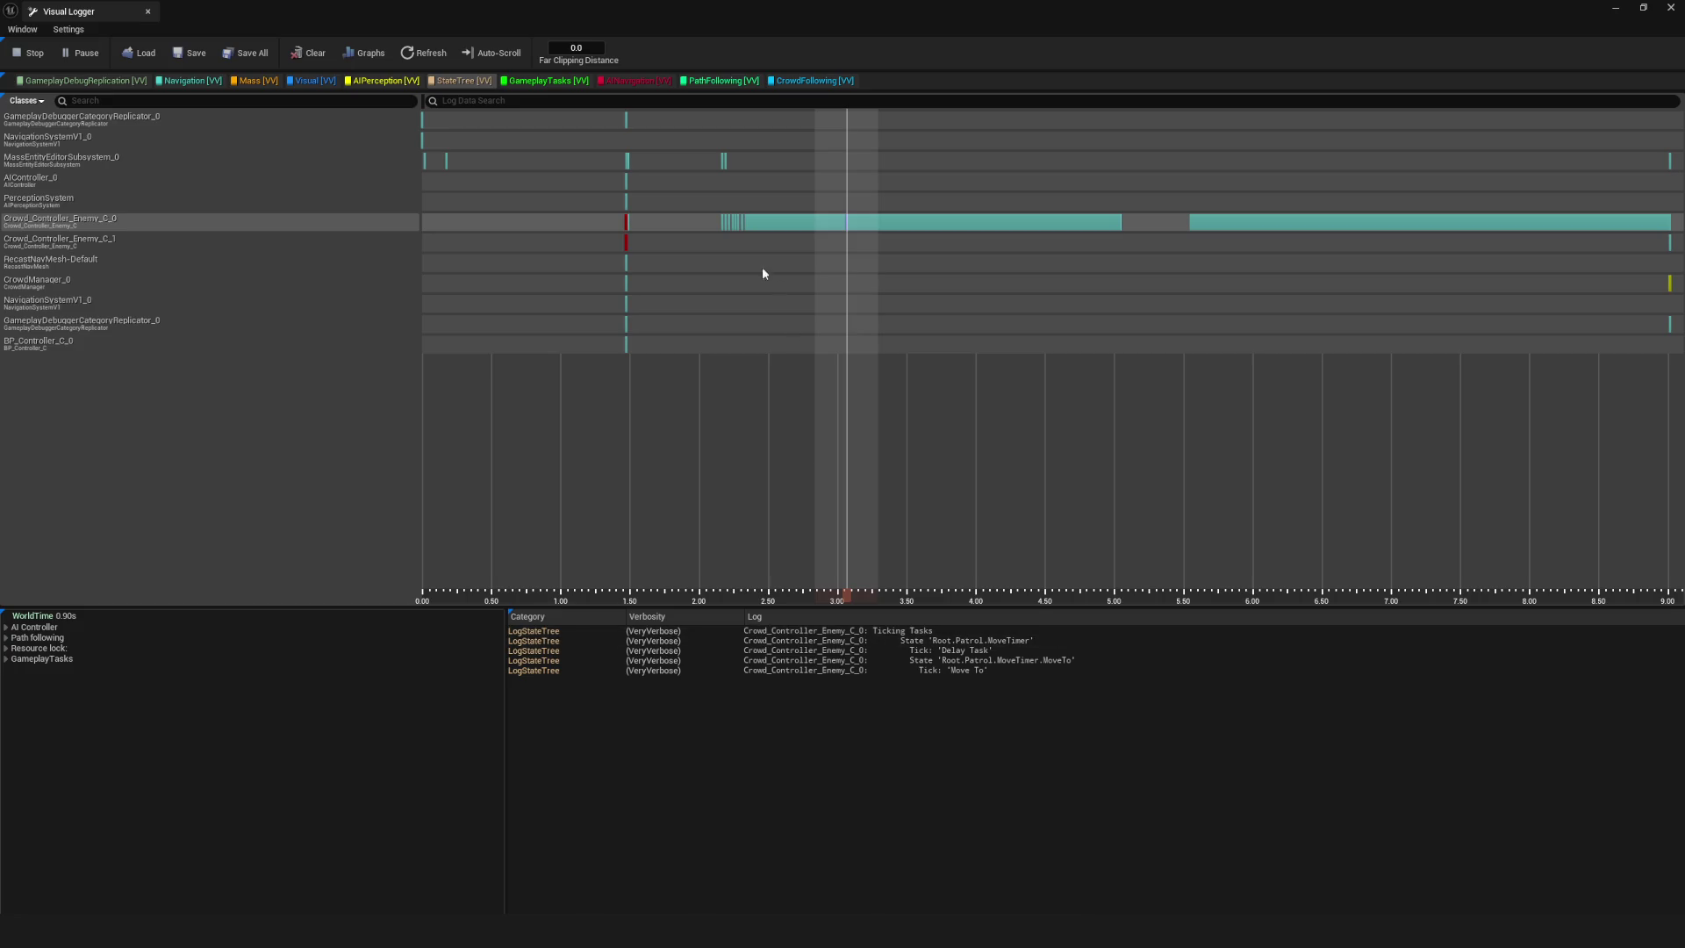
{"action": "left_click", "coordinate": [149, 12]}
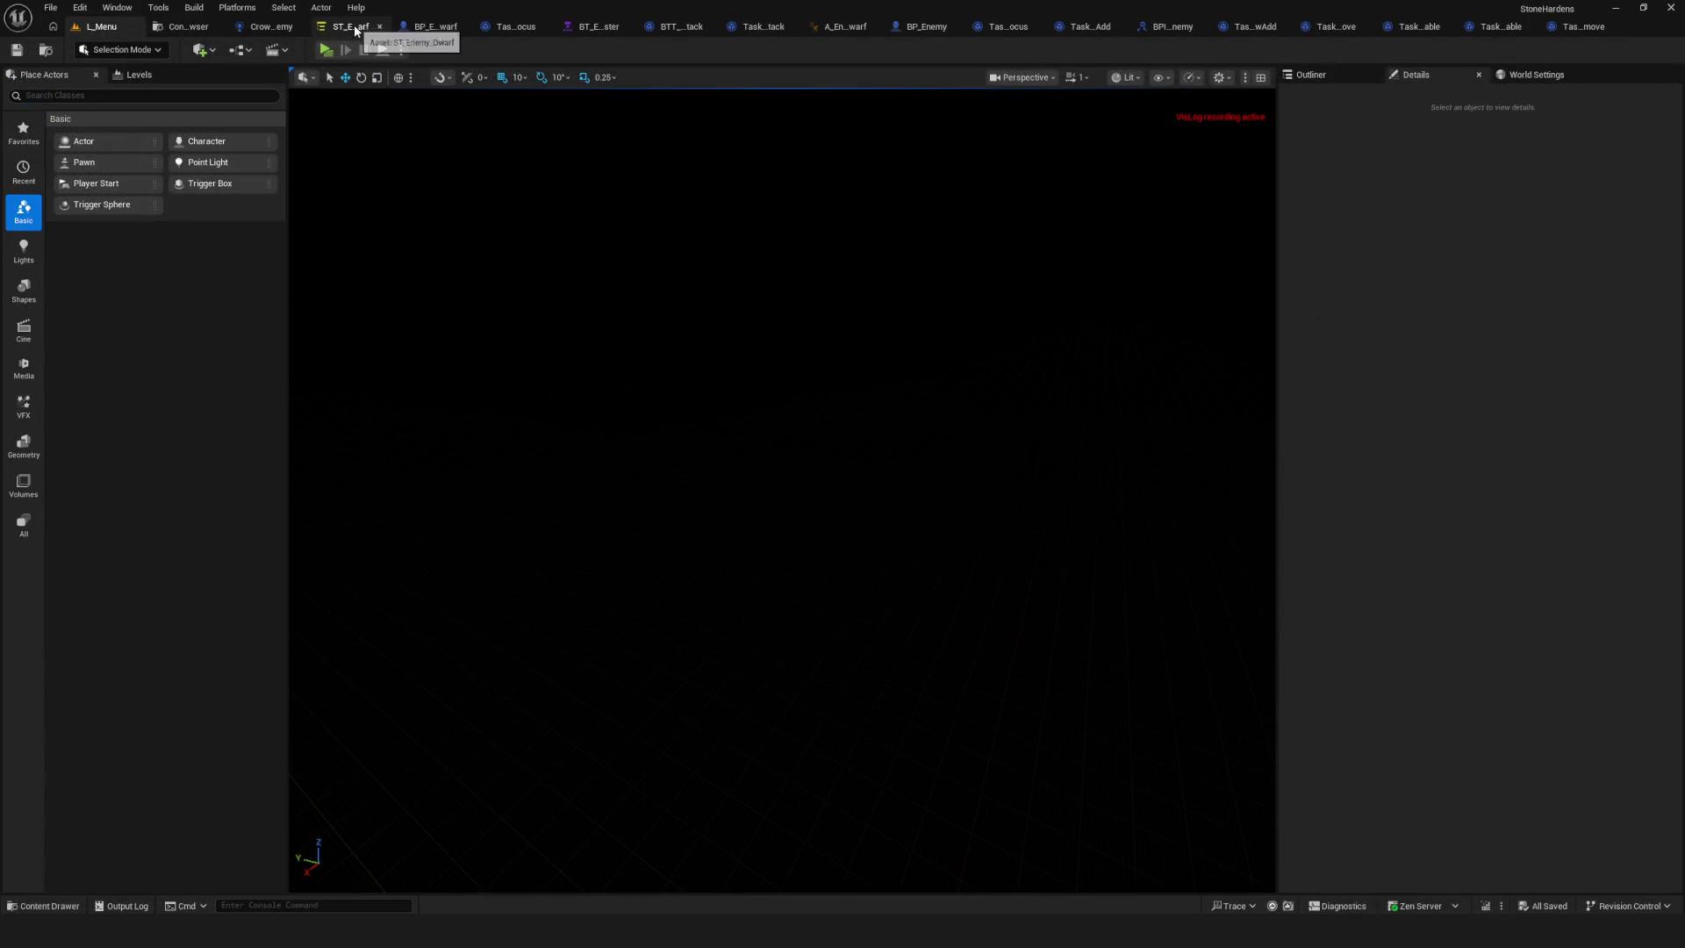
Inspect the Attention state's Parameters.AgroMode is False condition in the dwarf State Tree and save it.
{"action": "left_click", "coordinate": [350, 26]}
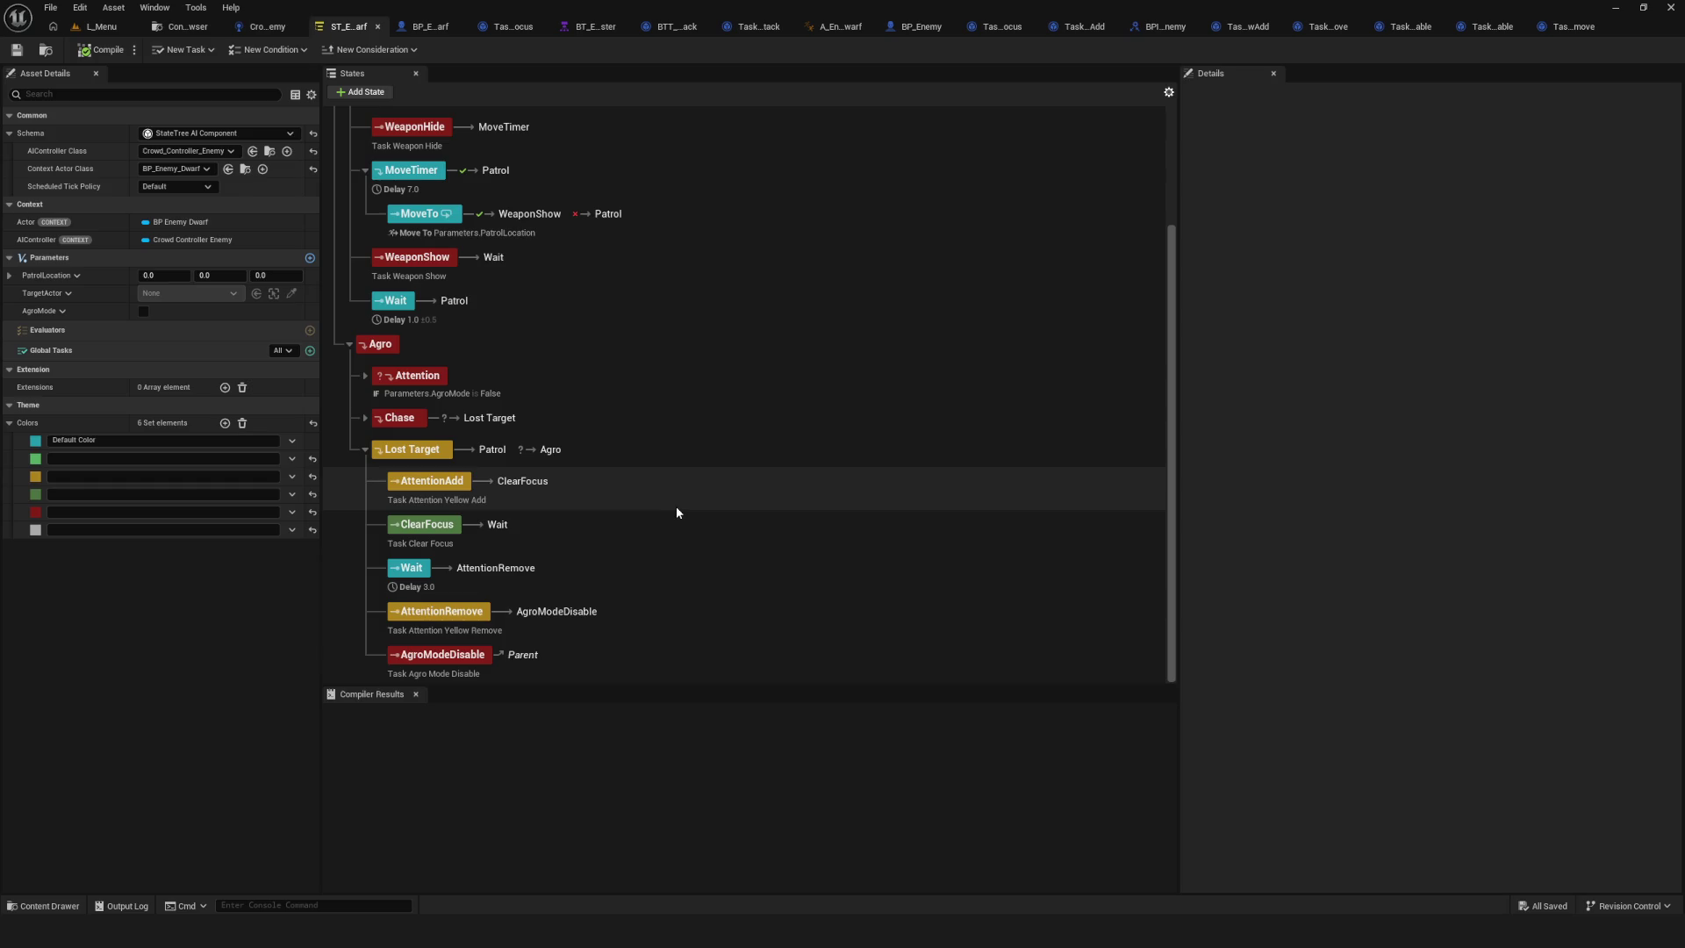
{"action": "left_click", "coordinate": [412, 376]}
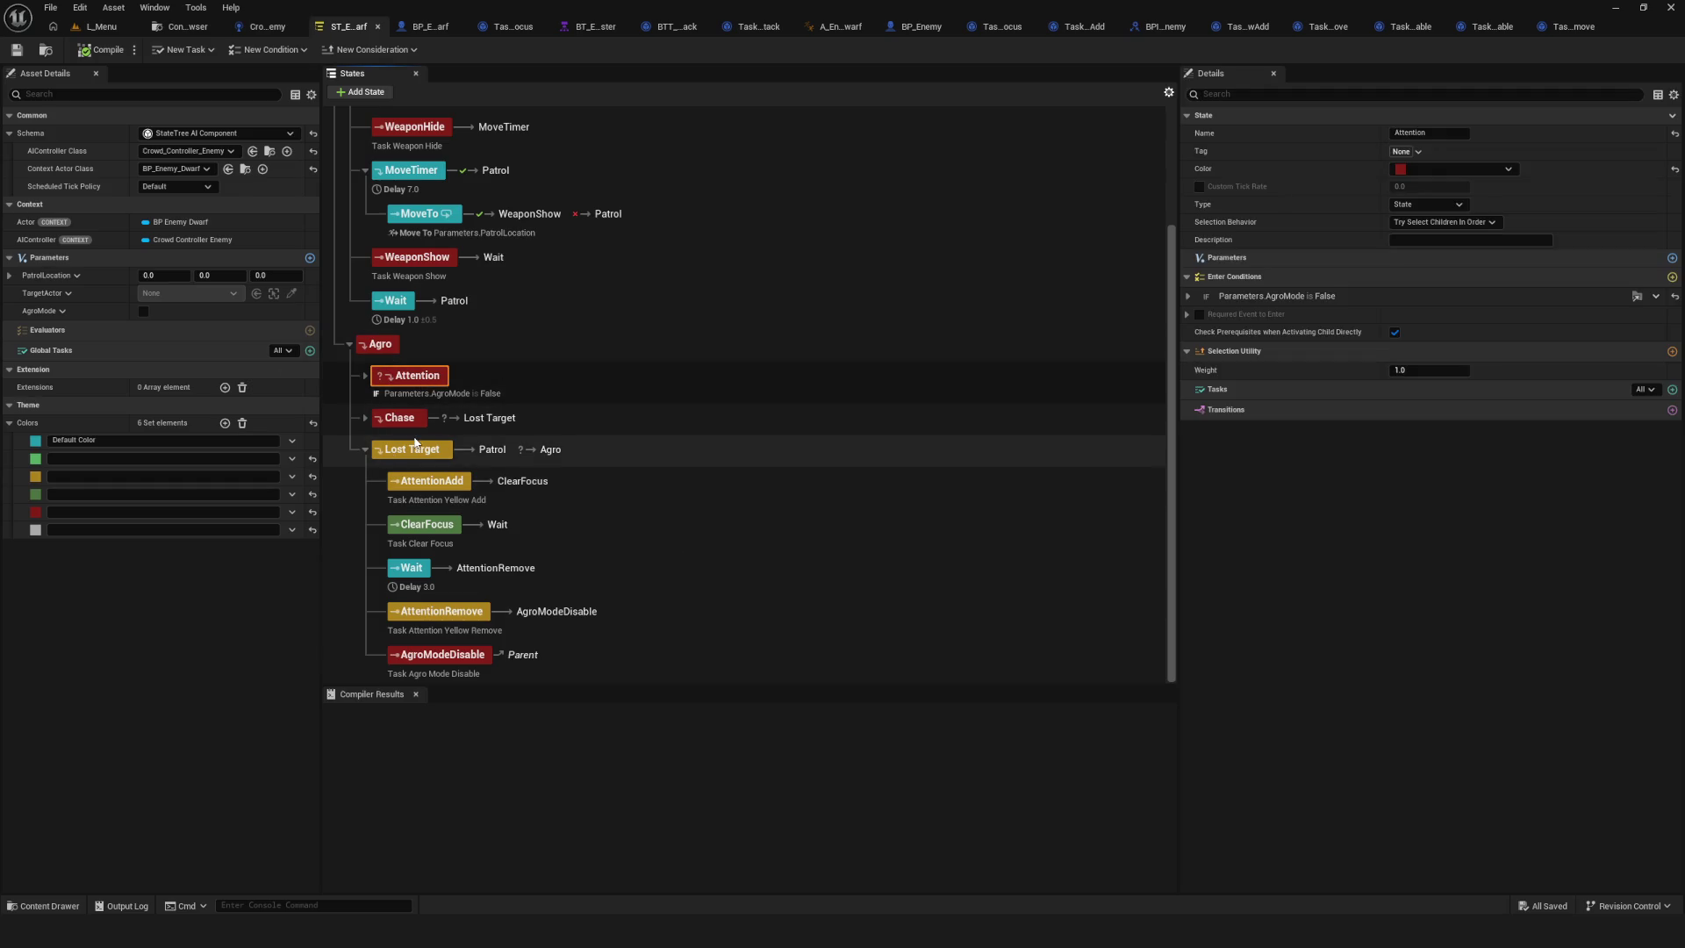
{"action": "left_click", "coordinate": [364, 449]}
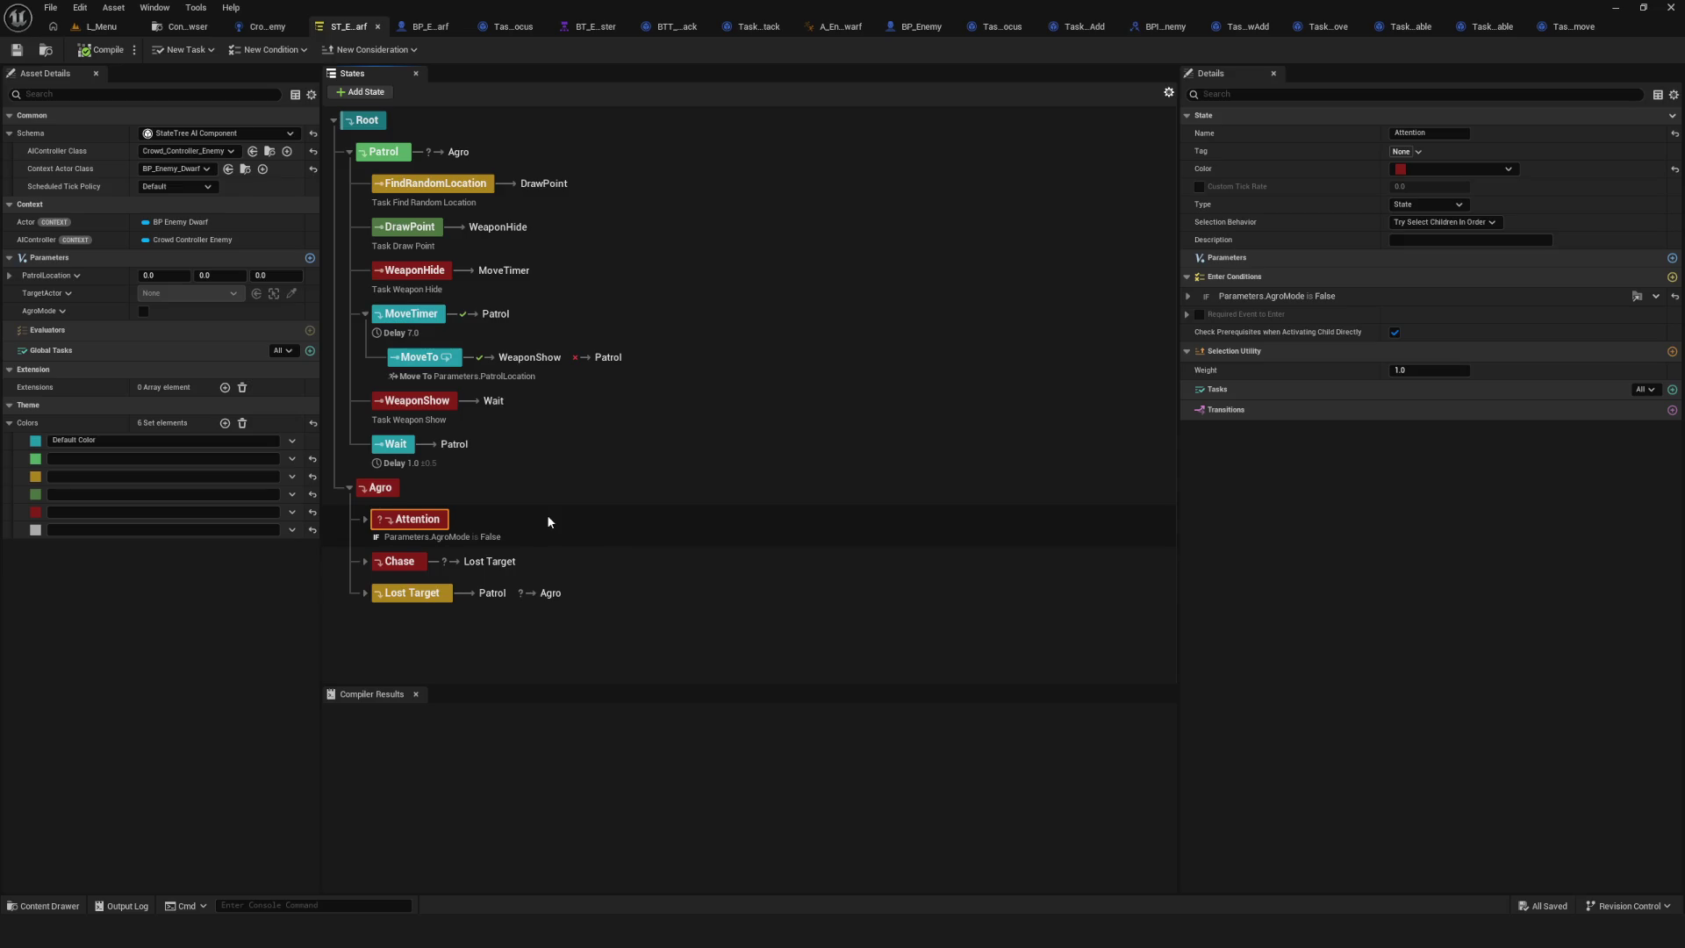
{"action": "left_click", "coordinate": [18, 50]}
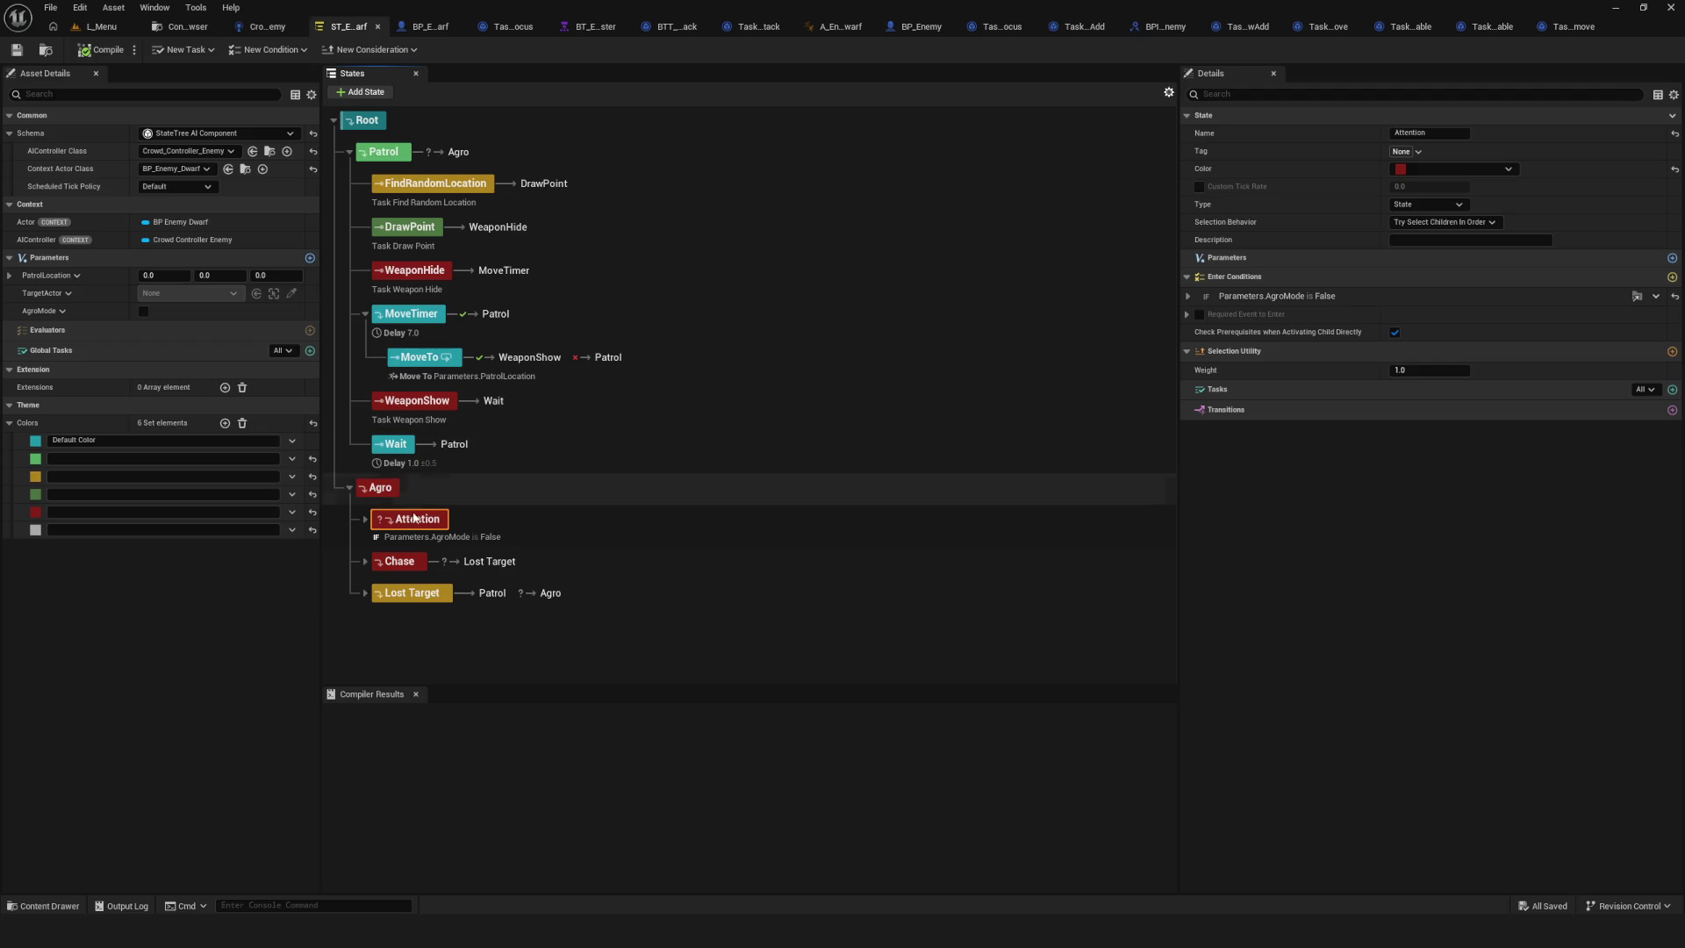
{"action": "left_click", "coordinate": [365, 593]}
Duplicate AgroModeDisable from Lost Target and move the copy above Attention at the top of Agro.
{"action": "scroll", "coordinate": [527, 605], "scroll_direction": "down", "scroll_amount": 2}
{"action": "left_click", "coordinate": [632, 615]}
{"action": "key", "text": "ctrl+d"}
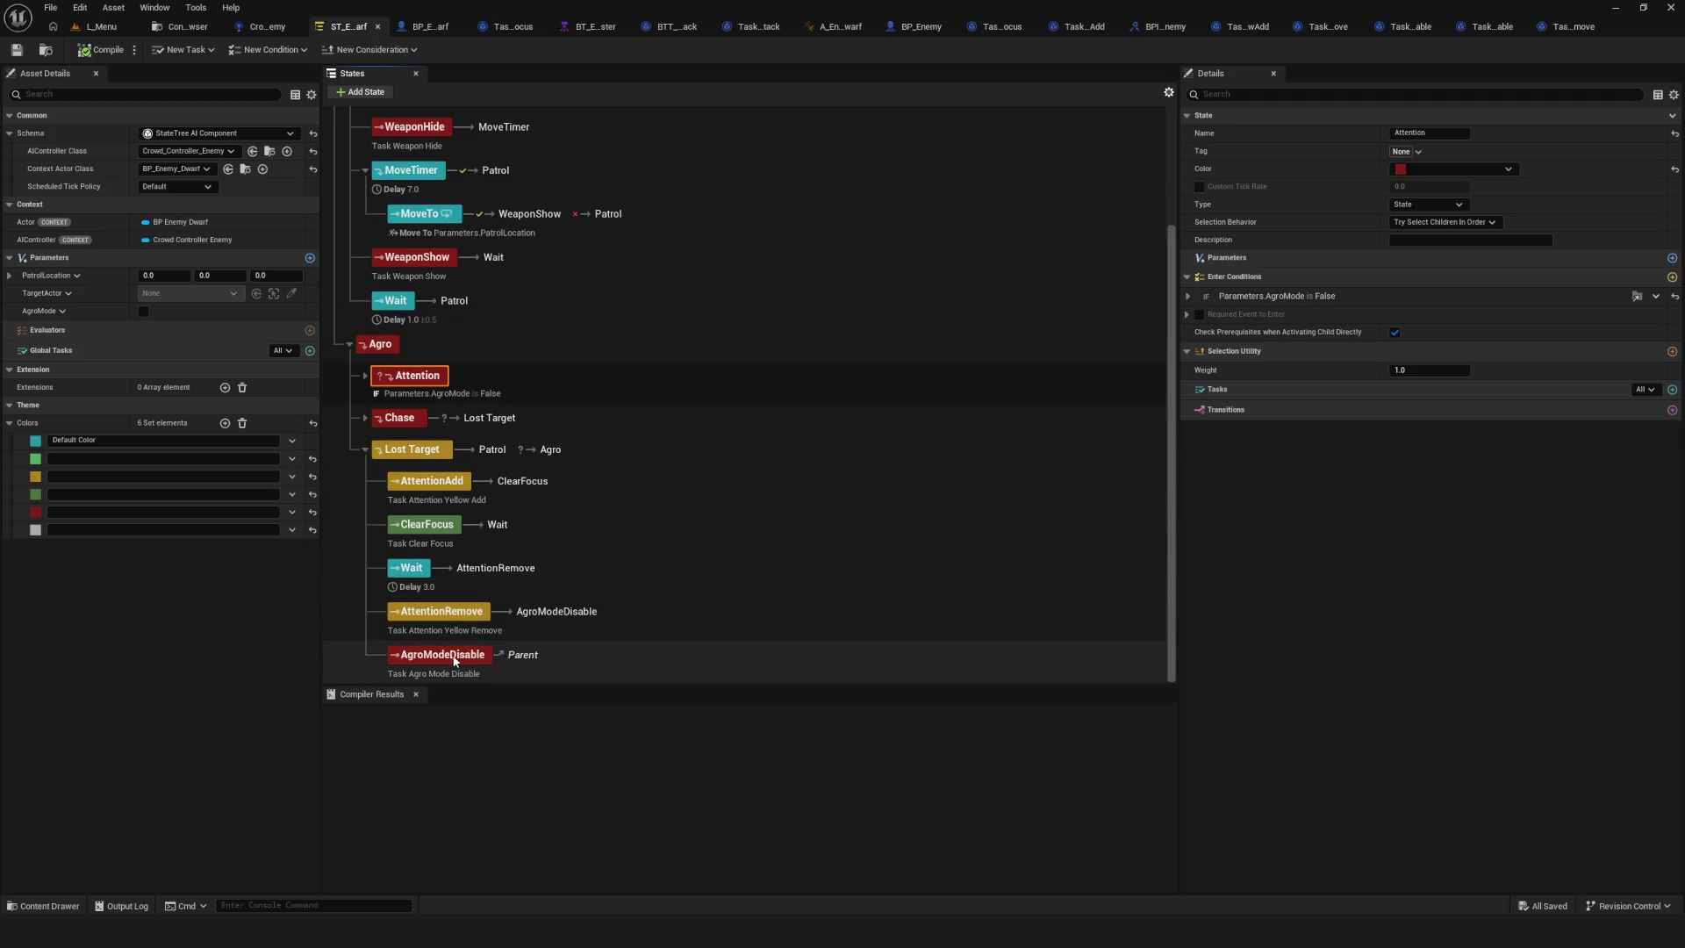
{"action": "key", "text": "Return"}
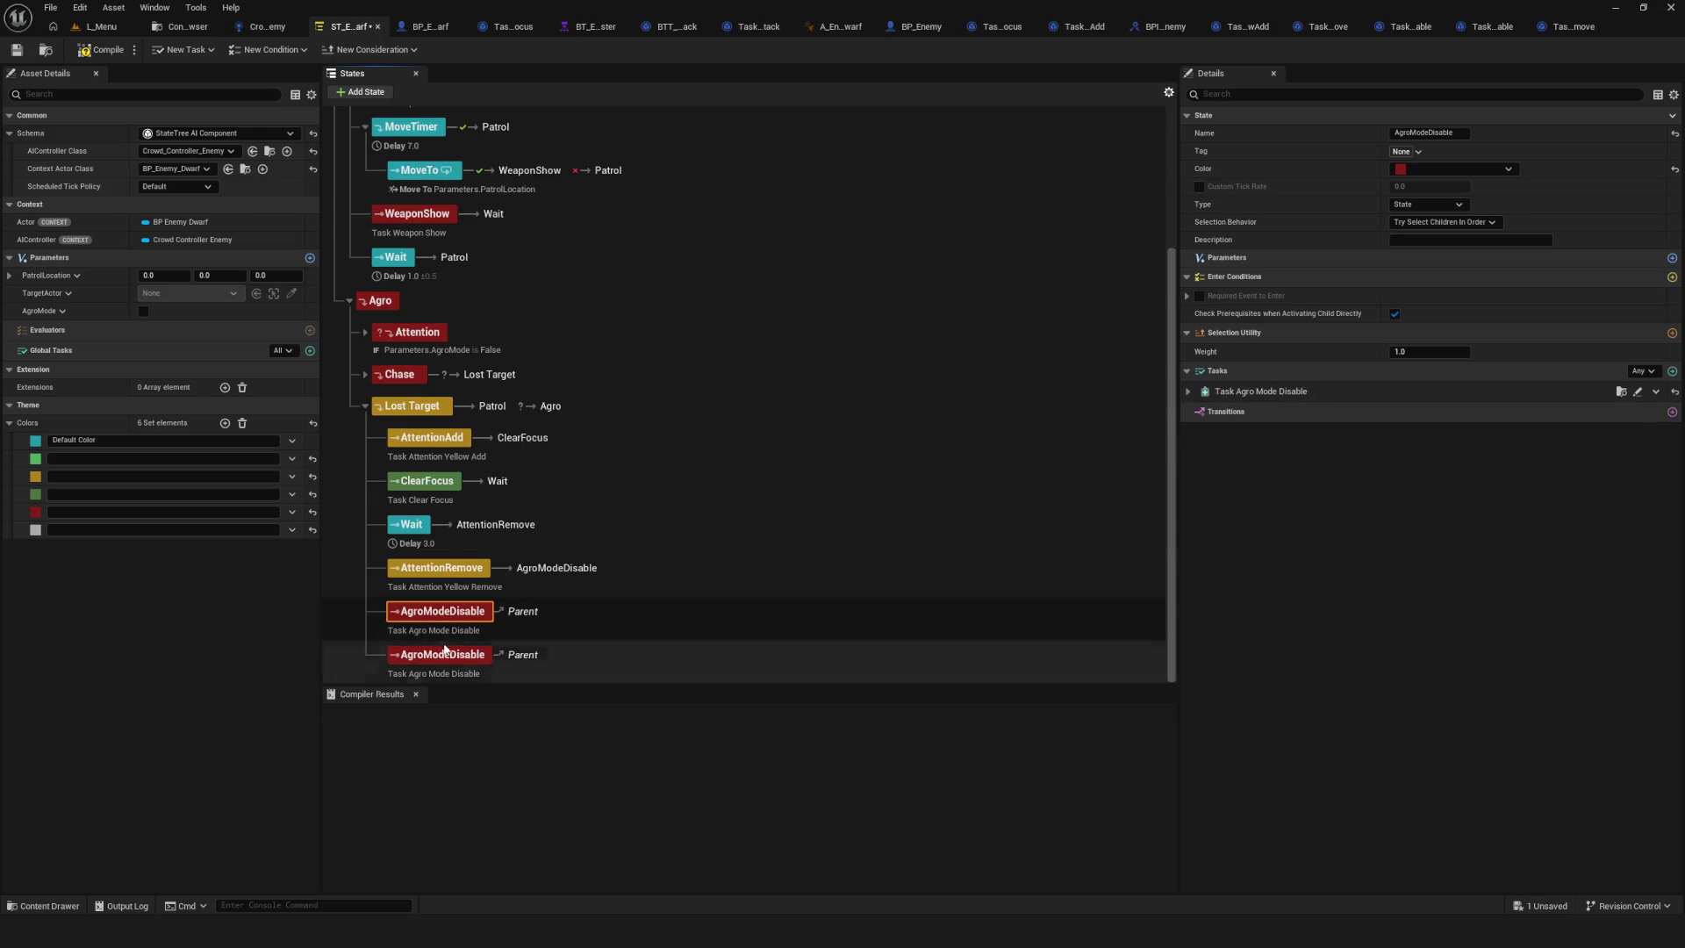
{"action": "mouse_move", "coordinate": [449, 653]}
{"action": "left_mouse_down"}
{"action": "mouse_move", "coordinate": [477, 362]}
{"action": "mouse_move", "coordinate": [351, 377]}
{"action": "mouse_move", "coordinate": [373, 390]}
{"action": "left_mouse_up"}
{"action": "left_click", "coordinate": [366, 515]}
{"action": "left_click", "coordinate": [454, 519]}
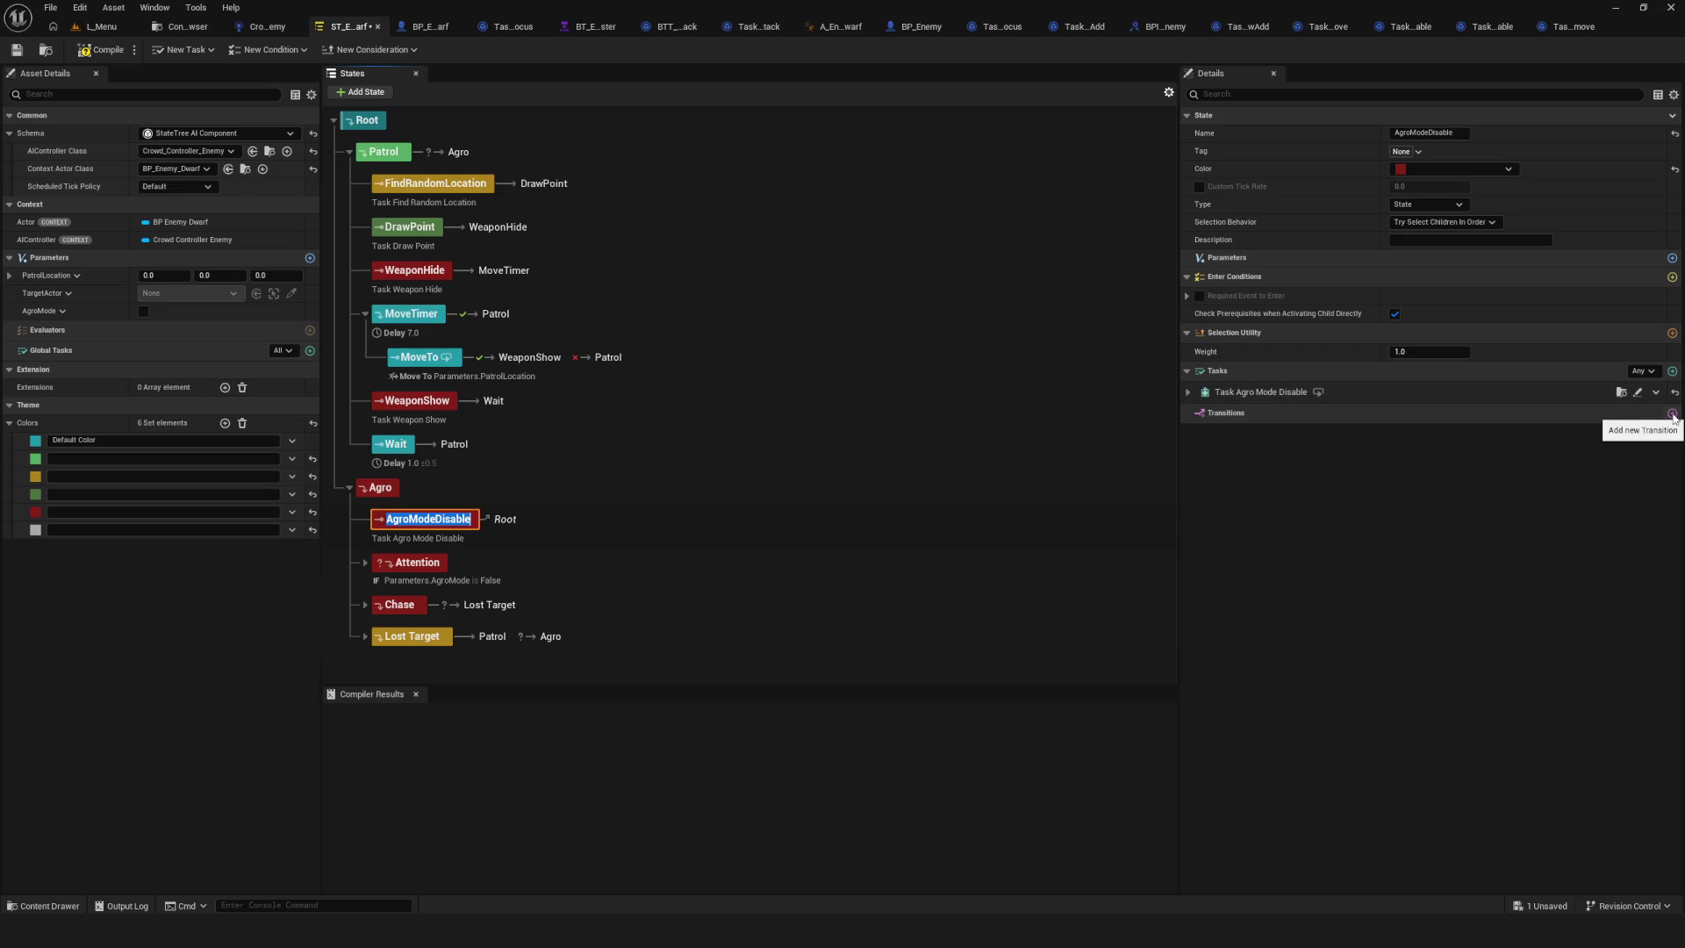
Give the copy a completion transition to Attention, then compile and save the State Tree.
{"action": "left_click", "coordinate": [1672, 414]}
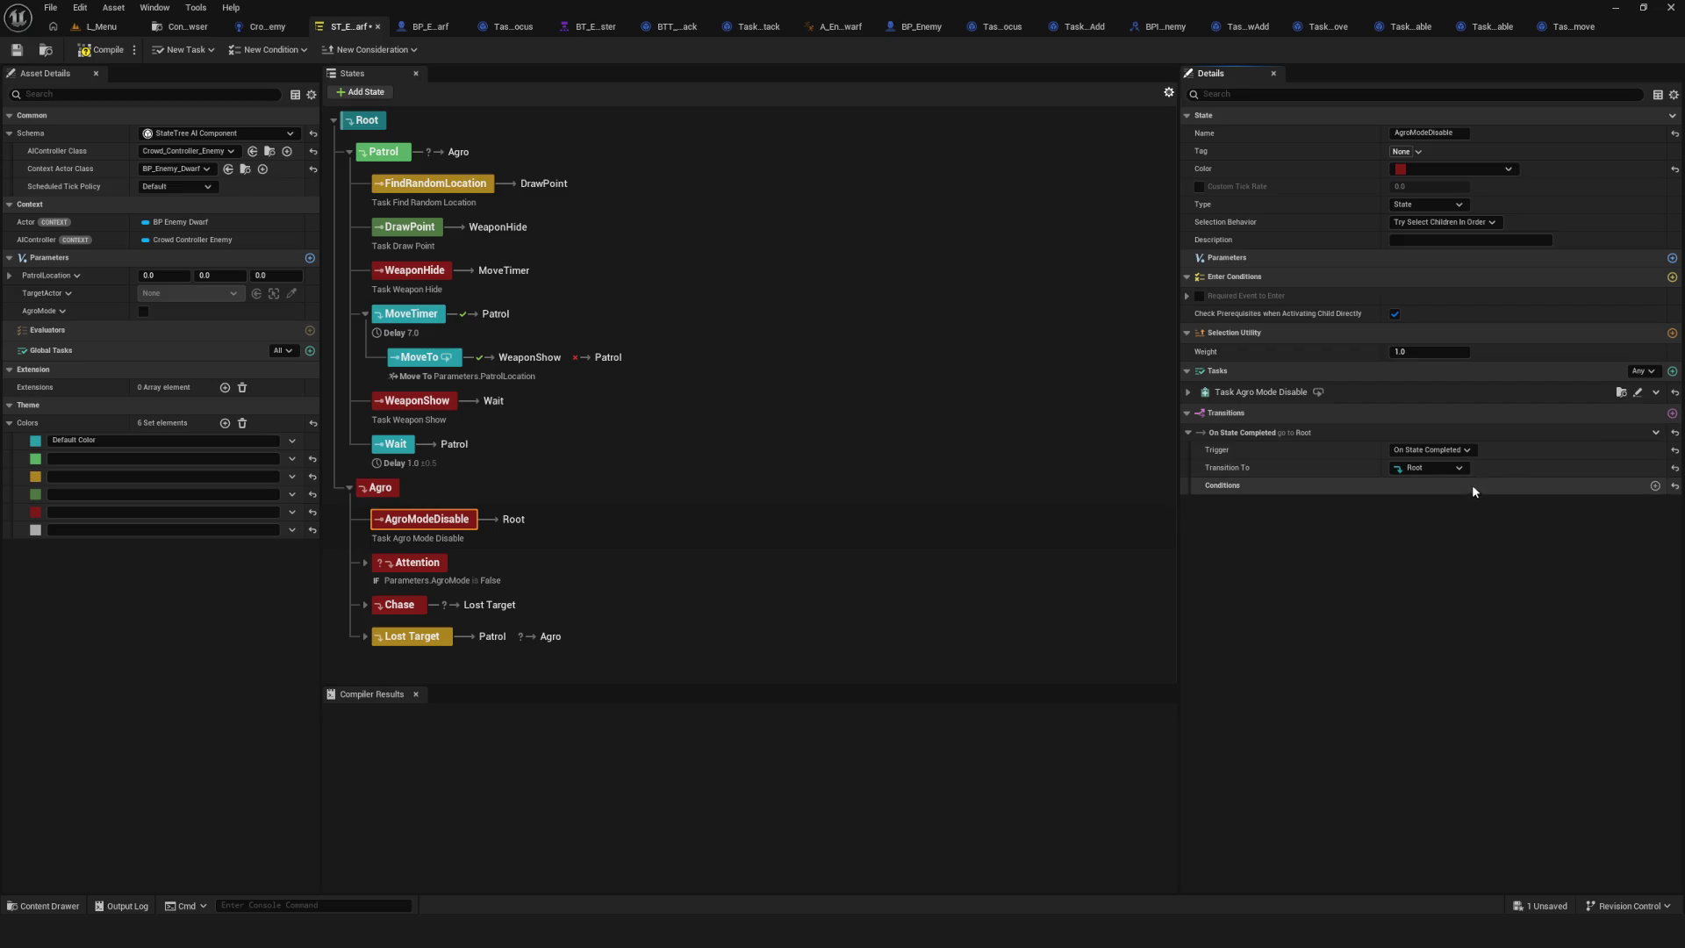
{"action": "left_click", "coordinate": [1447, 466]}
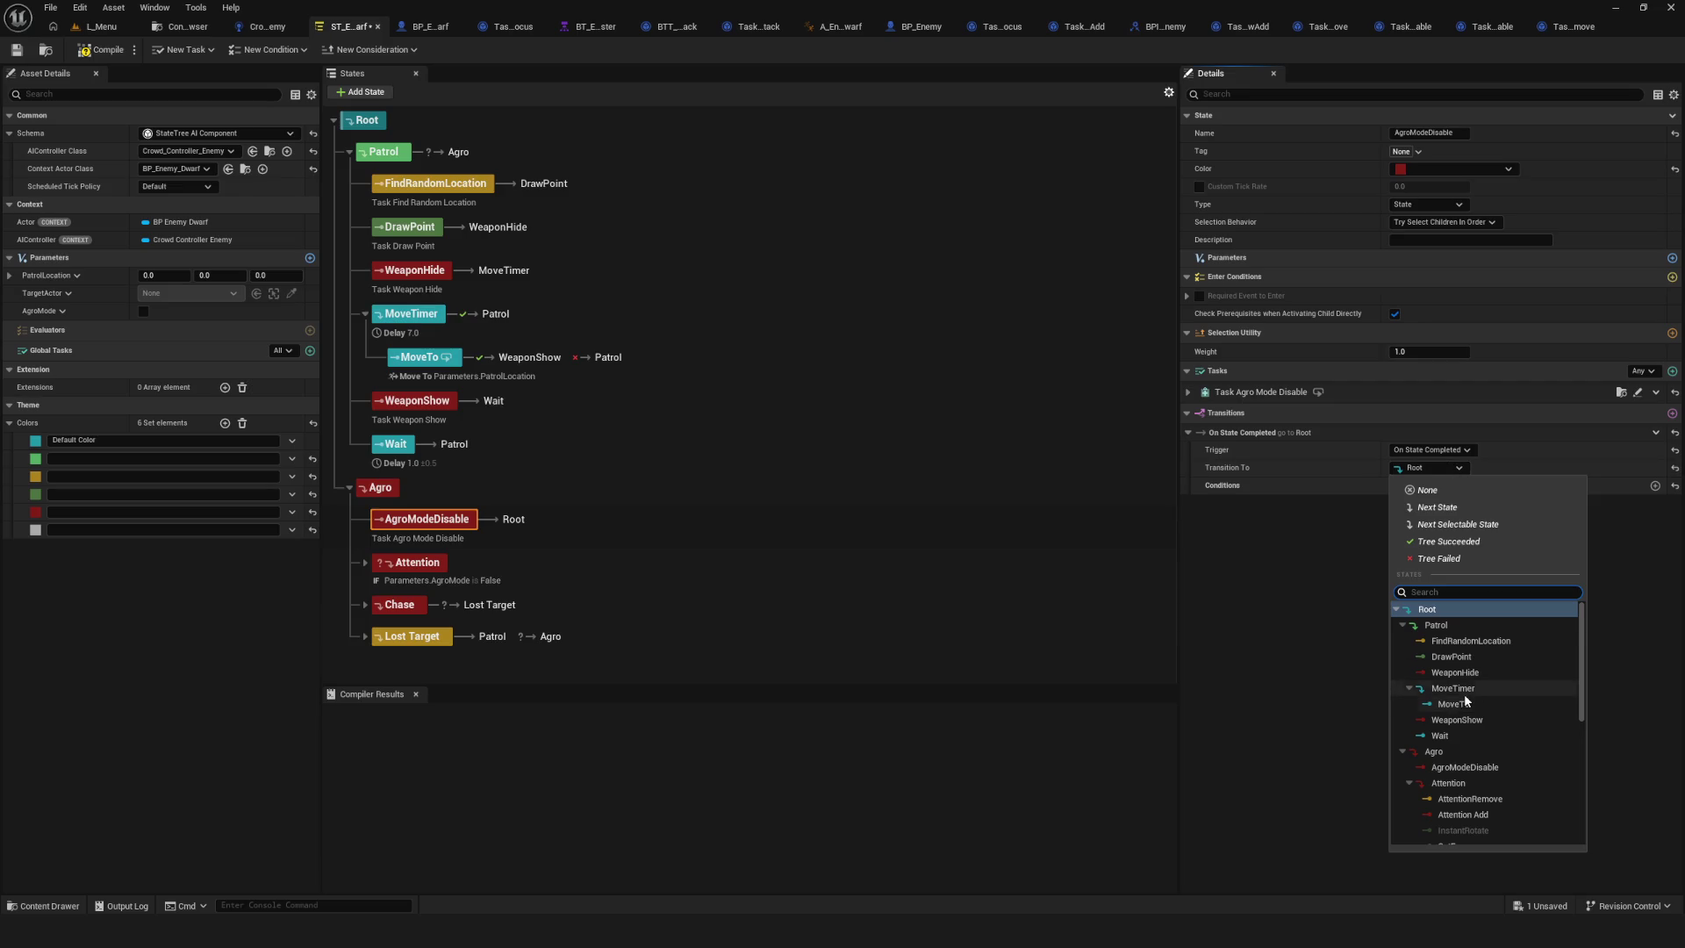
{"action": "scroll", "coordinate": [1494, 669], "scroll_direction": "down", "scroll_amount": 1}
{"action": "left_click", "coordinate": [1460, 764]}
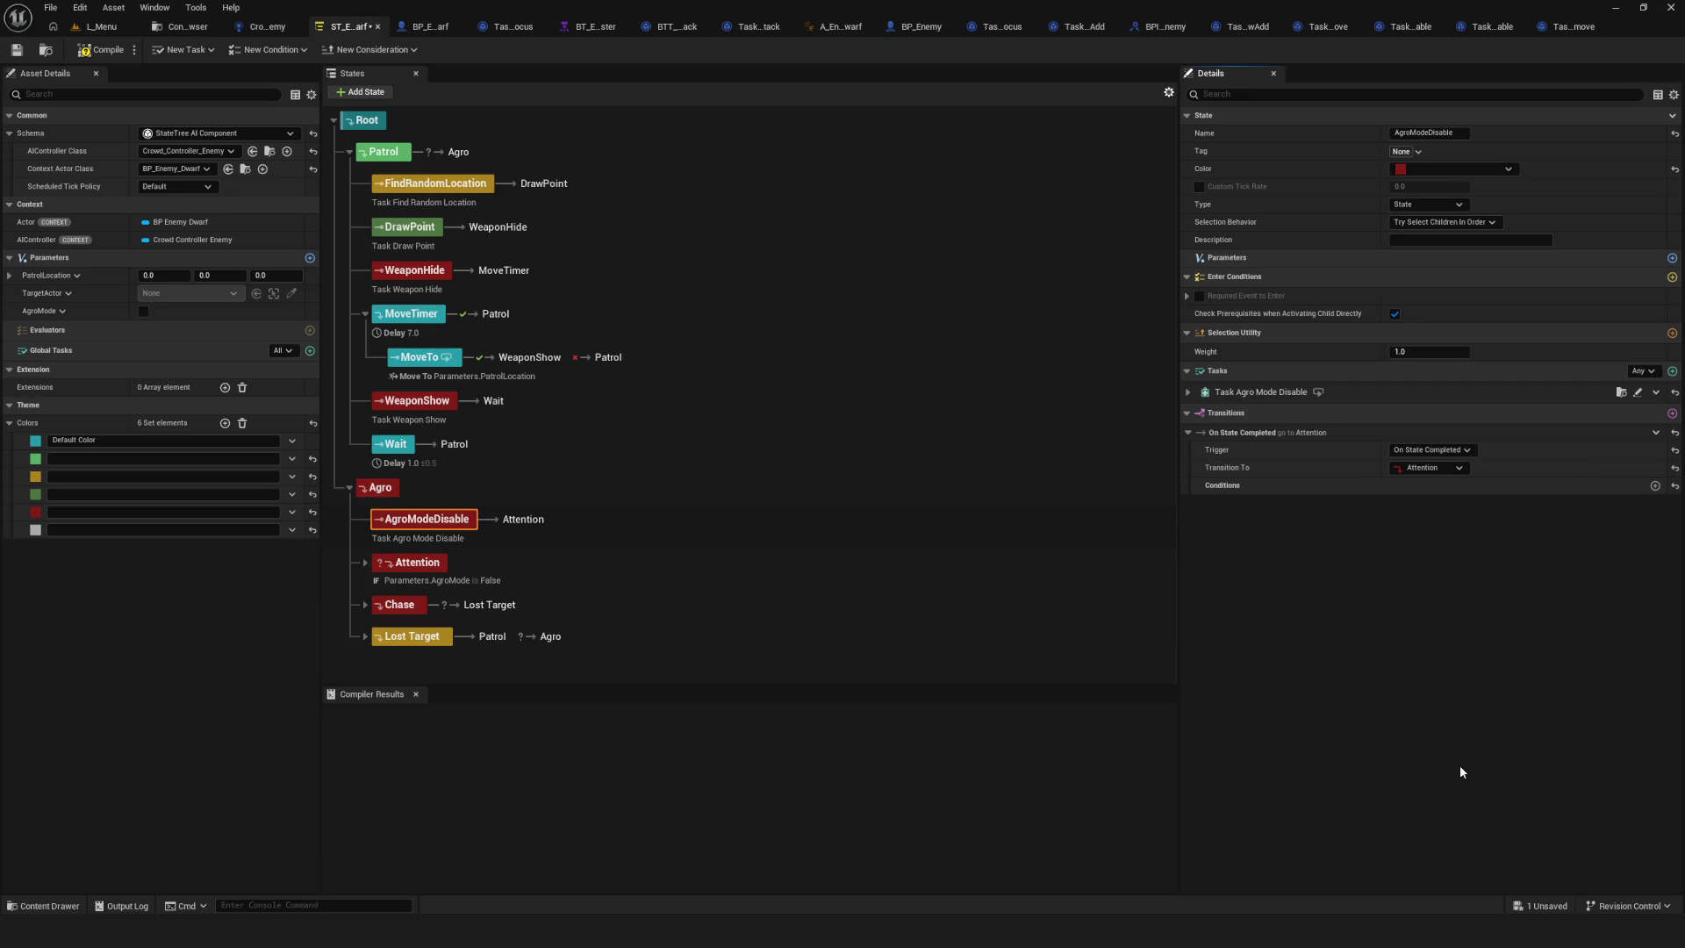
{"action": "left_click", "coordinate": [101, 49]}
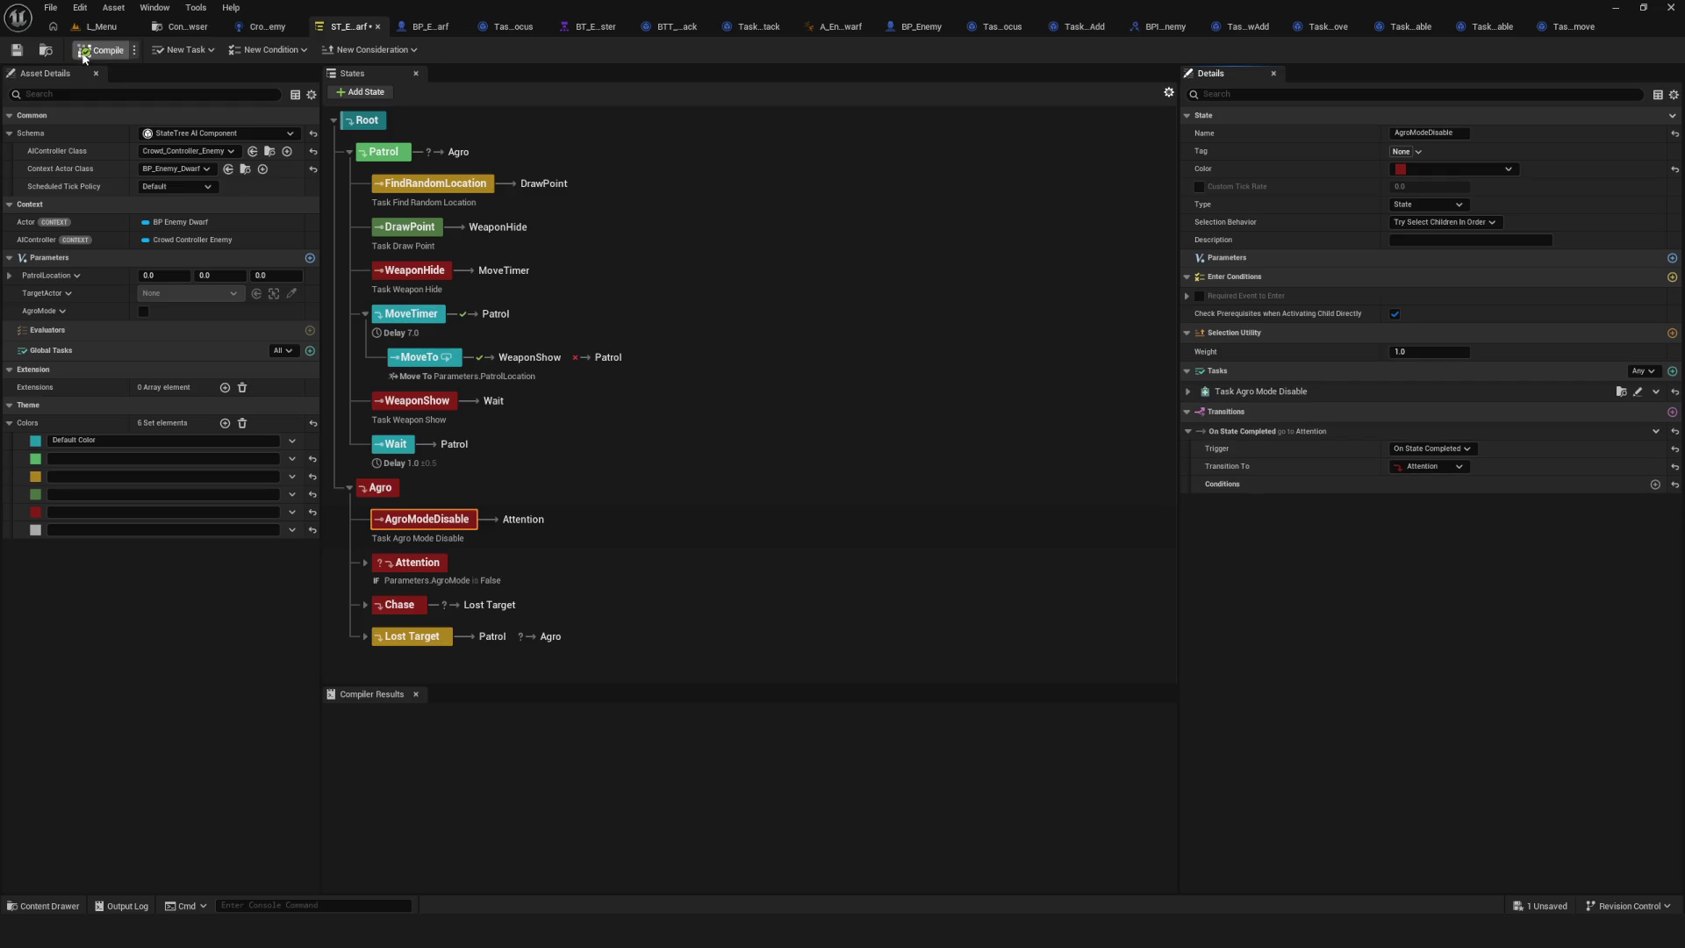
{"action": "left_click", "coordinate": [16, 55]}
{"action": "left_click", "coordinate": [101, 26]}
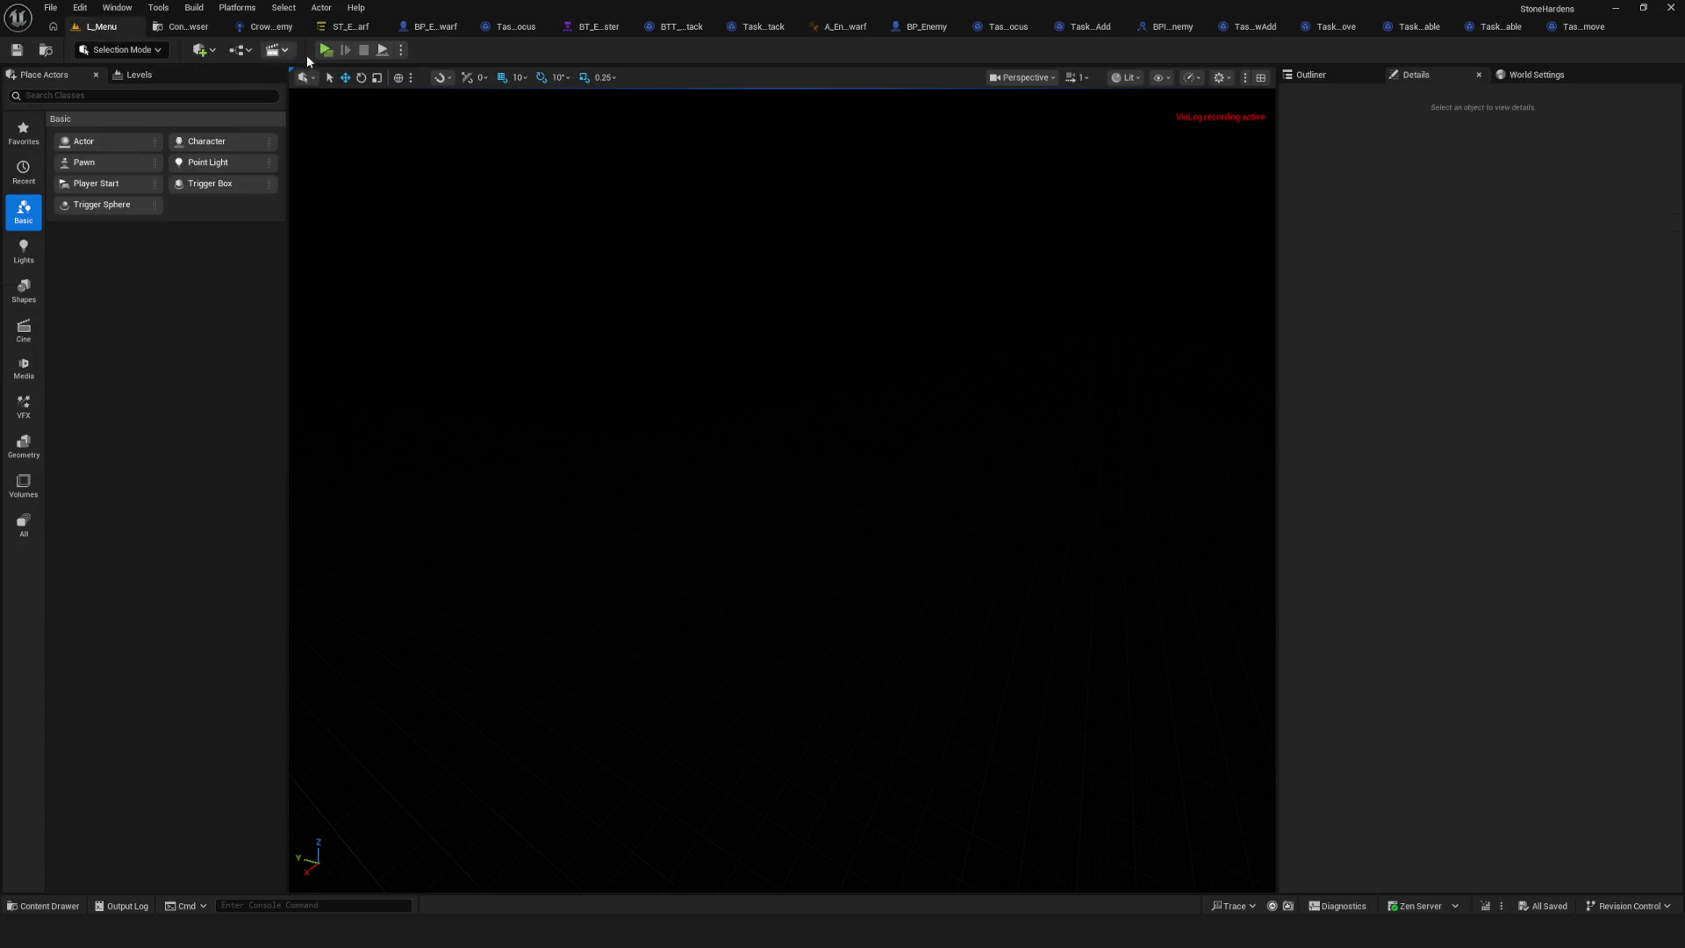
{"action": "left_click", "coordinate": [326, 50]}
{"action": "left_click", "coordinate": [808, 379]}
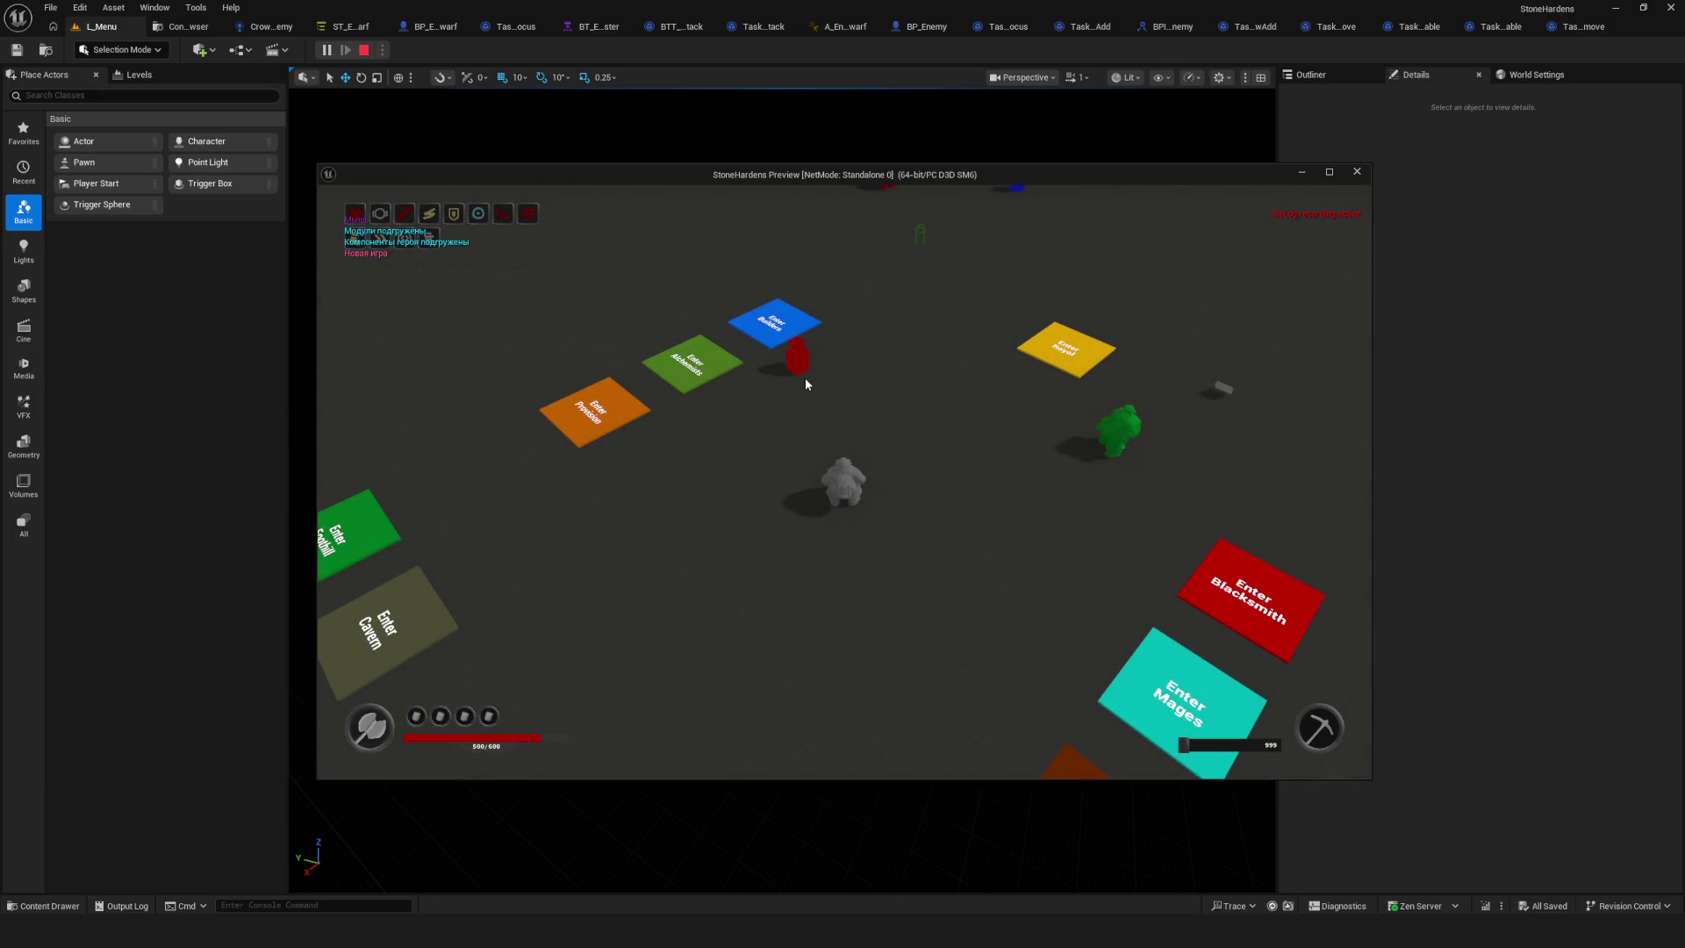
{"action": "key", "text": "w"}
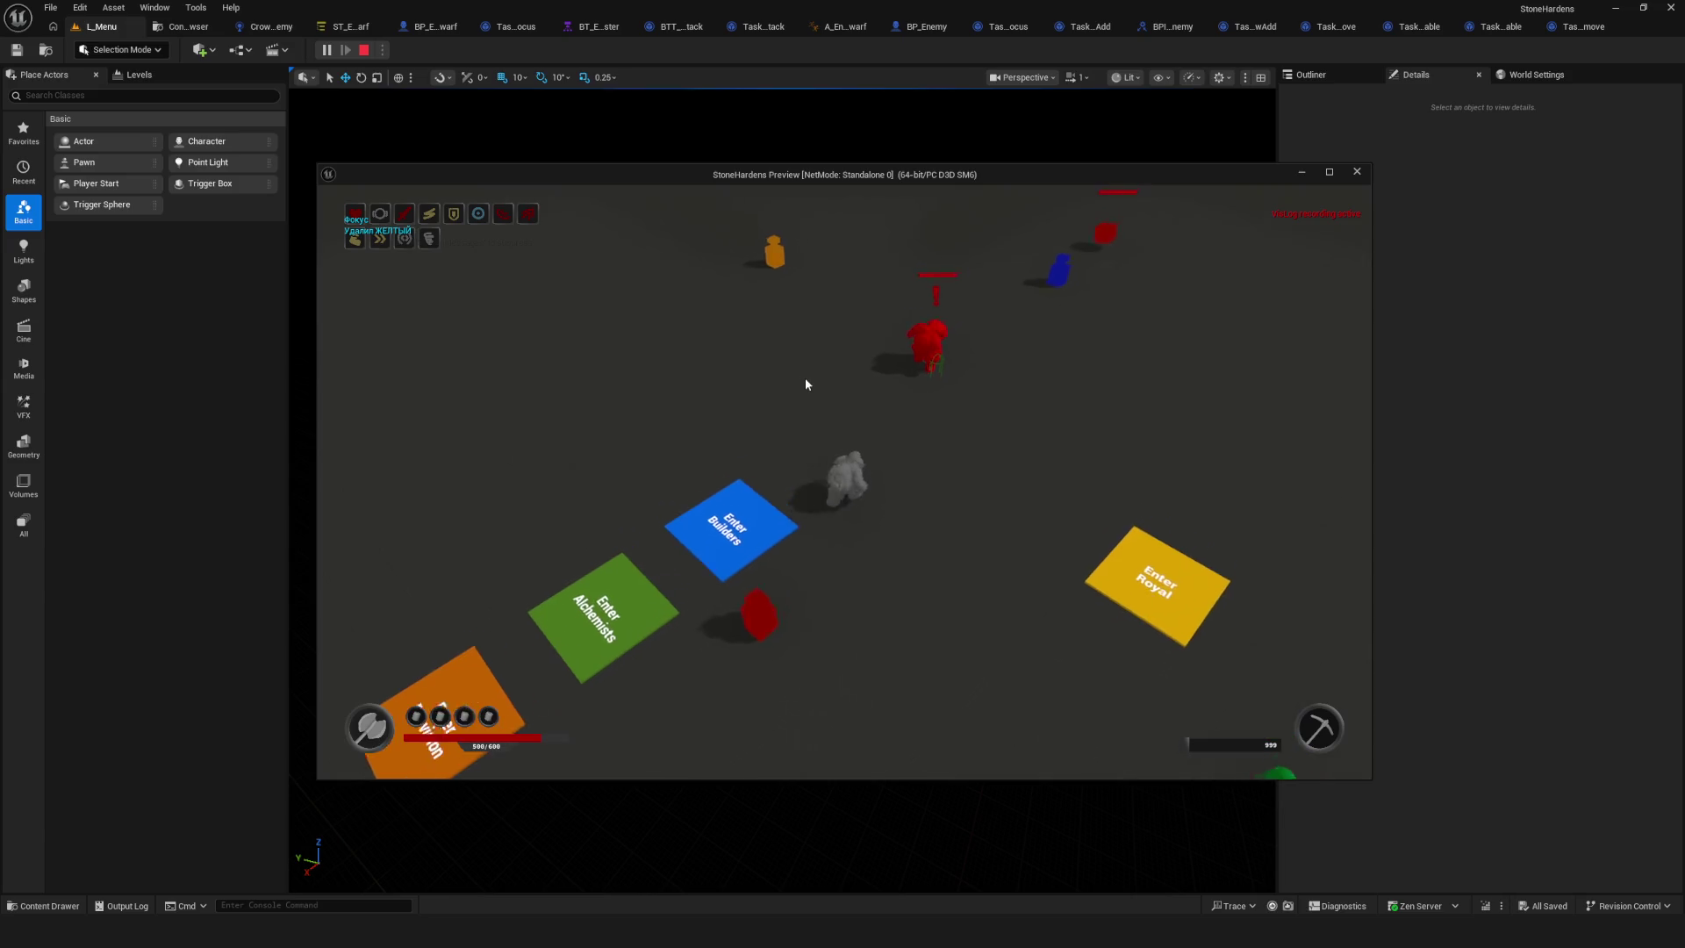
{"action": "key", "text": "w"}
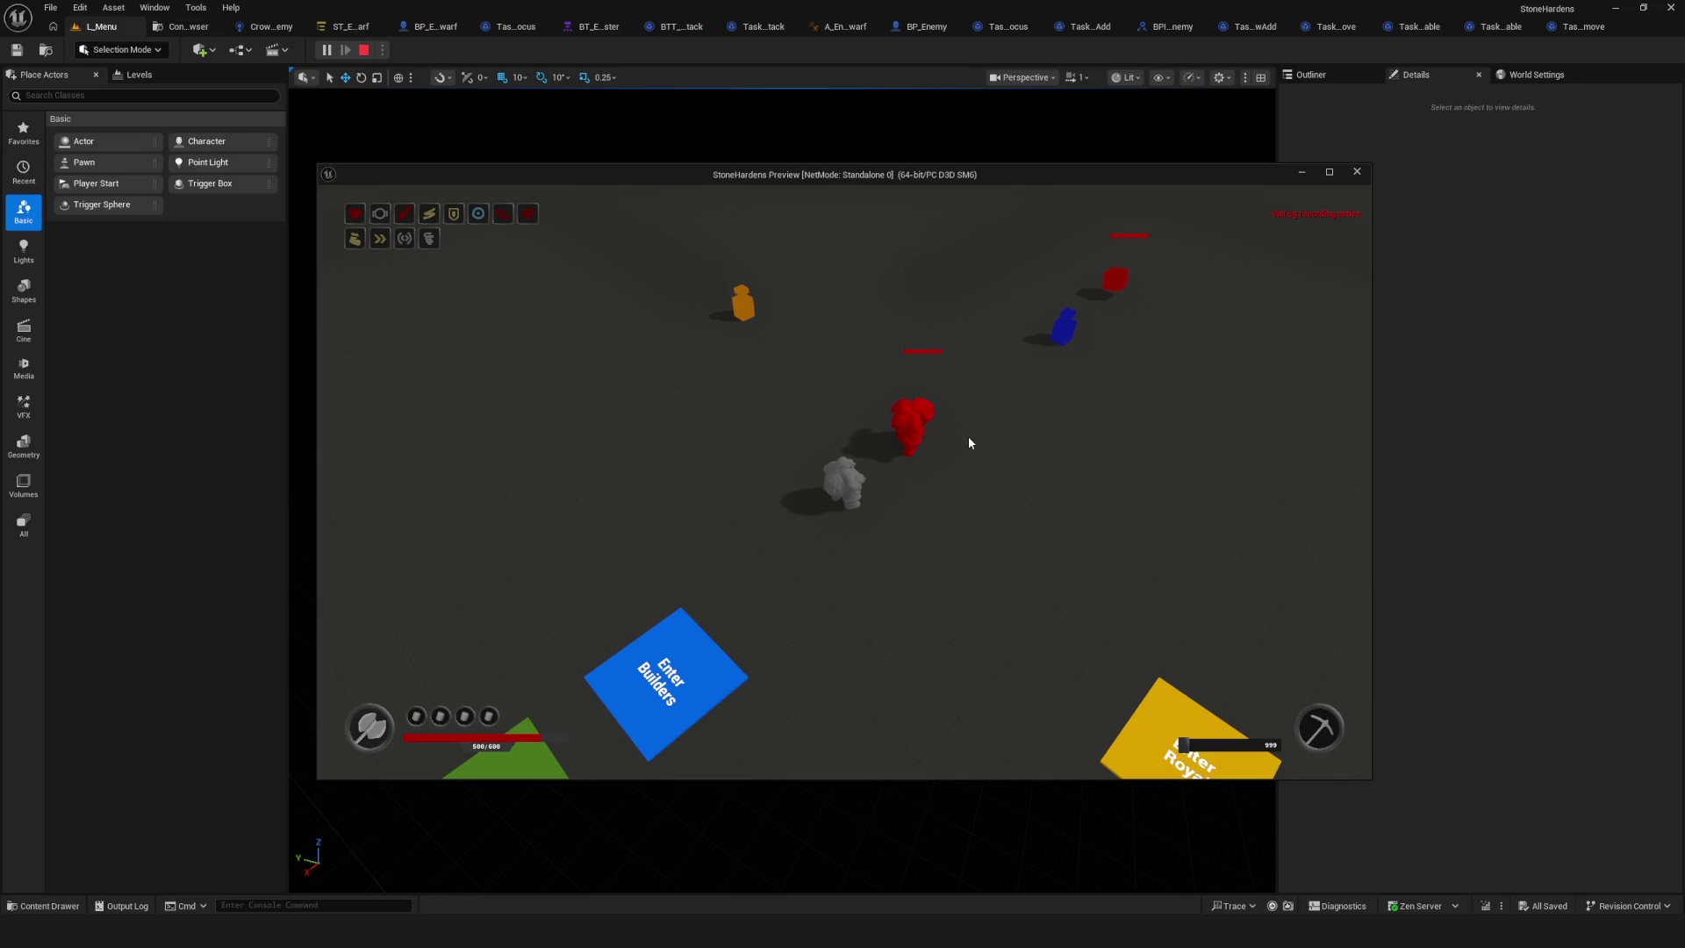
{"action": "key", "text": "Escape"}
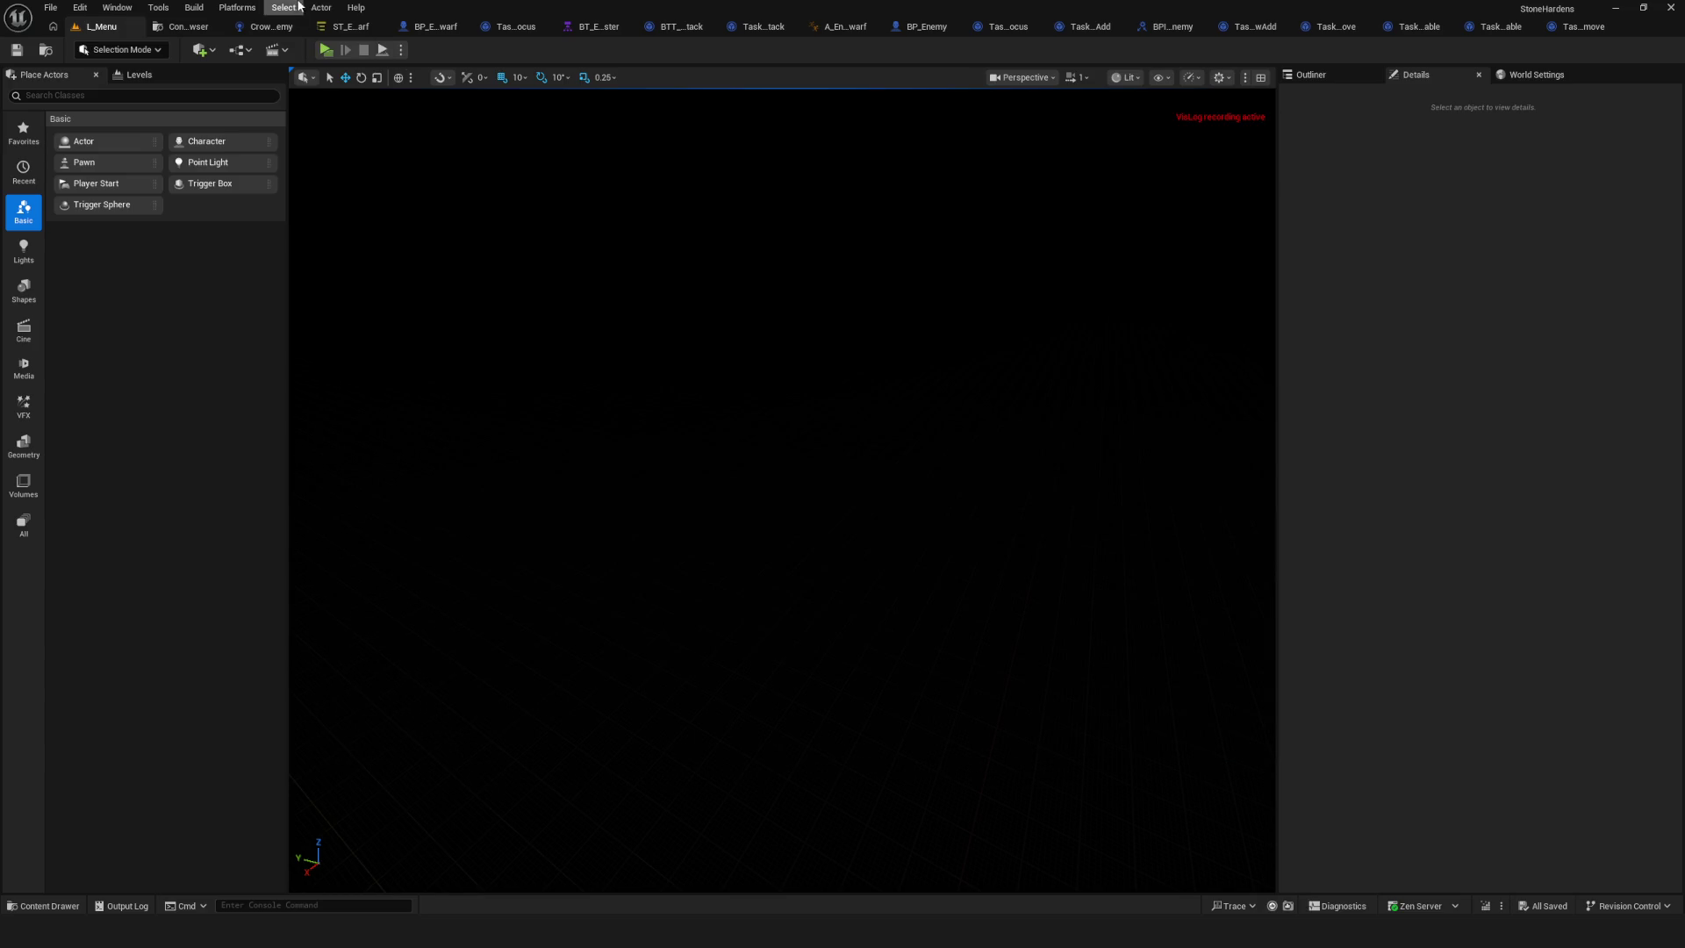
{"action": "left_click", "coordinate": [349, 26]}
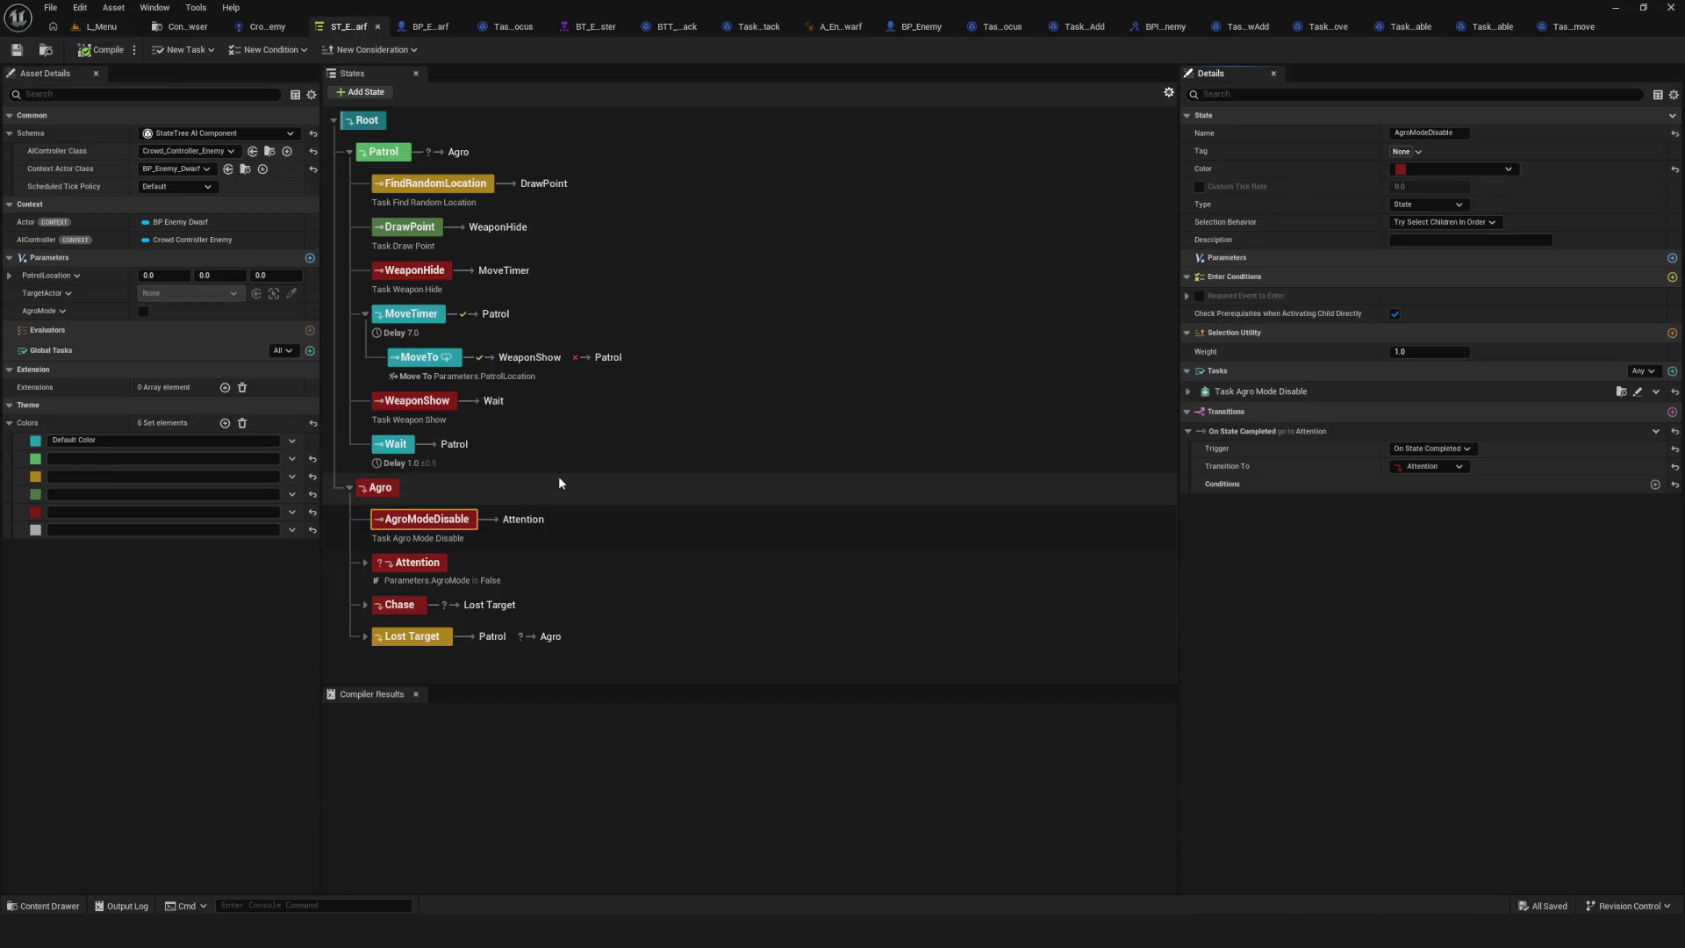
Check the Attention, Chase and AgroModeDisable details, save, and start a play-test on L_Menu.
{"action": "left_click", "coordinate": [421, 570]}
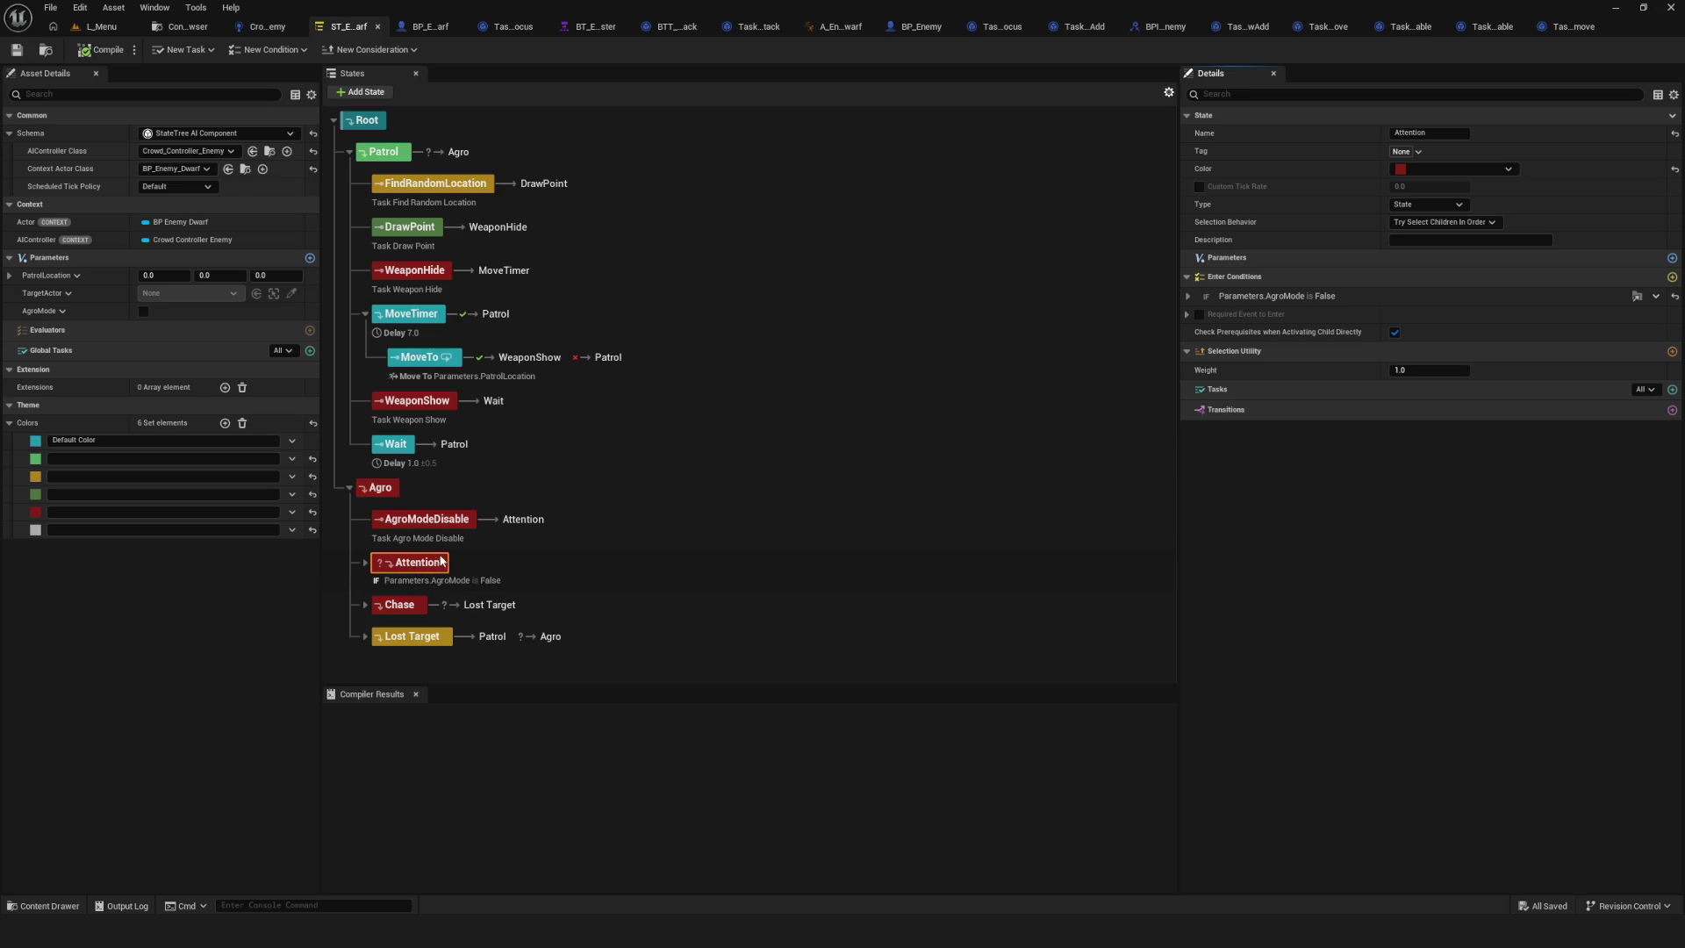
{"action": "left_click", "coordinate": [407, 606]}
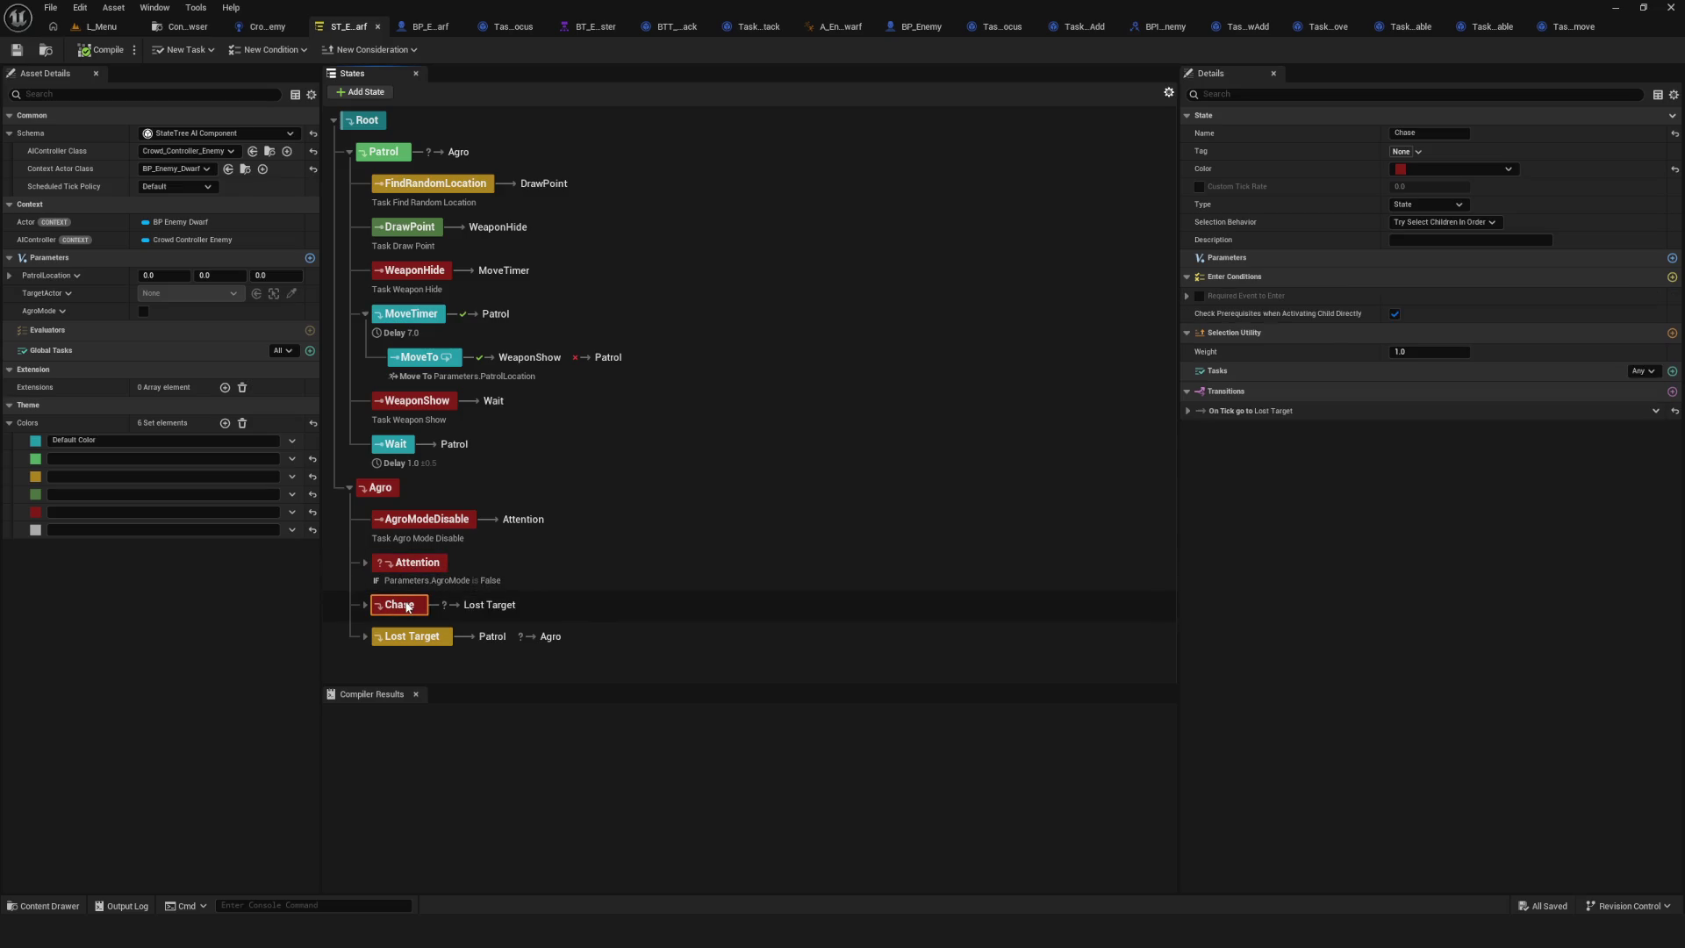
{"action": "left_click", "coordinate": [408, 563]}
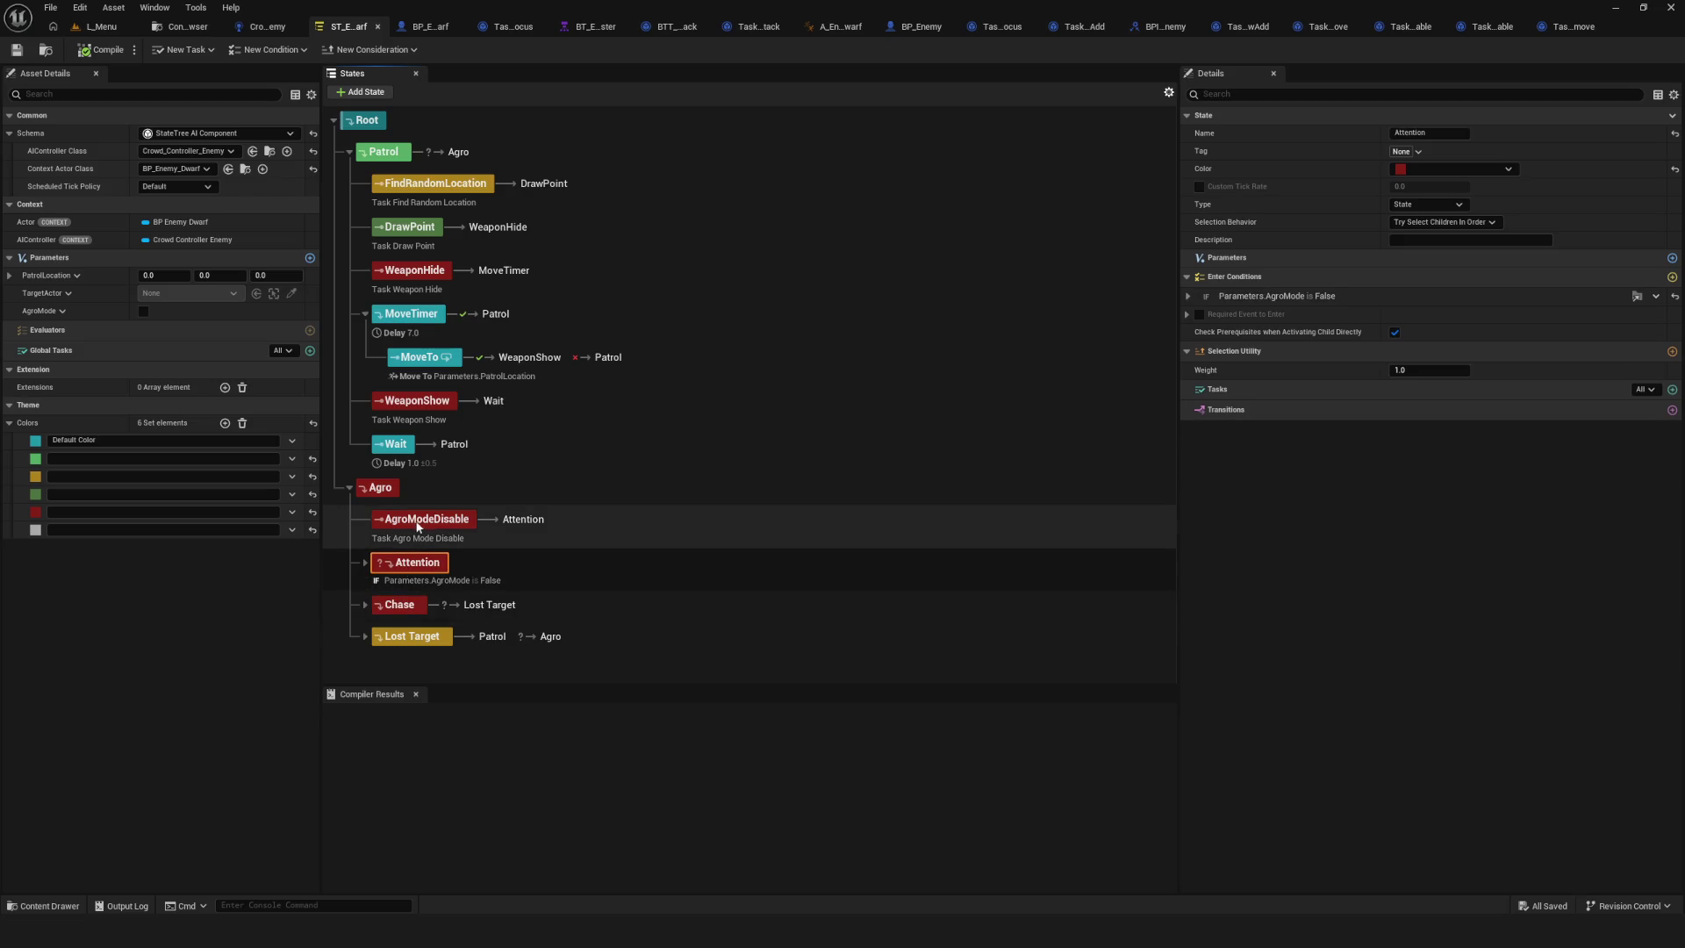
{"action": "left_click", "coordinate": [417, 521]}
{"action": "left_click", "coordinate": [17, 49]}
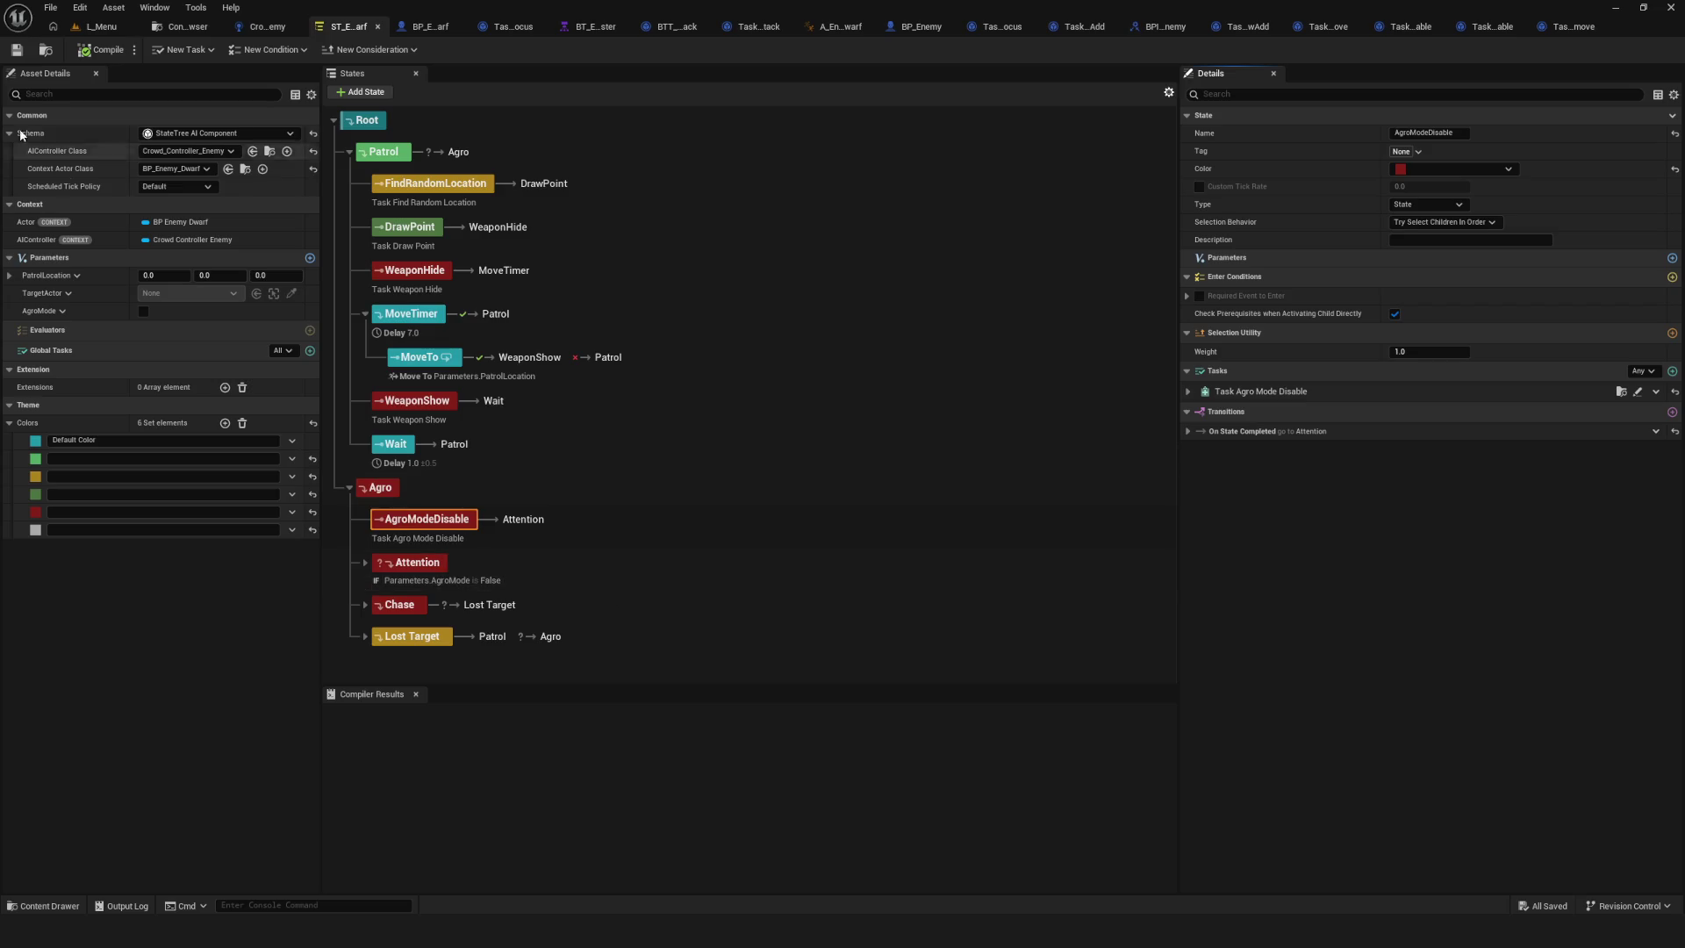
{"action": "left_click", "coordinate": [101, 27]}
{"action": "left_click", "coordinate": [329, 50]}
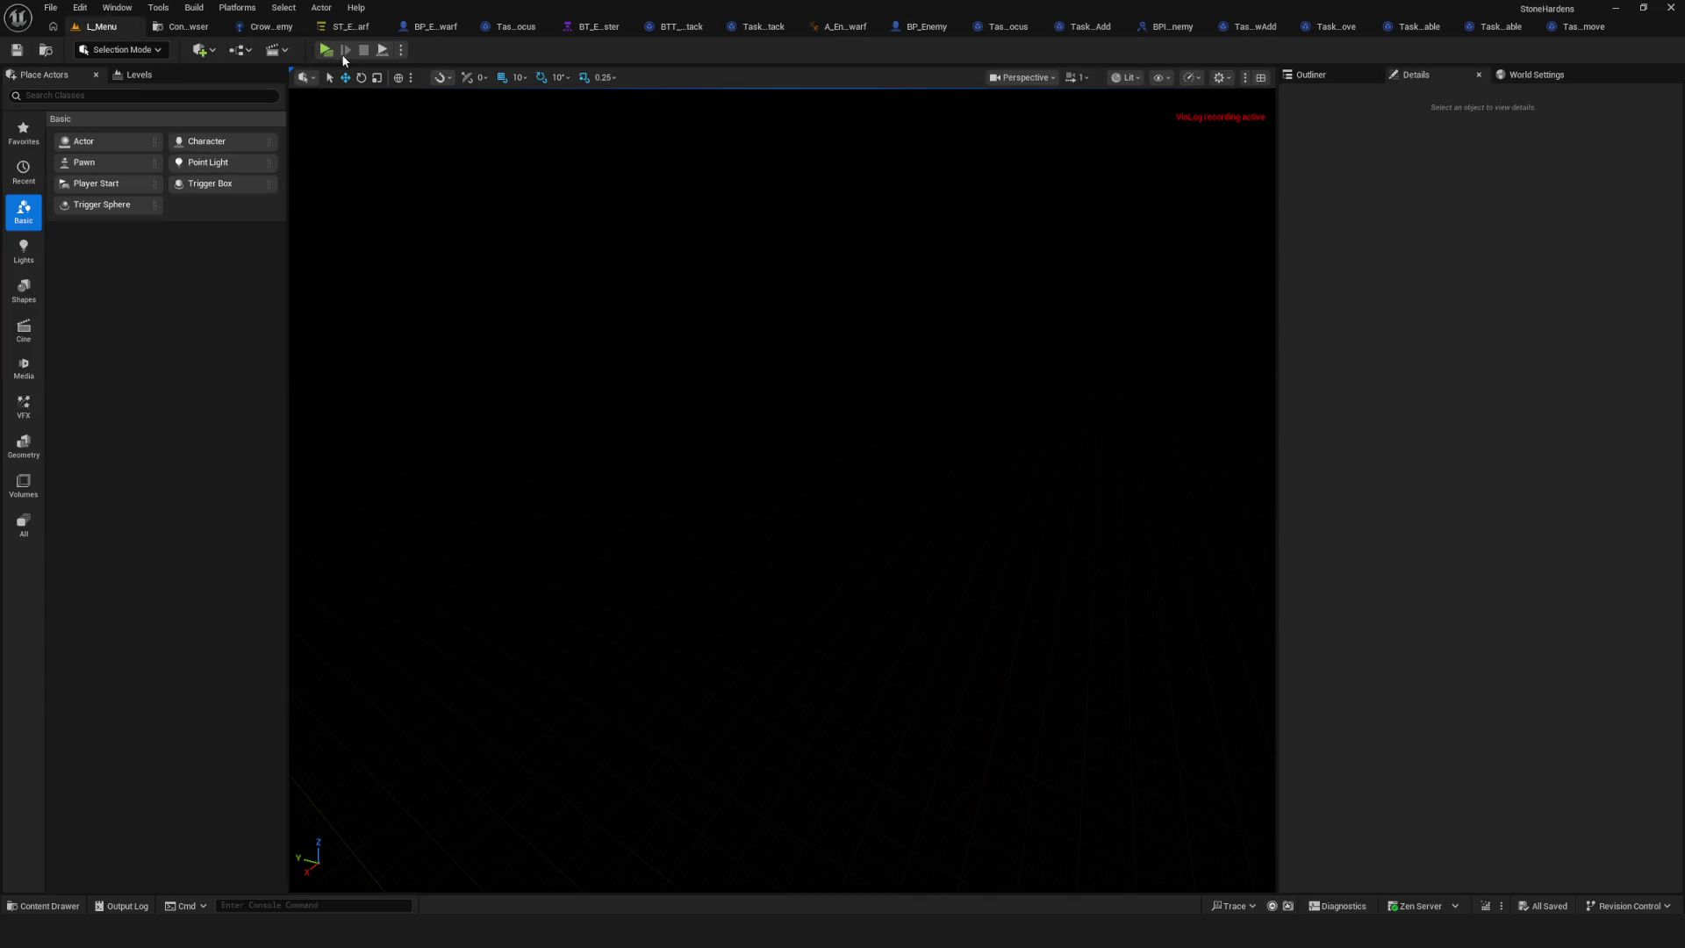
Start the game and walk among the red and blue enemies, then stop and reopen the State Tree.
{"action": "left_click", "coordinate": [813, 410]}
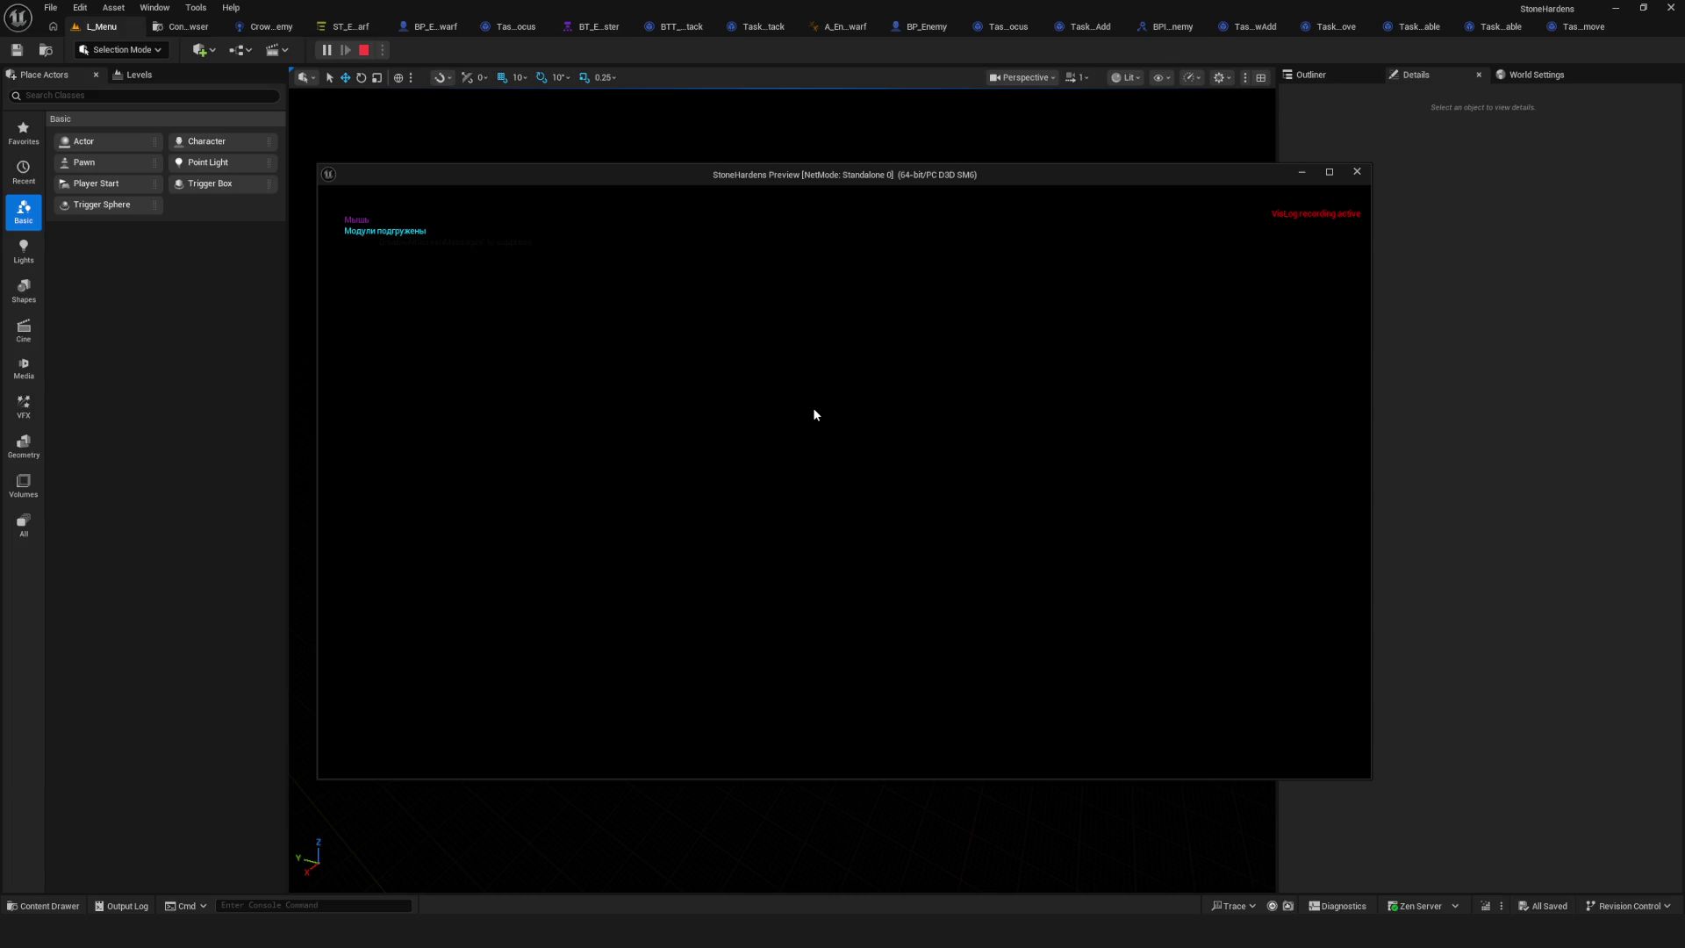
{"action": "key", "text": "w"}
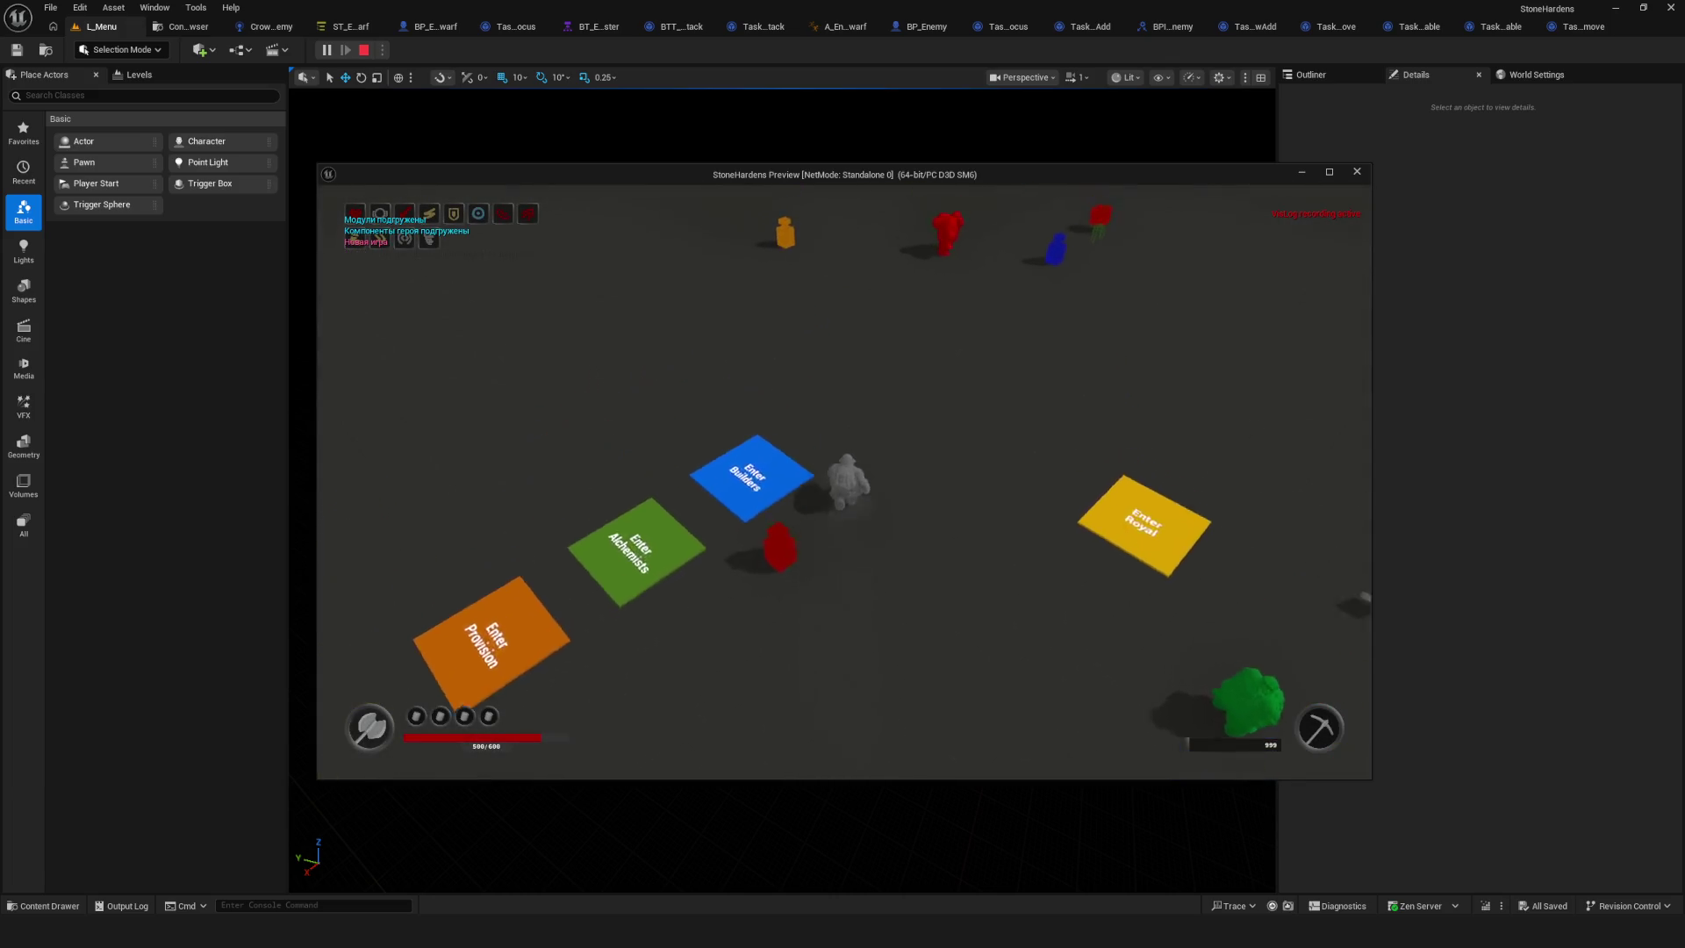
{"action": "key", "text": "w"}
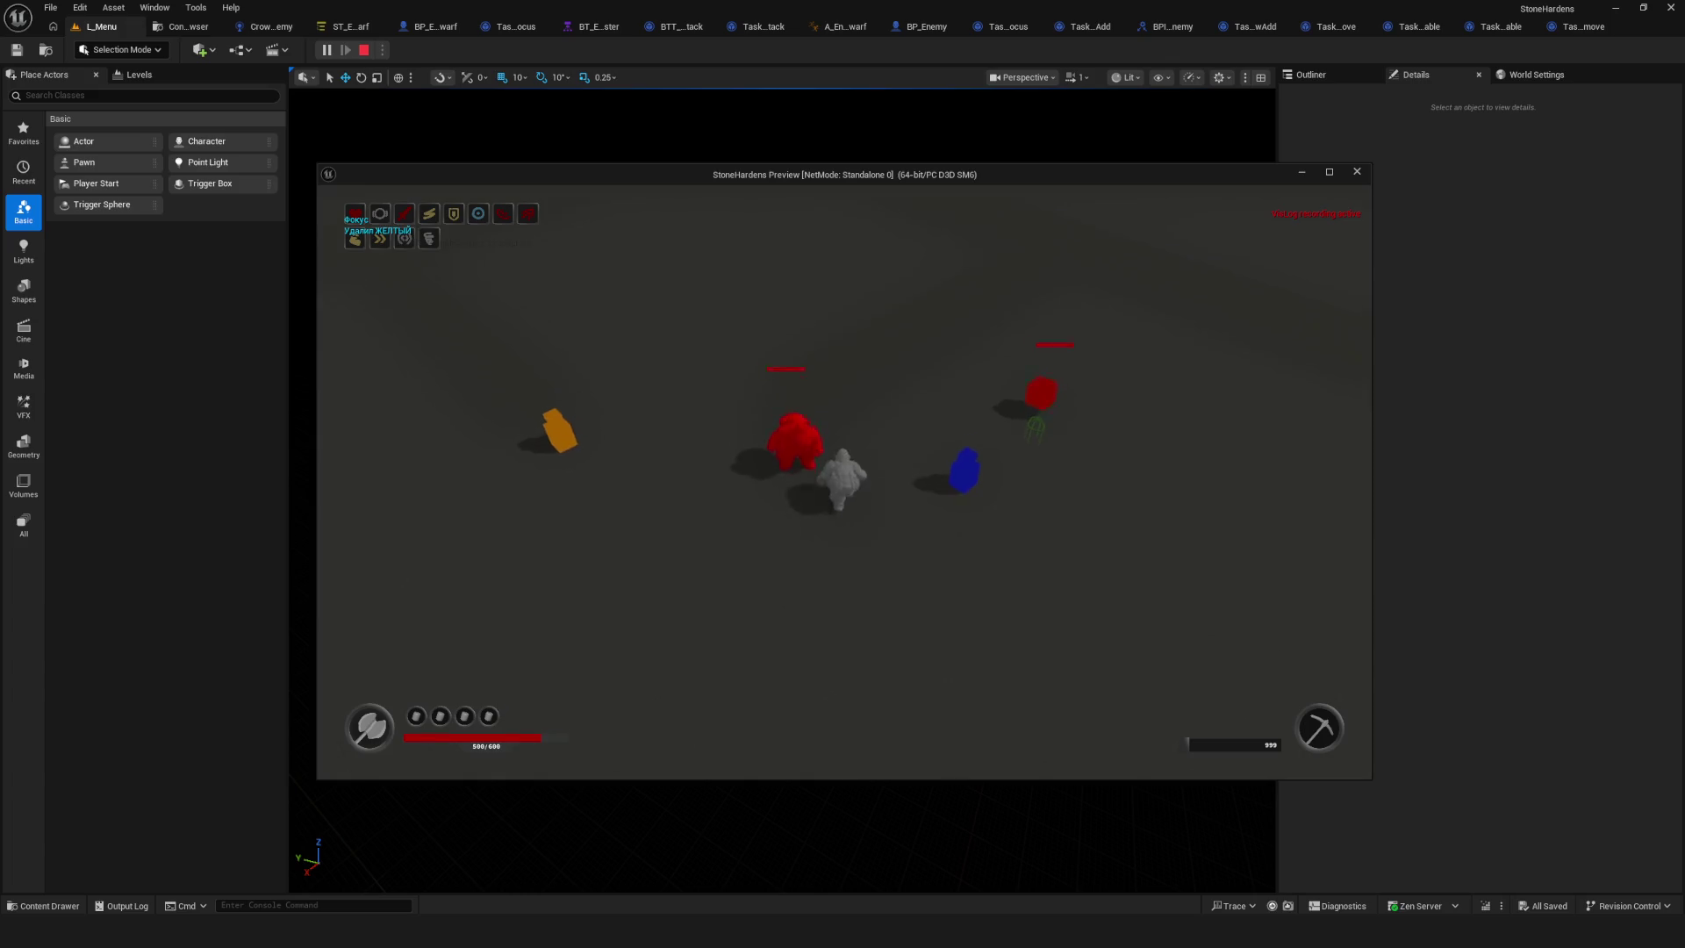
{"action": "key", "text": "s"}
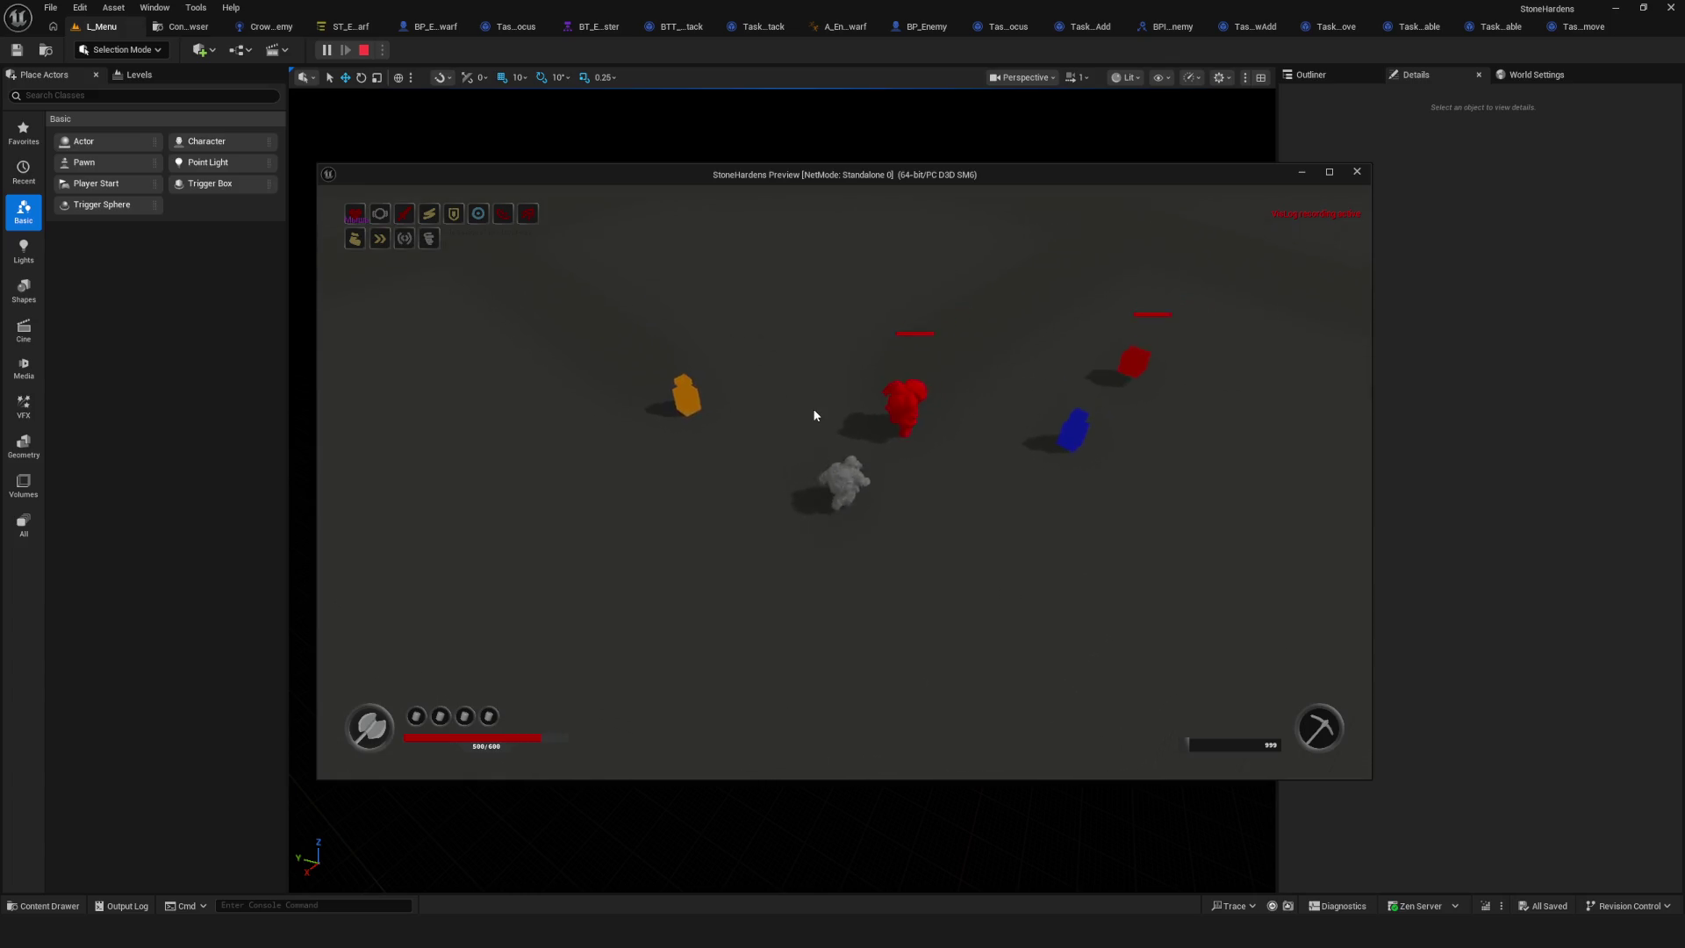
{"action": "key", "text": "d"}
{"action": "key", "text": "a"}
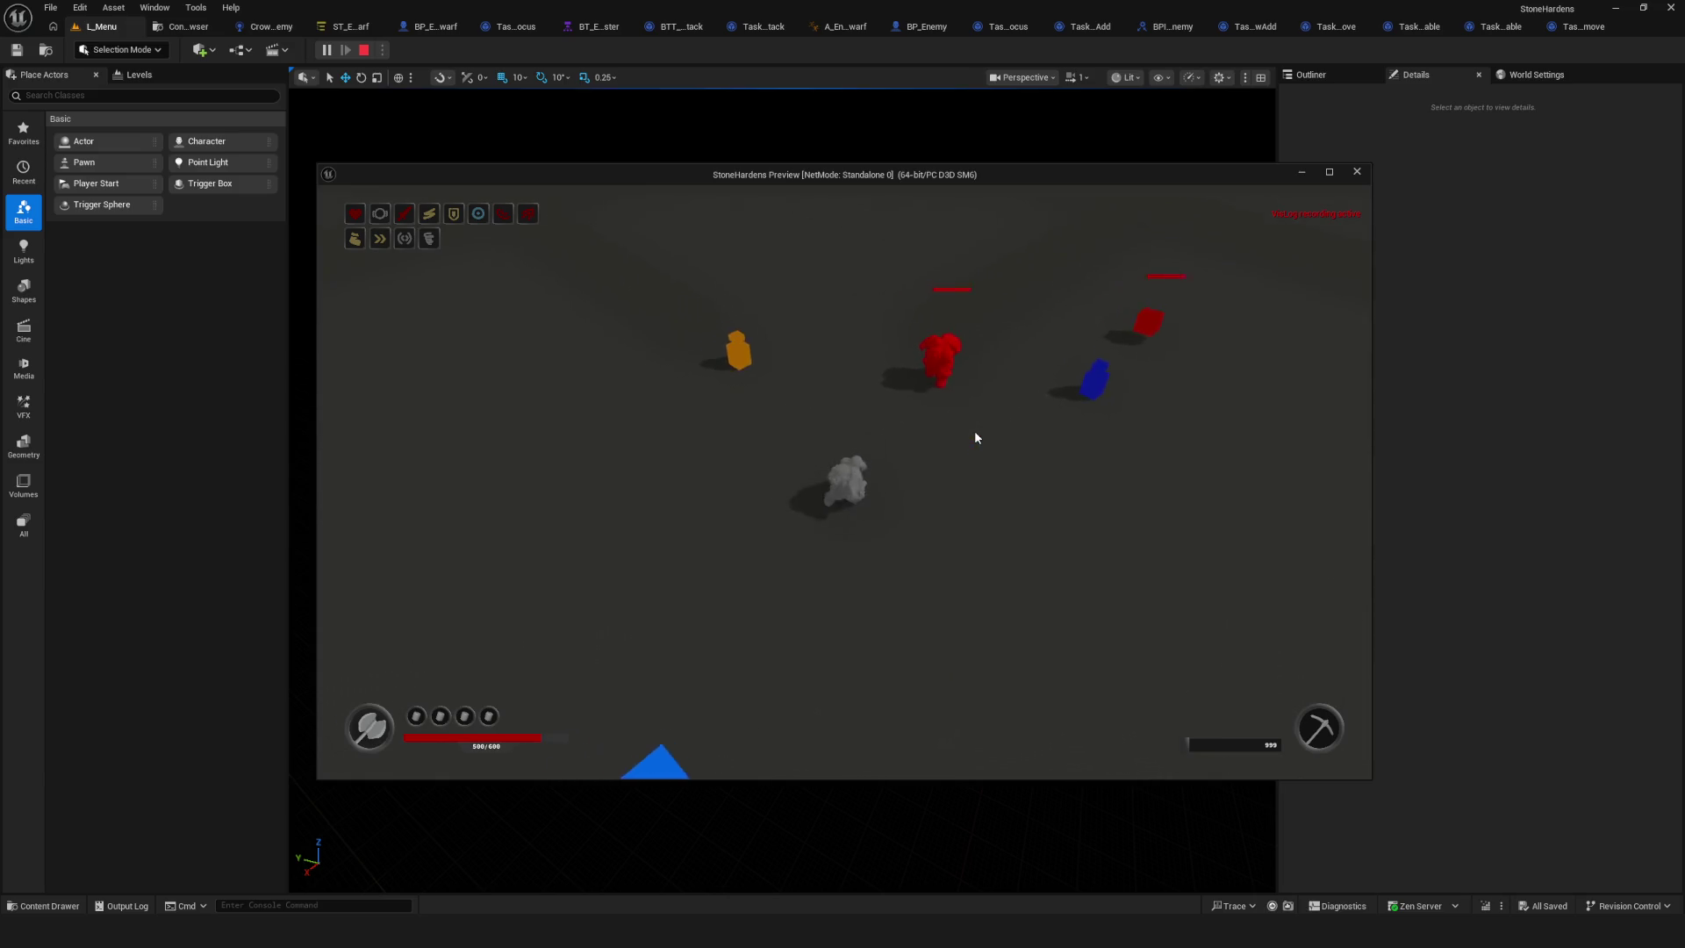
{"action": "key", "text": "a"}
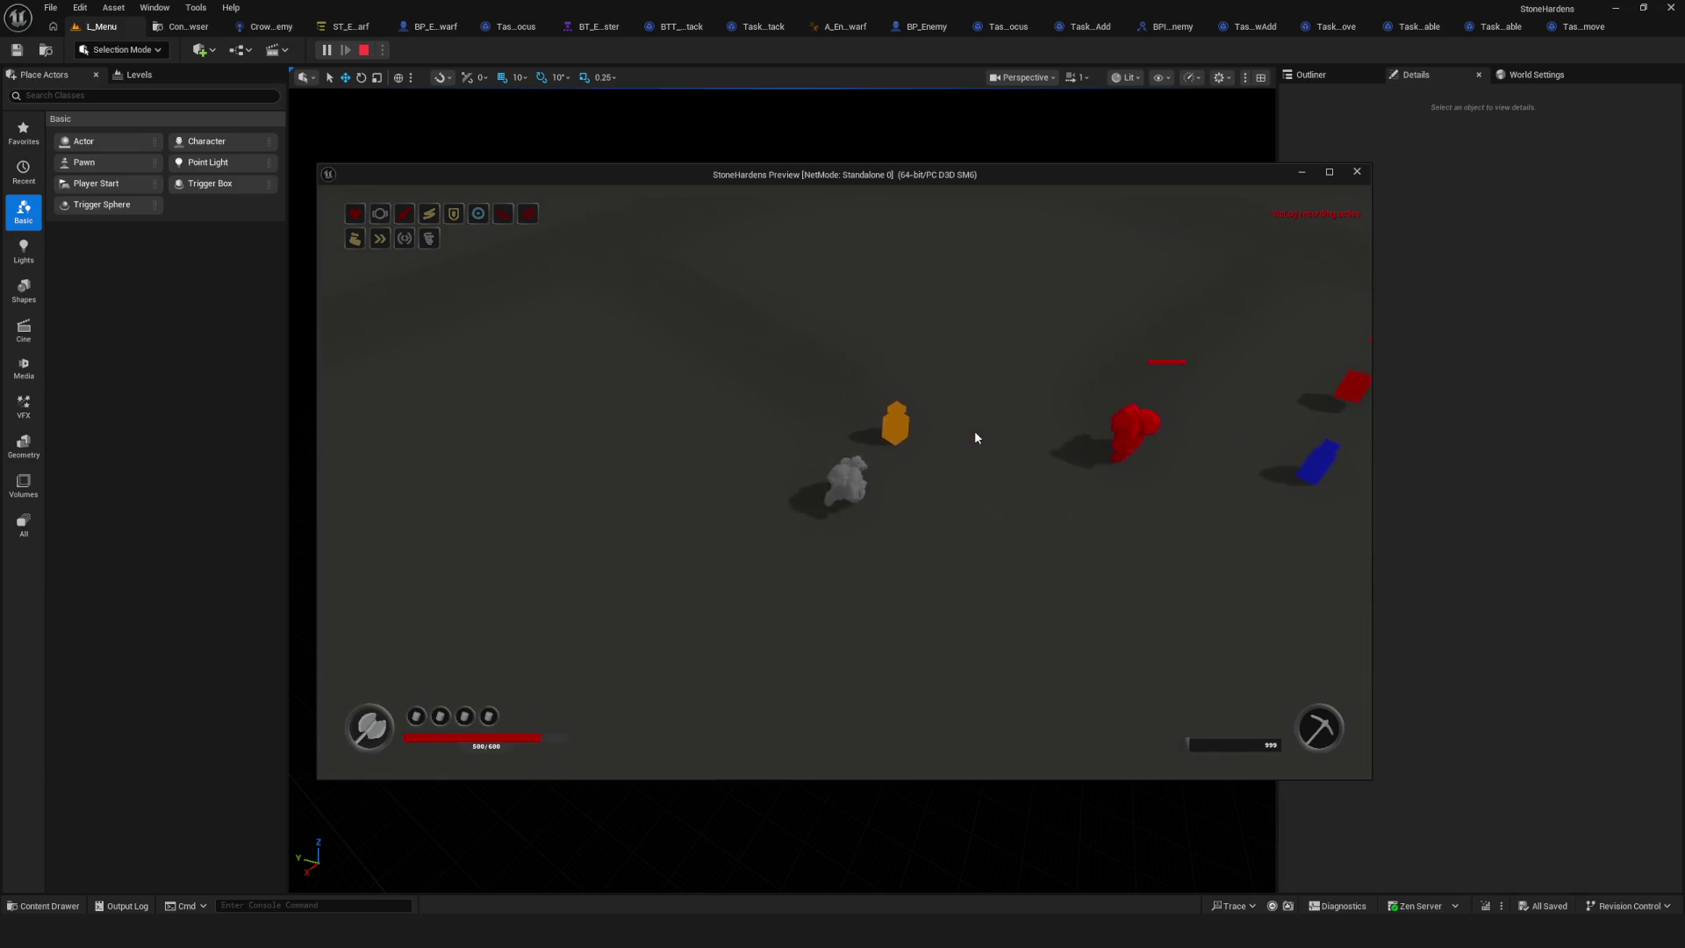
{"action": "key", "text": "Escape"}
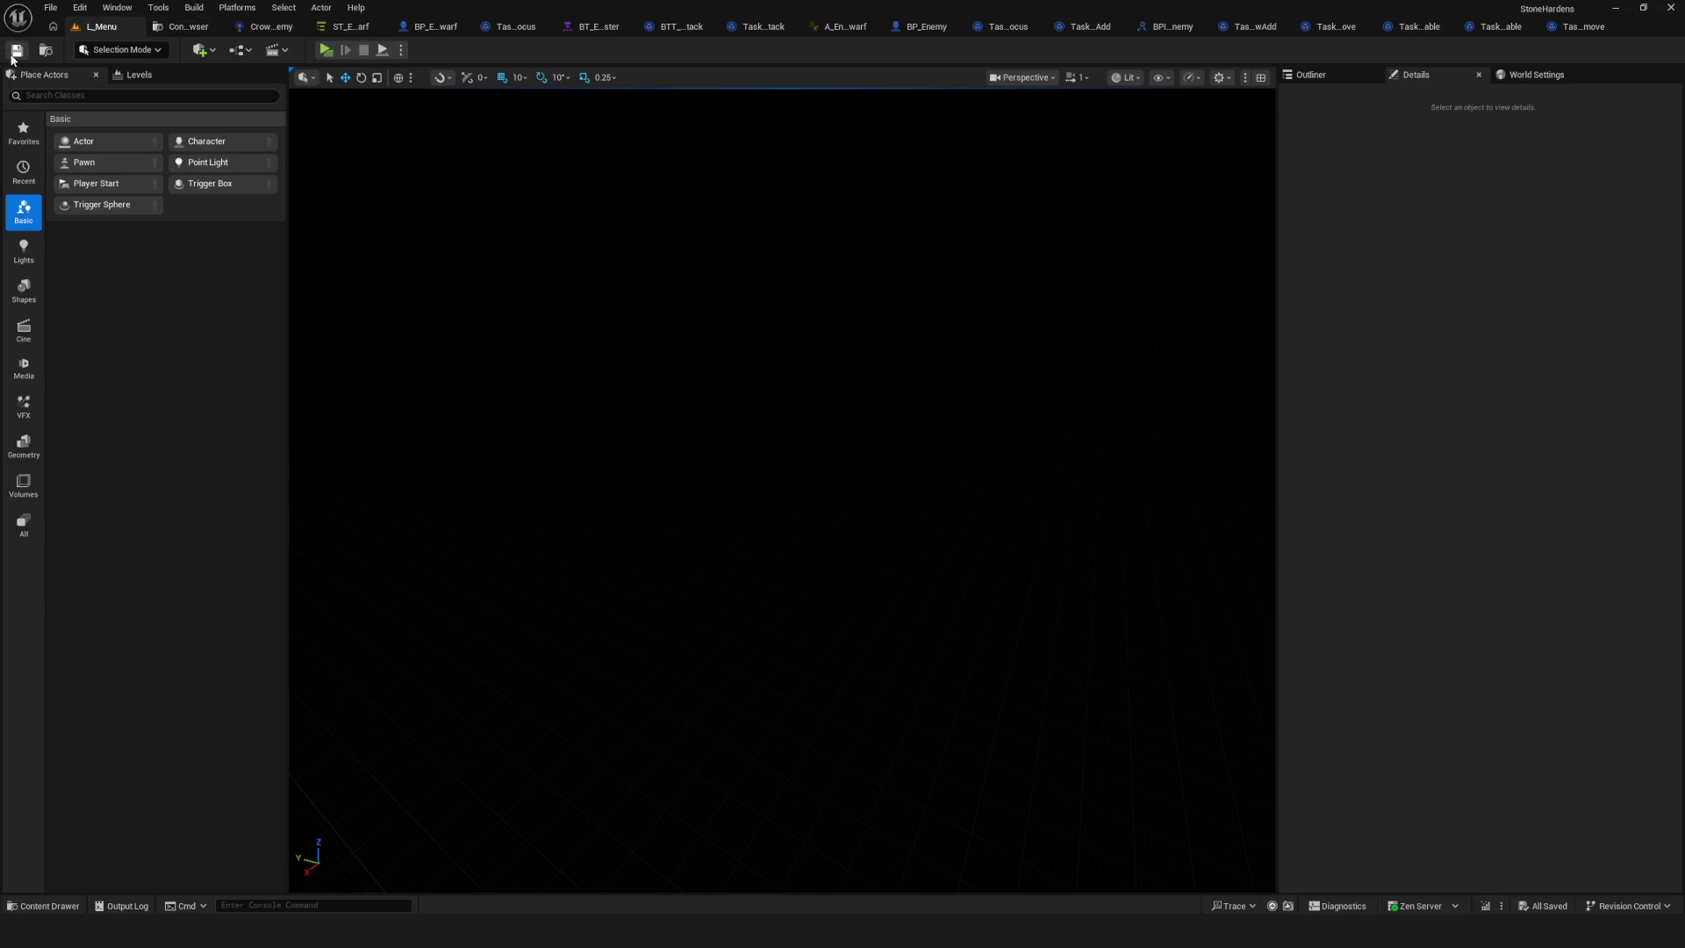
{"action": "left_click", "coordinate": [346, 29]}
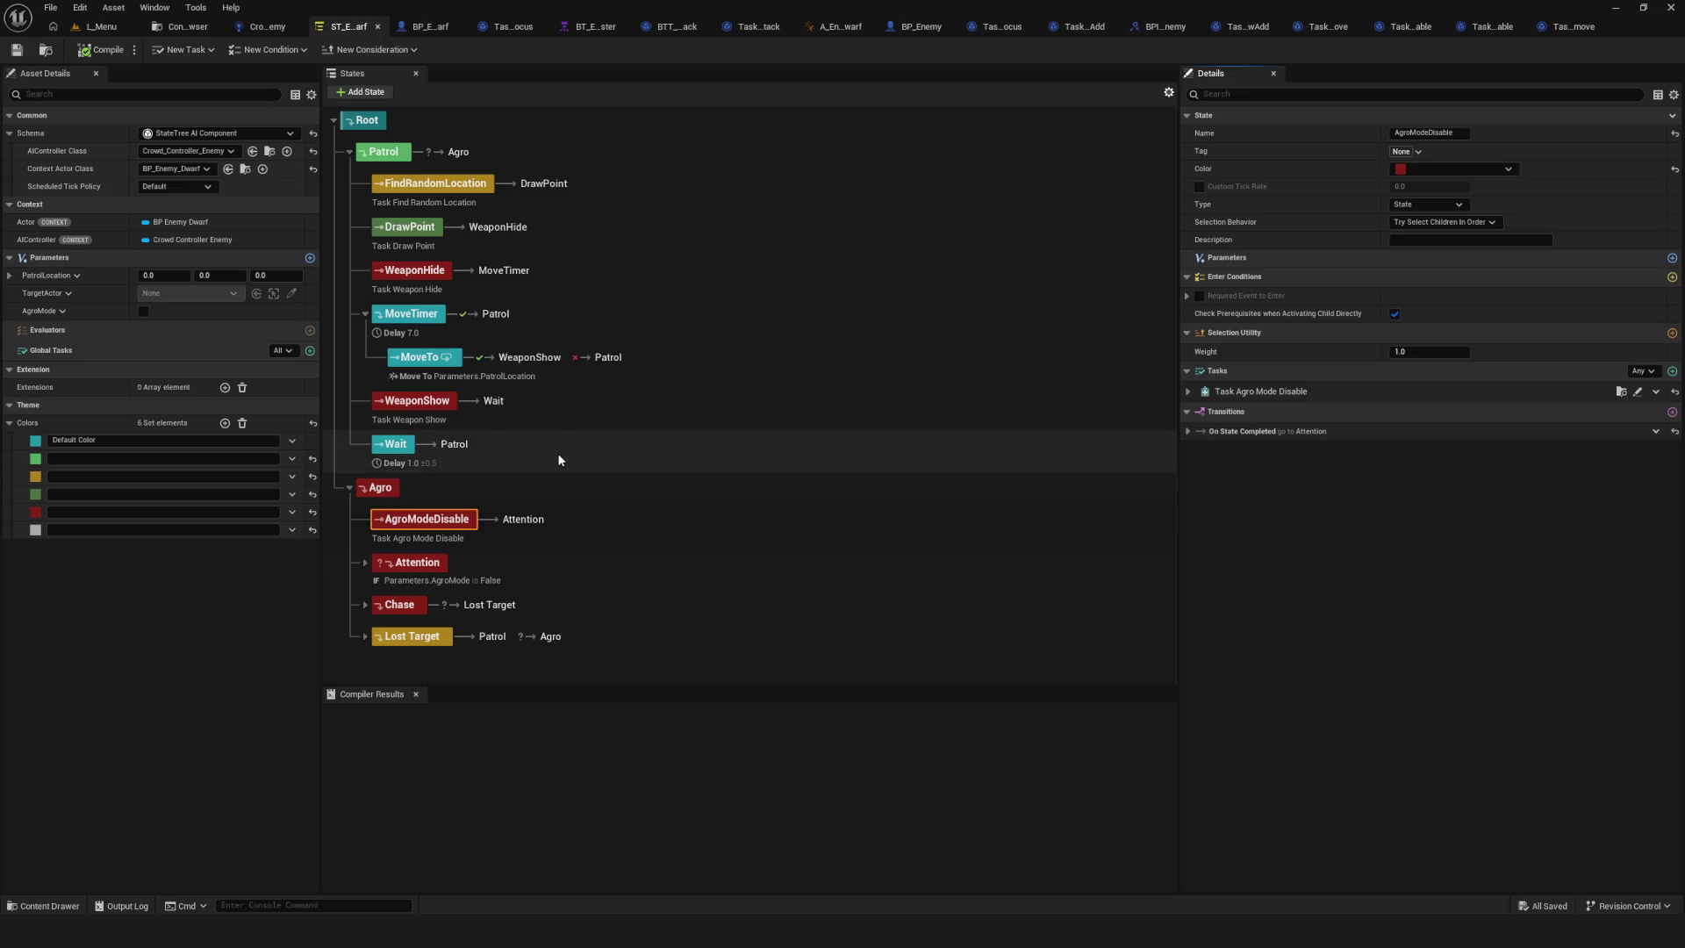
Compare the Attention and AgroModeDisable details, save, then delete AgroModeDisable from the top of Agro.
{"action": "left_click", "coordinate": [412, 562]}
{"action": "left_click", "coordinate": [450, 519]}
{"action": "left_click", "coordinate": [24, 53]}
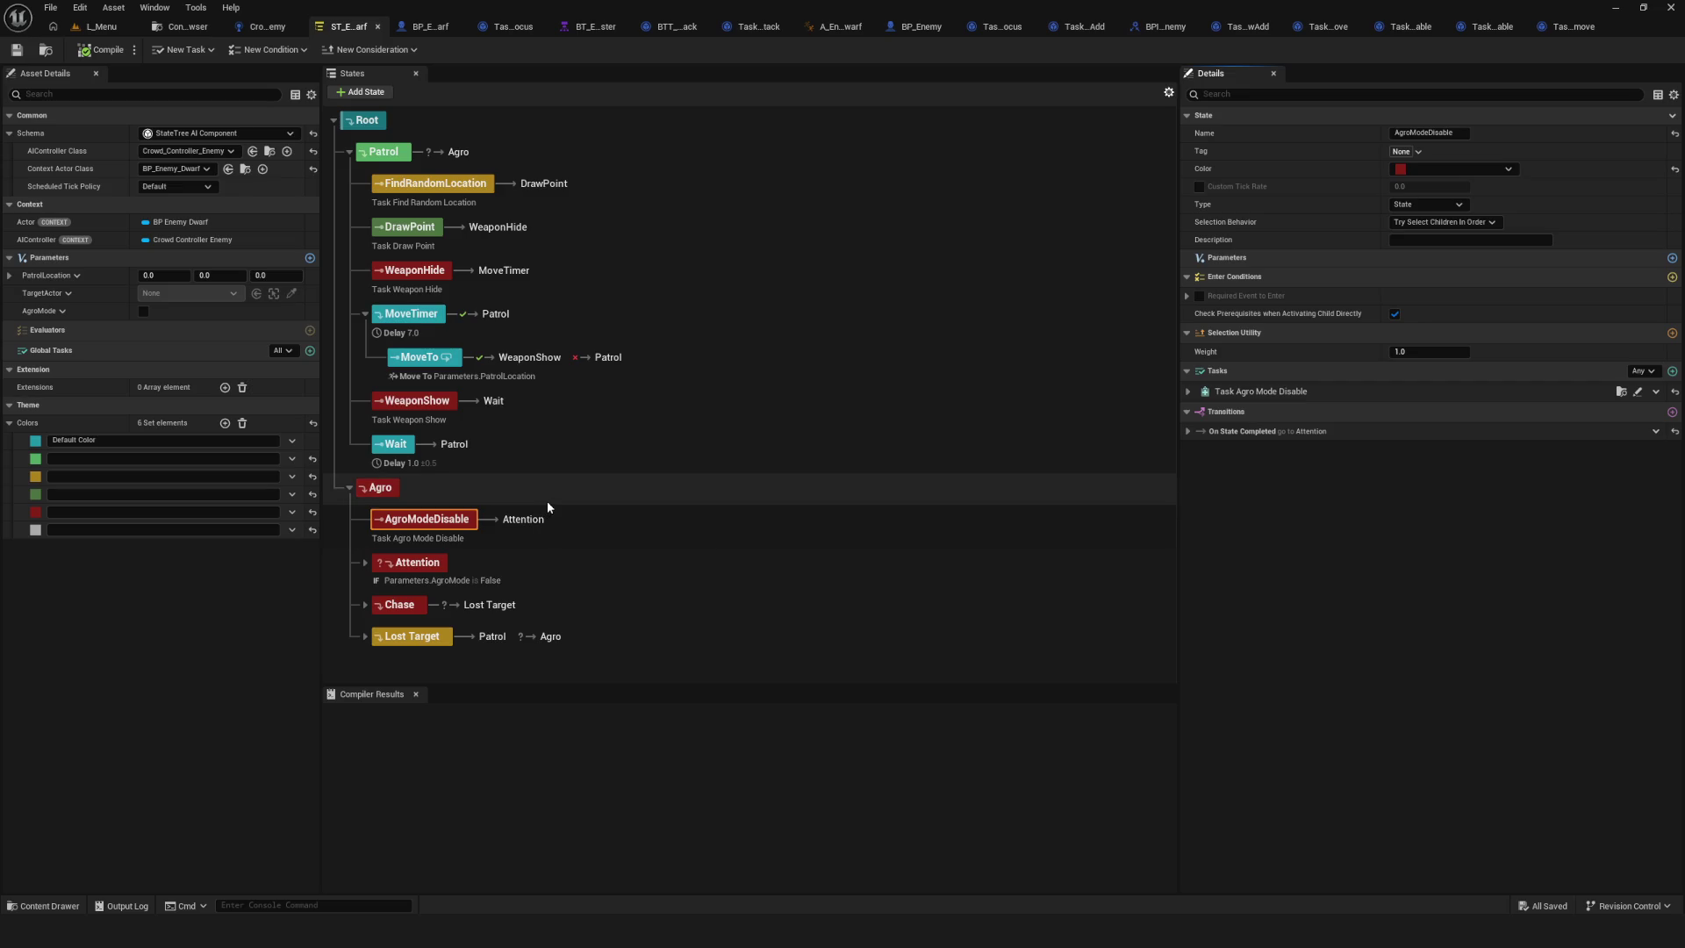
{"action": "left_click", "coordinate": [429, 574]}
{"action": "left_click", "coordinate": [430, 533]}
{"action": "left_click", "coordinate": [432, 570]}
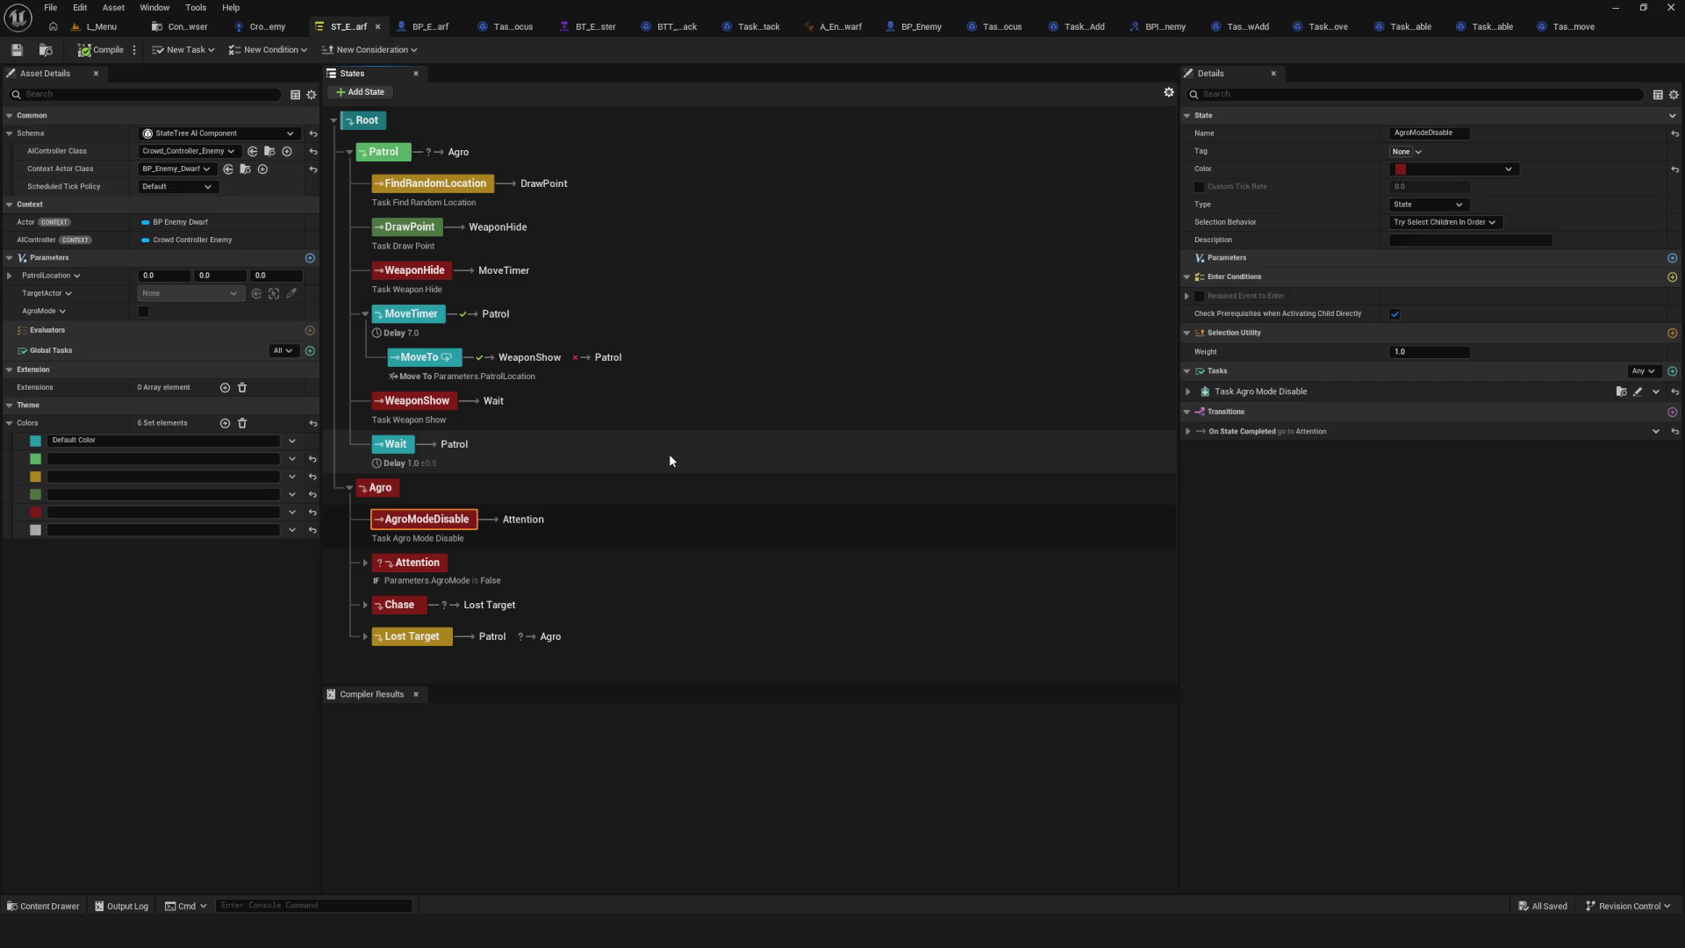
{"action": "key", "text": "Delete"}
Save the State Tree and briefly expand and collapse the Attention and Chase branches.
{"action": "left_click", "coordinate": [16, 50]}
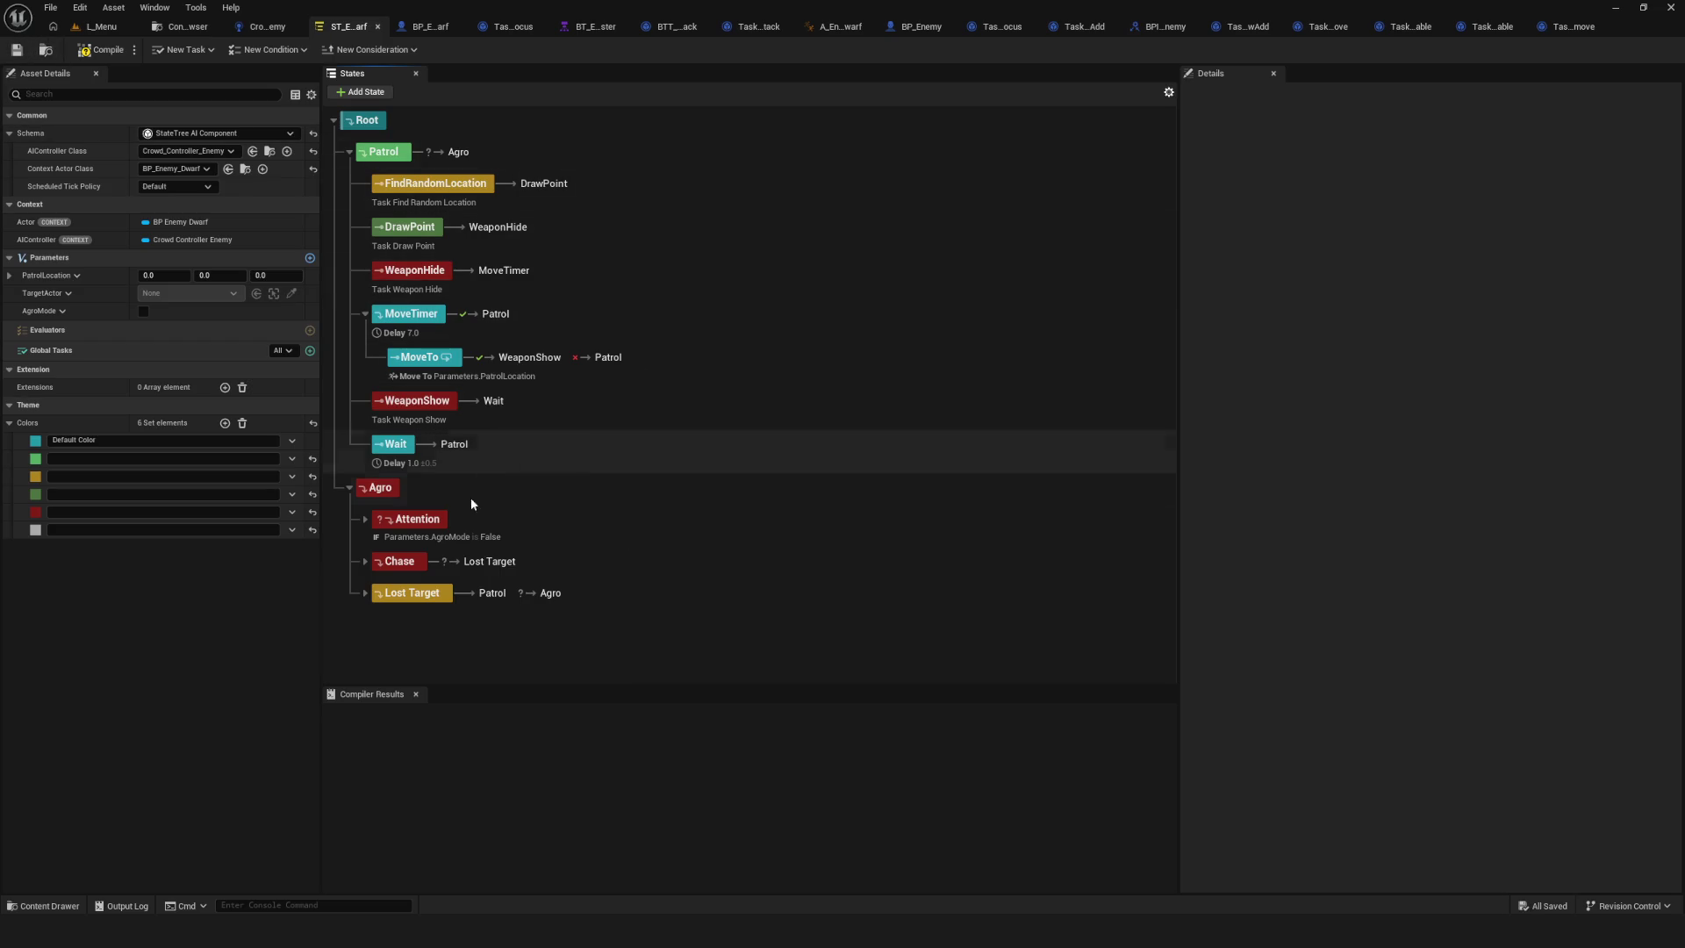
{"action": "left_click", "coordinate": [365, 519]}
{"action": "left_click", "coordinate": [365, 520]}
{"action": "left_click", "coordinate": [365, 561]}
{"action": "left_click", "coordinate": [365, 562]}
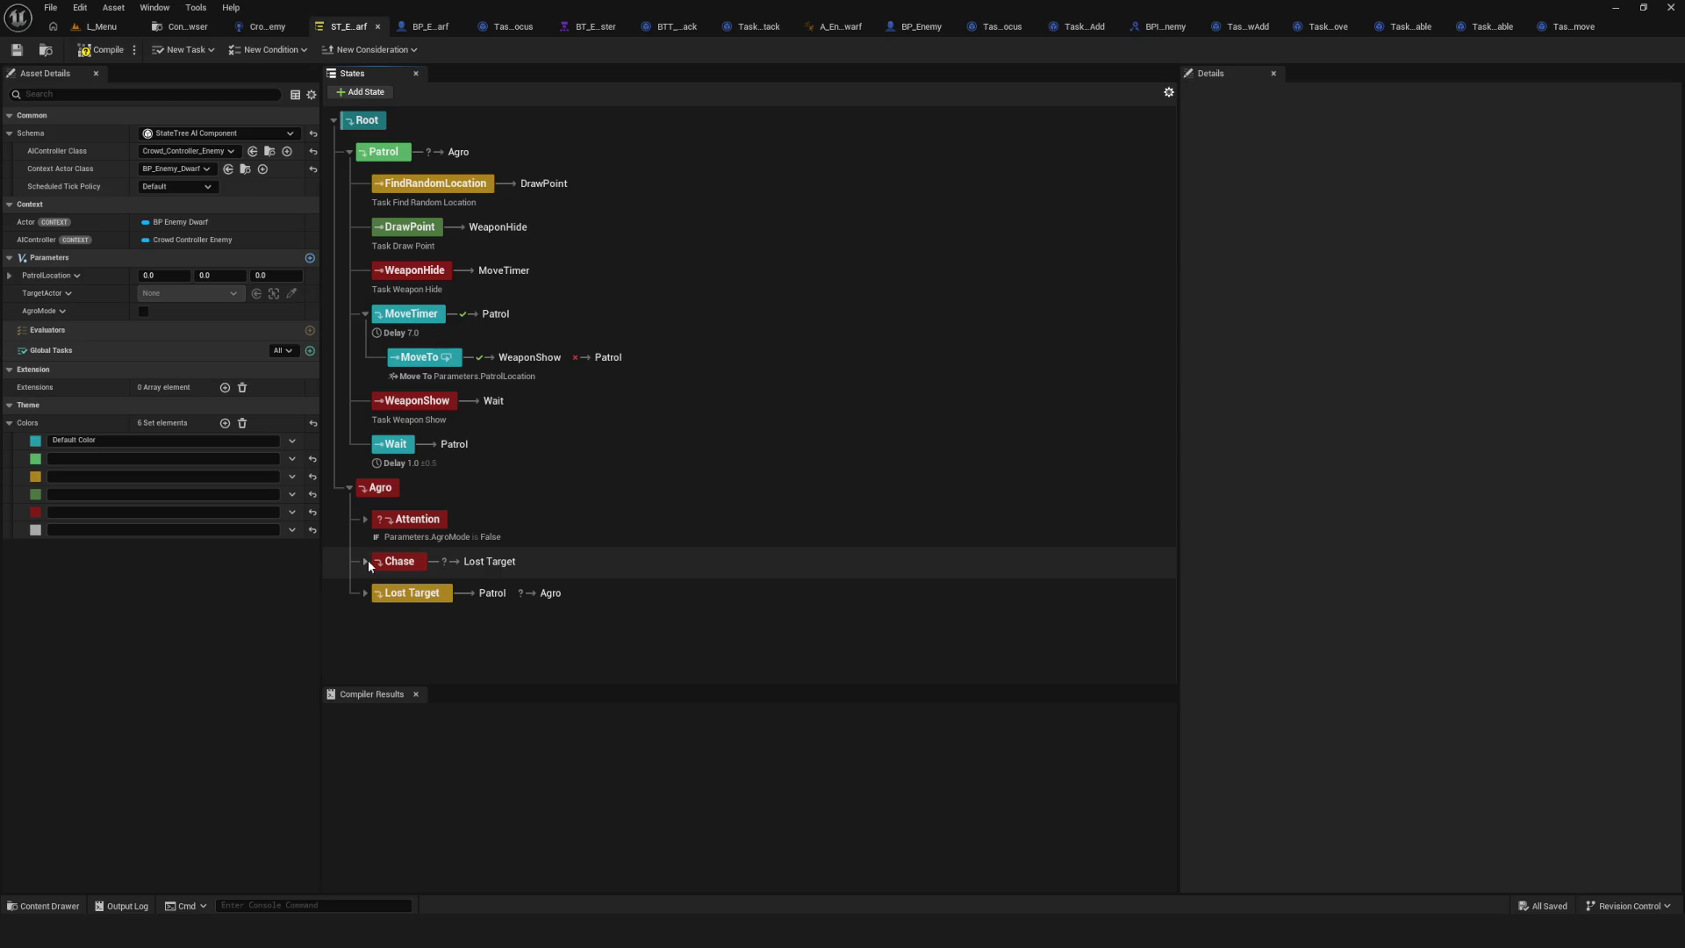
Undo the deletion to restore AgroModeDisable ahead of Attention, and save the State Tree.
{"action": "left_click", "coordinate": [438, 519]}
{"action": "key", "text": "ctrl+z"}
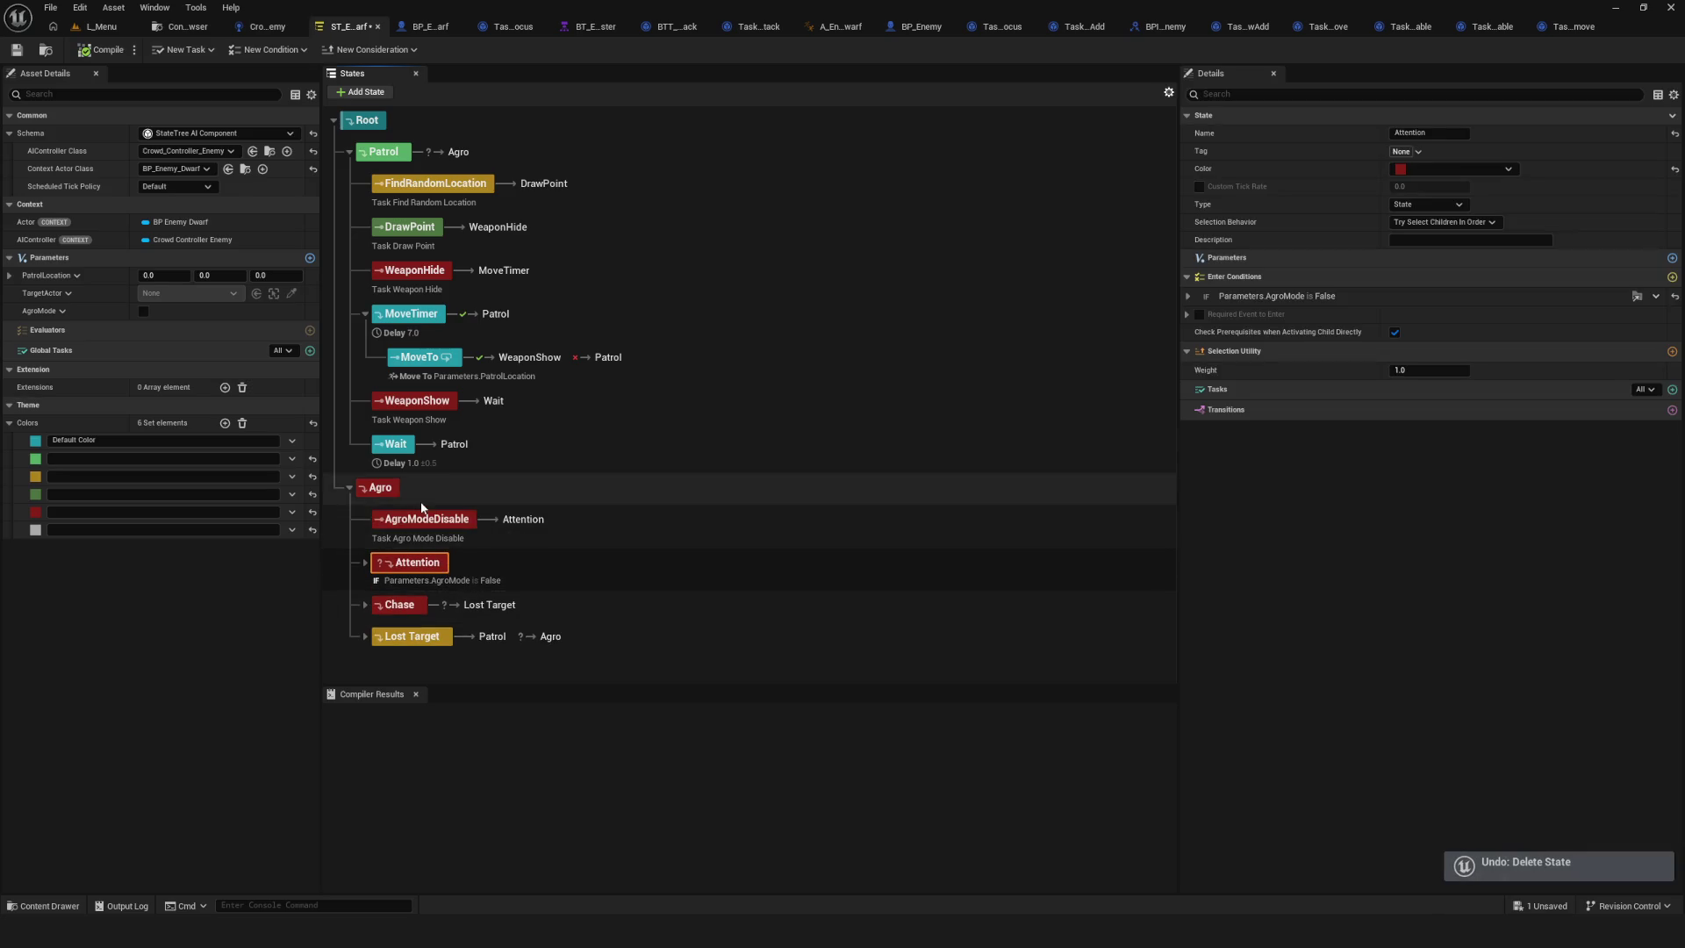
{"action": "left_click", "coordinate": [17, 50]}
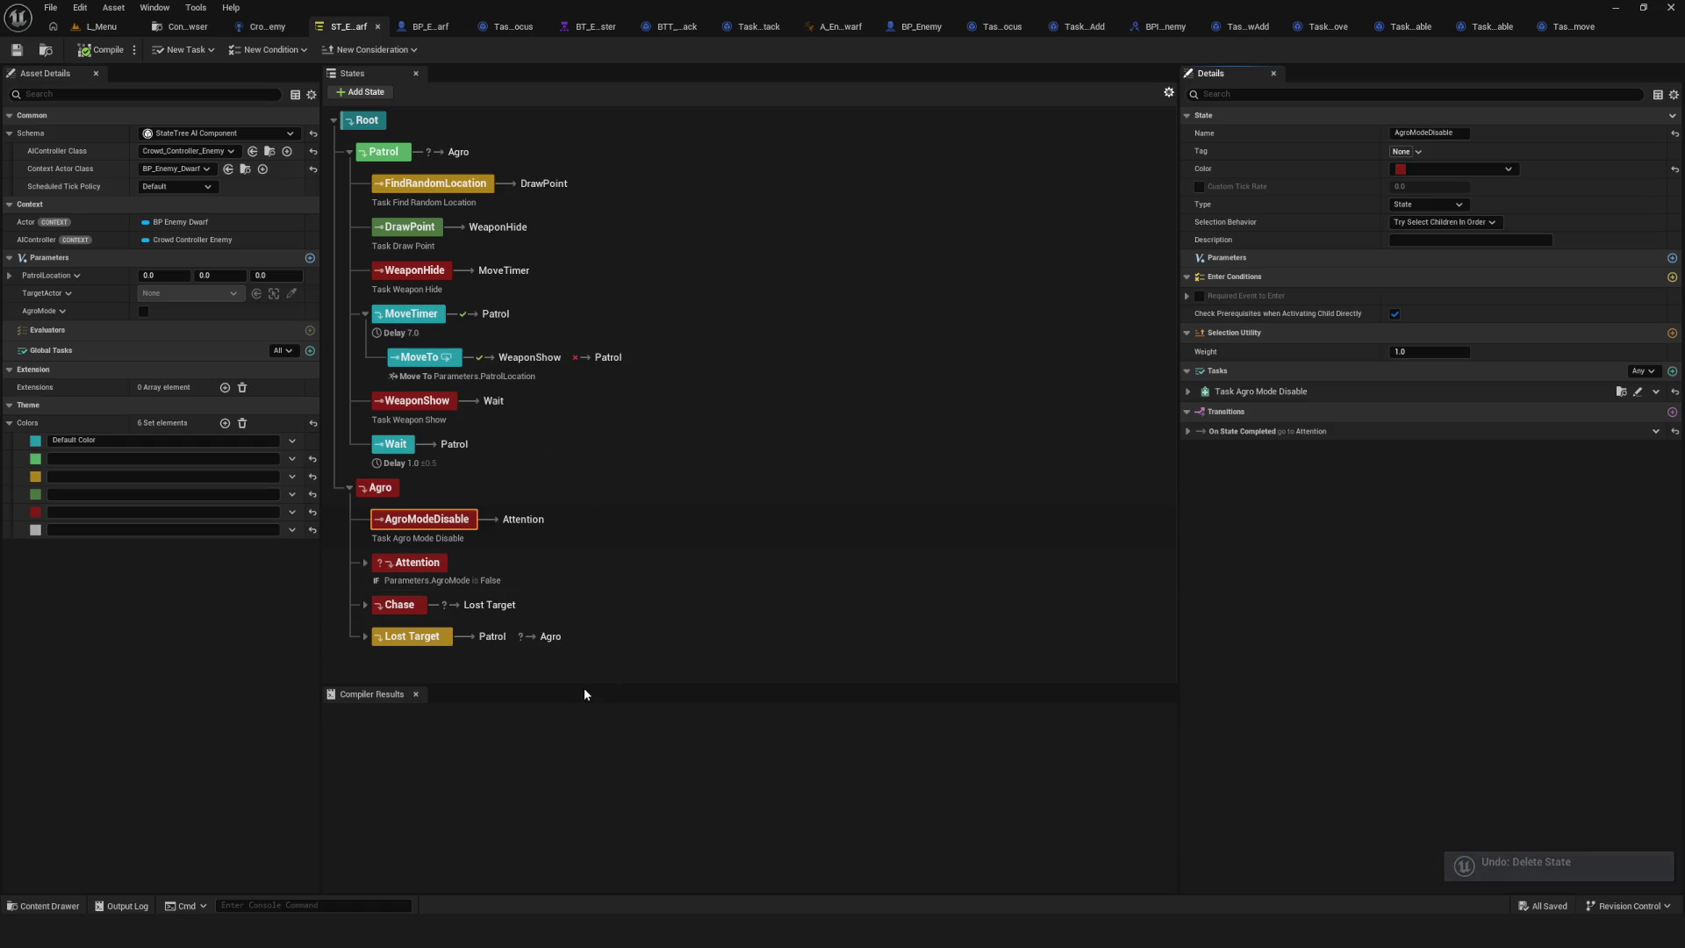
{"action": "left_click", "coordinate": [412, 605]}
{"action": "left_click", "coordinate": [496, 537]}
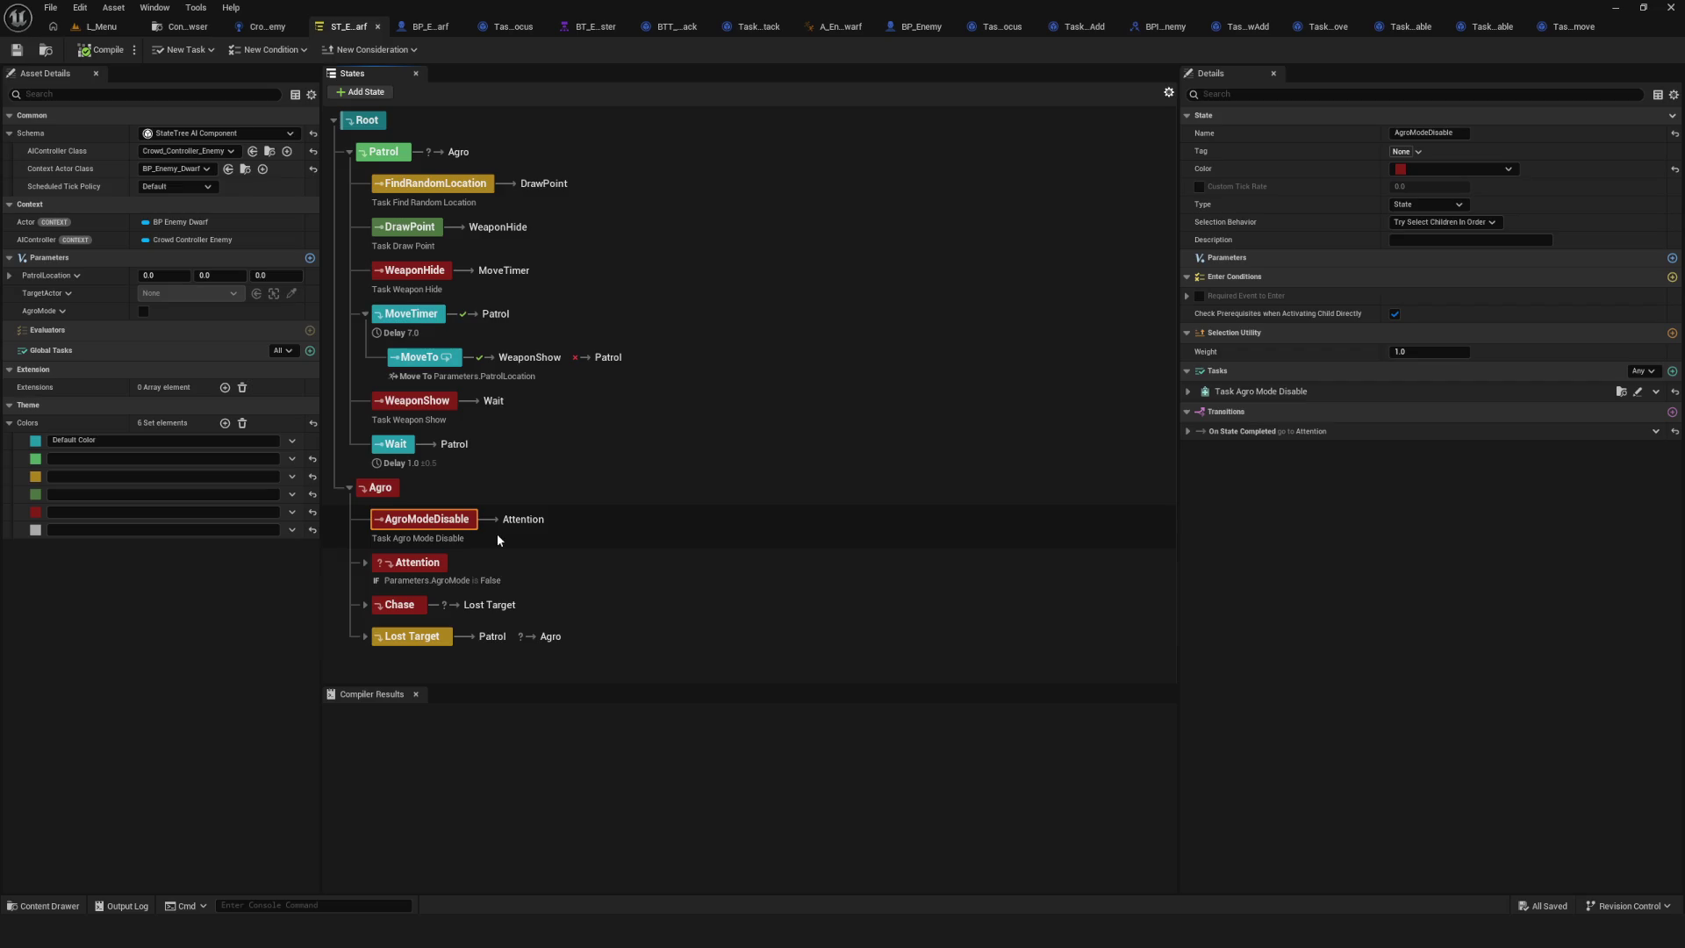
Open the Task_AgroModeDisable blueprint from the State Tree tasks folder.
{"action": "left_click", "coordinate": [177, 28]}
{"action": "left_click", "coordinate": [566, 330]}
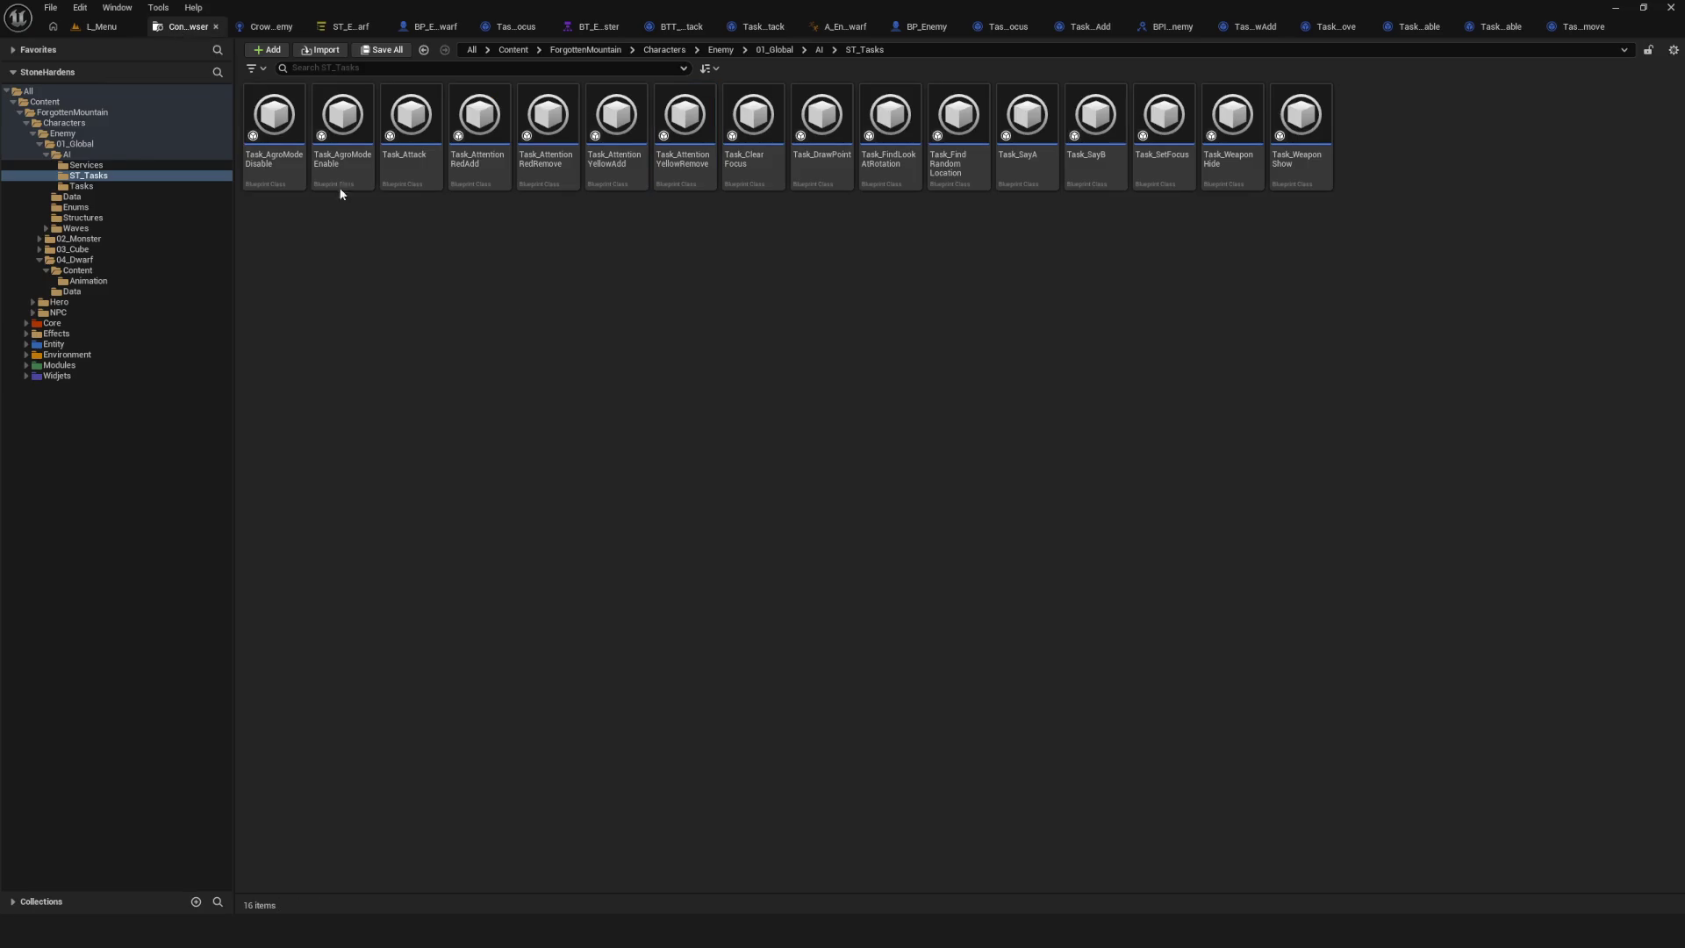
{"action": "double_click", "coordinate": [280, 166]}
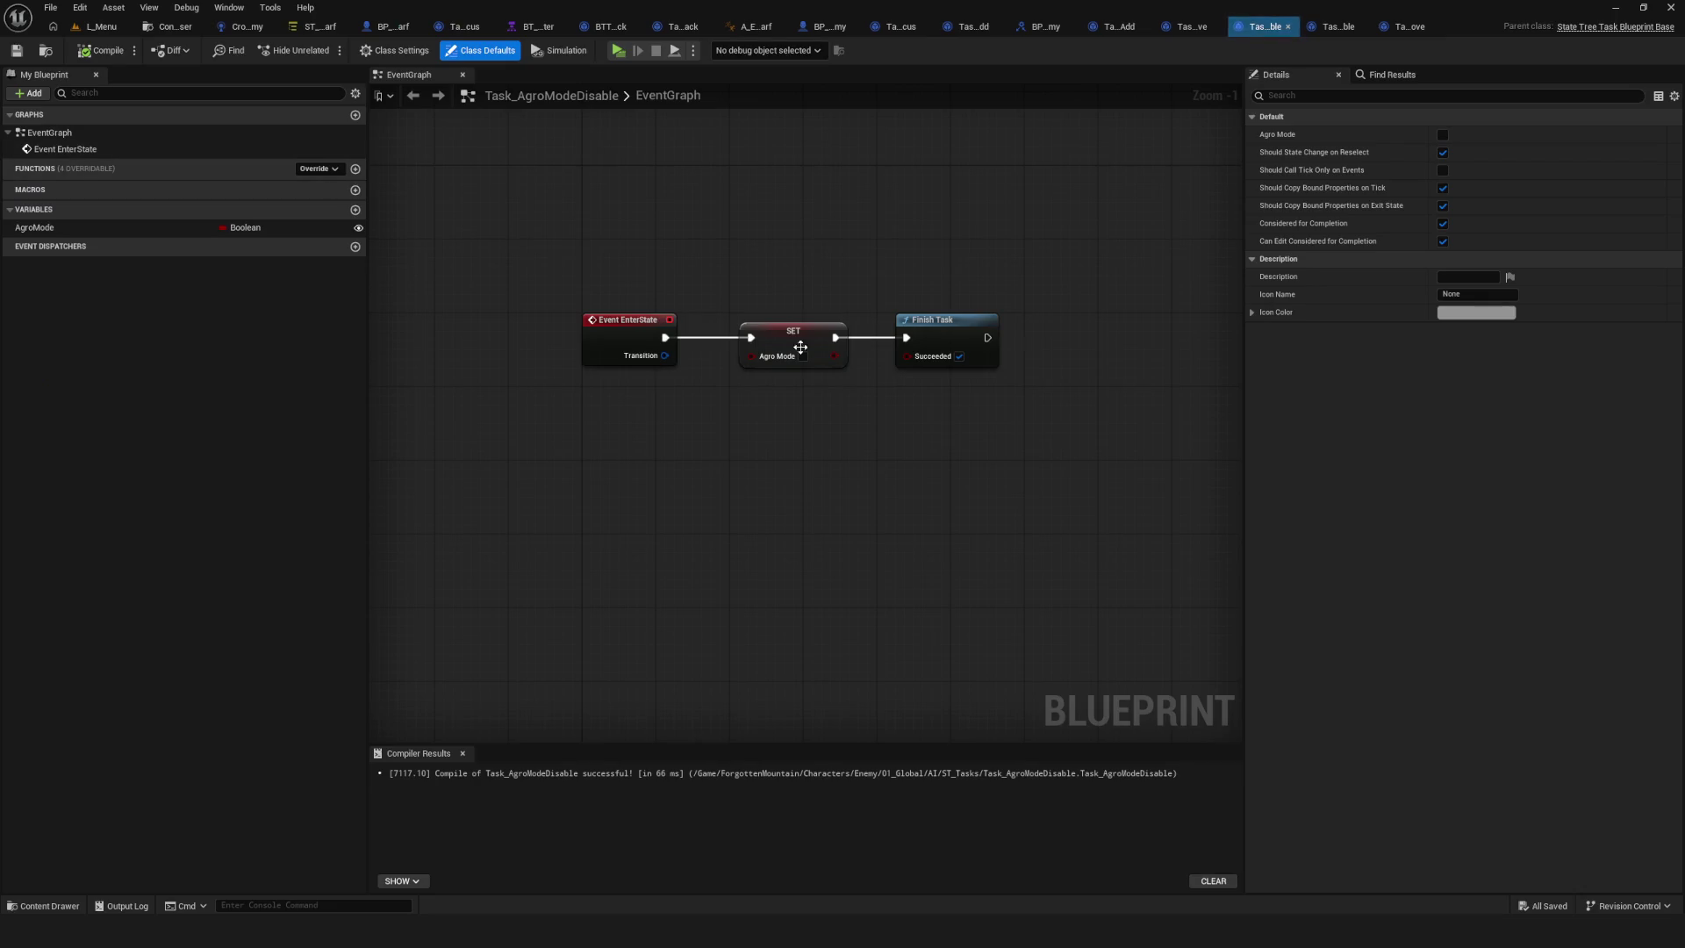
{"action": "left_click", "coordinate": [1184, 321]}
Insert a Print String 'ВЫКЛ' between SET and Finish Task, and save the blueprint.
{"action": "mouse_move", "coordinate": [834, 337]}
{"action": "left_mouse_down"}
{"action": "mouse_move", "coordinate": [904, 354]}
{"action": "mouse_move", "coordinate": [892, 346]}
{"action": "left_mouse_up"}
{"action": "type", "text": "print"}
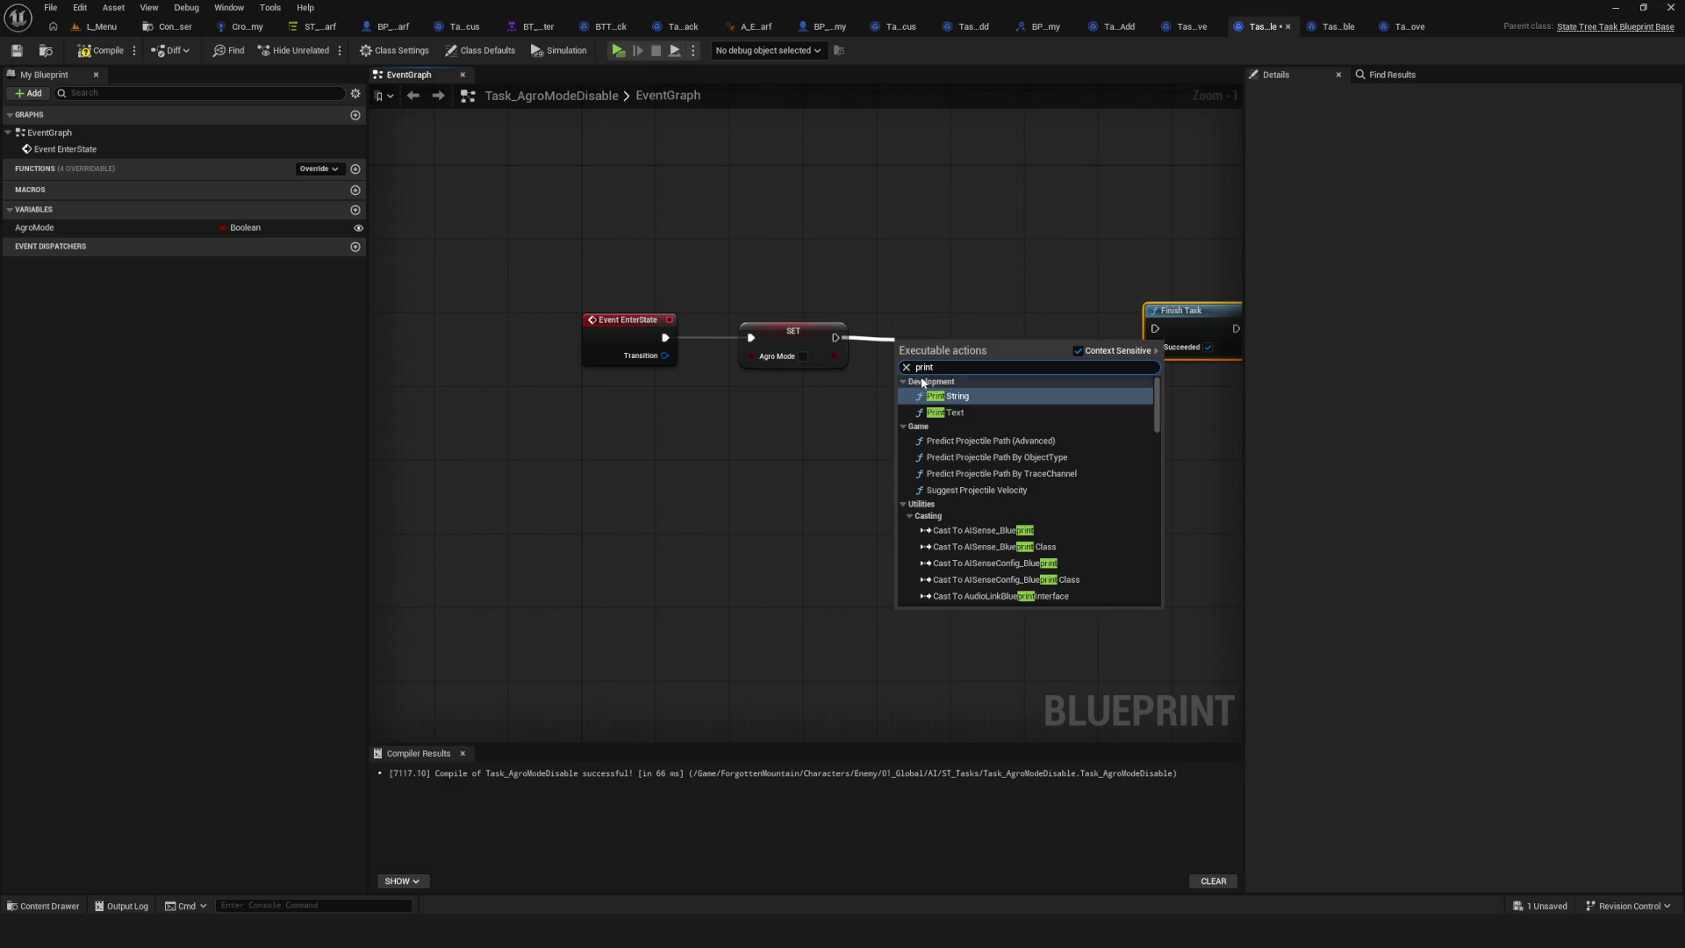
{"action": "left_click", "coordinate": [941, 383]}
{"action": "type", "text": "ВЫУК"}
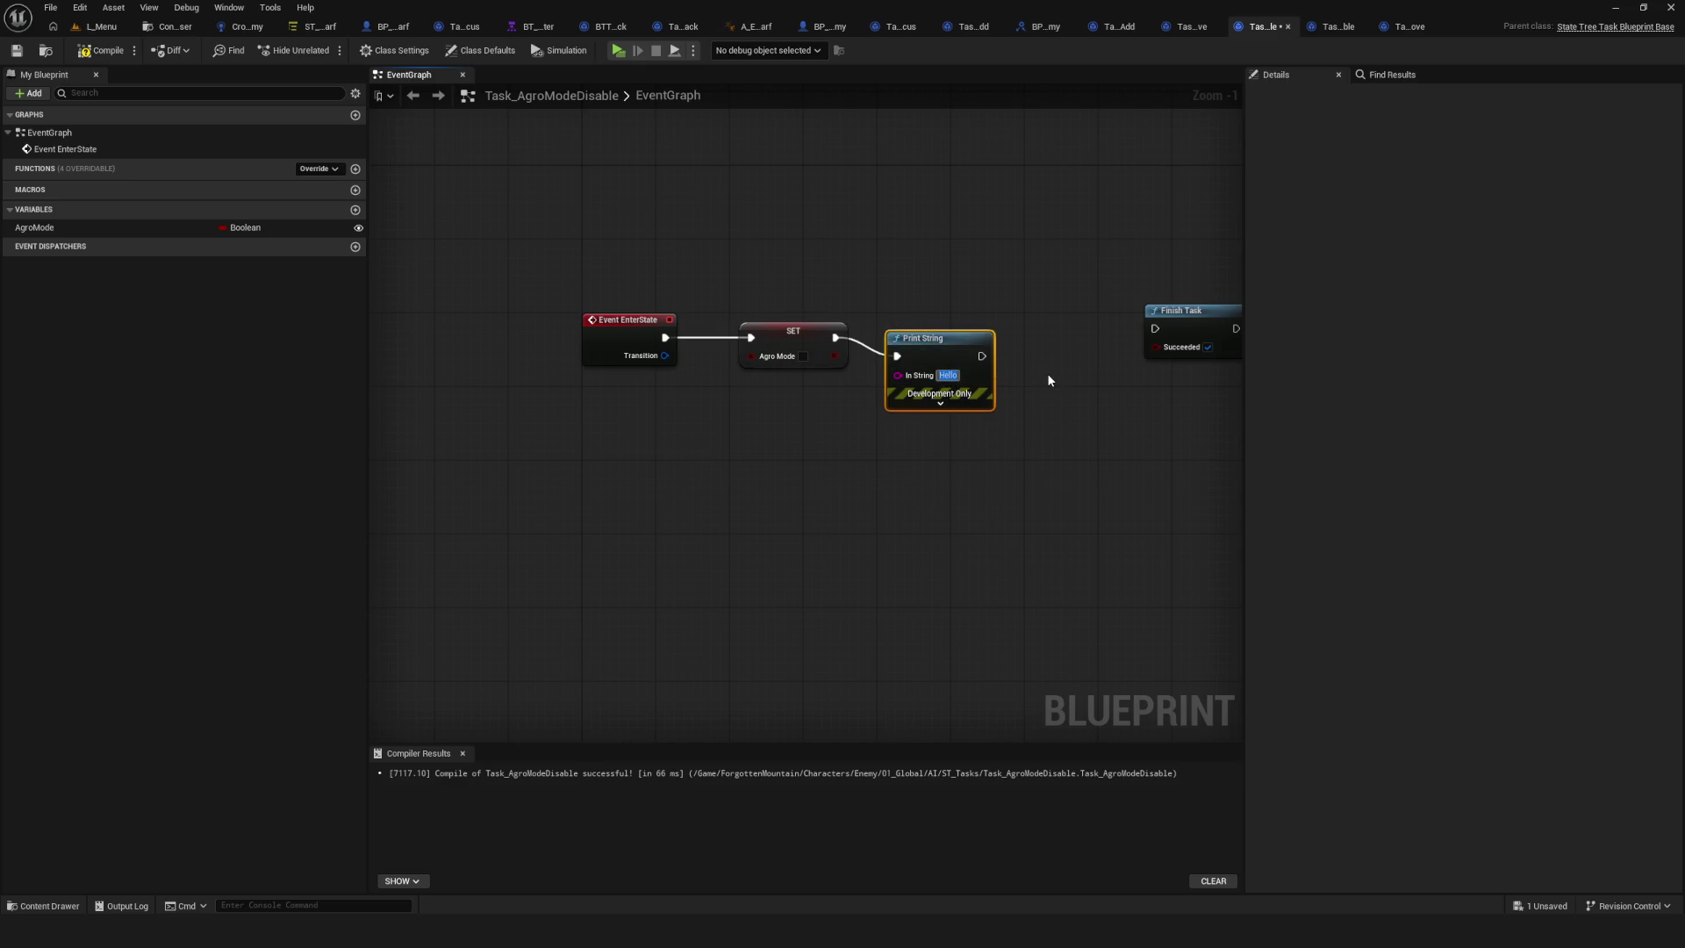
{"action": "key", "text": "Return"}
{"action": "key", "text": "BackSpace"}
{"action": "key", "text": "BackSpace"}
{"action": "type", "text": "КЛ"}
{"action": "left_click_drag", "start_coordinate": [990, 355], "coordinate": [1155, 328]}
{"action": "key", "text": "ctrl+s"}
{"action": "key", "text": "alt+p"}
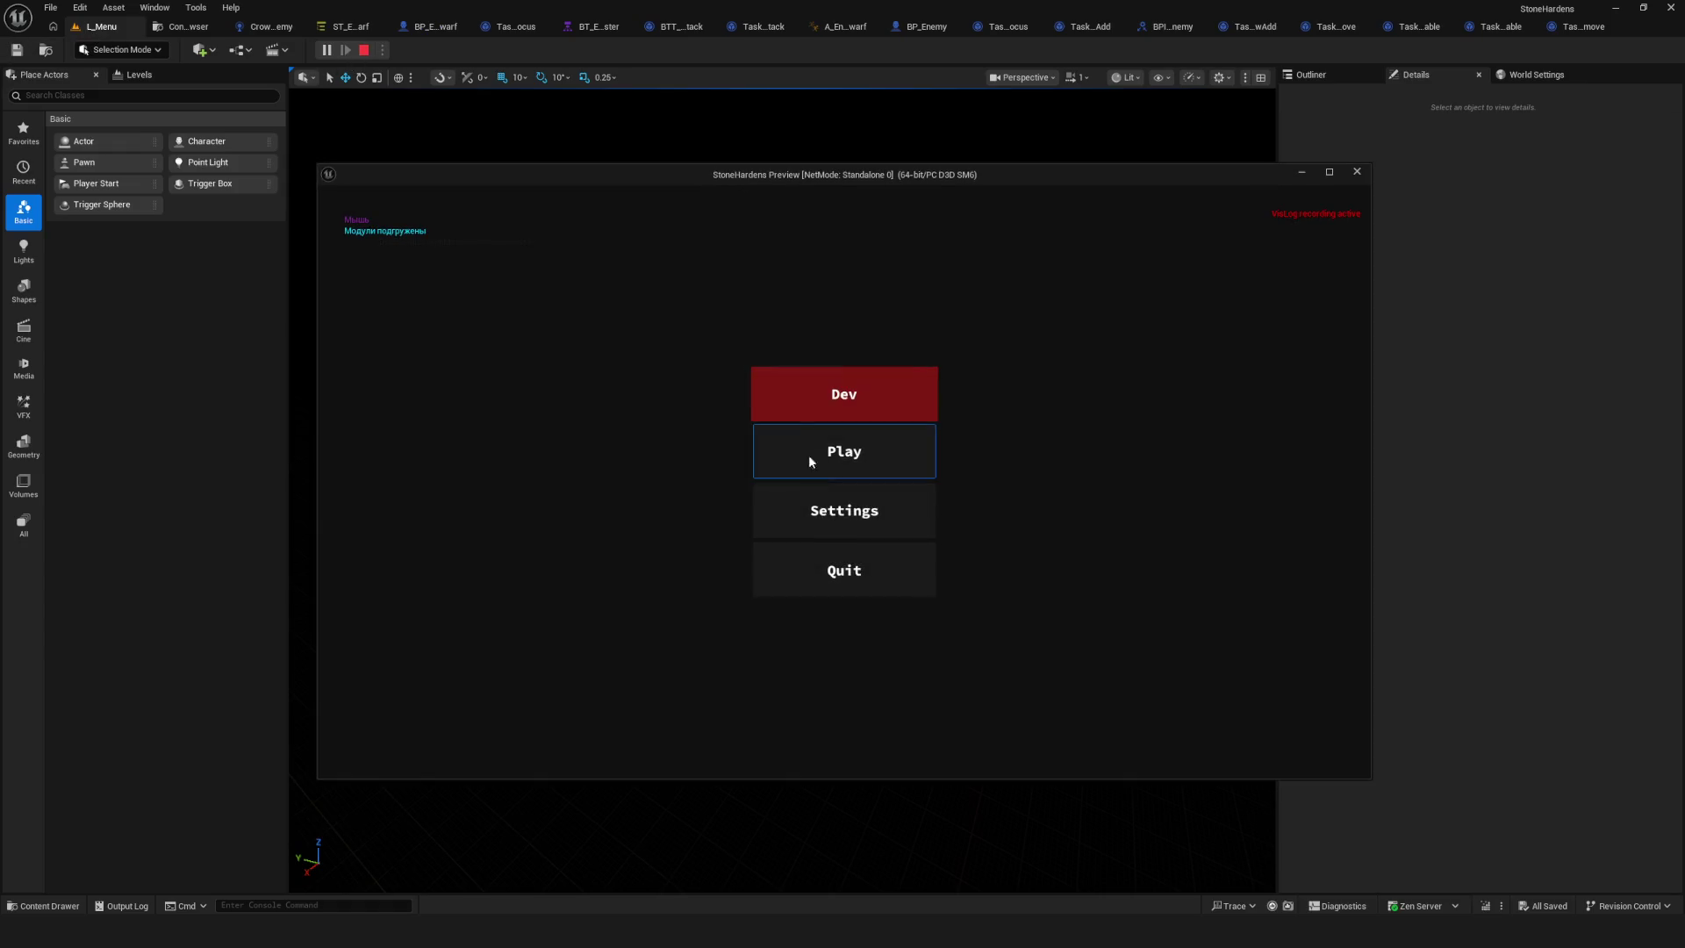
Play the game and walk toward the enemies to see ВЫКЛ printed, then return to the State Tree.
{"action": "left_click", "coordinate": [809, 461]}
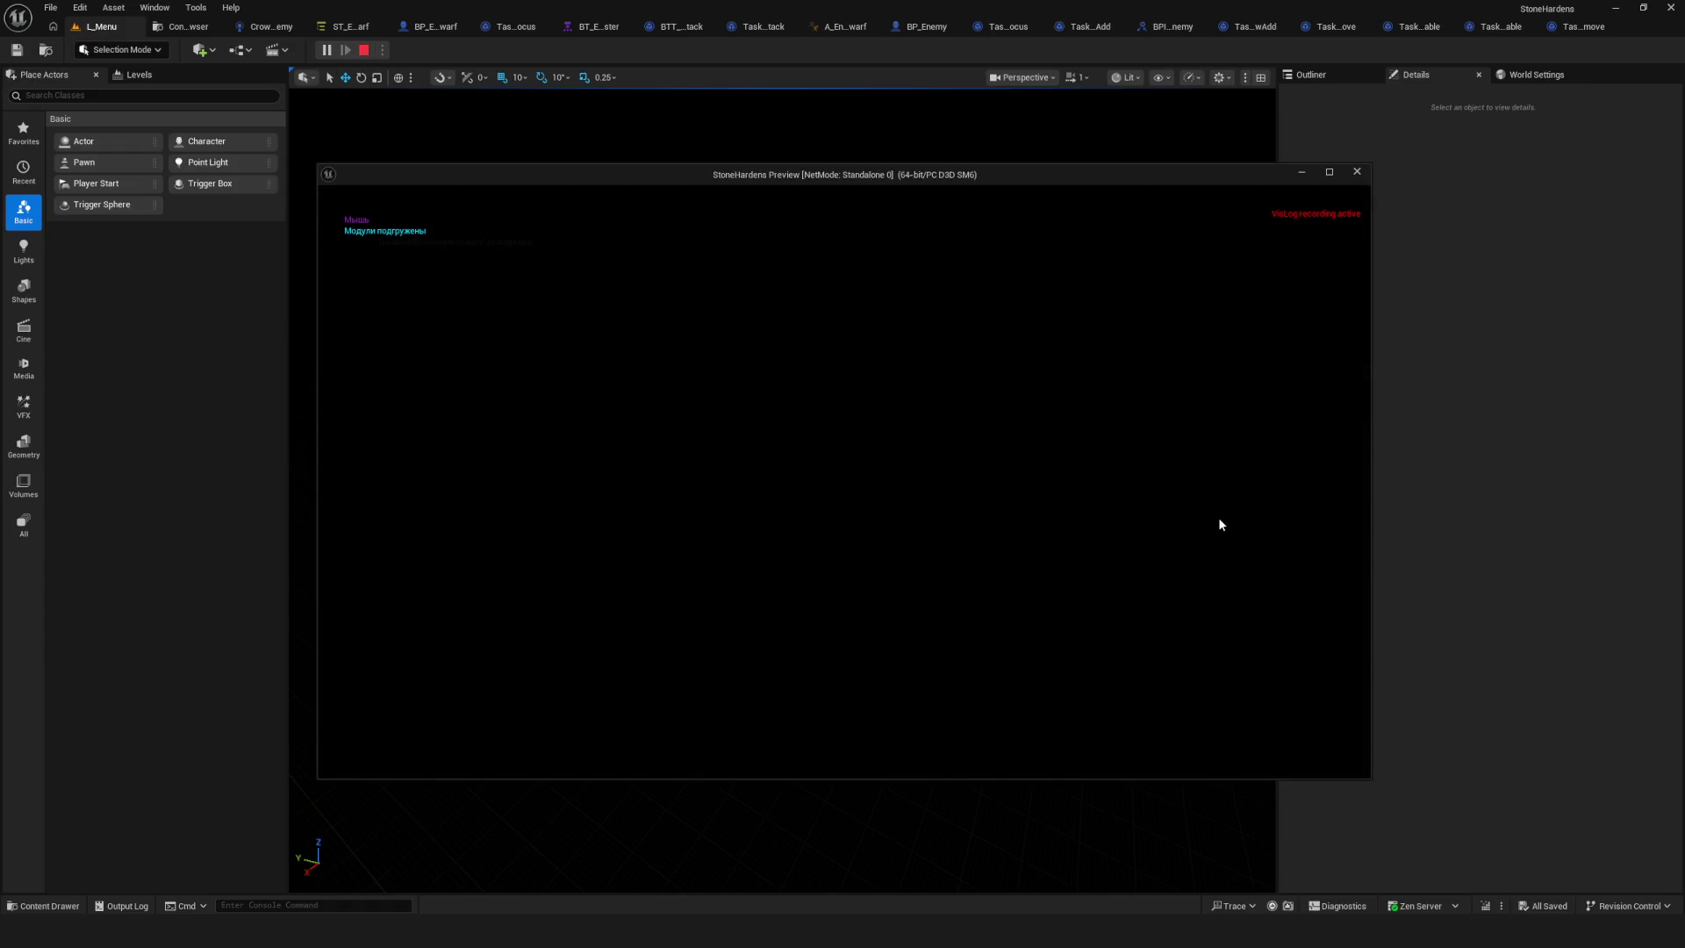
{"action": "key", "text": "w"}
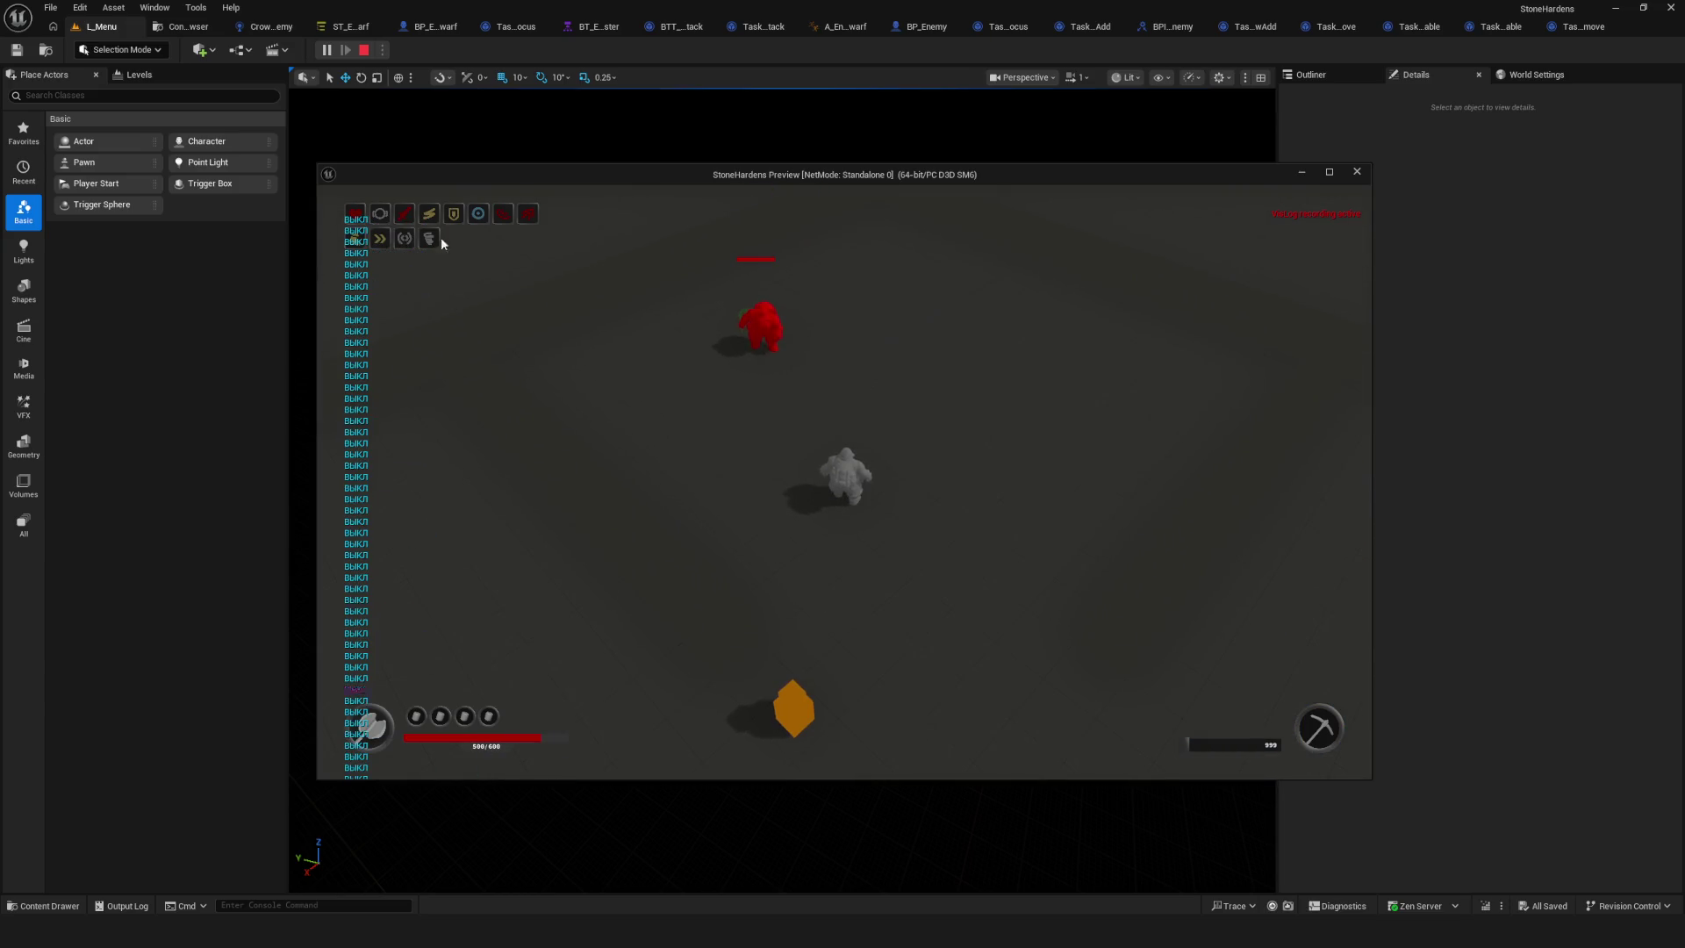
{"action": "key", "text": "Escape"}
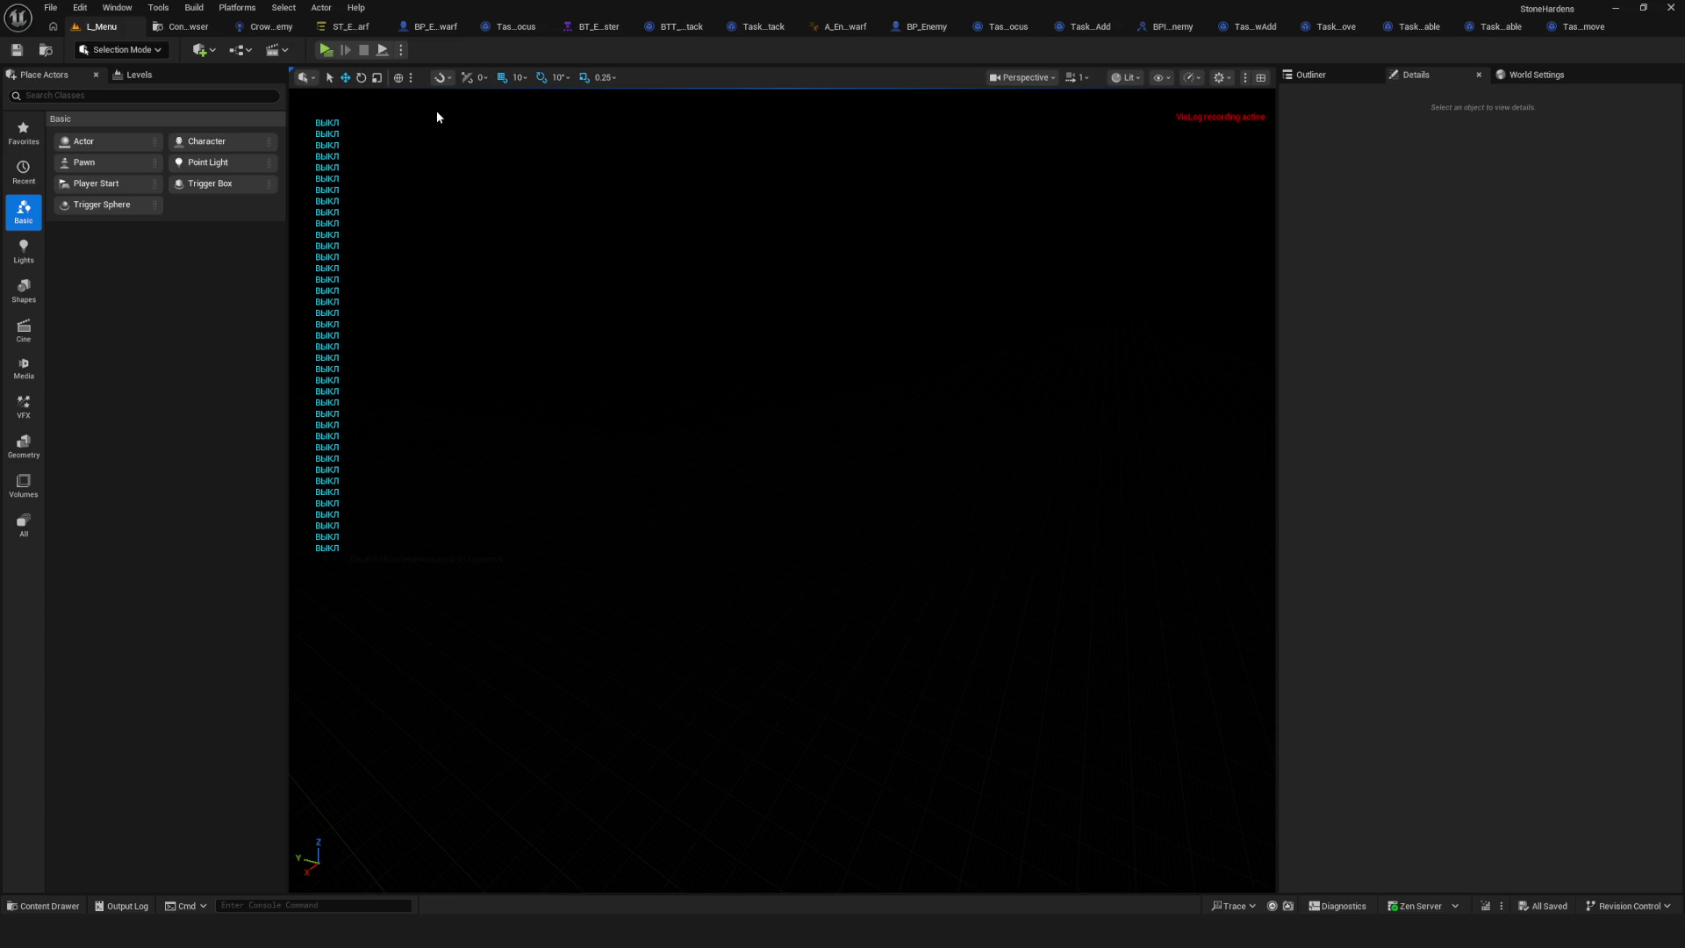
{"action": "left_click", "coordinate": [353, 26]}
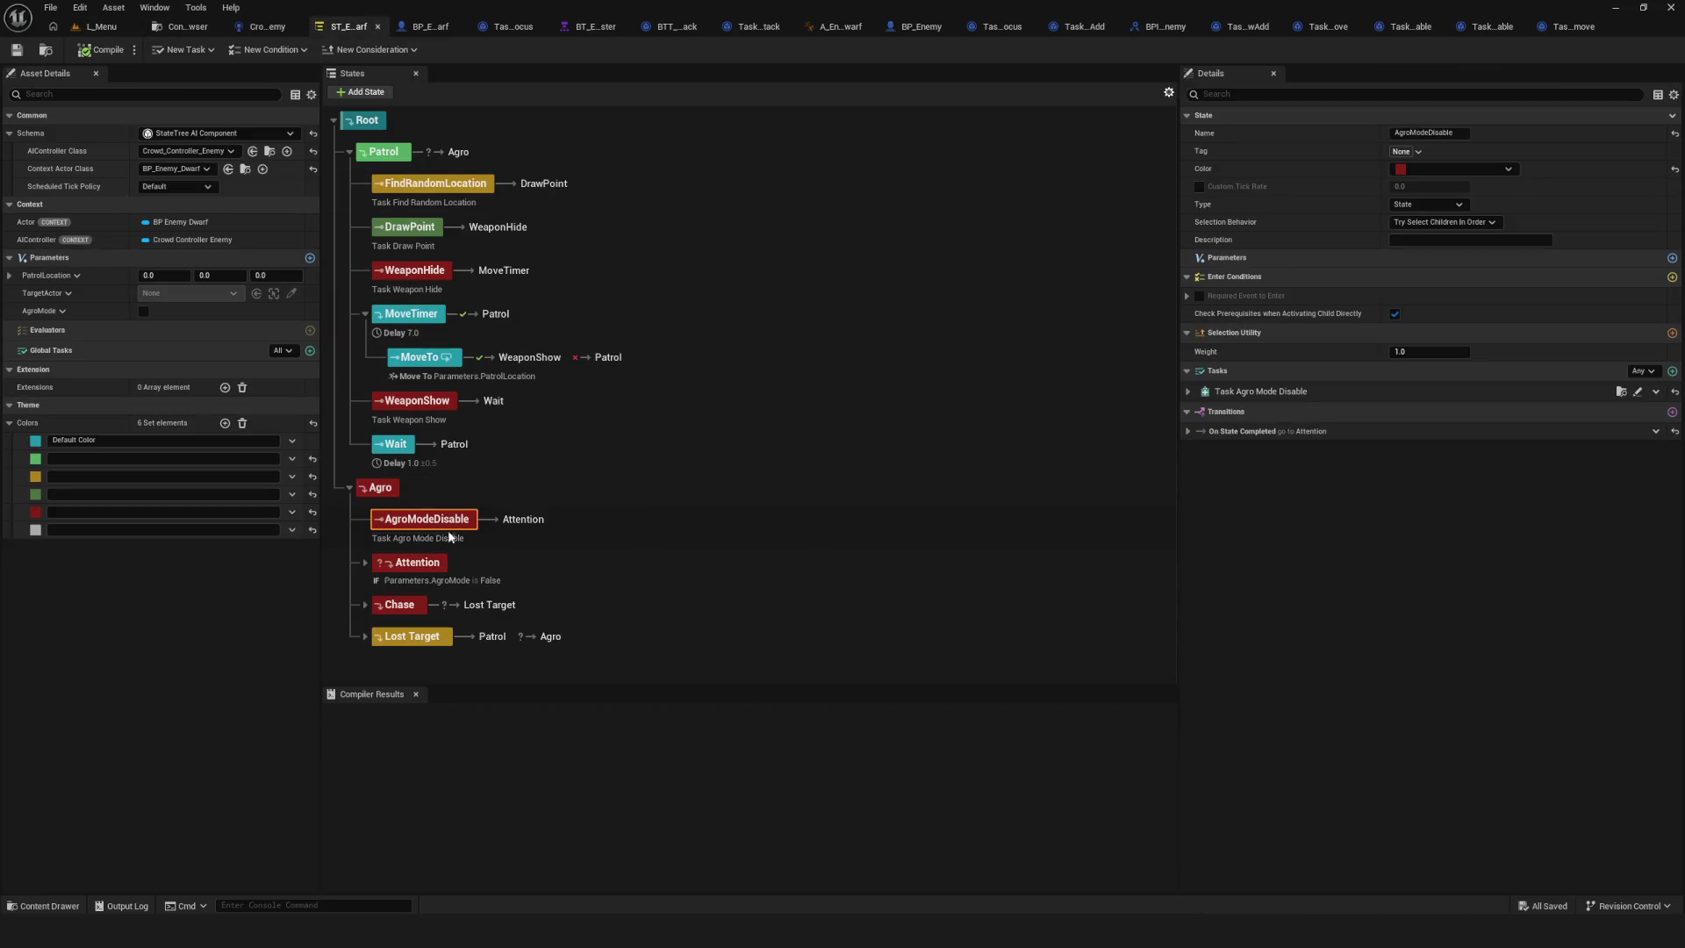
Look over the Attention and AgroModeDisable states, expanding Attention, and select AgroModeDisable.
{"action": "left_click", "coordinate": [412, 562]}
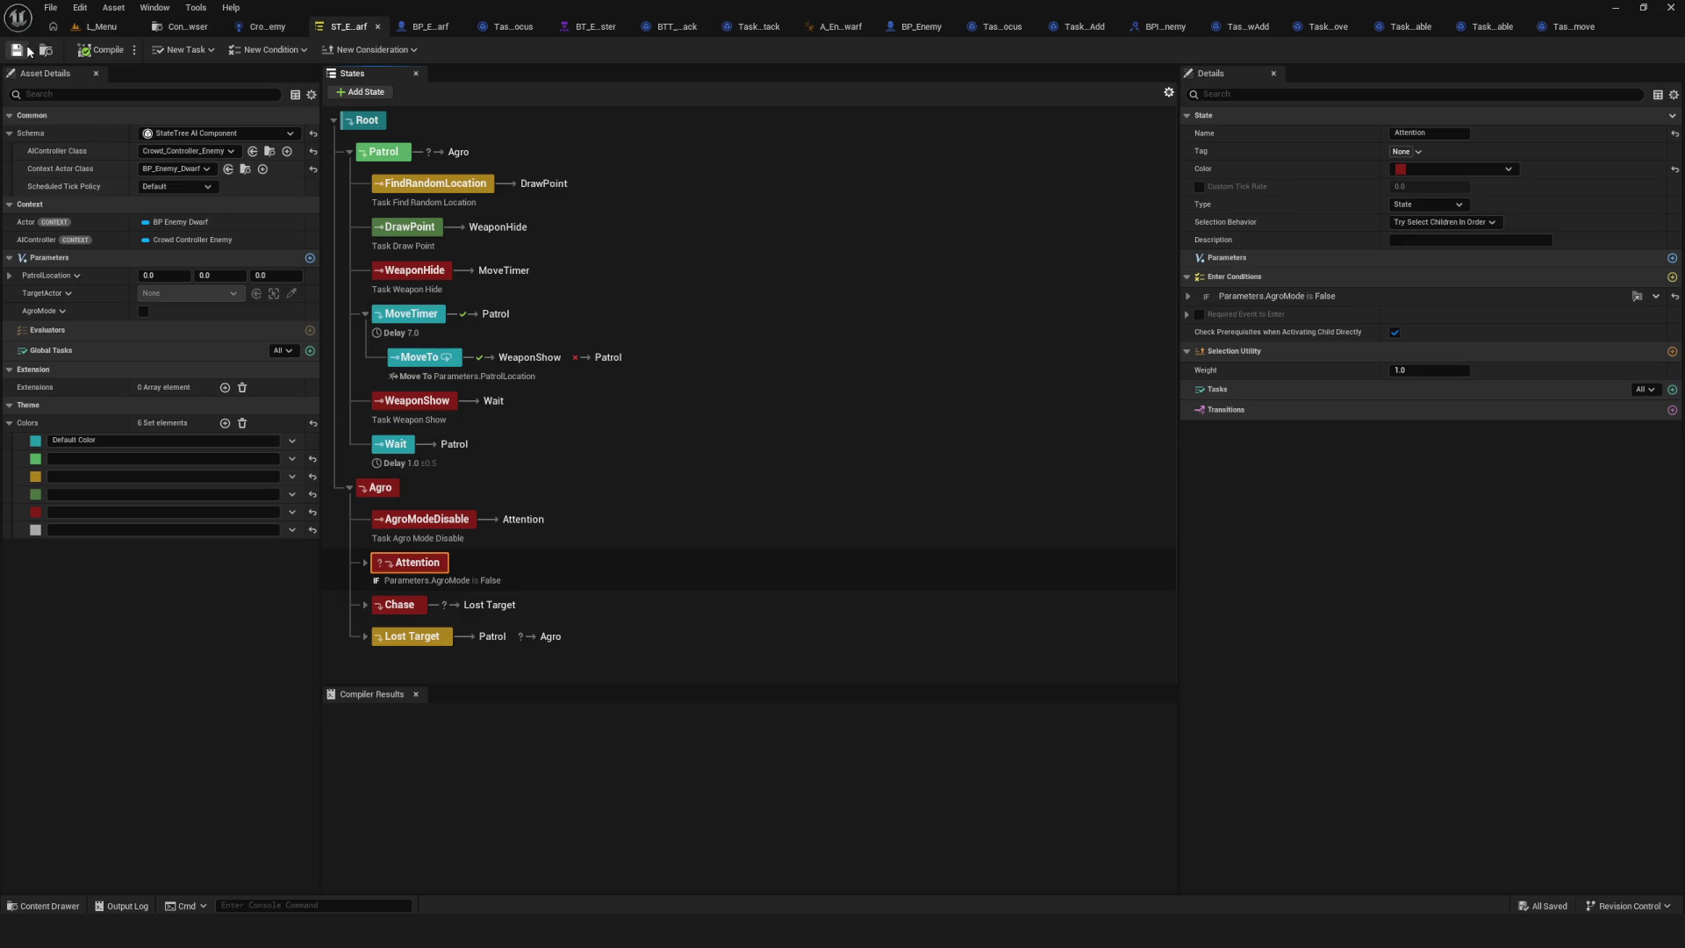
{"action": "left_click", "coordinate": [429, 525]}
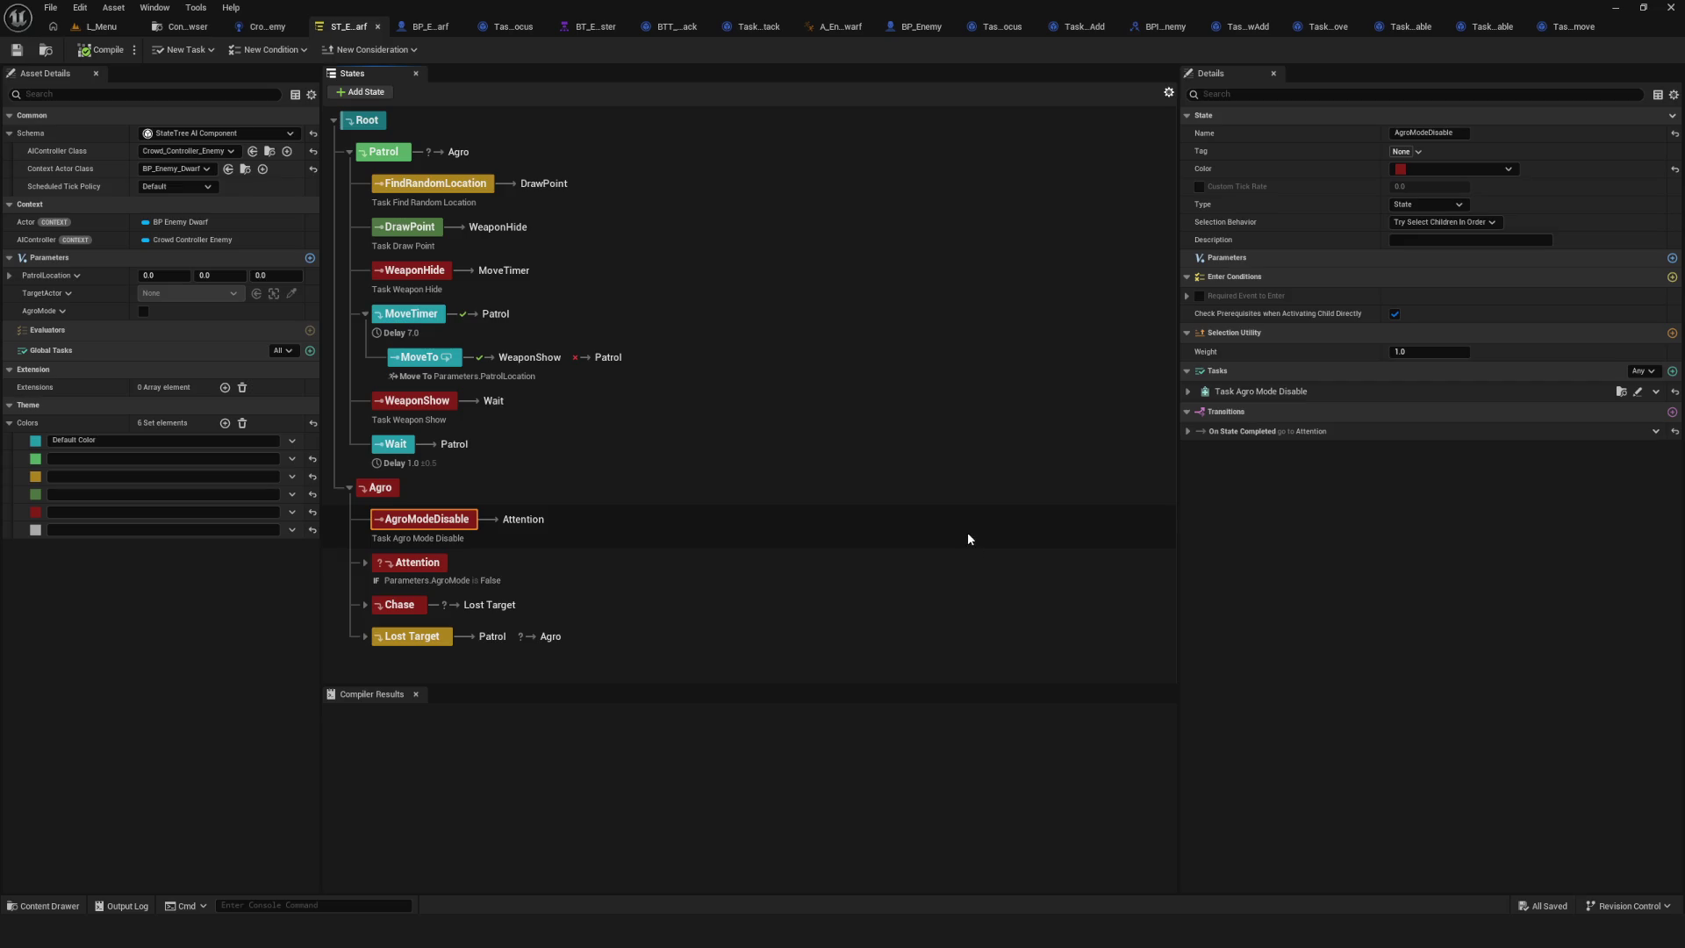
{"action": "left_click", "coordinate": [426, 572]}
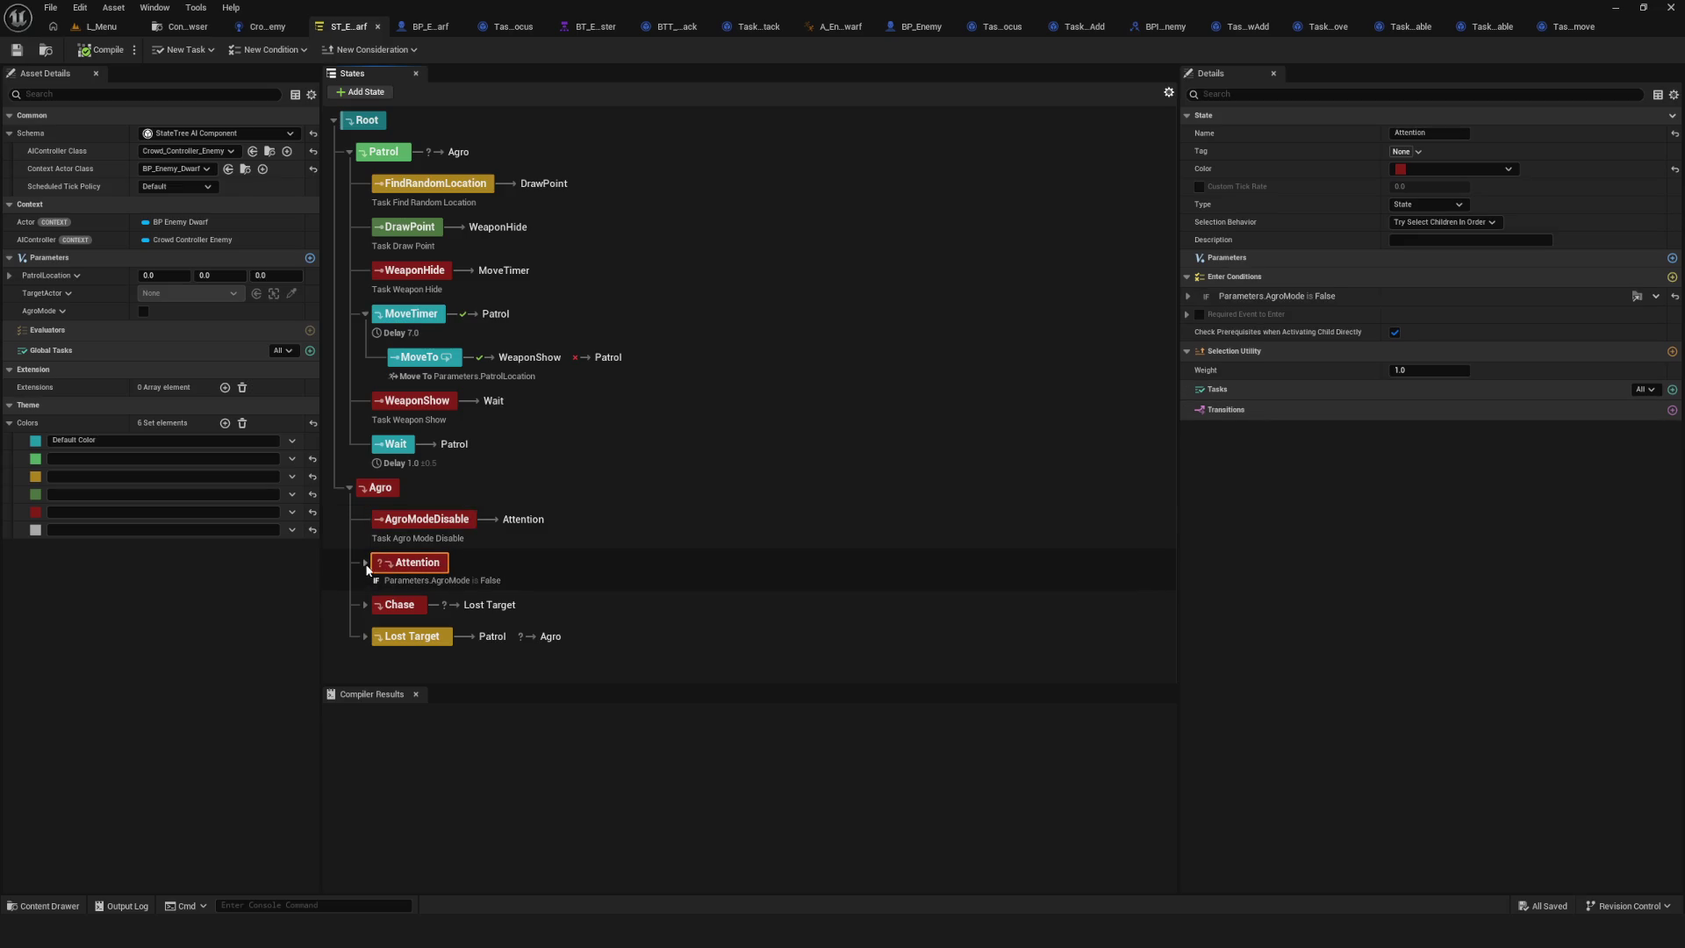
{"action": "left_click", "coordinate": [365, 563]}
{"action": "scroll", "coordinate": [614, 565], "scroll_direction": "down", "scroll_amount": 3}
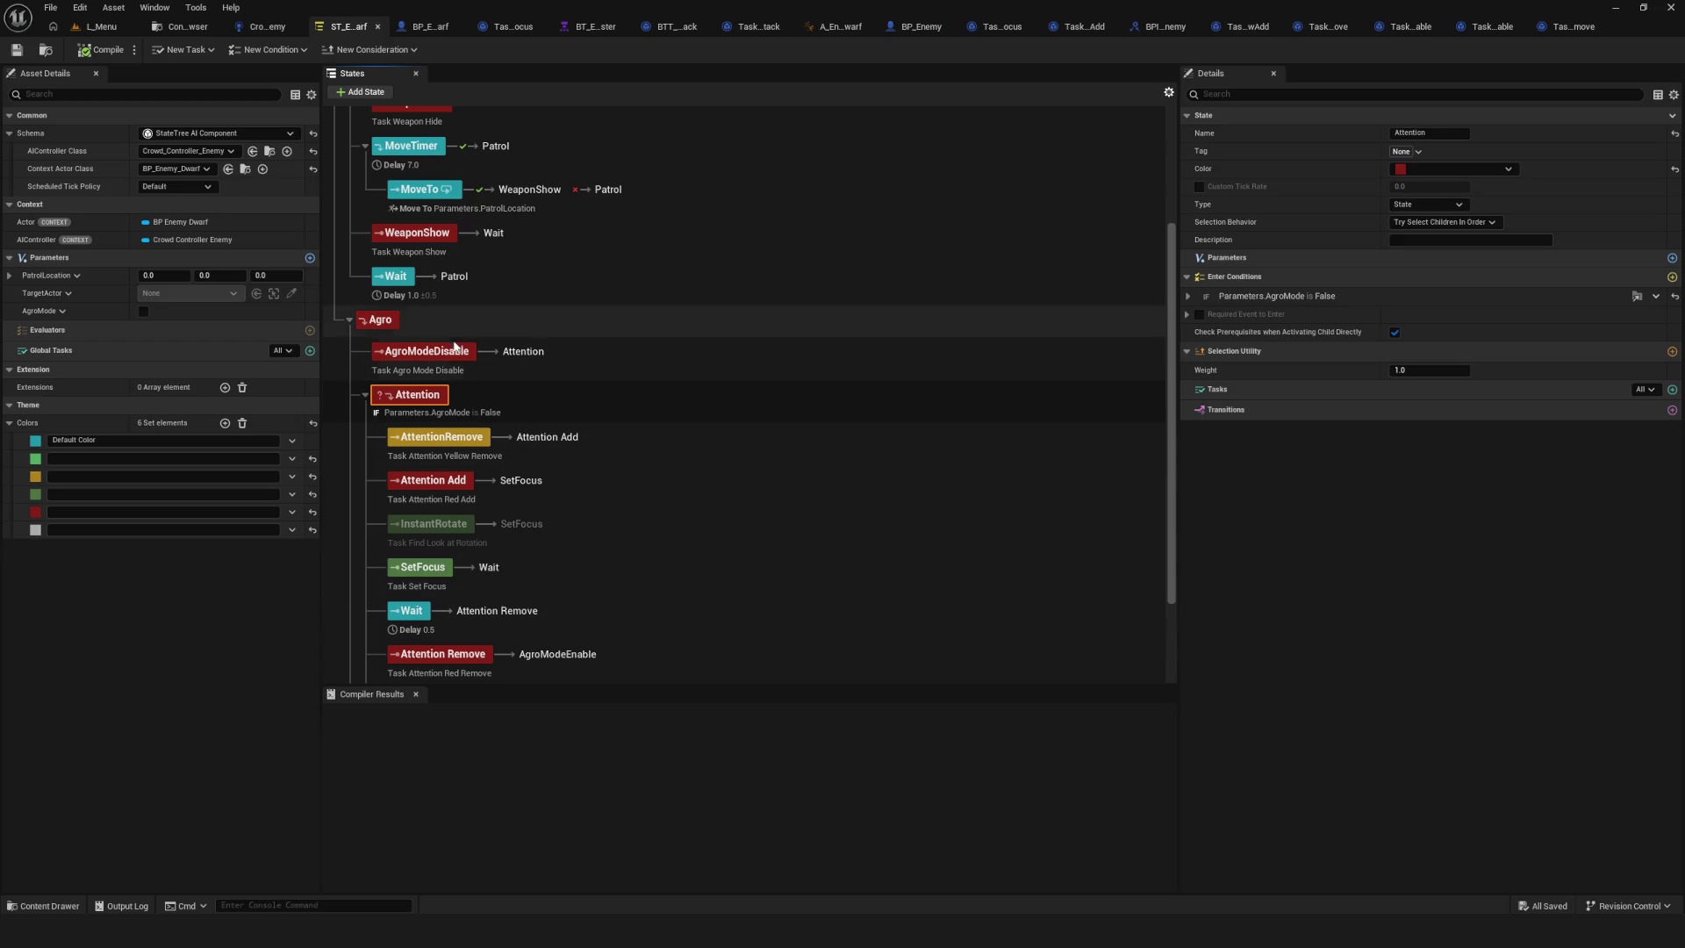
{"action": "left_click", "coordinate": [427, 351]}
Bind the task's Agro Mode property to Parameters.AgroMode and save the State Tree.
{"action": "left_click", "coordinate": [1188, 392]}
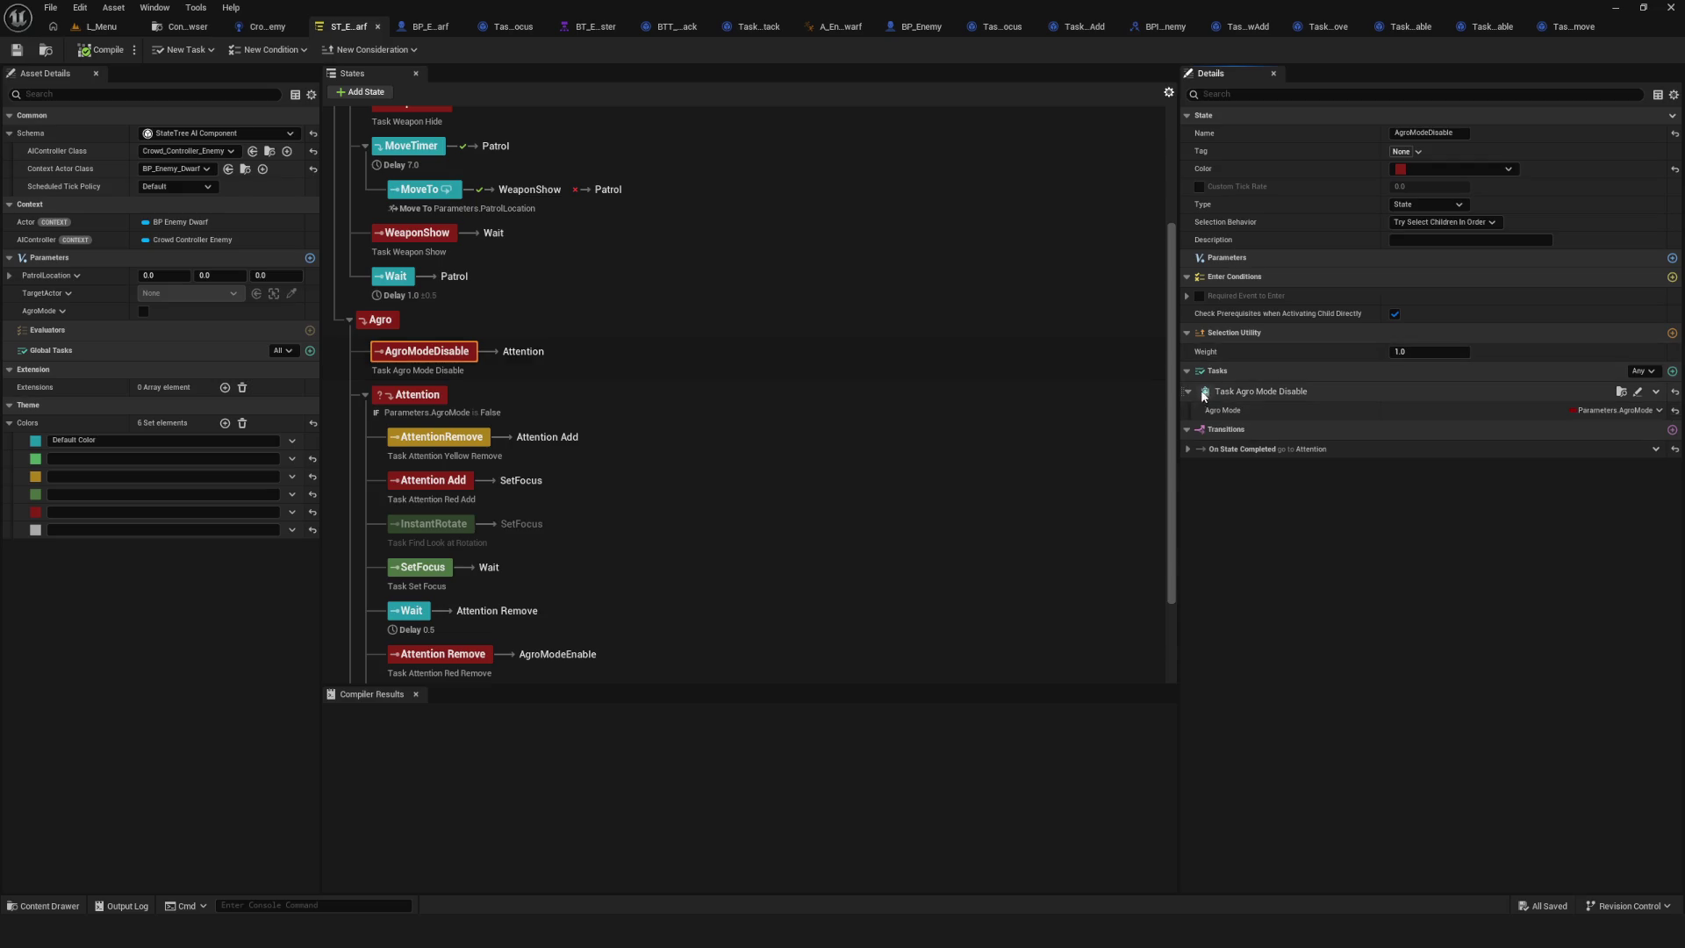
{"action": "left_click", "coordinate": [1646, 411]}
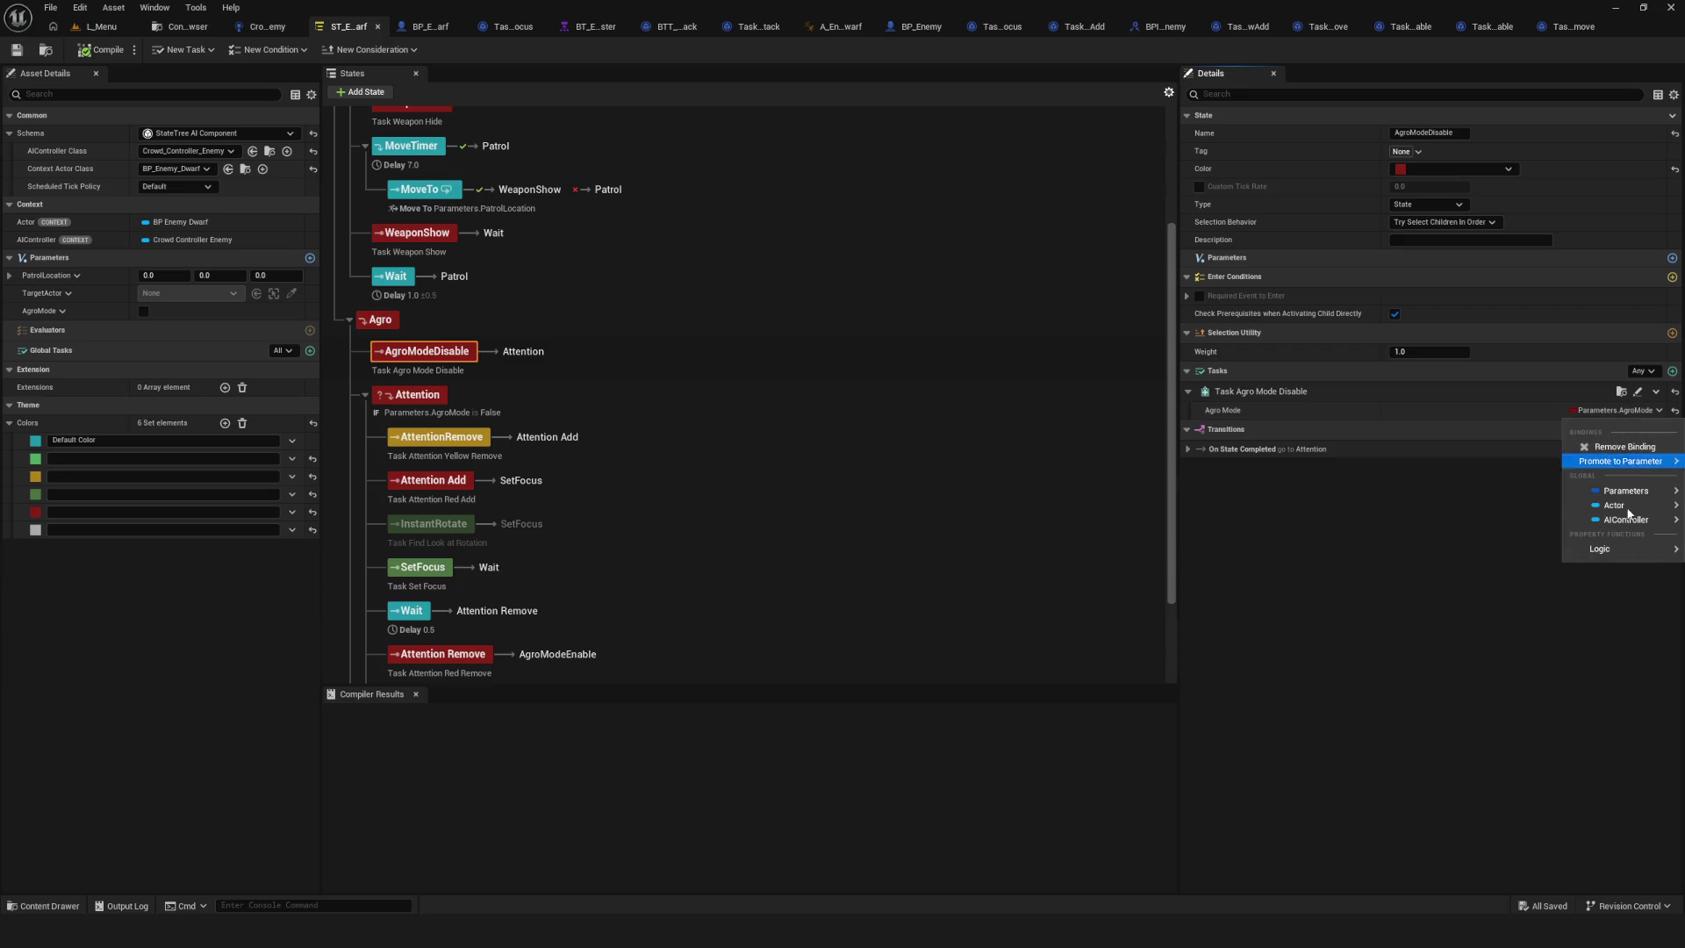
{"action": "mouse_move", "coordinate": [1626, 491]}
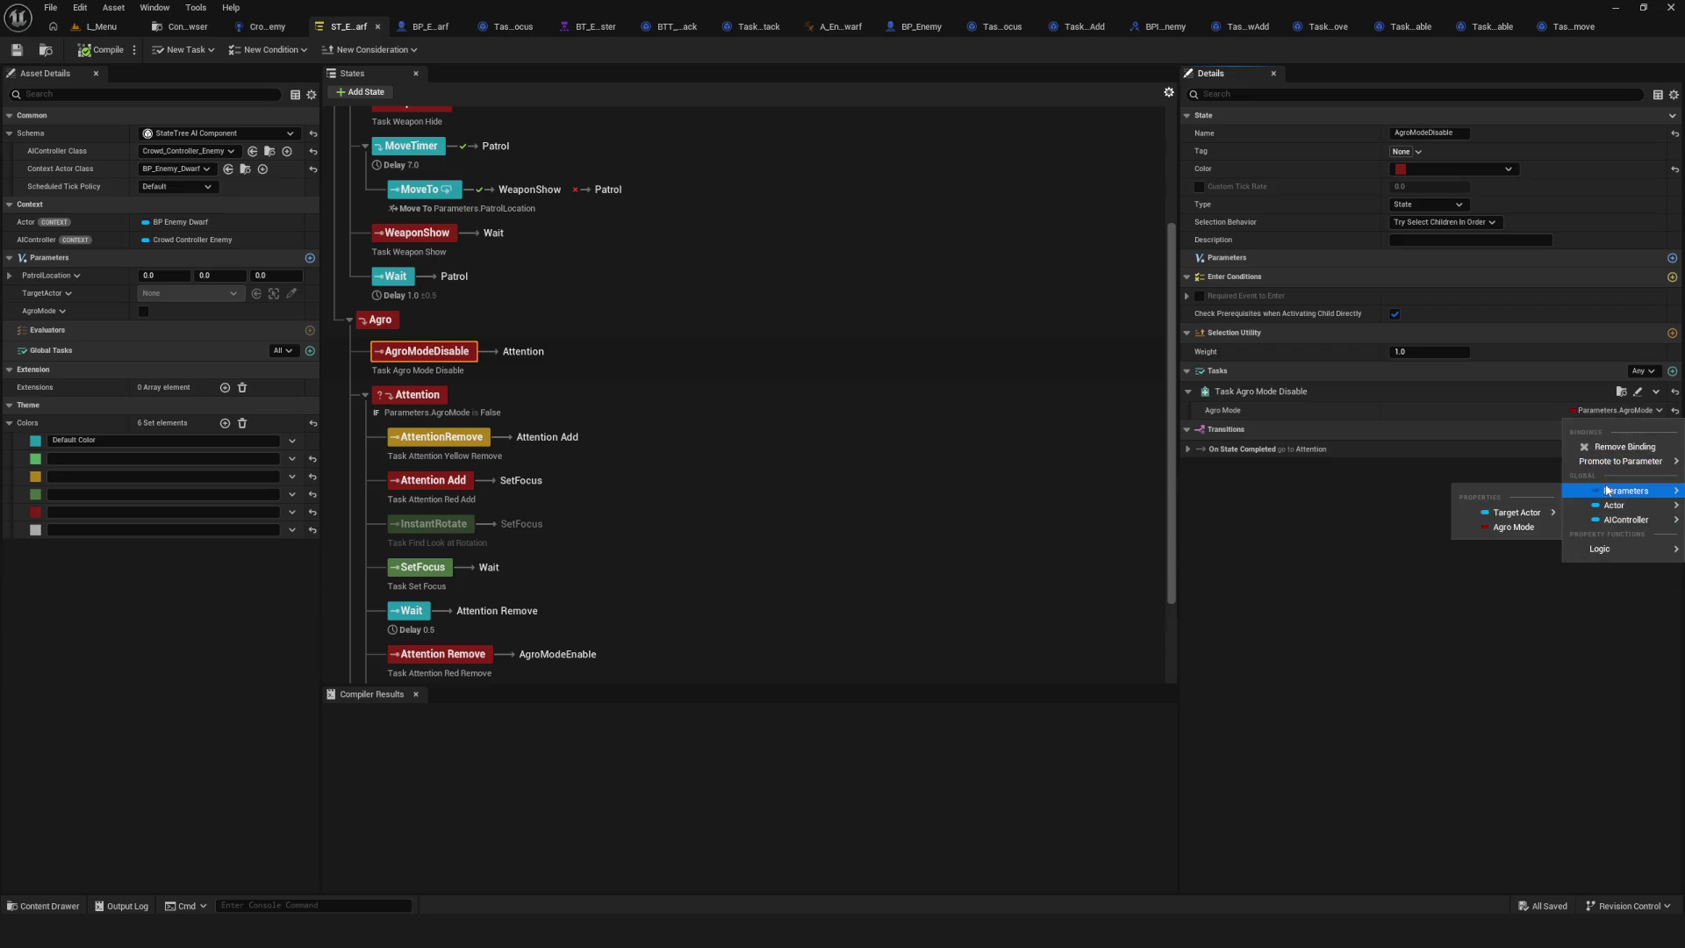
{"action": "left_click", "coordinate": [1518, 527]}
{"action": "left_click", "coordinate": [17, 51]}
{"action": "left_click", "coordinate": [1376, 446]}
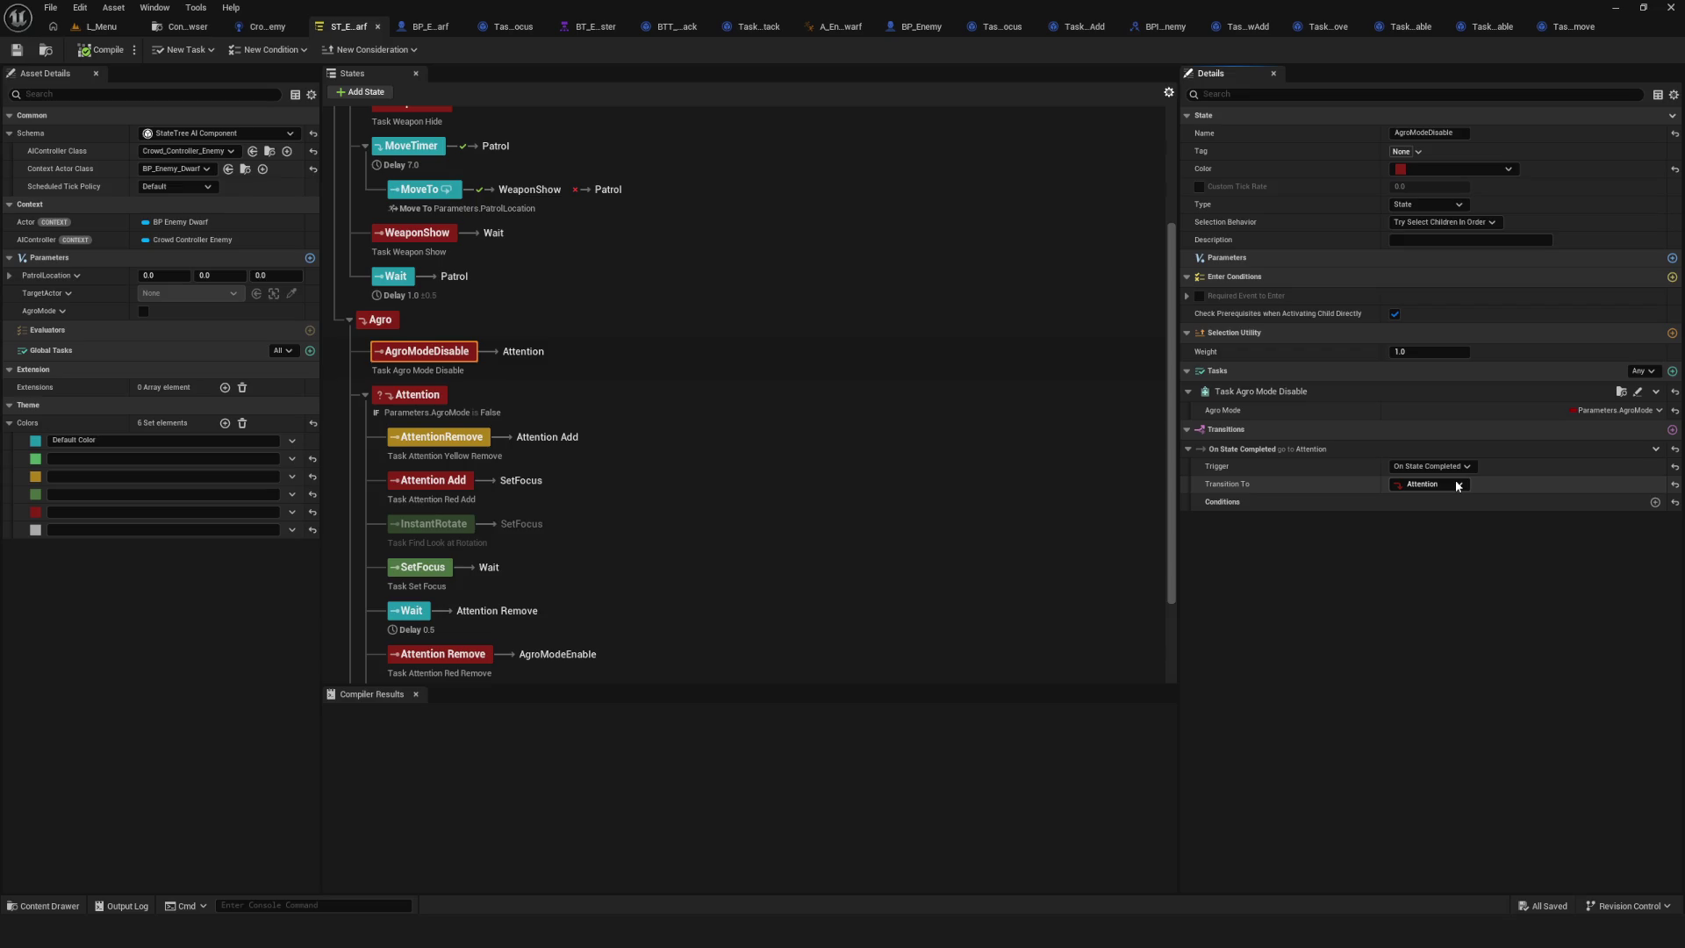
{"action": "left_click", "coordinate": [1621, 391]}
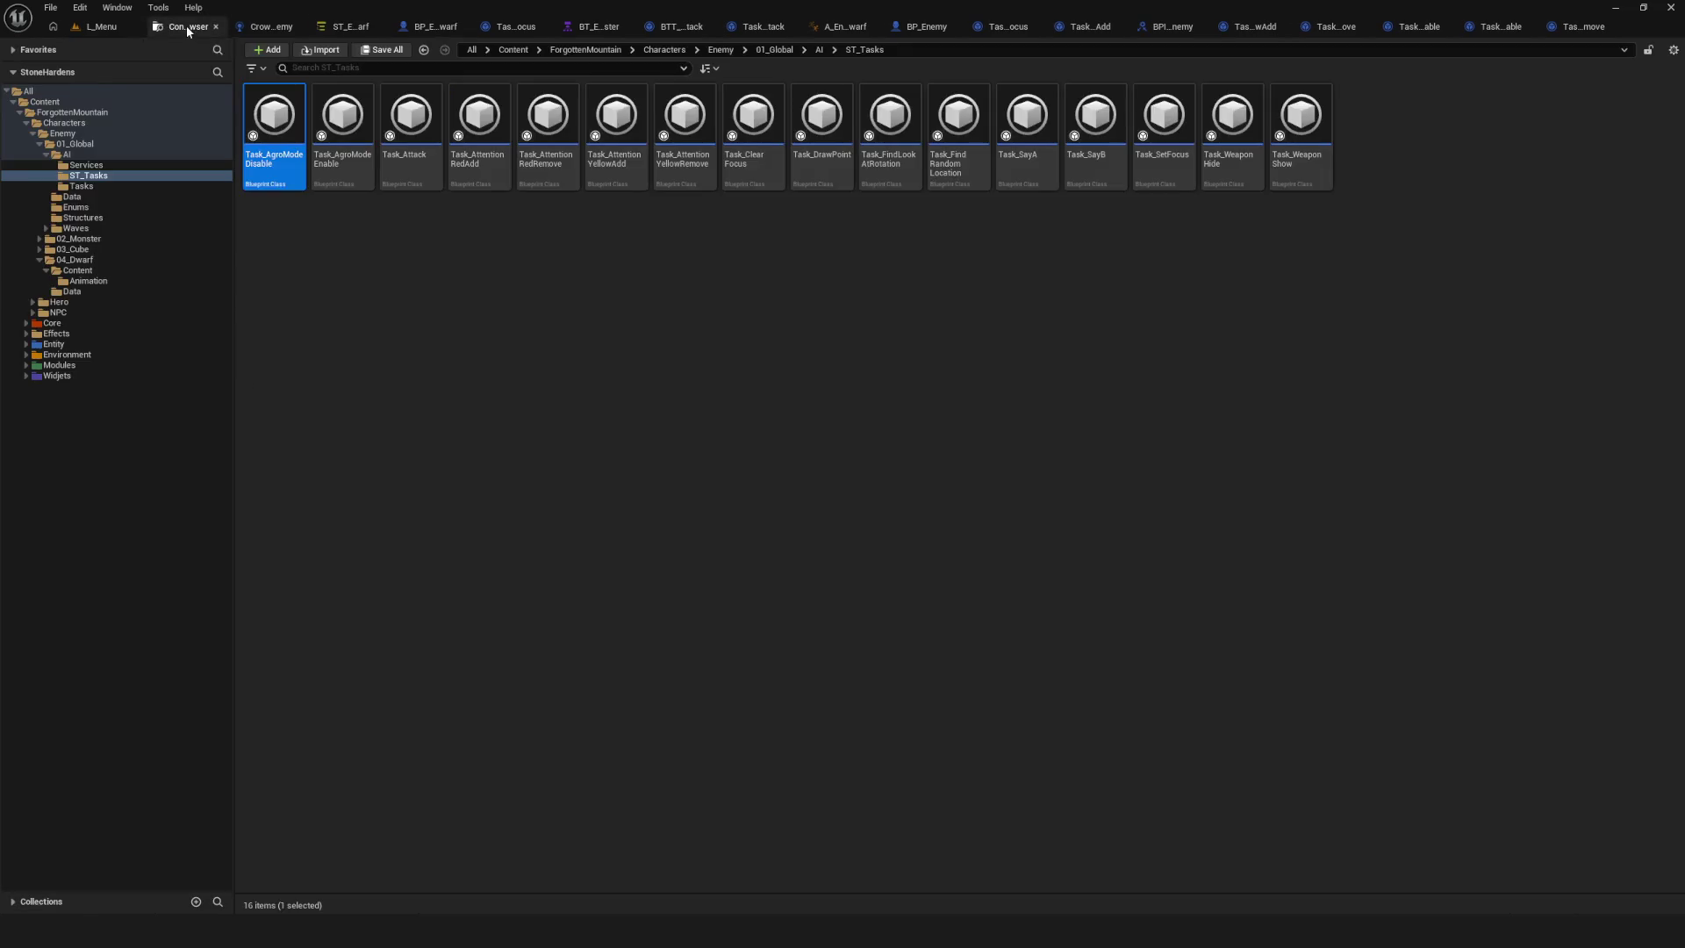
Place Finish Task beside Print String in Task_AgroModeDisable, then review the State Tree's Attention state.
{"action": "double_click", "coordinate": [296, 137]}
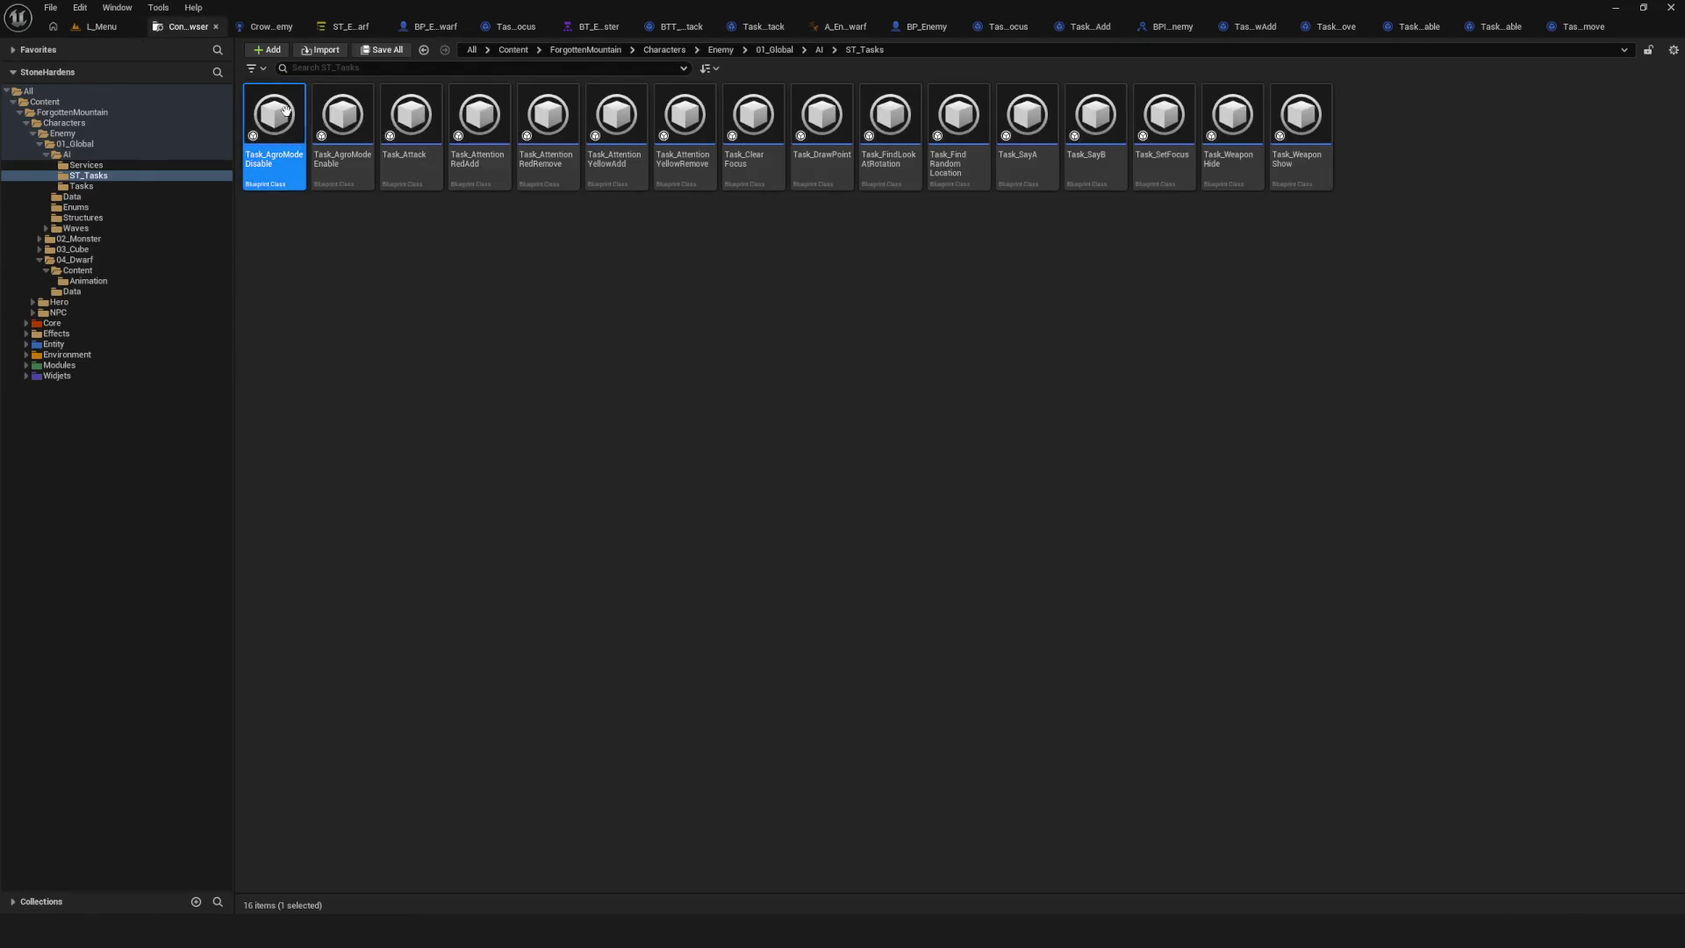
{"action": "left_click_drag", "start_coordinate": [1032, 318], "coordinate": [977, 348]}
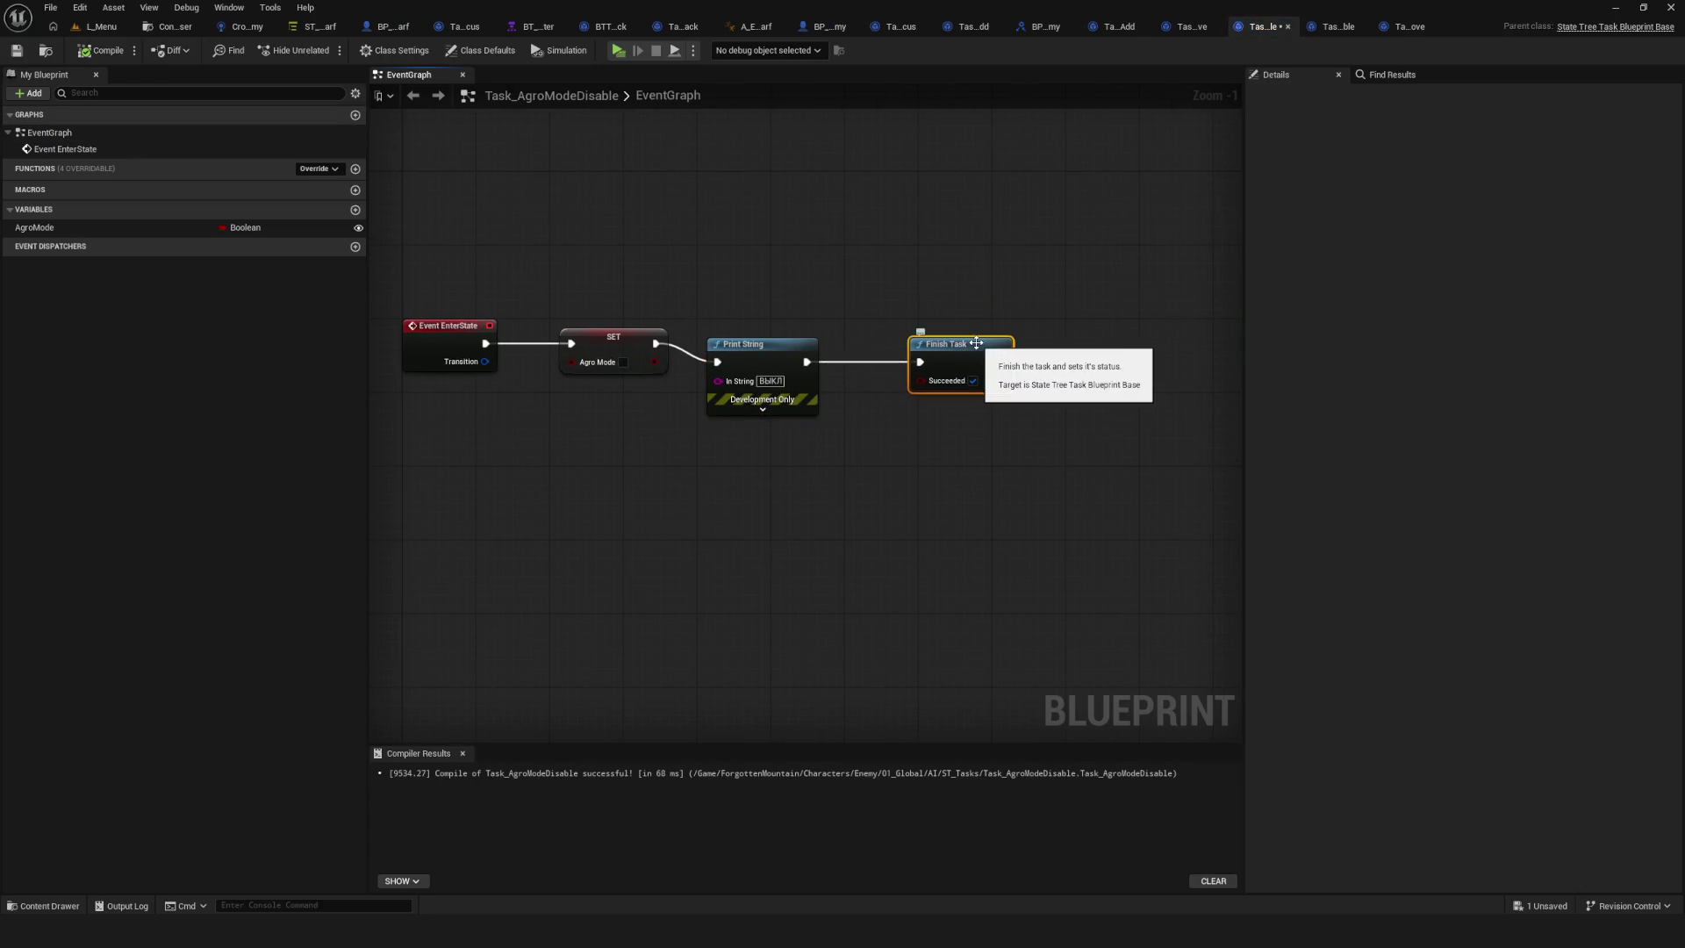
{"action": "left_click", "coordinate": [318, 26]}
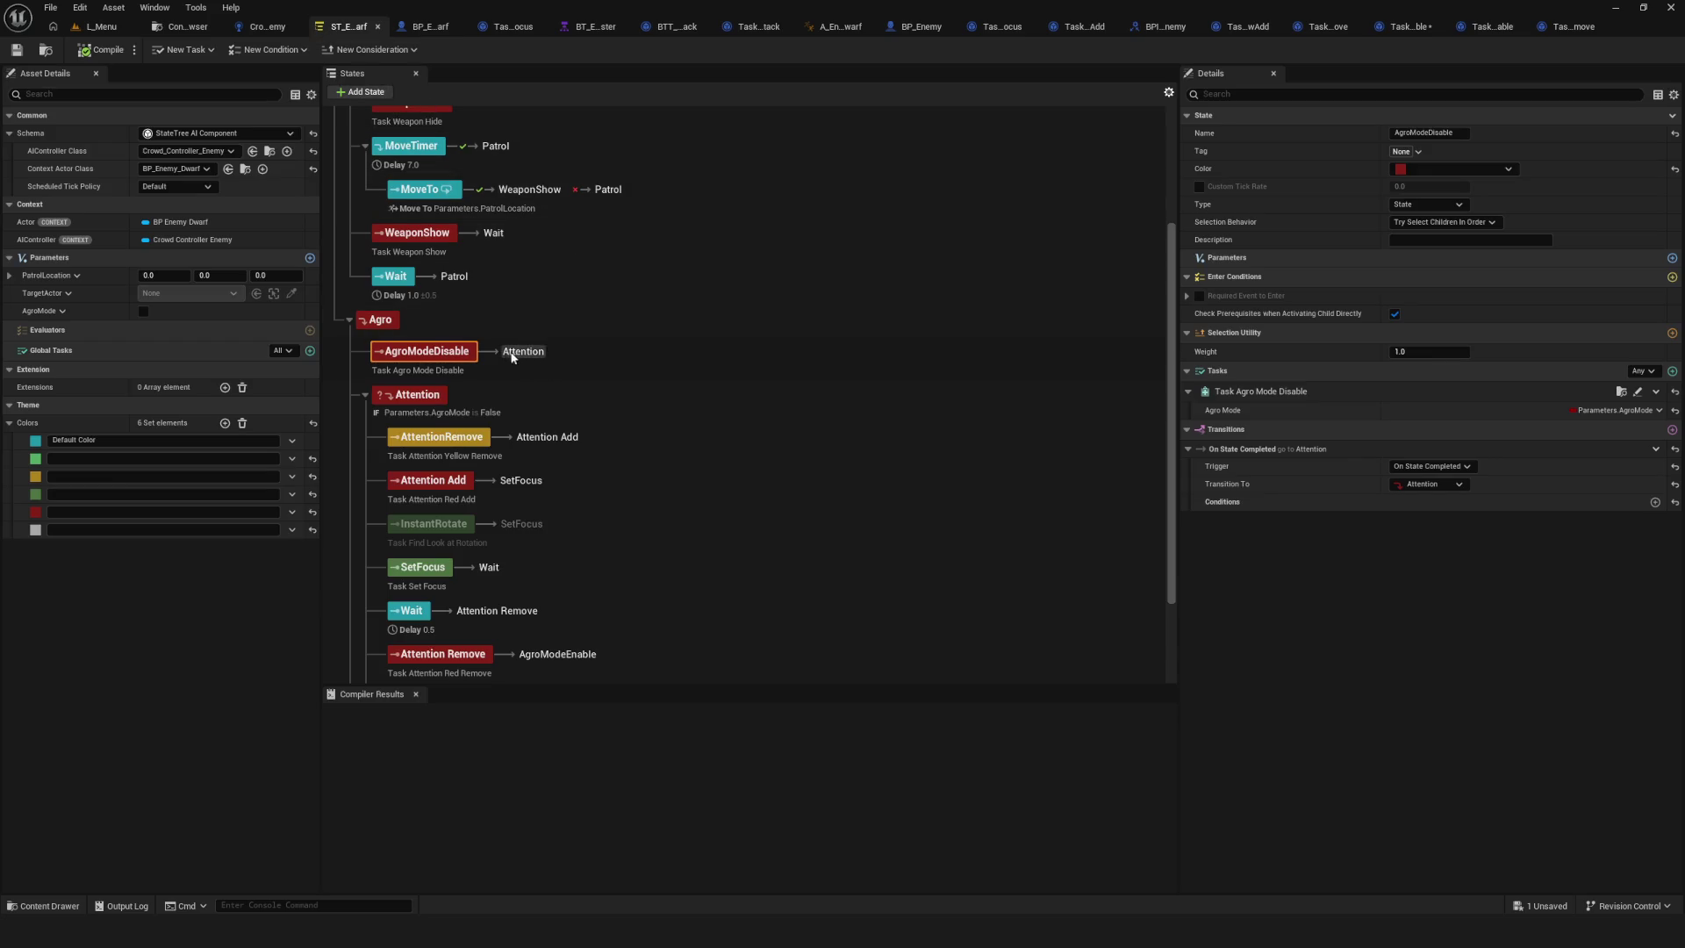
{"action": "left_click", "coordinate": [429, 402]}
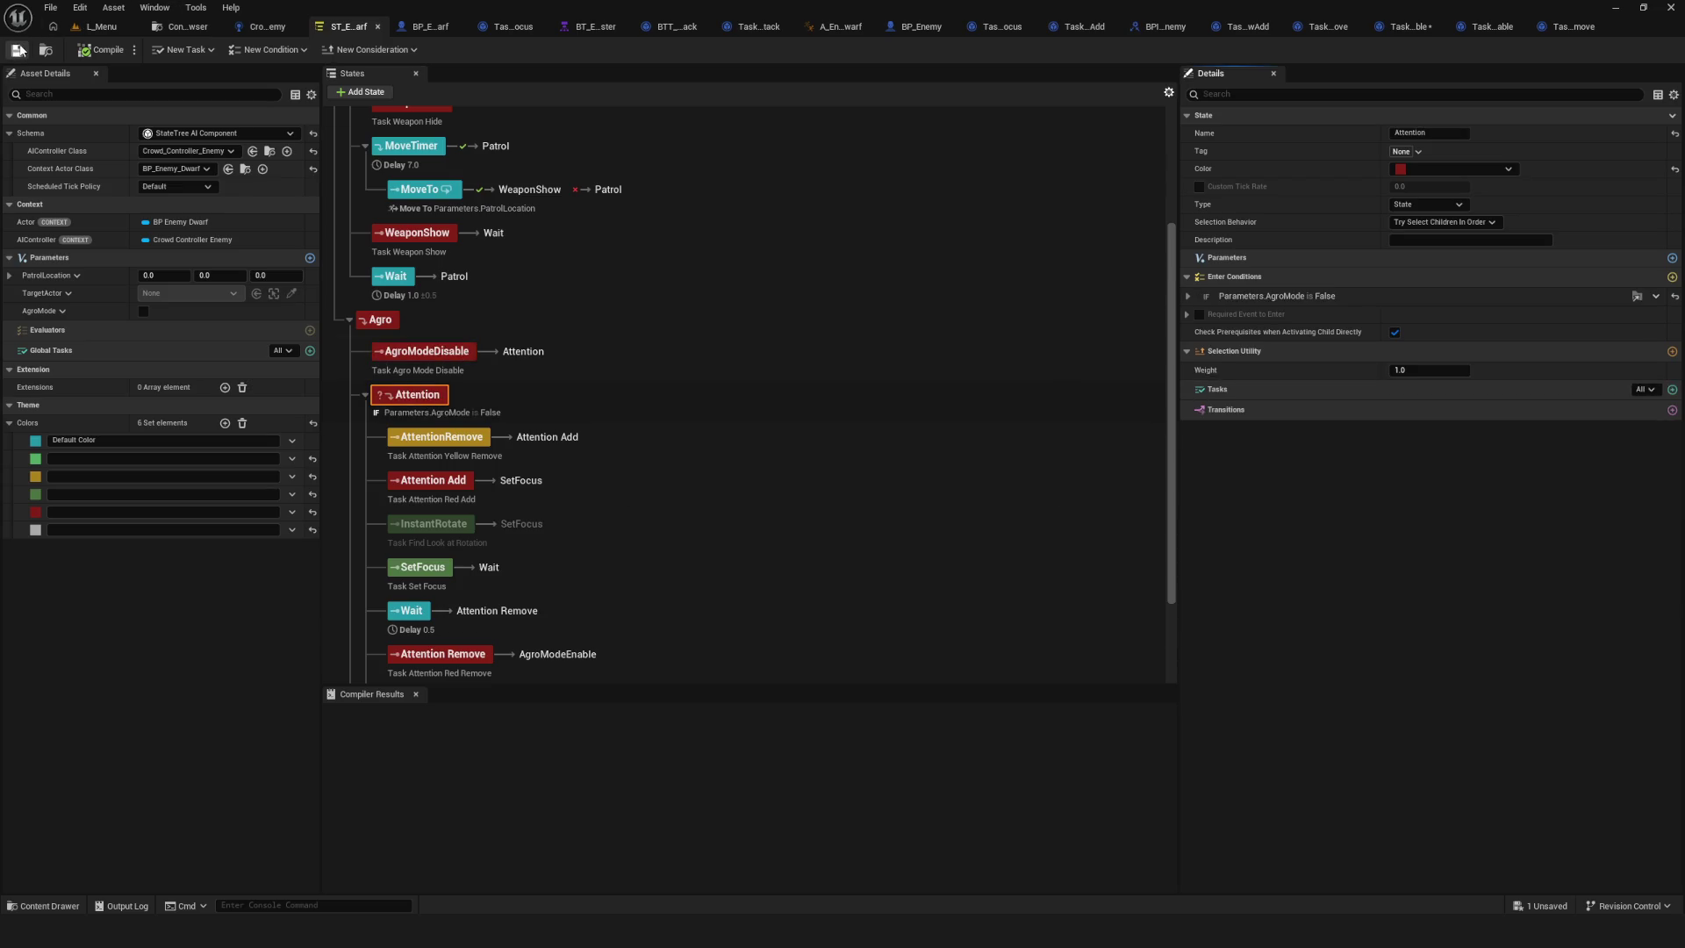
{"action": "left_click", "coordinate": [77, 31]}
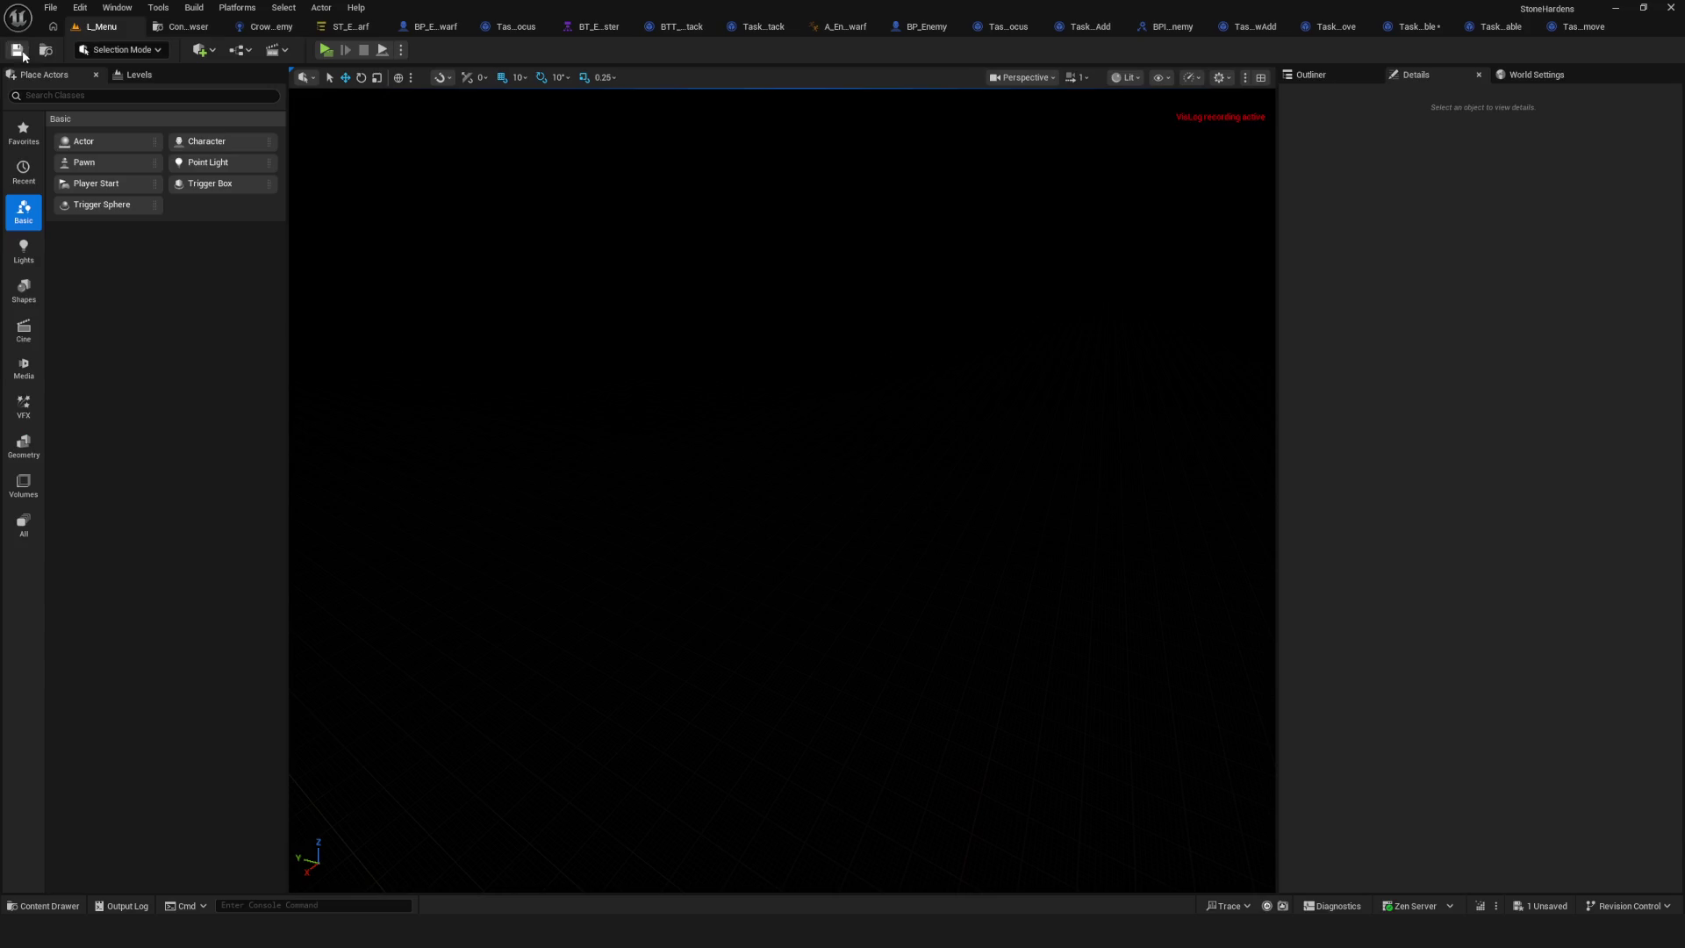
Play the level from its main menu, walk toward the enemies, stop, and return to the State Tree.
{"action": "left_click", "coordinate": [326, 49]}
{"action": "left_click", "coordinate": [859, 404]}
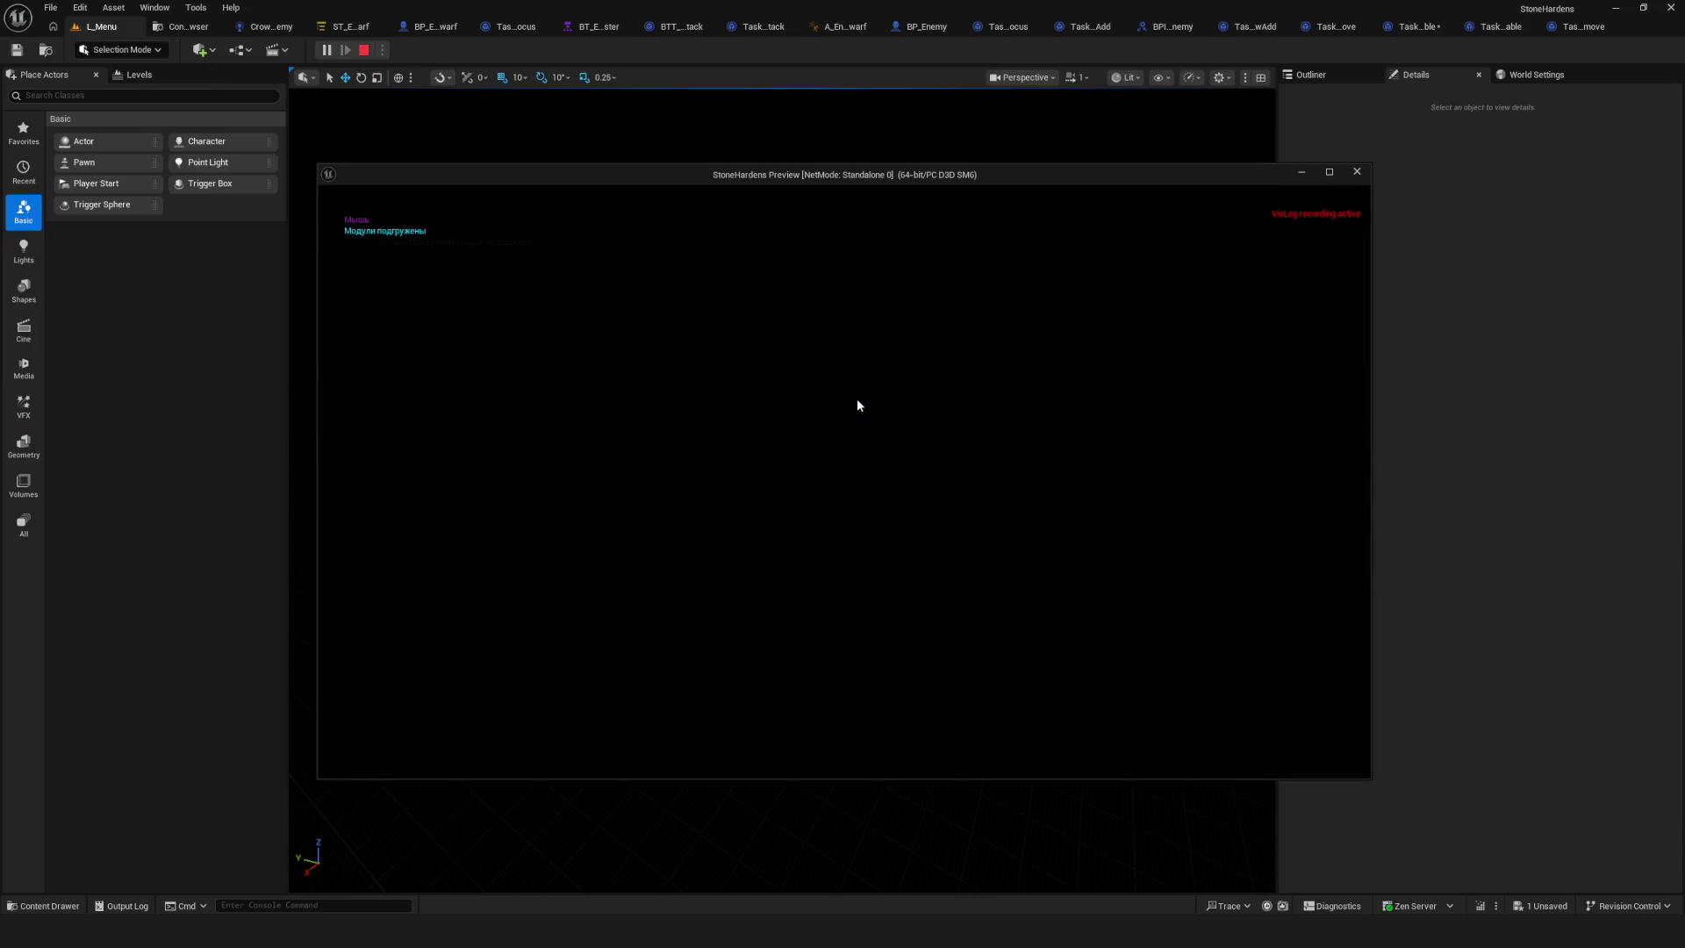
{"action": "key", "text": "w"}
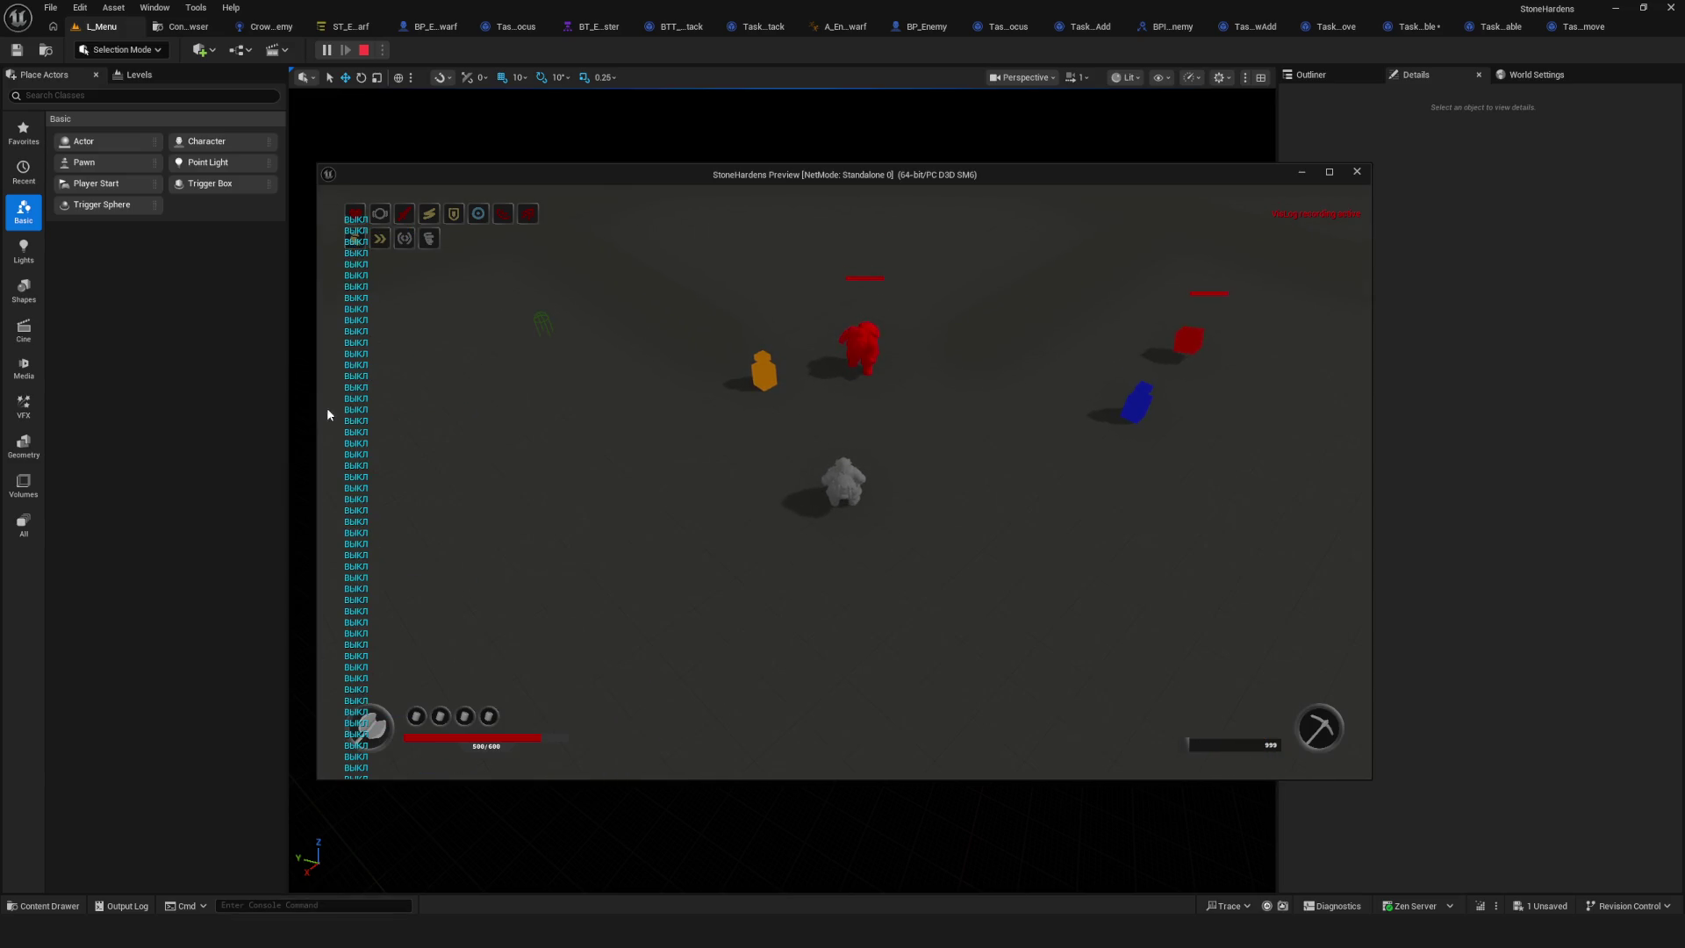
{"action": "key", "text": "Escape"}
{"action": "left_click", "coordinate": [351, 26]}
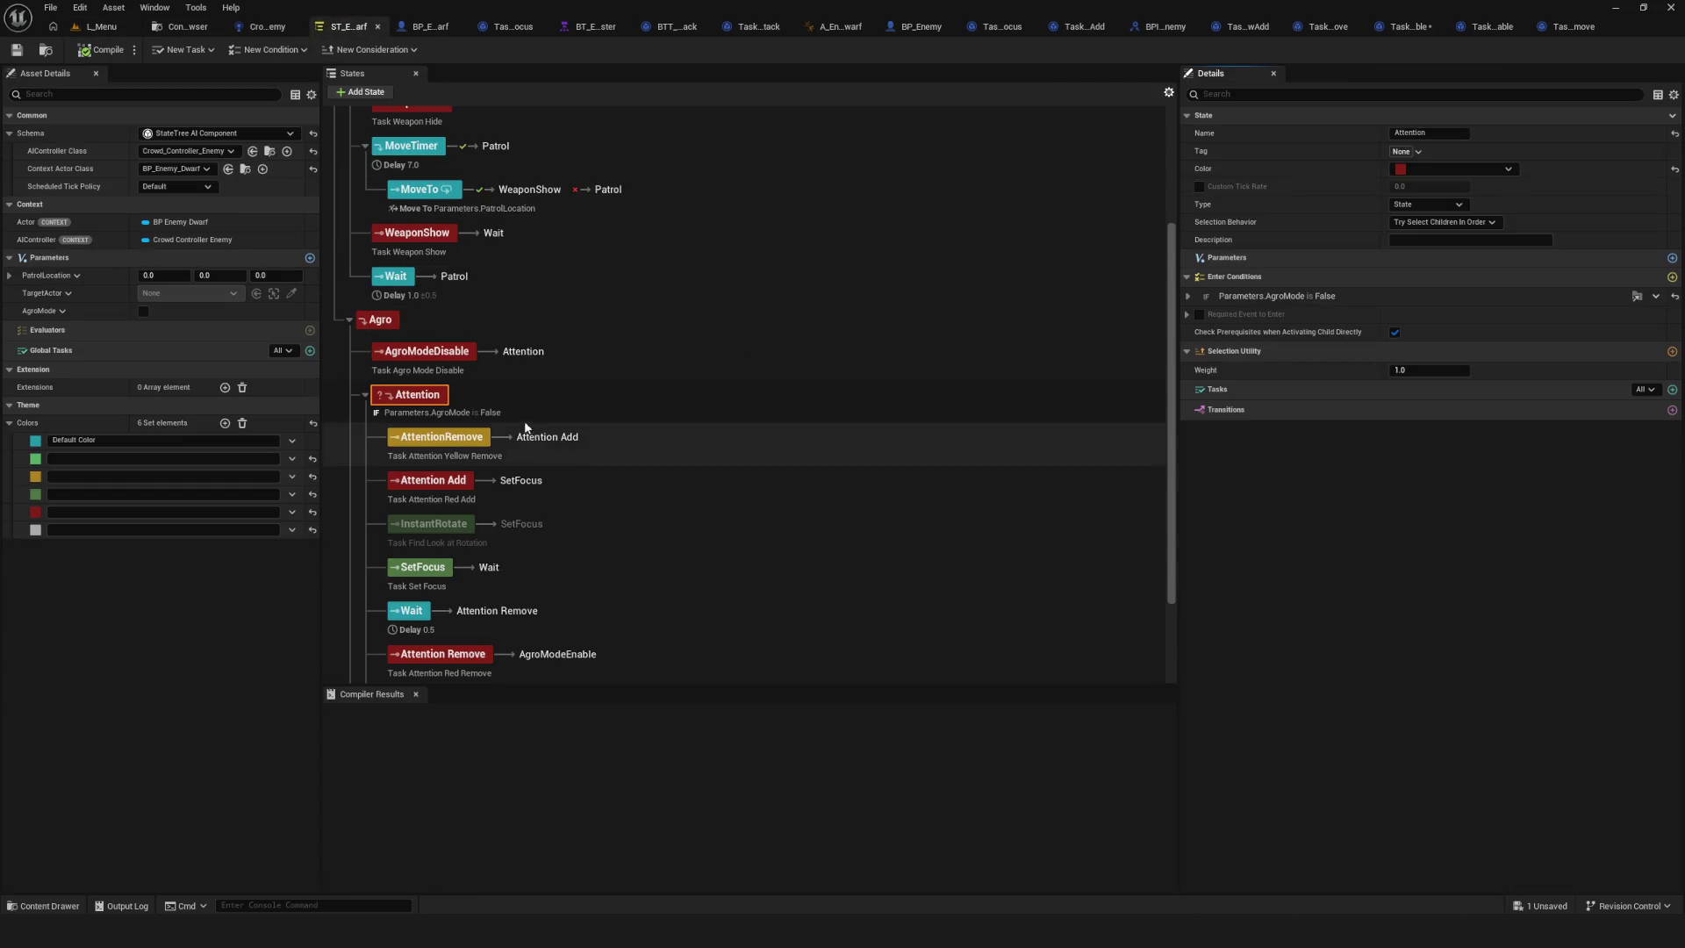
Review AgroModeDisable's completion transition and Attention's AgroMode is False condition, then save the State Tree.
{"action": "left_click", "coordinate": [432, 352]}
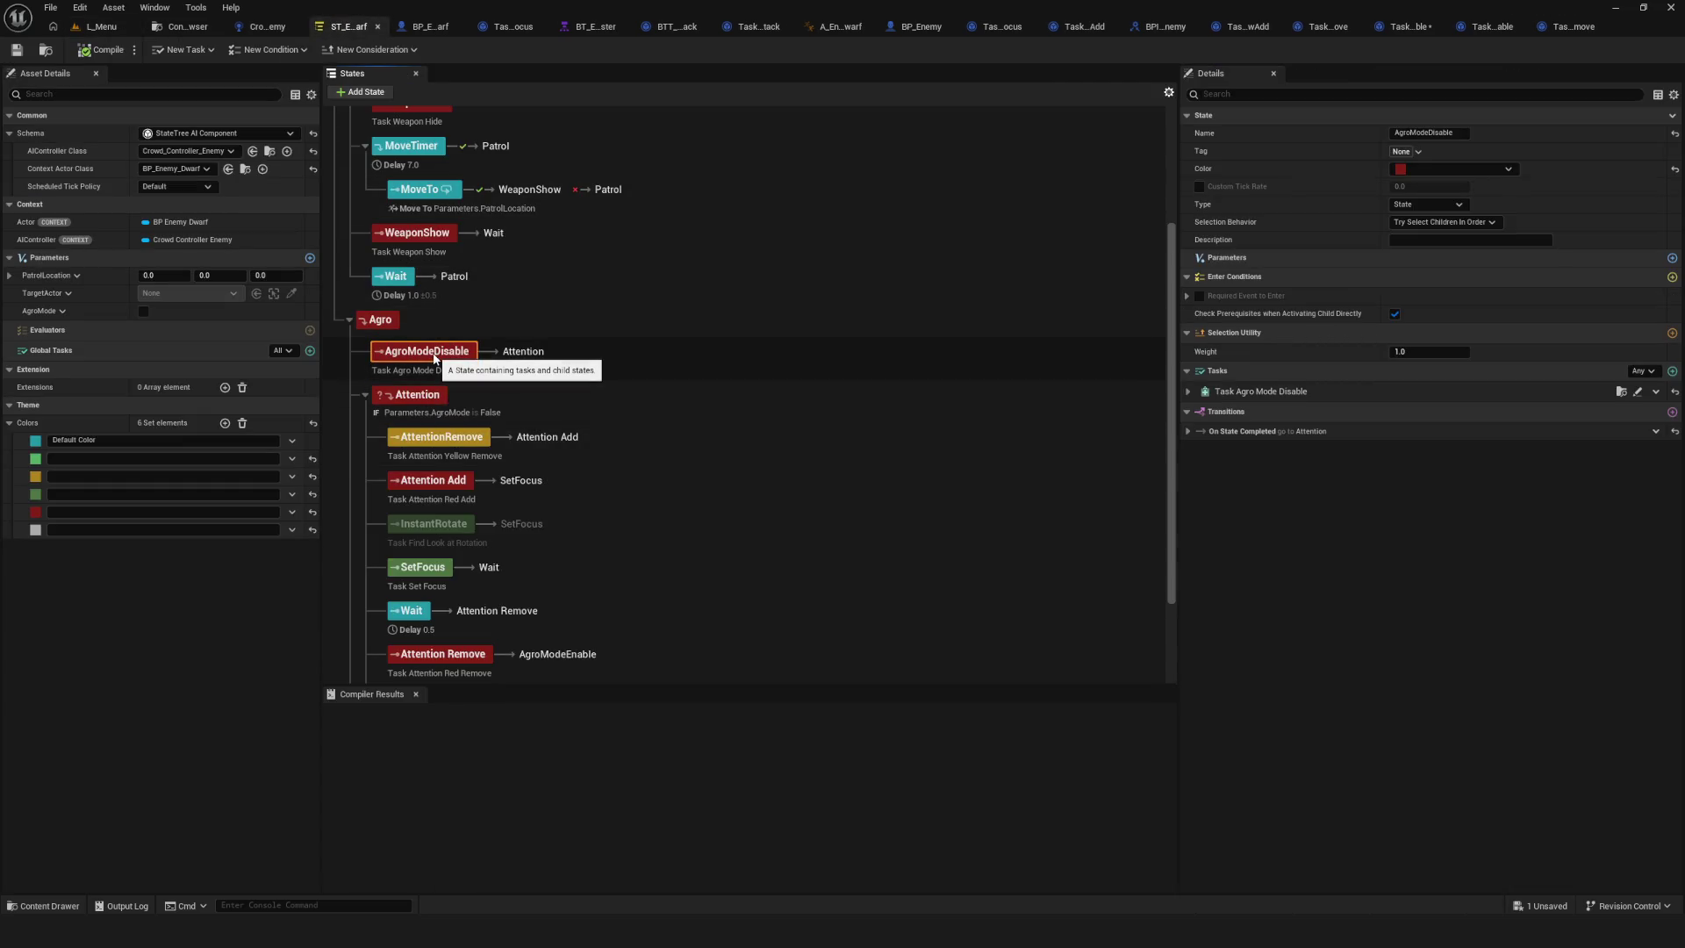
{"action": "left_click", "coordinate": [1189, 431]}
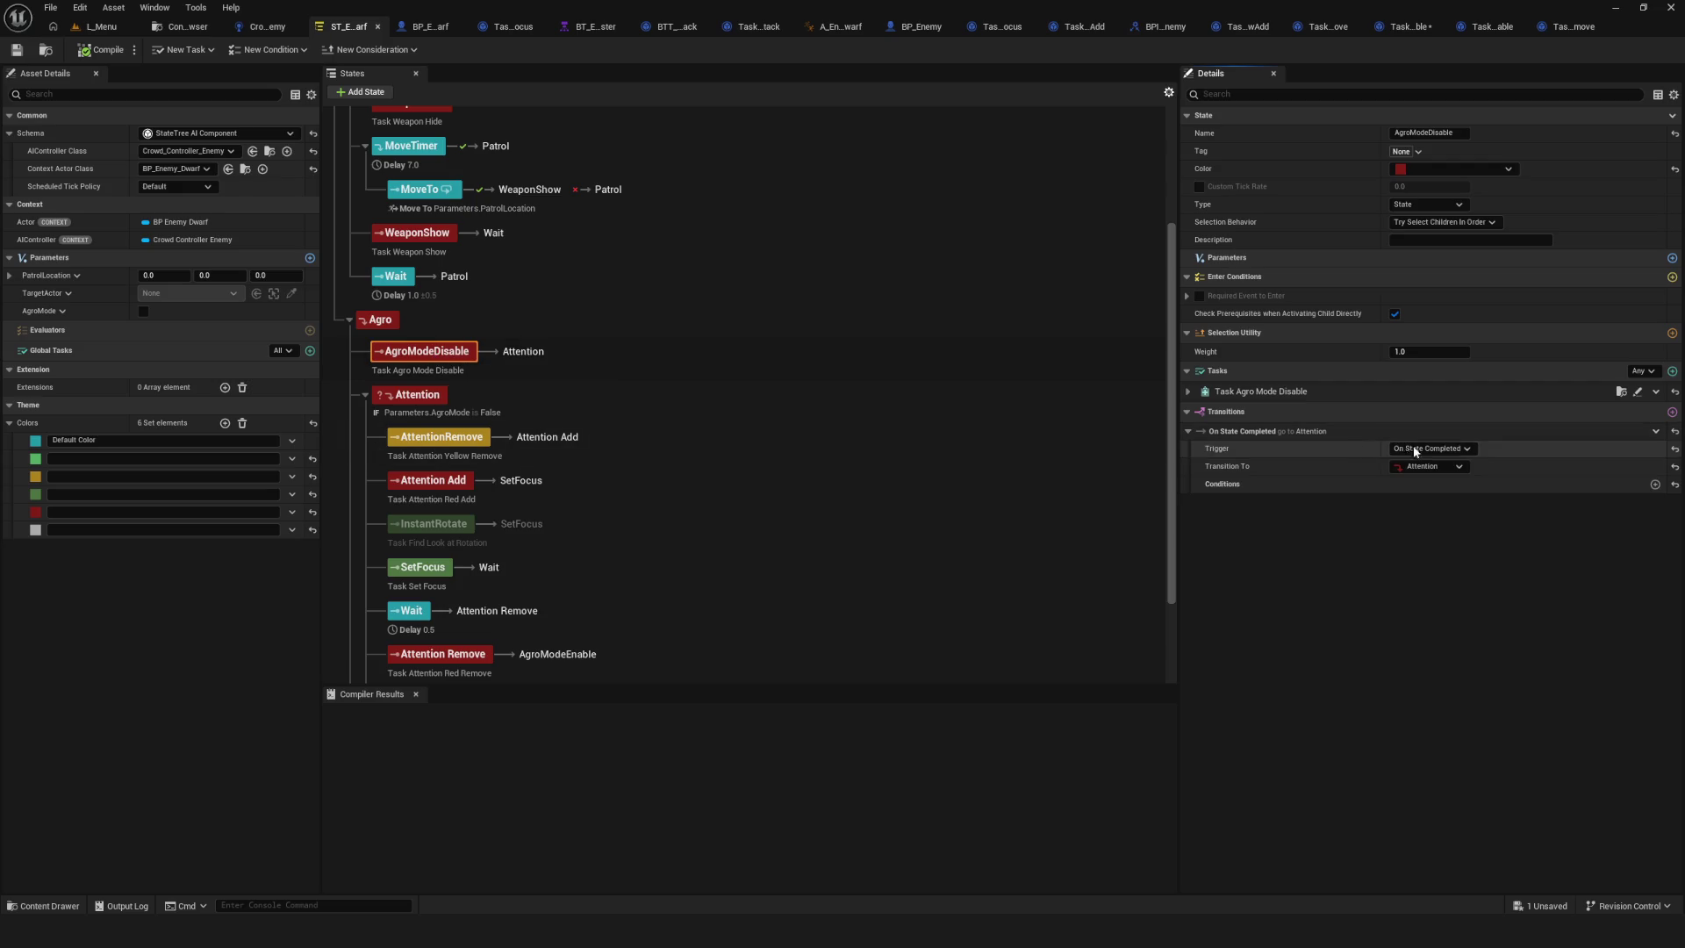
{"action": "left_click", "coordinate": [465, 386]}
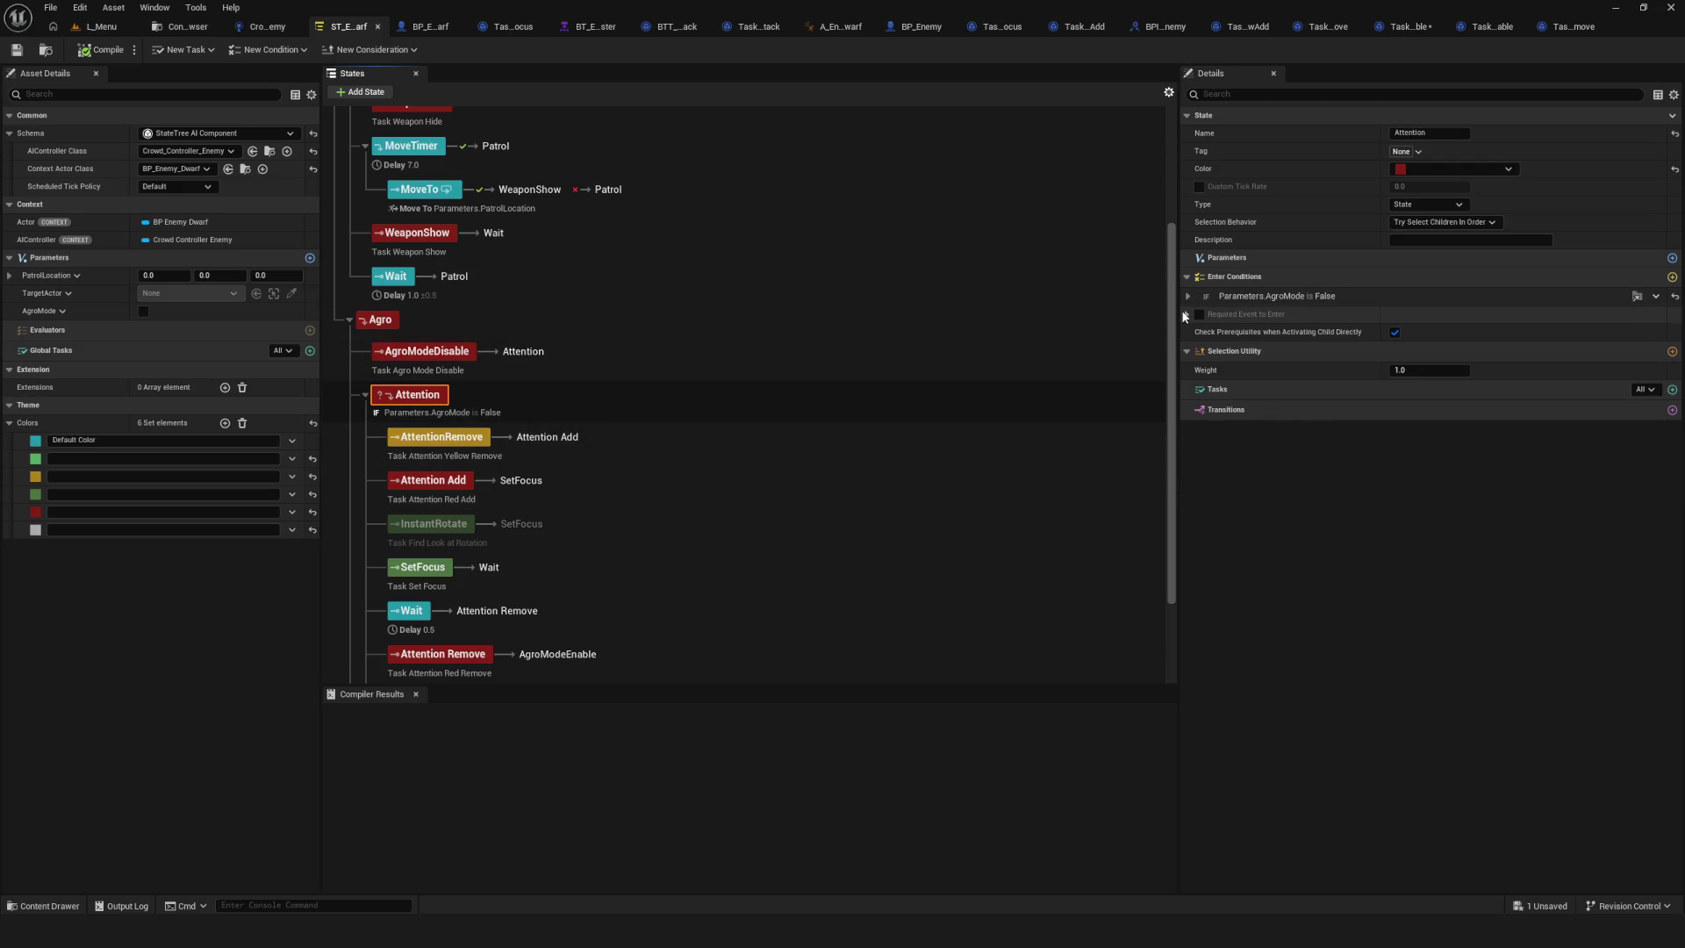
{"action": "left_click", "coordinate": [1189, 296]}
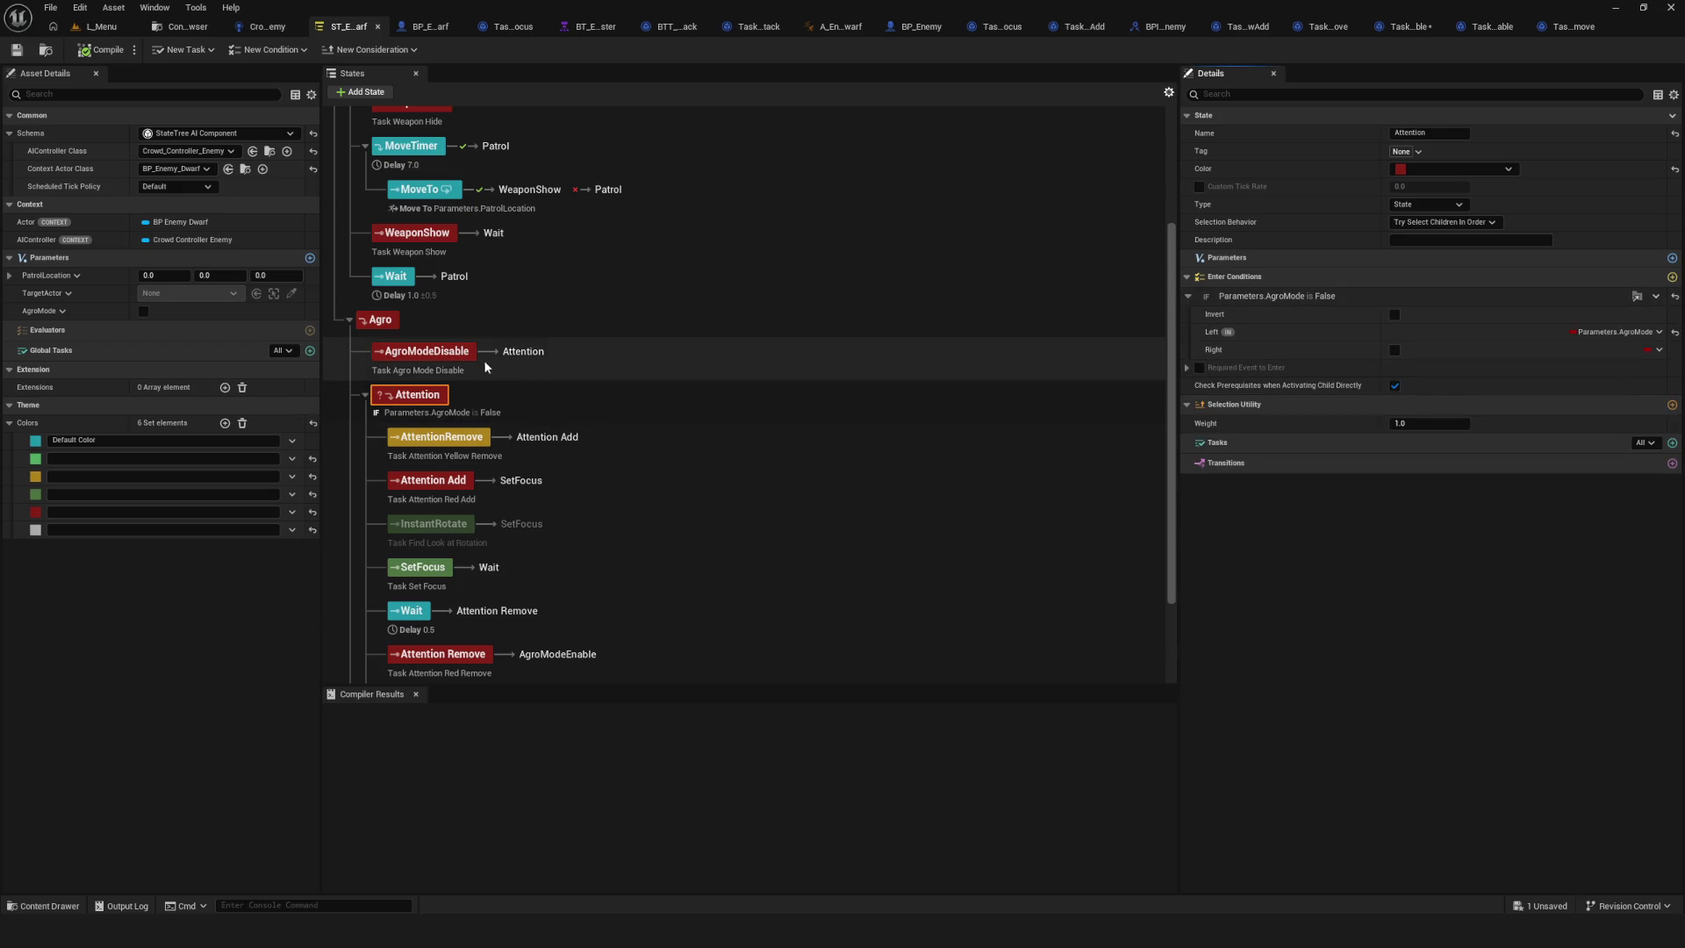
{"action": "left_click", "coordinate": [447, 354]}
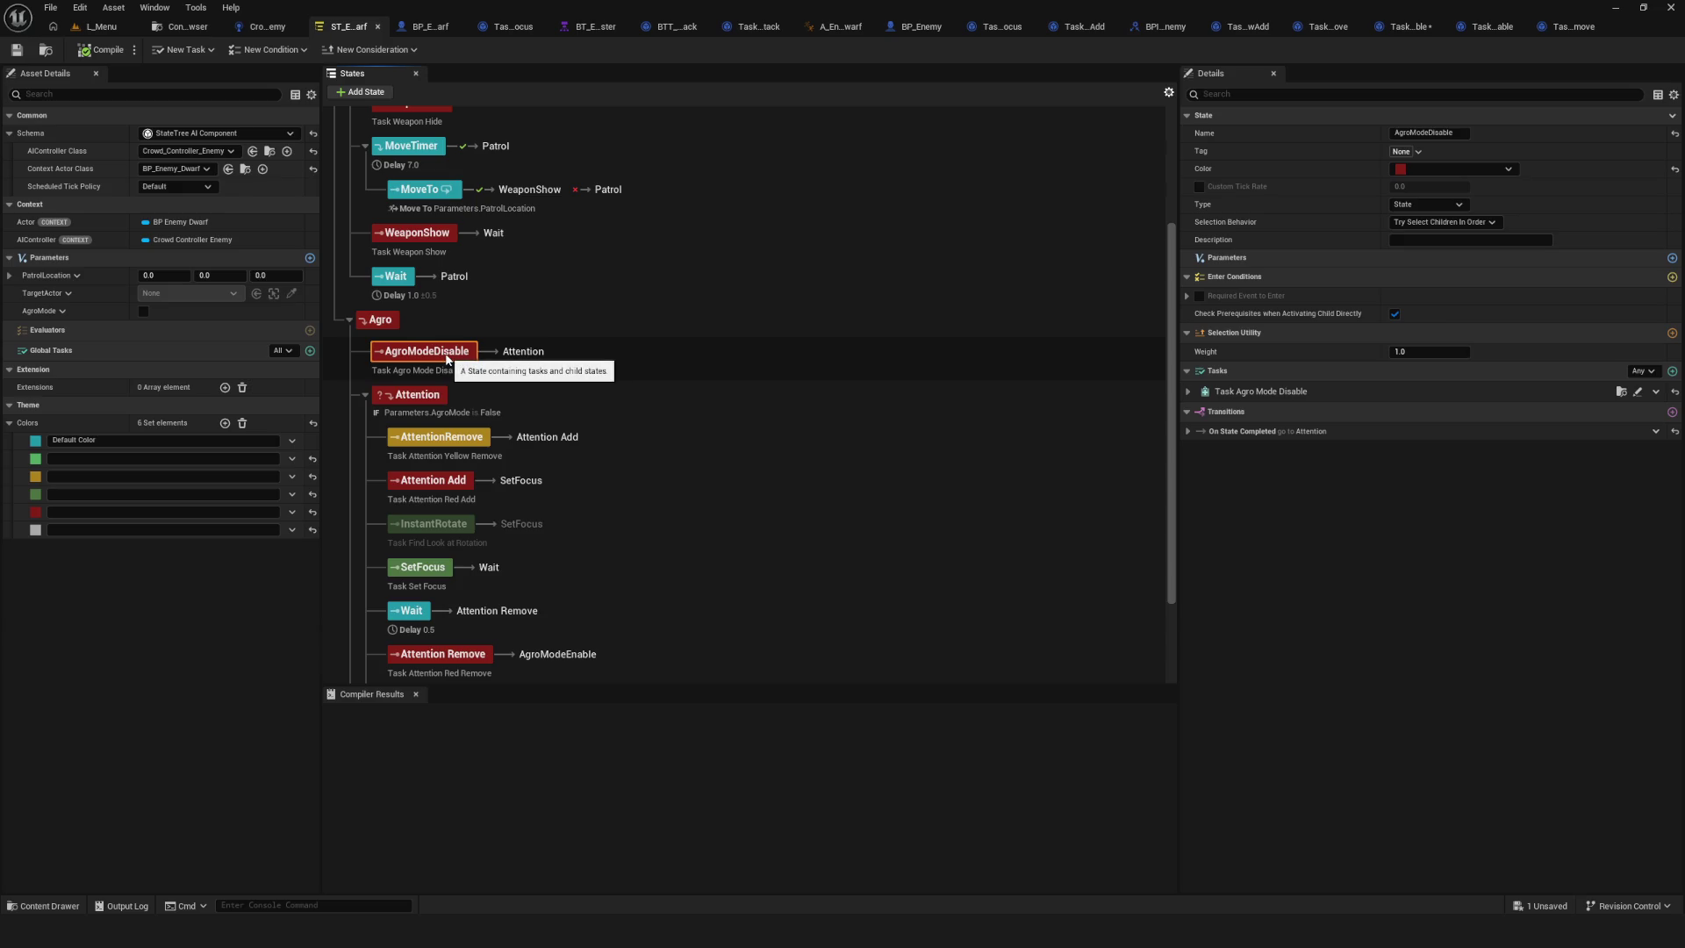
{"action": "scroll", "coordinate": [447, 357], "scroll_direction": "down", "scroll_amount": 2}
{"action": "scroll", "coordinate": [556, 403], "scroll_direction": "up", "scroll_amount": 3}
{"action": "left_click", "coordinate": [15, 50]}
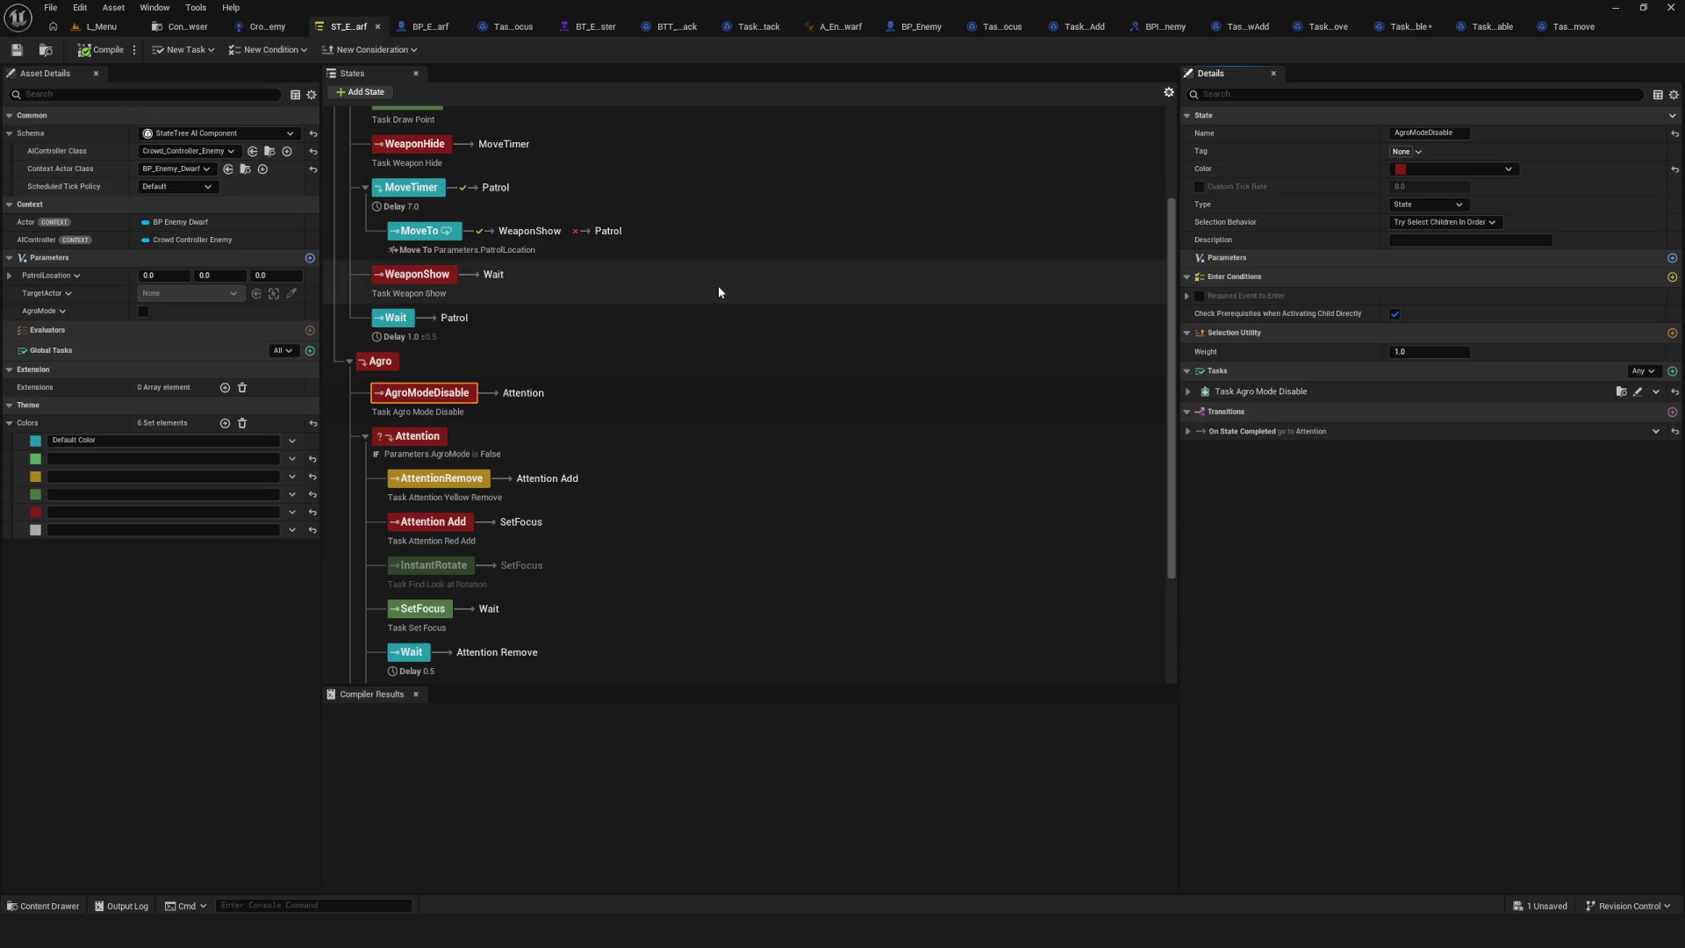
Re-check the Attention and AgroModeDisable state settings in the States tree.
{"action": "scroll", "coordinate": [723, 289], "scroll_direction": "down", "scroll_amount": 3}
{"action": "scroll", "coordinate": [725, 292], "scroll_direction": "up", "scroll_amount": 1}
{"action": "scroll", "coordinate": [724, 293], "scroll_direction": "up", "scroll_amount": 3}
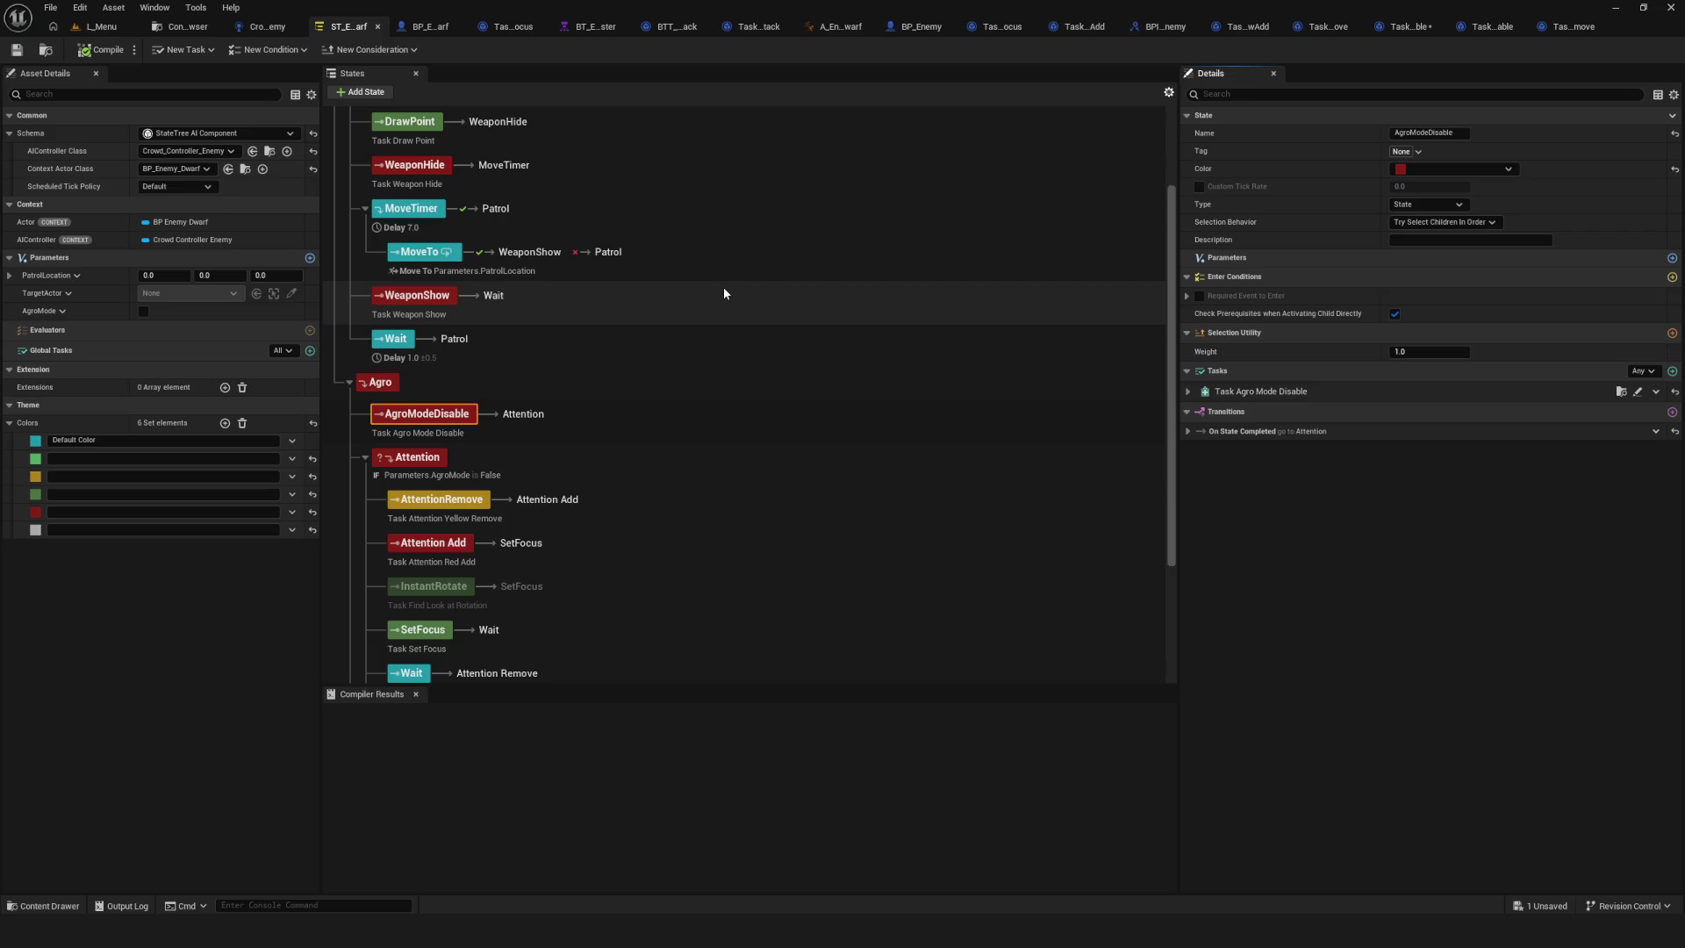
{"action": "left_click", "coordinate": [409, 459]}
{"action": "scroll", "coordinate": [714, 519], "scroll_direction": "down", "scroll_amount": 3}
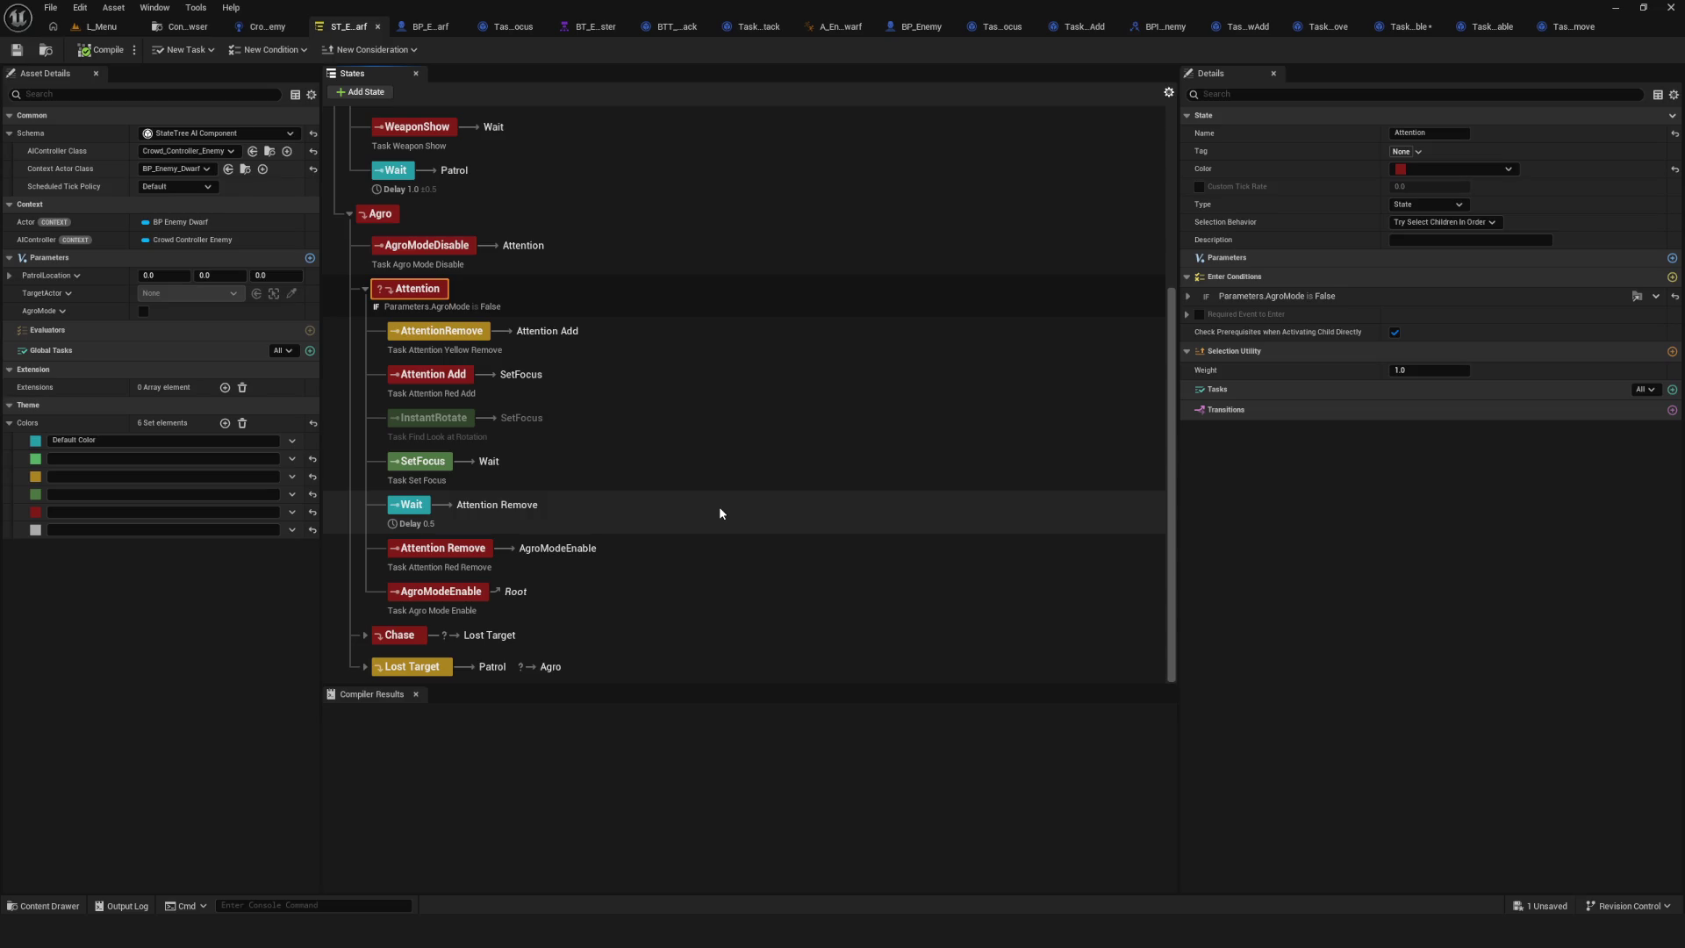
{"action": "left_click", "coordinate": [438, 245]}
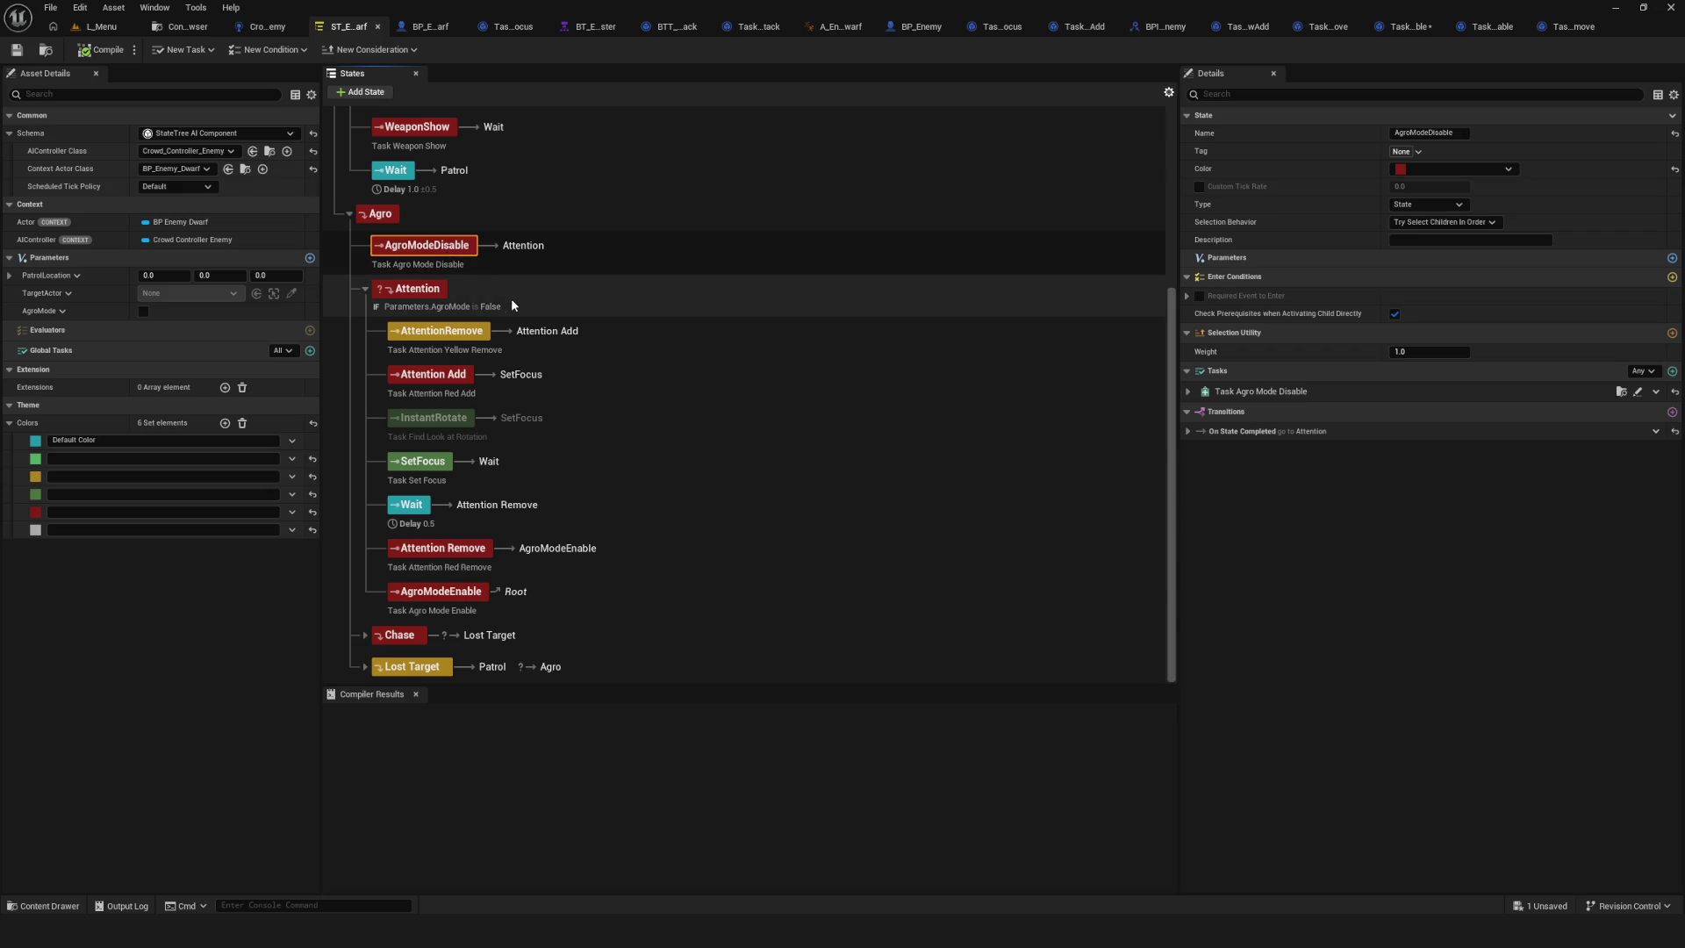
{"action": "scroll", "coordinate": [511, 299], "scroll_direction": "up", "scroll_amount": 3}
{"action": "scroll", "coordinate": [511, 298], "scroll_direction": "down", "scroll_amount": 3}
{"action": "scroll", "coordinate": [510, 299], "scroll_direction": "up", "scroll_amount": 3}
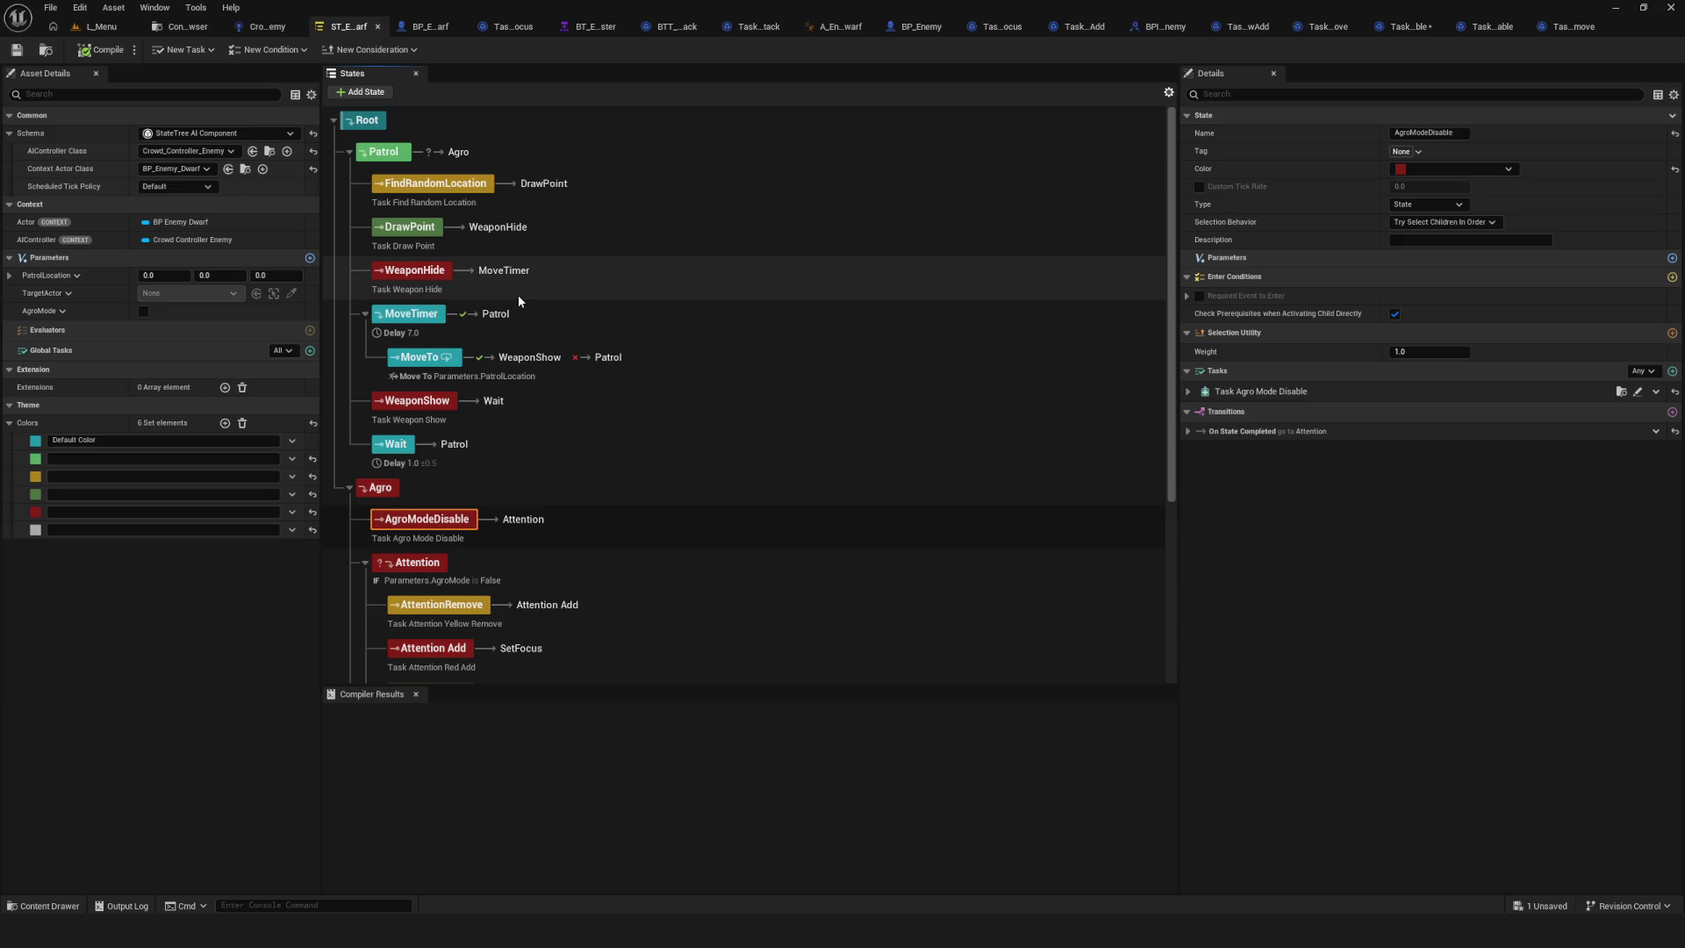
{"action": "scroll", "coordinate": [517, 300], "scroll_direction": "down", "scroll_amount": 3}
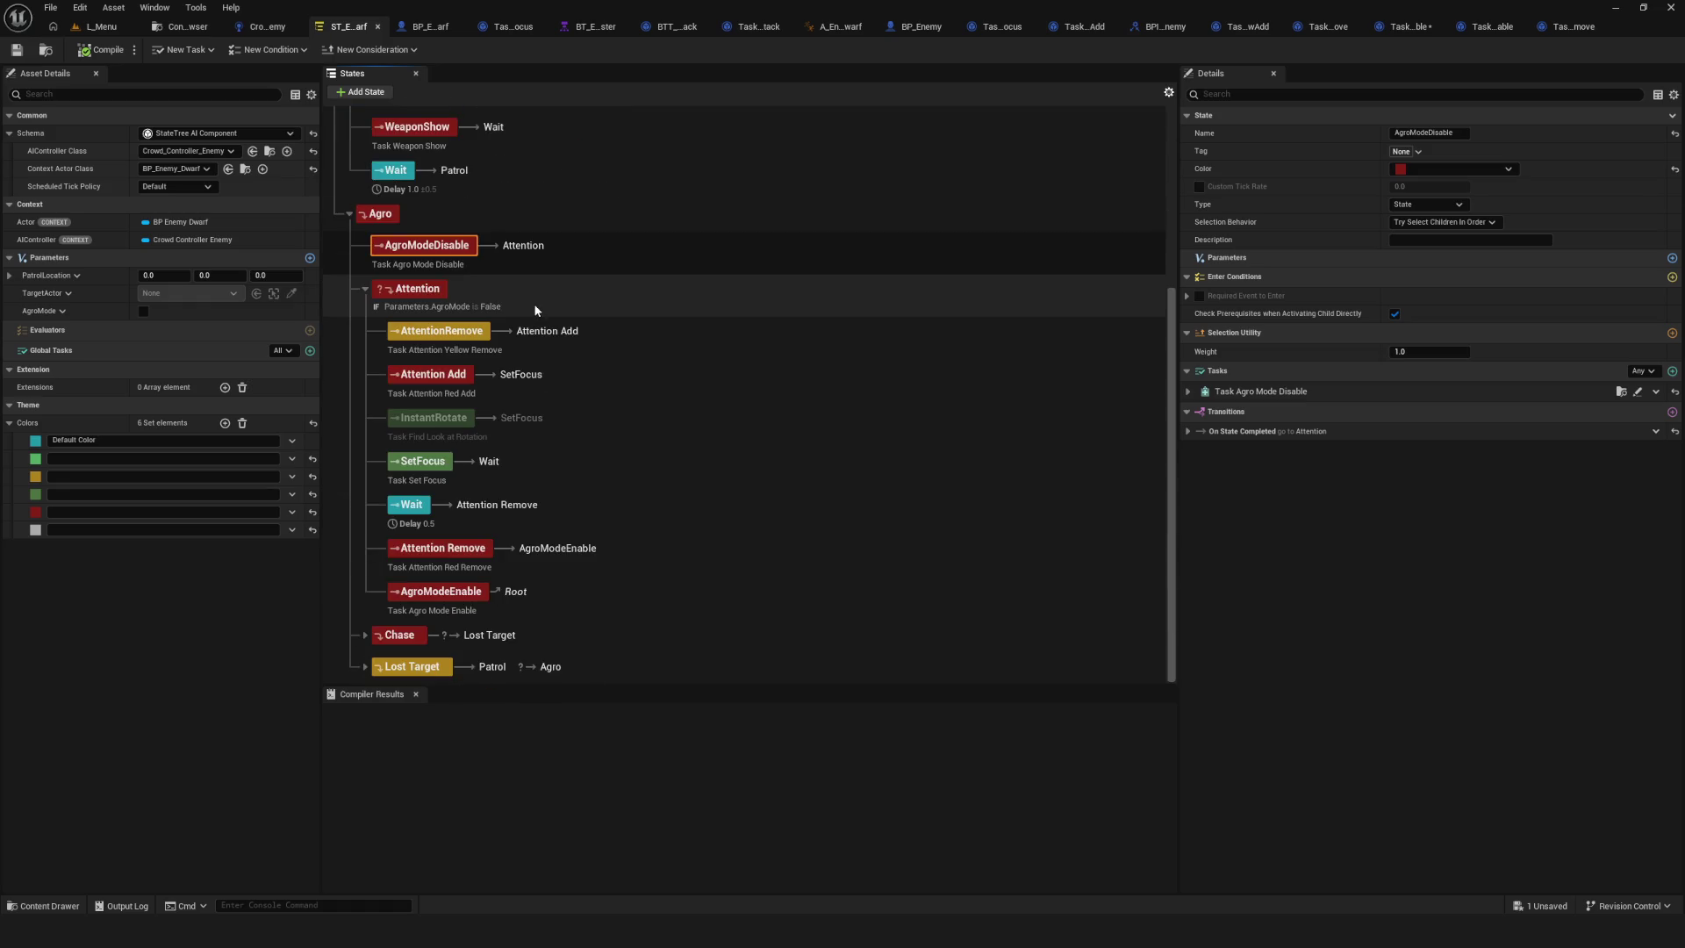
Expand Lost Target, check Attention's enter condition, and reveal AgroModeDisable's Agro Mode task binding, then save.
{"action": "left_click", "coordinate": [365, 666]}
{"action": "scroll", "coordinate": [474, 644], "scroll_direction": "down", "scroll_amount": 2}
{"action": "scroll", "coordinate": [542, 630], "scroll_direction": "down", "scroll_amount": 1}
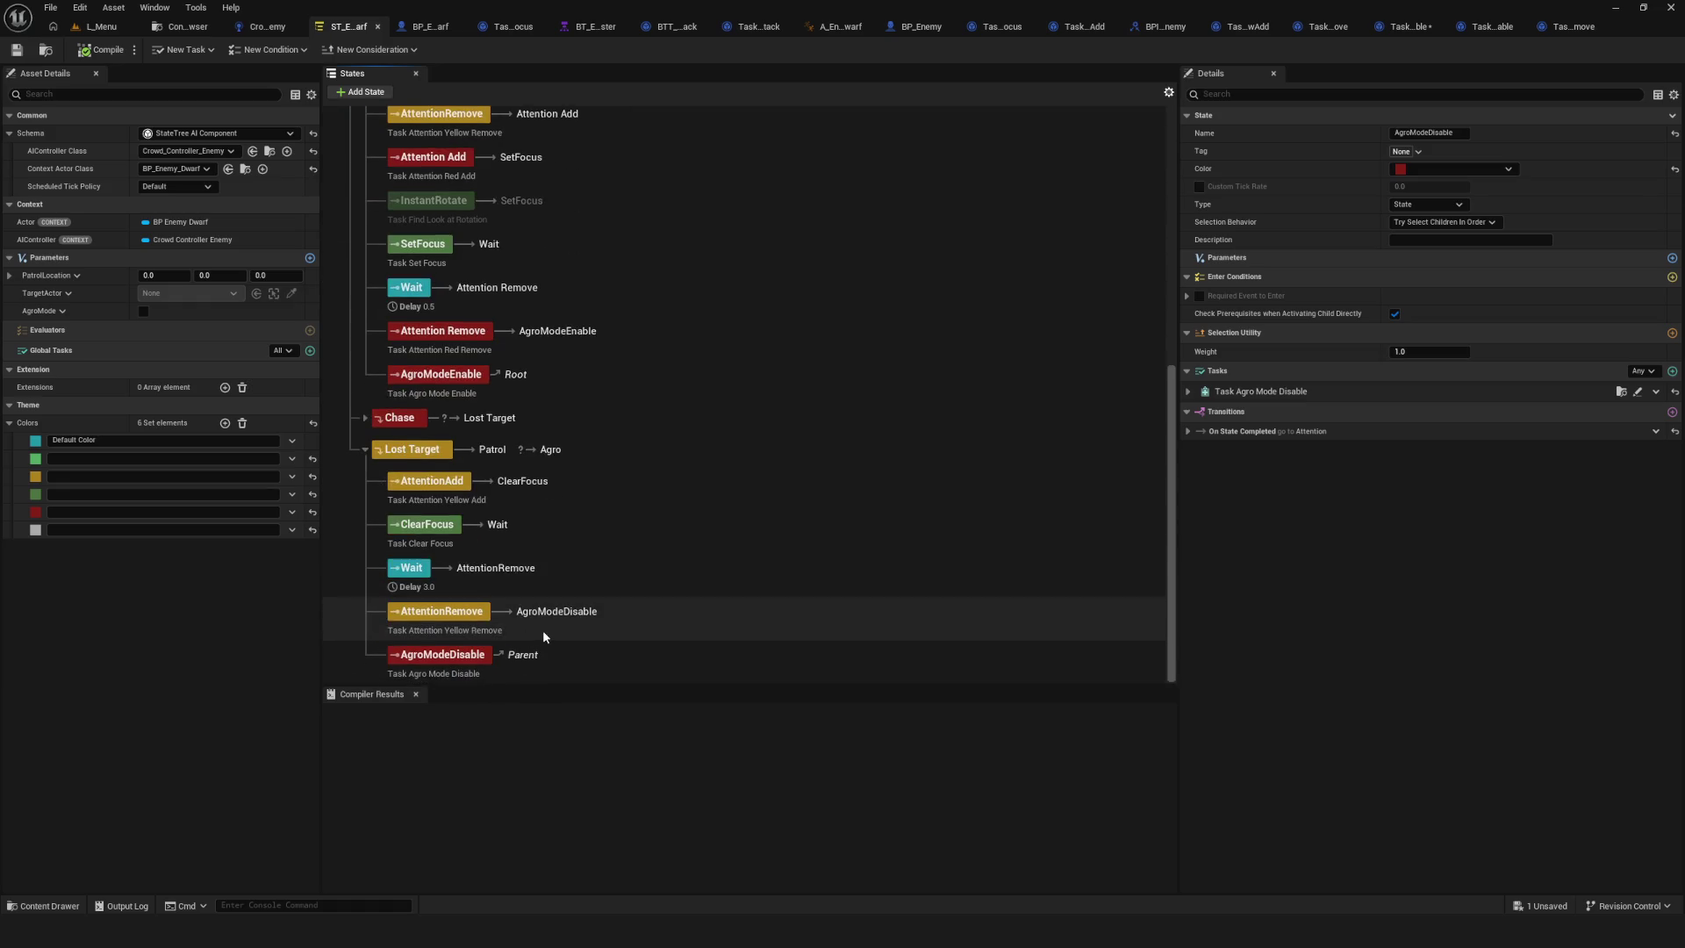
{"action": "scroll", "coordinate": [544, 629], "scroll_direction": "up", "scroll_amount": 3}
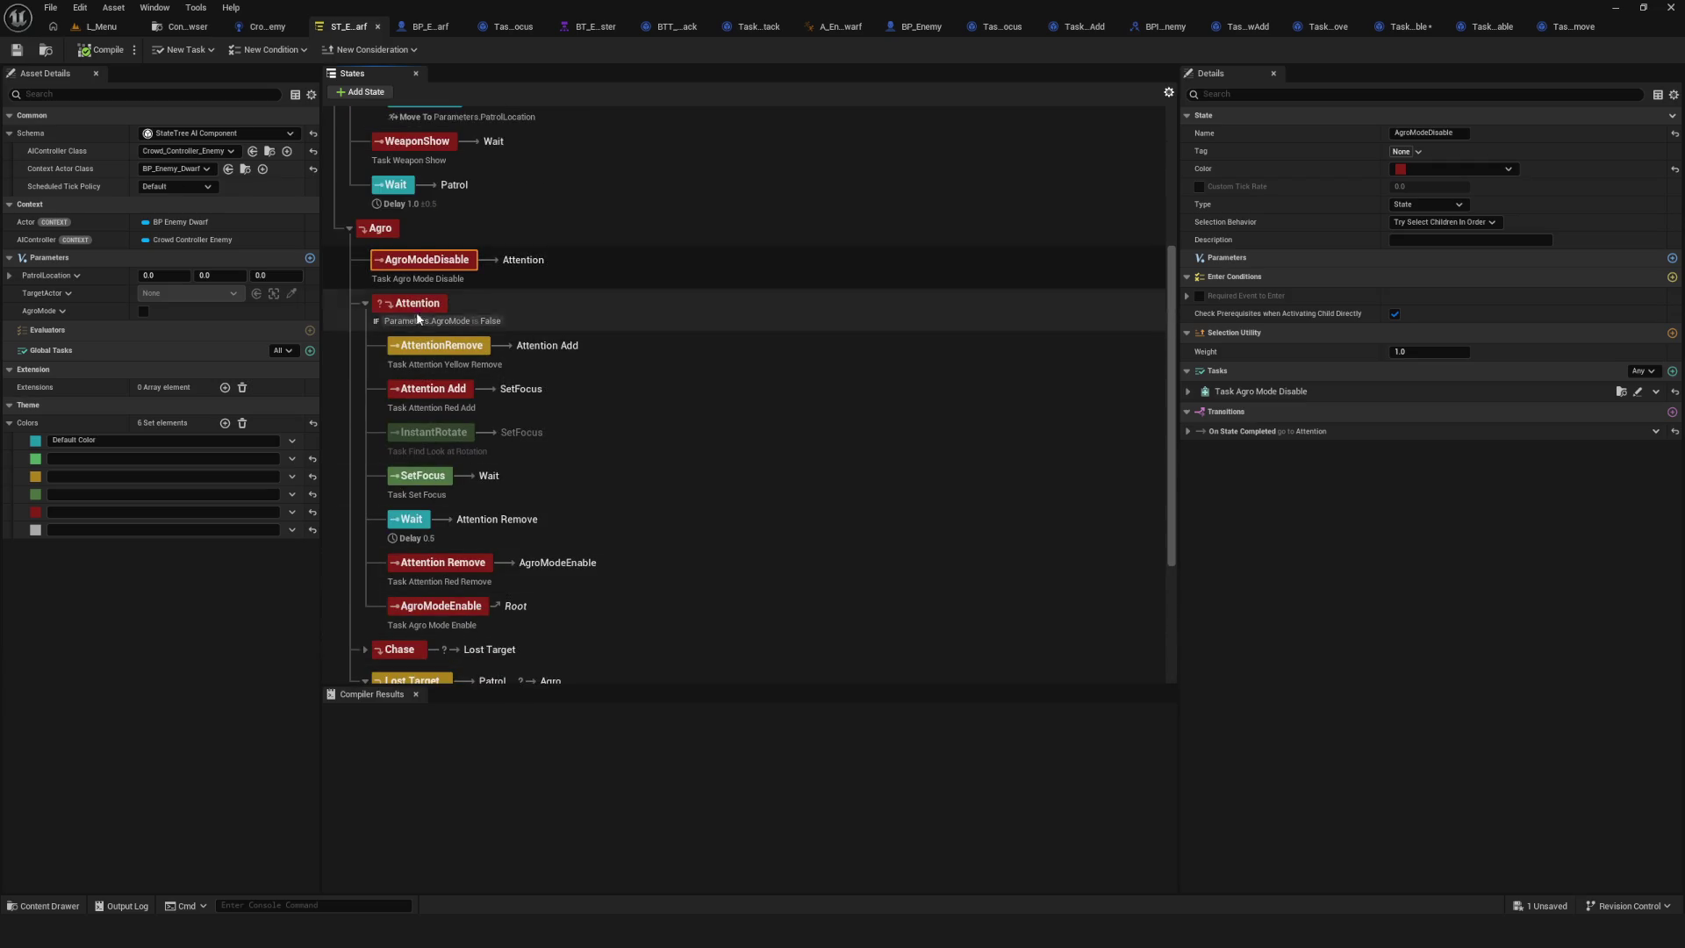
{"action": "left_click", "coordinate": [468, 325]}
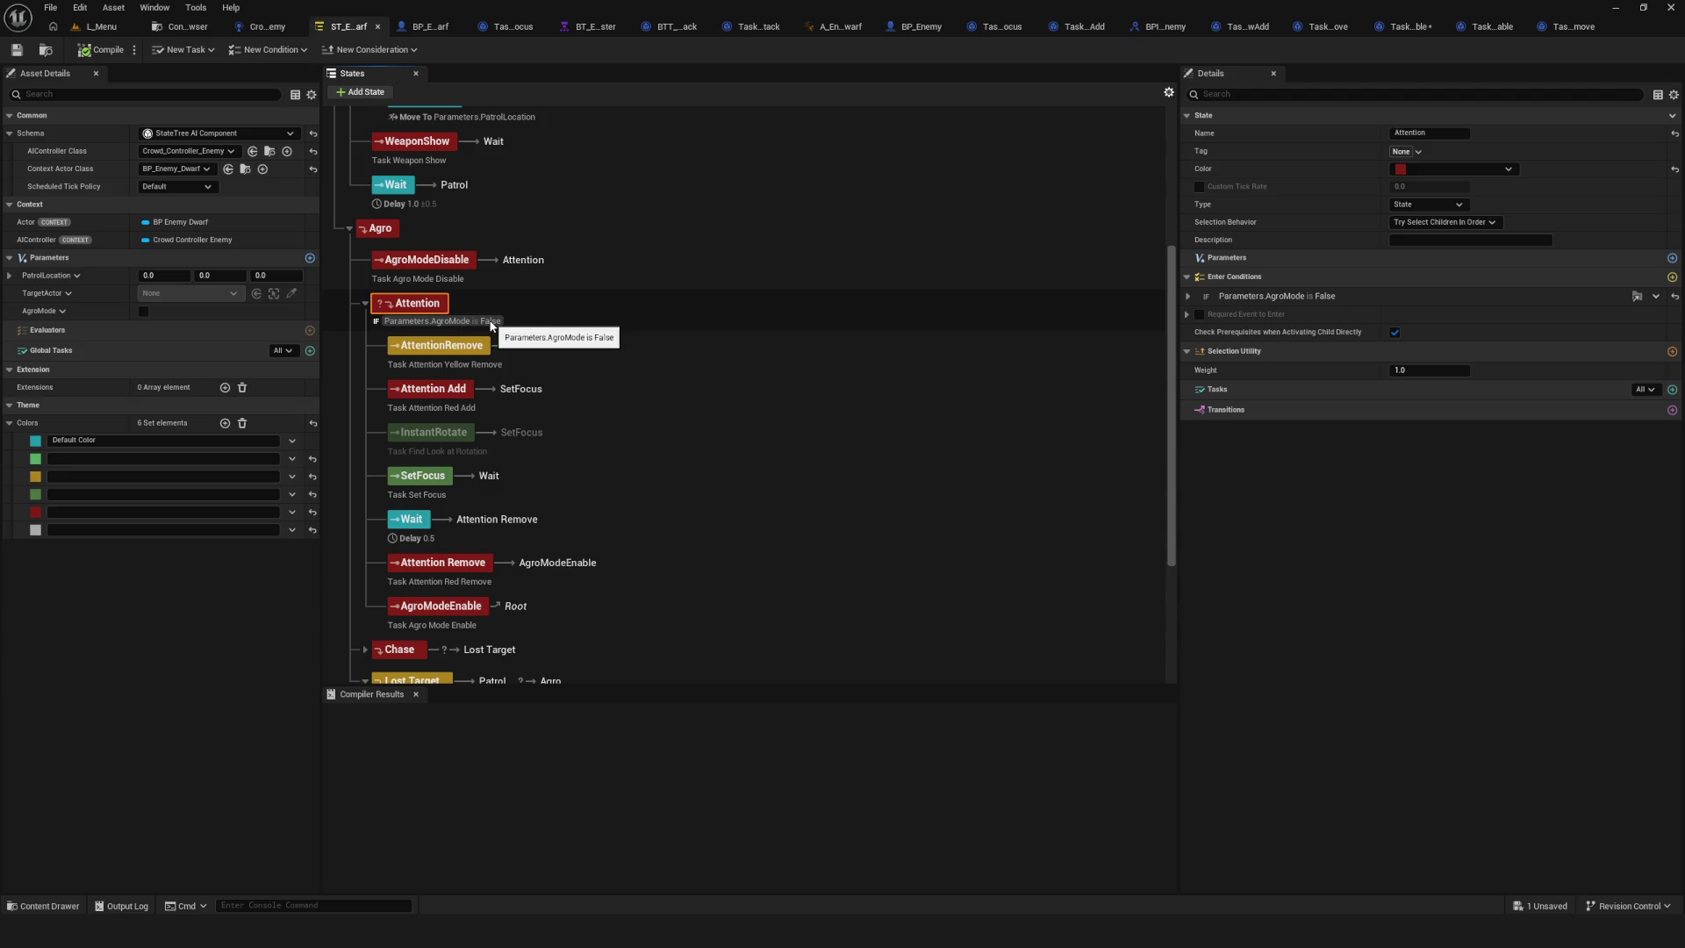
{"action": "scroll", "coordinate": [491, 329], "scroll_direction": "up", "scroll_amount": 2}
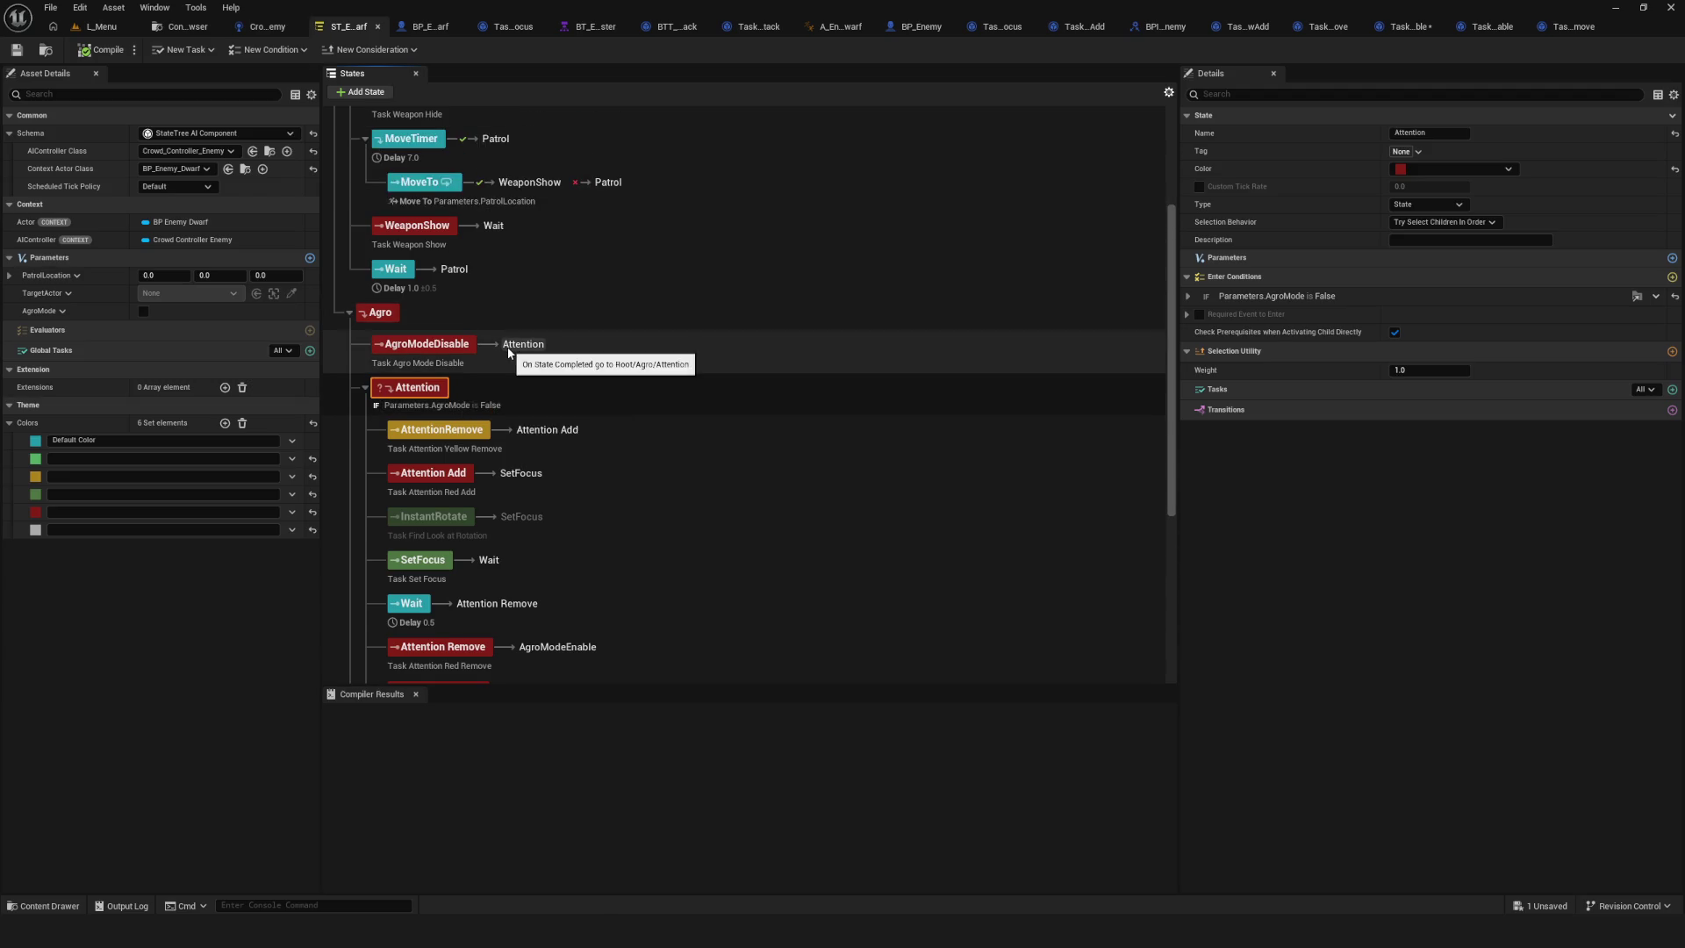
{"action": "left_click", "coordinate": [443, 349]}
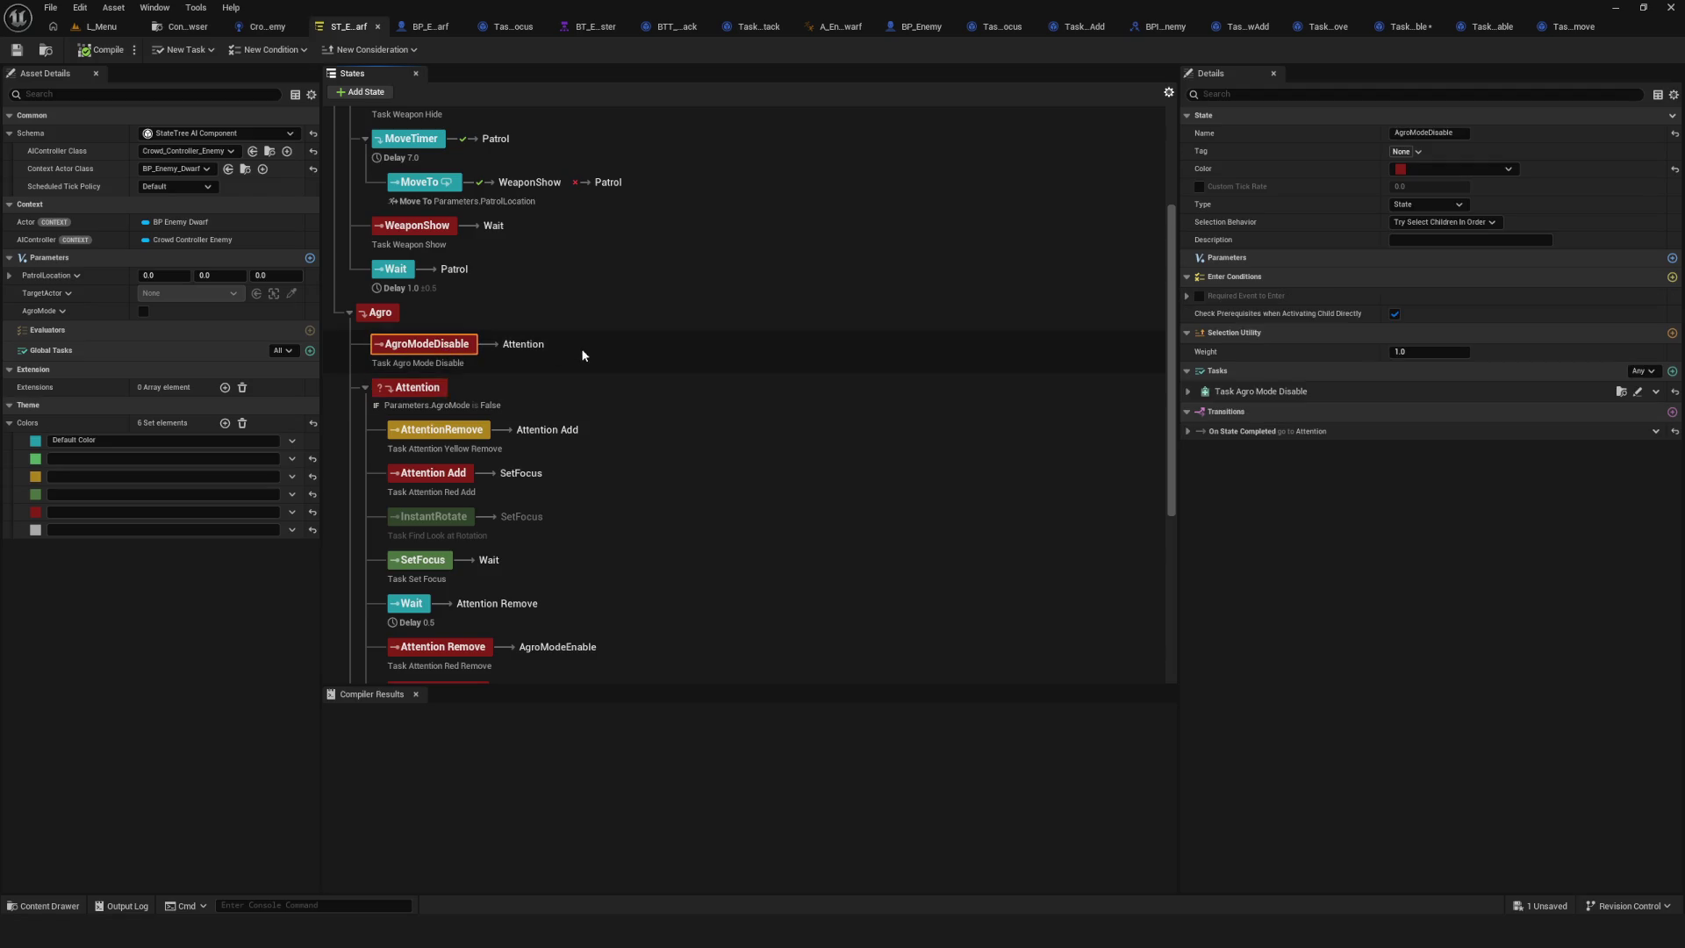
{"action": "left_click", "coordinate": [1190, 391]}
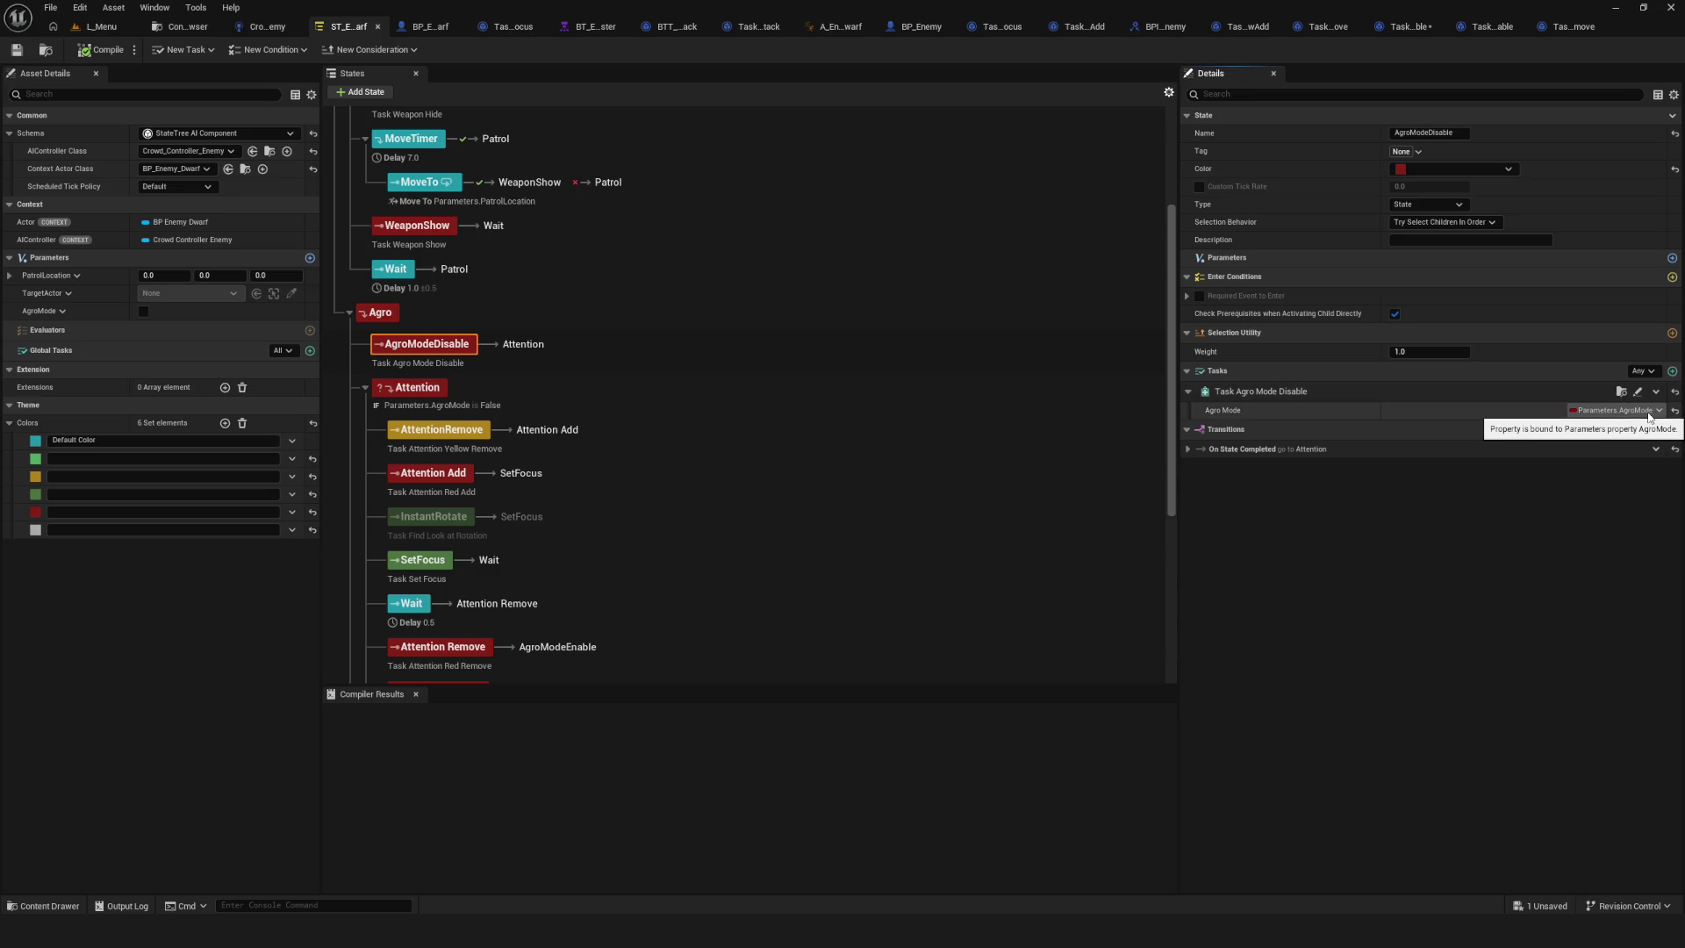
{"action": "left_click", "coordinate": [14, 53]}
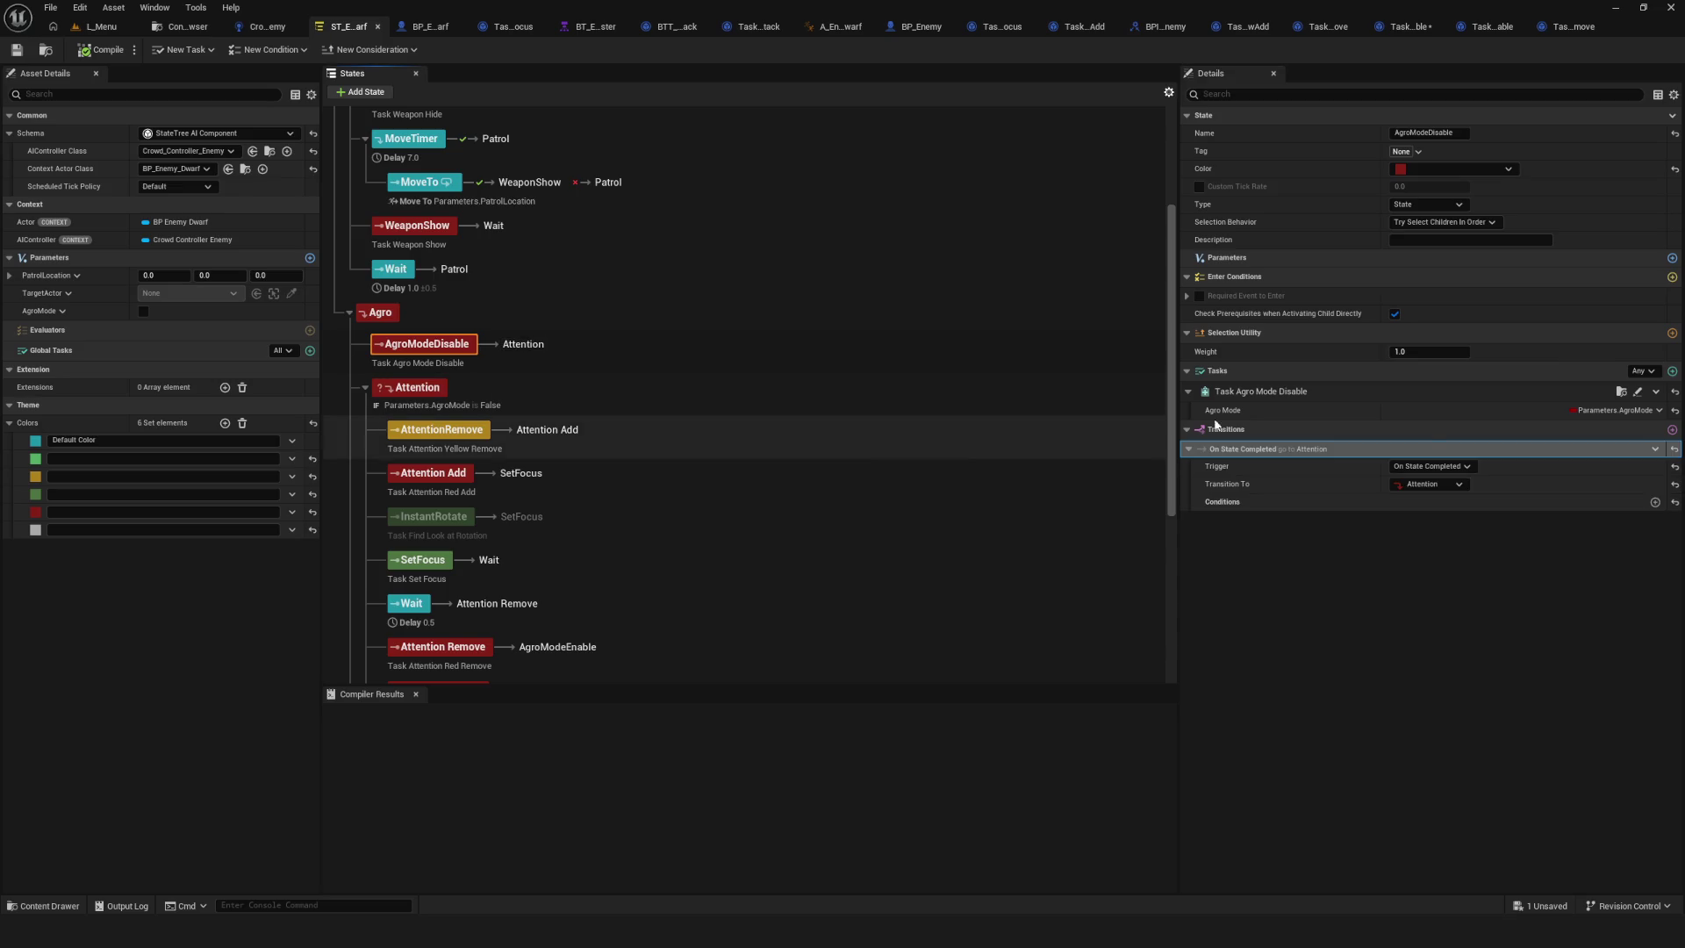
{"action": "left_click", "coordinate": [1456, 483]}
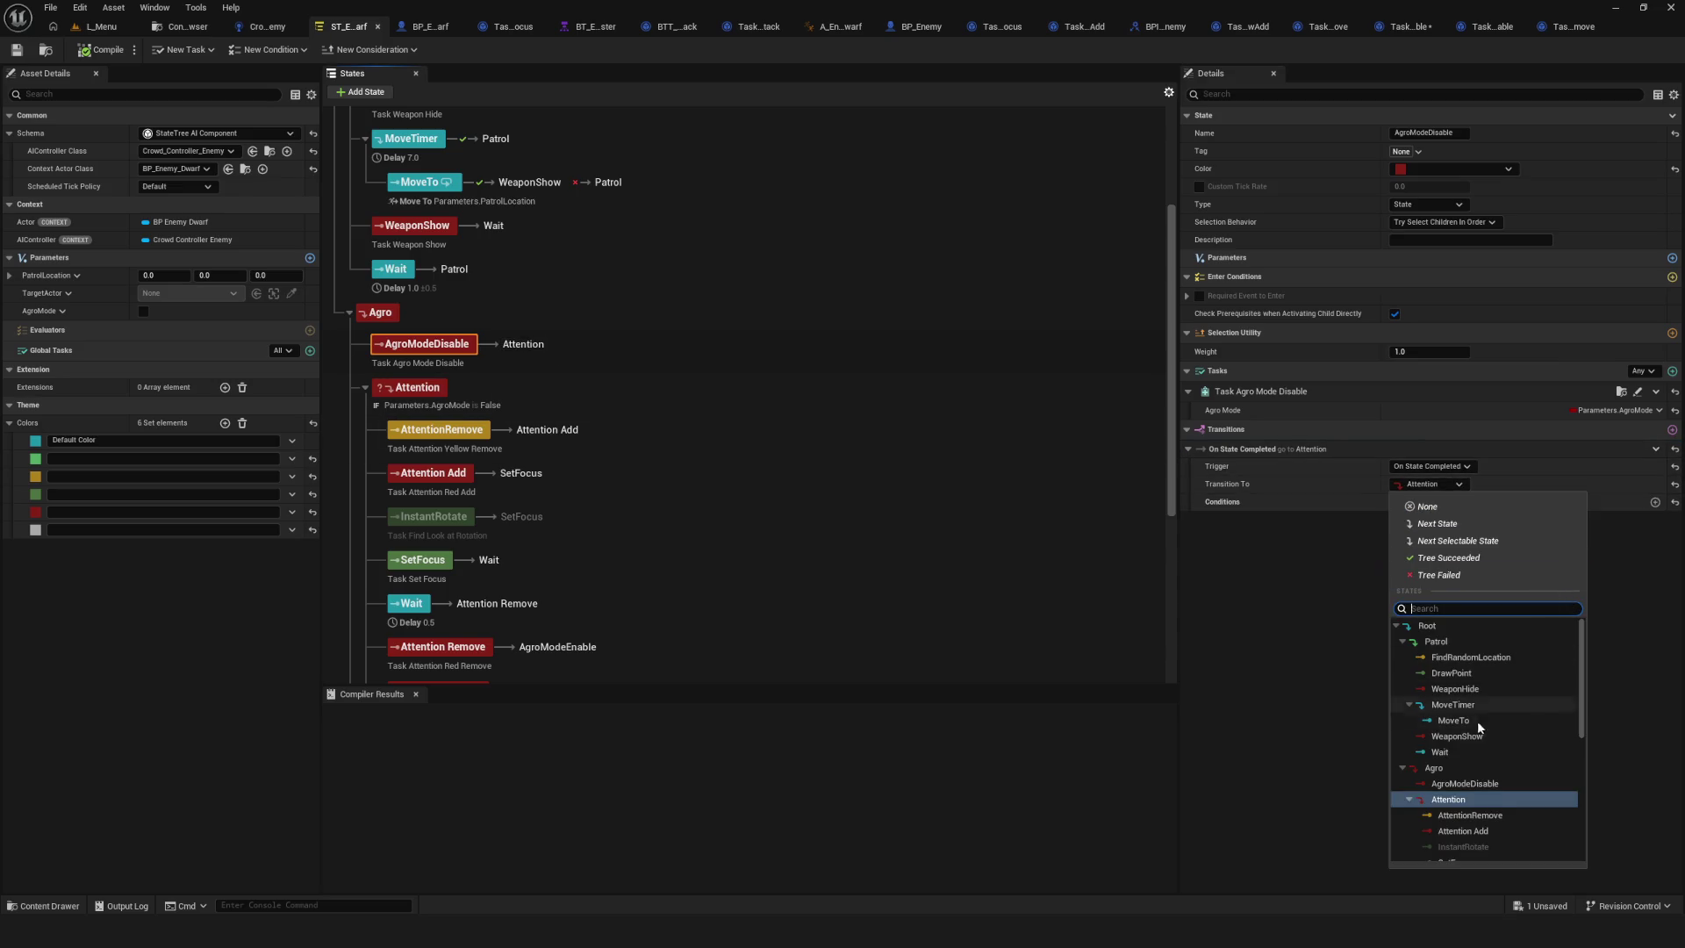
Point AgroModeDisable's On State Completed transition to AttentionRemove, then compile and save the State Tree.
{"action": "left_click", "coordinate": [1475, 803]}
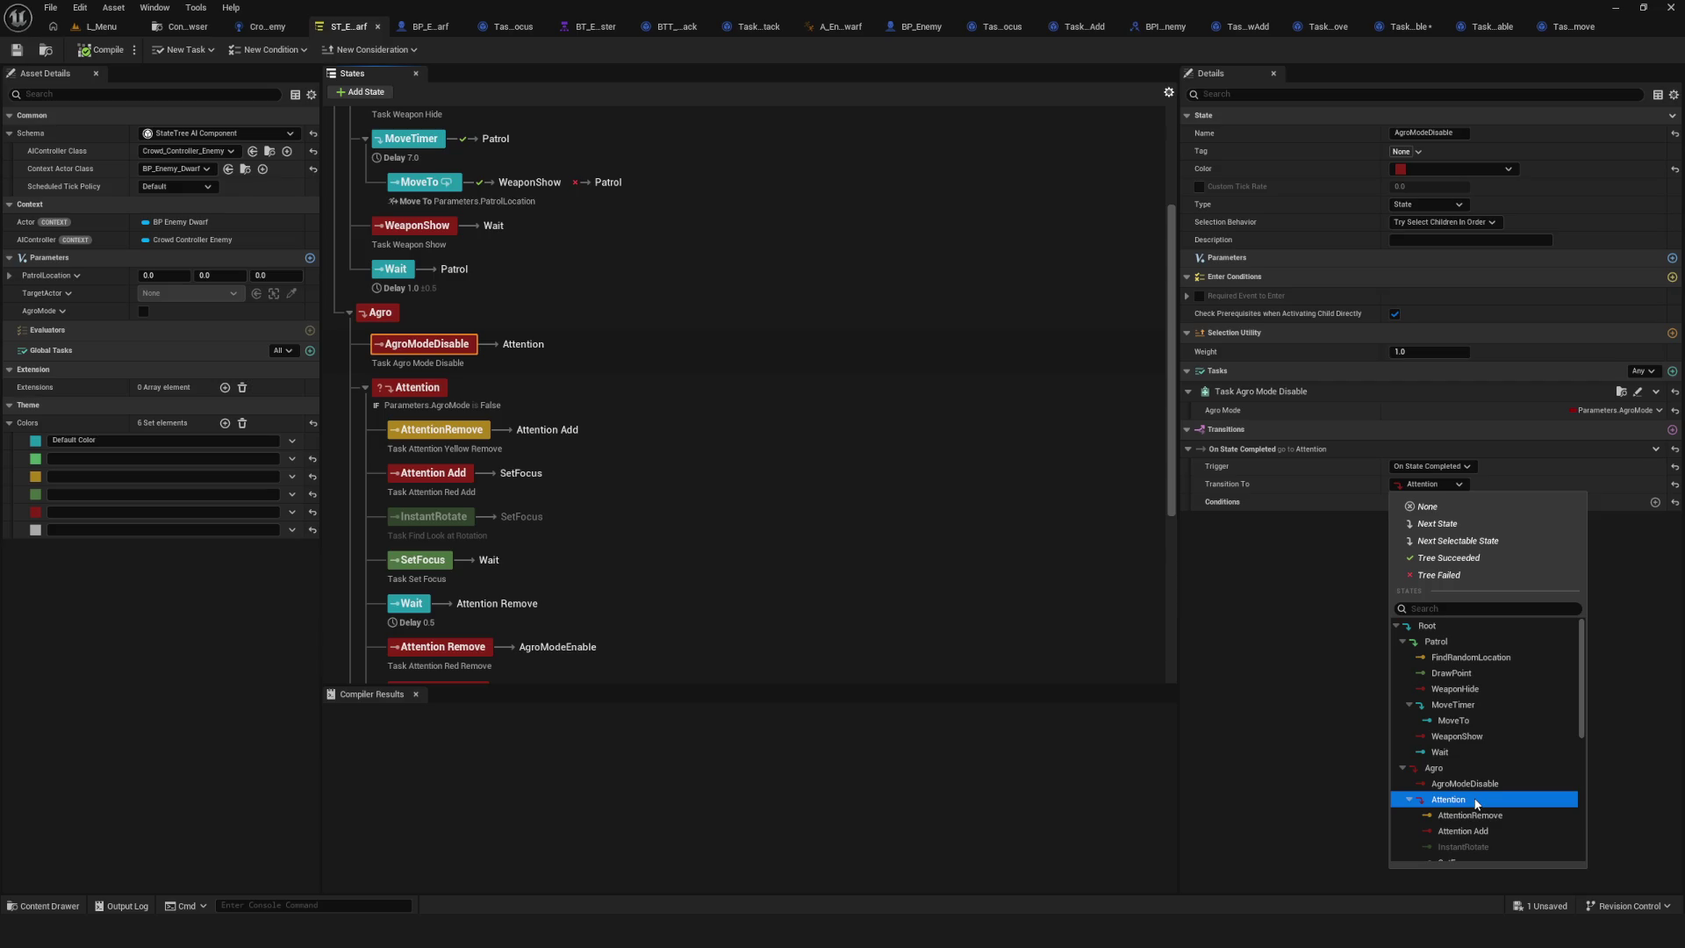
{"action": "left_click", "coordinate": [1470, 815]}
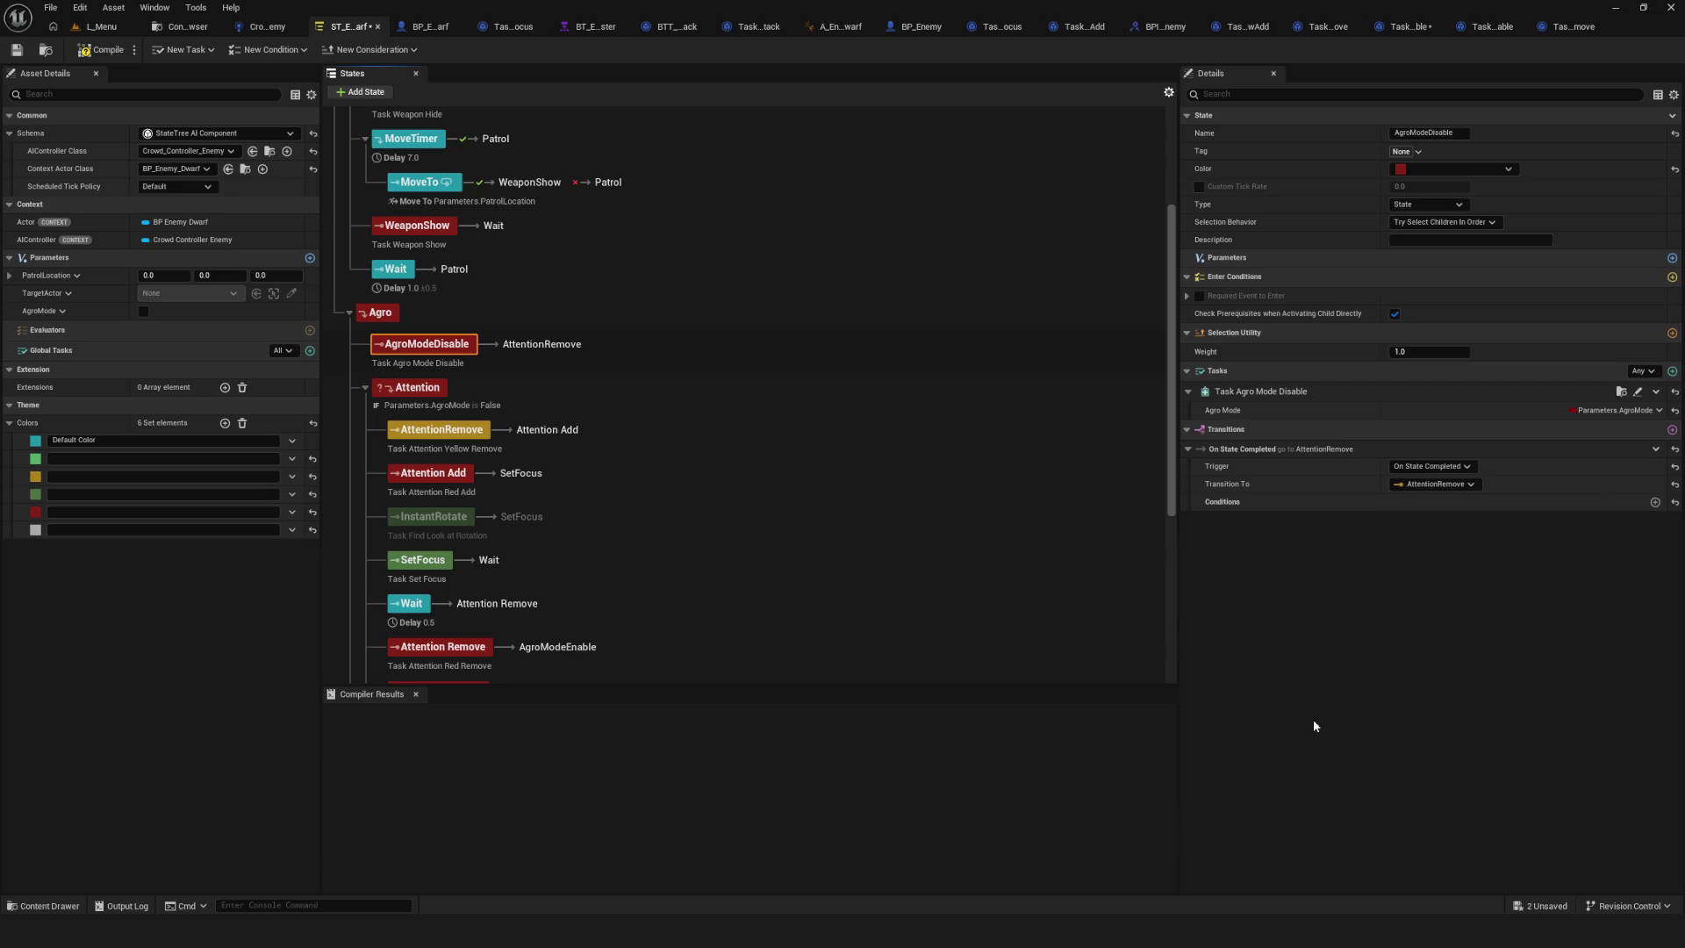
{"action": "left_click", "coordinate": [122, 53]}
{"action": "left_click", "coordinate": [109, 30]}
{"action": "left_click", "coordinate": [326, 50]}
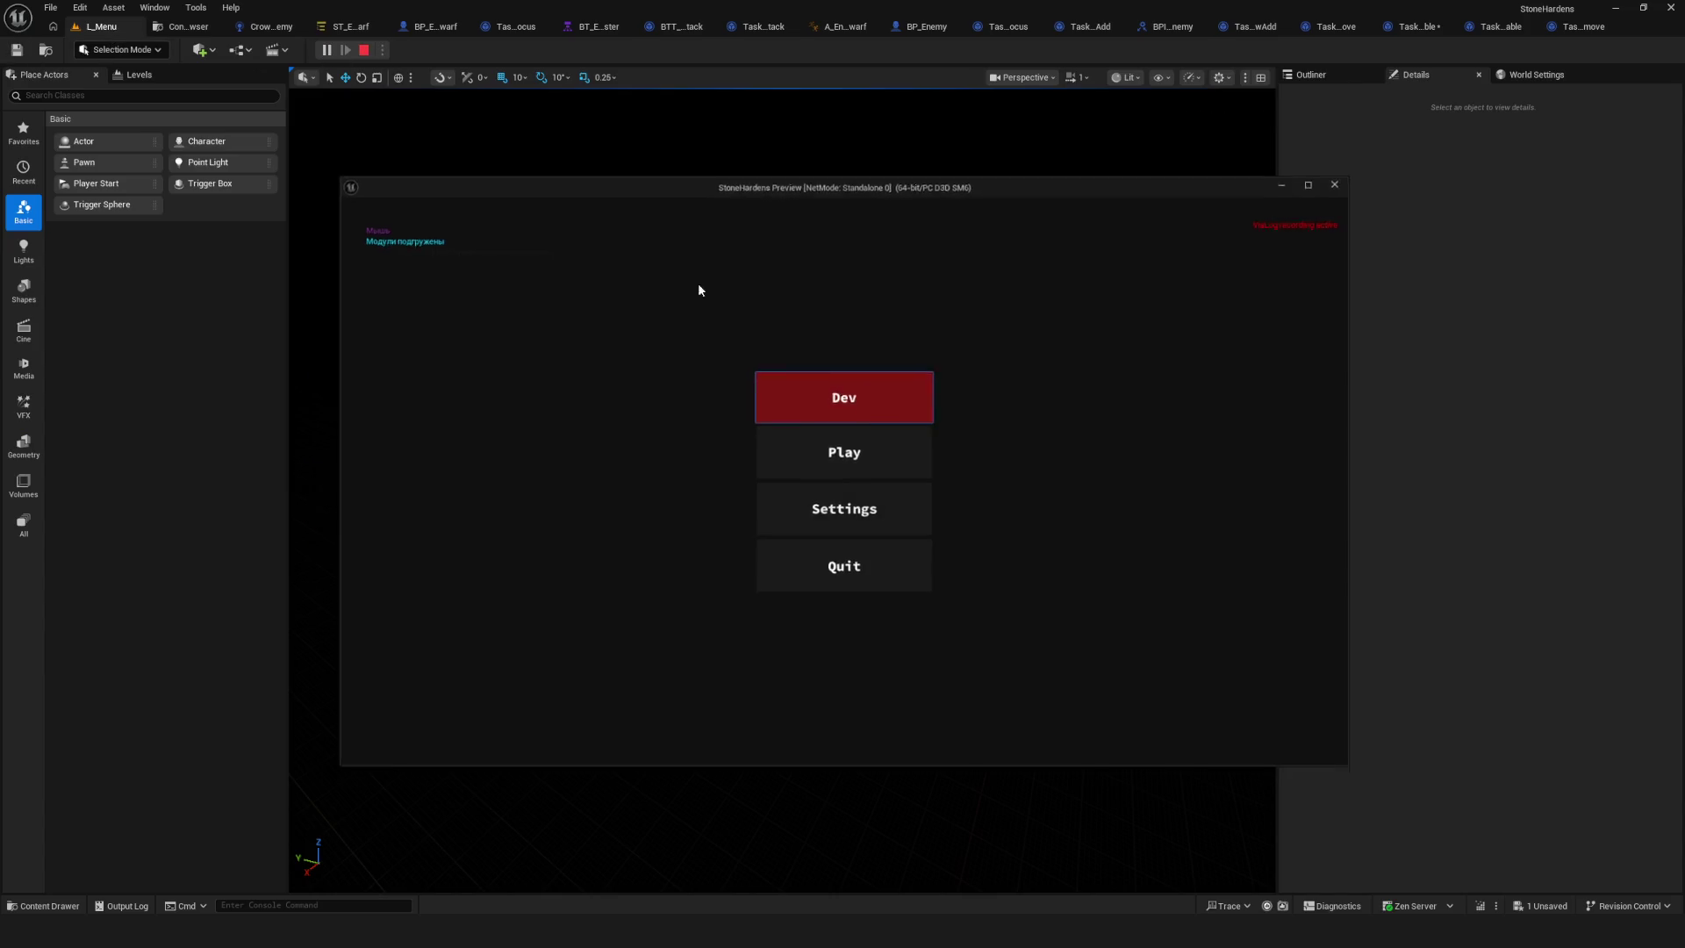
{"action": "left_click", "coordinate": [879, 411]}
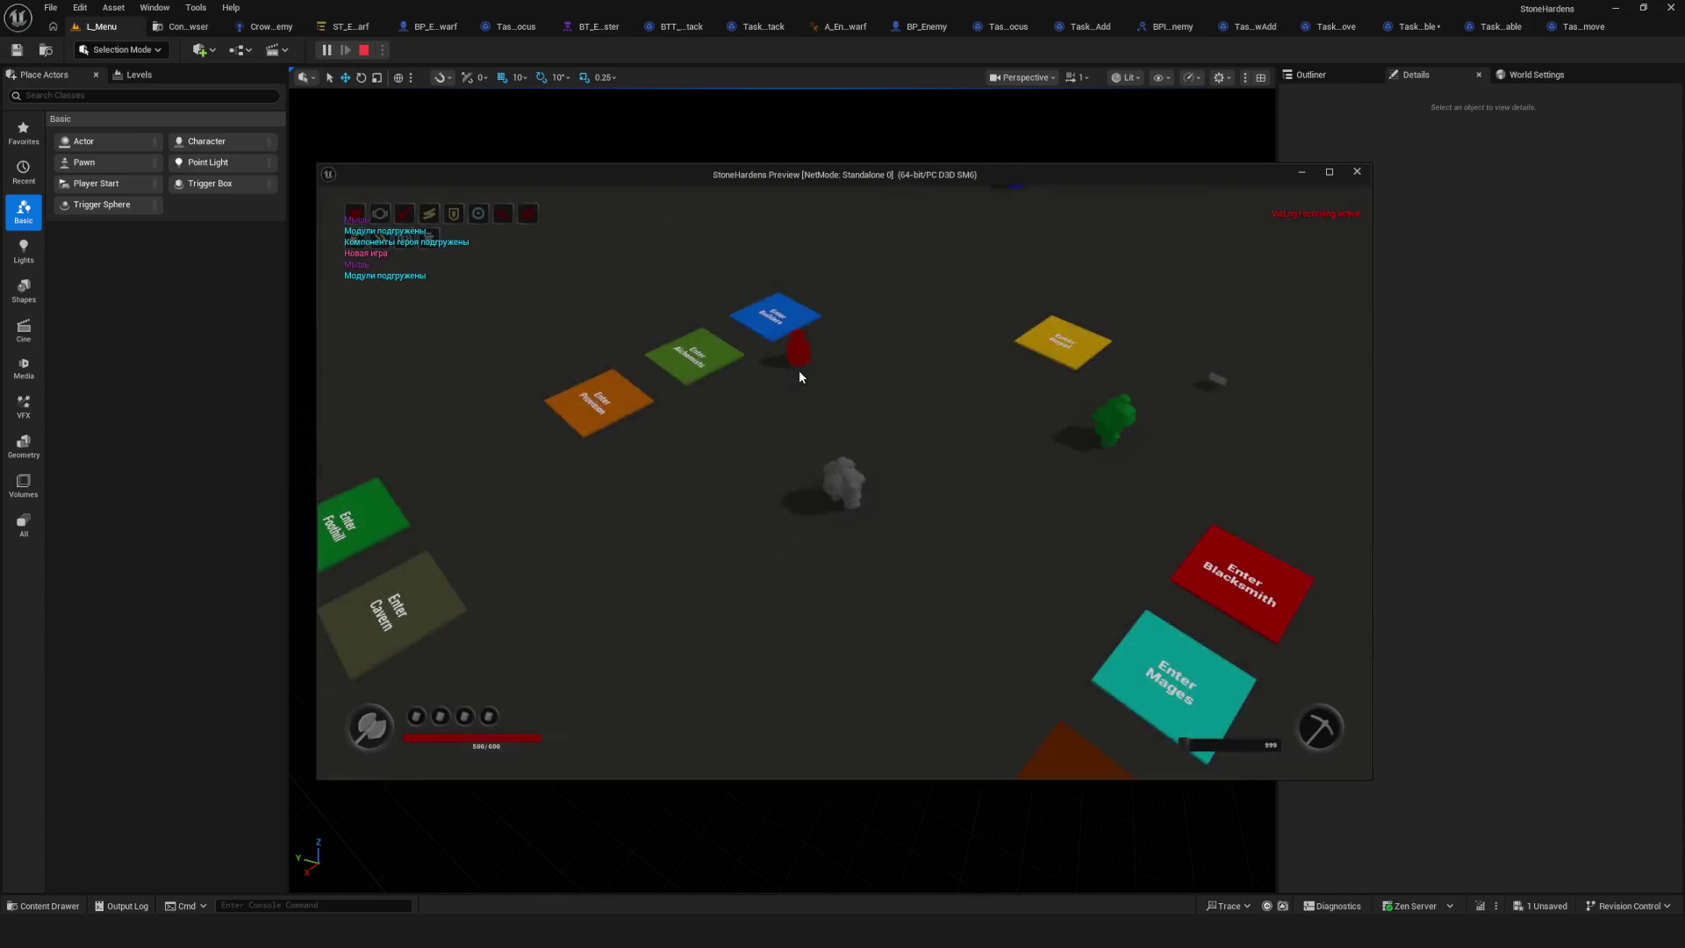
{"action": "key", "text": "w"}
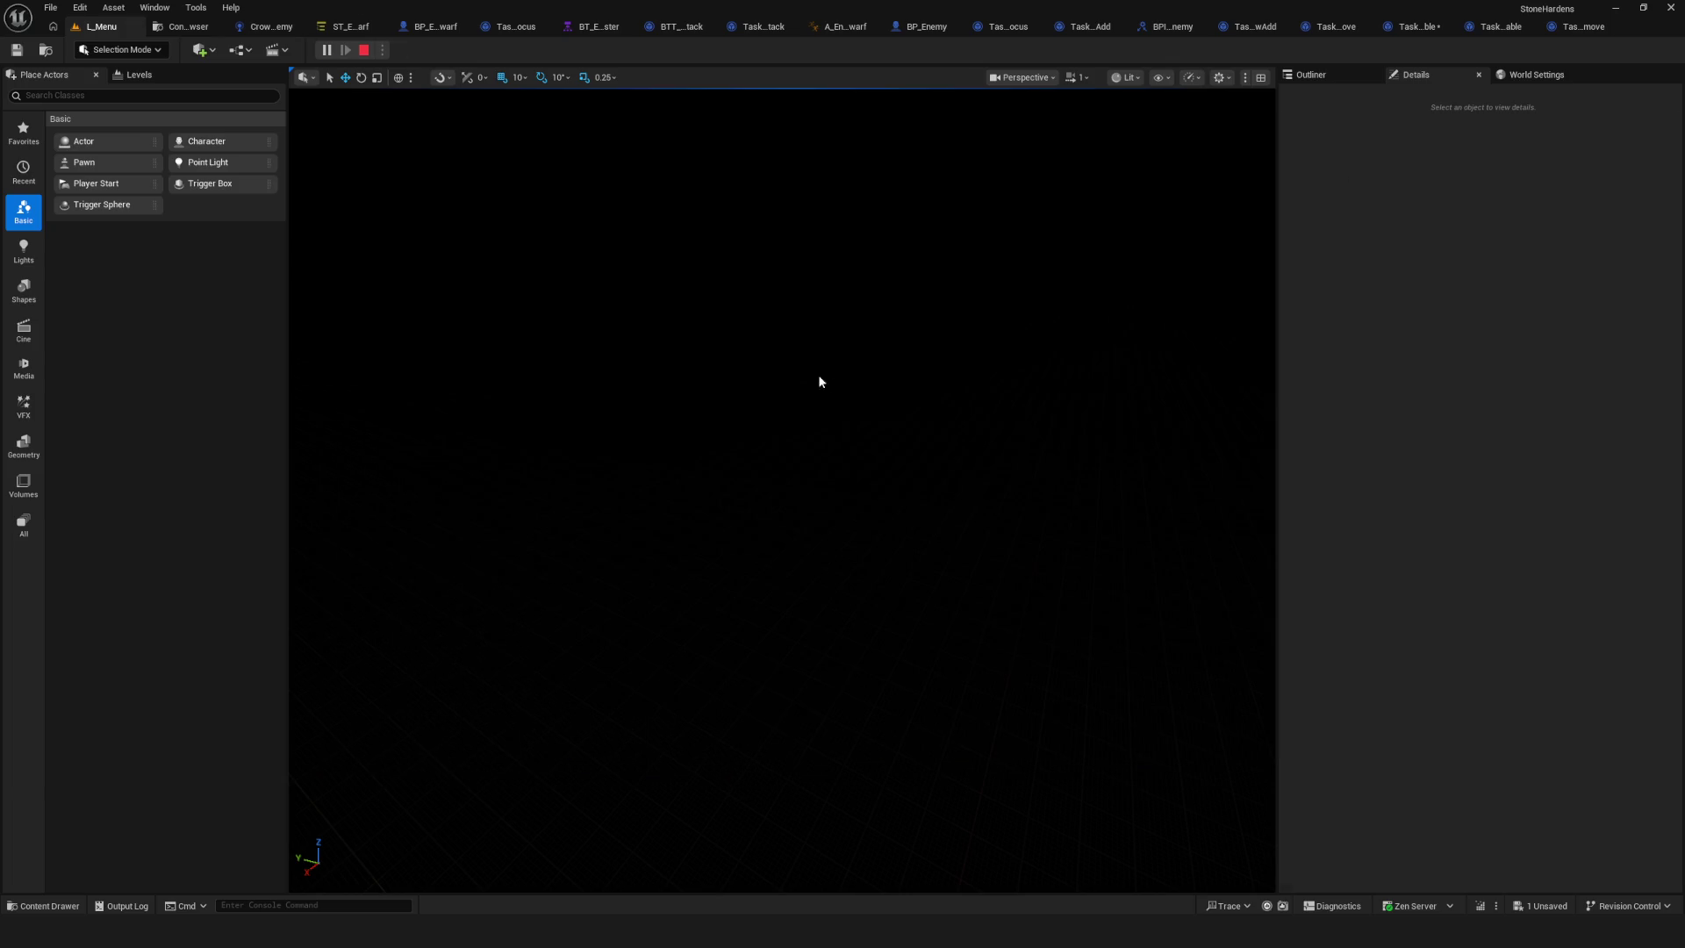
{"action": "key", "text": "Escape"}
{"action": "left_click", "coordinate": [349, 26]}
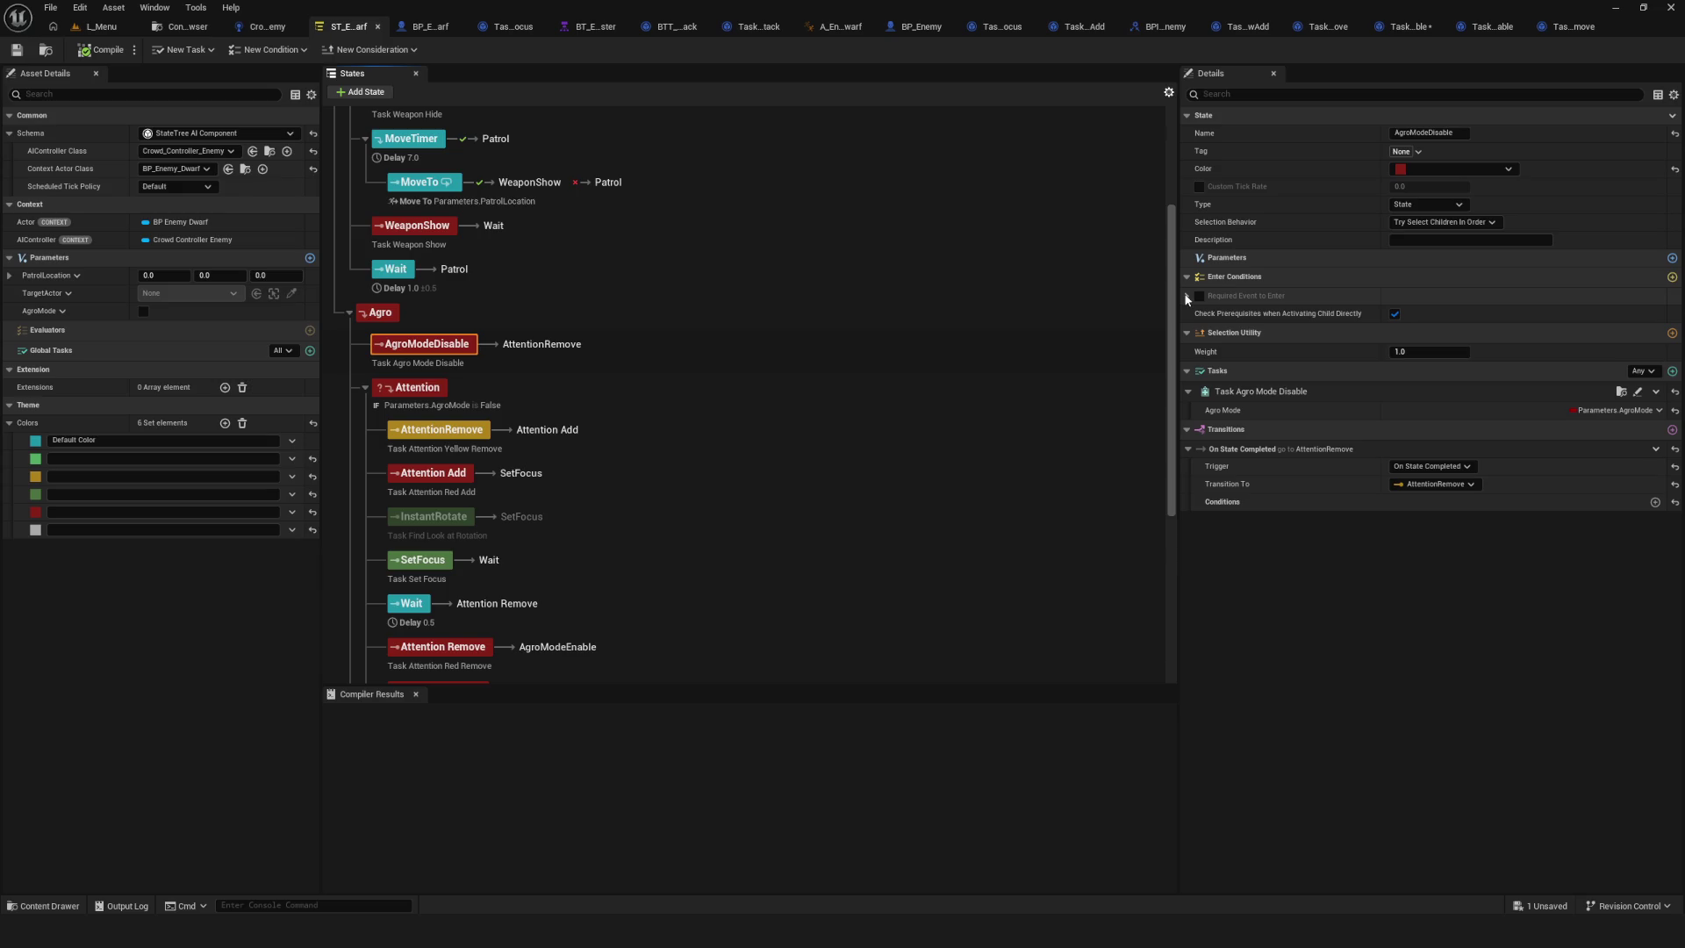
Make AgroModeDisable transition to Chase when it completes.
{"action": "left_click", "coordinate": [1431, 484]}
{"action": "scroll", "coordinate": [1514, 754], "scroll_direction": "down", "scroll_amount": 5}
{"action": "left_click", "coordinate": [1465, 734]}
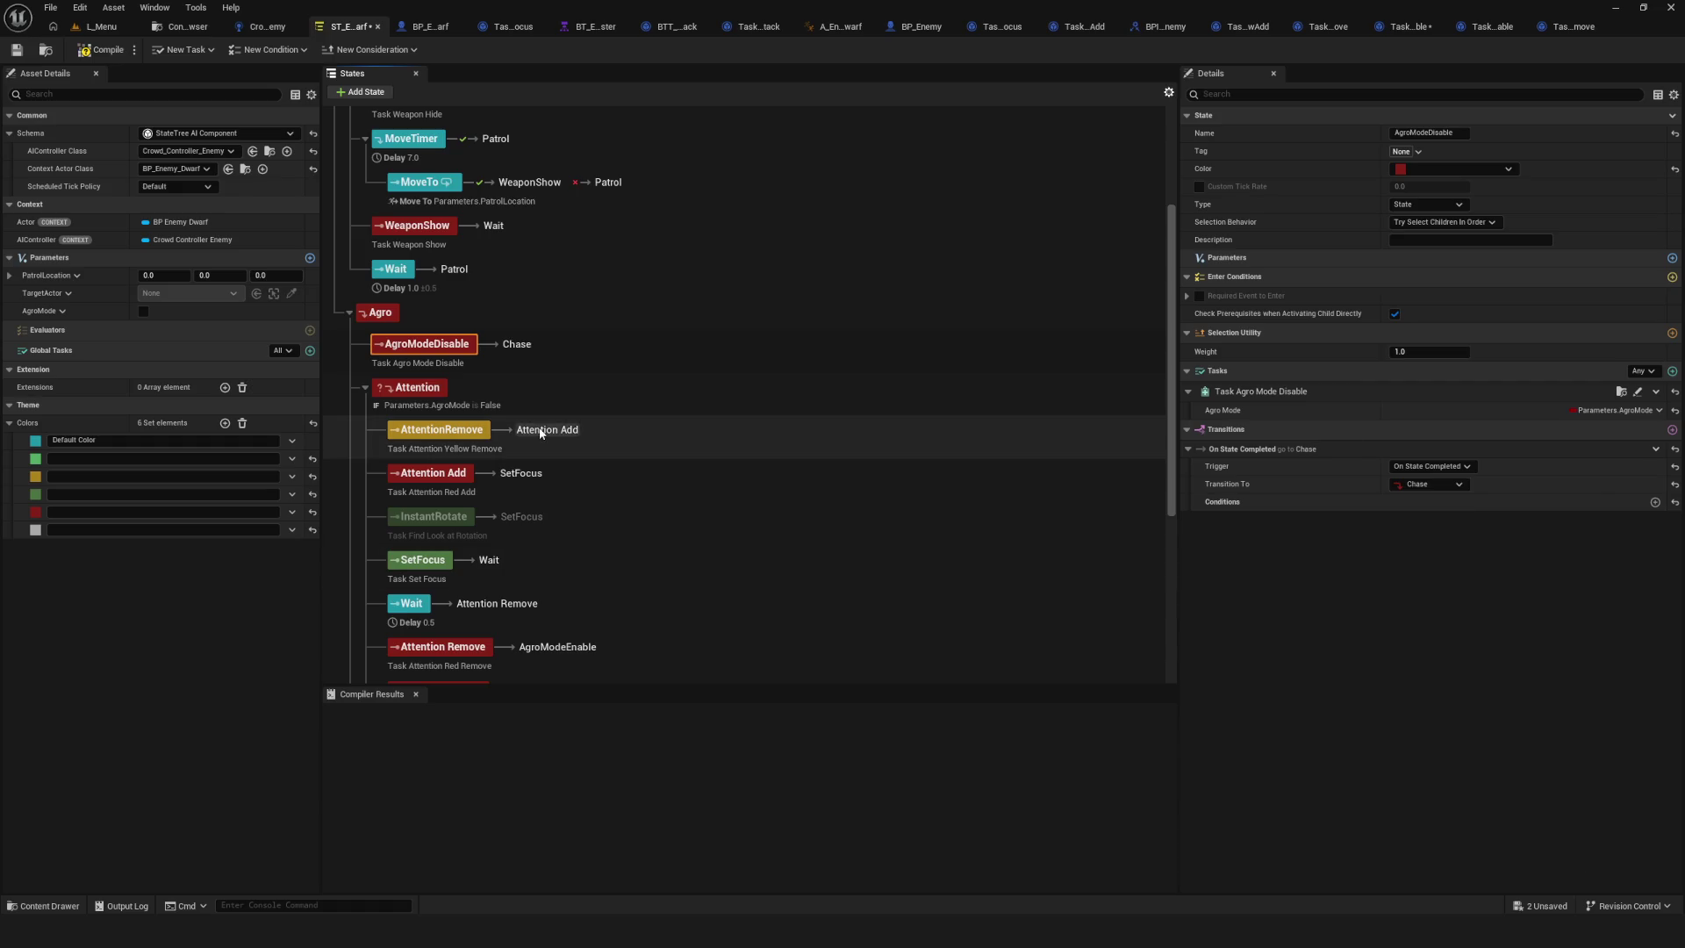
Play-test from L_Menu, walking past and then toward the enemies, then stop the session.
{"action": "left_click", "coordinate": [101, 28]}
{"action": "key", "text": "alt+p"}
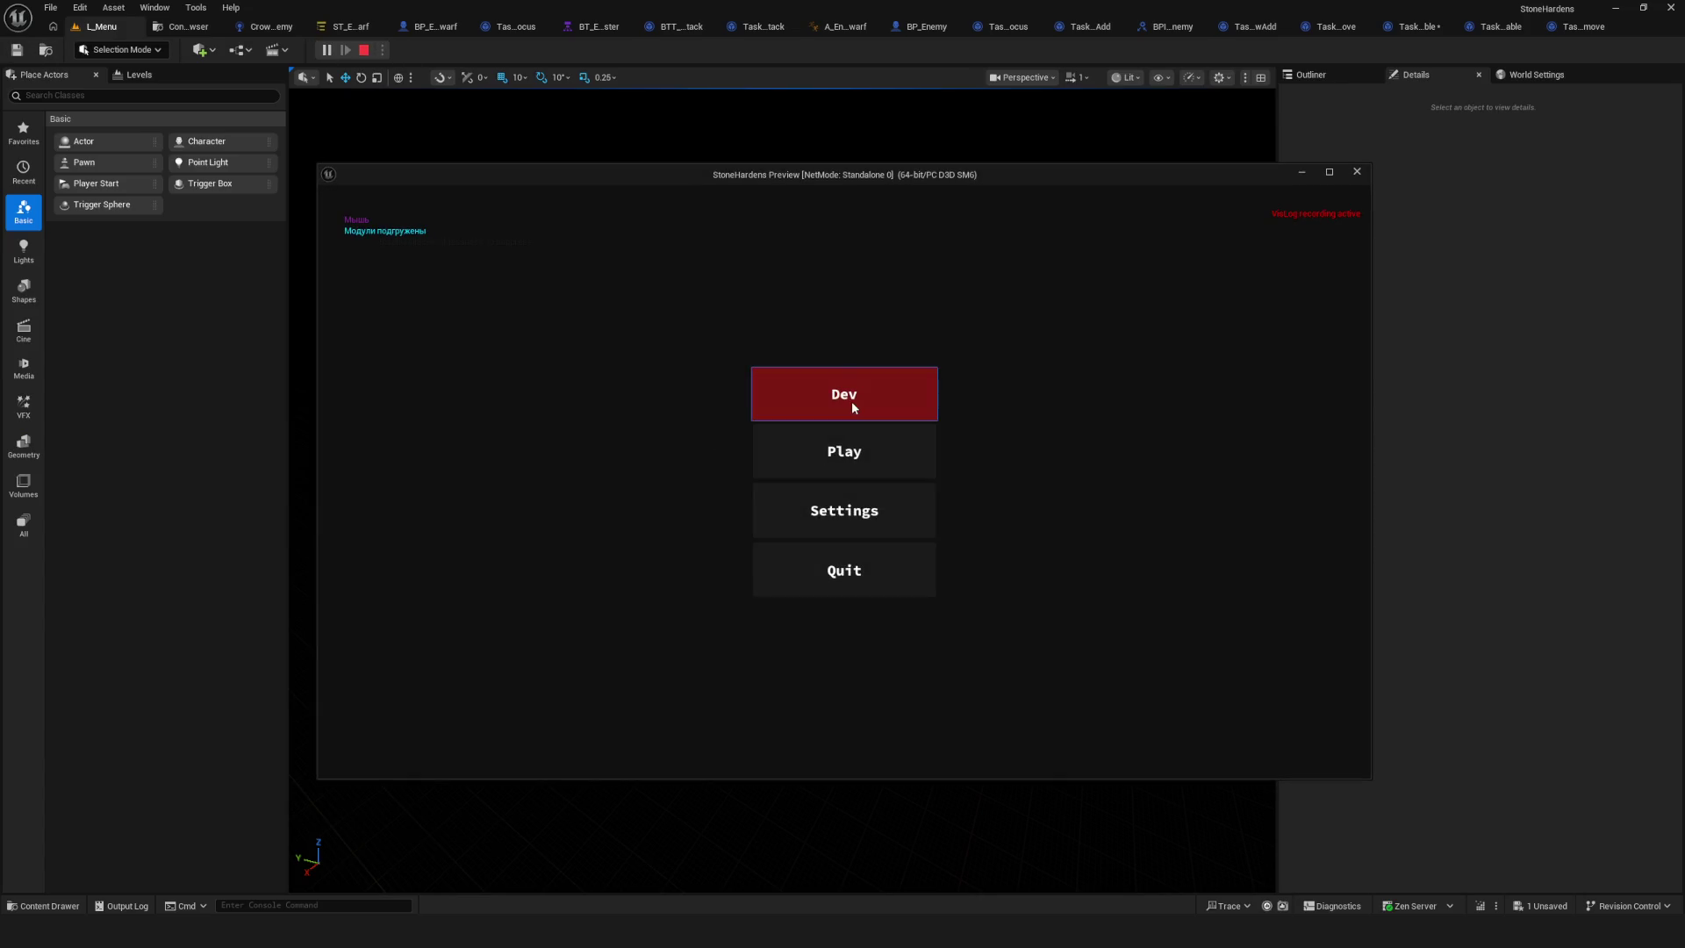
{"action": "left_click", "coordinate": [851, 408]}
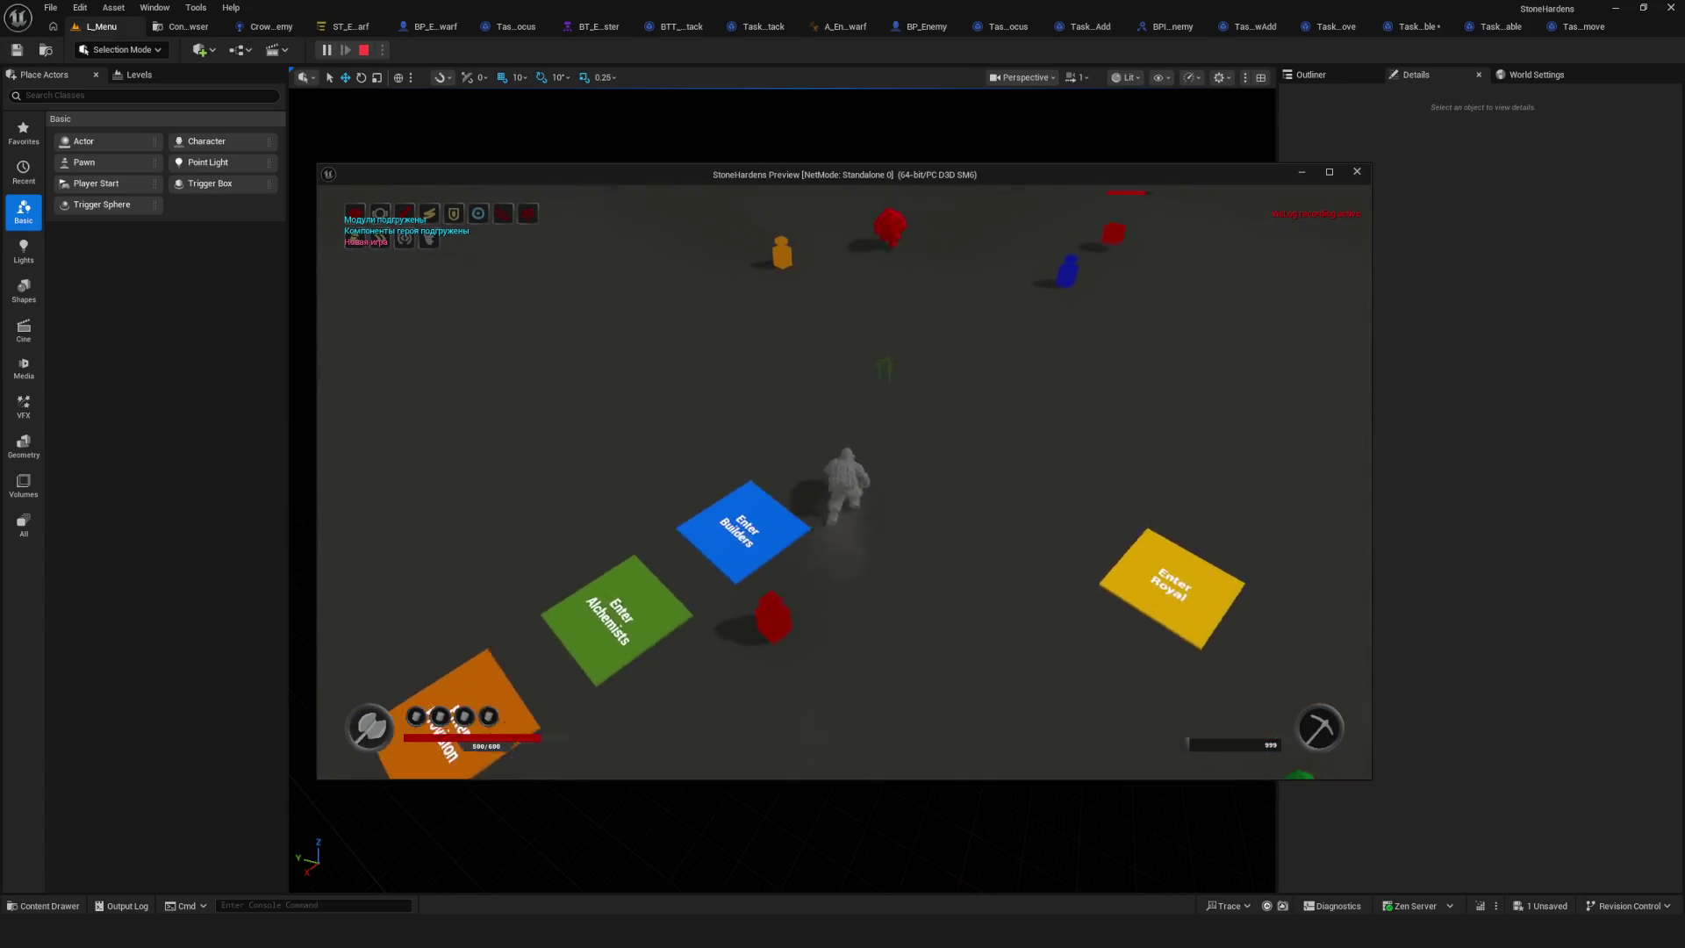
{"action": "key", "text": "s"}
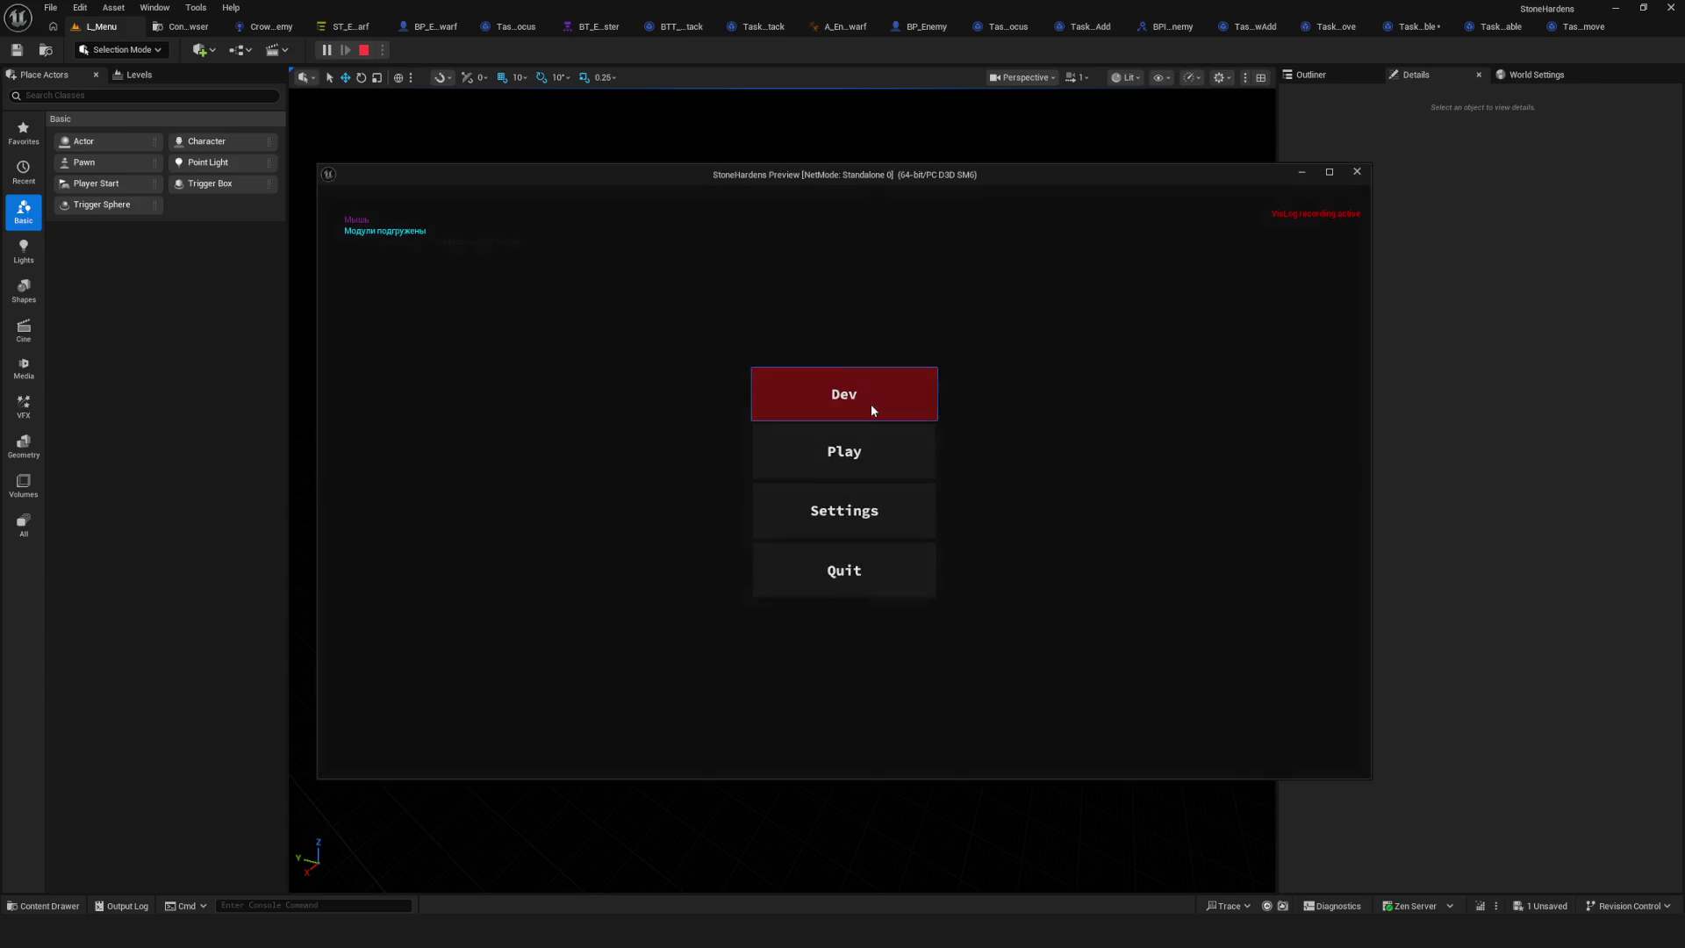
{"action": "left_click", "coordinate": [871, 406]}
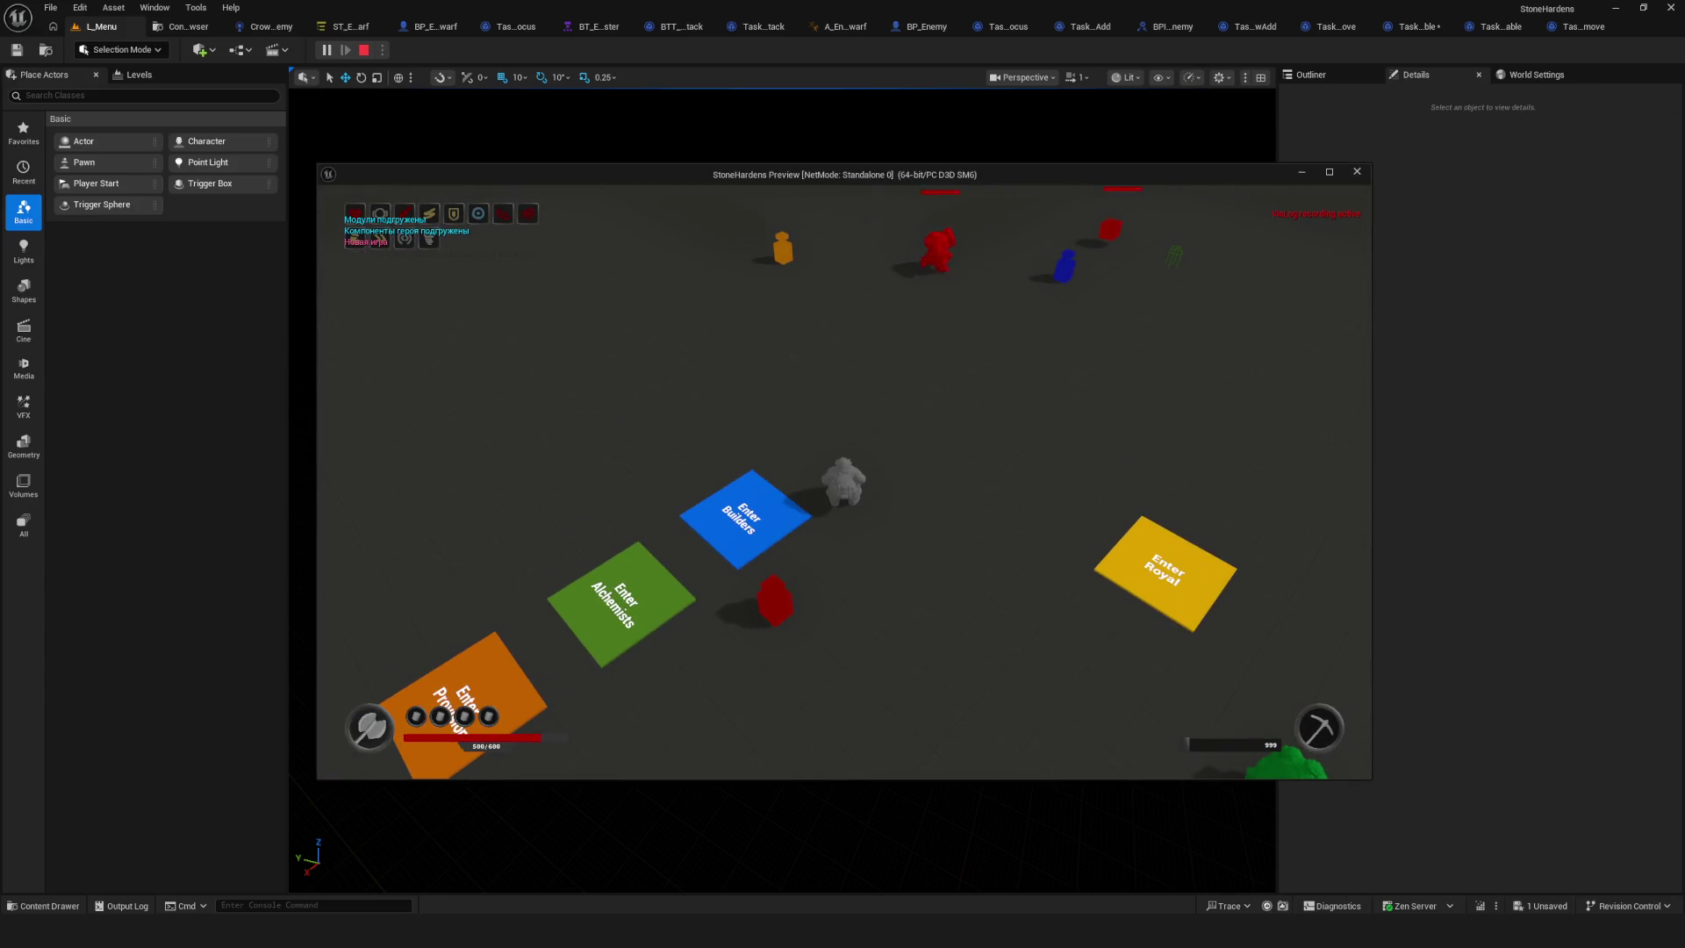
{"action": "key", "text": "w"}
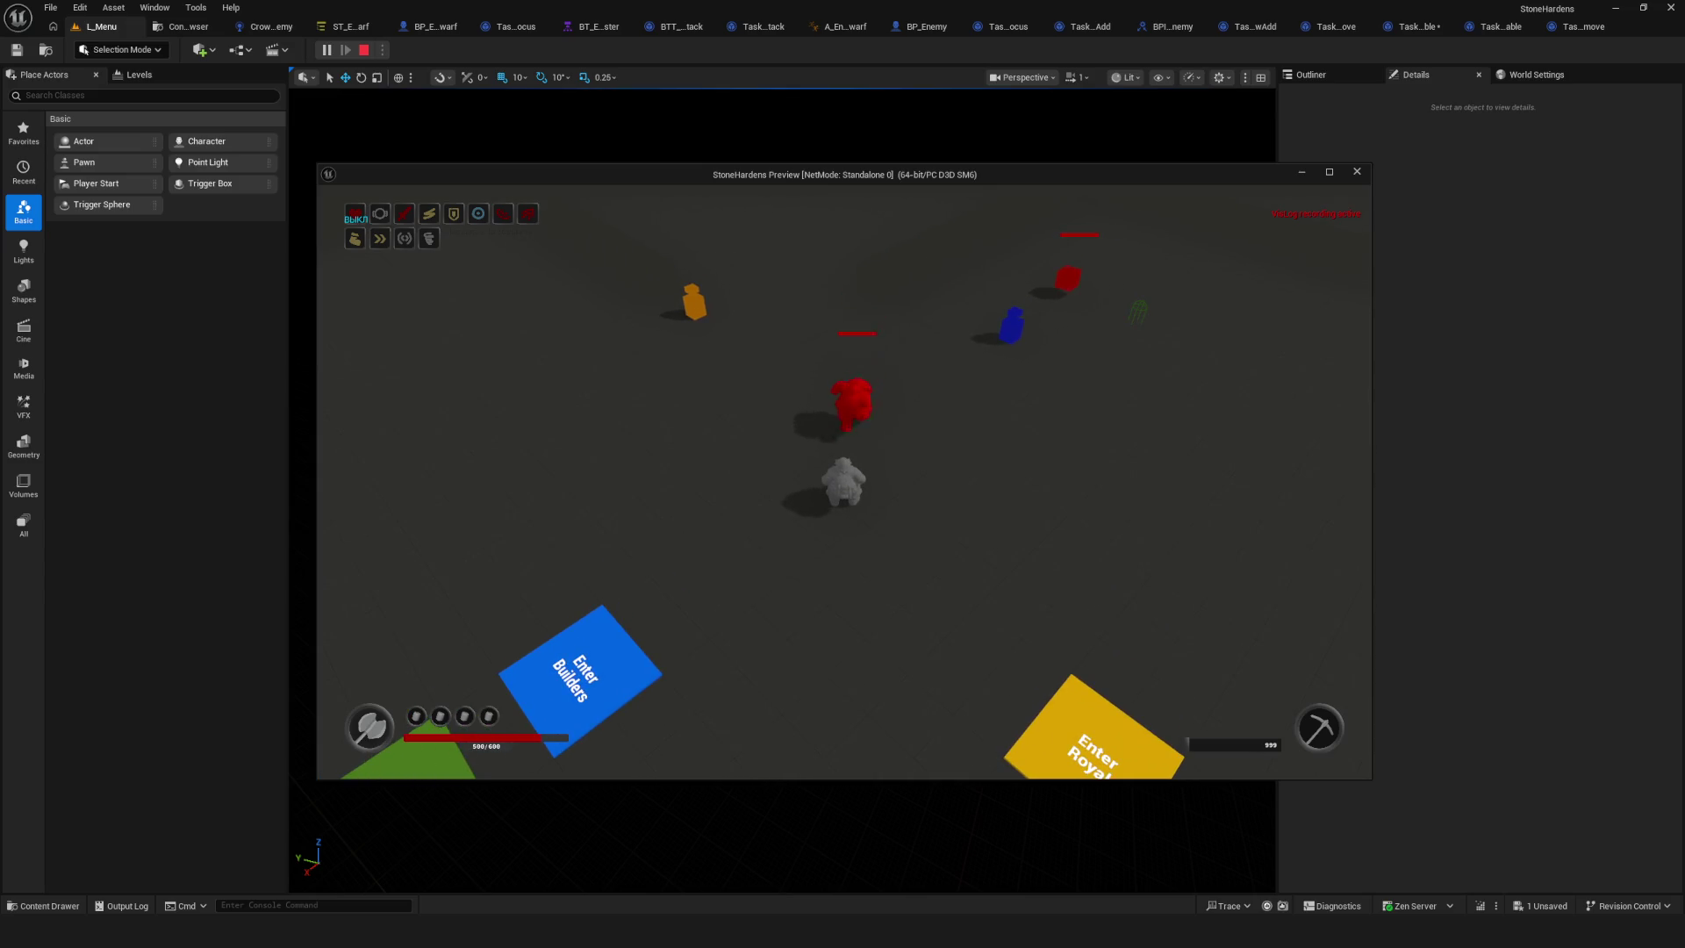
{"action": "key", "text": "Escape"}
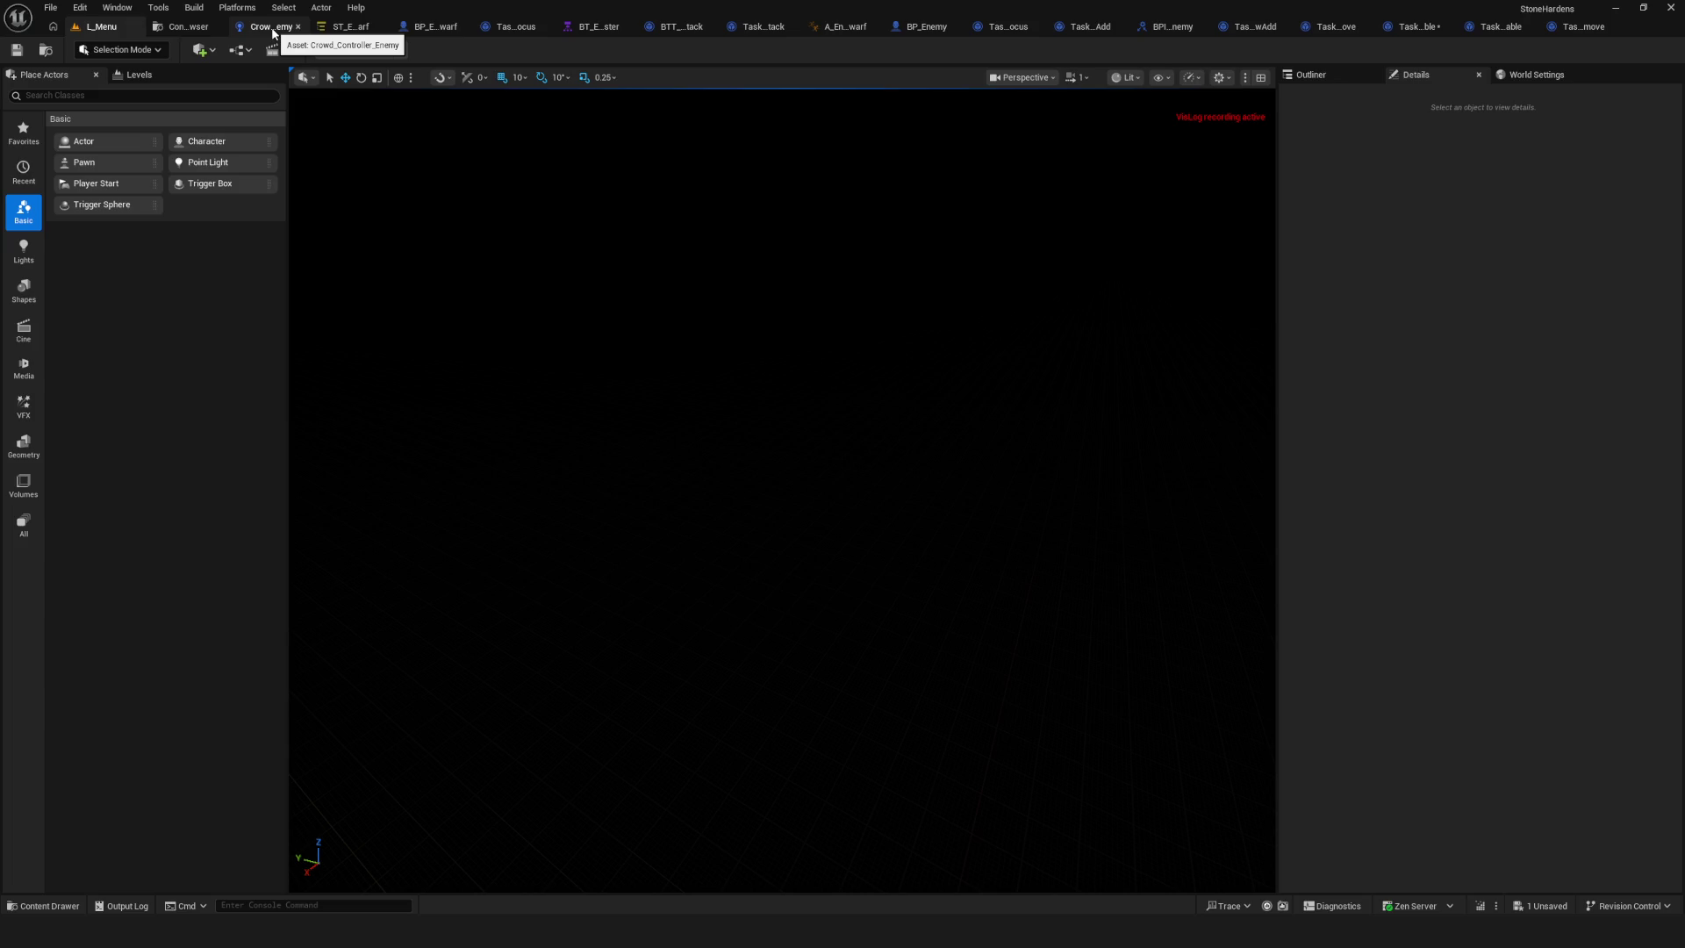
Stop the Visual Logger recording via Tools > Debug > Visual Logger and close it.
{"action": "mouse_move", "coordinate": [1150, 930]}
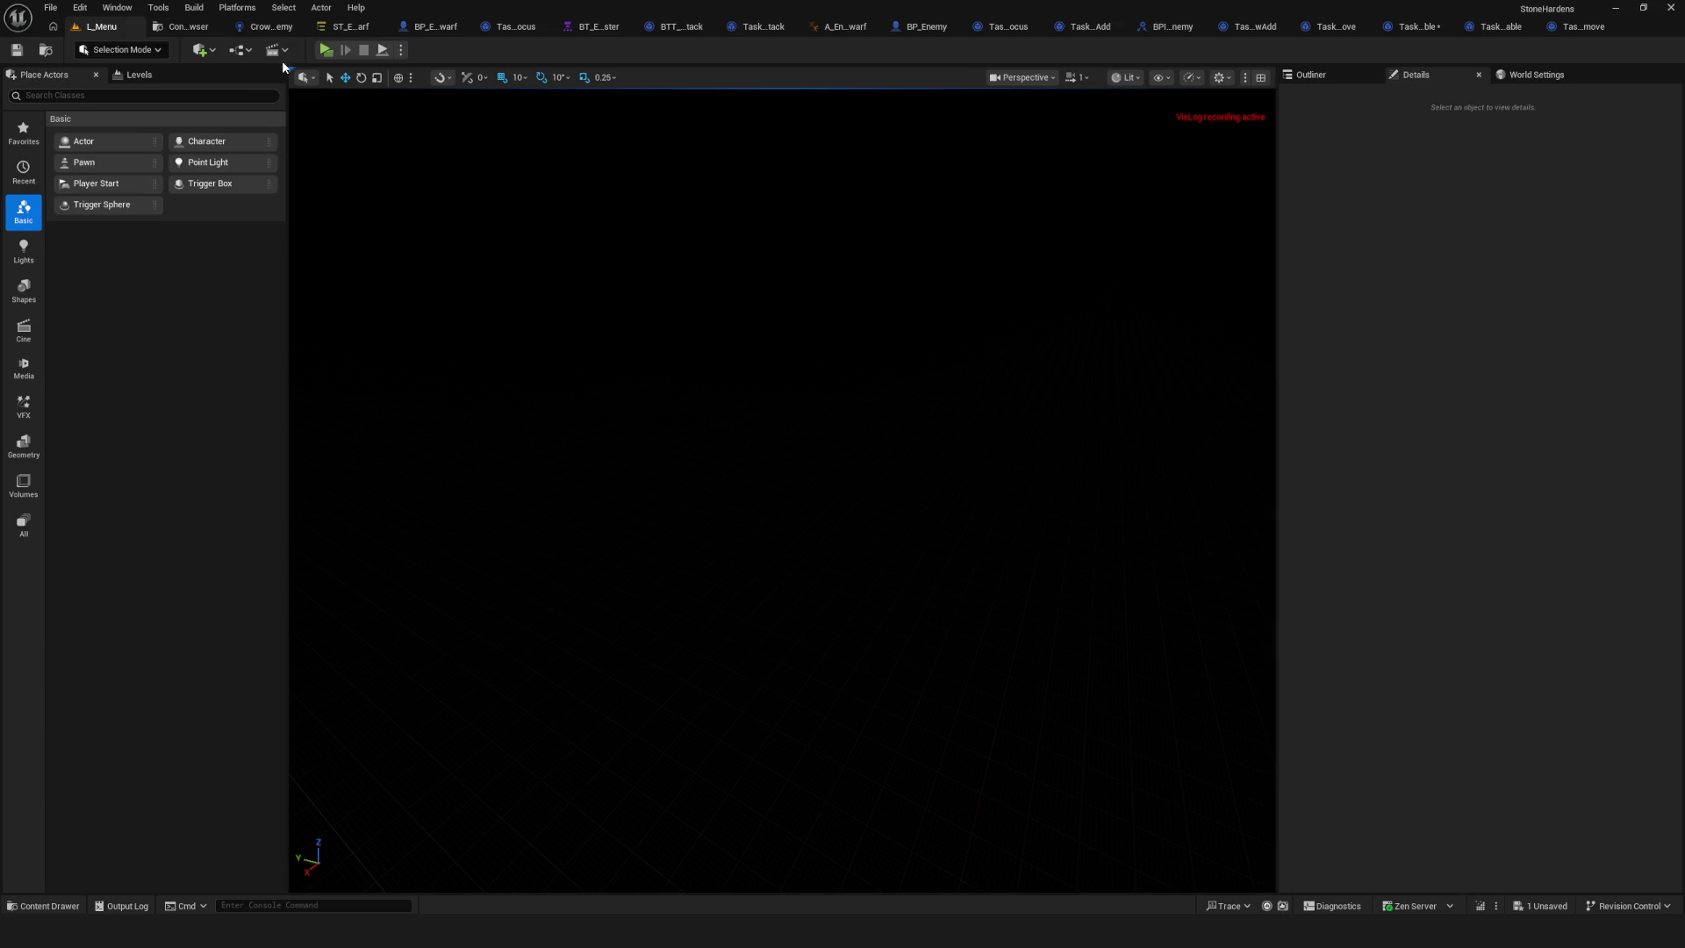
{"action": "left_click", "coordinate": [236, 7]}
{"action": "left_click", "coordinate": [236, 8]}
{"action": "left_click", "coordinate": [239, 10]}
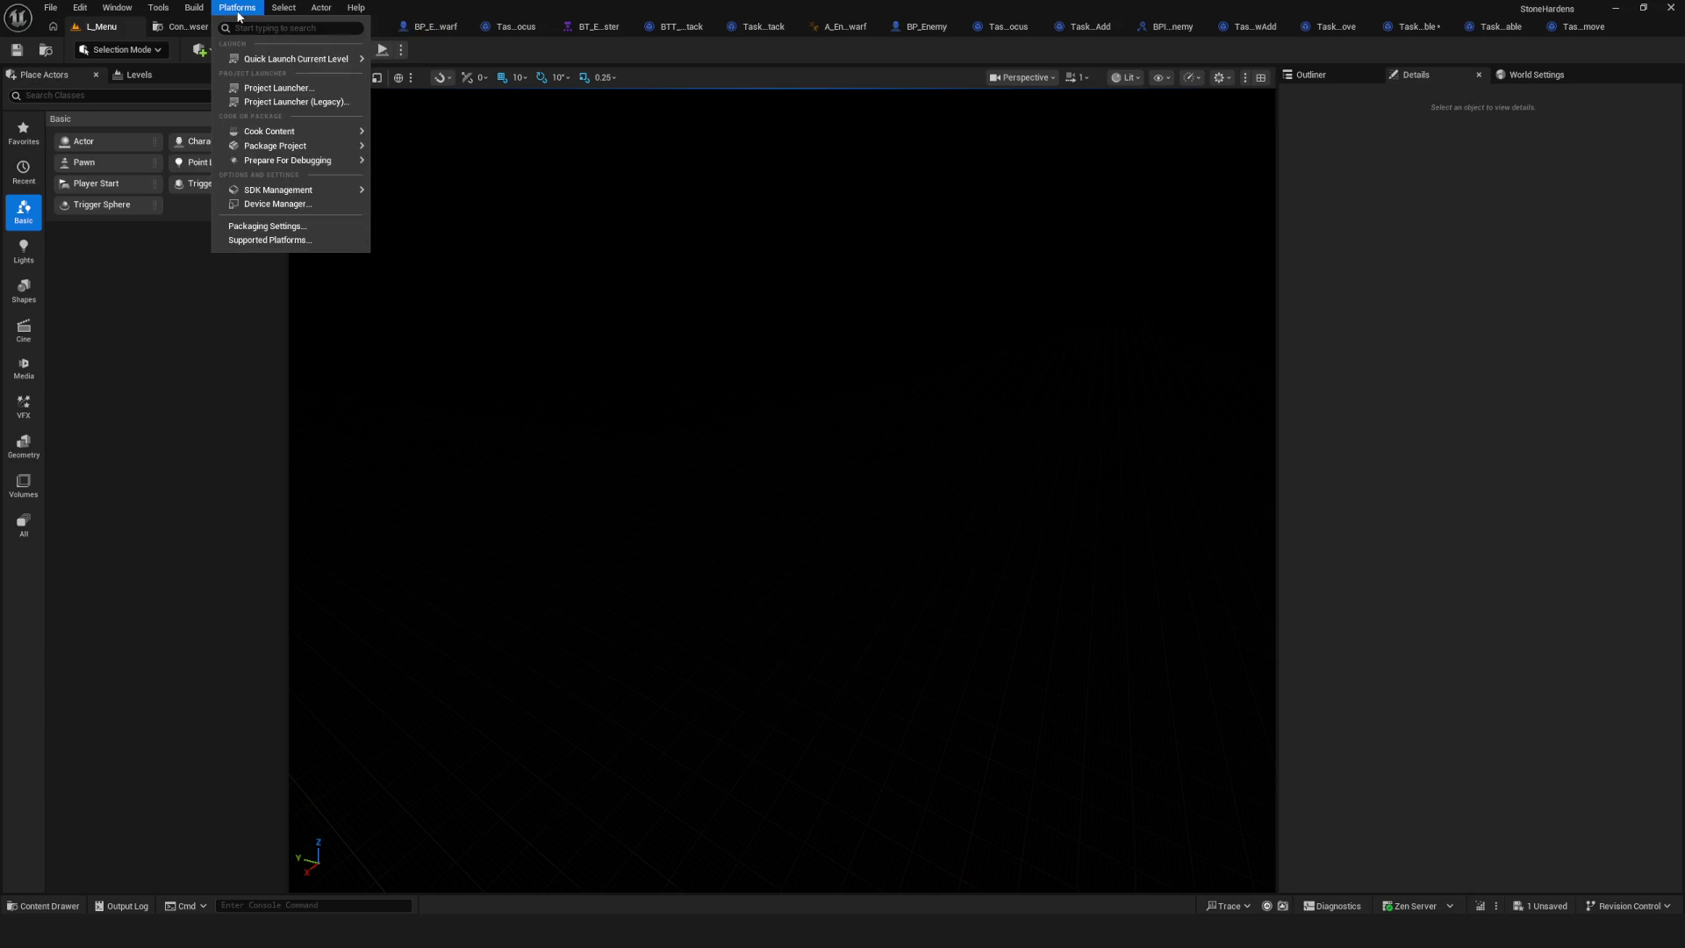
{"action": "left_click", "coordinate": [237, 8]}
{"action": "left_click", "coordinate": [158, 7]}
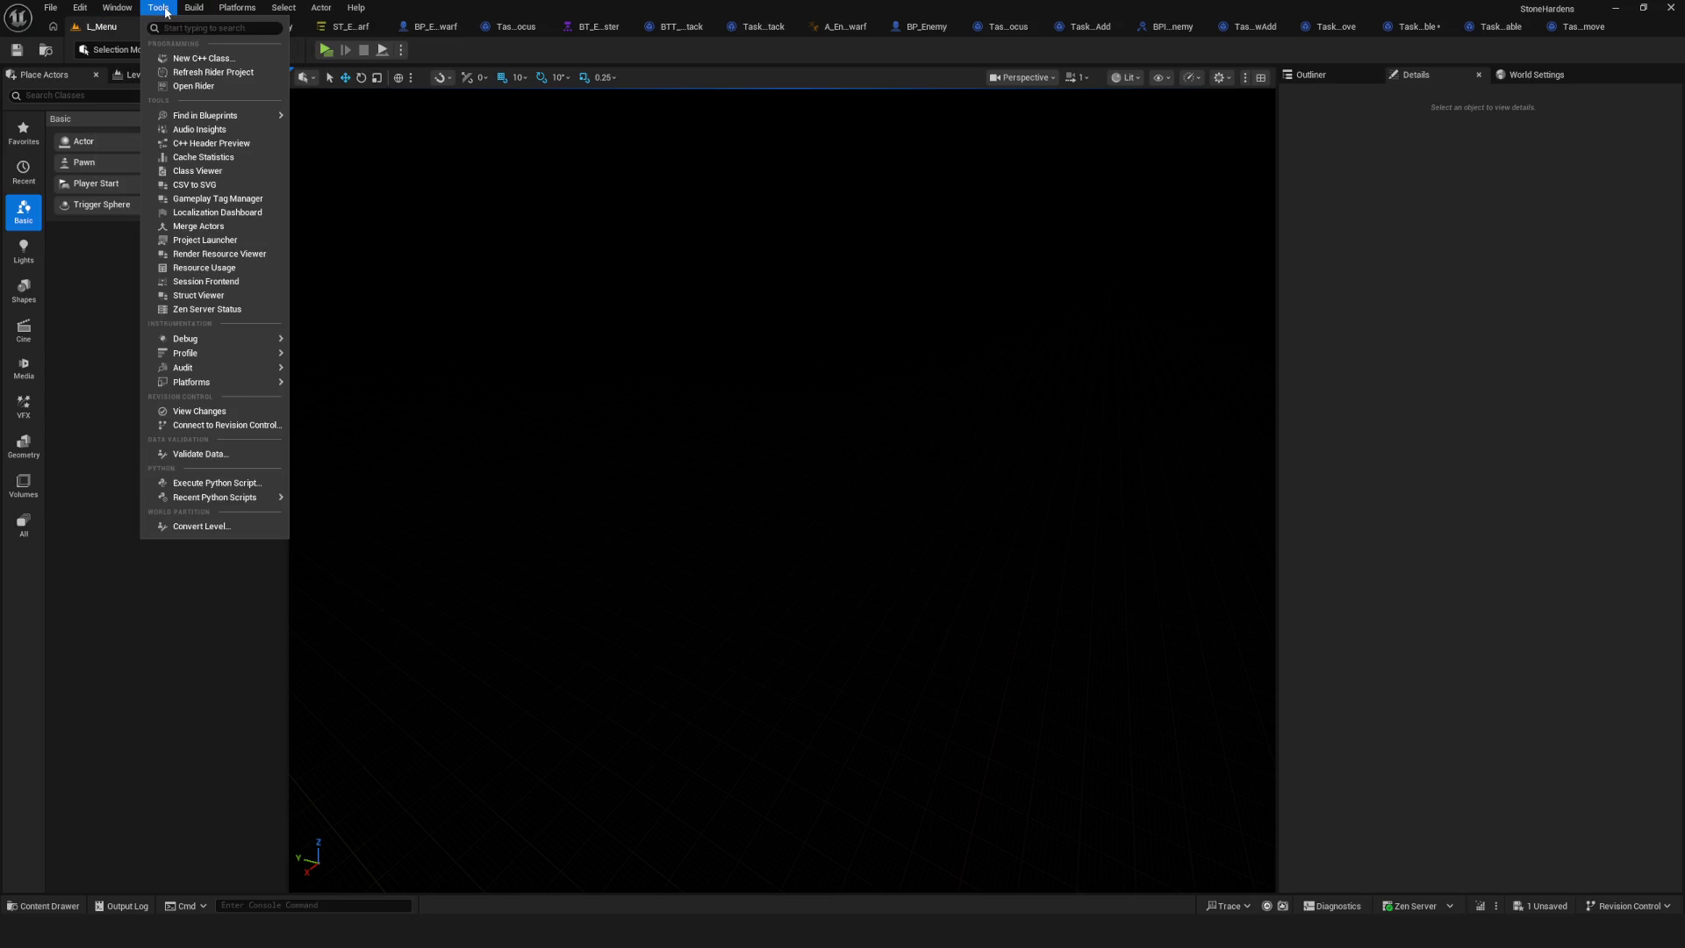
{"action": "mouse_move", "coordinate": [225, 339]}
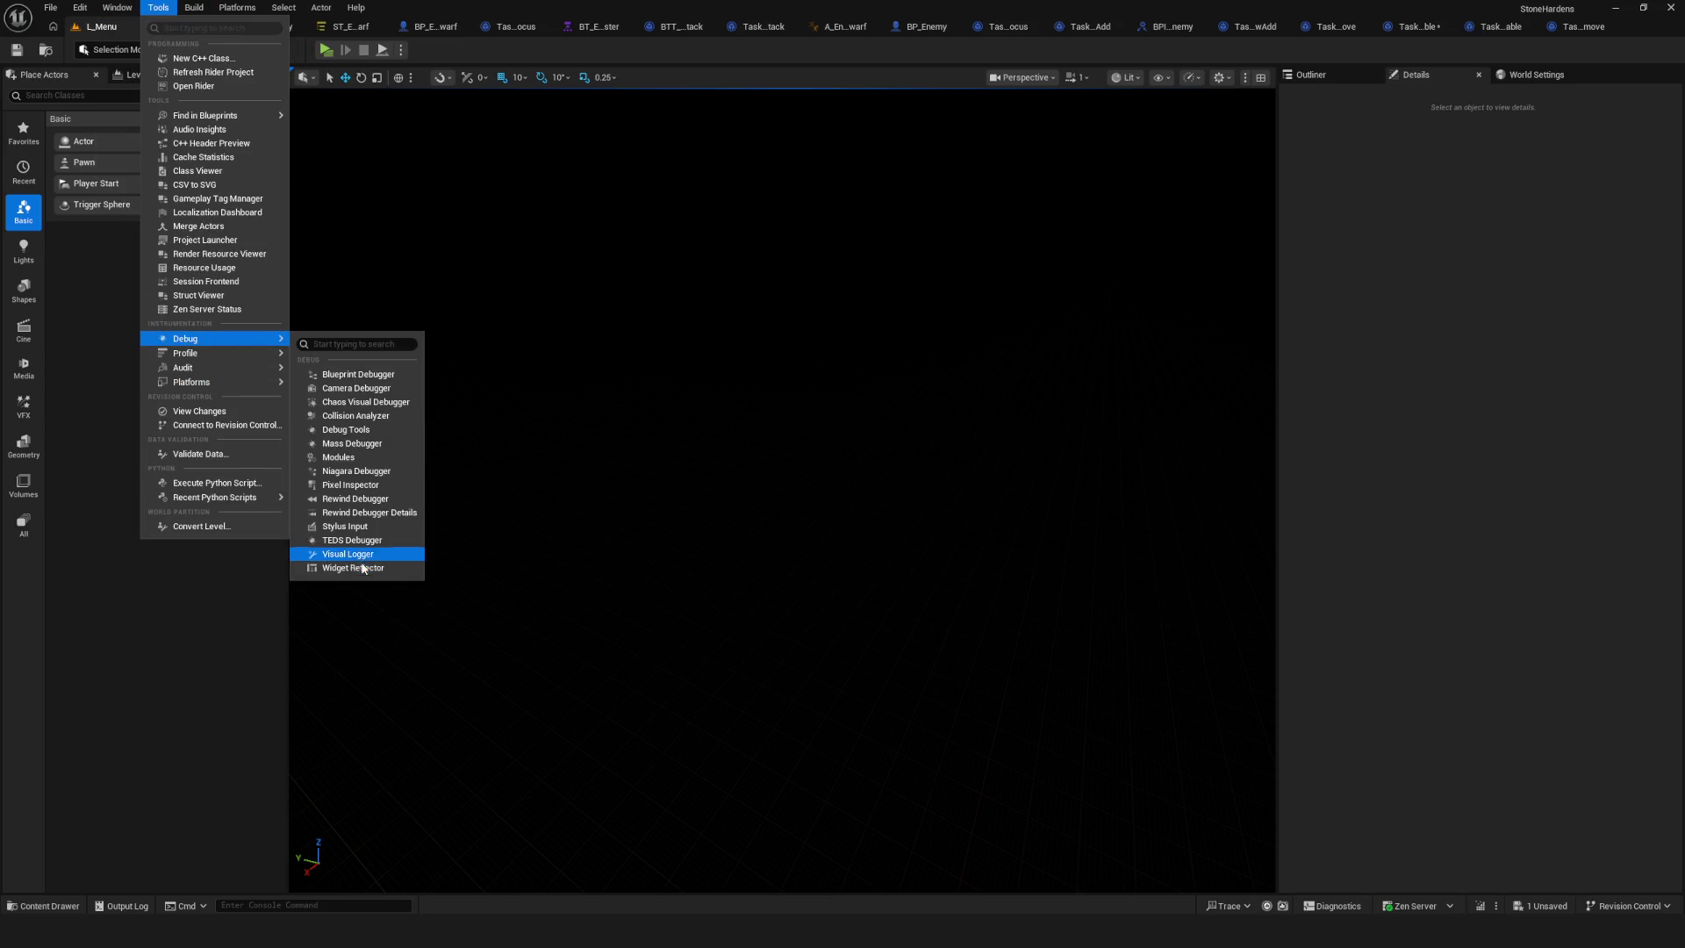
{"action": "left_click", "coordinate": [364, 553]}
{"action": "left_click", "coordinate": [31, 53]}
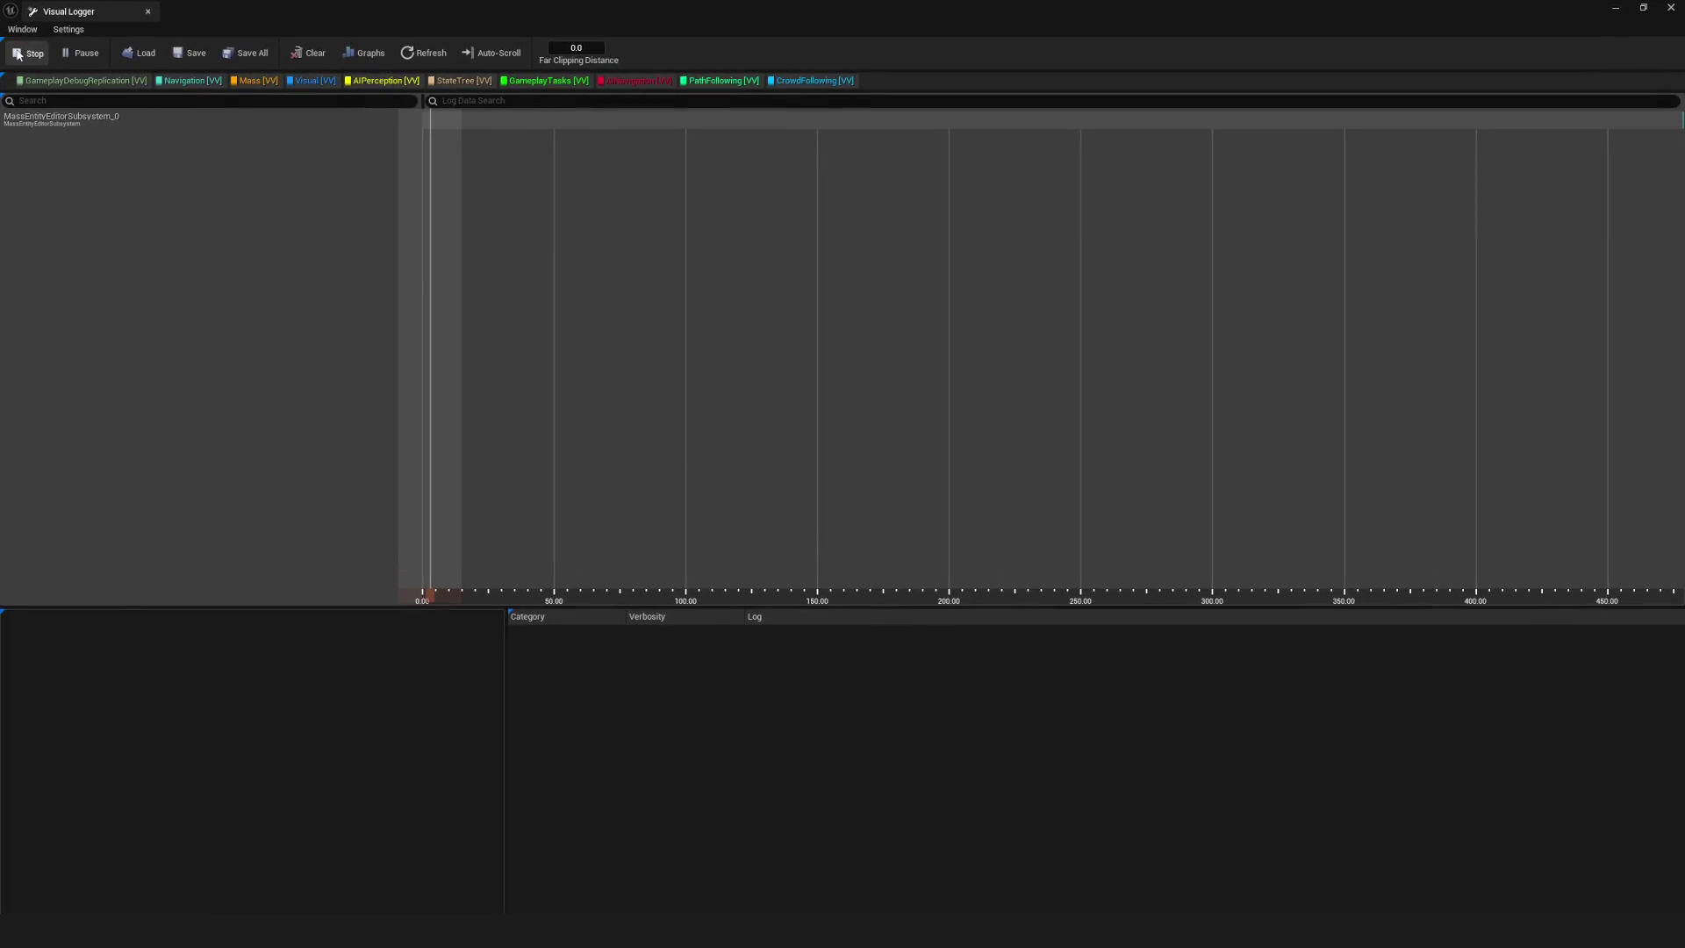
{"action": "left_click", "coordinate": [148, 12]}
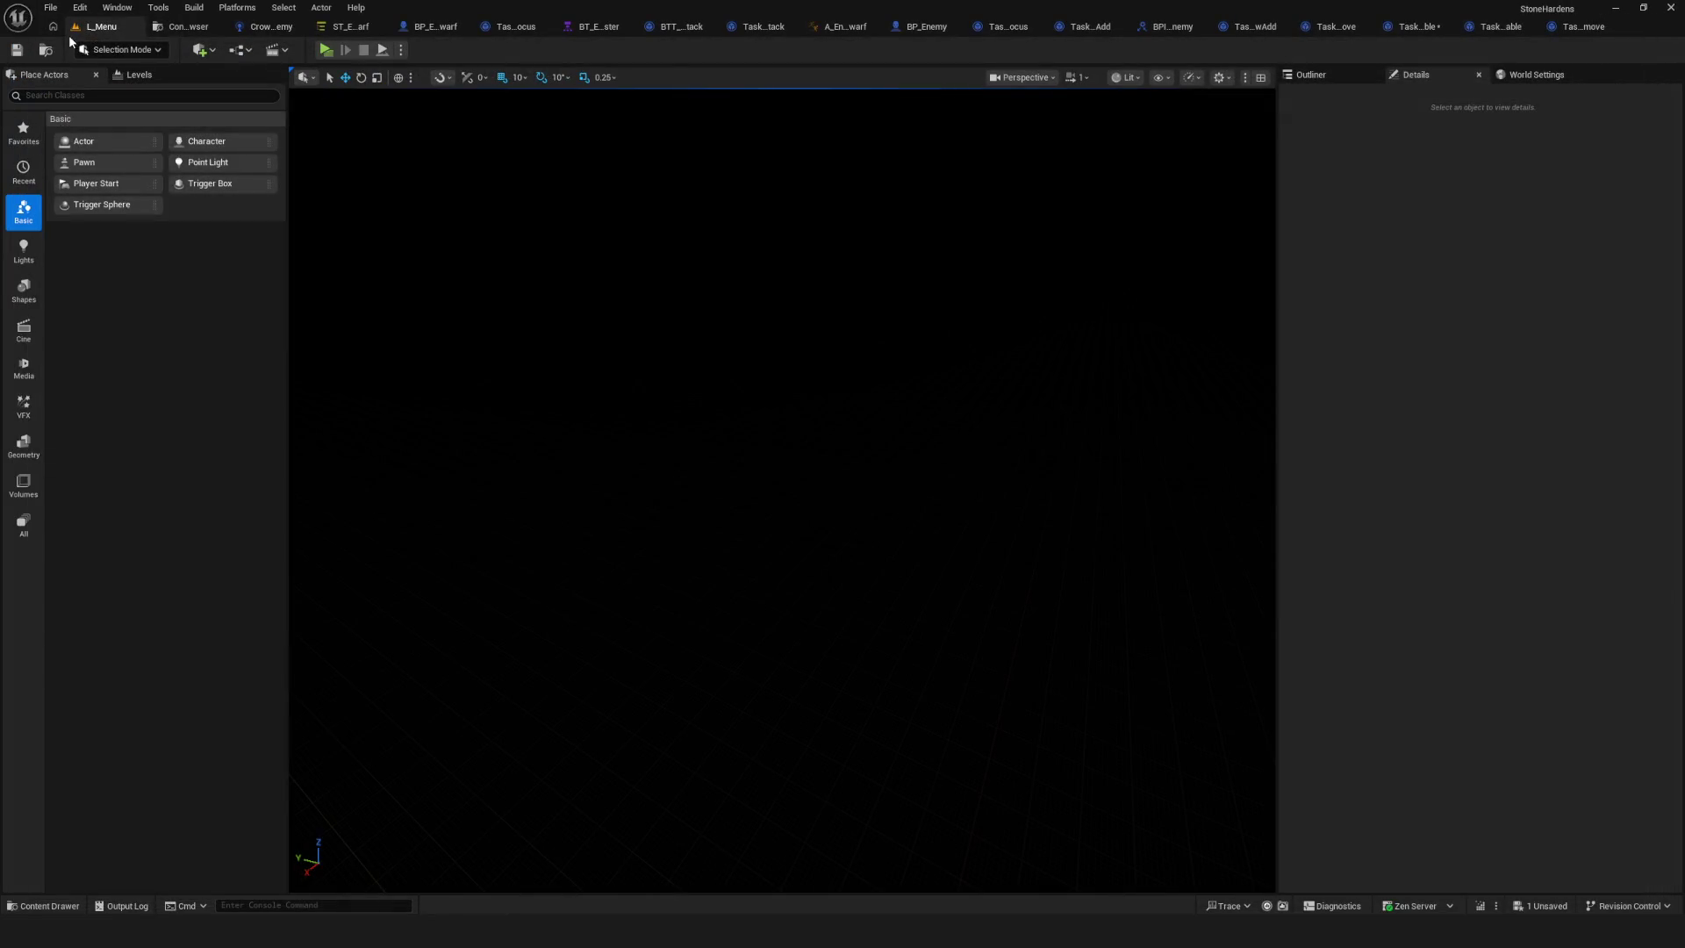
Play-test in Dev mode walking toward the enemies, then return to the ST_Enemy_Dwarf State Tree.
{"action": "left_click", "coordinate": [324, 50]}
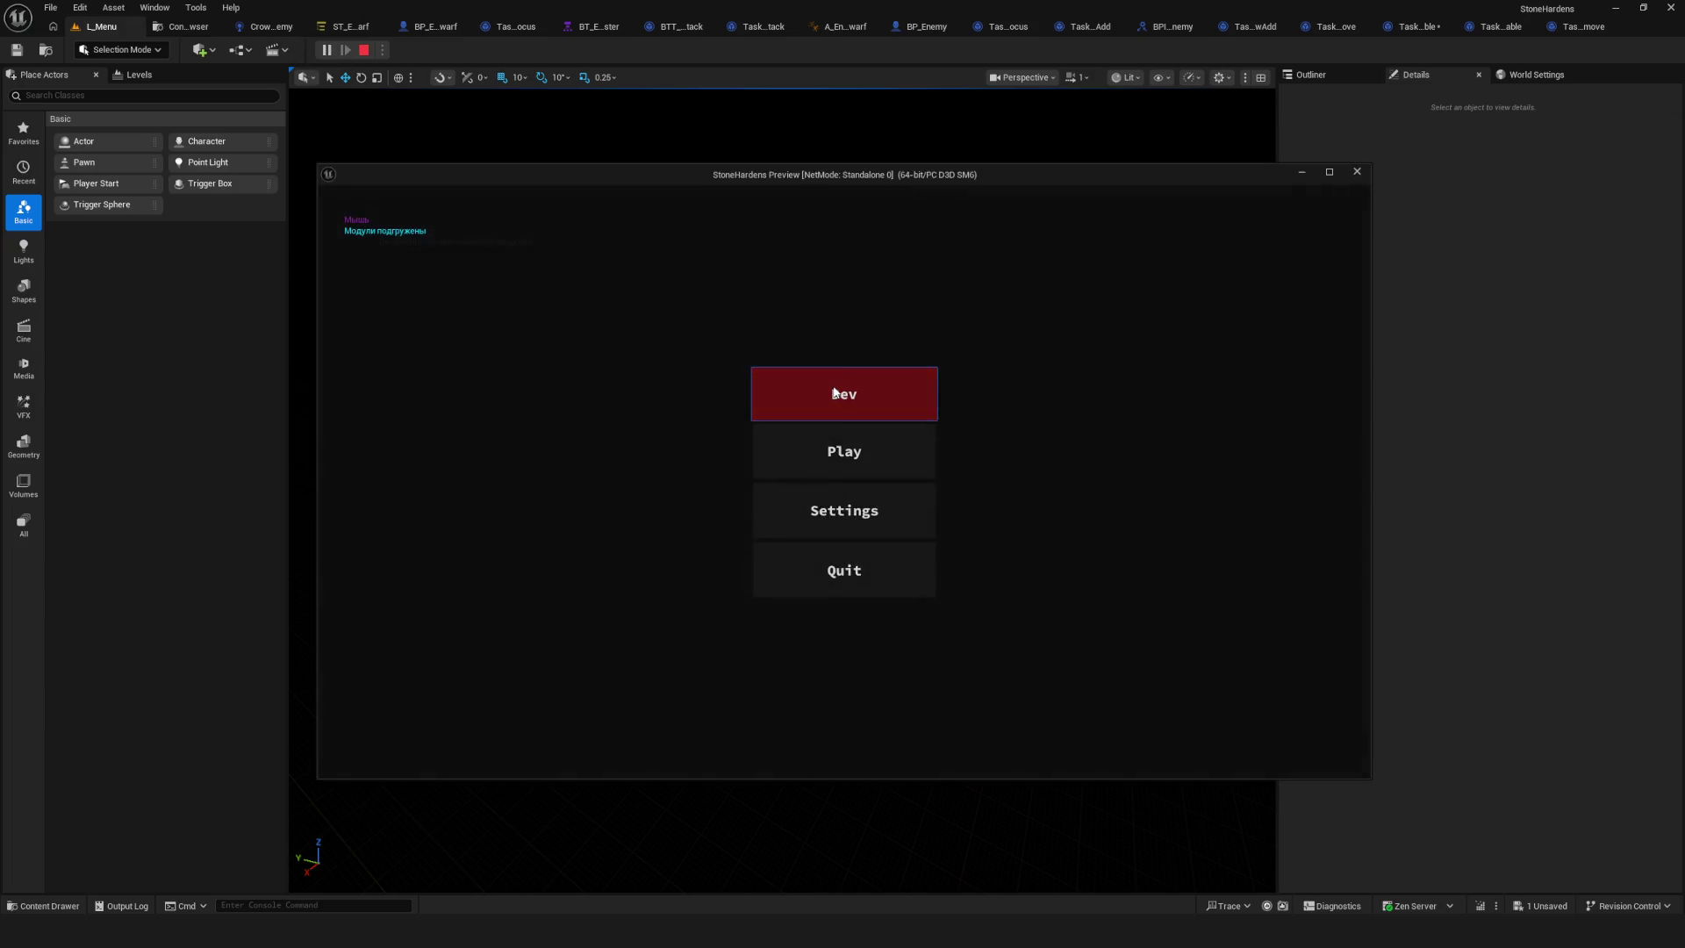
{"action": "left_click", "coordinate": [834, 392]}
{"action": "key", "text": "w"}
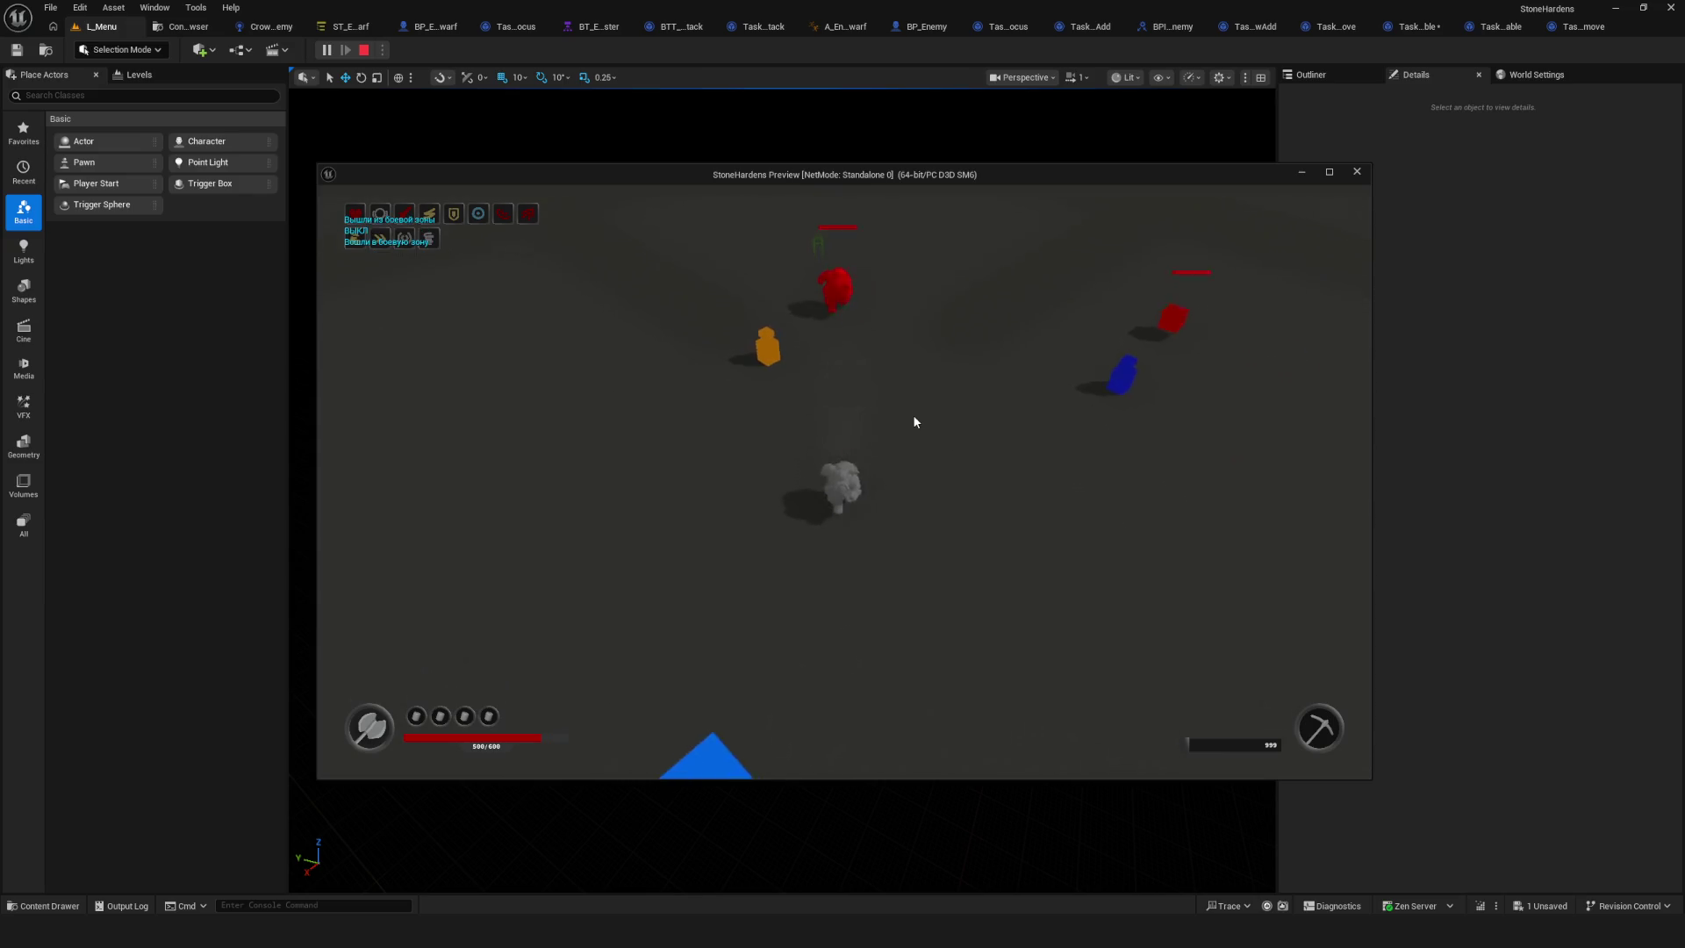
{"action": "key", "text": "Escape"}
{"action": "left_click", "coordinate": [347, 27]}
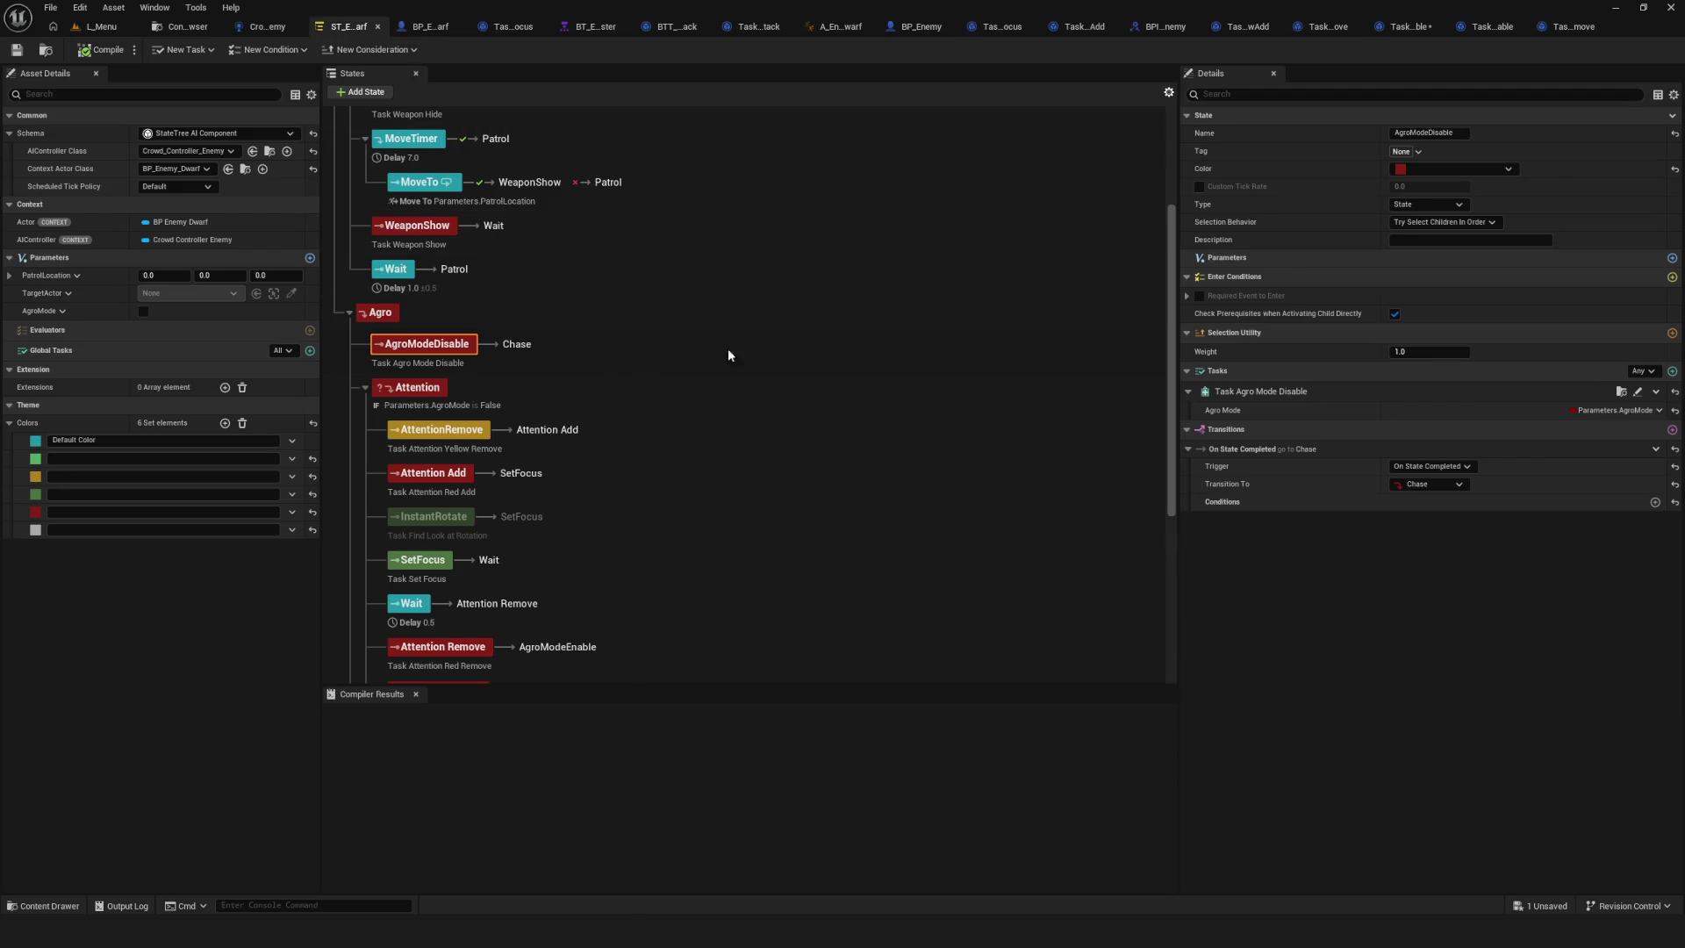
Untick Check Prerequisites on the Attention state and save the State Tree.
{"action": "scroll", "coordinate": [705, 345], "scroll_direction": "down", "scroll_amount": 4}
{"action": "left_click", "coordinate": [548, 227]}
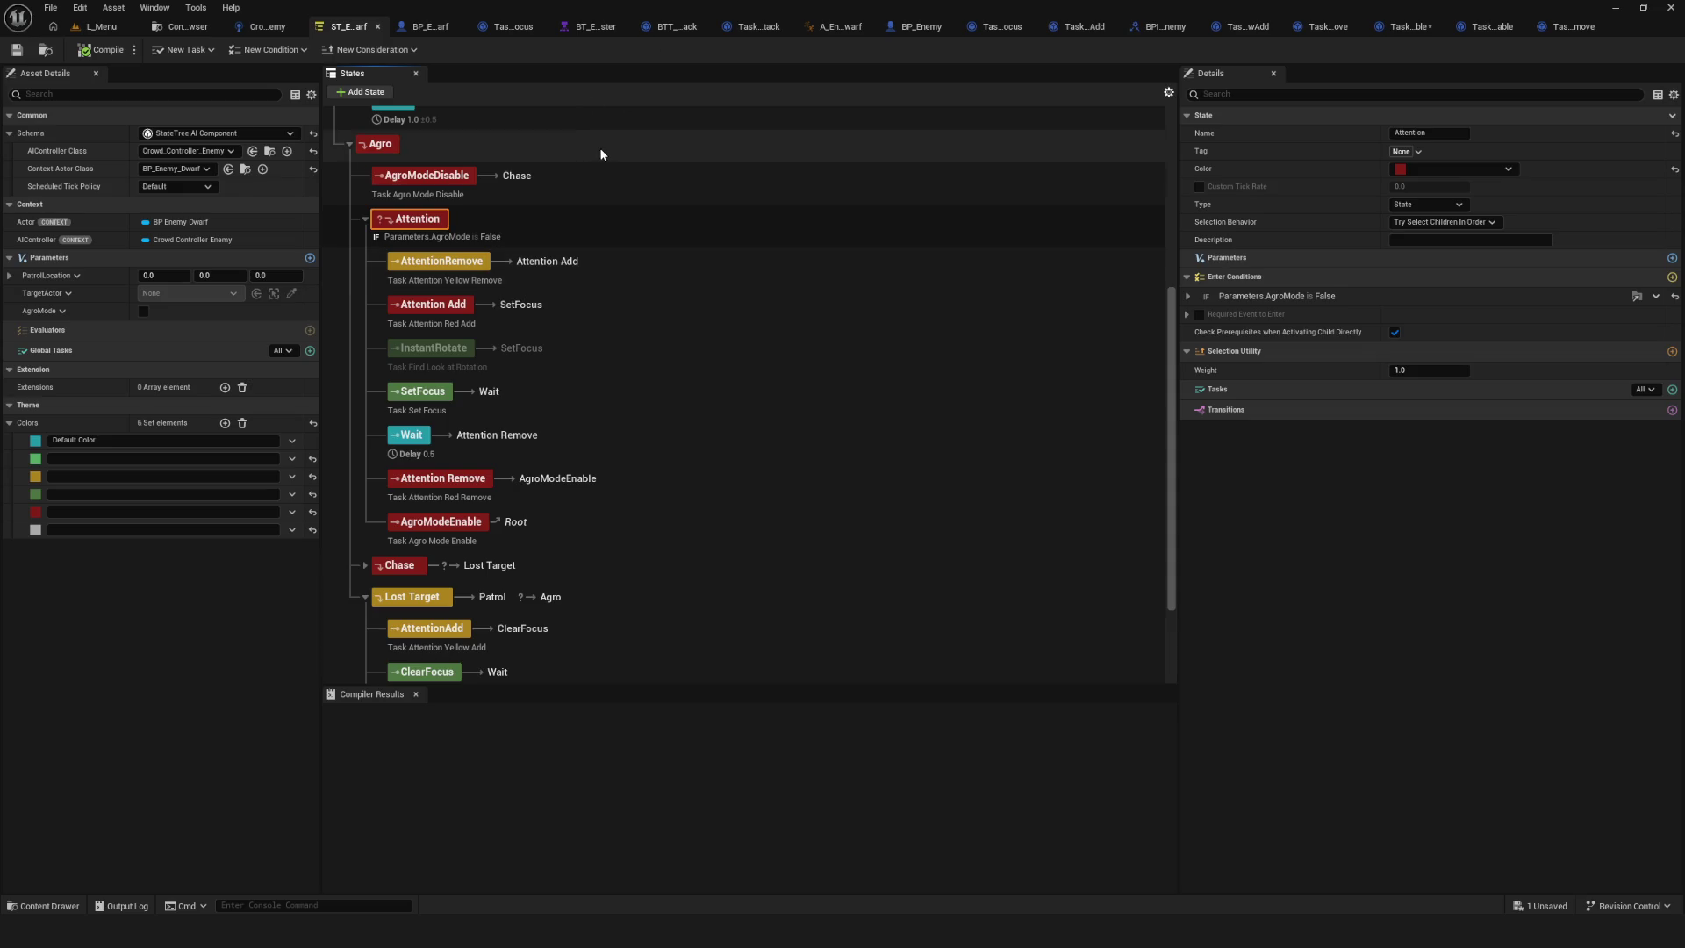
{"action": "left_click", "coordinate": [1394, 332]}
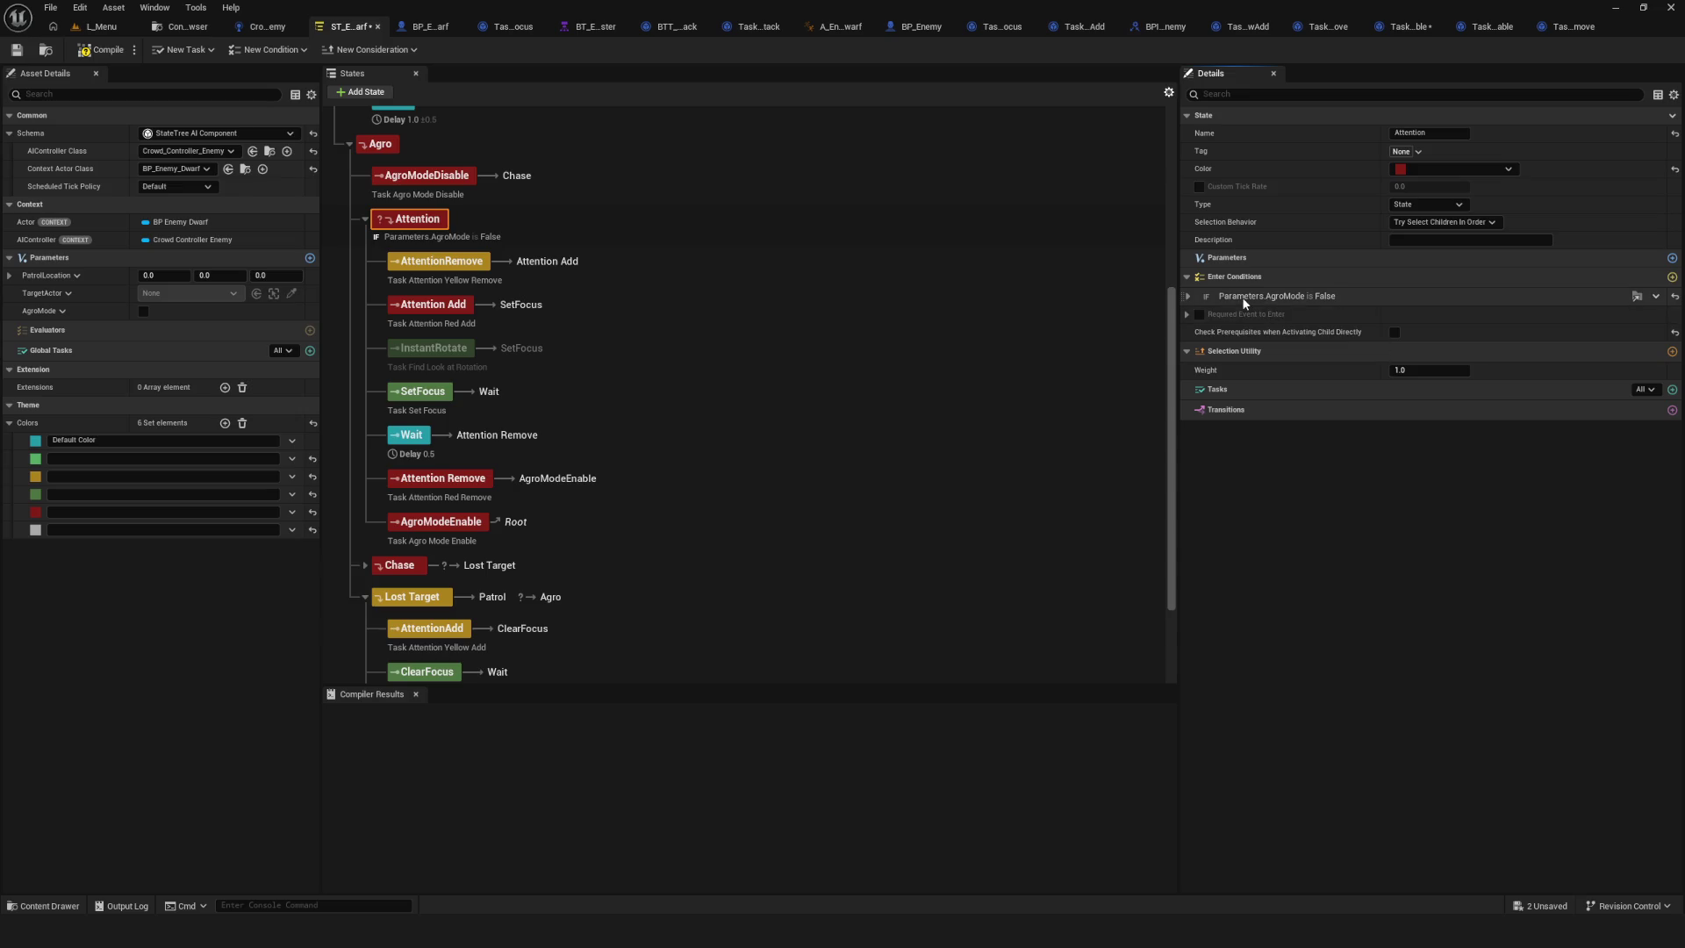
{"action": "left_click", "coordinate": [1186, 296]}
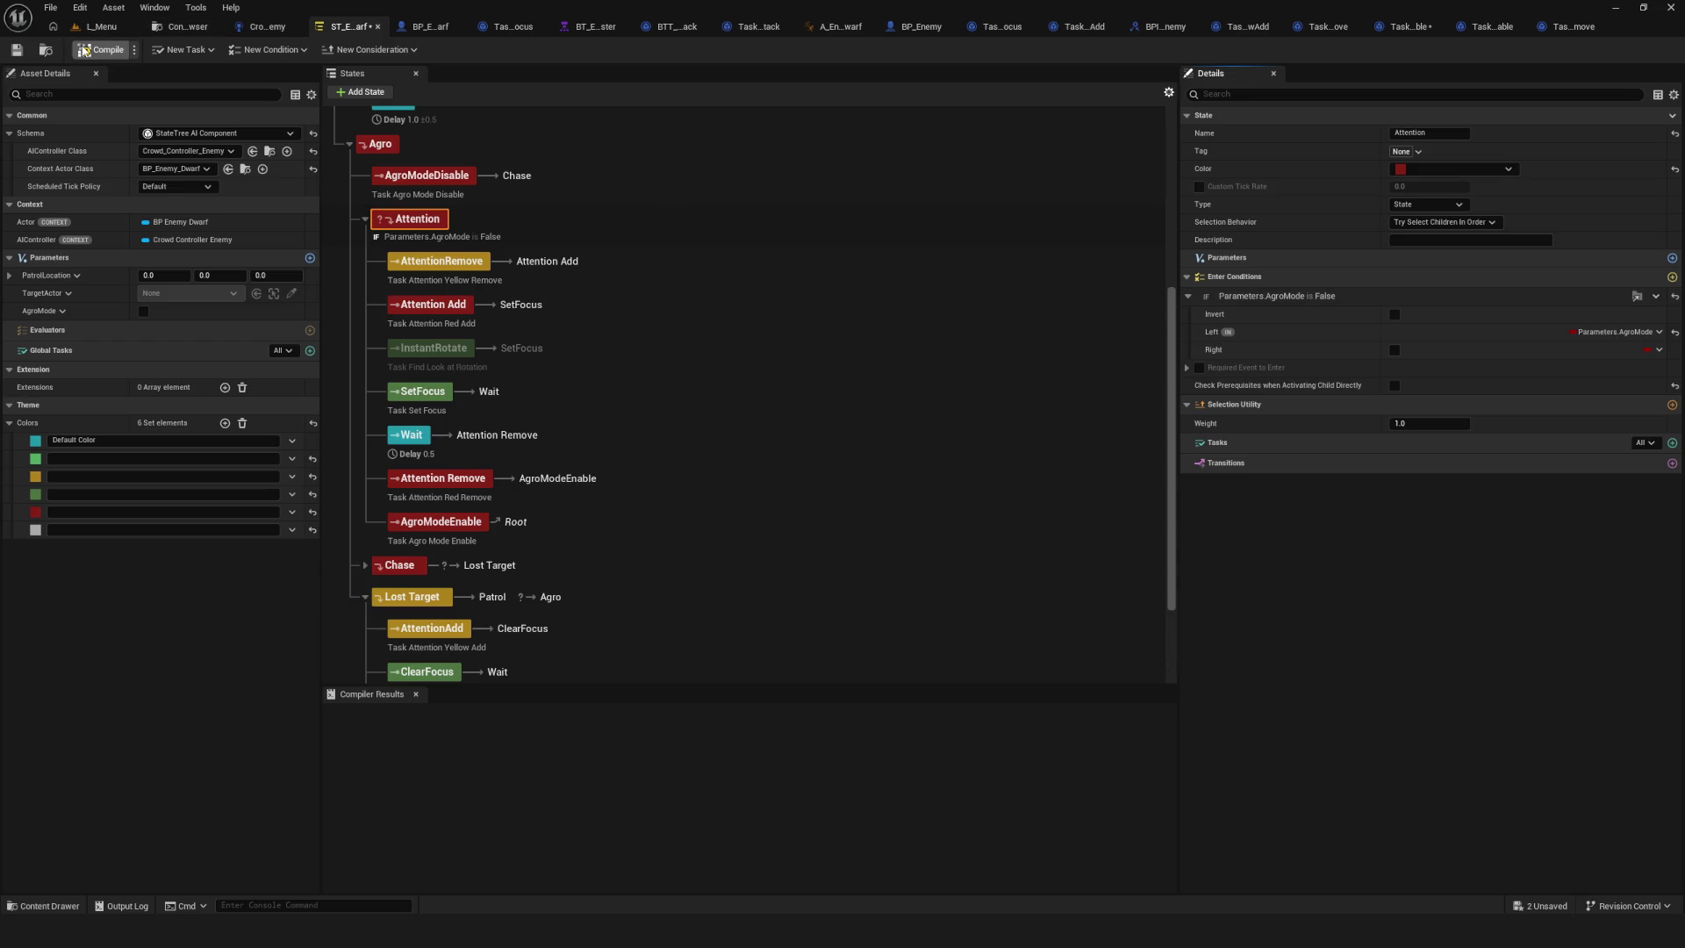
{"action": "left_click", "coordinate": [17, 51]}
Set AgroModeDisable's On State Completed transition to Attention, save, and return to L_Menu.
{"action": "left_click", "coordinate": [427, 175]}
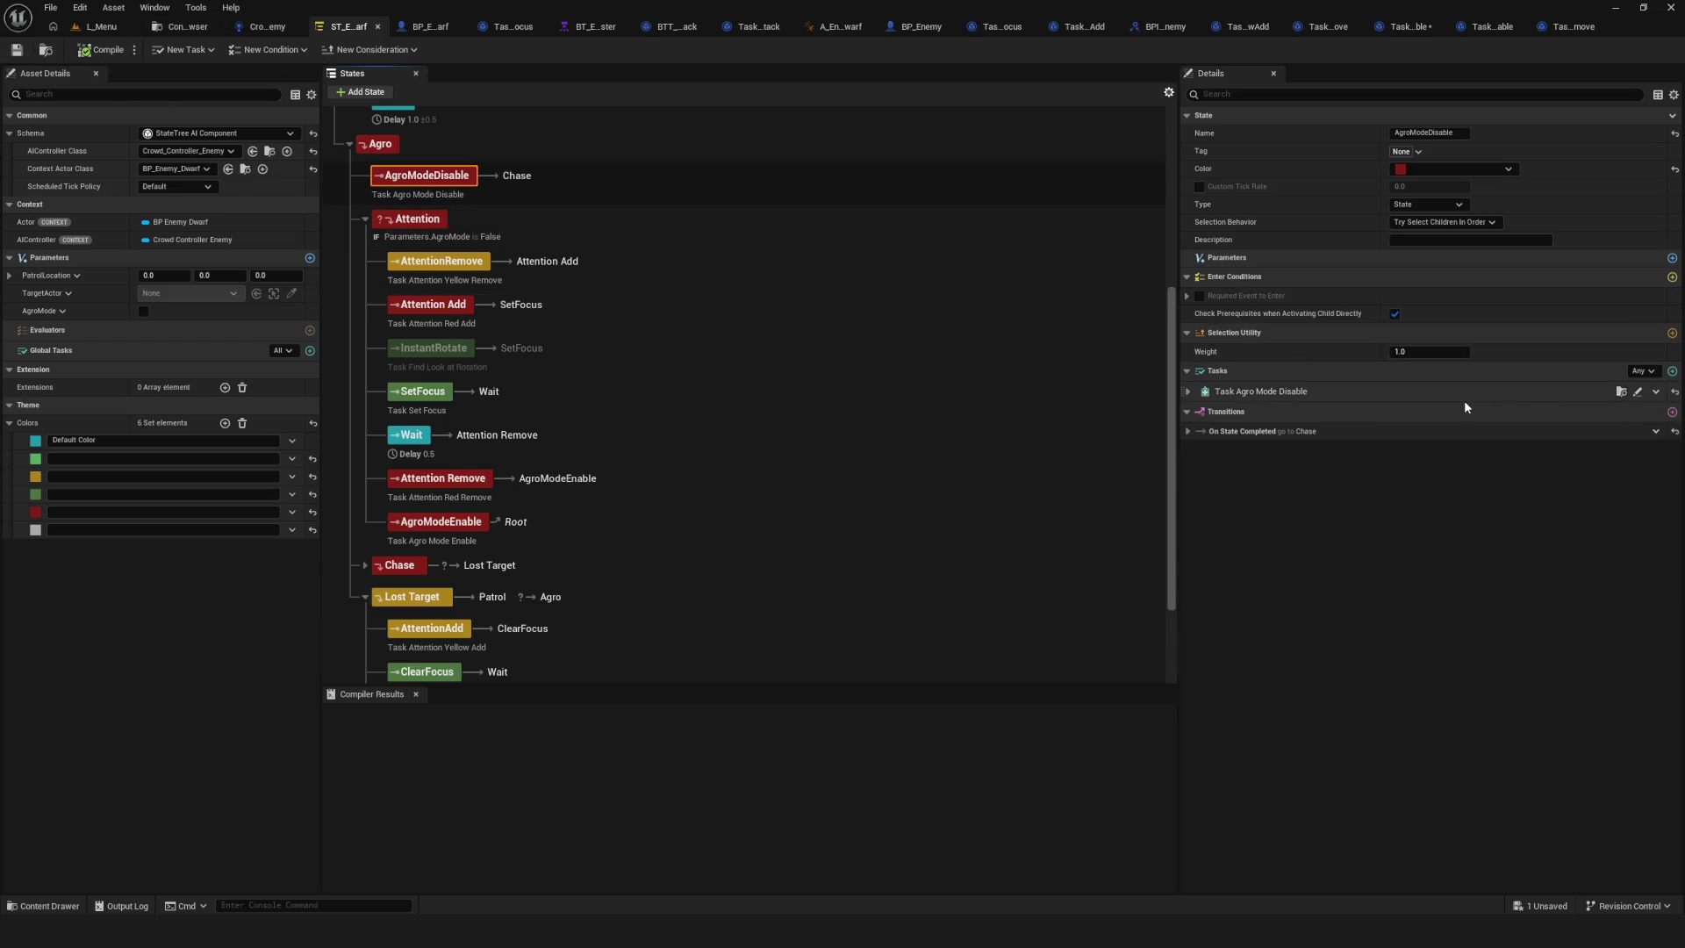
{"action": "left_click", "coordinate": [1455, 431]}
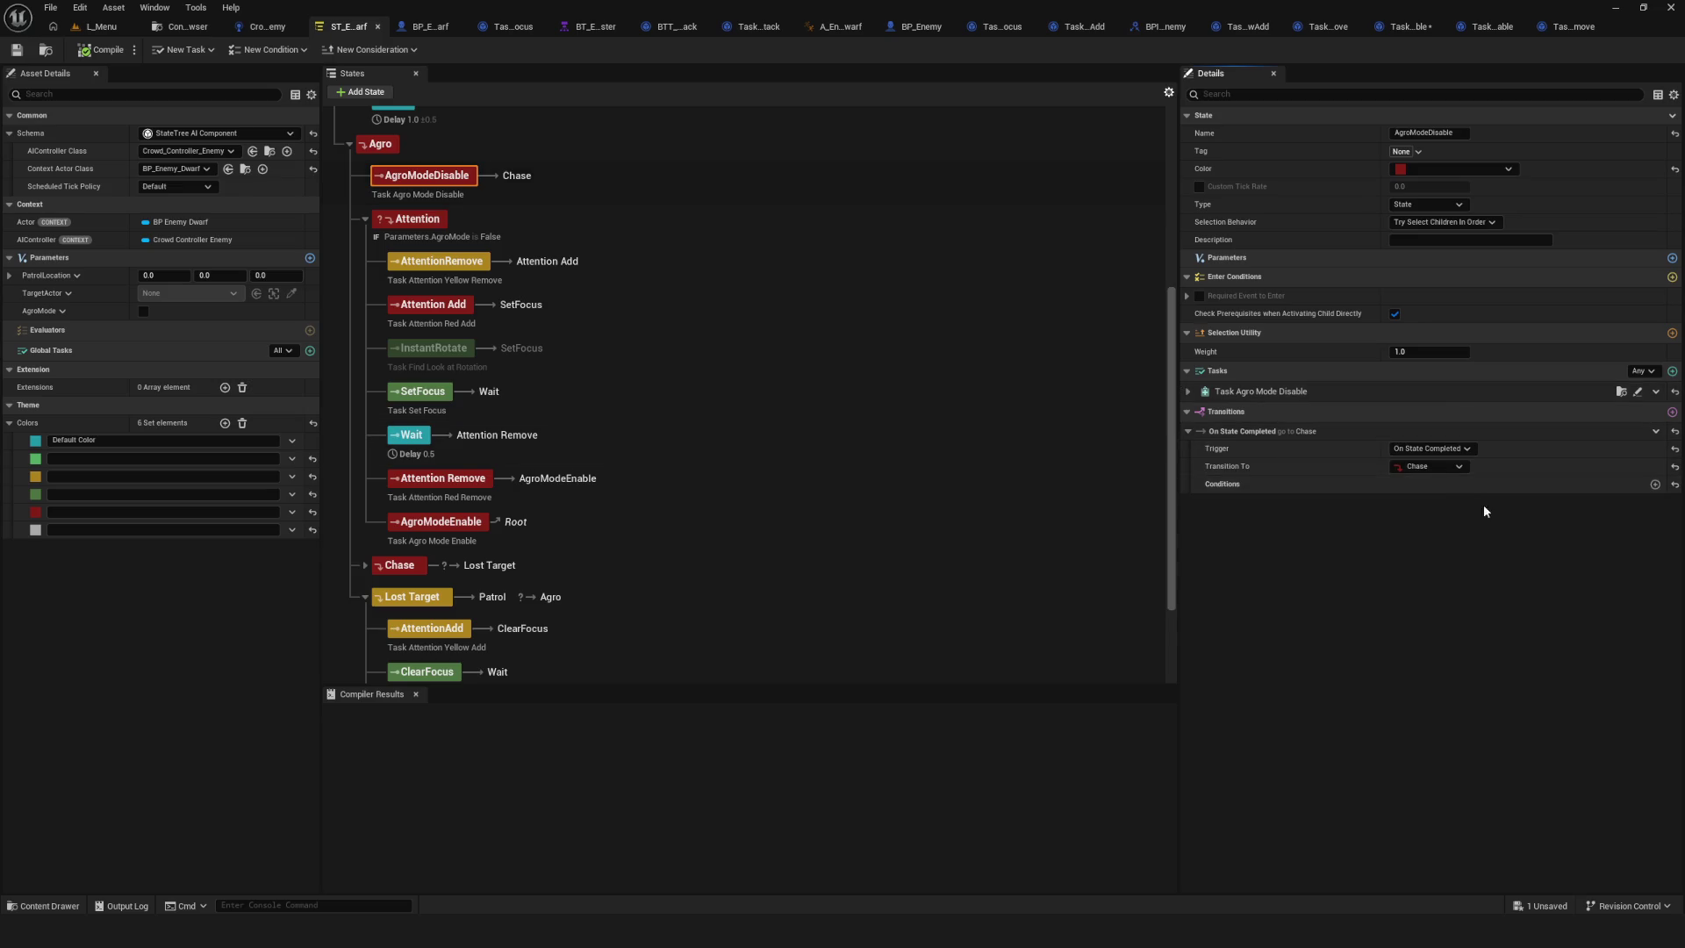
{"action": "left_click", "coordinate": [1455, 467]}
{"action": "scroll", "coordinate": [1483, 689], "scroll_direction": "down", "scroll_amount": 3}
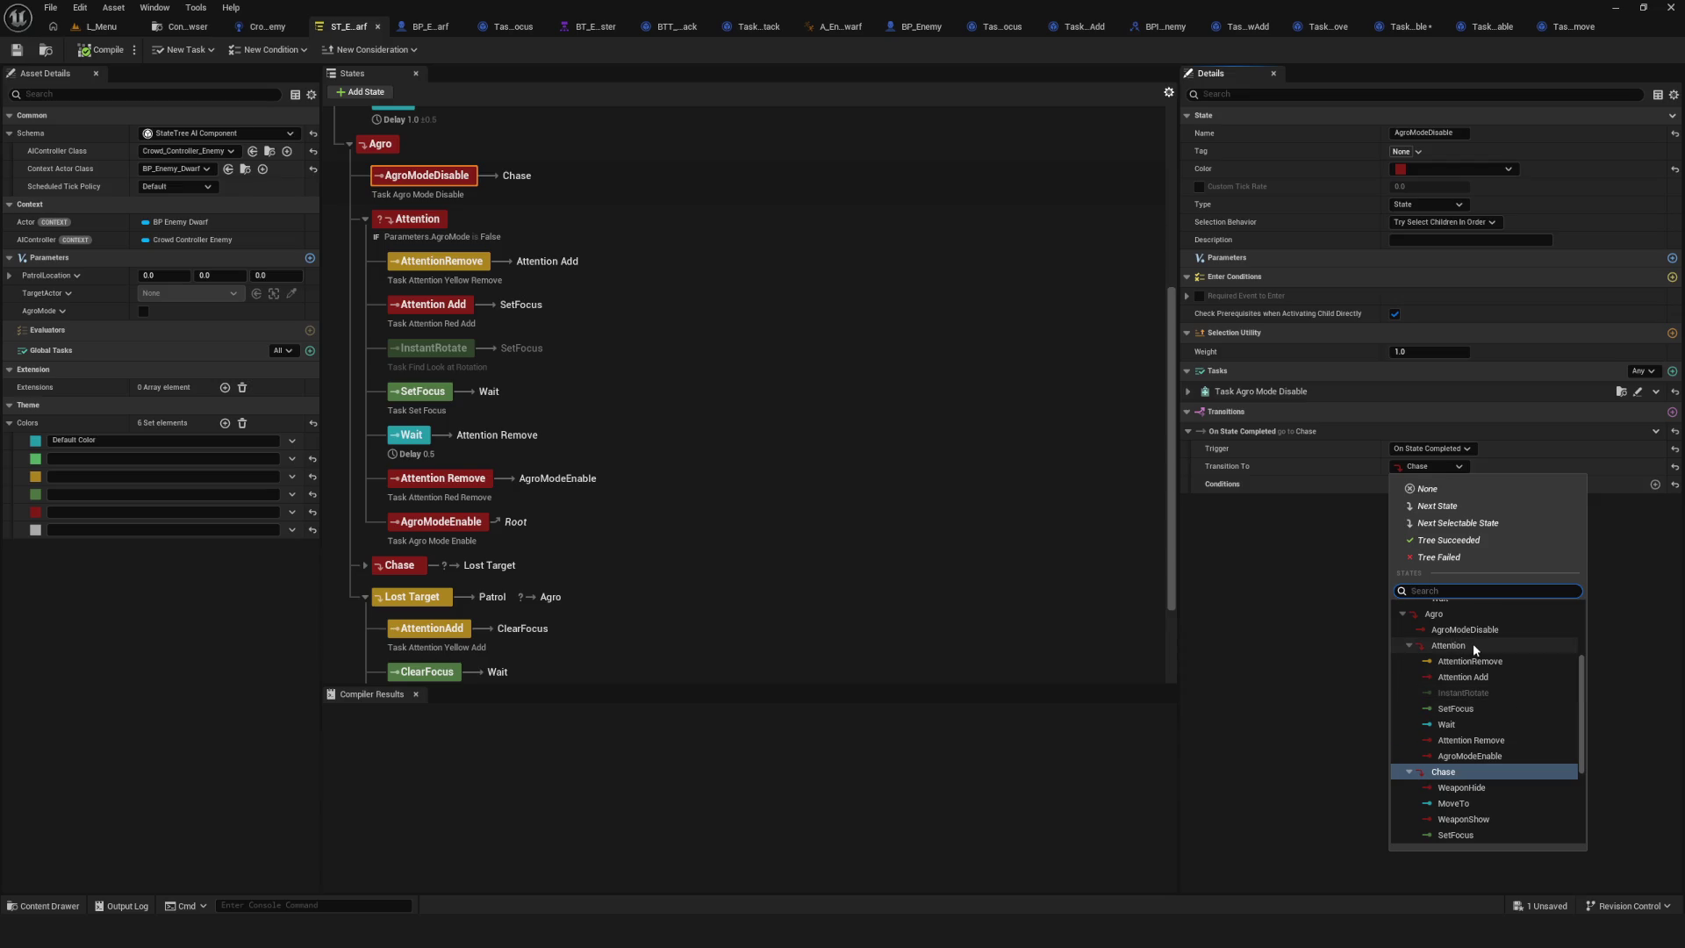
{"action": "left_click", "coordinate": [1472, 645]}
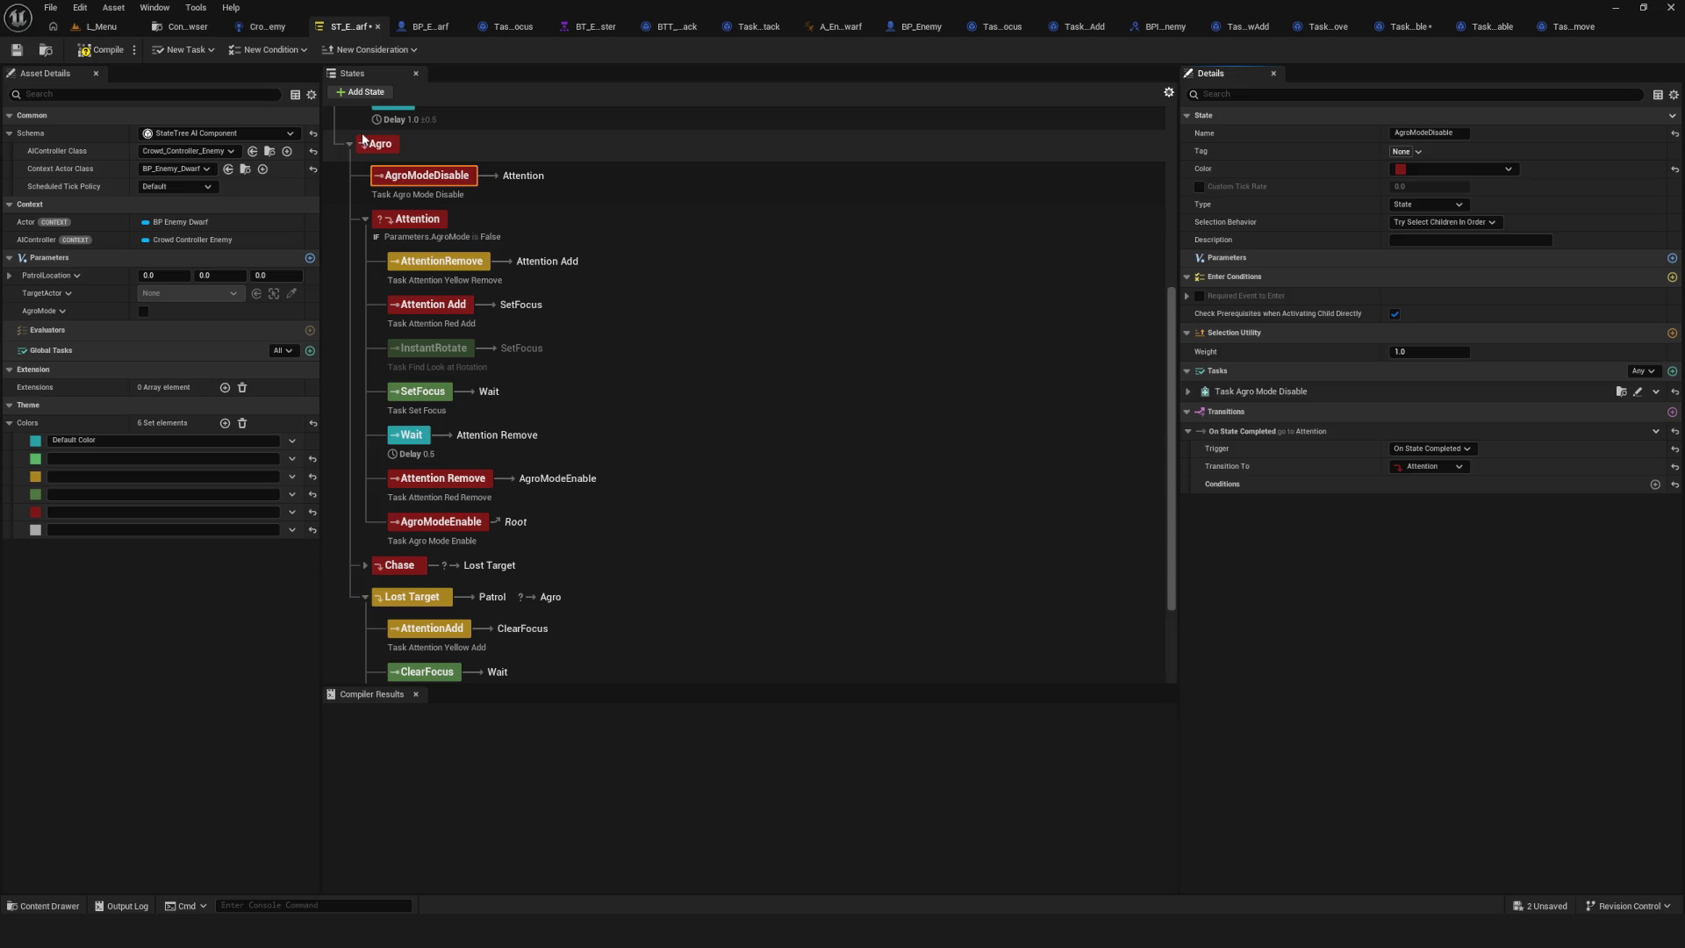
{"action": "left_click", "coordinate": [16, 50]}
{"action": "left_click", "coordinate": [100, 26]}
{"action": "left_click", "coordinate": [326, 50]}
Enter the game in Dev mode, walk toward the enemies, stop, and reopen ST_Enemy_Dwarf.
{"action": "left_click", "coordinate": [906, 380]}
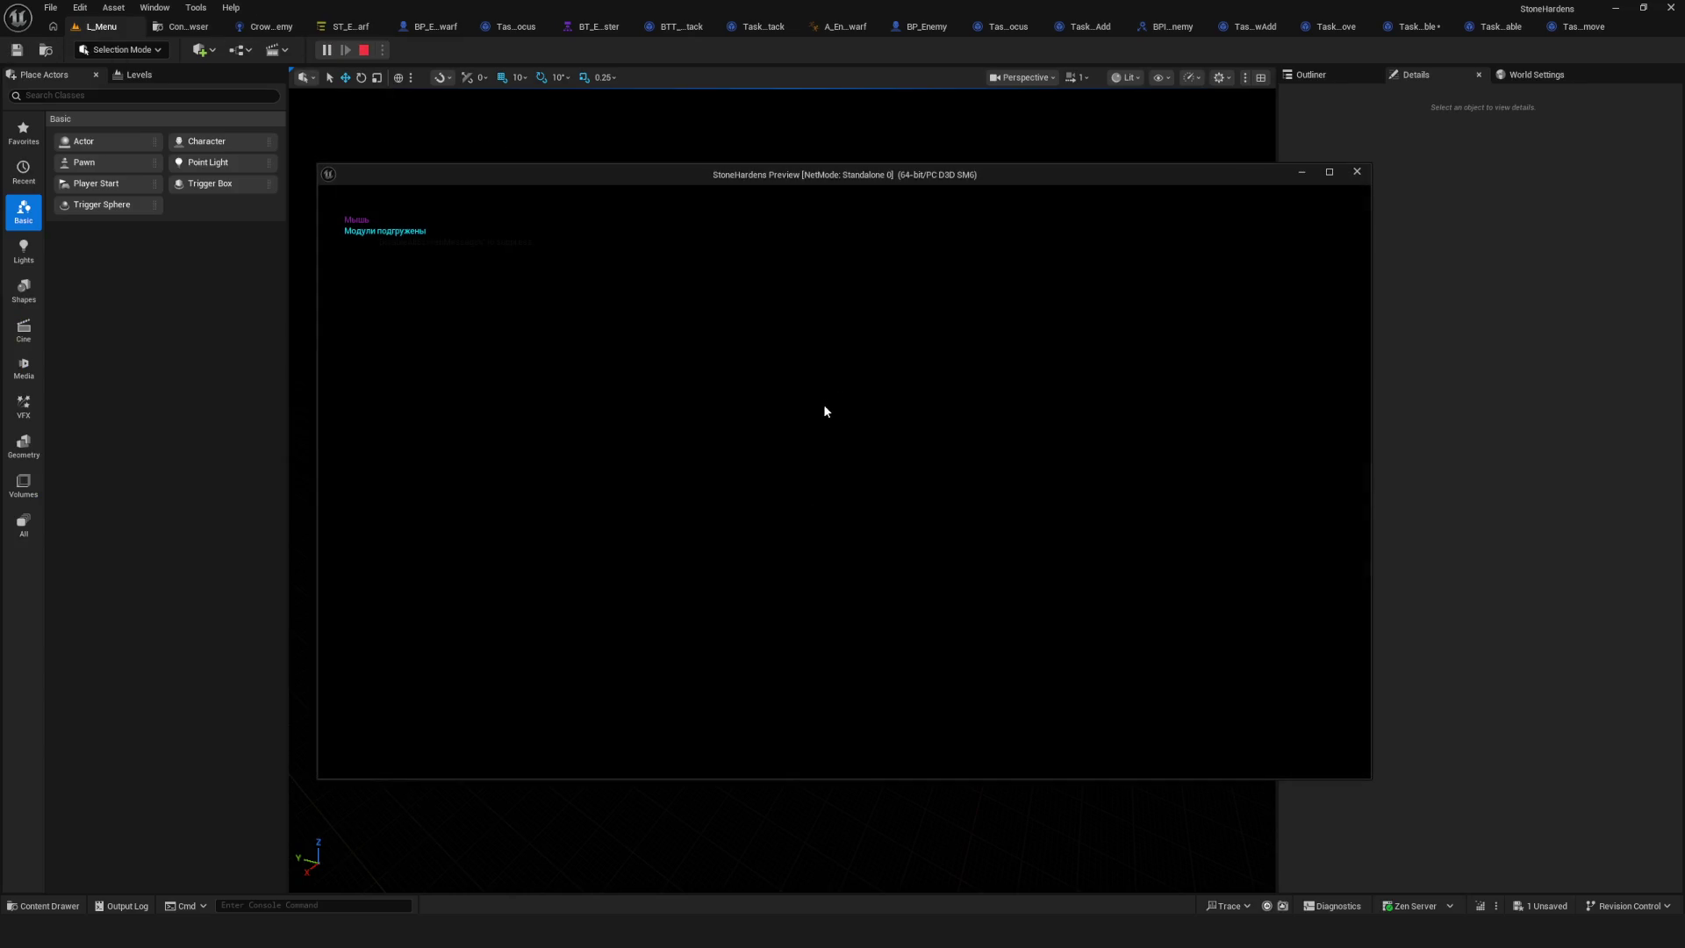
{"action": "key", "text": "w"}
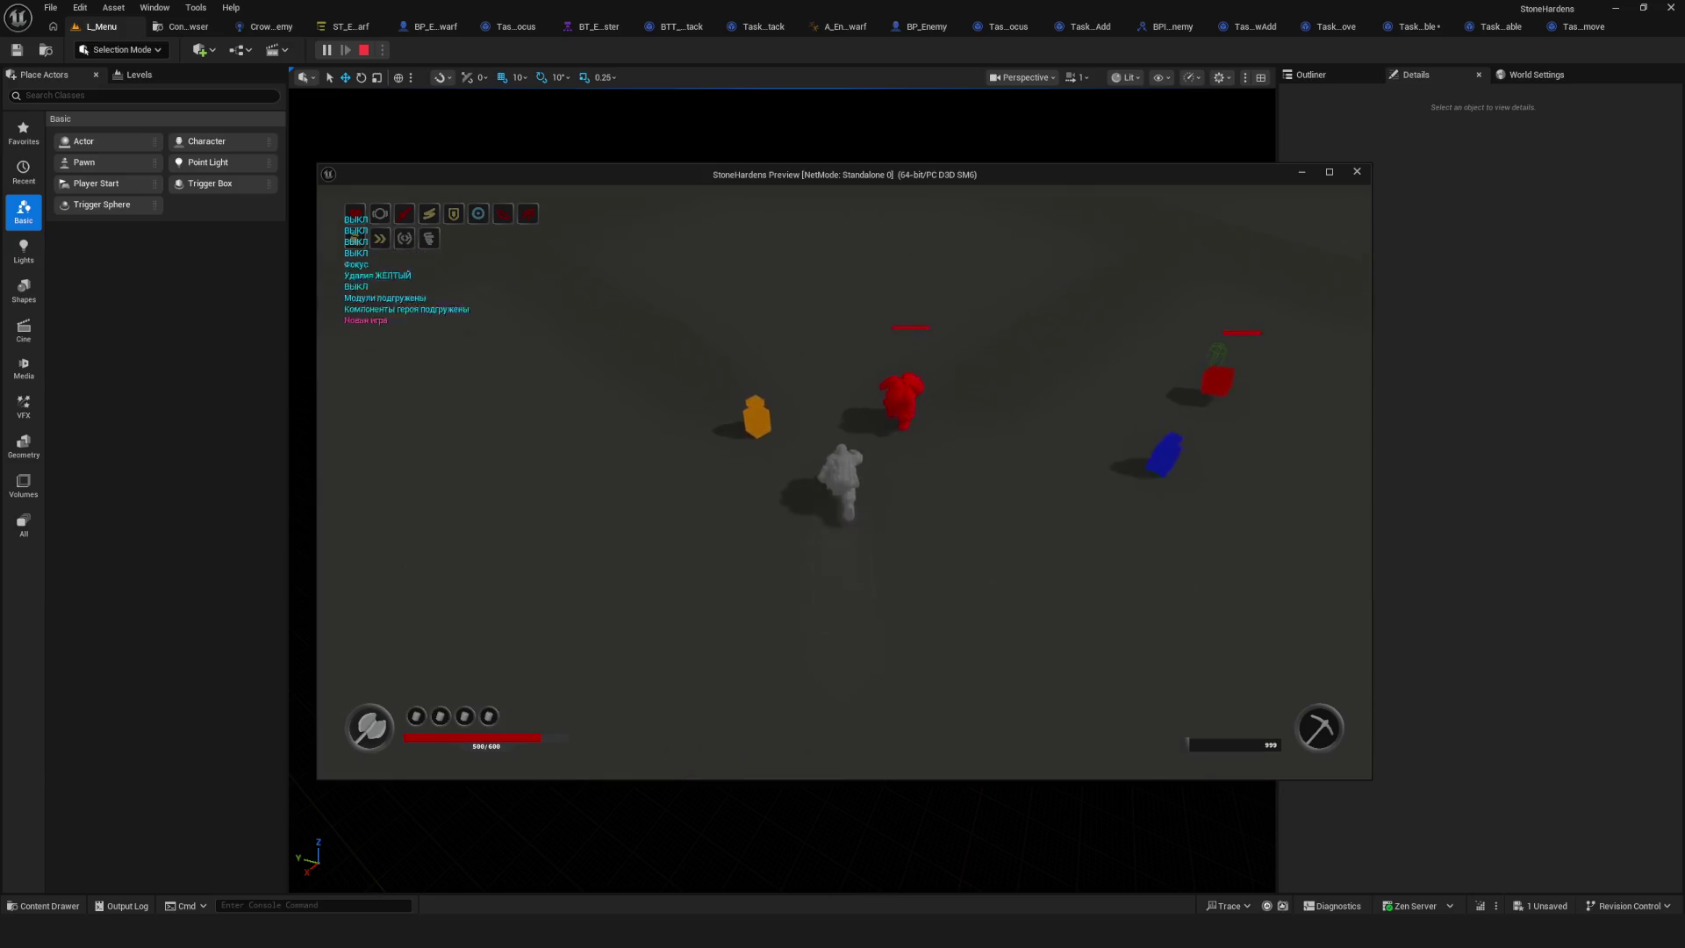
{"action": "key", "text": "Escape"}
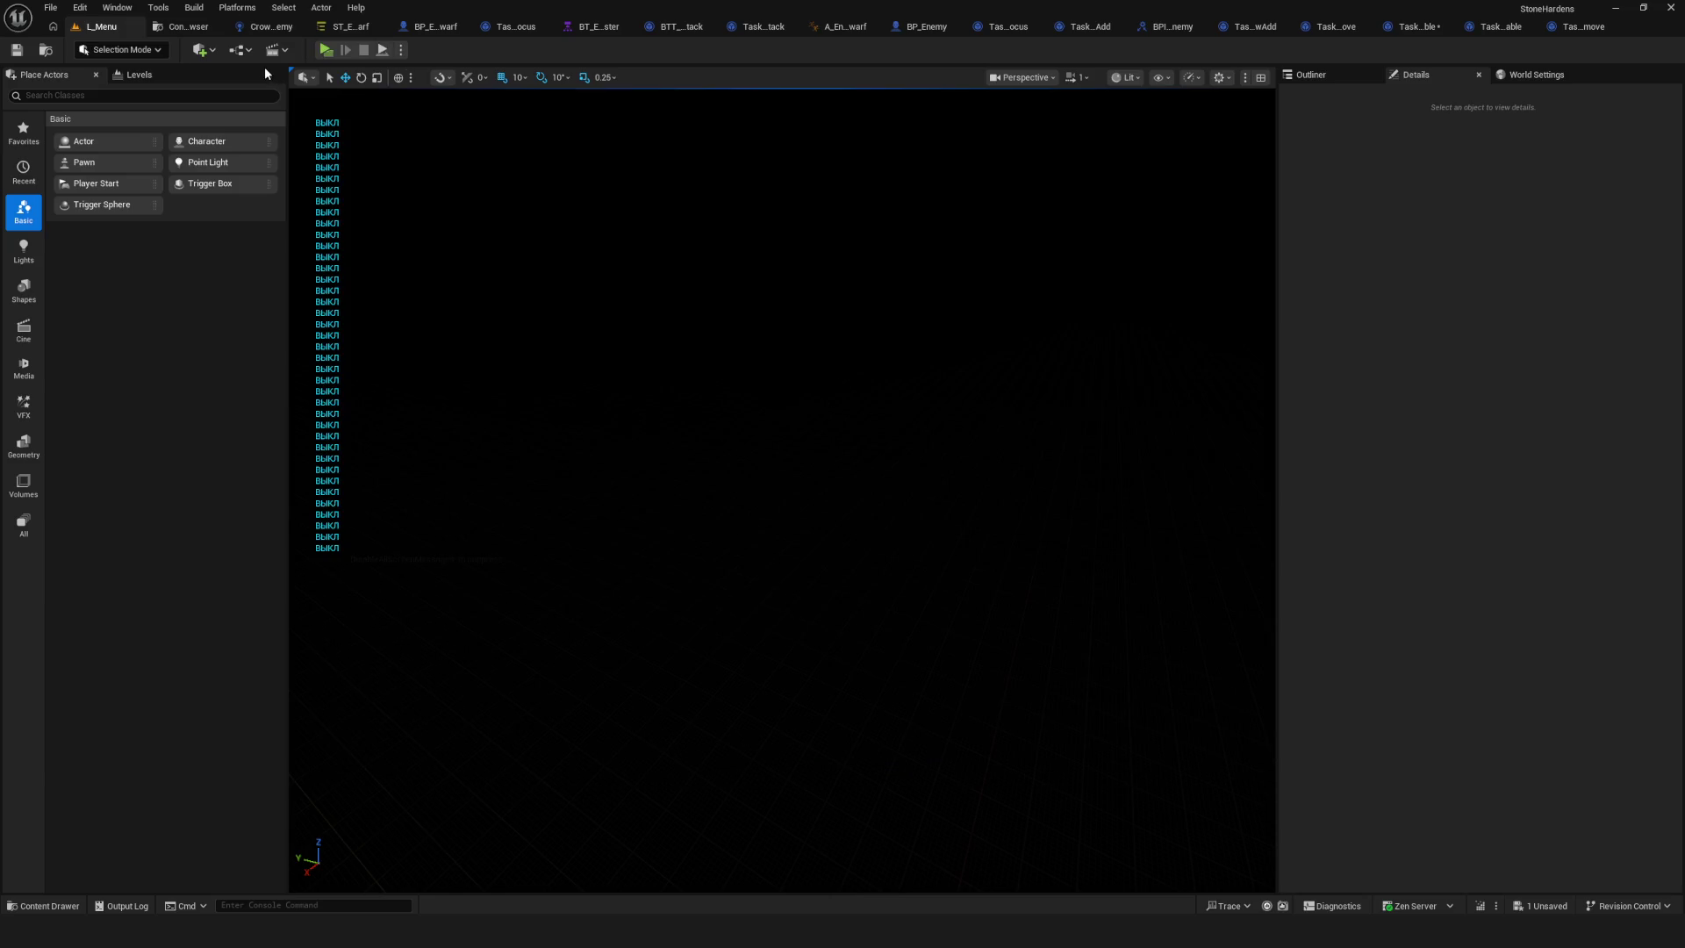
{"action": "left_click", "coordinate": [348, 27]}
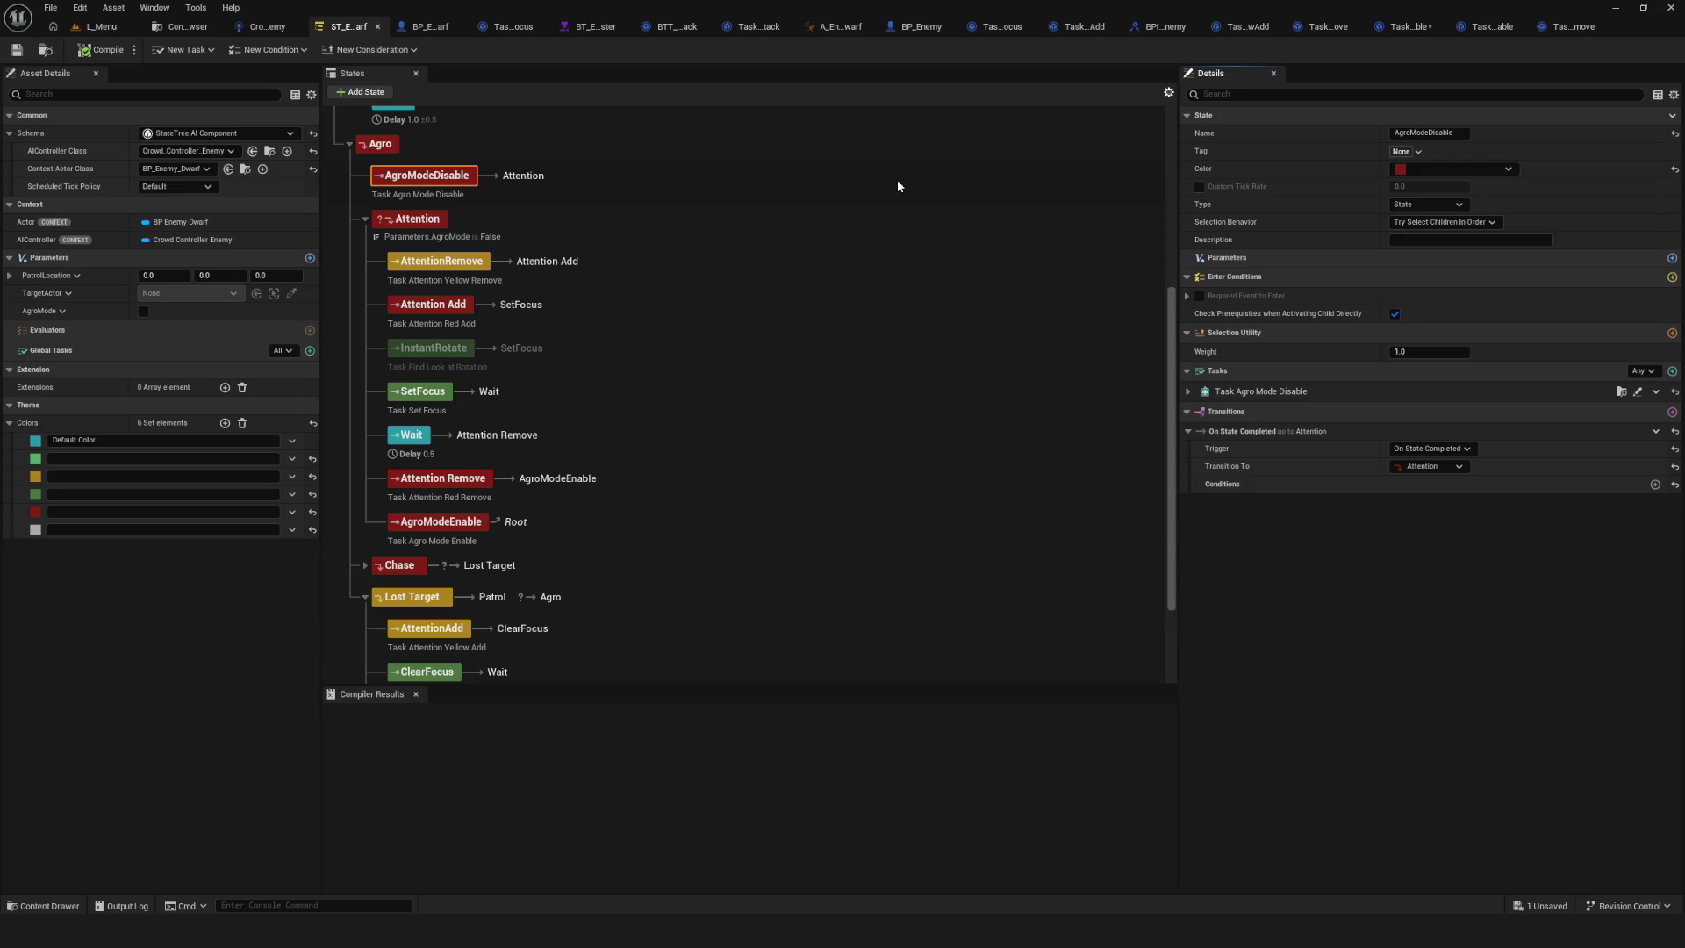
Select the Attention state and look over its AgroMode enter condition.
{"action": "left_click", "coordinate": [392, 220]}
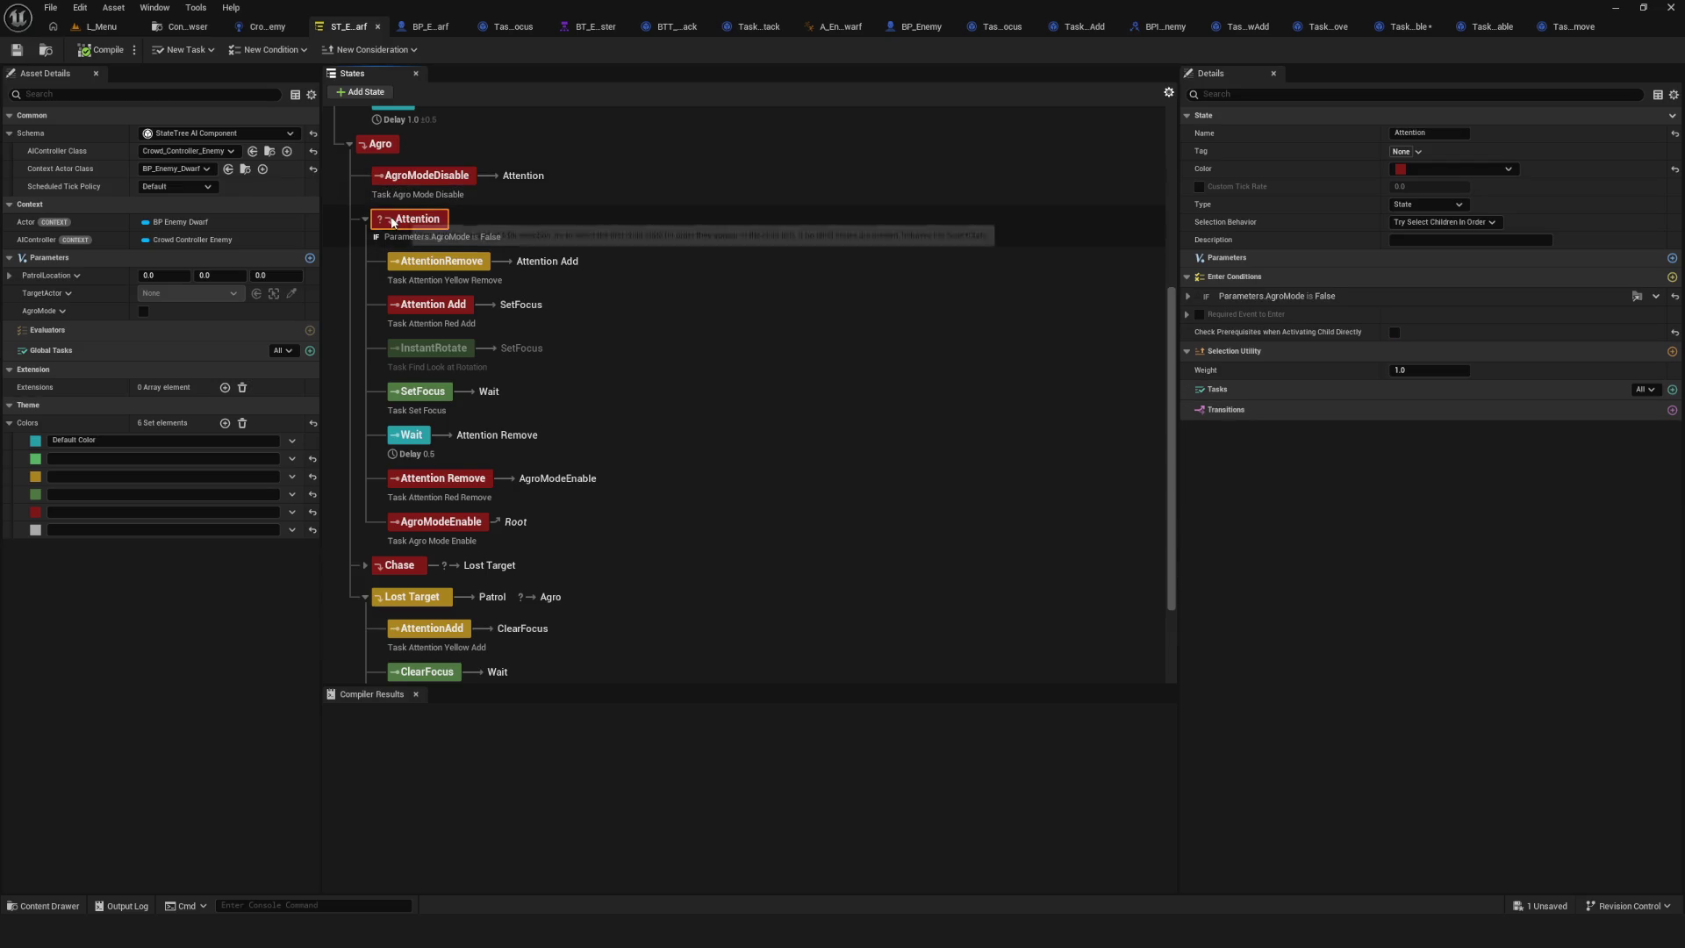
{"action": "left_click", "coordinate": [1189, 297]}
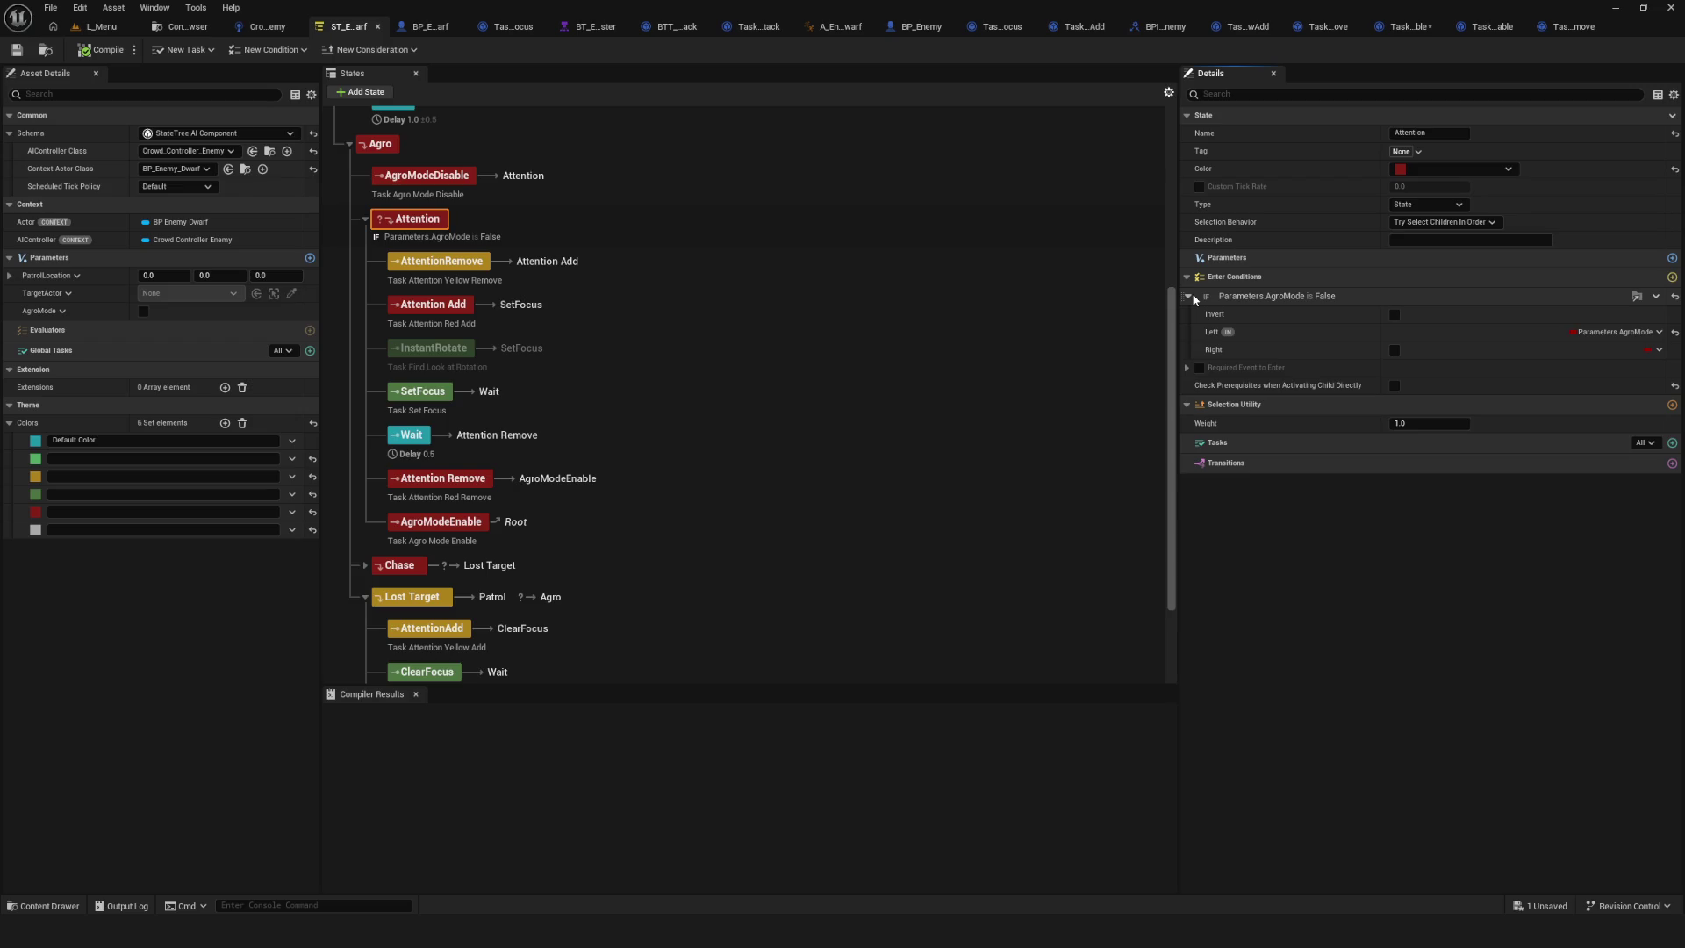
{"action": "left_click", "coordinate": [1189, 297]}
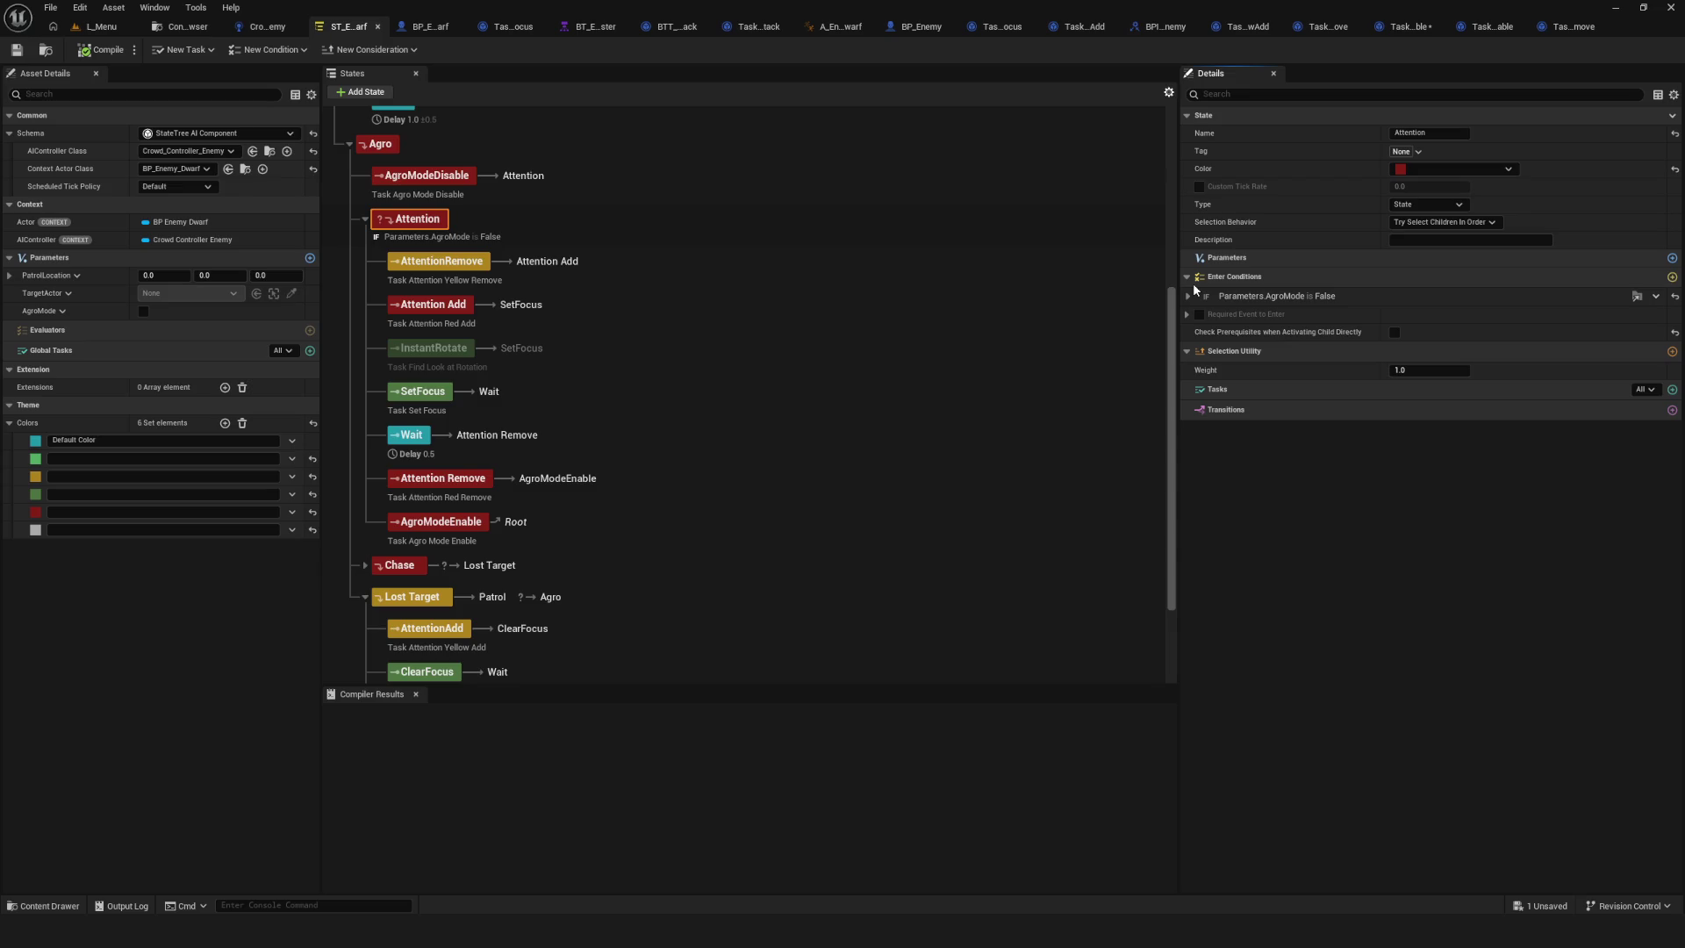
Add a transition to Attention with trigger On State Failed, going to the Chase state.
{"action": "left_click", "coordinate": [1672, 410]}
{"action": "left_click", "coordinate": [1454, 446]}
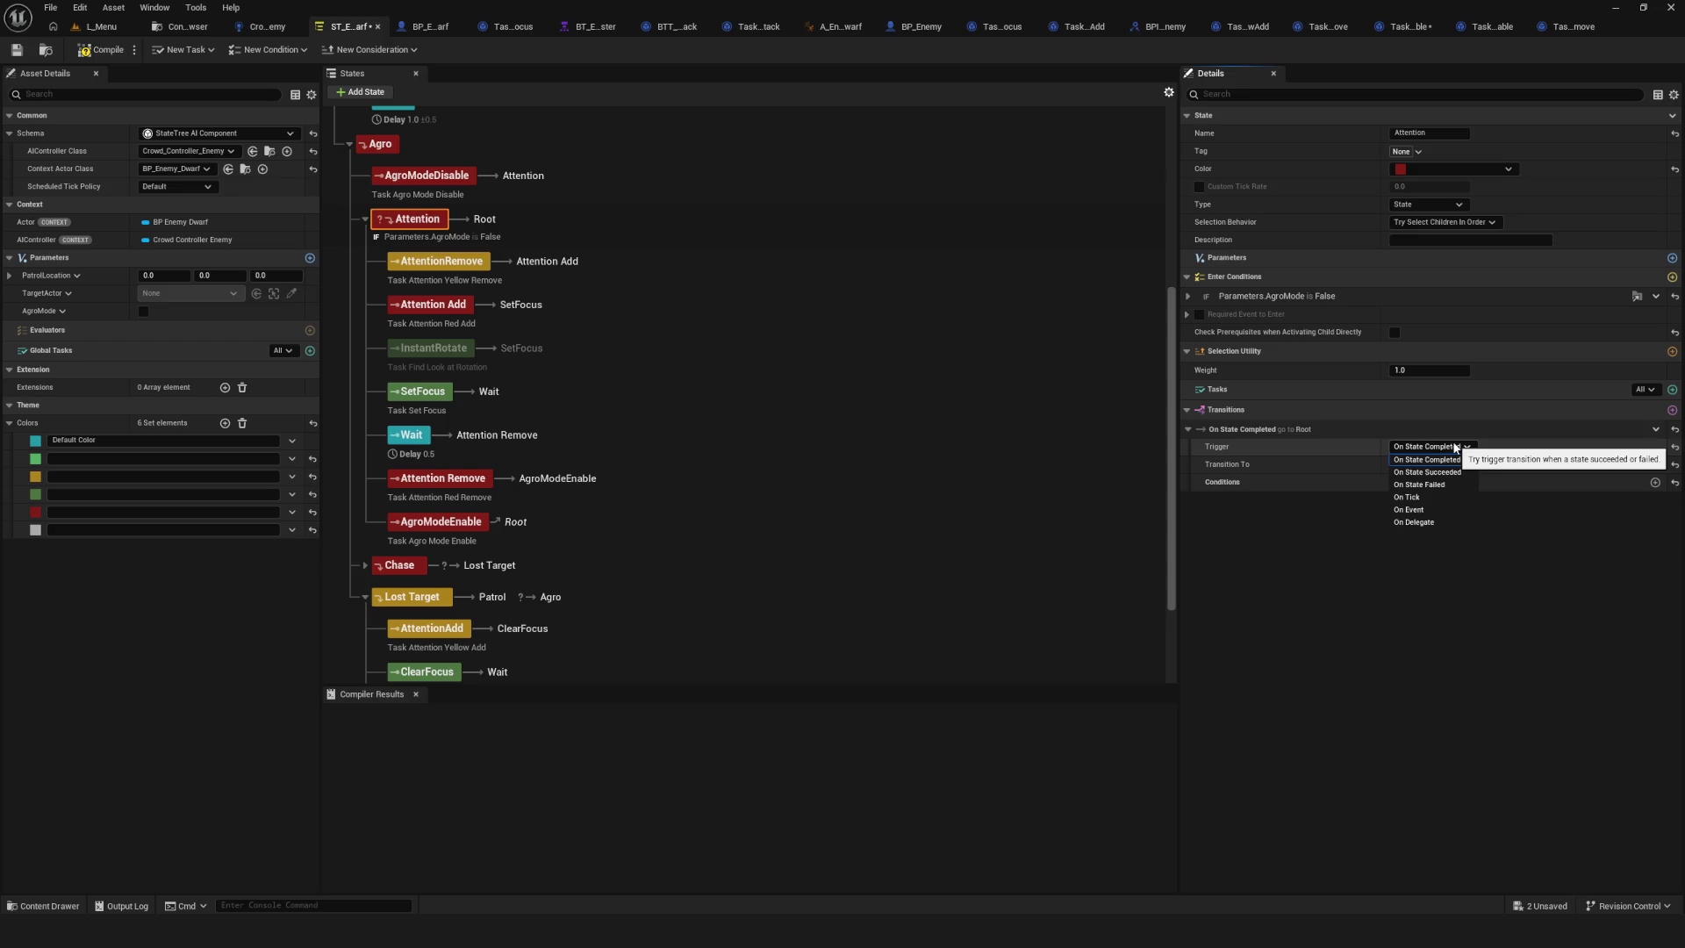
{"action": "left_click", "coordinate": [1446, 484]}
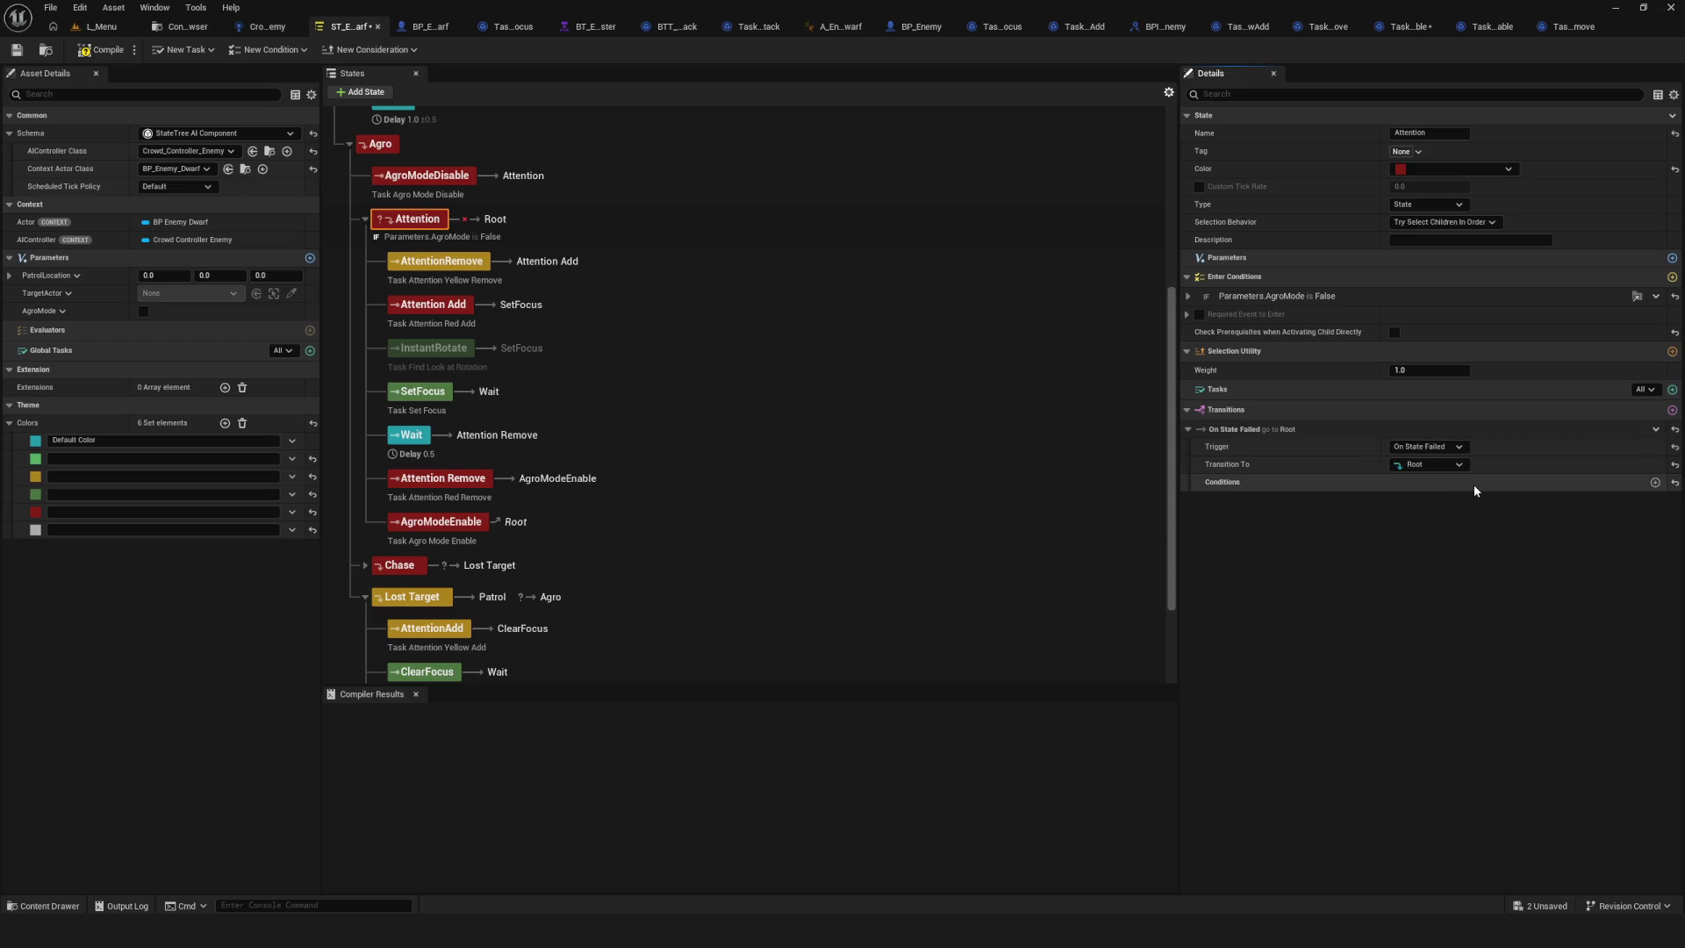
{"action": "left_click", "coordinate": [1458, 471]}
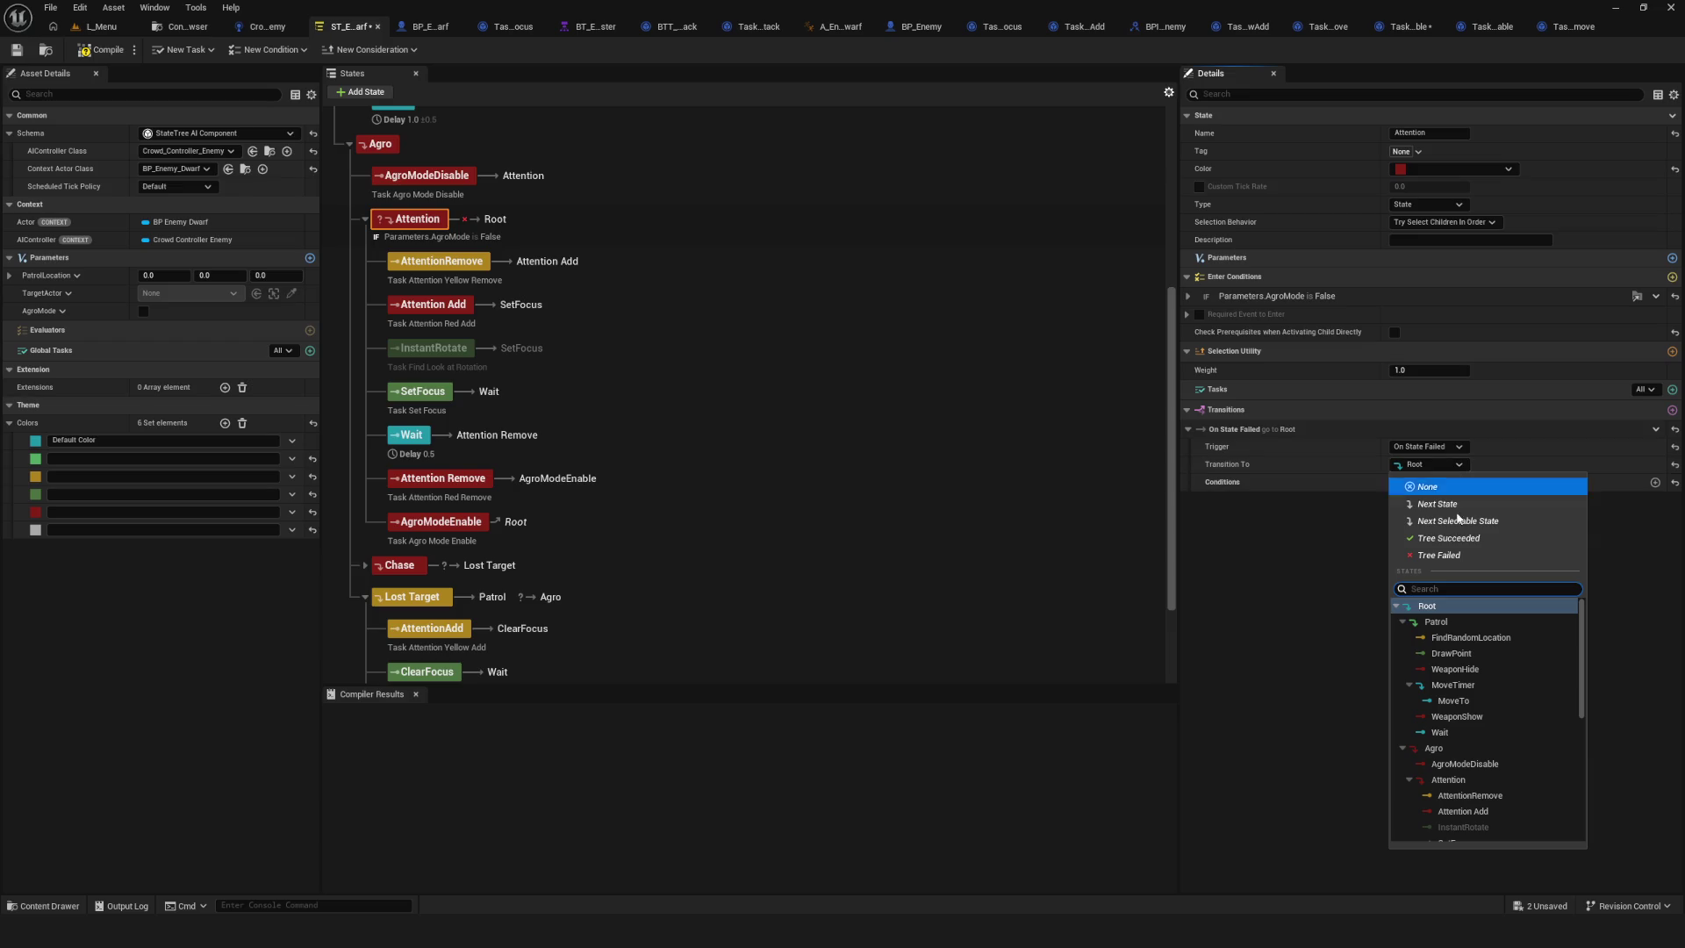
{"action": "scroll", "coordinate": [1489, 745], "scroll_direction": "down", "scroll_amount": 3}
{"action": "left_click", "coordinate": [1483, 716]}
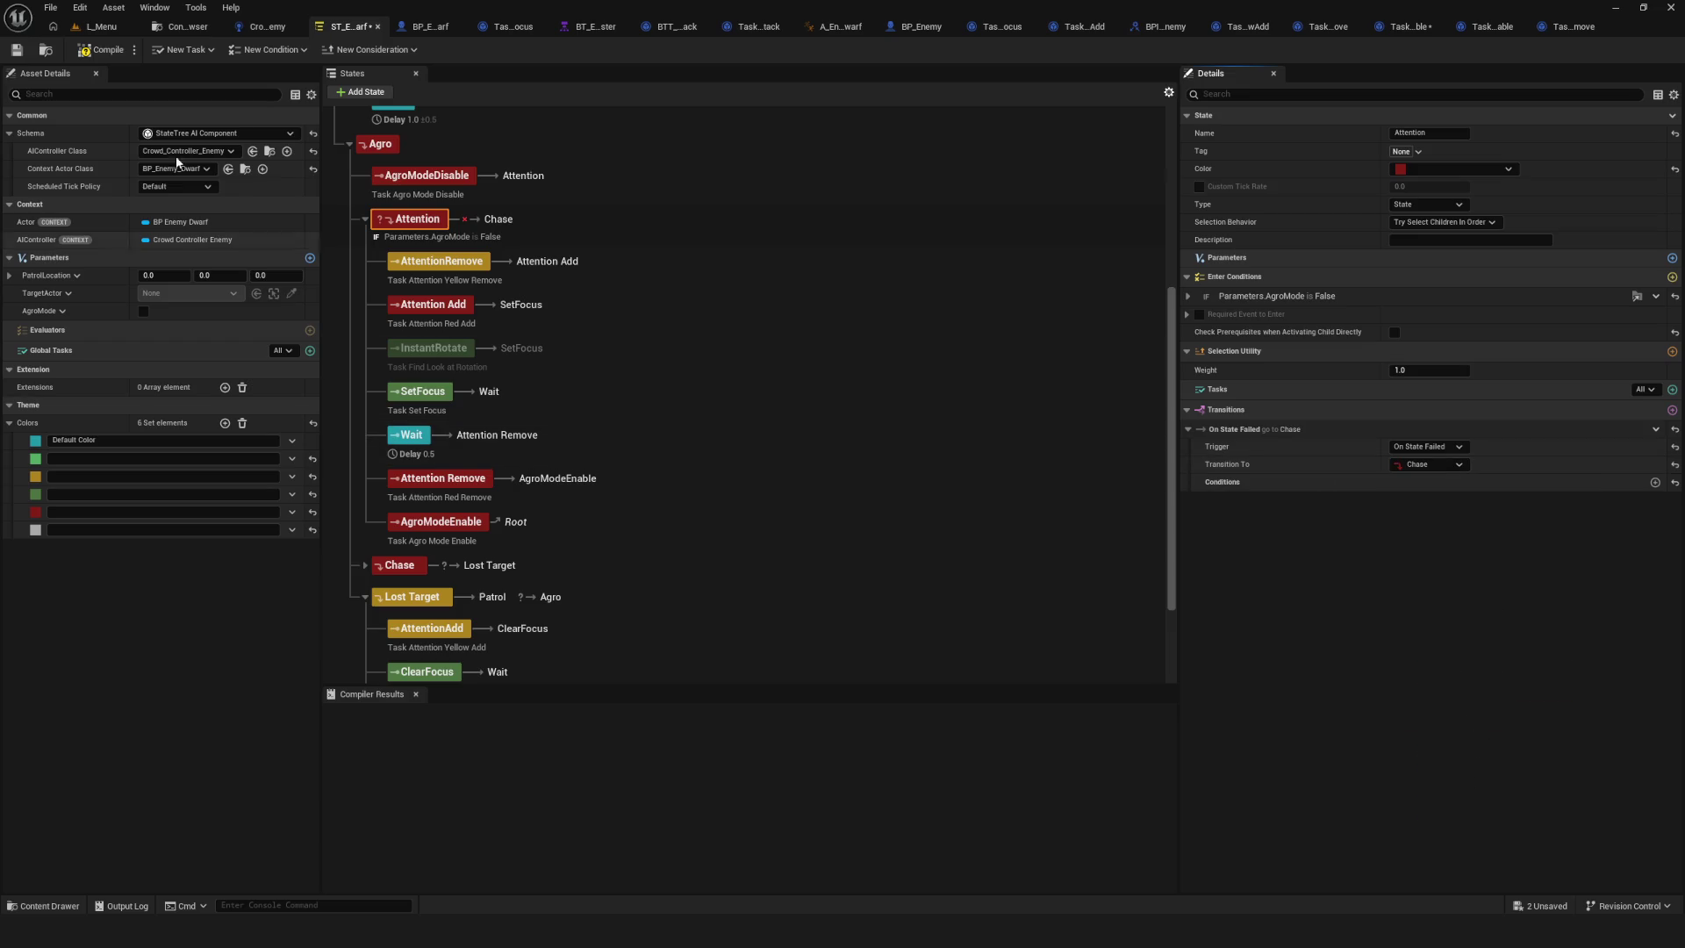
{"action": "left_click", "coordinate": [100, 27]}
Play-test a new game, walking the player around, then end the test.
{"action": "key", "text": "alt+p"}
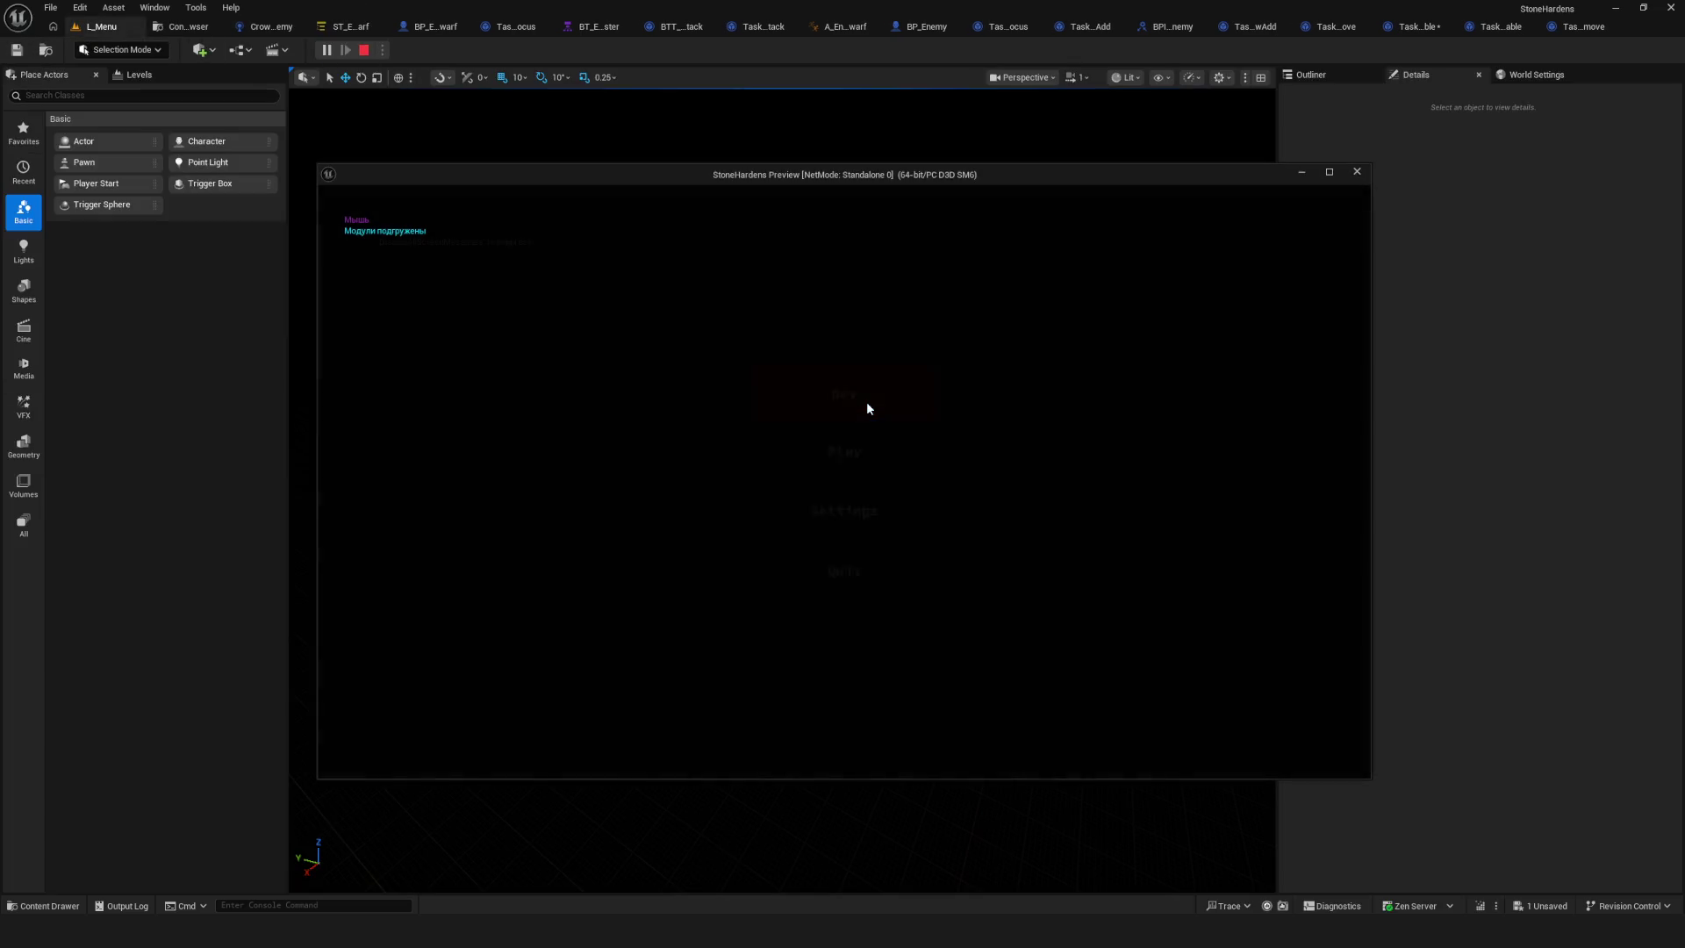
{"action": "left_click", "coordinate": [867, 403]}
{"action": "key", "text": "w"}
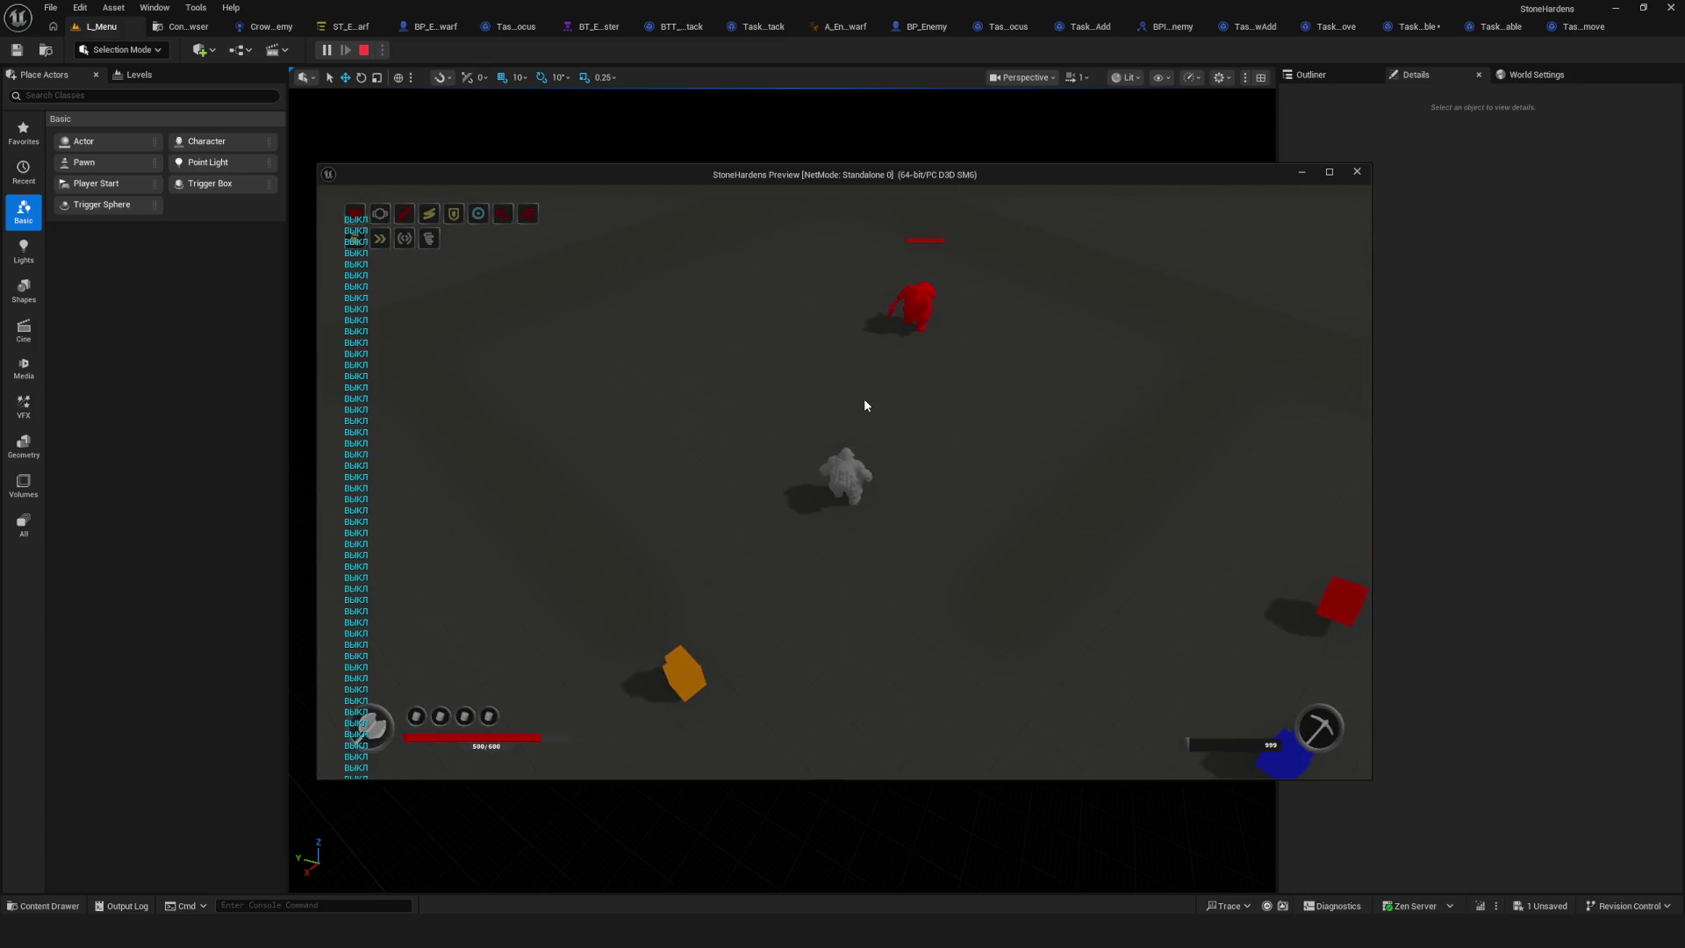
{"action": "key", "text": "Escape"}
Change the Attention transition trigger to On State Completed and save the state tree.
{"action": "left_click", "coordinate": [344, 28]}
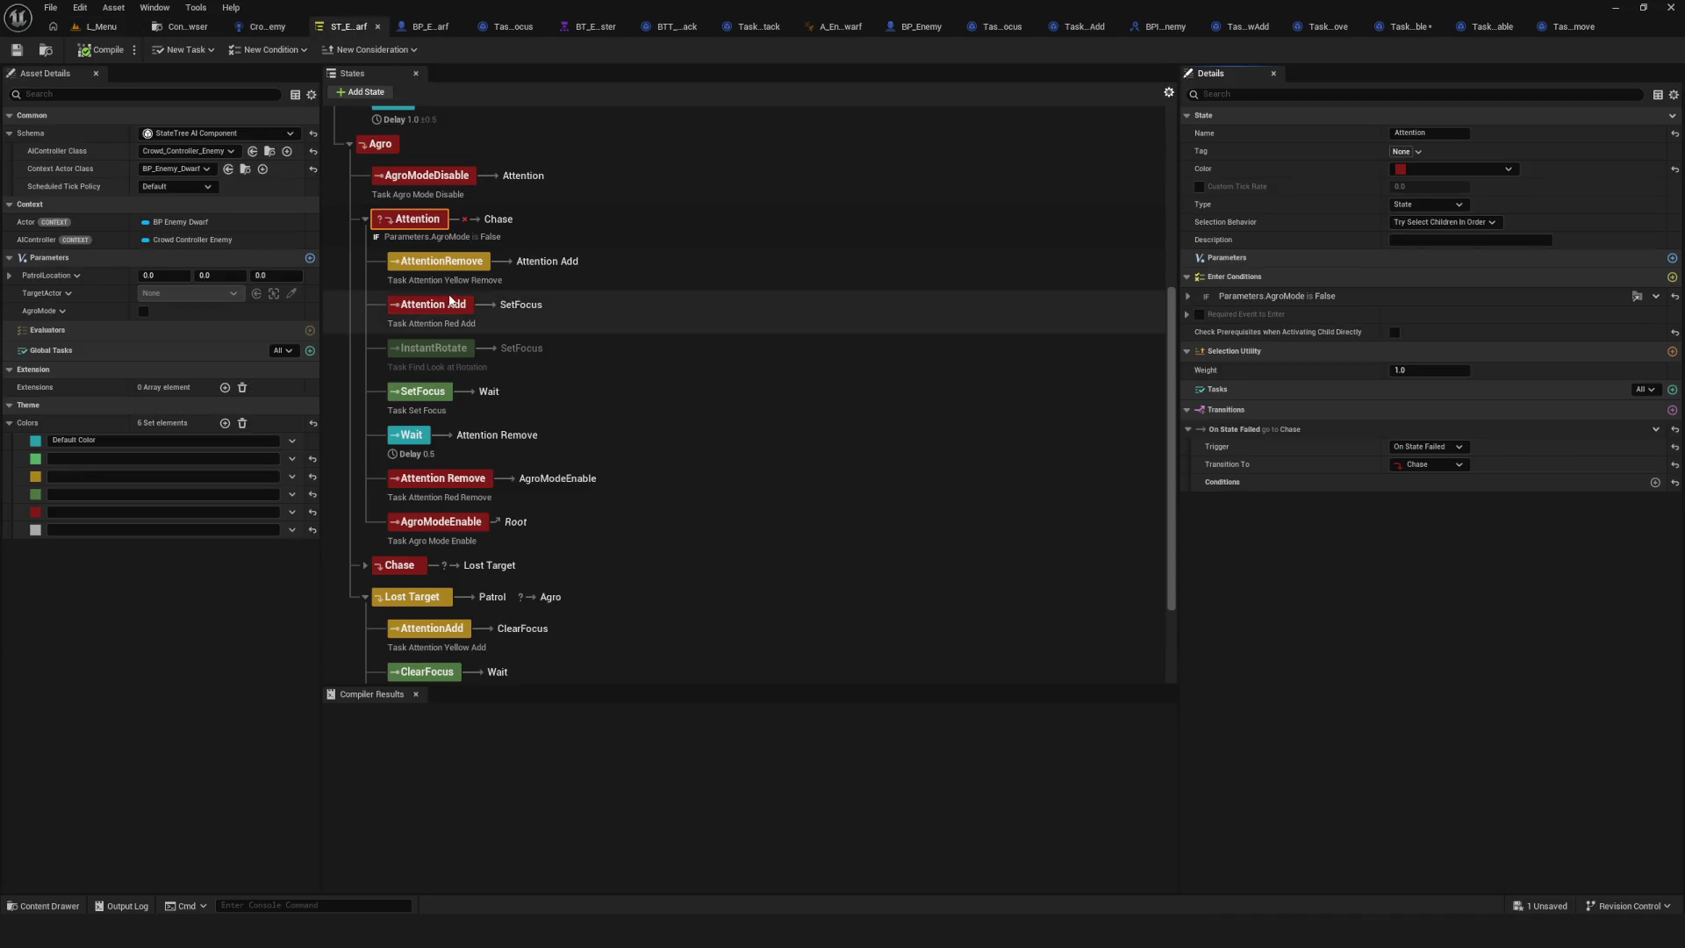
{"action": "left_click", "coordinate": [1457, 447]}
{"action": "left_click", "coordinate": [1463, 462]}
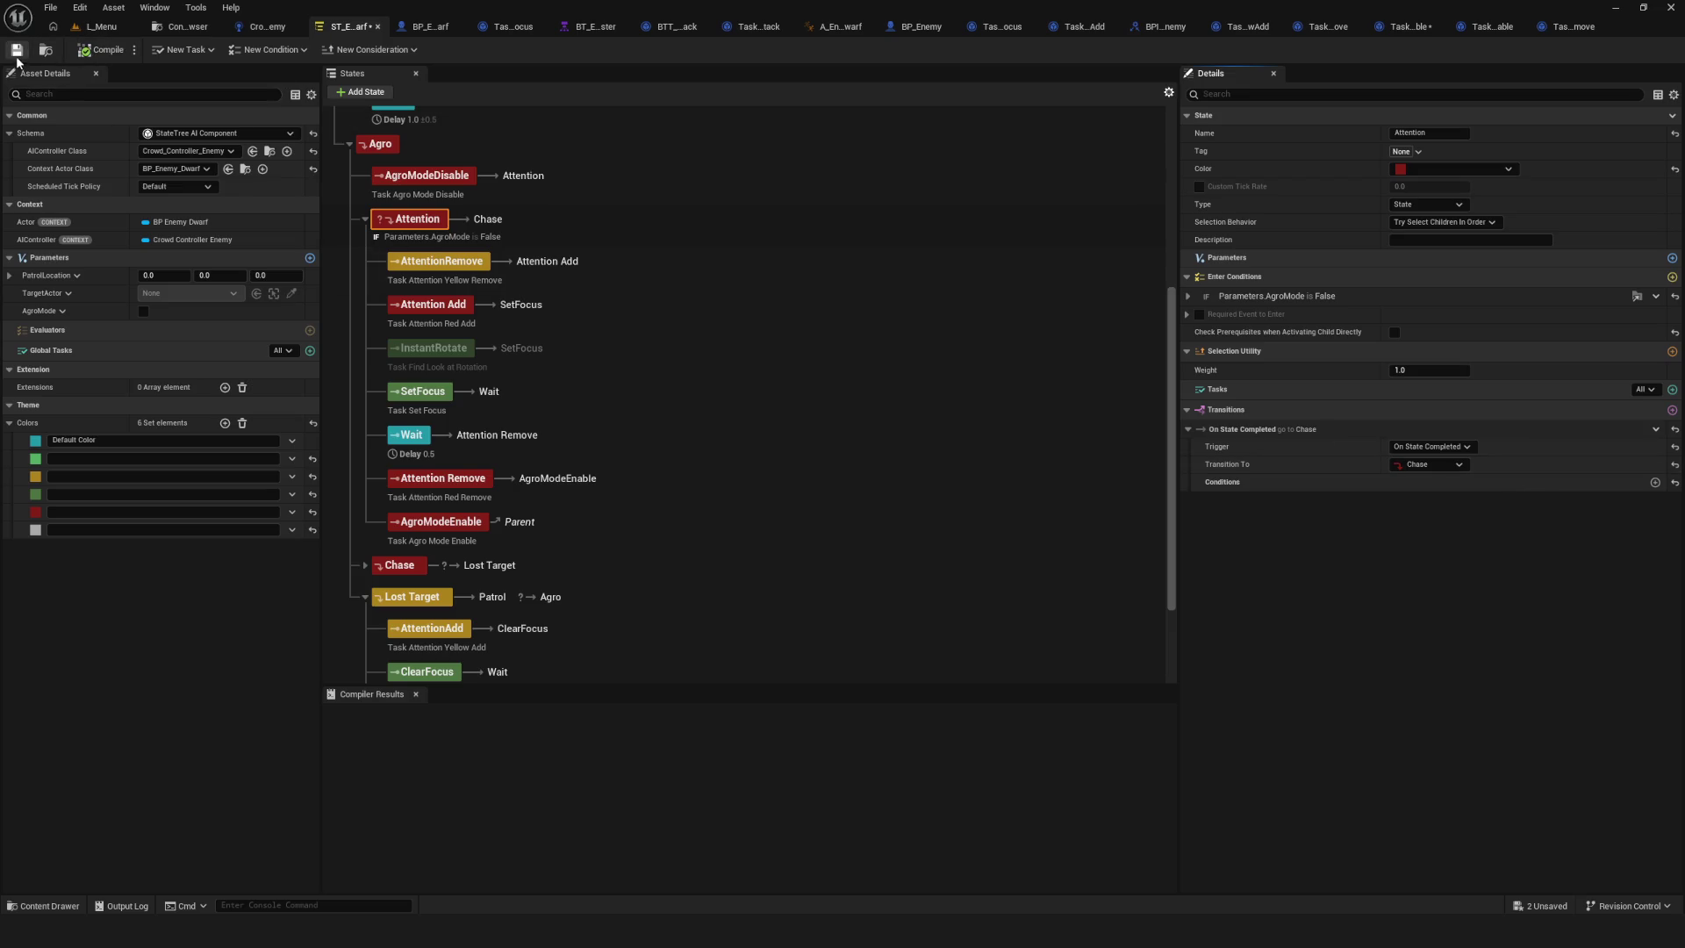
{"action": "left_click", "coordinate": [17, 50]}
Play-test from the Dev menu, walking the player toward and away from the enemies.
{"action": "left_click", "coordinate": [92, 28]}
{"action": "left_click", "coordinate": [325, 50]}
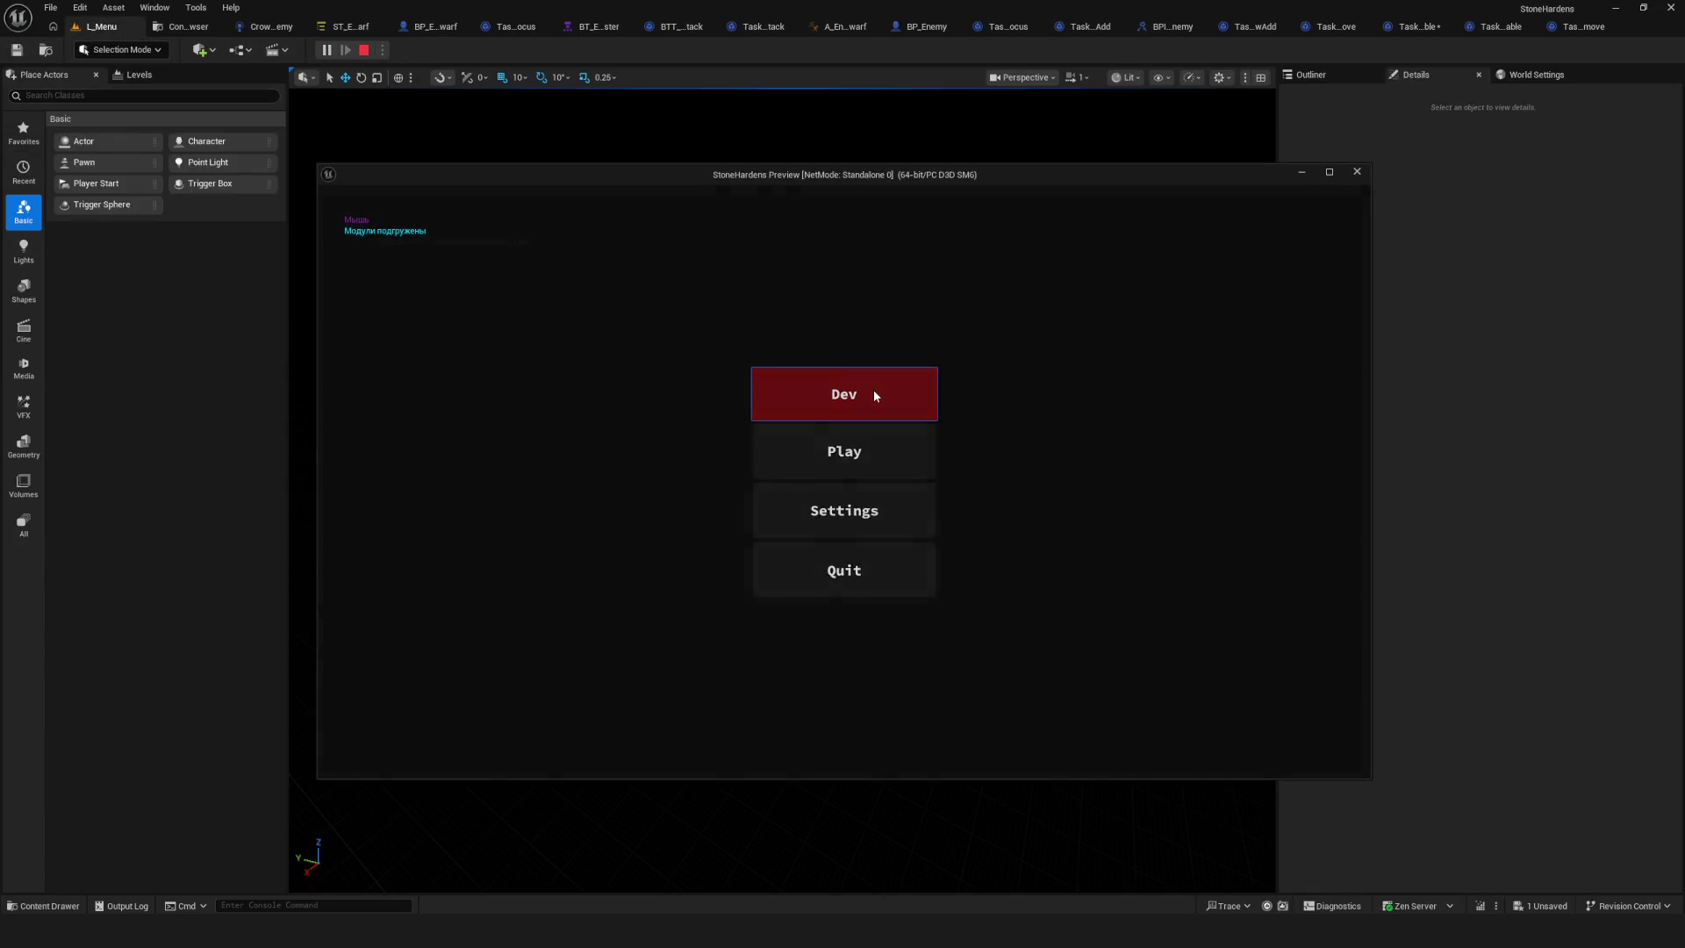
{"action": "left_click", "coordinate": [872, 390]}
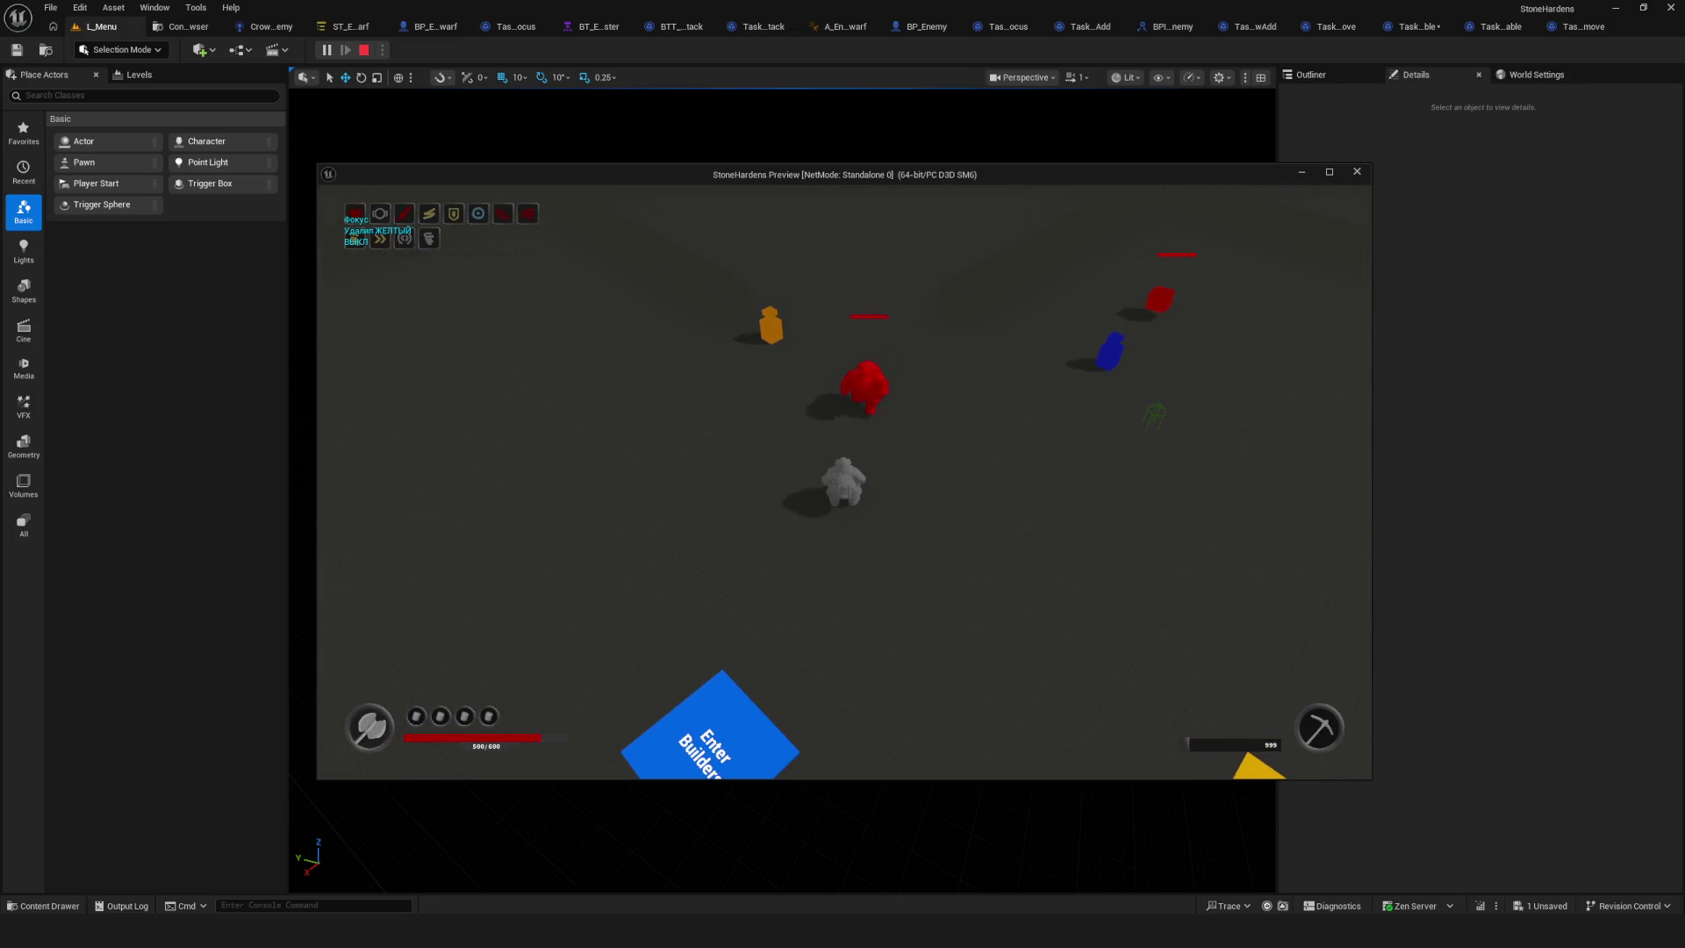
{"action": "key", "text": "a"}
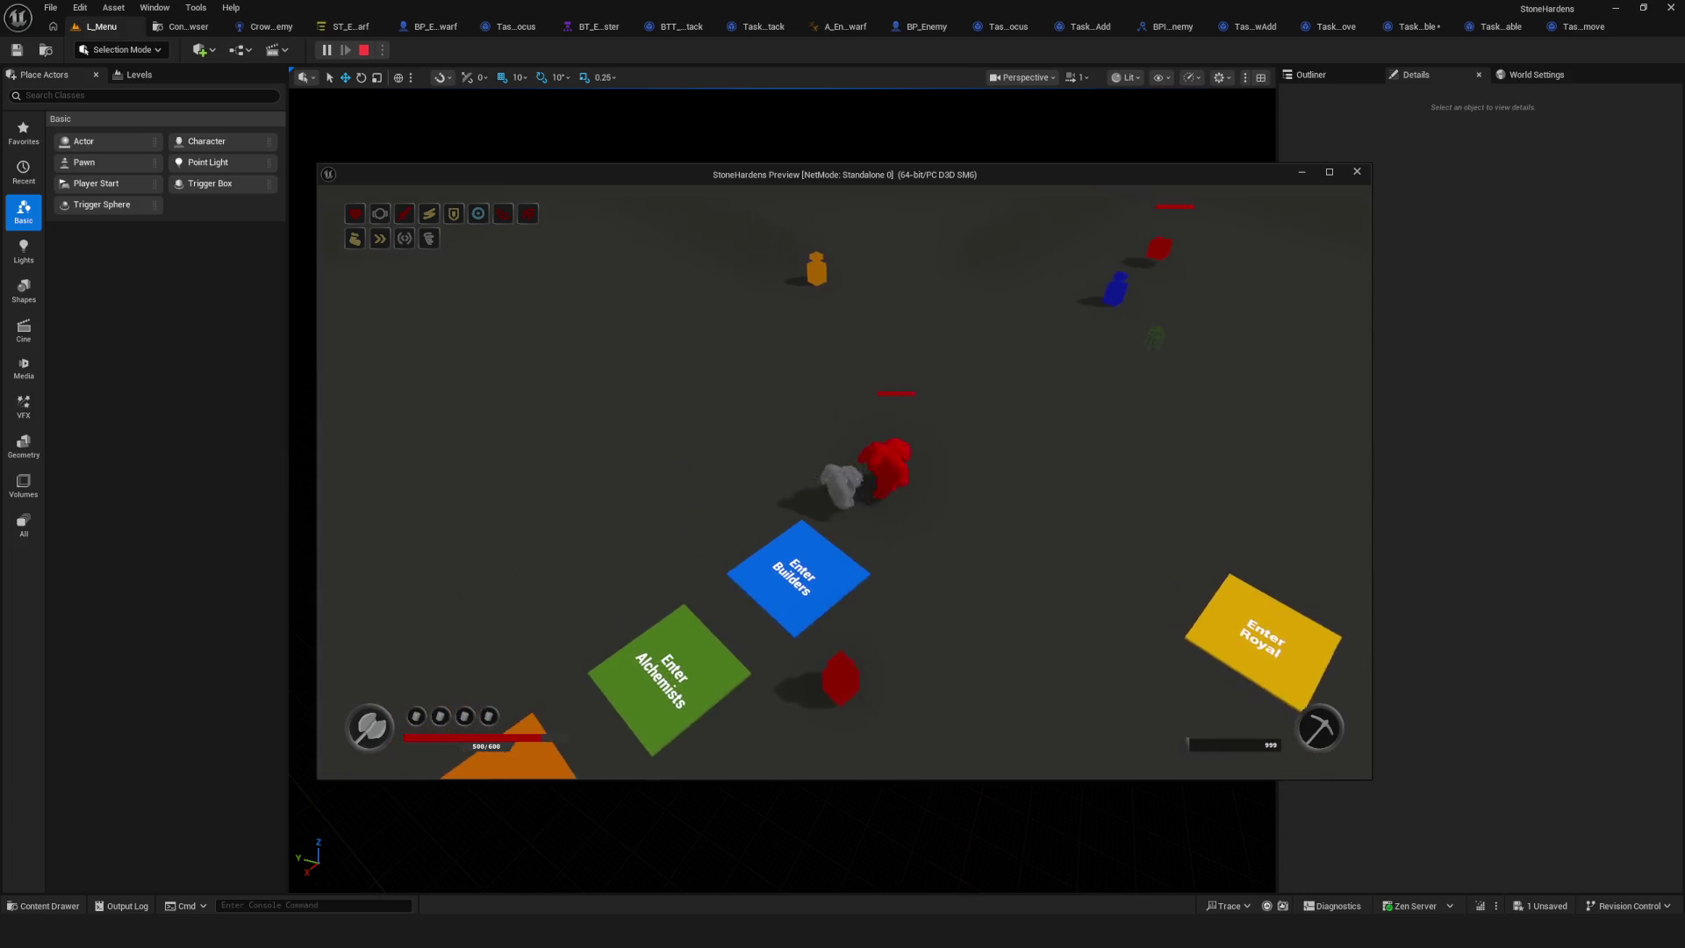
{"action": "key", "text": "s"}
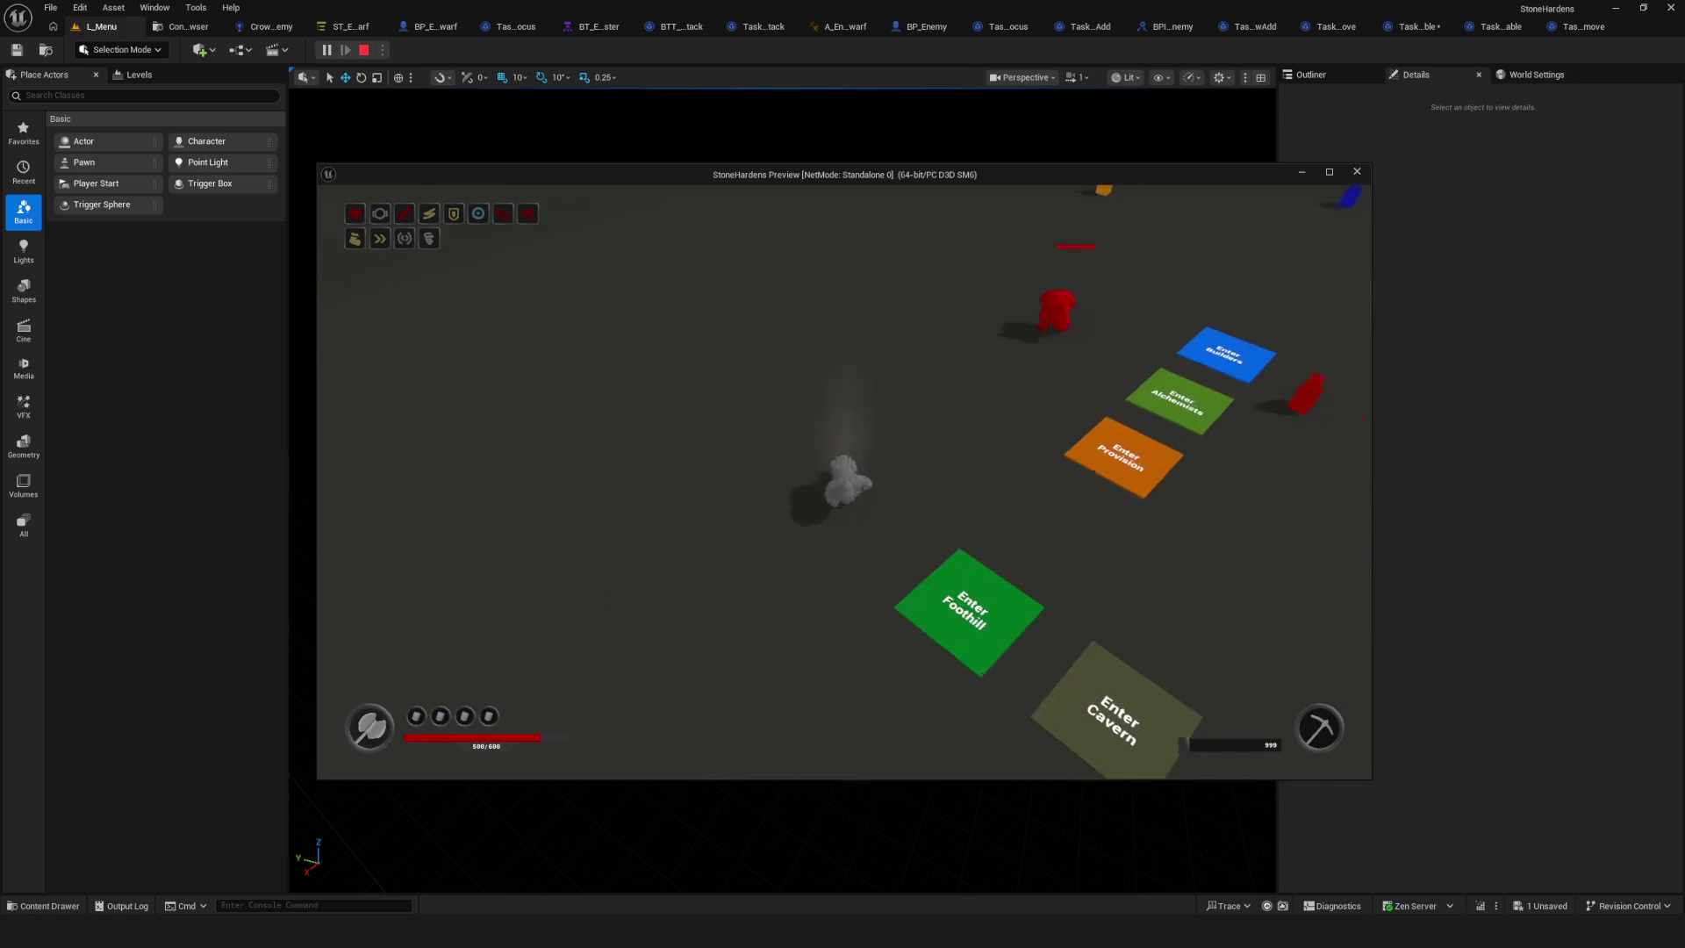
{"action": "key", "text": "w"}
{"action": "key", "text": "s"}
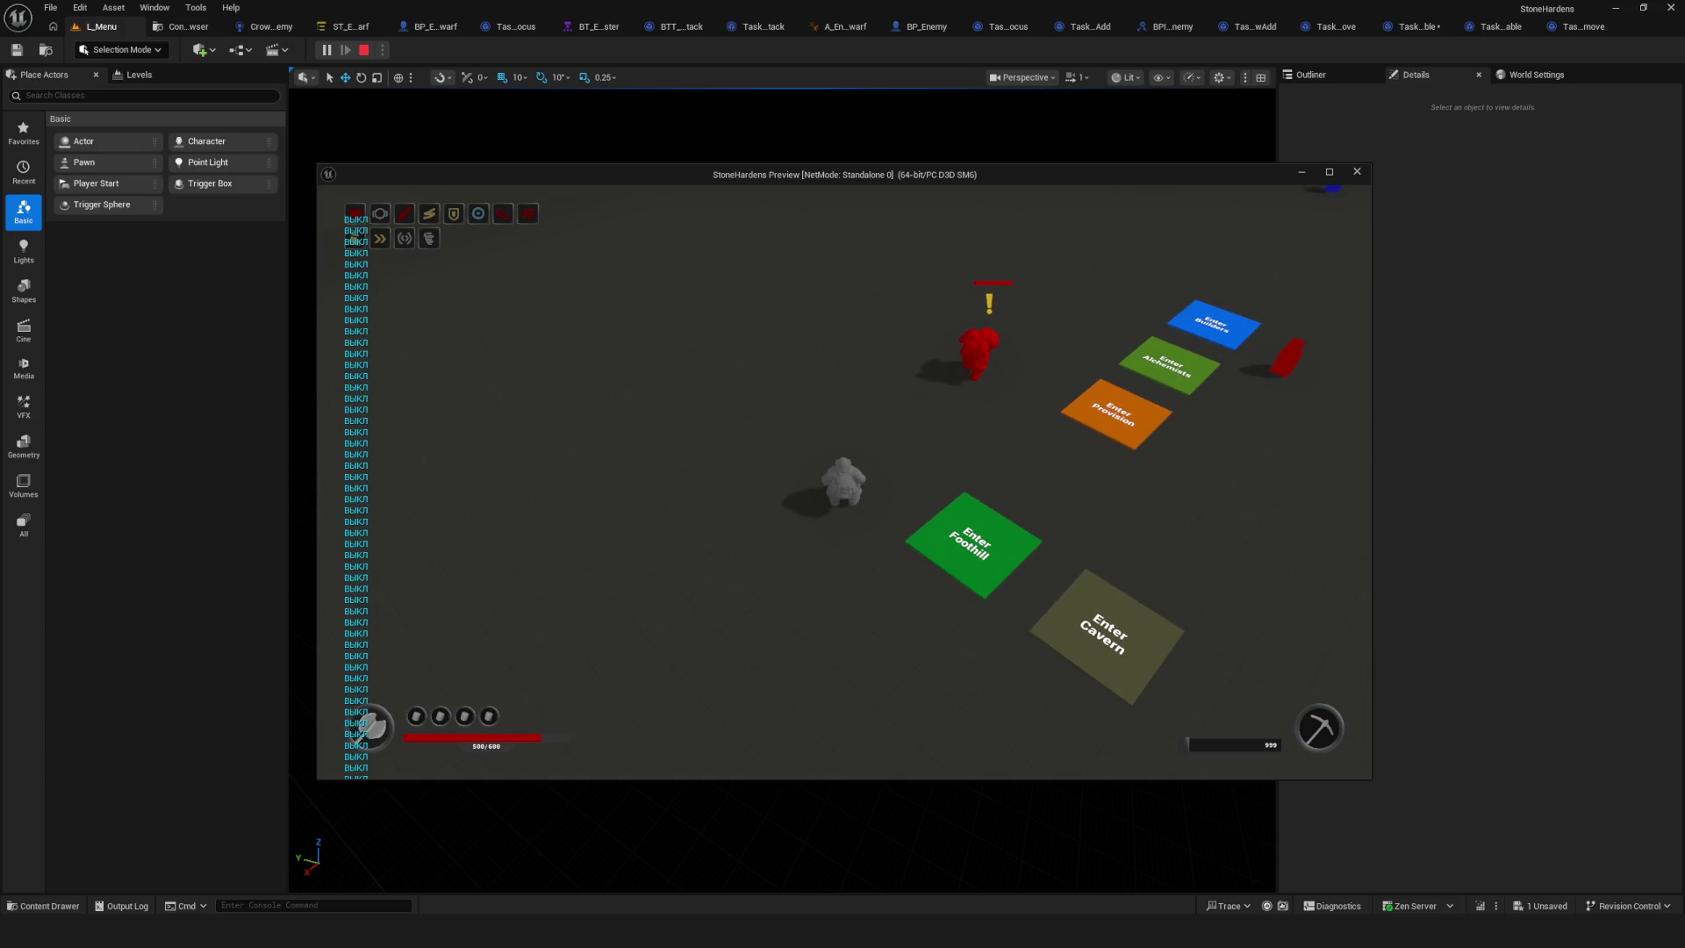
{"action": "key", "text": "w"}
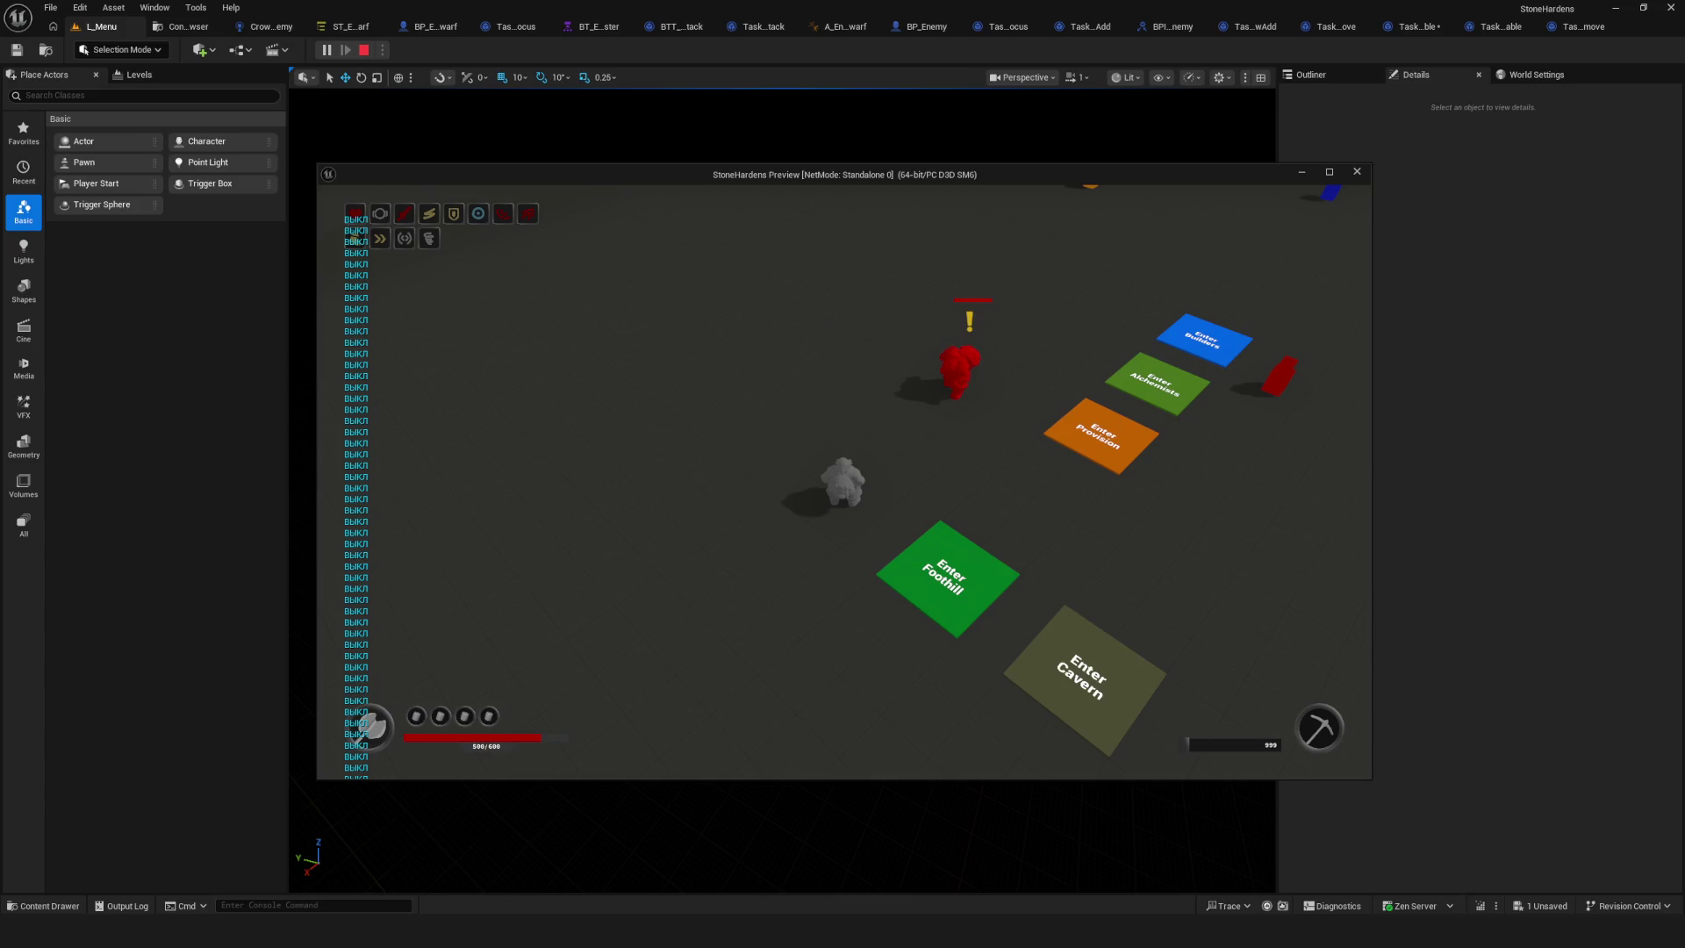
{"action": "key", "text": "Escape"}
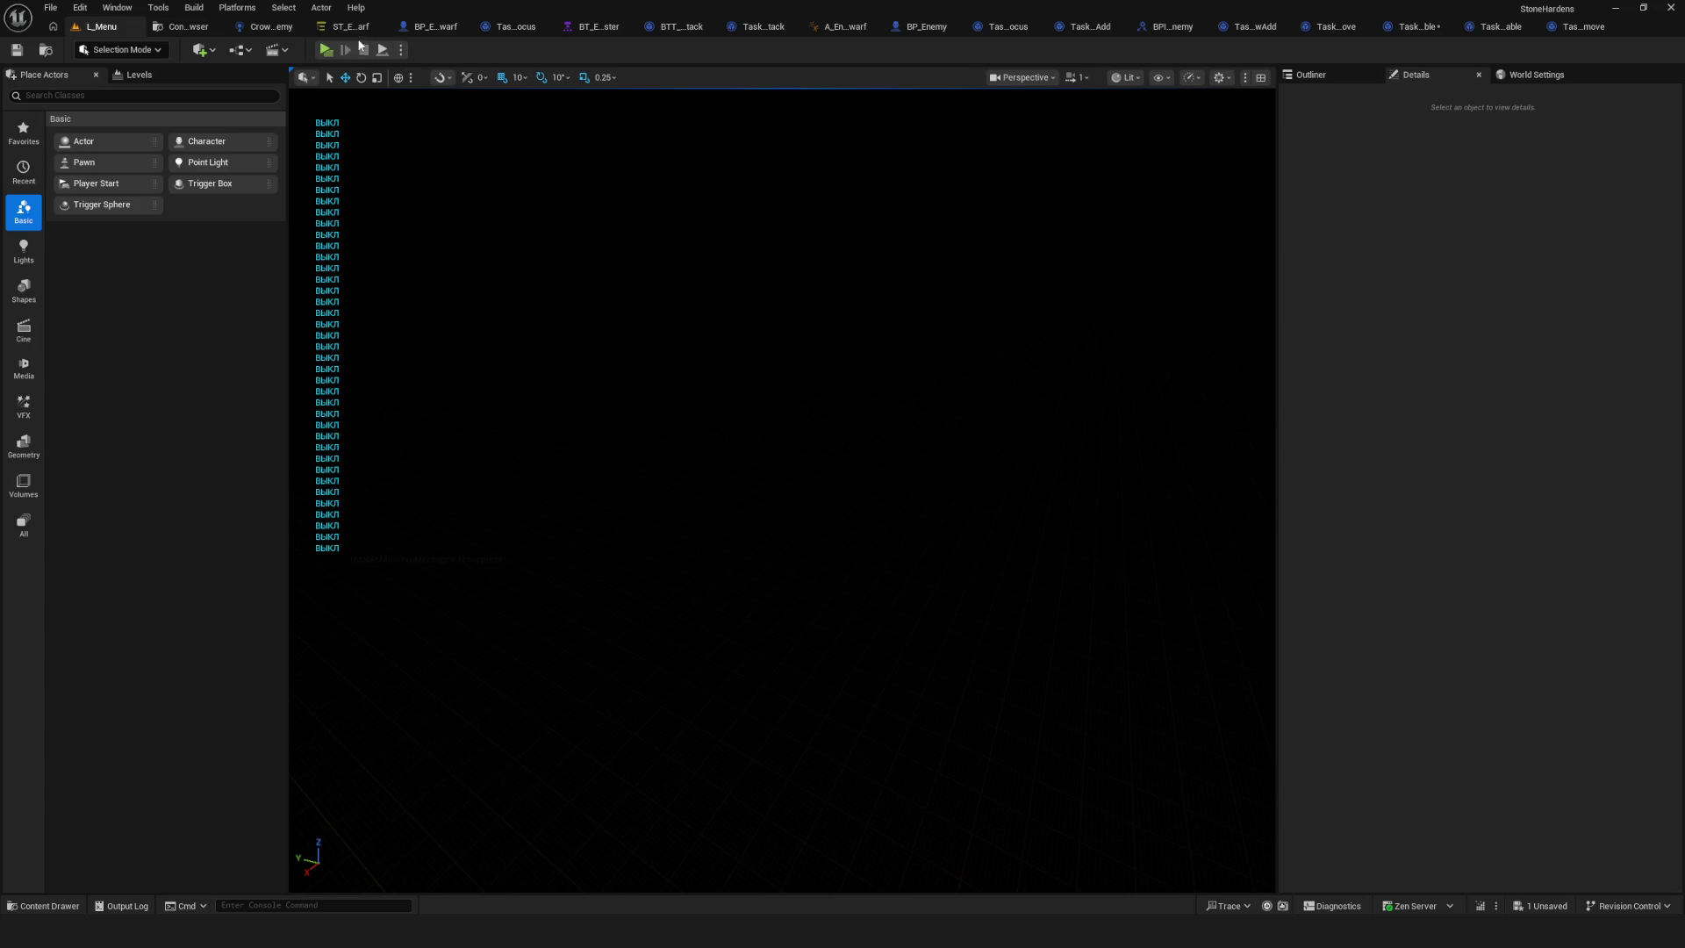
Run another play test, walking the player in and out of the combat zone.
{"action": "left_click", "coordinate": [326, 49]}
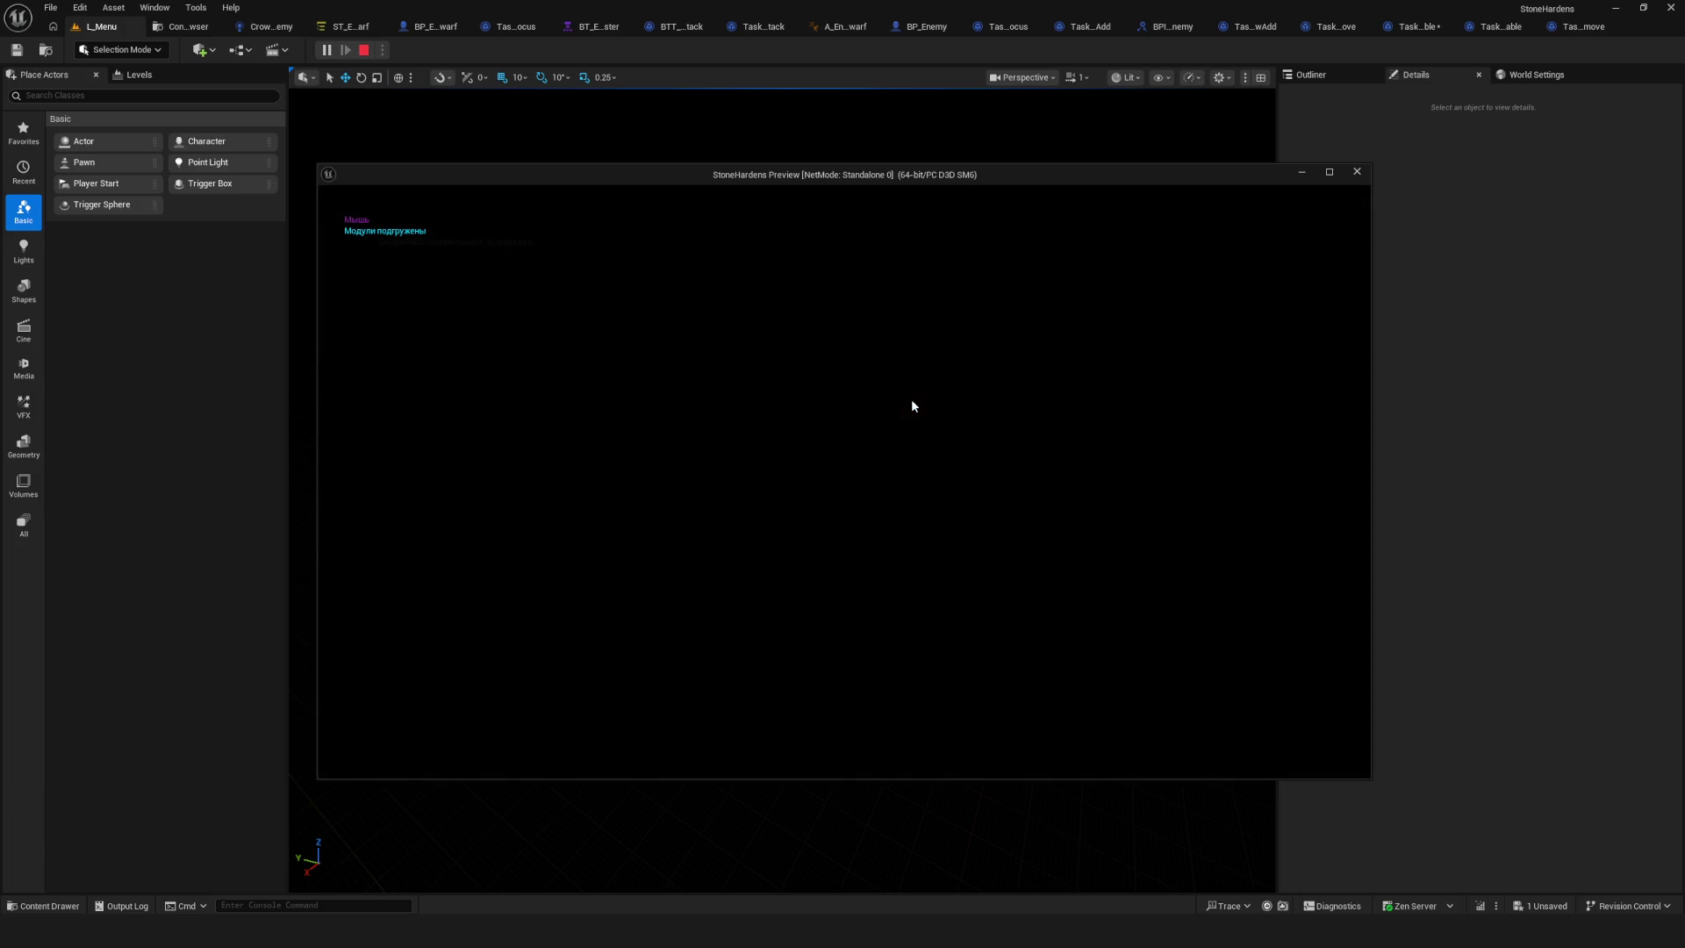
{"action": "key", "text": "w"}
{"action": "key", "text": "s"}
{"action": "key", "text": "w"}
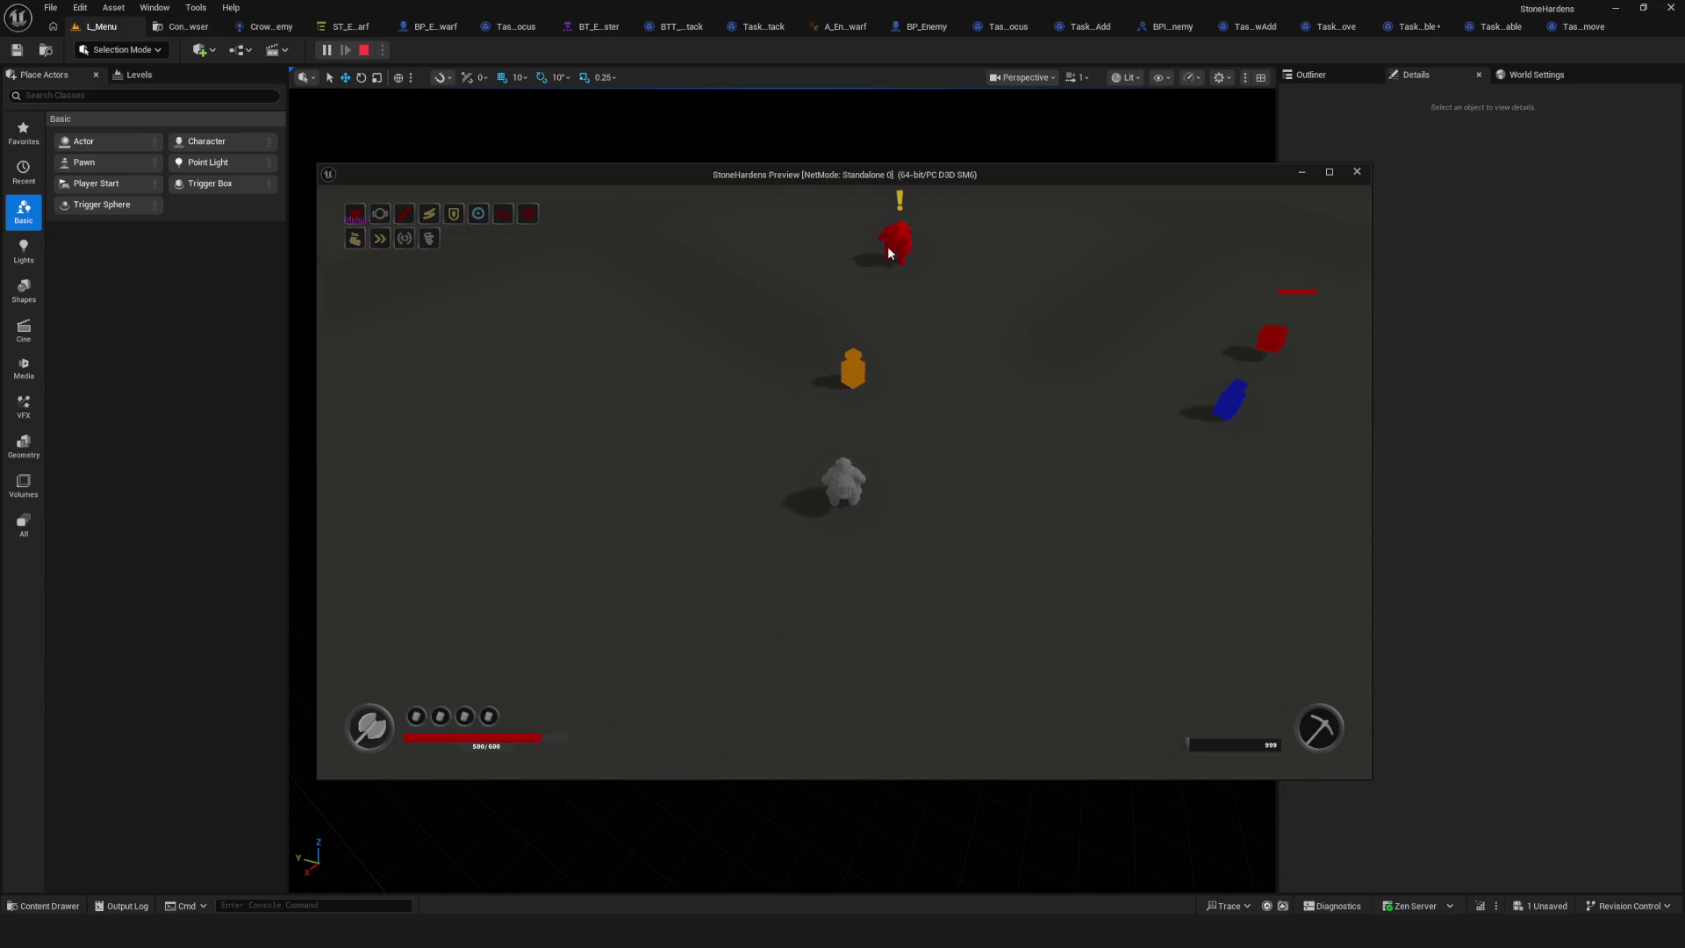
{"action": "key", "text": "w"}
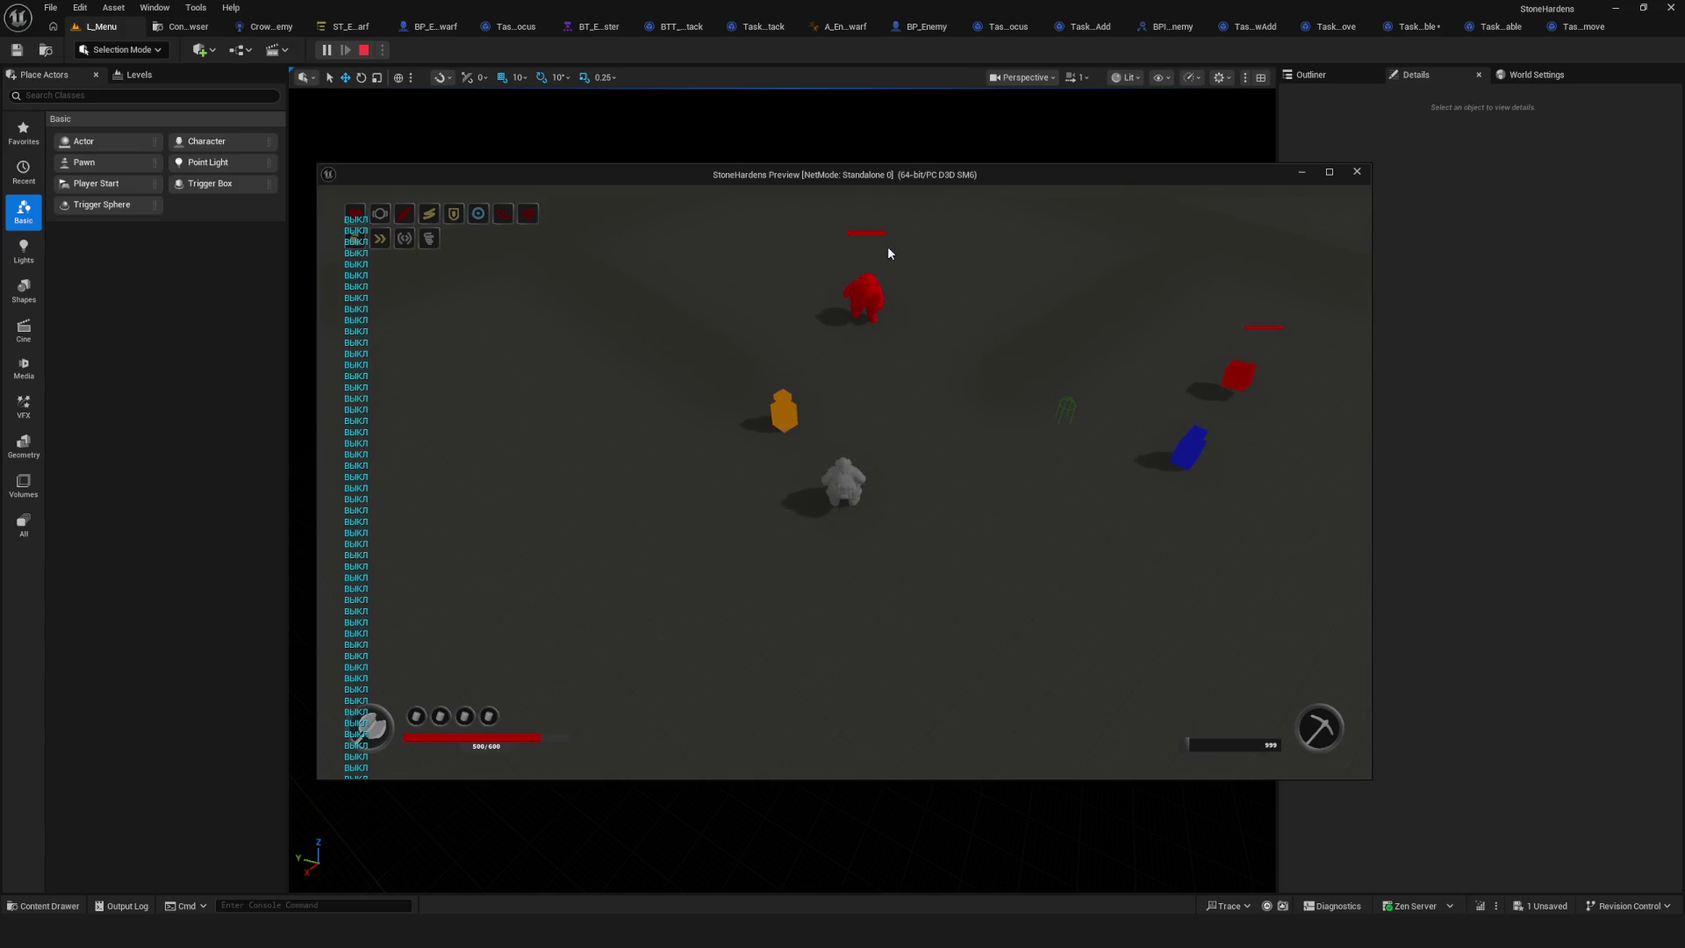
{"action": "key", "text": "Escape"}
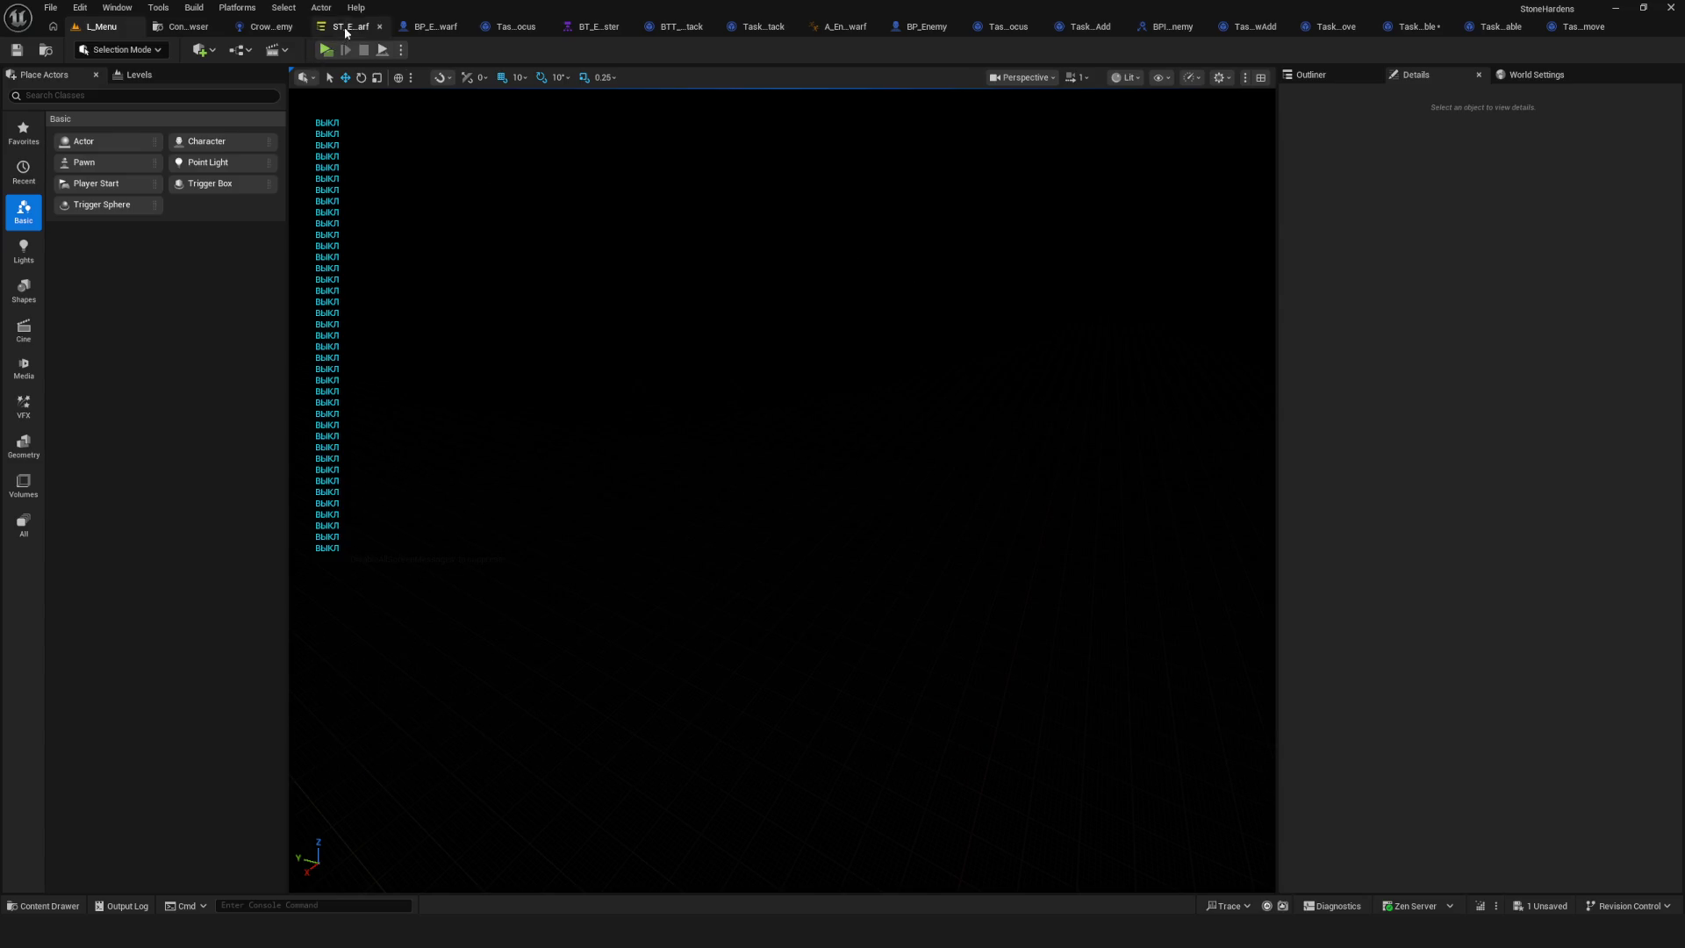
Confirm the Attention state's name and compile the enemy state tree.
{"action": "left_click", "coordinate": [345, 29]}
{"action": "scroll", "coordinate": [656, 372], "scroll_direction": "down", "scroll_amount": 3}
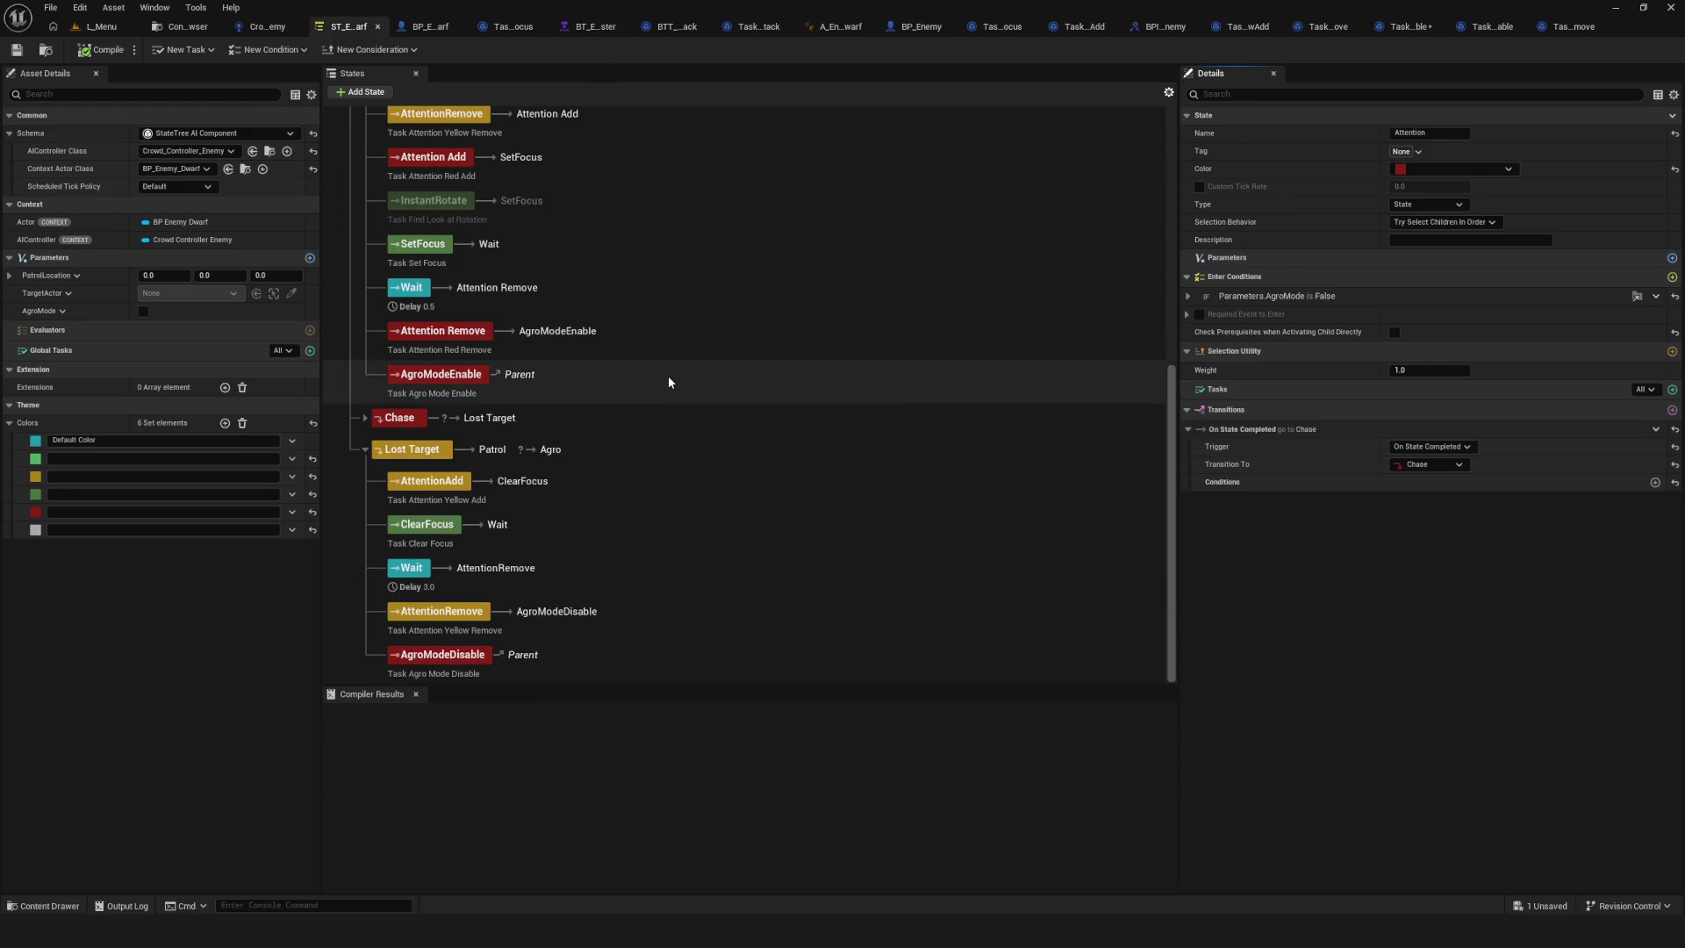
{"action": "scroll", "coordinate": [667, 375], "scroll_direction": "up", "scroll_amount": 1}
{"action": "scroll", "coordinate": [667, 376], "scroll_direction": "down", "scroll_amount": 1}
{"action": "scroll", "coordinate": [667, 381], "scroll_direction": "up", "scroll_amount": 3}
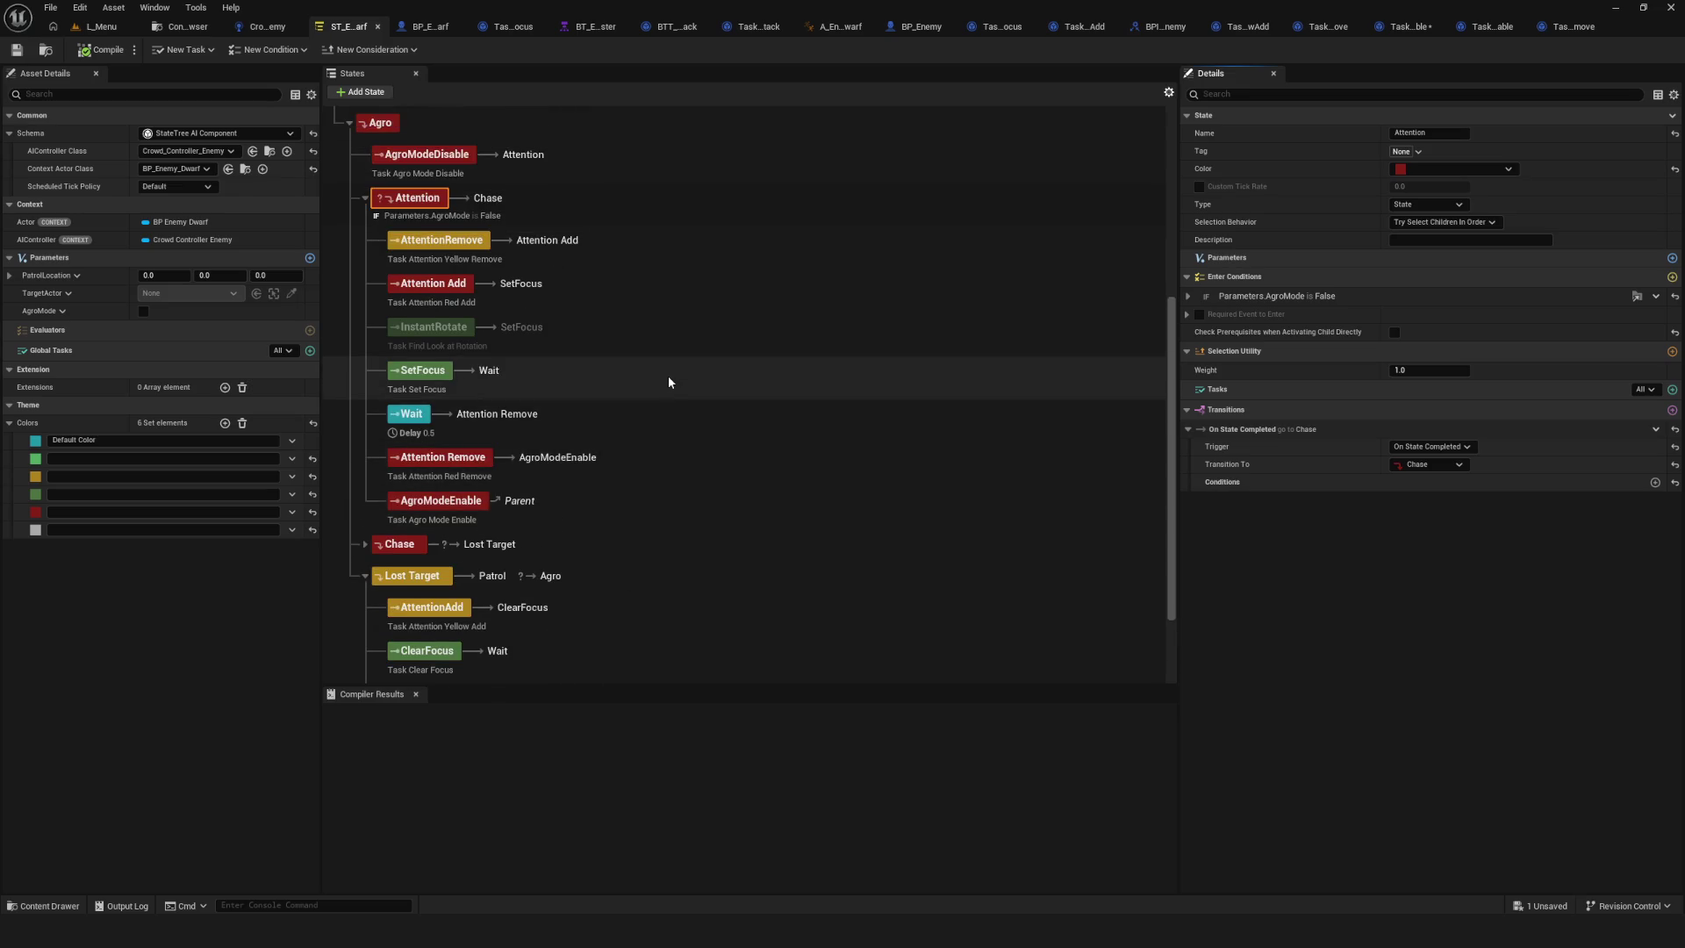
{"action": "key", "text": "F2"}
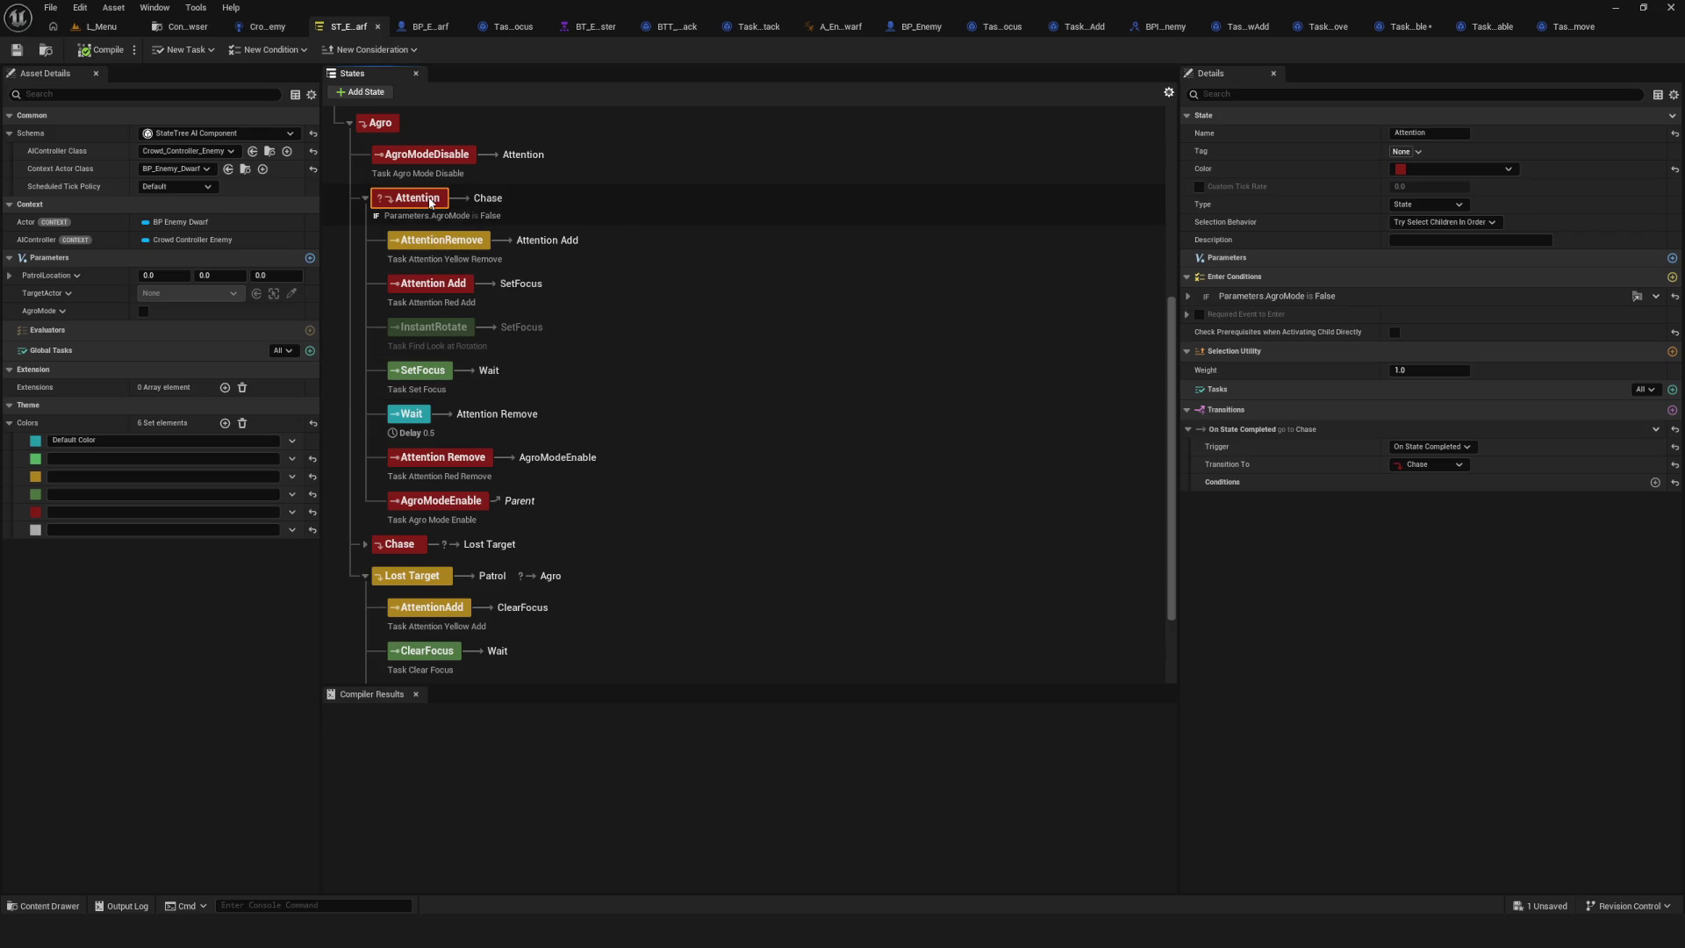
{"action": "key", "text": "Return"}
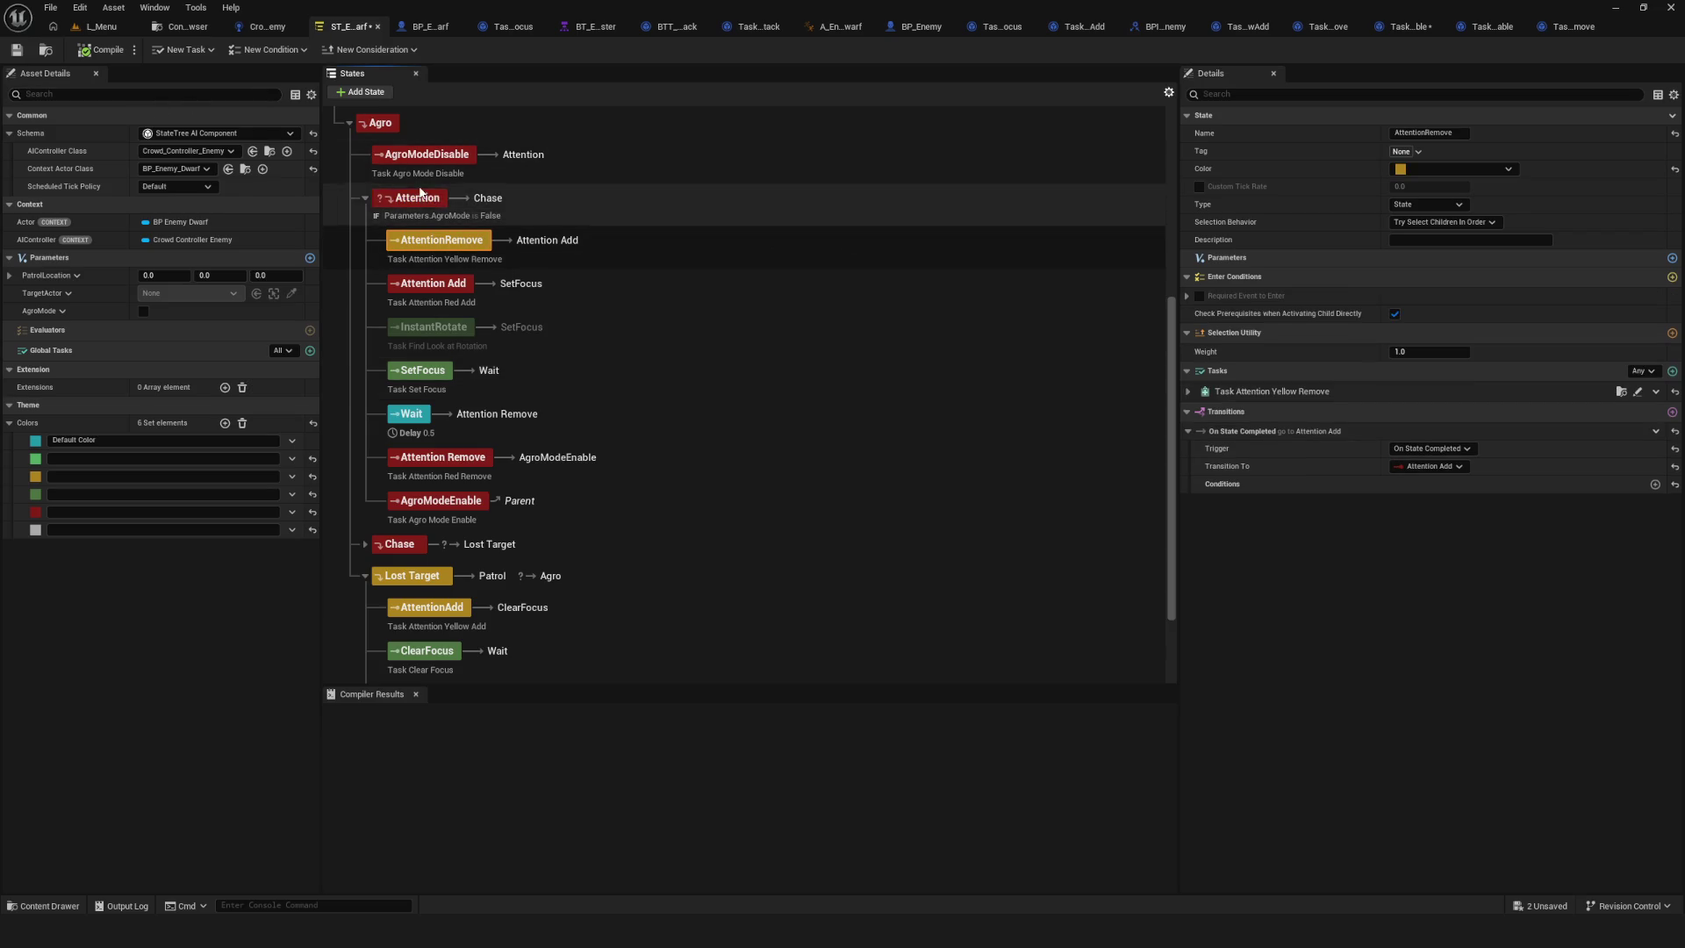
{"action": "left_click", "coordinate": [97, 50]}
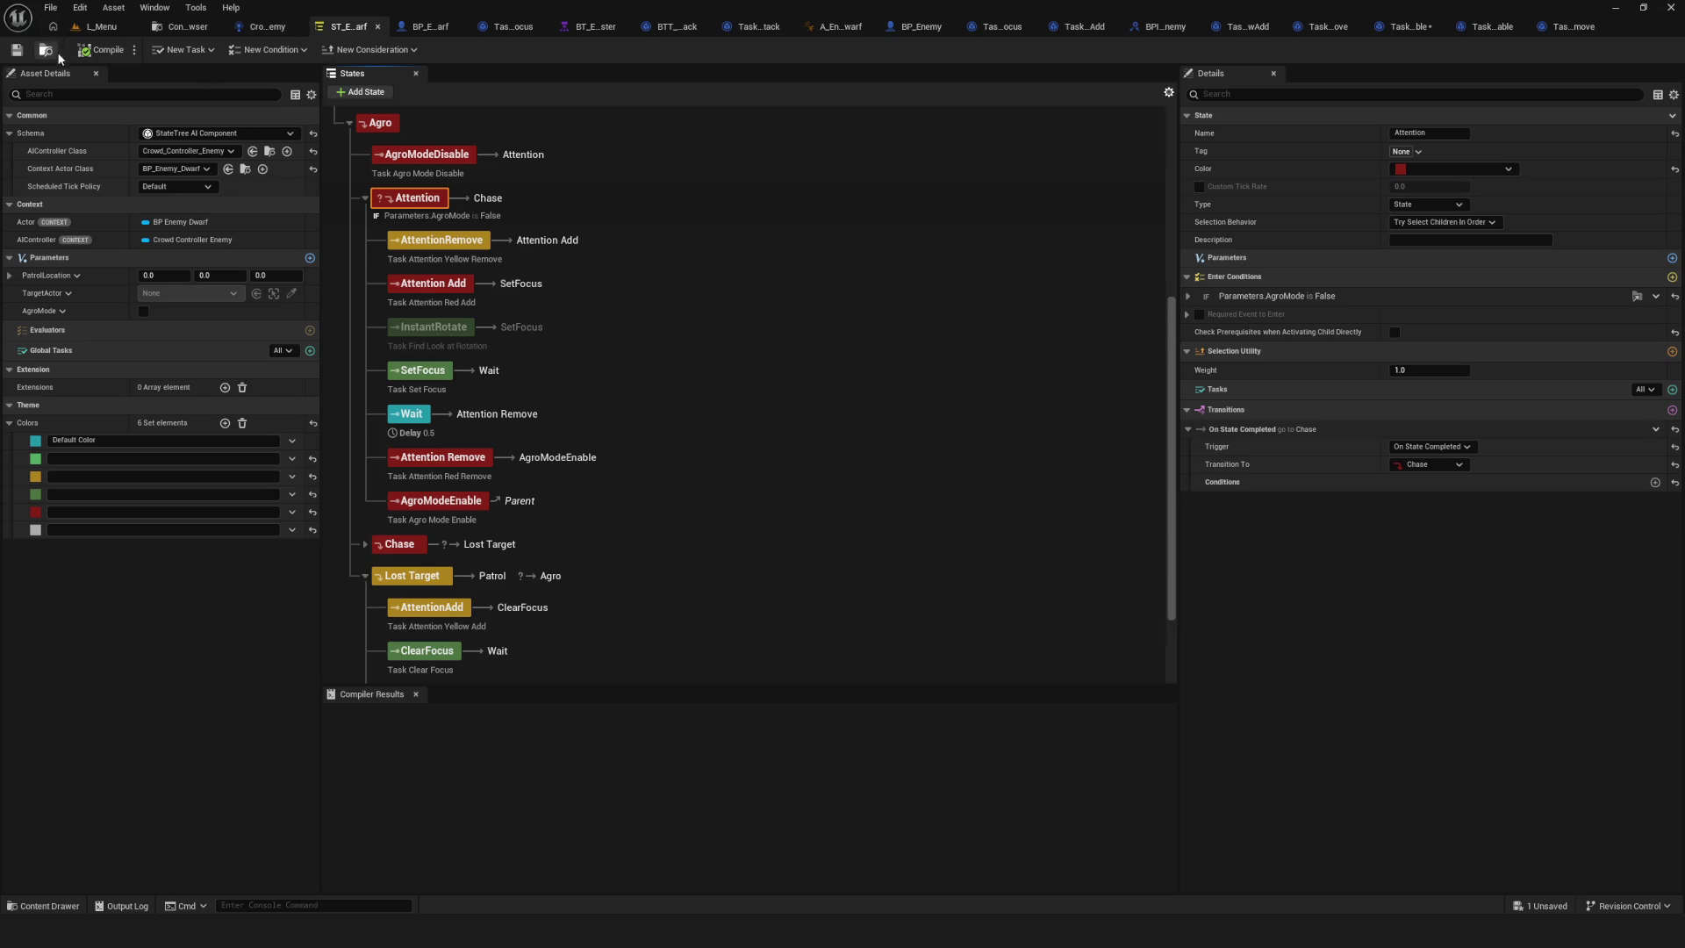
Start a play test from L_Menu and begin a game via the Dev option.
{"action": "left_click", "coordinate": [101, 26]}
{"action": "left_click", "coordinate": [329, 50]}
{"action": "left_click", "coordinate": [911, 398]}
Walk the player in and out of the combat zone near the enemy, then end the test.
{"action": "key", "text": "w"}
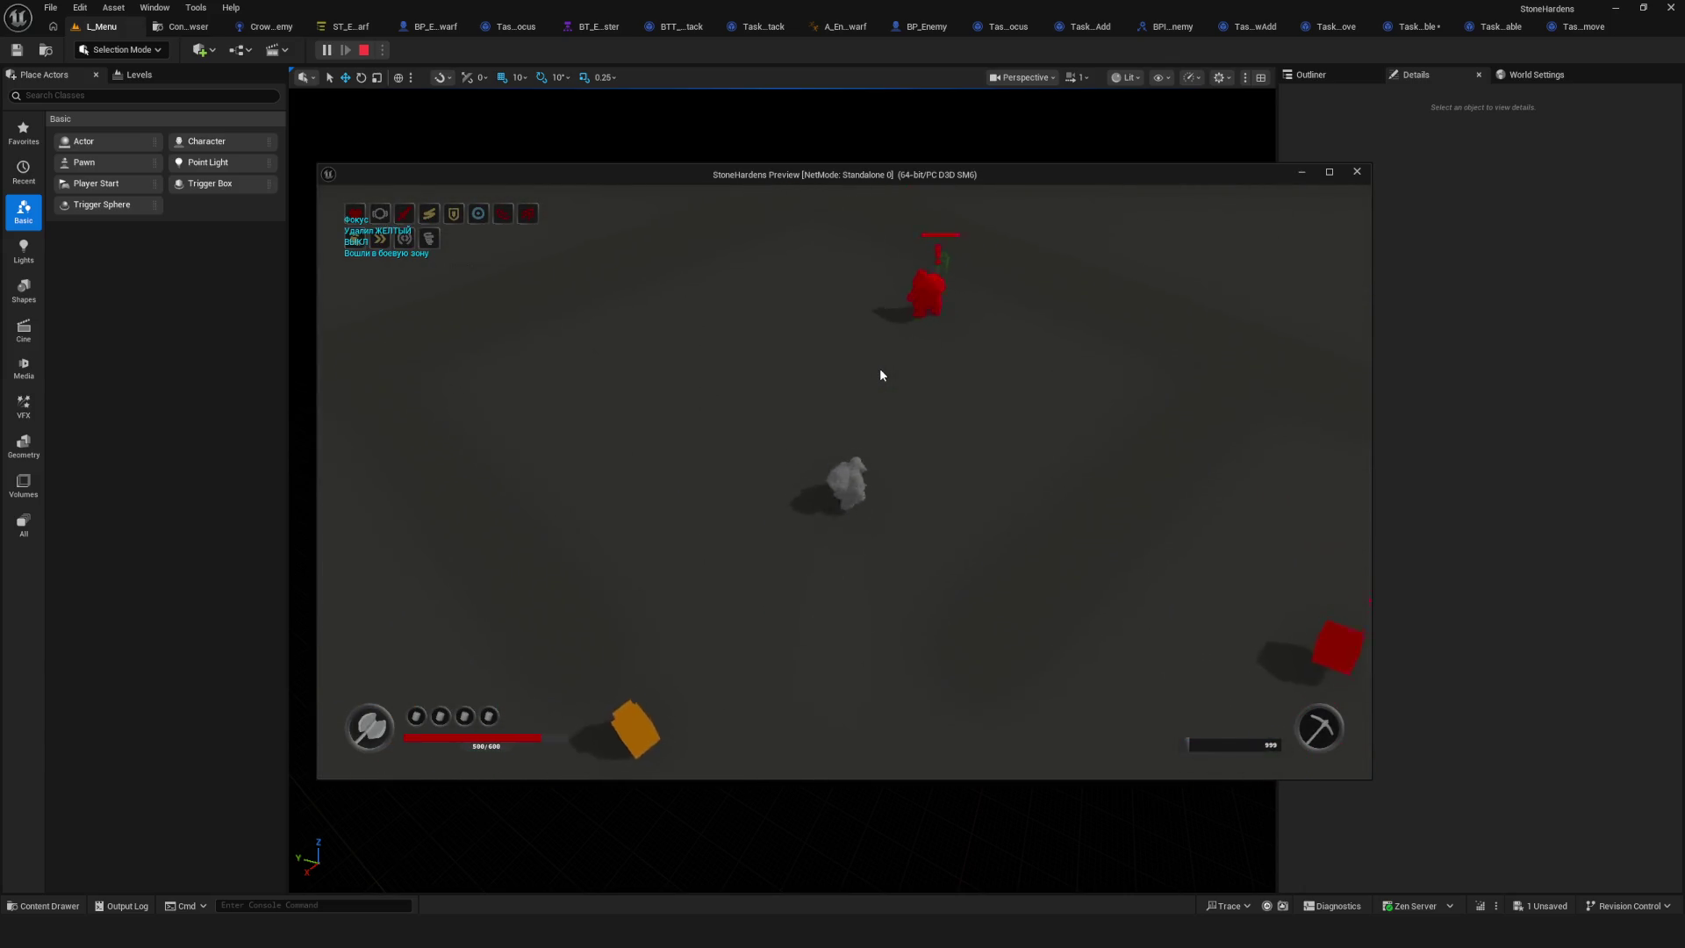
{"action": "key", "text": "s"}
{"action": "key", "text": "d"}
{"action": "key", "text": "a"}
{"action": "key", "text": "w"}
{"action": "key", "text": "d"}
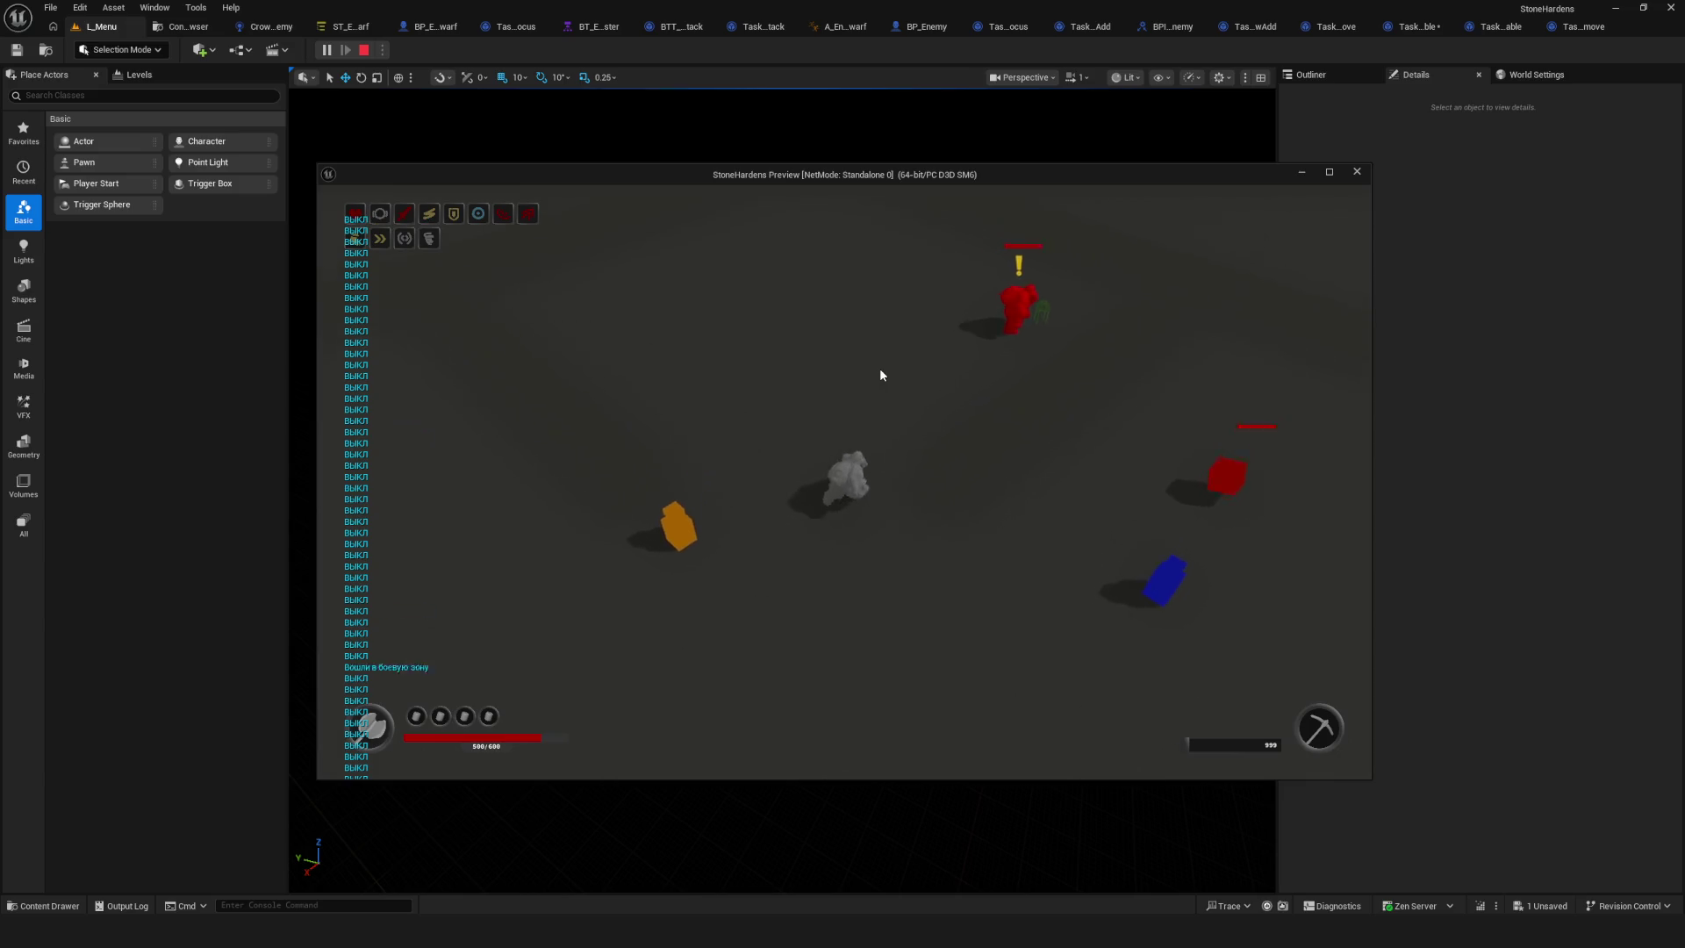
{"action": "key", "text": "Escape"}
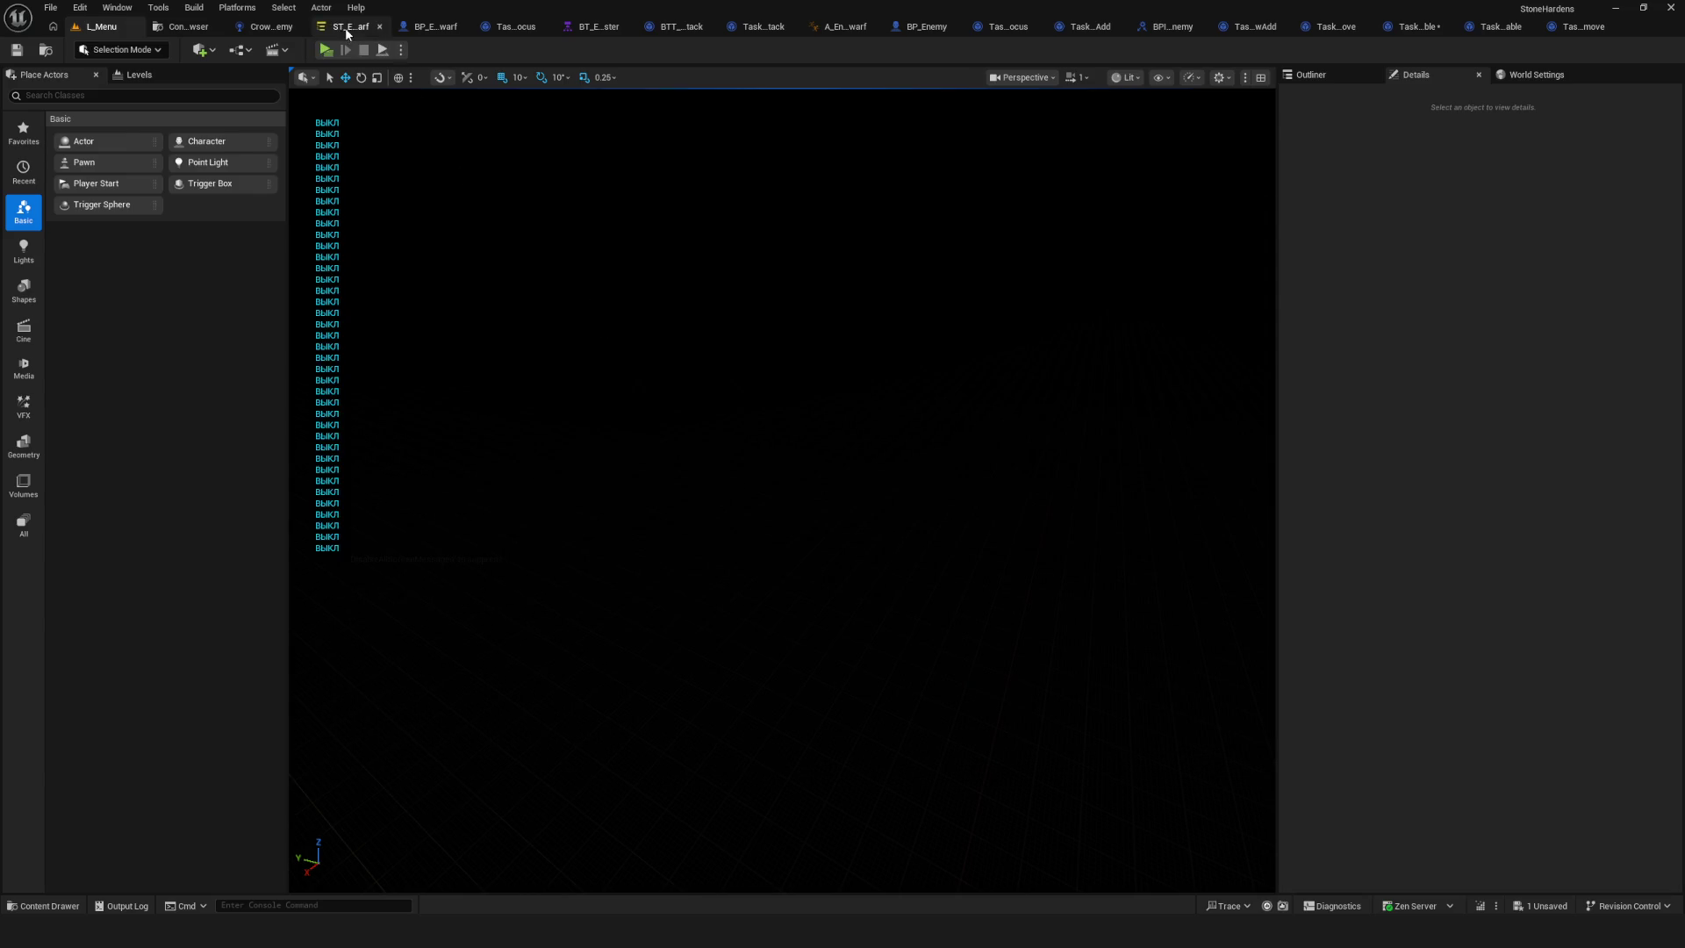
Delete the AgroModeDisable state from the enemy state tree and save.
{"action": "left_click", "coordinate": [347, 28]}
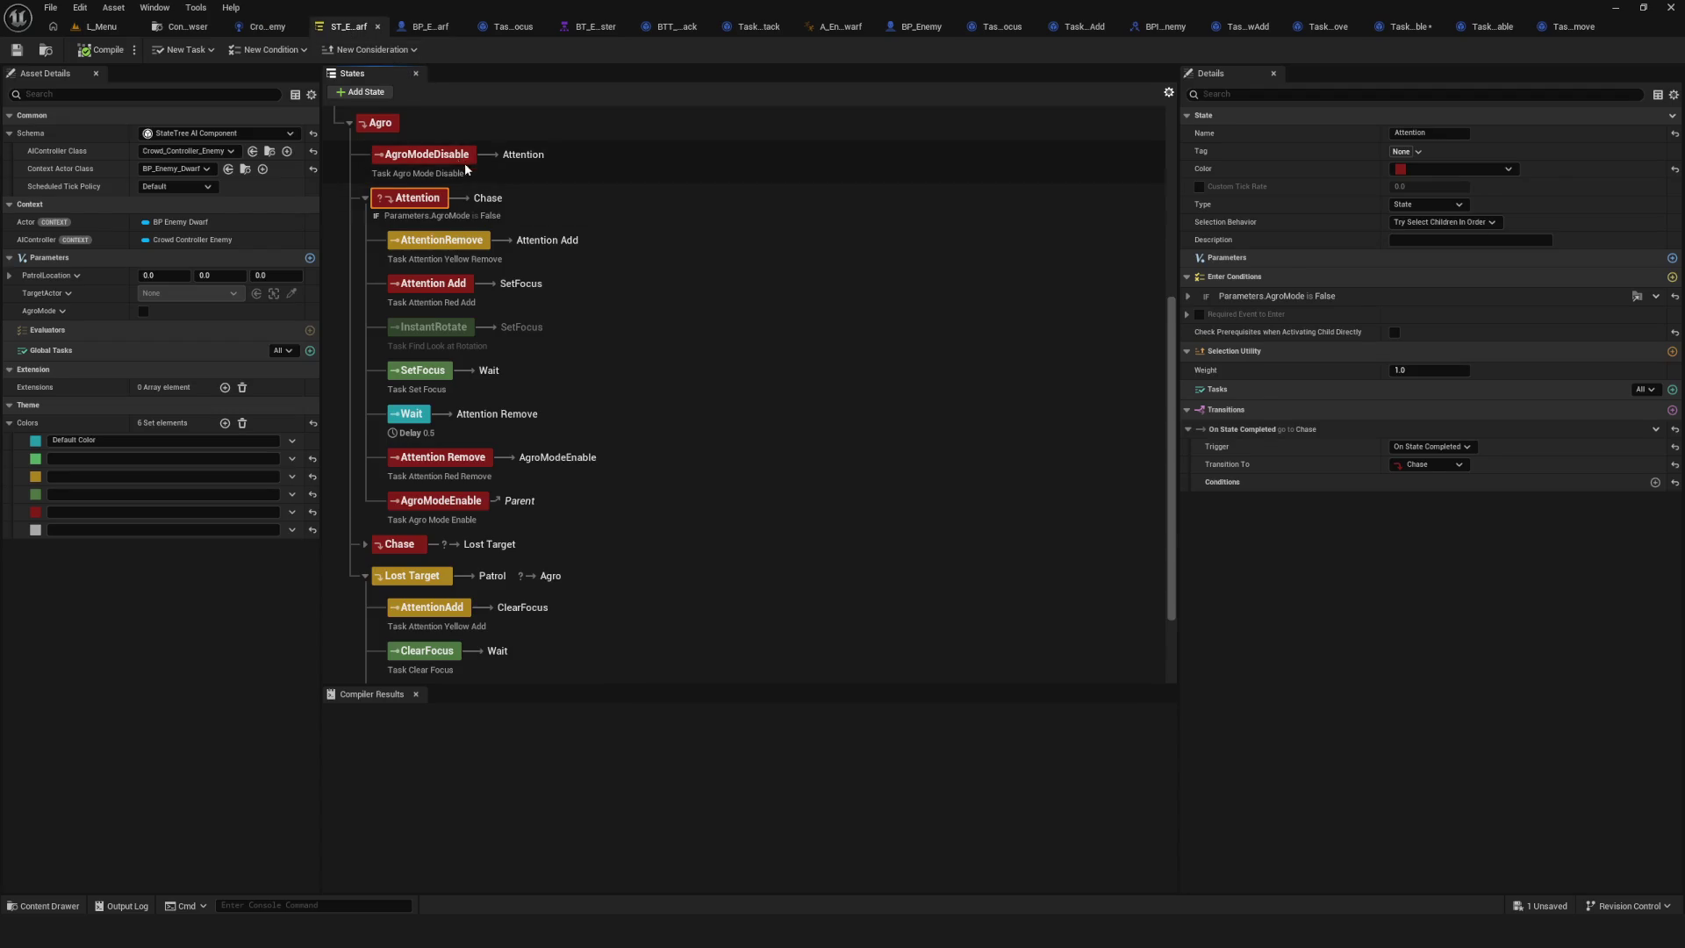
{"action": "left_click", "coordinate": [426, 154]}
{"action": "key", "text": "Delete"}
{"action": "key", "text": "ctrl+s"}
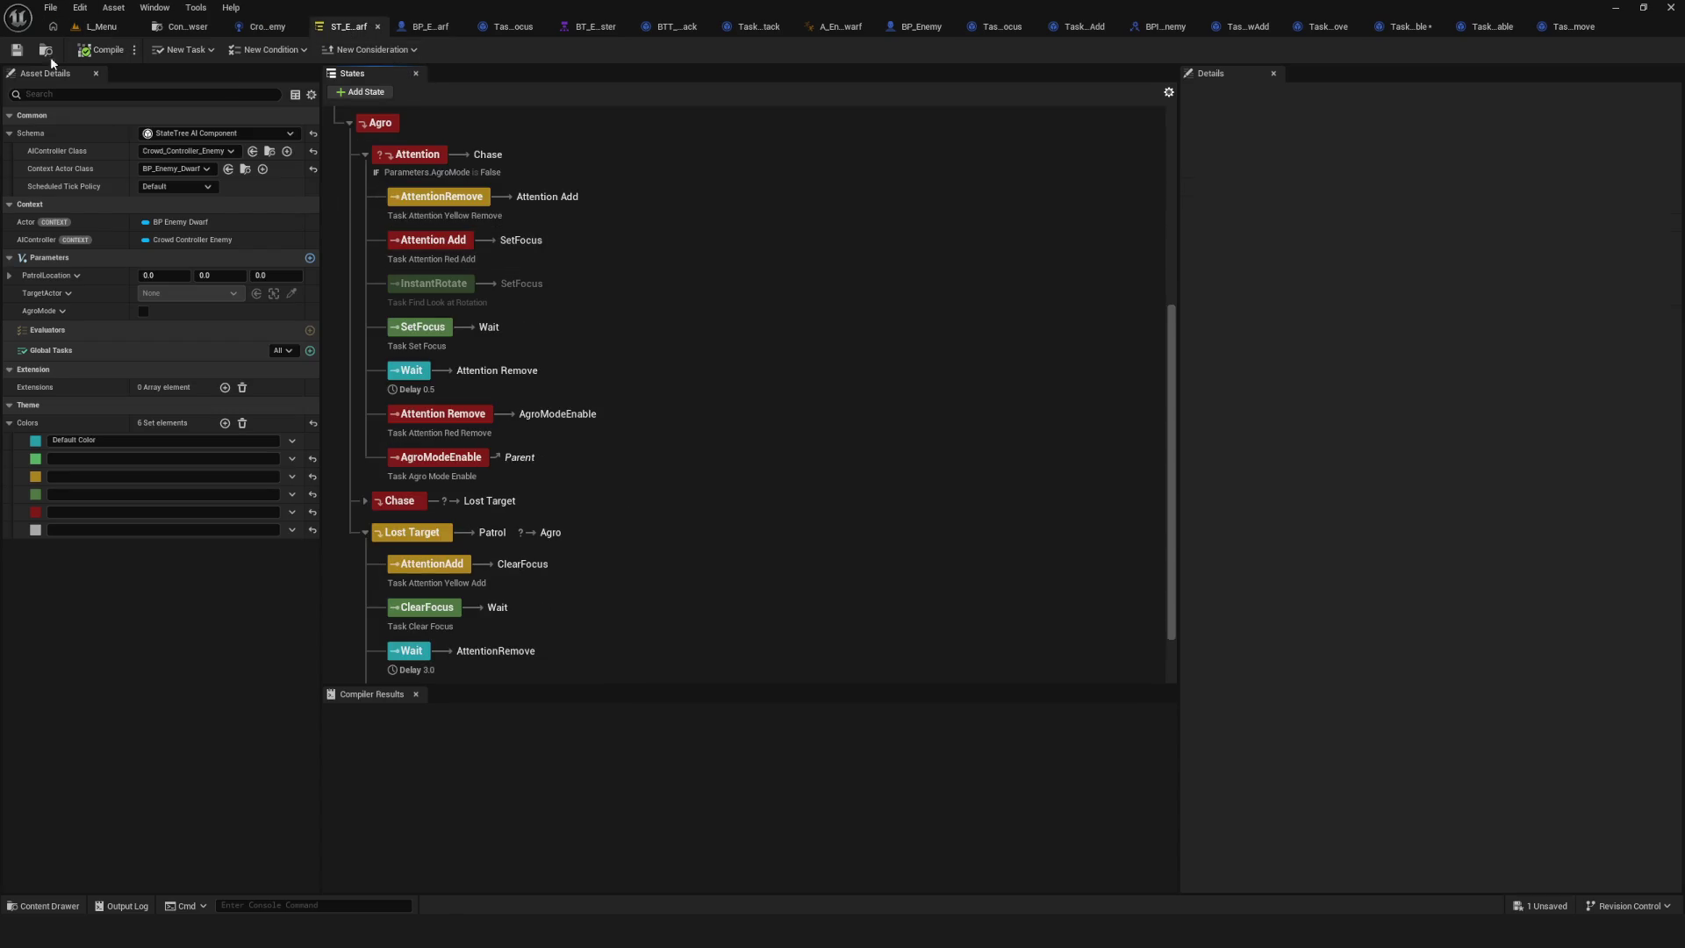
Review the Attention state's properties and save all assets.
{"action": "left_click", "coordinate": [443, 165]}
{"action": "scroll", "coordinate": [632, 319], "scroll_direction": "down", "scroll_amount": 2}
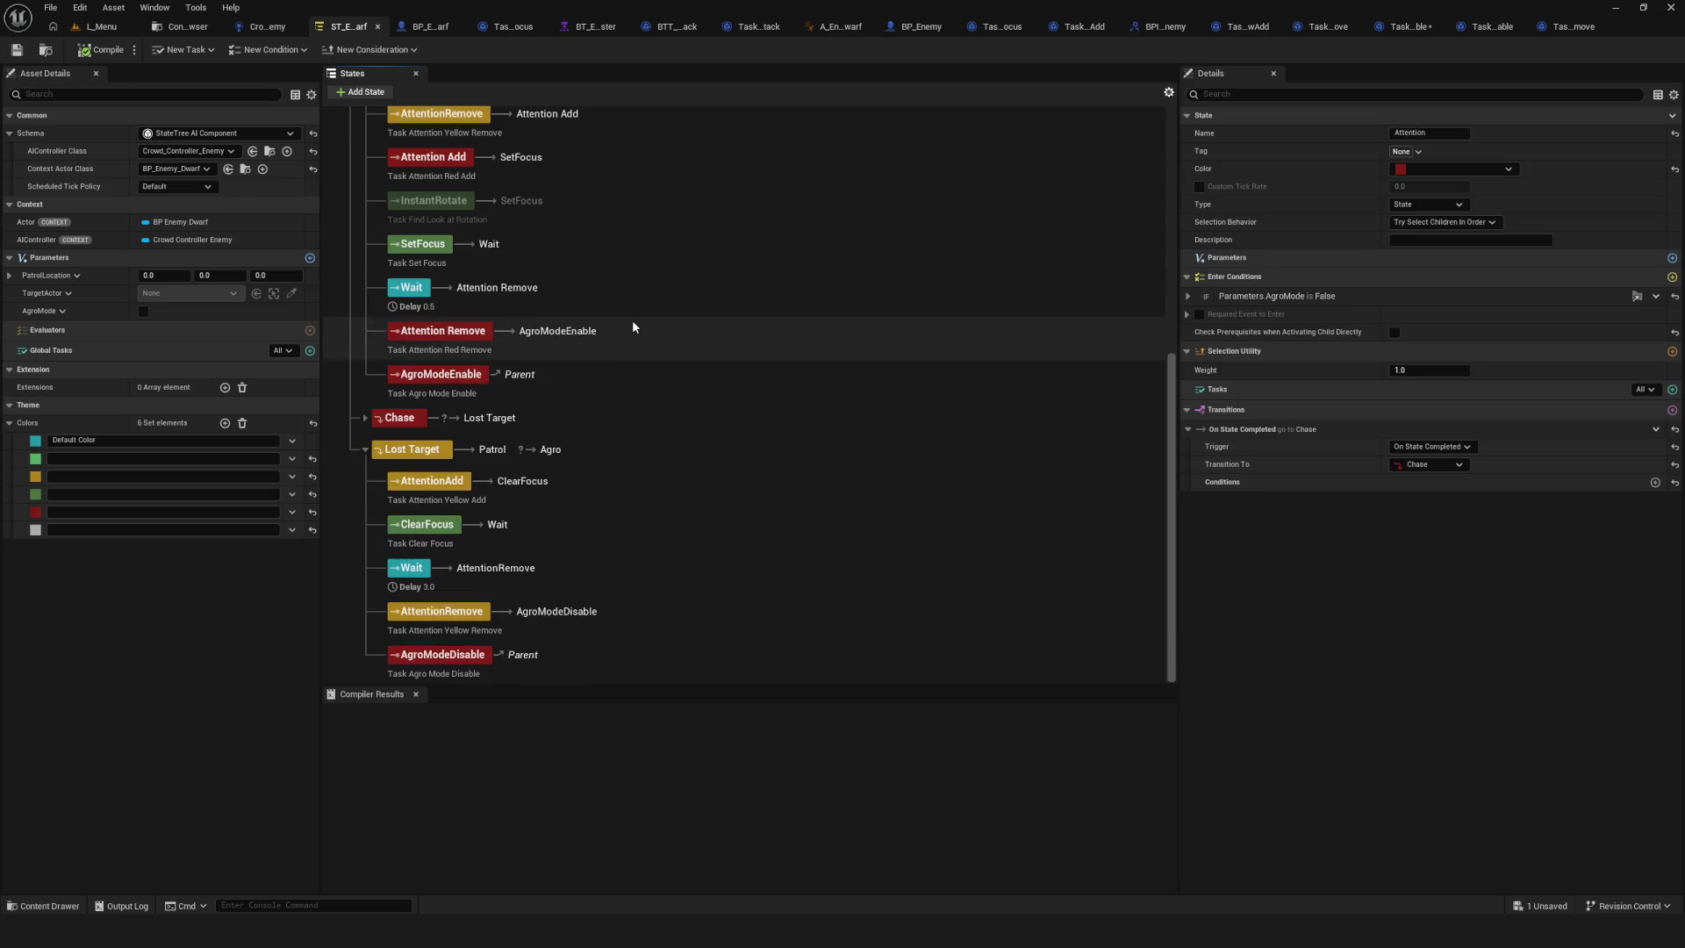
{"action": "scroll", "coordinate": [631, 320], "scroll_direction": "up", "scroll_amount": 5}
{"action": "left_click", "coordinate": [17, 49]}
Play-test in Dev mode, approaching the enemies then backing away as the dwarf chases.
{"action": "left_click", "coordinate": [44, 49]}
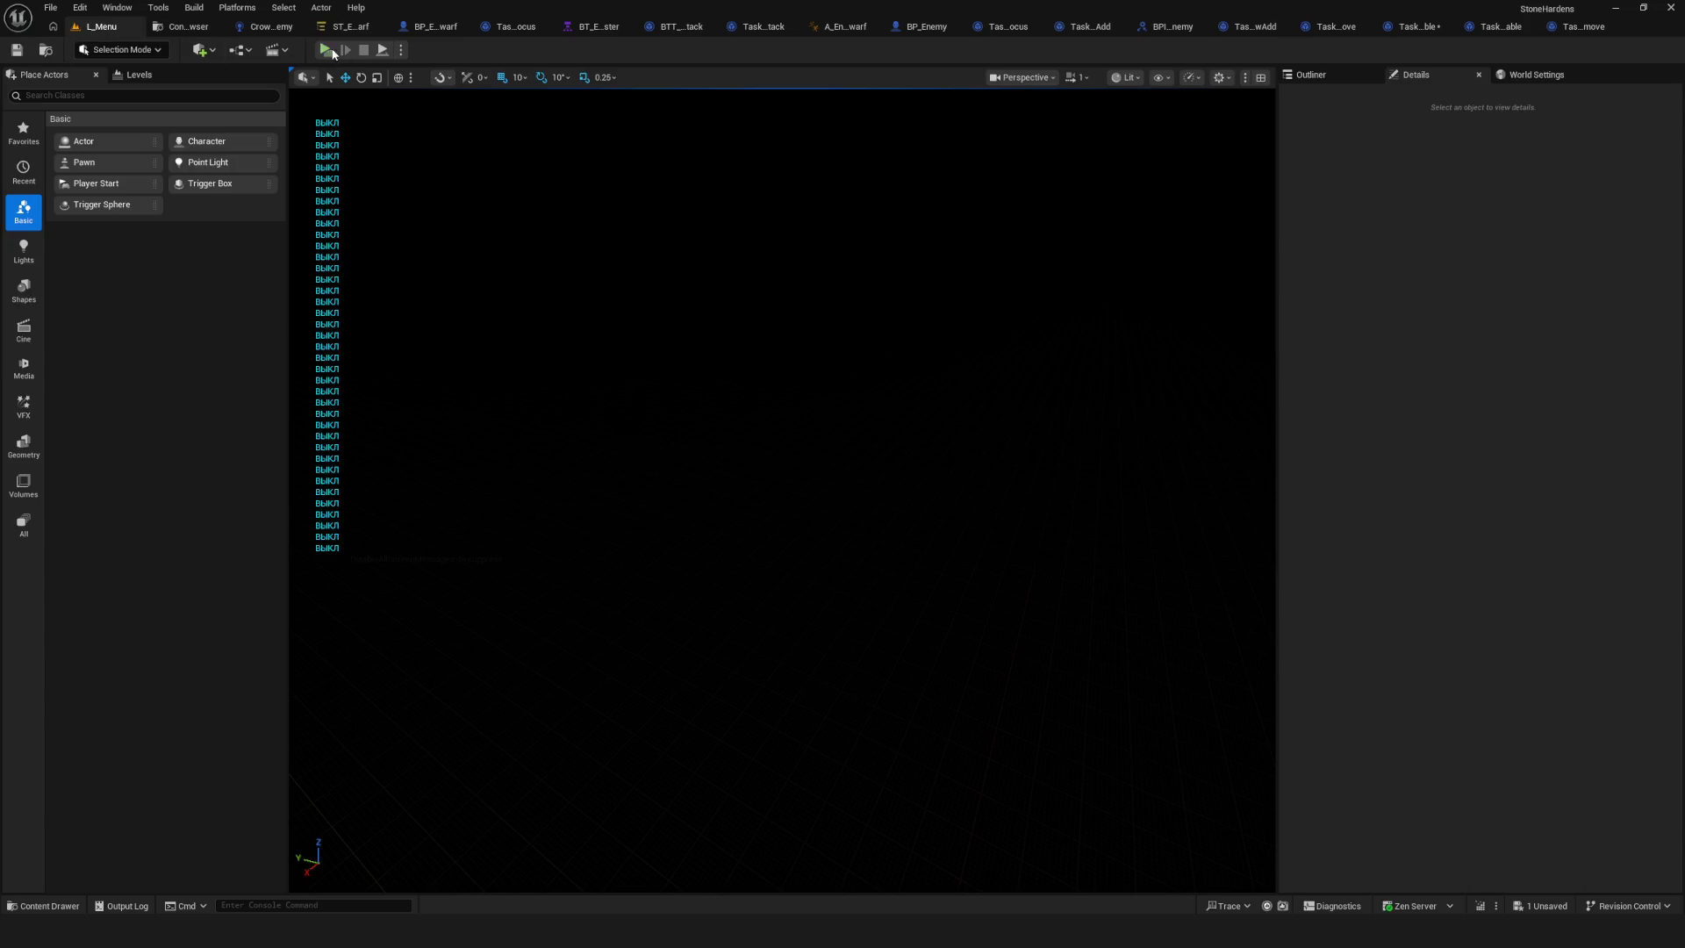
{"action": "left_click", "coordinate": [334, 50]}
{"action": "left_click", "coordinate": [823, 392]}
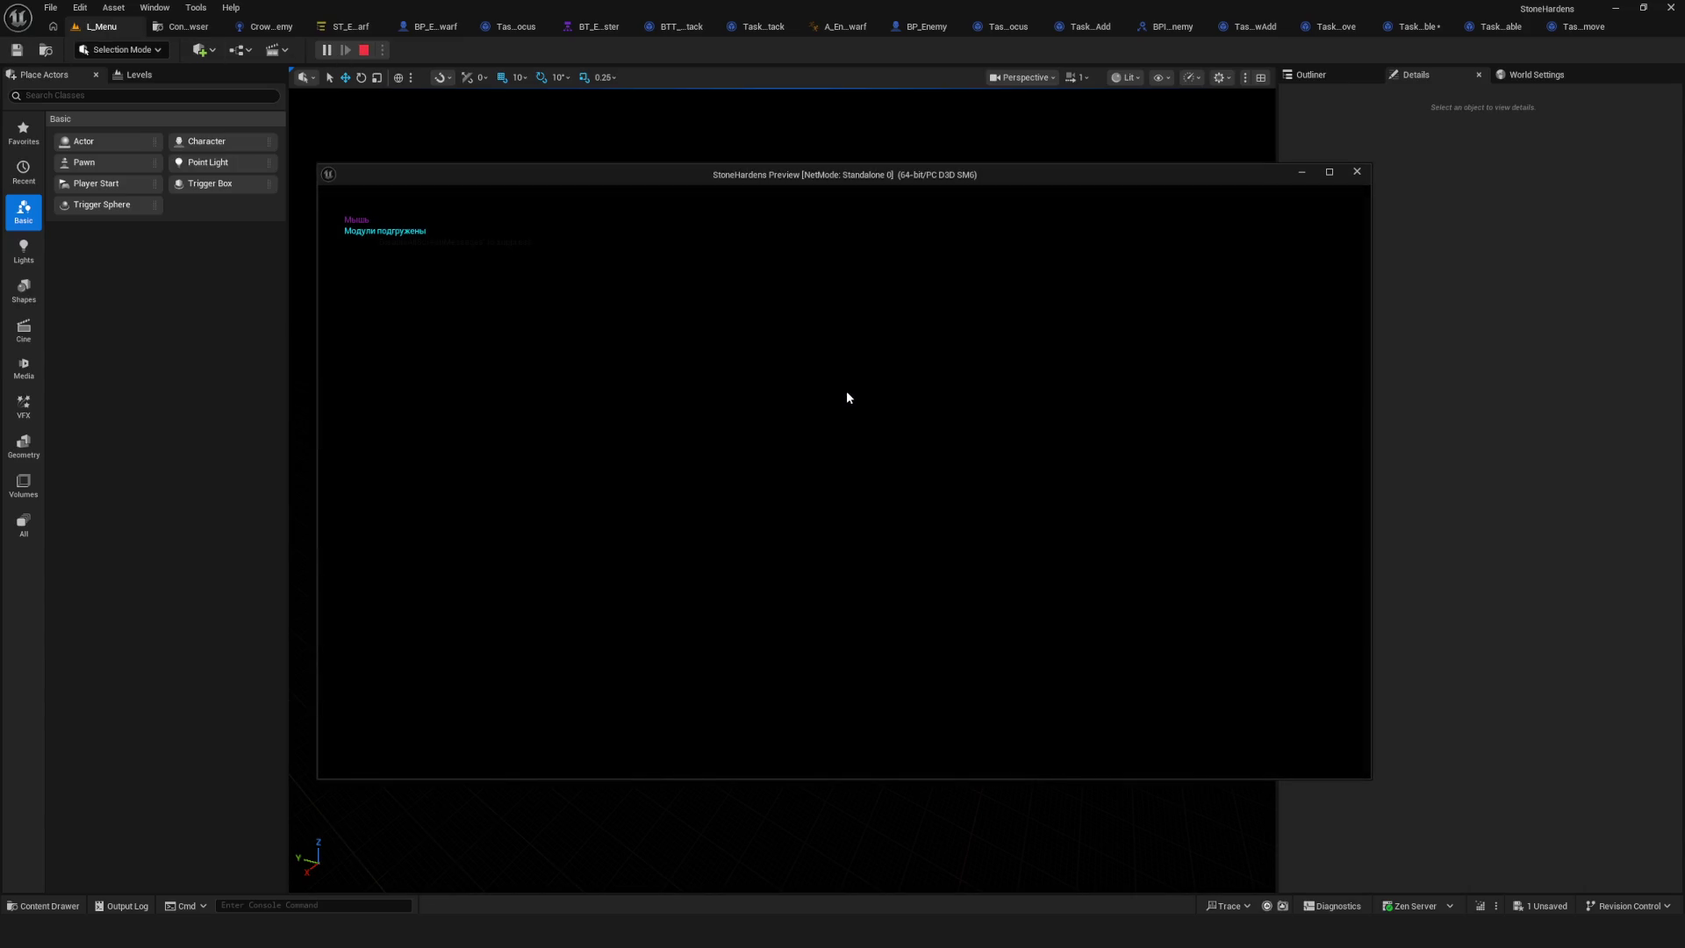
{"action": "key", "text": "w"}
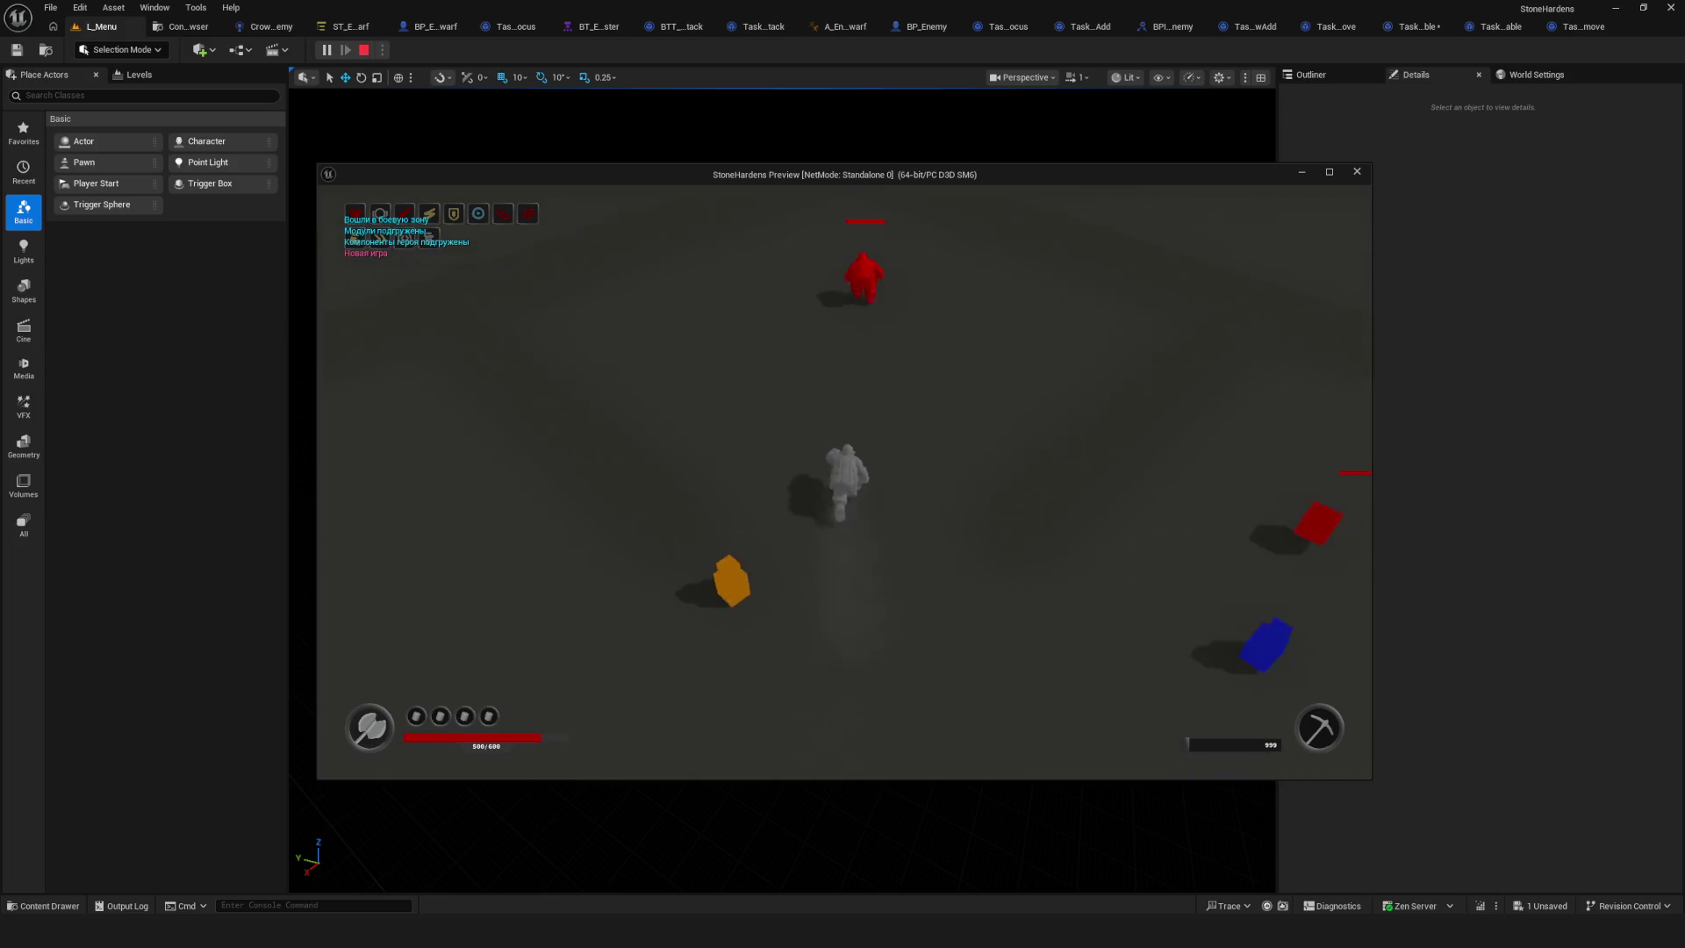
{"action": "key", "text": "s"}
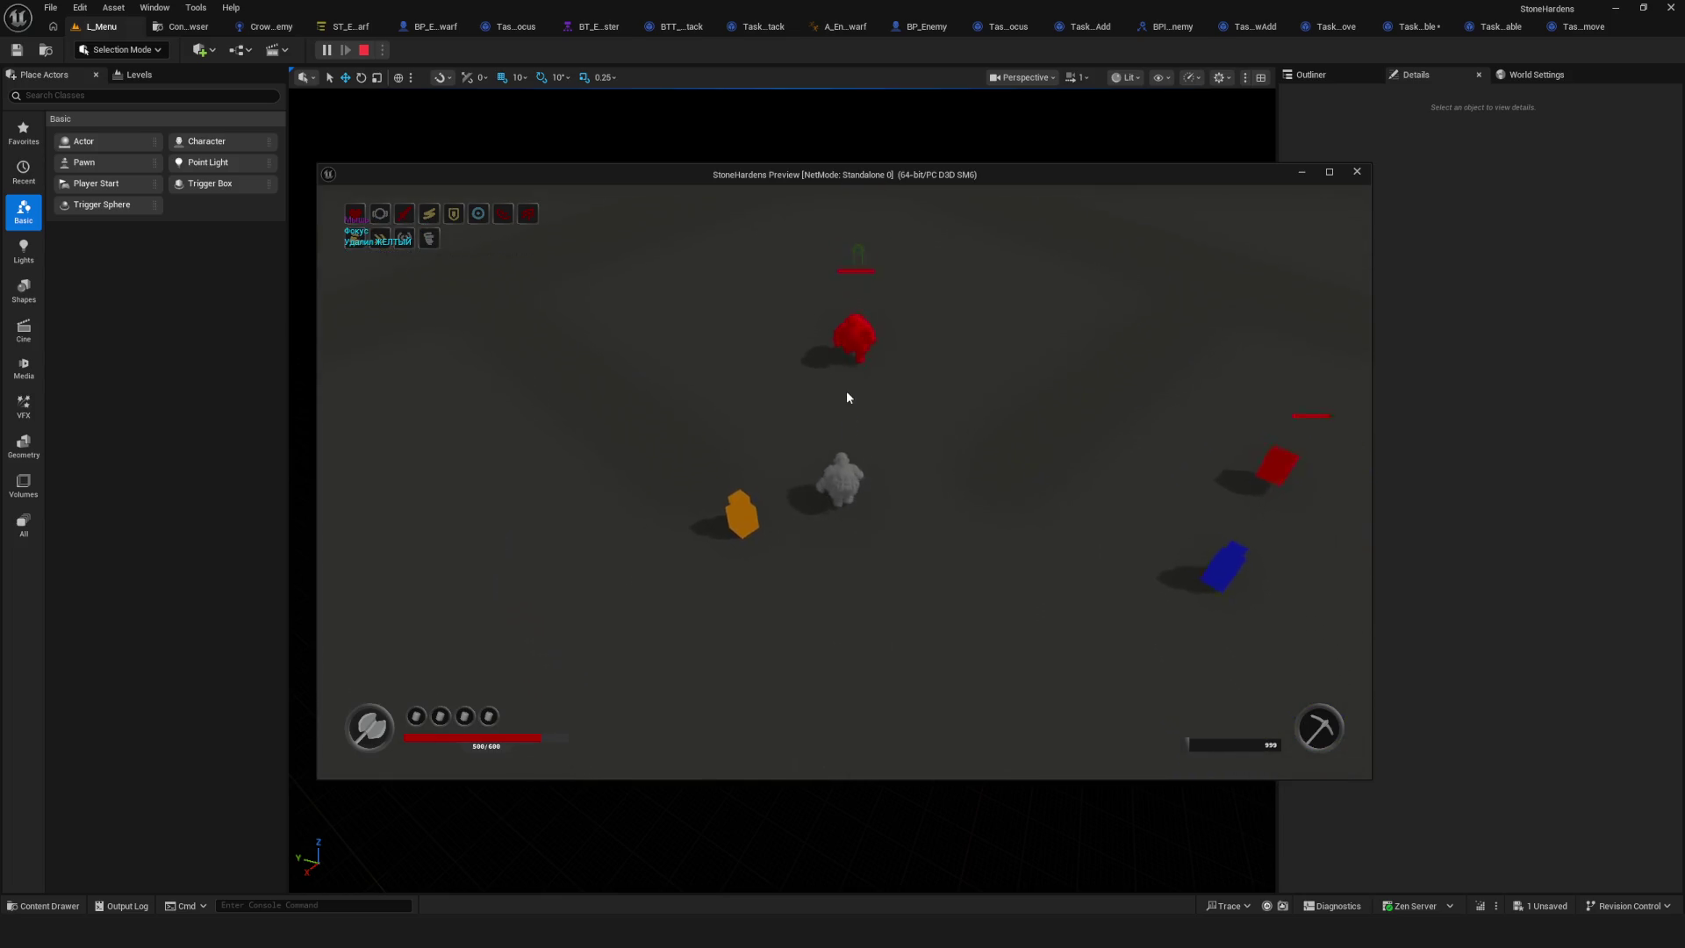
{"action": "key", "text": "s"}
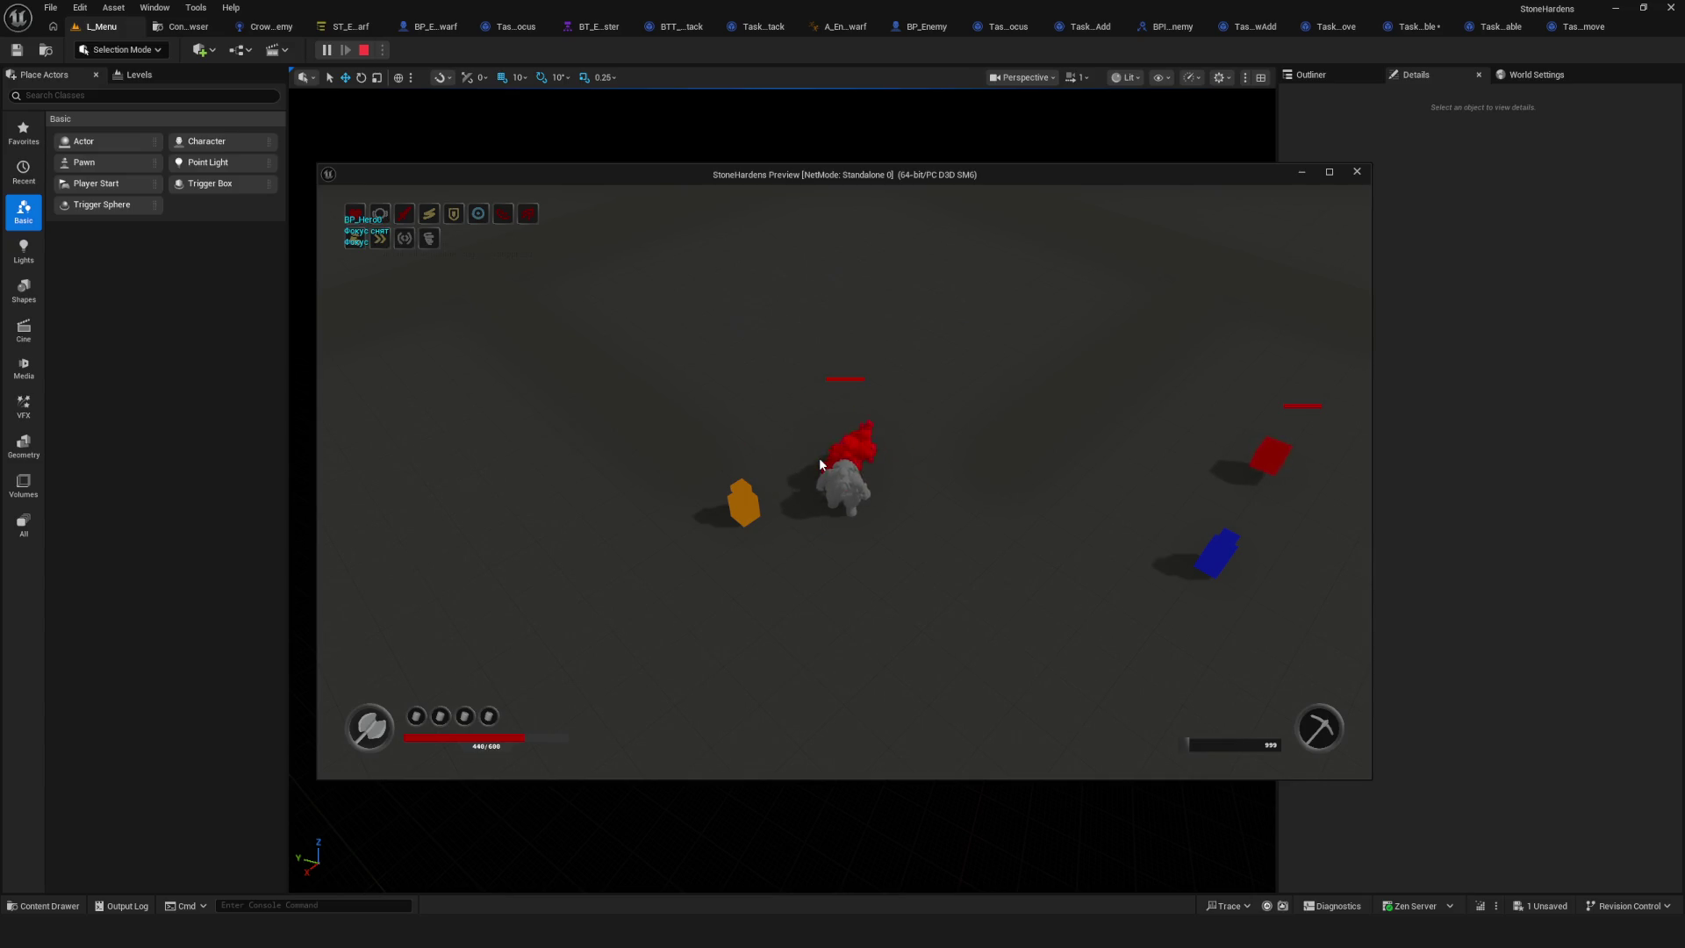
{"action": "key", "text": "Escape"}
Expand the Chase state to review its tasks and save all assets.
{"action": "scroll", "coordinate": [628, 367], "scroll_direction": "down", "scroll_amount": 5}
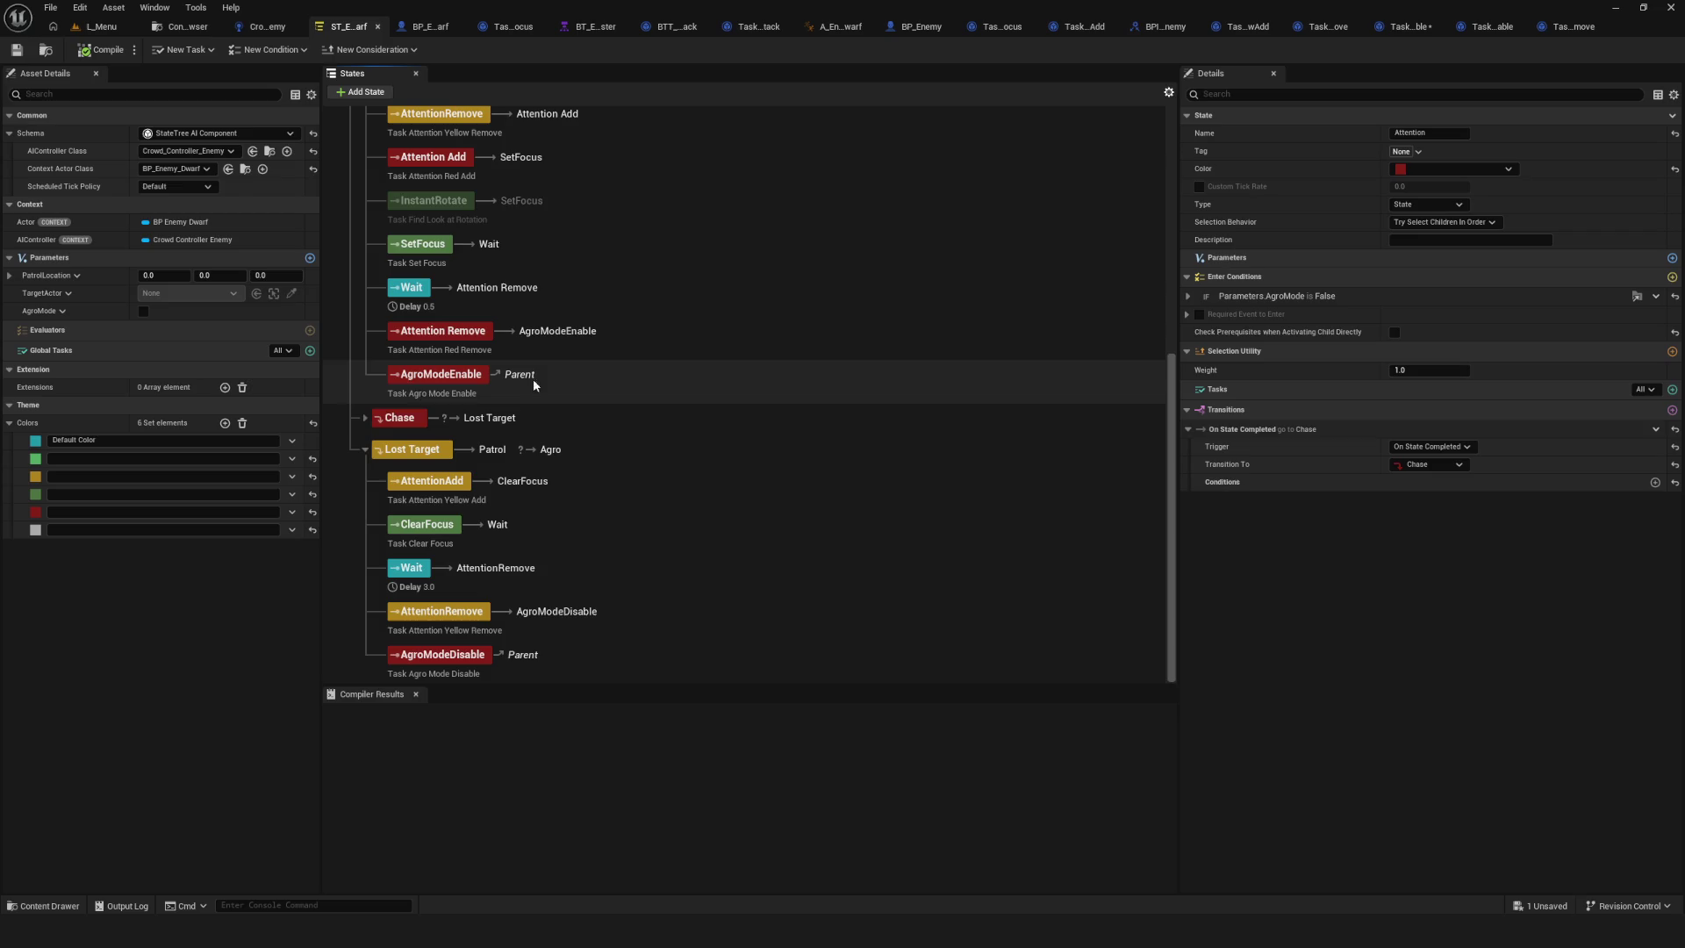
{"action": "left_click", "coordinate": [363, 419]}
{"action": "scroll", "coordinate": [639, 409], "scroll_direction": "down", "scroll_amount": 2}
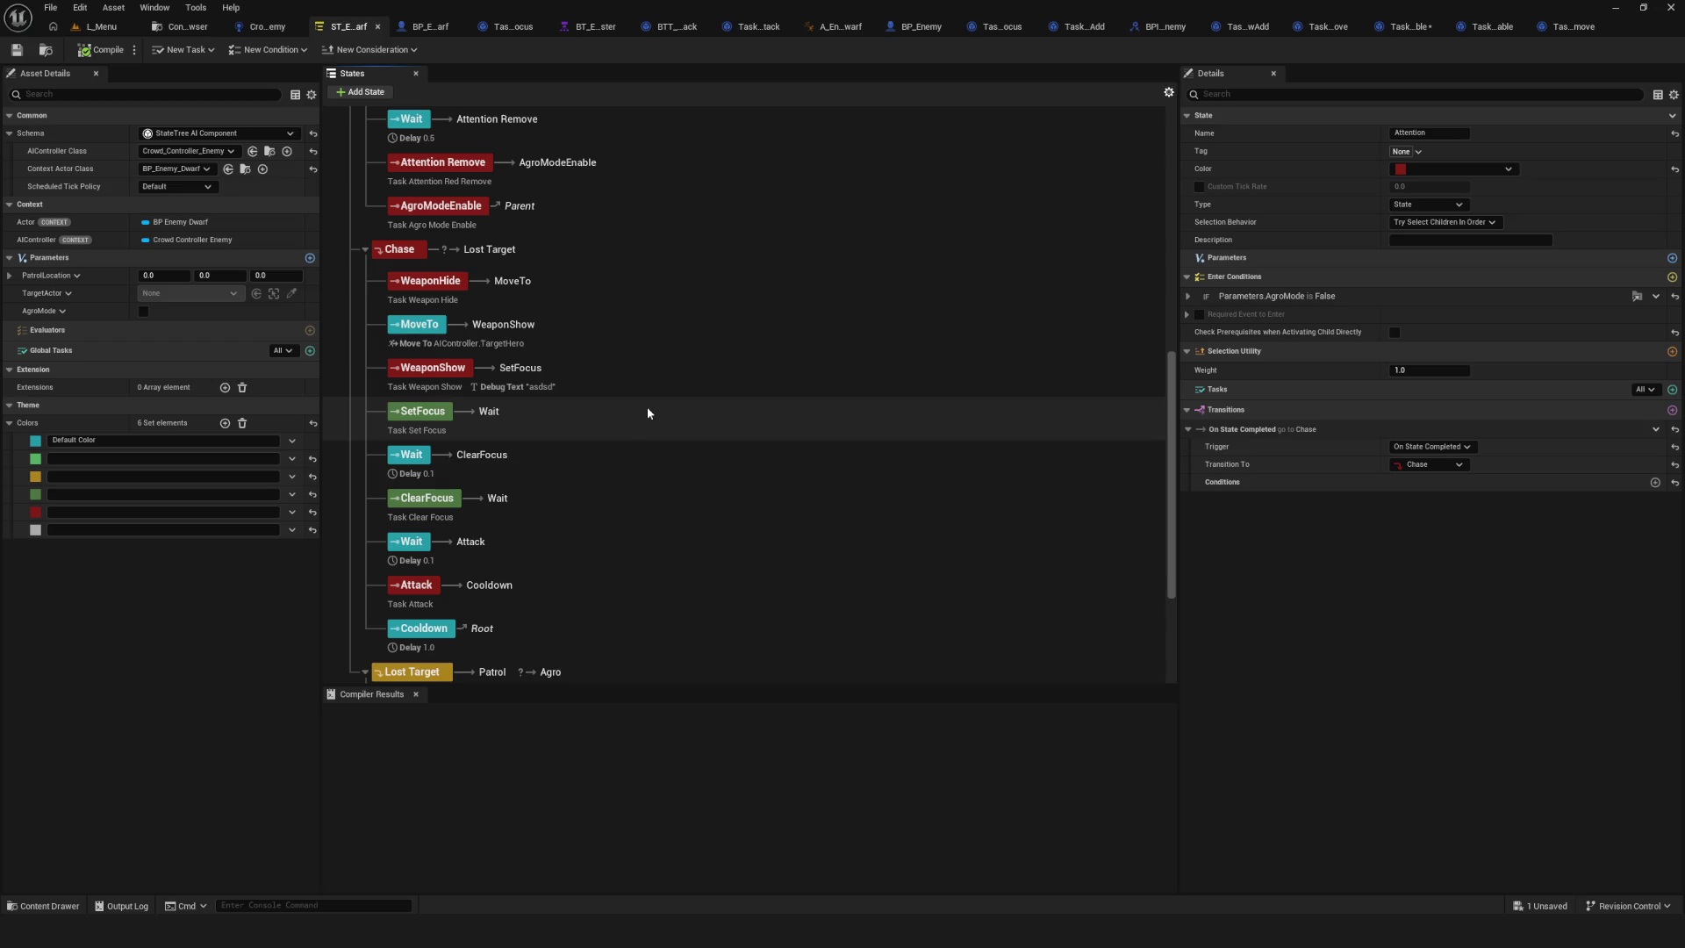
{"action": "left_click", "coordinate": [16, 49]}
Run another play test from L_Menu with a new game, then stop it.
{"action": "left_click", "coordinate": [46, 50]}
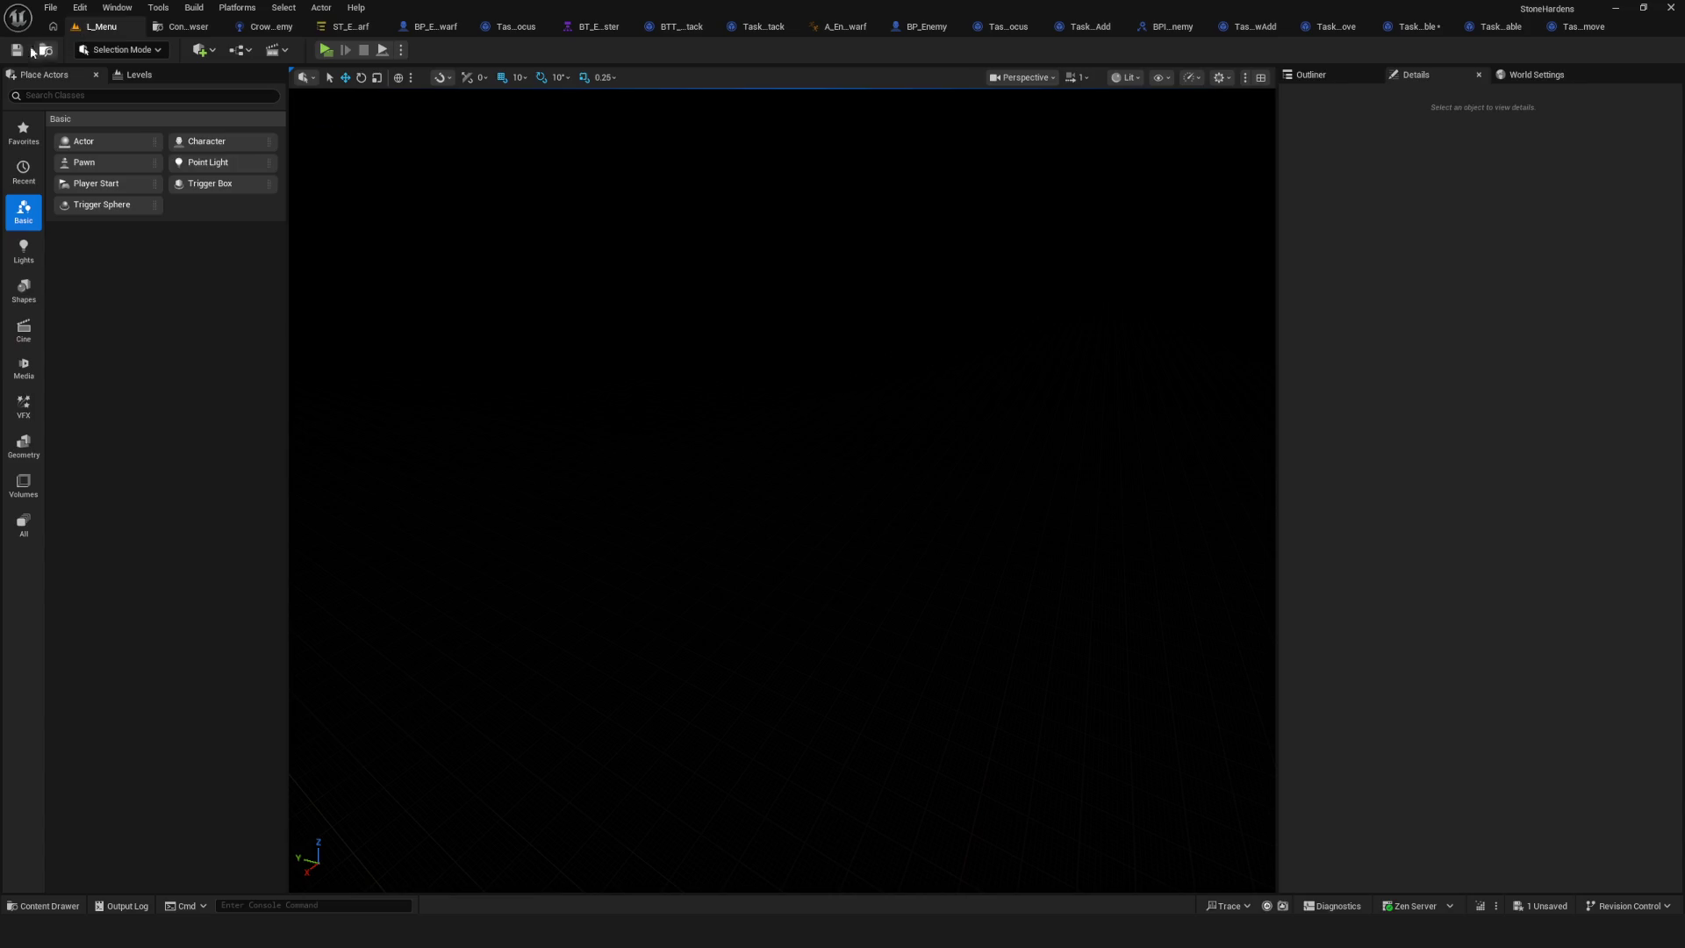
{"action": "left_click", "coordinate": [325, 50]}
{"action": "left_click", "coordinate": [882, 396]}
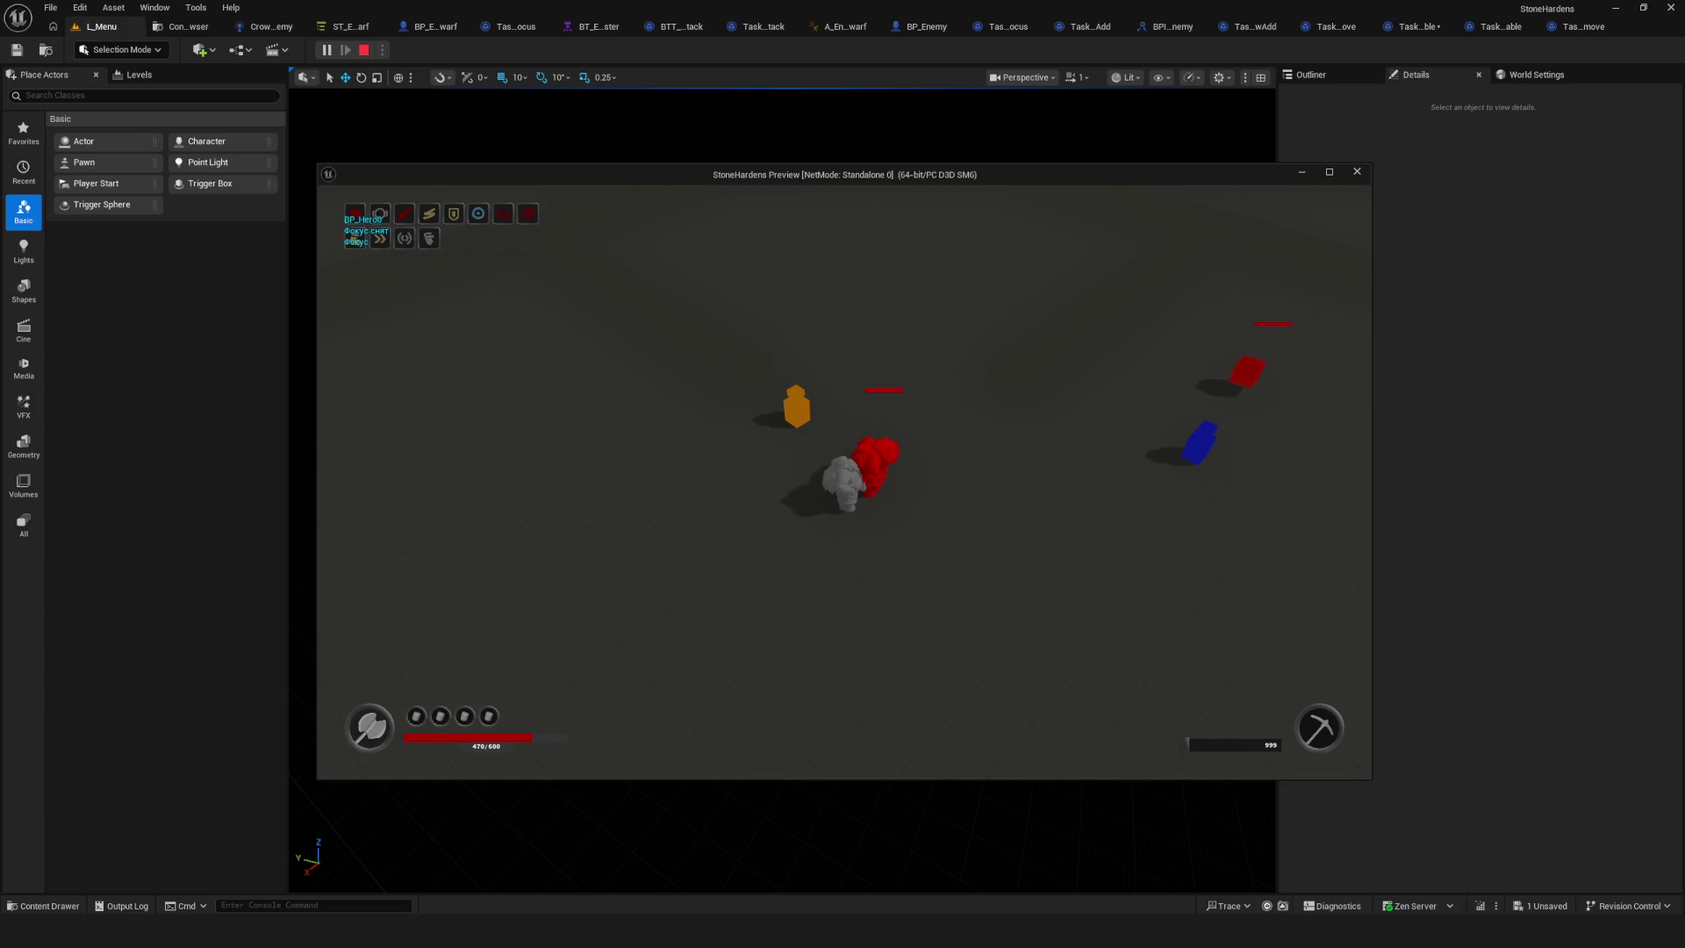
{"action": "key", "text": "Escape"}
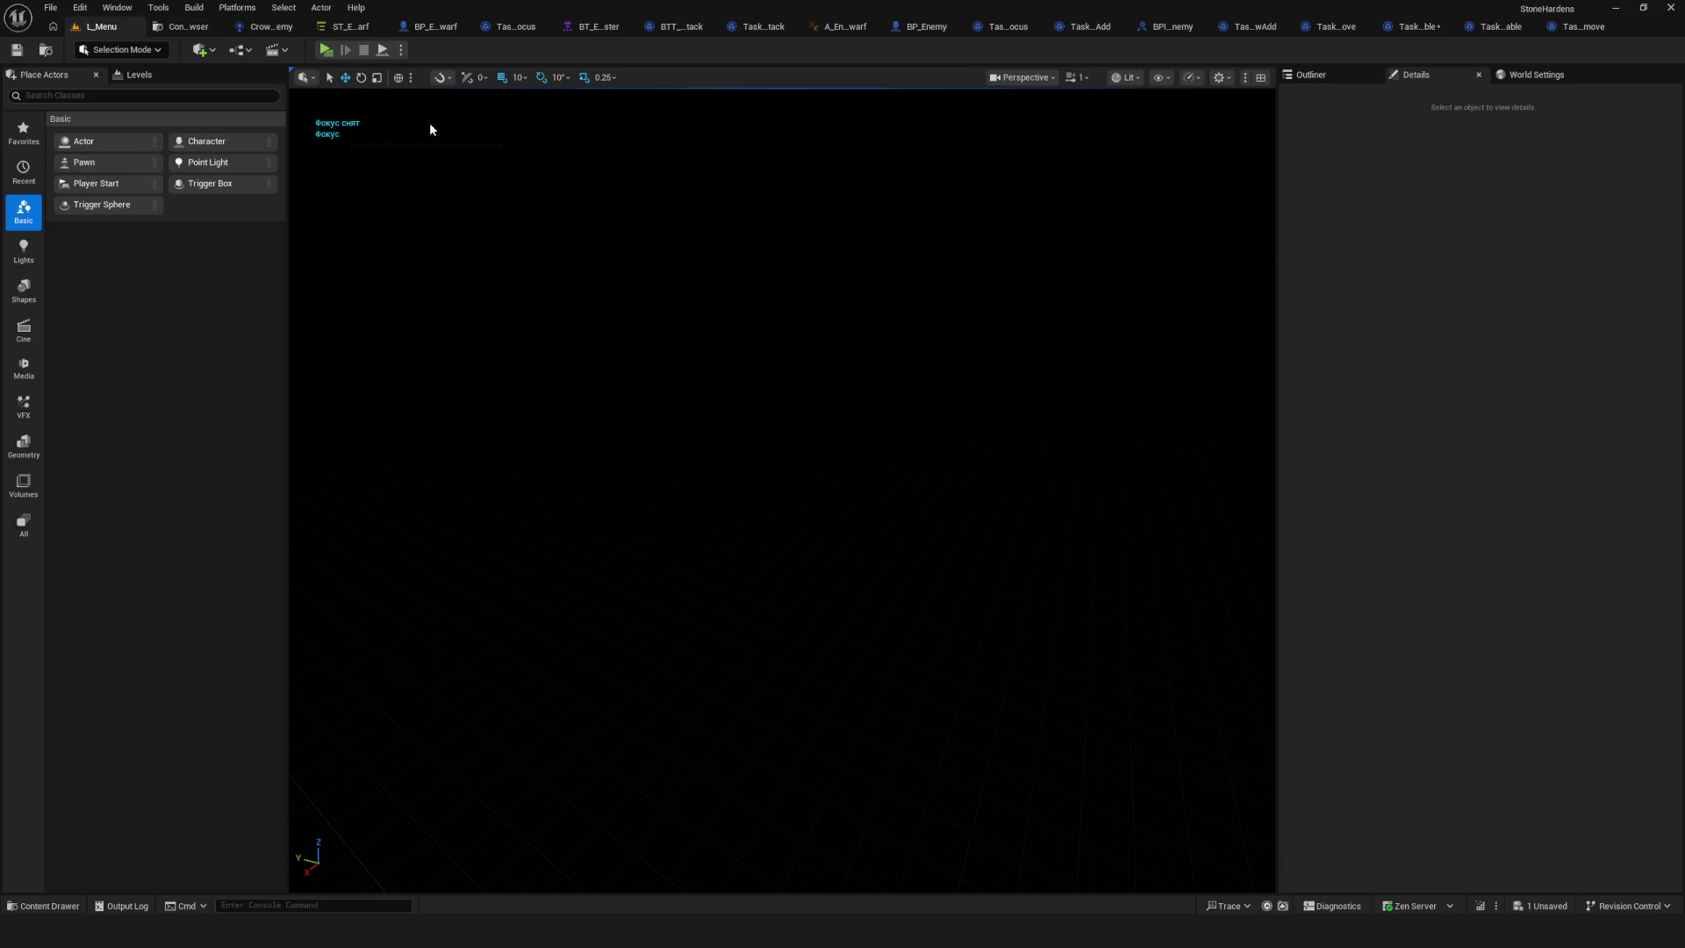
Inspect the Cooldown state's properties and save all changes.
{"action": "left_click", "coordinate": [348, 26]}
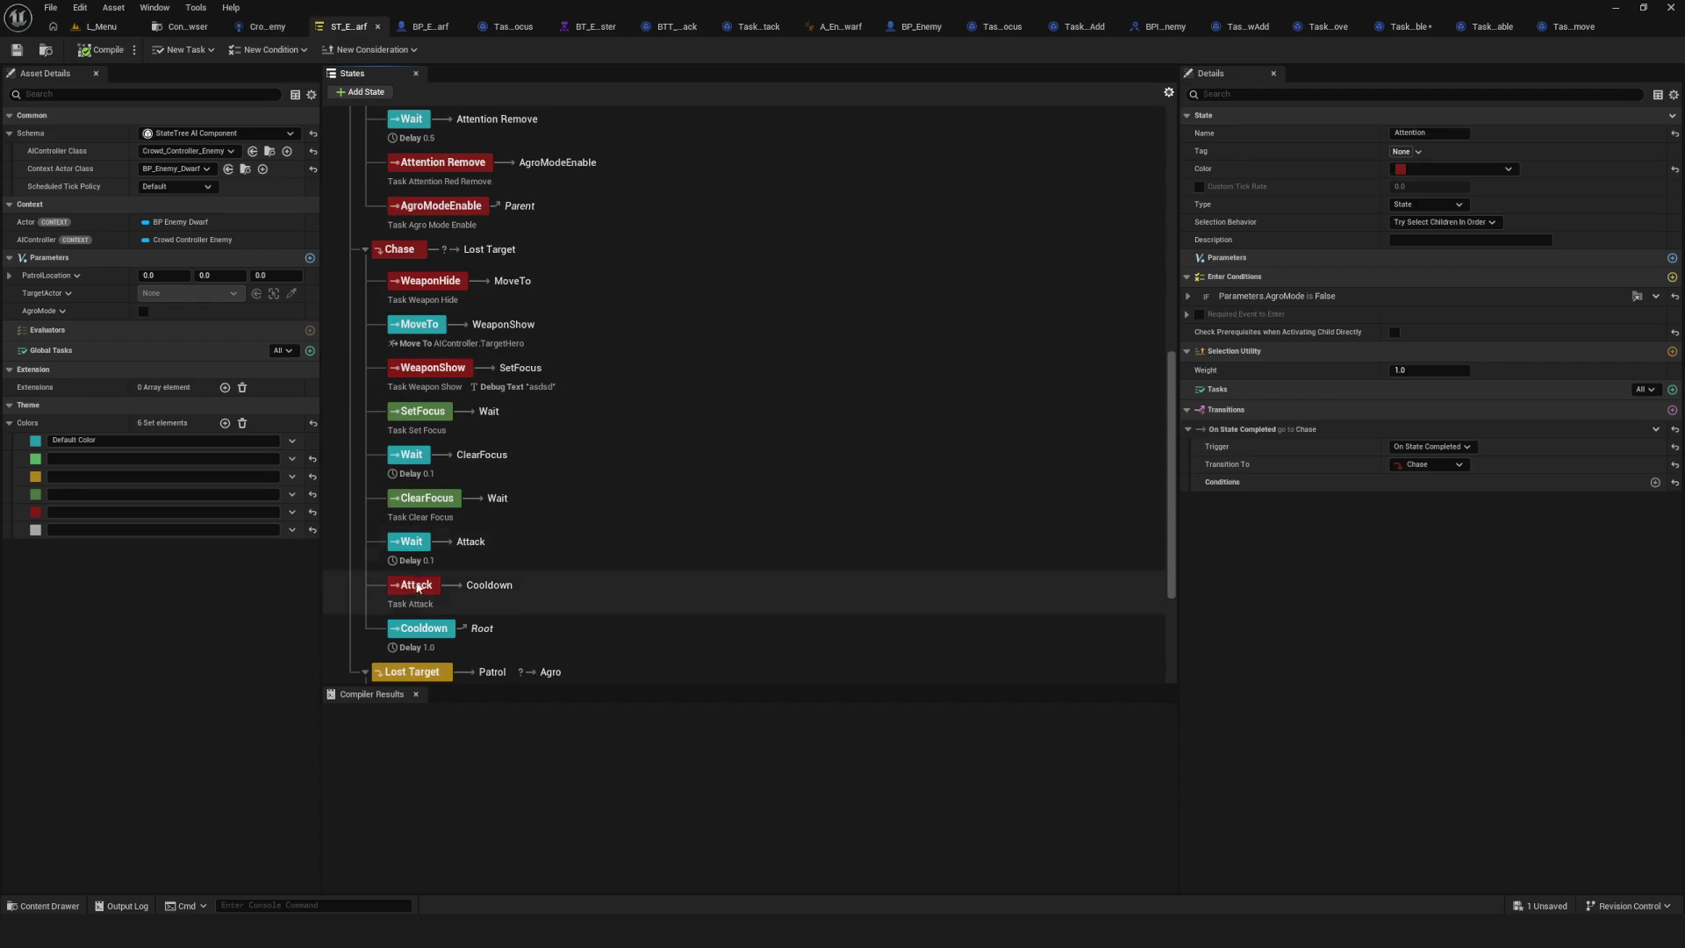
{"action": "left_click", "coordinate": [445, 645]}
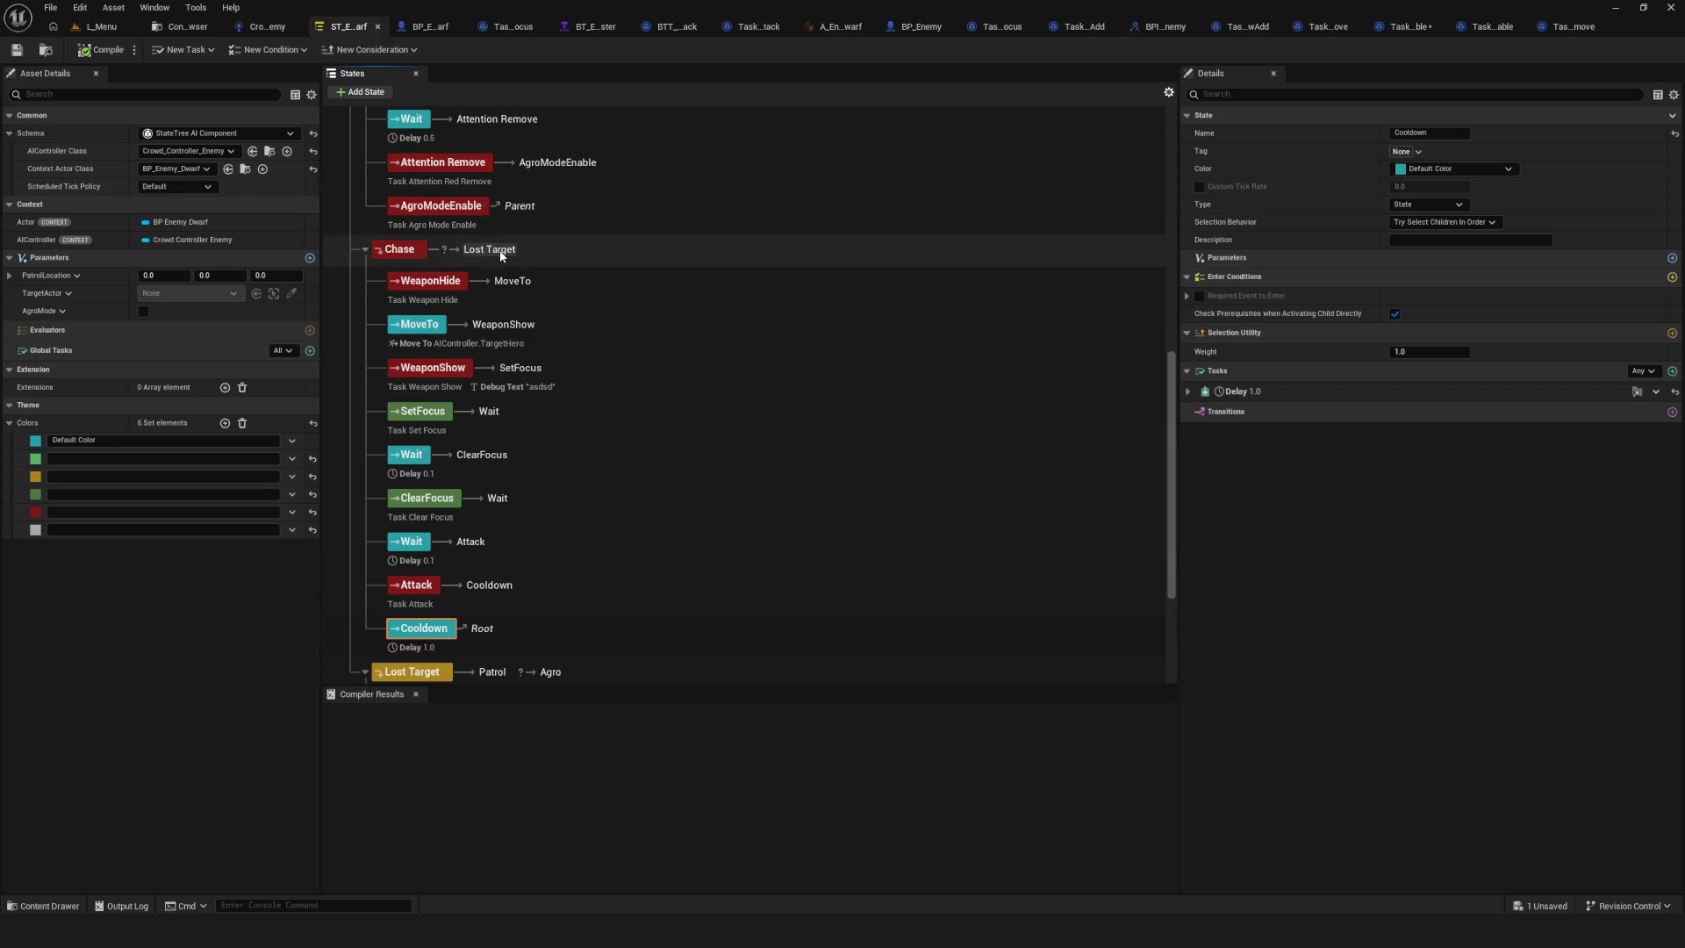
{"action": "left_click", "coordinate": [17, 50]}
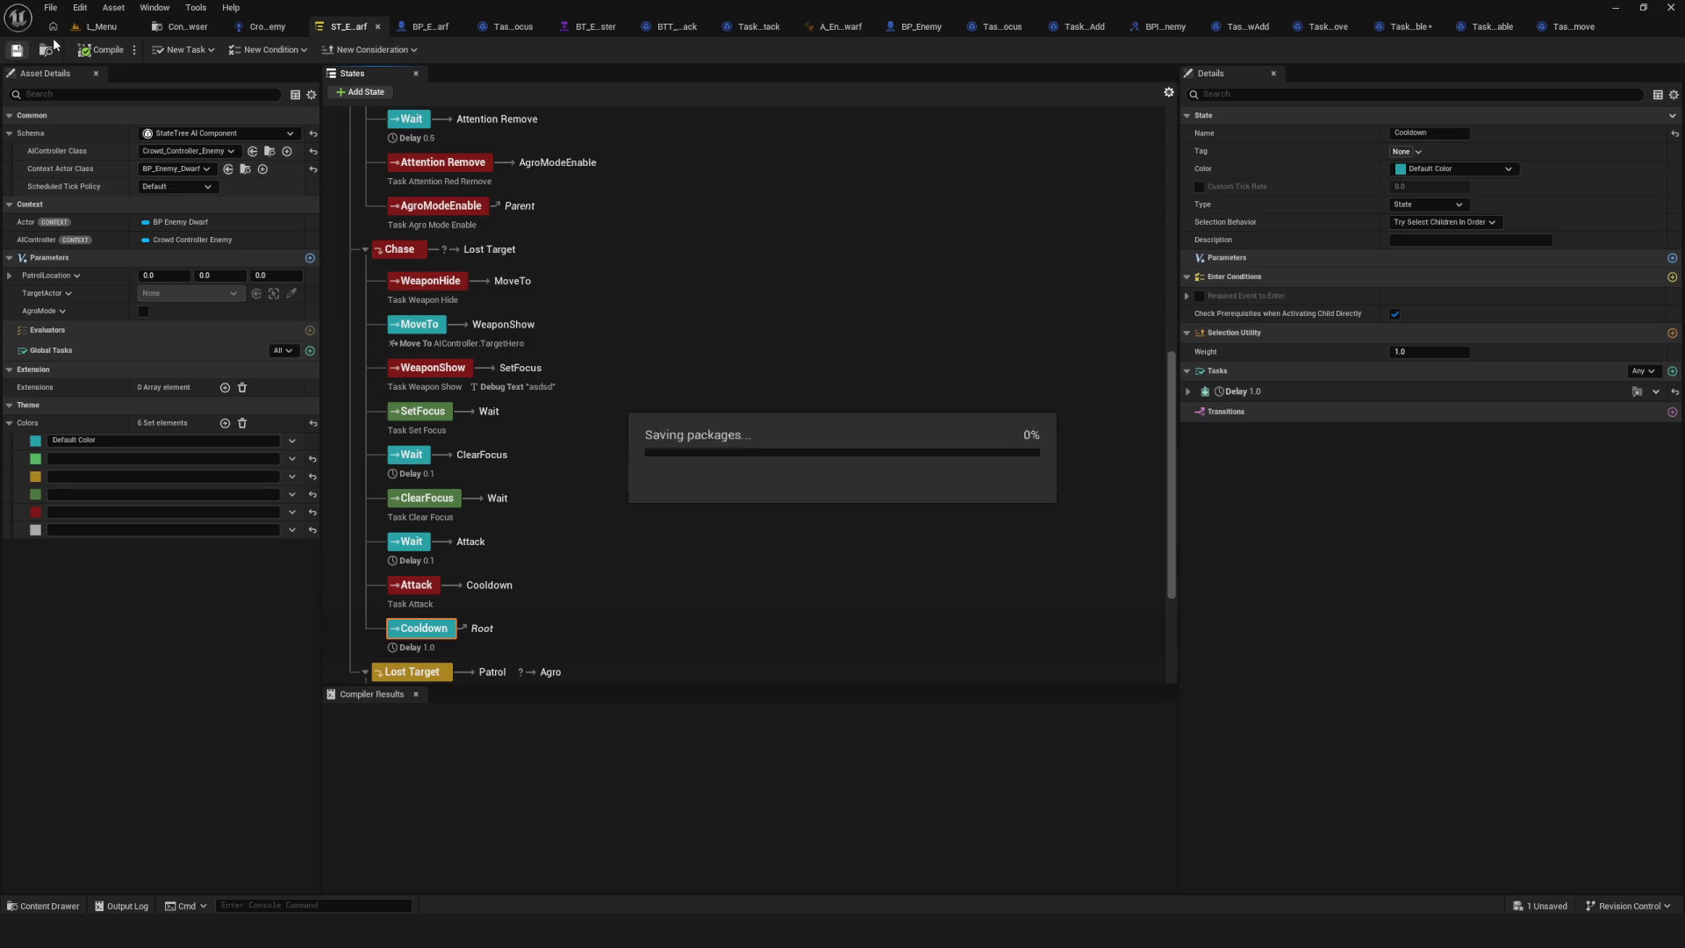
Launch one more play test with a new game and stop it.
{"action": "left_click", "coordinate": [96, 27]}
{"action": "left_click", "coordinate": [325, 53]}
{"action": "left_click", "coordinate": [811, 407]}
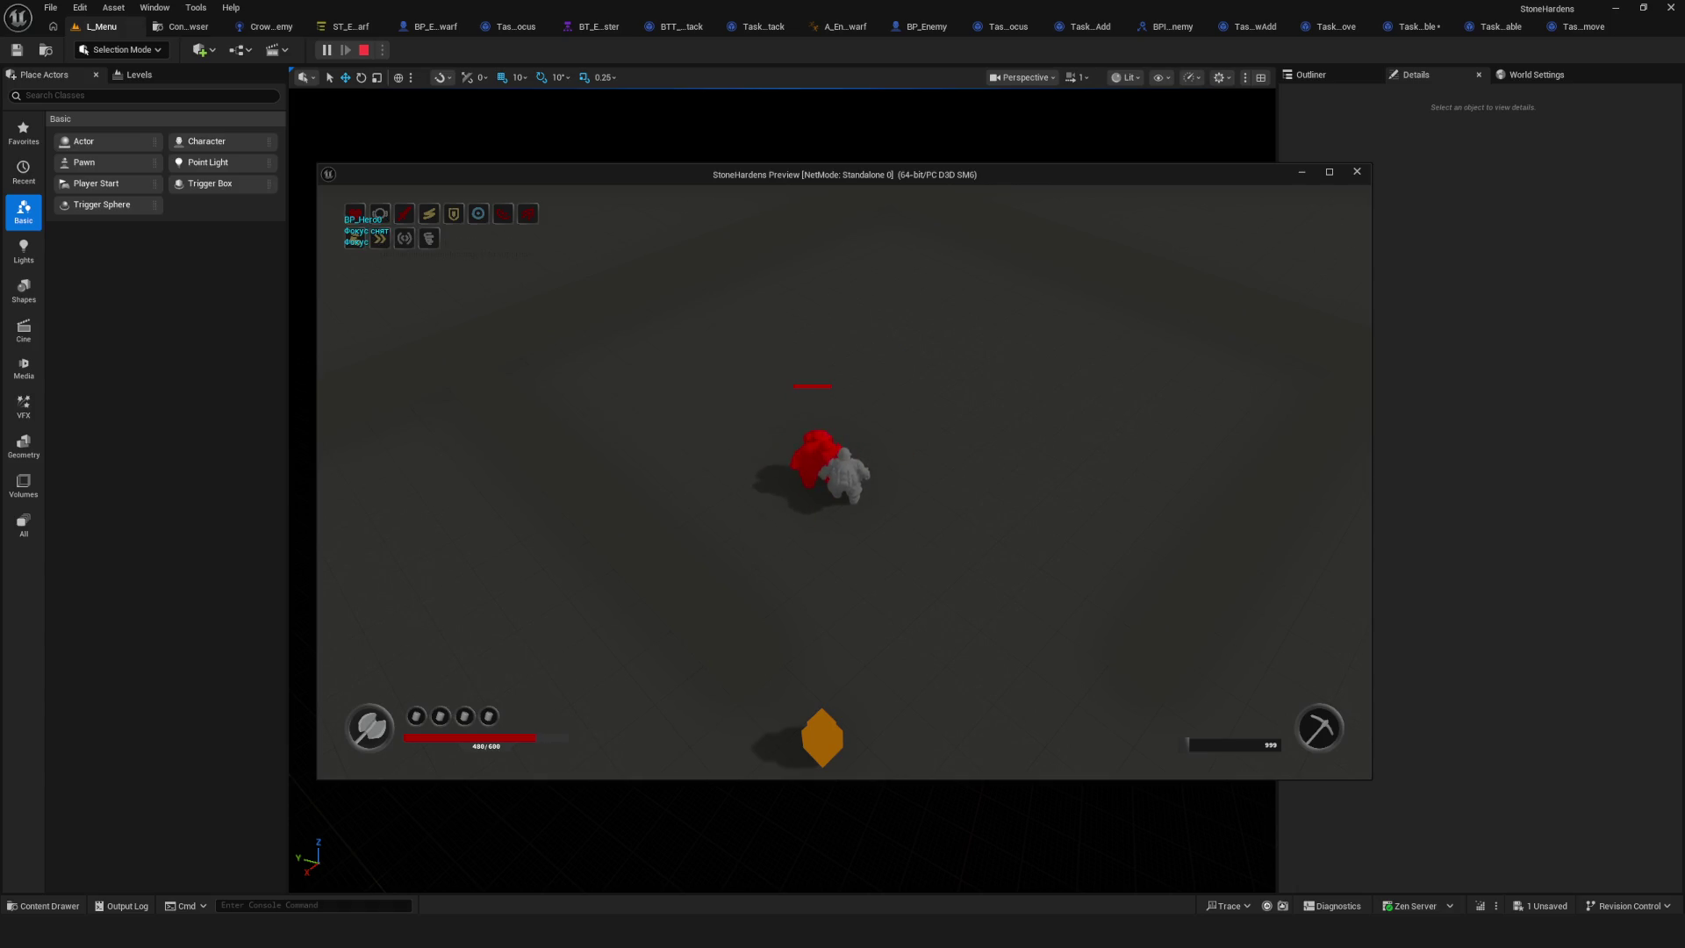
{"action": "key", "text": "Escape"}
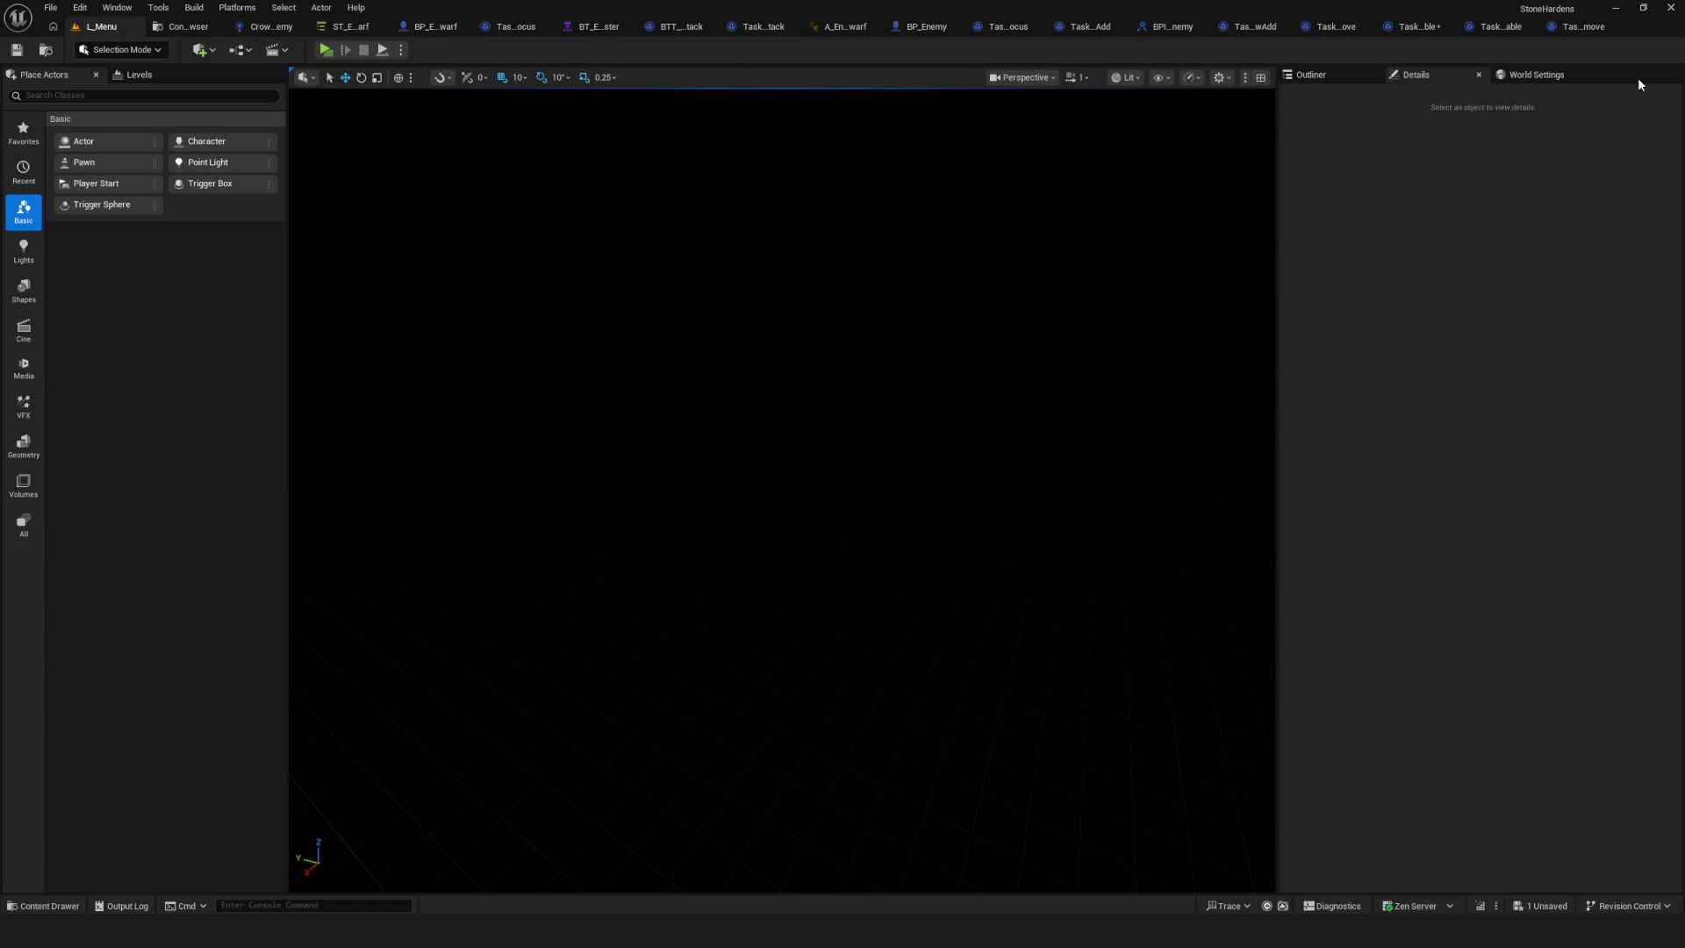
{"action": "left_click", "coordinate": [928, 27]}
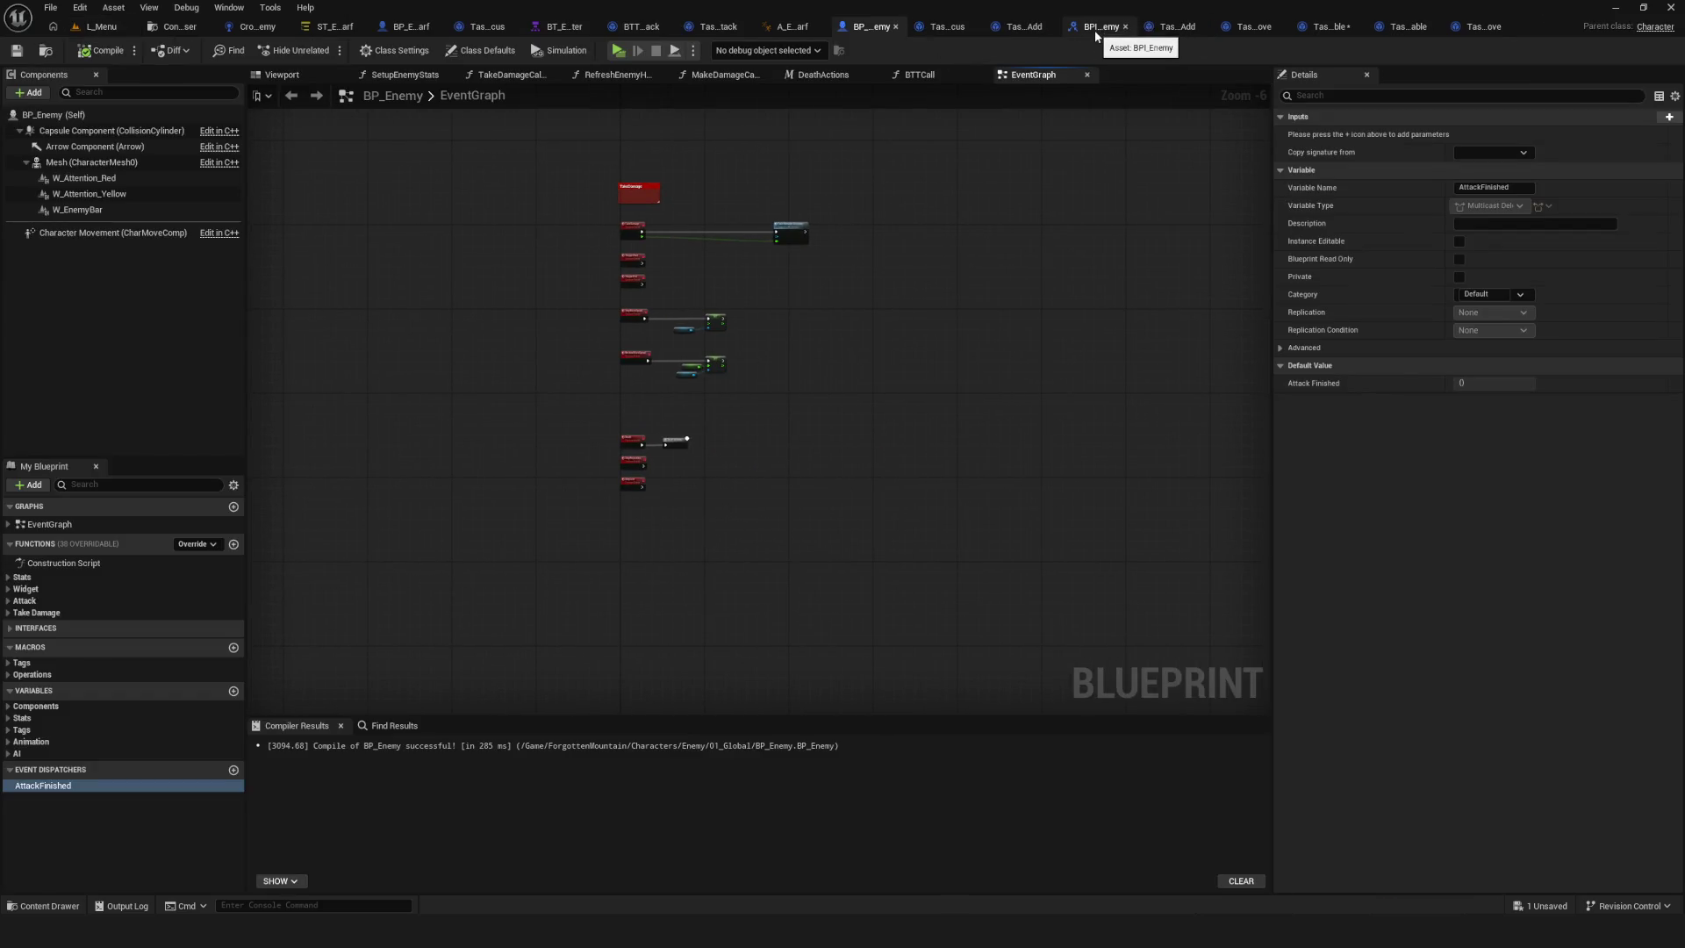
Delete the Weapon Mesh visibility nodes after AttackEnd, wire Attack End Actions to Call Attack Finished, and compile.
{"action": "left_click", "coordinate": [409, 33]}
{"action": "scroll", "coordinate": [605, 340], "scroll_direction": "down", "scroll_amount": 10}
{"action": "scroll", "coordinate": [718, 401], "scroll_direction": "up", "scroll_amount": 12}
{"action": "left_click_drag", "start_coordinate": [713, 328], "coordinate": [620, 710]}
{"action": "left_click_drag", "start_coordinate": [735, 595], "coordinate": [871, 549]}
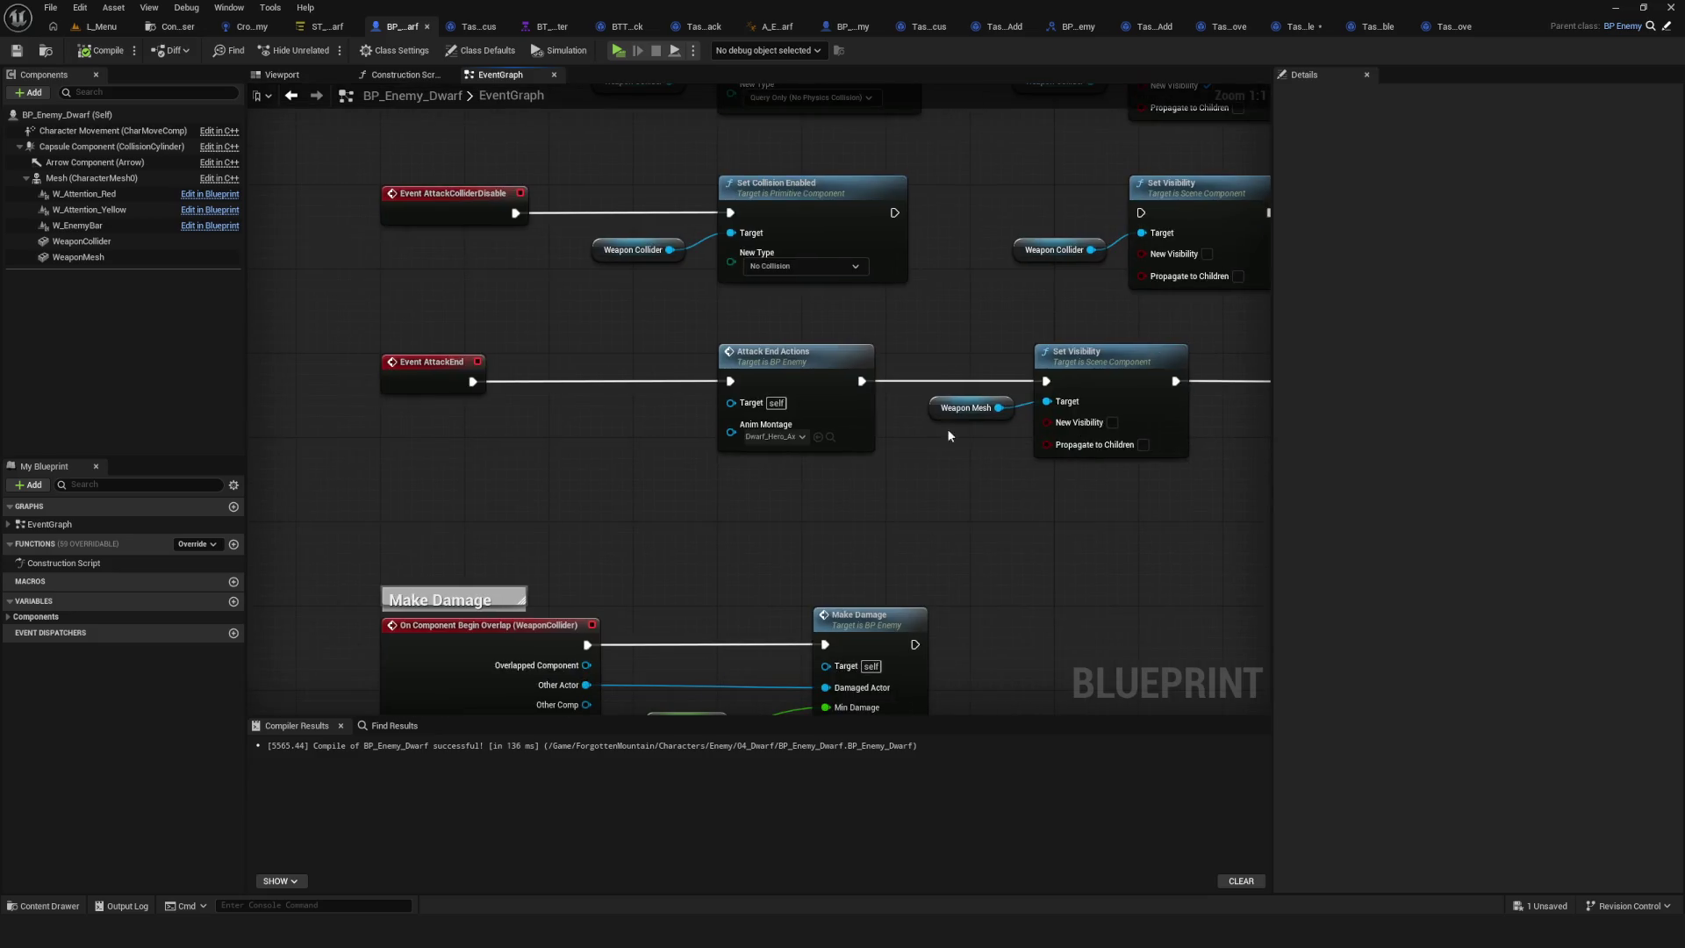
{"action": "mouse_move", "coordinate": [956, 346]}
{"action": "left_mouse_down"}
{"action": "mouse_move", "coordinate": [1197, 530]}
{"action": "mouse_move", "coordinate": [893, 538]}
{"action": "left_mouse_up"}
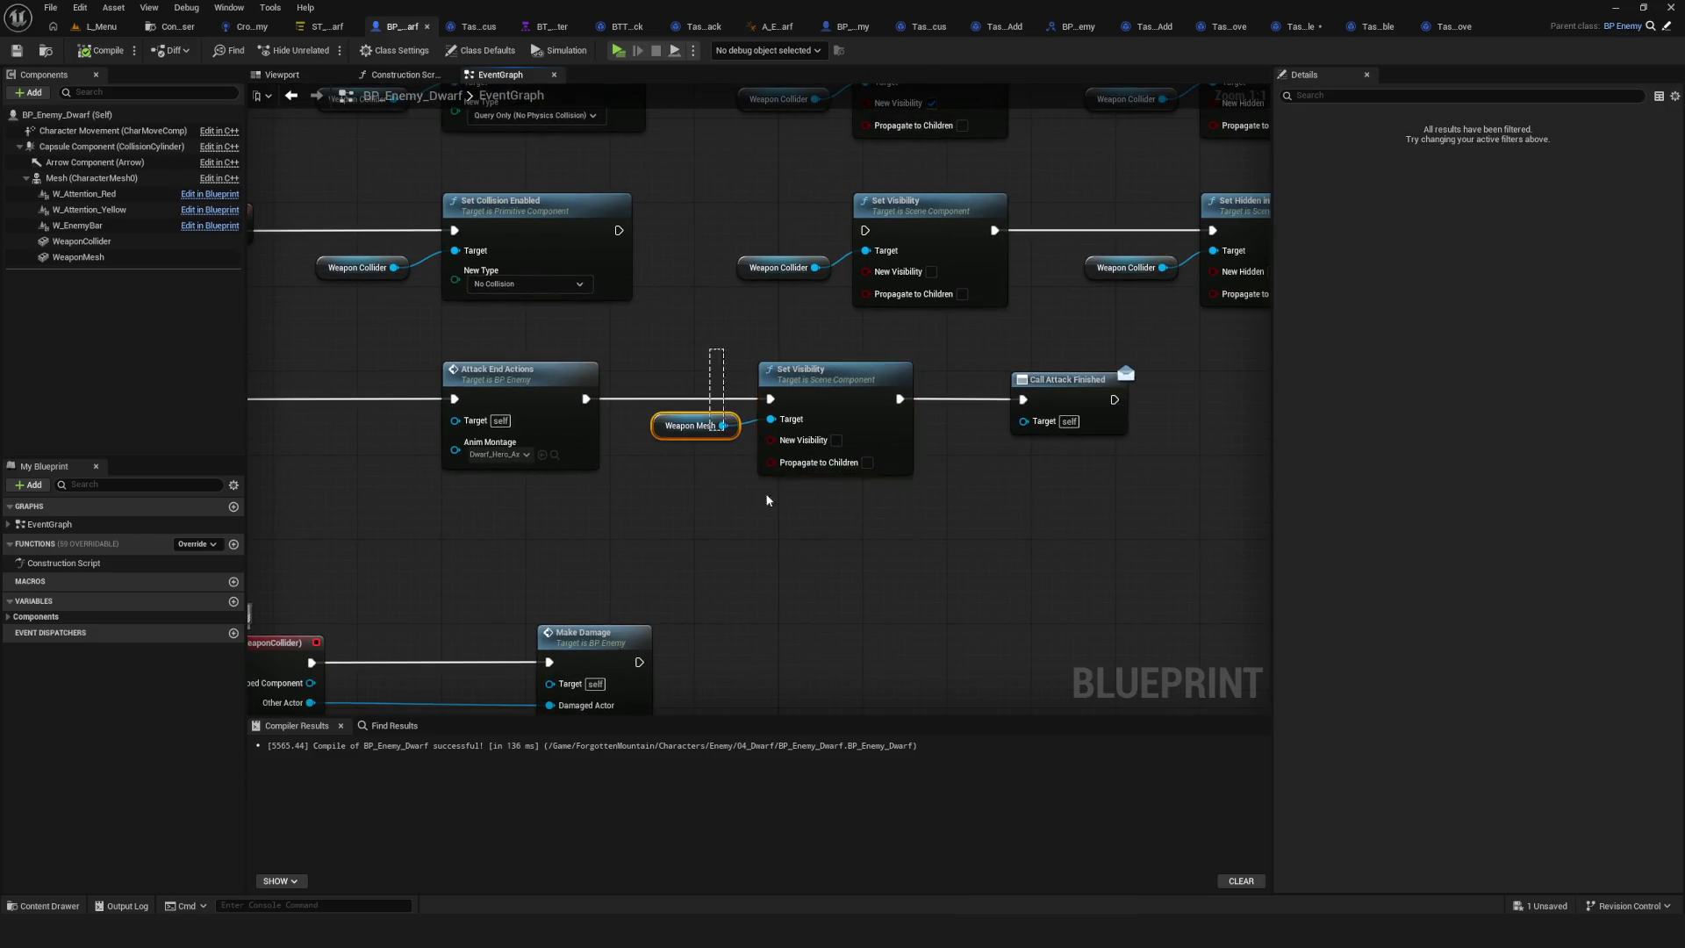
{"action": "key", "text": "Delete"}
{"action": "left_click_drag", "start_coordinate": [586, 398], "coordinate": [1023, 399]}
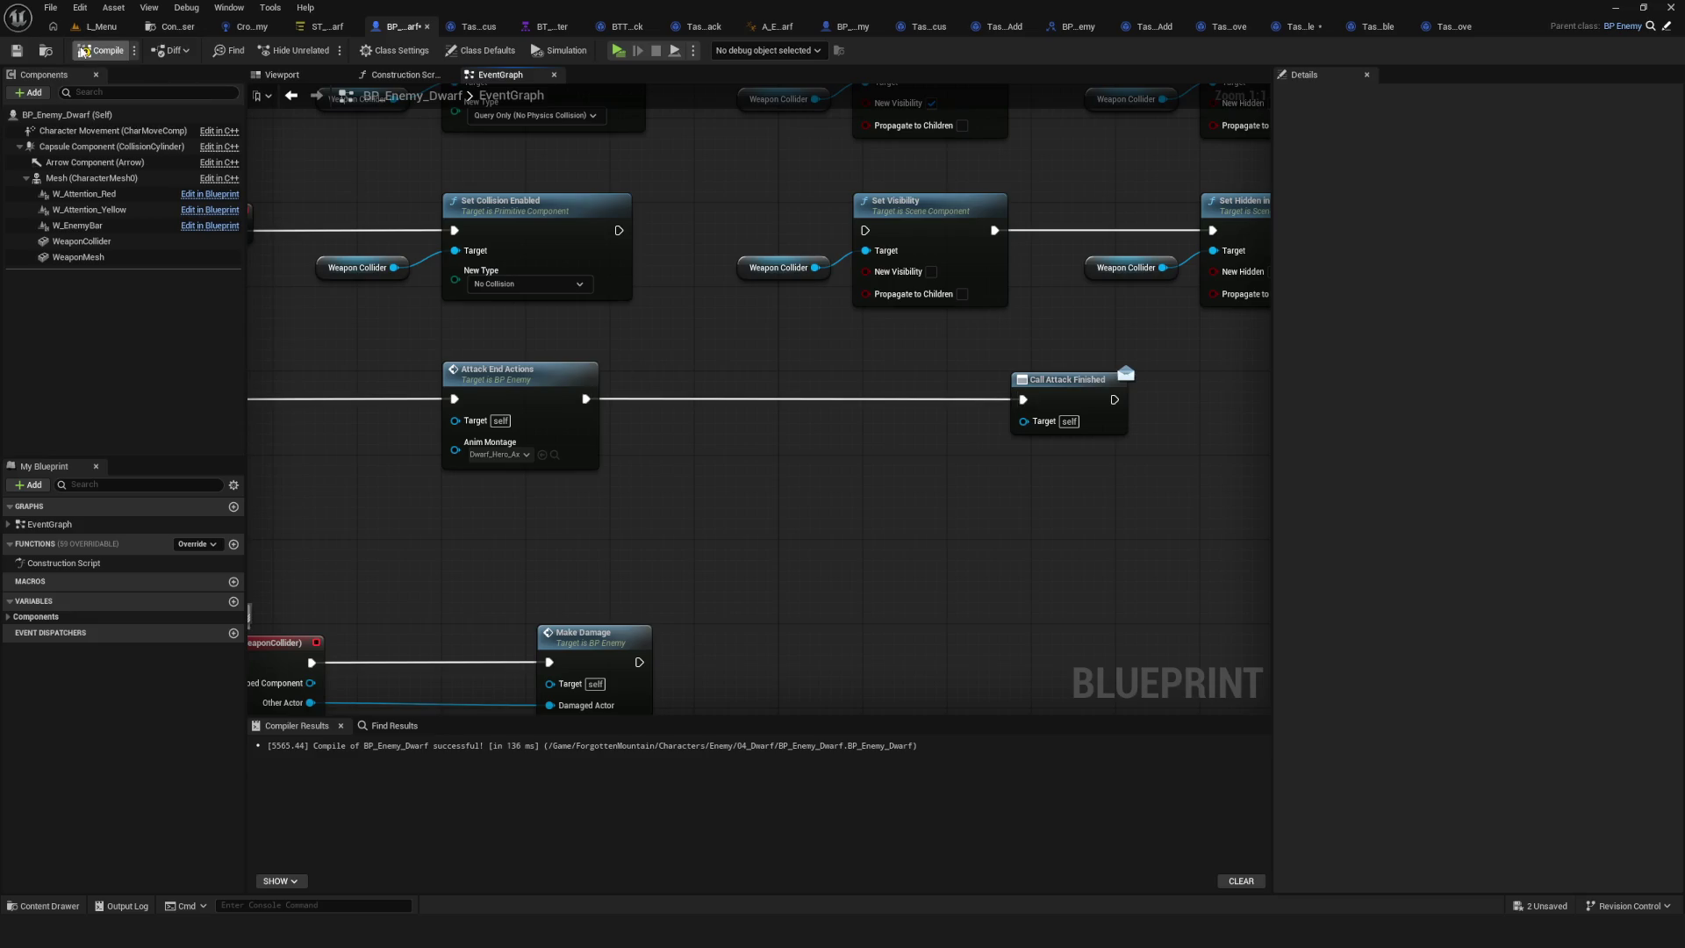
{"action": "left_click", "coordinate": [29, 52]}
Delete the Weapon Mesh visibility nodes after Attack Start Actions, then compile and save.
{"action": "scroll", "coordinate": [808, 514], "scroll_direction": "down", "scroll_amount": 5}
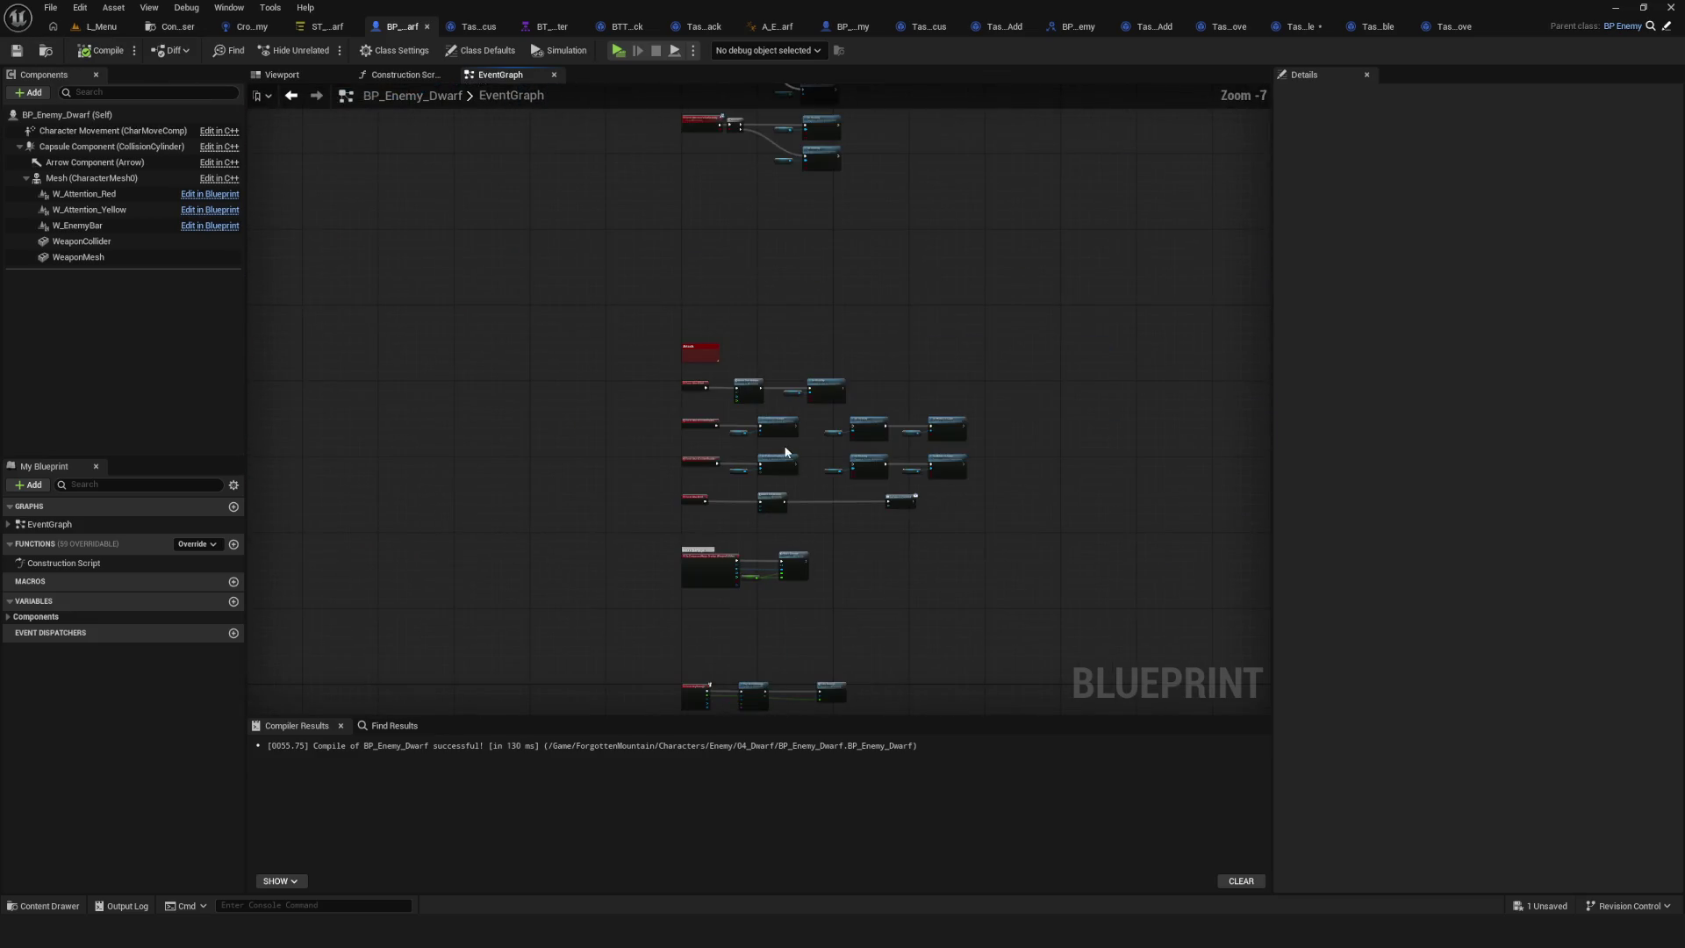
{"action": "scroll", "coordinate": [781, 441], "scroll_direction": "up", "scroll_amount": 5}
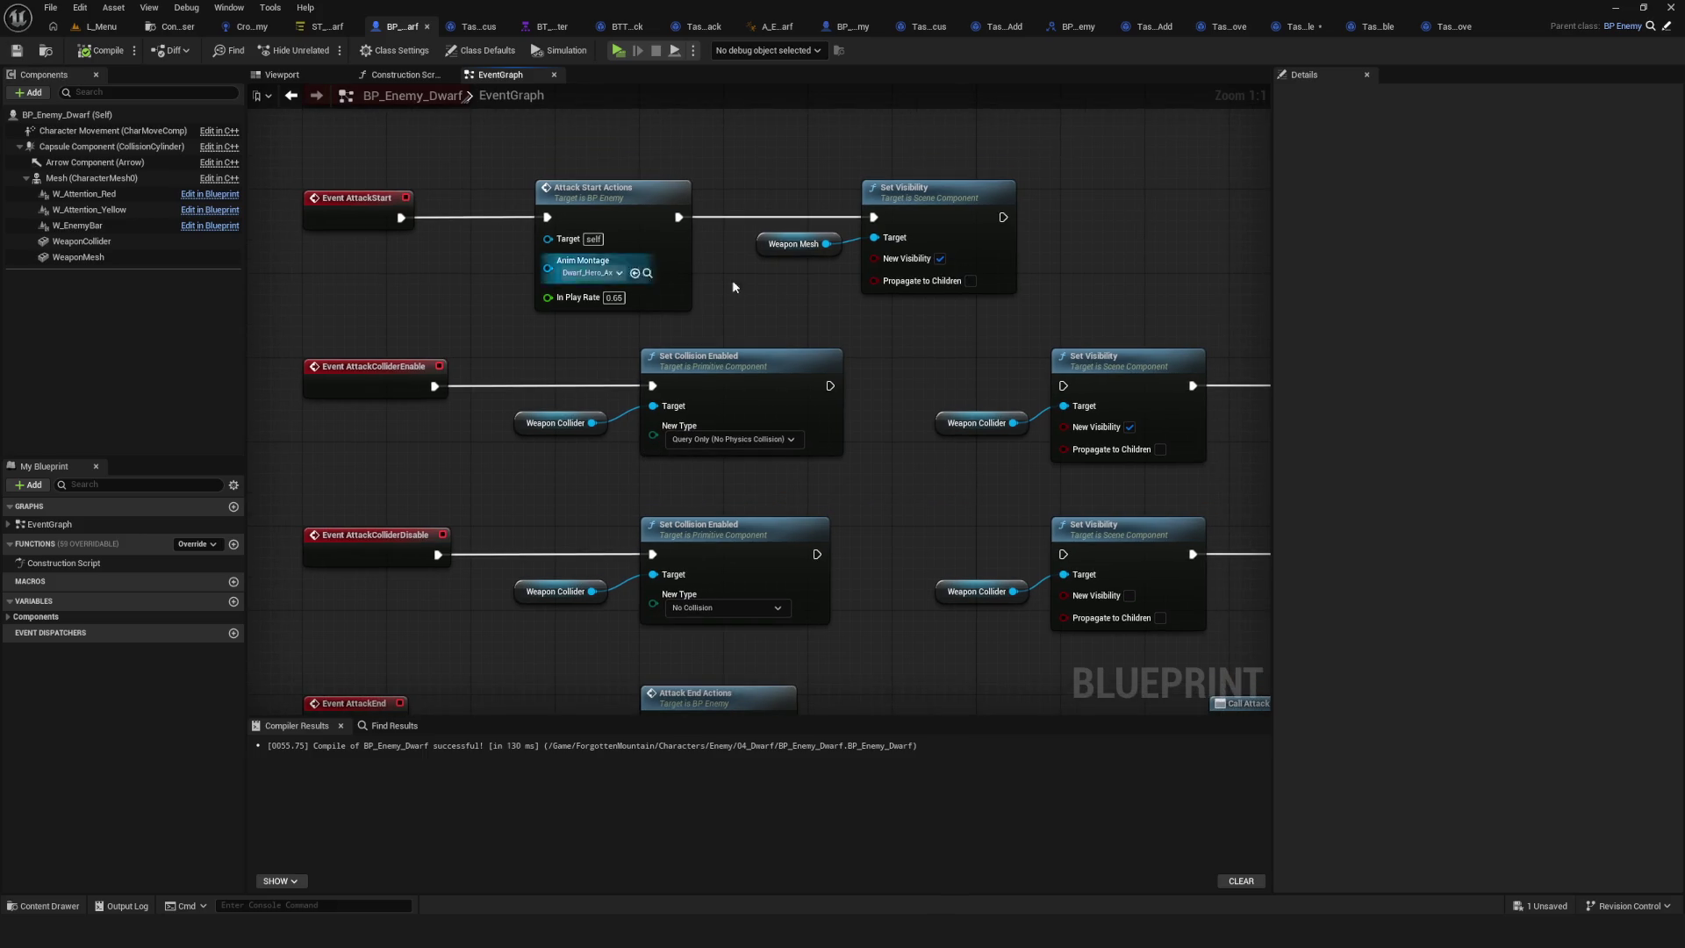
{"action": "left_click_drag", "start_coordinate": [763, 210], "coordinate": [998, 371]}
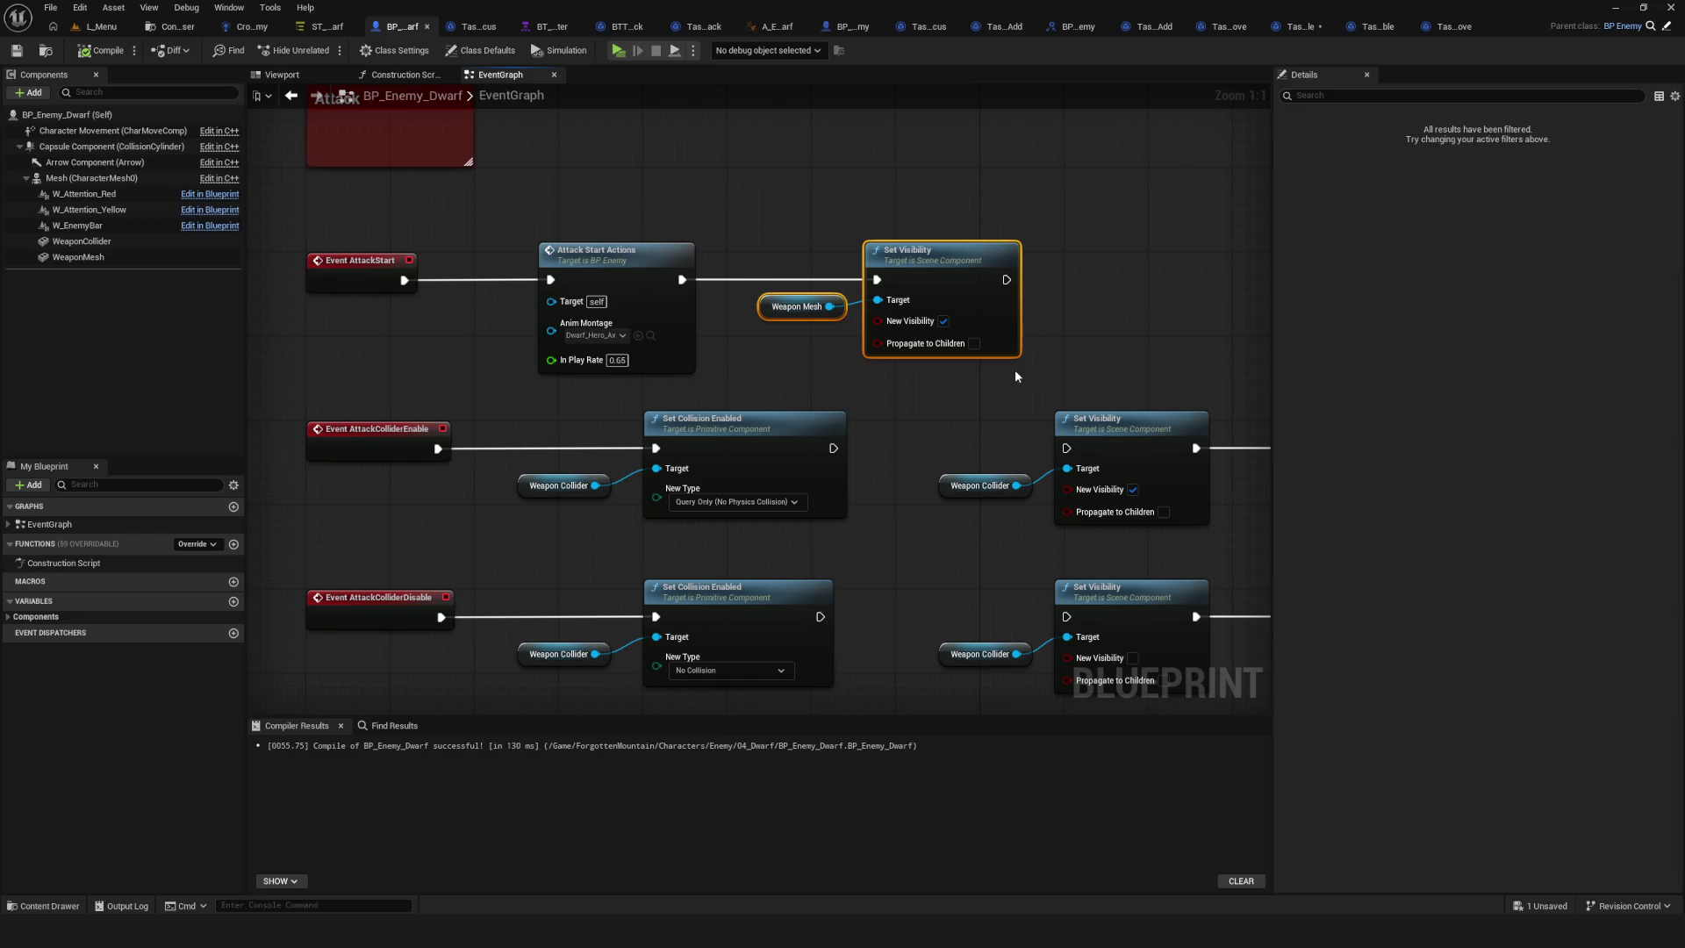
{"action": "key", "text": "Delete"}
{"action": "left_click", "coordinate": [103, 50]}
{"action": "left_click", "coordinate": [17, 50]}
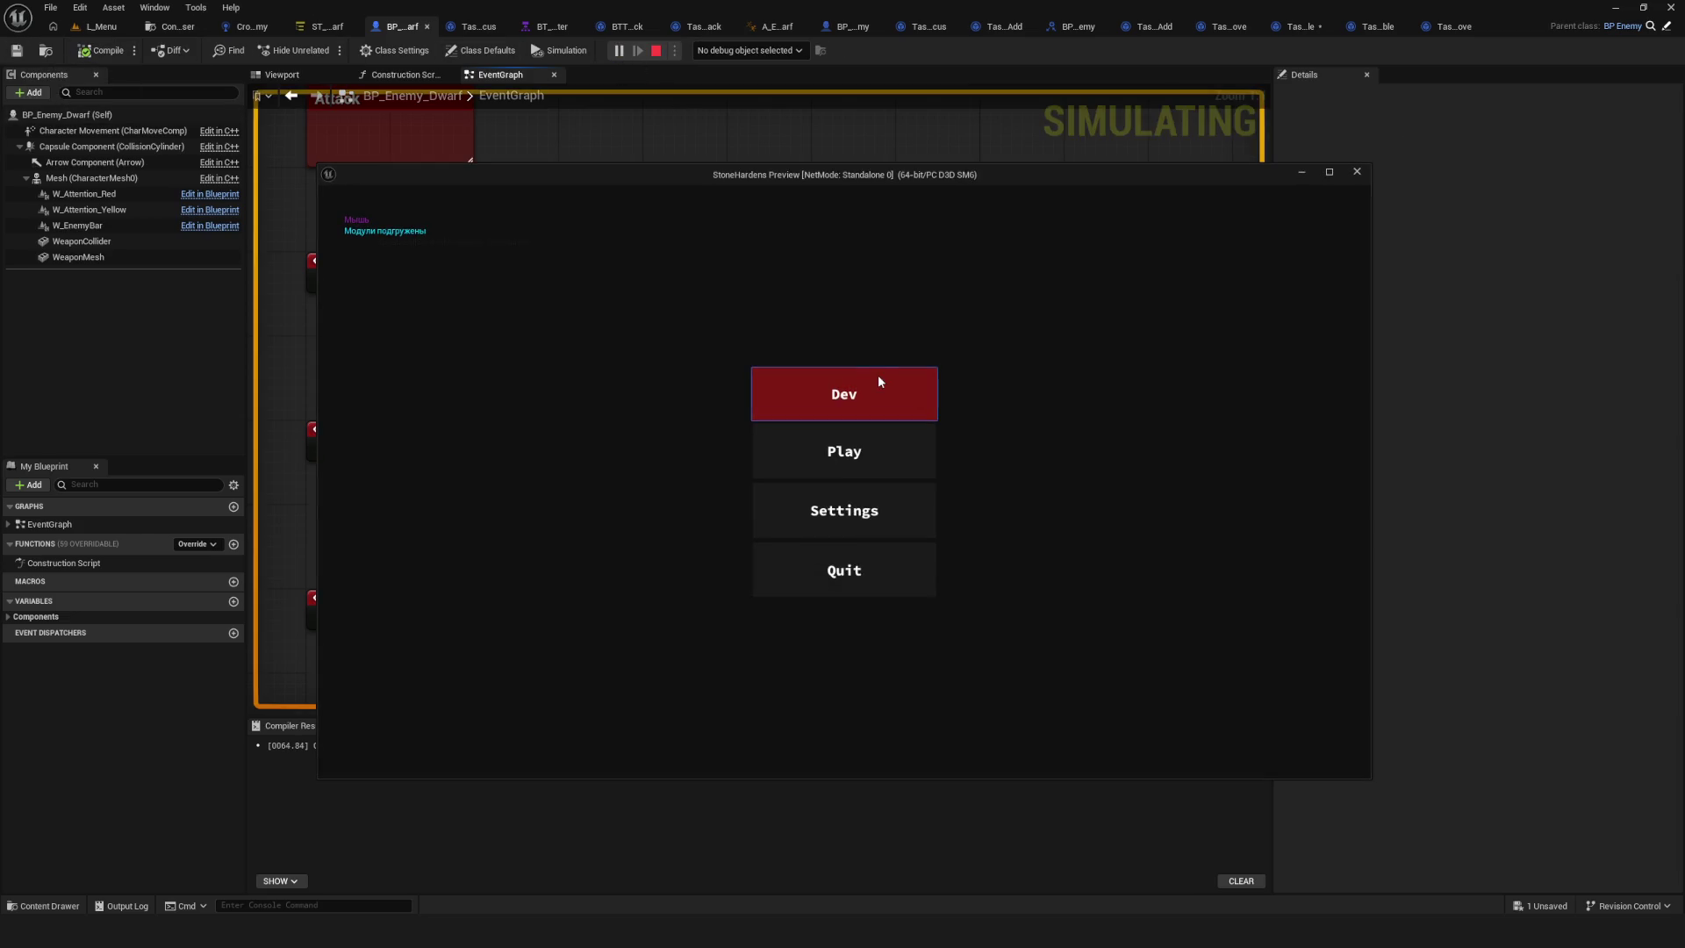
{"action": "left_click", "coordinate": [891, 380]}
{"action": "key", "text": "w"}
{"action": "key", "text": "w"}
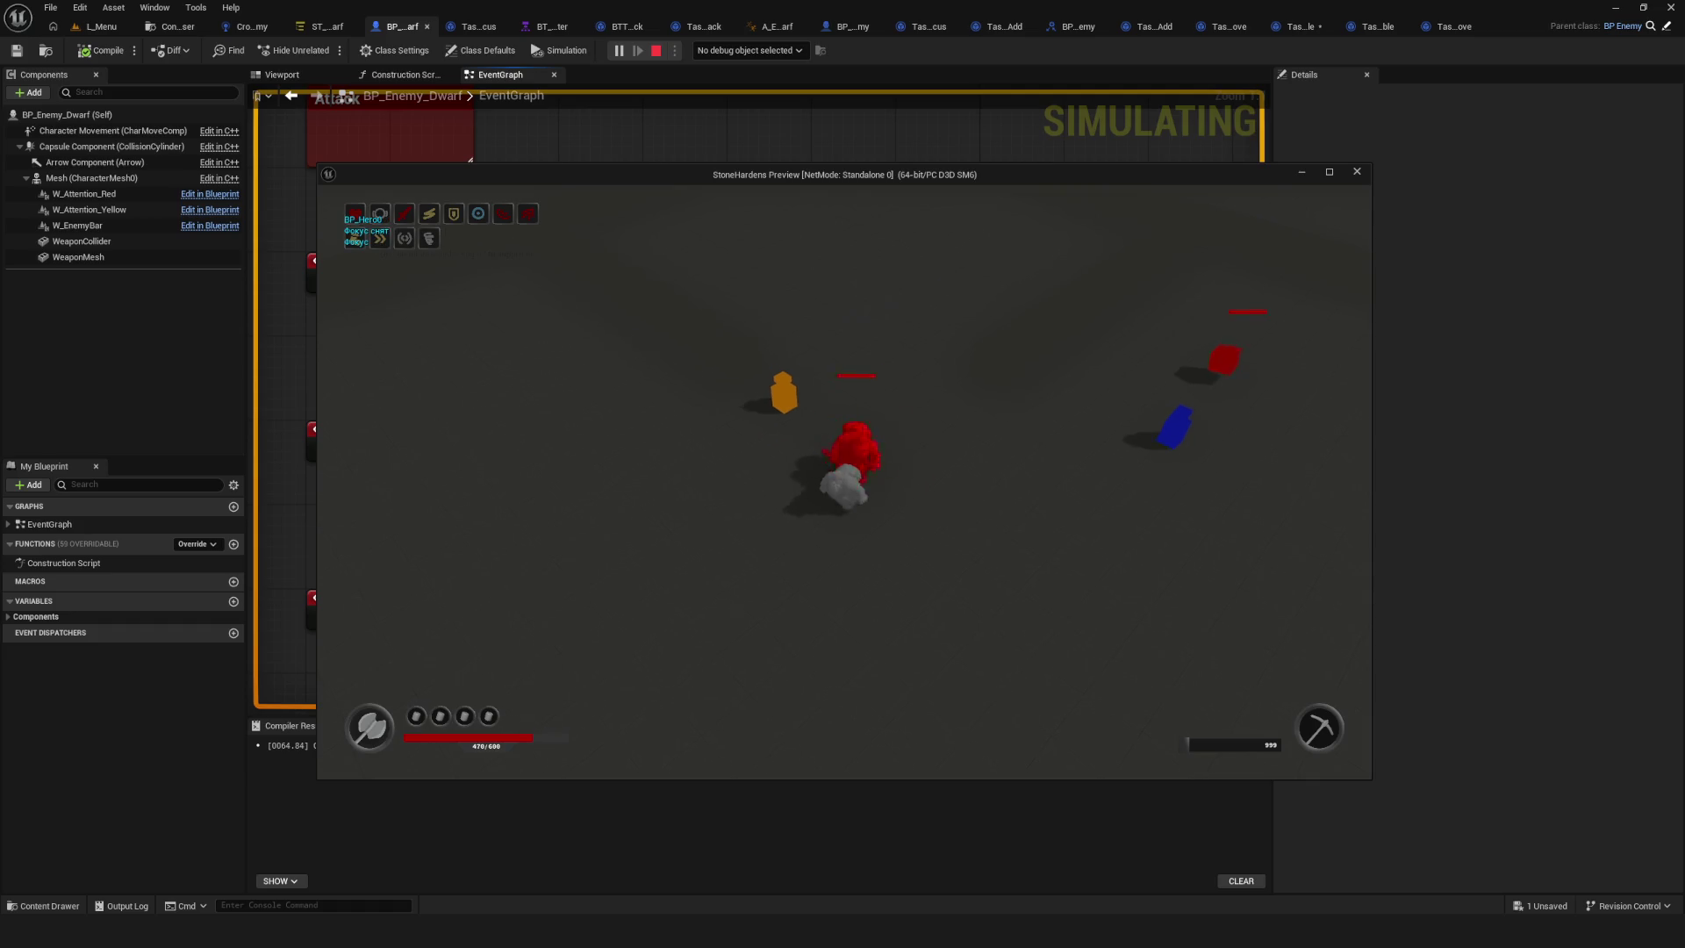
{"action": "key", "text": "a"}
{"action": "key", "text": "a"}
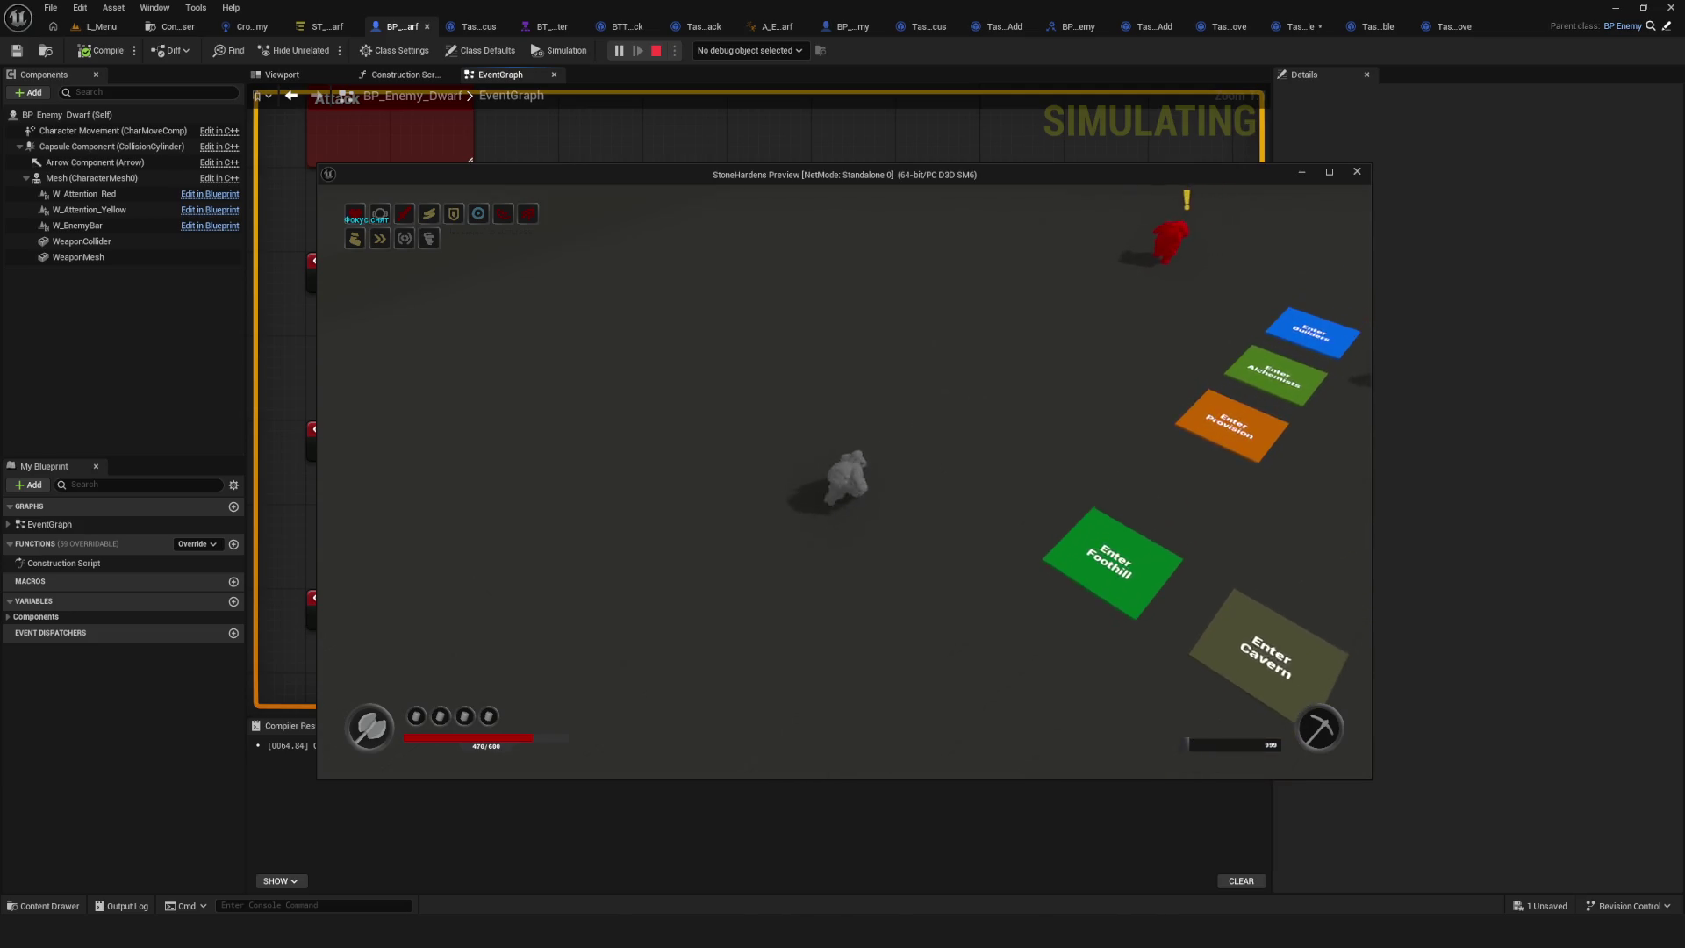
{"action": "key", "text": "d"}
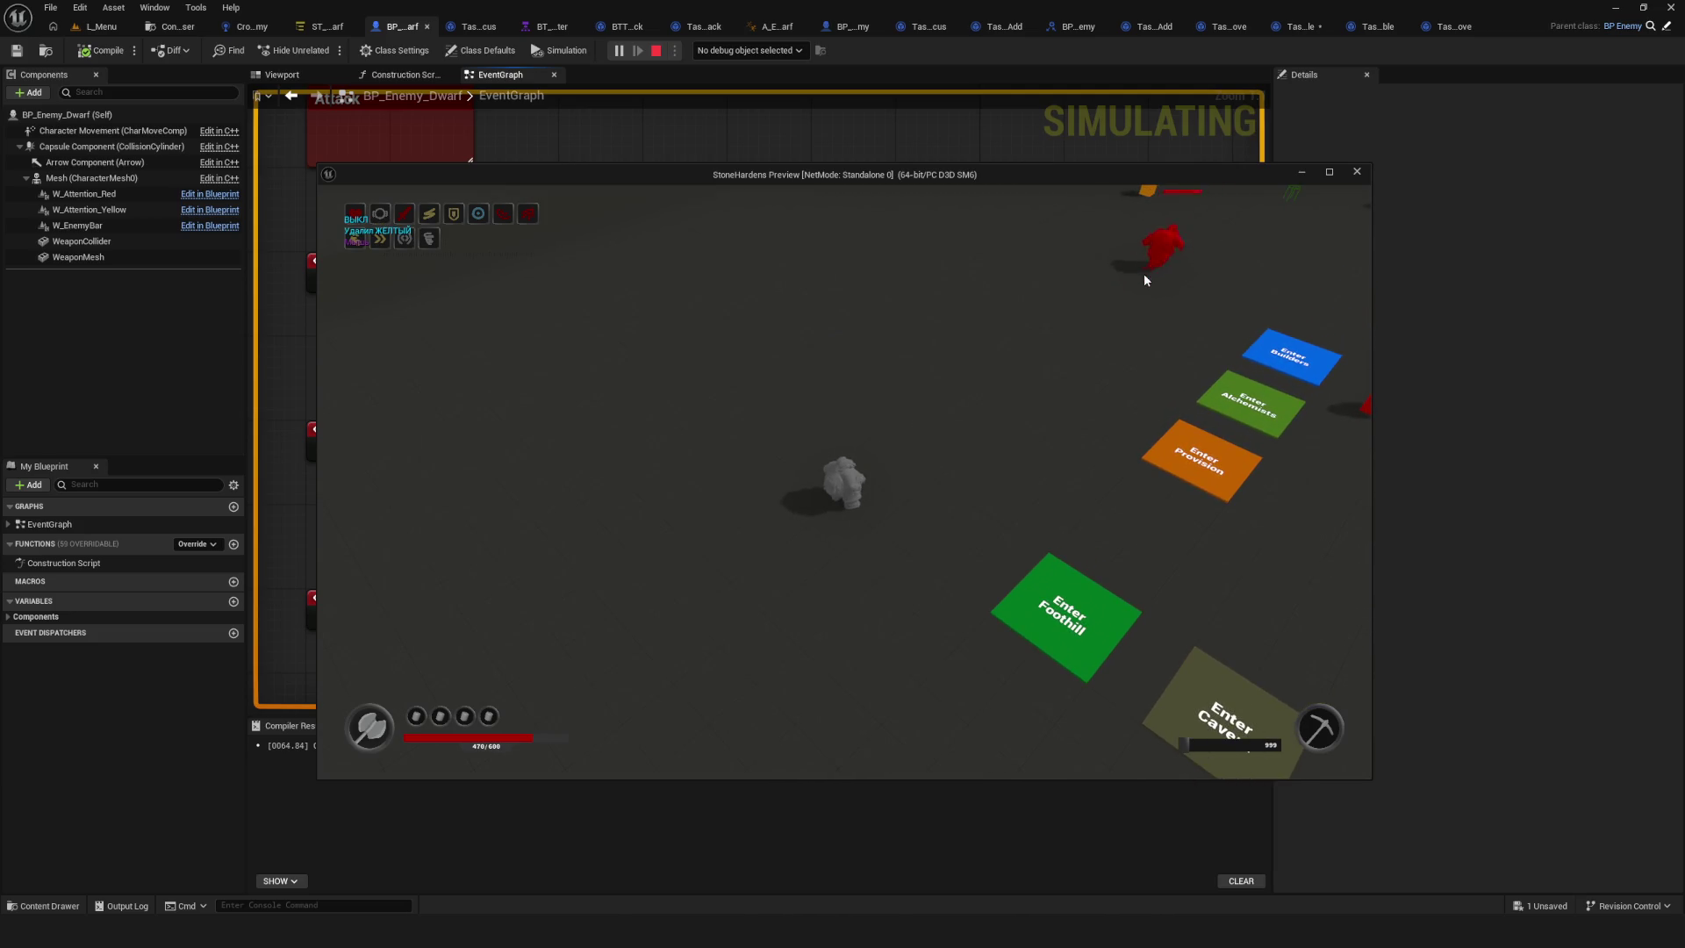
{"action": "key", "text": "d"}
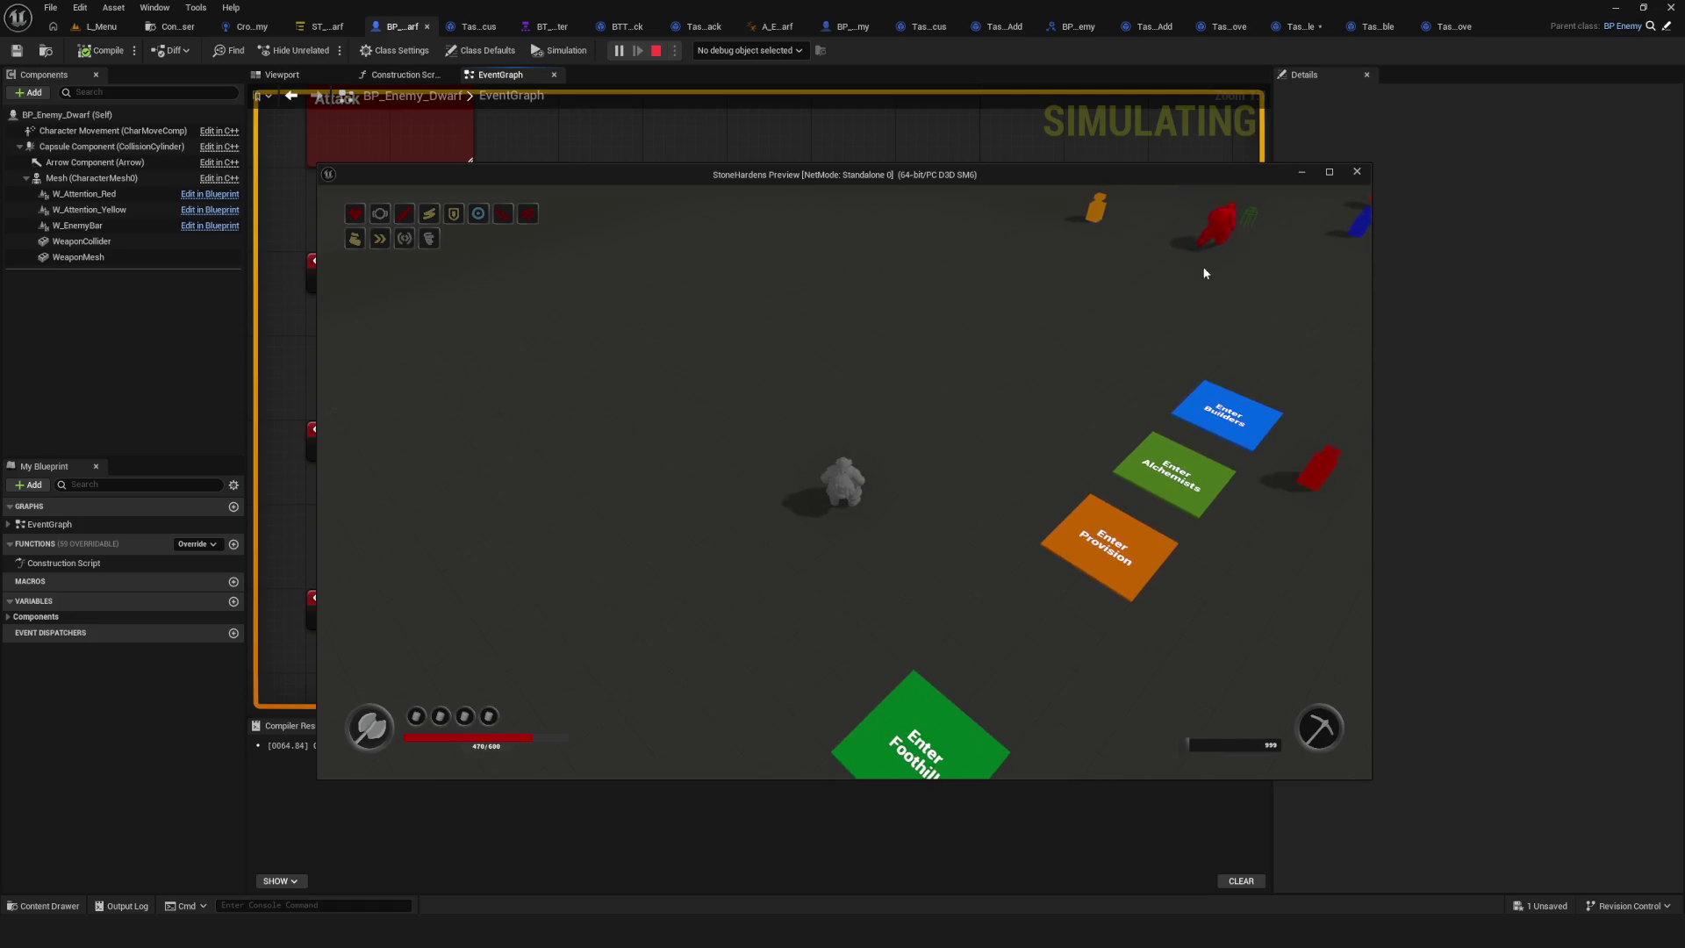
{"action": "key", "text": "d"}
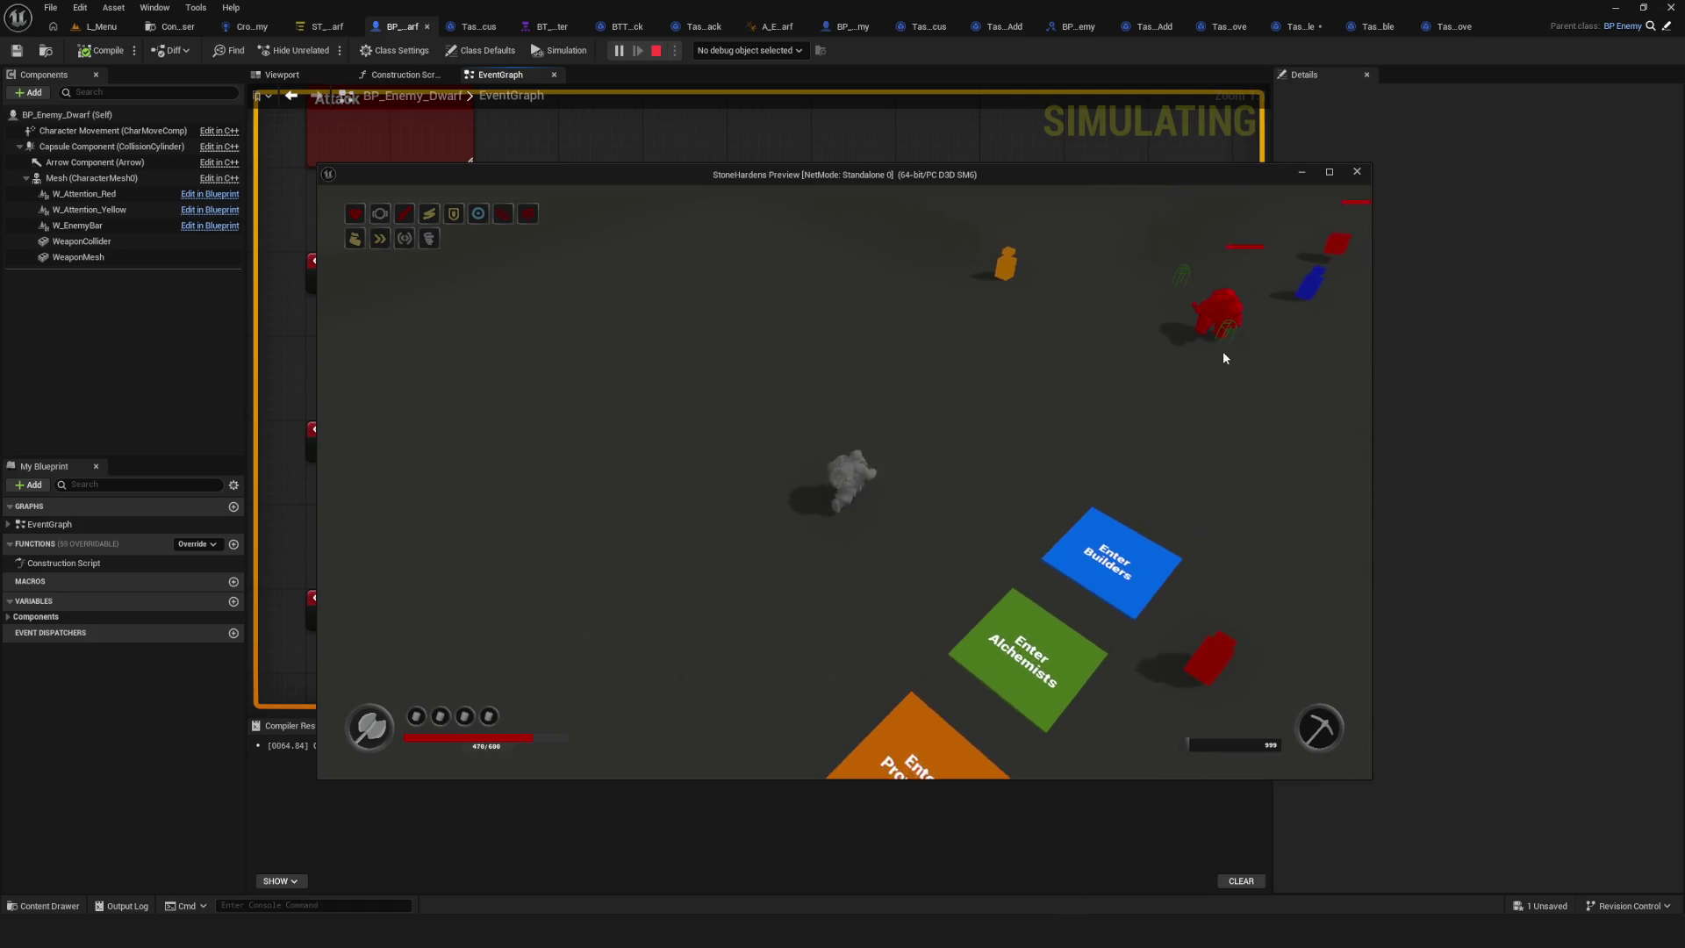
{"action": "key", "text": "d"}
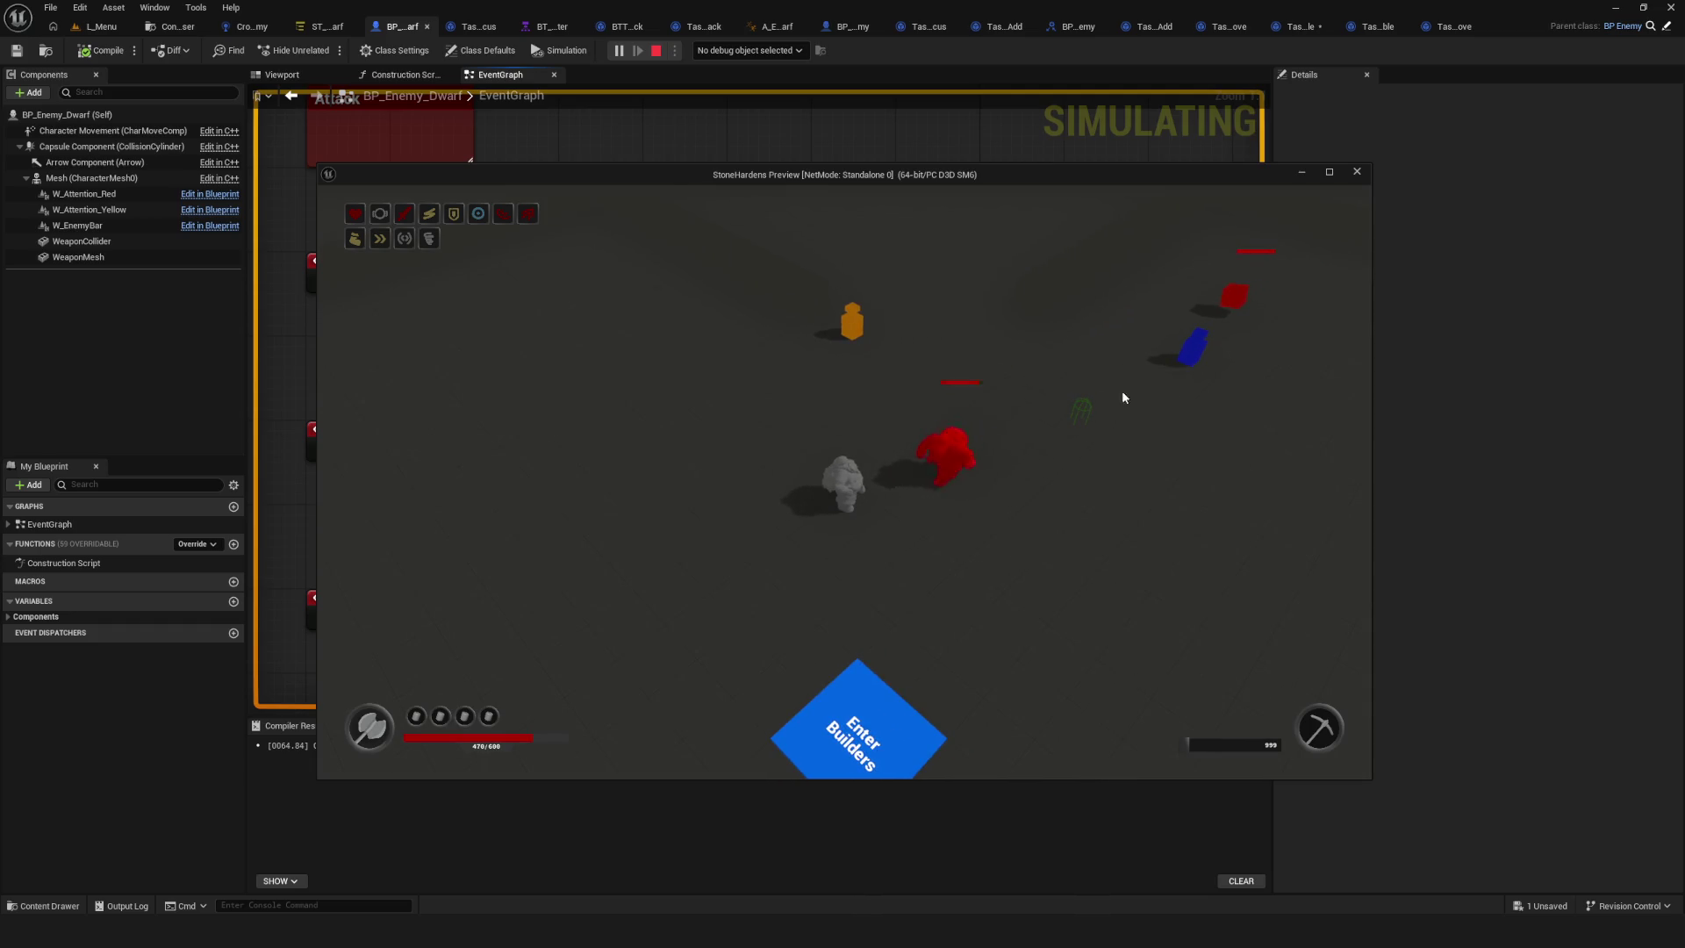
{"action": "key", "text": "Escape"}
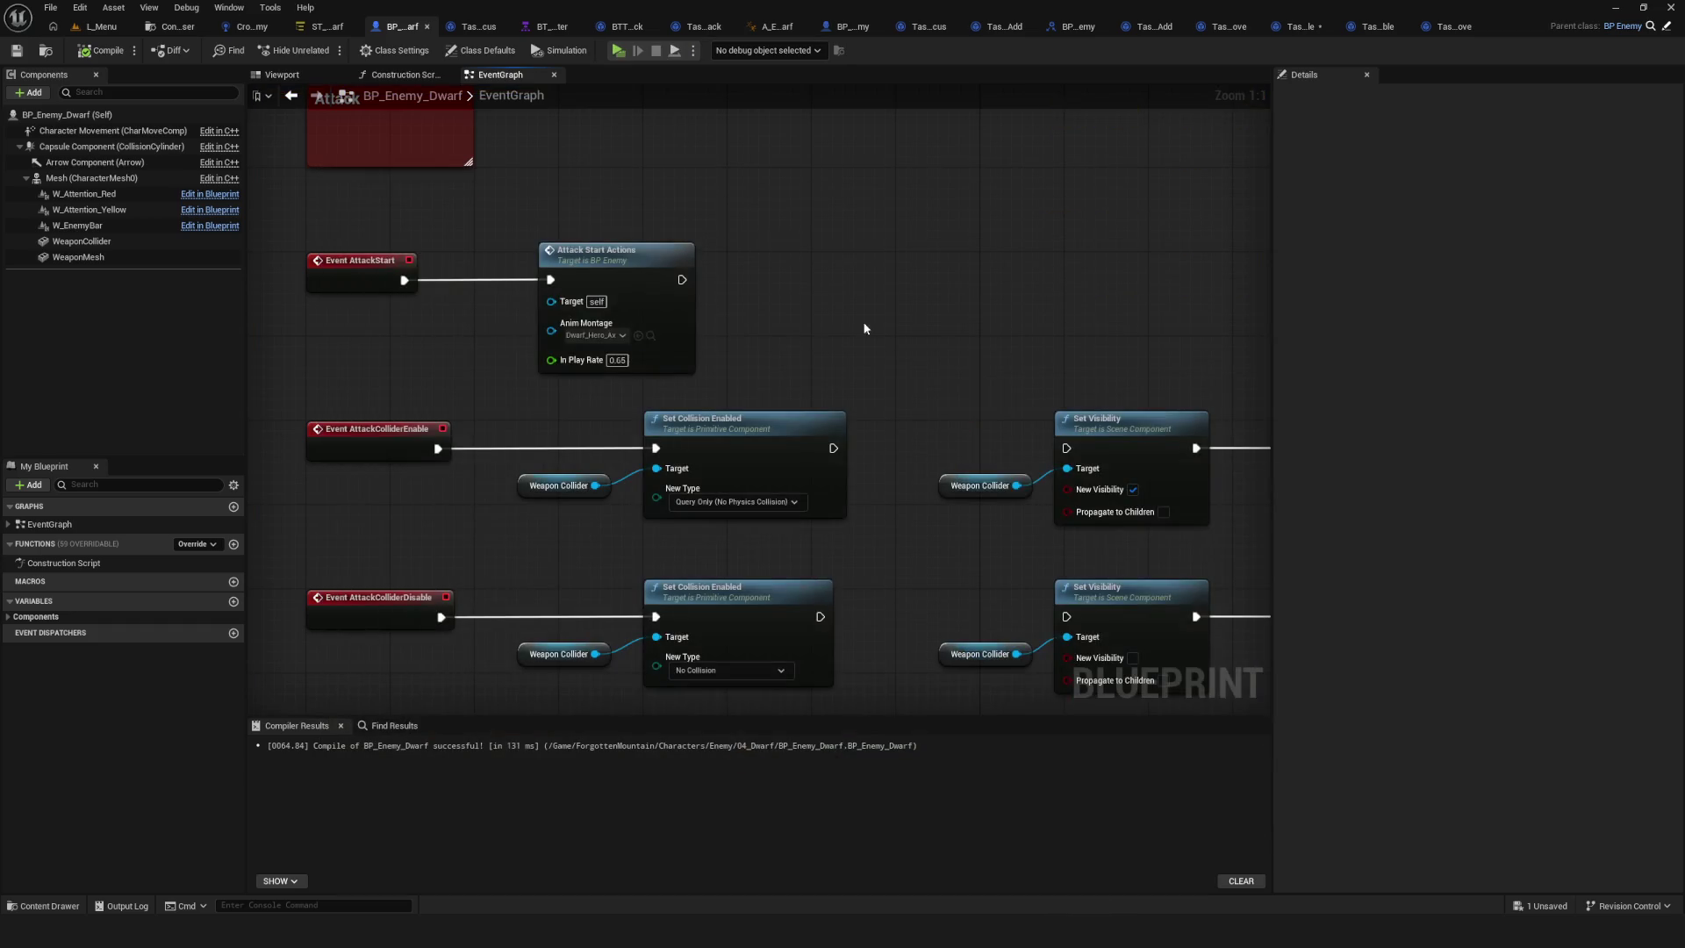
Save the dwarf state tree and check the AgroMode parameter options.
{"action": "left_click", "coordinate": [325, 26]}
{"action": "key", "text": "ctrl+s"}
{"action": "scroll", "coordinate": [617, 448], "scroll_direction": "down", "scroll_amount": 3}
{"action": "scroll", "coordinate": [623, 443], "scroll_direction": "up", "scroll_amount": 8}
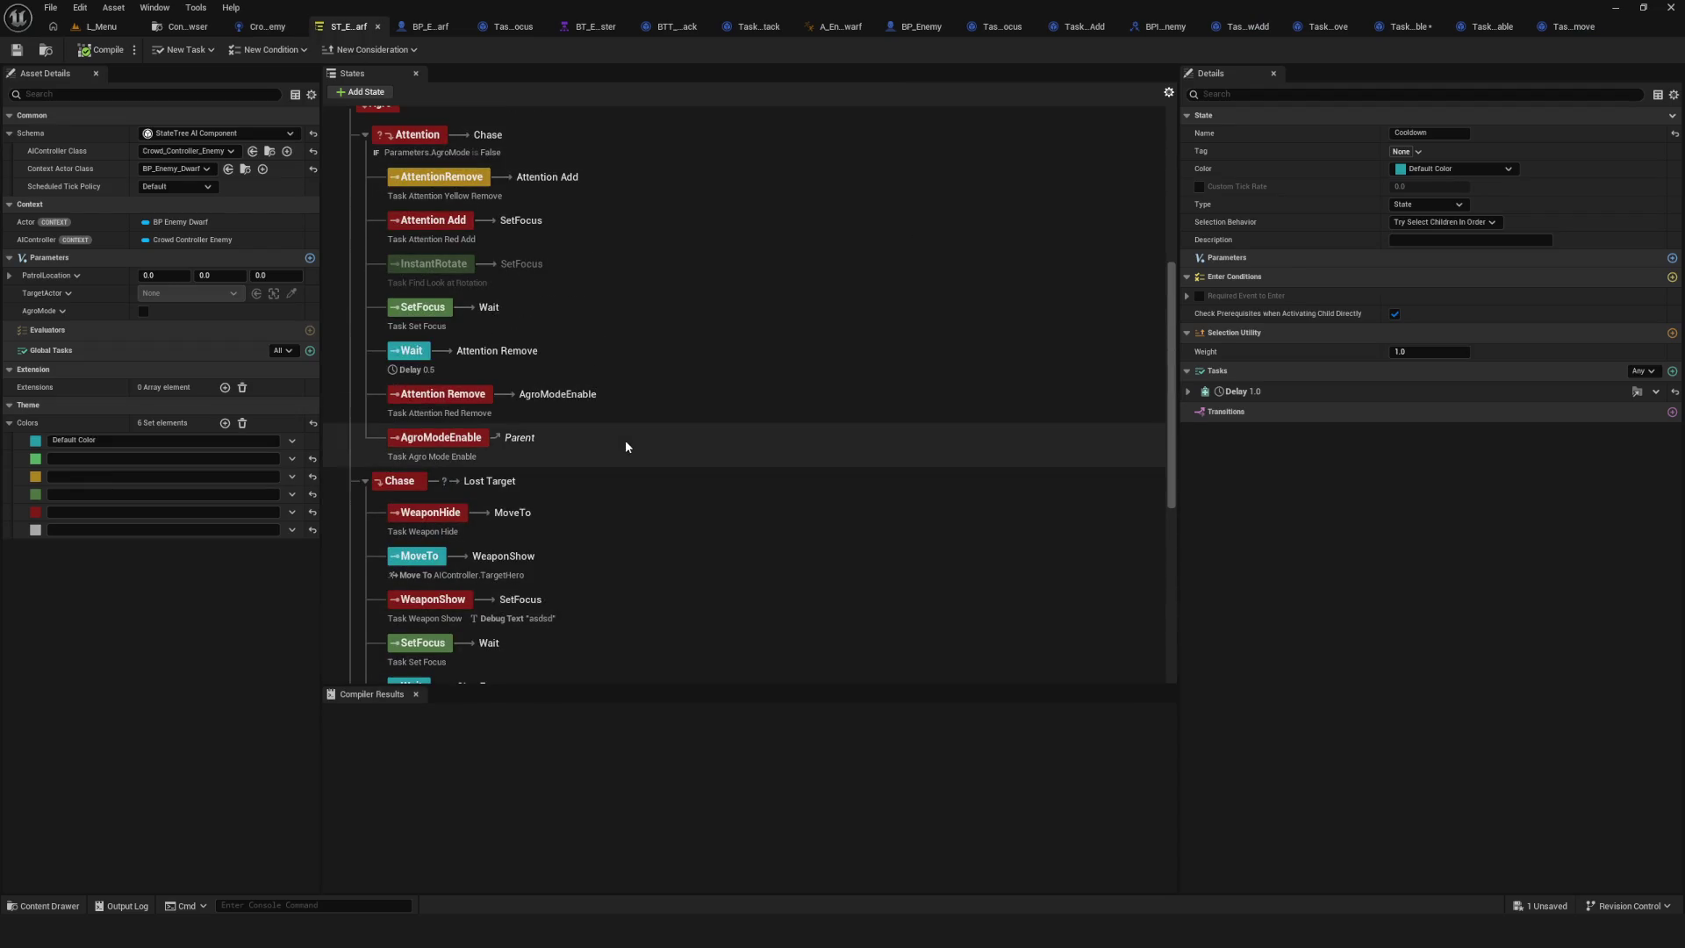
{"action": "scroll", "coordinate": [625, 443], "scroll_direction": "up", "scroll_amount": 3}
{"action": "left_click", "coordinate": [44, 311]}
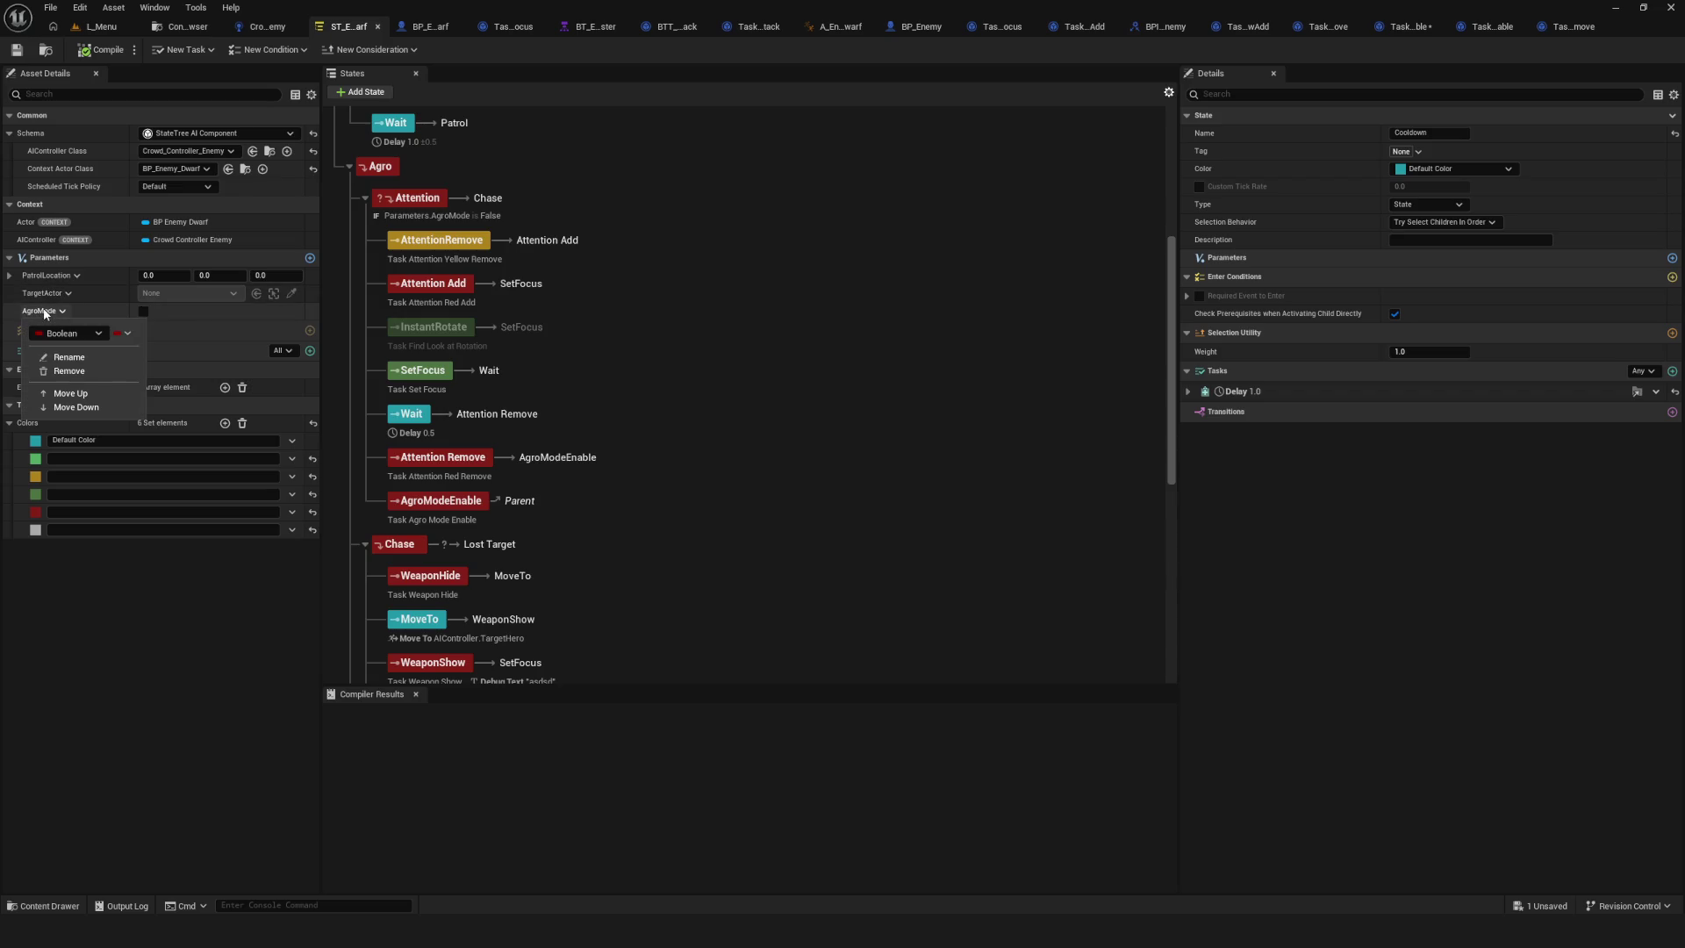
{"action": "left_click", "coordinate": [48, 314]}
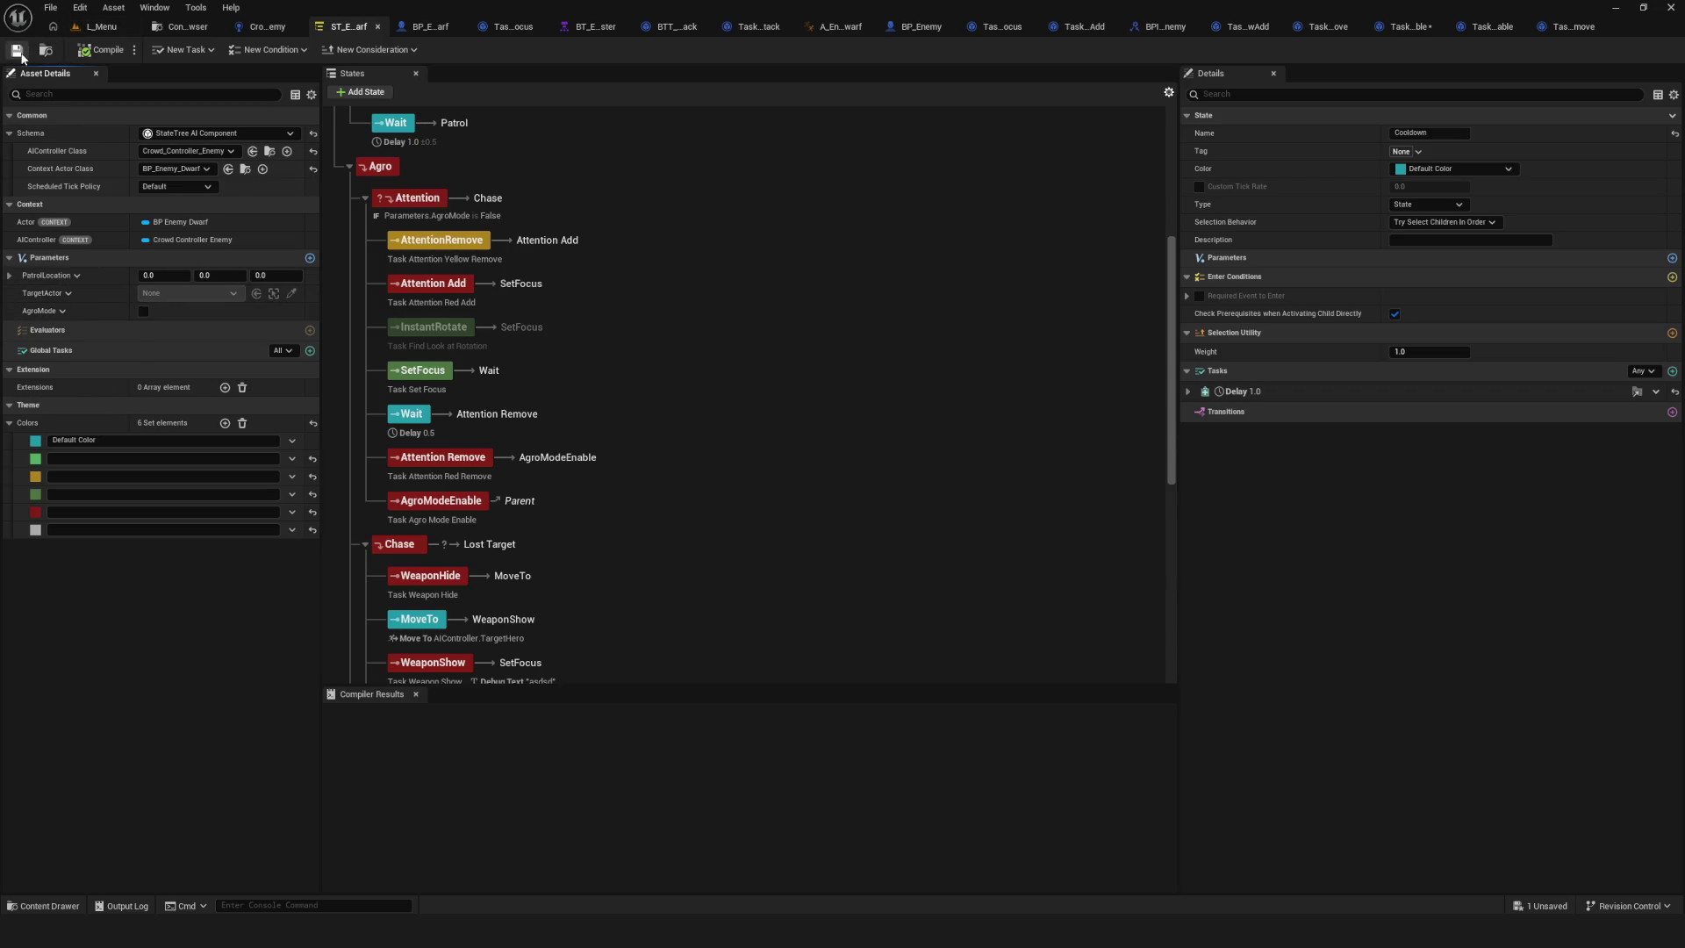
{"action": "scroll", "coordinate": [632, 465], "scroll_direction": "down", "scroll_amount": 10}
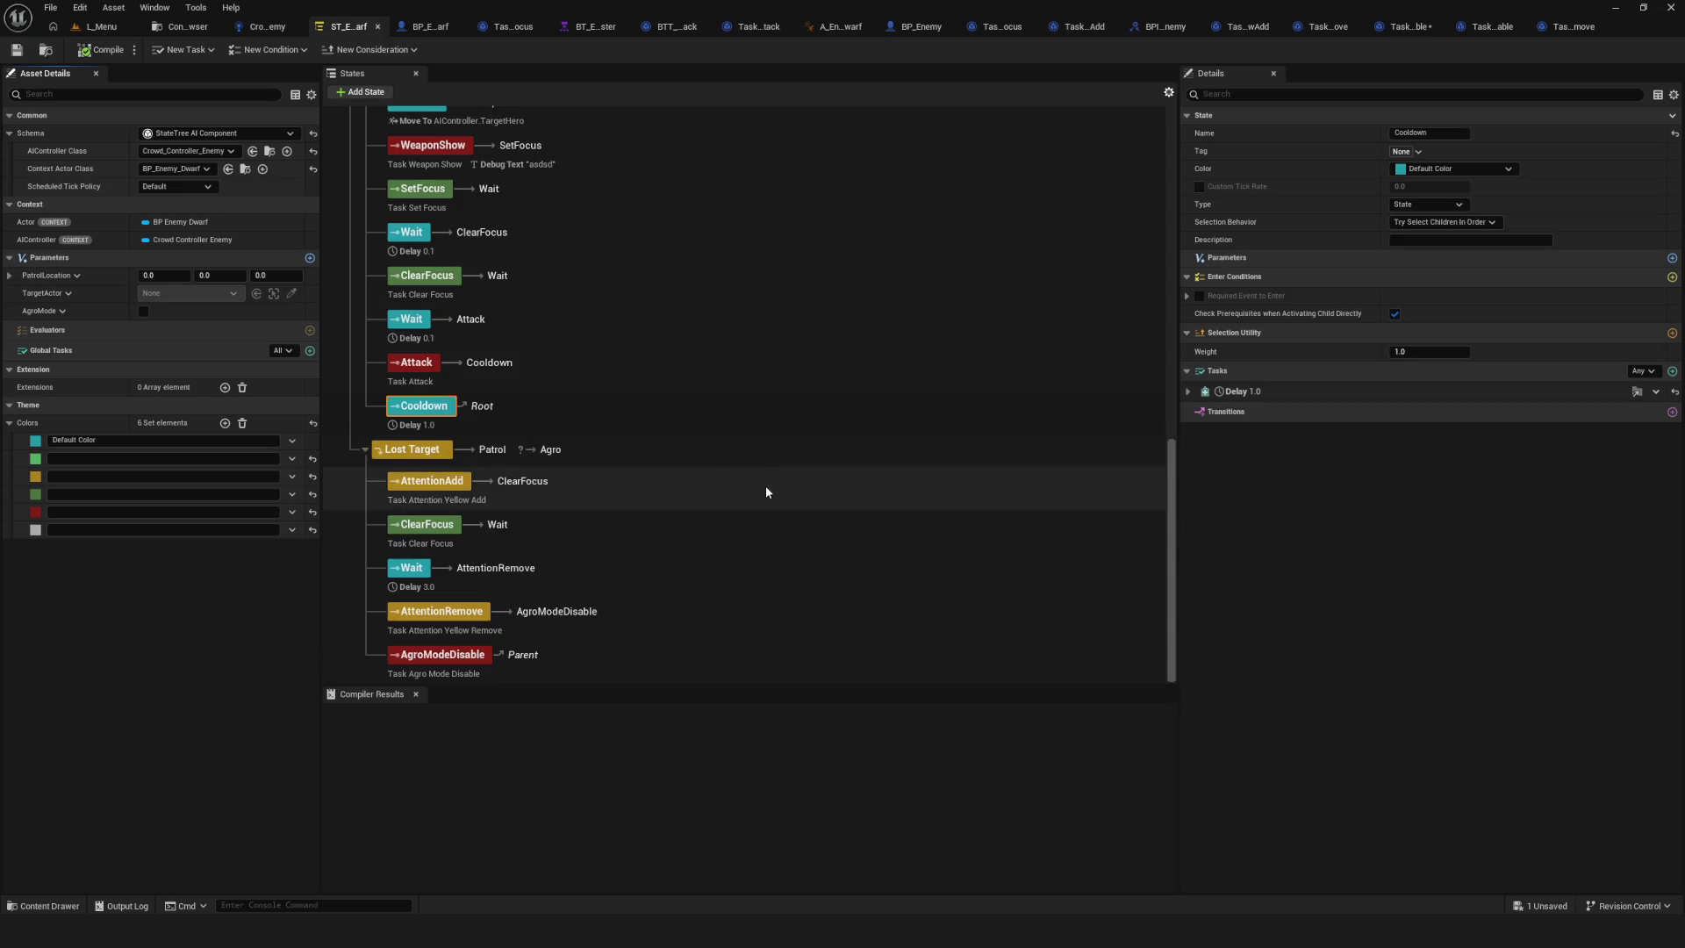
Inspect the AgroModeDisable state's settings.
{"action": "left_click", "coordinate": [436, 653]}
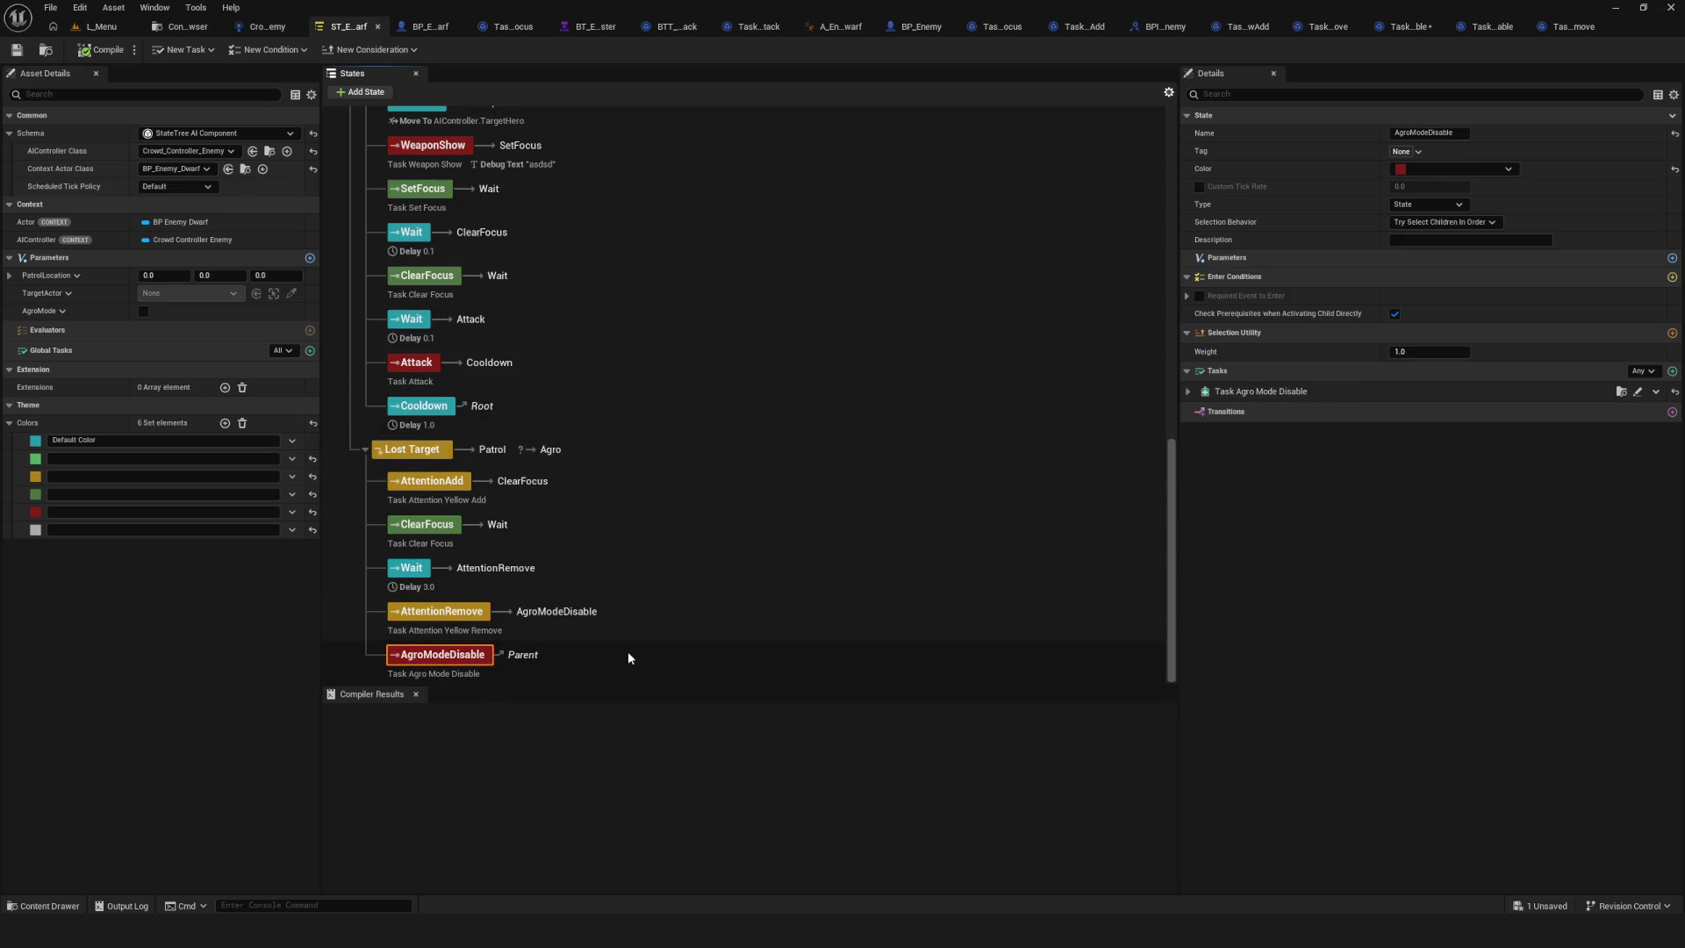
{"action": "scroll", "coordinate": [640, 632], "scroll_direction": "up", "scroll_amount": 3}
{"action": "scroll", "coordinate": [665, 617], "scroll_direction": "up", "scroll_amount": 8}
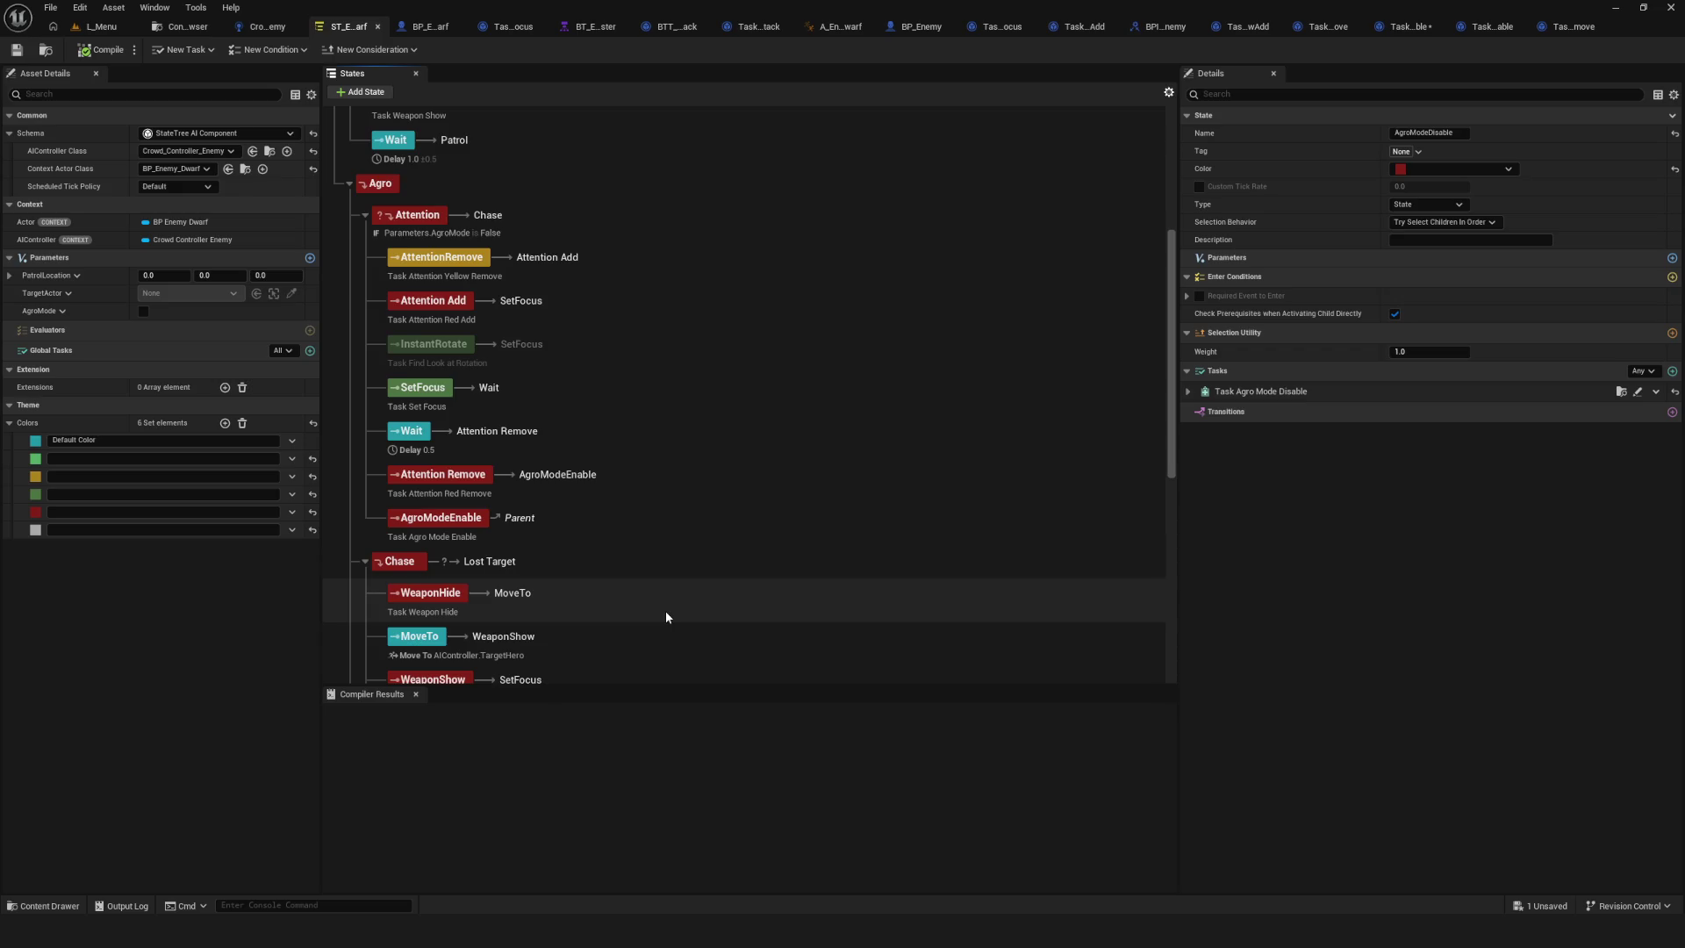
{"action": "scroll", "coordinate": [665, 617], "scroll_direction": "up", "scroll_amount": 4}
{"action": "scroll", "coordinate": [665, 617], "scroll_direction": "down", "scroll_amount": 14}
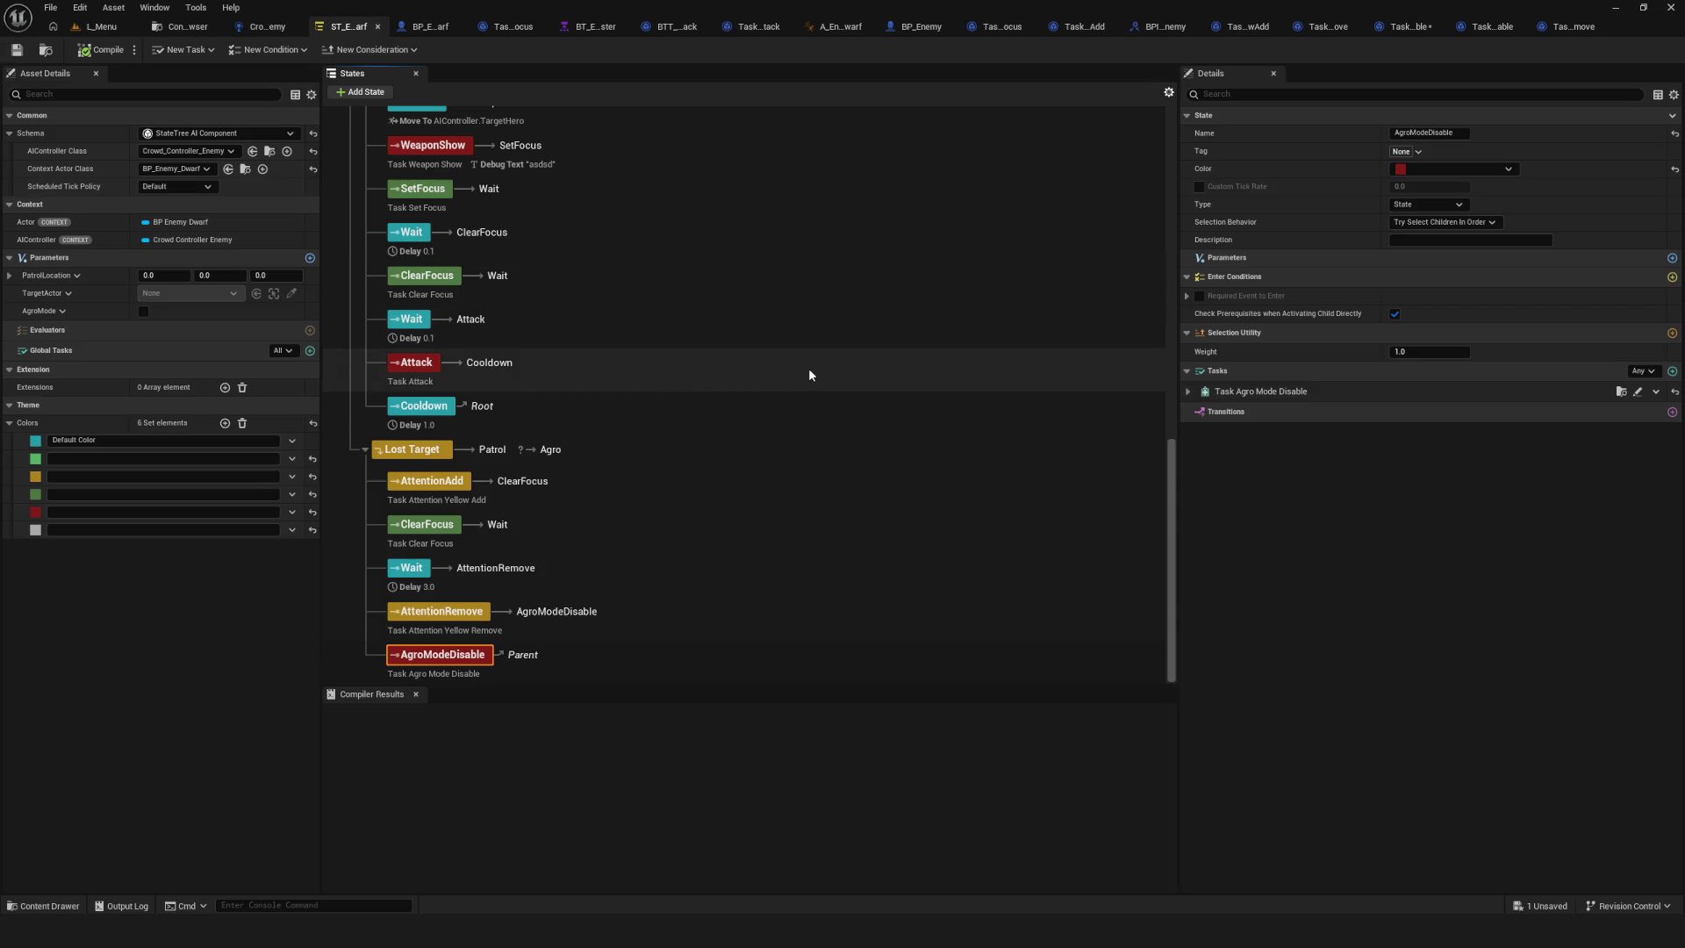
{"action": "scroll", "coordinate": [731, 502], "scroll_direction": "up", "scroll_amount": 7}
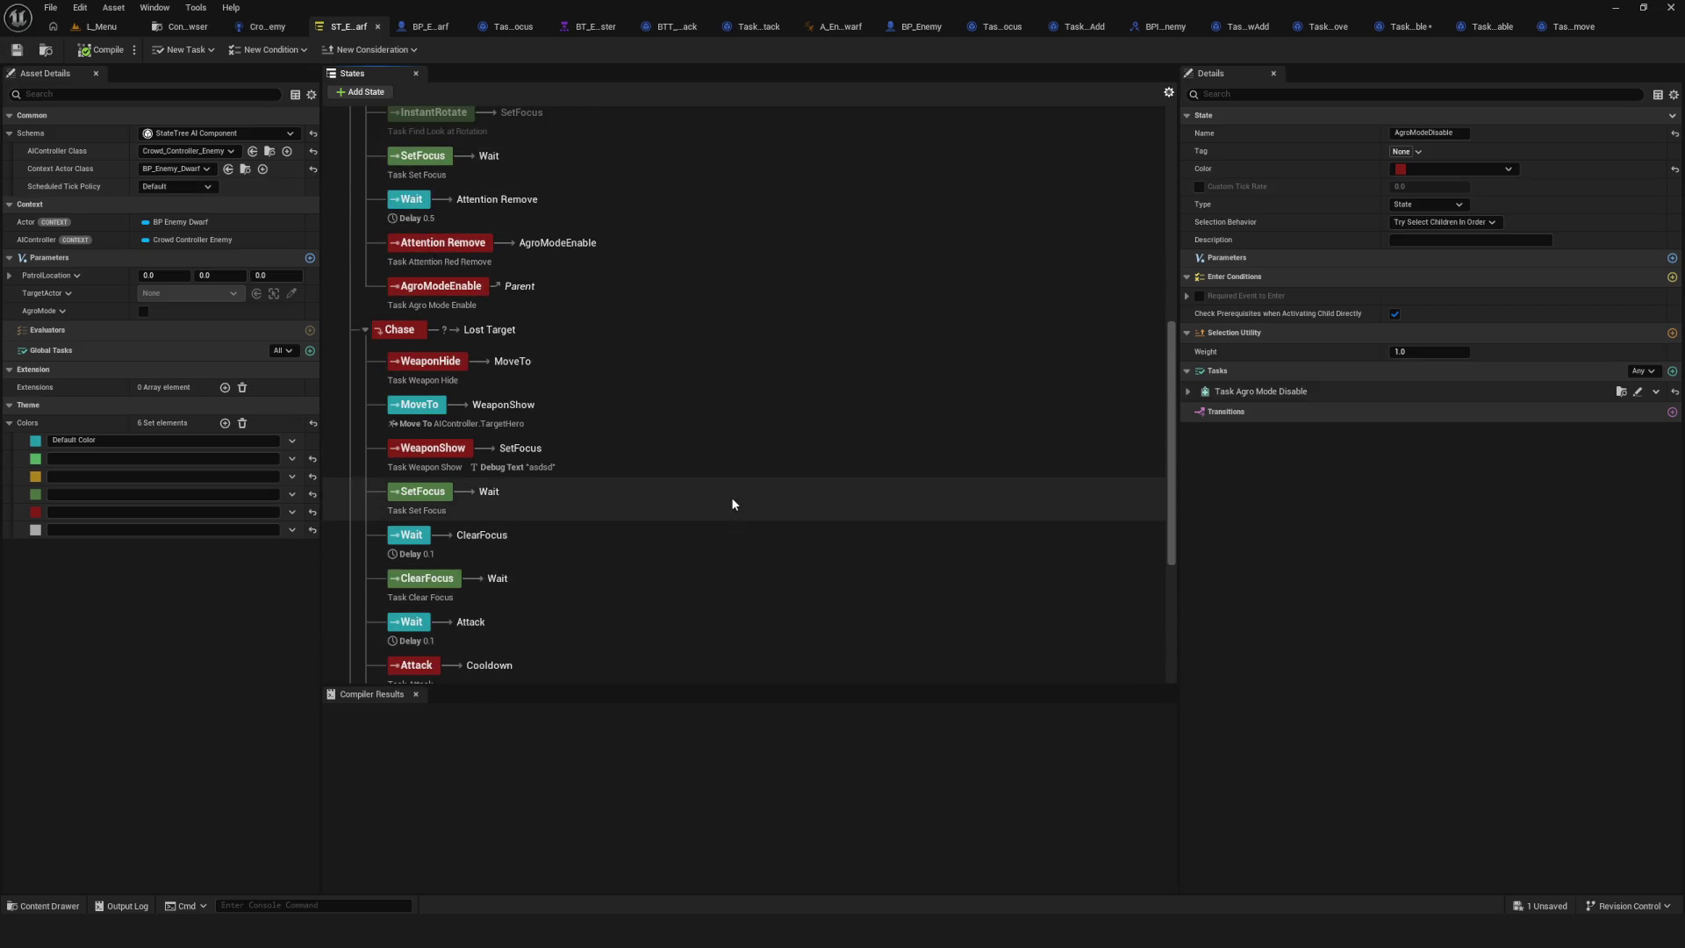
Confirm the AgroModeEnable state's name, check its task's AgroMode binding, and save.
{"action": "left_click", "coordinate": [411, 293]}
{"action": "scroll", "coordinate": [619, 393], "scroll_direction": "up", "scroll_amount": 3}
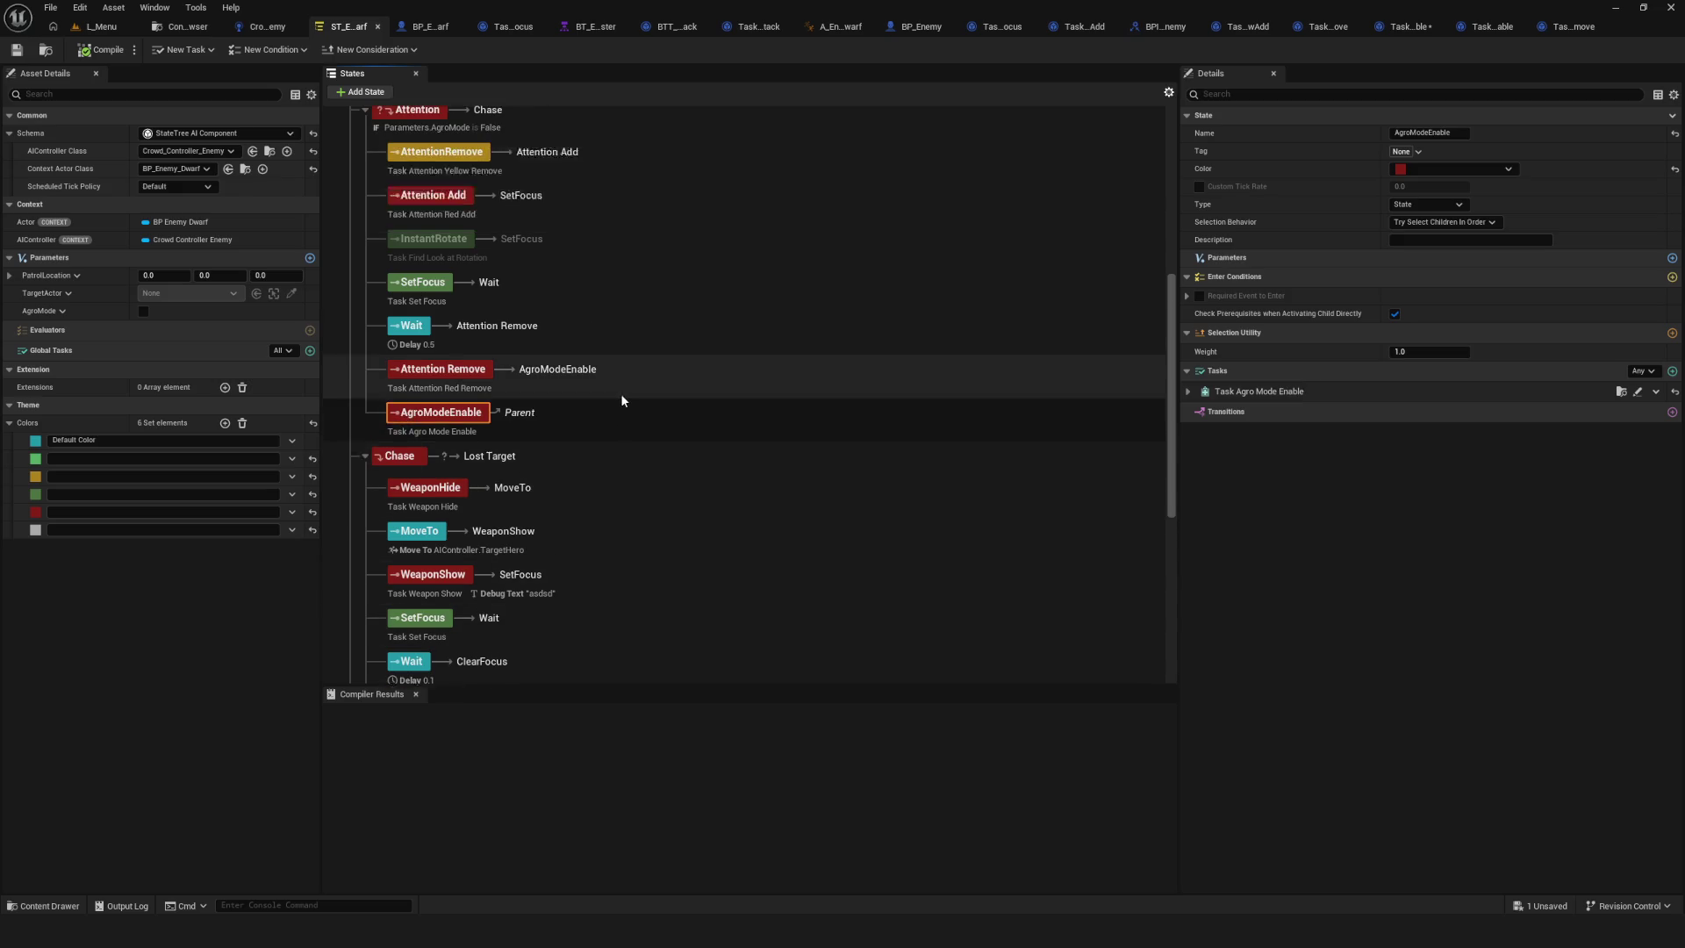
{"action": "scroll", "coordinate": [645, 405], "scroll_direction": "up", "scroll_amount": 3}
{"action": "scroll", "coordinate": [644, 405], "scroll_direction": "up", "scroll_amount": 3}
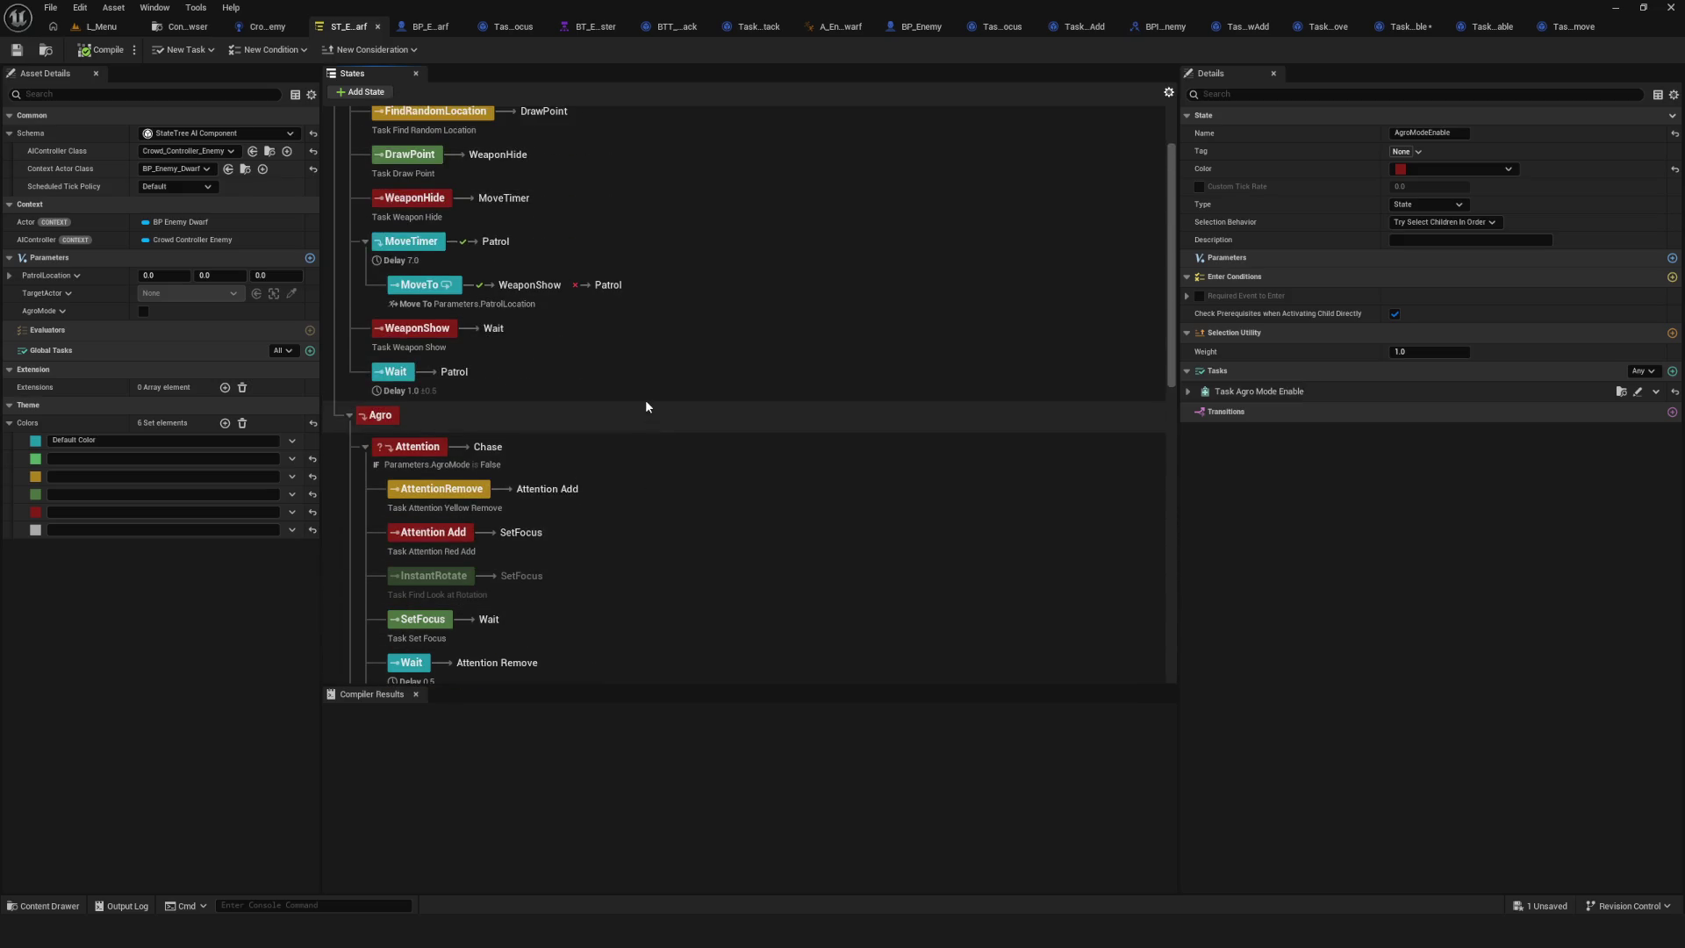
{"action": "scroll", "coordinate": [645, 407], "scroll_direction": "up", "scroll_amount": 1}
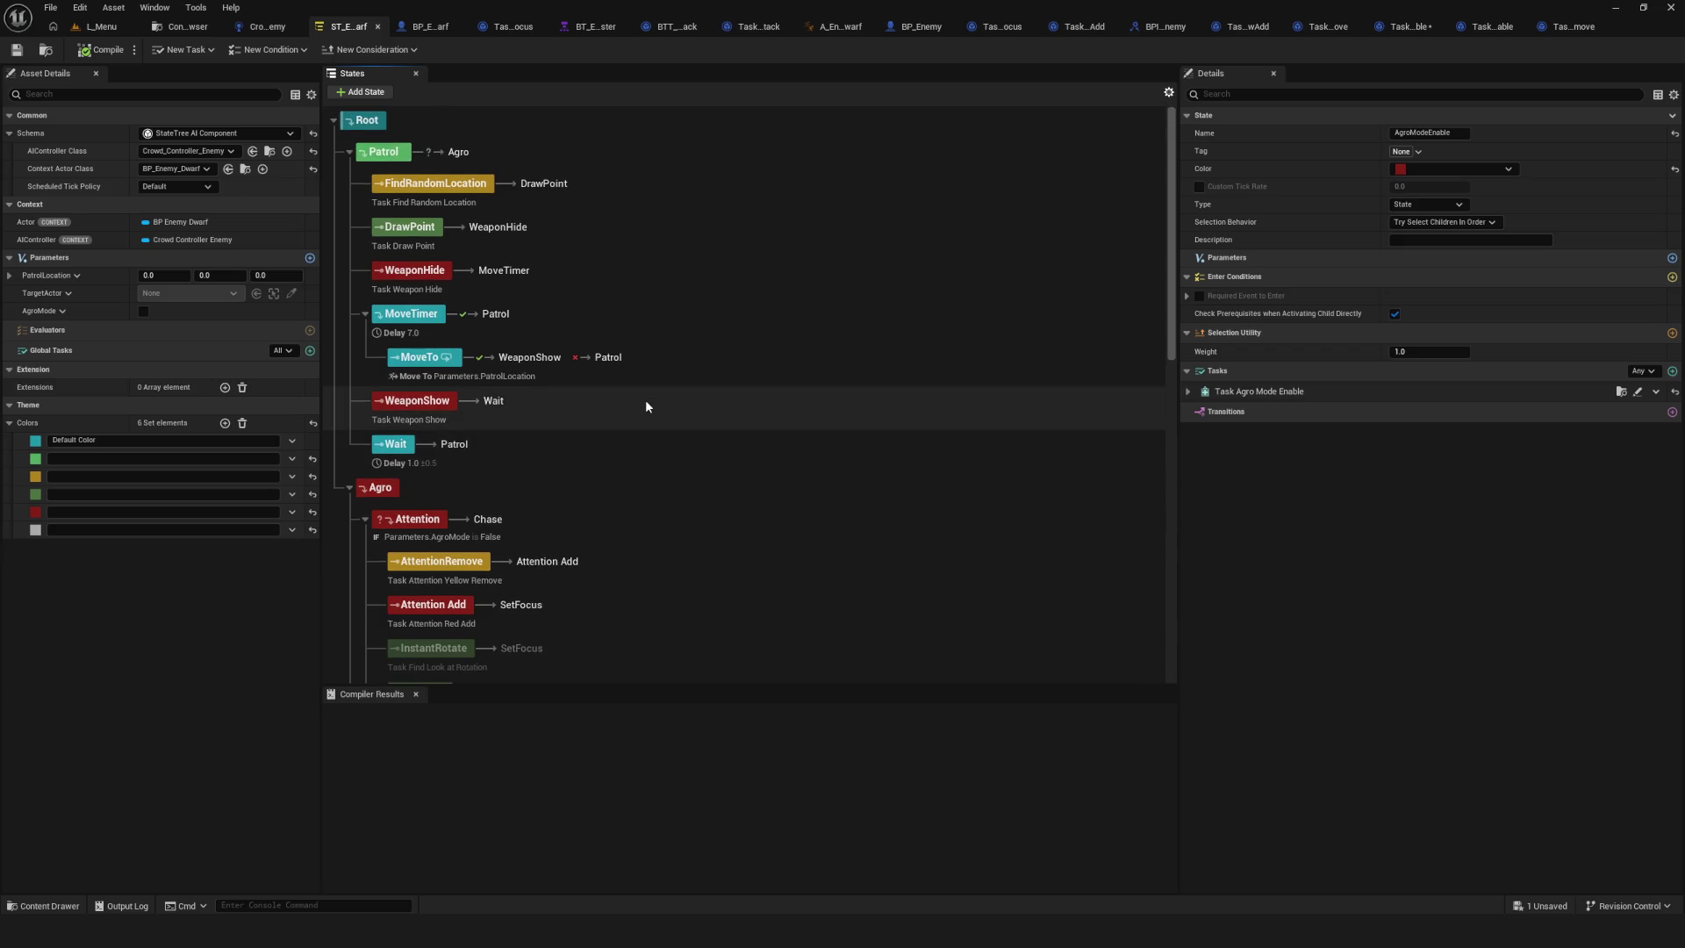
{"action": "scroll", "coordinate": [645, 406], "scroll_direction": "down", "scroll_amount": 5}
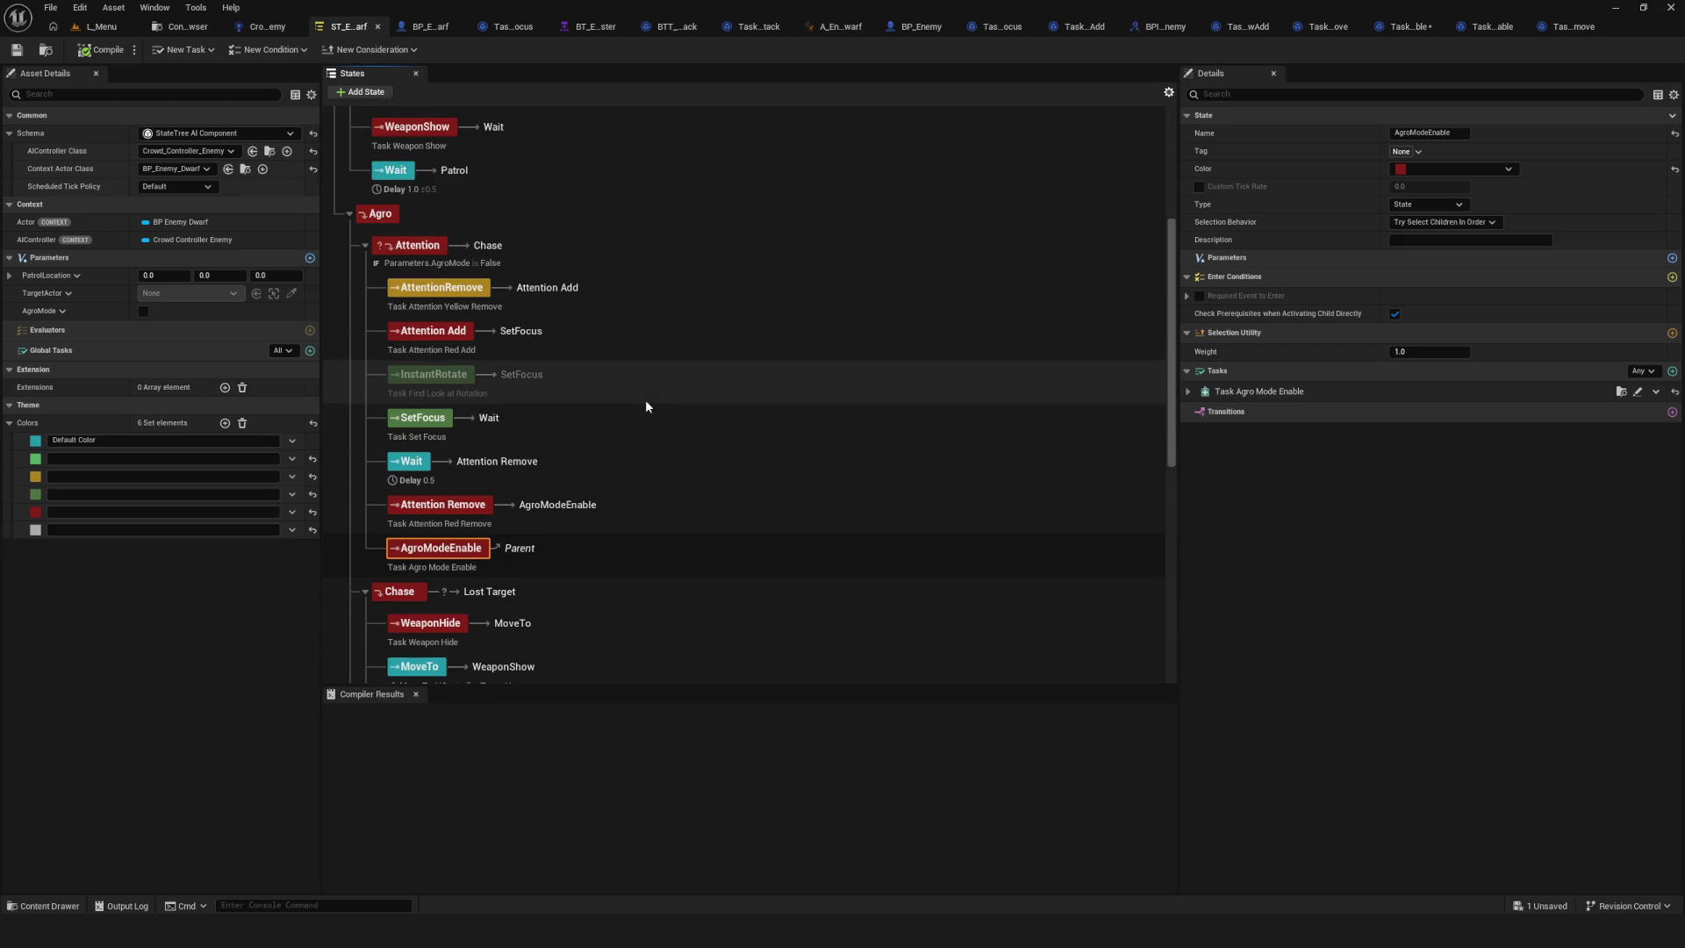
{"action": "key", "text": "F2"}
{"action": "key", "text": "Return"}
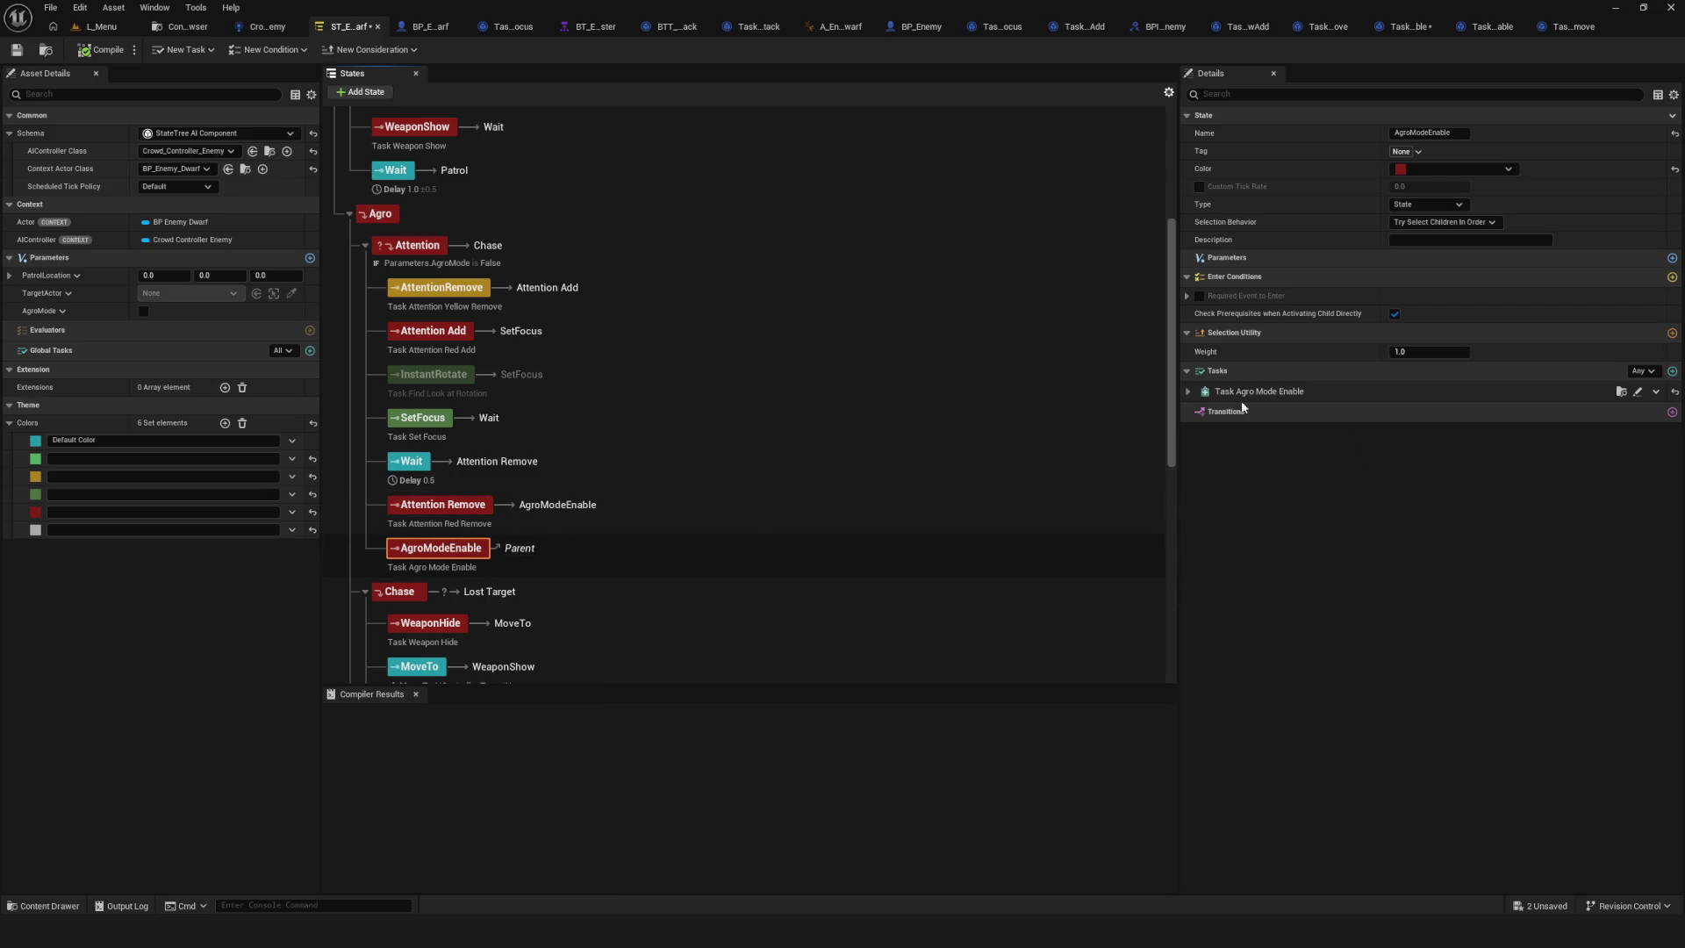
{"action": "left_click", "coordinate": [1246, 395]}
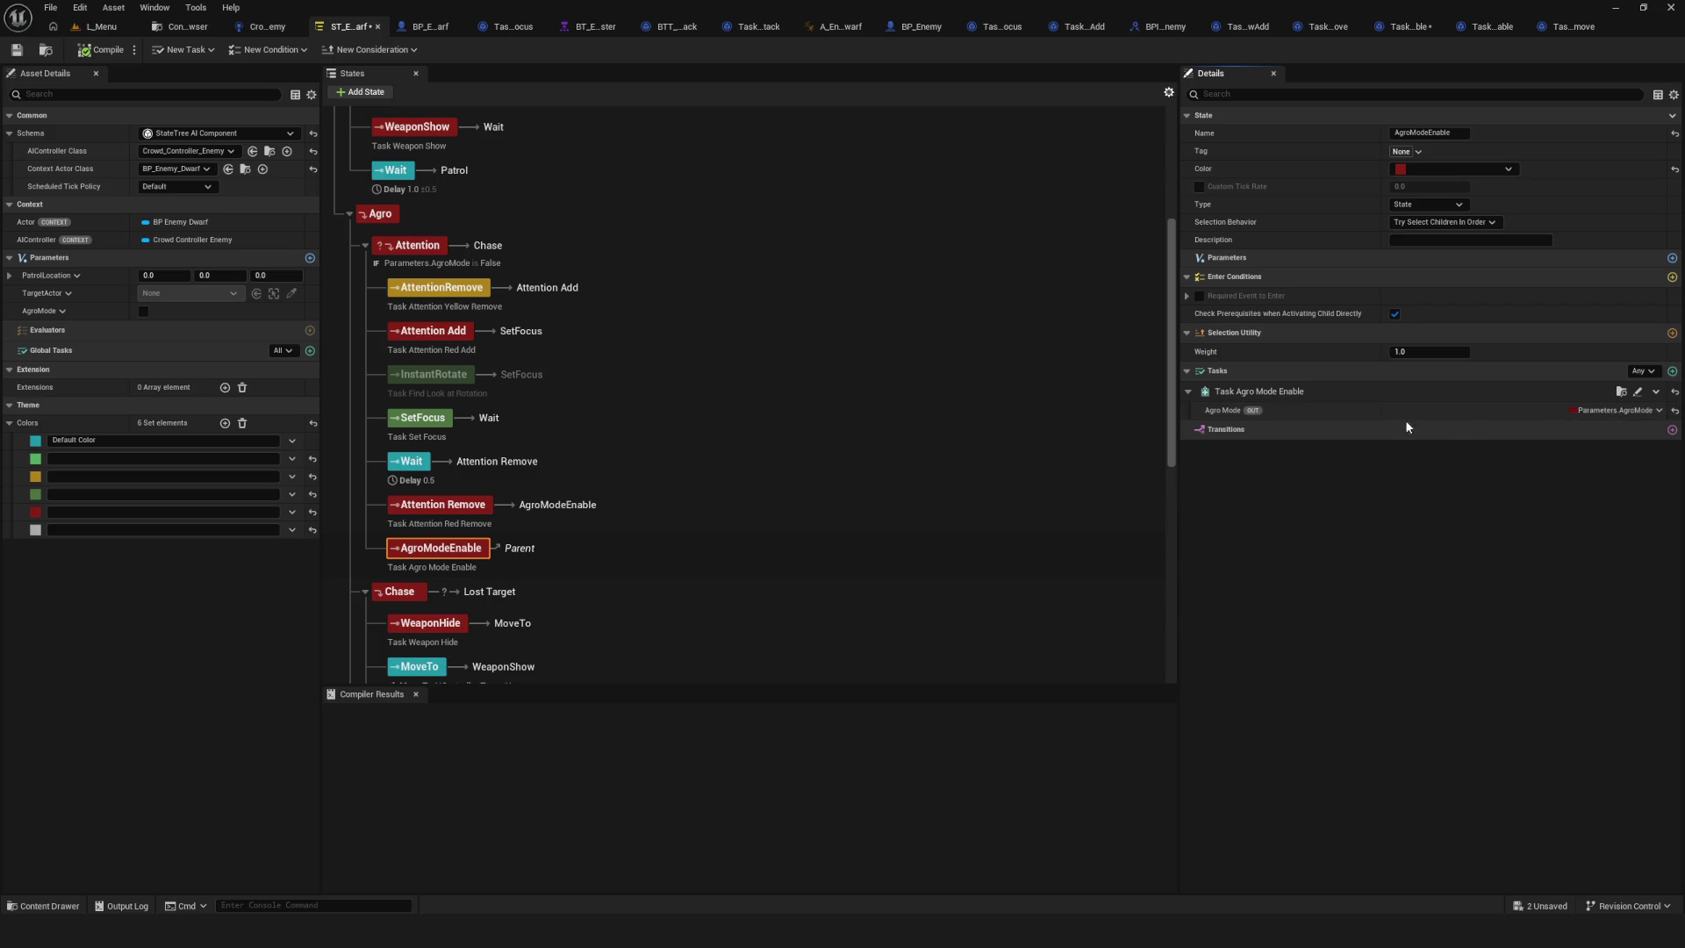
{"action": "left_click", "coordinate": [16, 49]}
Open the Task_AgroModeEnable blueprint and select its SET and Finish Task nodes.
{"action": "left_click", "coordinate": [184, 27]}
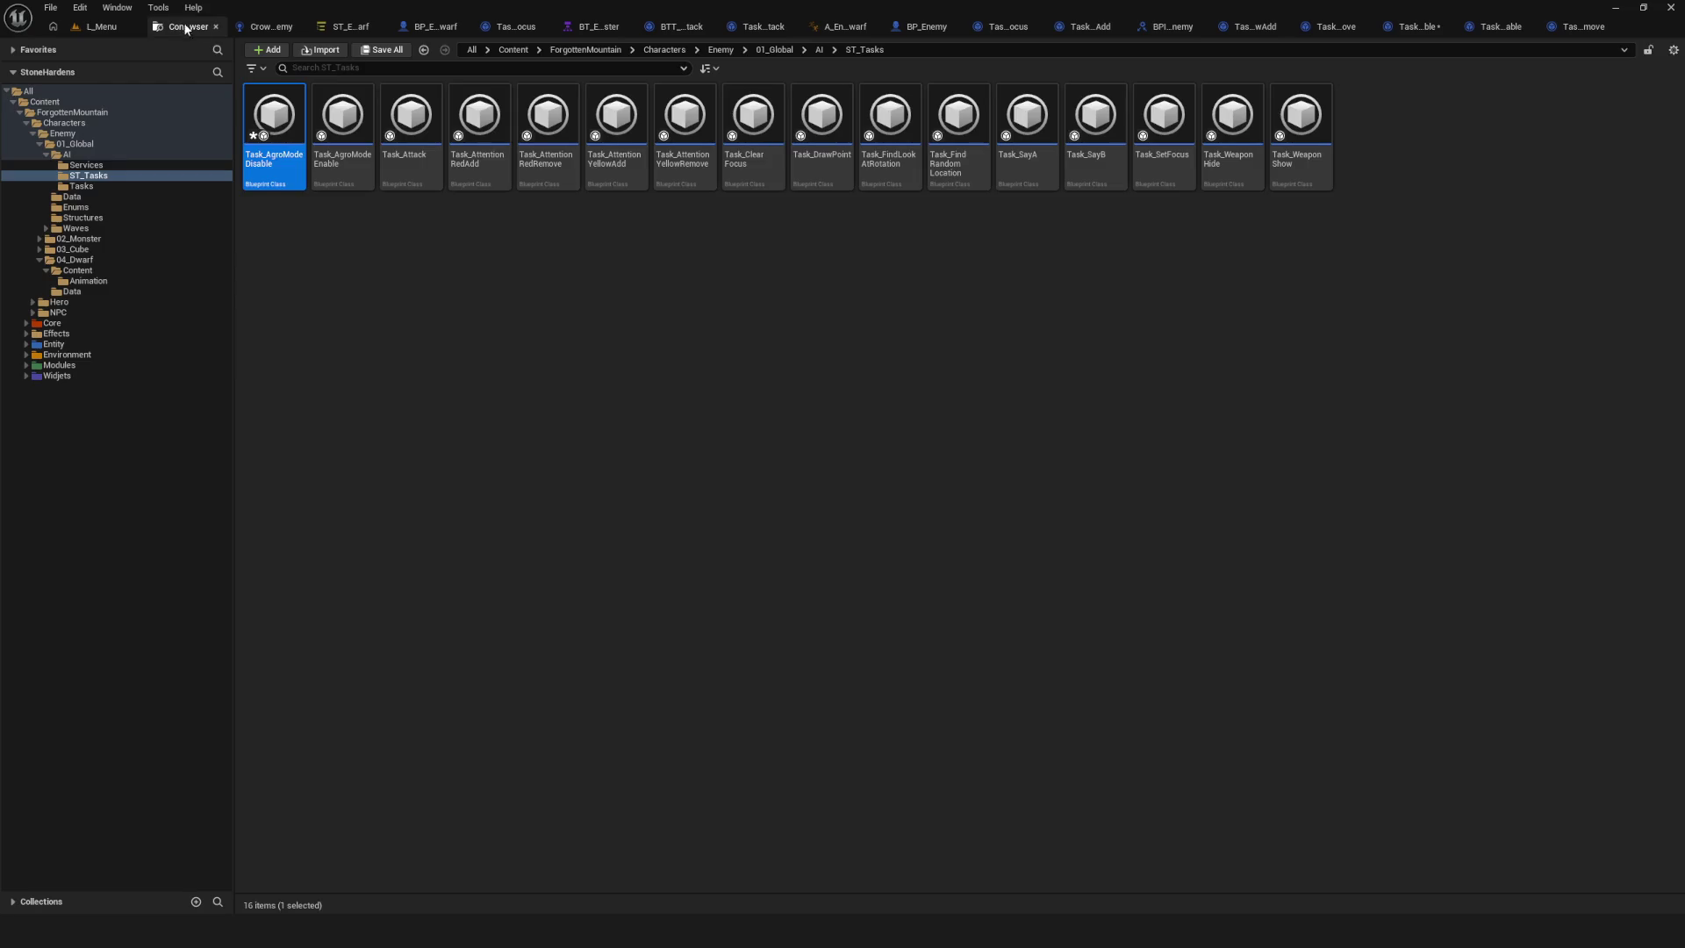
{"action": "double_click", "coordinate": [339, 140]}
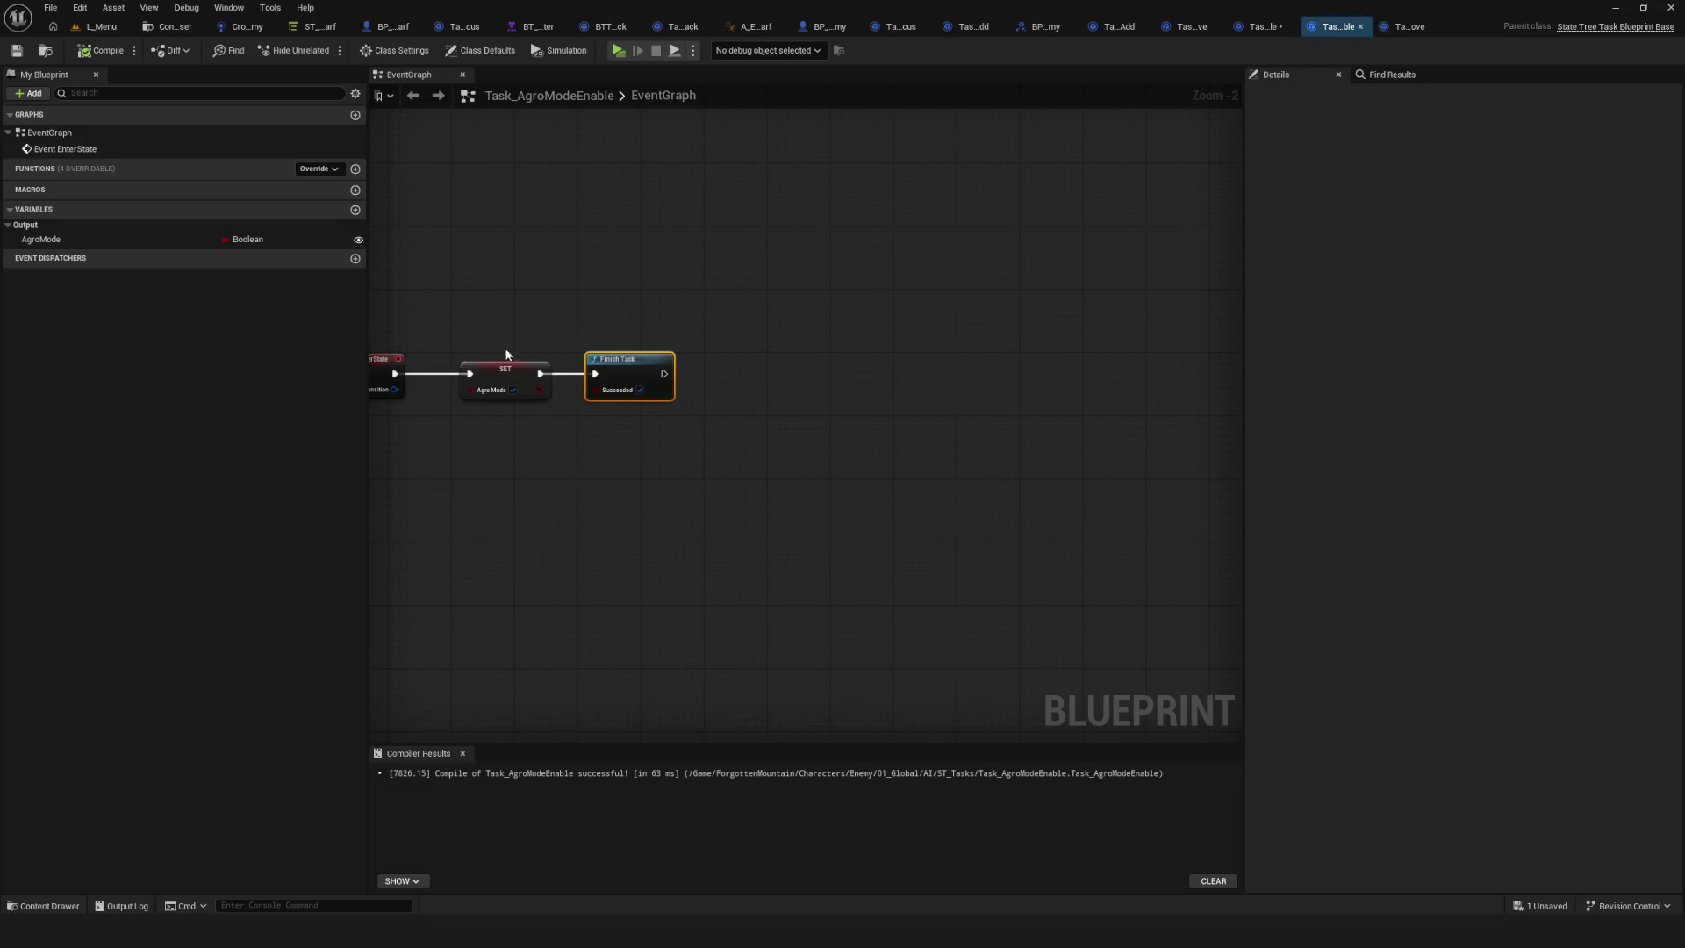
{"action": "left_click_drag", "start_coordinate": [688, 276], "coordinate": [1044, 514]}
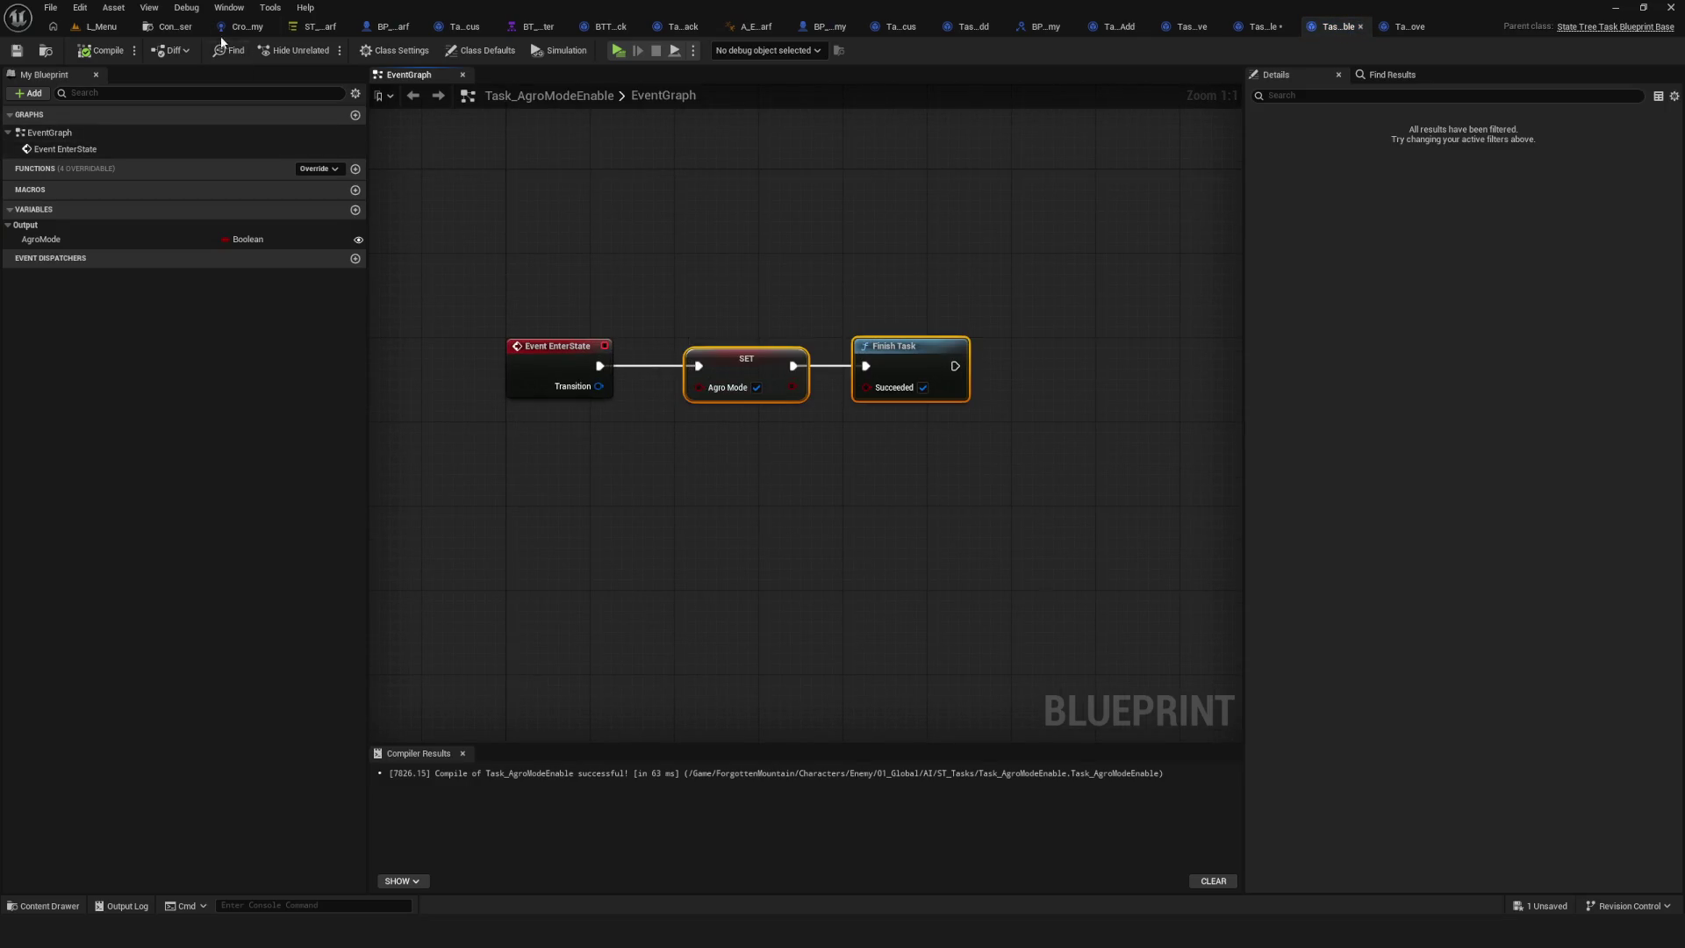
Open Task_AgroModeDisable from ST_Tasks, select its Print String node, and save.
{"action": "left_click", "coordinate": [171, 27]}
{"action": "double_click", "coordinate": [274, 131]}
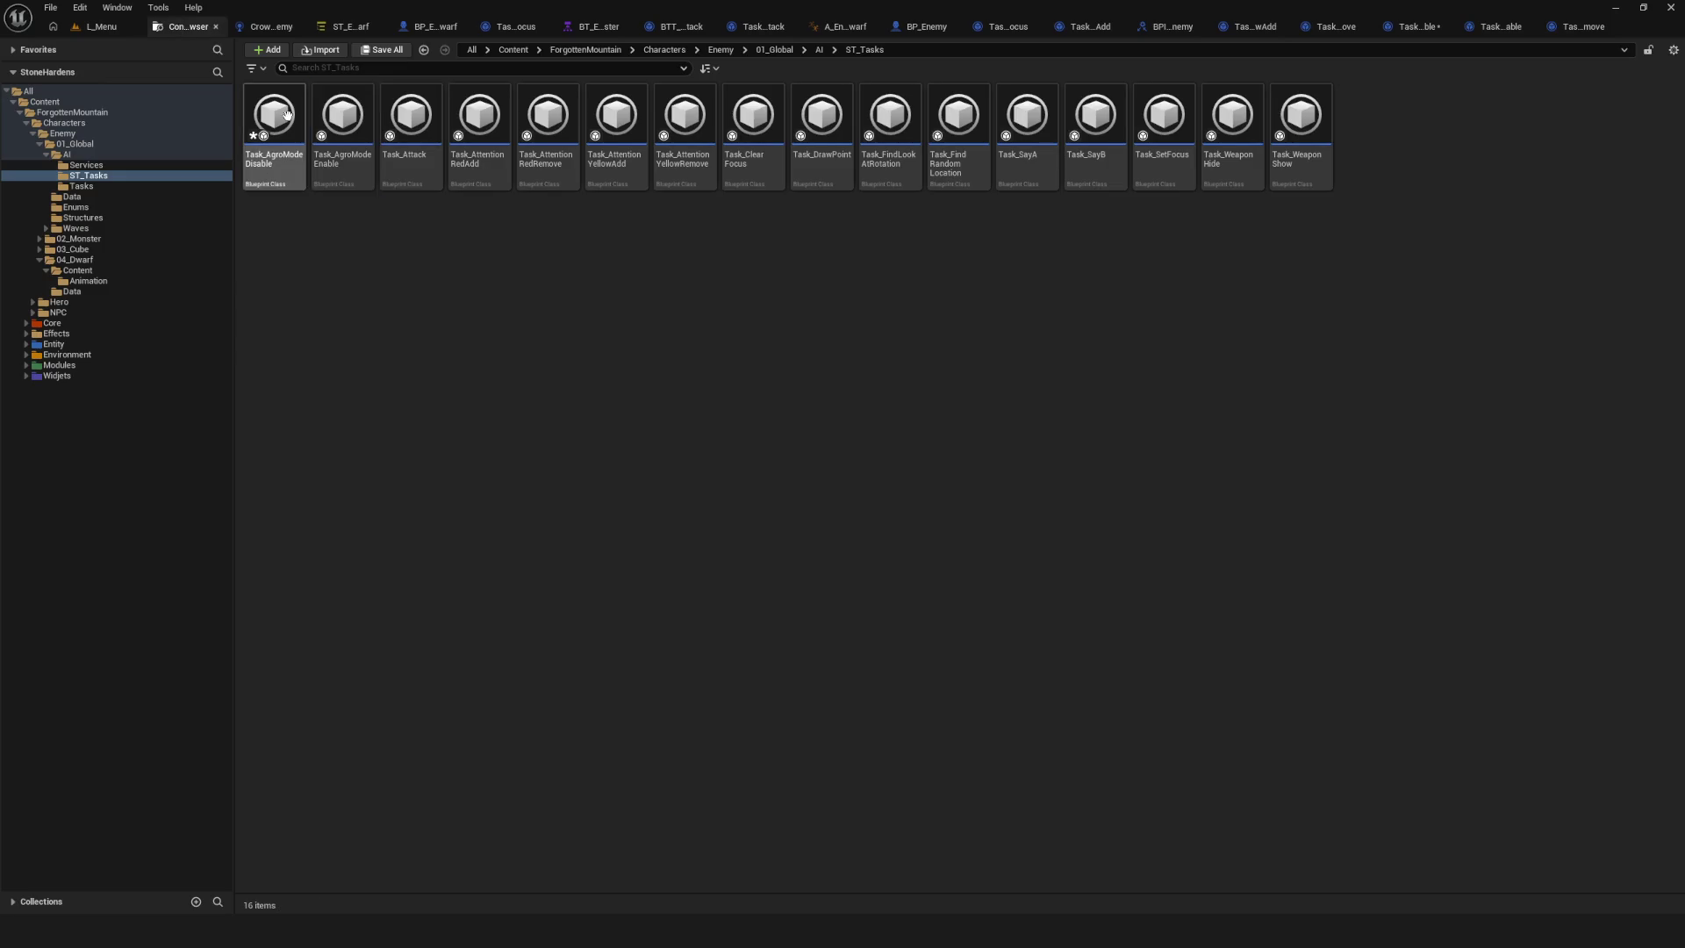
{"action": "left_click", "coordinate": [762, 377]}
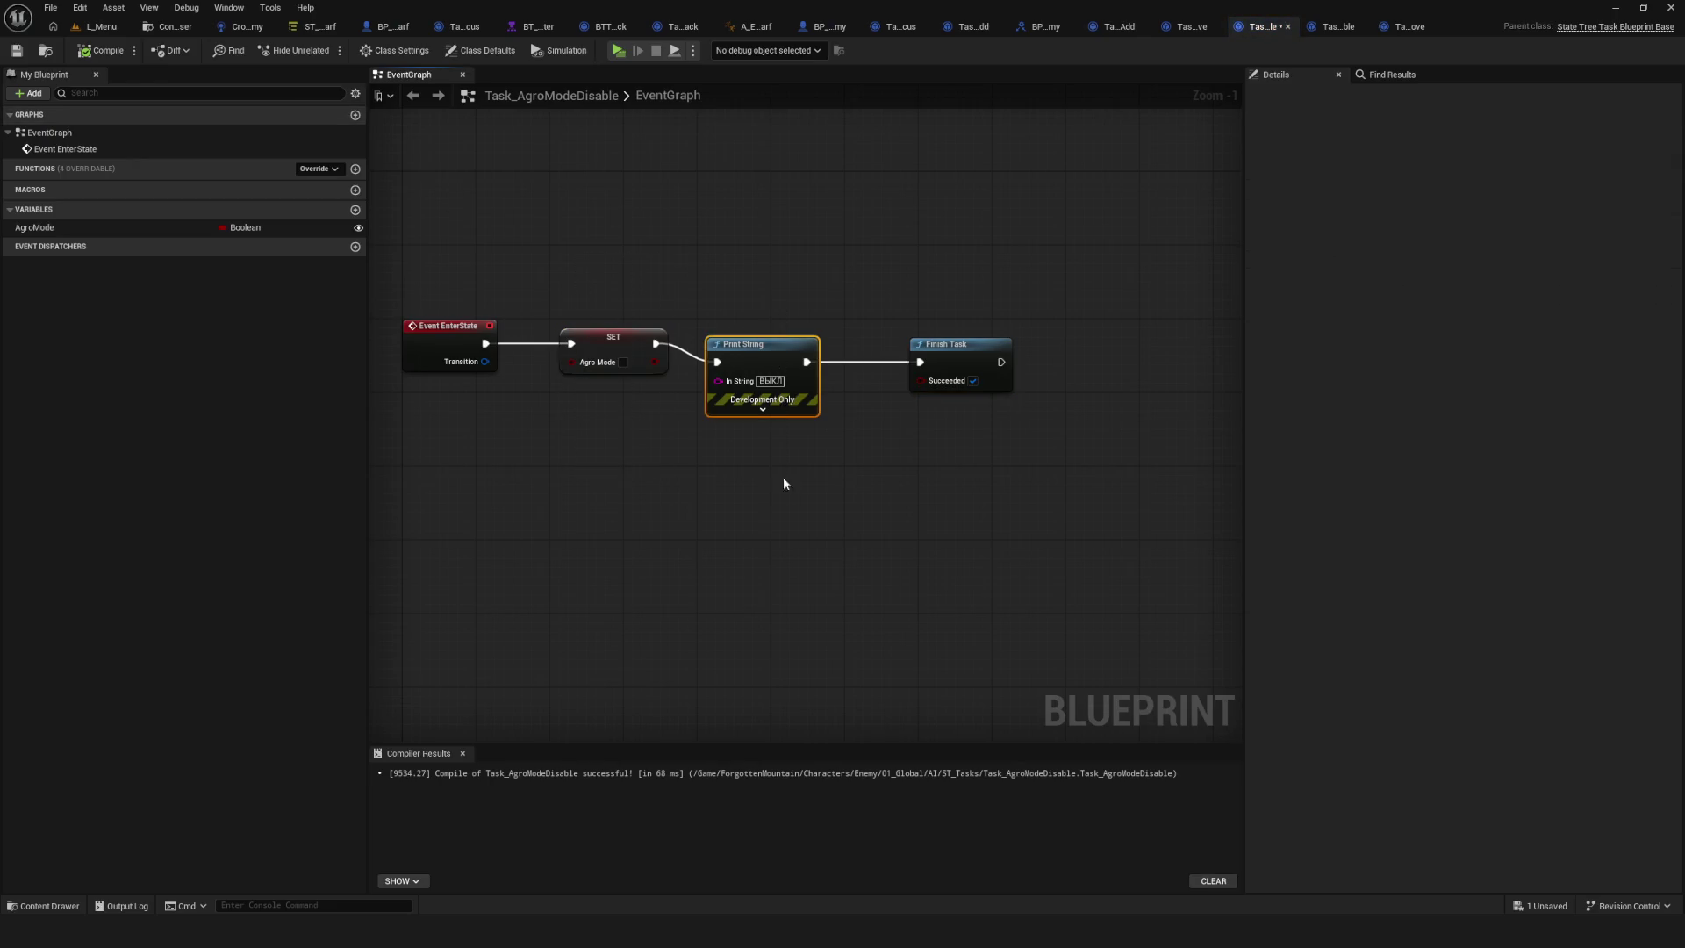
{"action": "left_click", "coordinate": [16, 50]}
Run a quick play test into the game level, then stop it.
{"action": "left_click", "coordinate": [625, 52]}
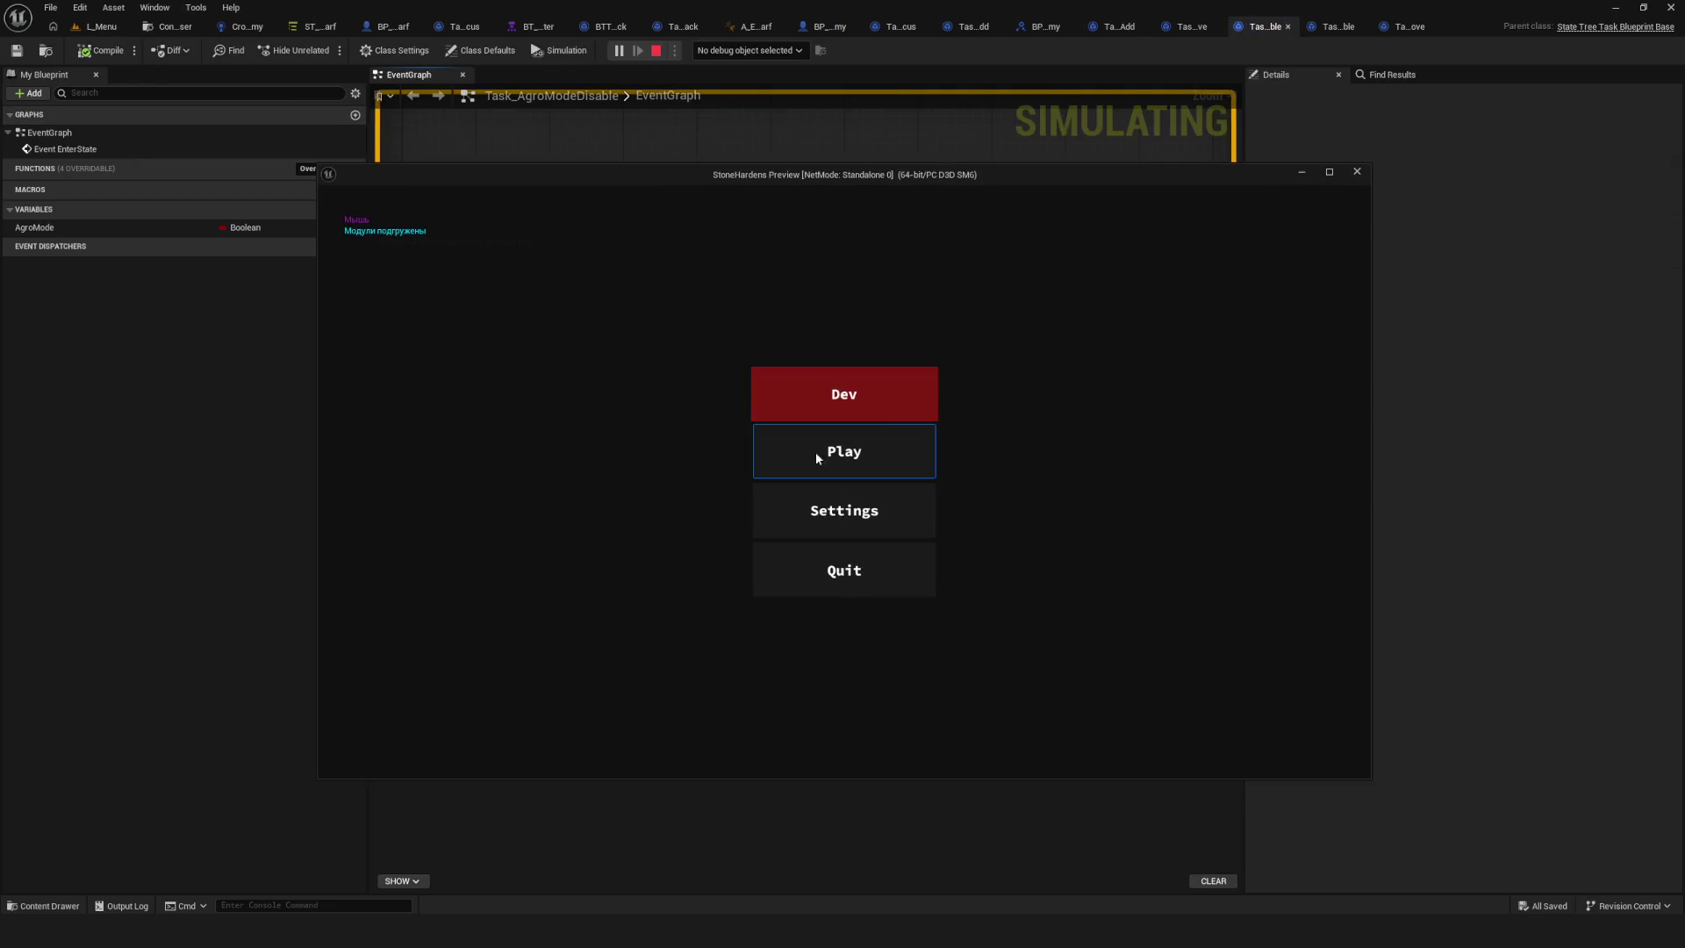
{"action": "left_click", "coordinate": [877, 394]}
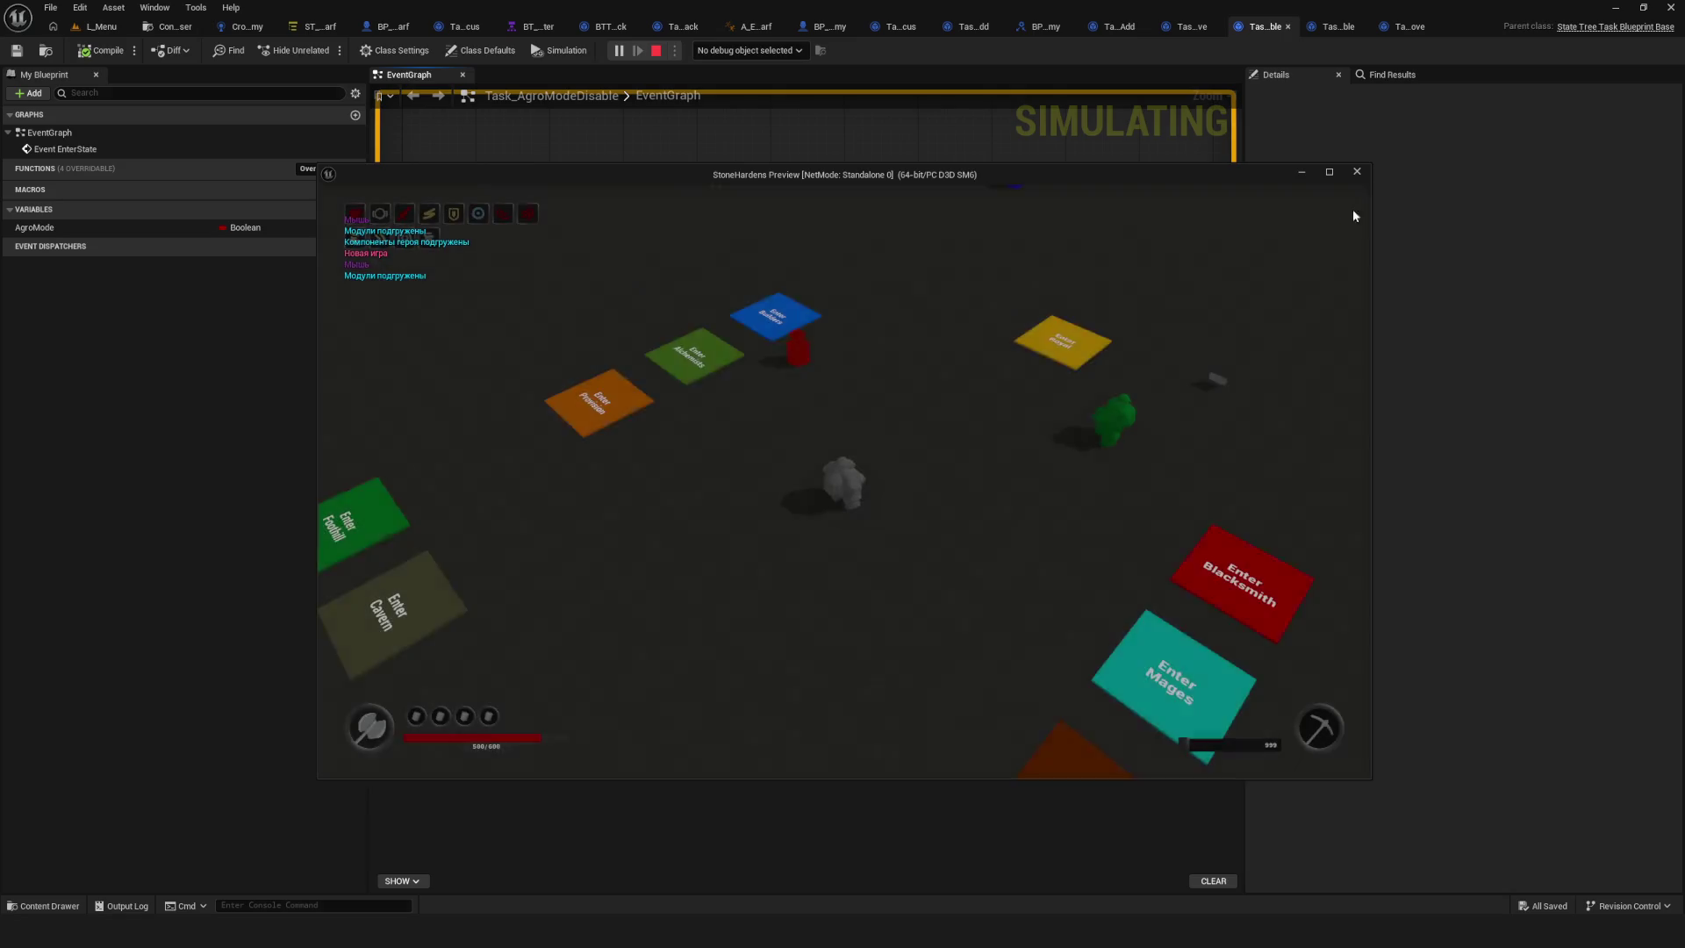
{"action": "left_click", "coordinate": [1356, 172]}
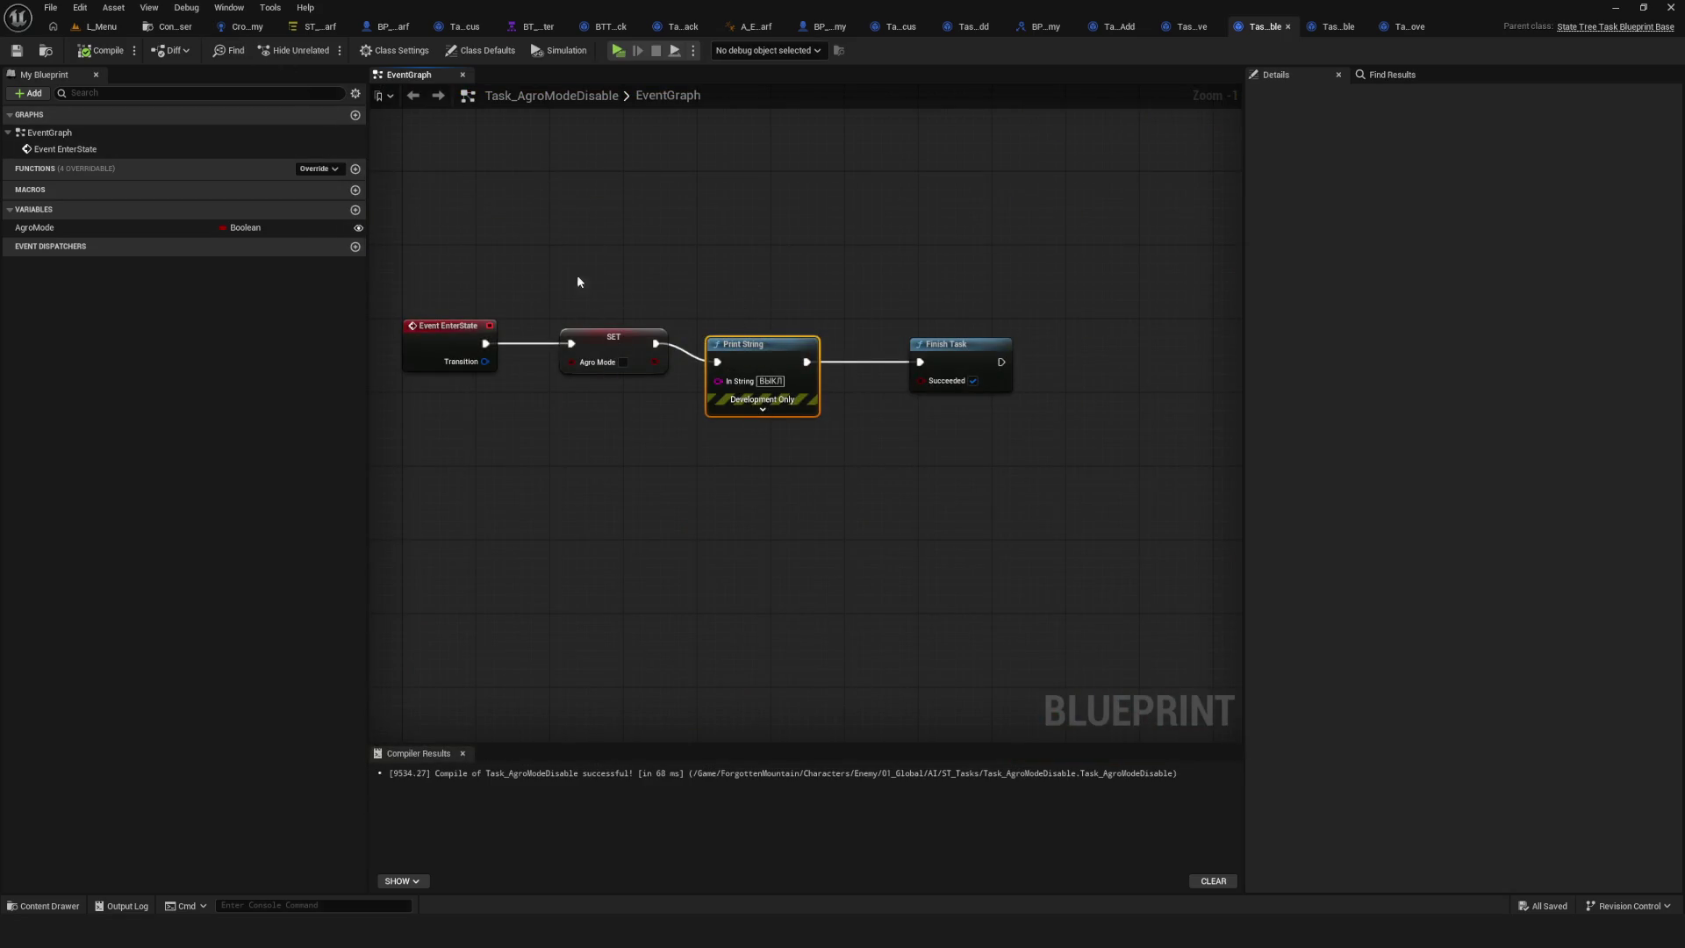
Wrap the Print String node in a comment, then undo the comment.
{"action": "key", "text": "c"}
{"action": "left_click", "coordinate": [811, 225]}
{"action": "key", "text": "ctrl+z"}
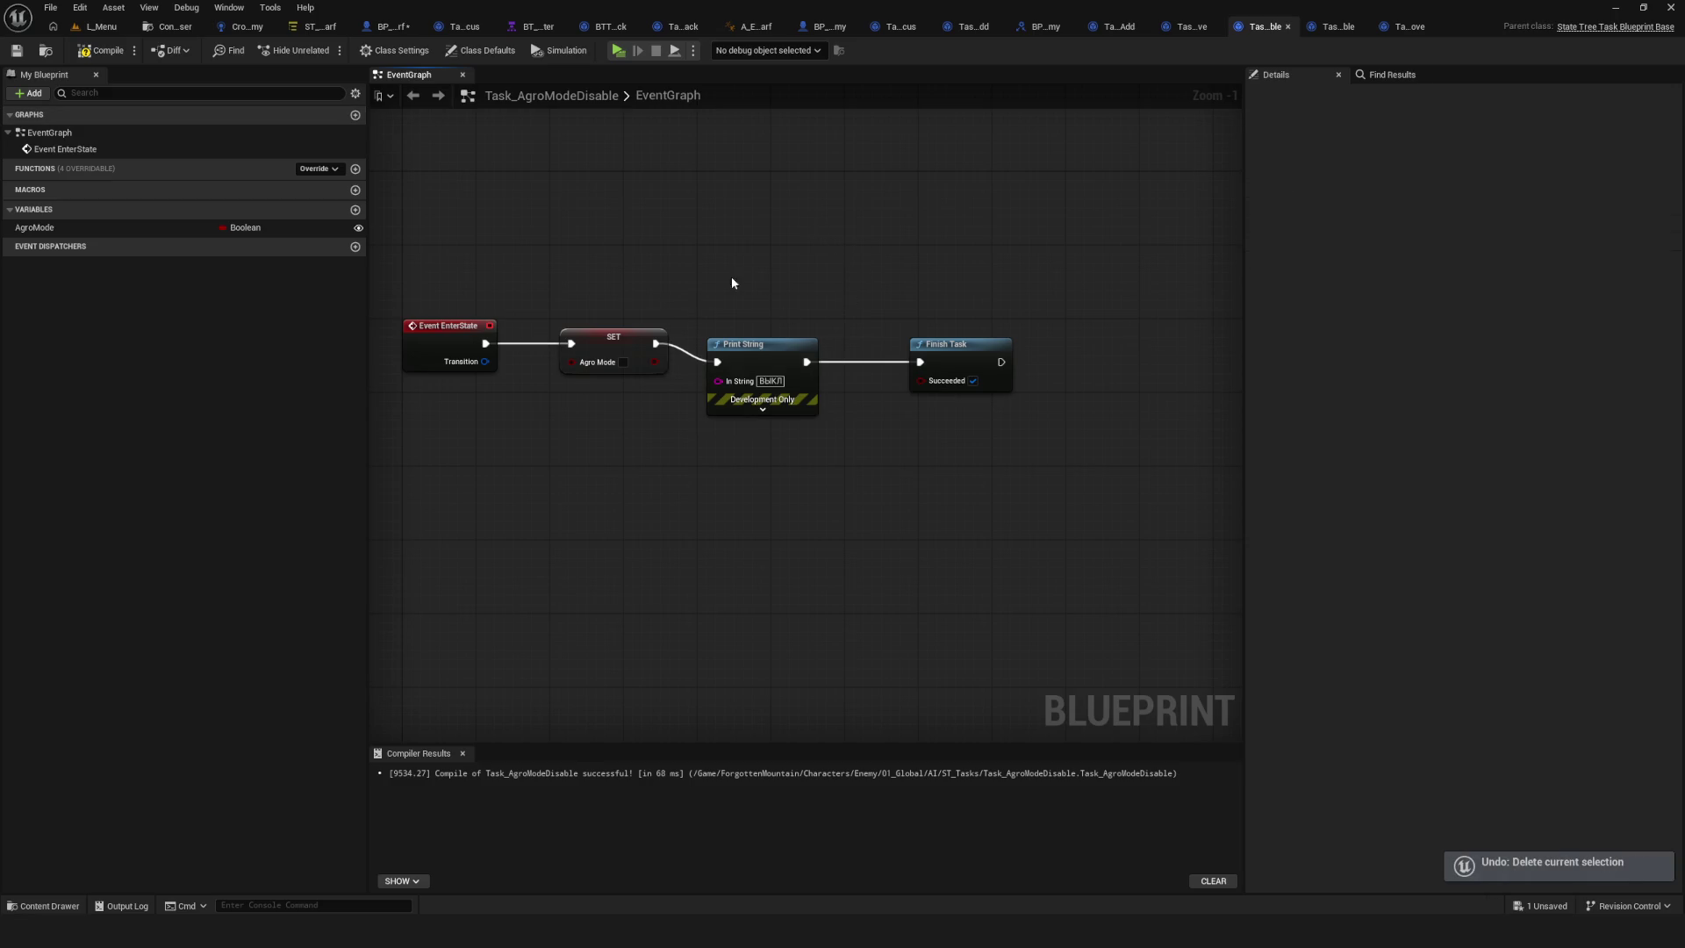
{"action": "key", "text": "ctrl+space"}
In Task_AgroModeEnable, make room after the SET node and paste a Print String node there.
{"action": "double_click", "coordinate": [342, 132]}
{"action": "mouse_move", "coordinate": [746, 373]}
{"action": "left_mouse_down"}
{"action": "mouse_move", "coordinate": [965, 373]}
{"action": "mouse_move", "coordinate": [687, 365]}
{"action": "mouse_move", "coordinate": [906, 345]}
{"action": "left_mouse_up"}
{"action": "left_click", "coordinate": [946, 335]}
{"action": "left_click", "coordinate": [794, 365], "text": "alt"}
{"action": "key", "text": "ctrl+v"}
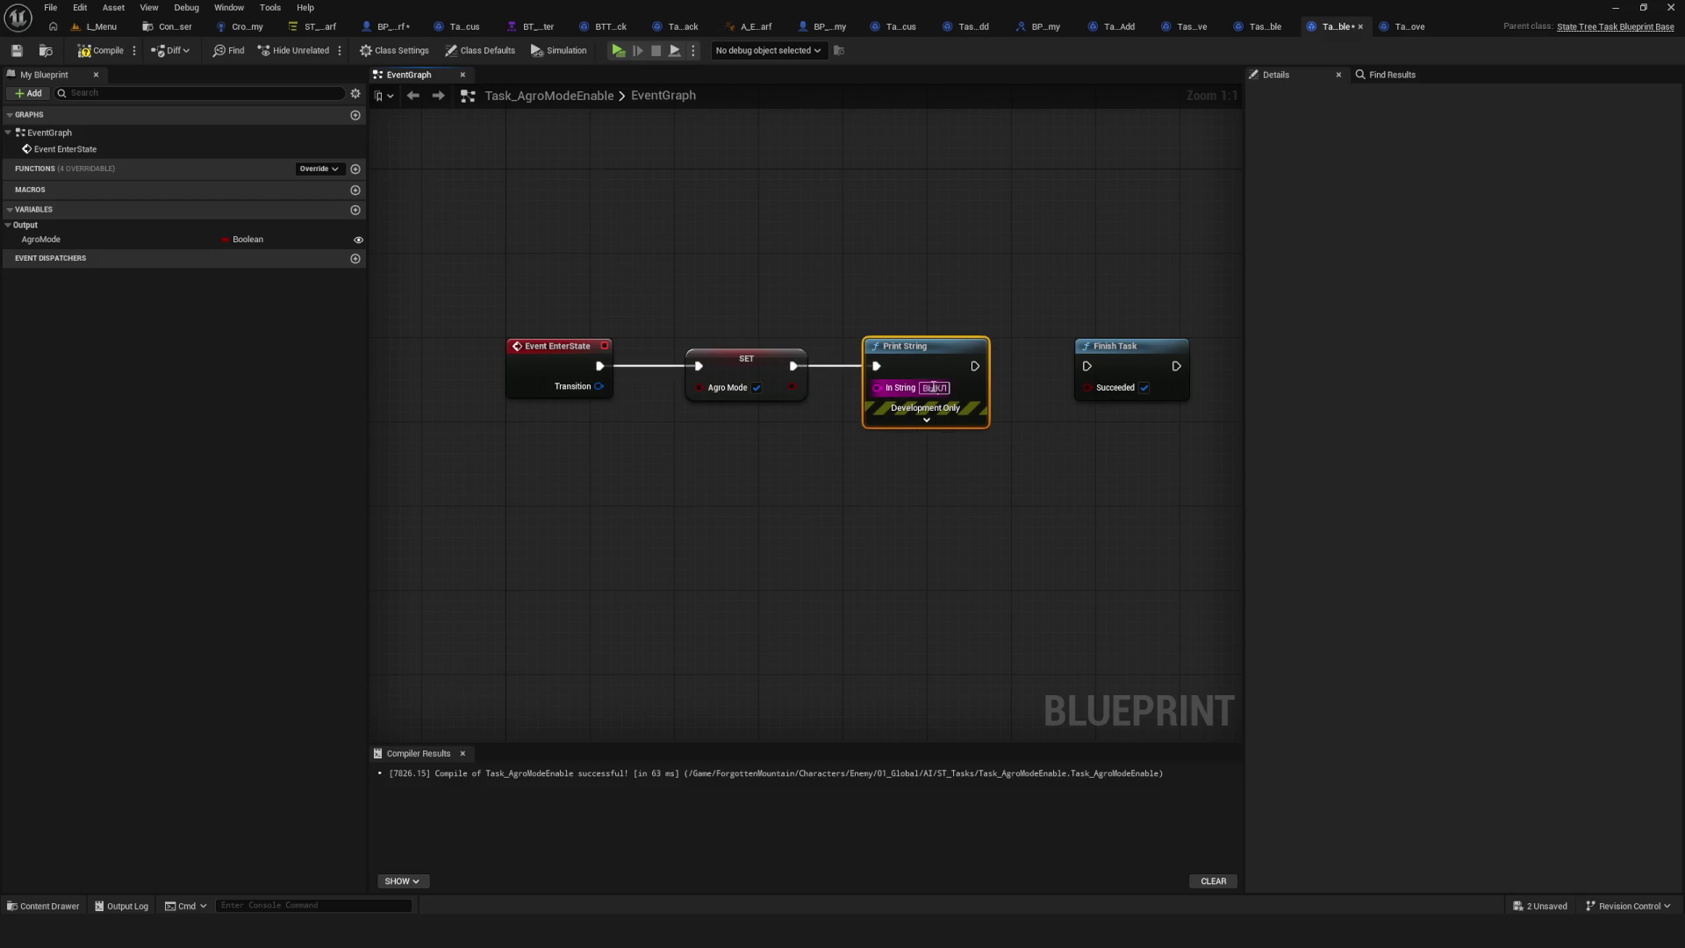
Wire Print String between SET and Finish Task with In String 'ВКЛ', then compile and save.
{"action": "left_click", "coordinate": [934, 387]}
{"action": "type", "text": "ВК"}
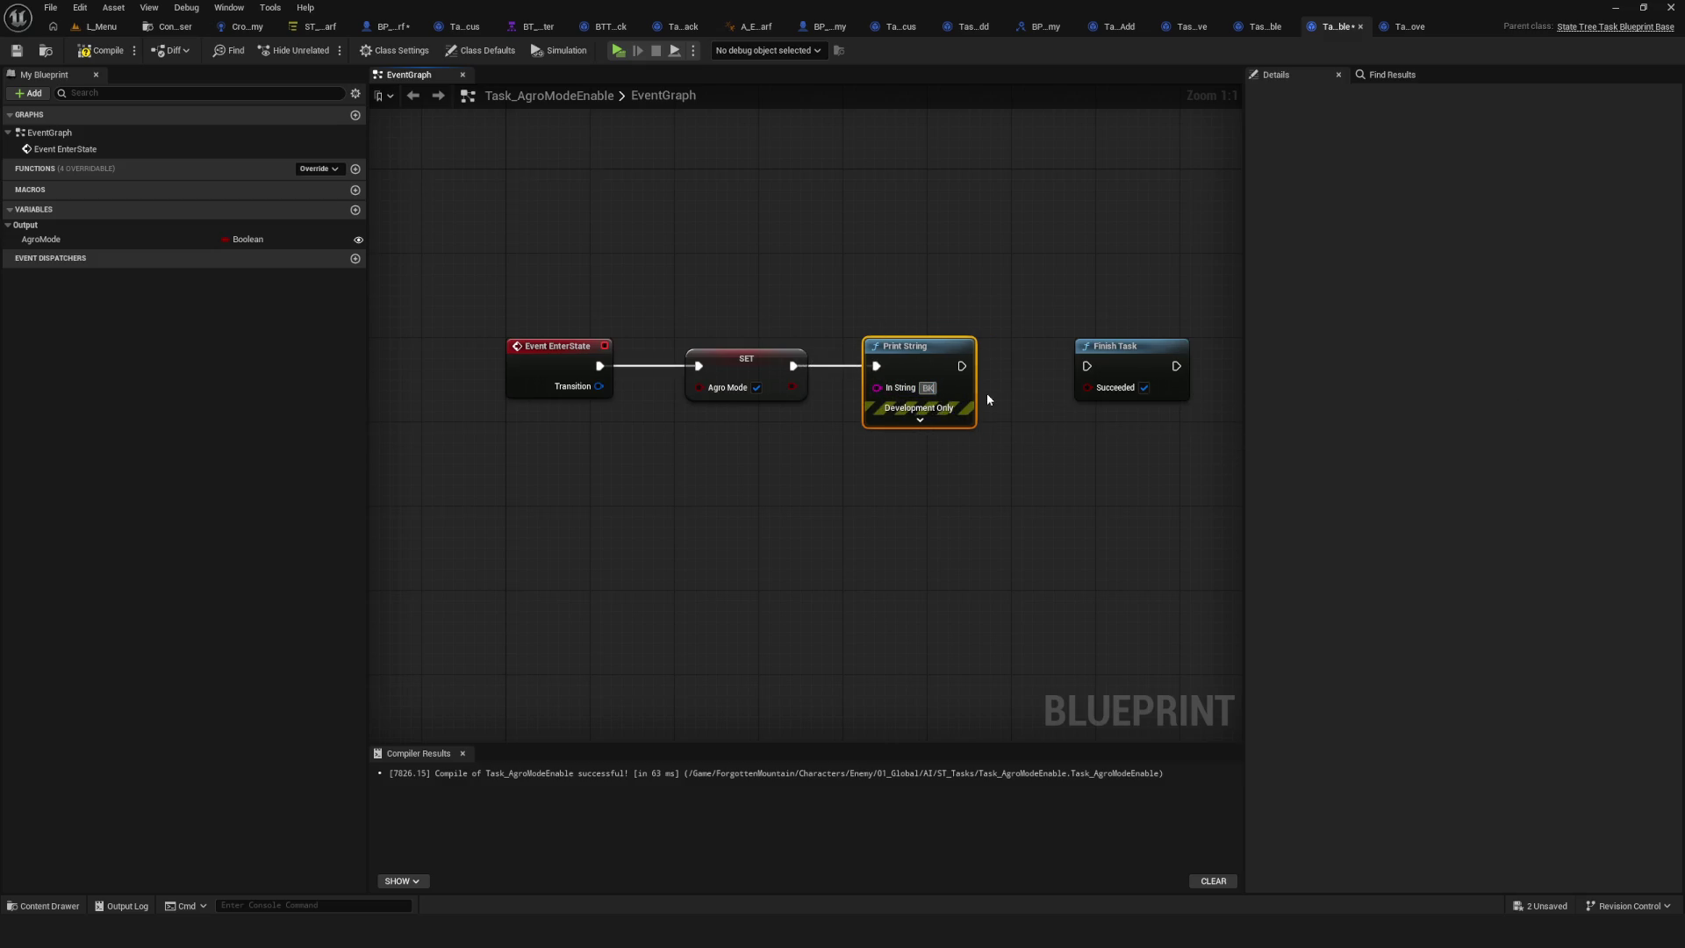
{"action": "type", "text": "Л"}
{"action": "left_click_drag", "start_coordinate": [969, 365], "coordinate": [1087, 366]}
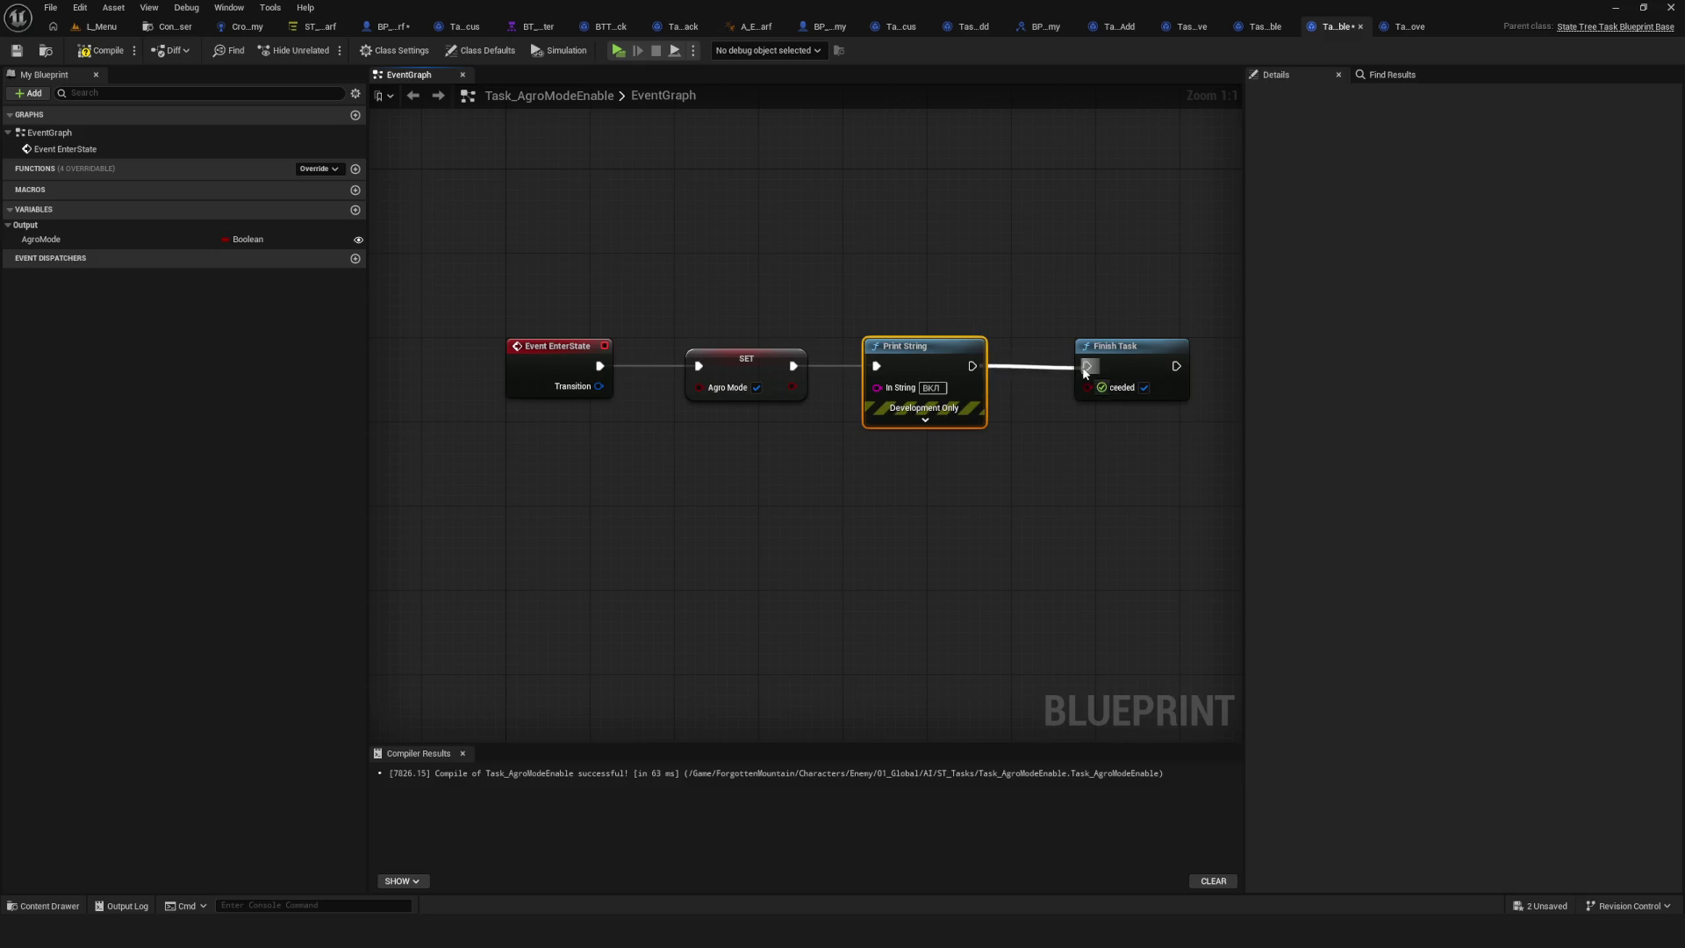
{"action": "left_click", "coordinate": [101, 50]}
{"action": "left_click", "coordinate": [16, 50]}
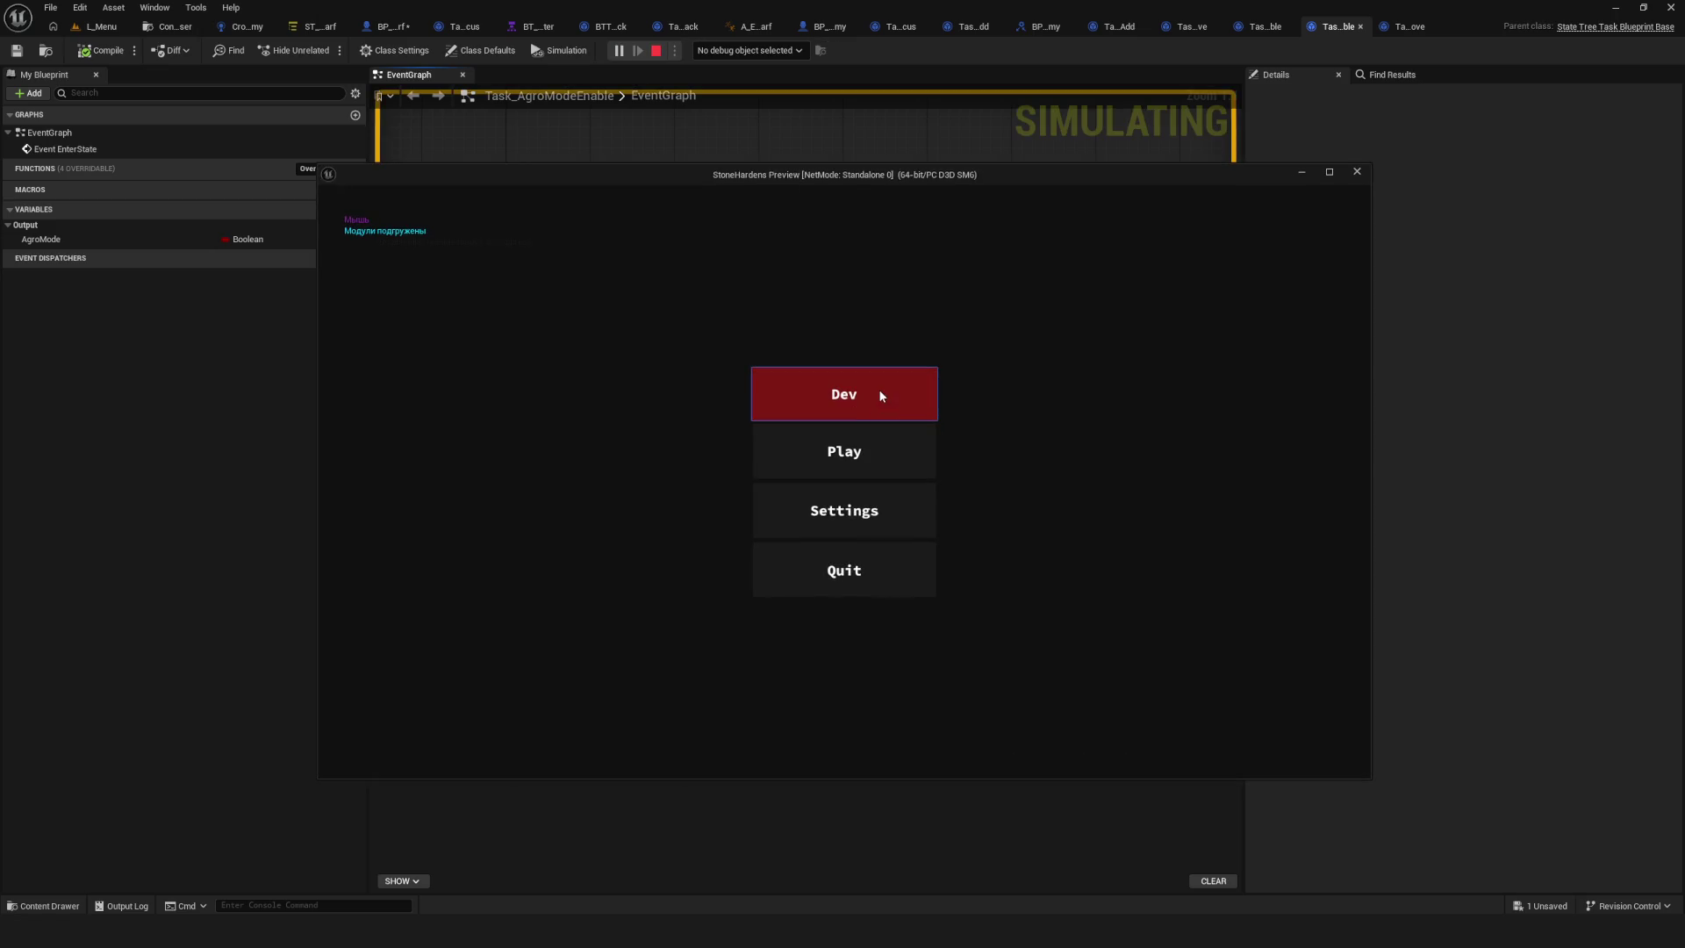
Launch a play test and walk the character toward and away from the dwarf enemies.
{"action": "left_click", "coordinate": [877, 389]}
{"action": "key", "text": "w"}
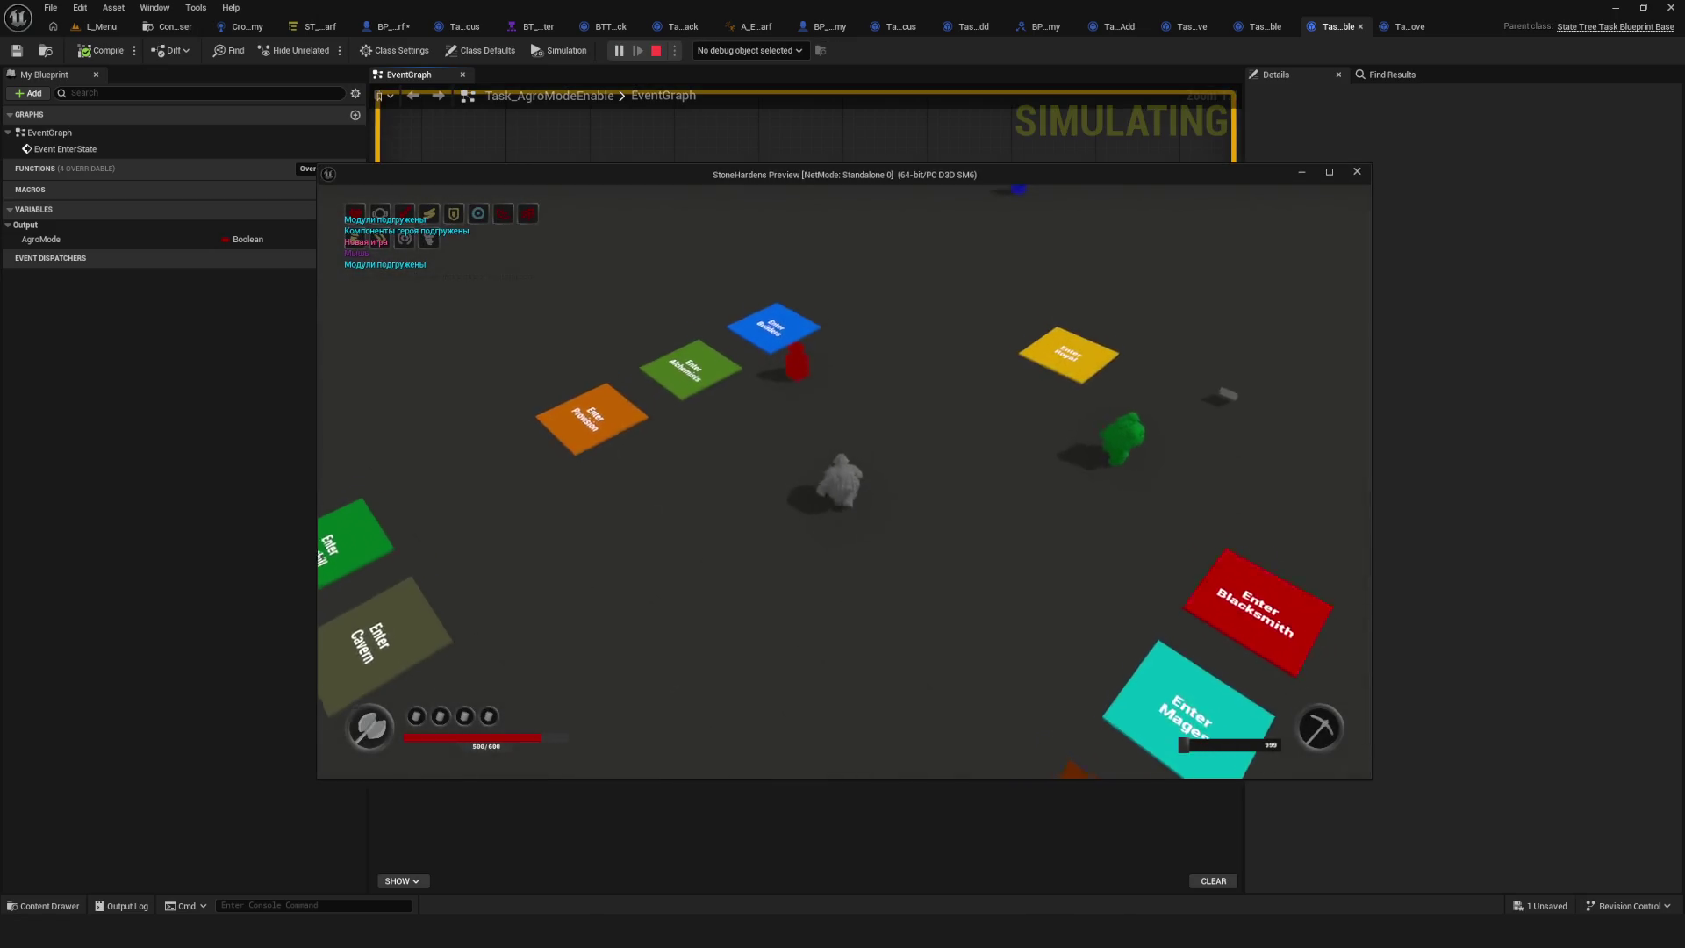
{"action": "key", "text": "w"}
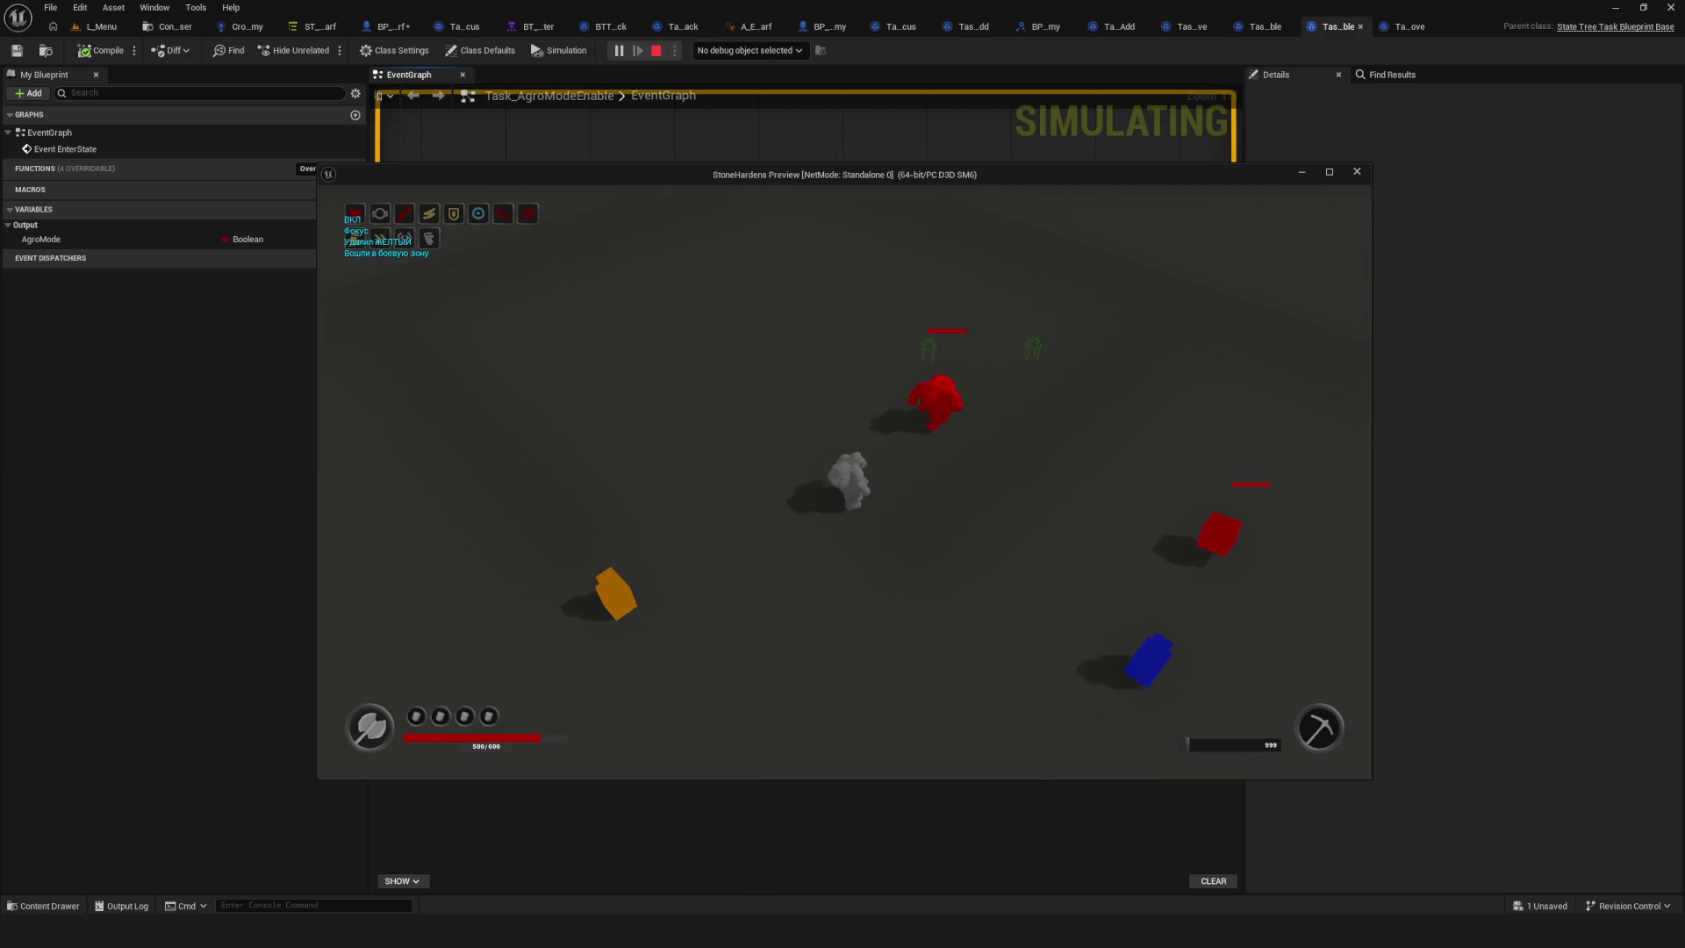
{"action": "key", "text": "s"}
{"action": "key", "text": "s"}
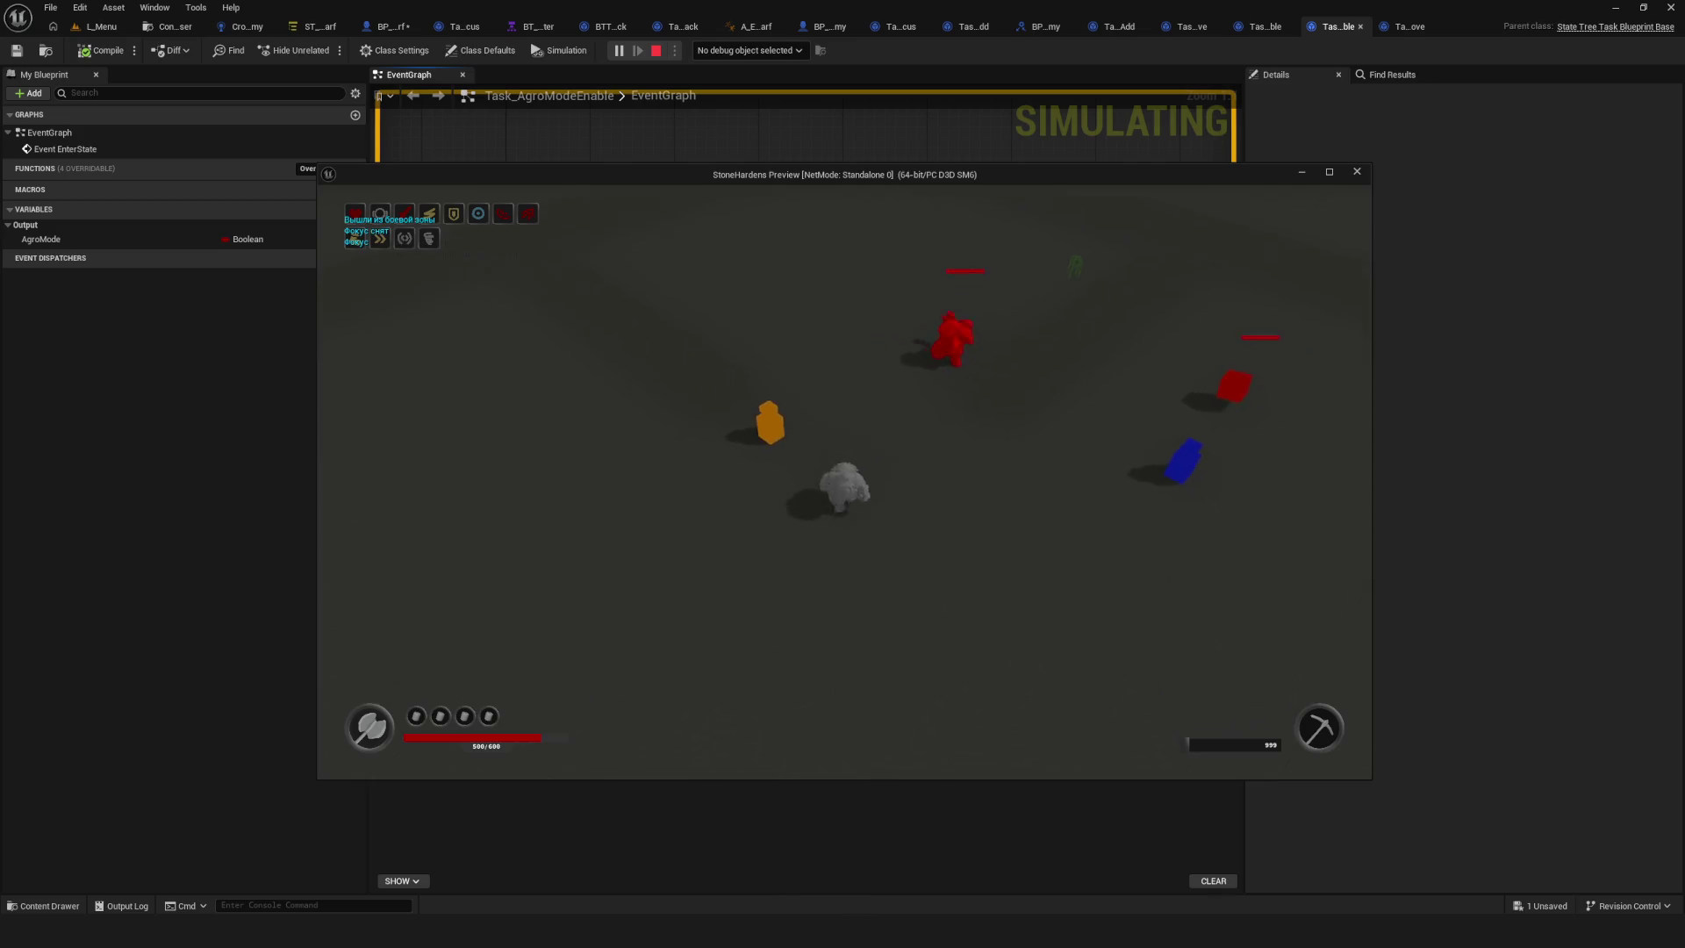
{"action": "key", "text": "a"}
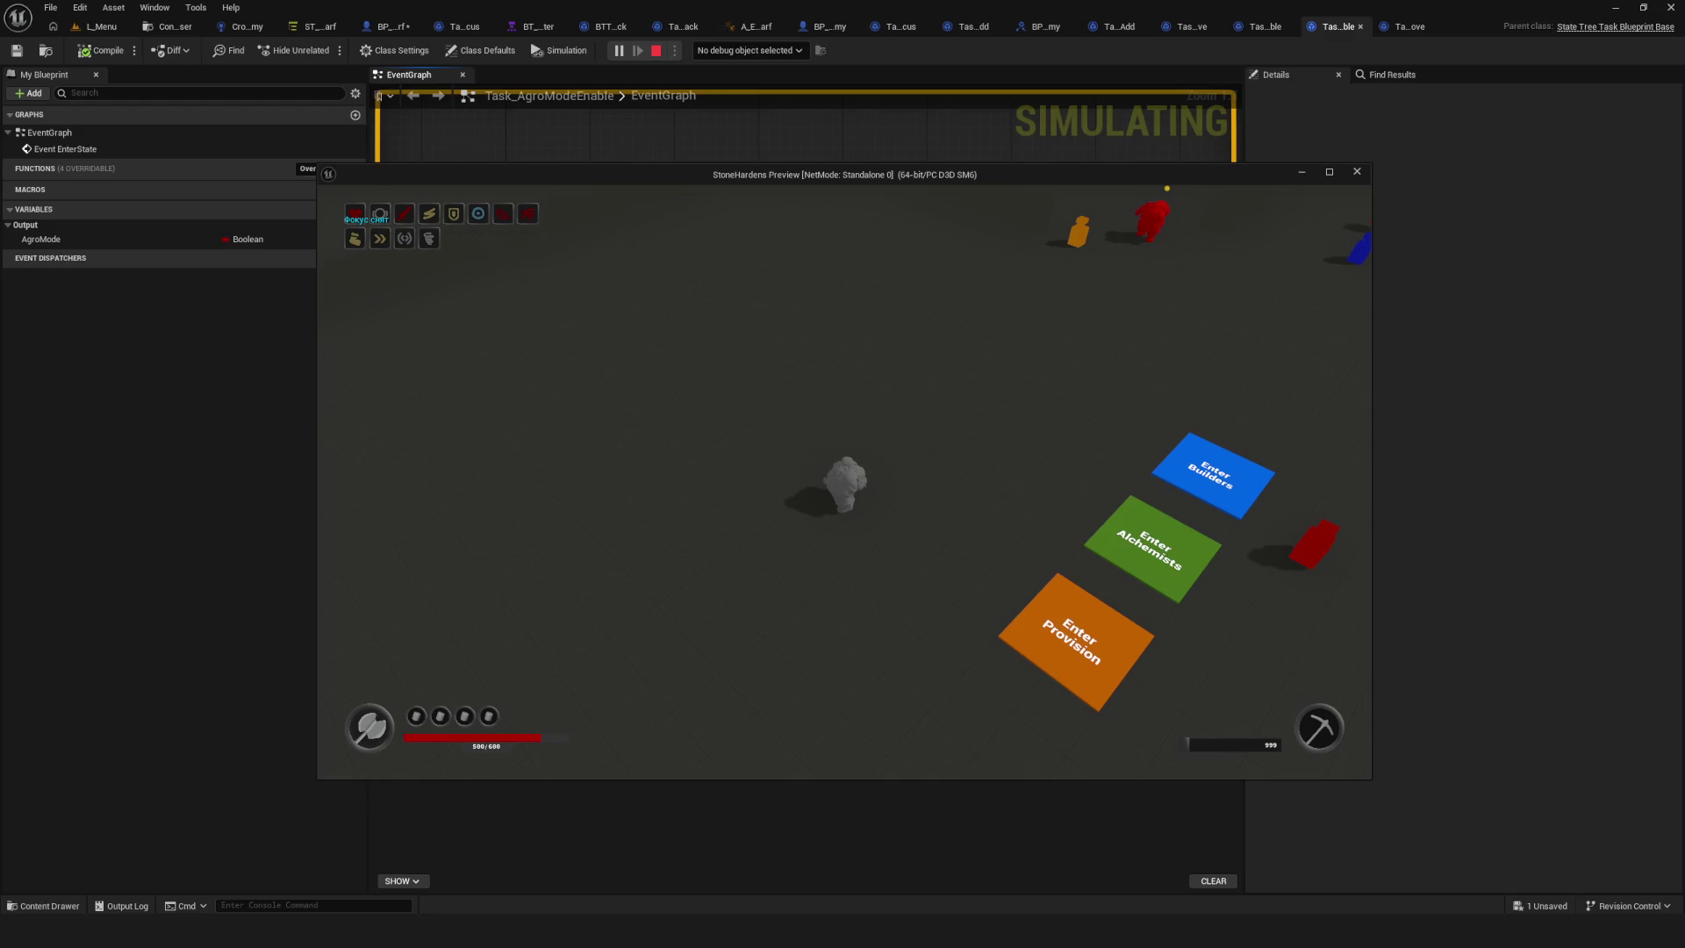
{"action": "left_click", "coordinate": [373, 235]}
Keep walking around the enemies, then stop the play test and return to the State Tree.
{"action": "key", "text": "w"}
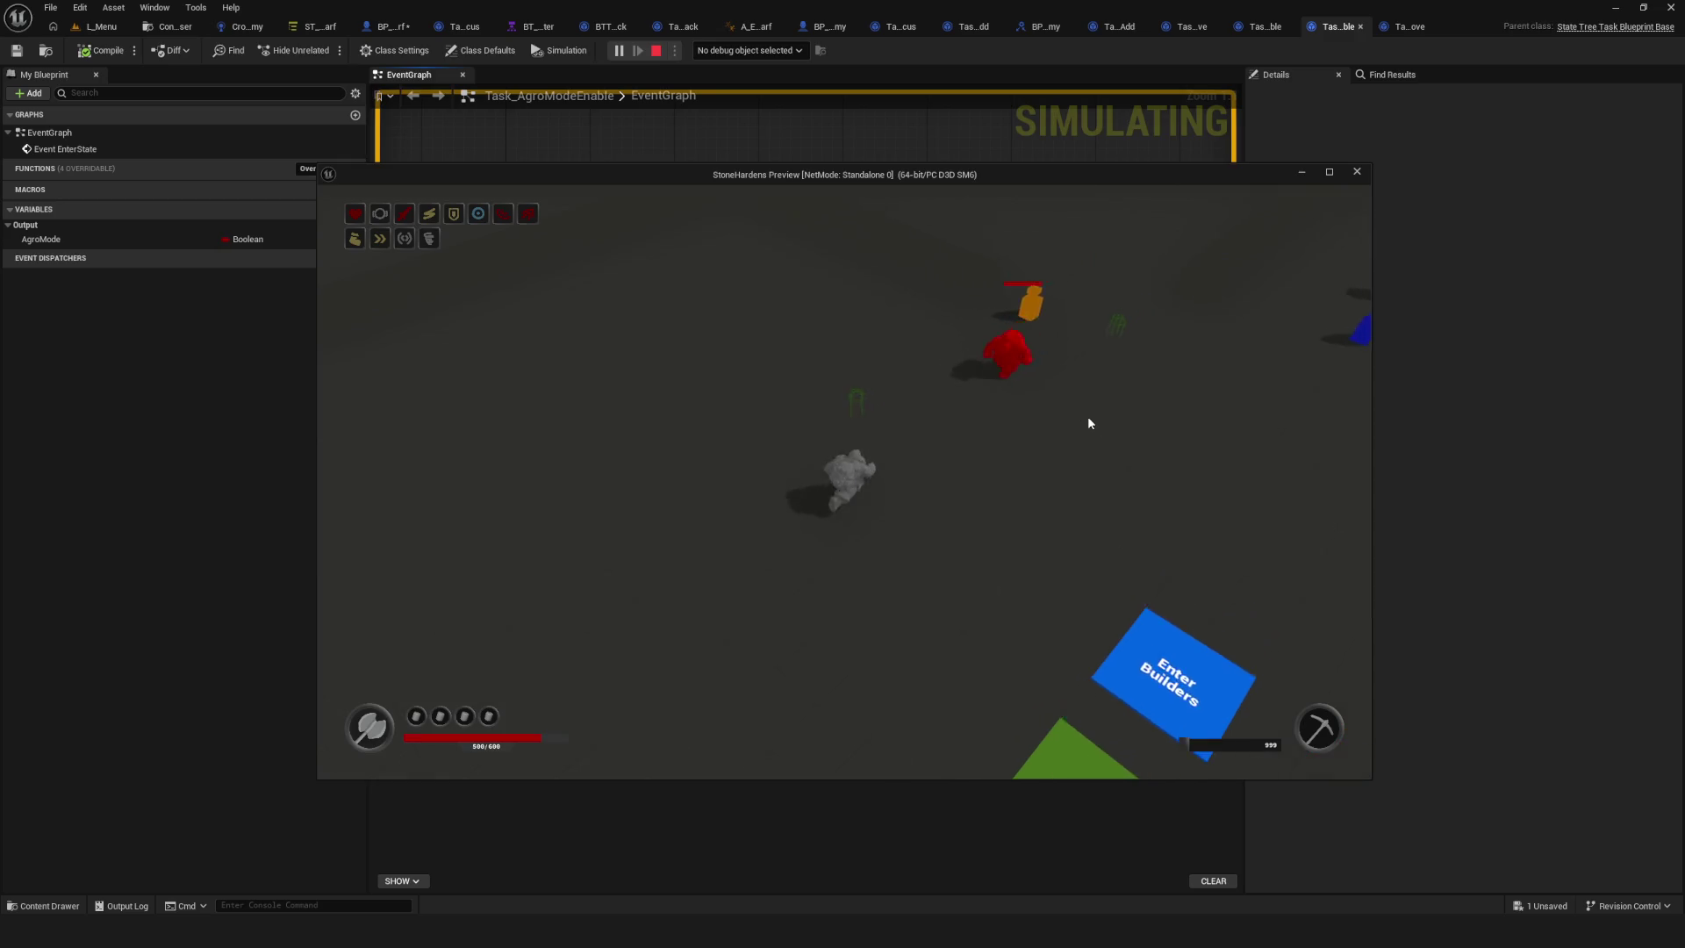
{"action": "key", "text": "s"}
{"action": "key", "text": "w"}
{"action": "key", "text": "s"}
{"action": "key", "text": "w"}
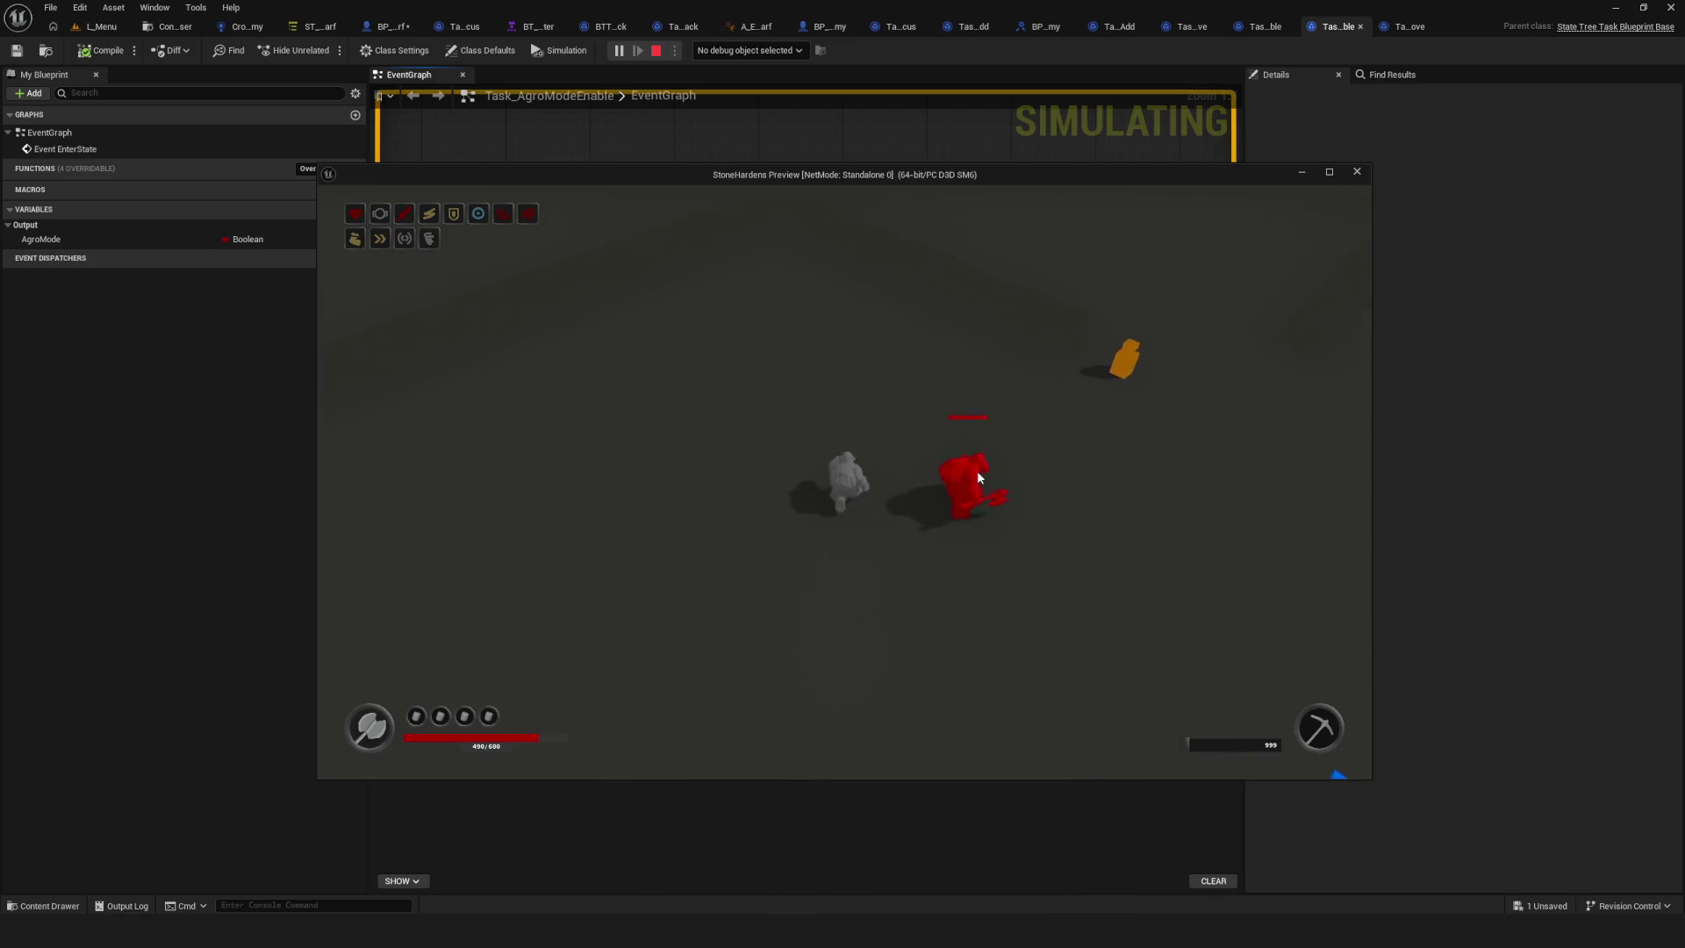
{"action": "key", "text": "s"}
{"action": "key", "text": "d"}
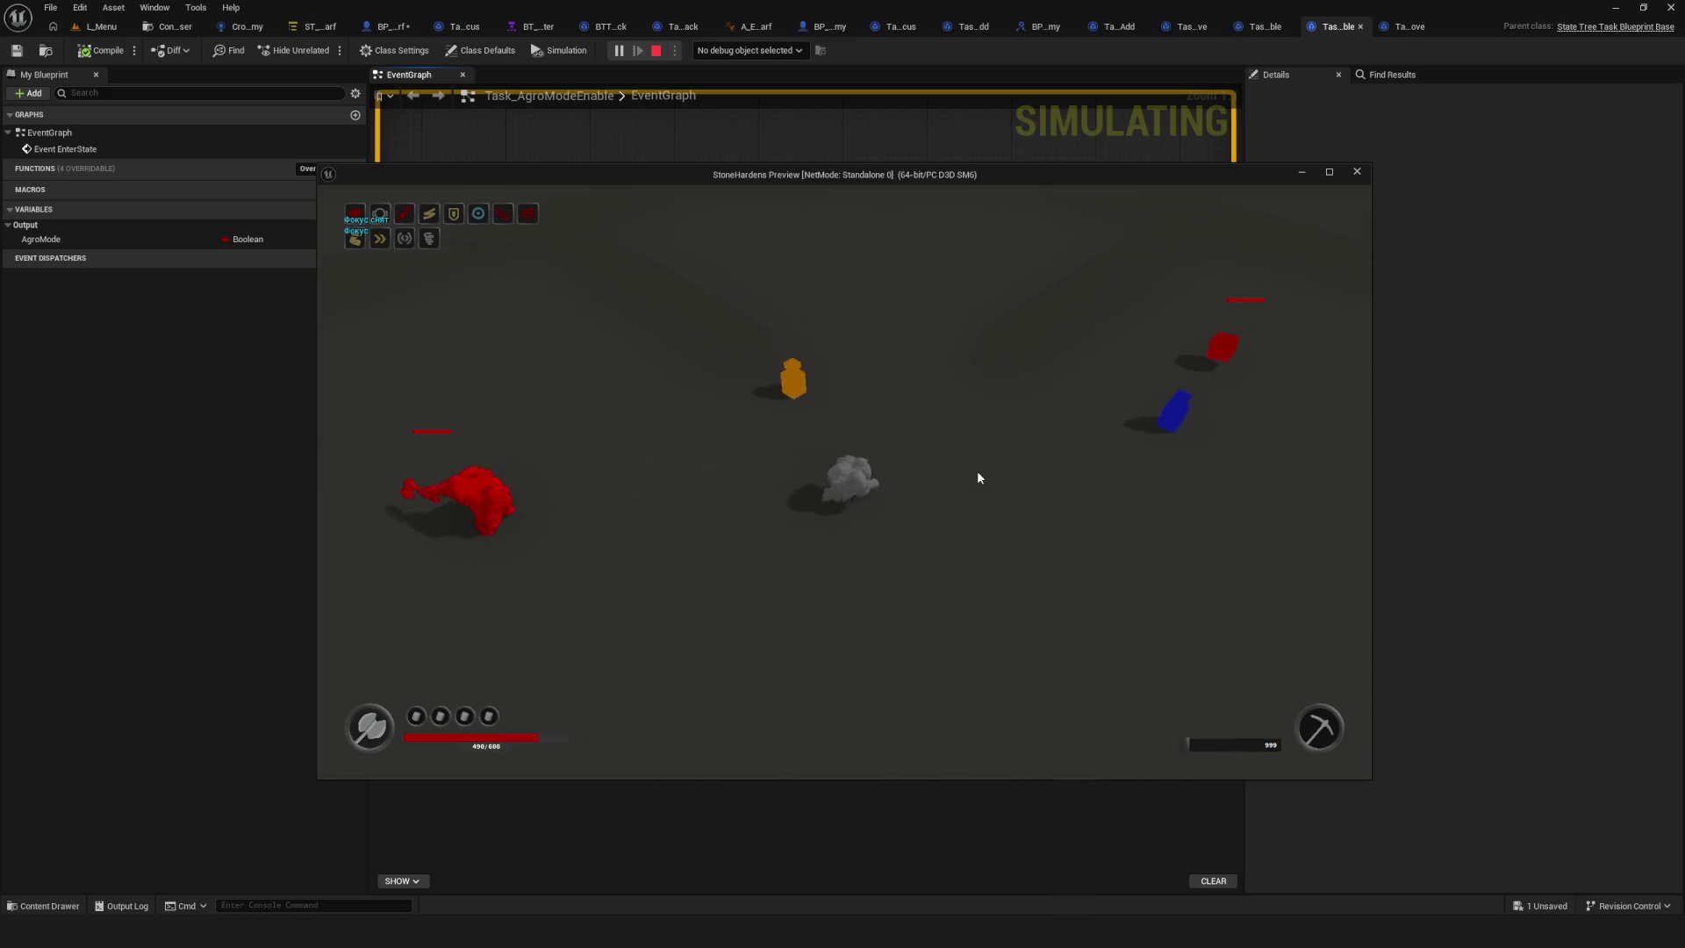
{"action": "key", "text": "Escape"}
{"action": "left_click", "coordinate": [318, 27]}
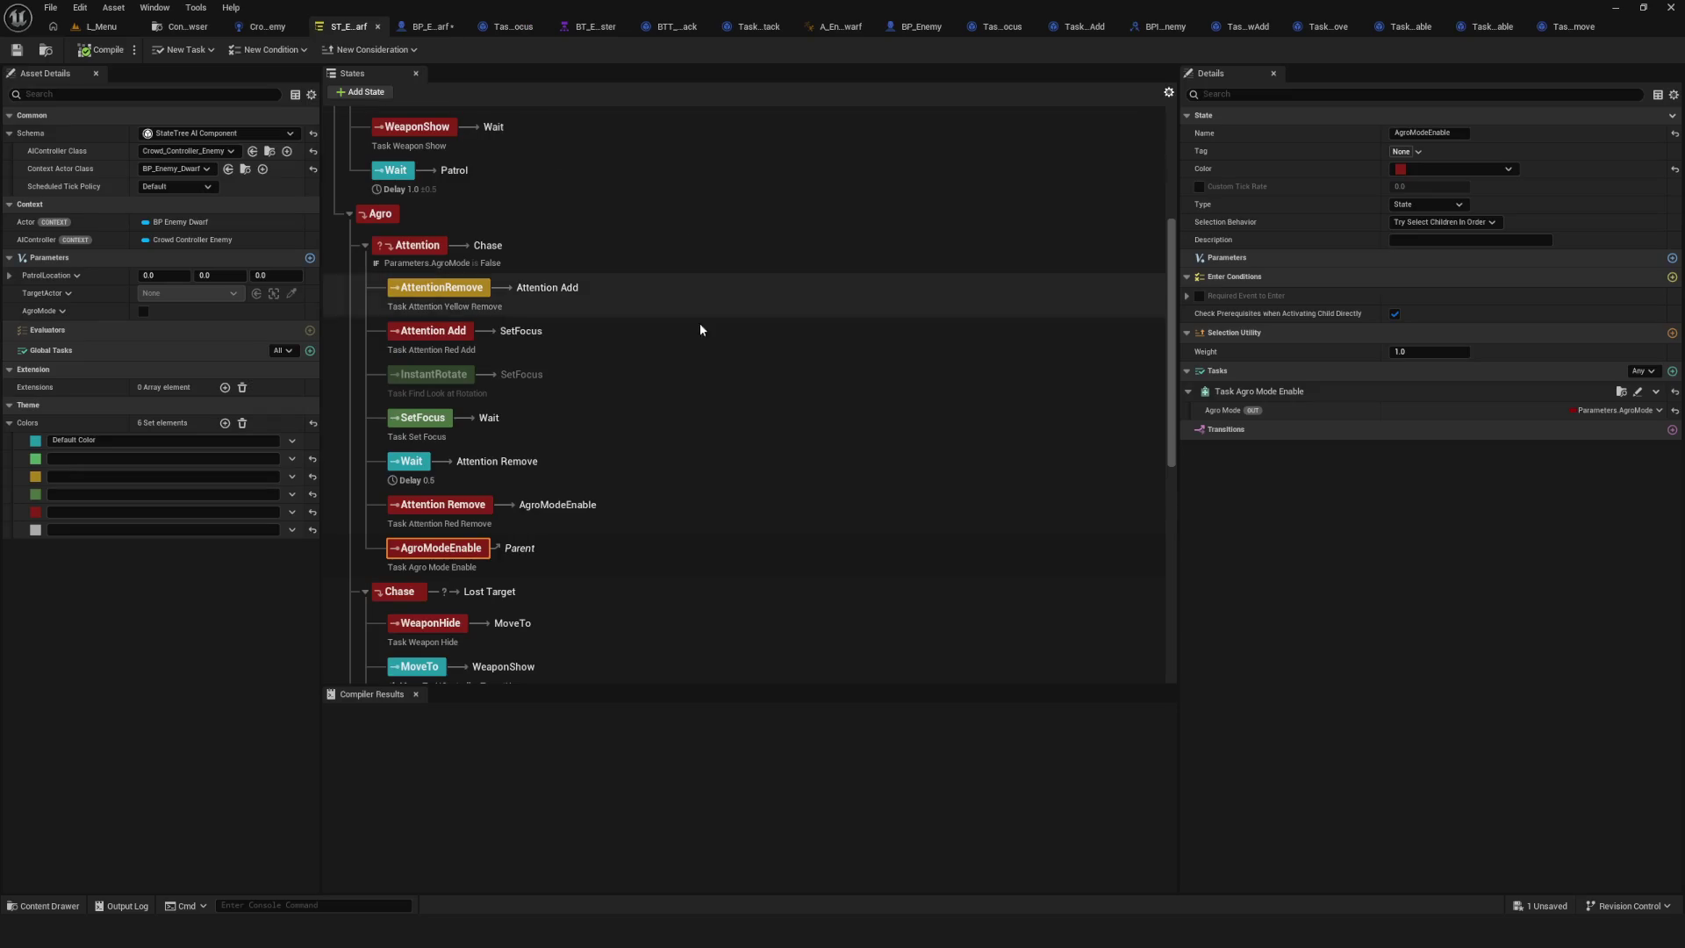
Save the State Tree and expand the Attention state's 'AgroMode is False' enter condition.
{"action": "scroll", "coordinate": [588, 325], "scroll_direction": "down", "scroll_amount": 10}
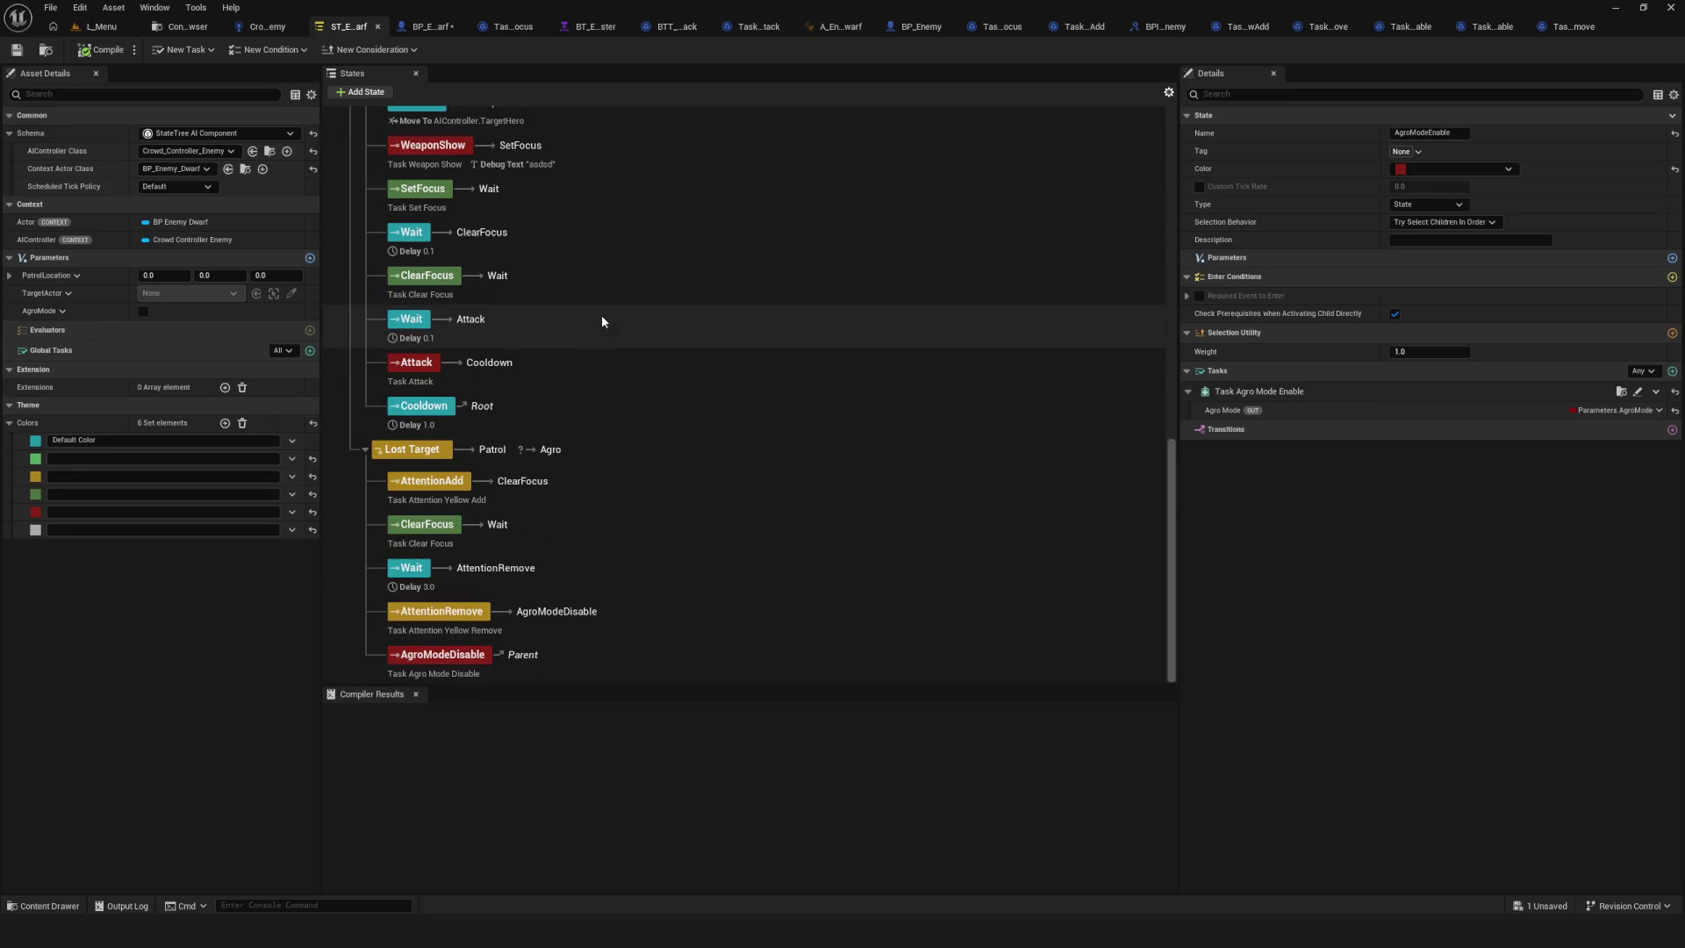
{"action": "scroll", "coordinate": [603, 320], "scroll_direction": "up", "scroll_amount": 10}
{"action": "key", "text": "ctrl+s"}
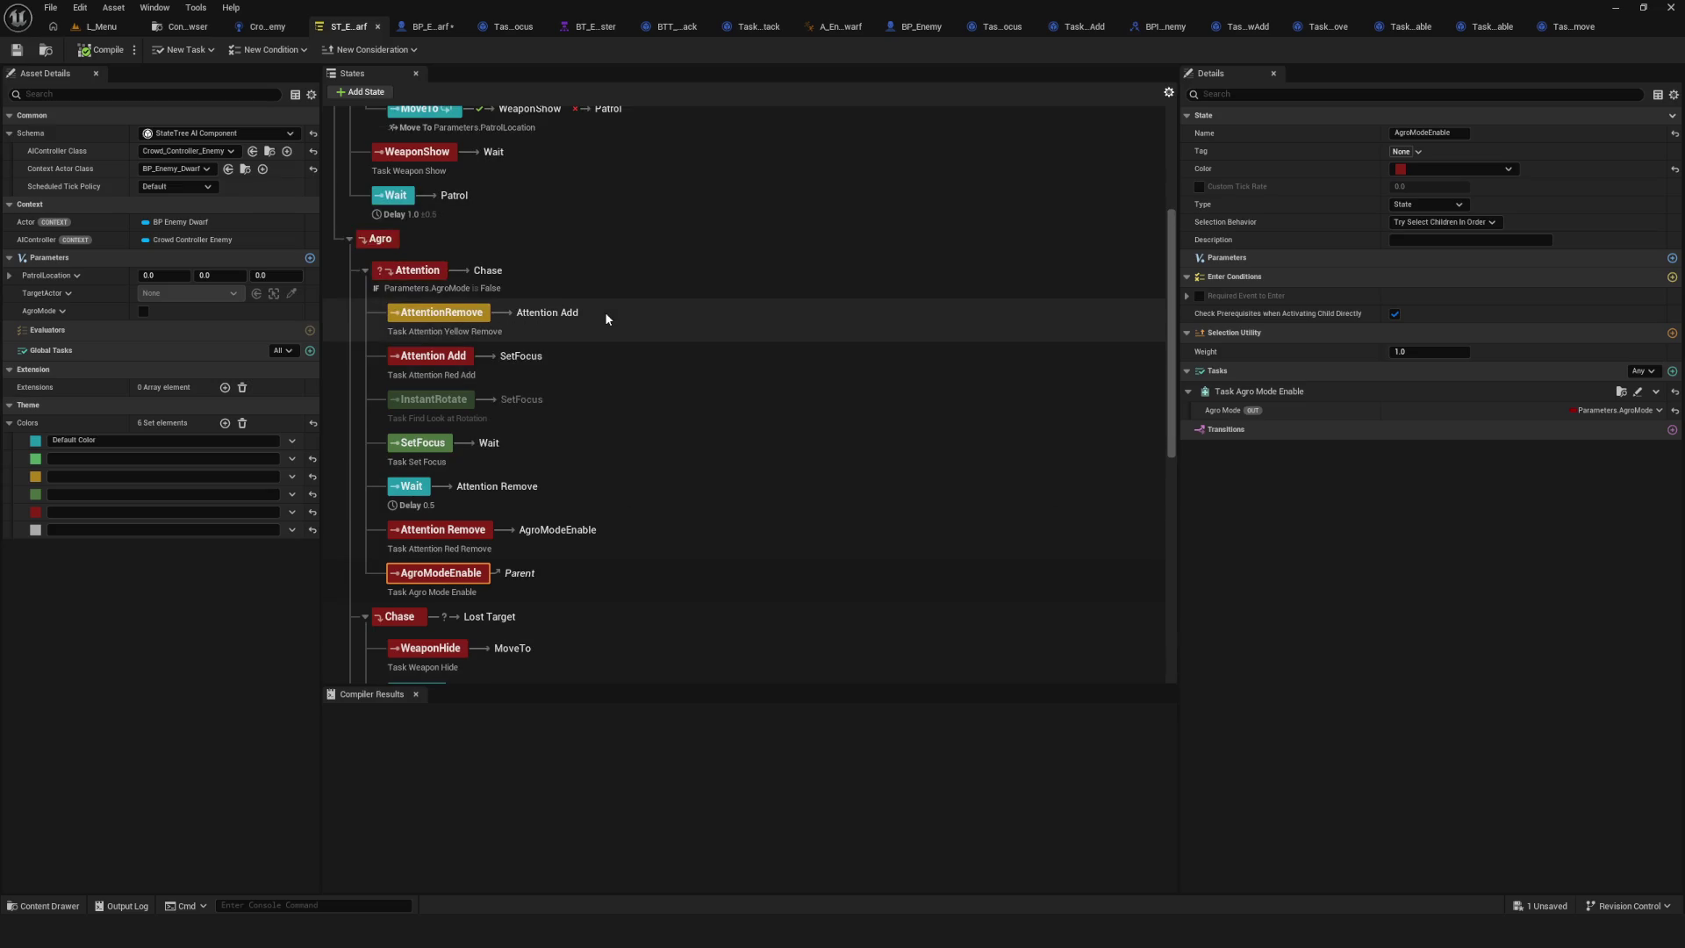
{"action": "left_click", "coordinate": [429, 274]}
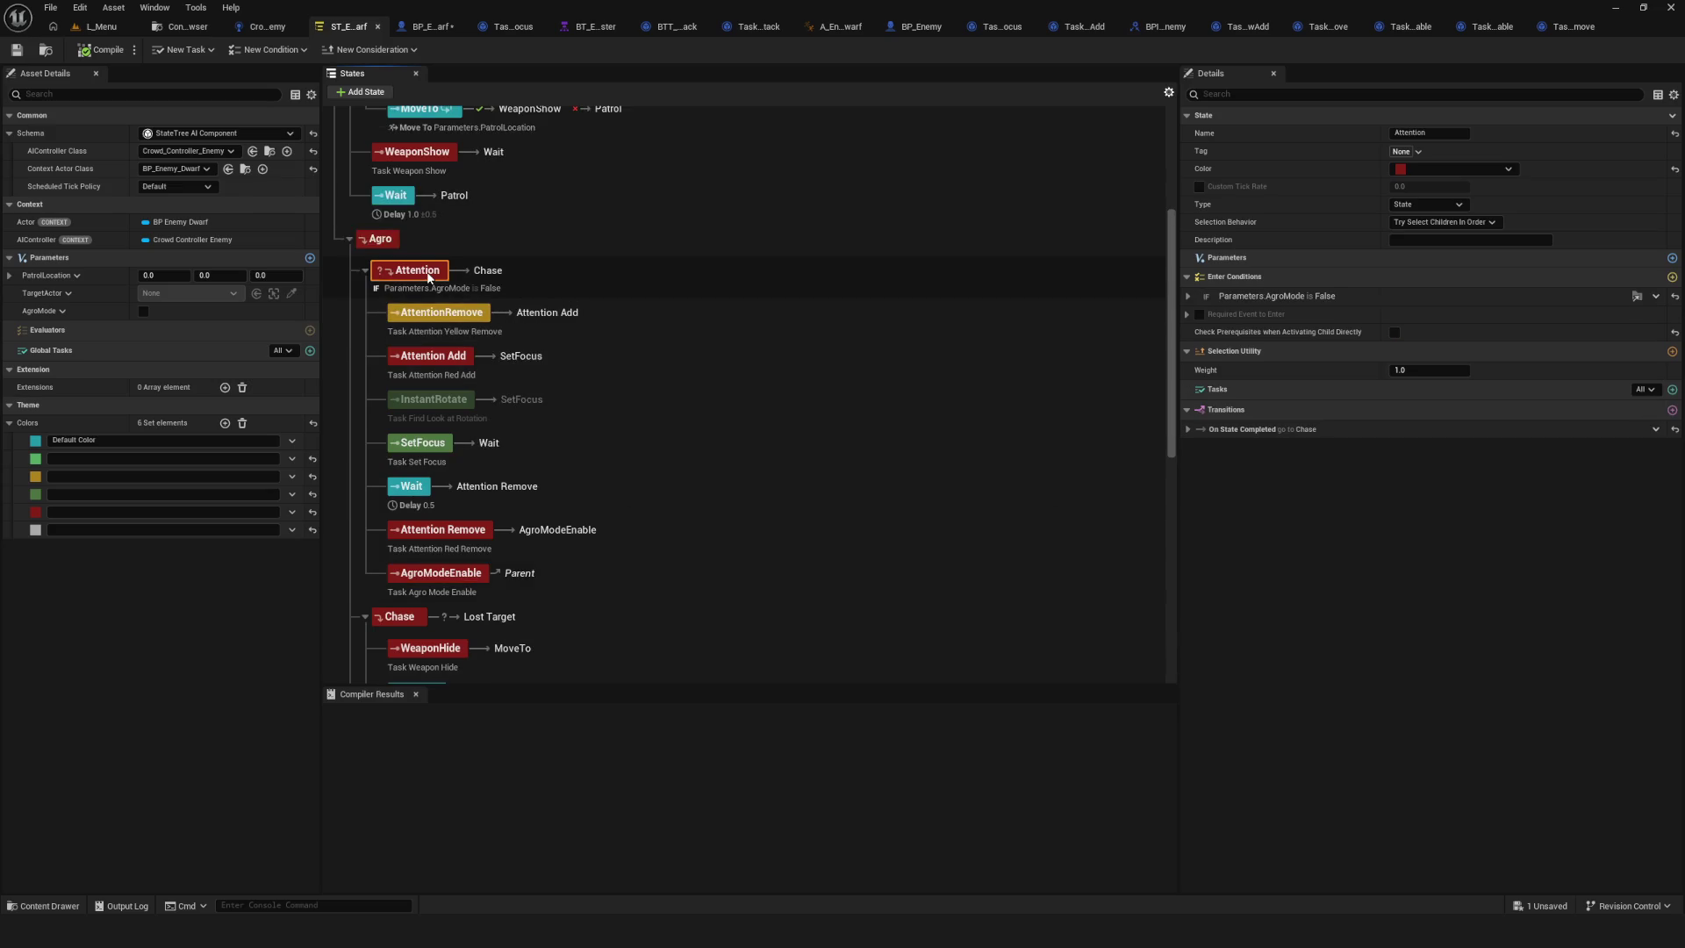
{"action": "left_click", "coordinate": [1187, 297]}
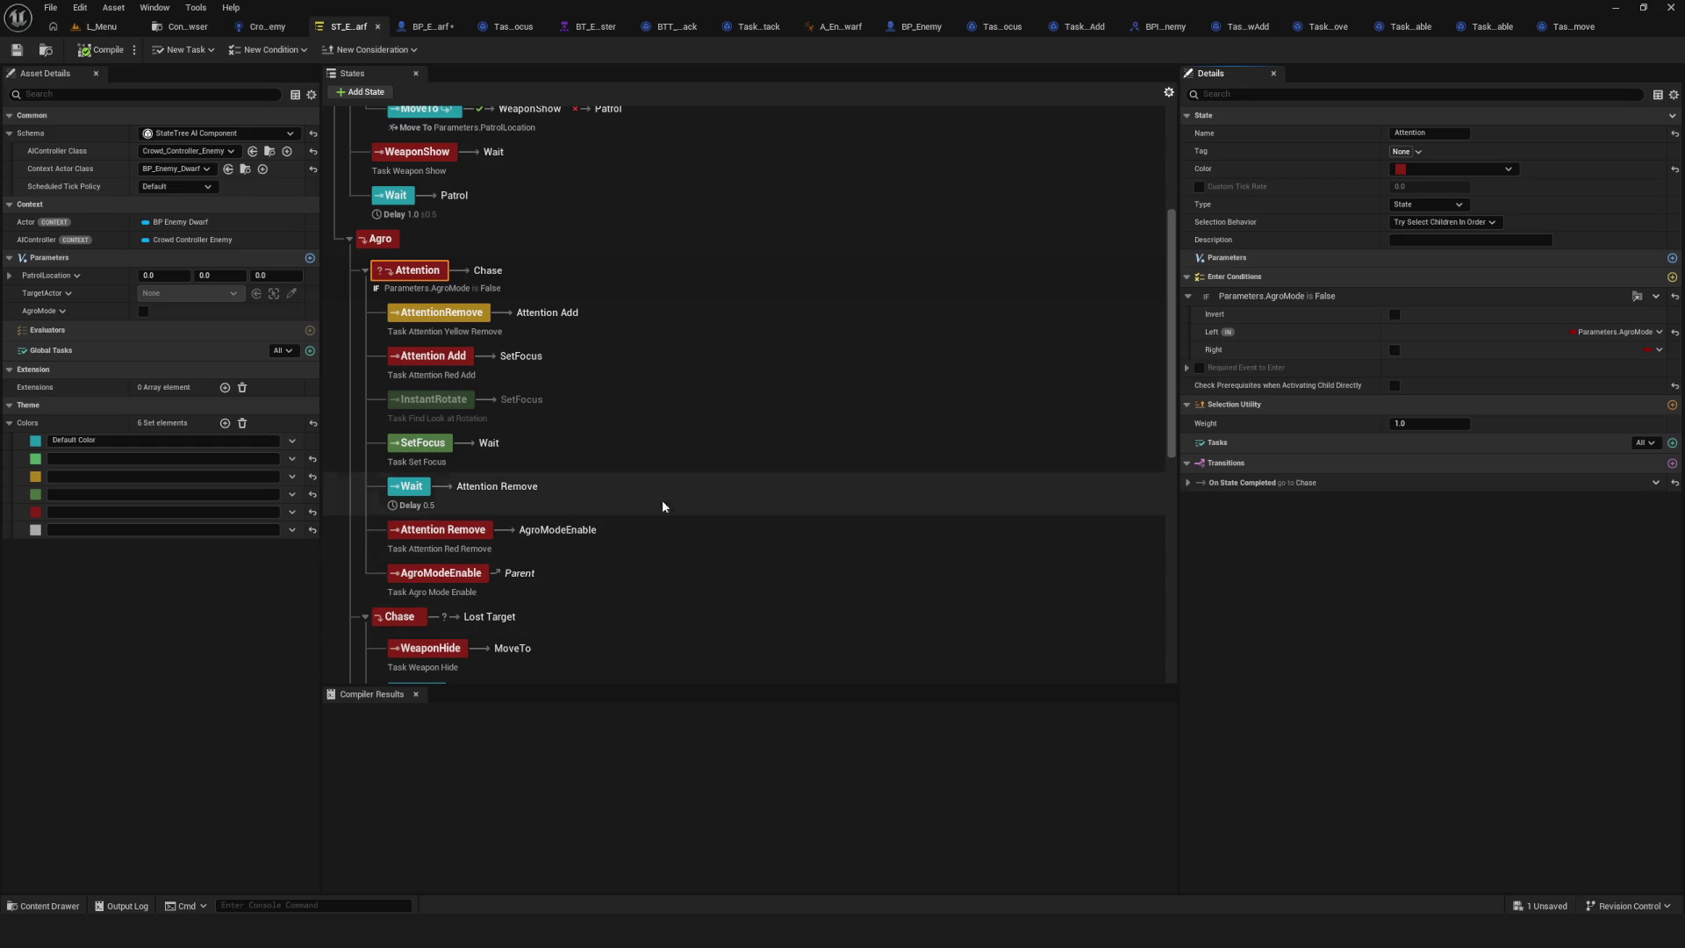
Scroll through the States panel to review the tree, then collapse Chase's child tasks.
{"action": "scroll", "coordinate": [679, 482], "scroll_direction": "down", "scroll_amount": 5}
{"action": "scroll", "coordinate": [679, 490], "scroll_direction": "down", "scroll_amount": 9}
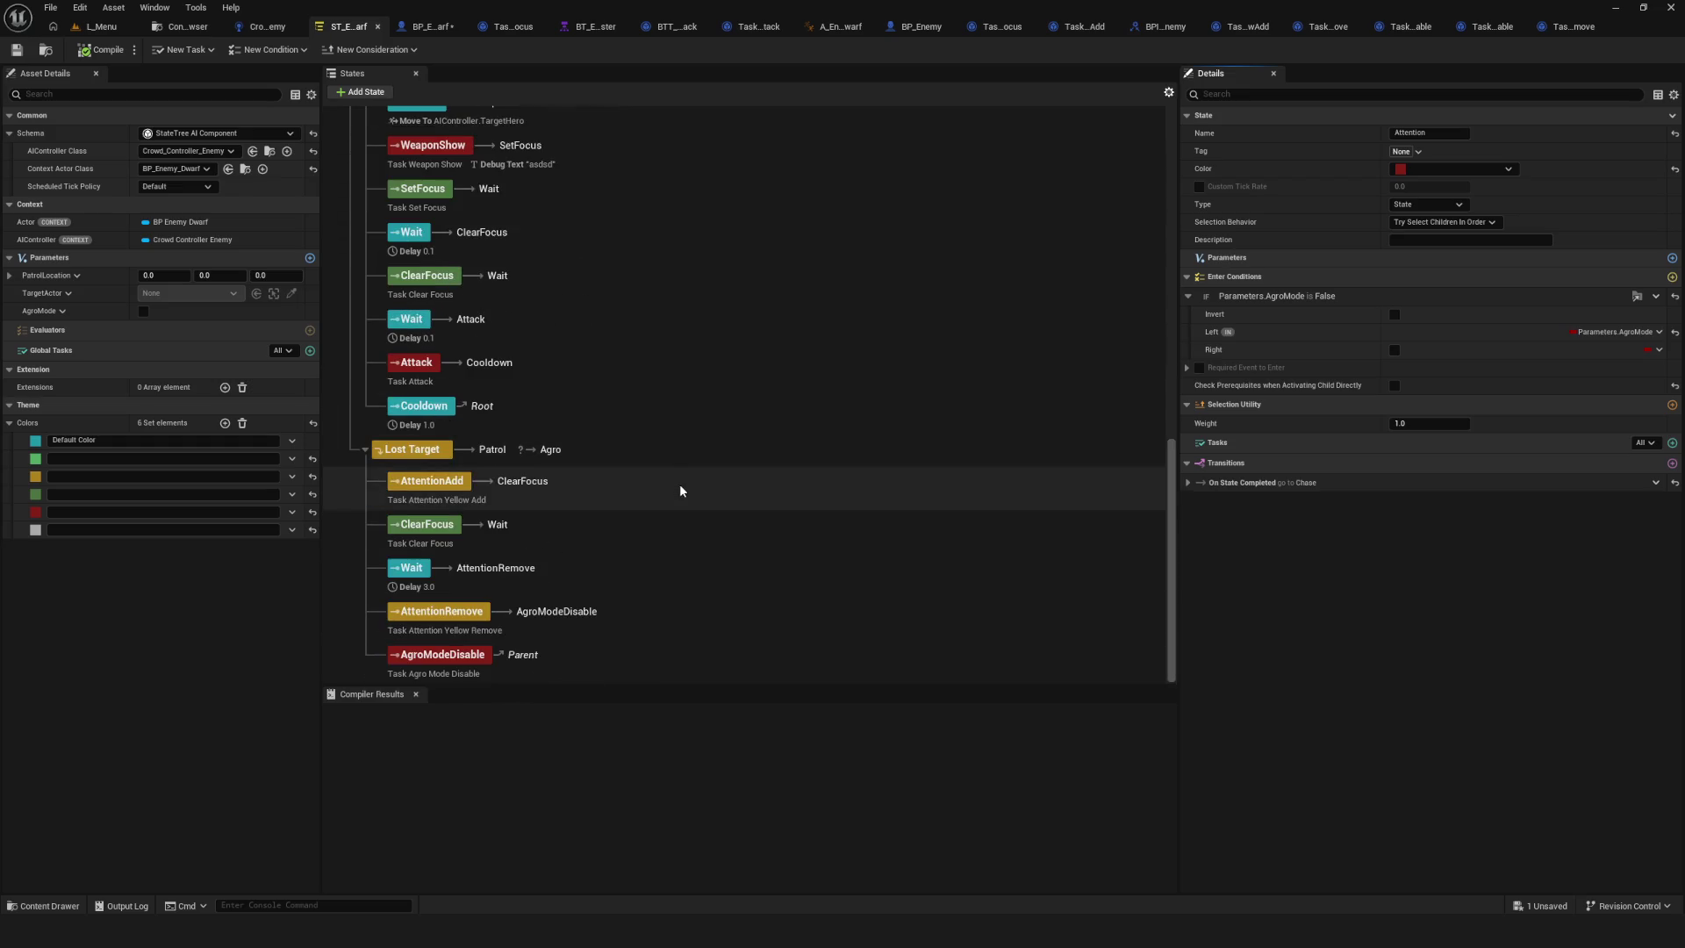
{"action": "scroll", "coordinate": [679, 484], "scroll_direction": "up", "scroll_amount": 5}
{"action": "scroll", "coordinate": [680, 485], "scroll_direction": "up", "scroll_amount": 3}
{"action": "scroll", "coordinate": [679, 484], "scroll_direction": "up", "scroll_amount": 10}
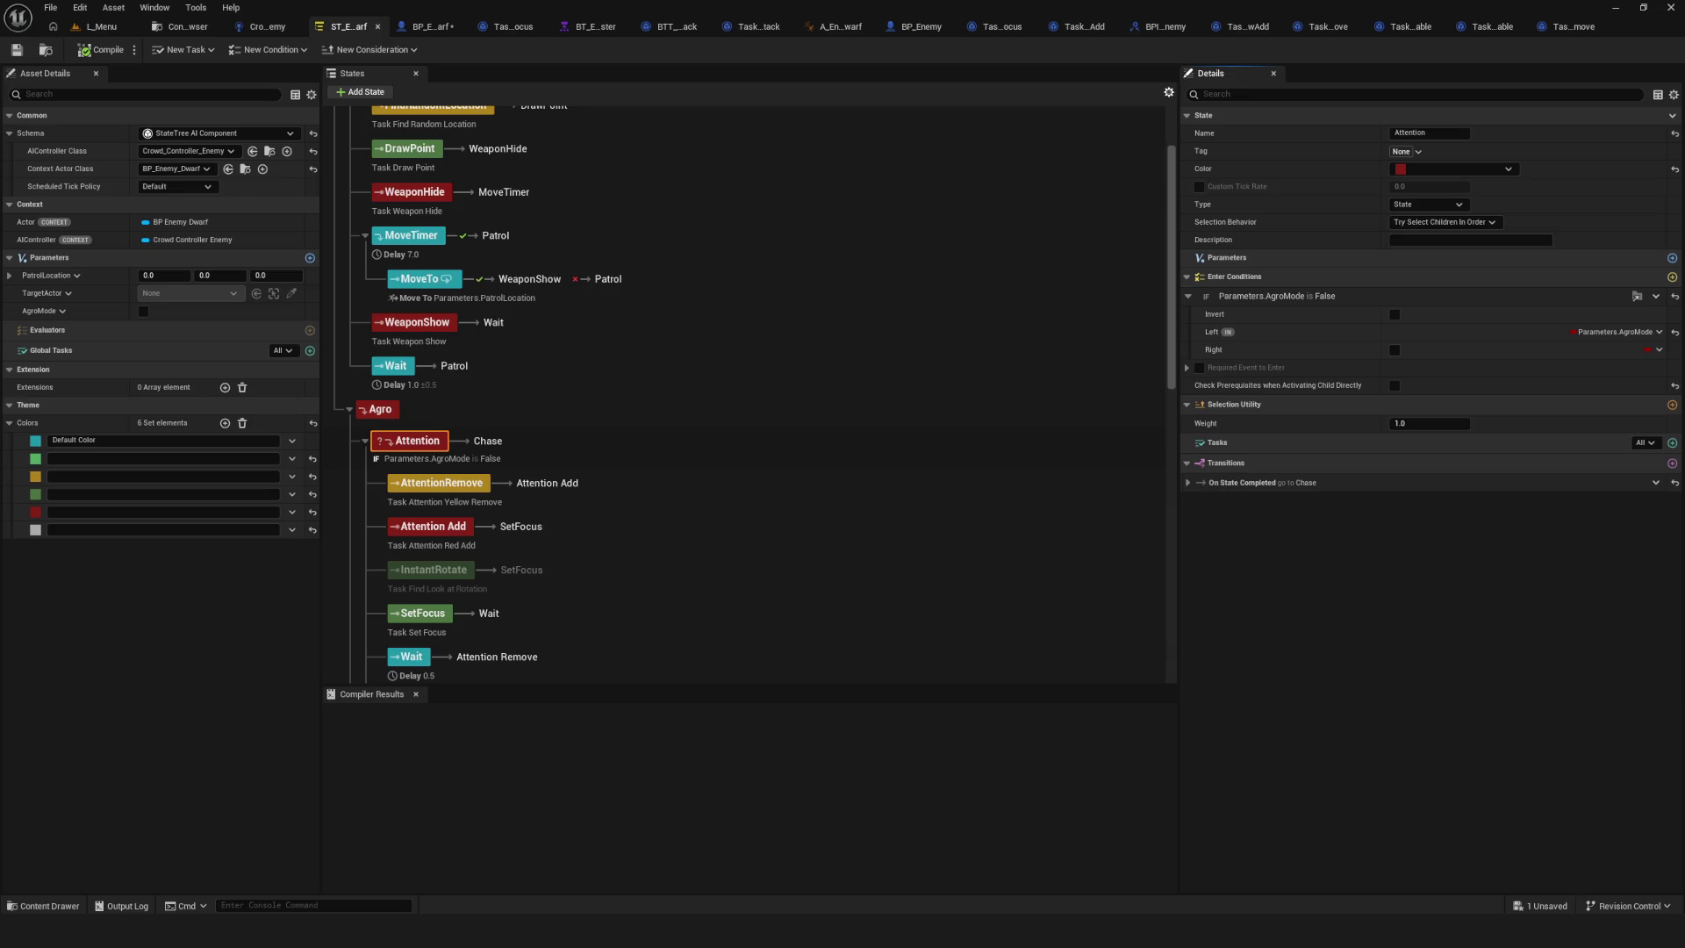
{"action": "scroll", "coordinate": [637, 500], "scroll_direction": "down", "scroll_amount": 10}
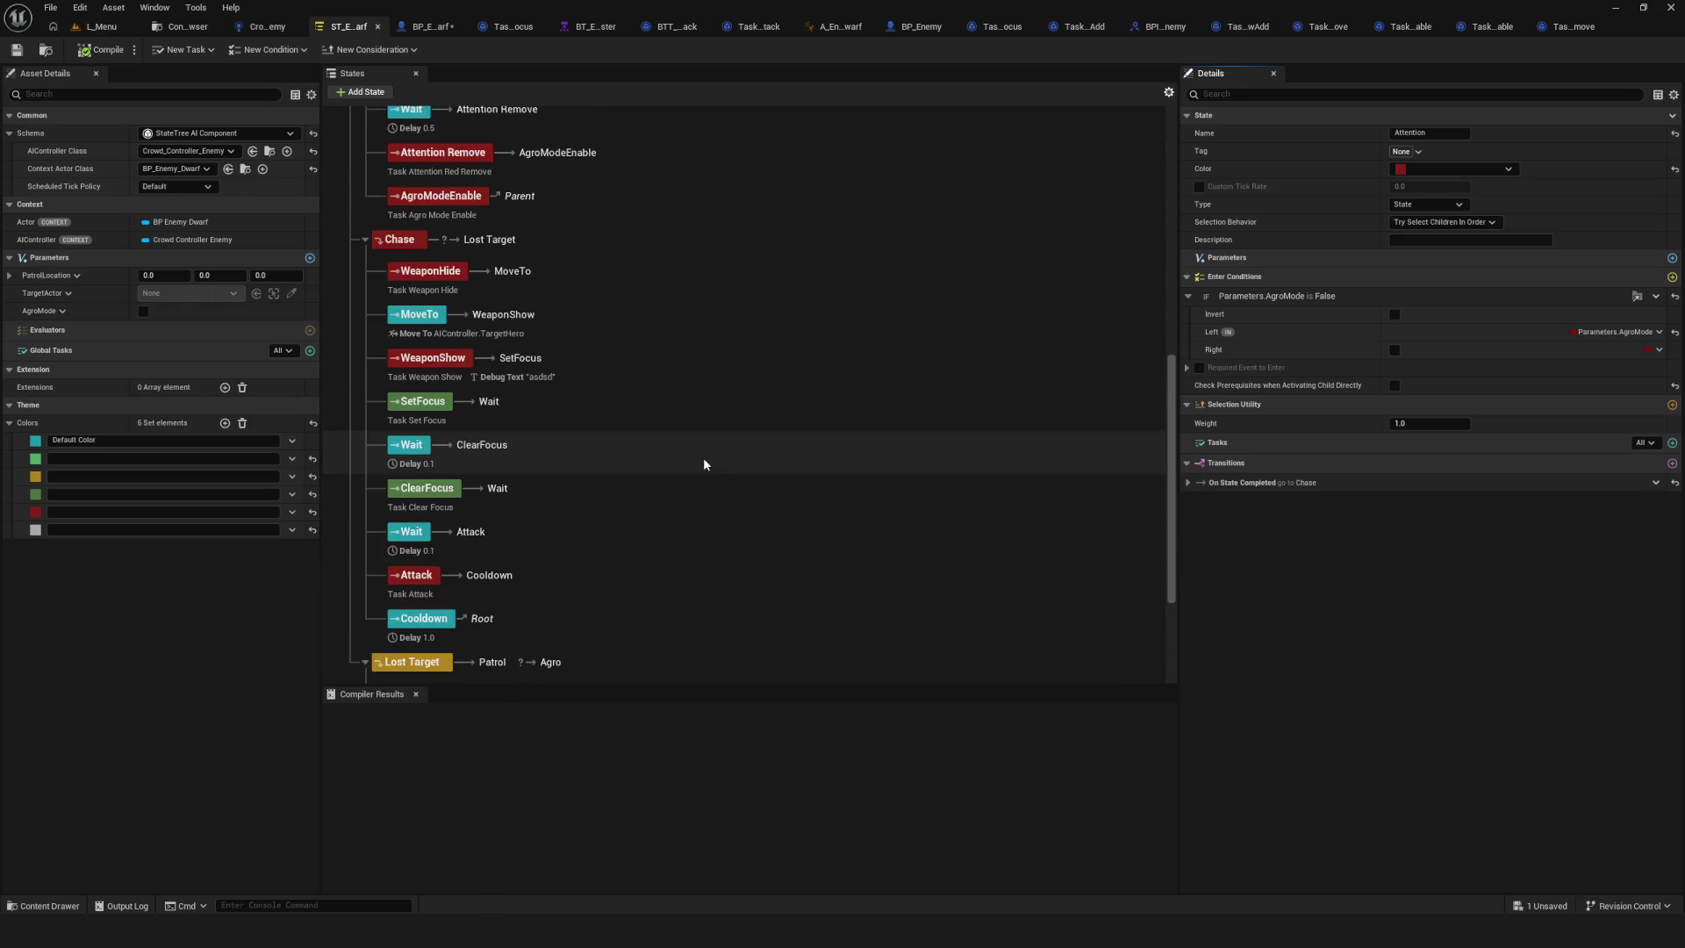
{"action": "scroll", "coordinate": [703, 464], "scroll_direction": "down", "scroll_amount": 4}
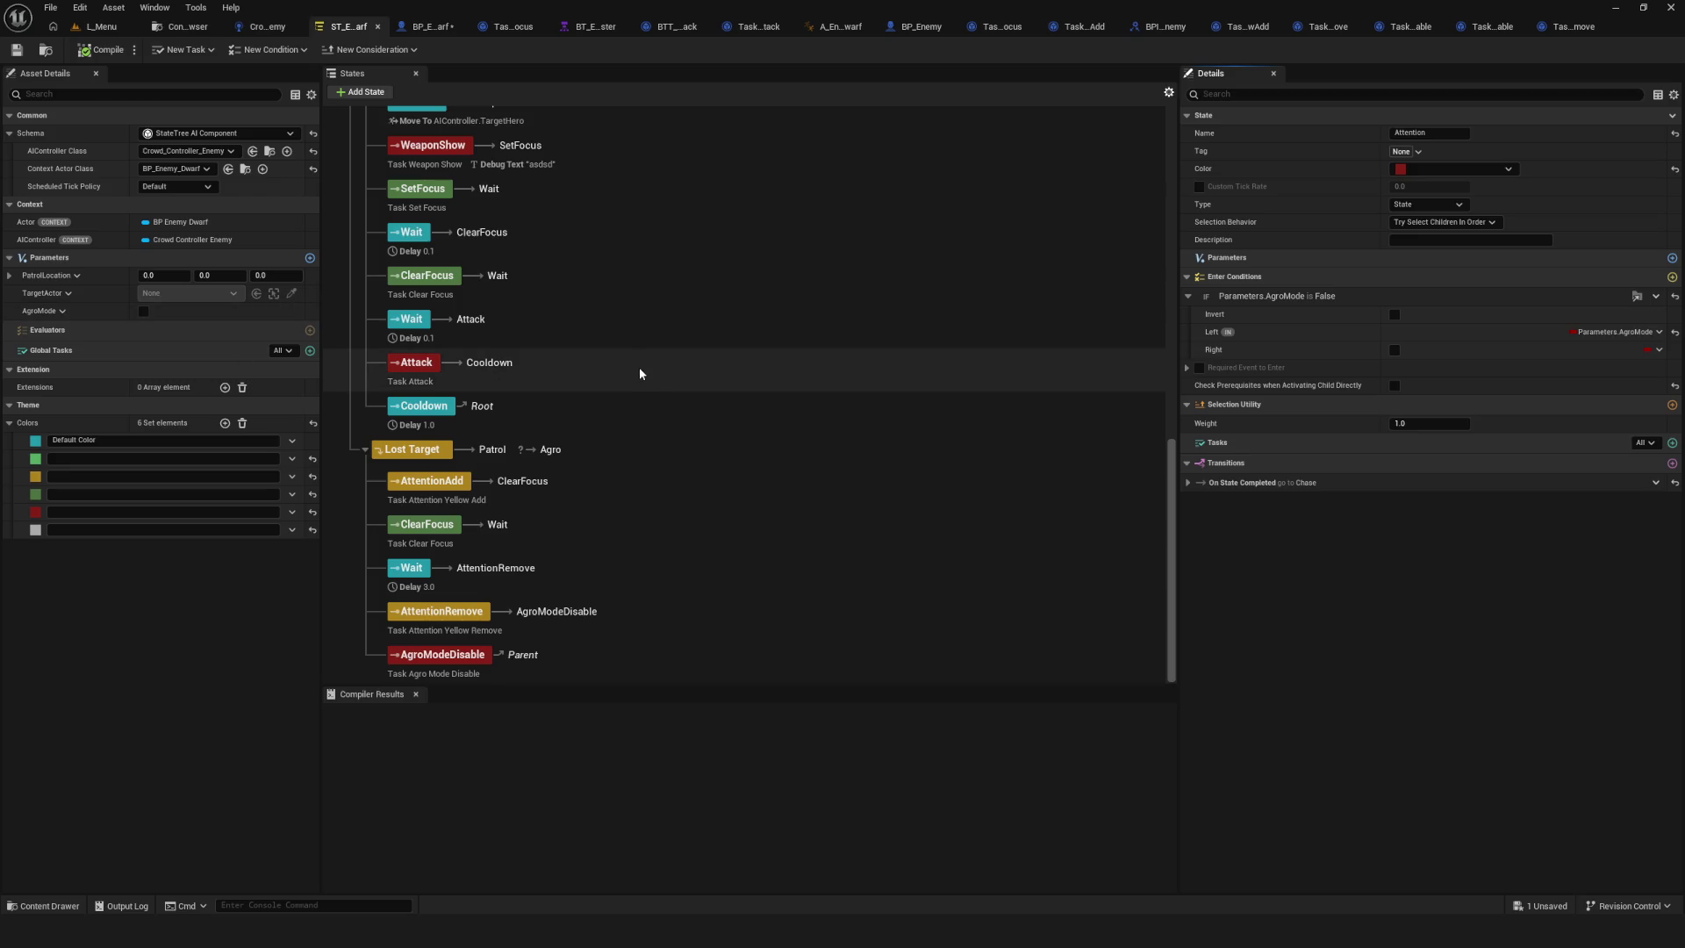
{"action": "scroll", "coordinate": [1096, 464], "scroll_direction": "up", "scroll_amount": 6}
{"action": "scroll", "coordinate": [1096, 463], "scroll_direction": "up", "scroll_amount": 4}
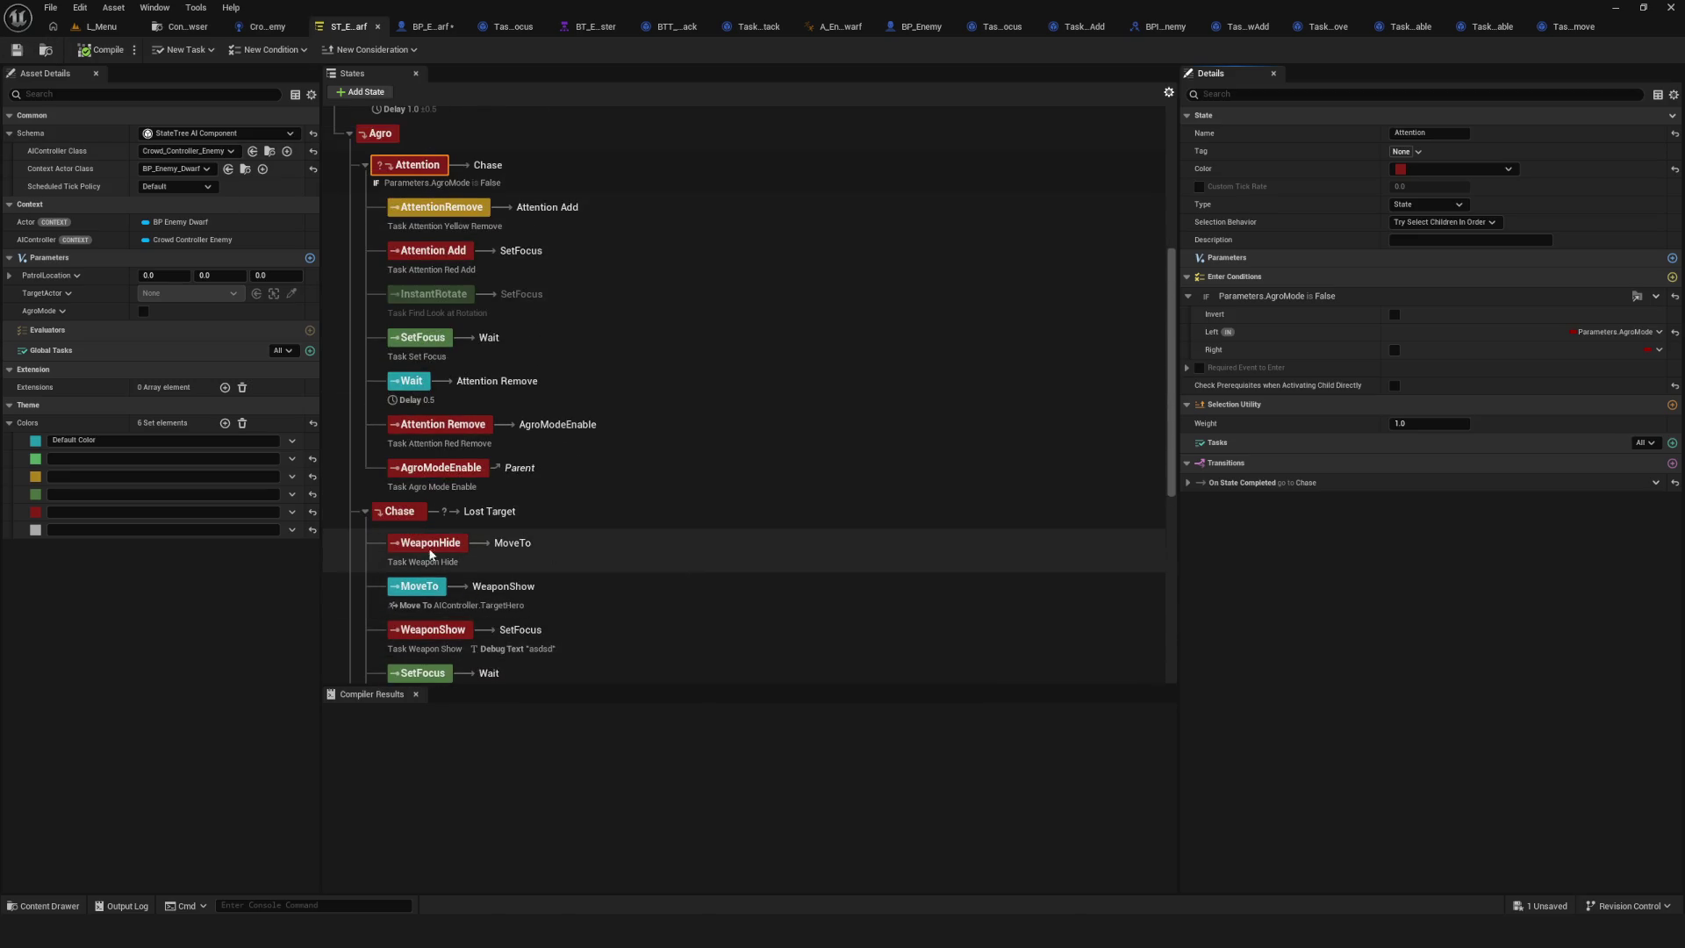
{"action": "double_click", "coordinate": [667, 518]}
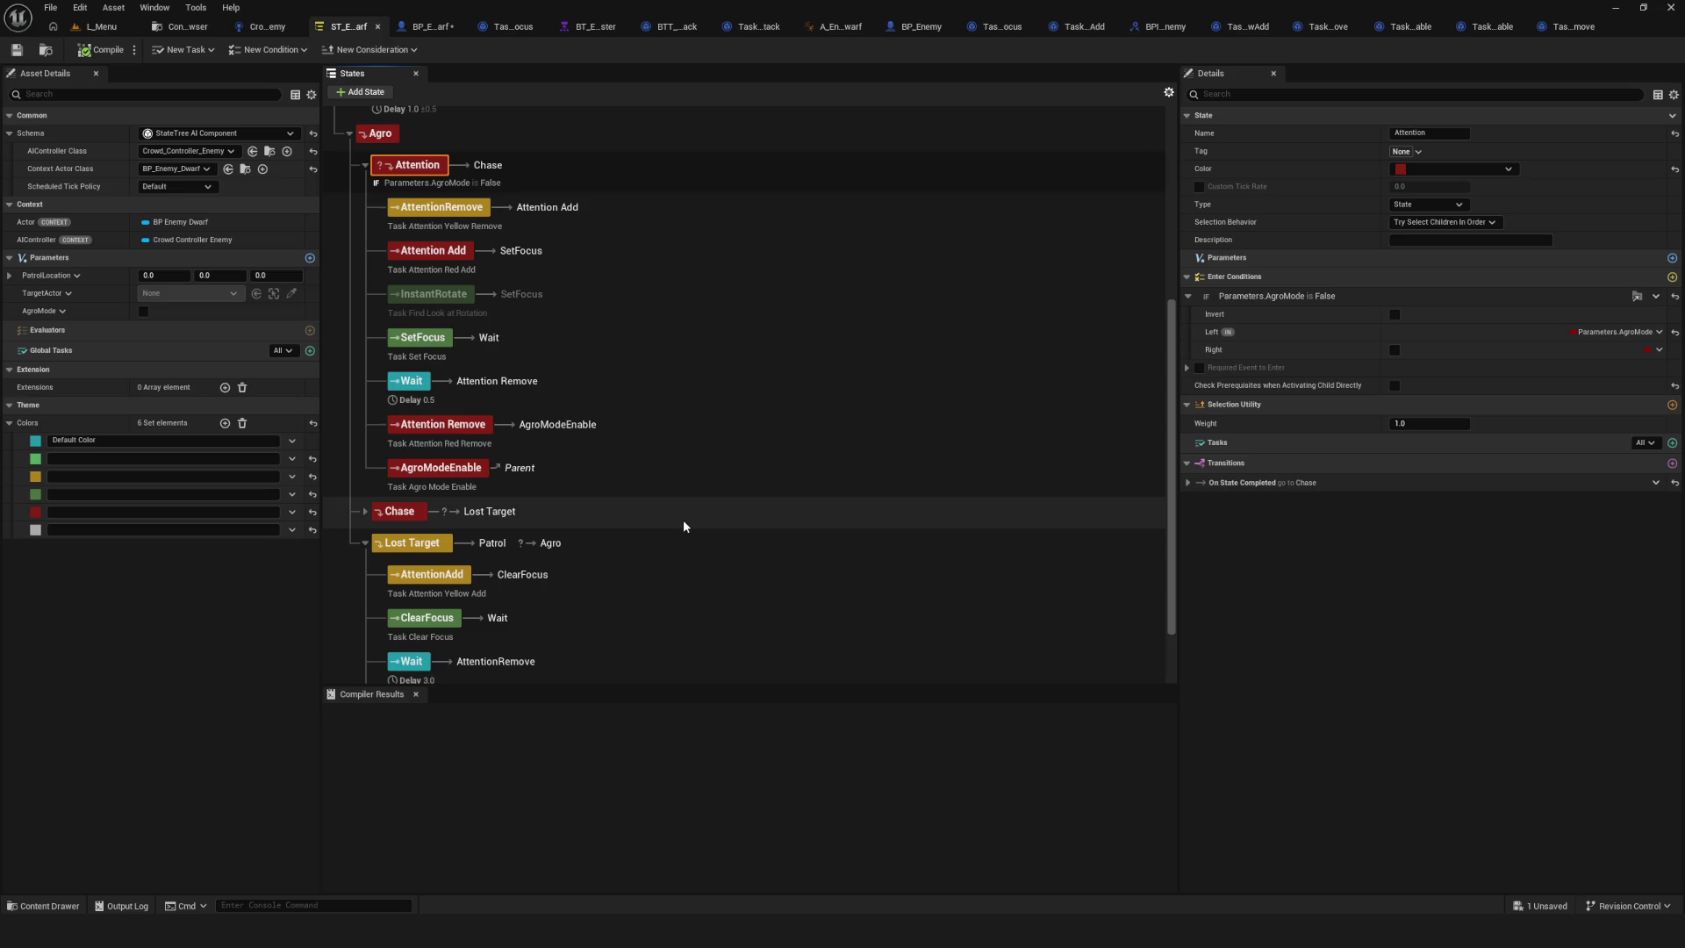
{"action": "scroll", "coordinate": [326, 137], "scroll_direction": "up", "scroll_amount": 3}
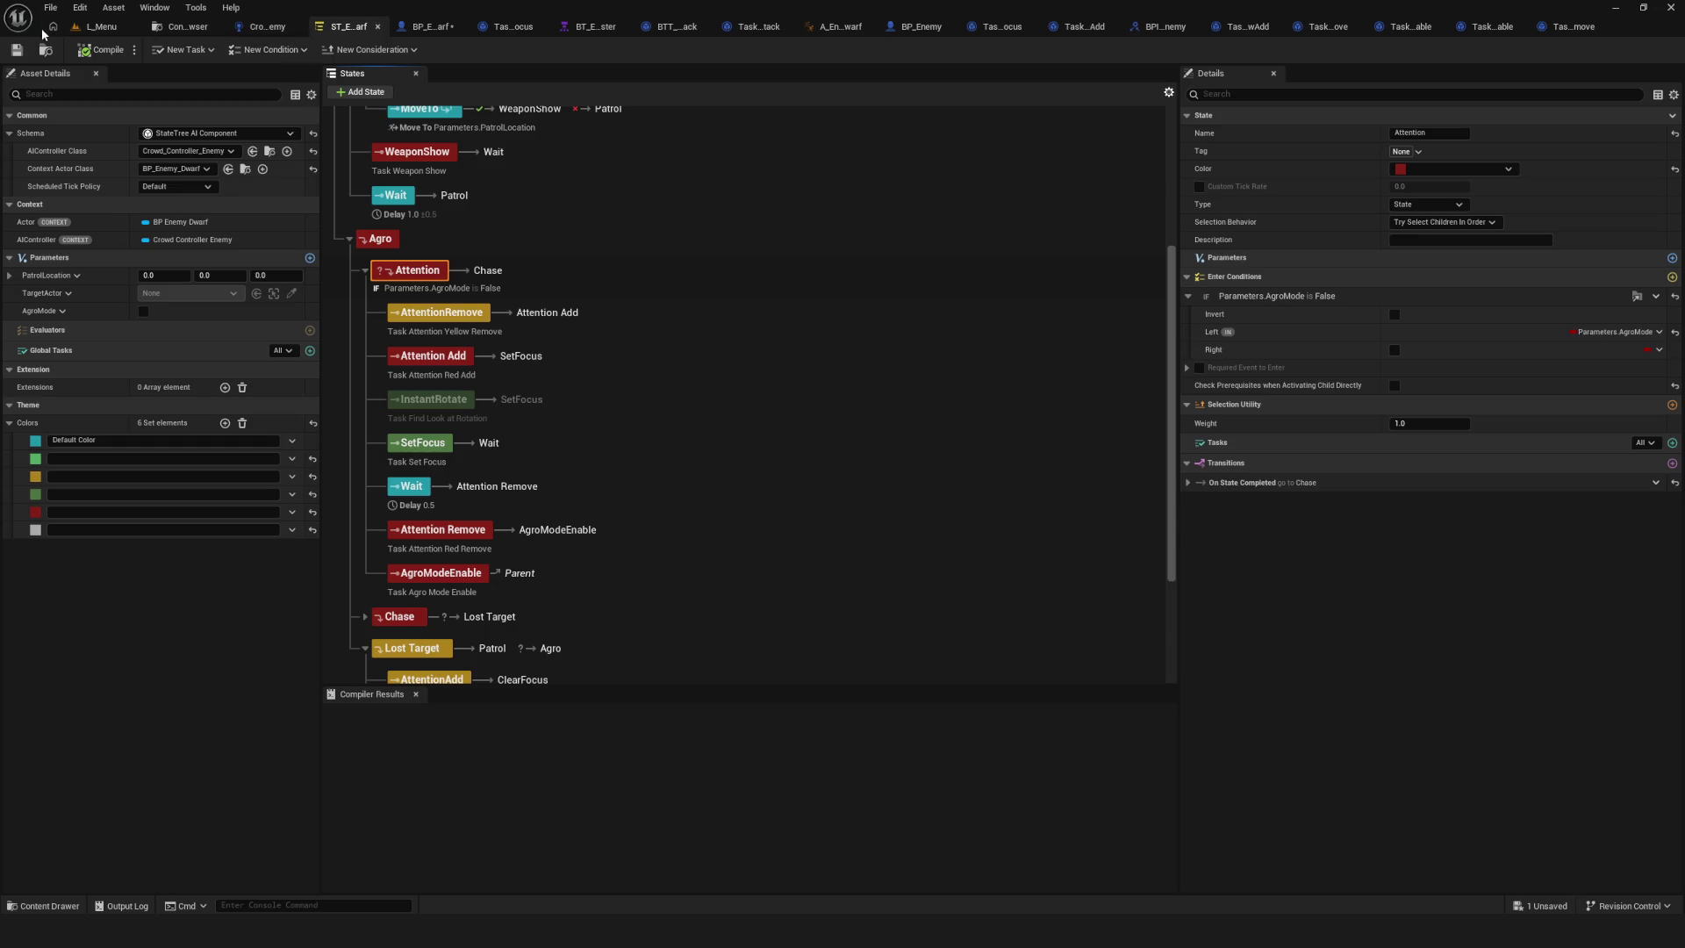
Play from L_Menu with a New game, walk toward the enemies and back, then stop.
{"action": "left_click", "coordinate": [101, 26]}
{"action": "key", "text": "alt+p"}
{"action": "left_click", "coordinate": [856, 409]}
{"action": "key", "text": "w"}
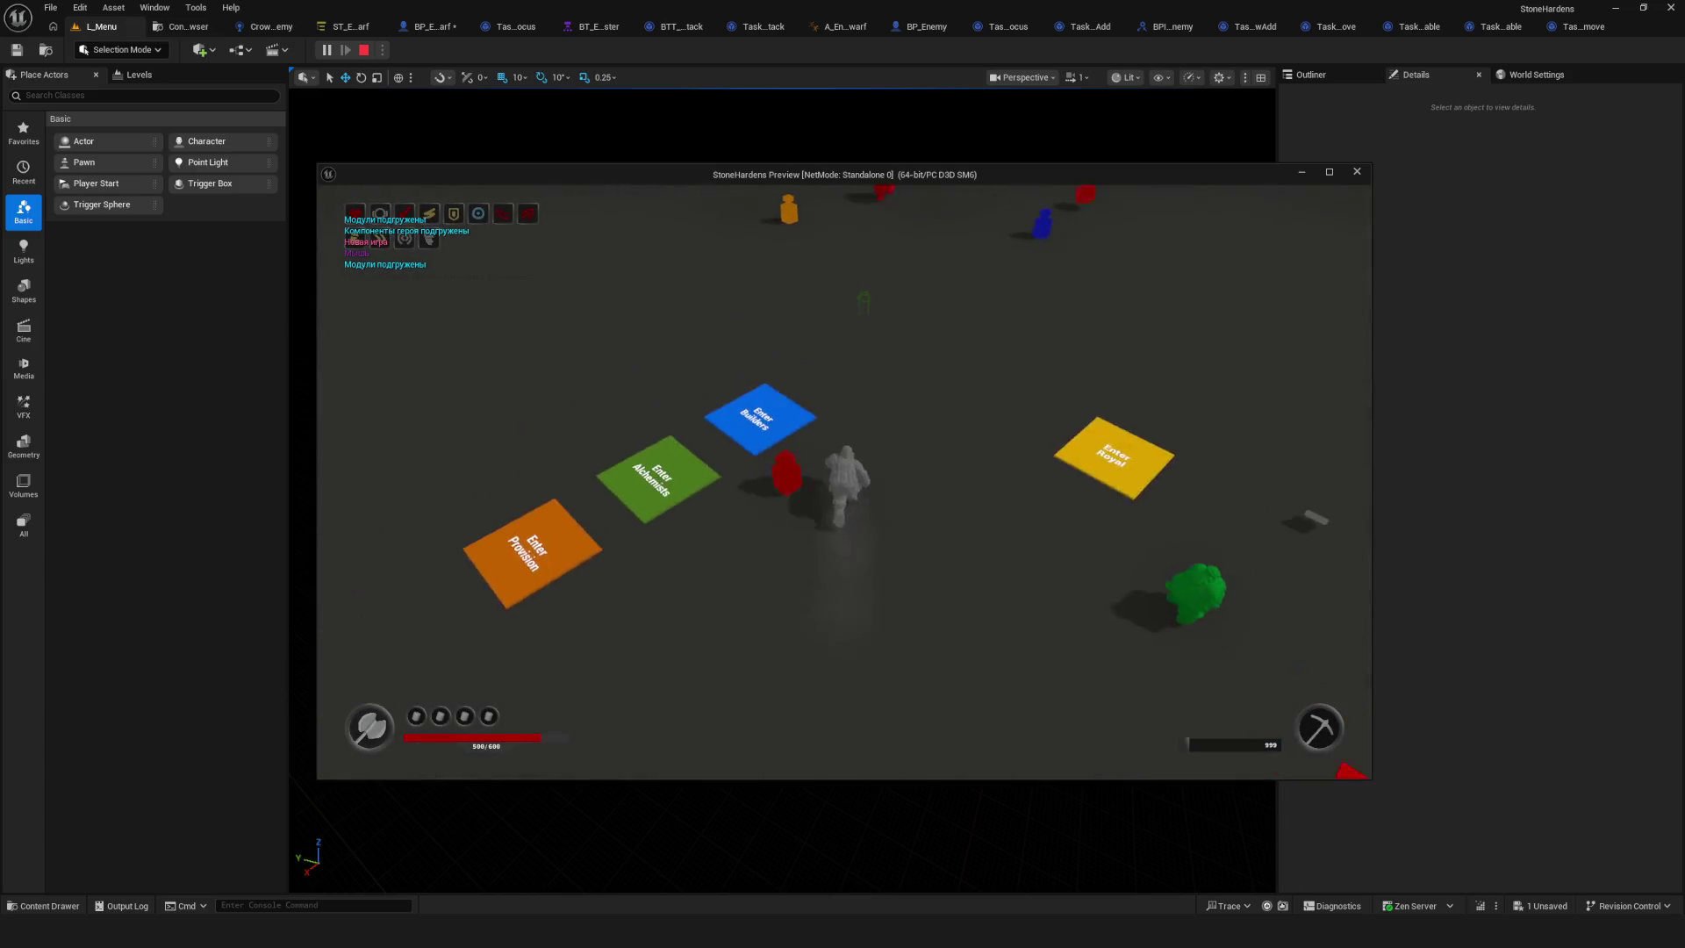
{"action": "key", "text": "s"}
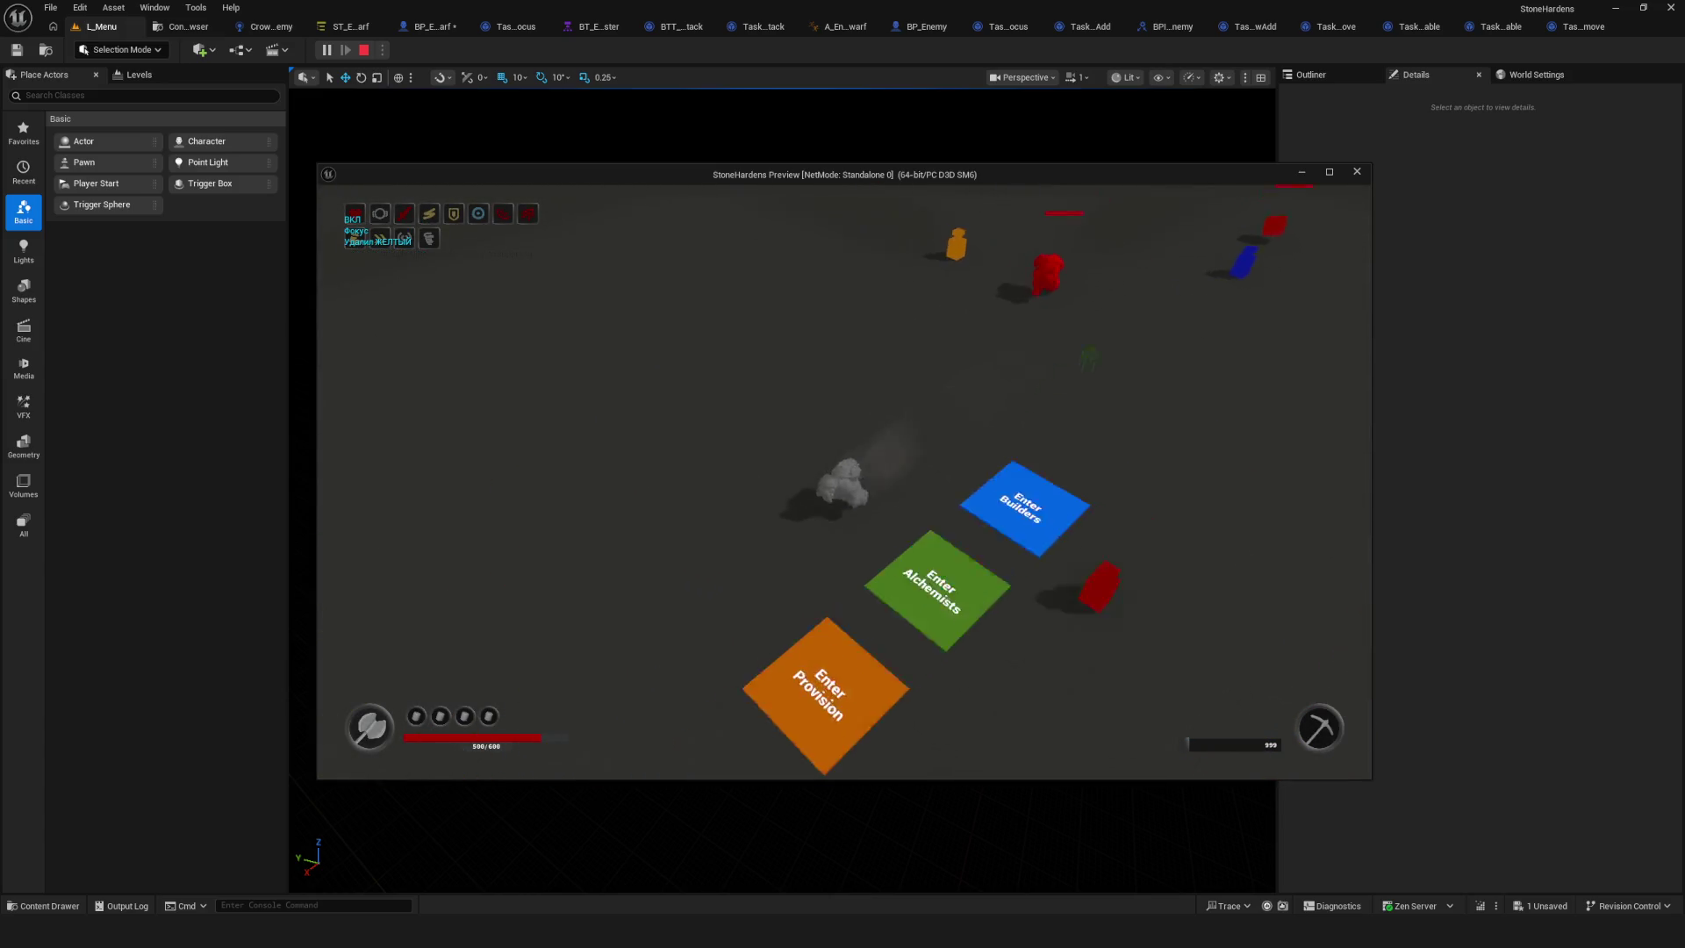
{"action": "key", "text": "w"}
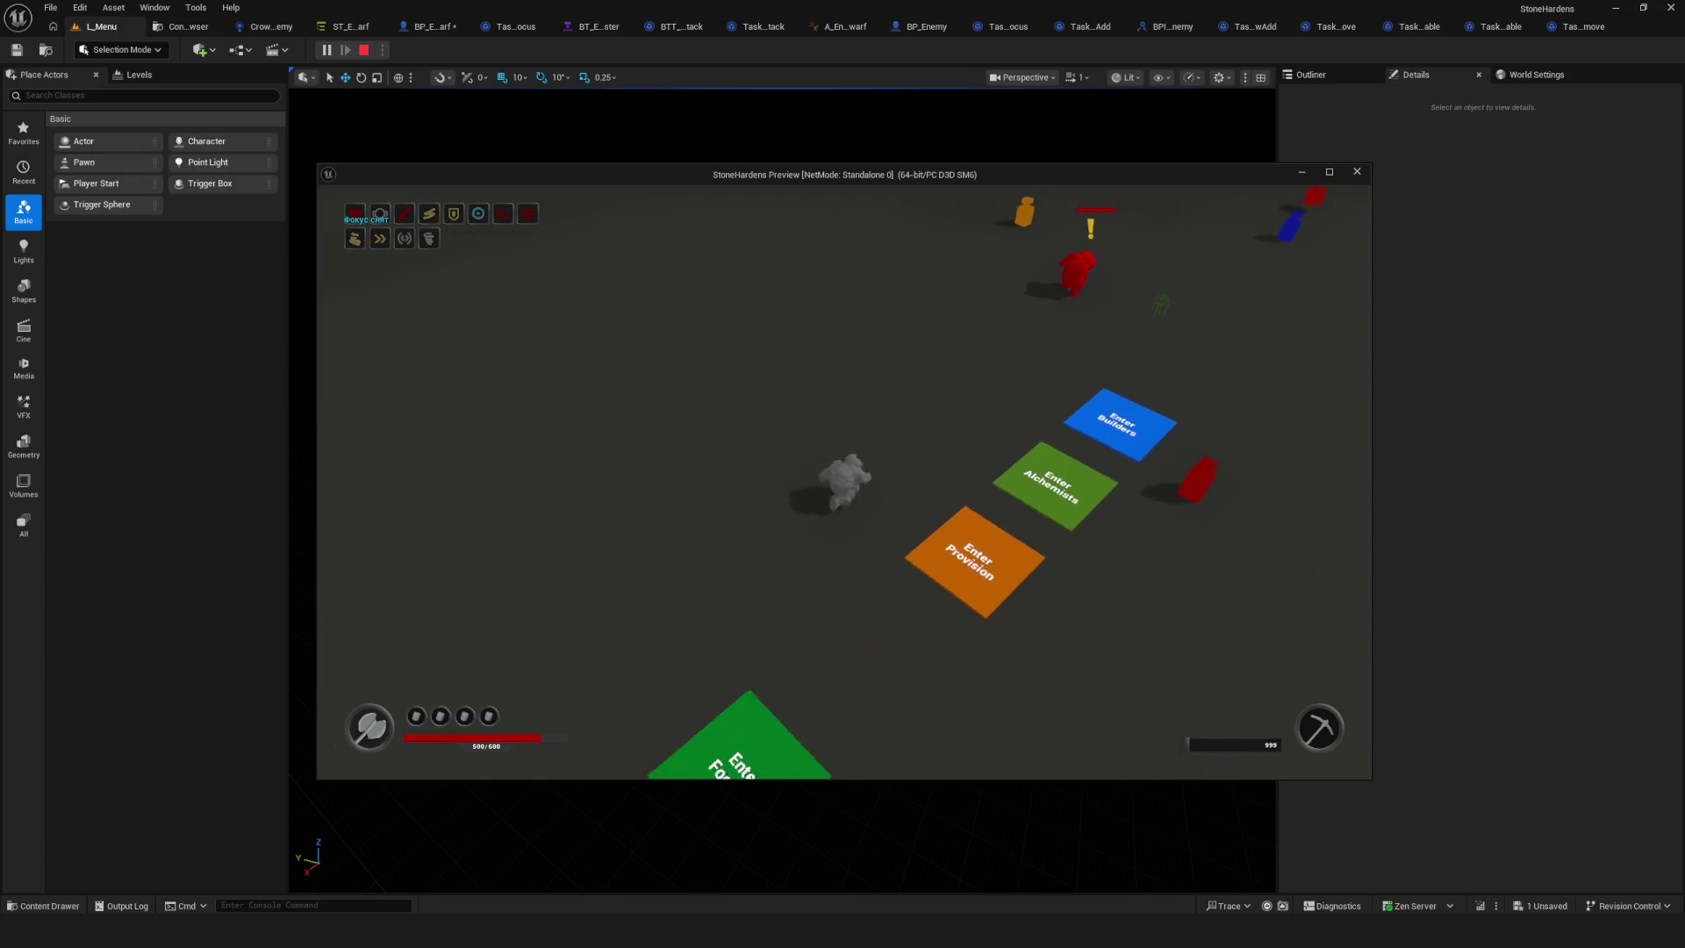
{"action": "key", "text": "Escape"}
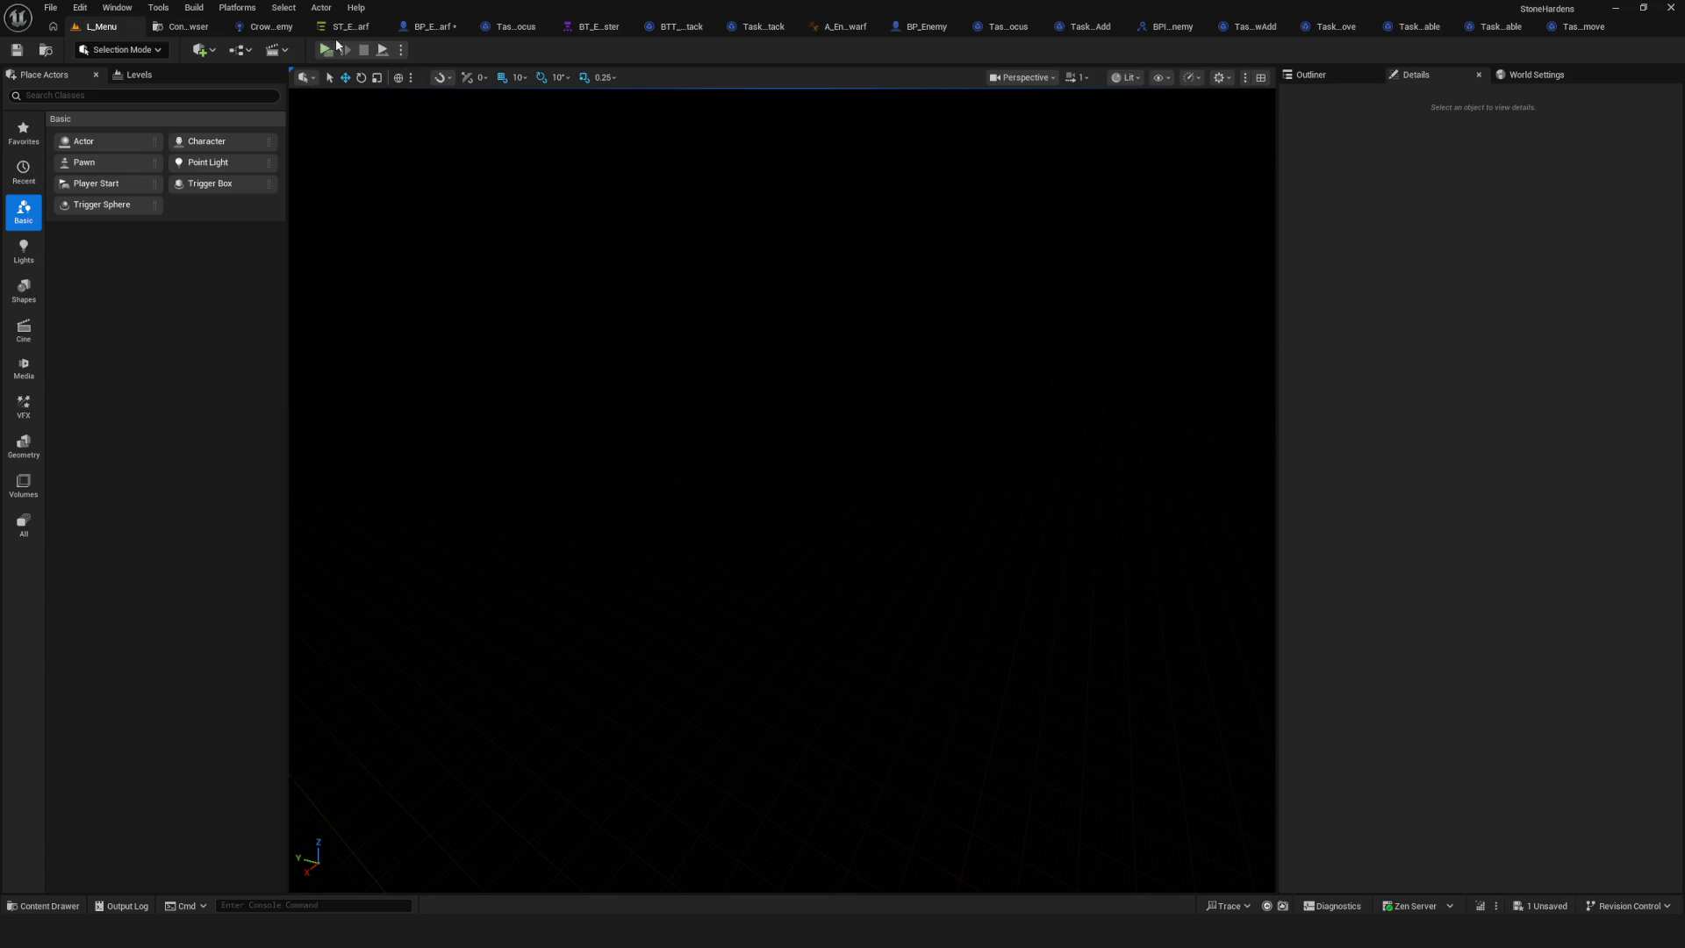
{"action": "left_click", "coordinate": [347, 26]}
Inspect Patrol's On Tick transition to Agro and its conditions.
{"action": "scroll", "coordinate": [614, 351], "scroll_direction": "down", "scroll_amount": 3}
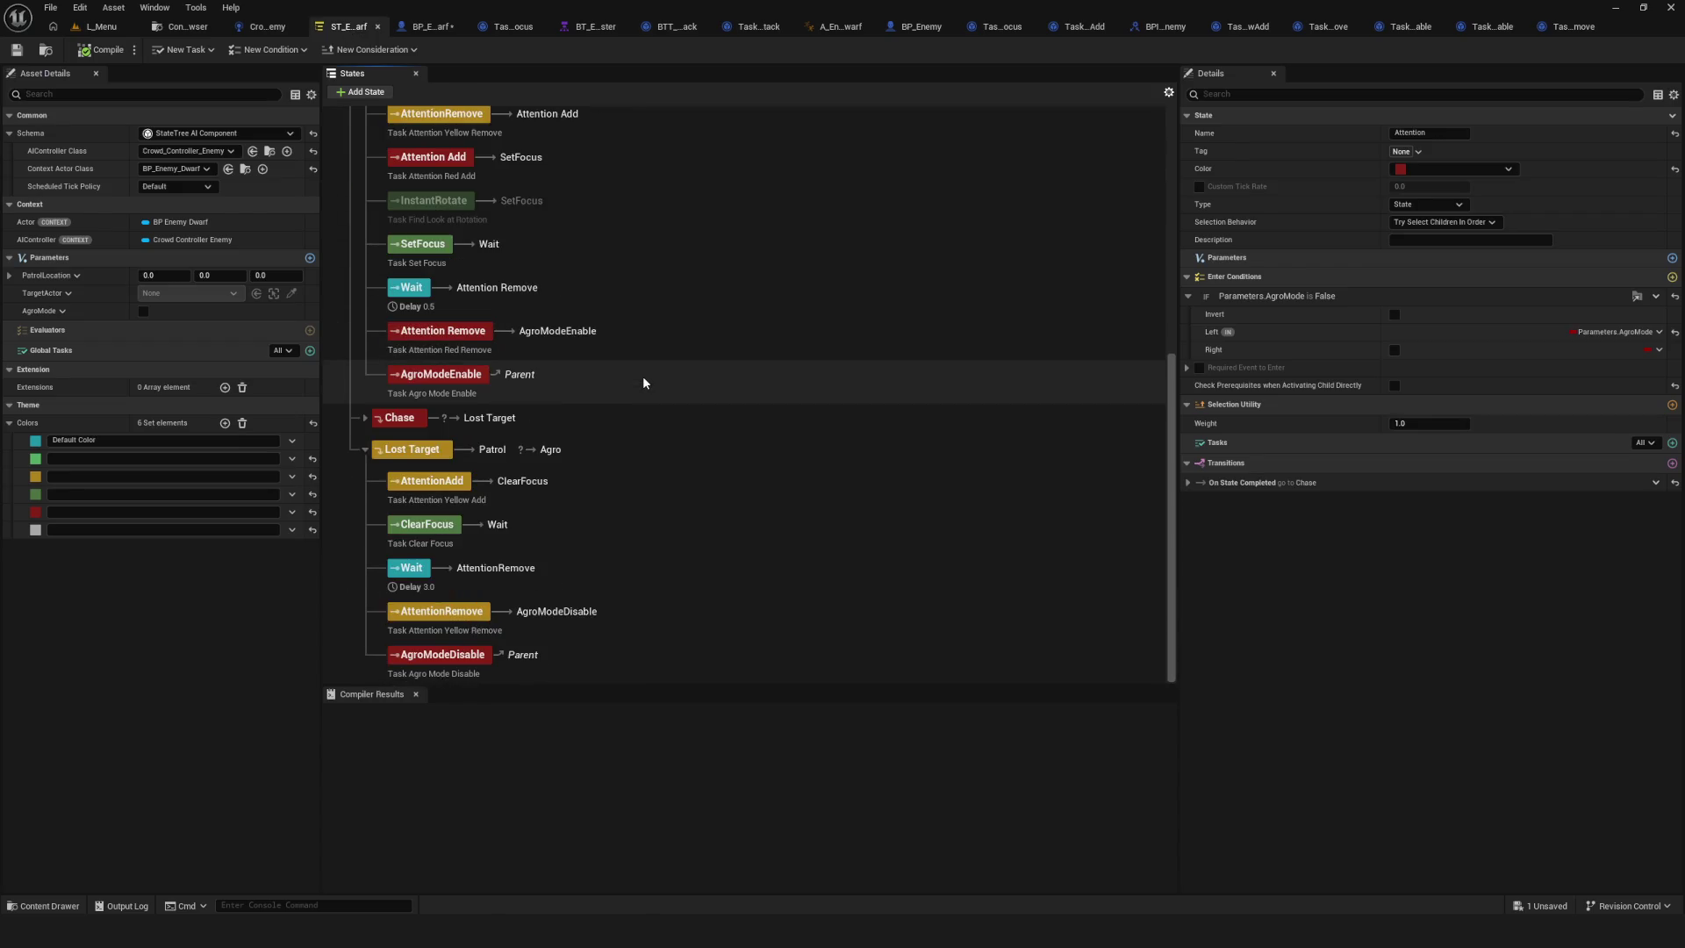
{"action": "scroll", "coordinate": [643, 383], "scroll_direction": "up", "scroll_amount": 2}
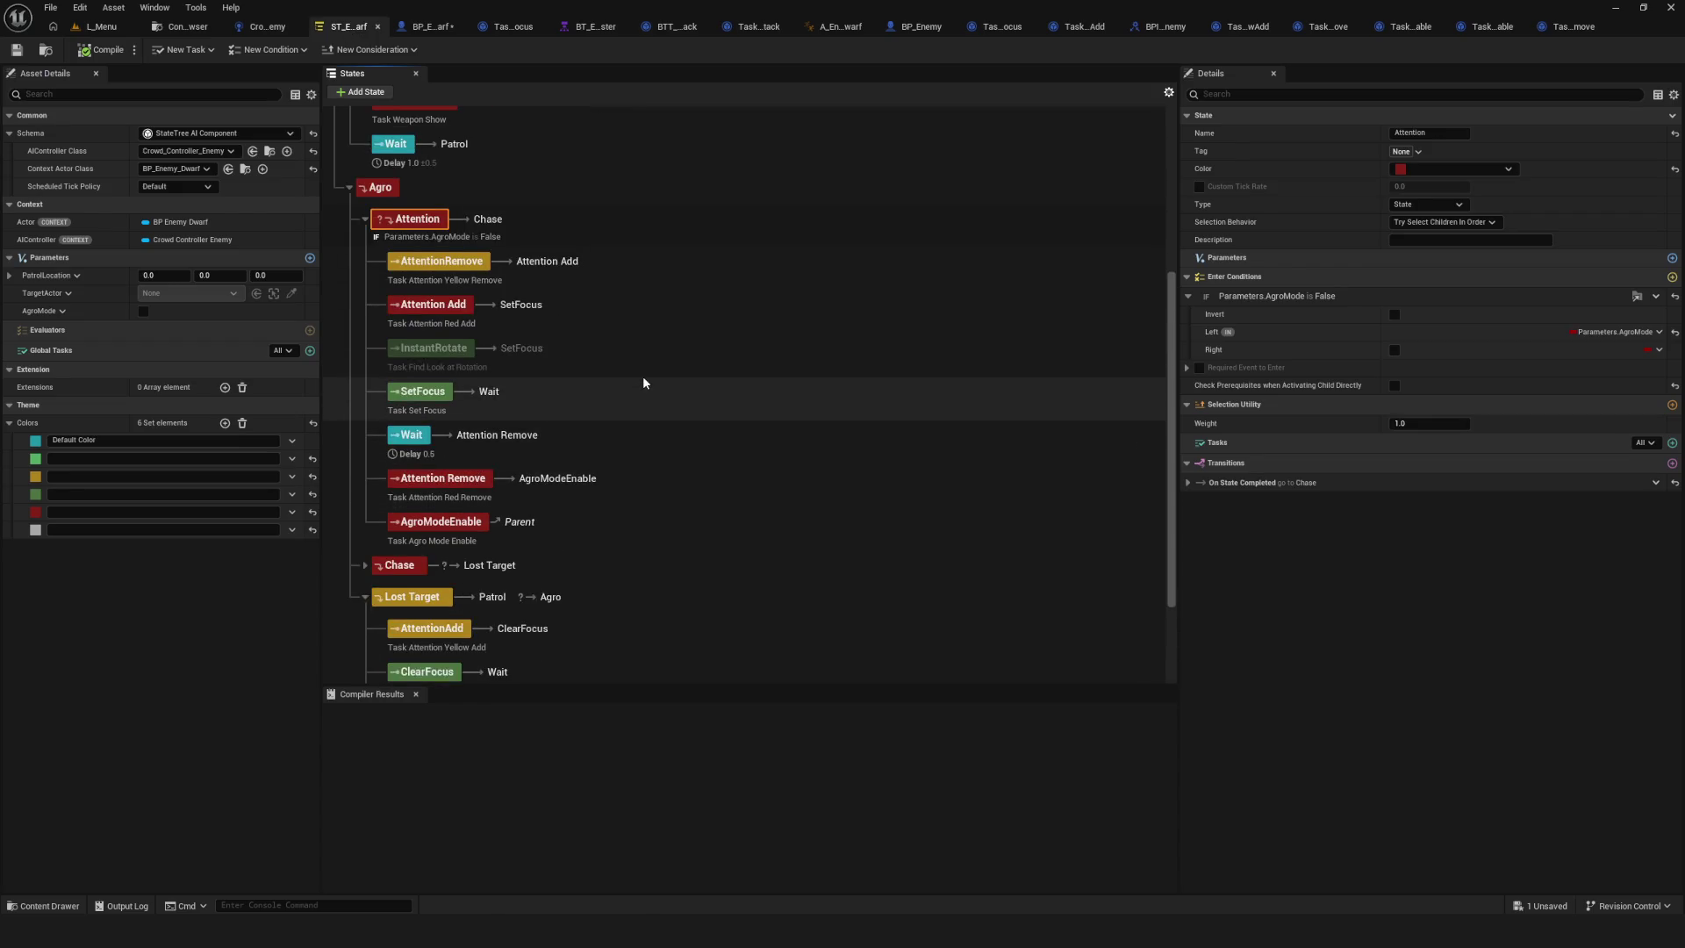
{"action": "scroll", "coordinate": [651, 448], "scroll_direction": "up", "scroll_amount": 4}
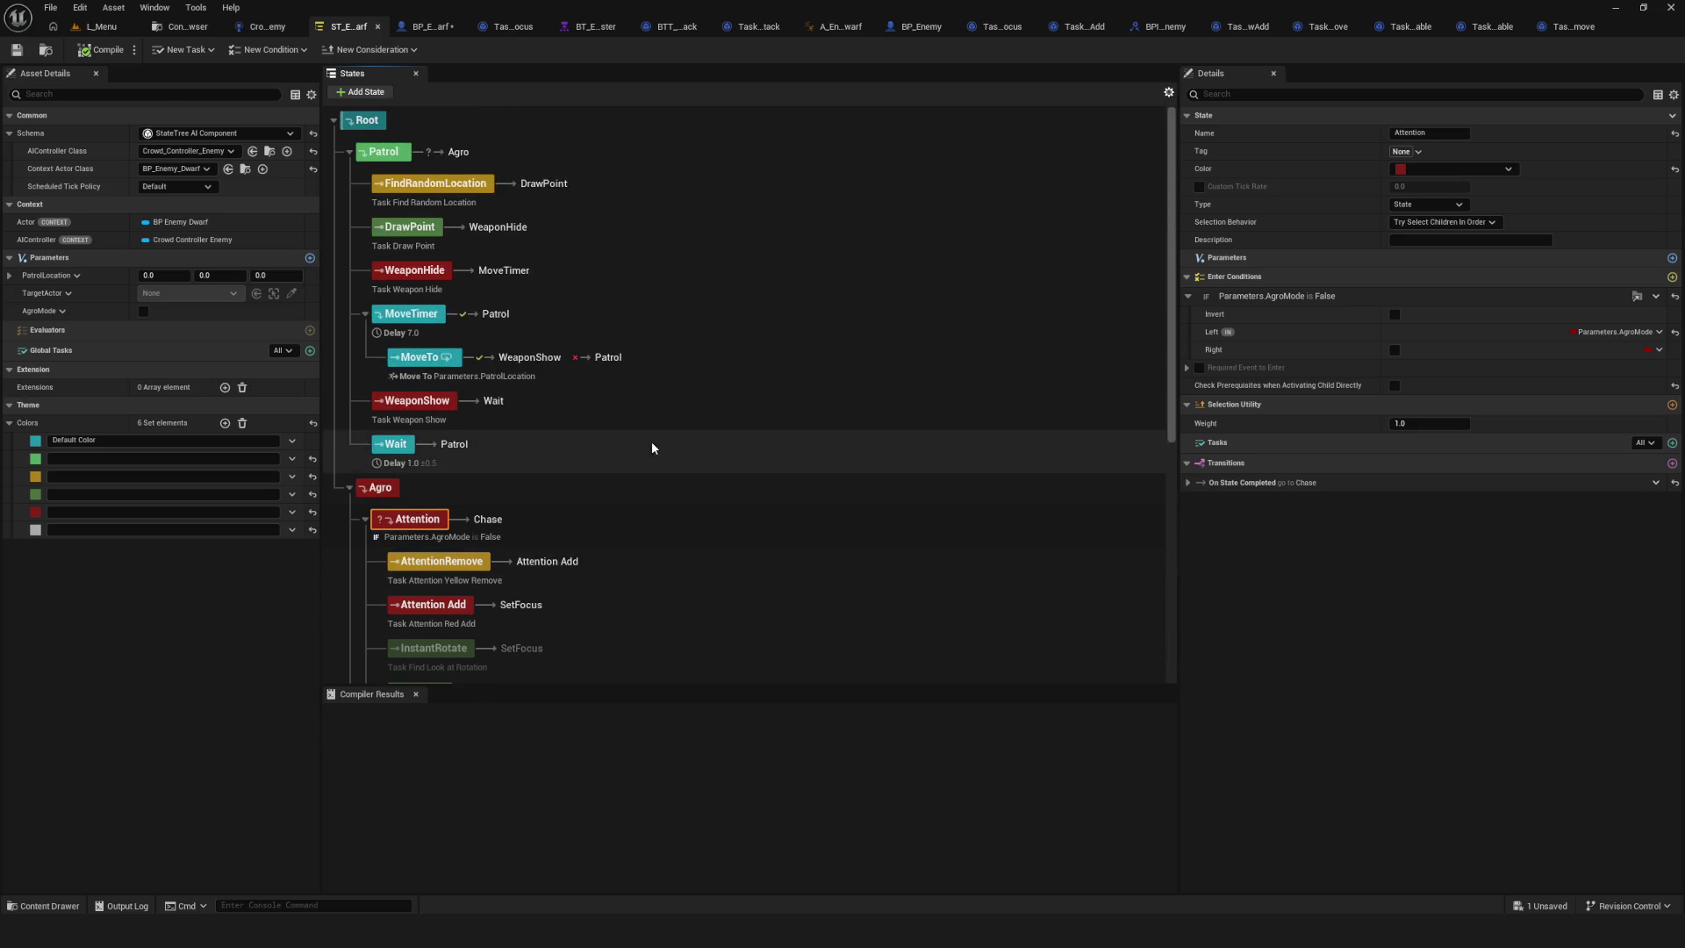
{"action": "scroll", "coordinate": [613, 412], "scroll_direction": "down", "scroll_amount": 3}
{"action": "scroll", "coordinate": [526, 264], "scroll_direction": "up", "scroll_amount": 3}
{"action": "left_click", "coordinate": [418, 156]}
{"action": "left_click", "coordinate": [1187, 410]}
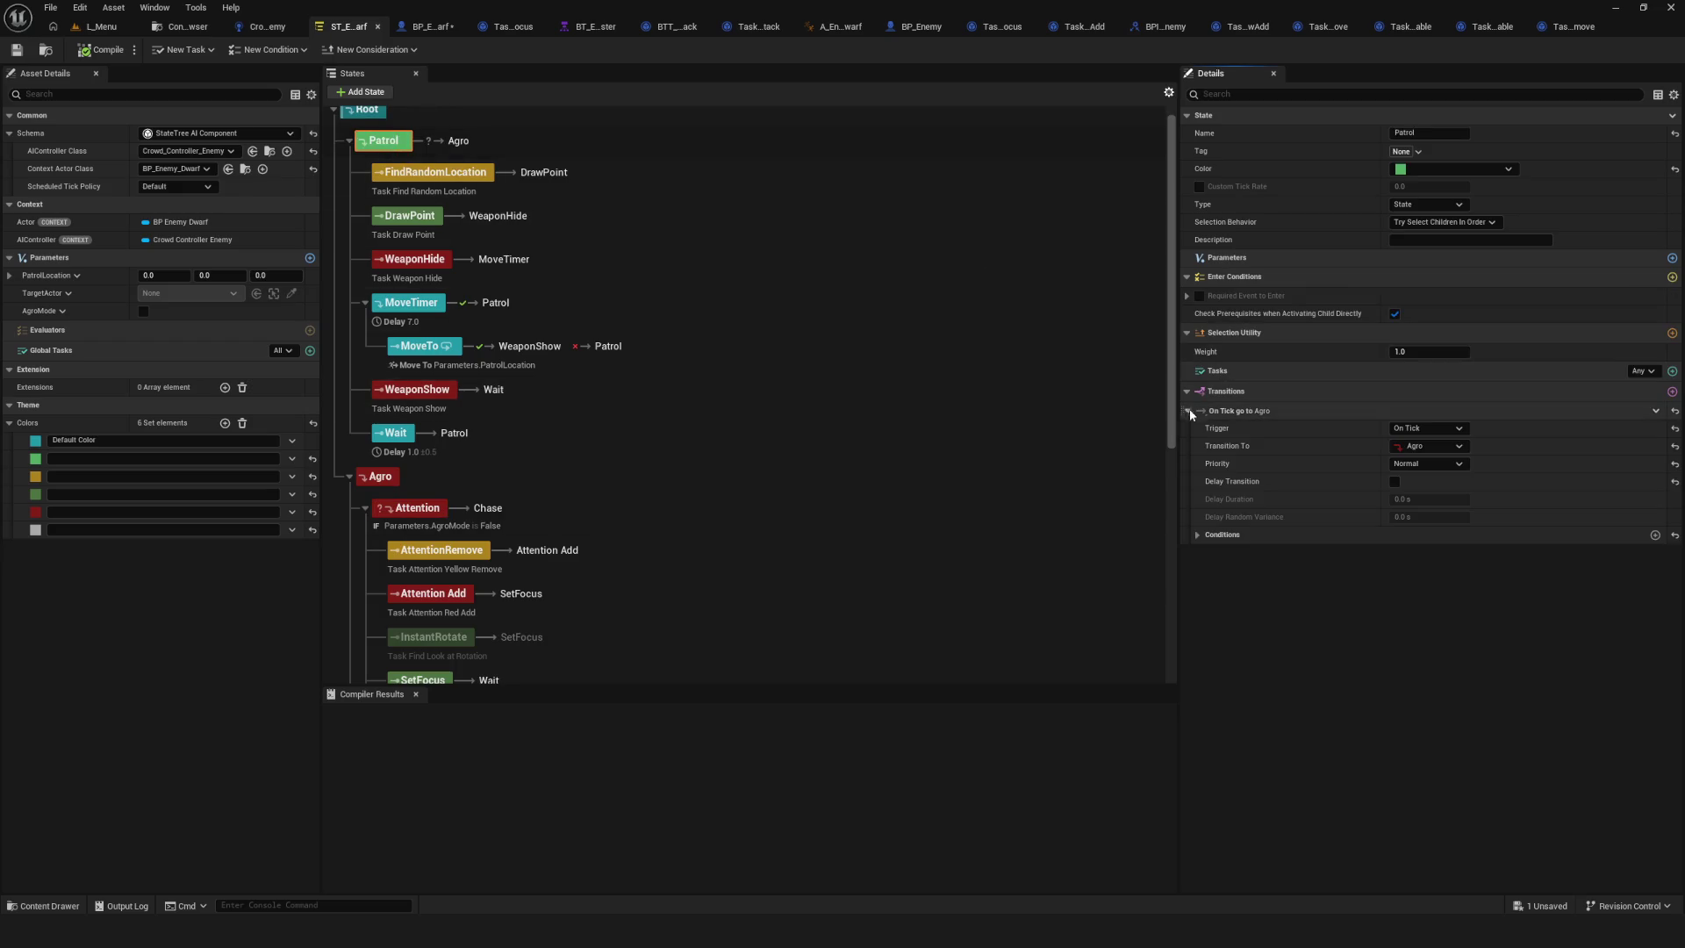
{"action": "left_click", "coordinate": [1197, 534]}
{"action": "scroll", "coordinate": [753, 377], "scroll_direction": "down", "scroll_amount": 5}
{"action": "scroll", "coordinate": [720, 368], "scroll_direction": "down", "scroll_amount": 1}
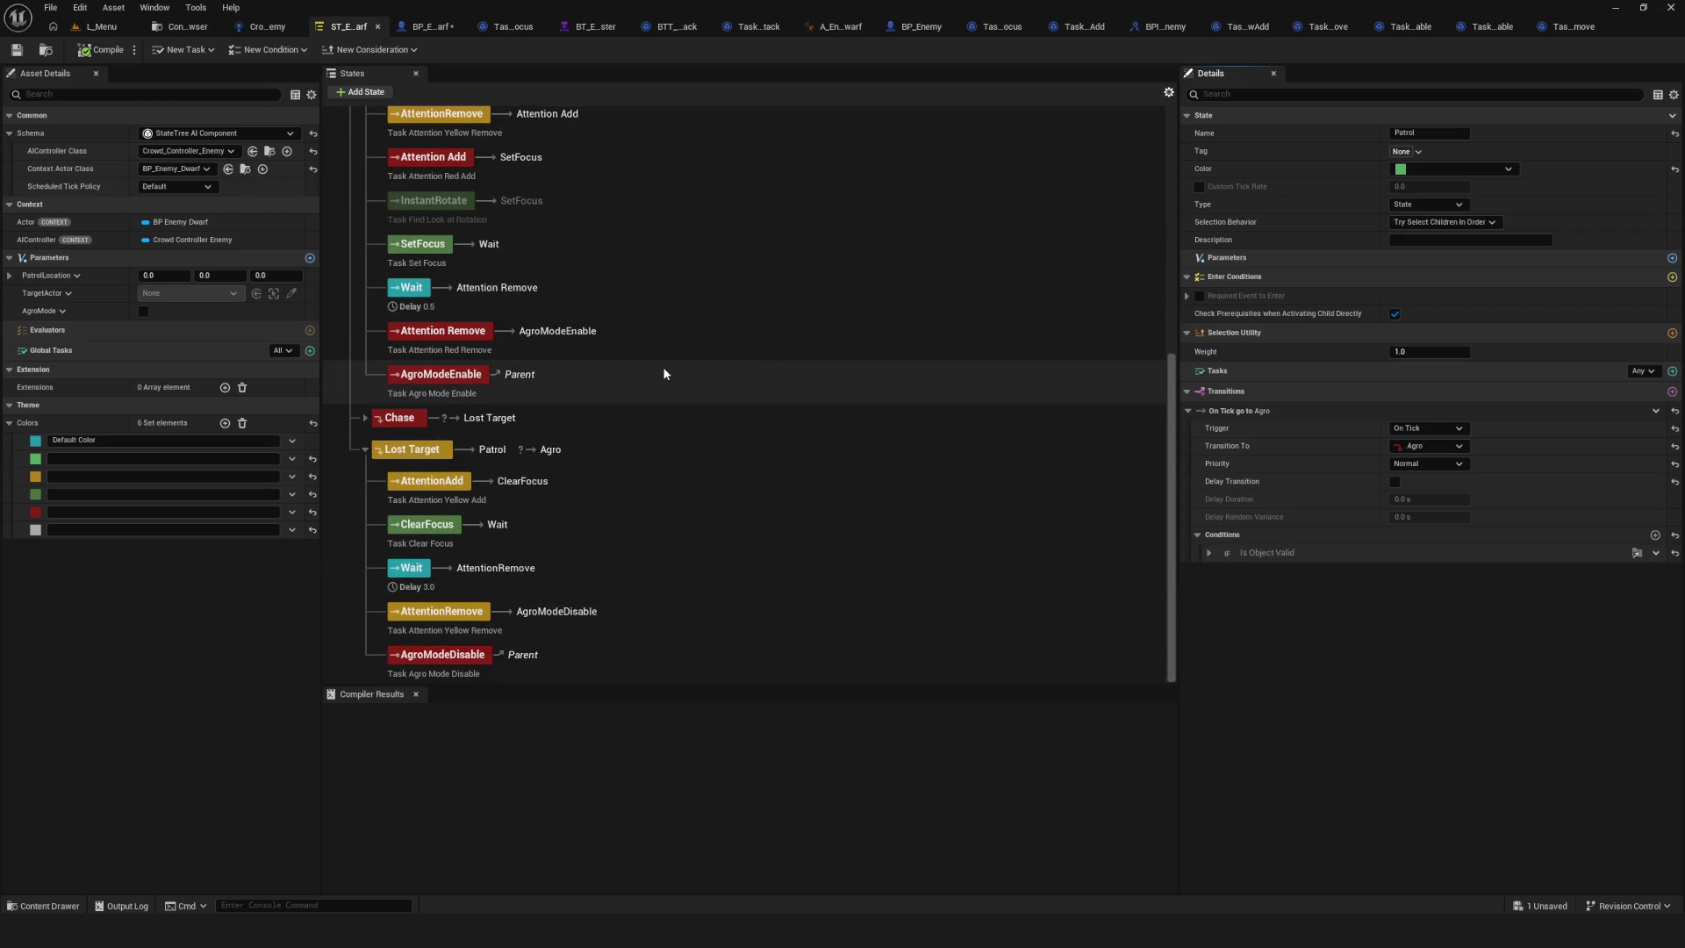
Inspect Lost Target's On Tick transition to Agro and its Is Object Valid condition, then select Agro.
{"action": "left_click", "coordinate": [878, 450]}
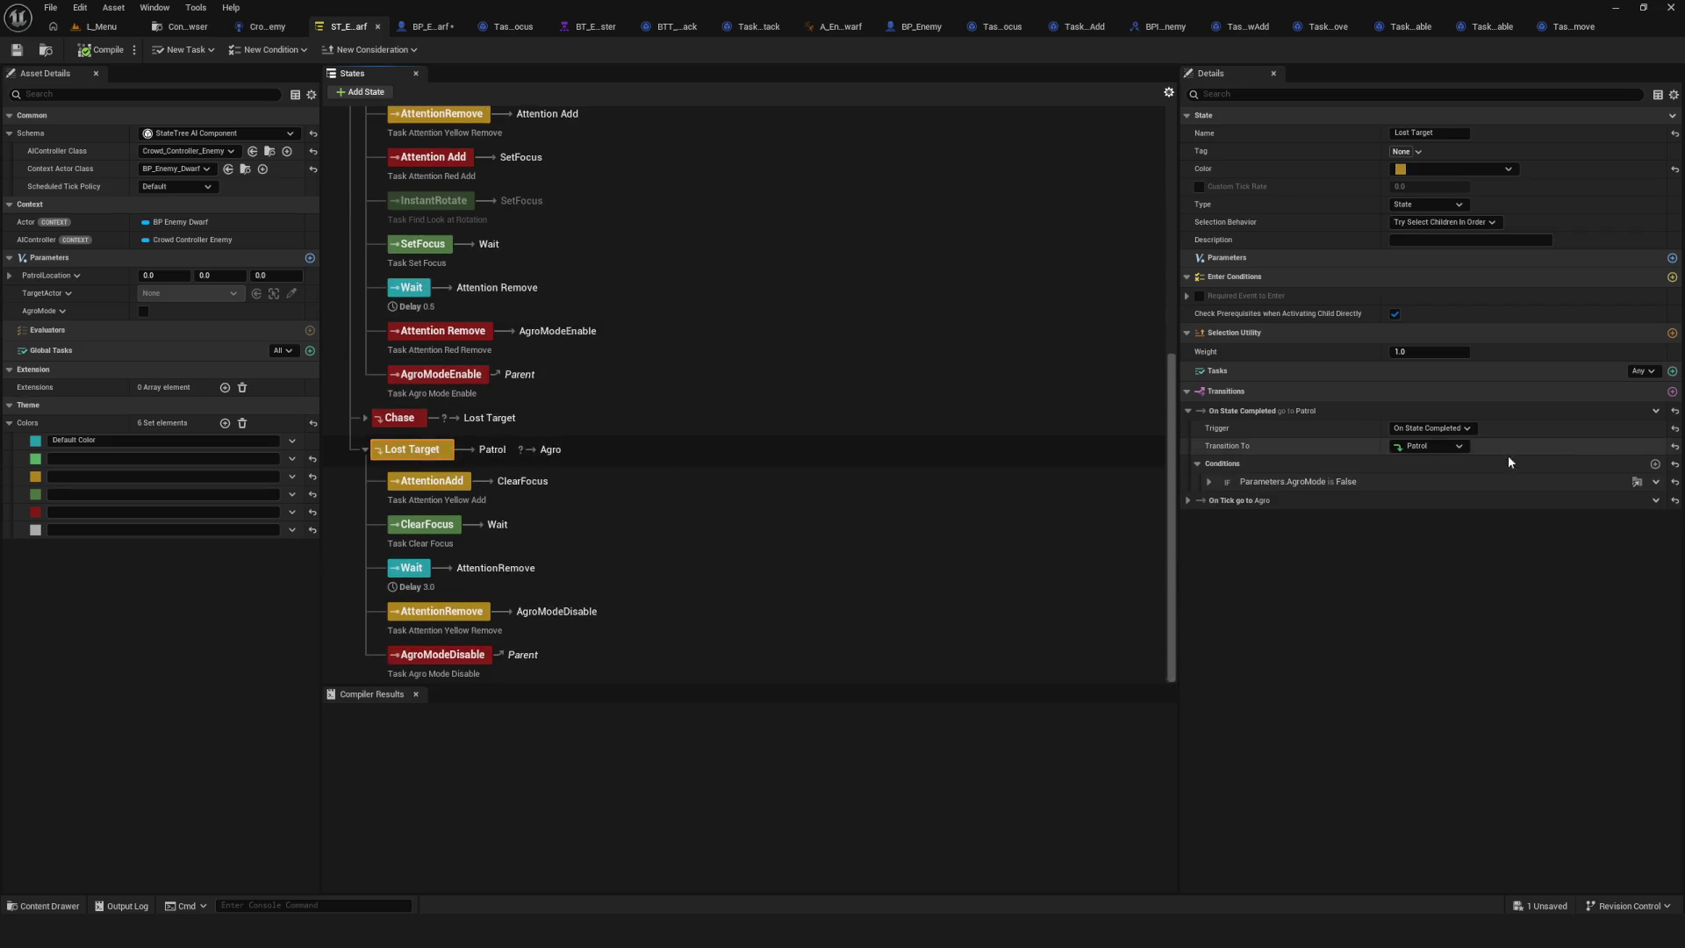
{"action": "left_click", "coordinate": [1192, 506]}
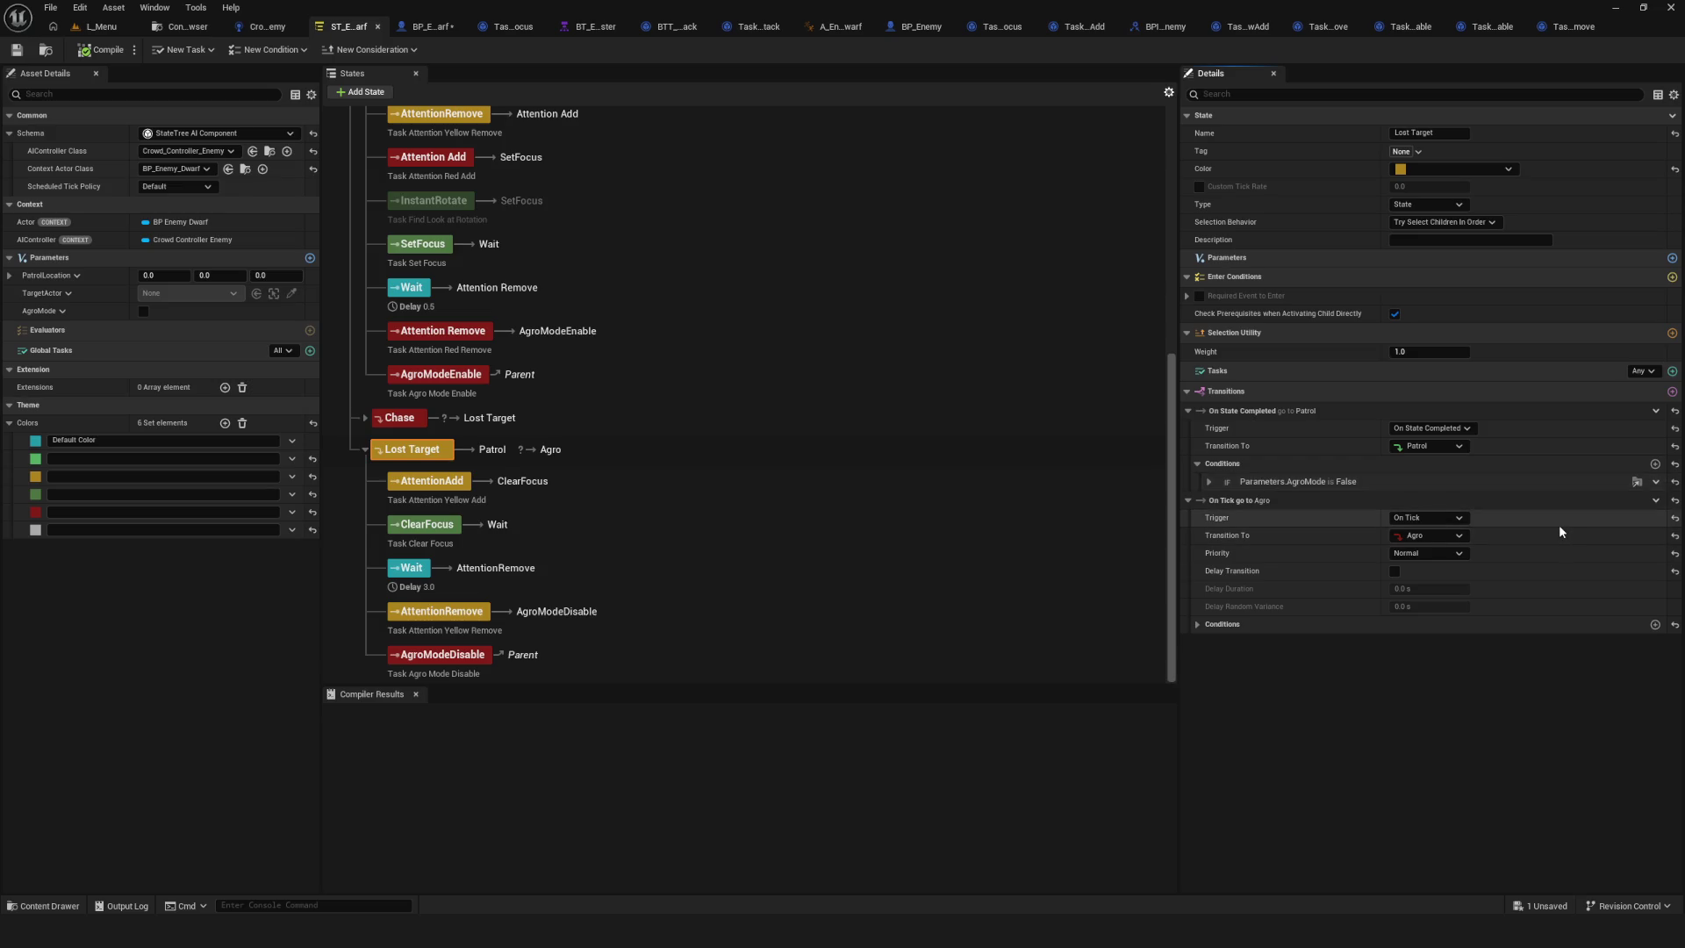
{"action": "left_click", "coordinate": [1197, 624]}
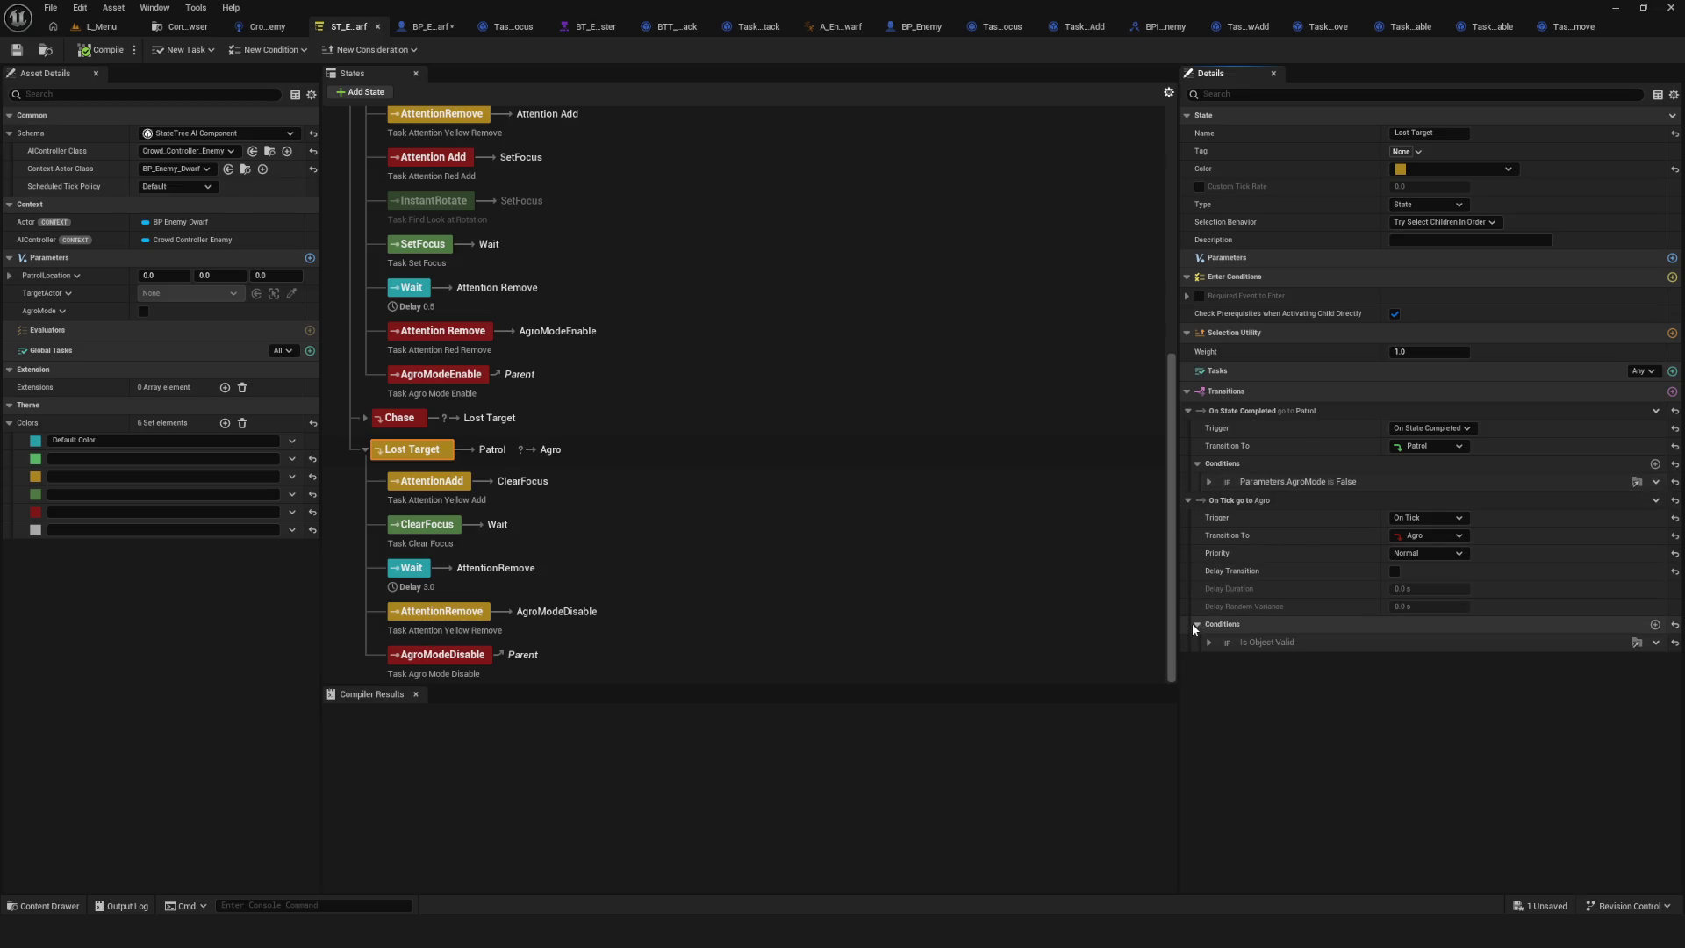
{"action": "left_click", "coordinate": [1209, 643]}
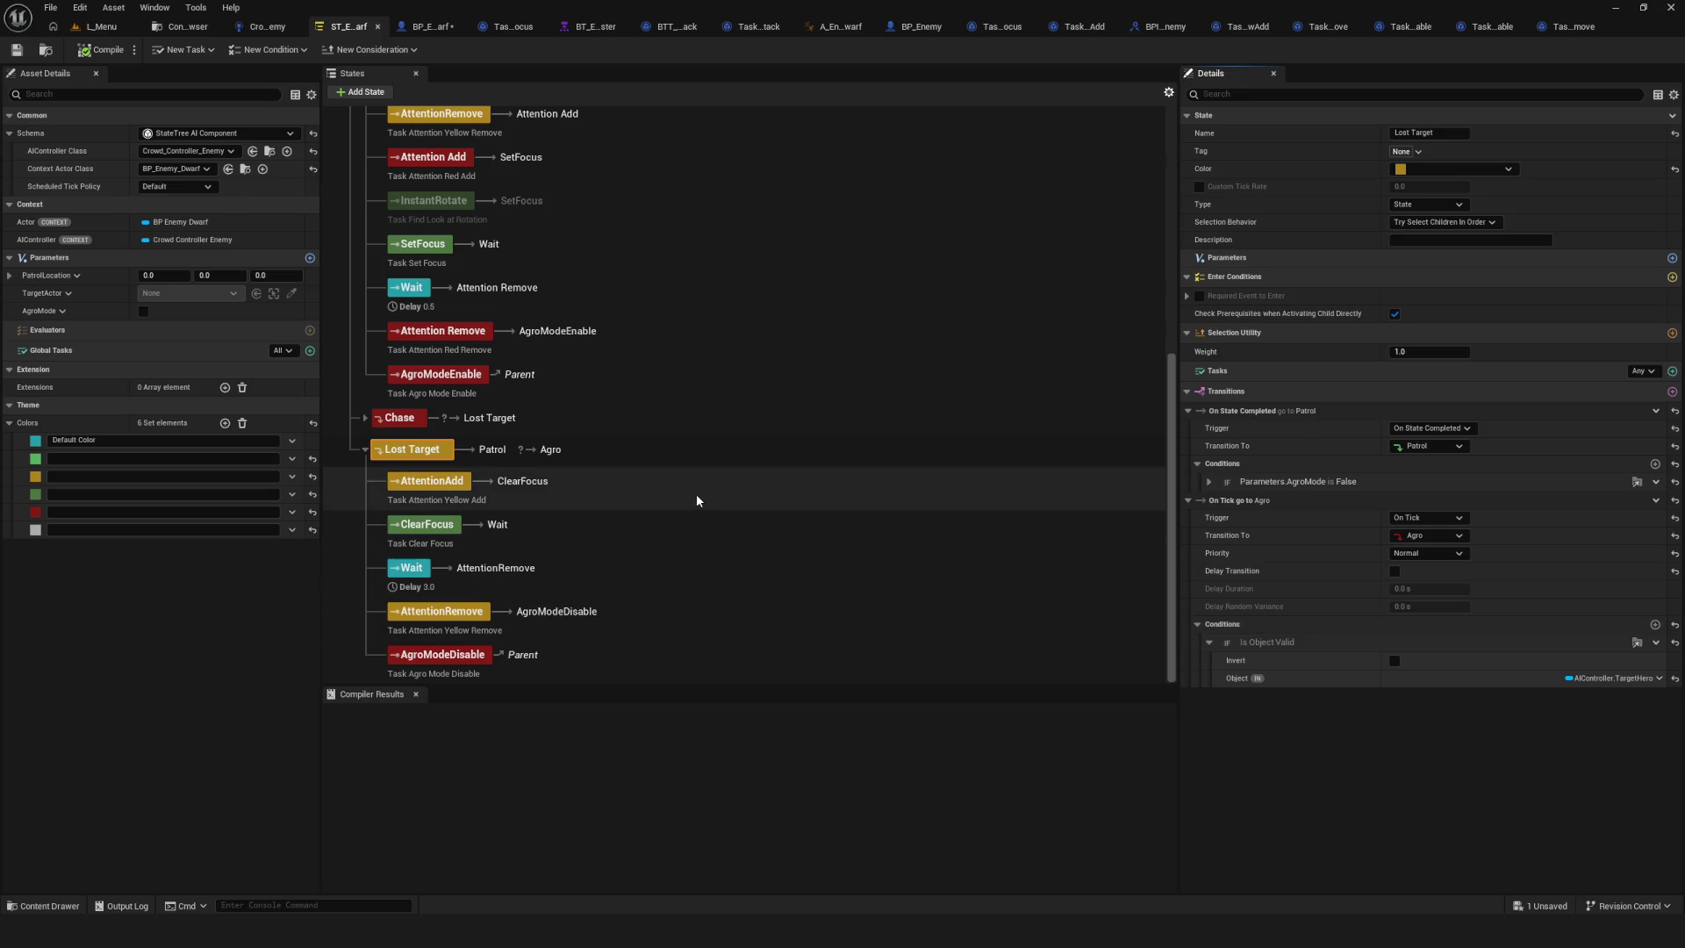
{"action": "scroll", "coordinate": [660, 488], "scroll_direction": "up", "scroll_amount": 5}
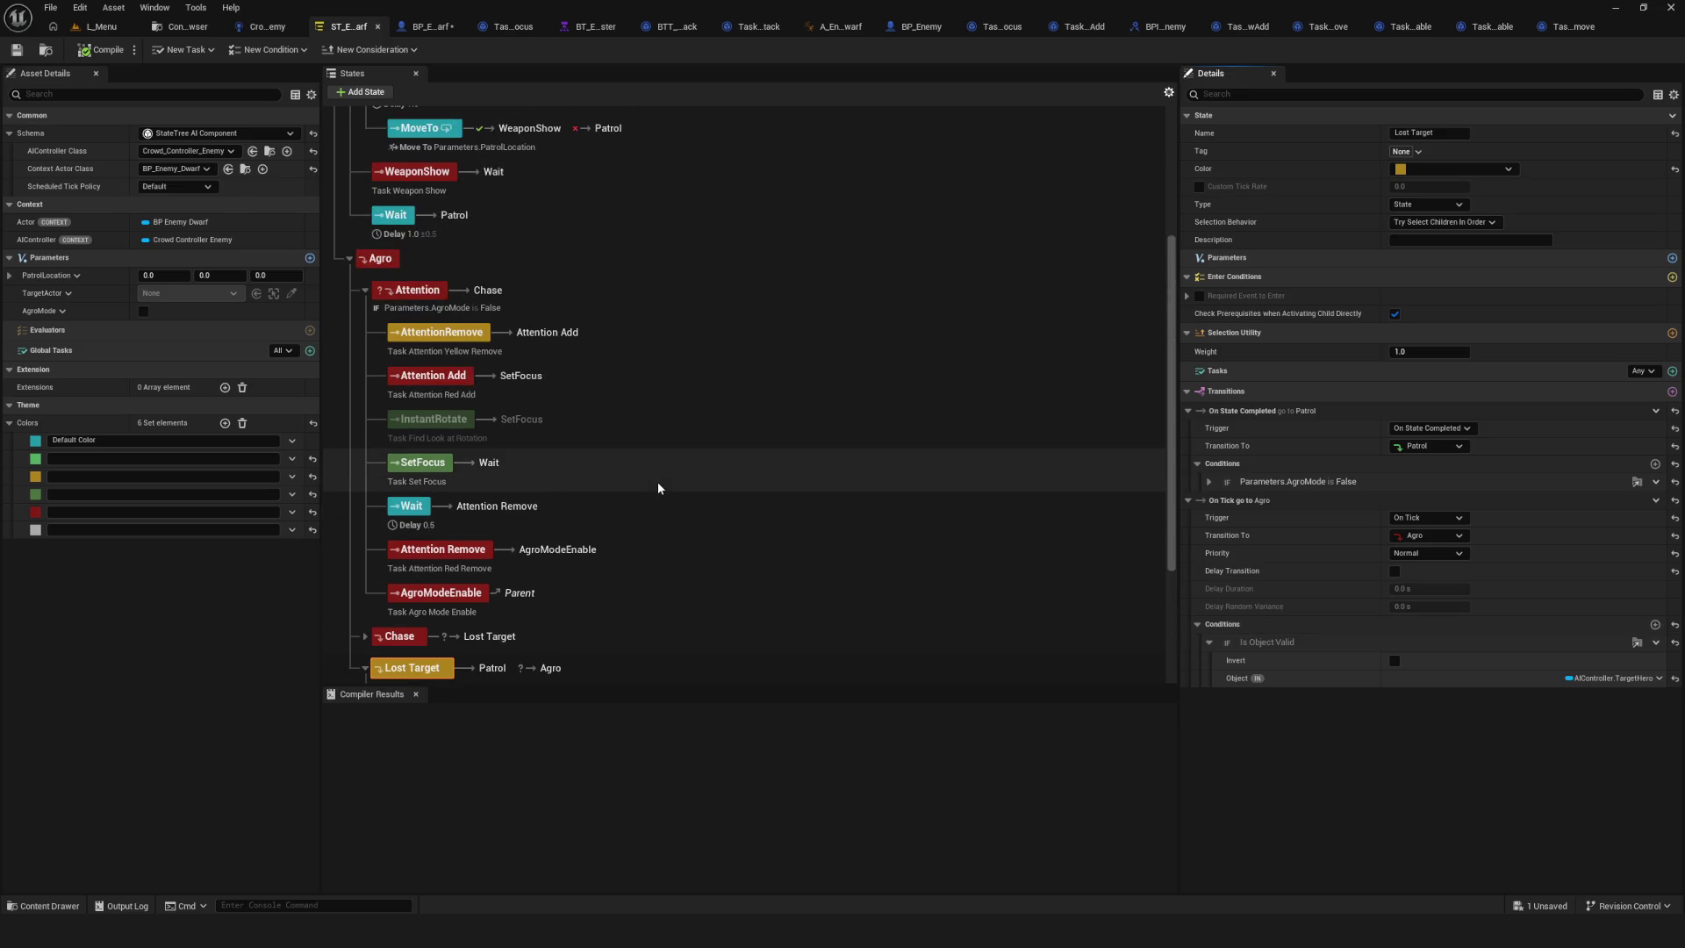
{"action": "left_click", "coordinate": [380, 258]}
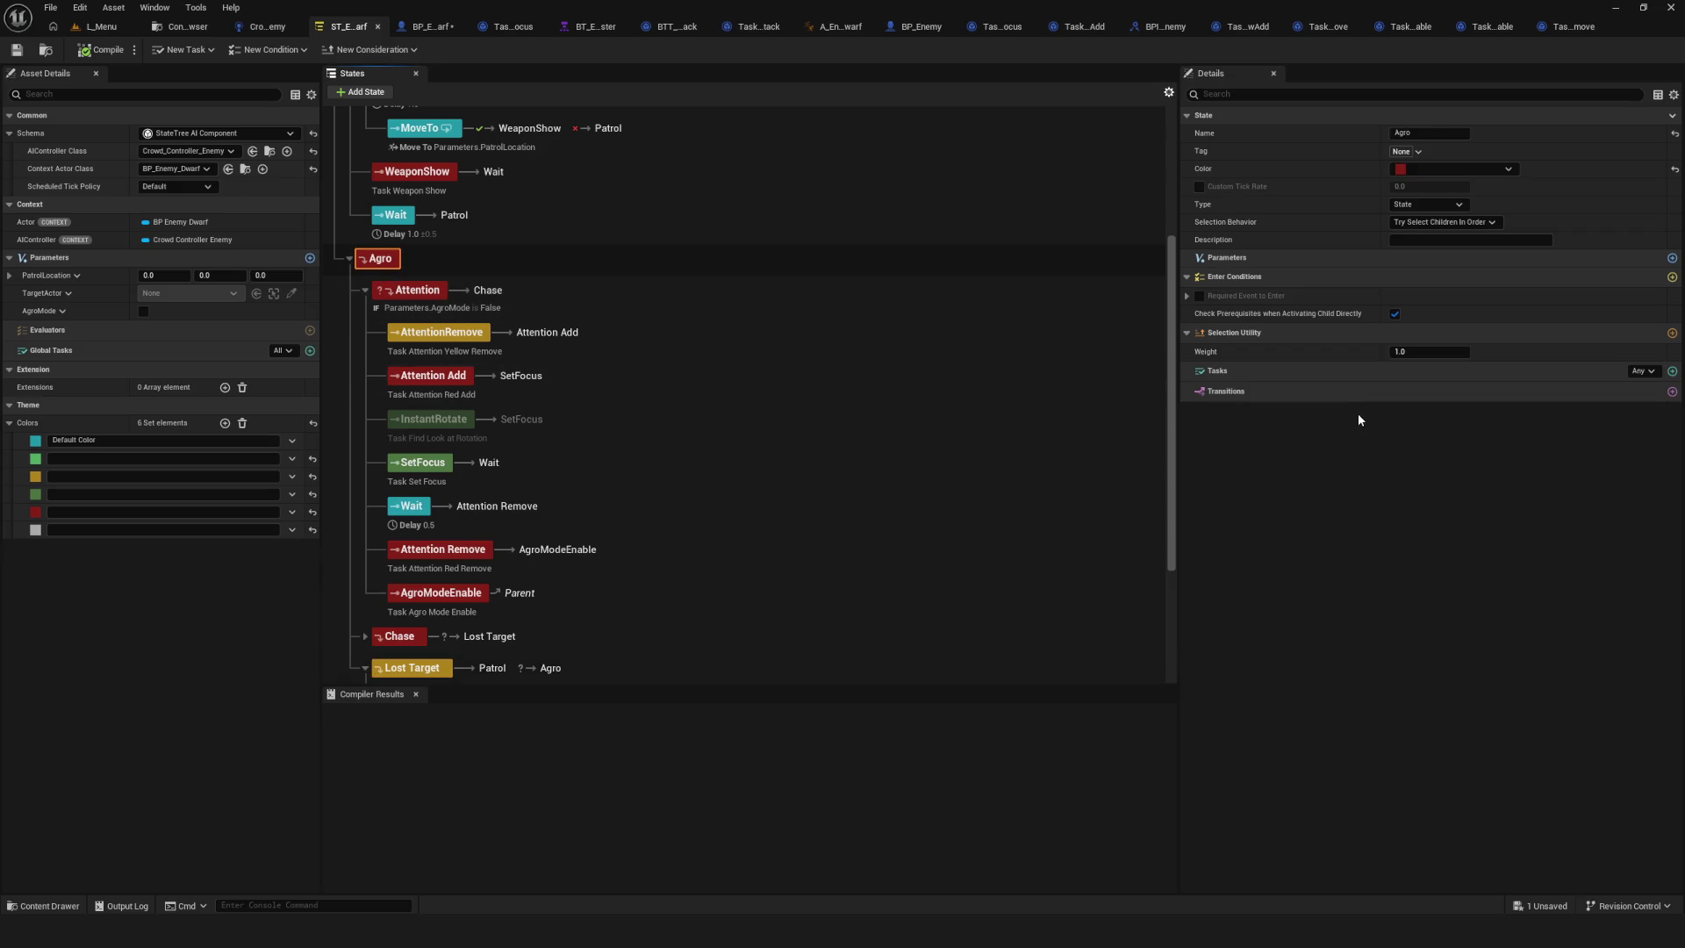
Give Agro an On State Completed transition to Attention and save the State Tree.
{"action": "left_click", "coordinate": [1671, 391]}
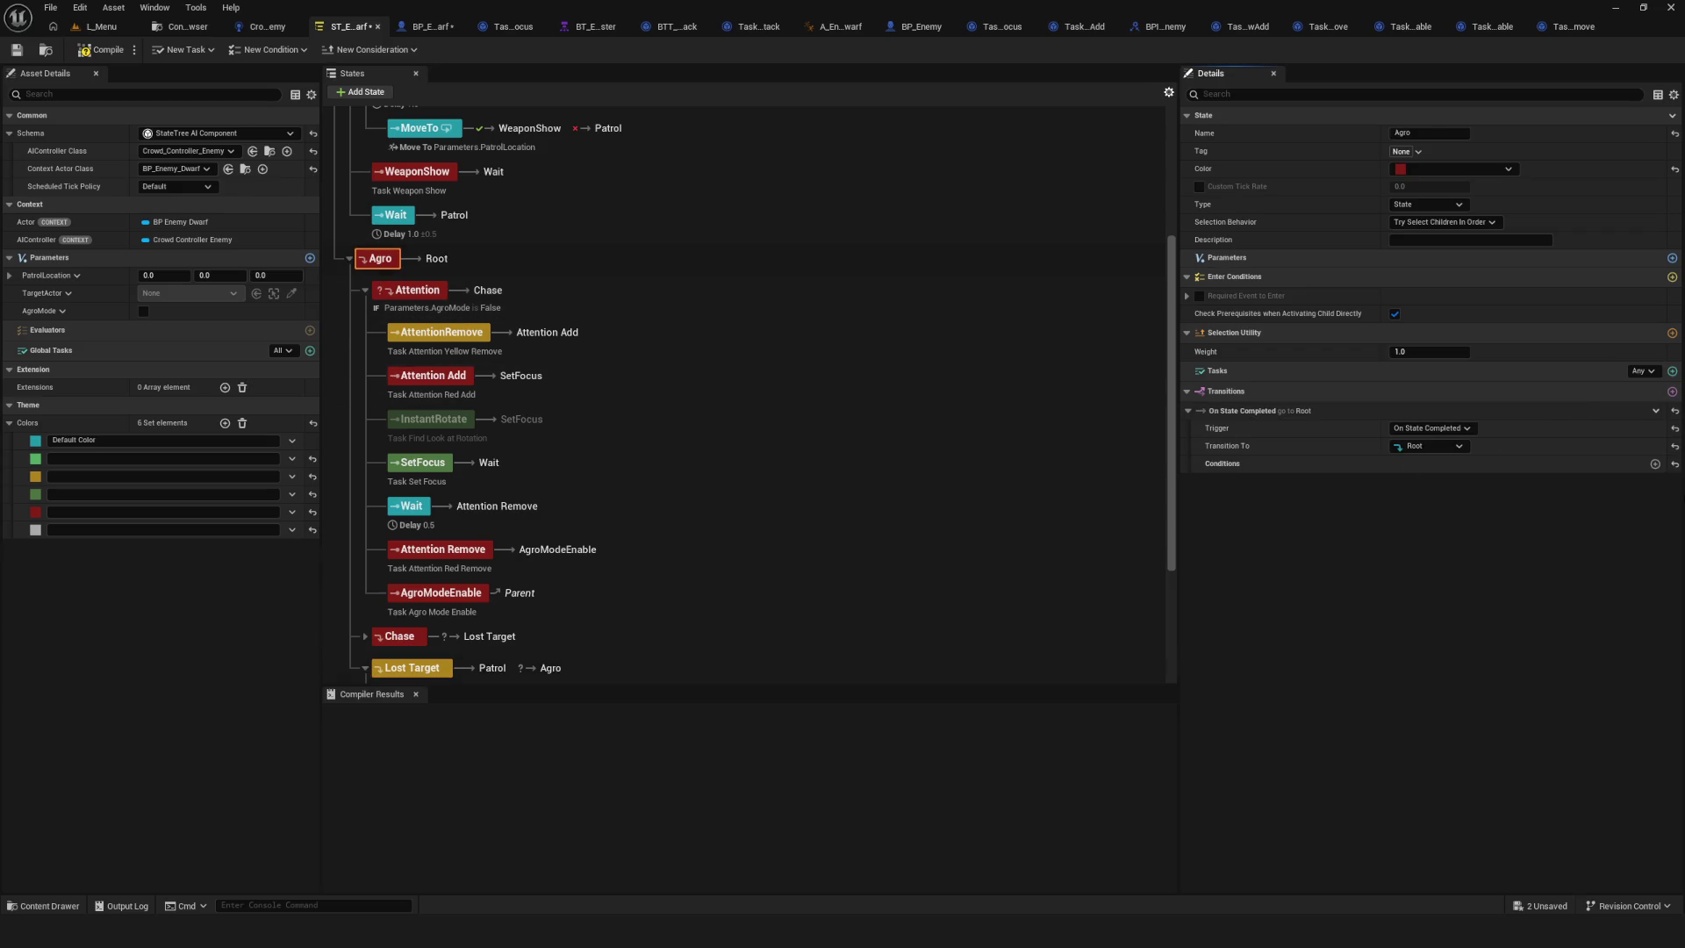
{"action": "left_click", "coordinate": [1656, 465]}
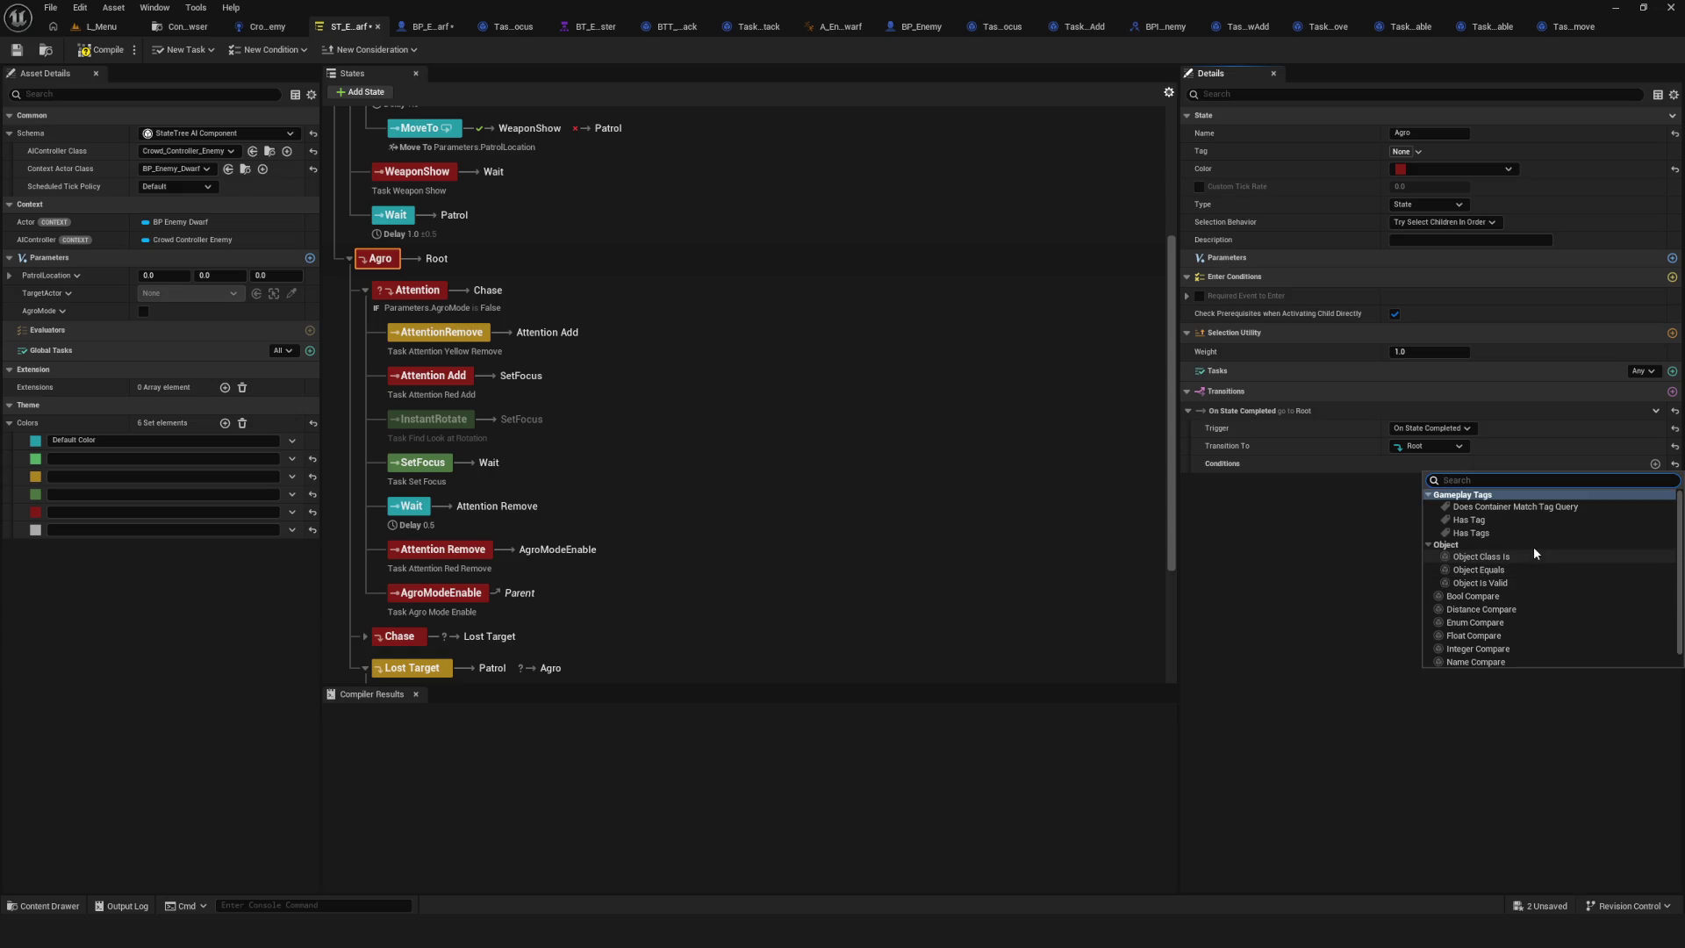
{"action": "left_click", "coordinate": [1338, 545]}
{"action": "left_click", "coordinate": [1426, 445]}
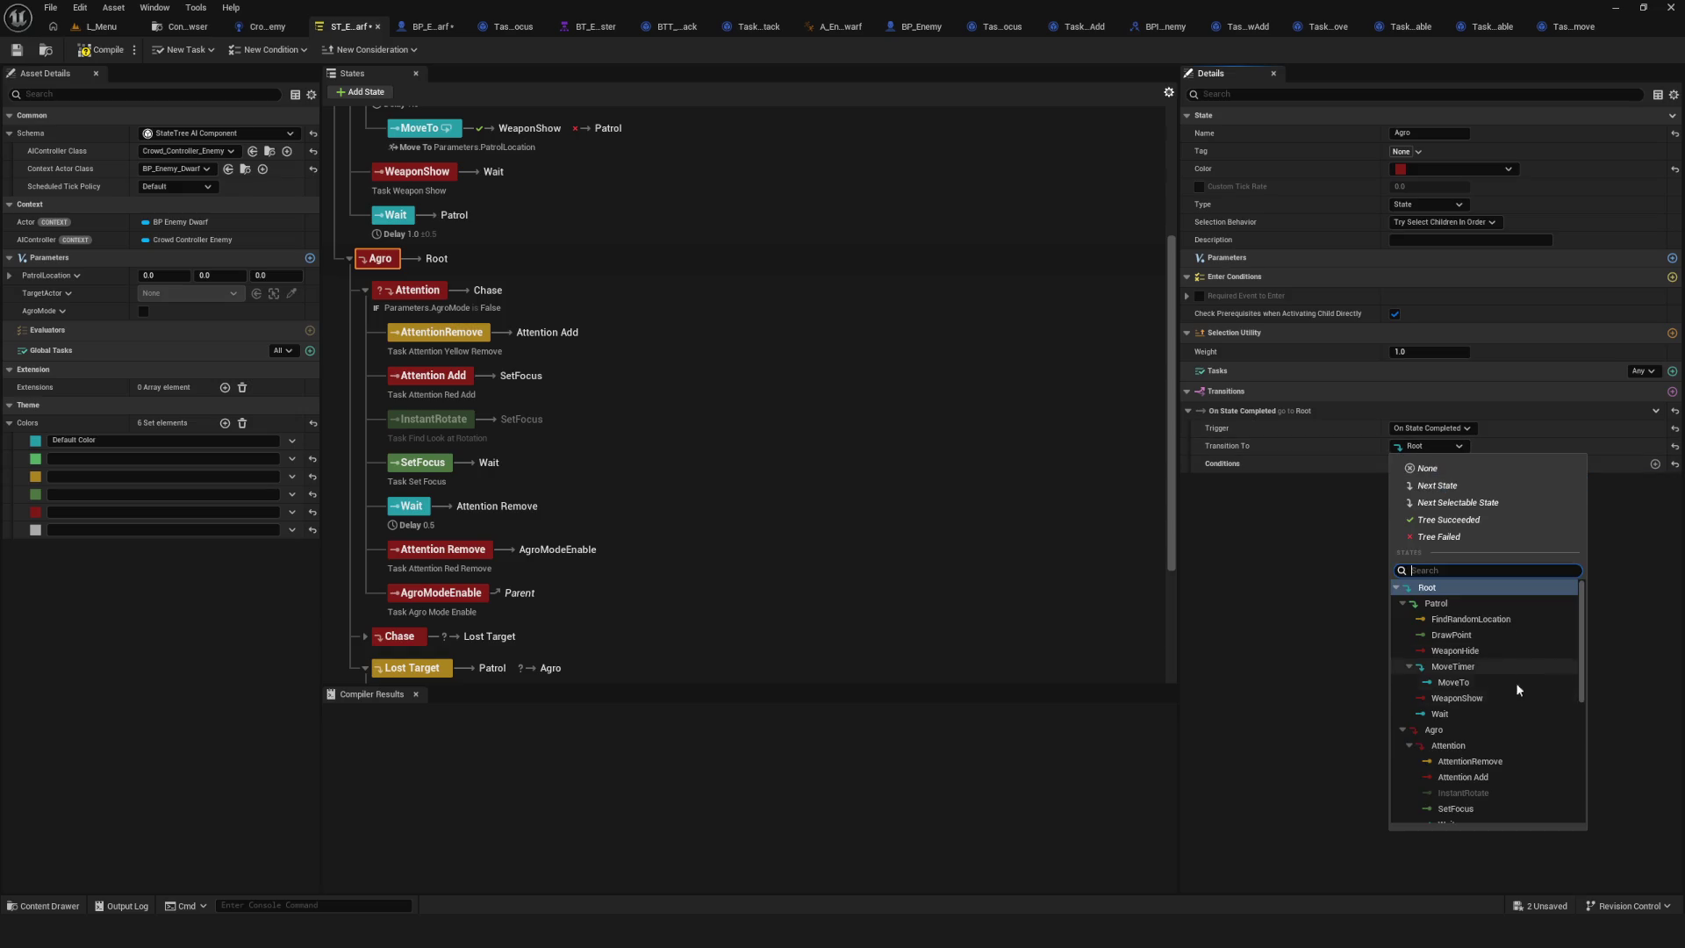
{"action": "left_click", "coordinate": [1531, 729]}
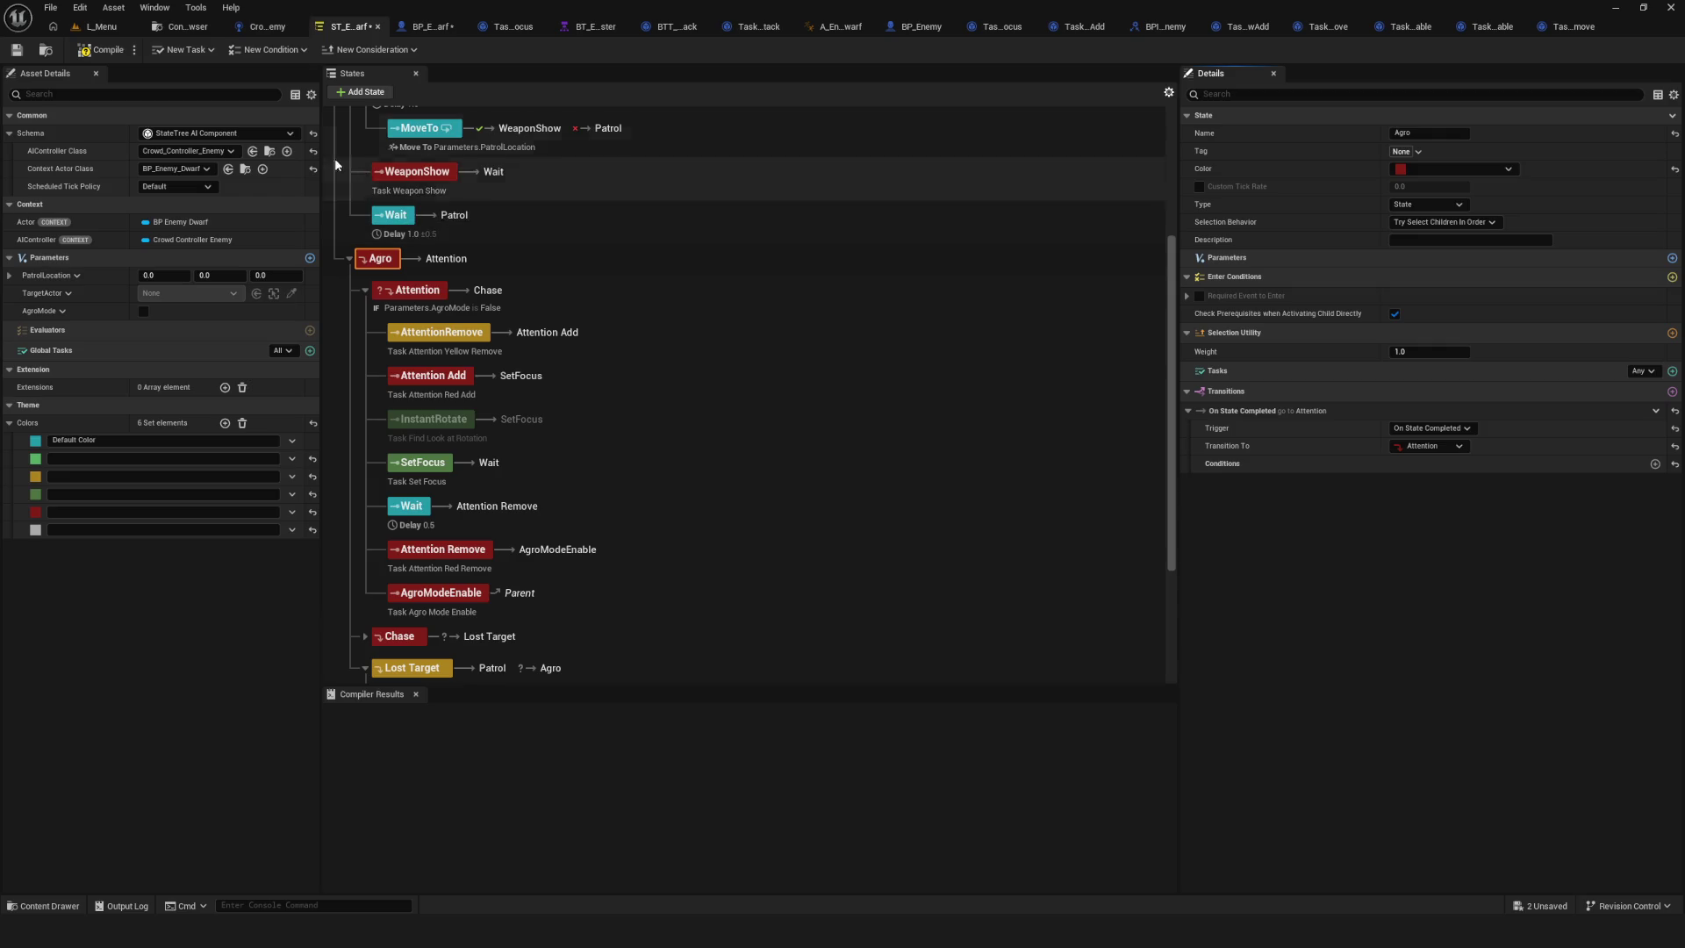
{"action": "left_click", "coordinate": [16, 50]}
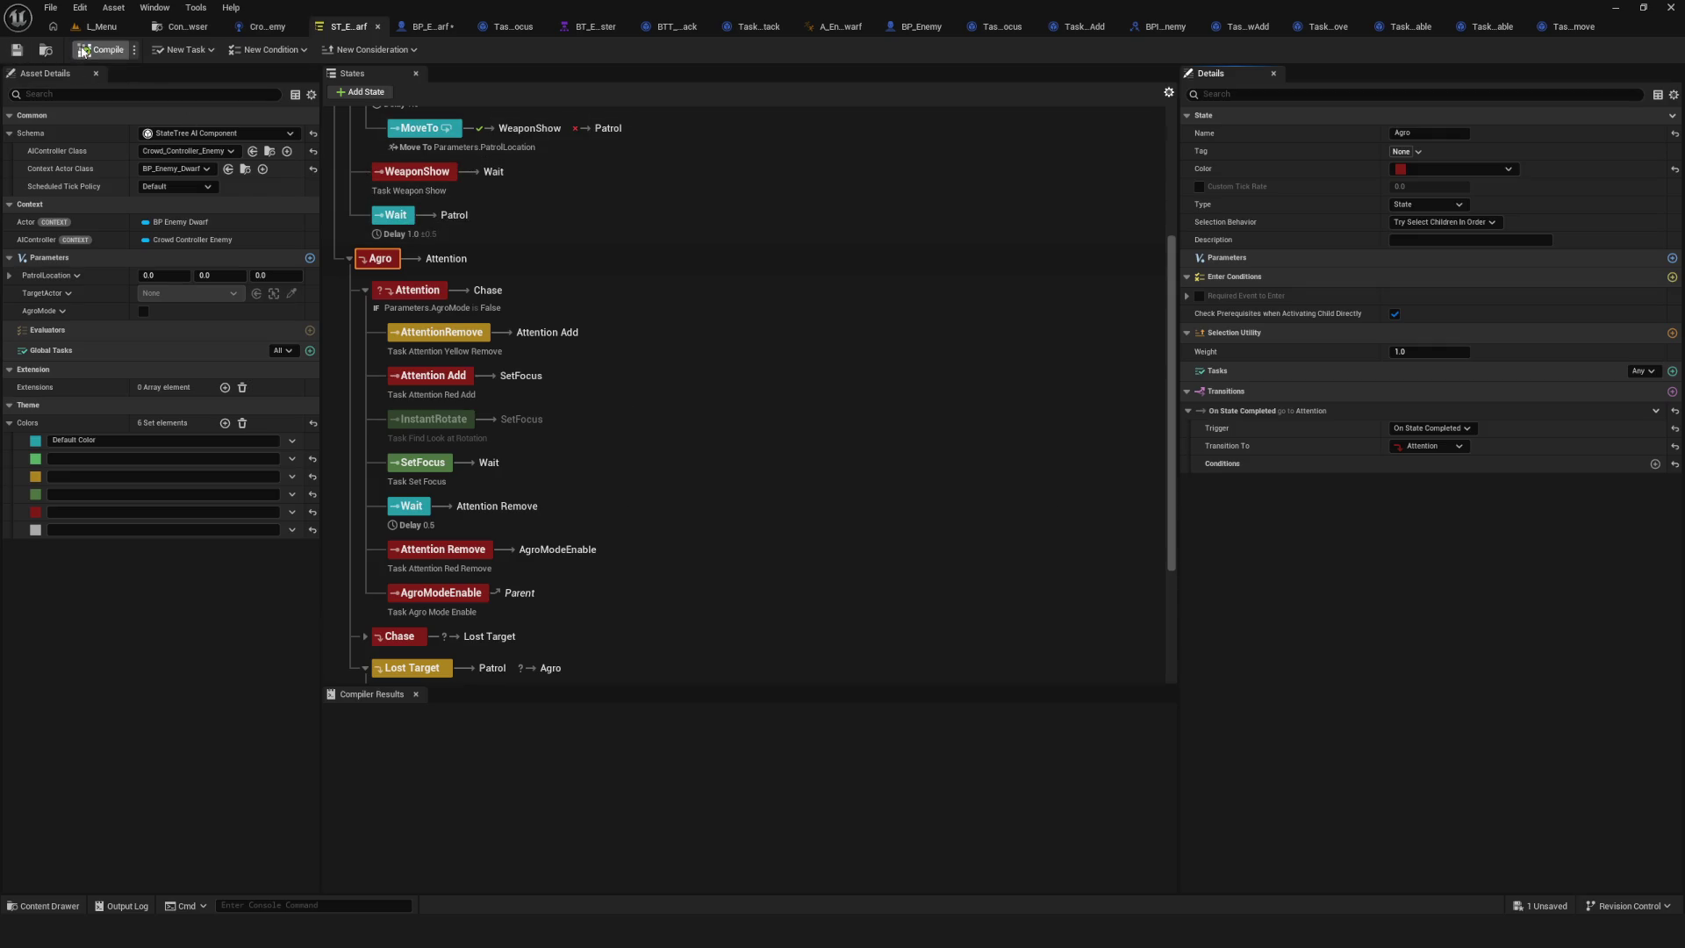
{"action": "left_click", "coordinate": [97, 27]}
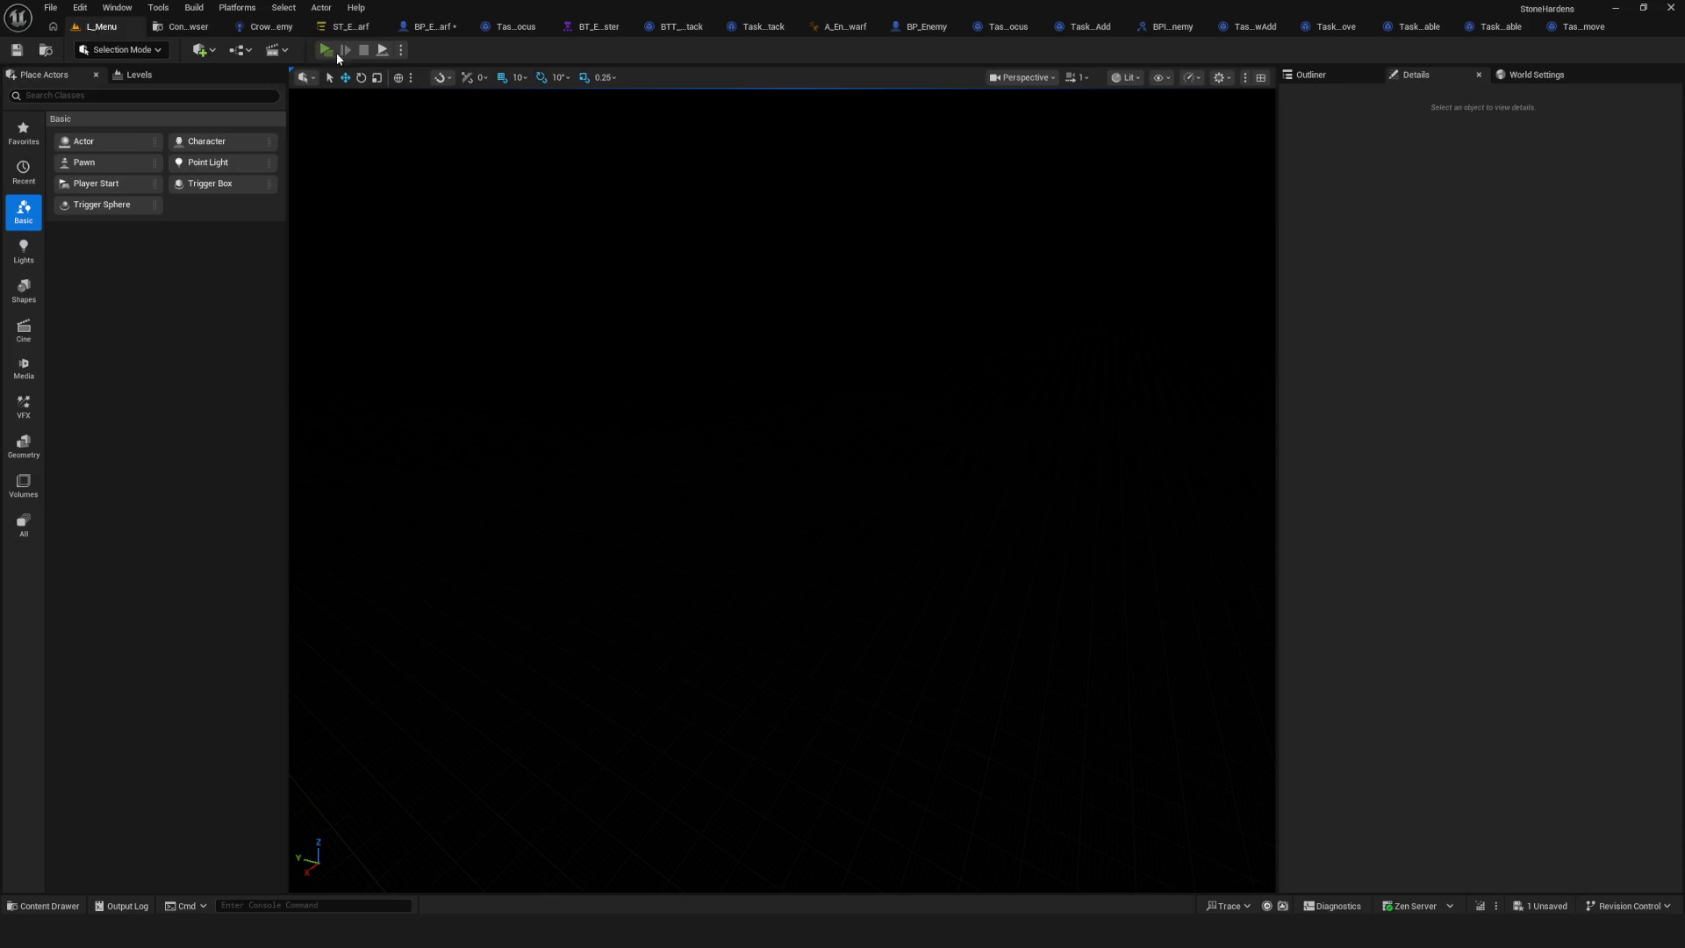
Play-test from the main menu, walking in and out of the enemies' range twice, then stop.
{"action": "left_click", "coordinate": [331, 50]}
{"action": "left_click", "coordinate": [886, 421]}
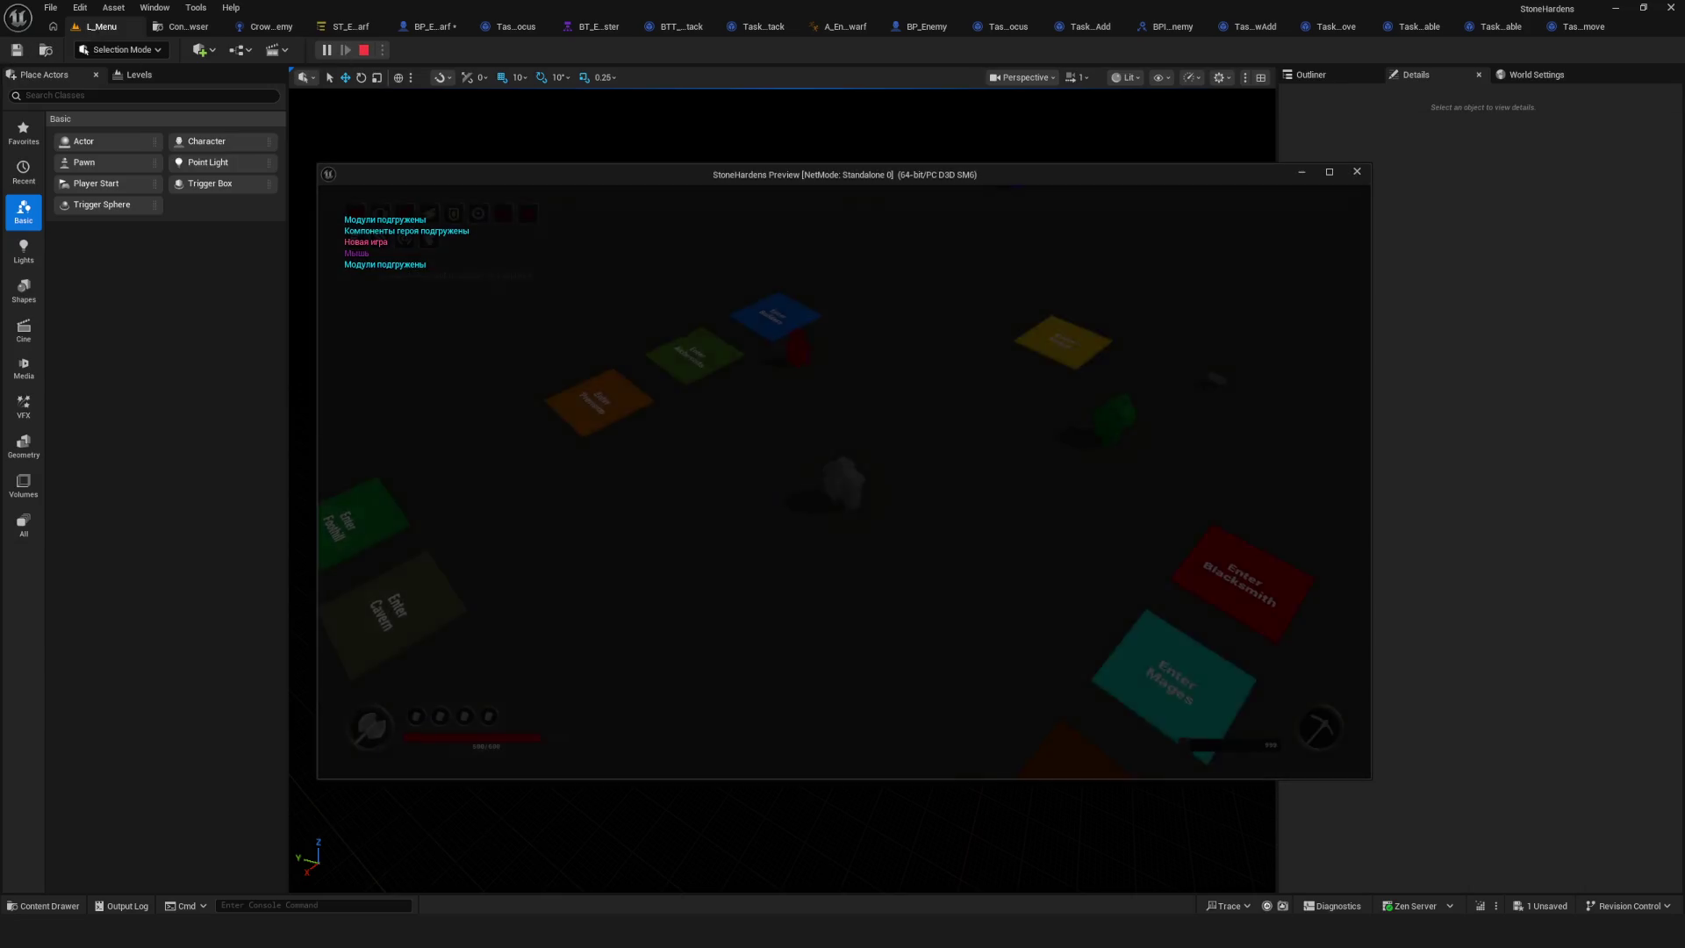
{"action": "key", "text": "w"}
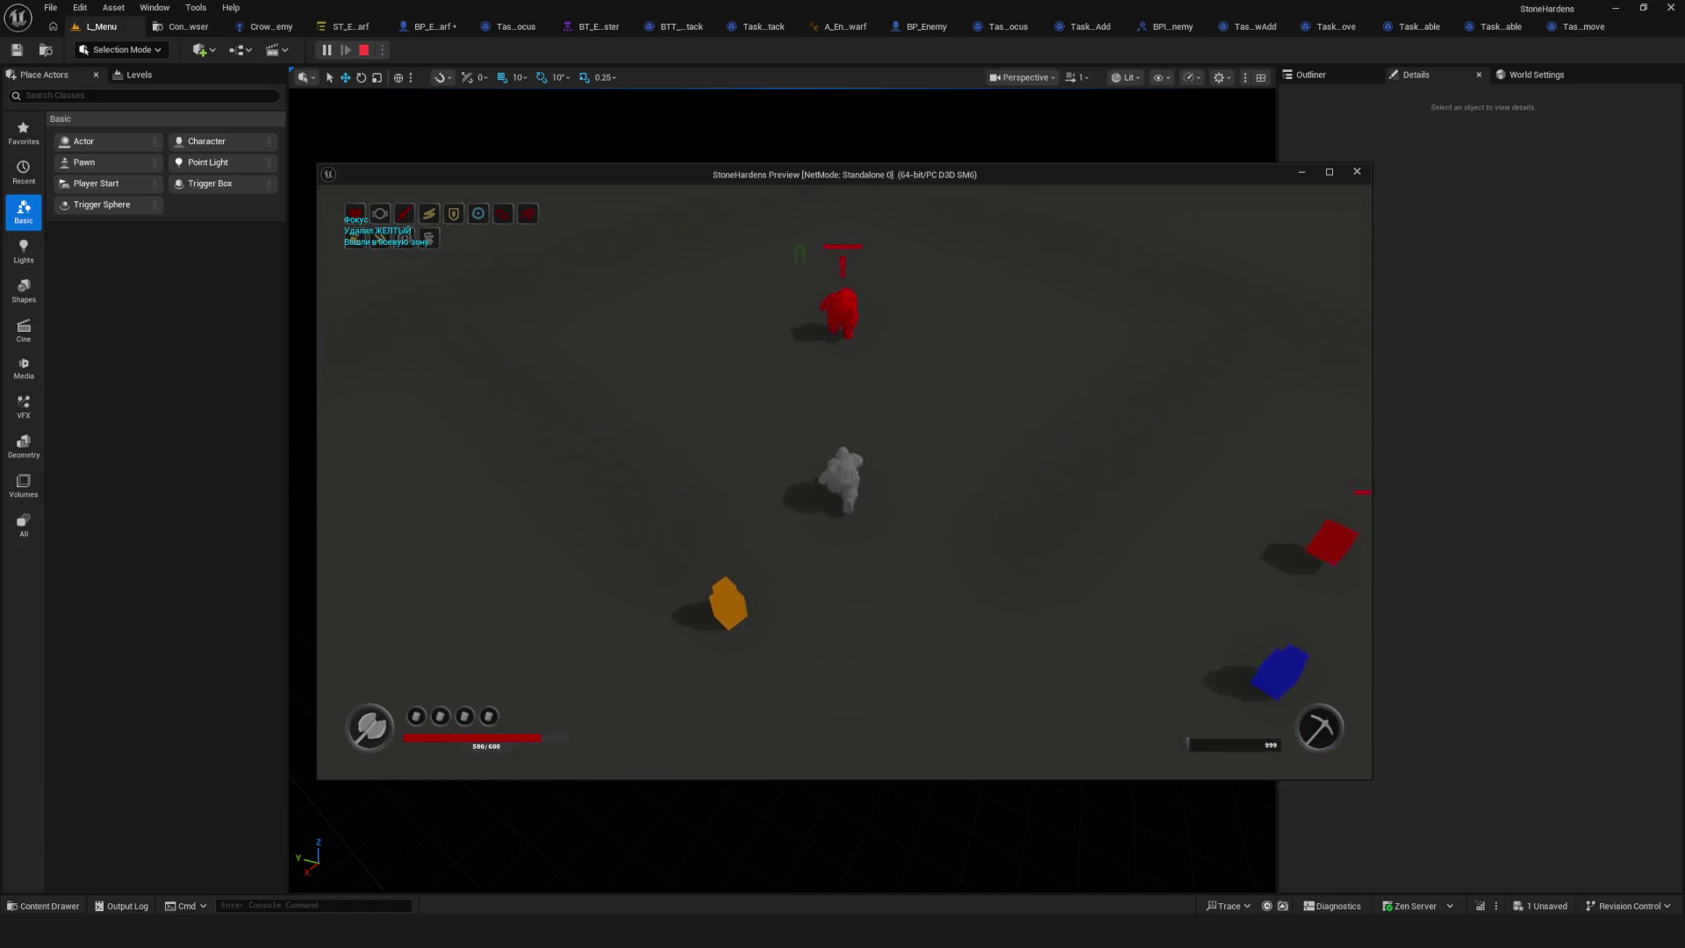
{"action": "key", "text": "s"}
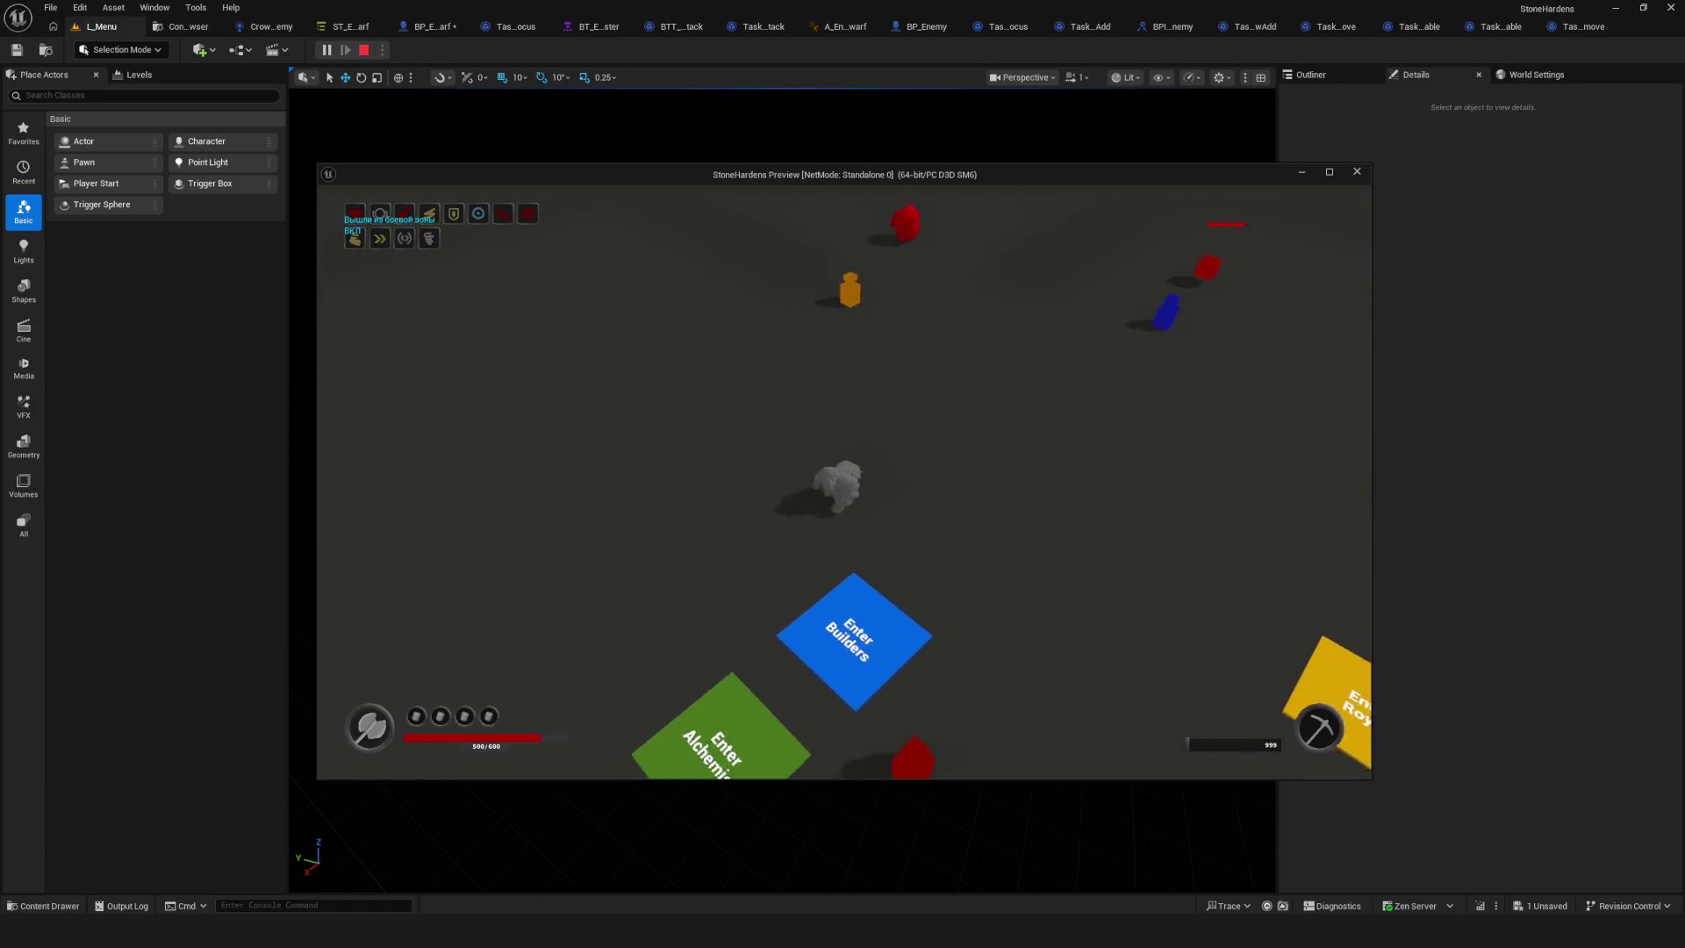
{"action": "key", "text": "a"}
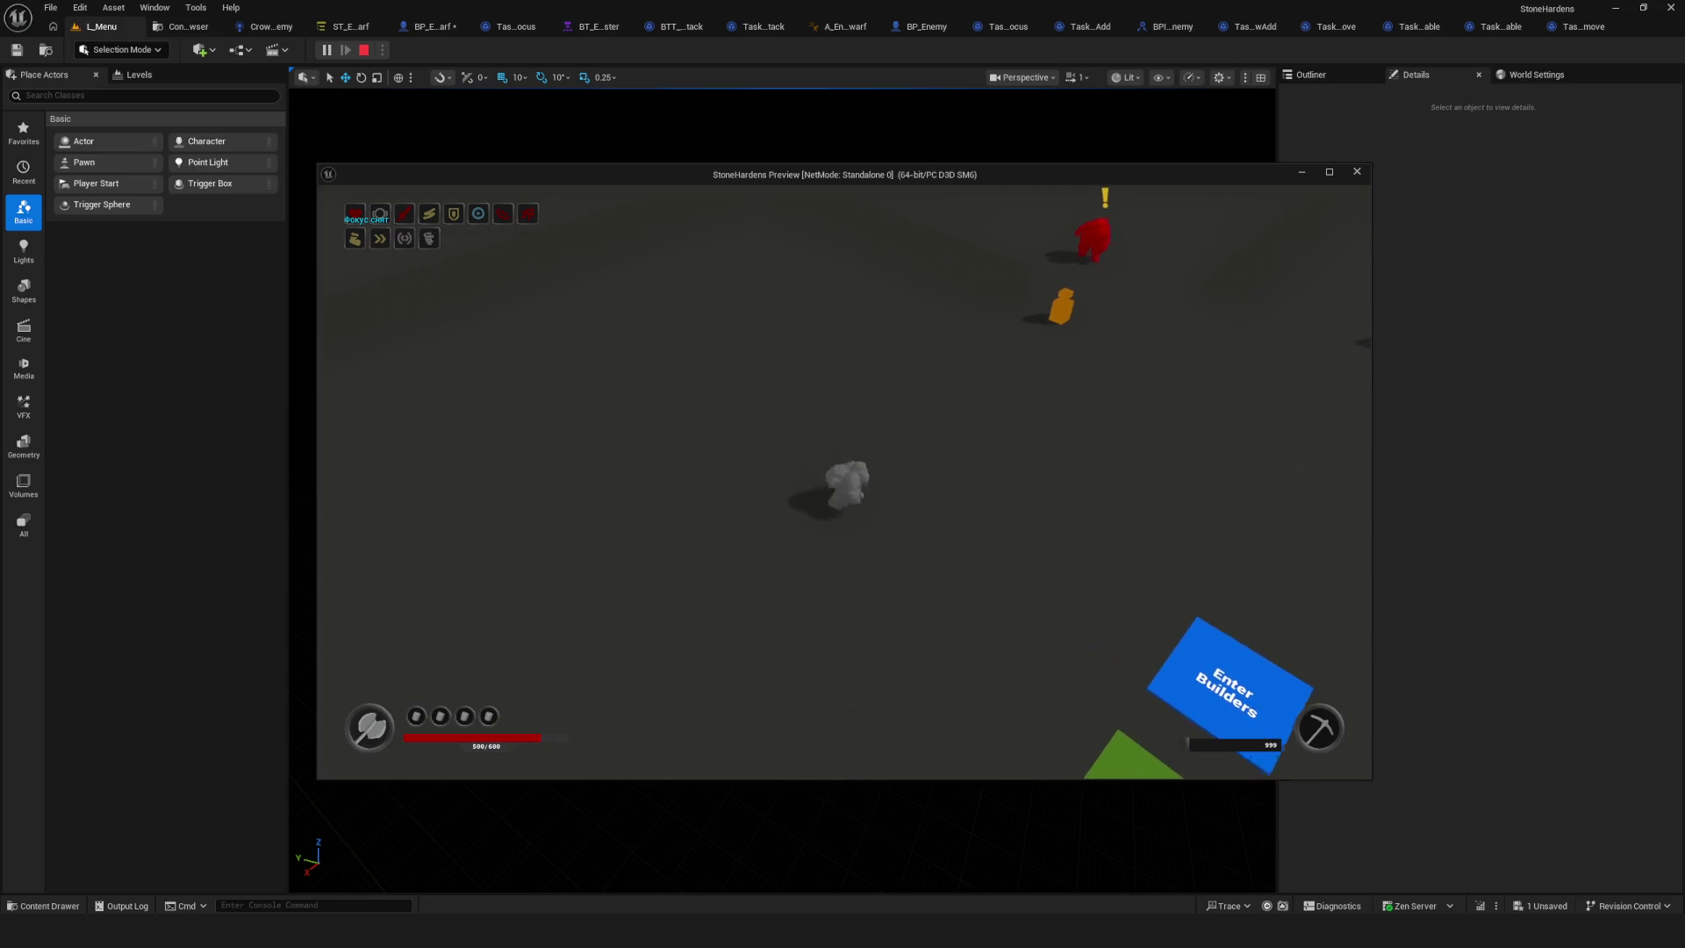
{"action": "key", "text": "w"}
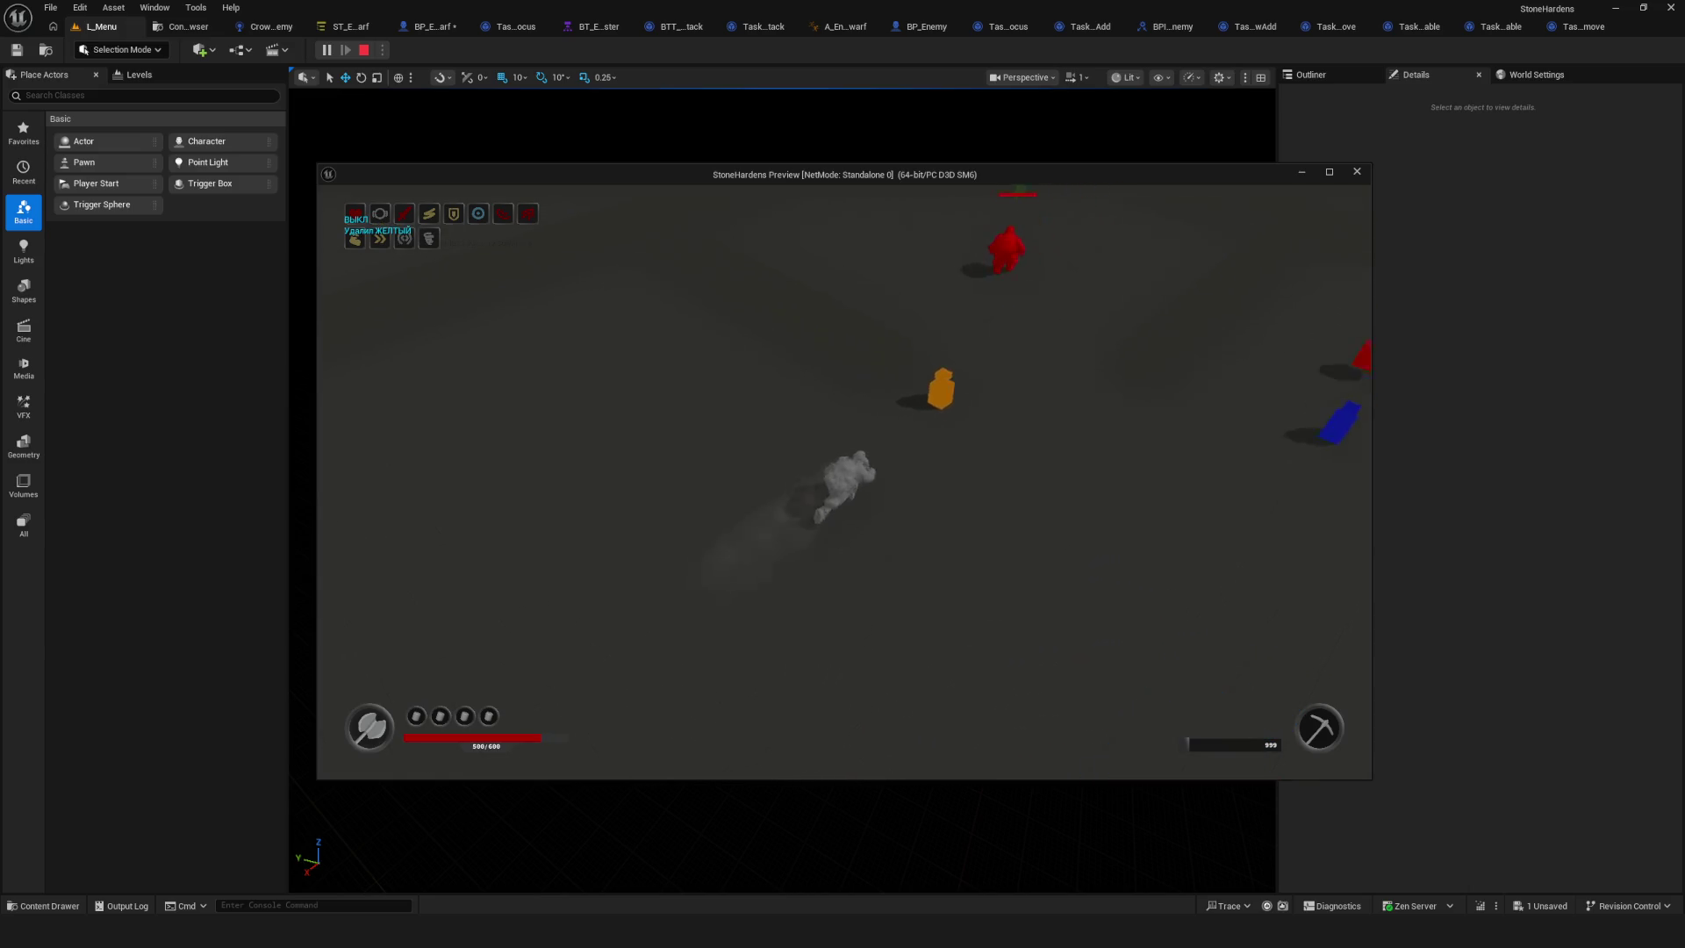
{"action": "key", "text": "s"}
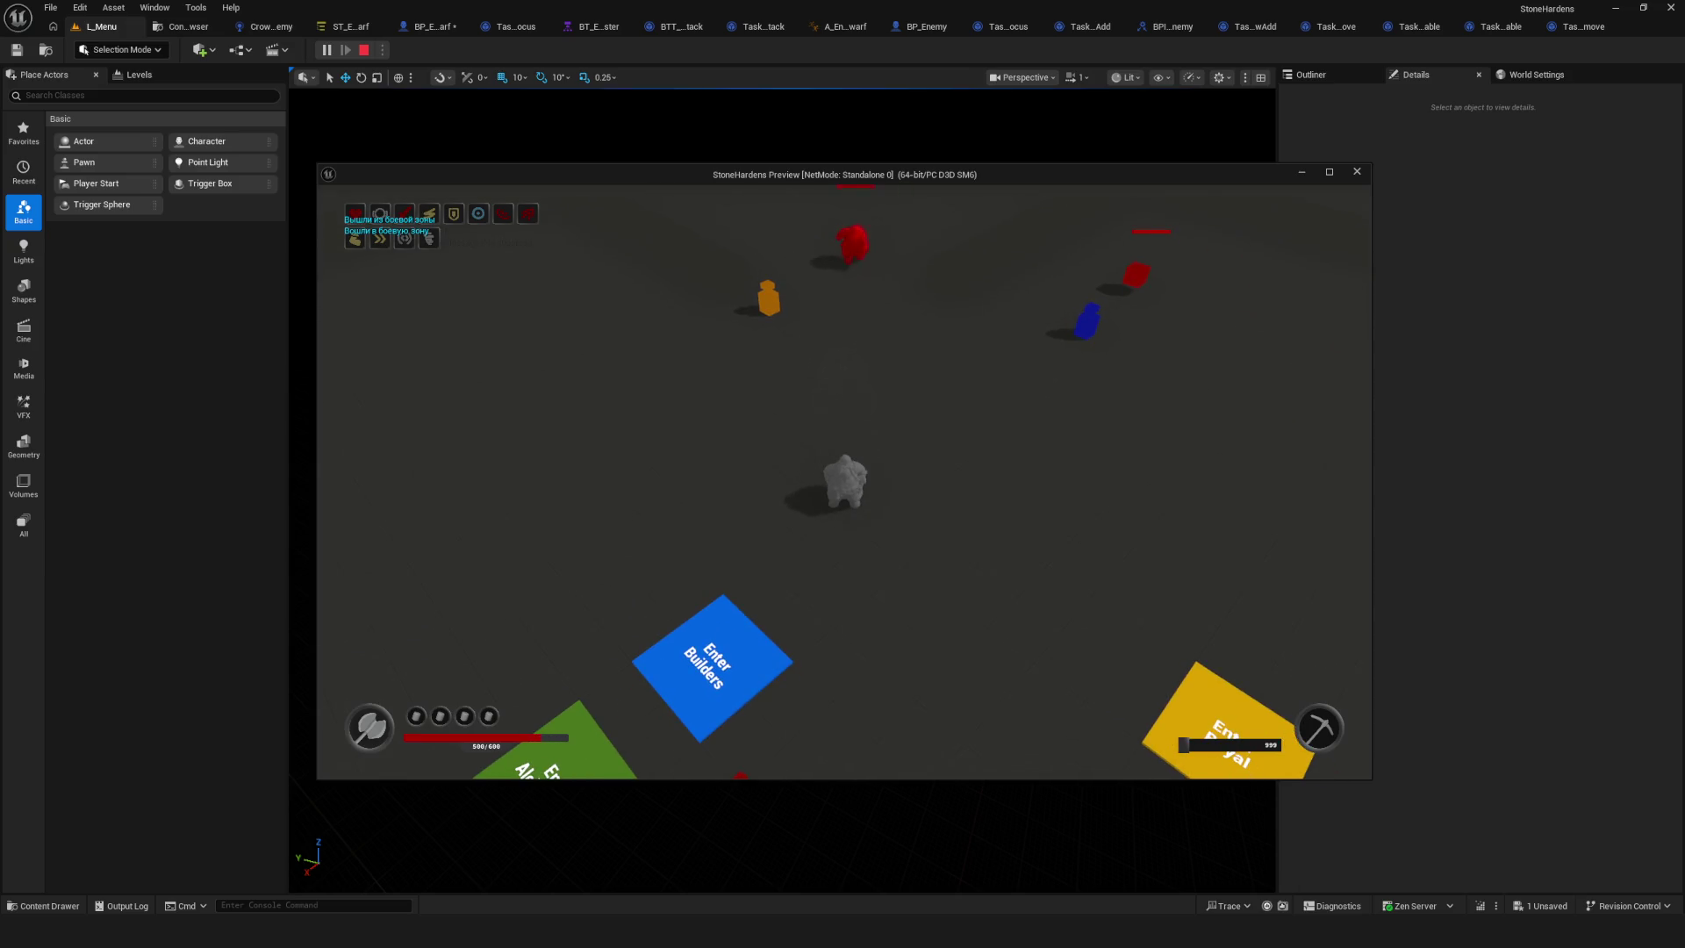
{"action": "key", "text": "Escape"}
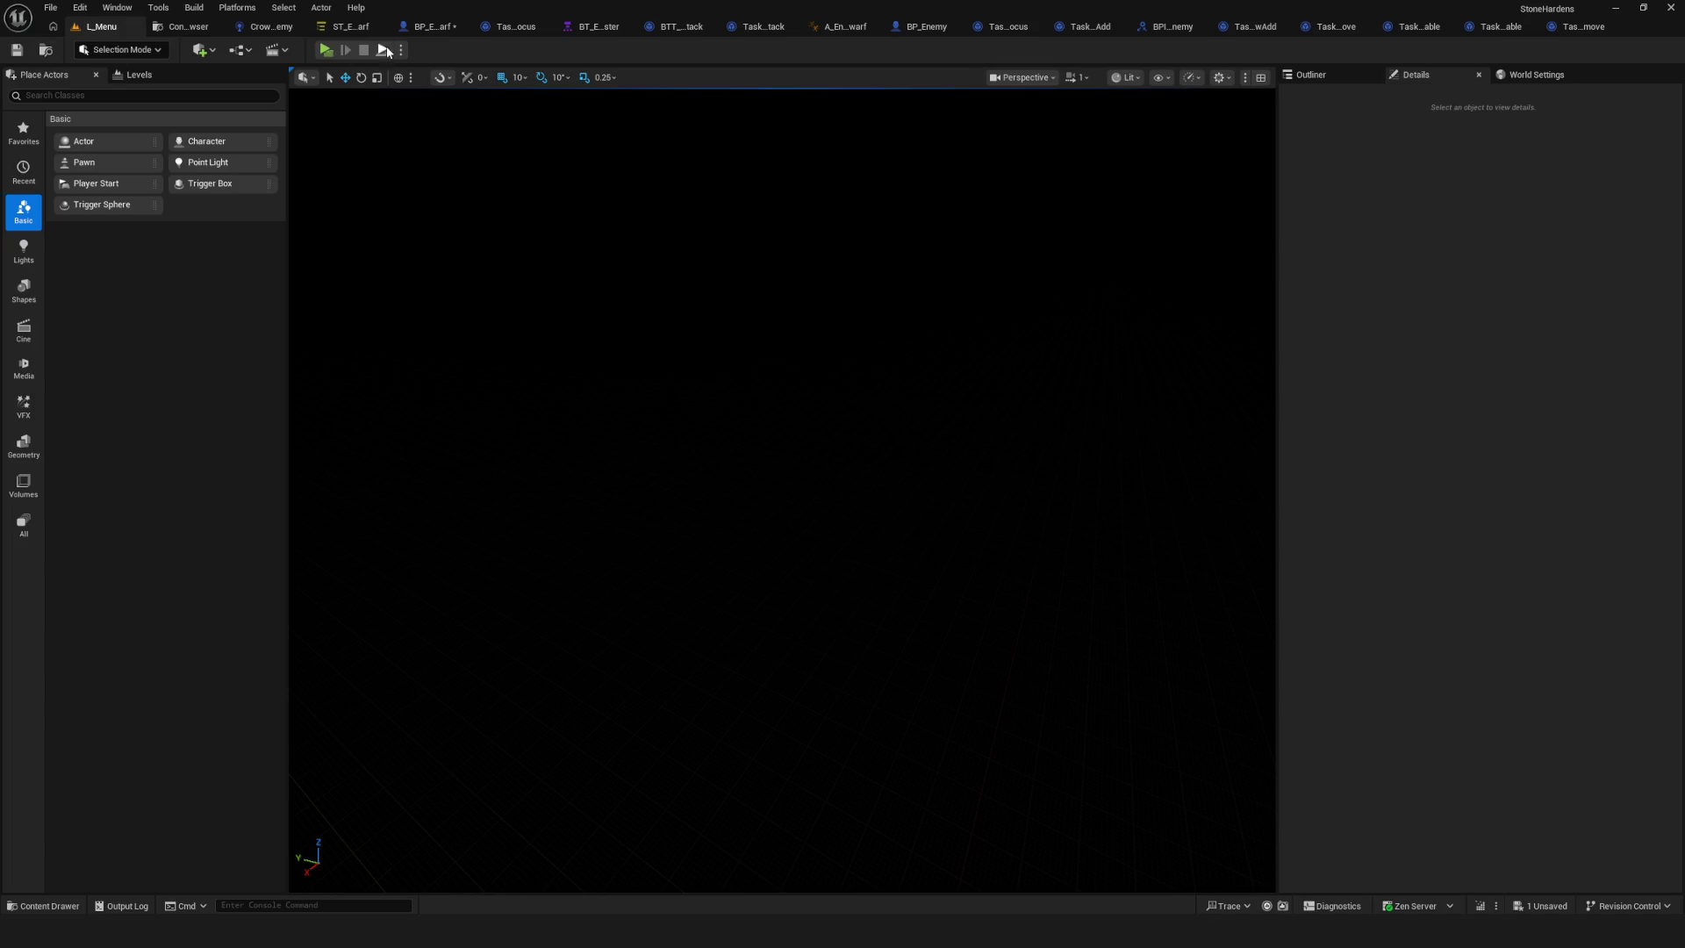
{"action": "left_click", "coordinate": [346, 26]}
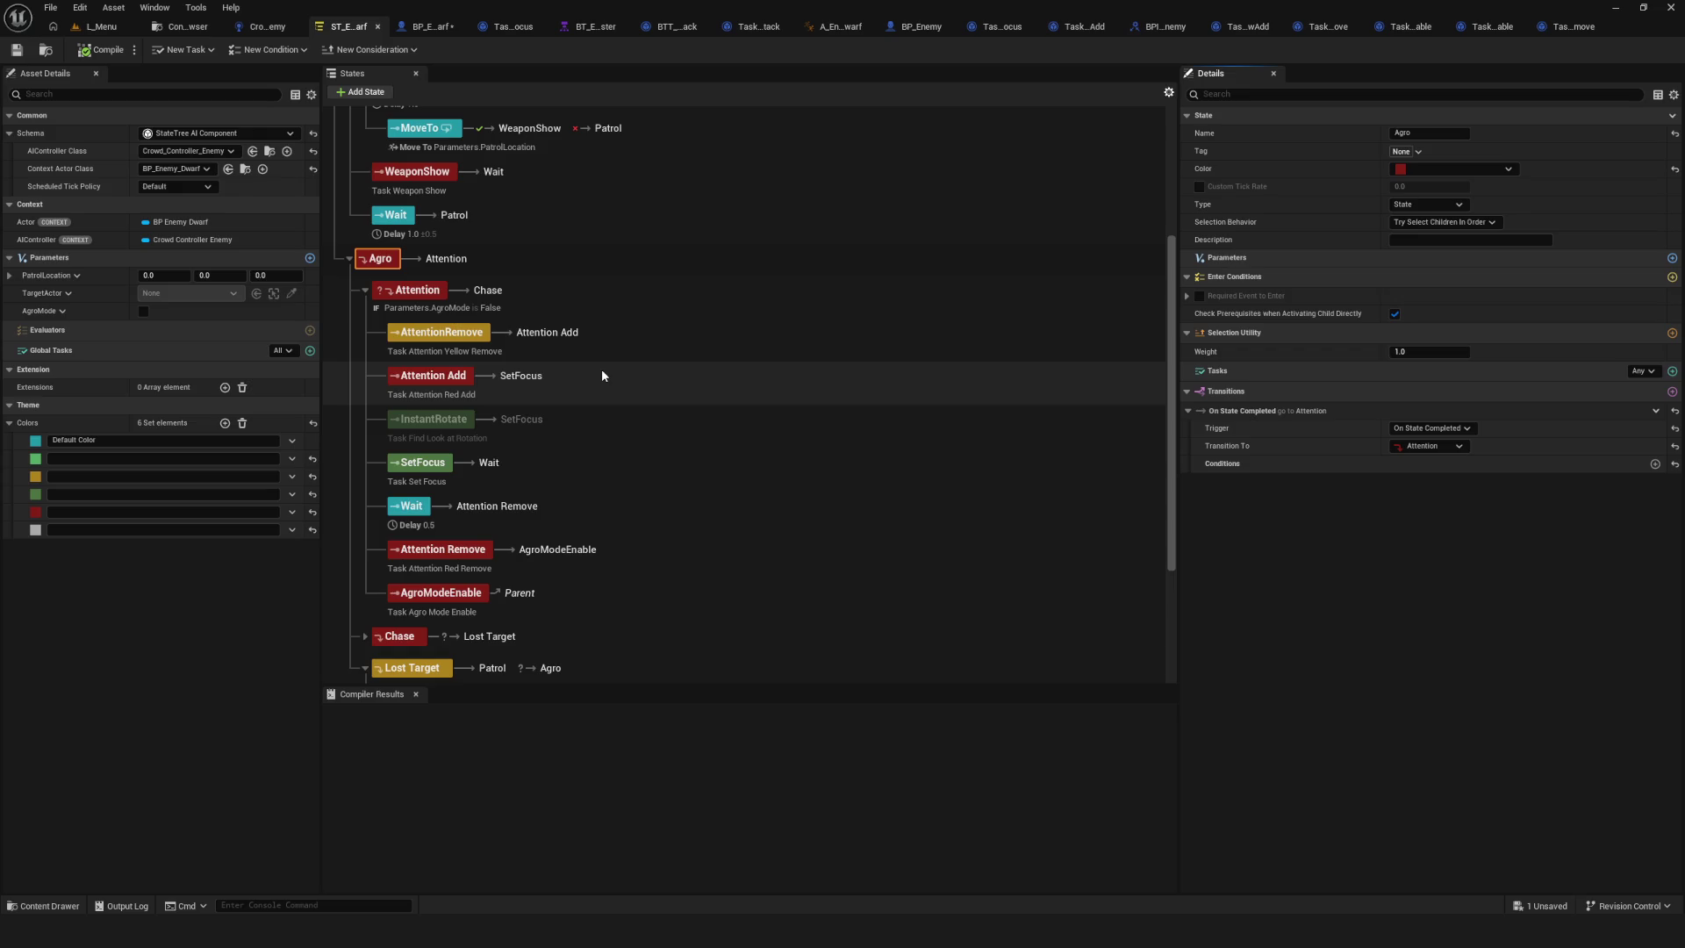
{"action": "scroll", "coordinate": [602, 374], "scroll_direction": "down", "scroll_amount": 5}
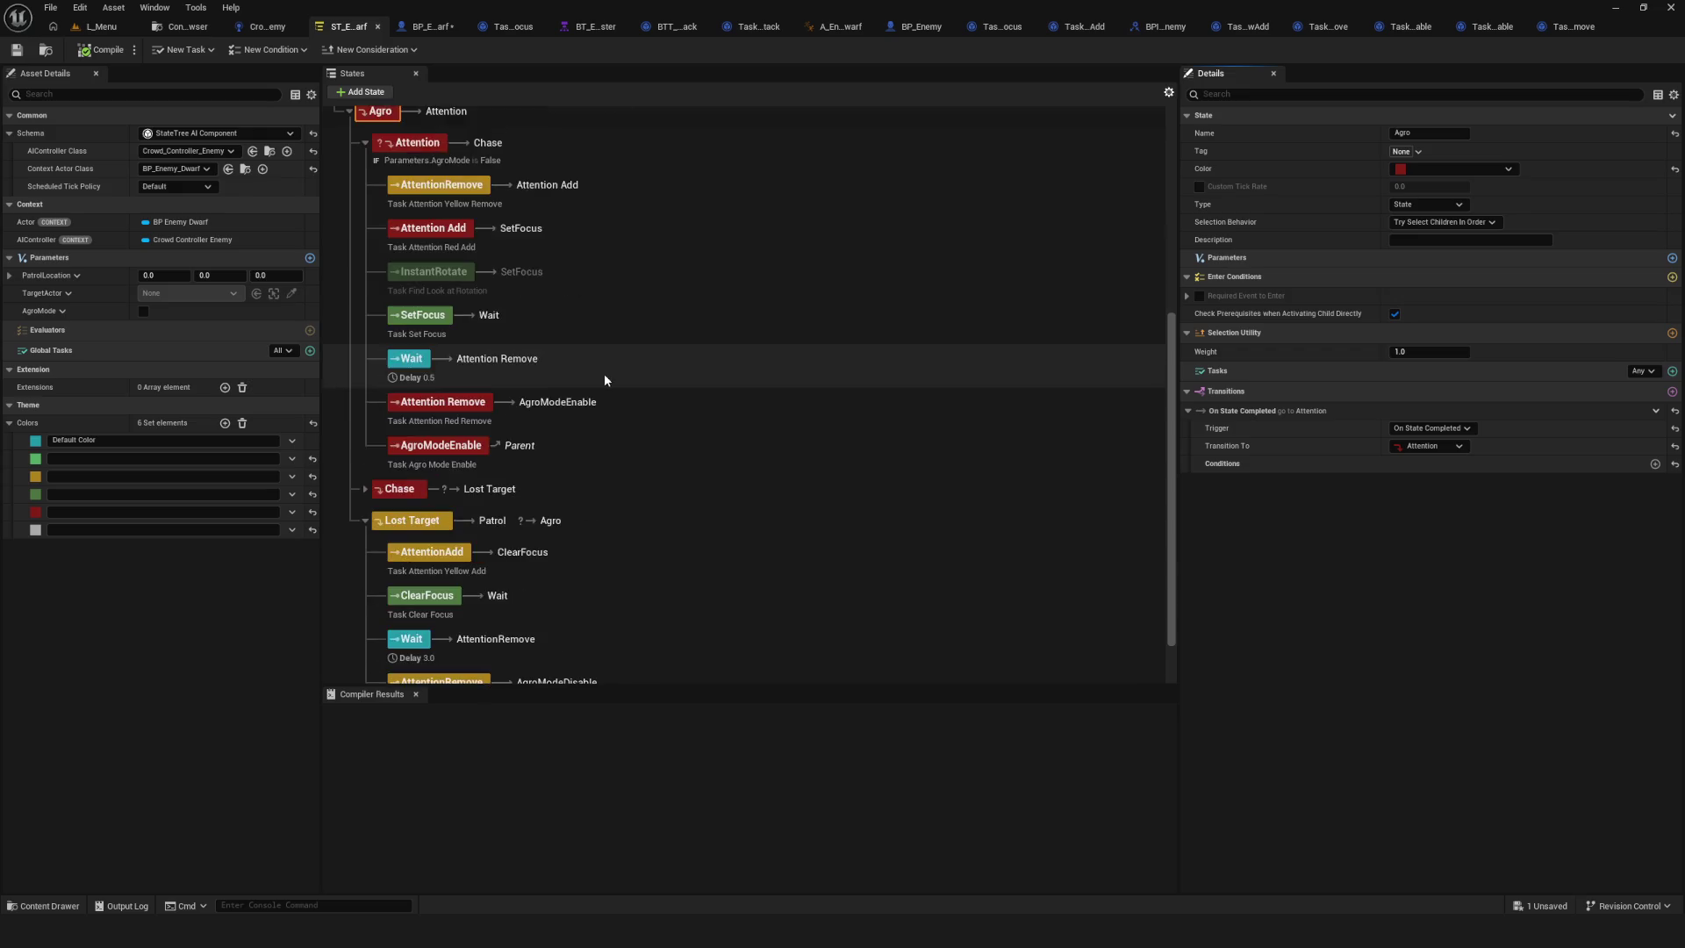
{"action": "scroll", "coordinate": [606, 380], "scroll_direction": "up", "scroll_amount": 4}
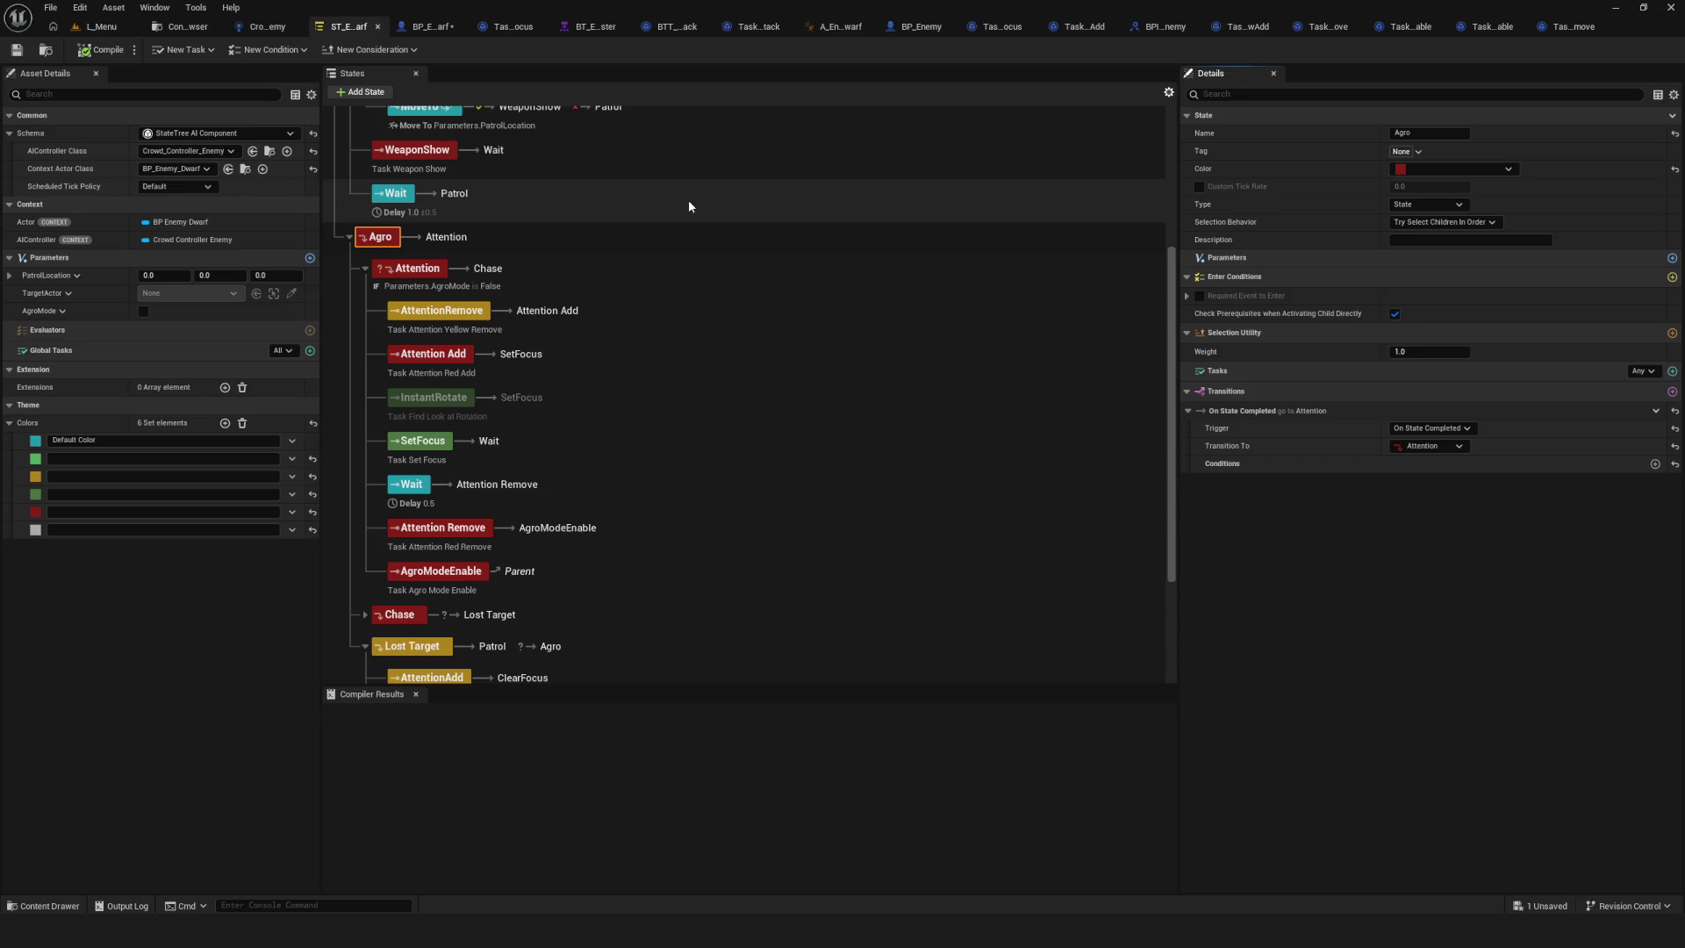
{"action": "left_click", "coordinate": [17, 49]}
{"action": "scroll", "coordinate": [651, 367], "scroll_direction": "down", "scroll_amount": 3}
{"action": "scroll", "coordinate": [641, 376], "scroll_direction": "up", "scroll_amount": 4}
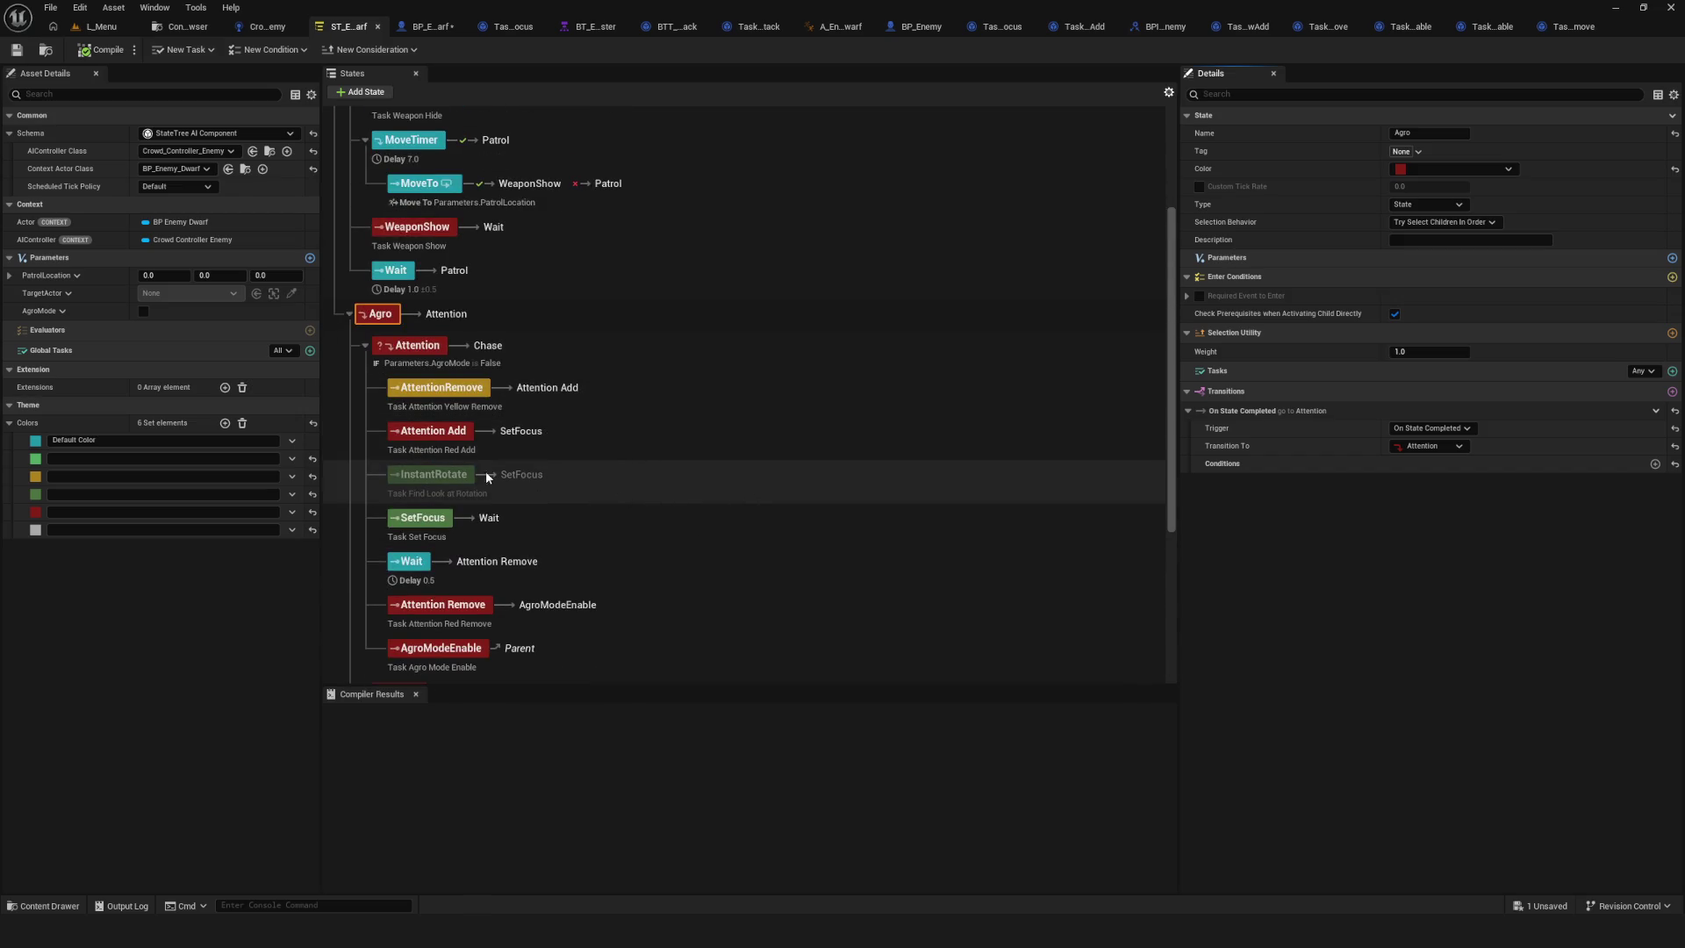
{"action": "scroll", "coordinate": [505, 356], "scroll_direction": "down", "scroll_amount": 4}
{"action": "scroll", "coordinate": [586, 401], "scroll_direction": "up", "scroll_amount": 2}
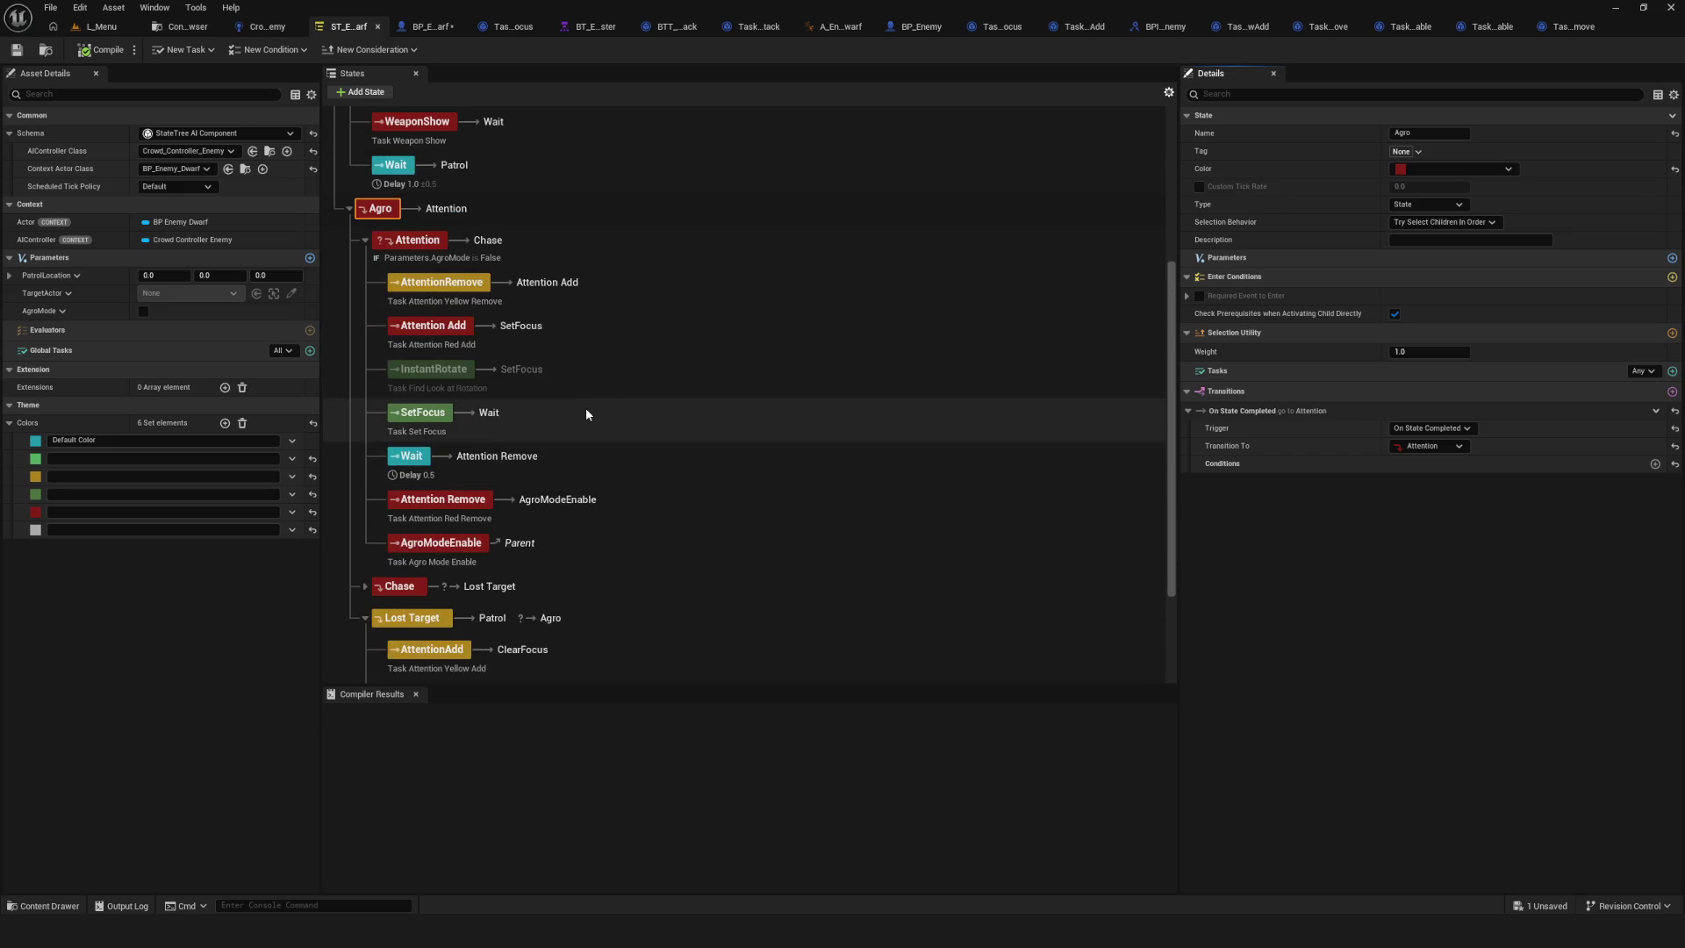
{"action": "scroll", "coordinate": [586, 407], "scroll_direction": "down", "scroll_amount": 3}
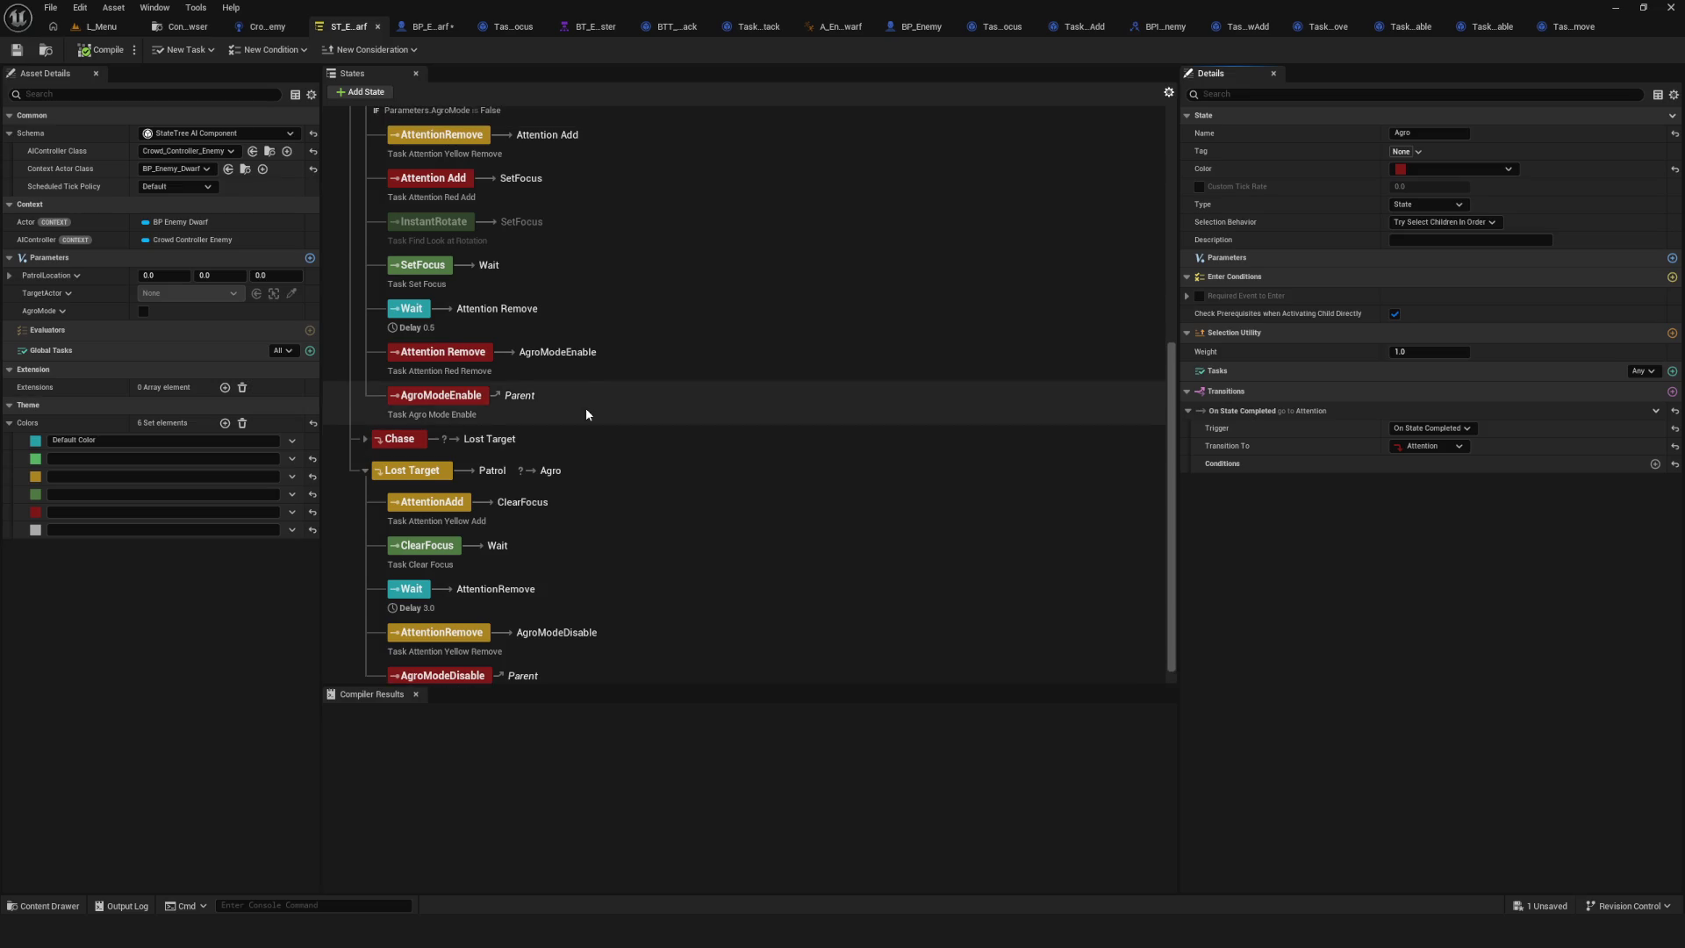
{"action": "scroll", "coordinate": [586, 409], "scroll_direction": "up", "scroll_amount": 3}
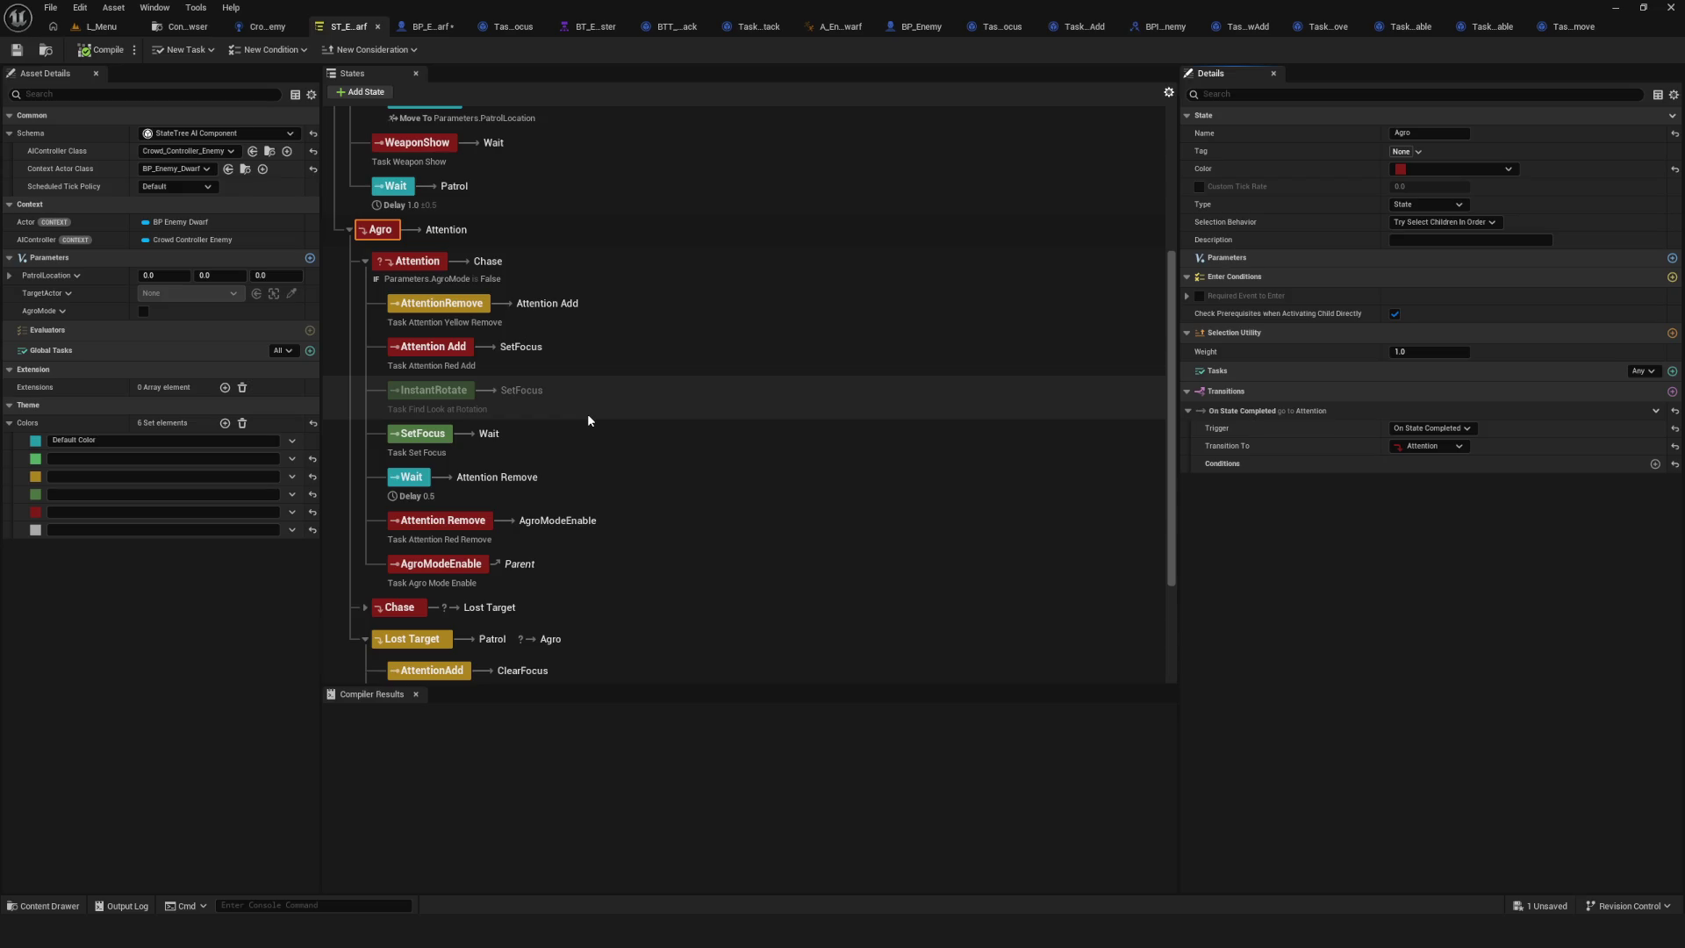
{"action": "left_click", "coordinate": [457, 350]}
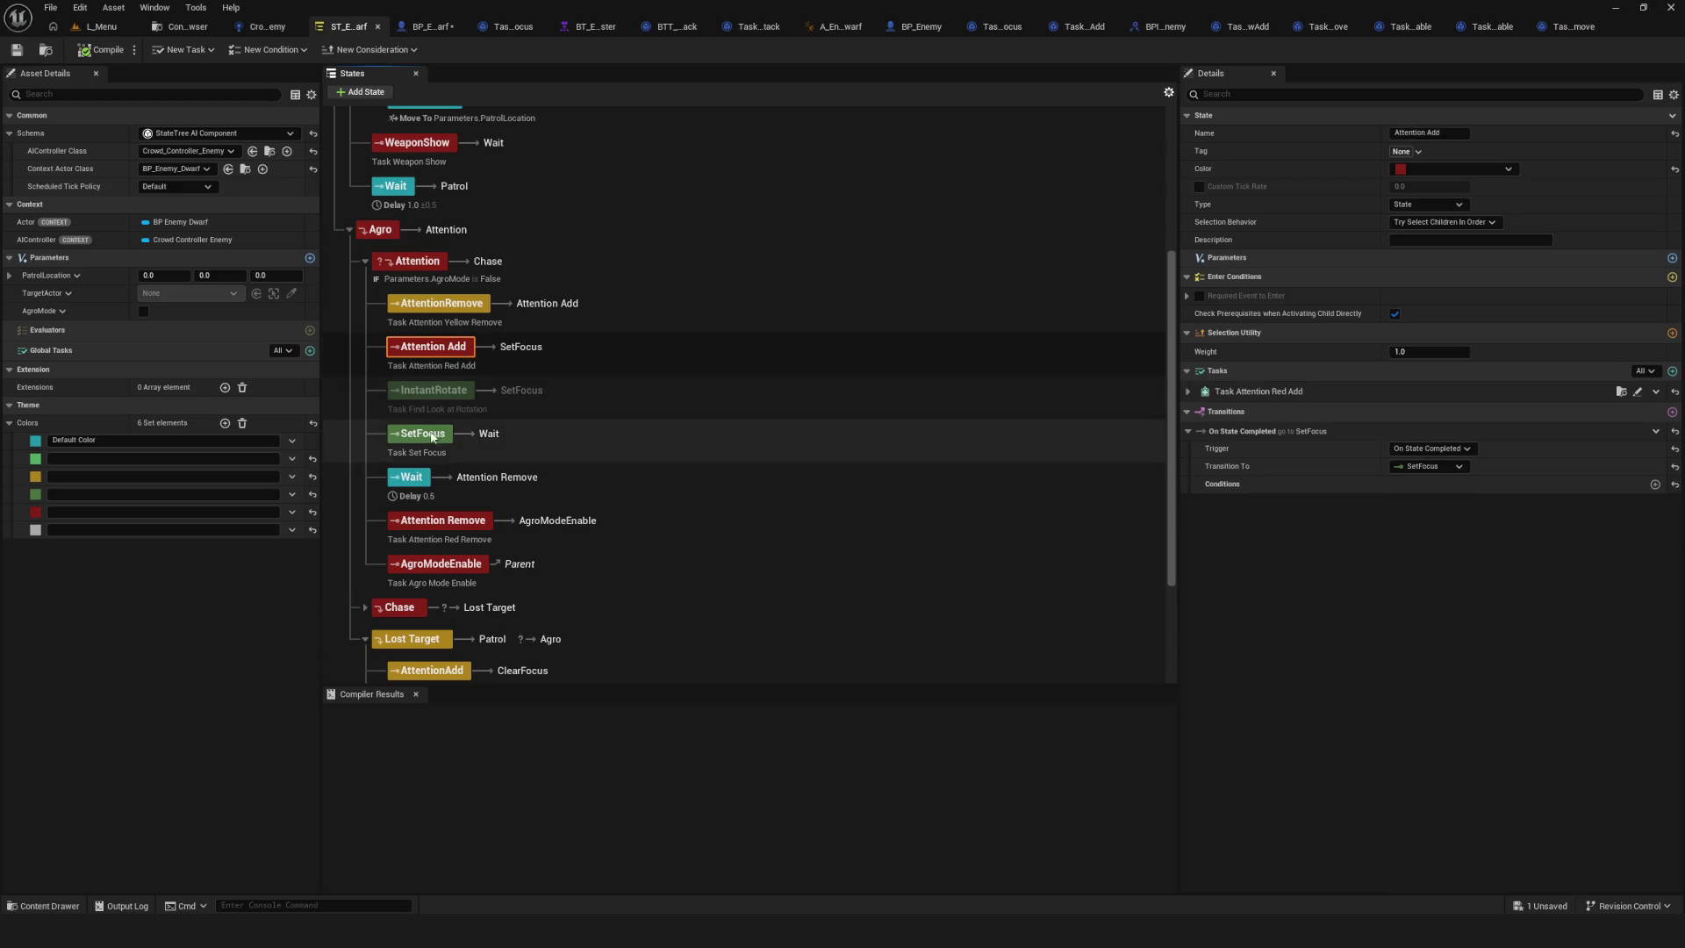
{"action": "left_click", "coordinate": [470, 525]}
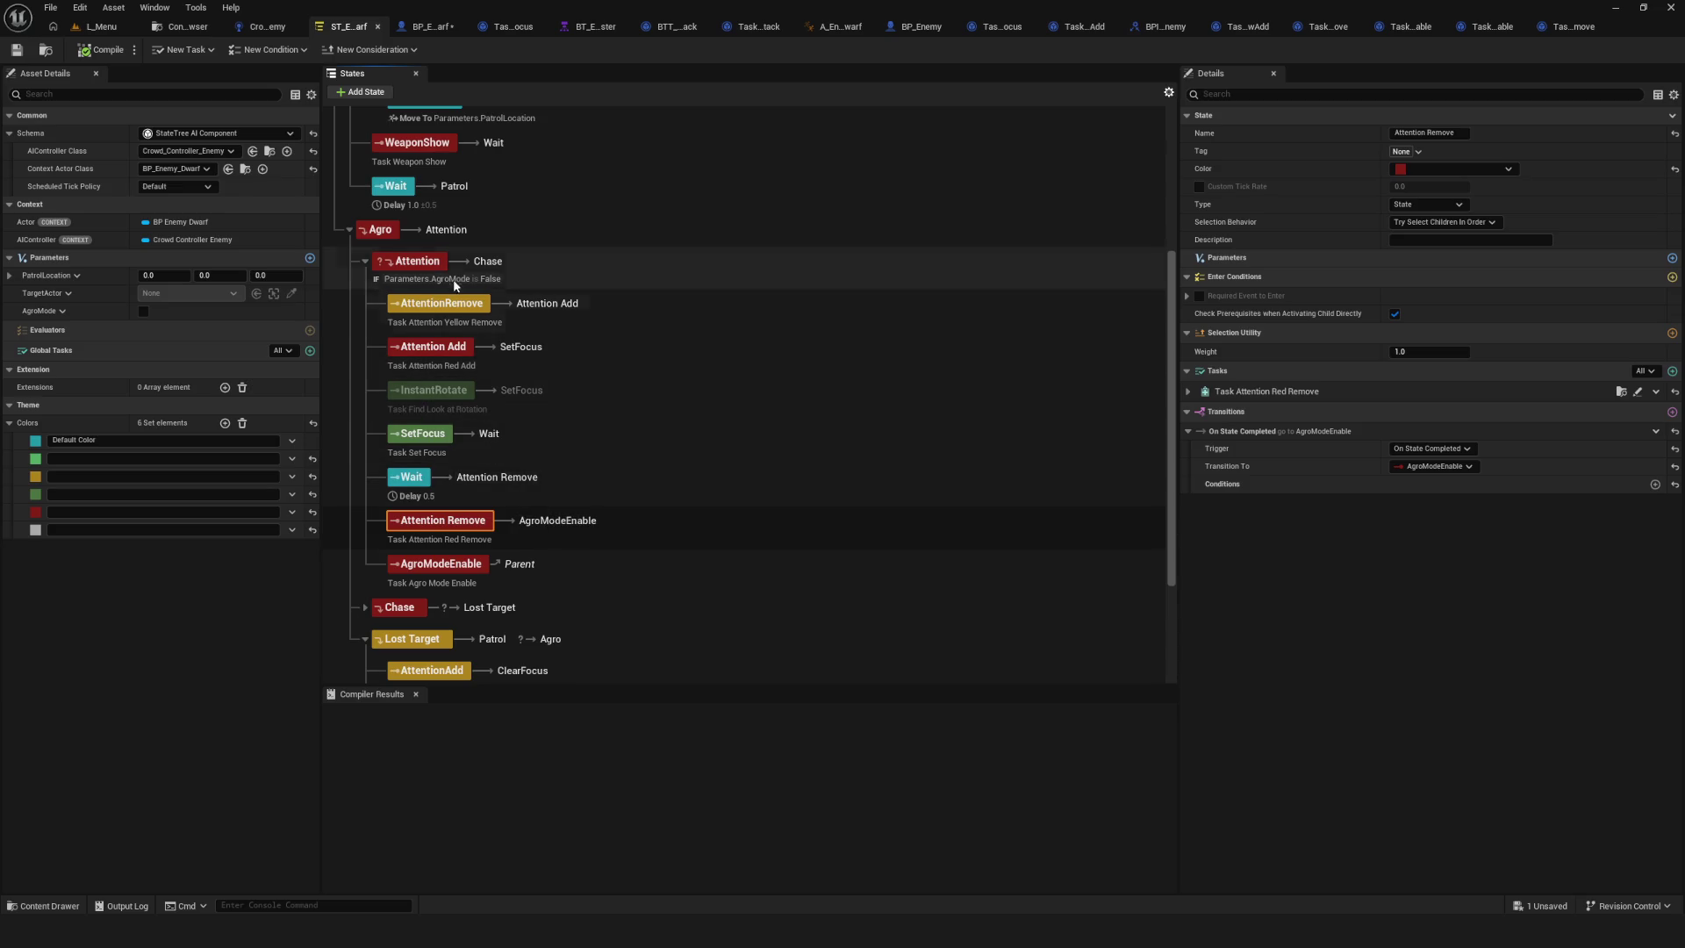
{"action": "left_click", "coordinate": [395, 230]}
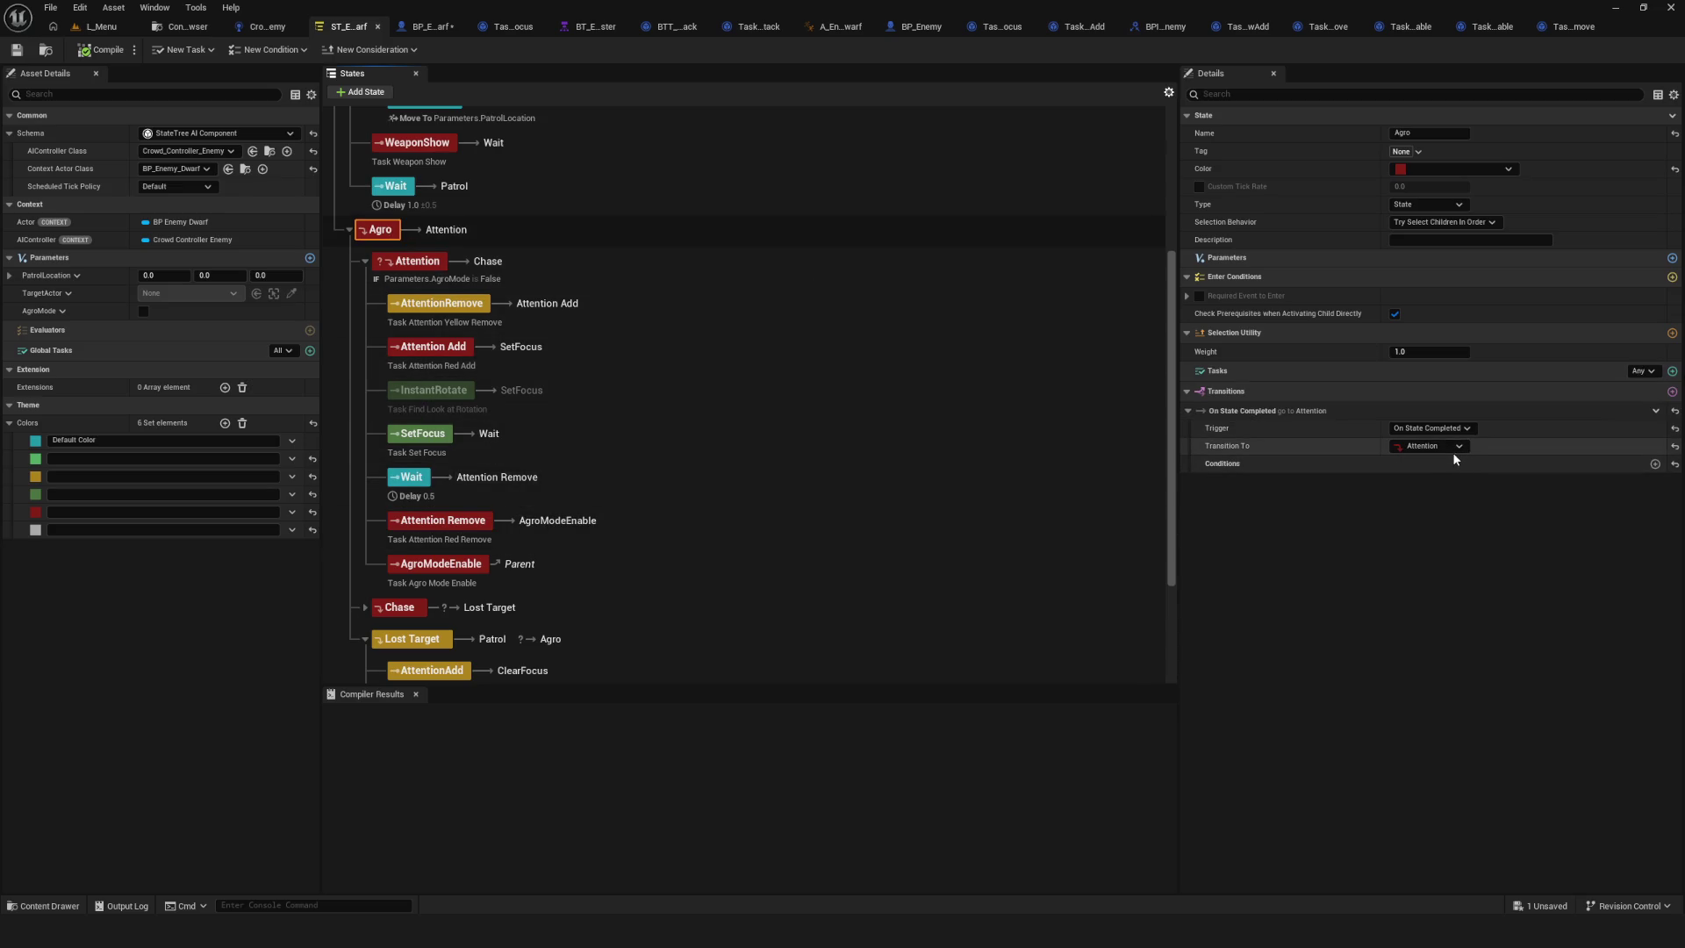
Delete Agro's On State Completed transition and move Attention Add, SetFocus, Wait, Attention Remove under Agro.
{"action": "left_click", "coordinate": [1655, 411]}
{"action": "left_click", "coordinate": [1580, 496]}
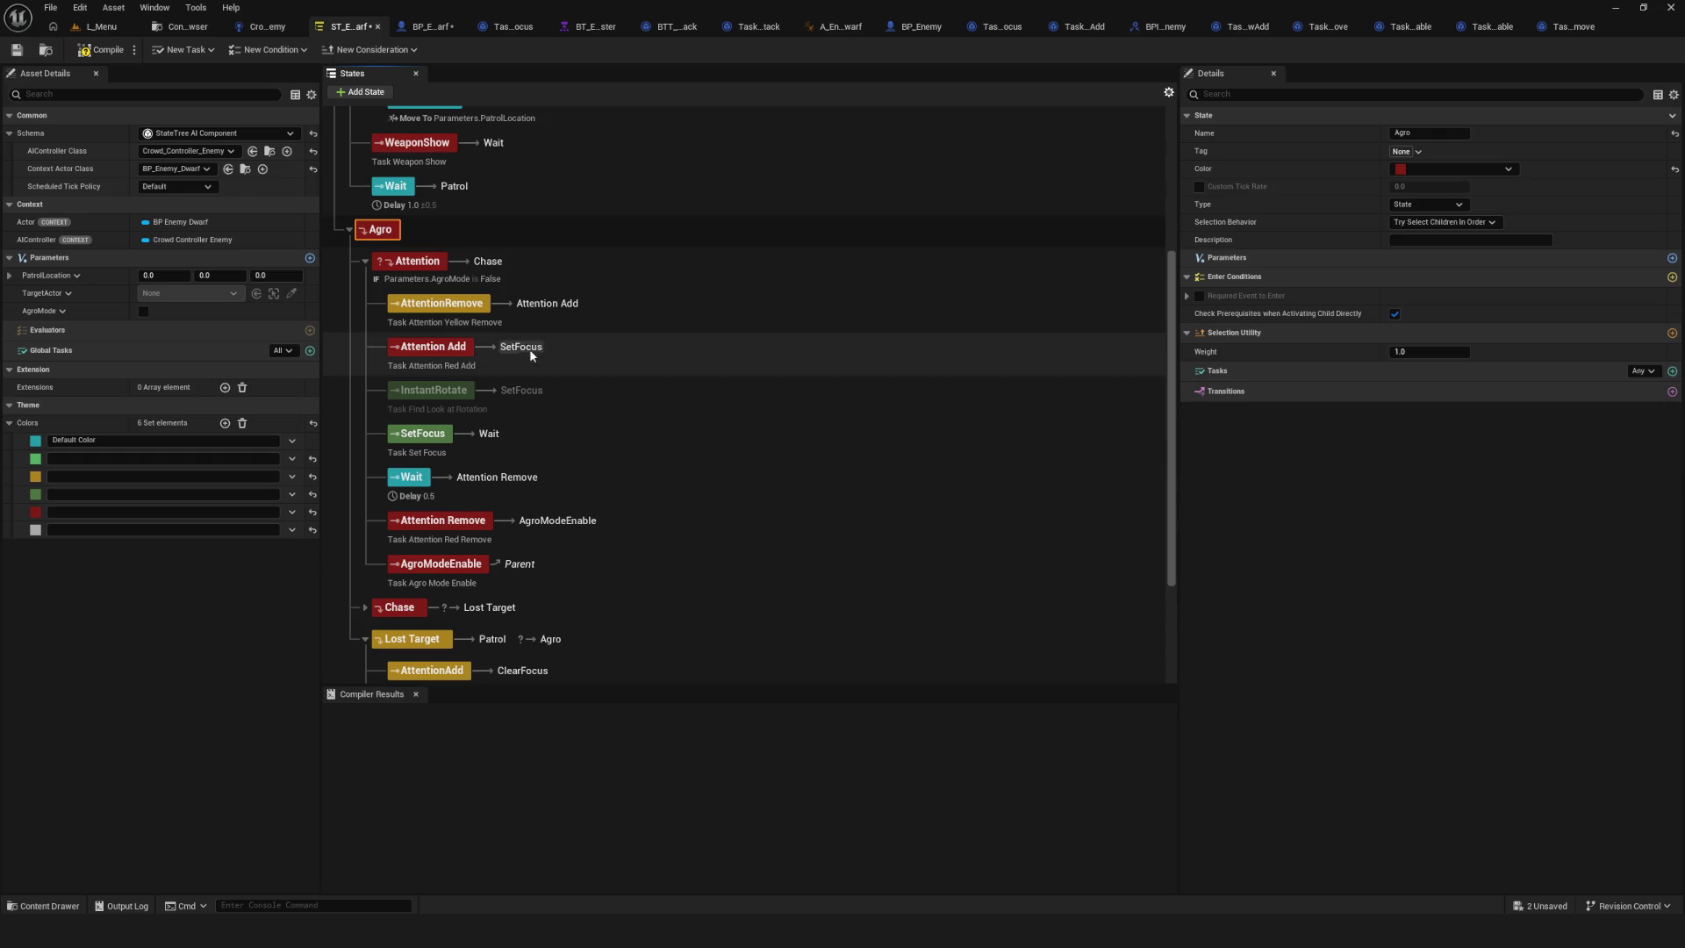
{"action": "left_click", "coordinate": [443, 355]}
{"action": "left_click_drag", "start_coordinate": [405, 237], "coordinate": [406, 238]}
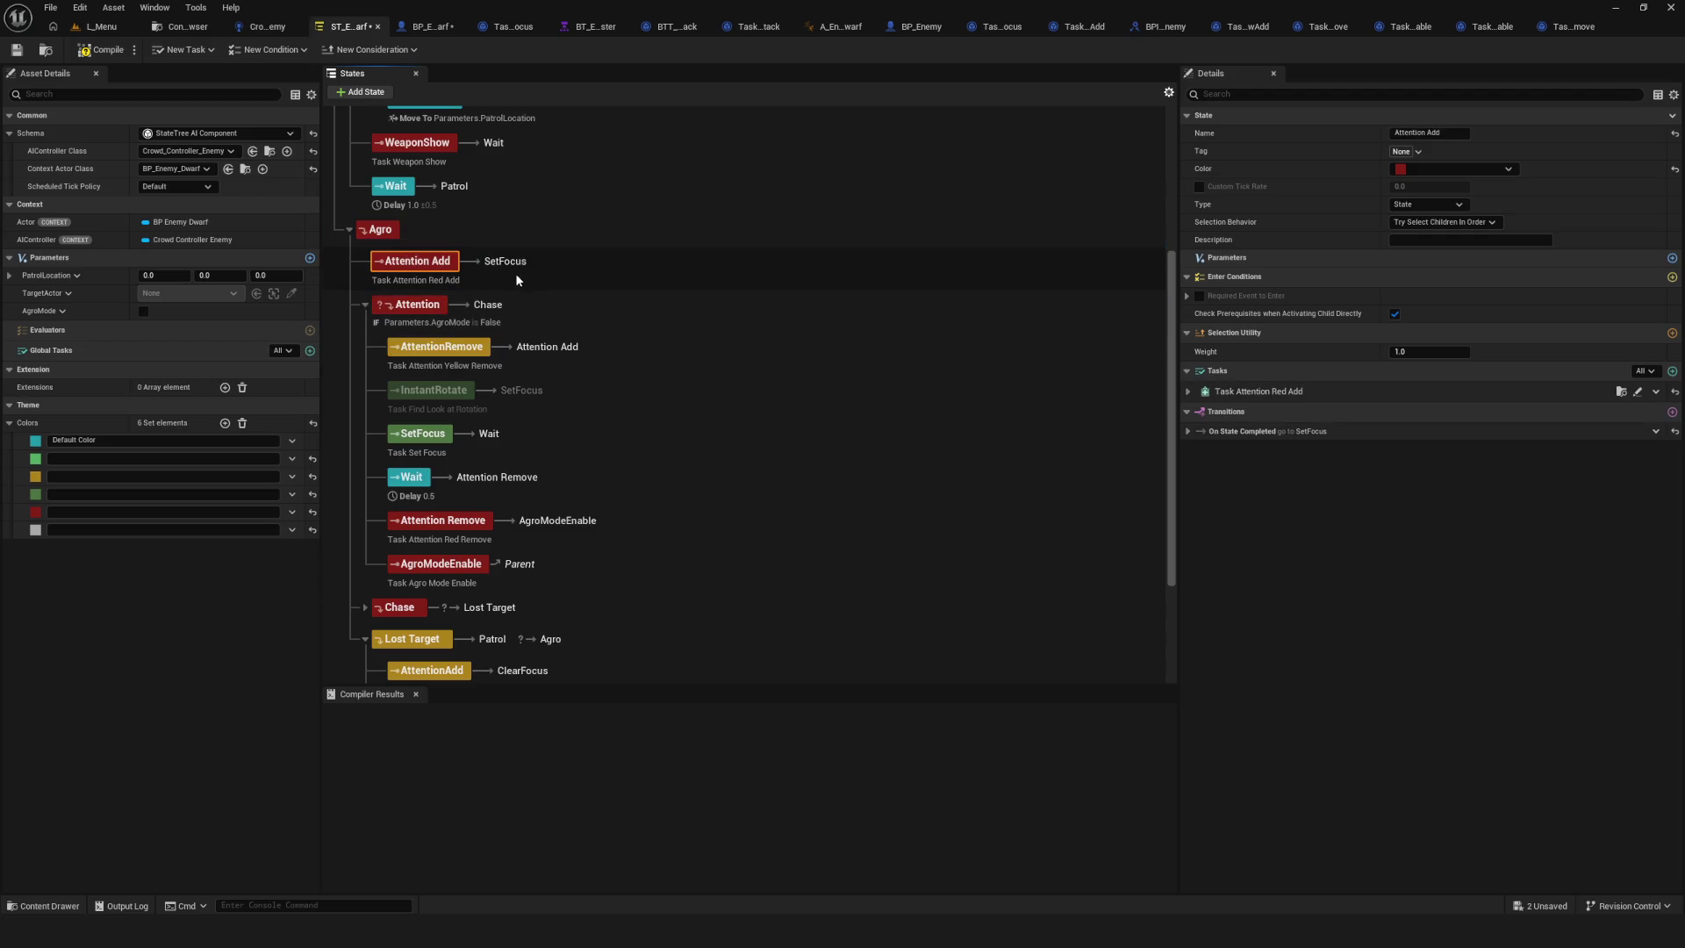
{"action": "left_click_drag", "start_coordinate": [419, 434], "coordinate": [427, 300]}
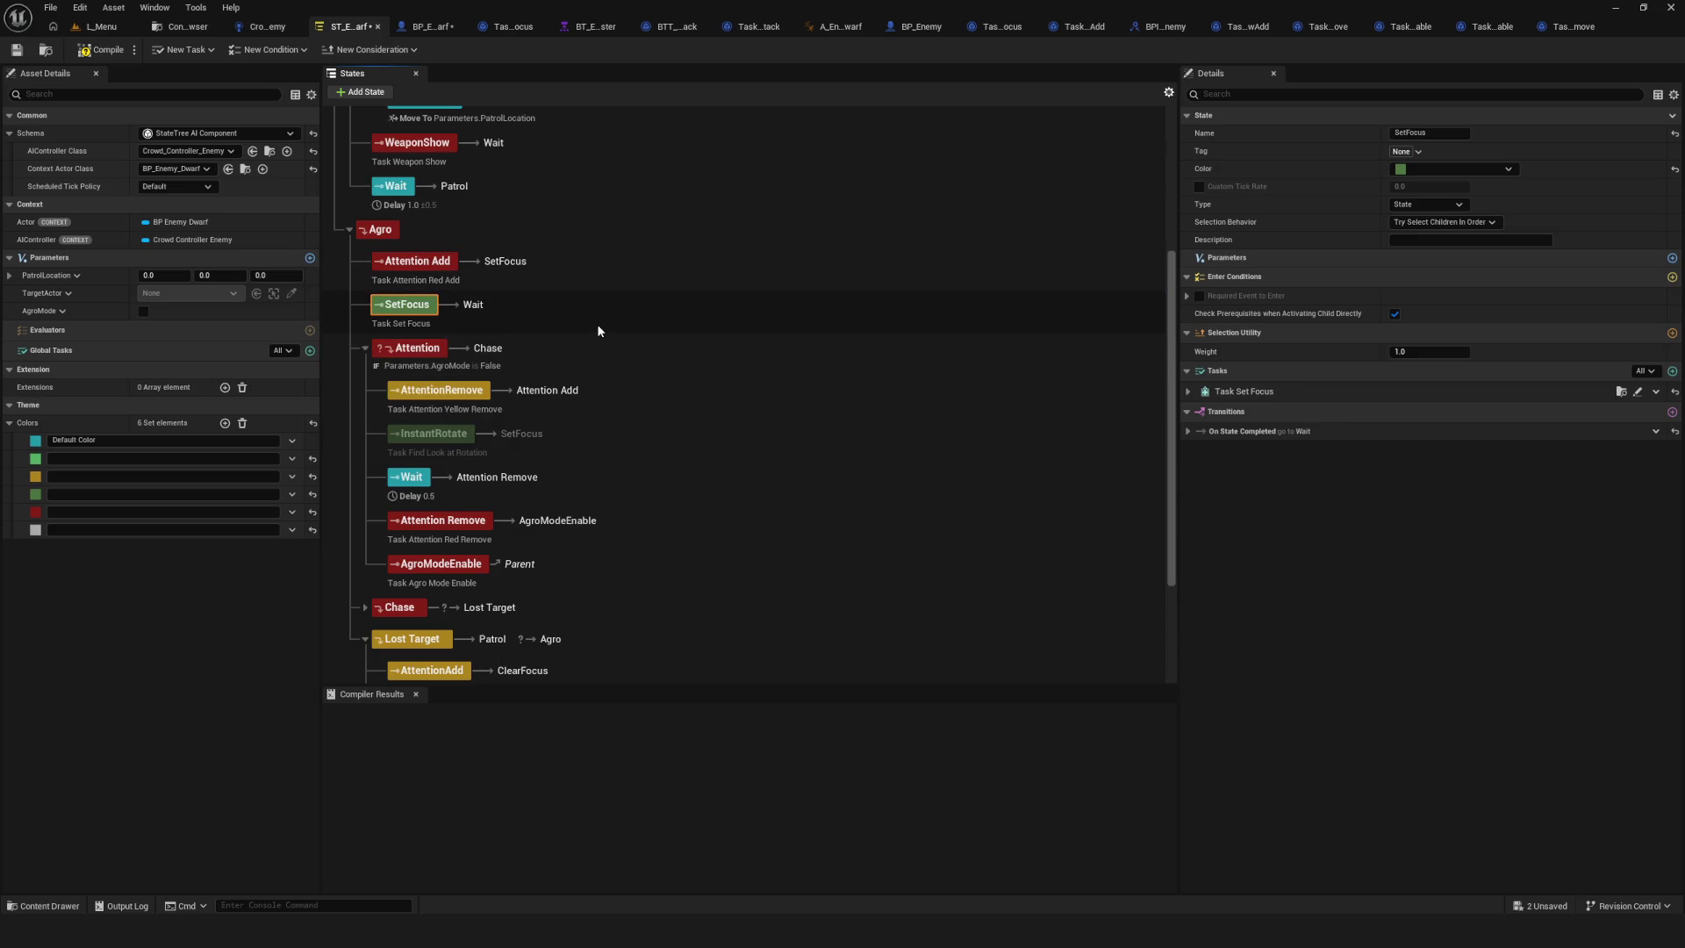
{"action": "left_click_drag", "start_coordinate": [409, 478], "coordinate": [425, 339]}
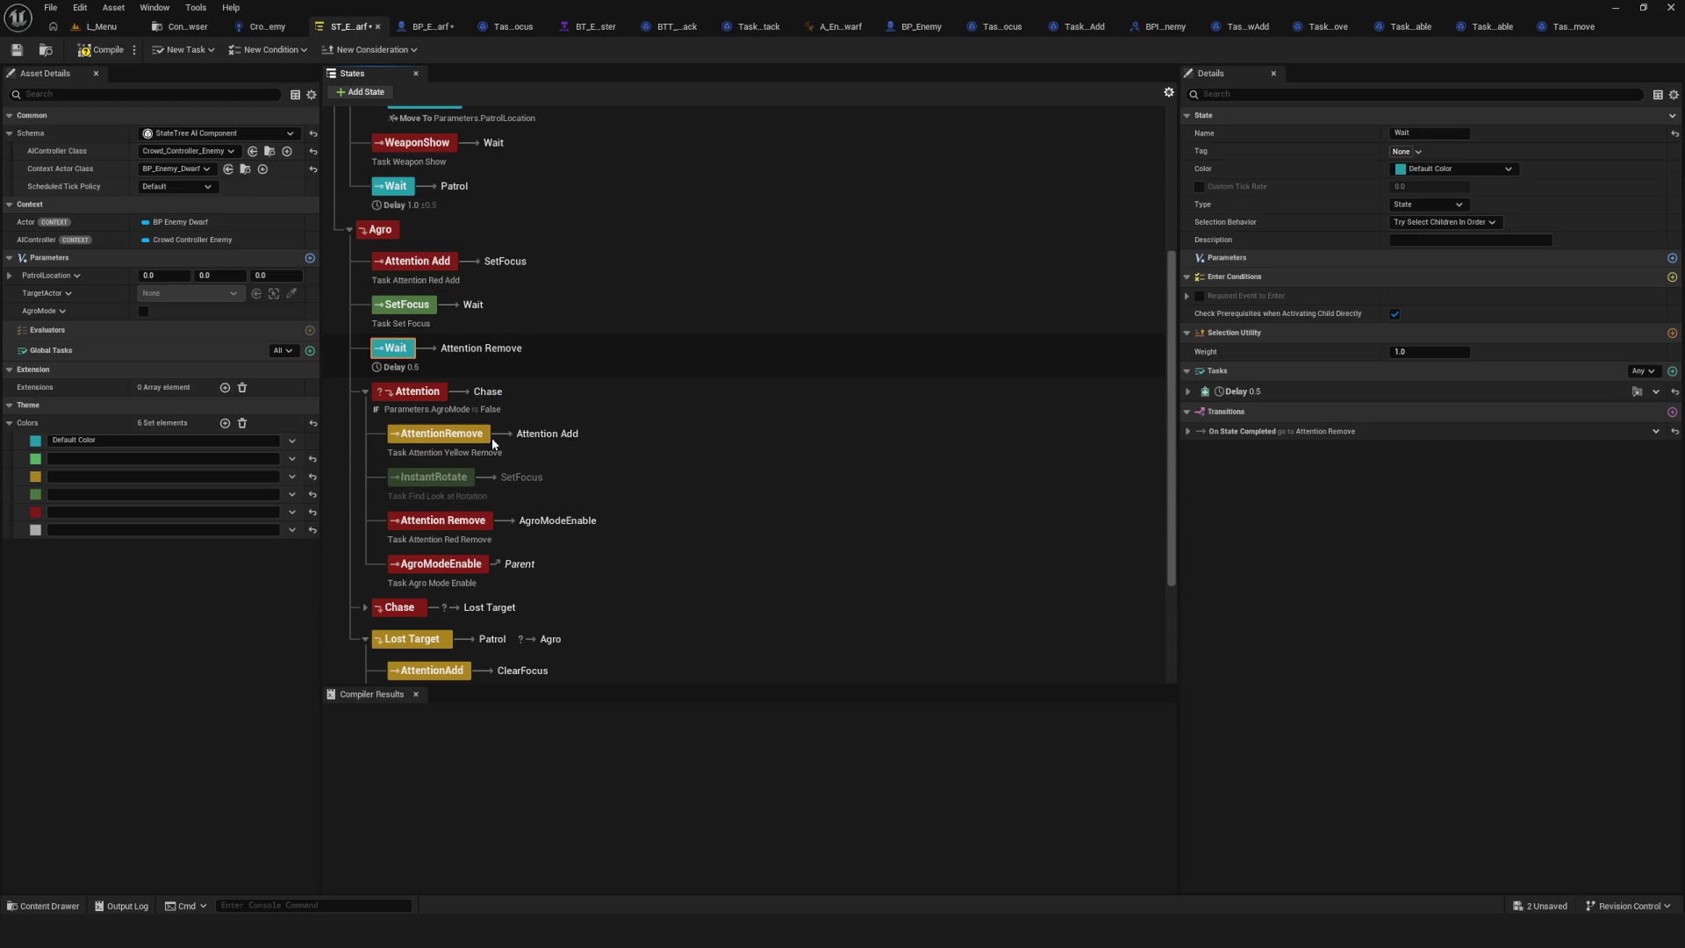
{"action": "left_click_drag", "start_coordinate": [457, 524], "coordinate": [458, 392]}
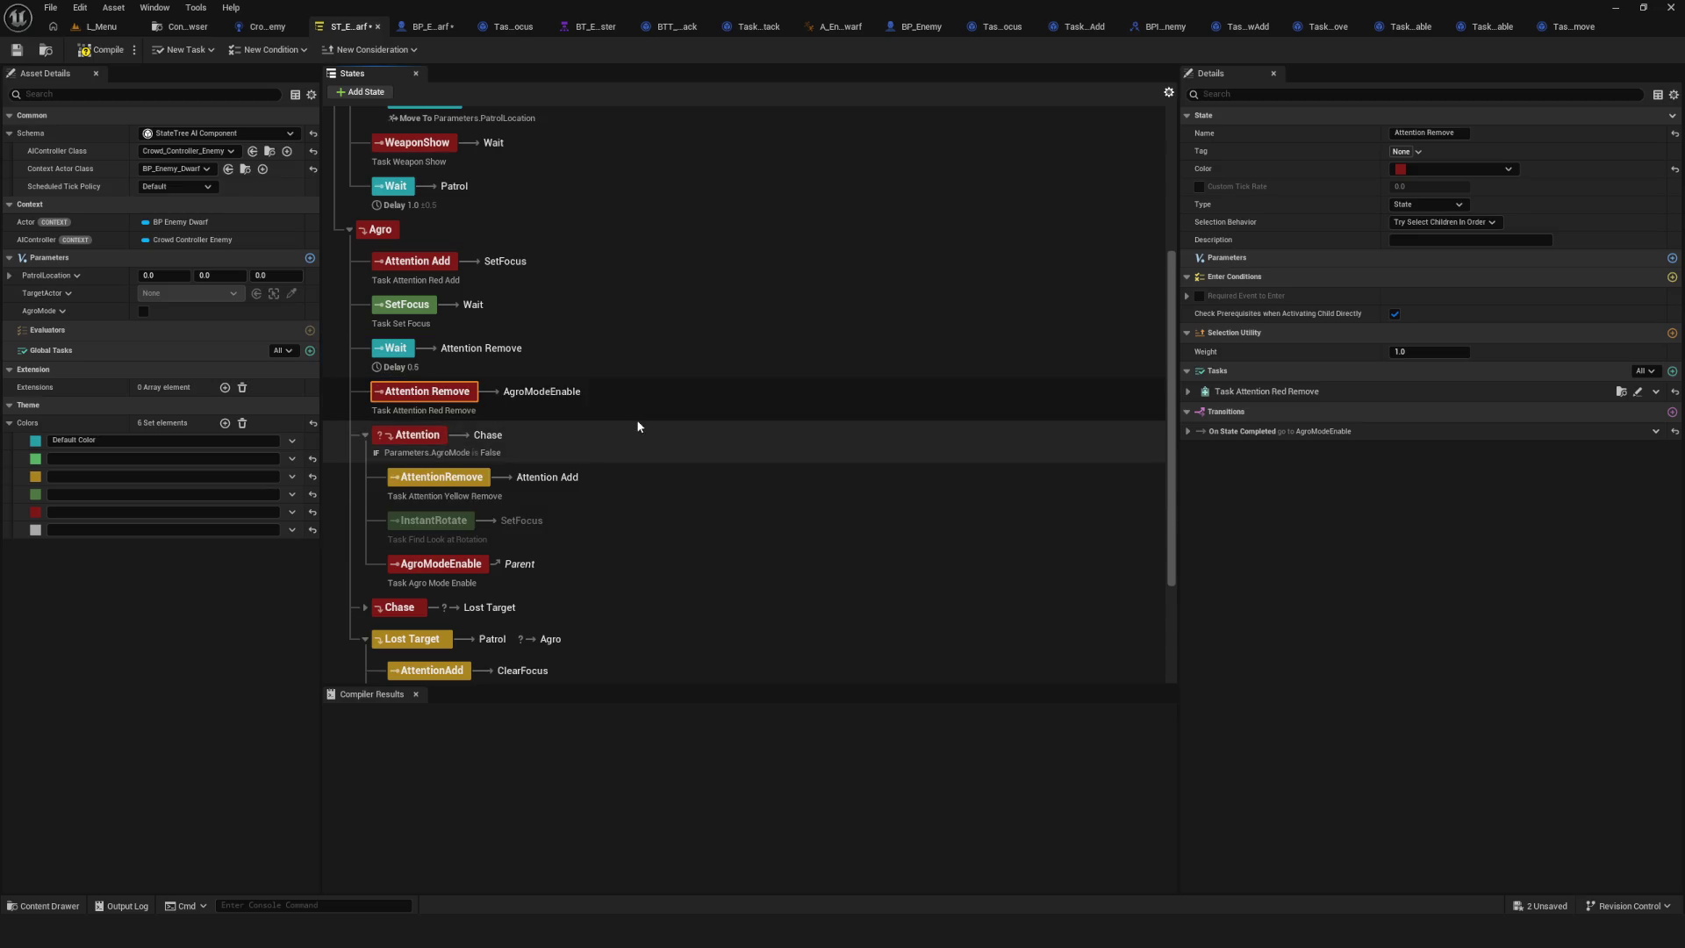
Delete AgroModeEnable, the leftover Attention child states, and the emptied Attention state.
{"action": "left_click", "coordinate": [414, 436]}
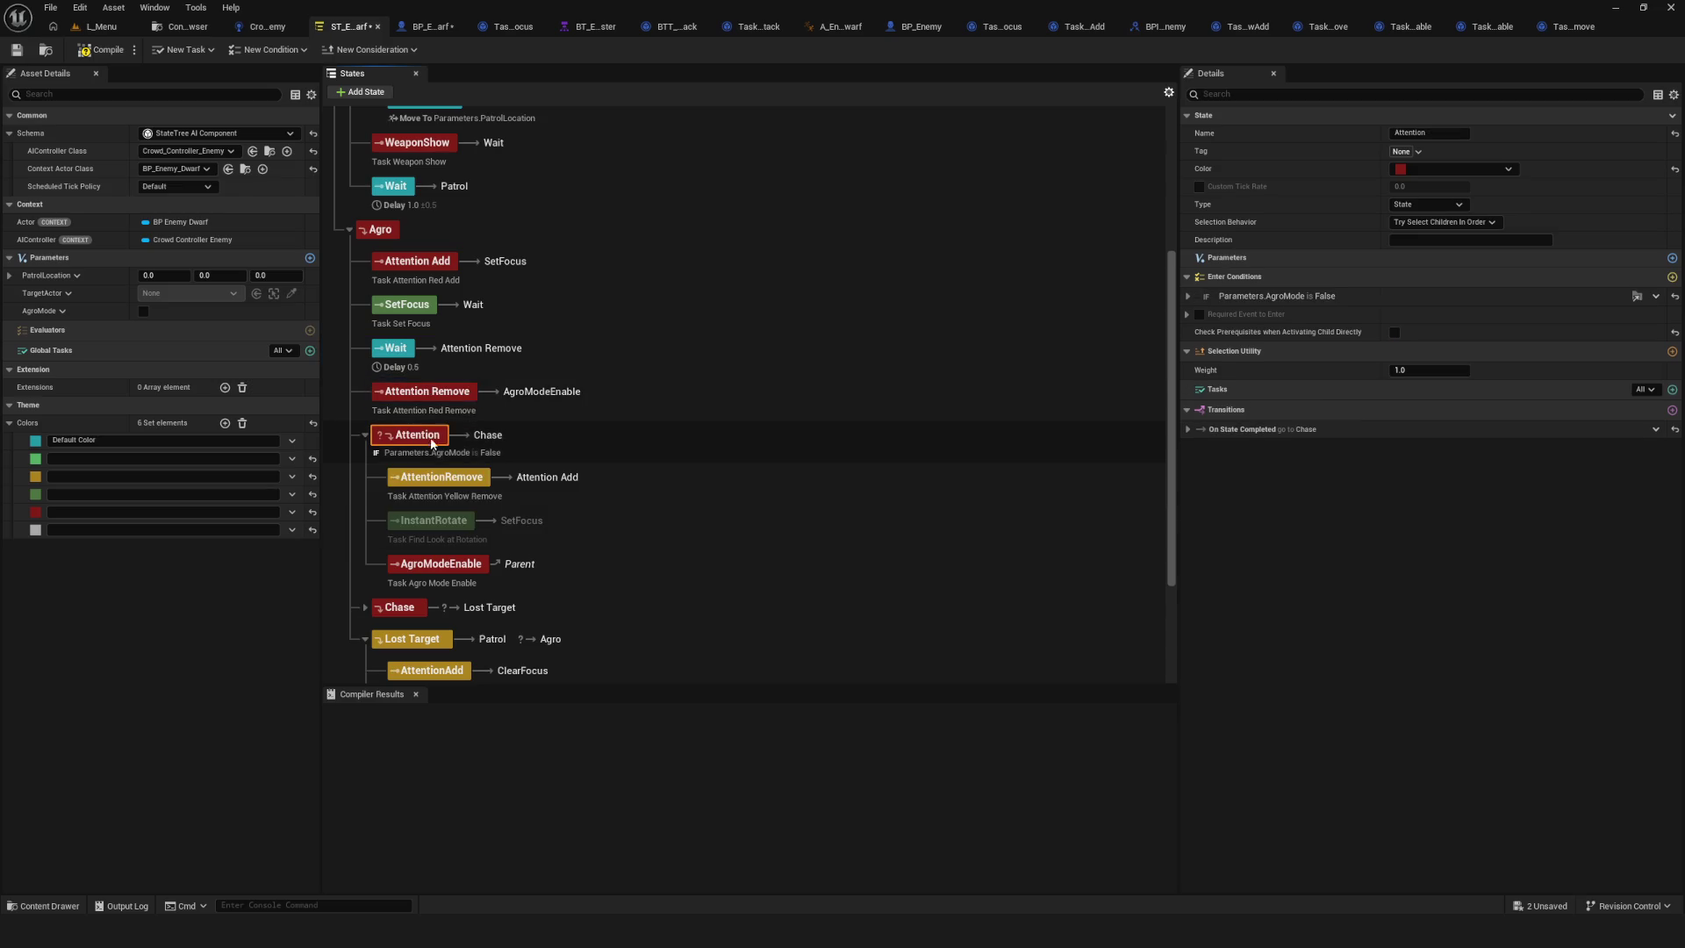
{"action": "left_click", "coordinate": [457, 563]}
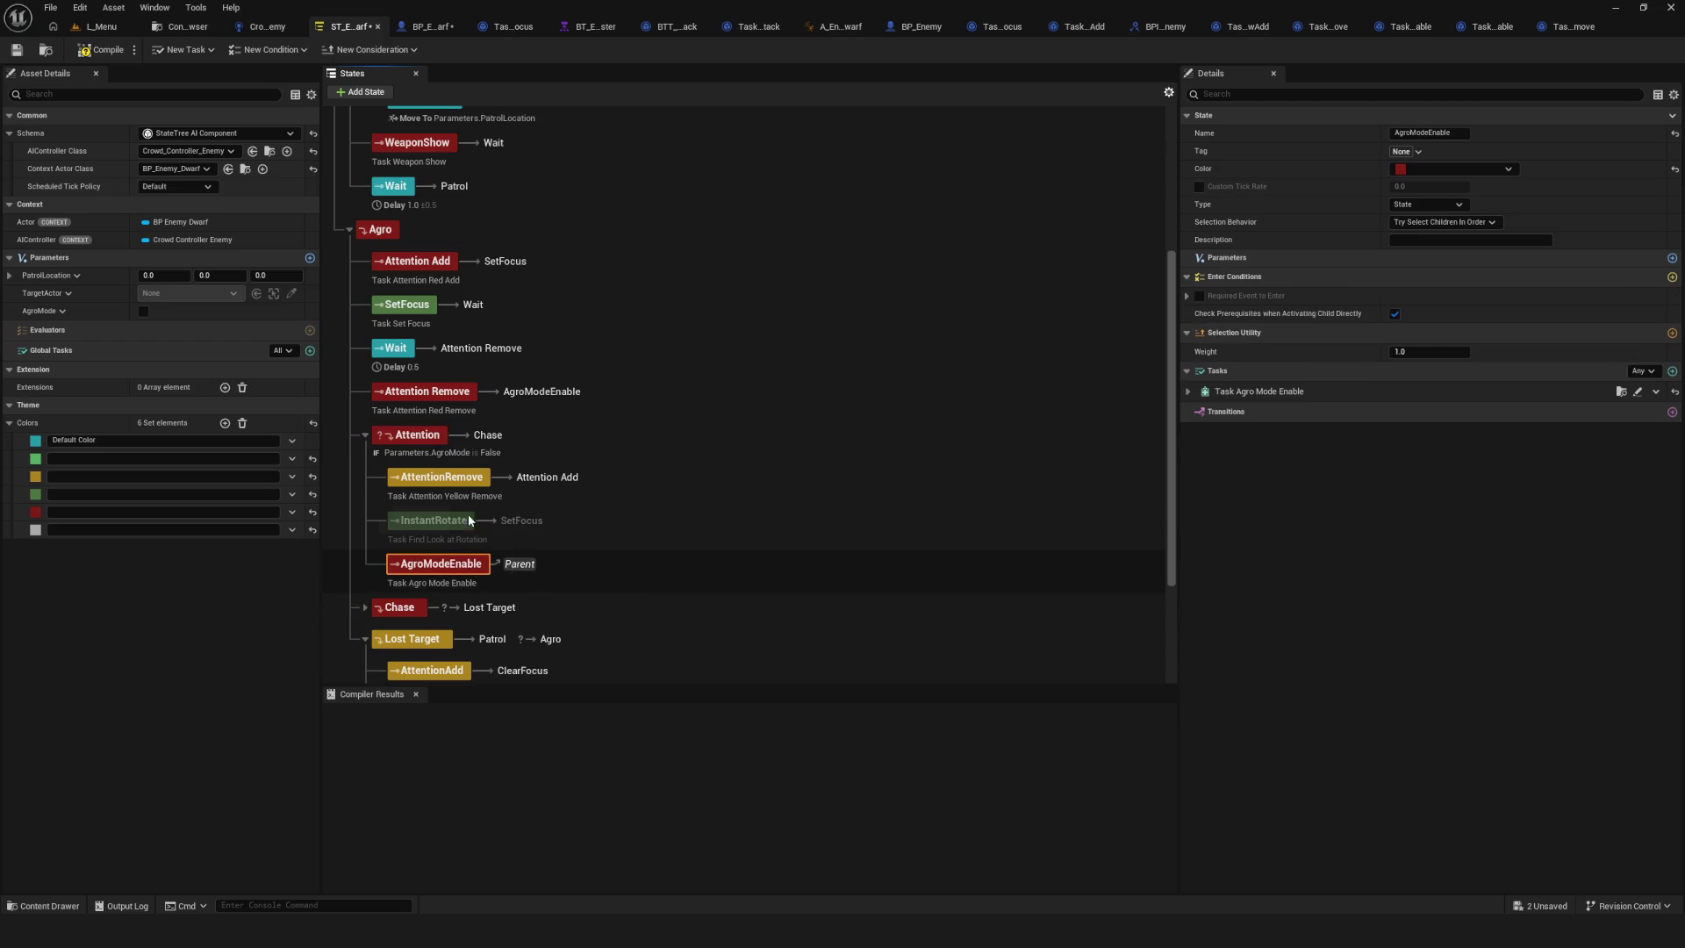
{"action": "key", "text": "Delete"}
{"action": "left_click", "coordinate": [472, 518]}
{"action": "key", "text": "Delete"}
{"action": "left_click", "coordinate": [461, 478]}
{"action": "key", "text": "Delete"}
{"action": "left_click", "coordinate": [456, 436]}
{"action": "key", "text": "Delete"}
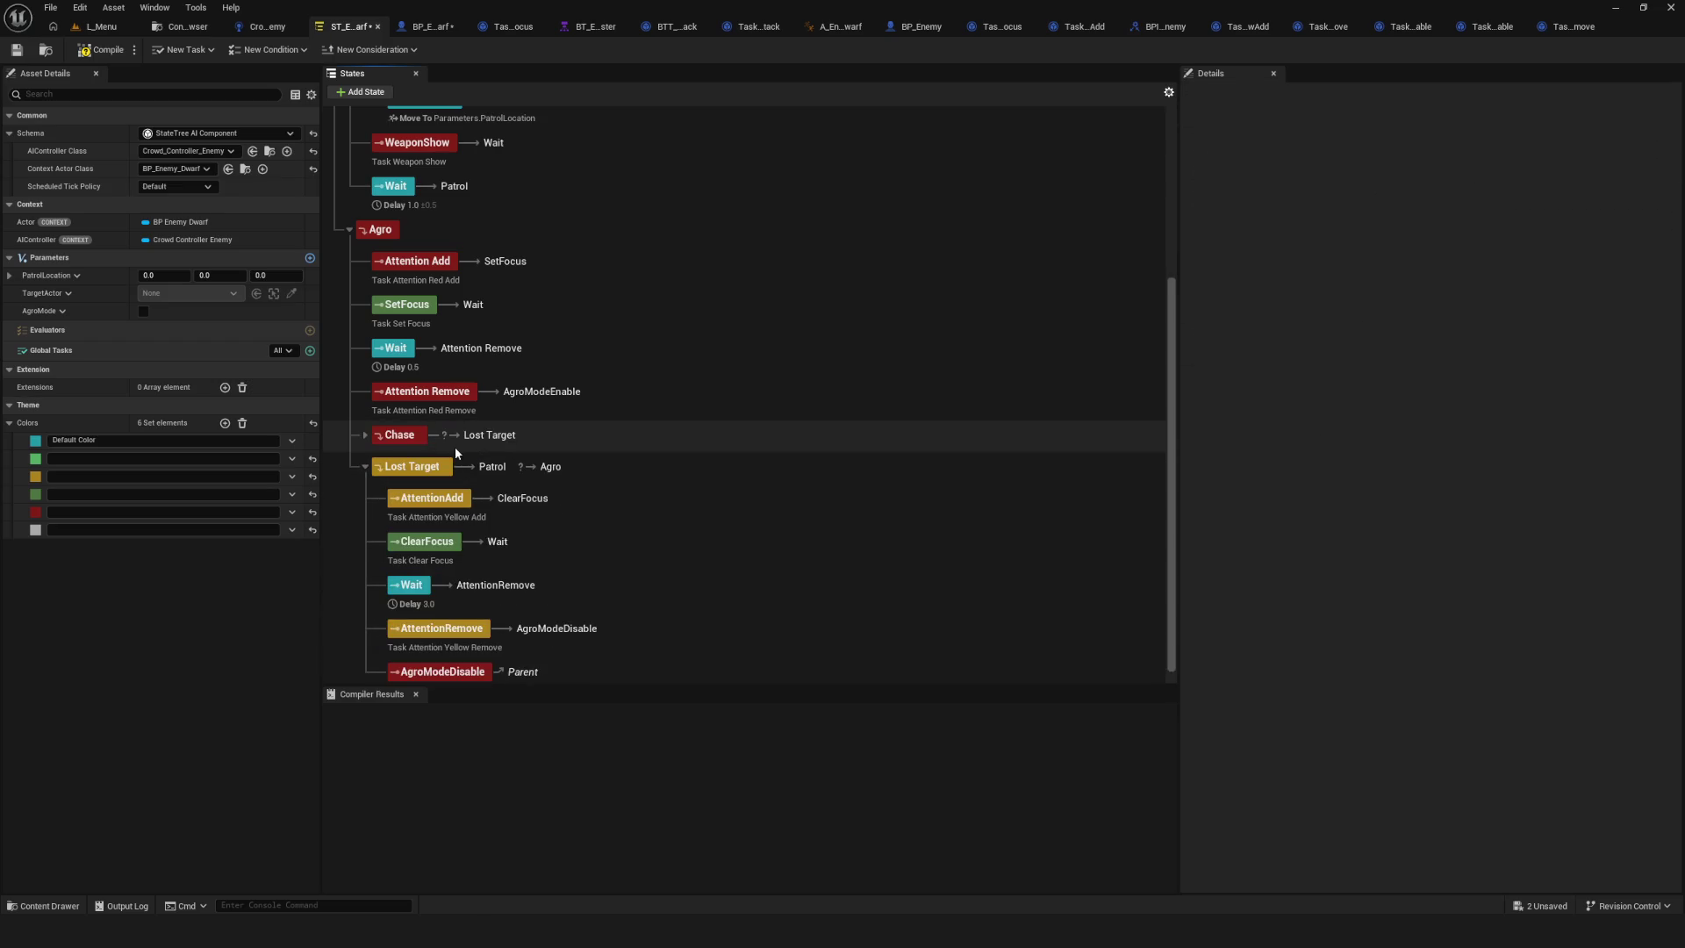
Delete the AgroModeDisable state under Lost Target and compile the State Tree.
{"action": "left_click", "coordinate": [446, 394]}
{"action": "scroll", "coordinate": [515, 544], "scroll_direction": "down", "scroll_amount": 1}
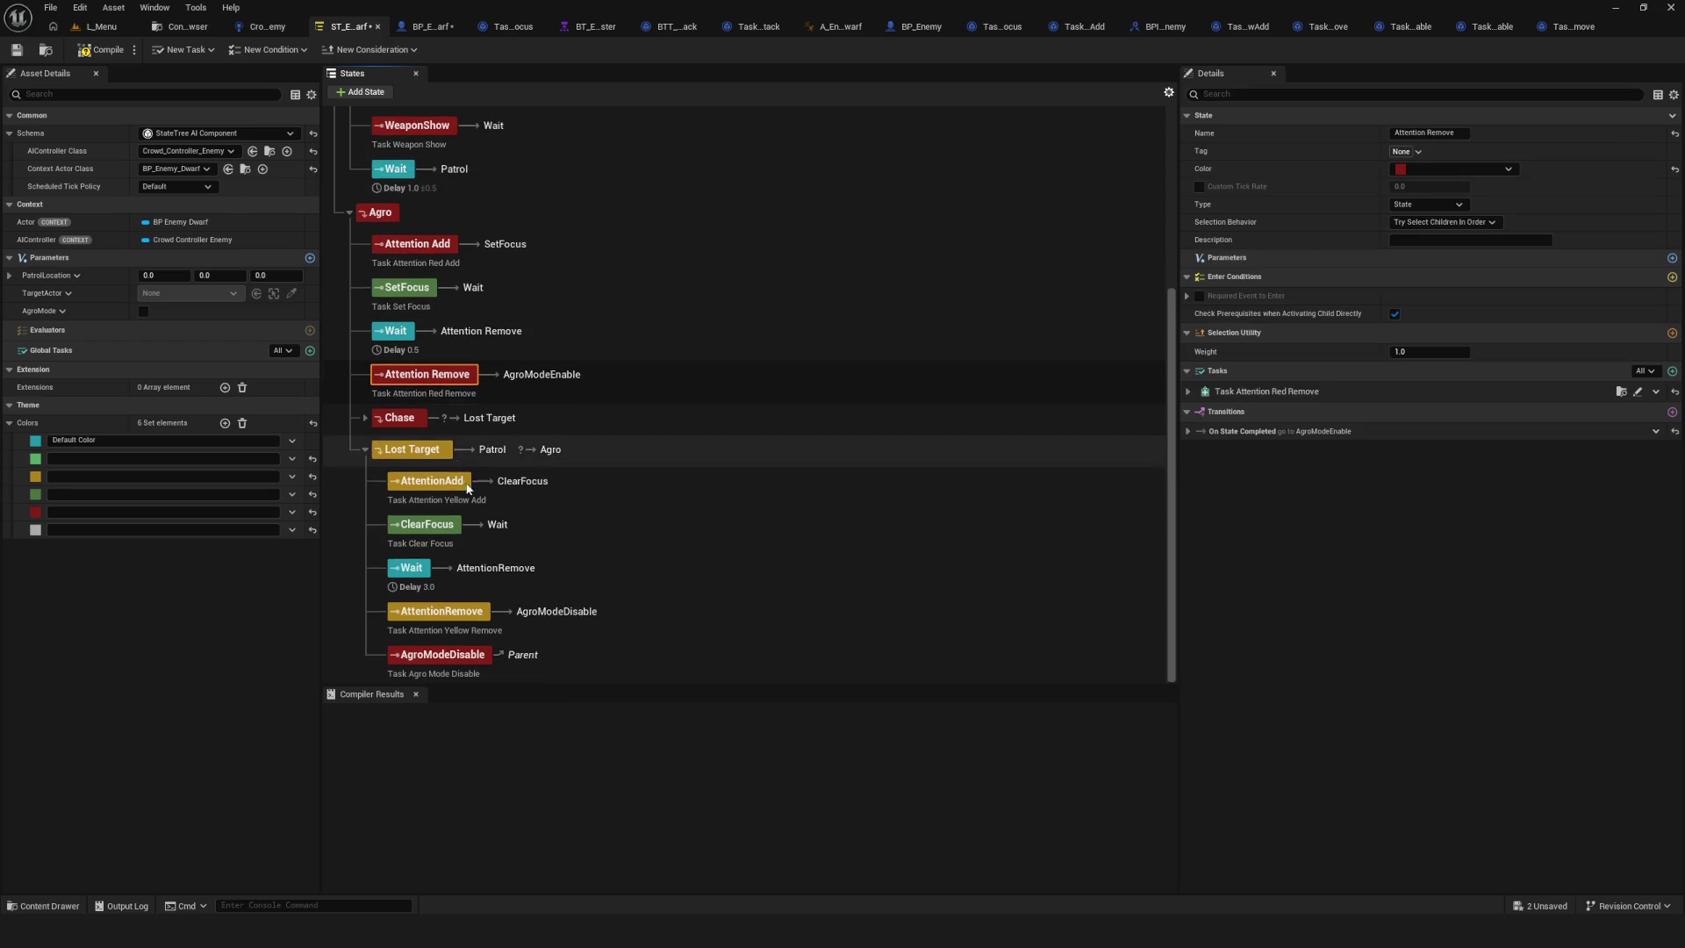
{"action": "left_click", "coordinate": [457, 656]}
{"action": "key", "text": "Delete"}
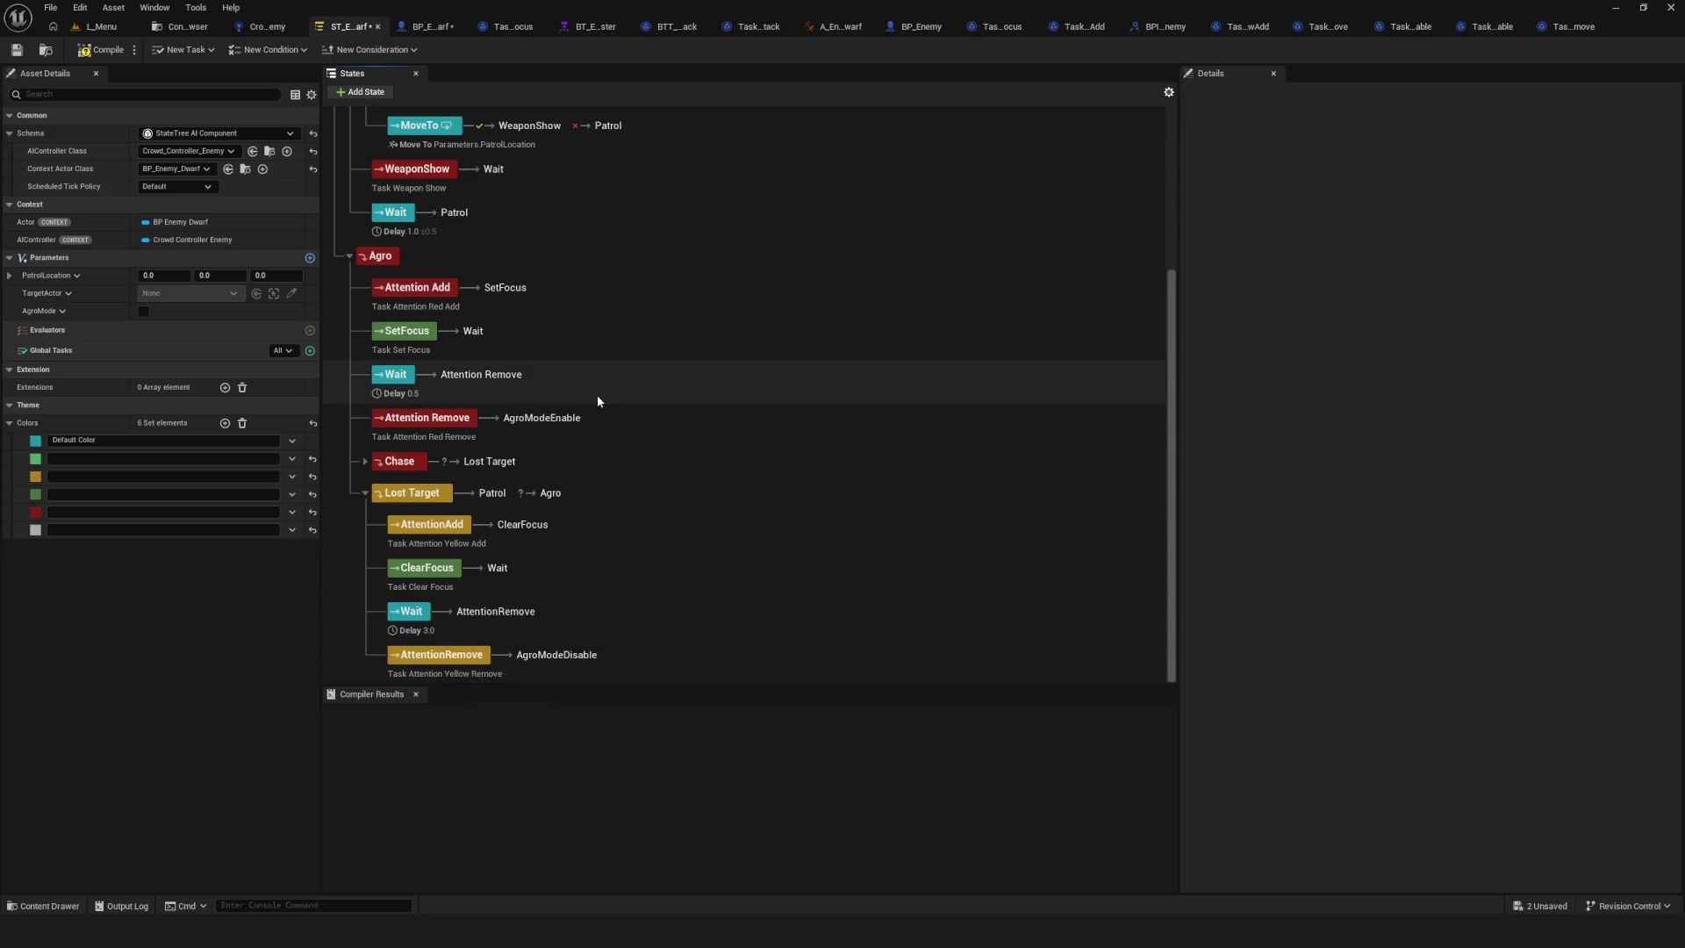
{"action": "left_click", "coordinate": [92, 50]}
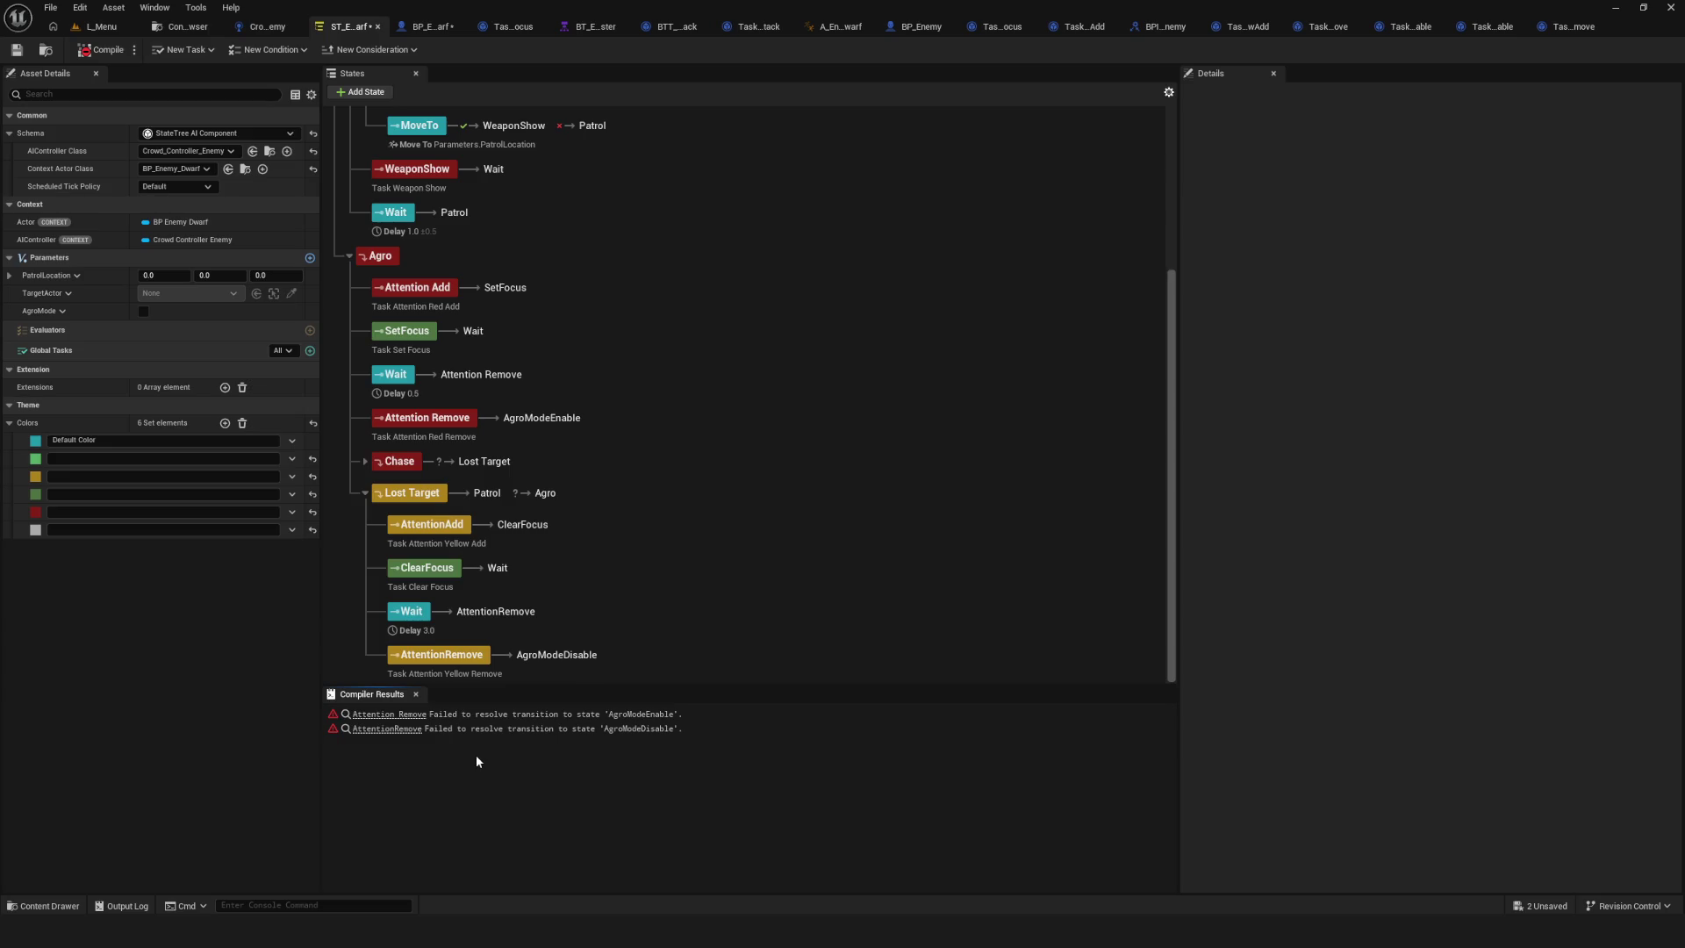
Check the completion transitions of Attention Add, SetFocus and Wait, keeping Wait's target Attention Remove.
{"action": "left_click", "coordinate": [437, 292]}
{"action": "left_click", "coordinate": [1189, 432]}
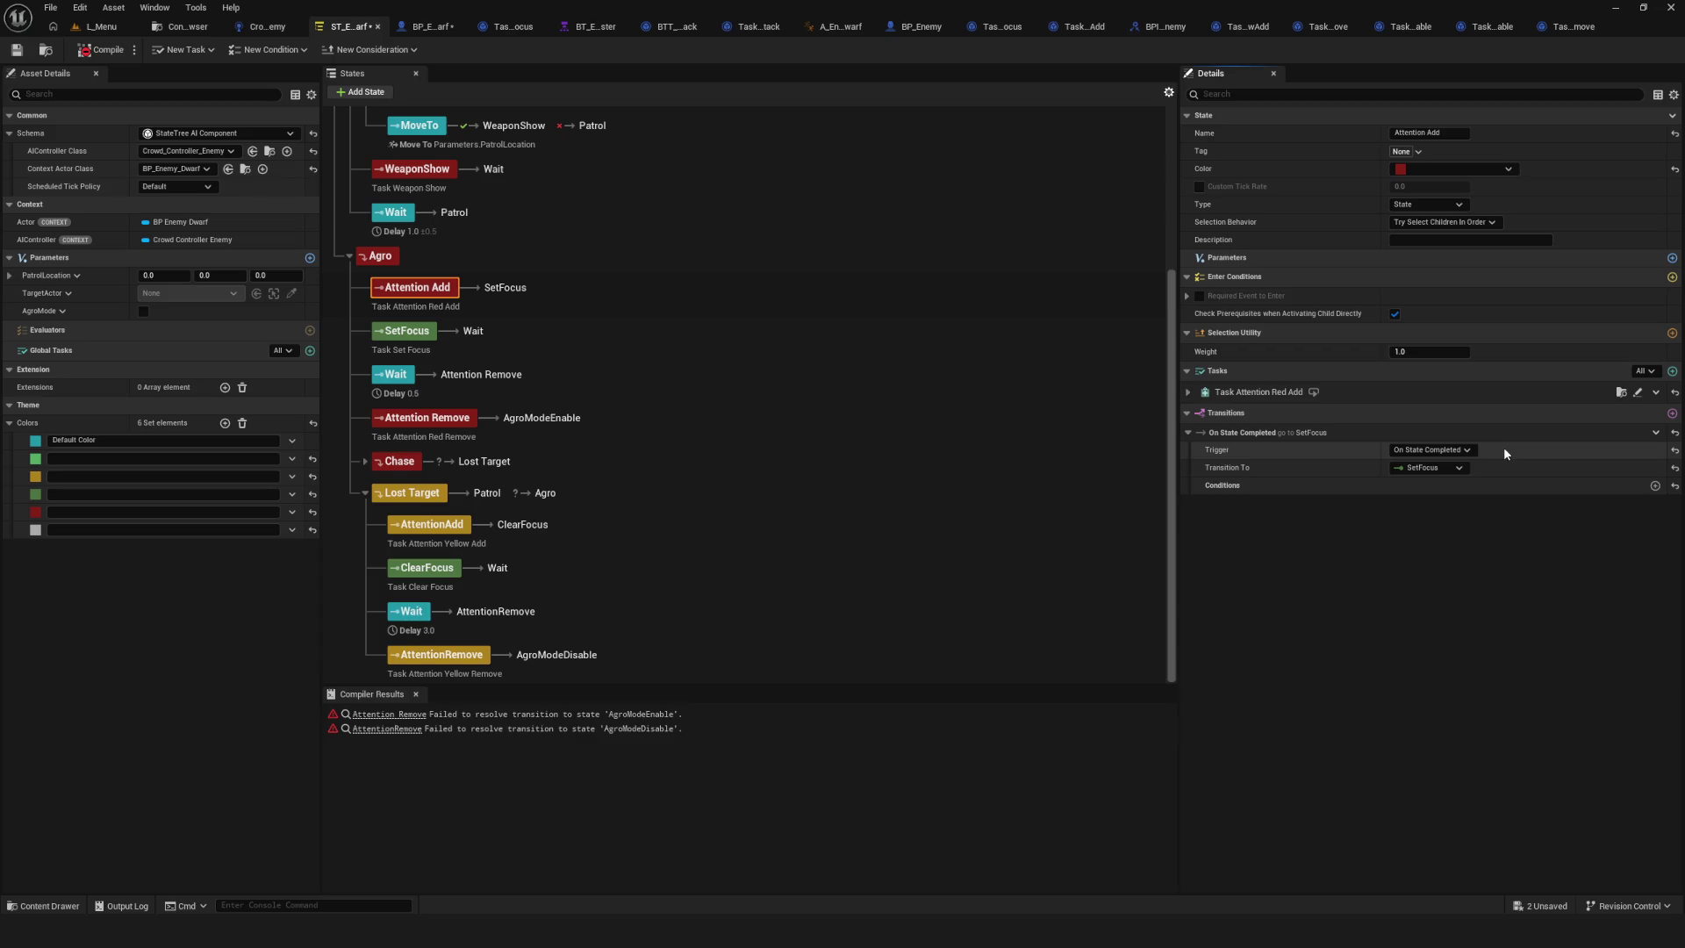
{"action": "left_click", "coordinate": [1452, 468]}
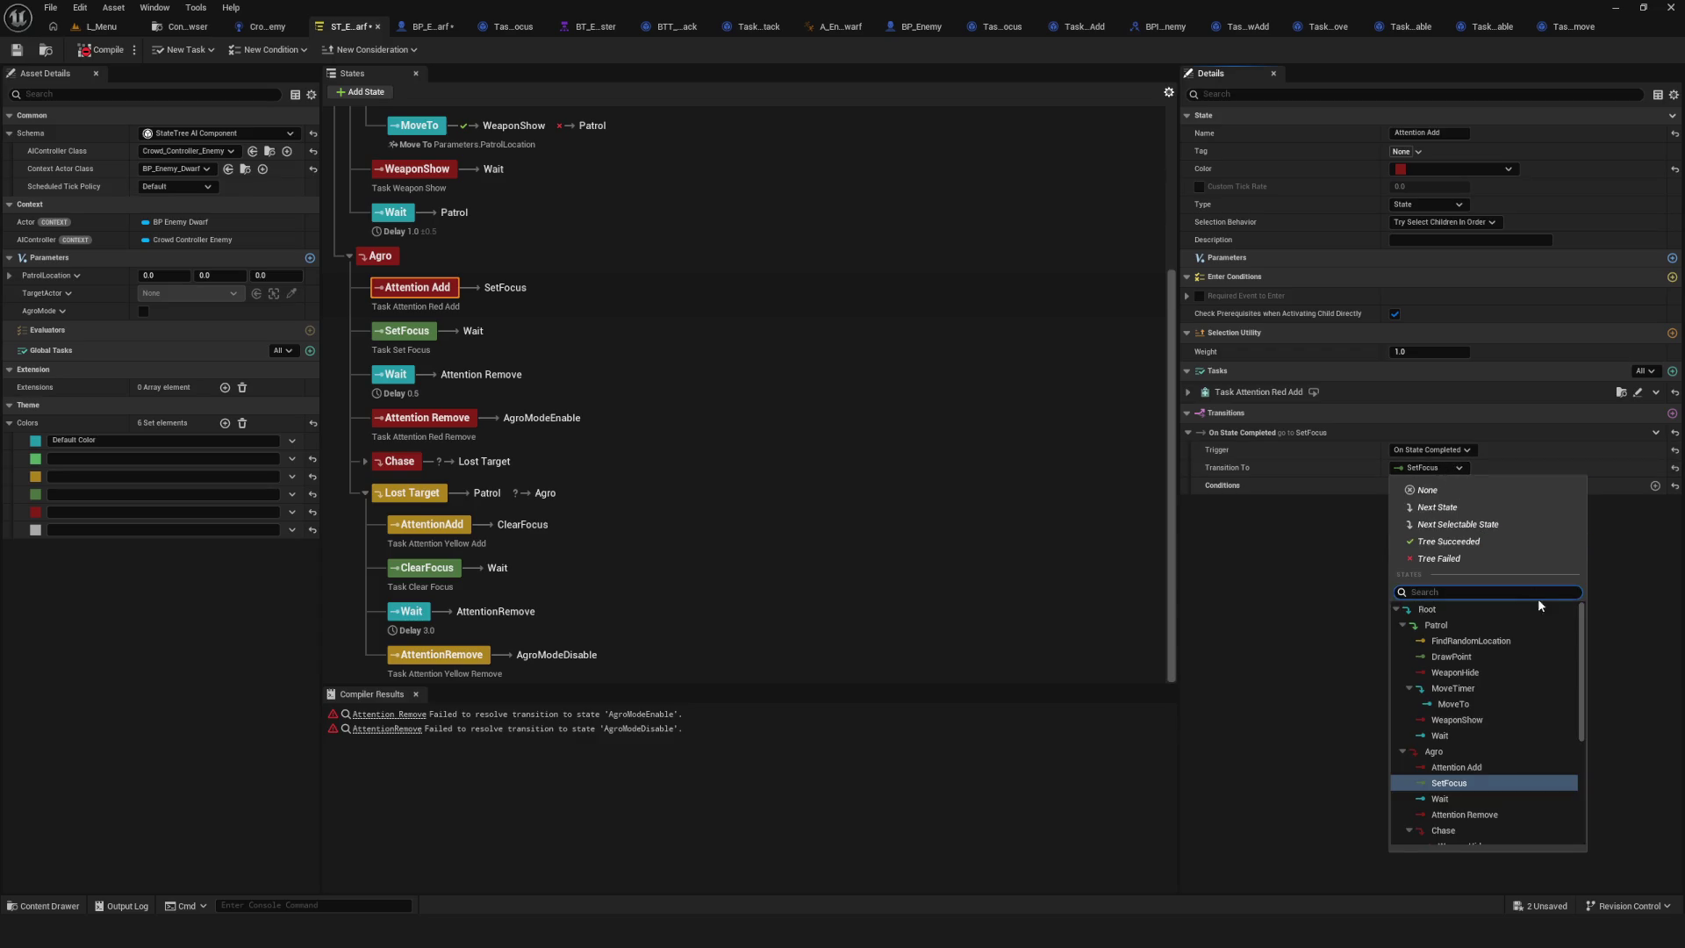
{"action": "left_click", "coordinate": [431, 339]}
{"action": "left_click", "coordinate": [1404, 468]}
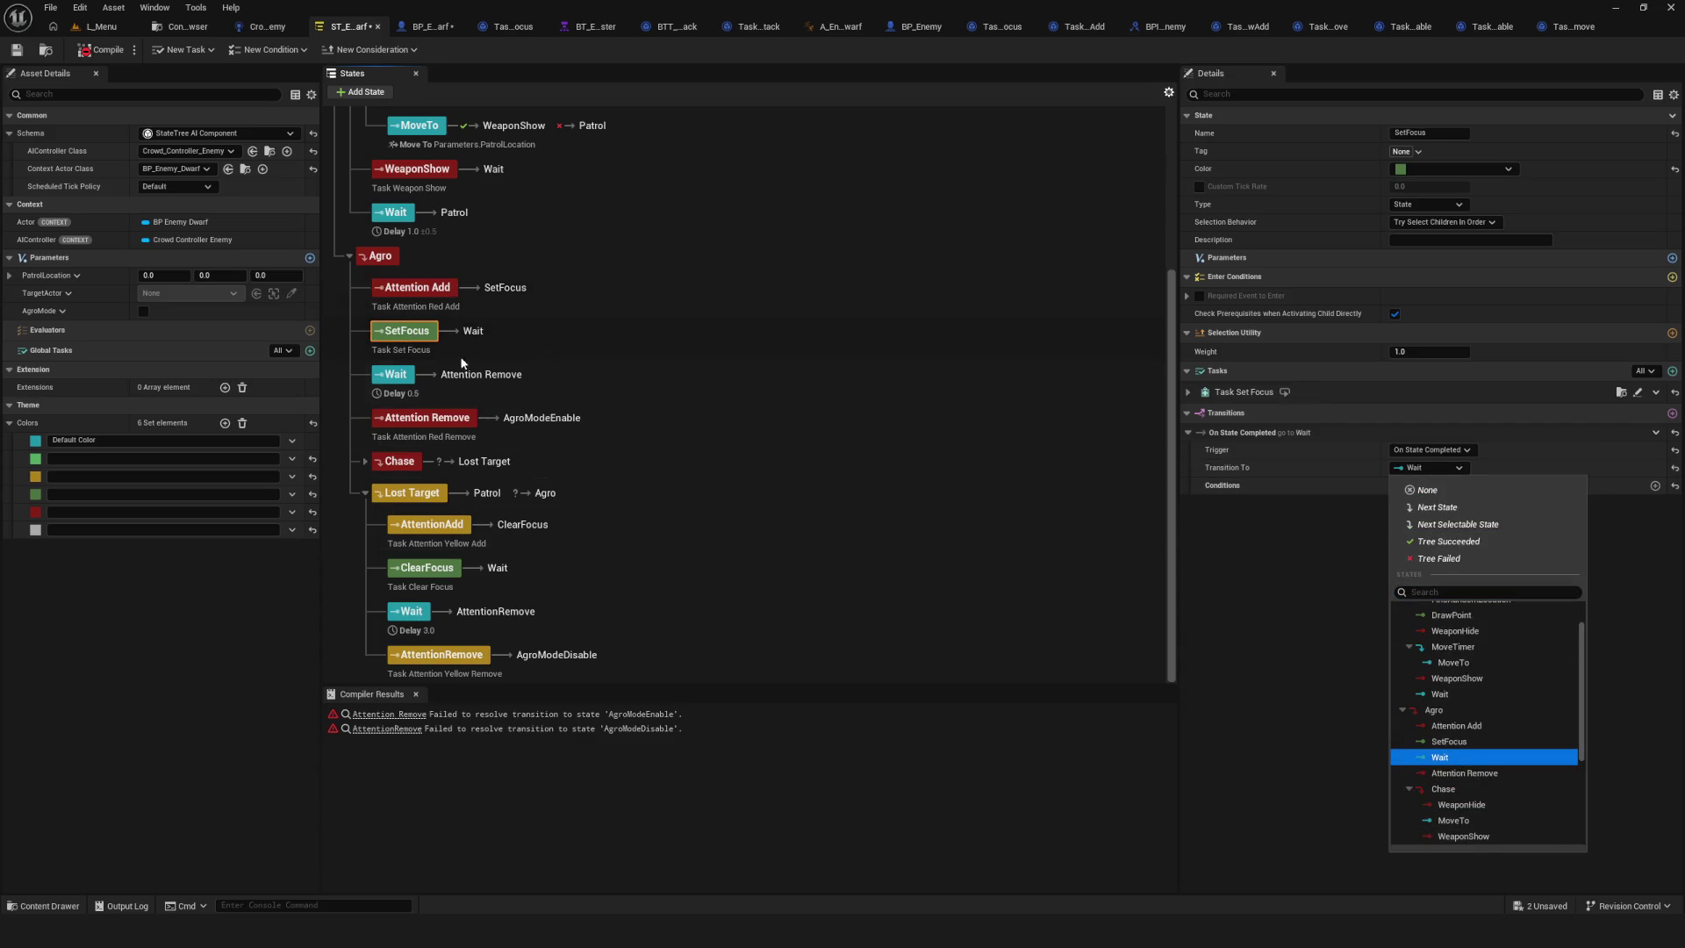
{"action": "left_click", "coordinate": [561, 369]}
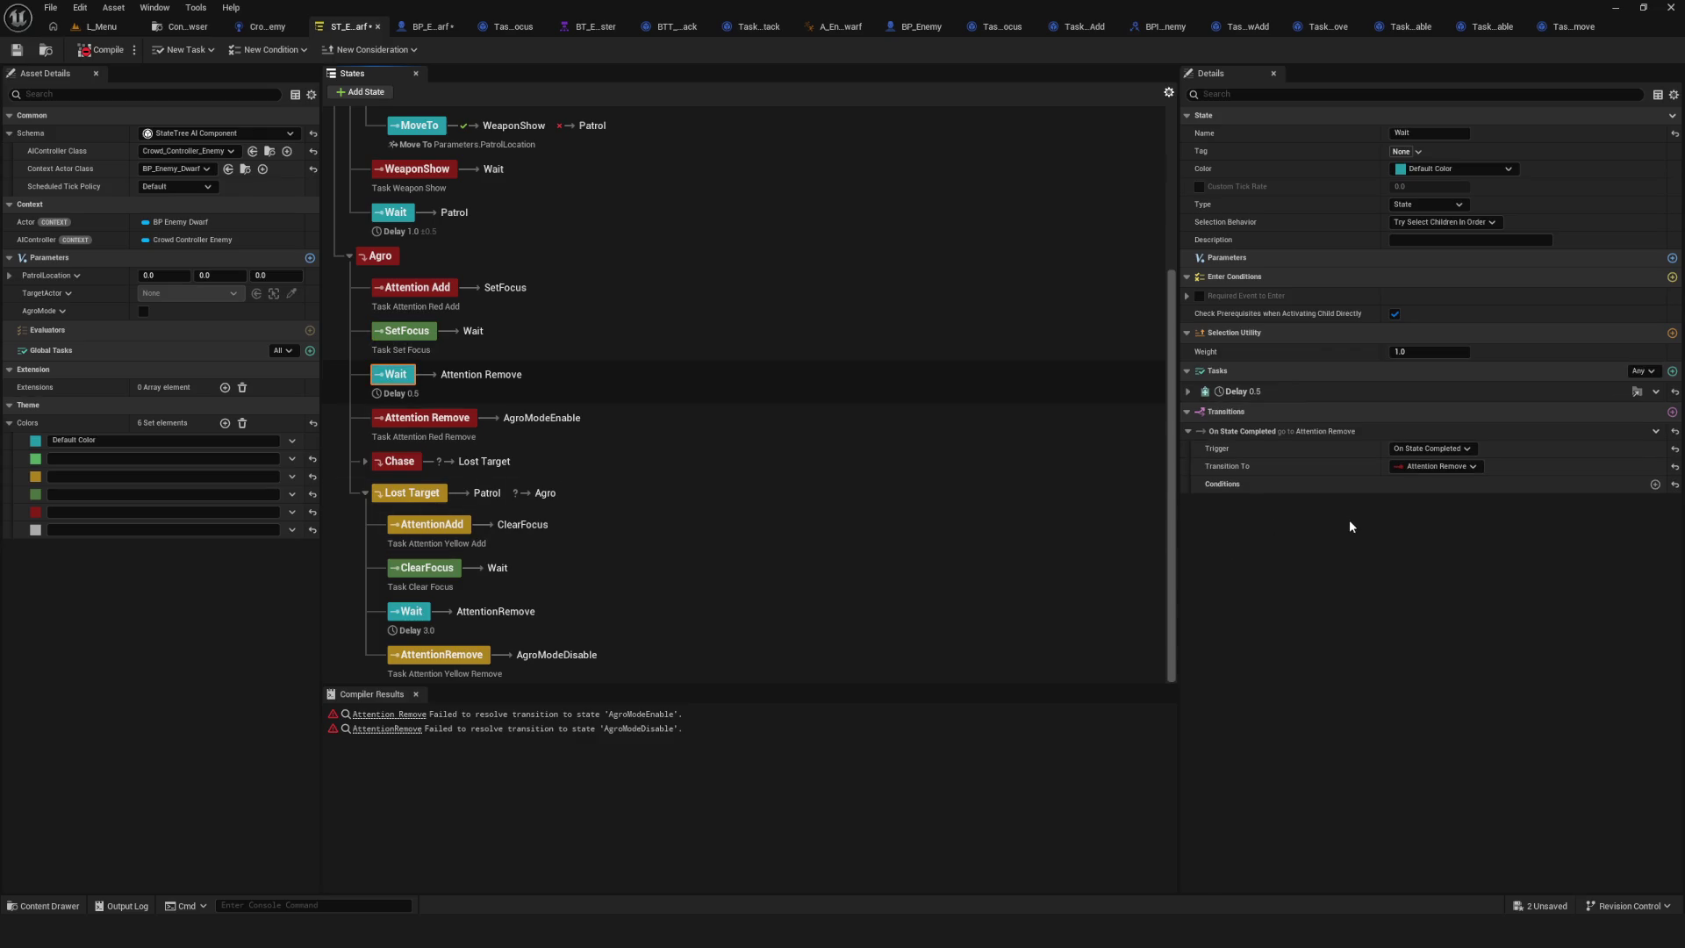
{"action": "left_click", "coordinate": [1434, 466]}
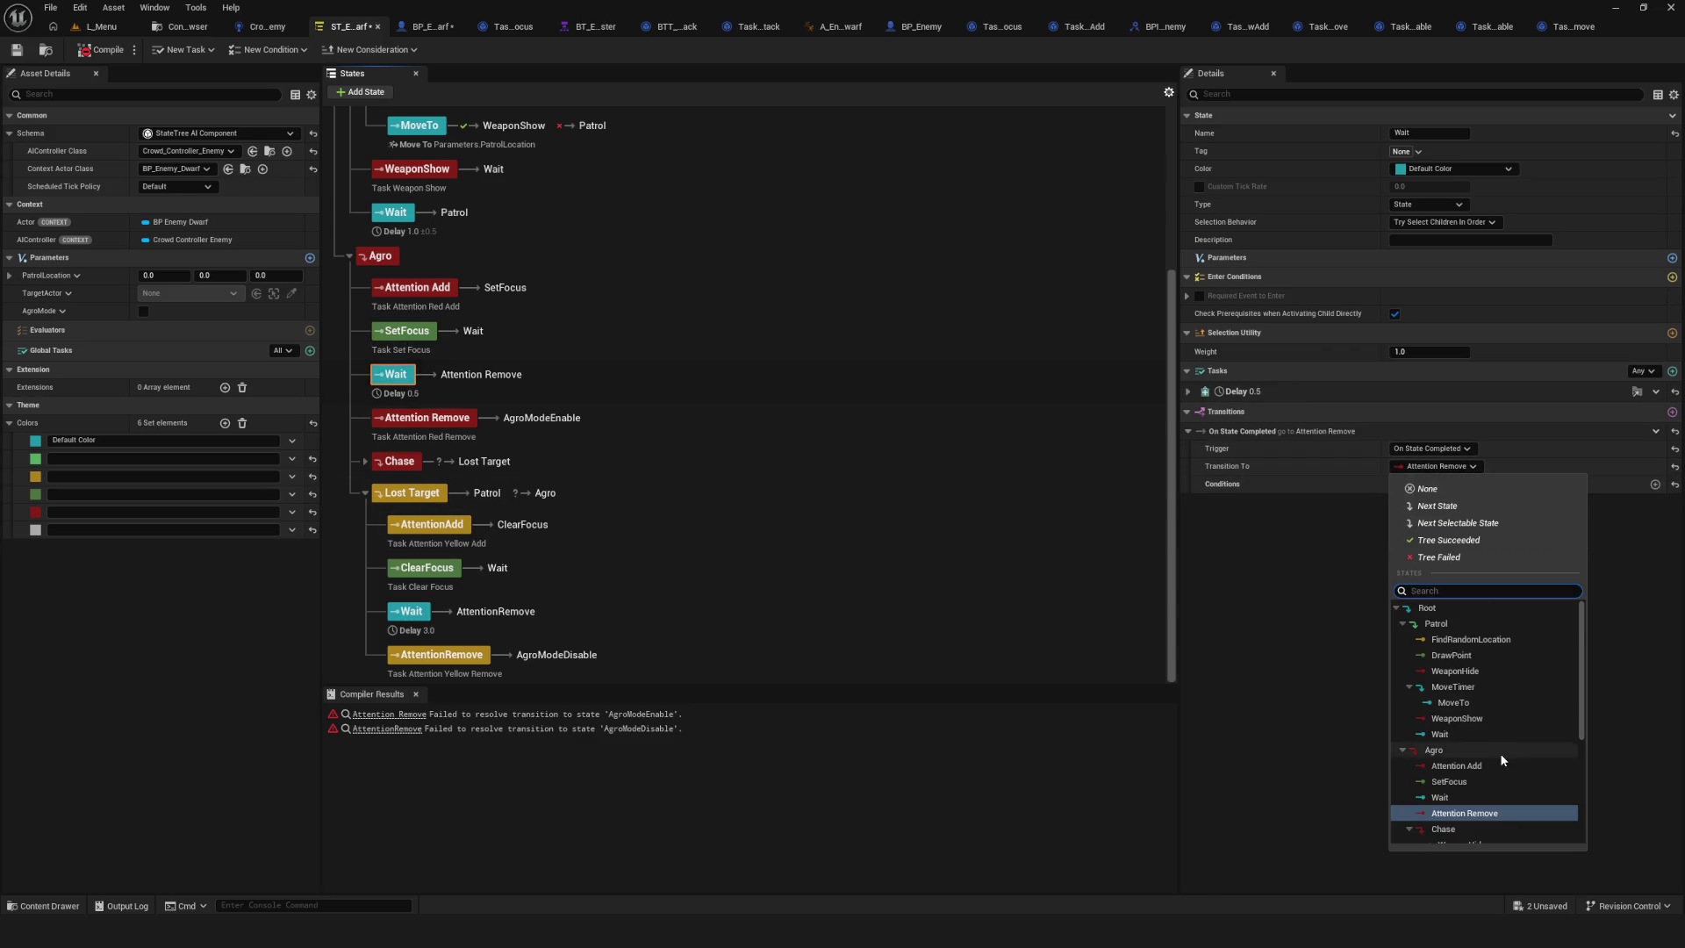
{"action": "left_click", "coordinate": [1480, 731]}
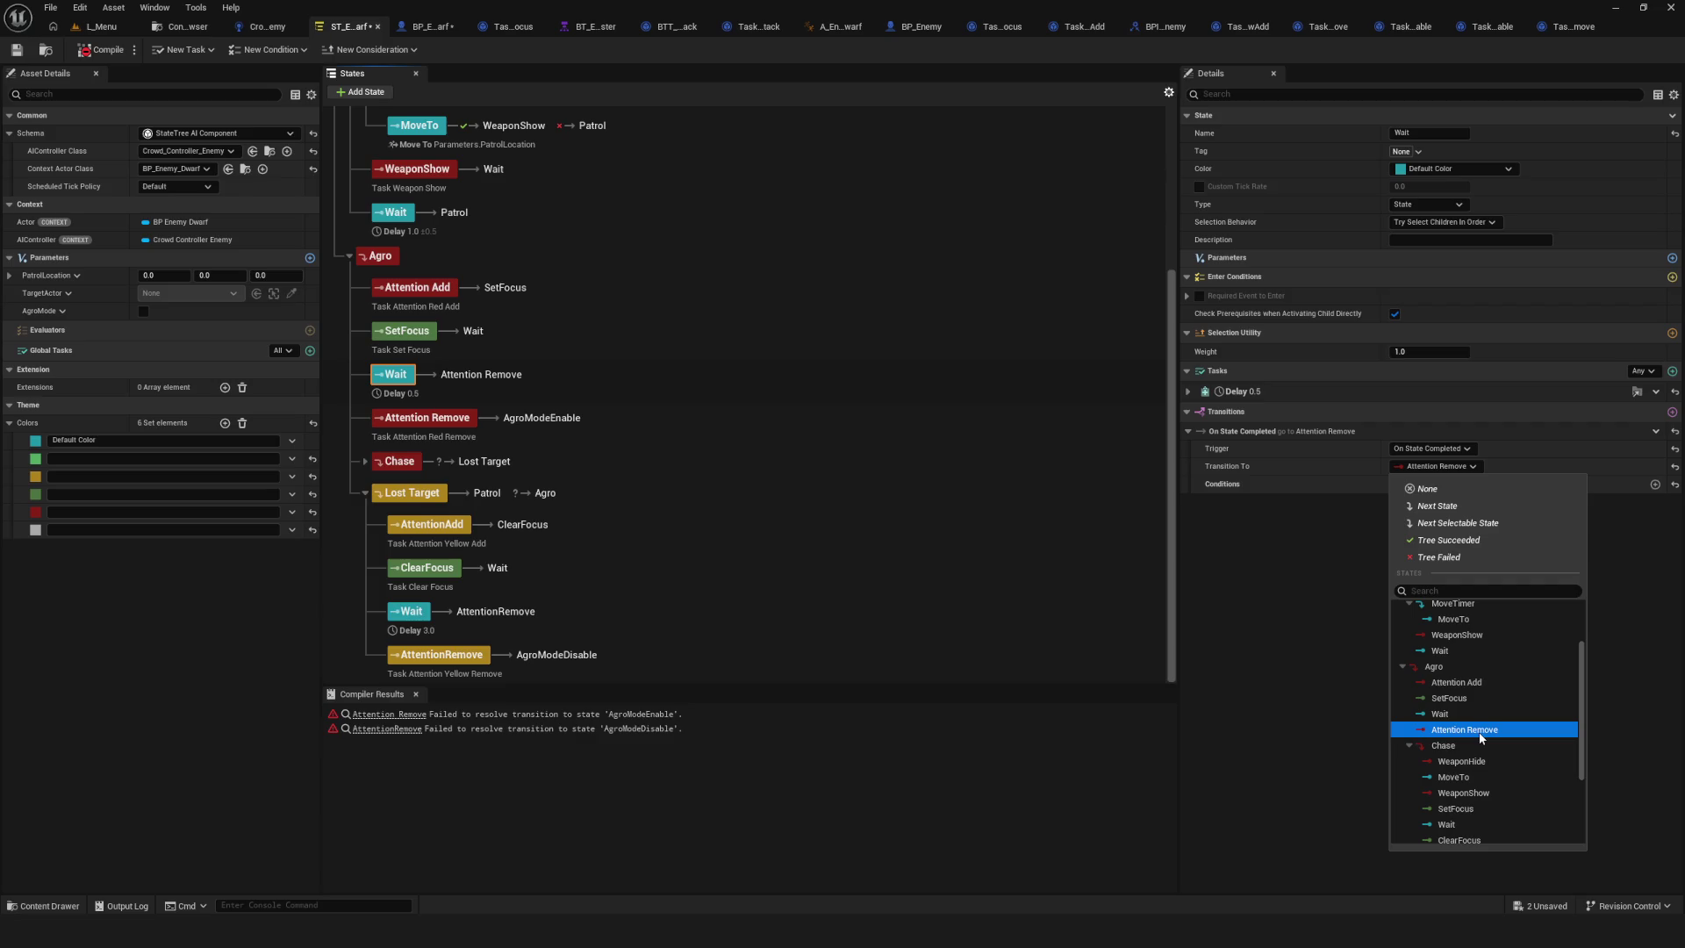
Set Attention Remove's On State Completed transition to Chase and save.
{"action": "left_click", "coordinate": [427, 417]}
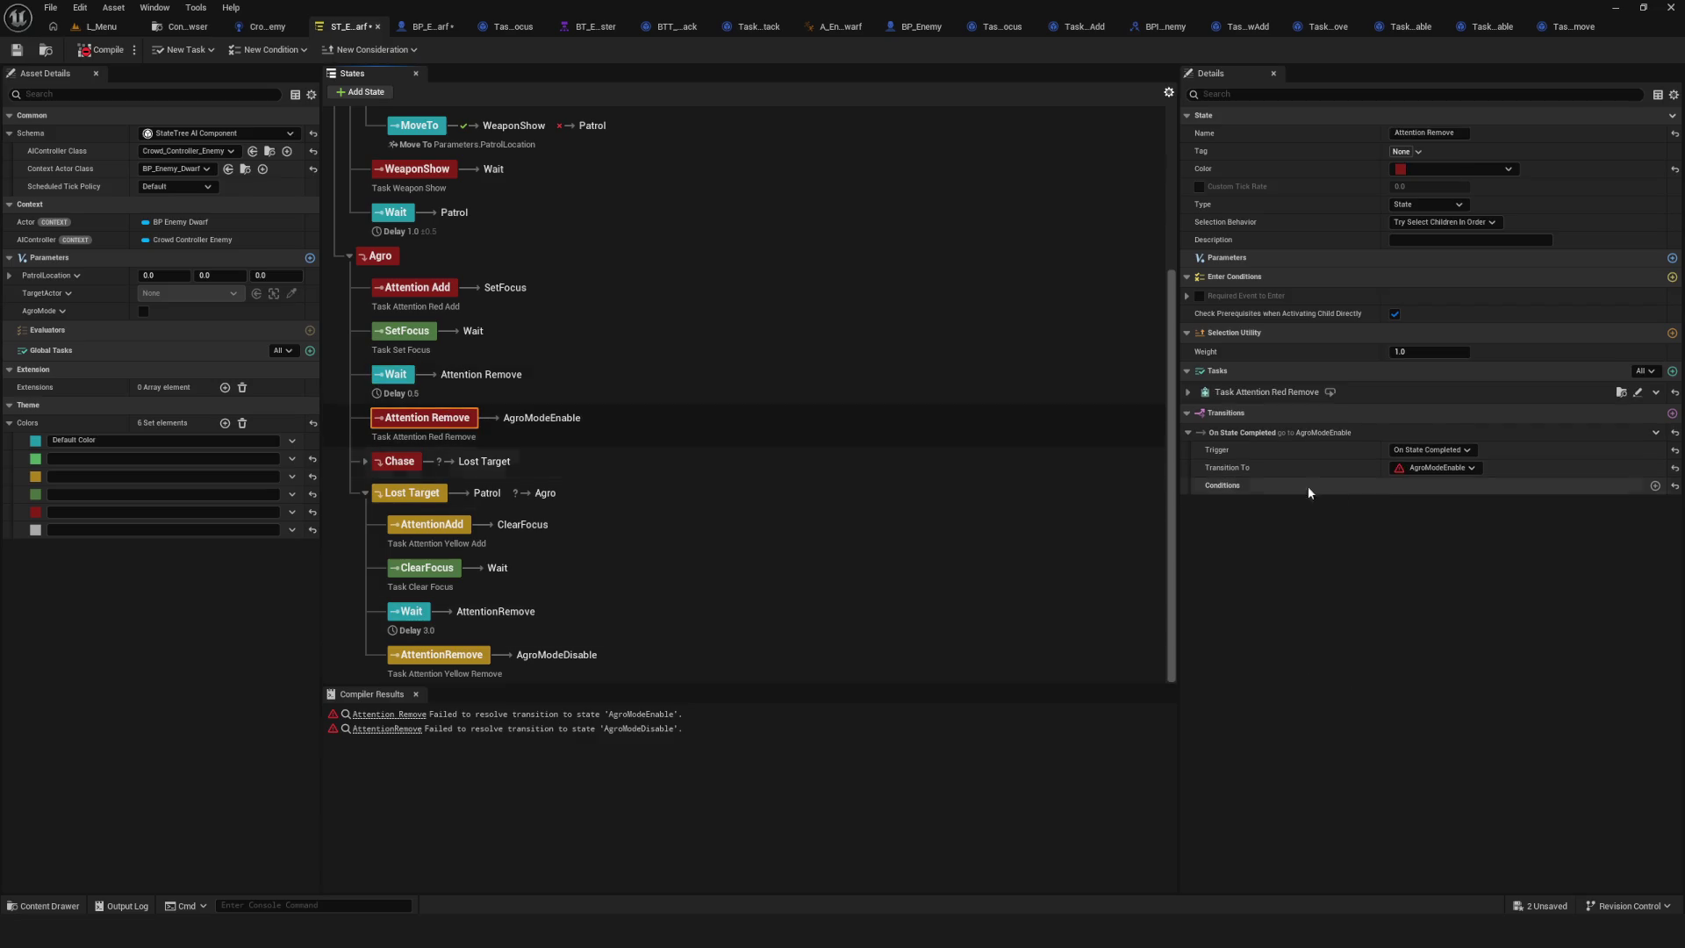
{"action": "left_click", "coordinate": [1401, 470]}
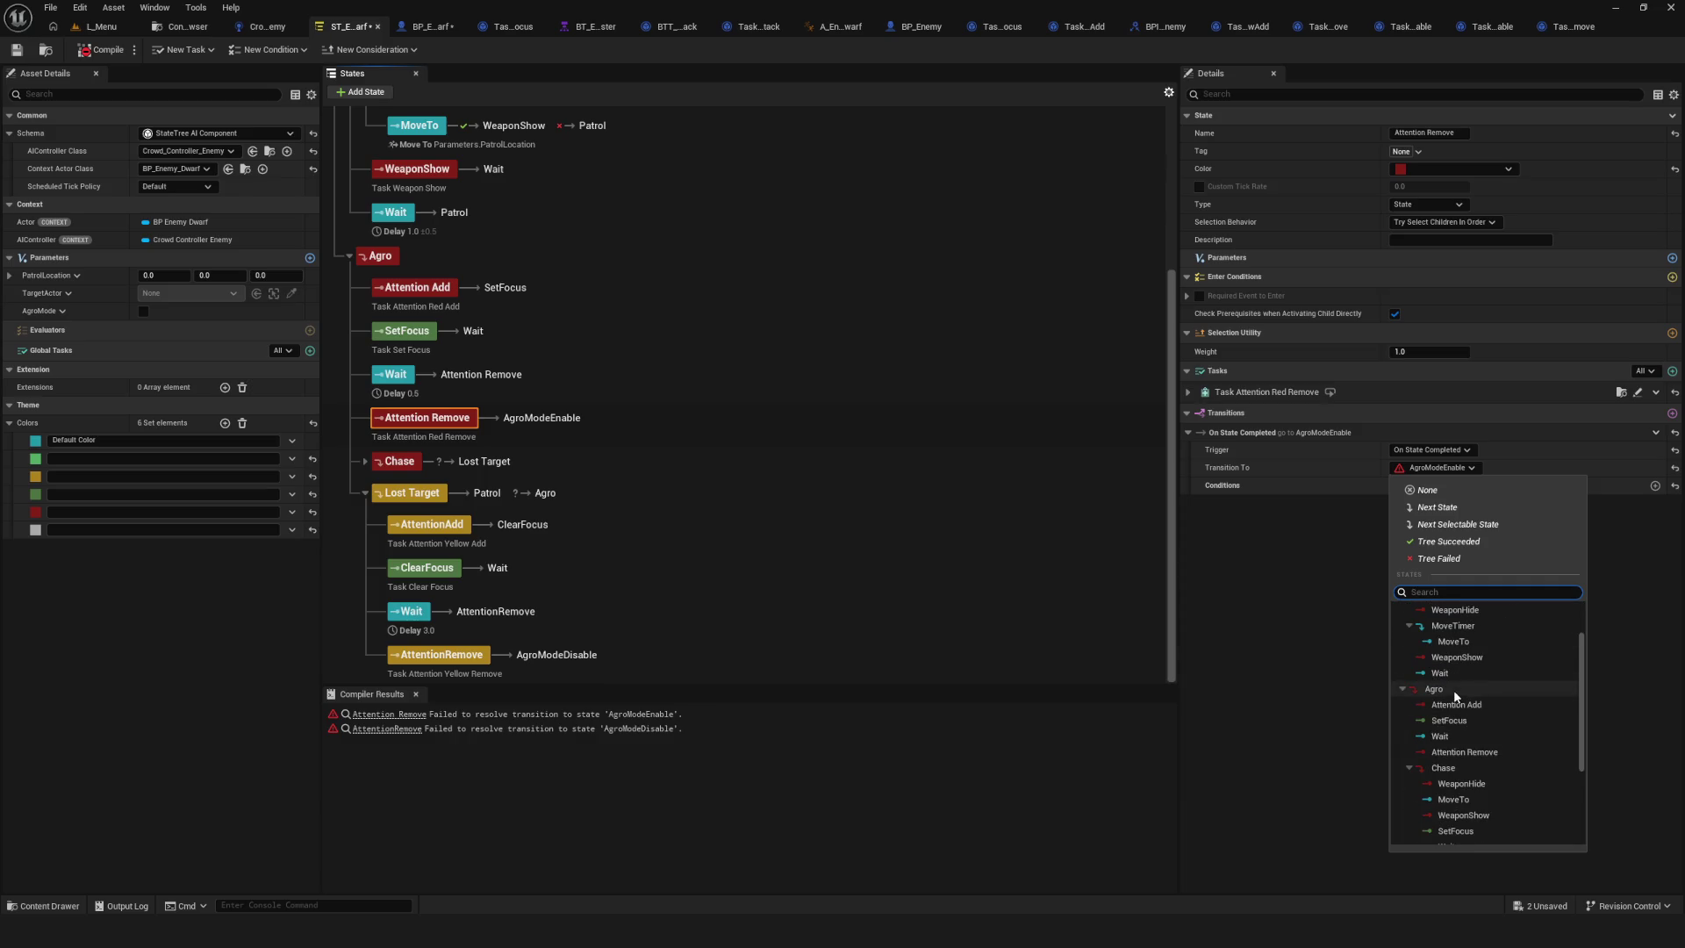
{"action": "left_click", "coordinate": [1462, 703]}
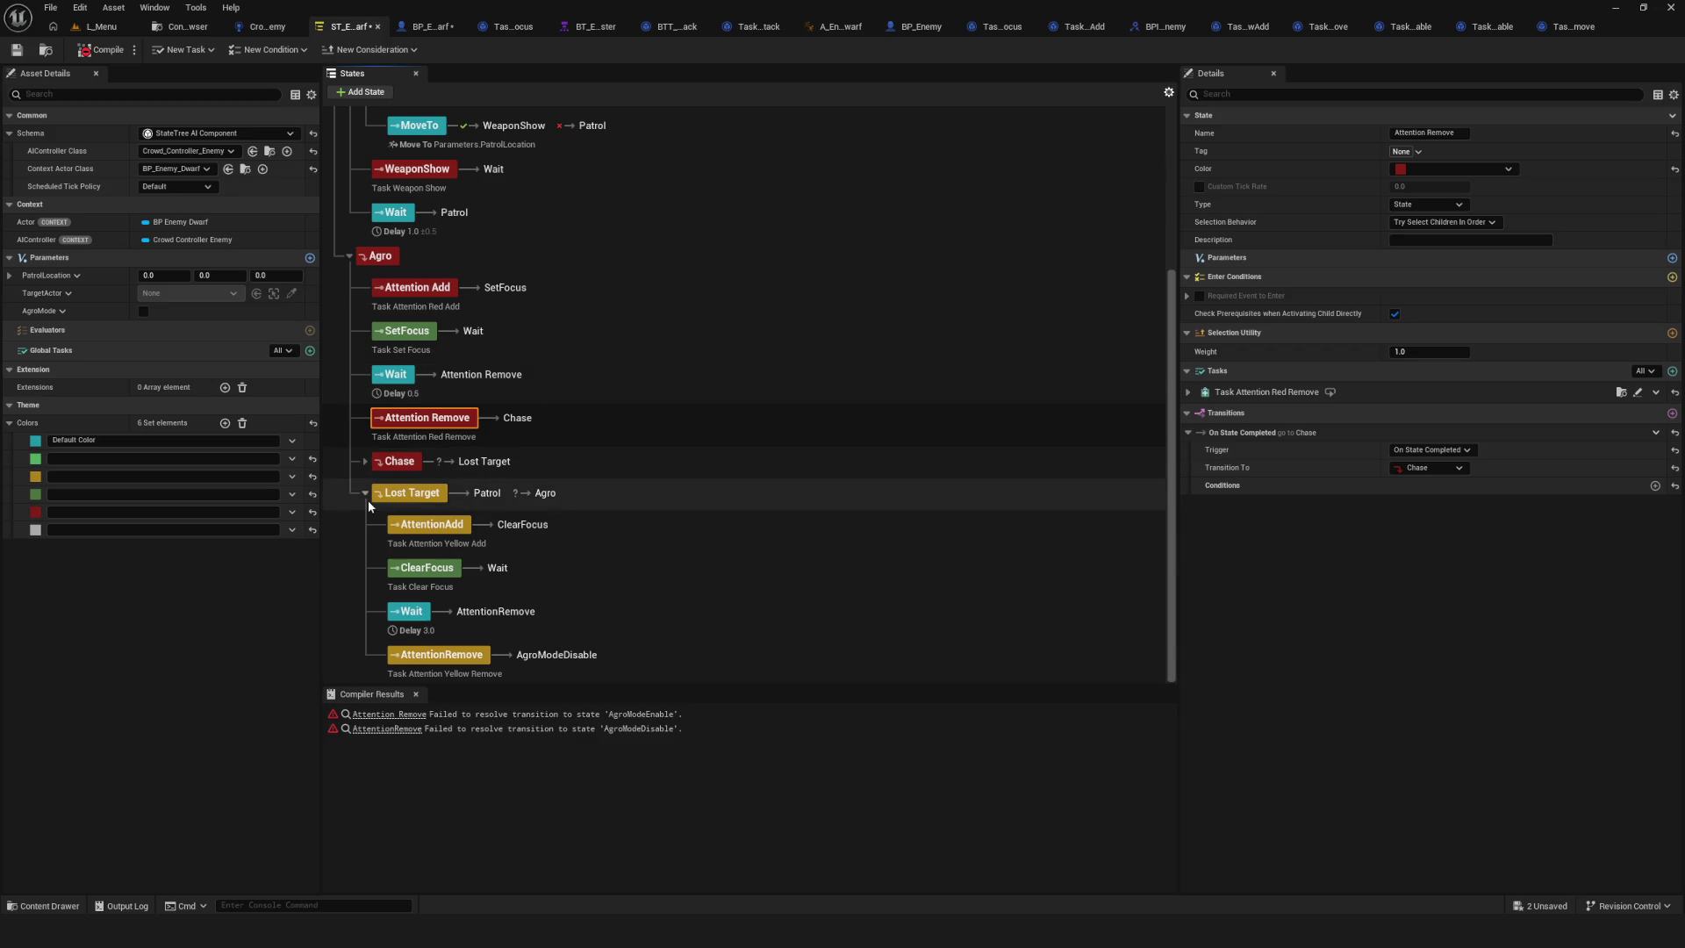
{"action": "key", "text": "ctrl+s"}
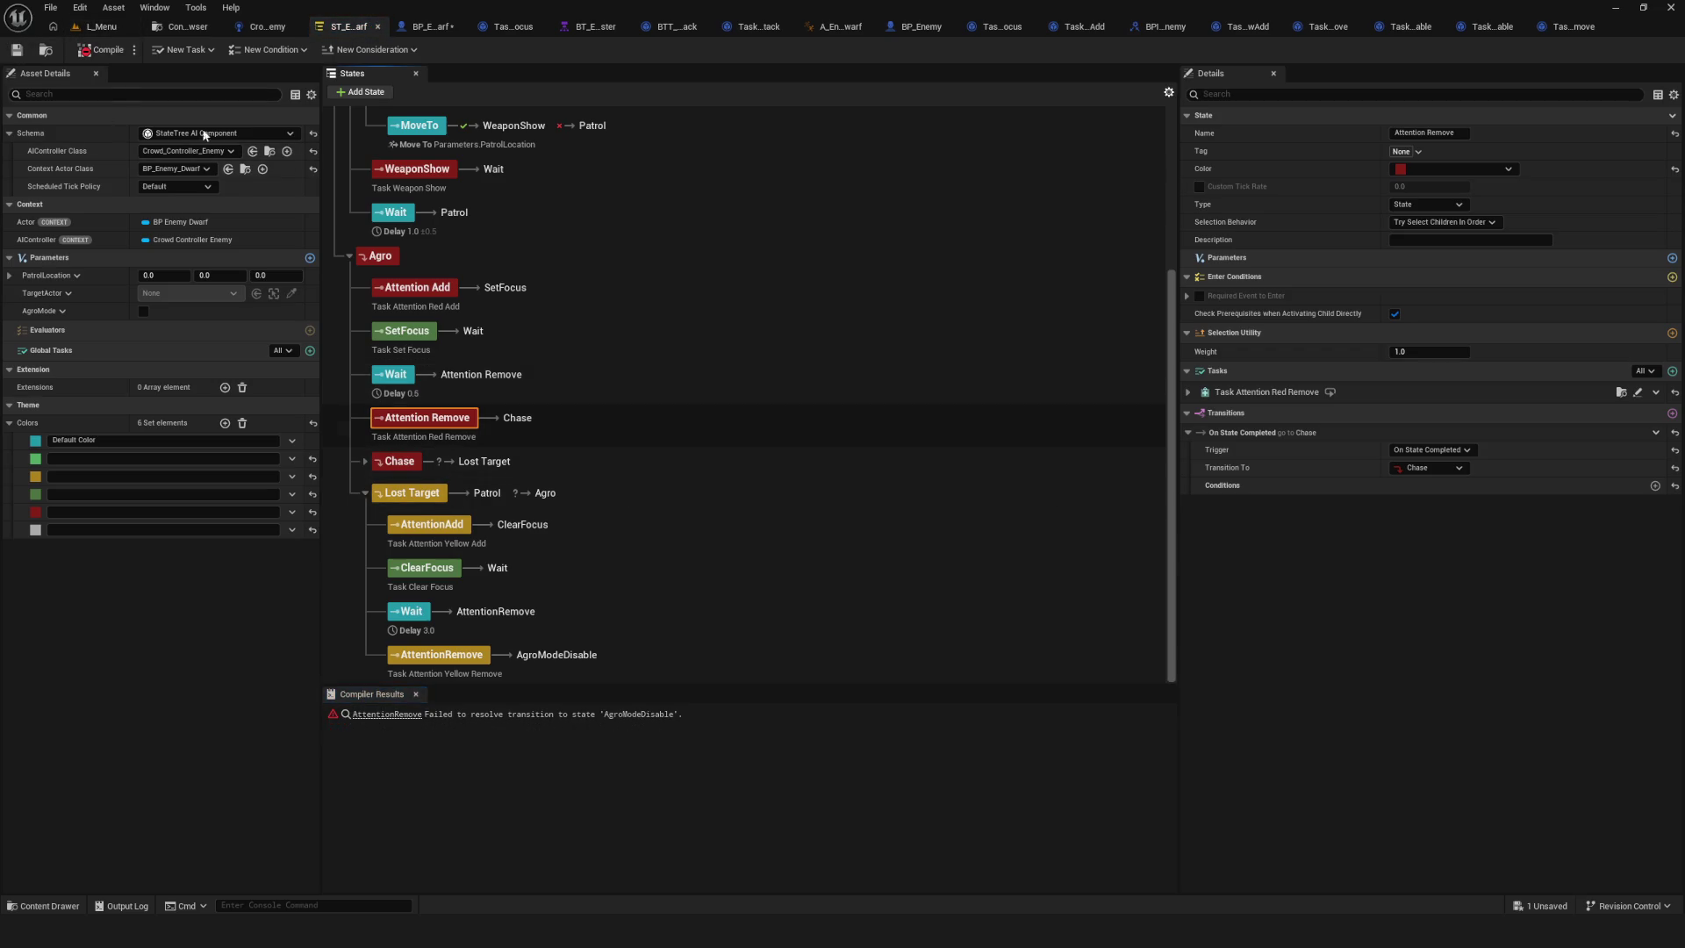
{"action": "left_click", "coordinate": [86, 50]}
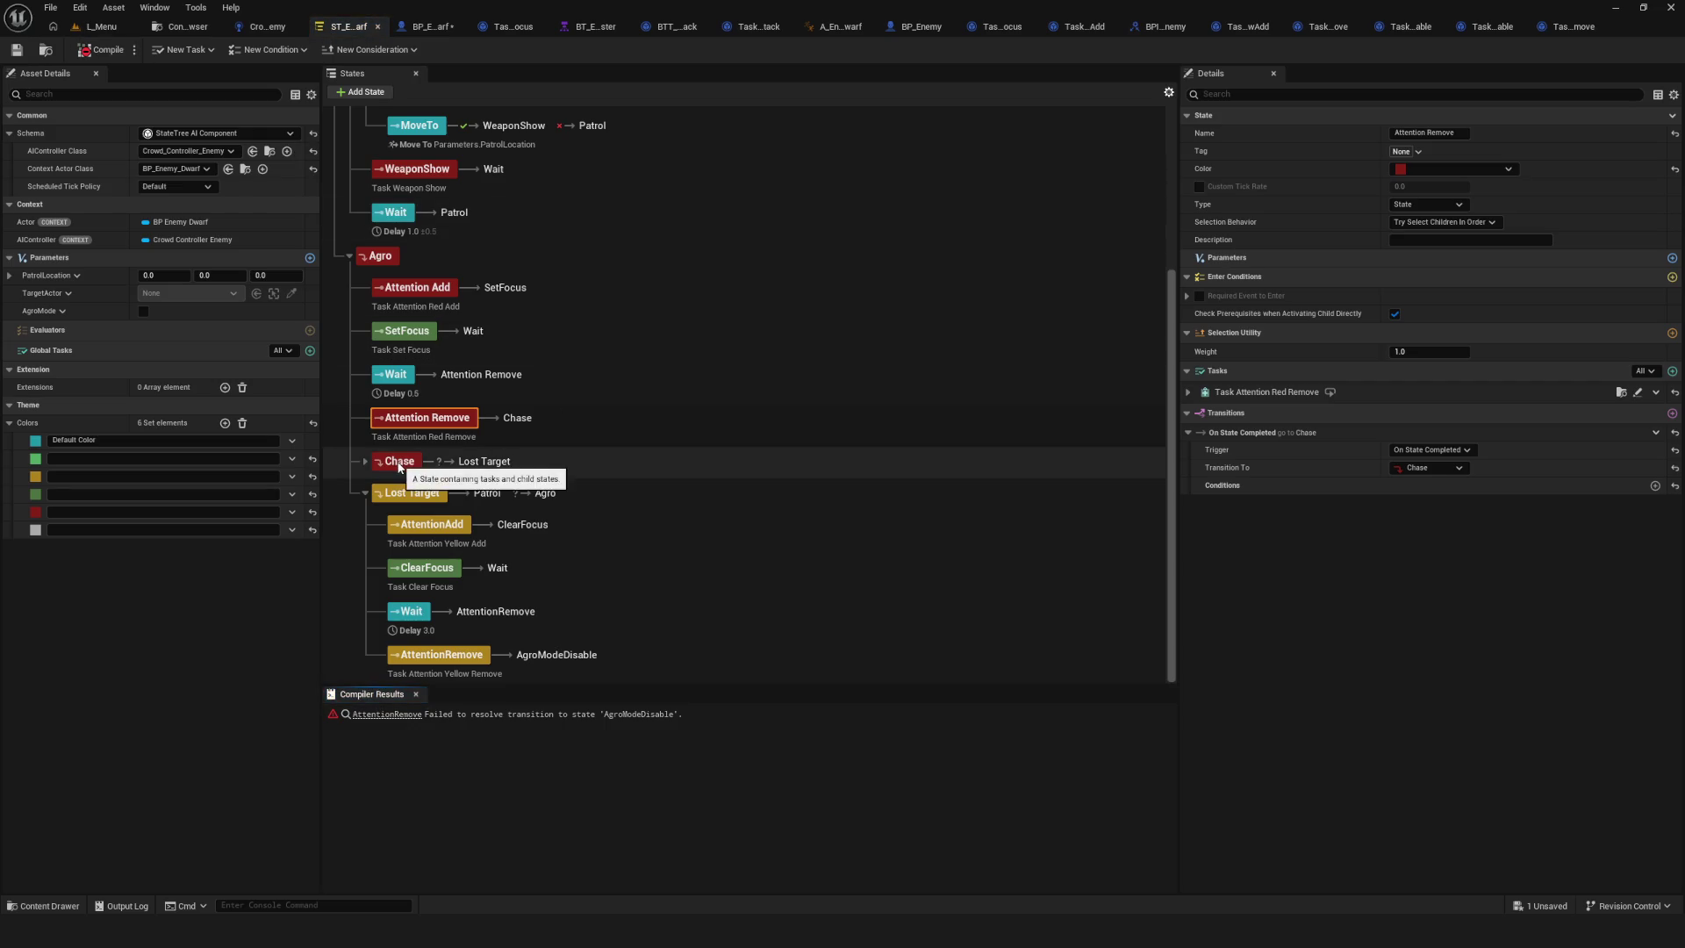
{"action": "left_click", "coordinate": [399, 461]}
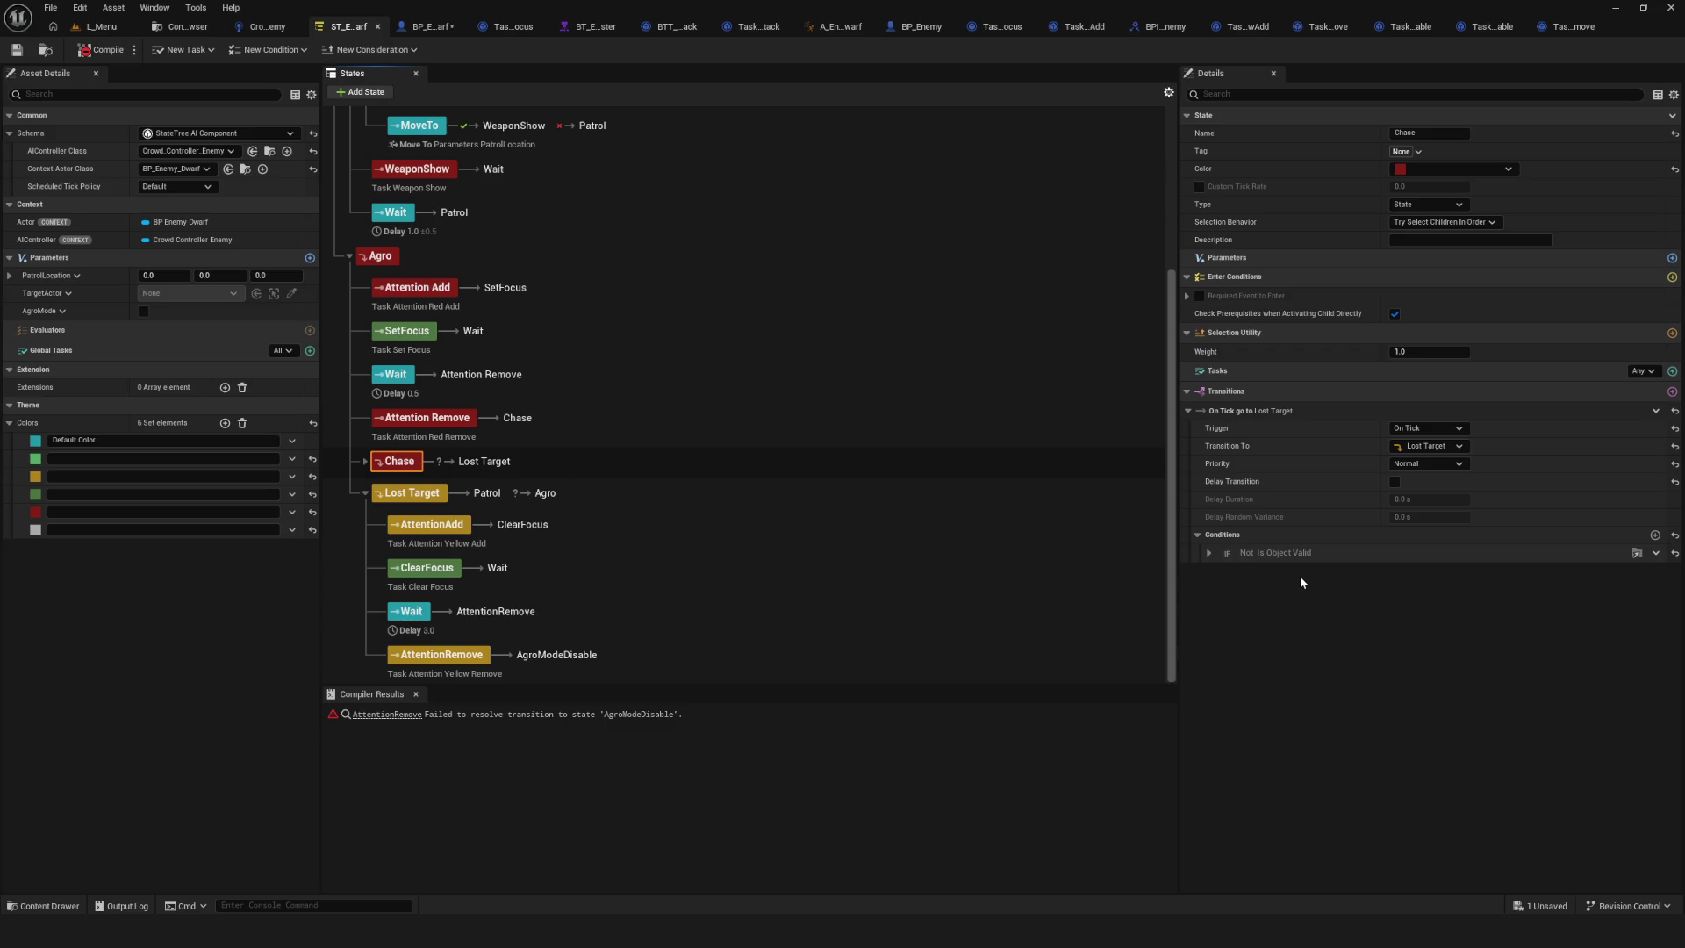
{"action": "left_click", "coordinate": [1208, 554]}
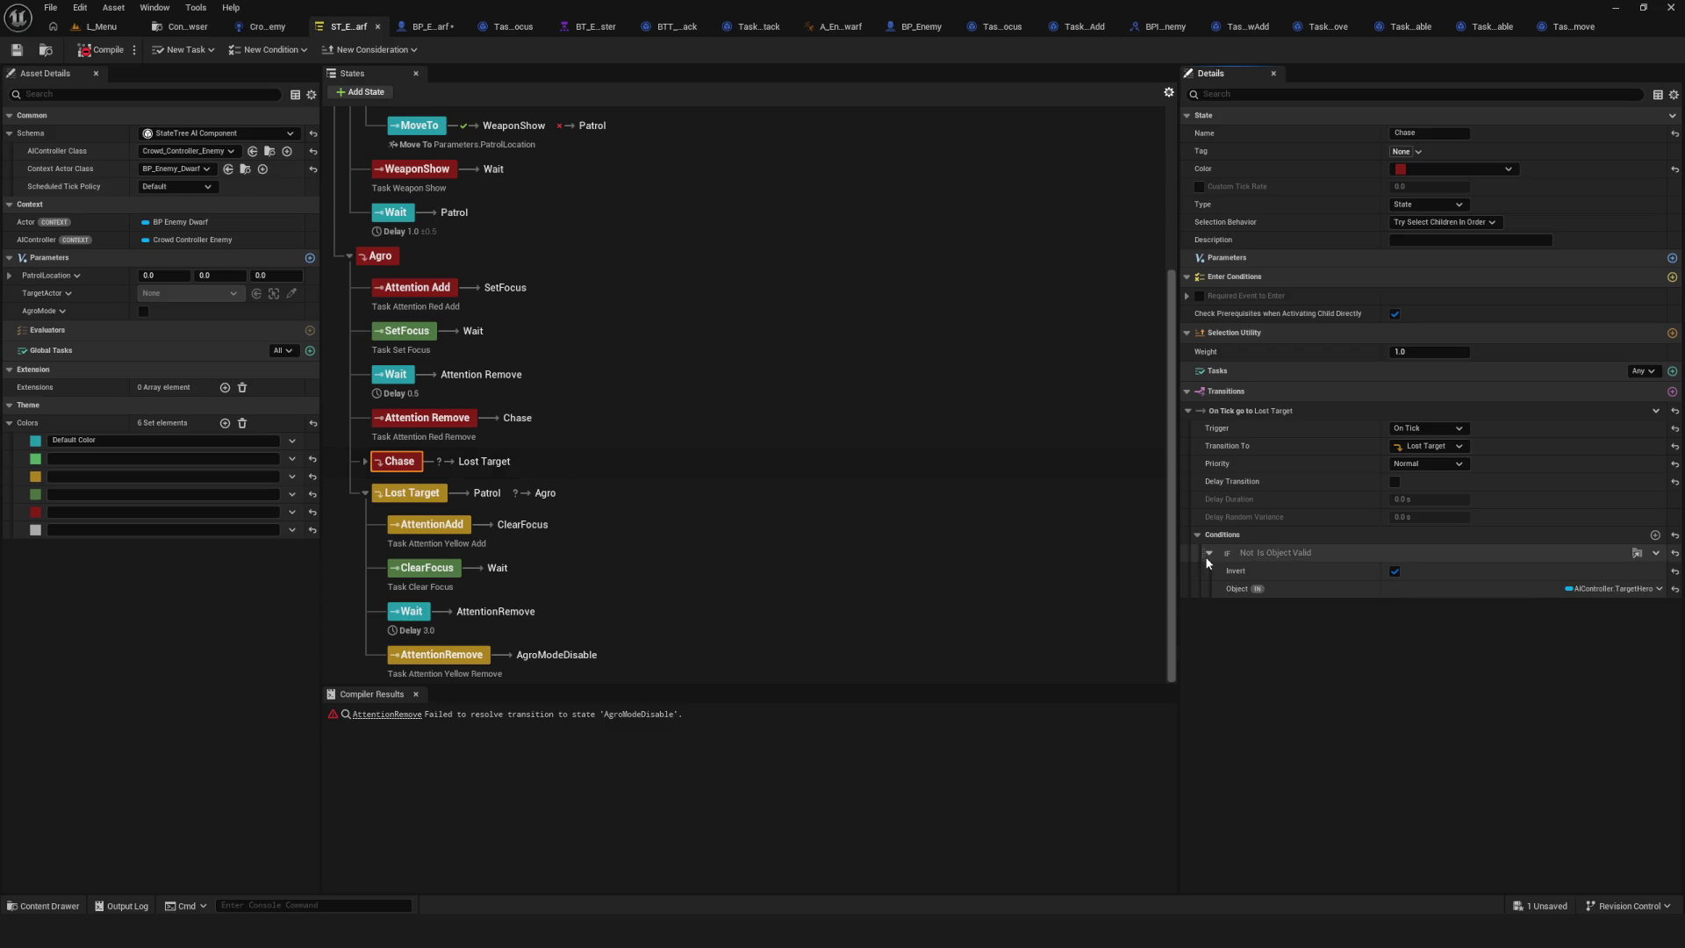
{"action": "left_click", "coordinate": [1209, 553]}
{"action": "left_click", "coordinate": [1206, 553]}
{"action": "left_click", "coordinate": [1202, 552]}
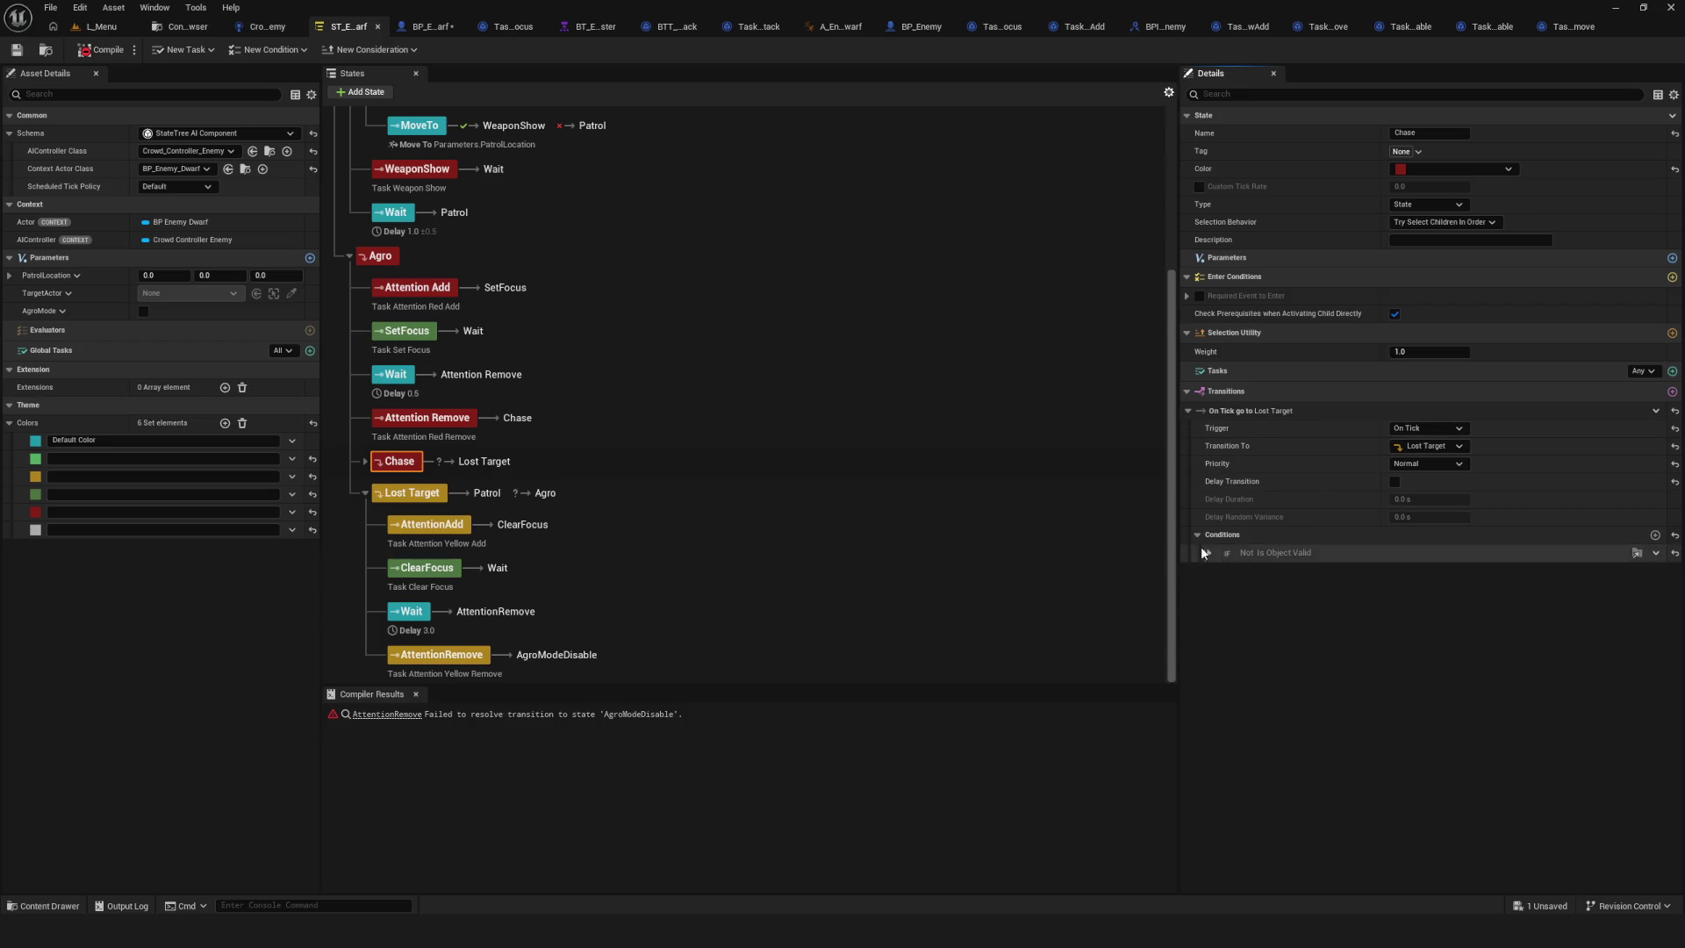
{"action": "left_click", "coordinate": [411, 496]}
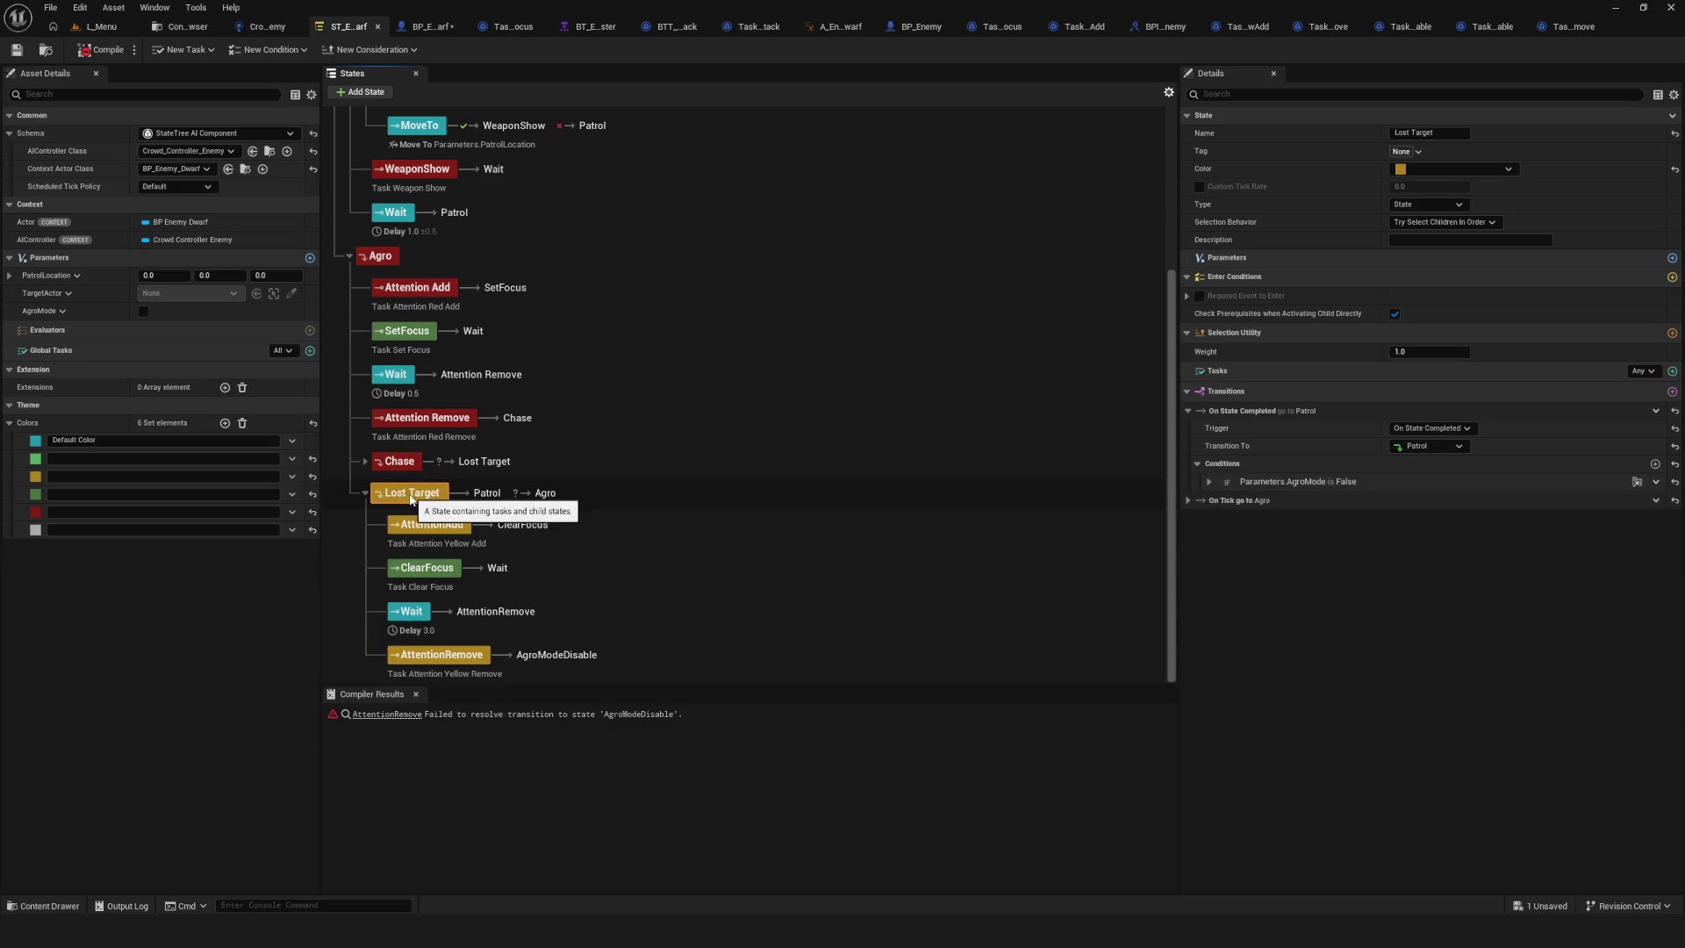
{"action": "left_click", "coordinate": [1187, 500]}
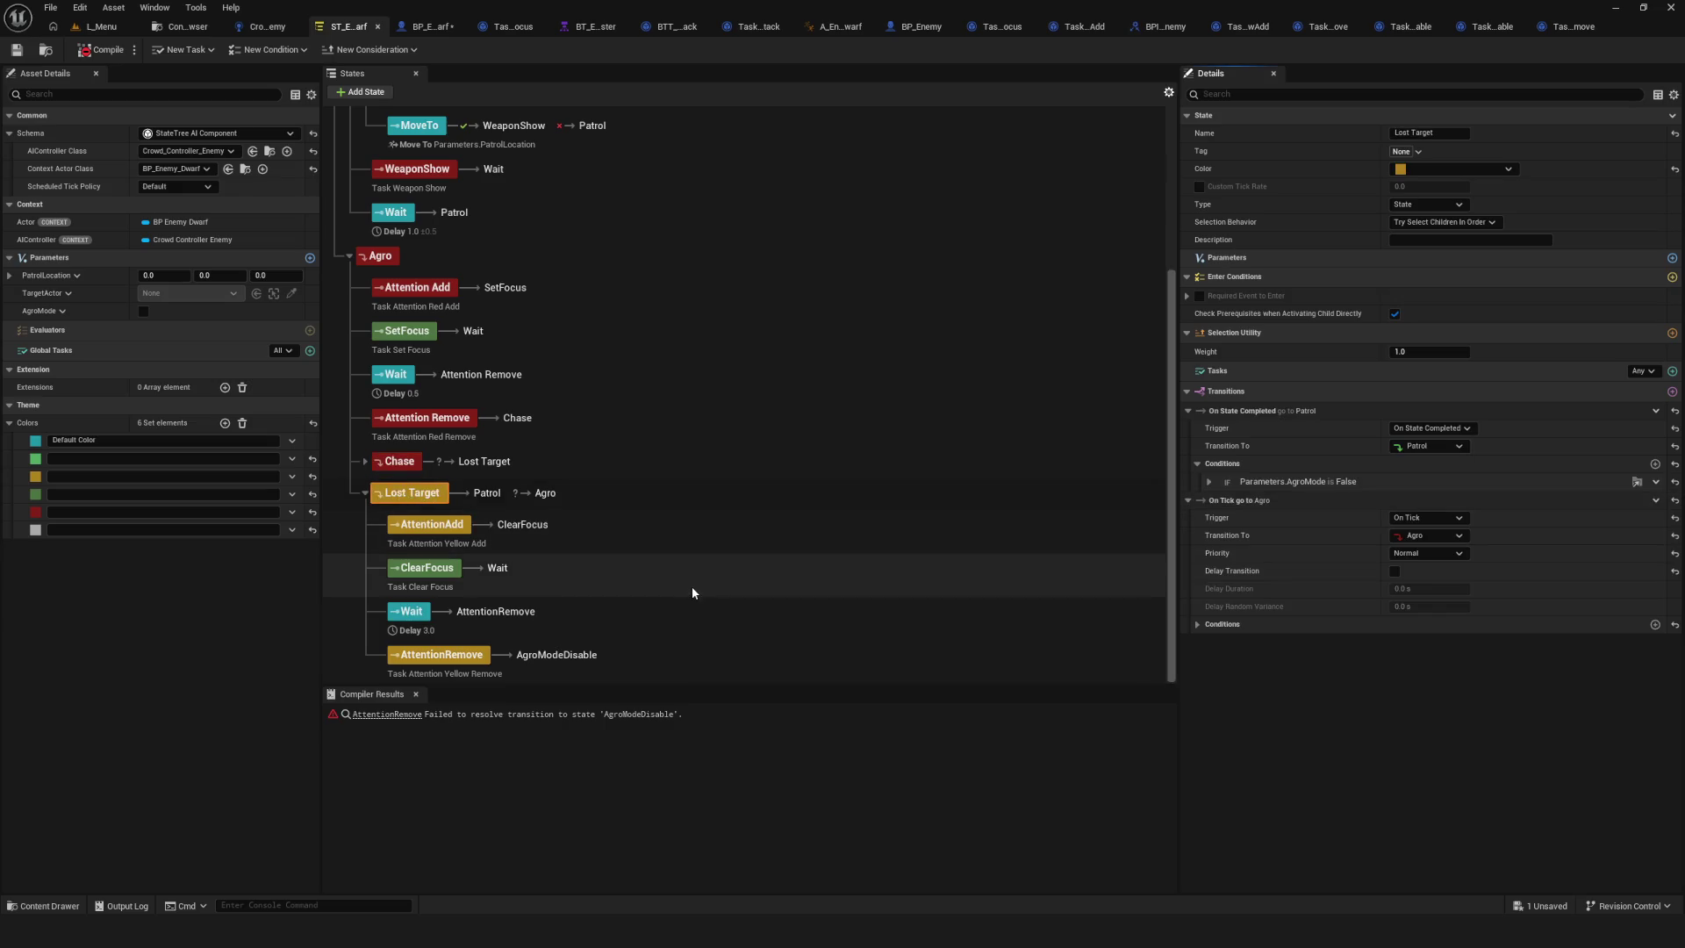
{"action": "left_click", "coordinate": [506, 521]}
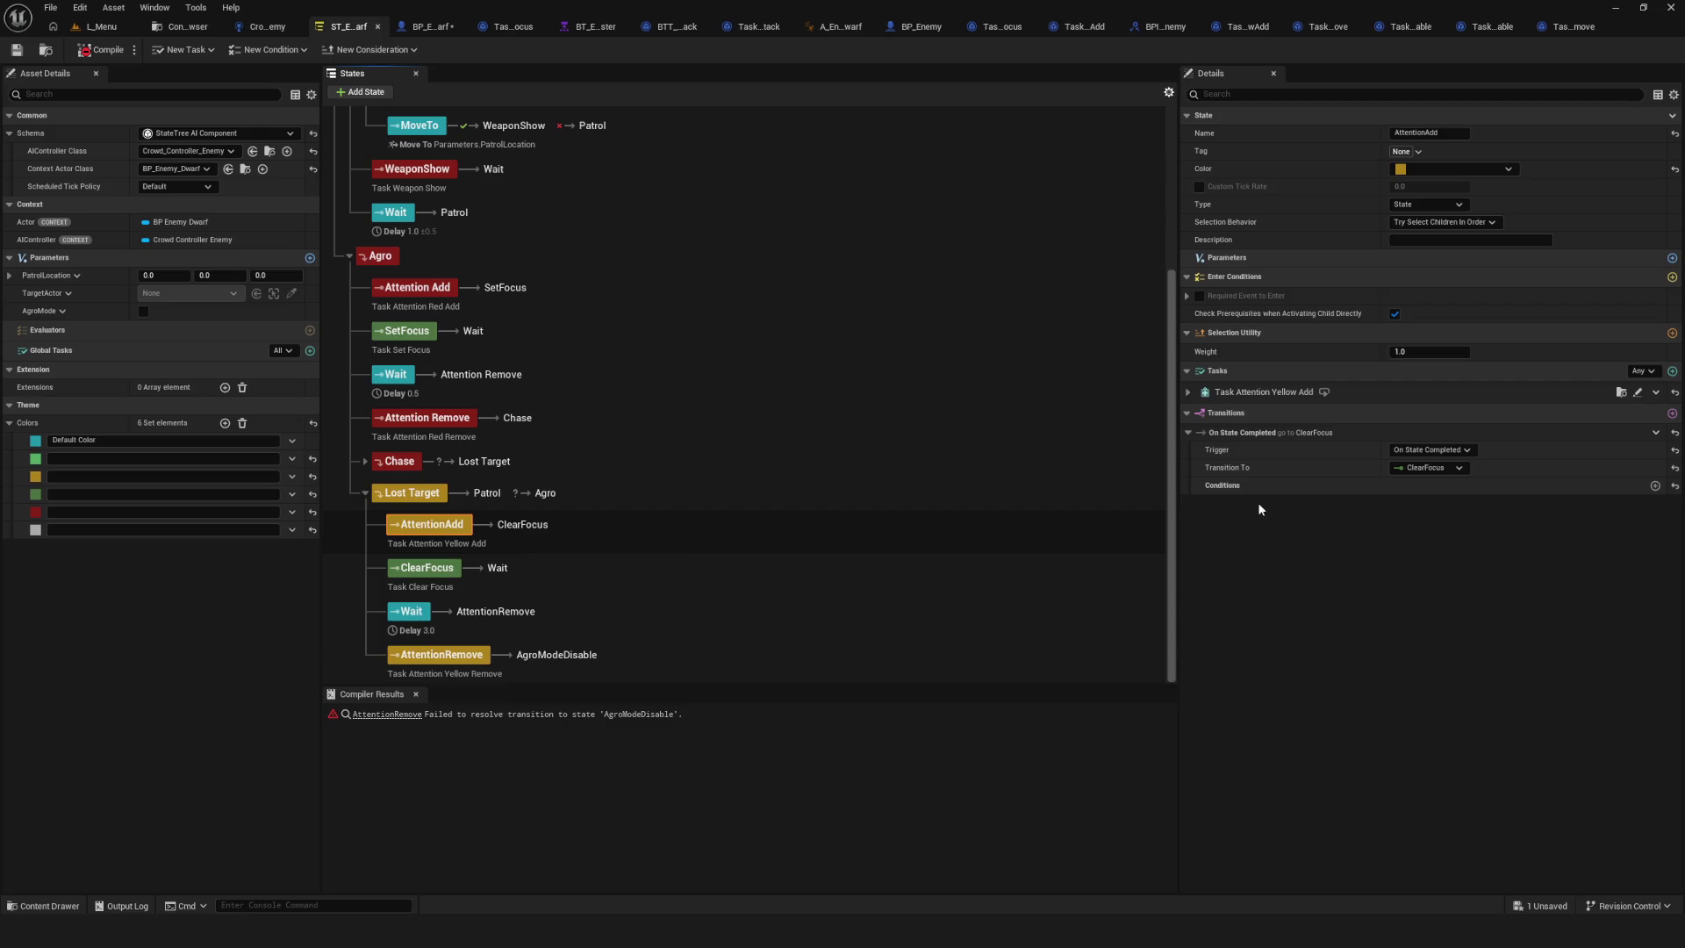
{"action": "left_click", "coordinate": [380, 256]}
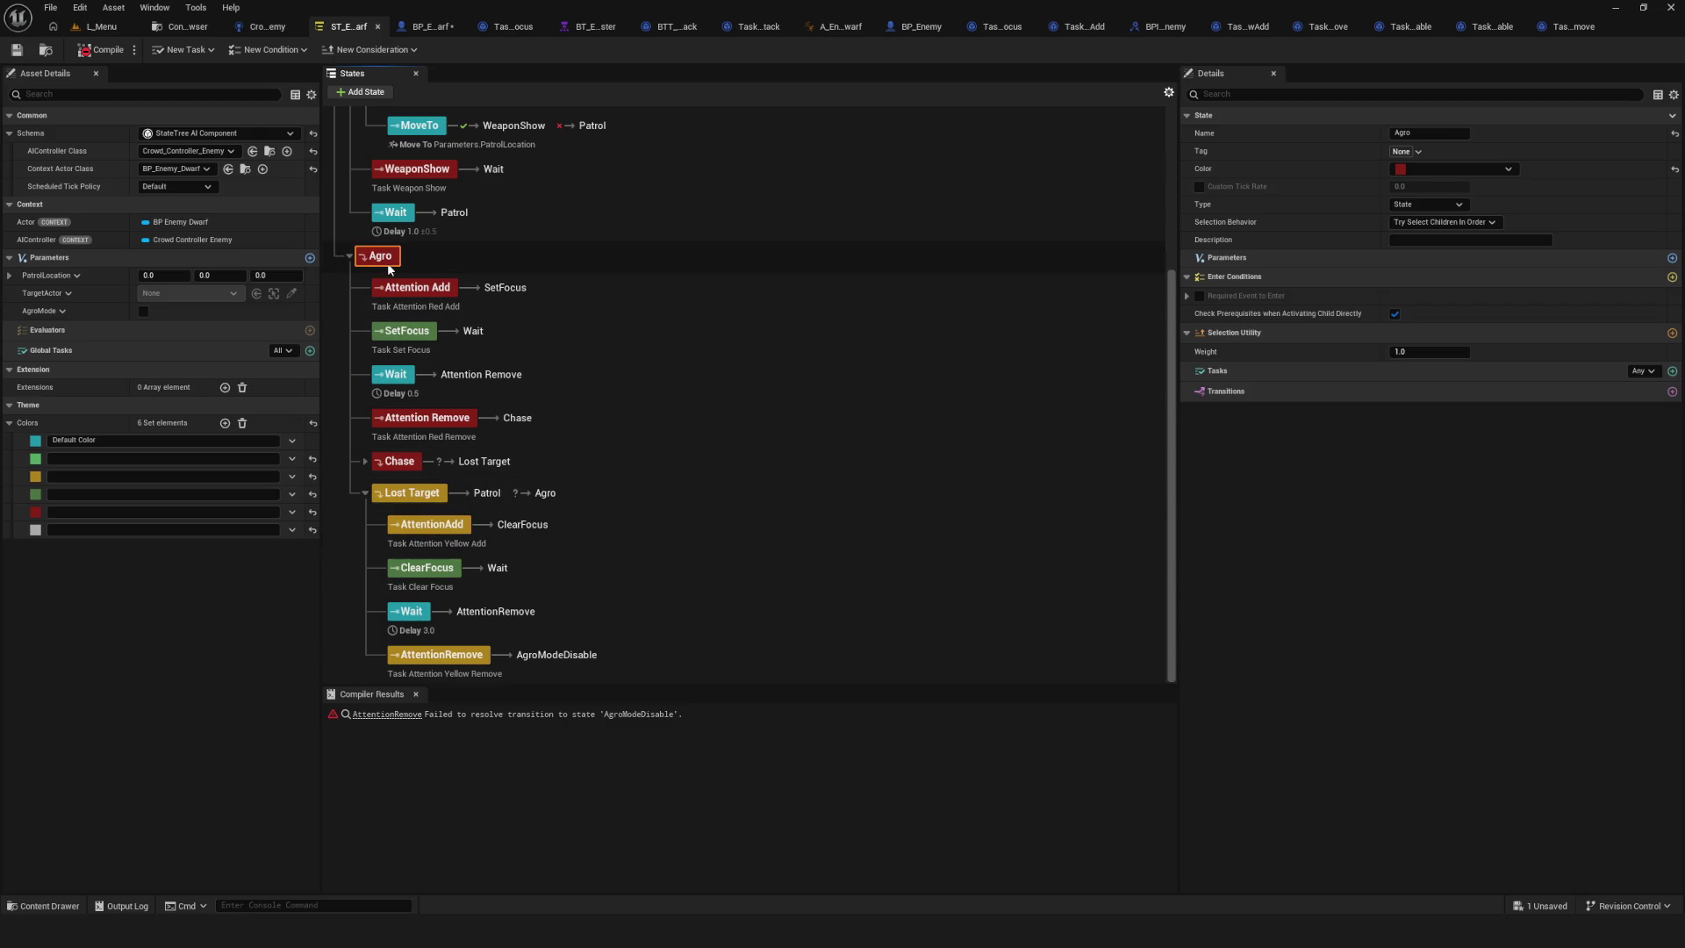
{"action": "left_click", "coordinate": [412, 713]}
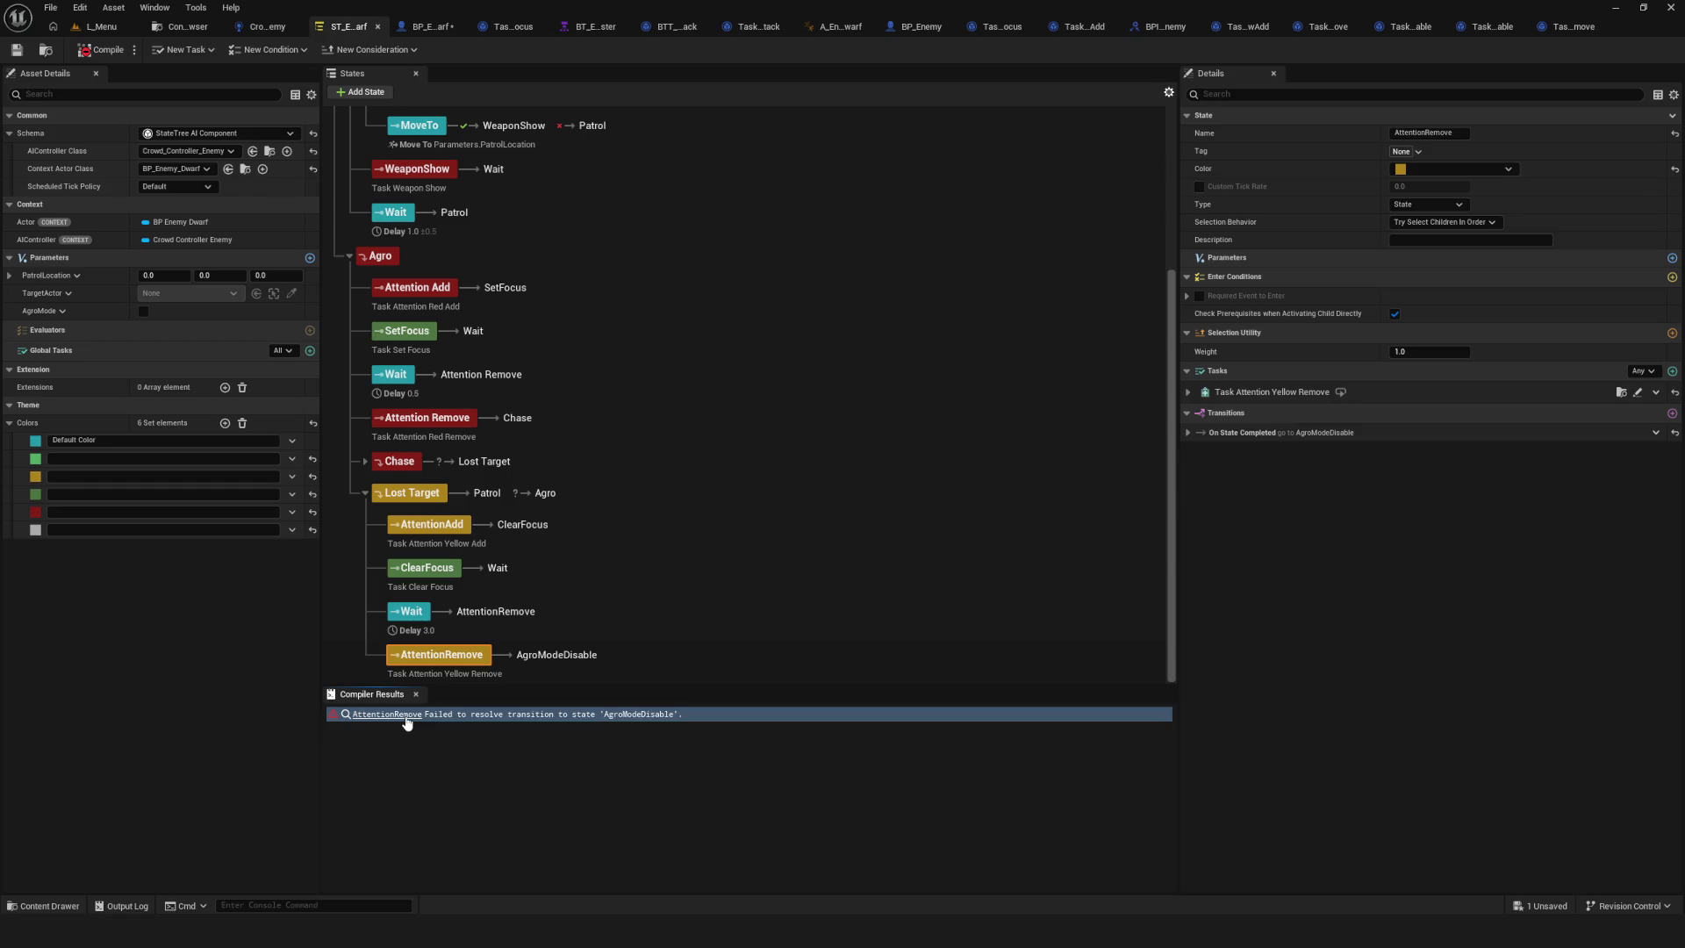
{"action": "left_click", "coordinate": [654, 716]}
{"action": "left_click", "coordinate": [392, 715]}
{"action": "left_click", "coordinate": [456, 415]}
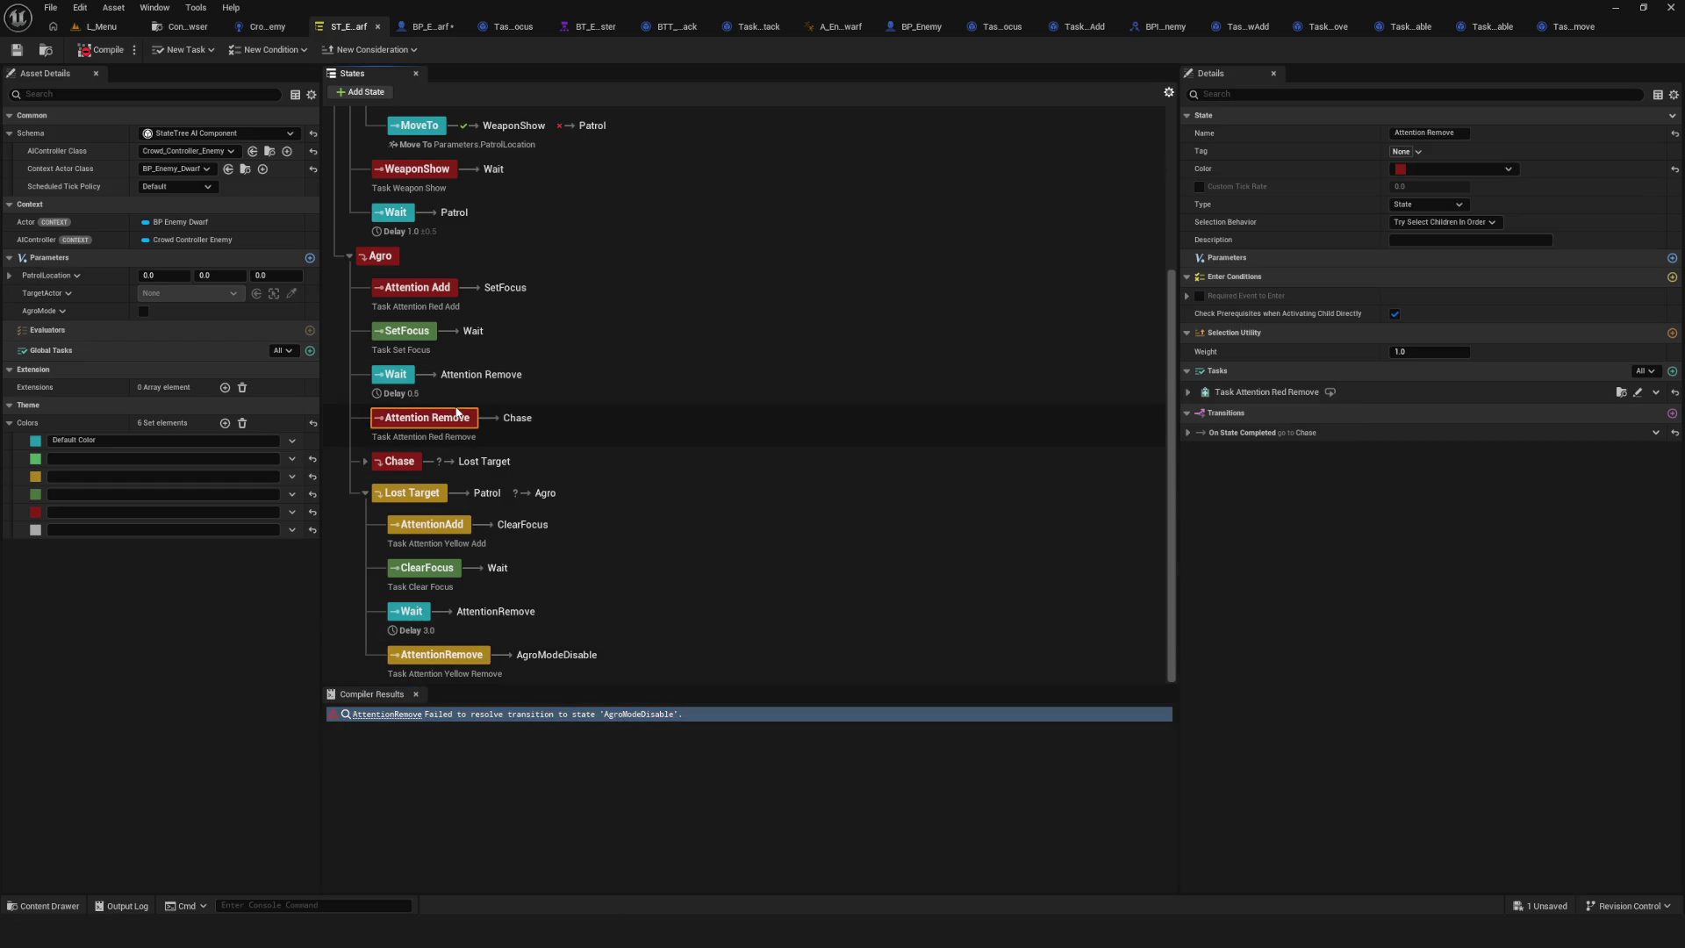
Delete yellow AttentionRemove's broken completion transition to AgroModeDisable so it falls back to Parent.
{"action": "left_click", "coordinate": [1187, 433]}
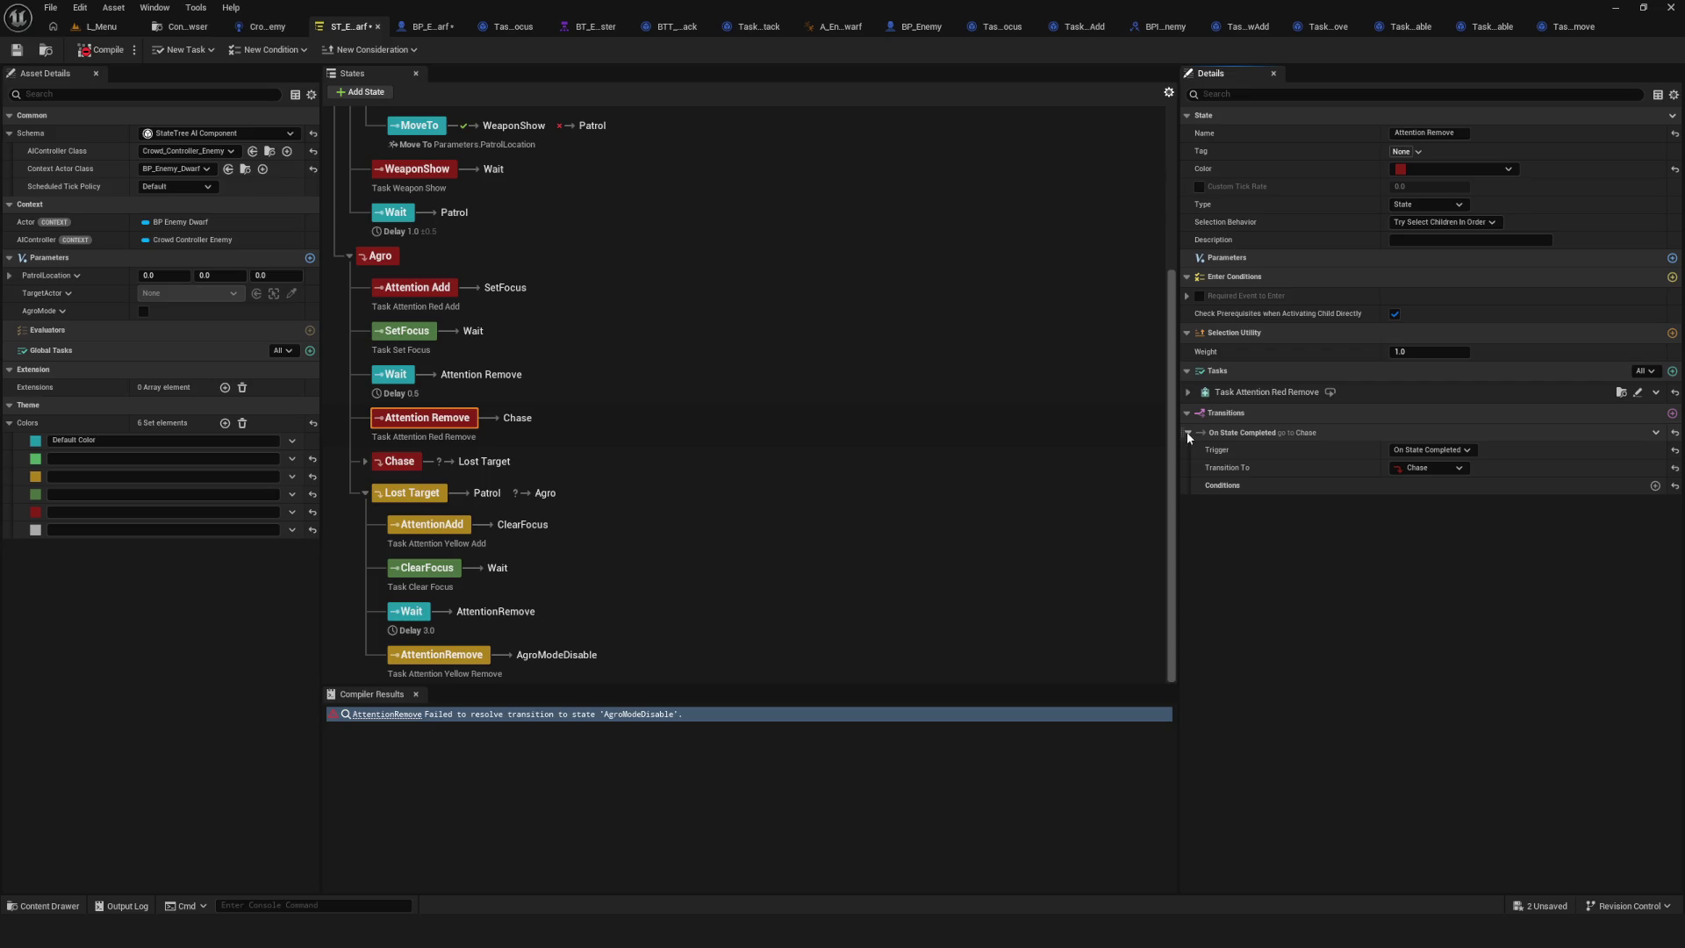
{"action": "left_click", "coordinate": [441, 655]}
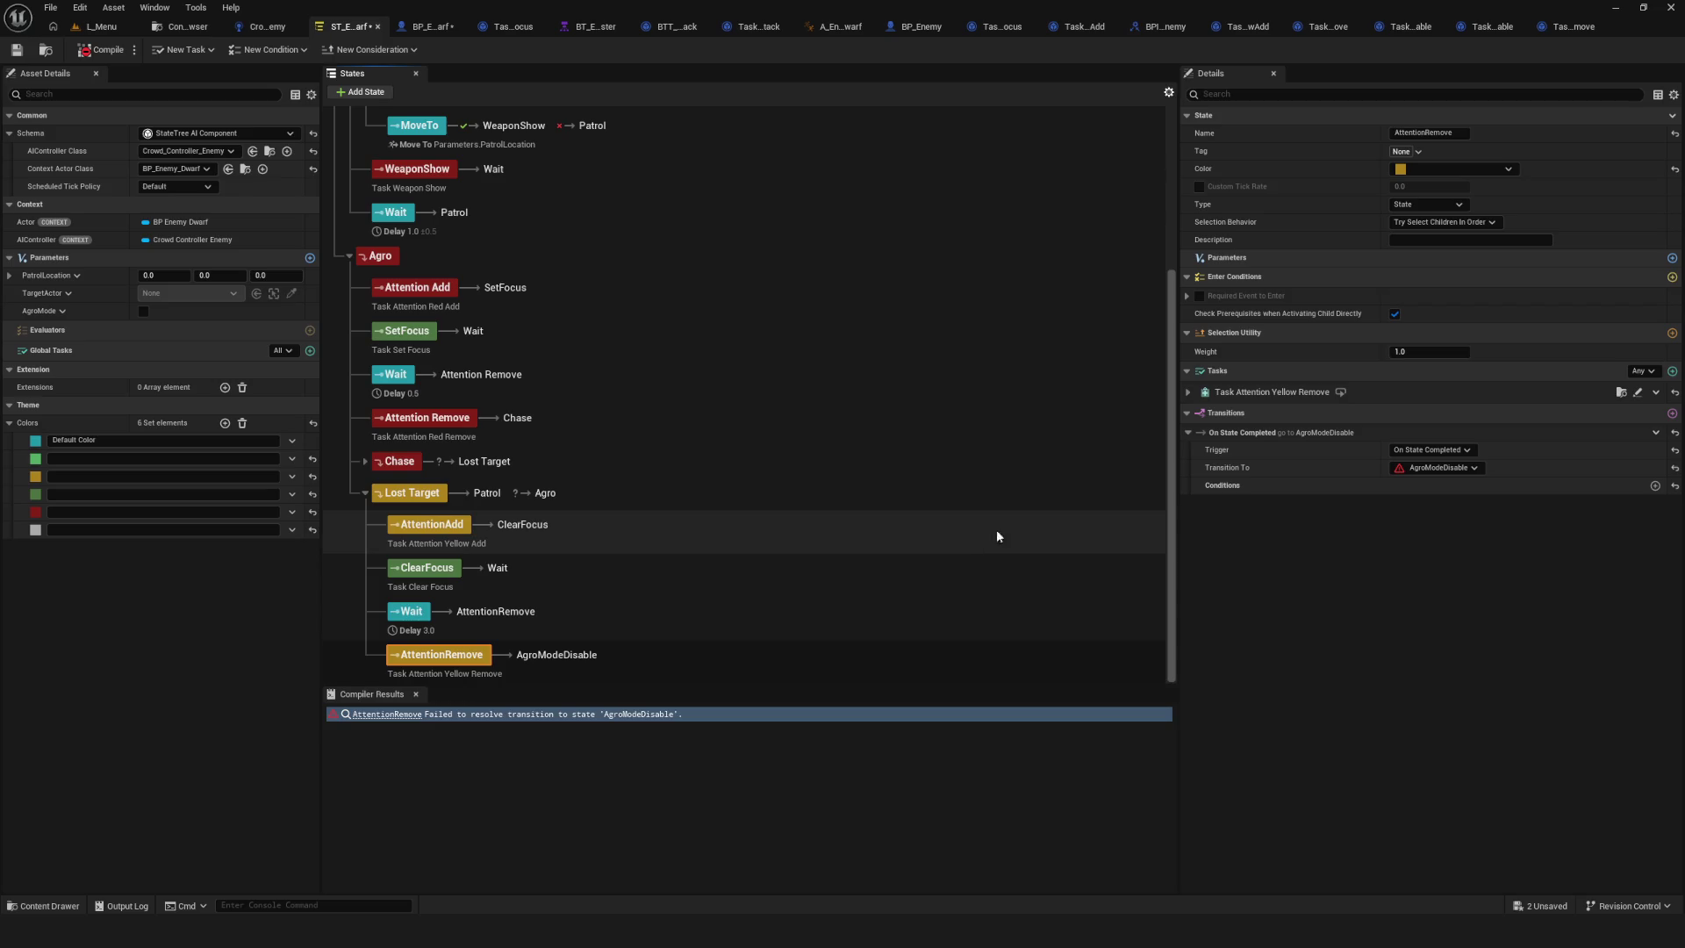
{"action": "left_click", "coordinate": [1655, 432]}
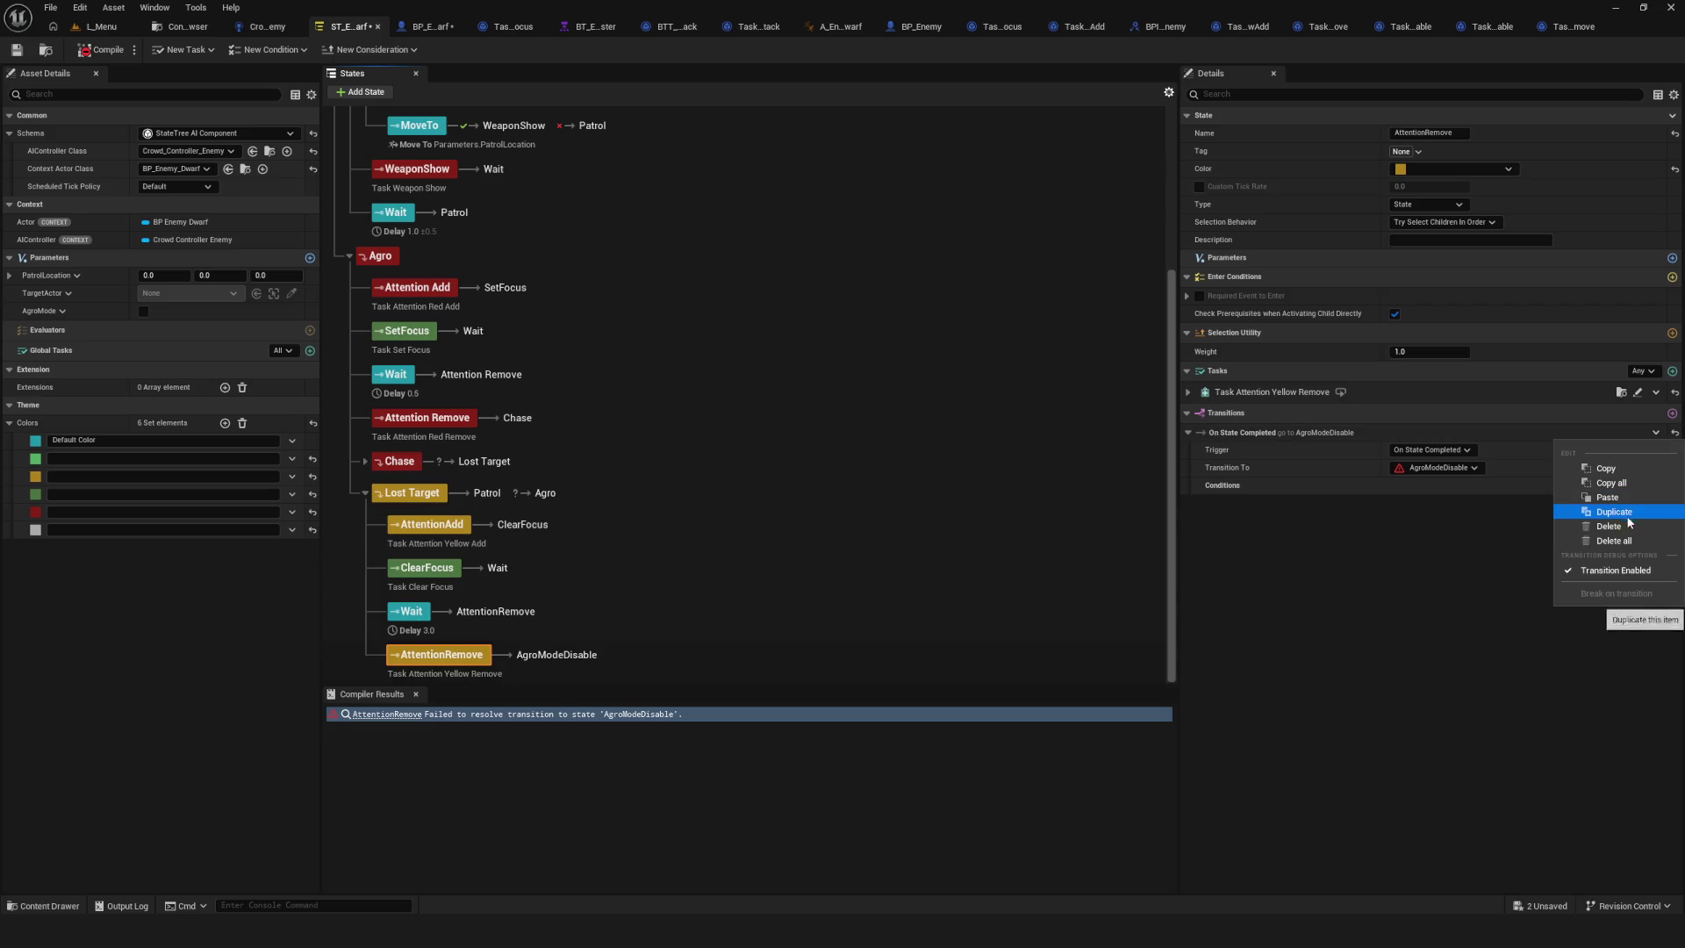
{"action": "left_click", "coordinate": [1610, 526]}
Recompile the State Tree to clear the error, and save it.
{"action": "left_click", "coordinate": [101, 50]}
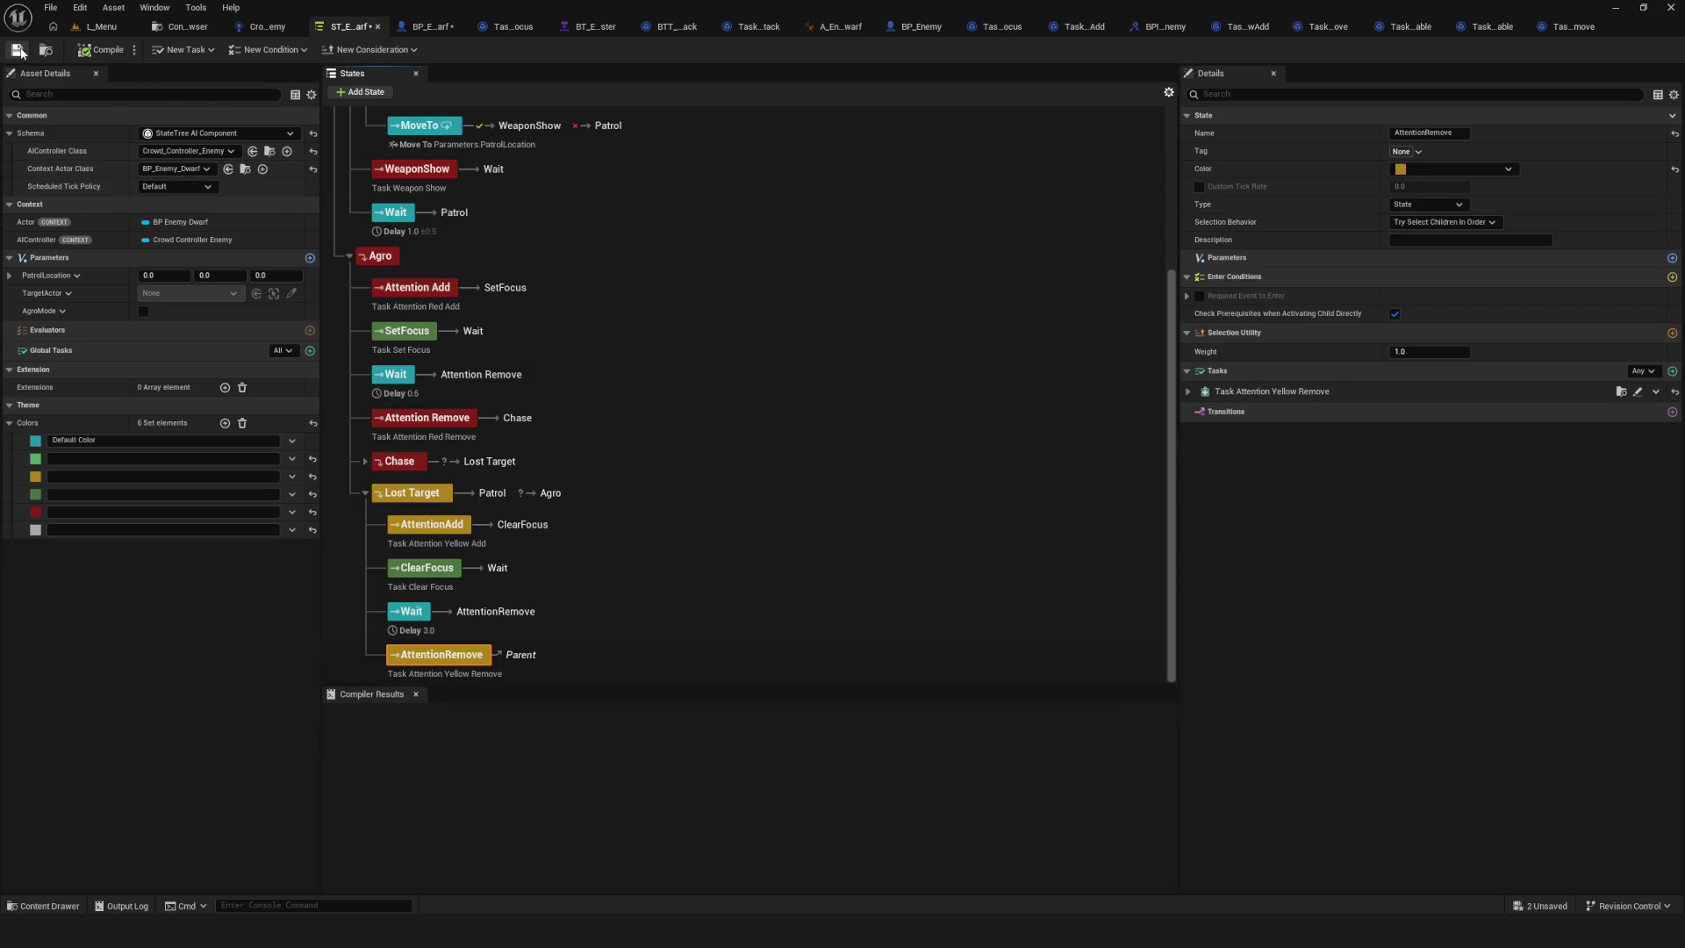
{"action": "left_click", "coordinate": [18, 50]}
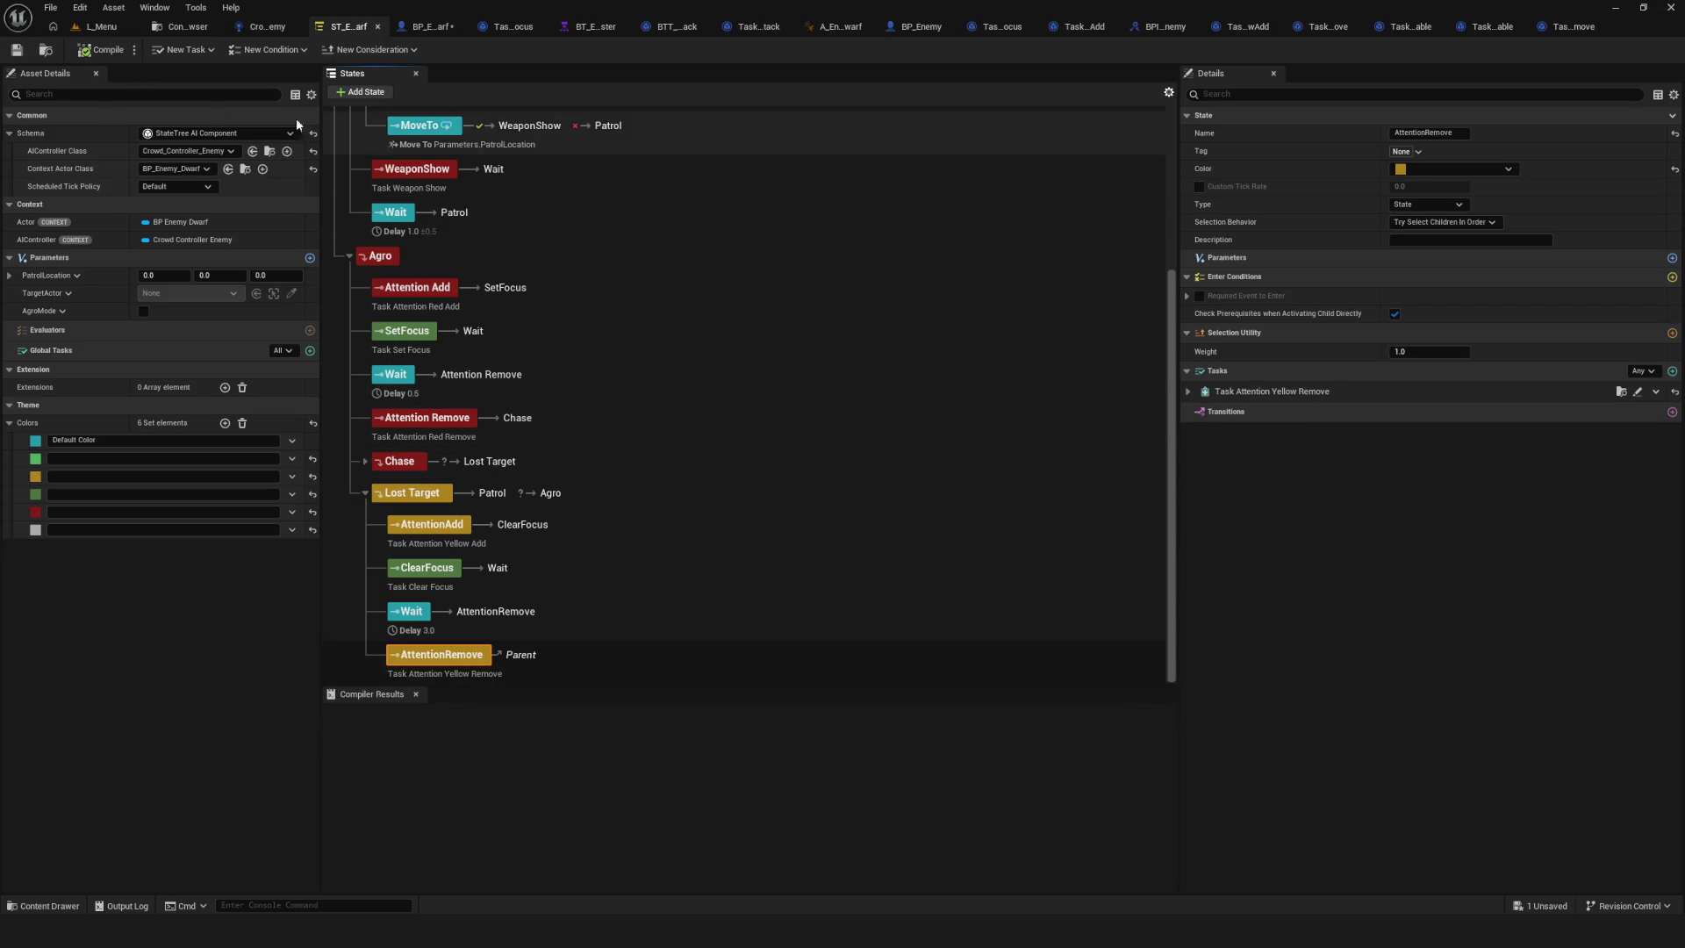
{"action": "left_click", "coordinate": [118, 27]}
Play-test the level through the Dev option, watch the dwarf close in, then stop with Esc.
{"action": "left_click", "coordinate": [325, 50]}
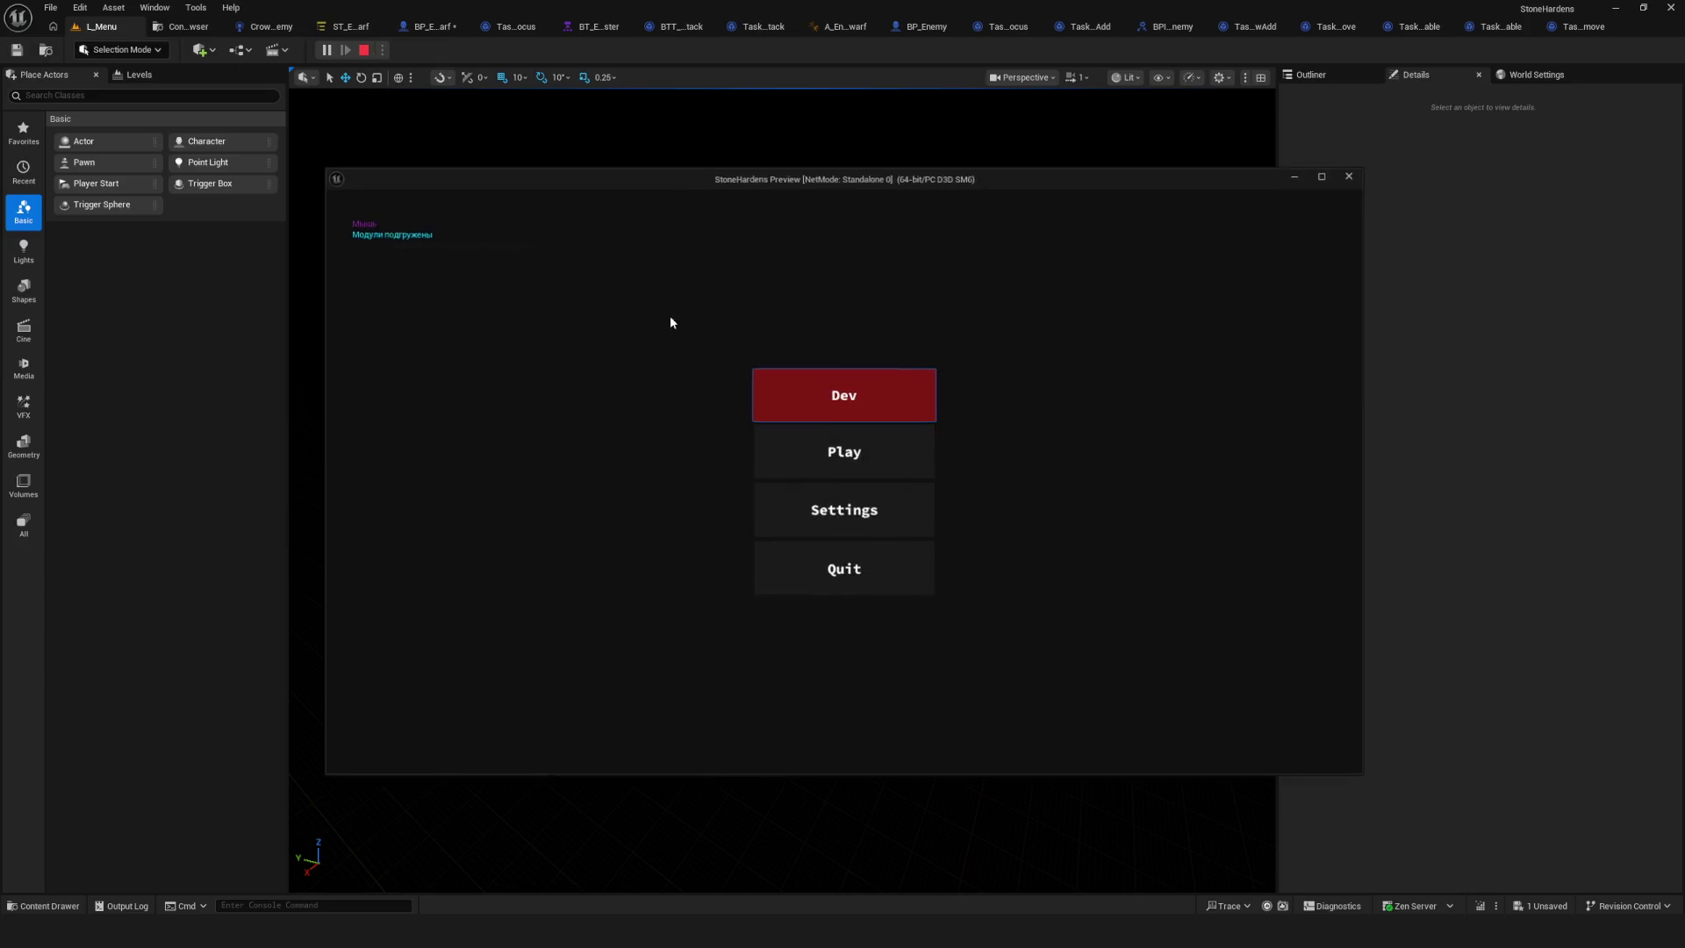
{"action": "left_click", "coordinate": [851, 418]}
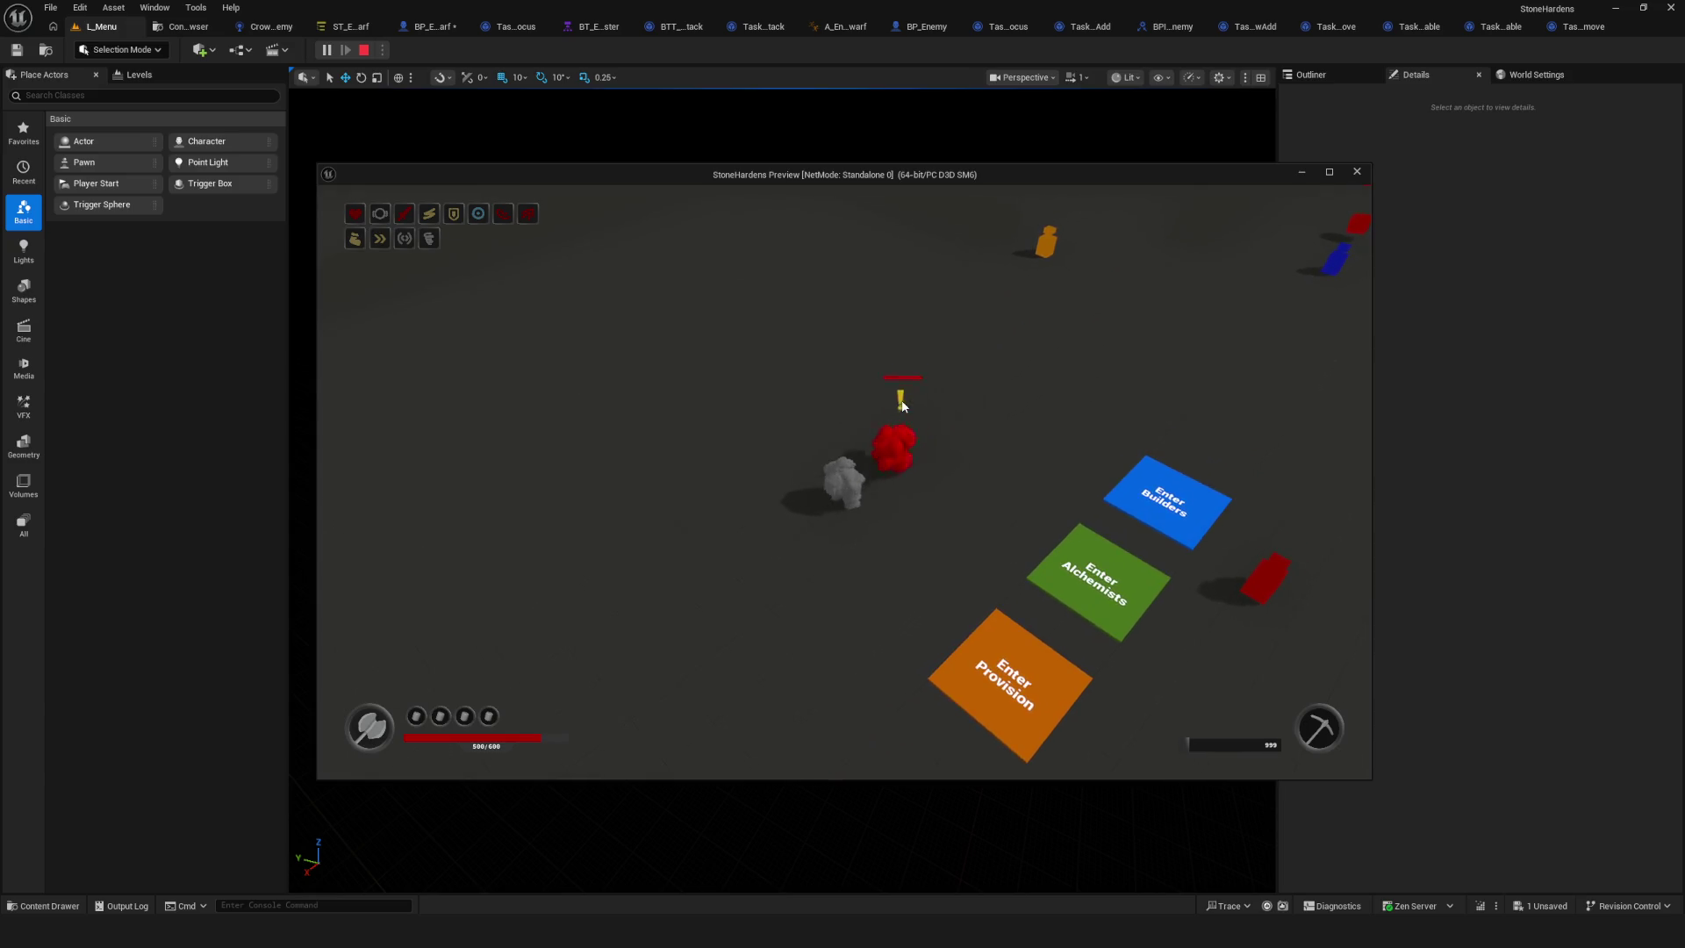
{"action": "key", "text": "Escape"}
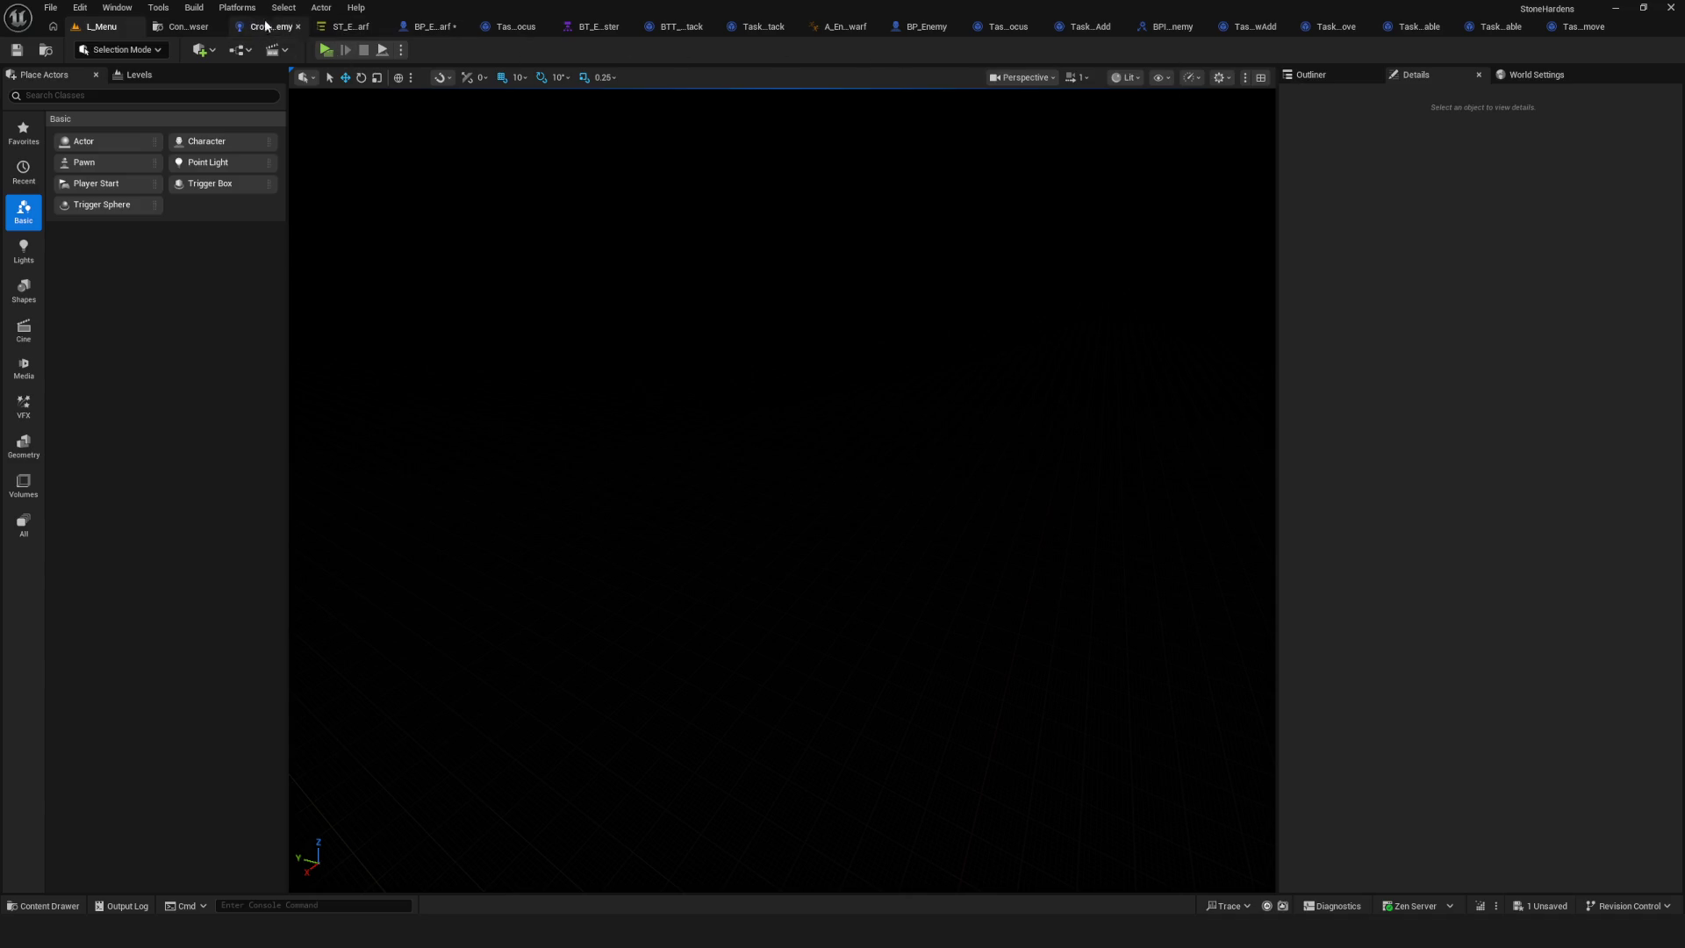
Move the yellow AttentionRemove state to the top of Agro in the dwarf State Tree.
{"action": "left_click", "coordinate": [344, 26]}
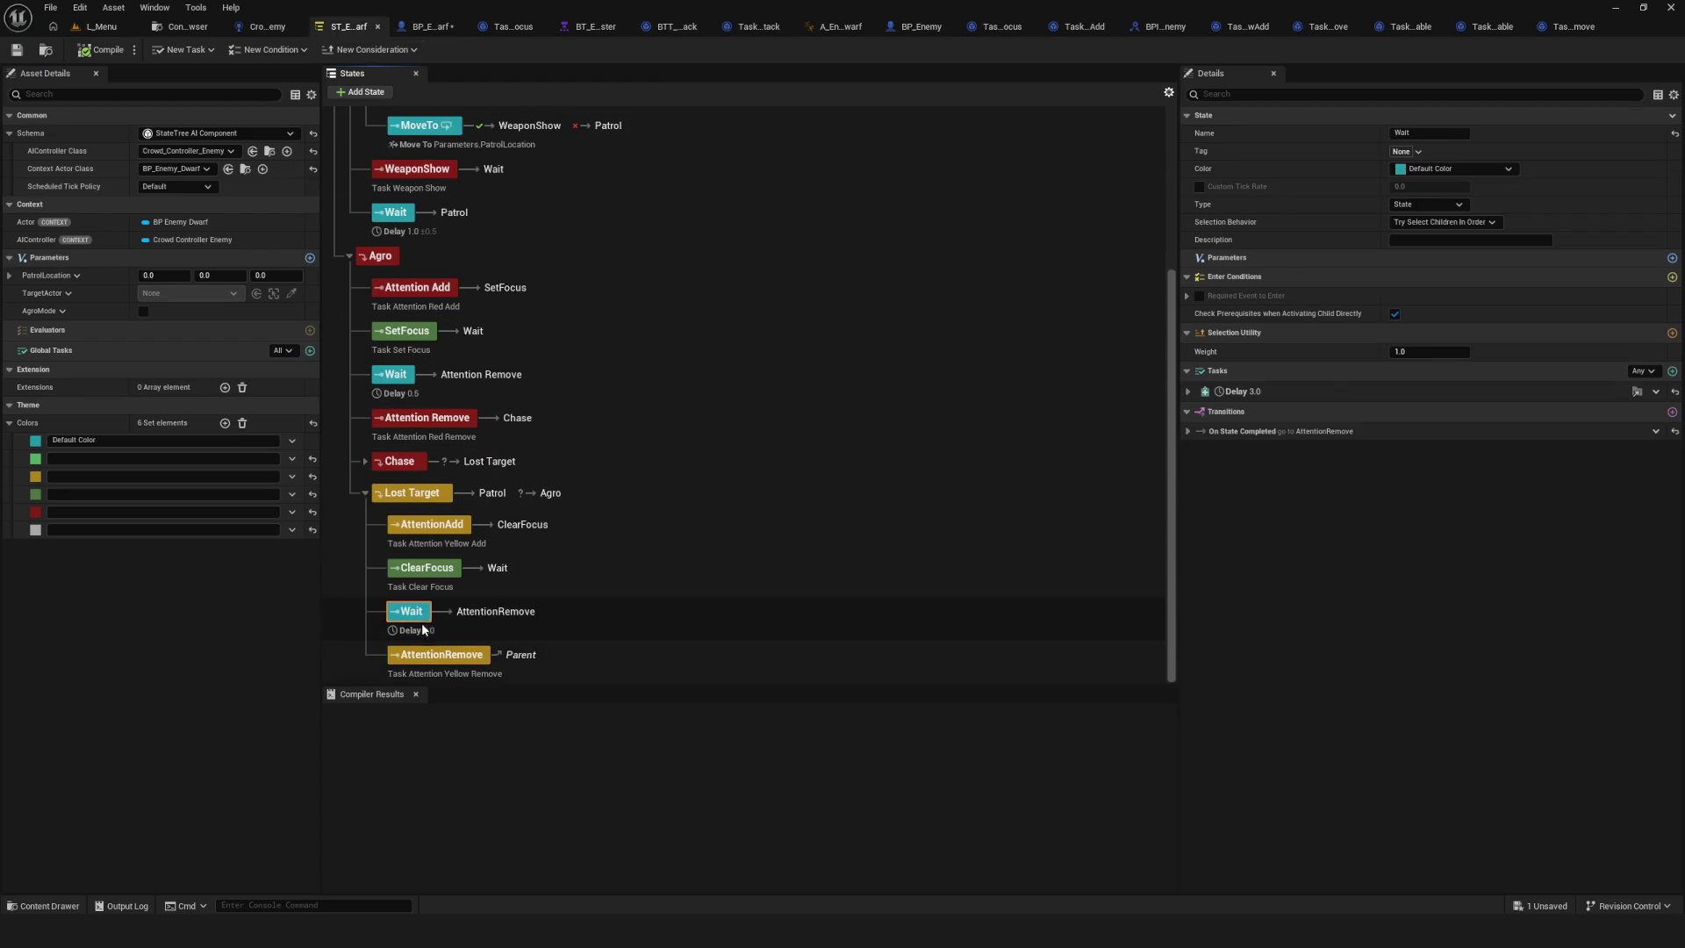
{"action": "mouse_move", "coordinate": [665, 659]}
{"action": "left_mouse_down"}
{"action": "mouse_move", "coordinate": [403, 264]}
{"action": "mouse_move", "coordinate": [438, 307]}
{"action": "mouse_move", "coordinate": [399, 279]}
{"action": "left_mouse_up"}
{"action": "left_click", "coordinate": [430, 329]}
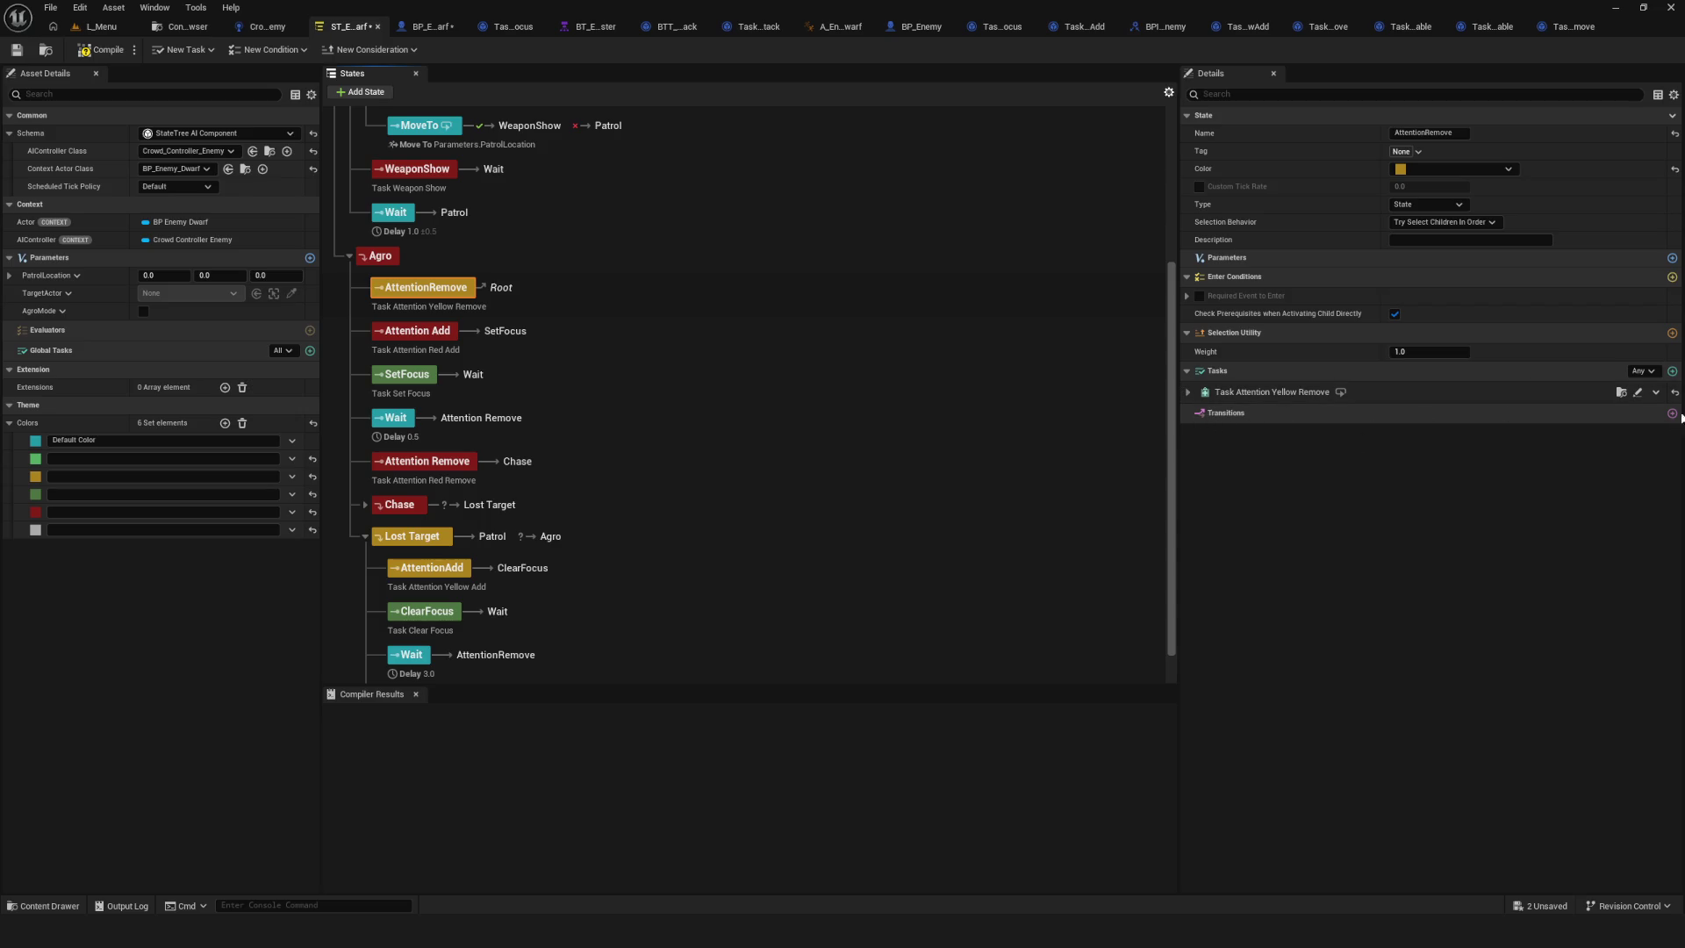
Give AttentionRemove an On State Completed transition to Attention Add, and save.
{"action": "left_click", "coordinate": [1671, 412]}
{"action": "left_click", "coordinate": [1426, 467]}
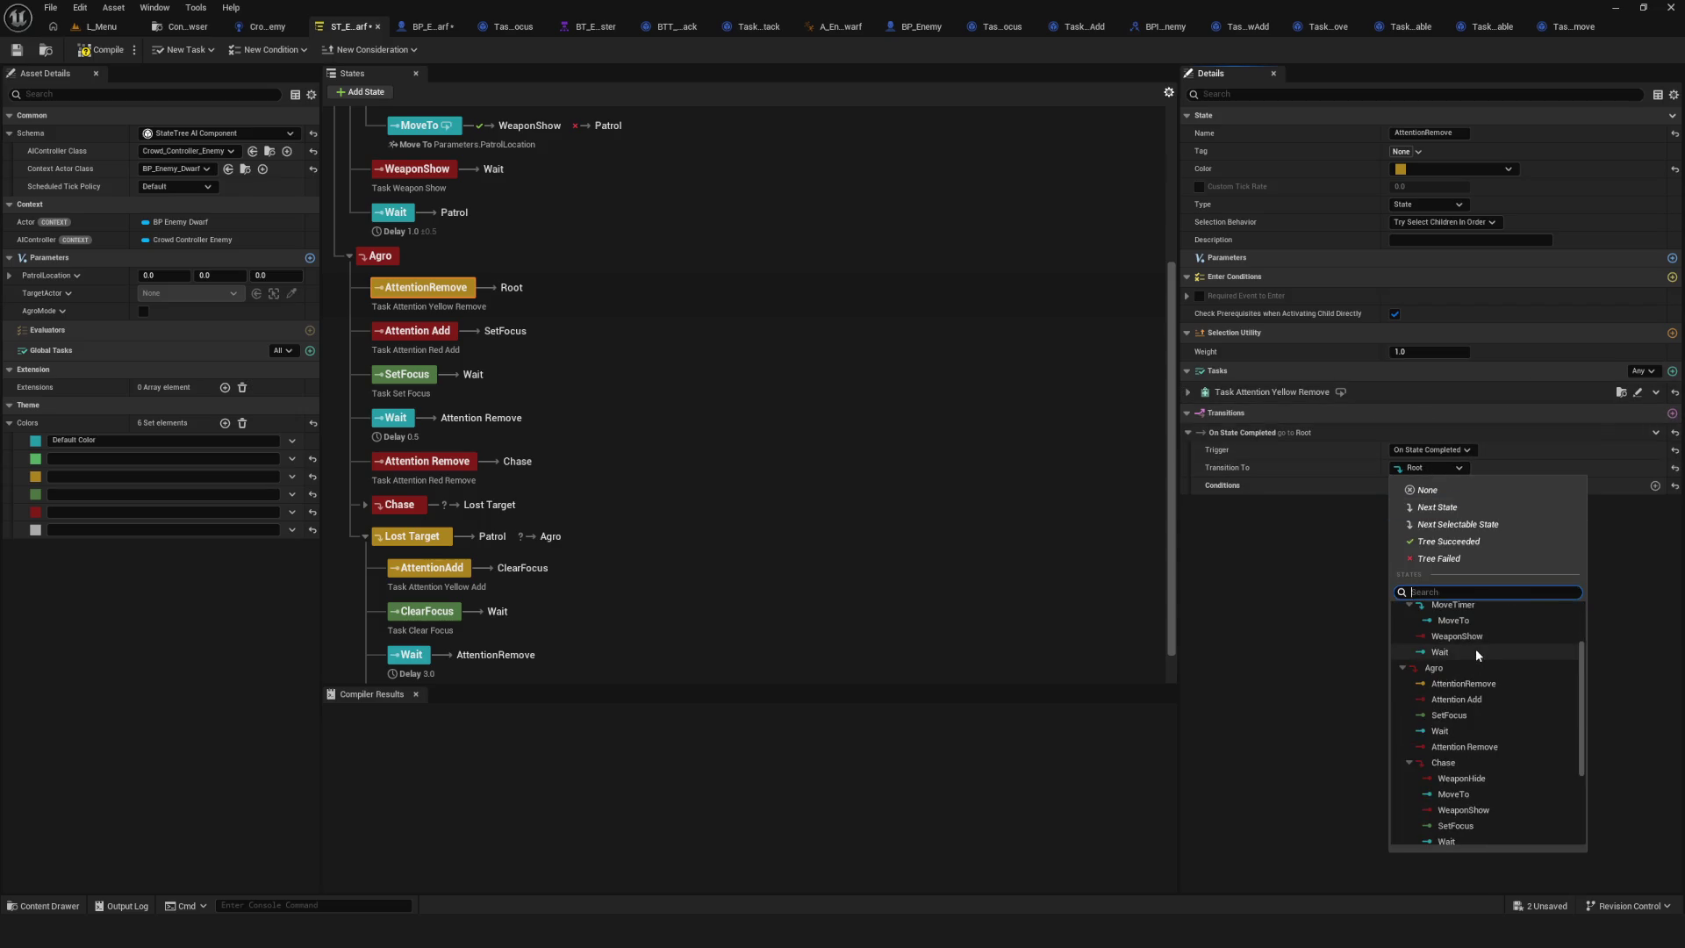
{"action": "left_click", "coordinate": [1476, 697]}
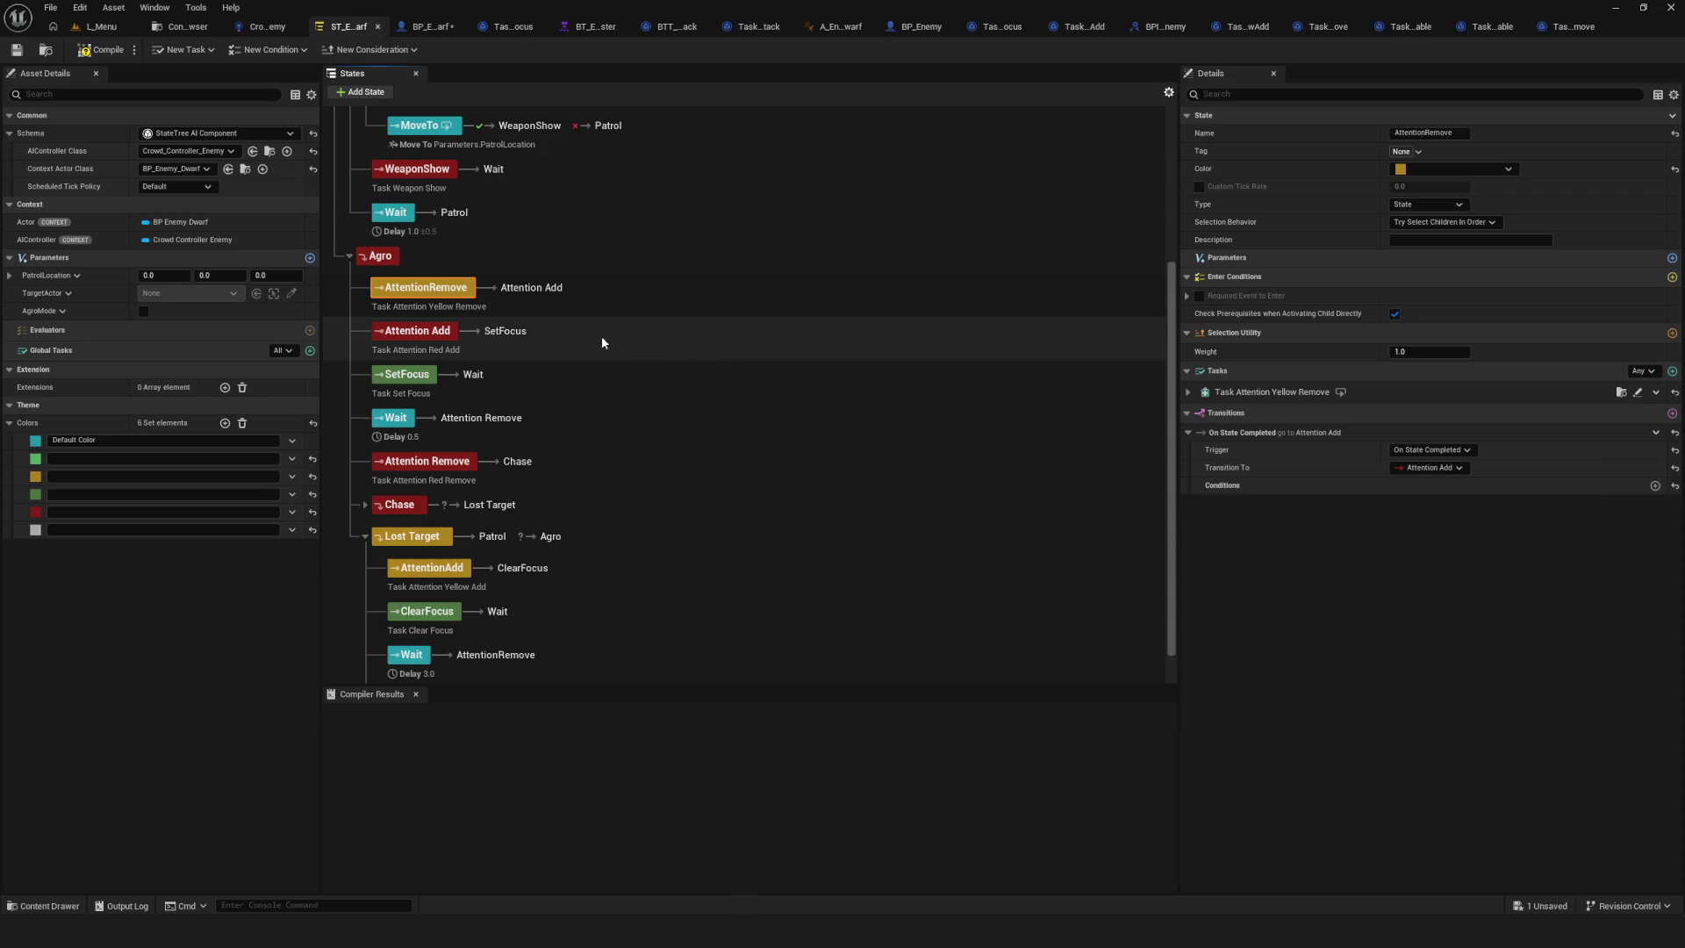
{"action": "left_click", "coordinate": [16, 51]}
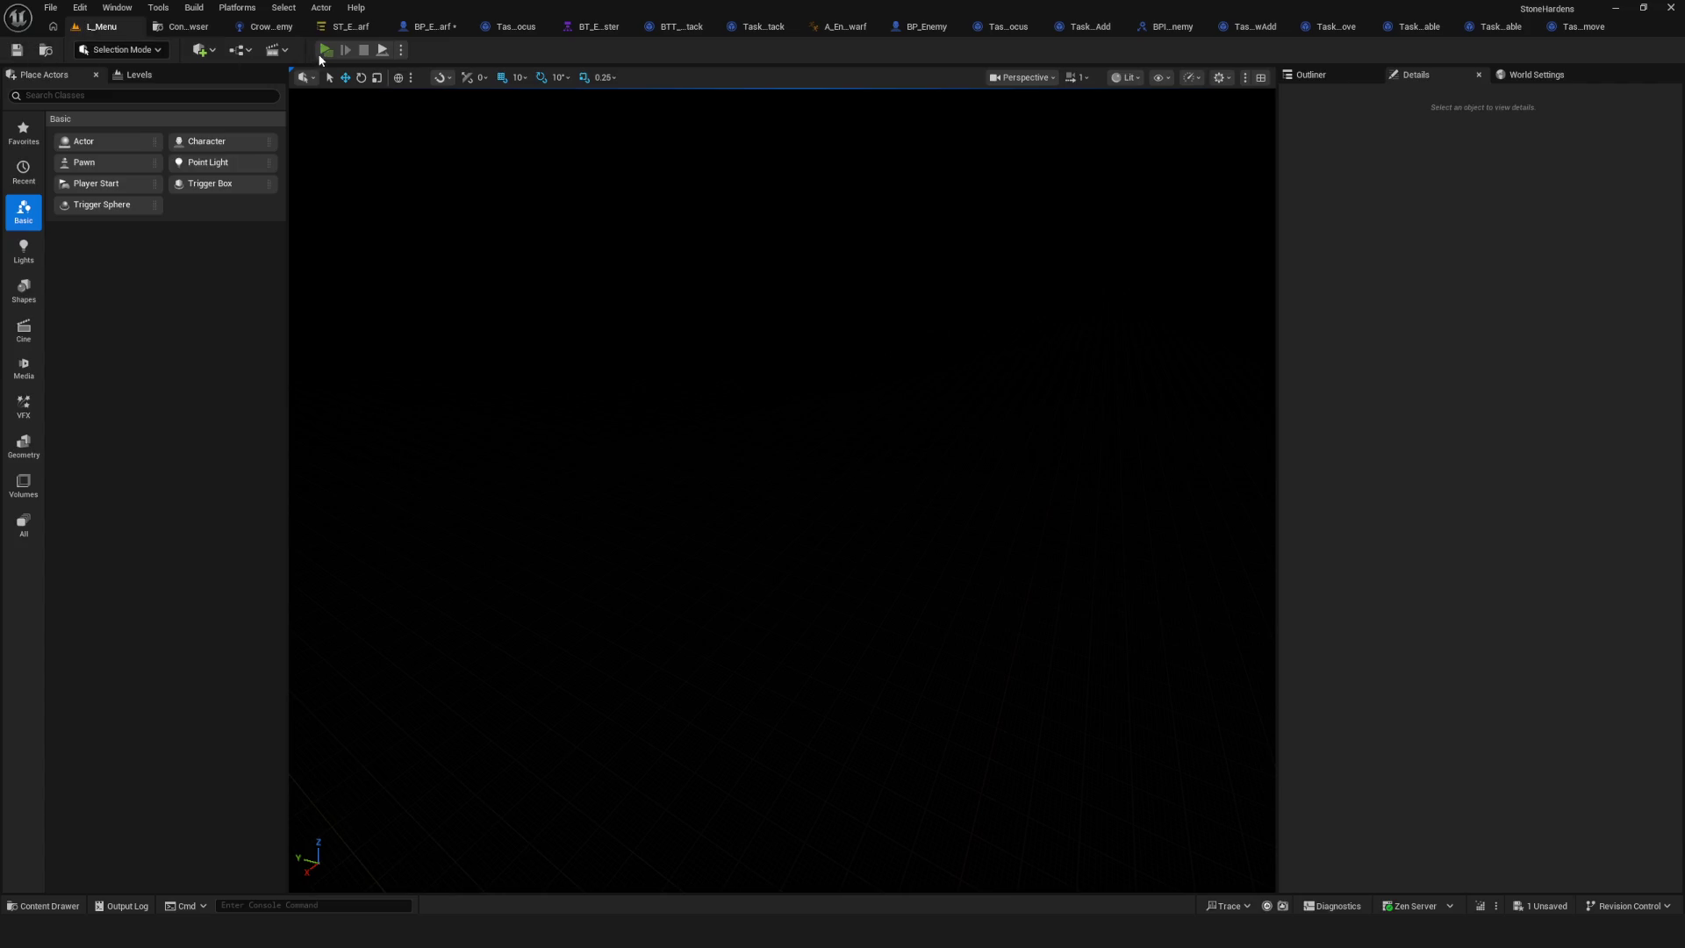
{"action": "left_click", "coordinate": [322, 53]}
{"action": "left_click", "coordinate": [853, 421]}
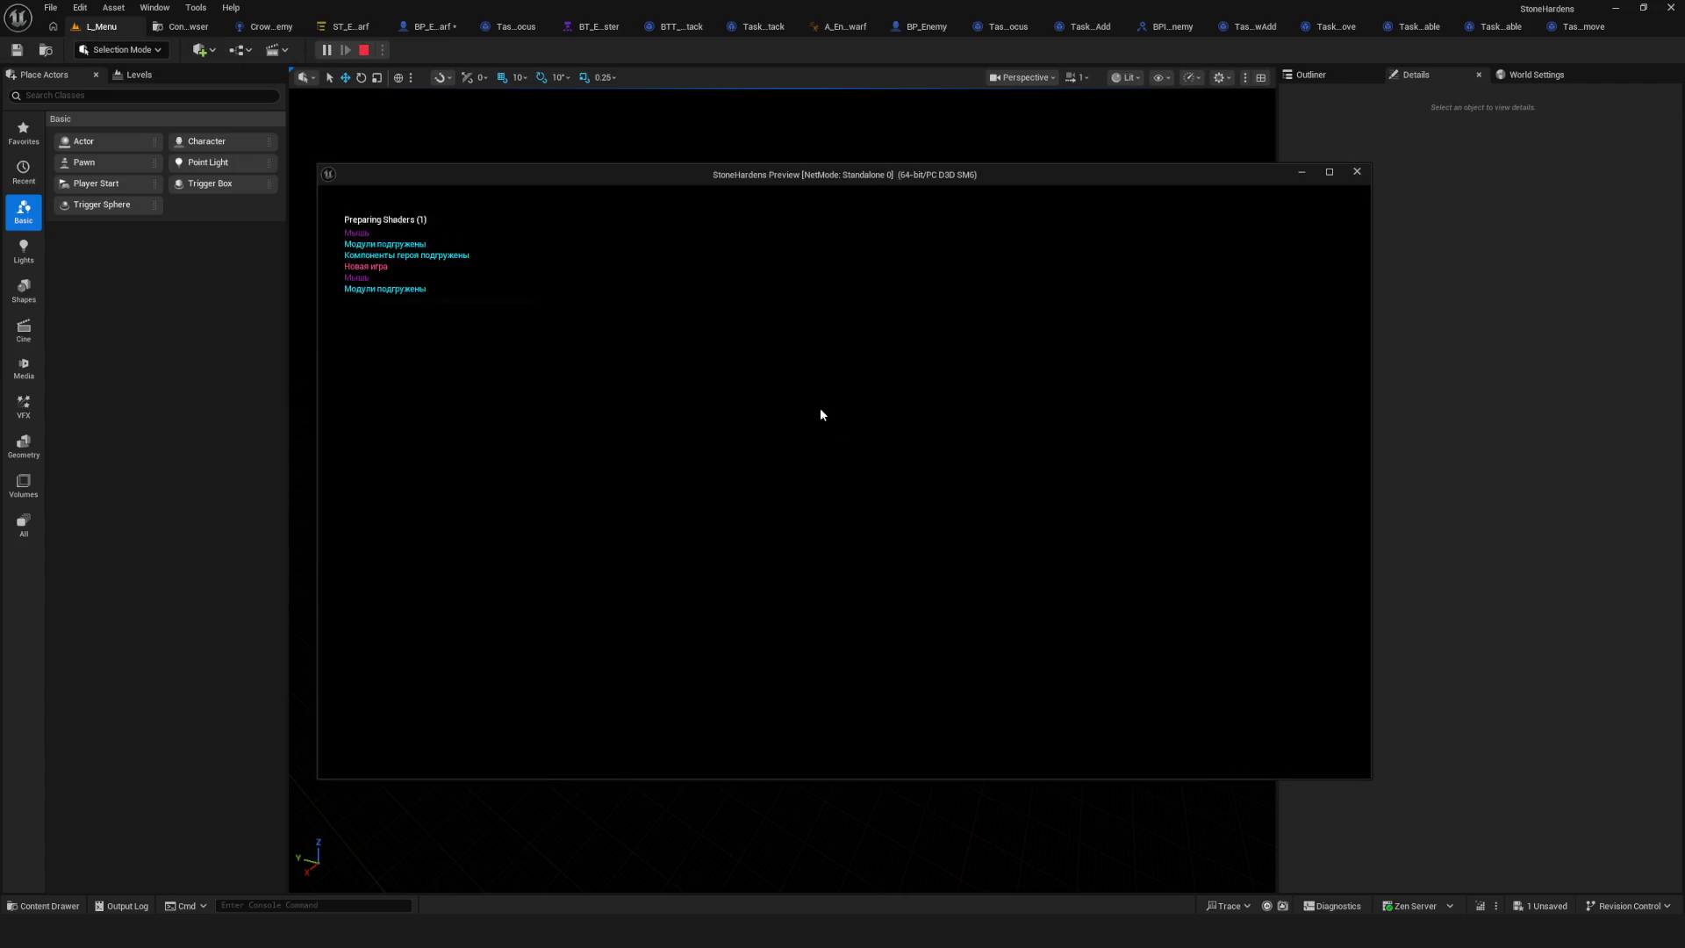
{"action": "key", "text": "s"}
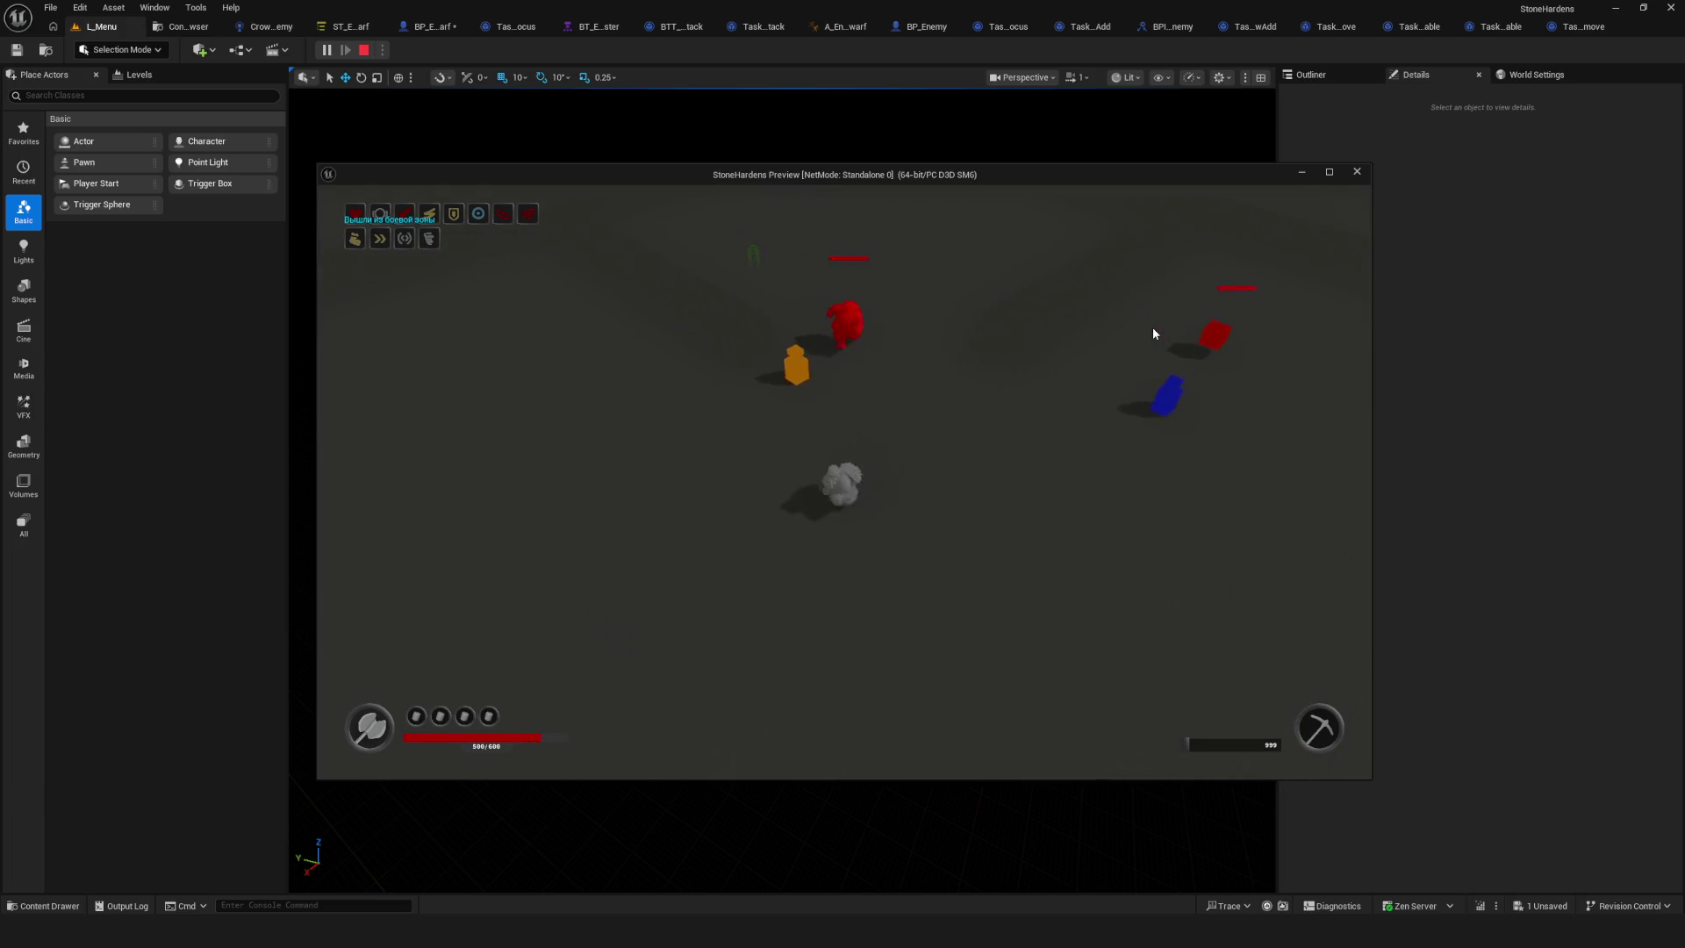
{"action": "key", "text": "s"}
{"action": "key", "text": "w"}
{"action": "key", "text": "s"}
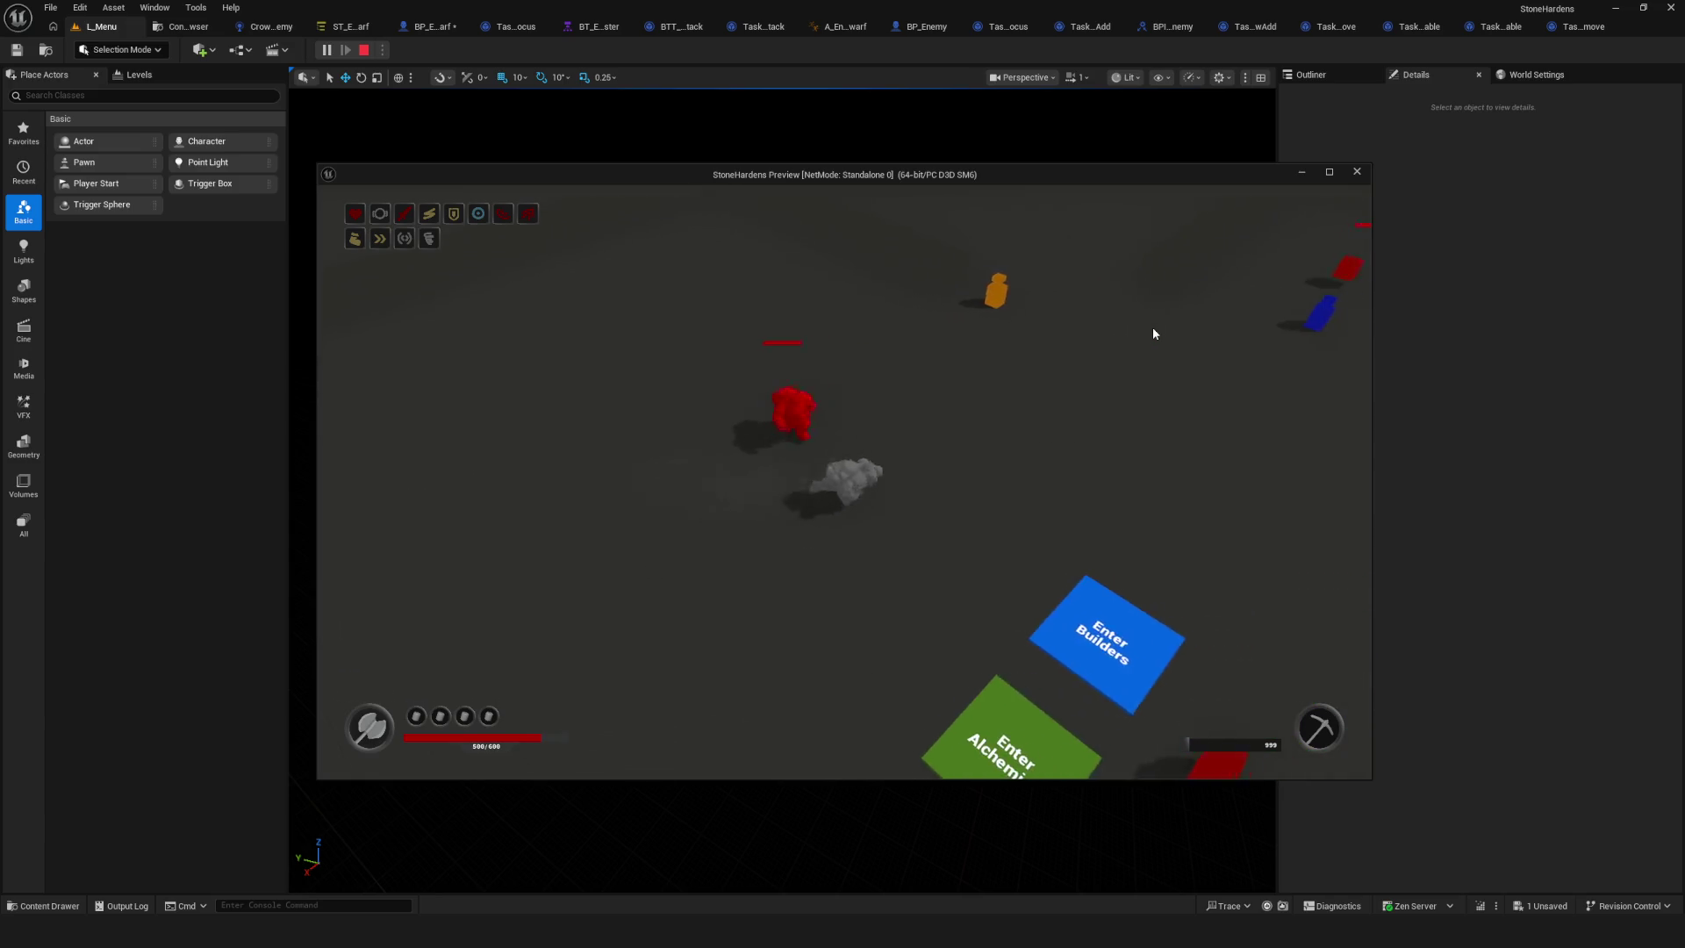
{"action": "key", "text": "d"}
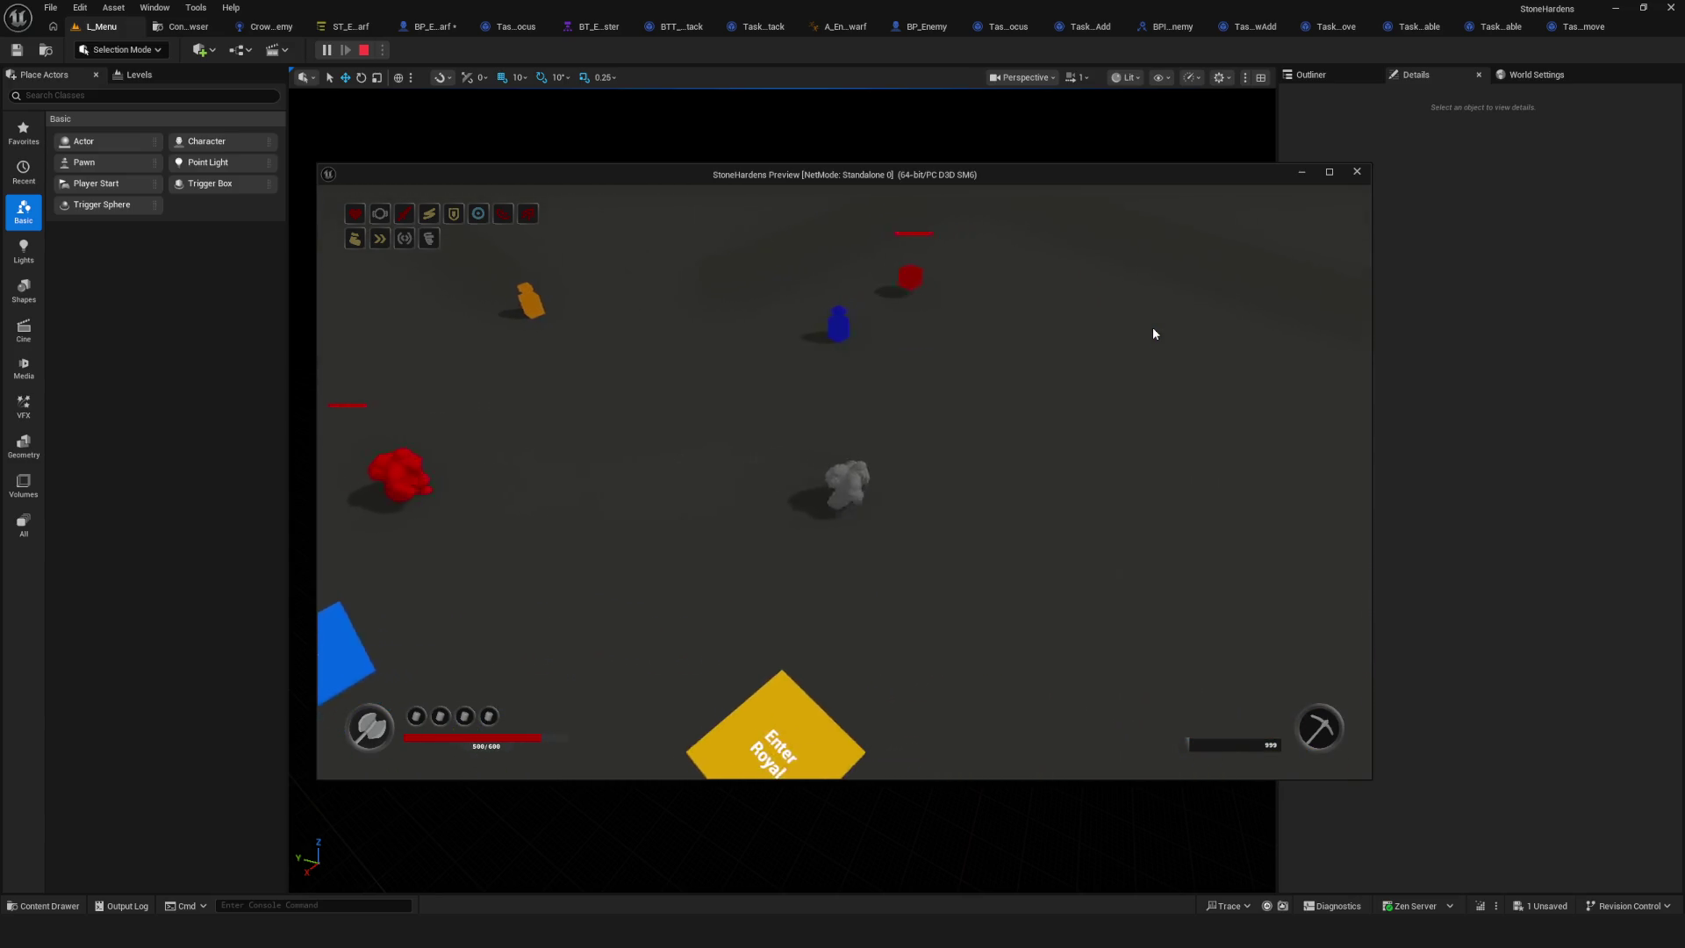
{"action": "key", "text": "s"}
{"action": "key", "text": "a"}
{"action": "key", "text": "w"}
{"action": "key", "text": "d"}
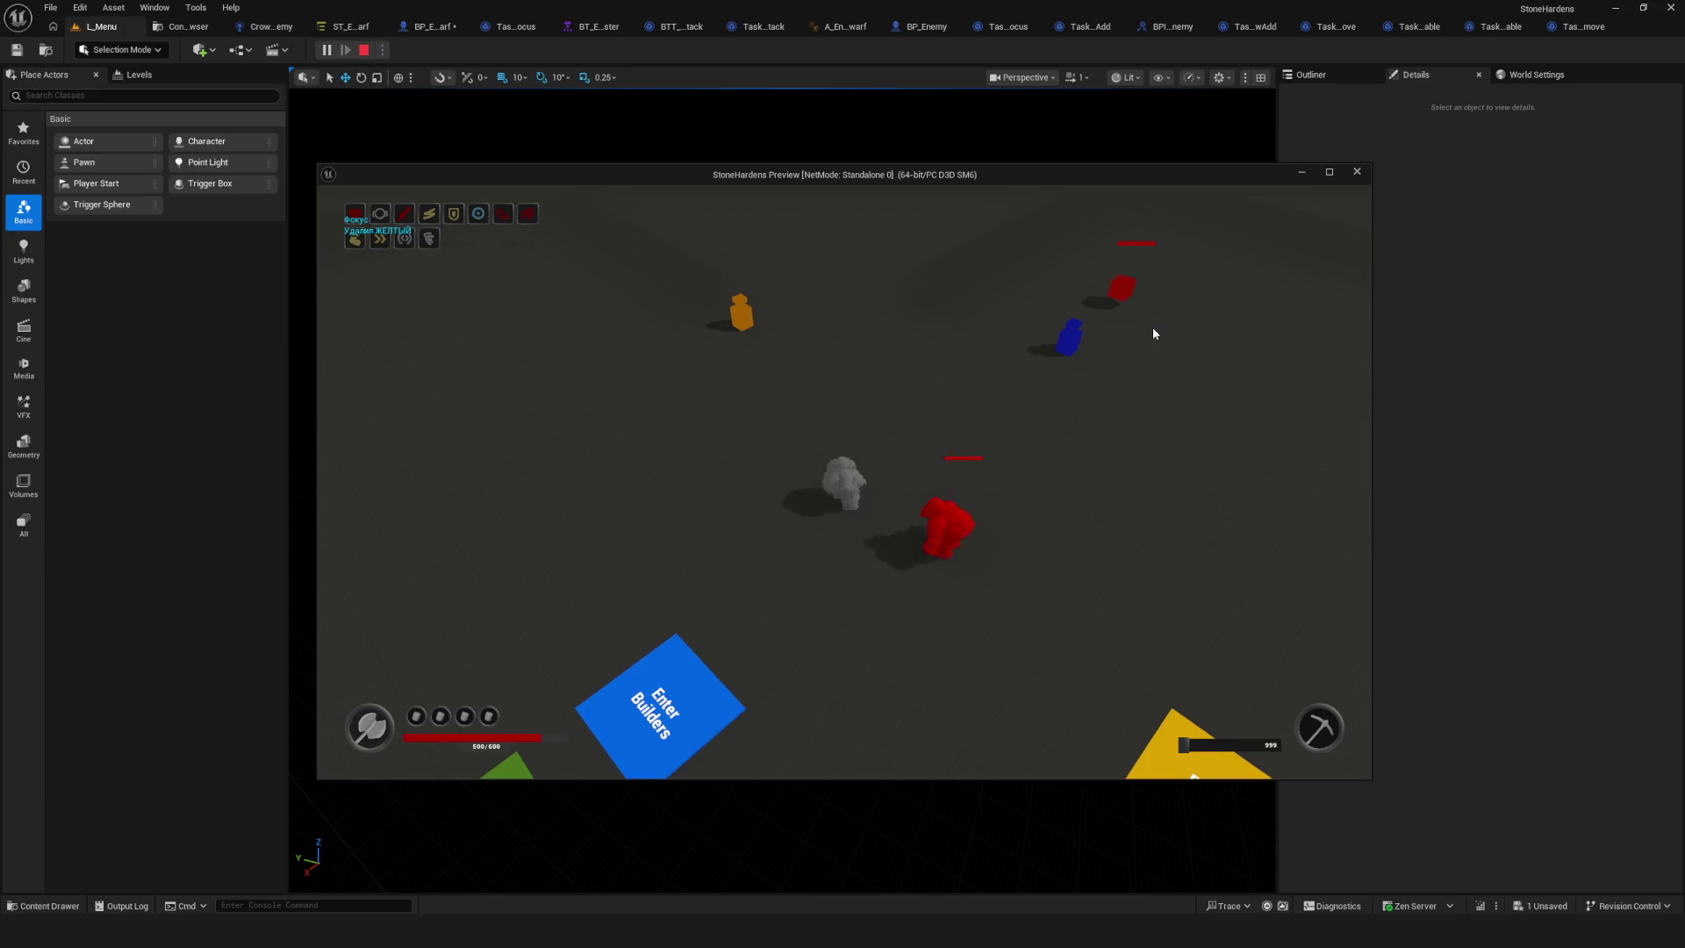
{"action": "key", "text": "s"}
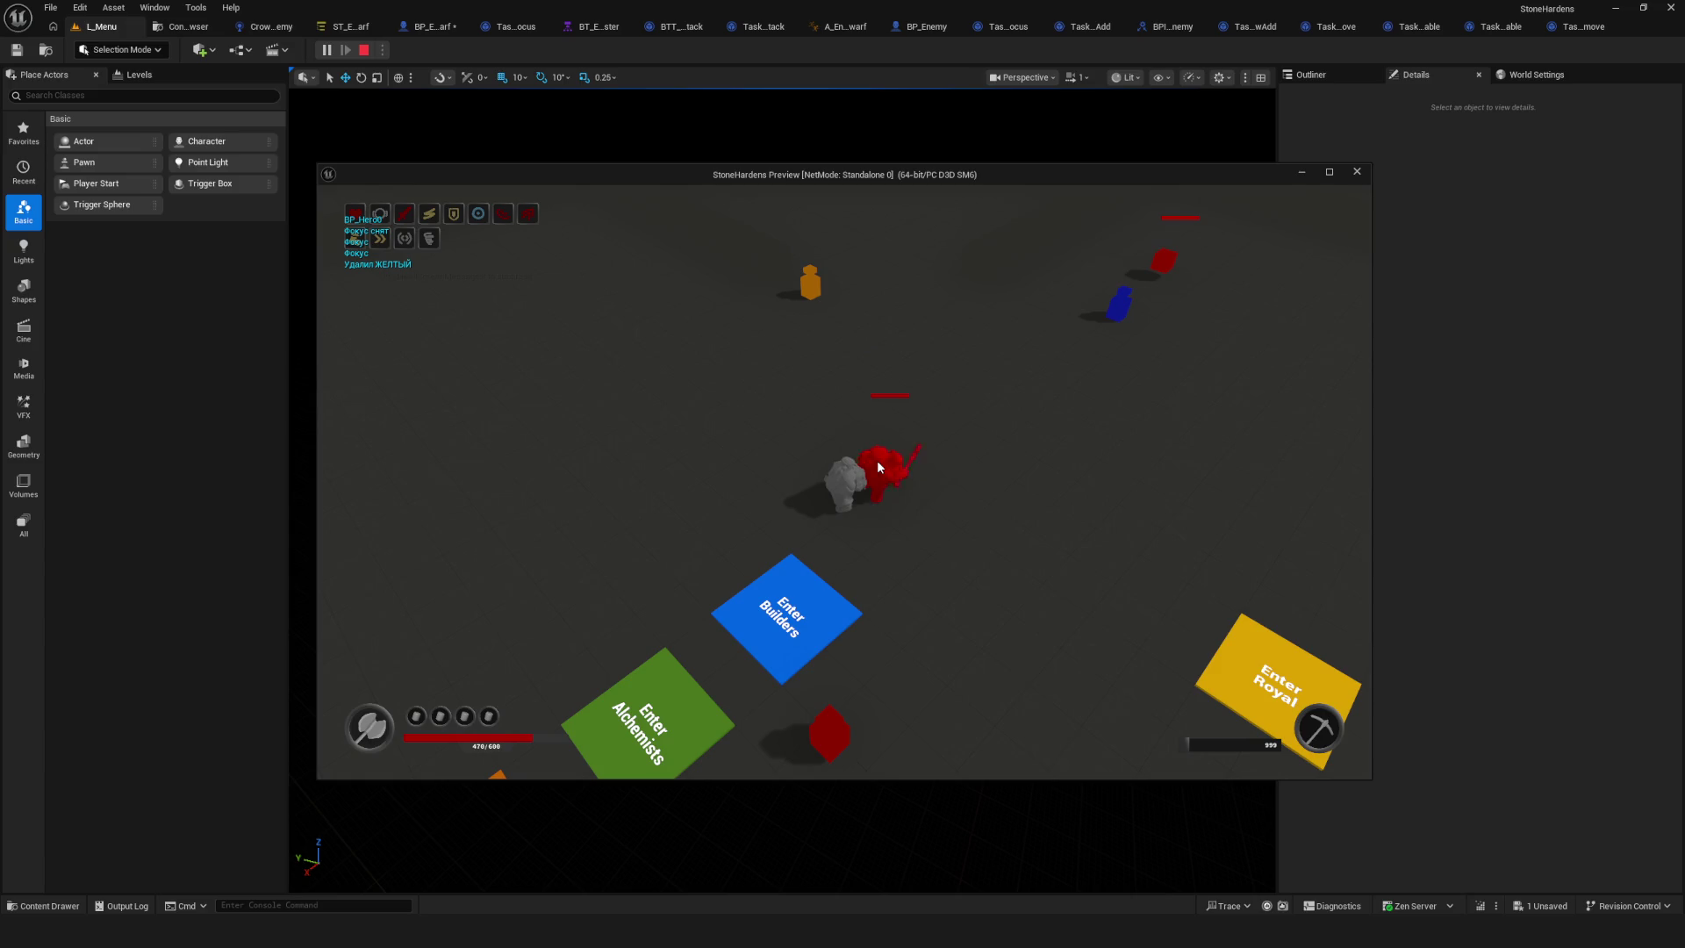
{"action": "key", "text": "Escape"}
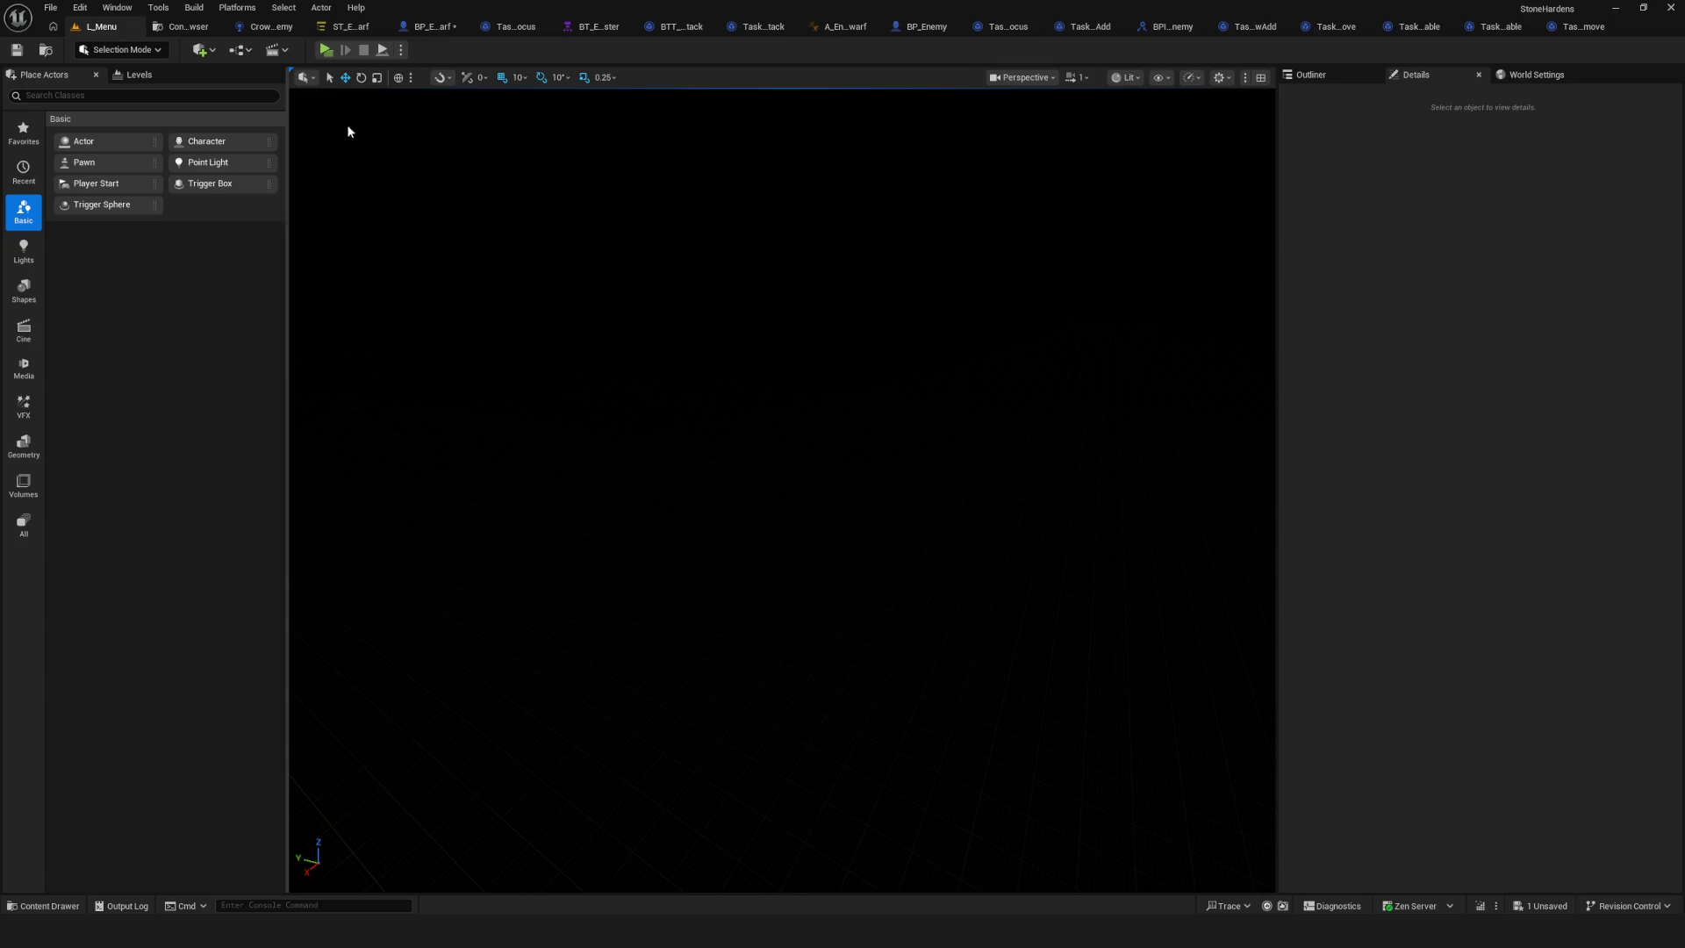
Expand the Chase state in the dwarf State Tree to view its child states.
{"action": "left_click", "coordinate": [346, 26]}
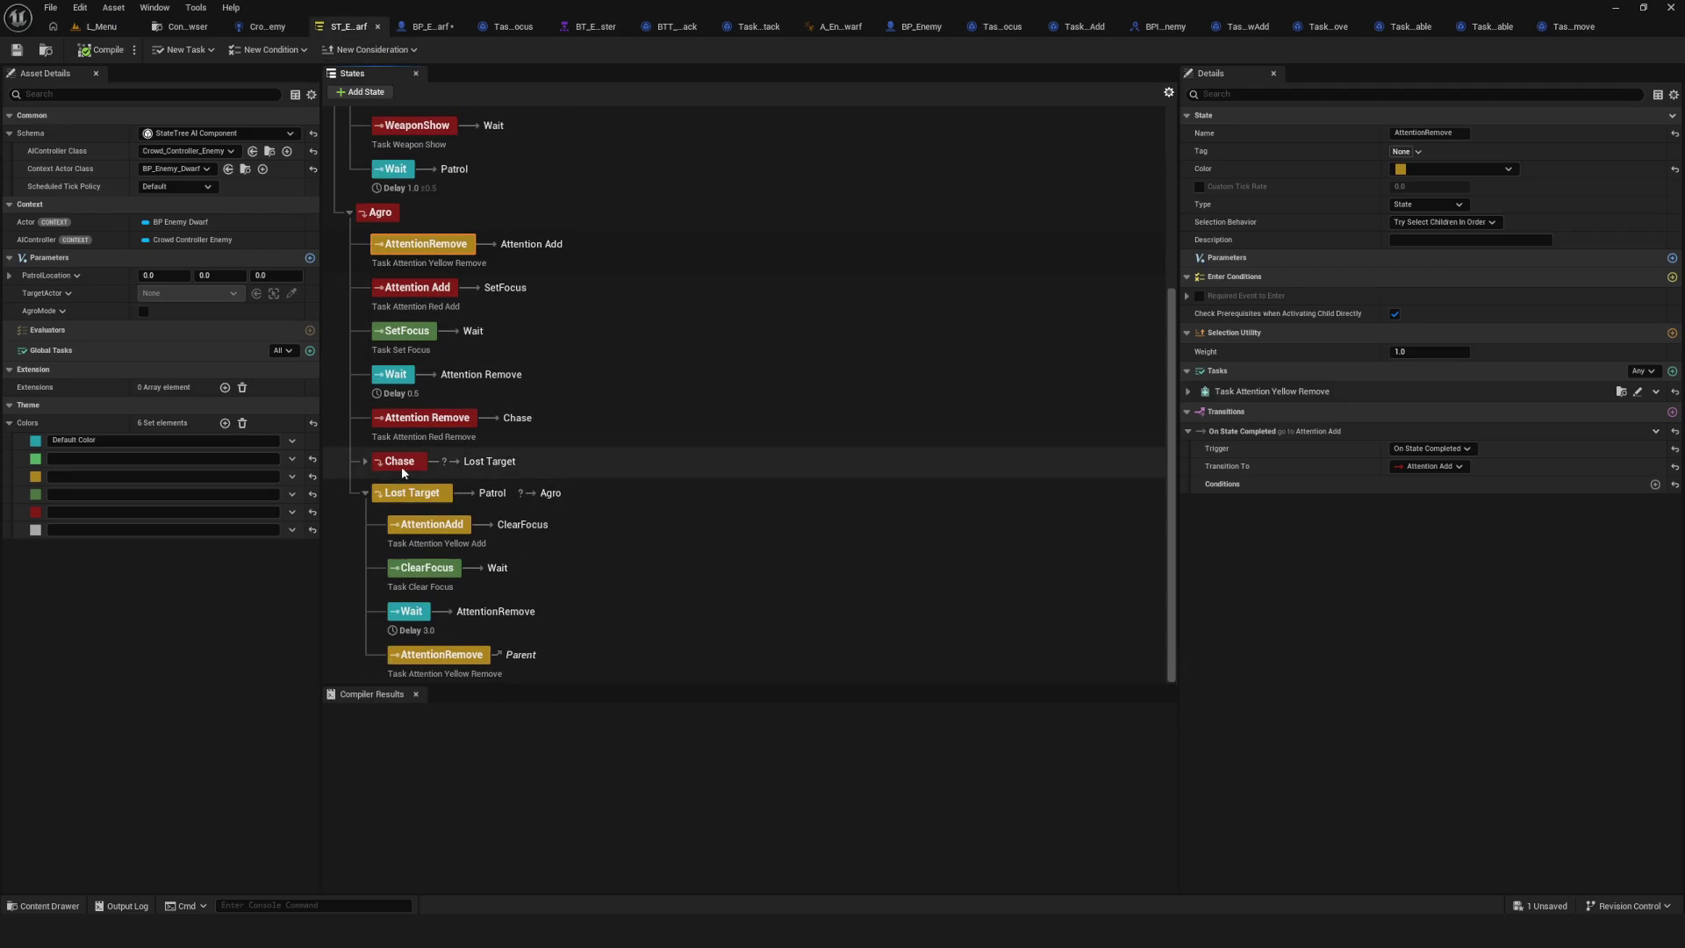
{"action": "left_click", "coordinate": [402, 463]}
{"action": "left_click", "coordinate": [365, 461]}
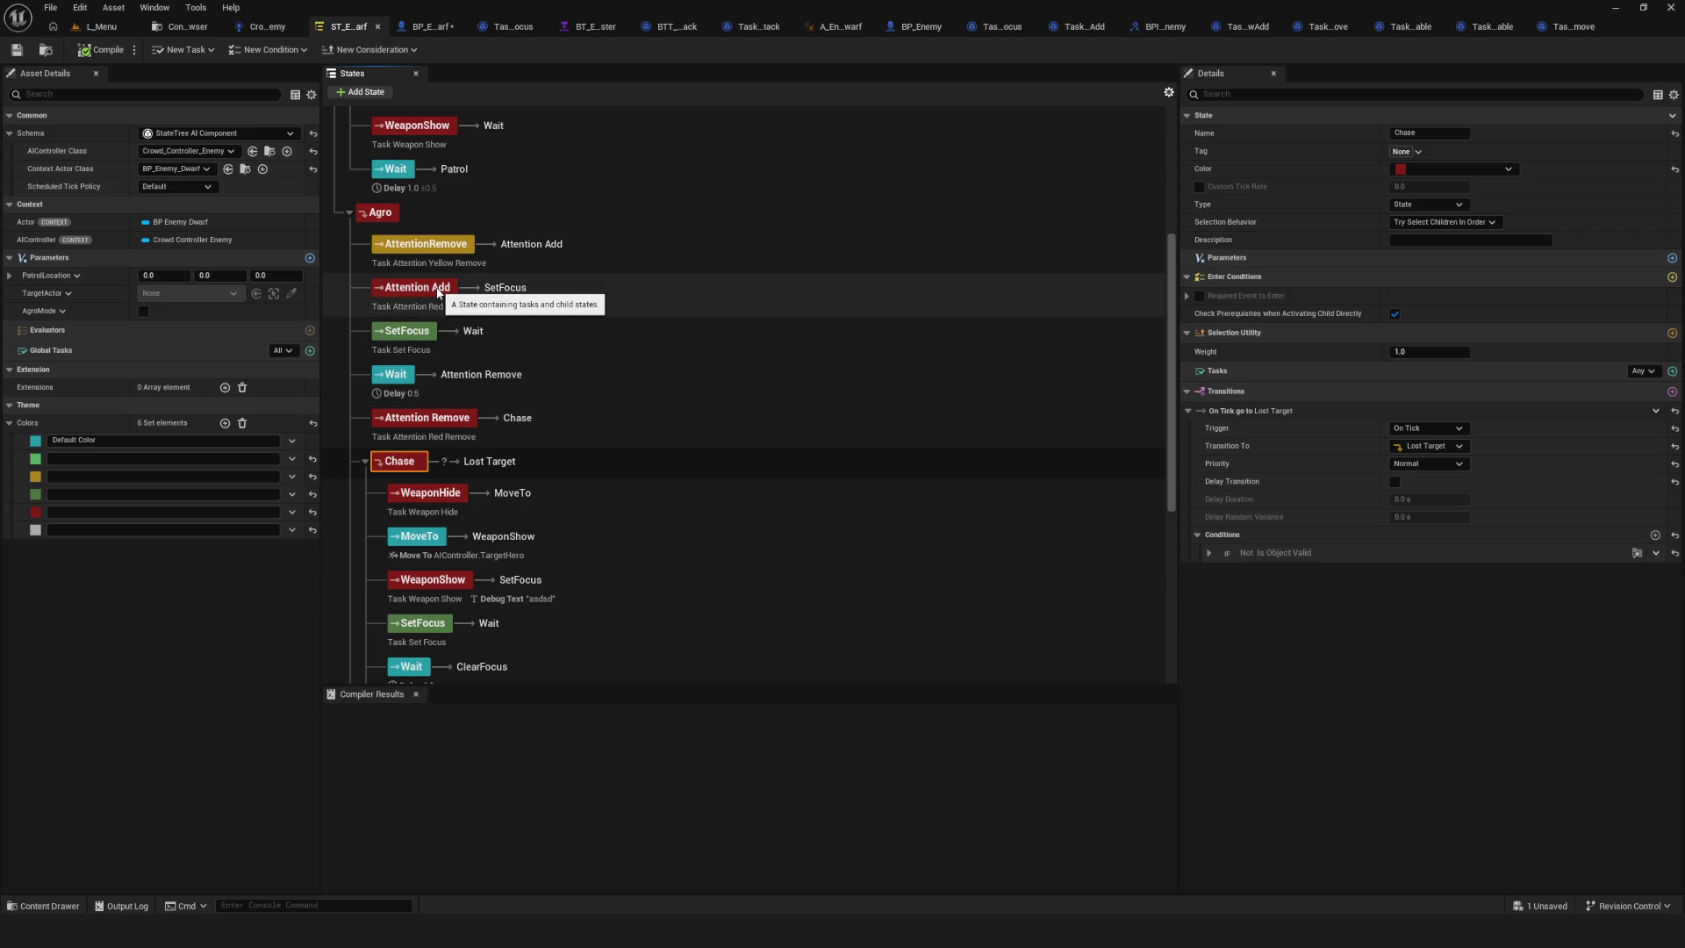
{"action": "scroll", "coordinate": [437, 293], "scroll_direction": "down", "scroll_amount": 2}
{"action": "left_click", "coordinate": [403, 386]}
{"action": "scroll", "coordinate": [550, 440], "scroll_direction": "down", "scroll_amount": 5}
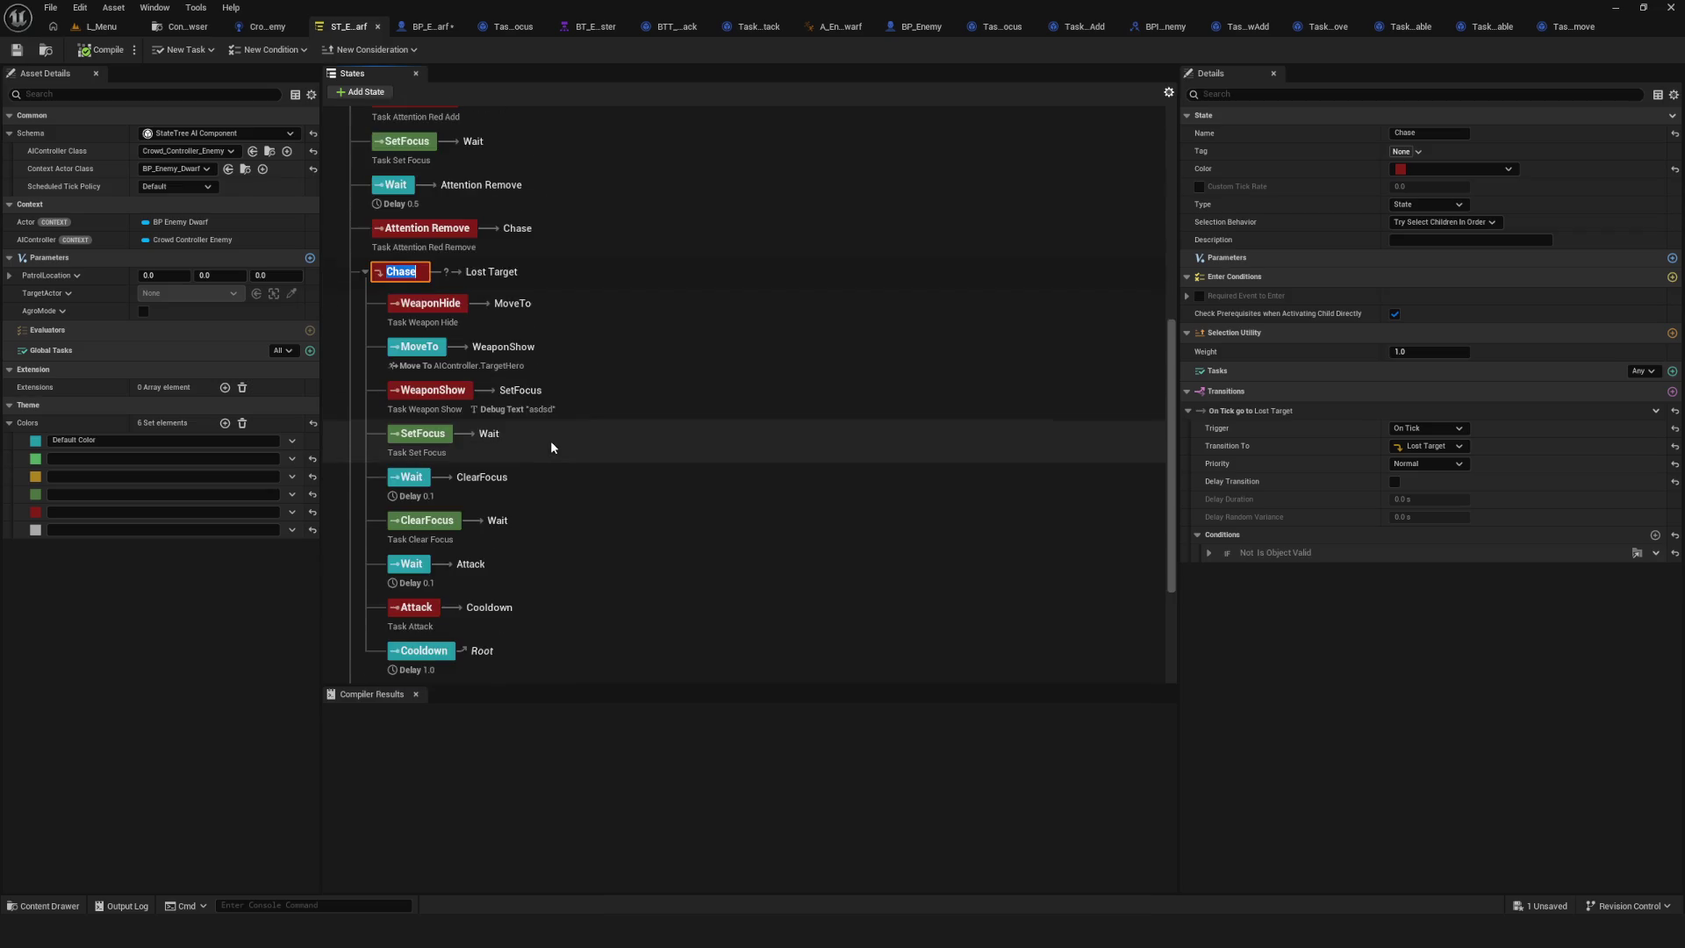
{"action": "scroll", "coordinate": [560, 447], "scroll_direction": "up", "scroll_amount": 2}
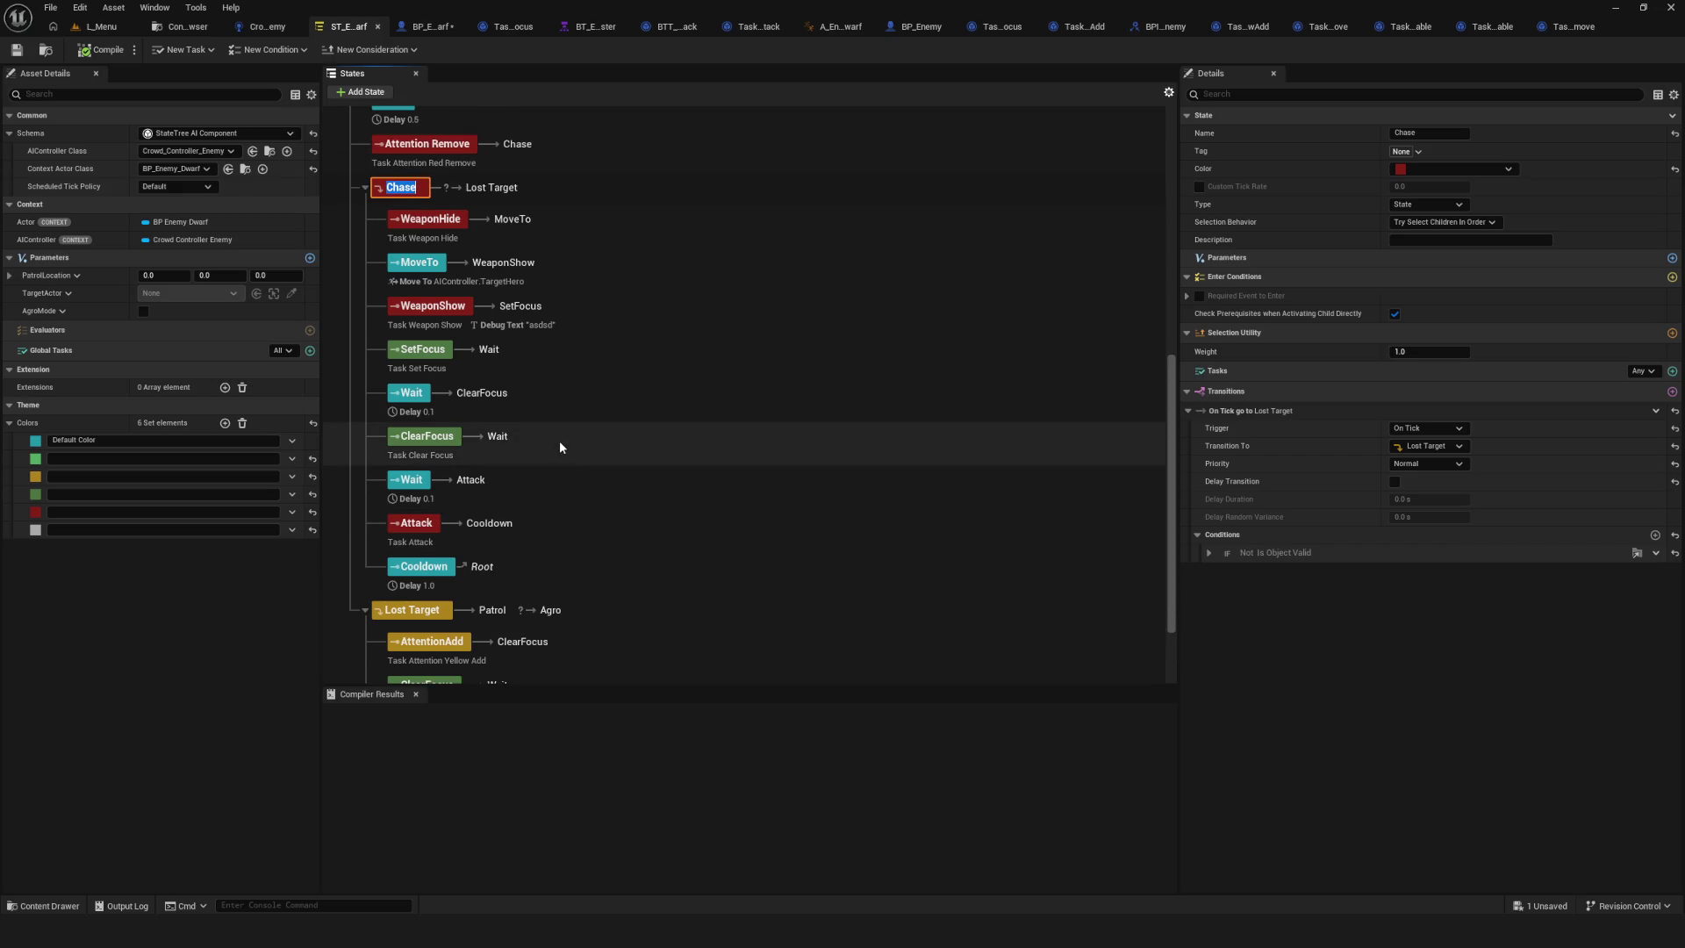
Compare the Cooldown state with Chase's transition to Lost Target.
{"action": "left_click", "coordinate": [426, 572]}
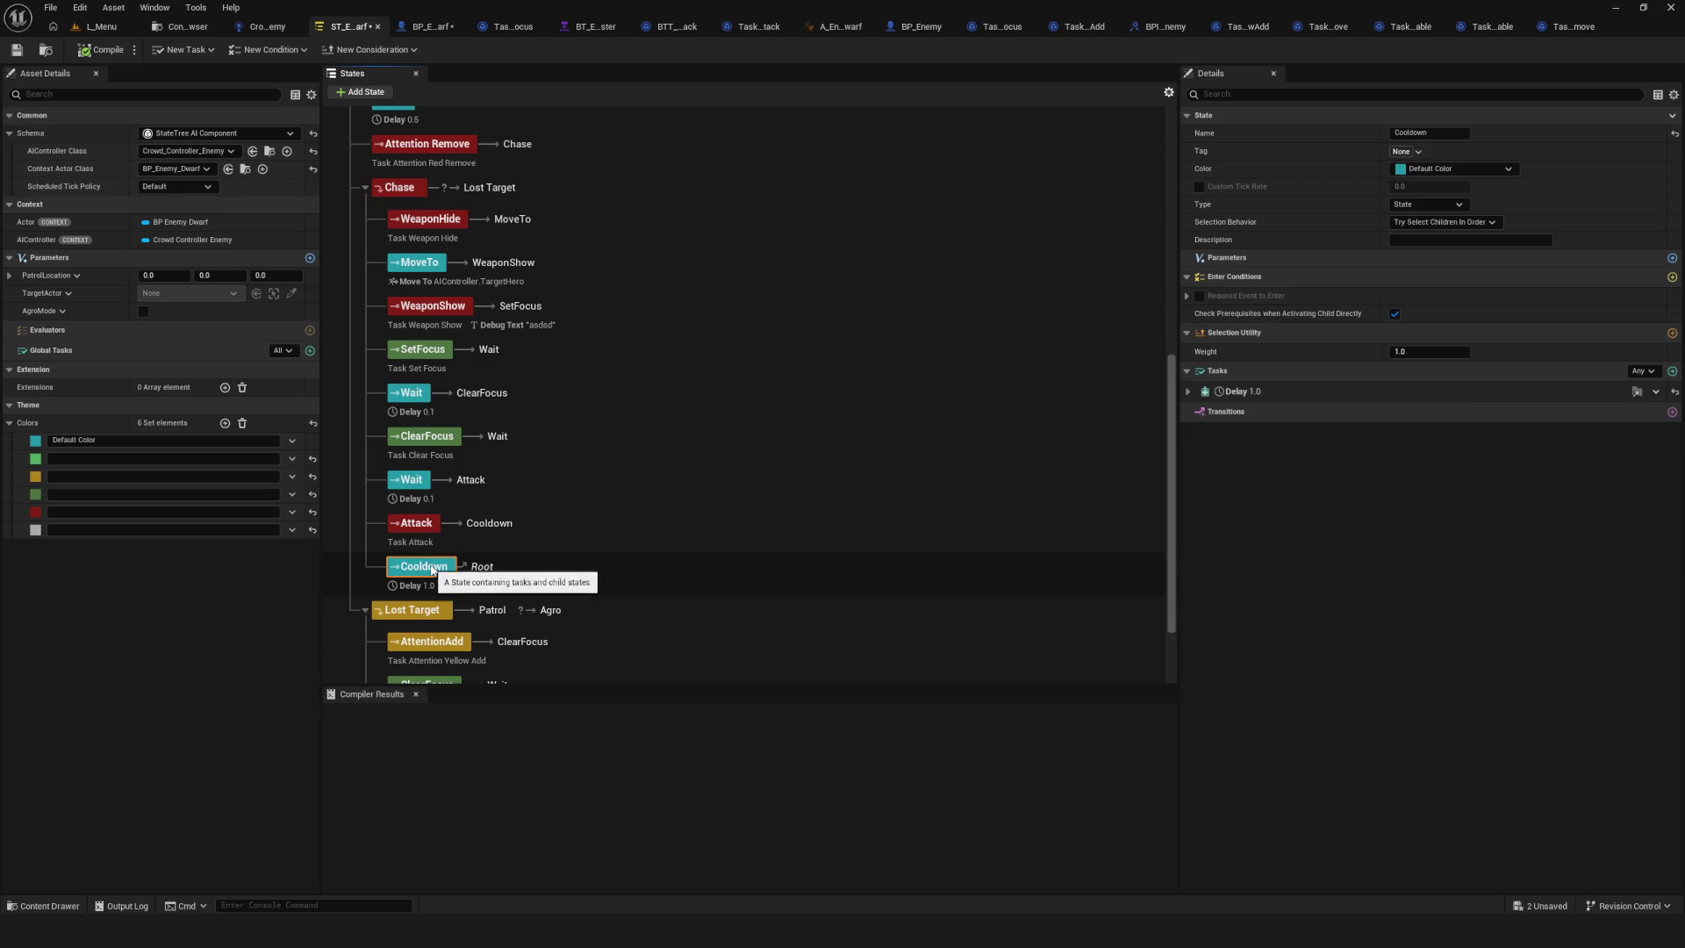
{"action": "scroll", "coordinate": [535, 553], "scroll_direction": "up", "scroll_amount": 1}
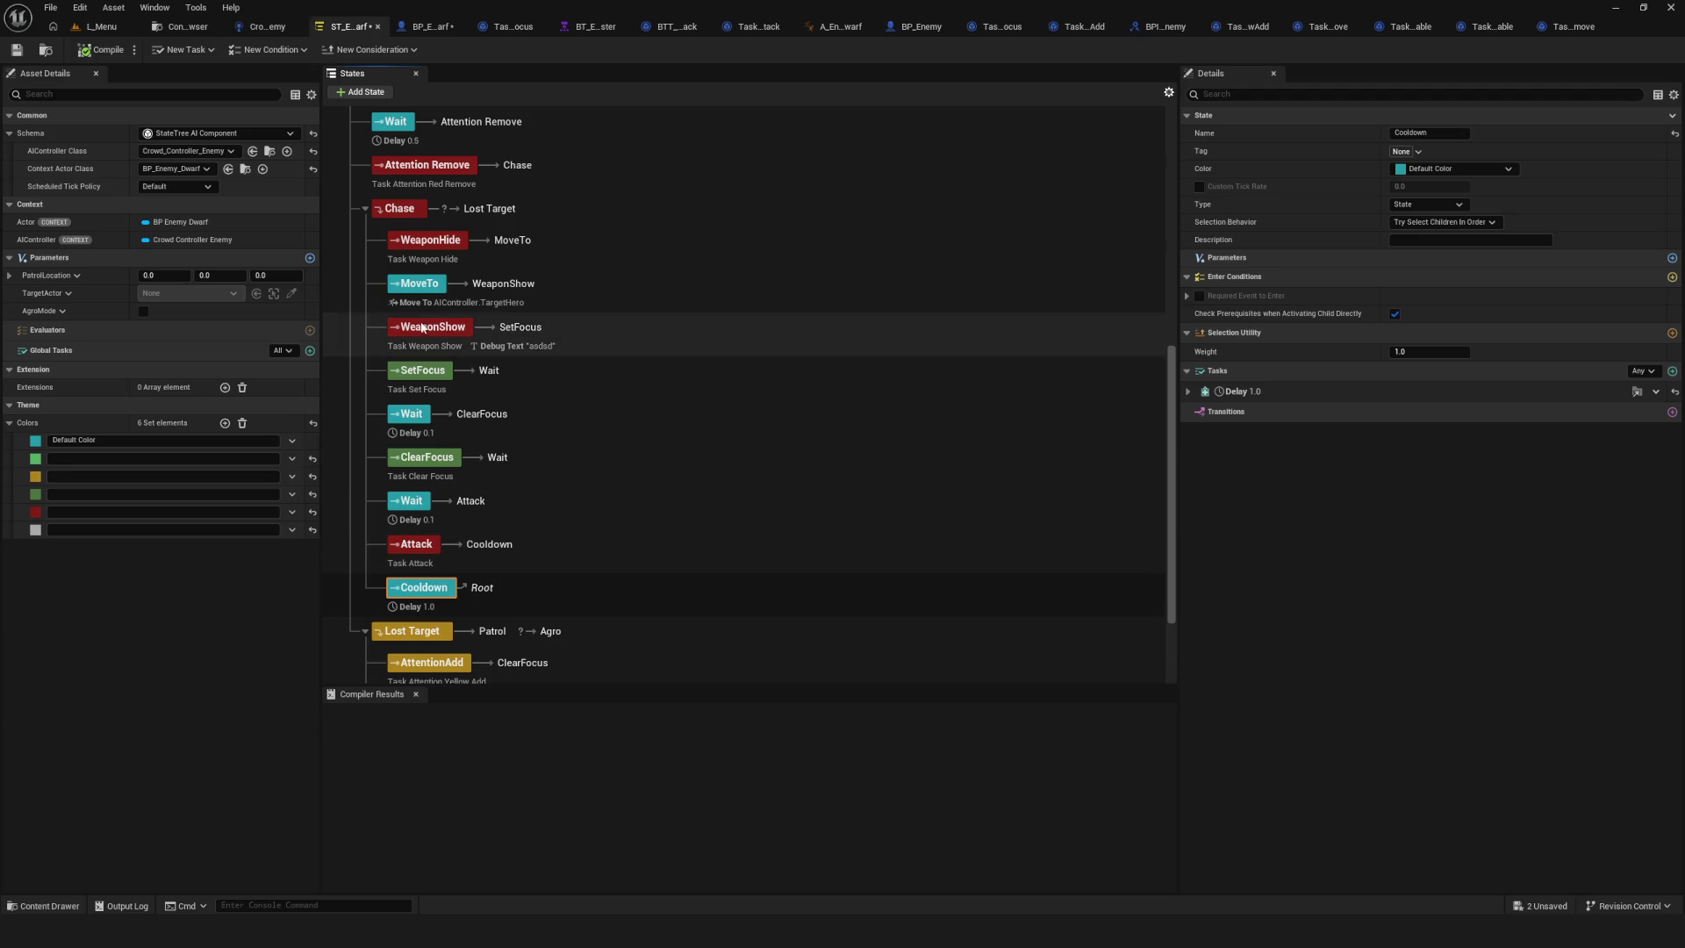
{"action": "left_click", "coordinate": [403, 210]}
{"action": "left_click", "coordinate": [1188, 410]}
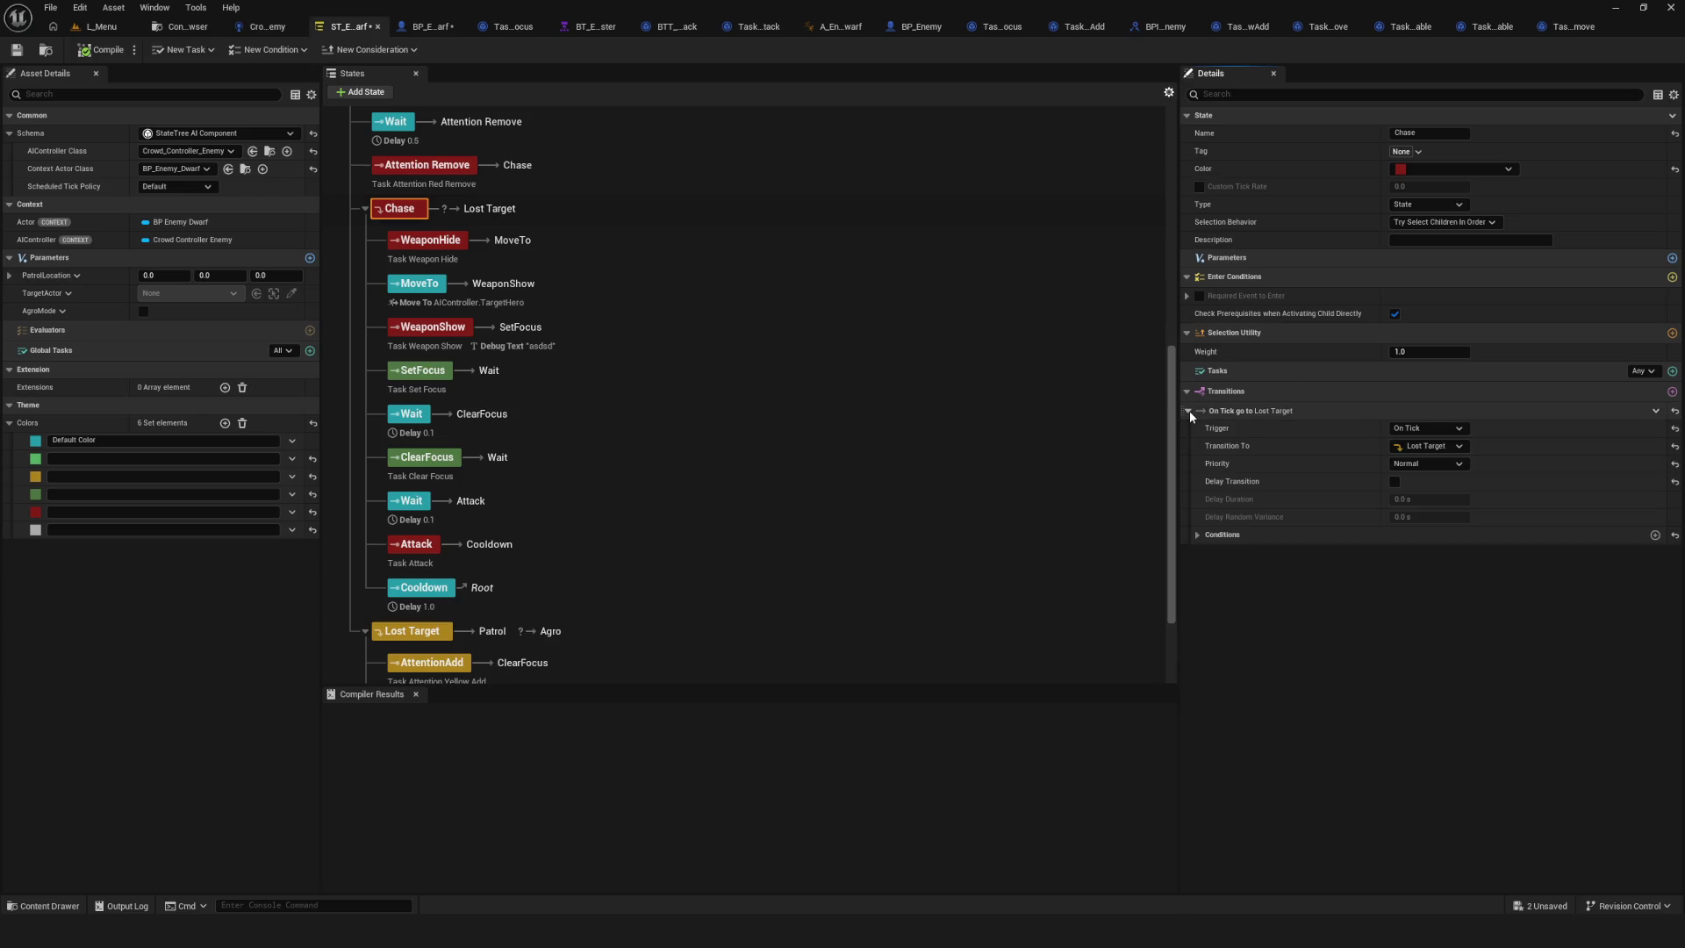
{"action": "scroll", "coordinate": [494, 511], "scroll_direction": "up", "scroll_amount": 5}
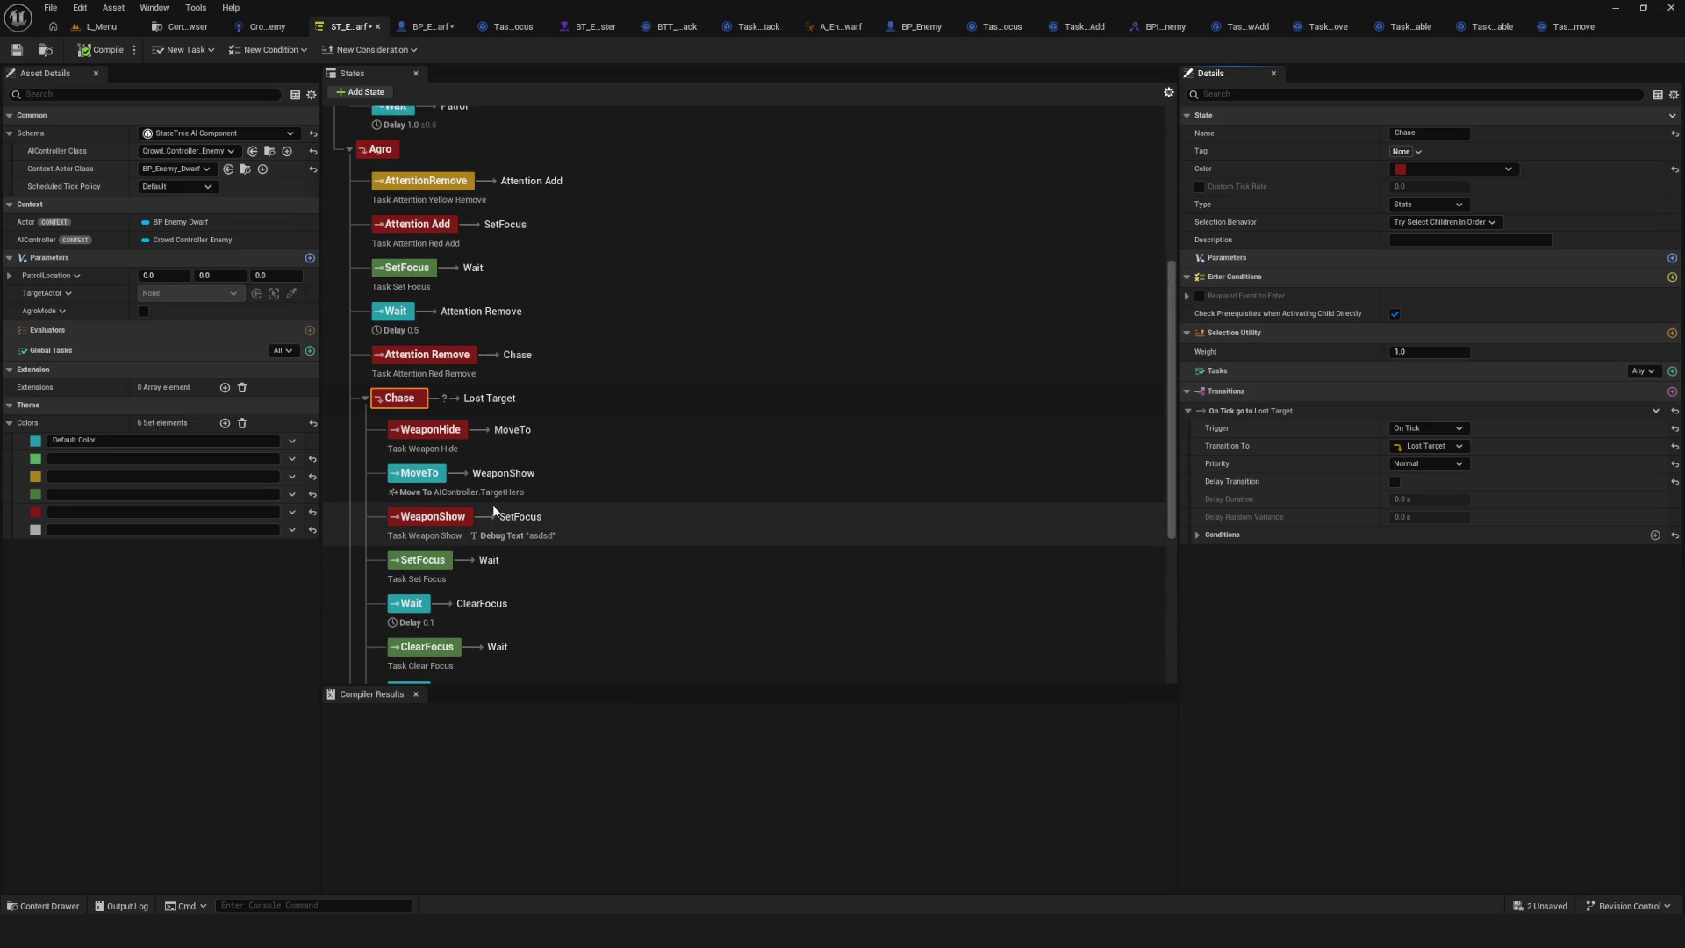
{"action": "scroll", "coordinate": [526, 511], "scroll_direction": "down", "scroll_amount": 5}
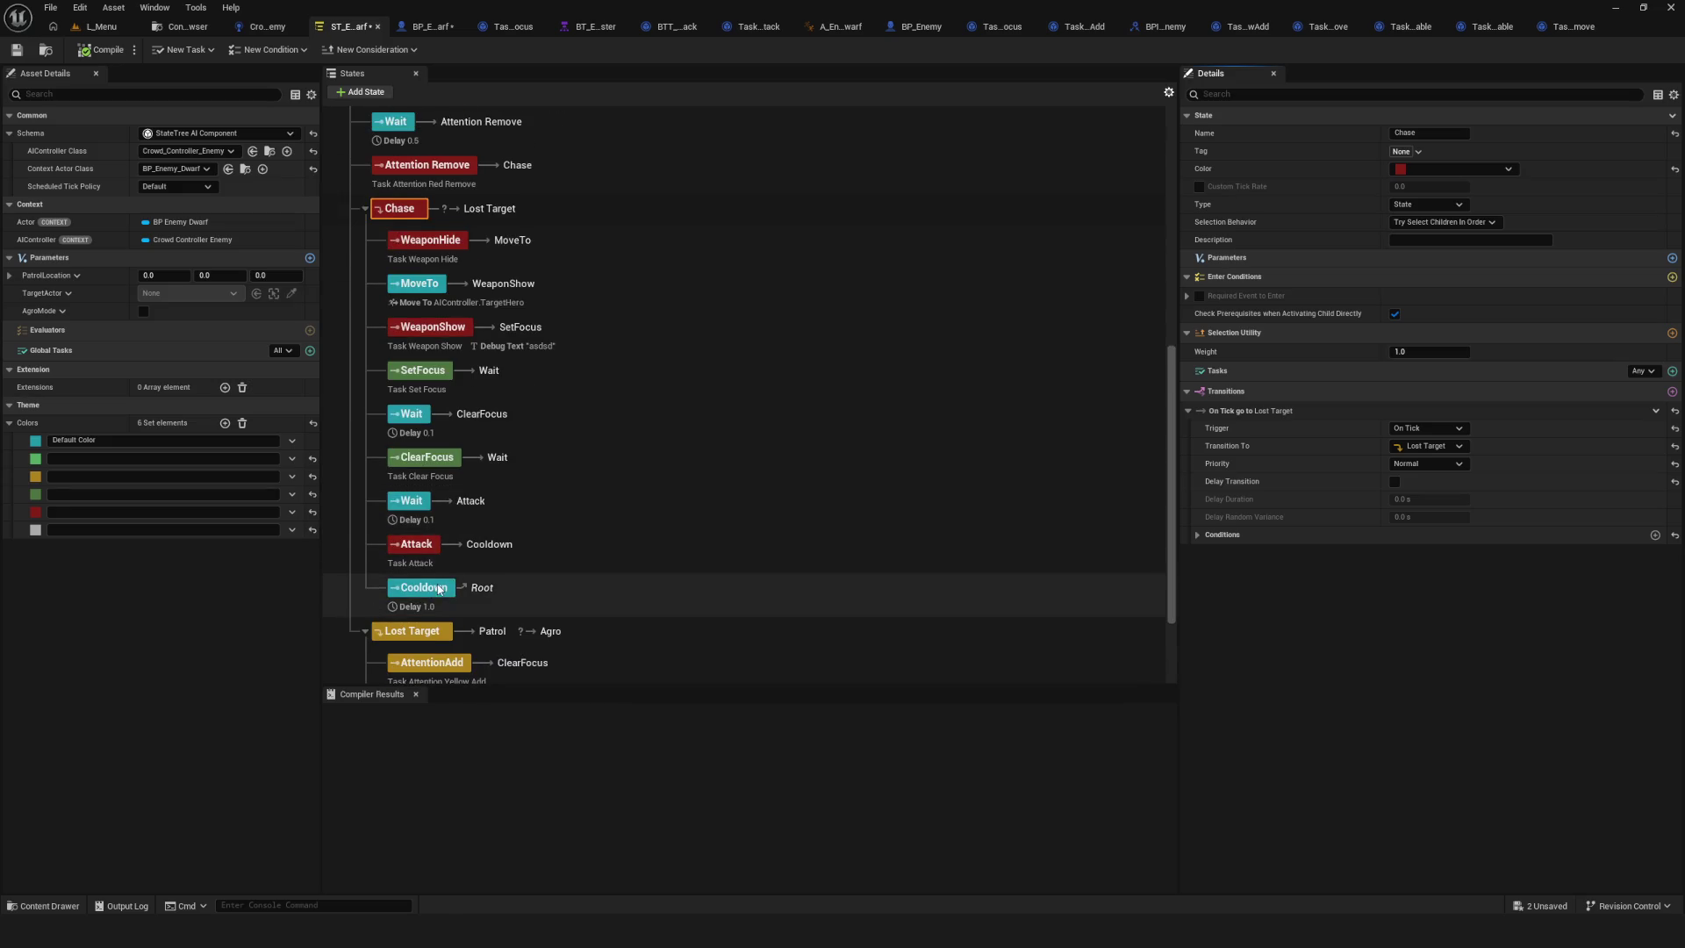
{"action": "left_click", "coordinate": [441, 589]}
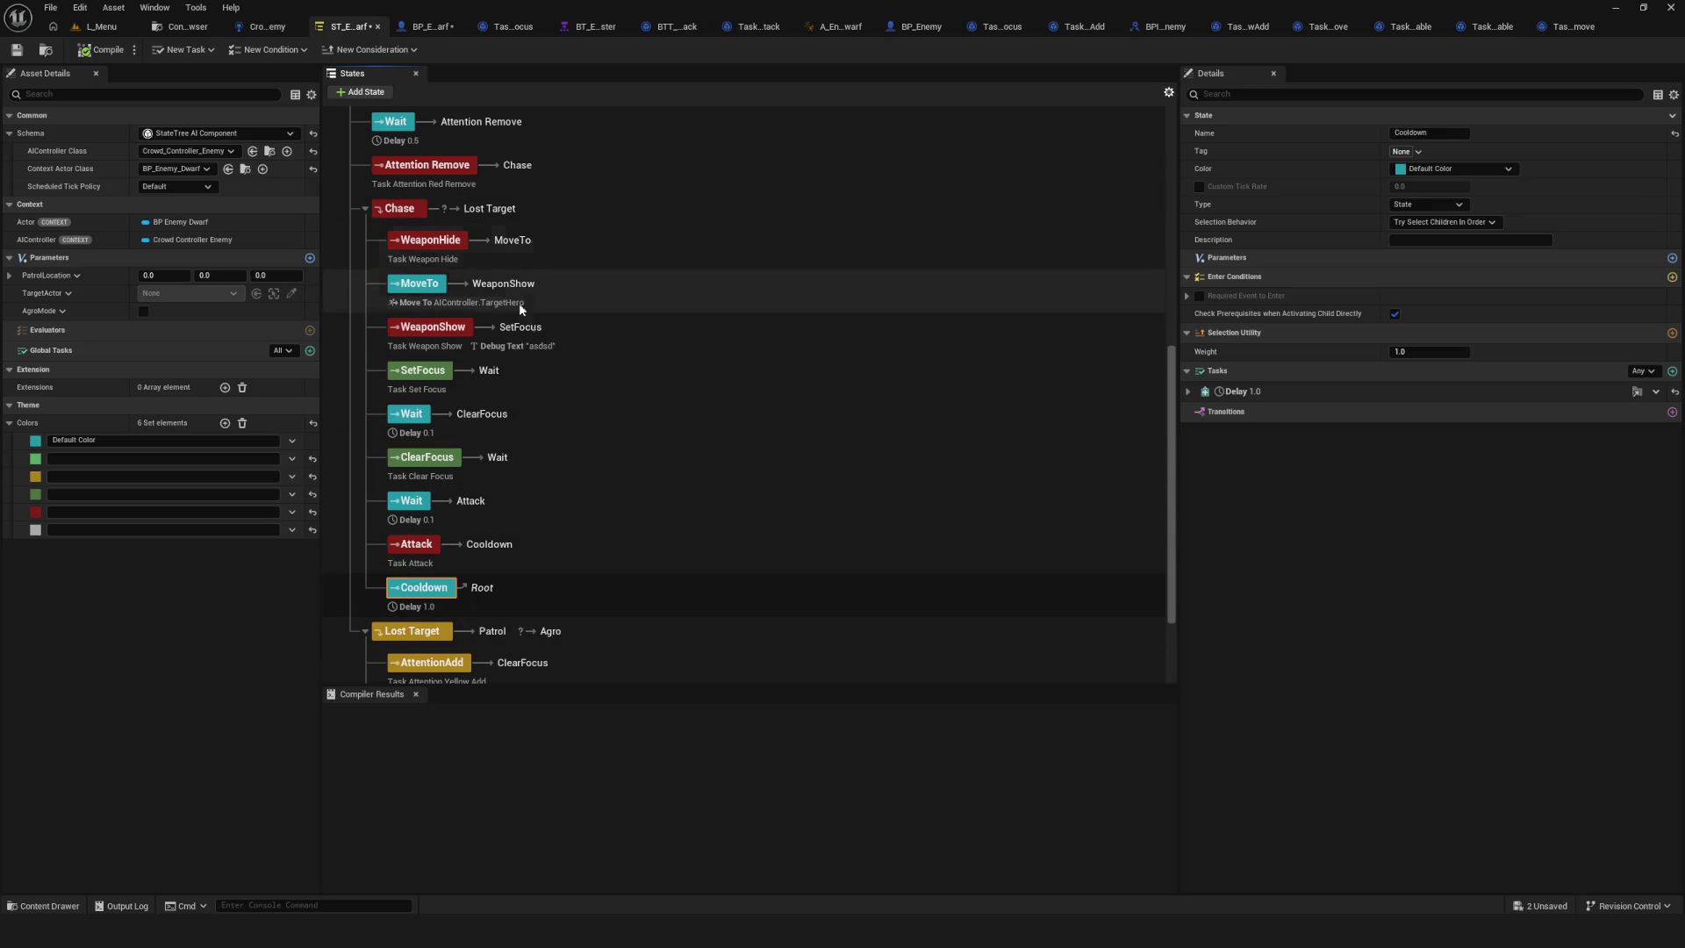
{"action": "scroll", "coordinate": [544, 472], "scroll_direction": "down", "scroll_amount": 1}
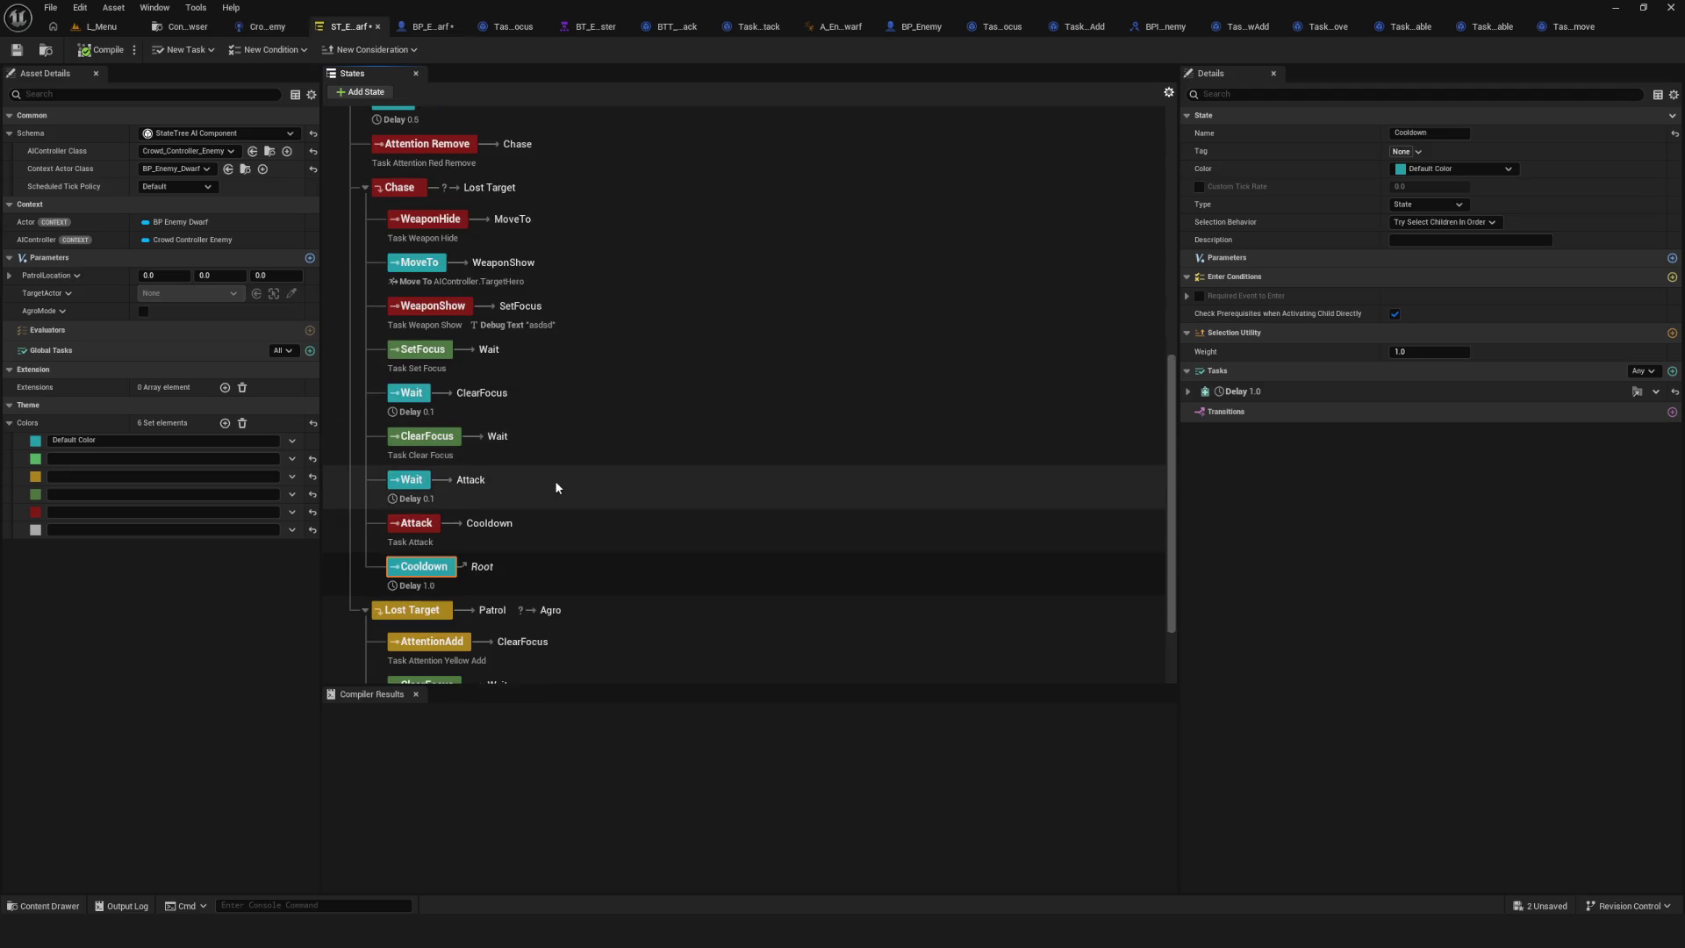
{"action": "scroll", "coordinate": [555, 481], "scroll_direction": "up", "scroll_amount": 3}
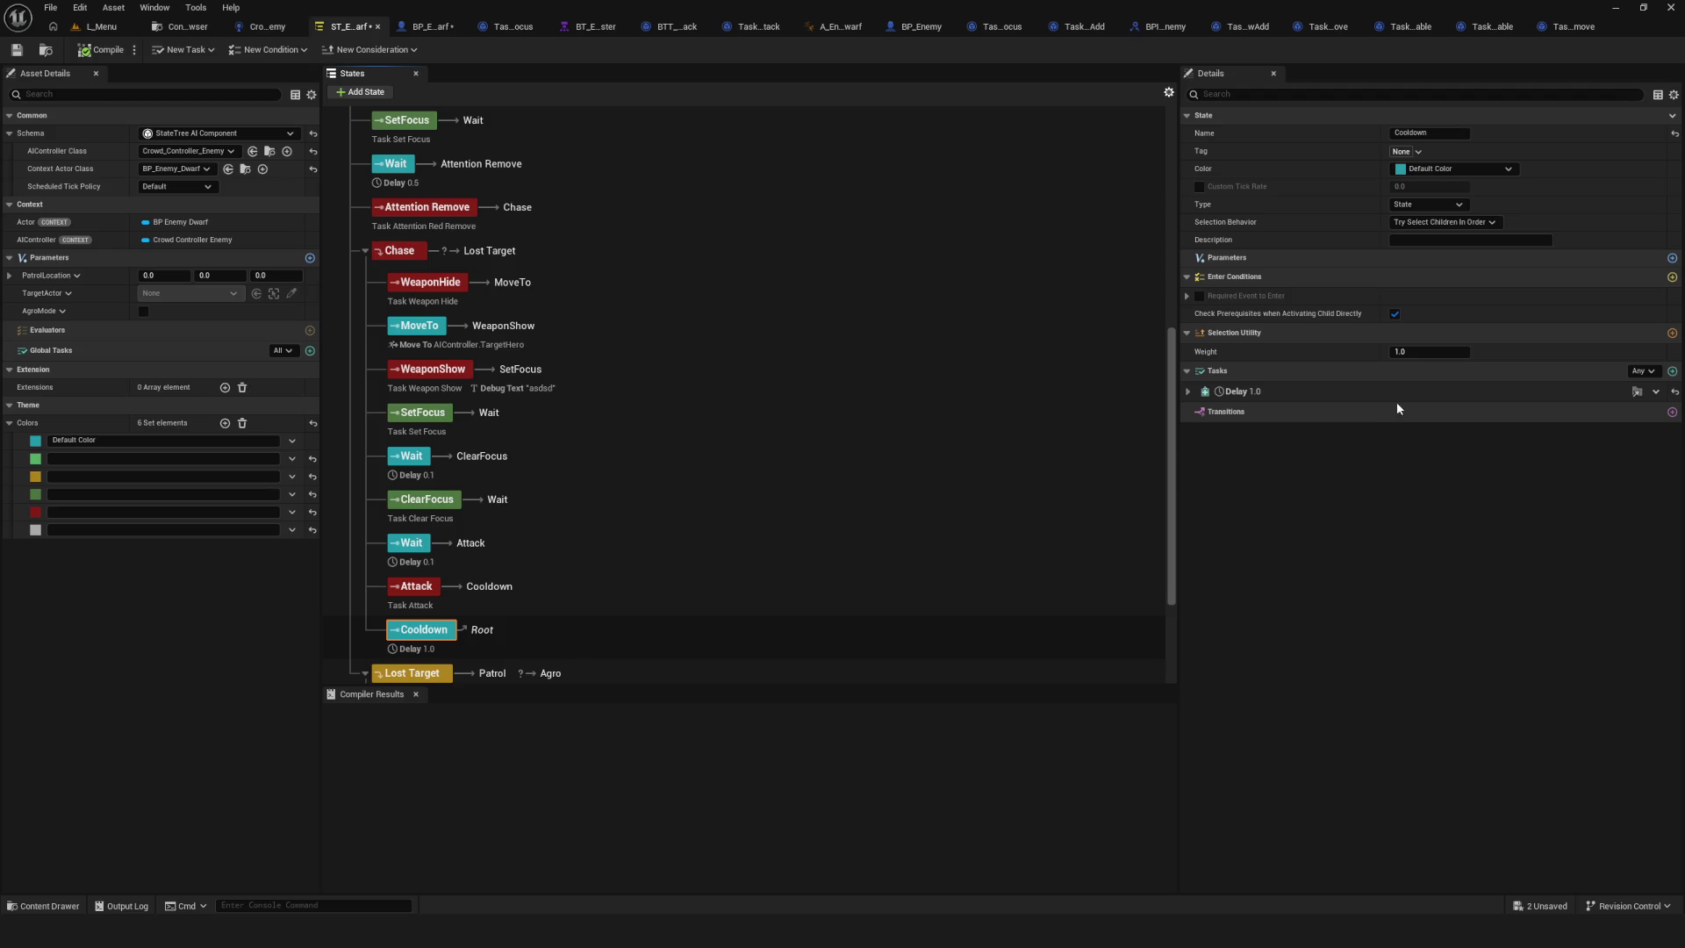
Add an On State Completed transition from Cooldown to Chase.
{"action": "left_click", "coordinate": [1672, 411]}
{"action": "left_click", "coordinate": [1456, 467]}
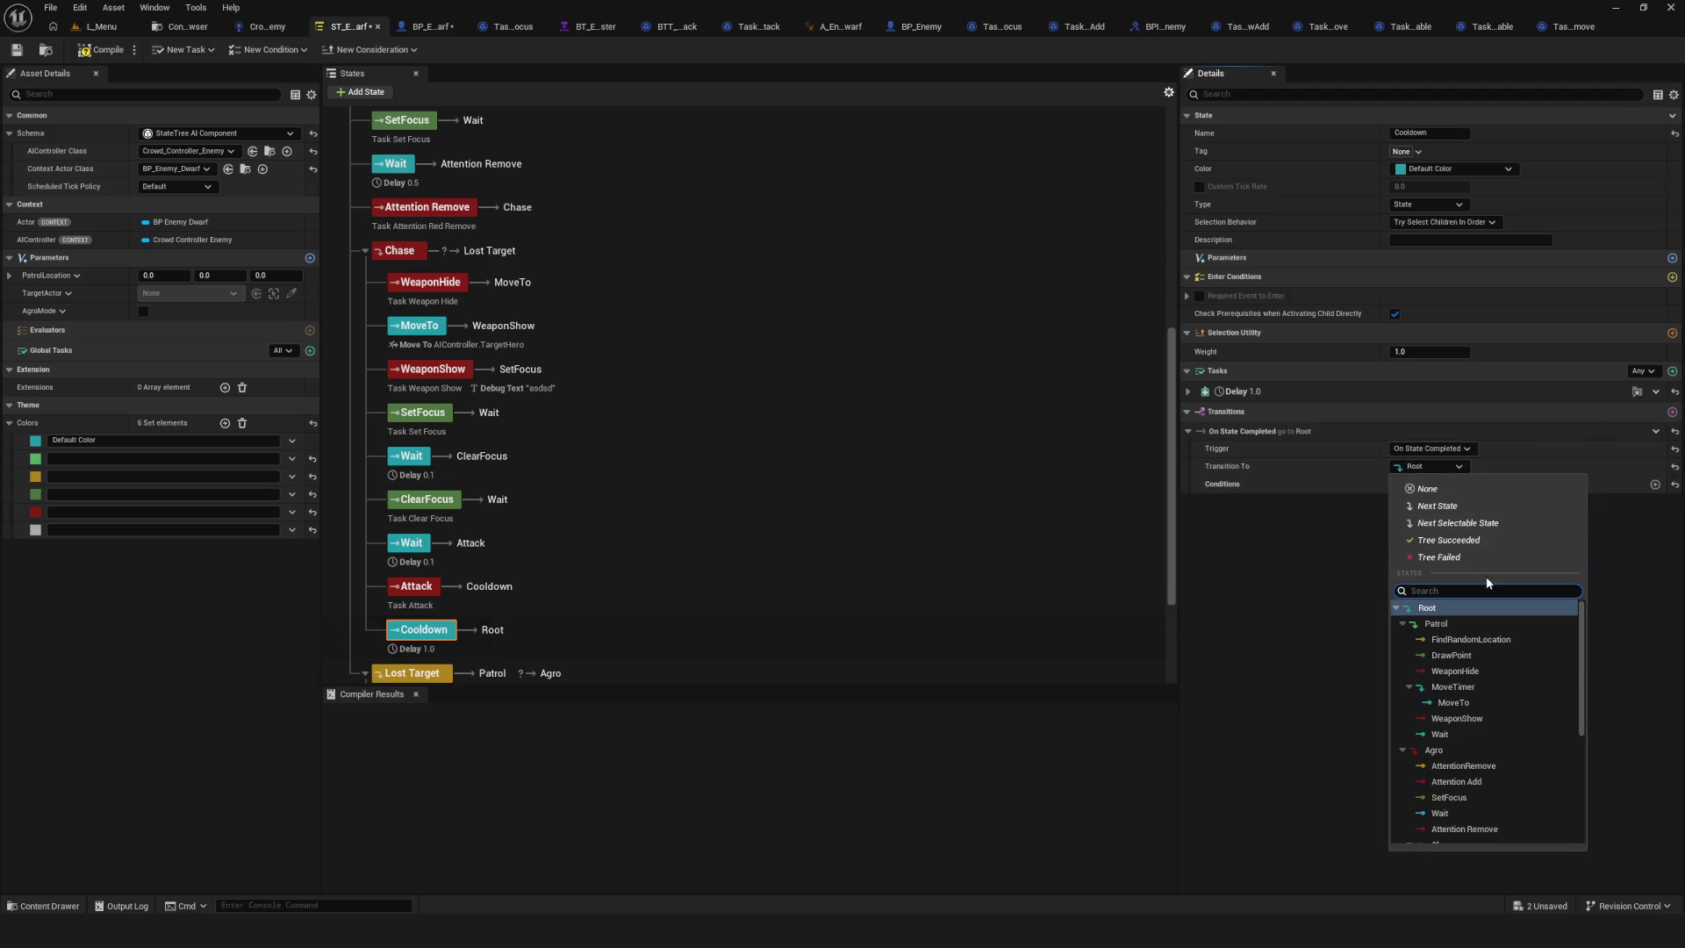
{"action": "scroll", "coordinate": [1463, 717], "scroll_direction": "down", "scroll_amount": 3}
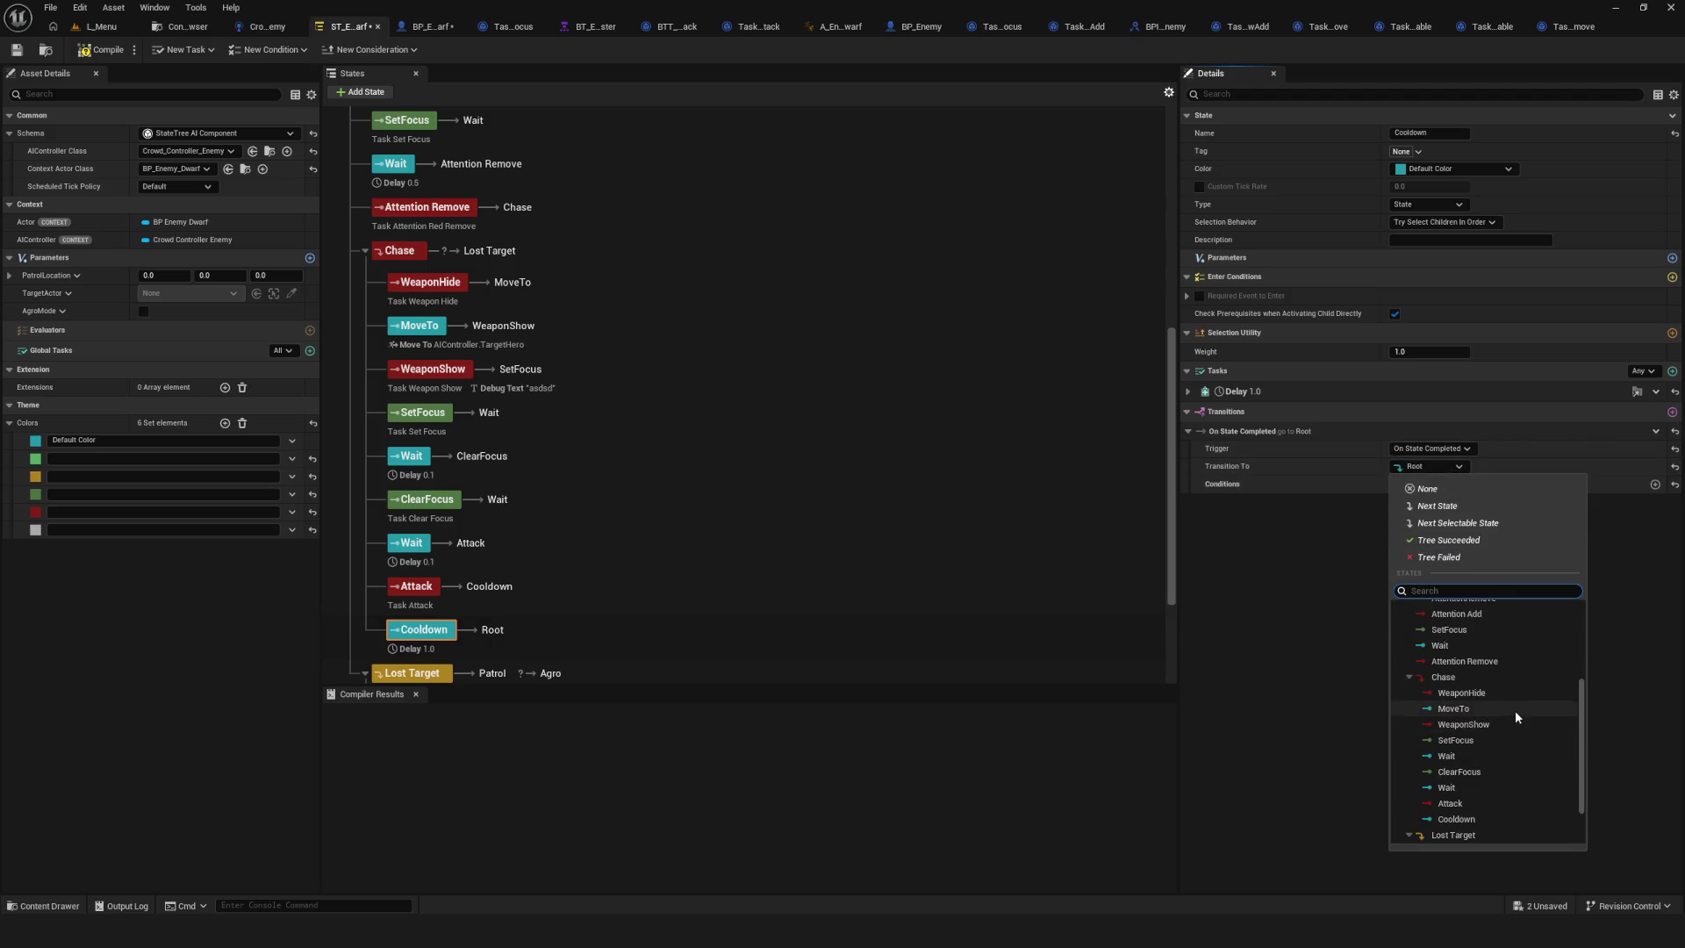
{"action": "left_click", "coordinate": [1465, 676]}
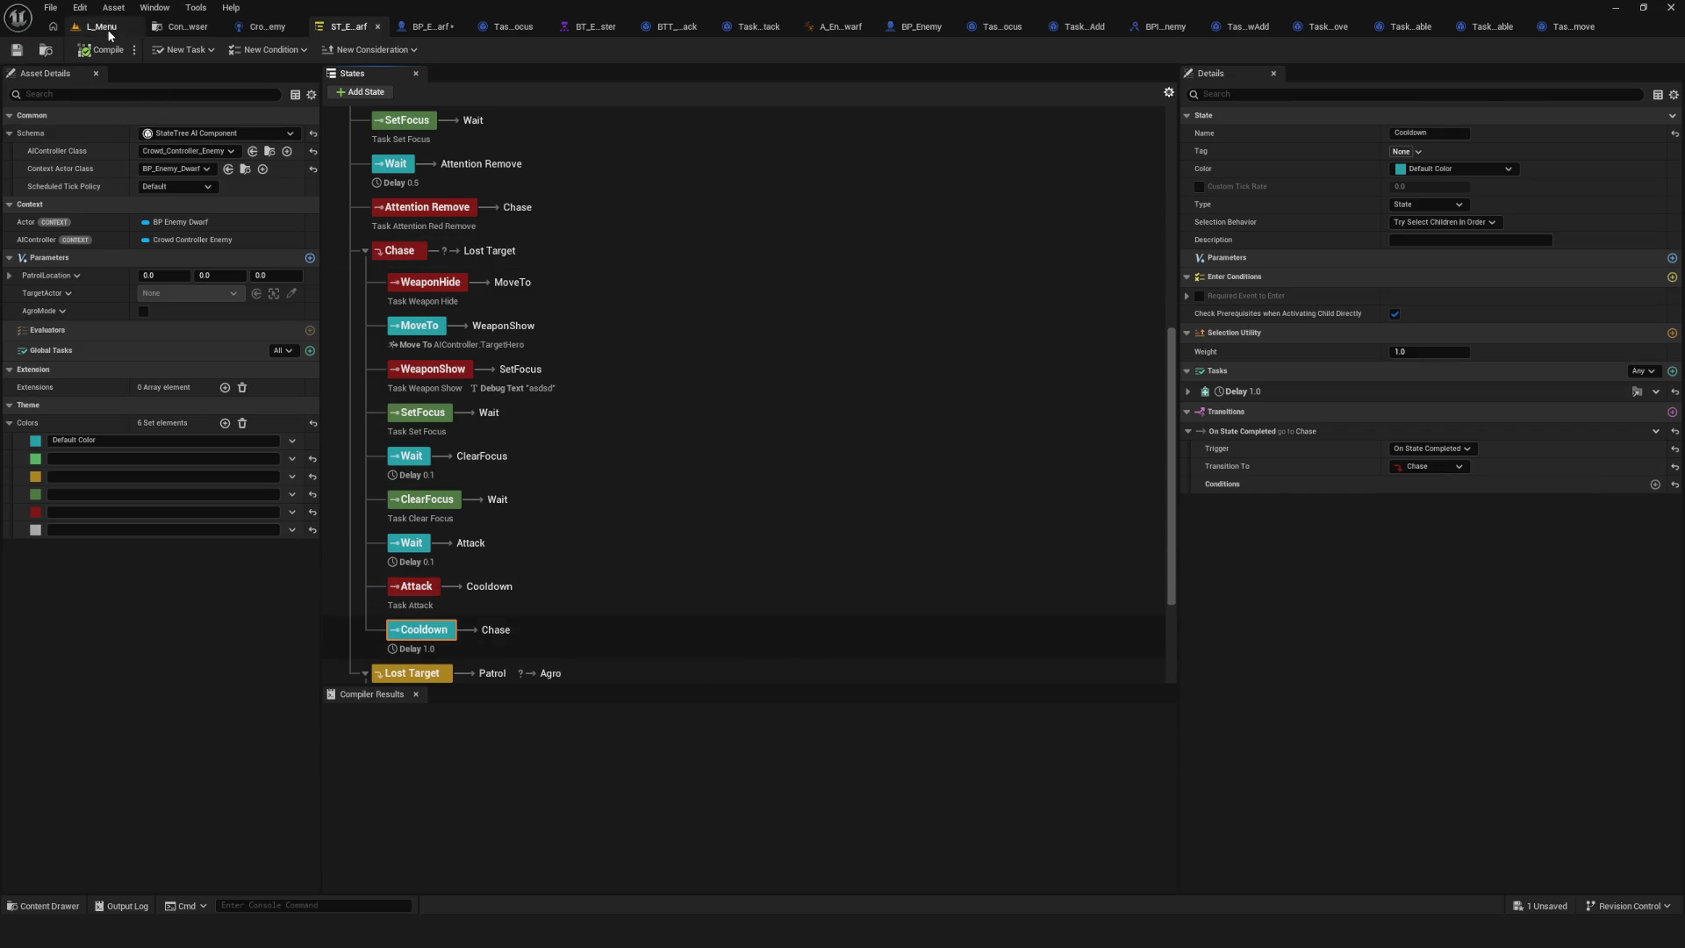
Launch a play test from the L_Menu level and begin a new game.
{"action": "left_click", "coordinate": [101, 26]}
{"action": "left_click", "coordinate": [325, 49]}
{"action": "left_click", "coordinate": [802, 395]}
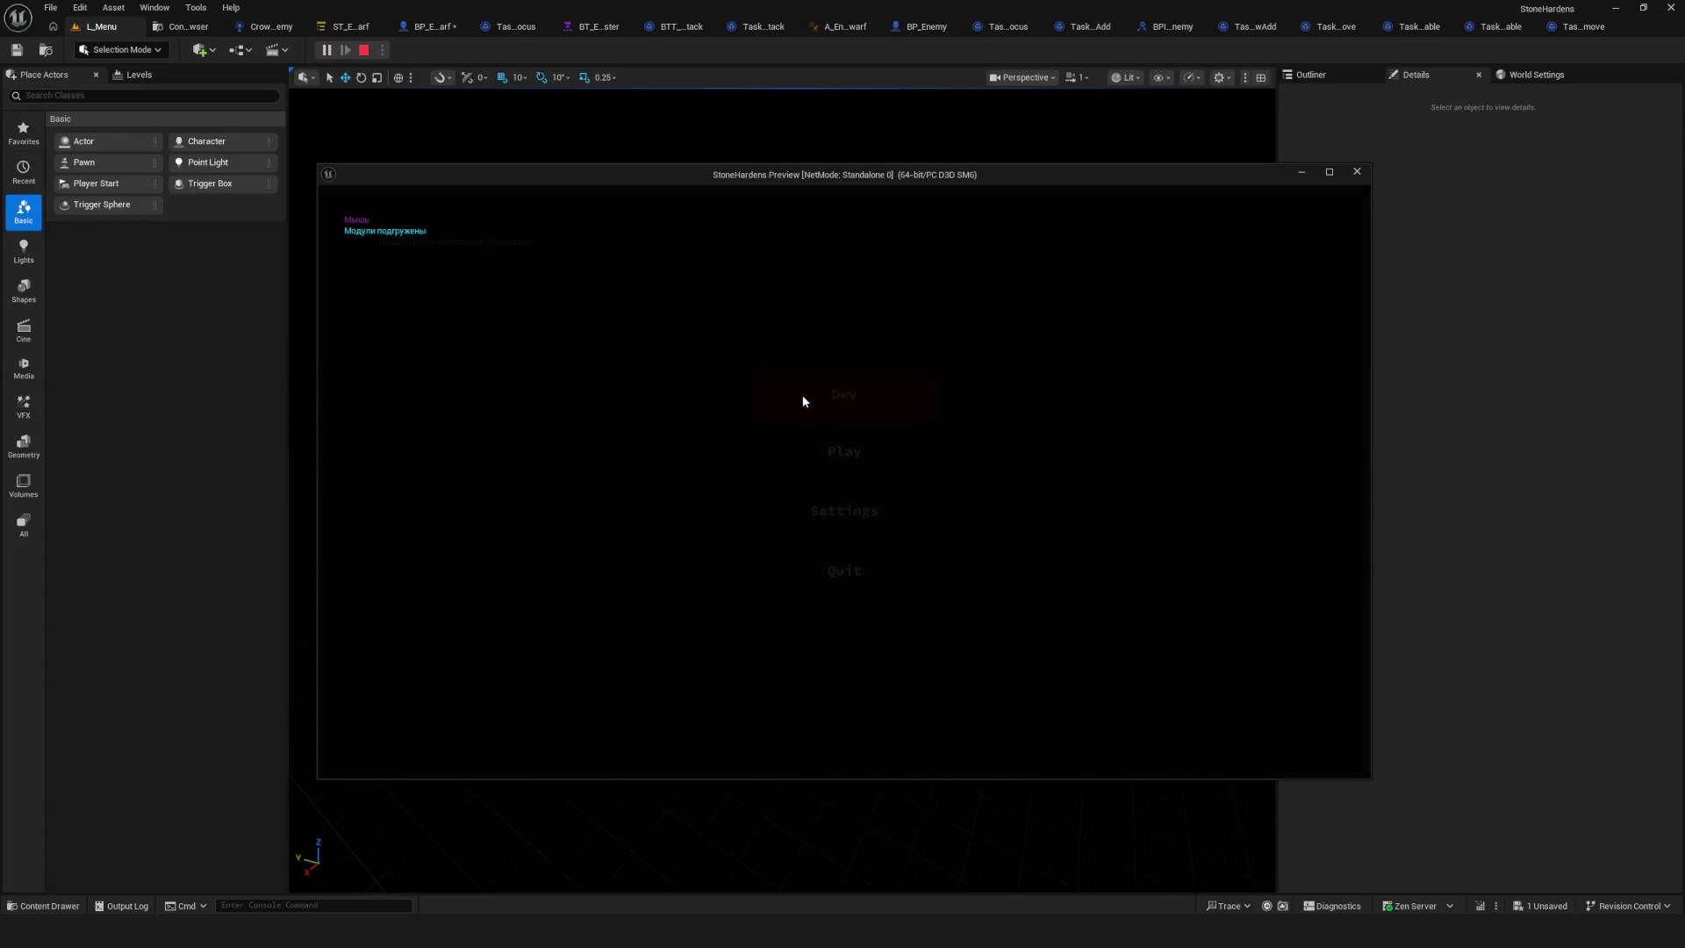
Walk the character up the map with W as the red dwarf chases, then end the session.
{"action": "key", "text": "w"}
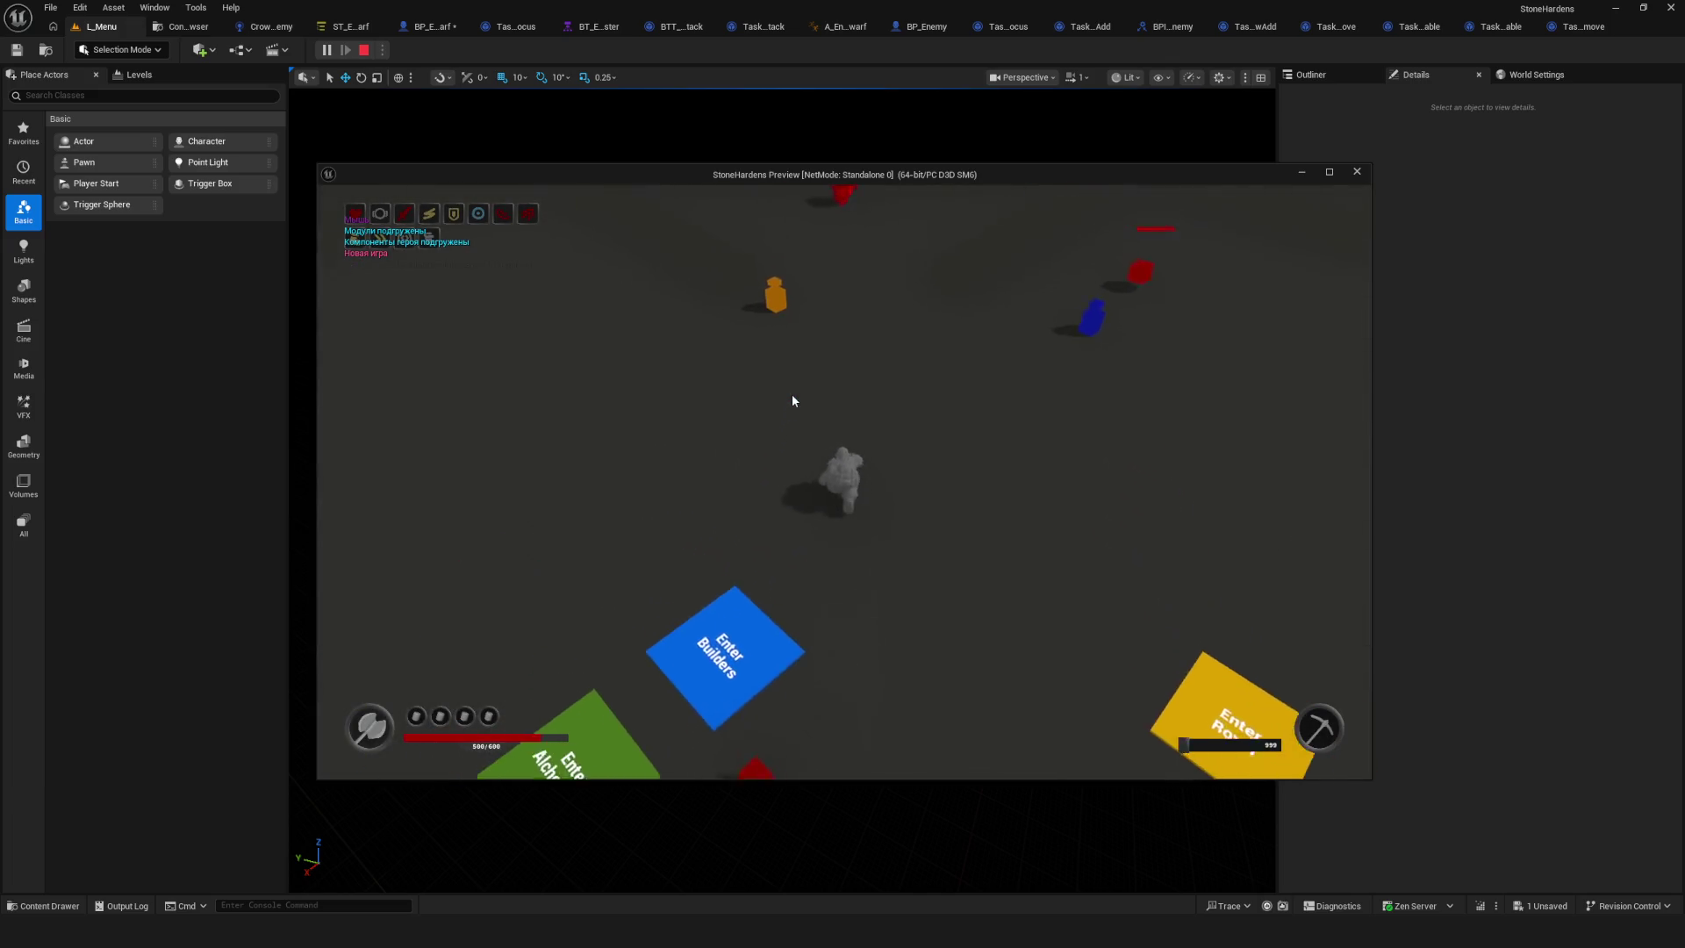
{"action": "key", "text": "w"}
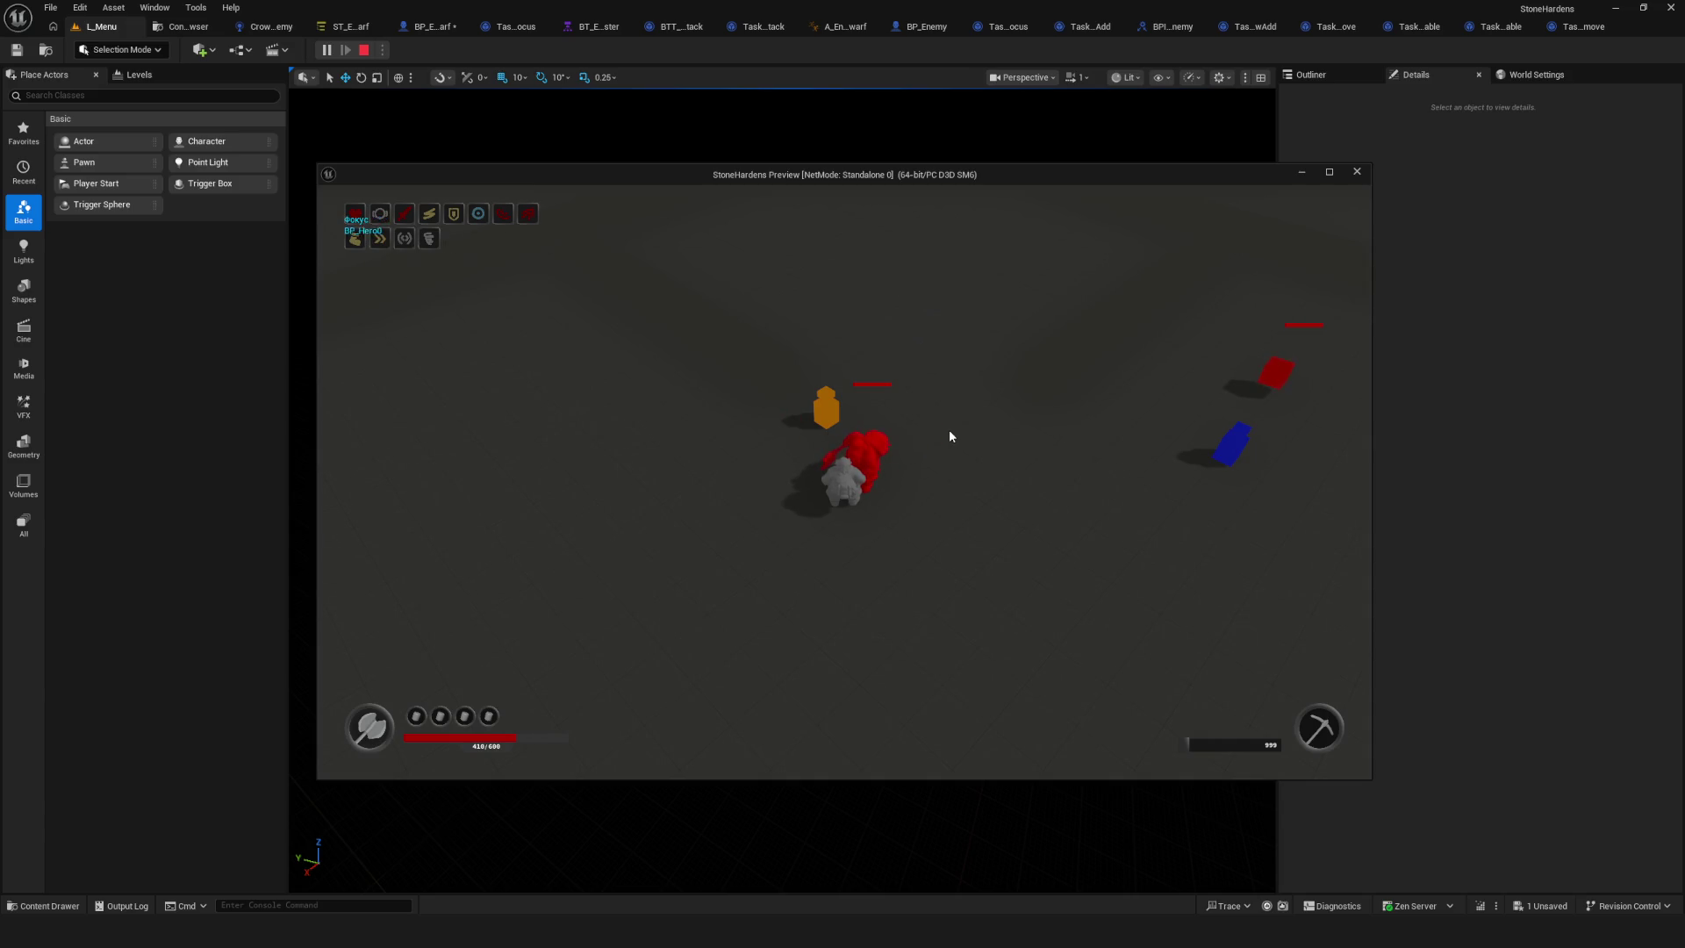
{"action": "key", "text": "Escape"}
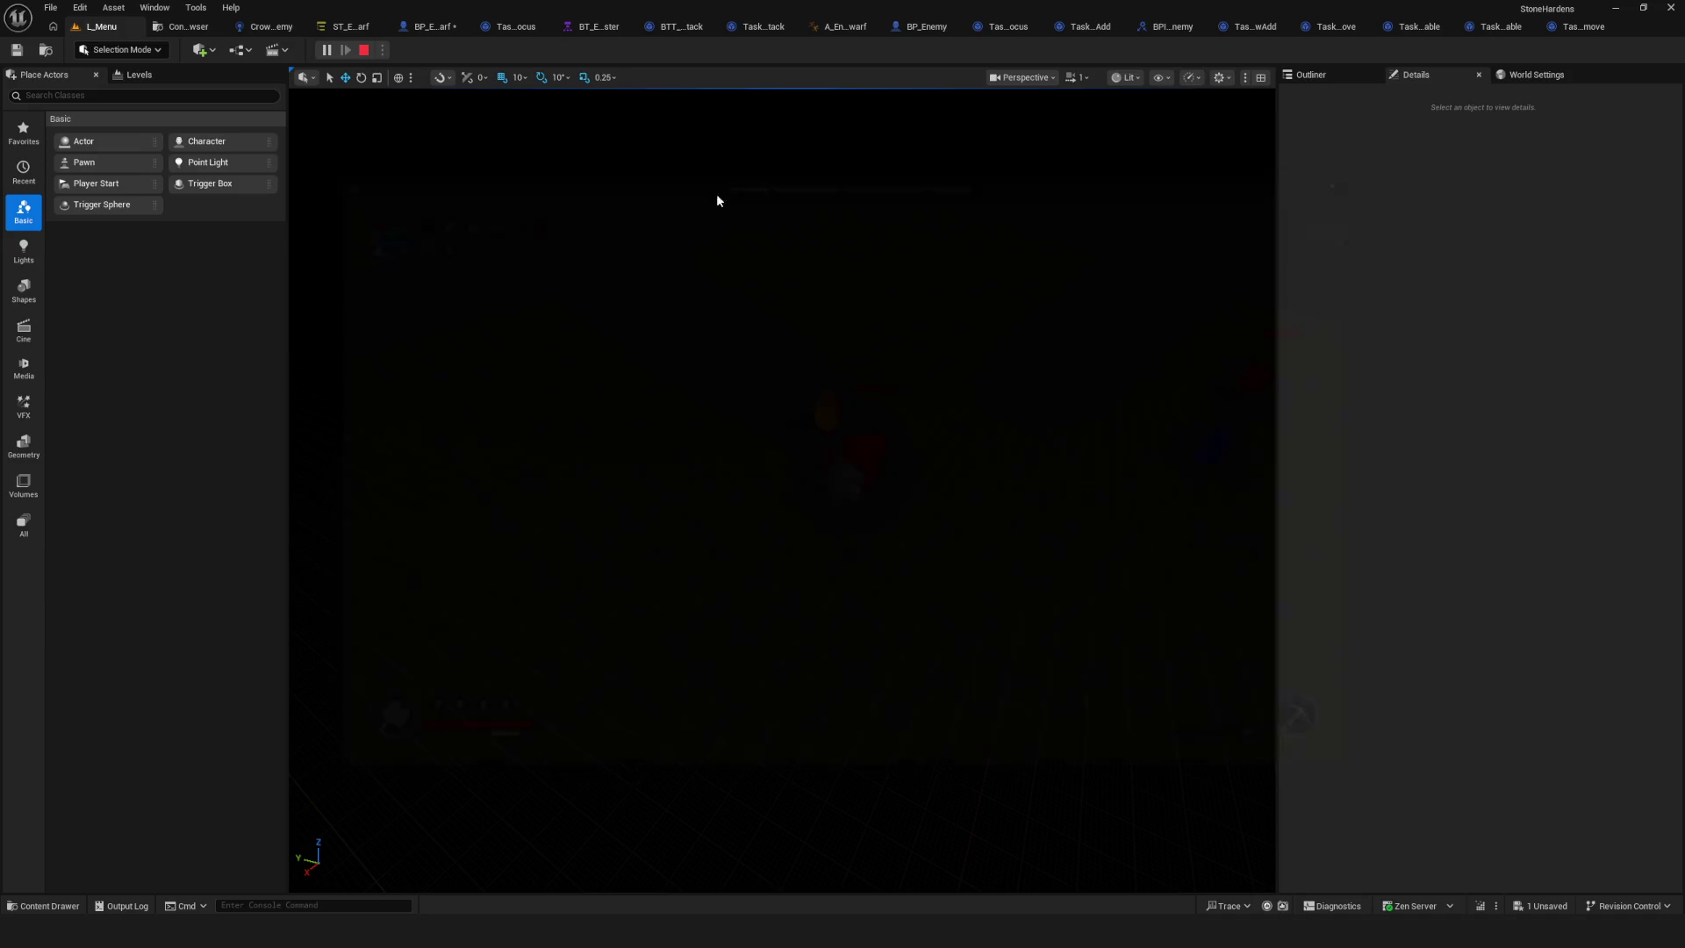
{"action": "left_click", "coordinate": [336, 35]}
Collapse the Chase and Lost Target states to tidy the State Tree outline.
{"action": "scroll", "coordinate": [744, 235], "scroll_direction": "down", "scroll_amount": 4}
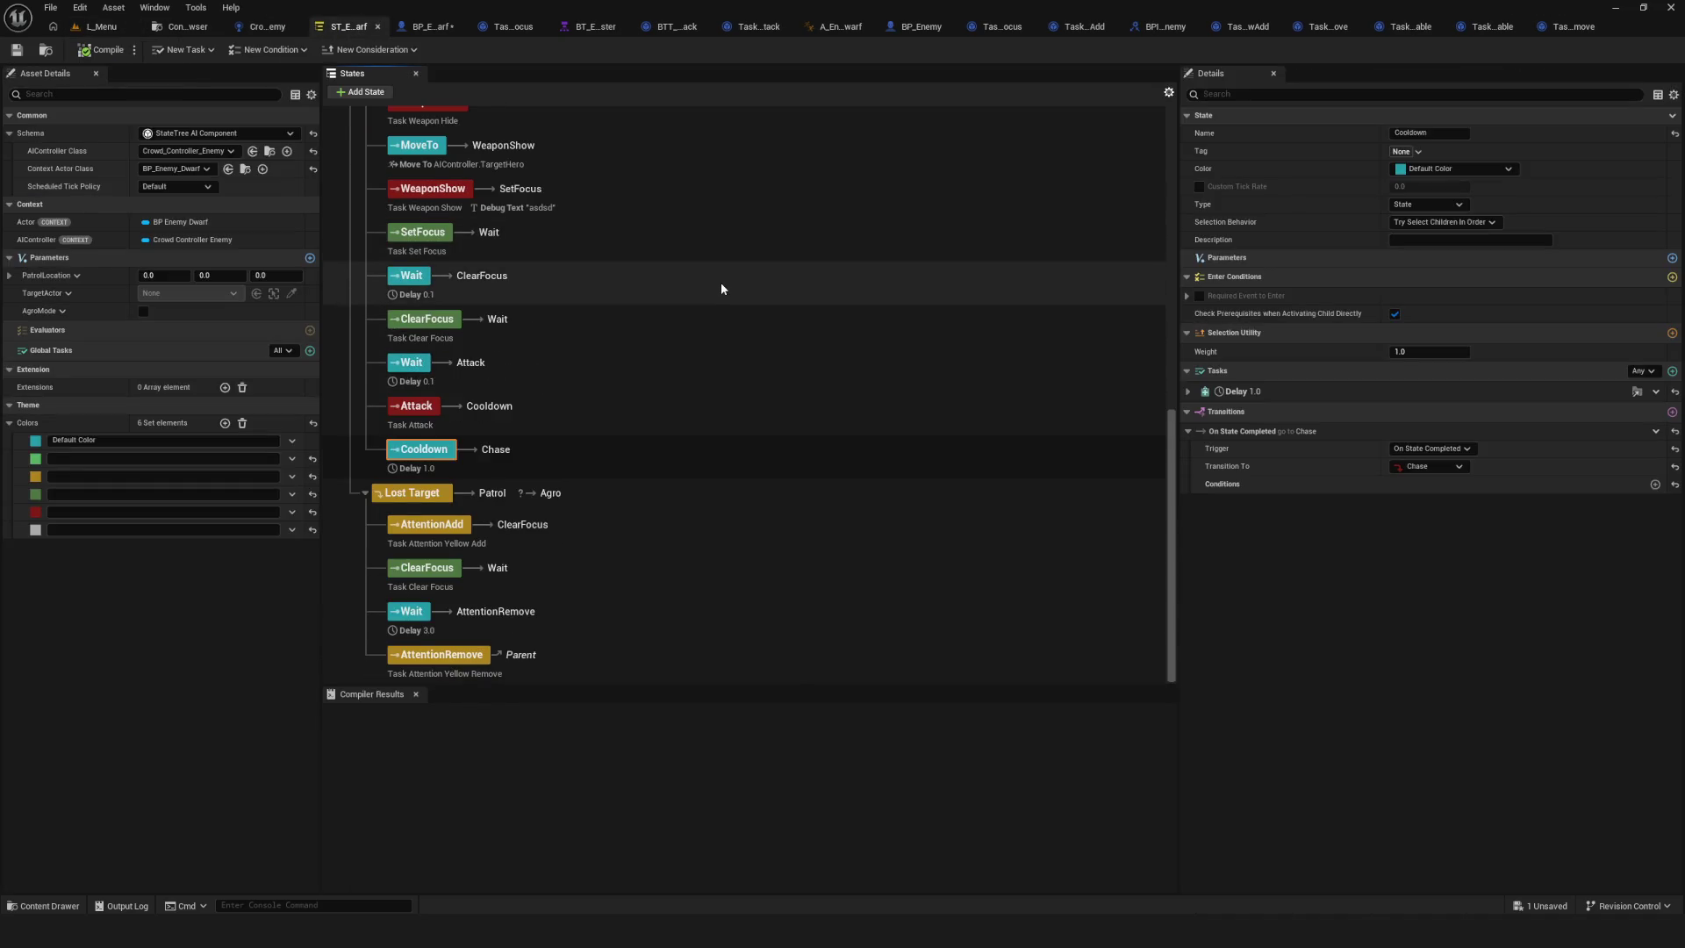
{"action": "scroll", "coordinate": [724, 286], "scroll_direction": "up", "scroll_amount": 15}
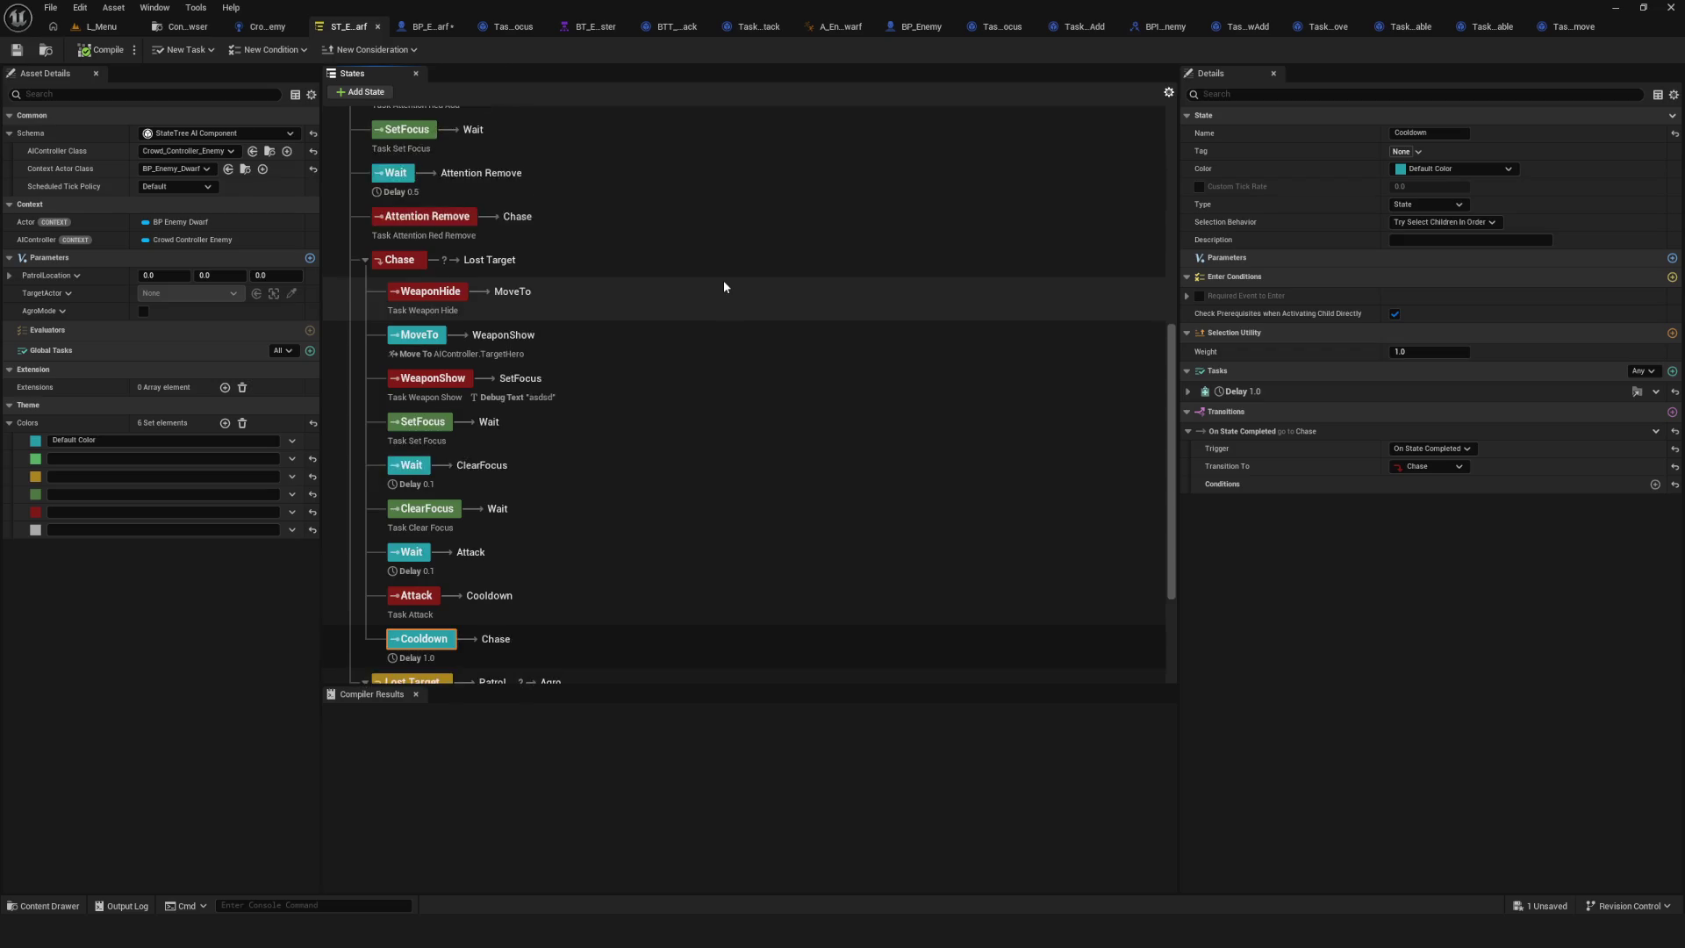
{"action": "scroll", "coordinate": [723, 286], "scroll_direction": "down", "scroll_amount": 10}
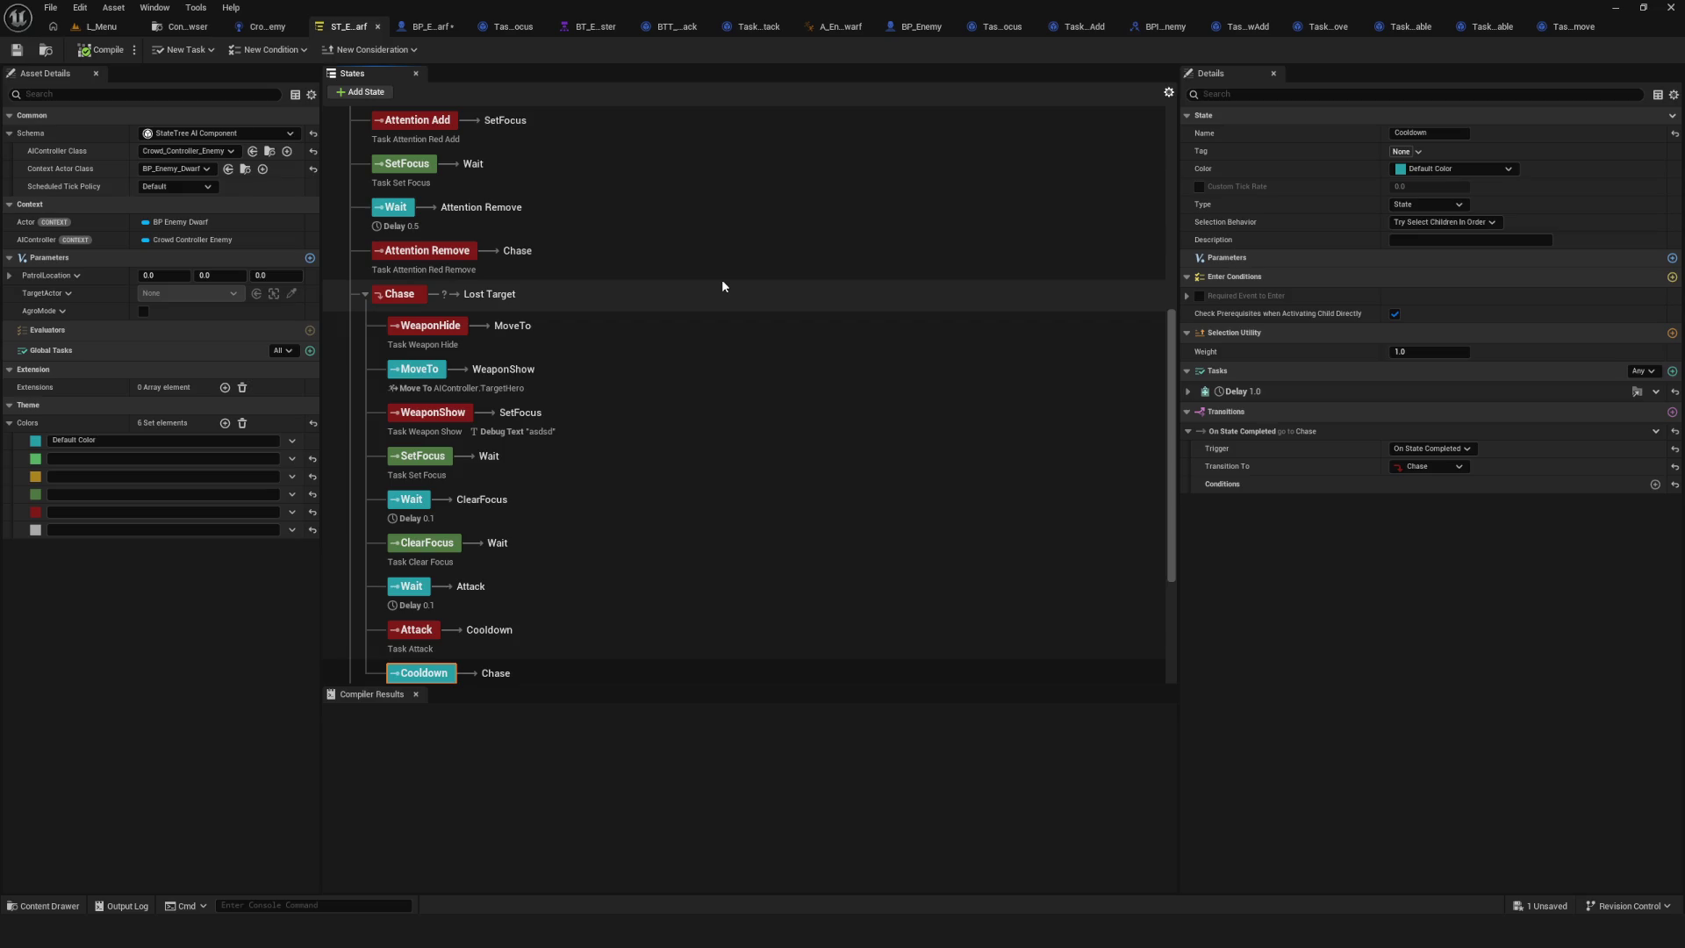
{"action": "left_click", "coordinate": [365, 294]}
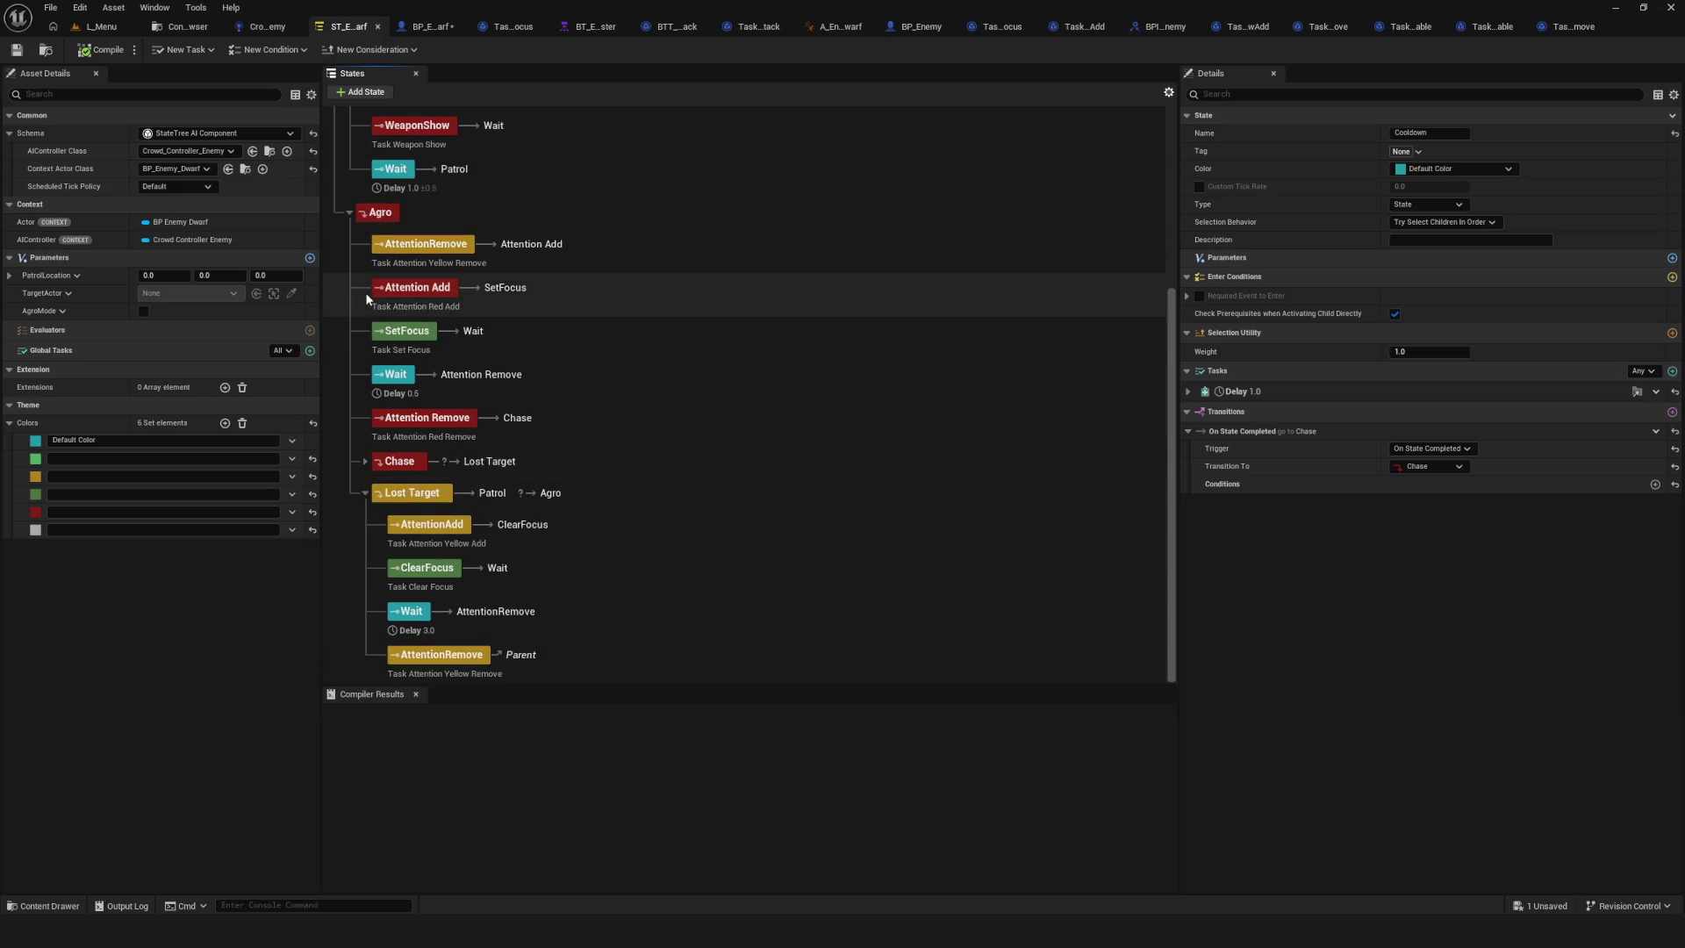
{"action": "left_click", "coordinate": [365, 492]}
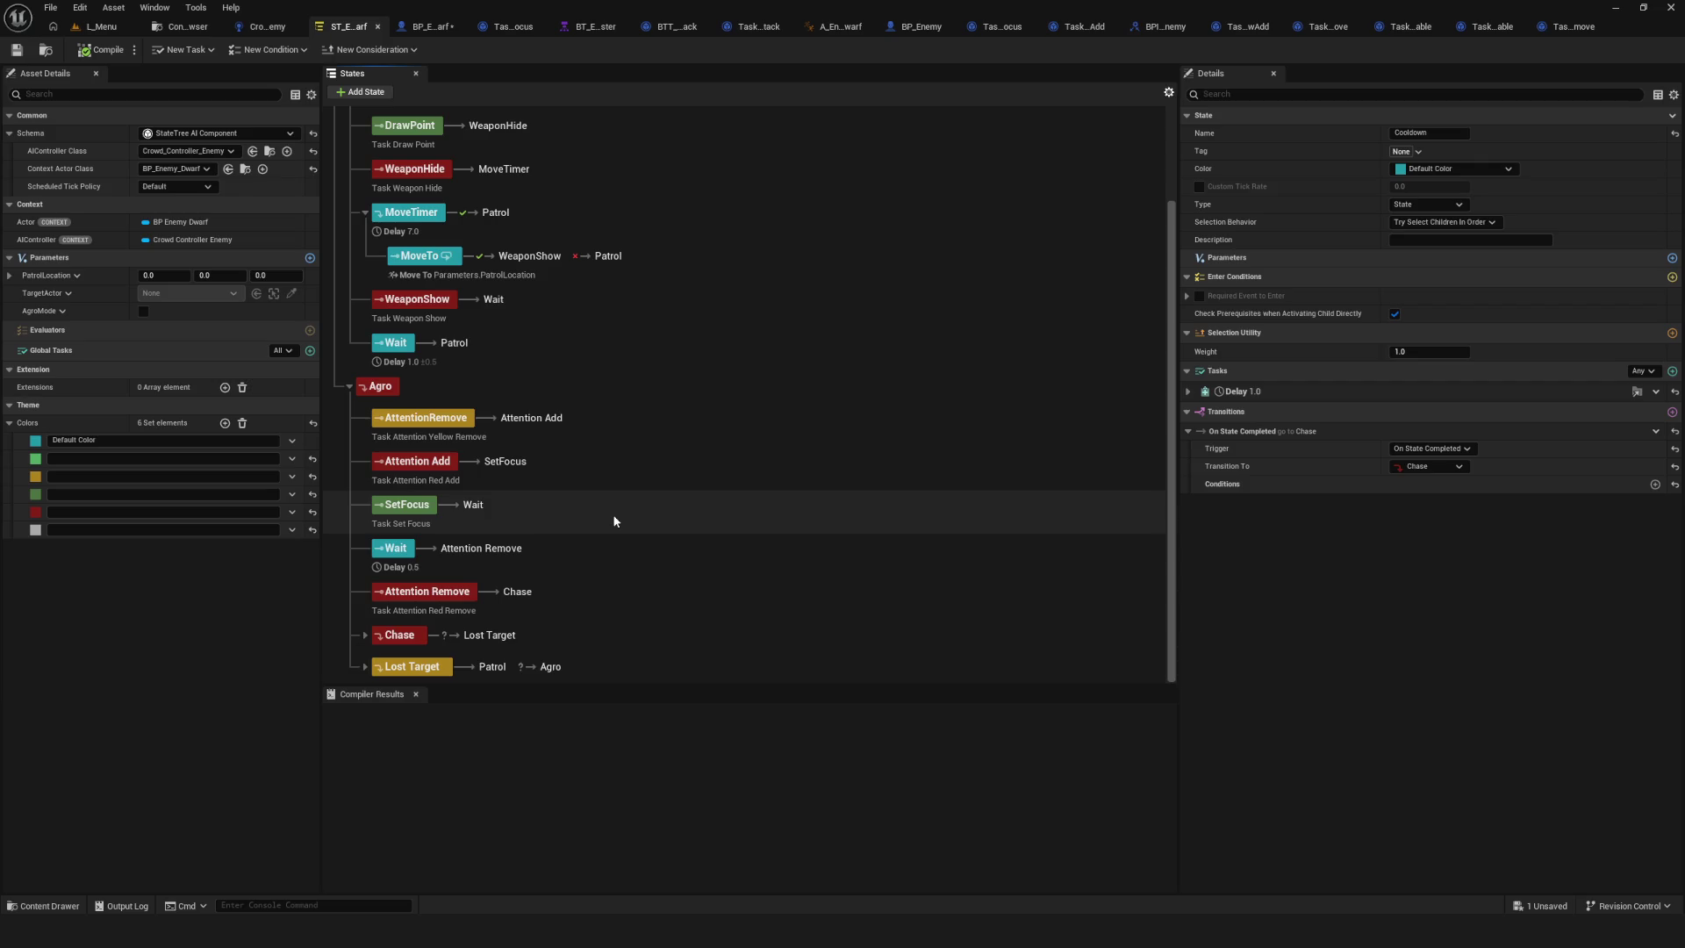
{"action": "left_click", "coordinate": [365, 635]}
{"action": "scroll", "coordinate": [492, 560], "scroll_direction": "down", "scroll_amount": 3}
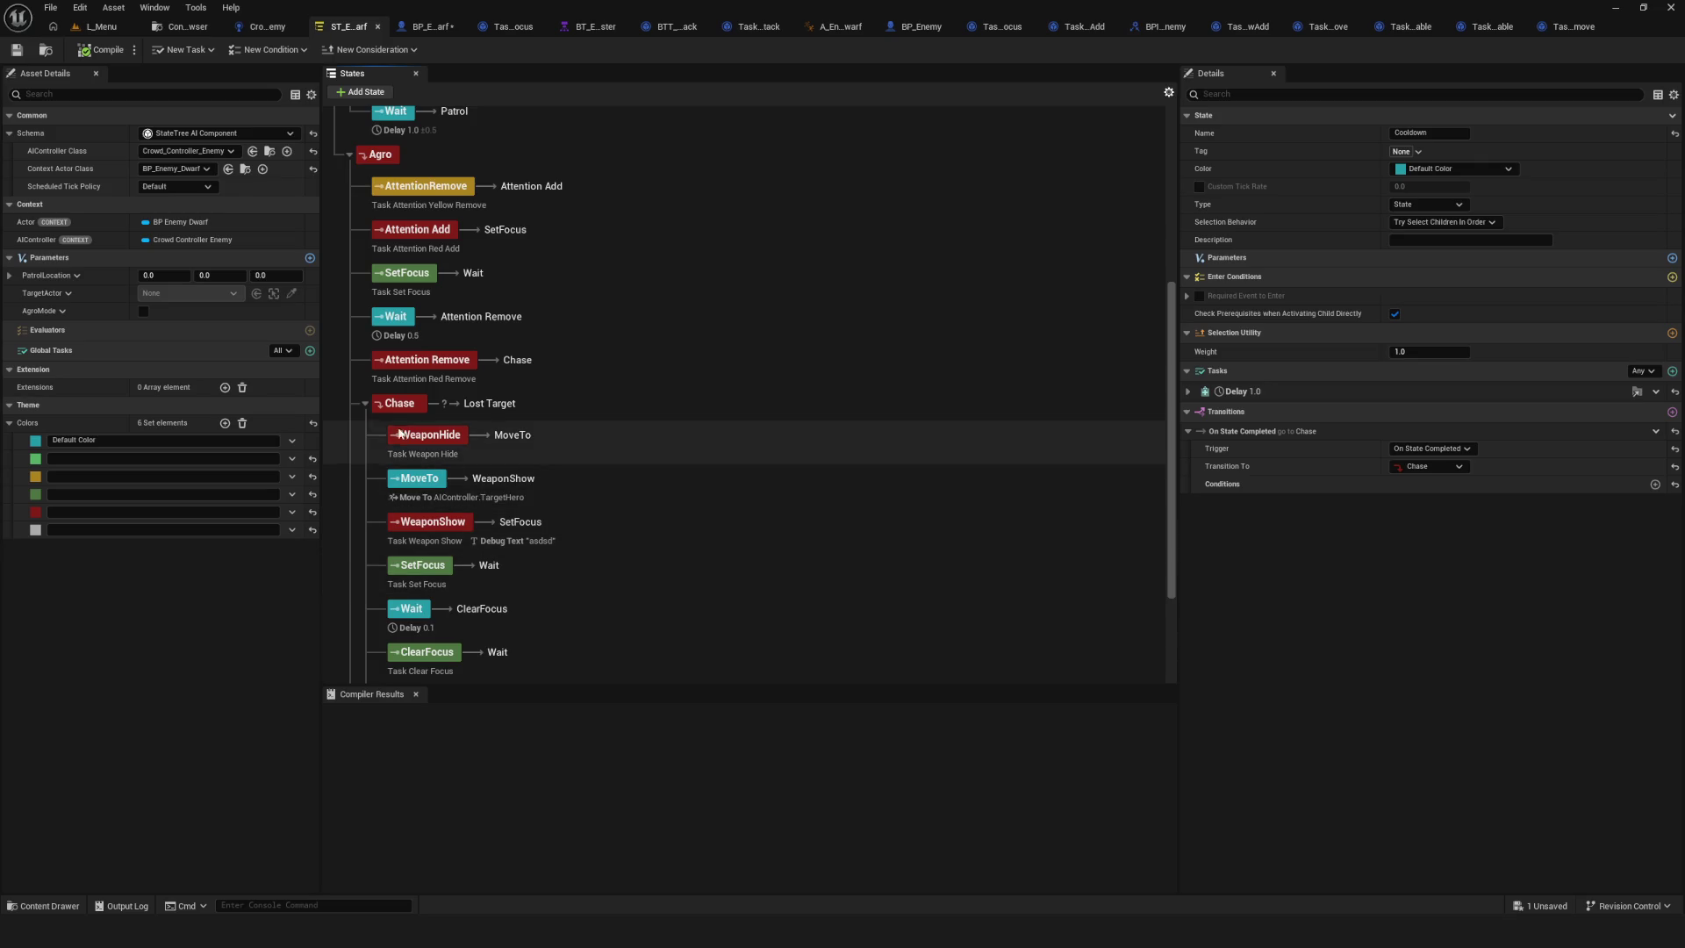
{"action": "left_click", "coordinate": [363, 404]}
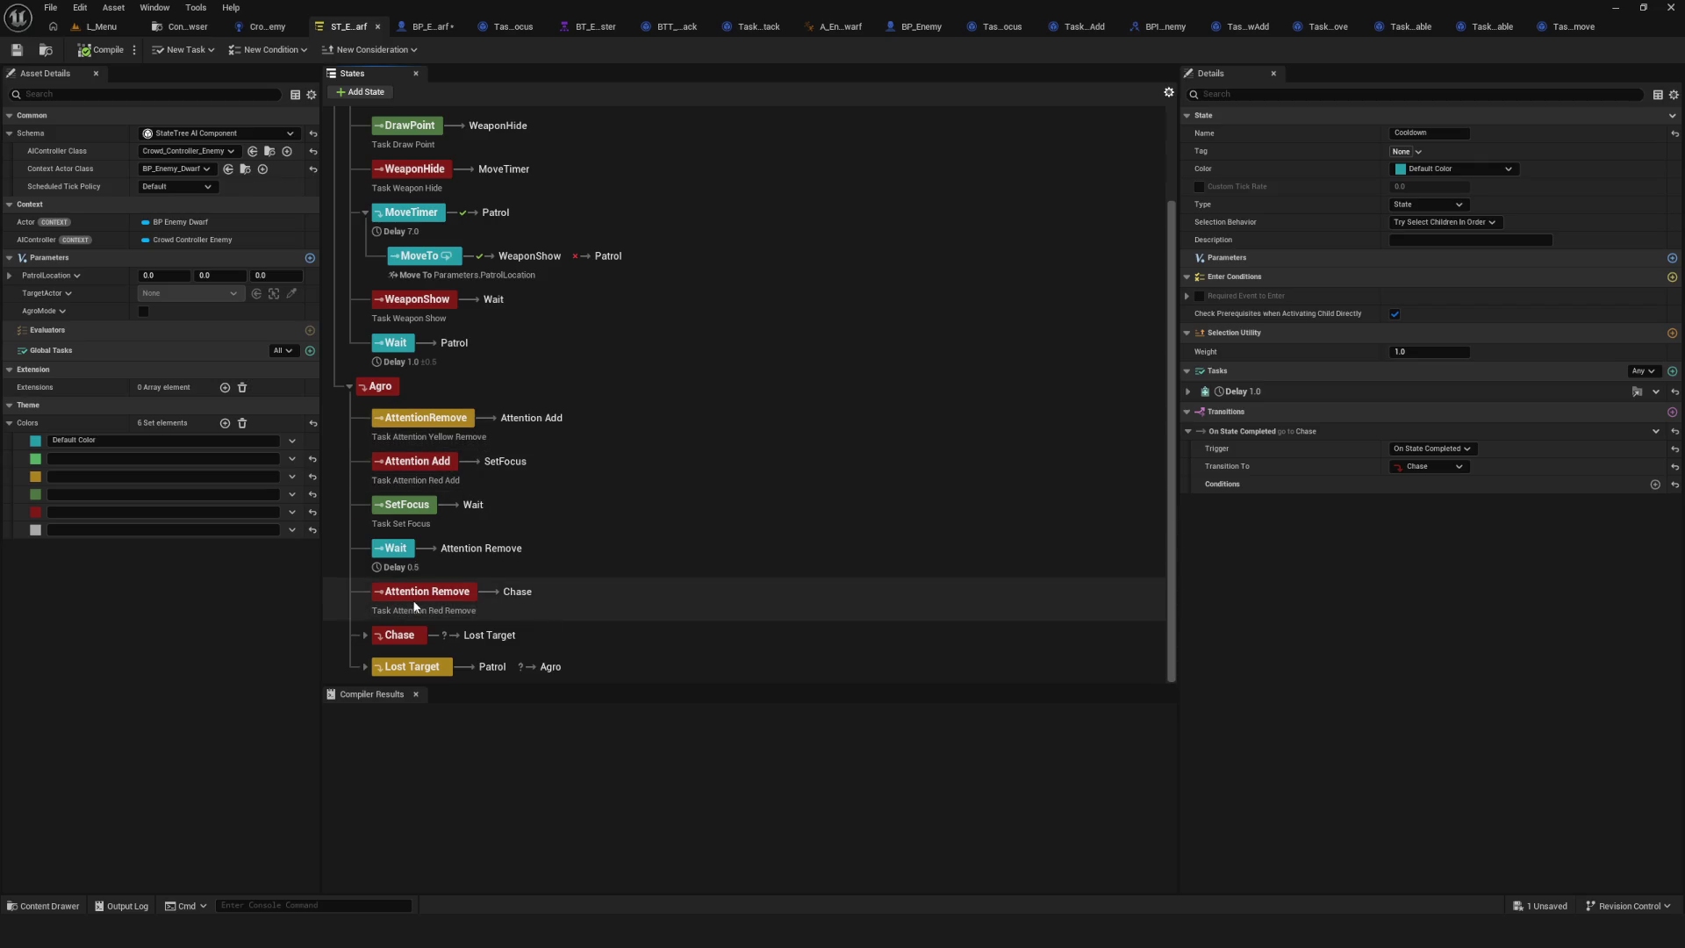
Remove the AgroMode parameter, compile and save, then focus the Lost Target Bool Compare error.
{"action": "right_click", "coordinate": [43, 312]}
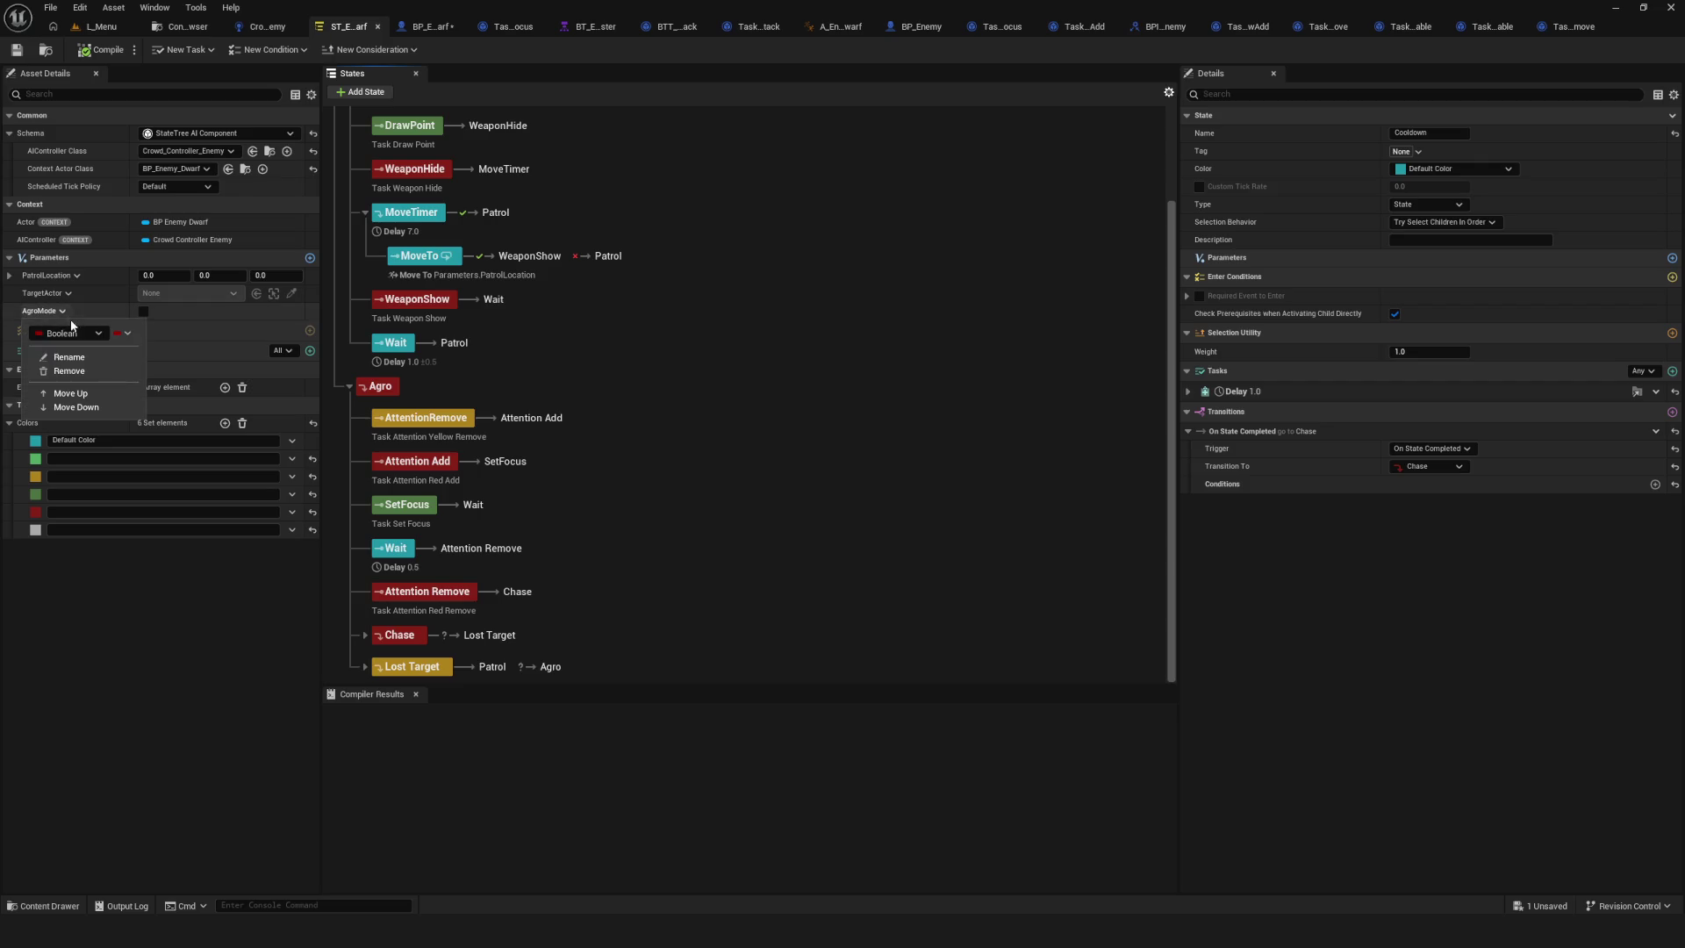
{"action": "left_click", "coordinate": [88, 371]}
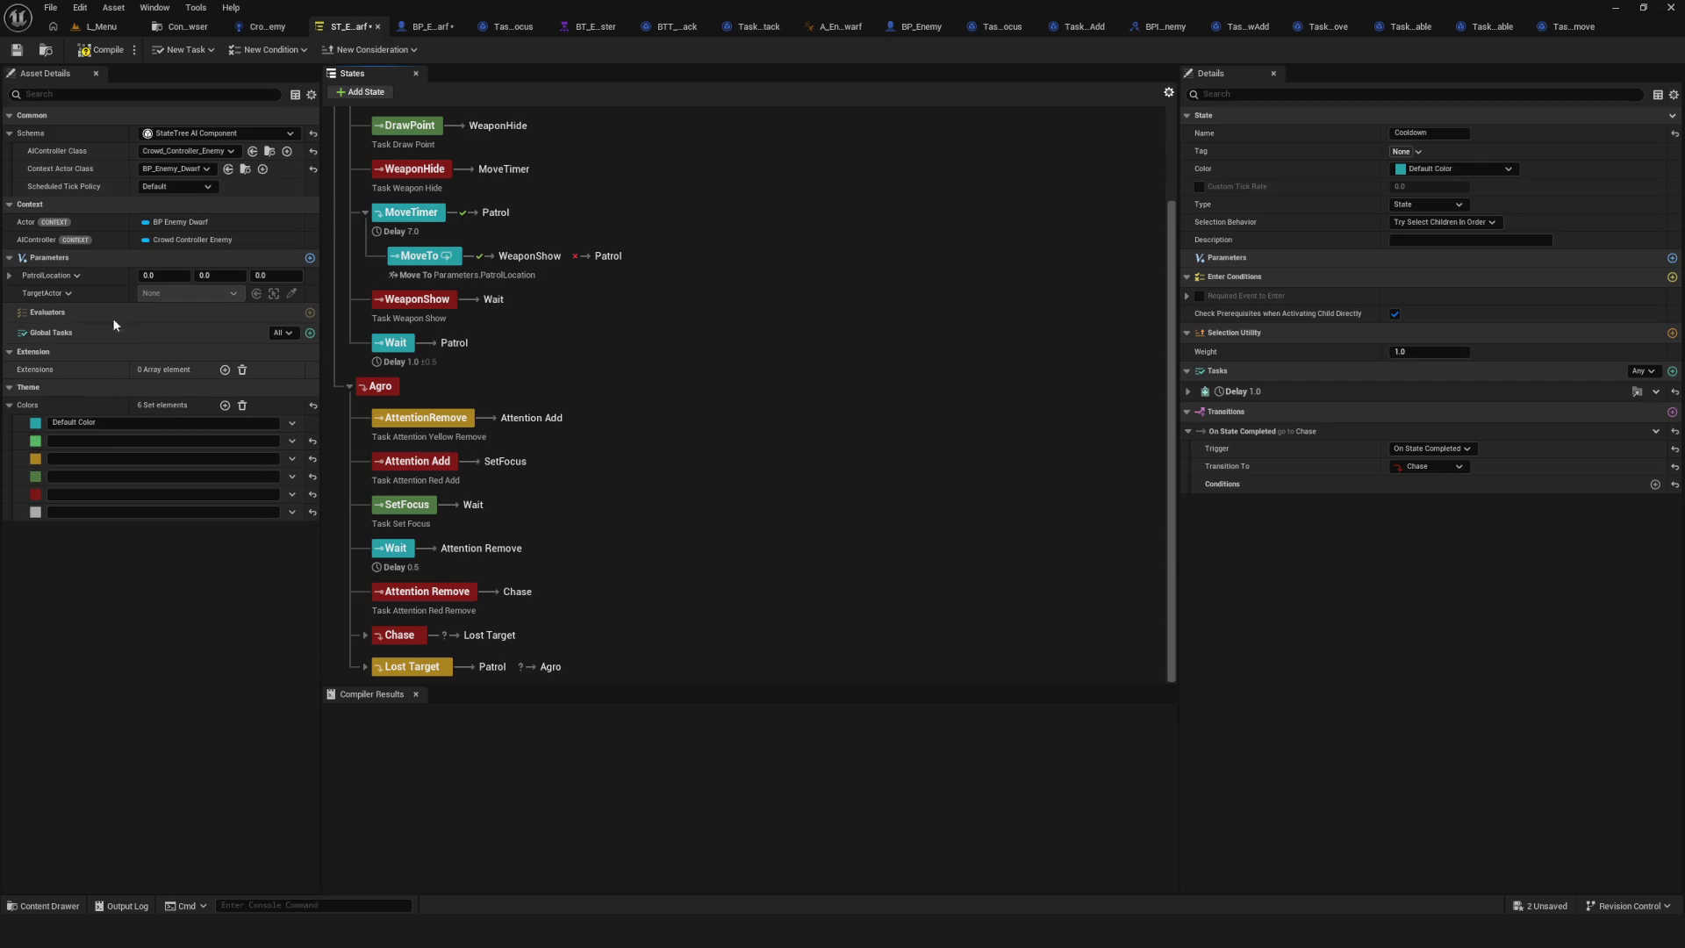
{"action": "left_click", "coordinate": [98, 56]}
{"action": "left_click", "coordinate": [13, 51]}
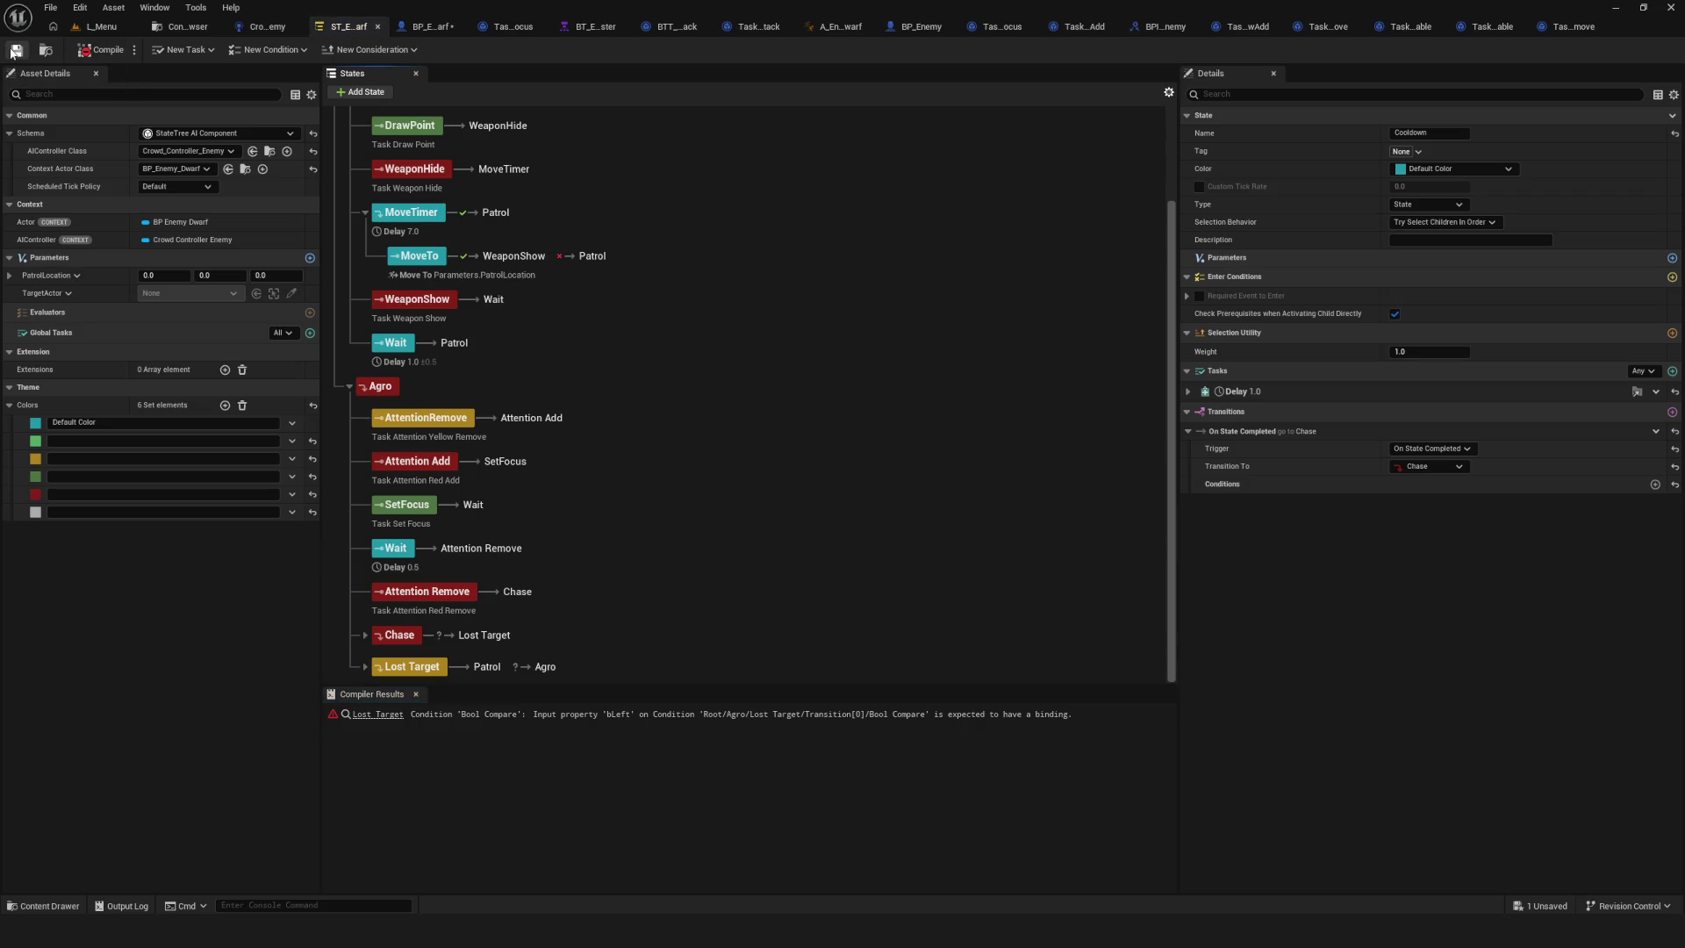
{"action": "left_click", "coordinate": [383, 716]}
Select Lost Target and expand its transitions' False is False and Is Object Valid conditions.
{"action": "left_click", "coordinate": [383, 716]}
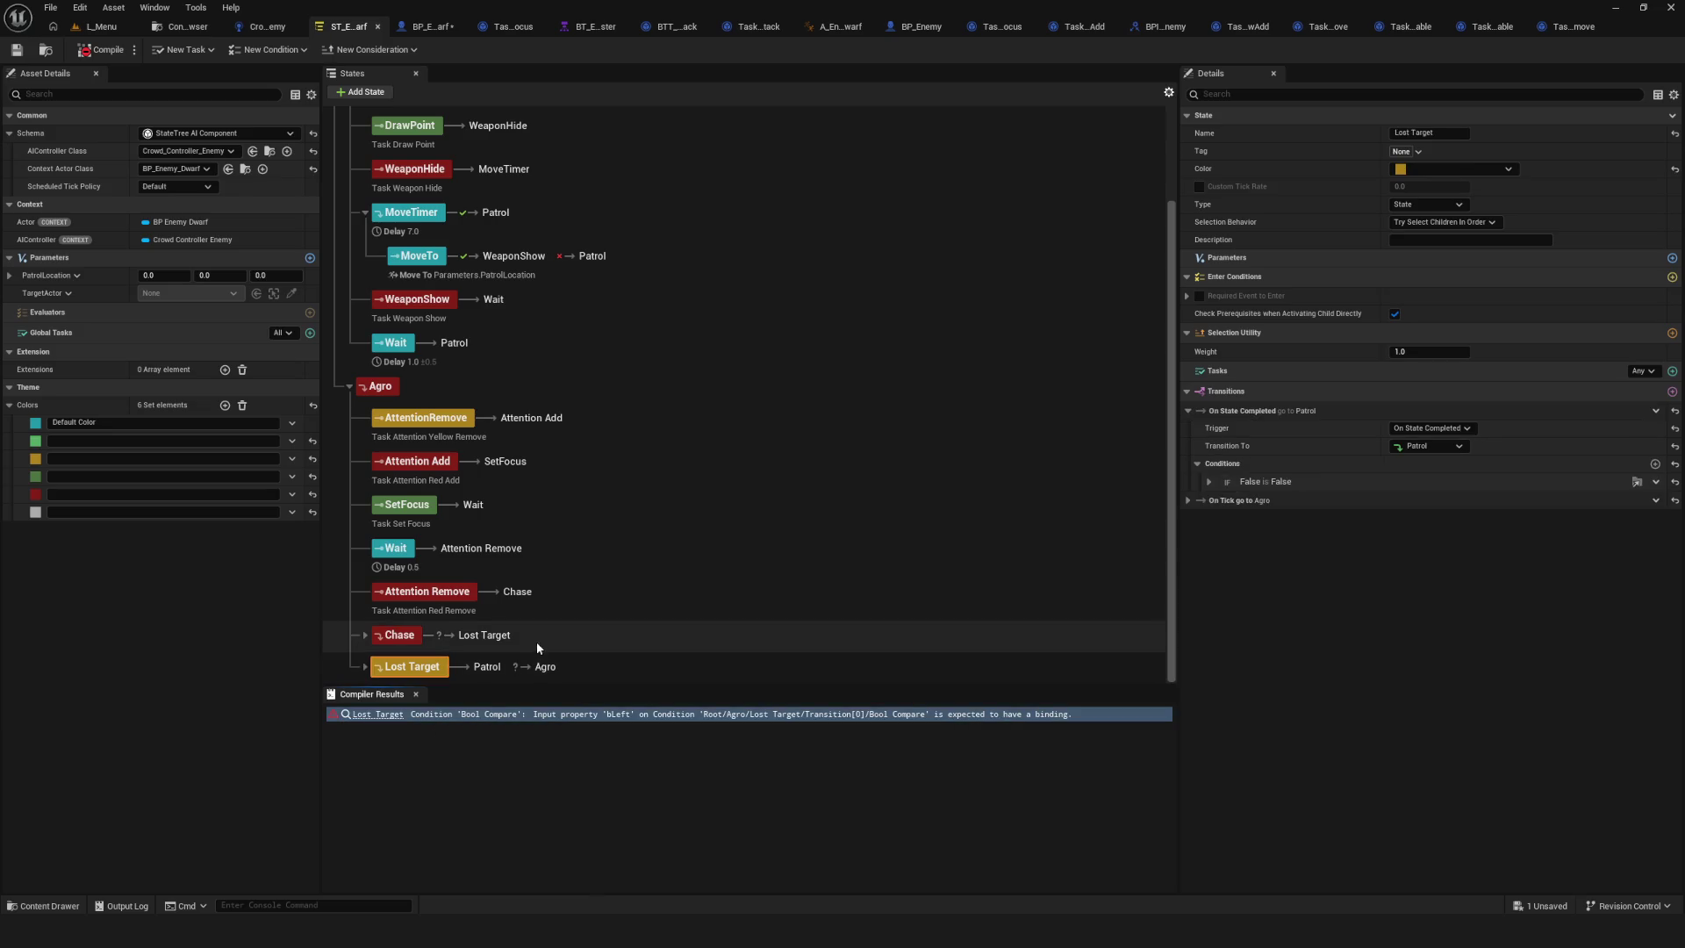
{"action": "left_click", "coordinate": [426, 591]}
{"action": "left_click", "coordinate": [427, 667]}
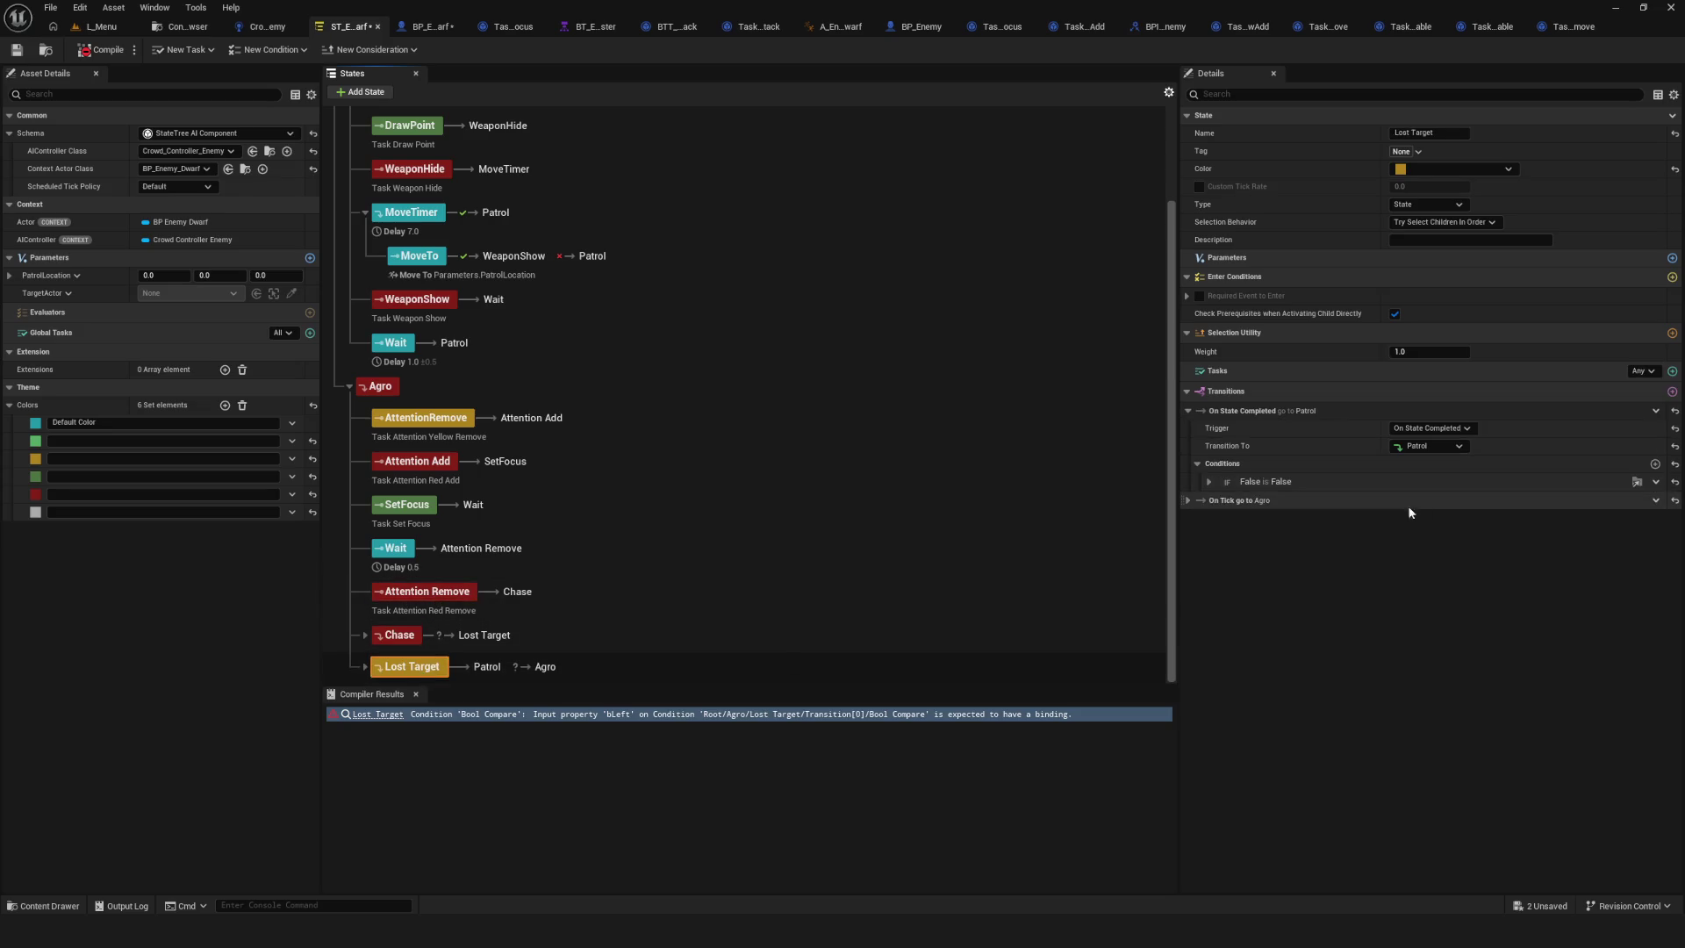
{"action": "left_click", "coordinate": [1290, 500]}
{"action": "left_click", "coordinate": [1197, 624]}
{"action": "left_click", "coordinate": [1209, 480]}
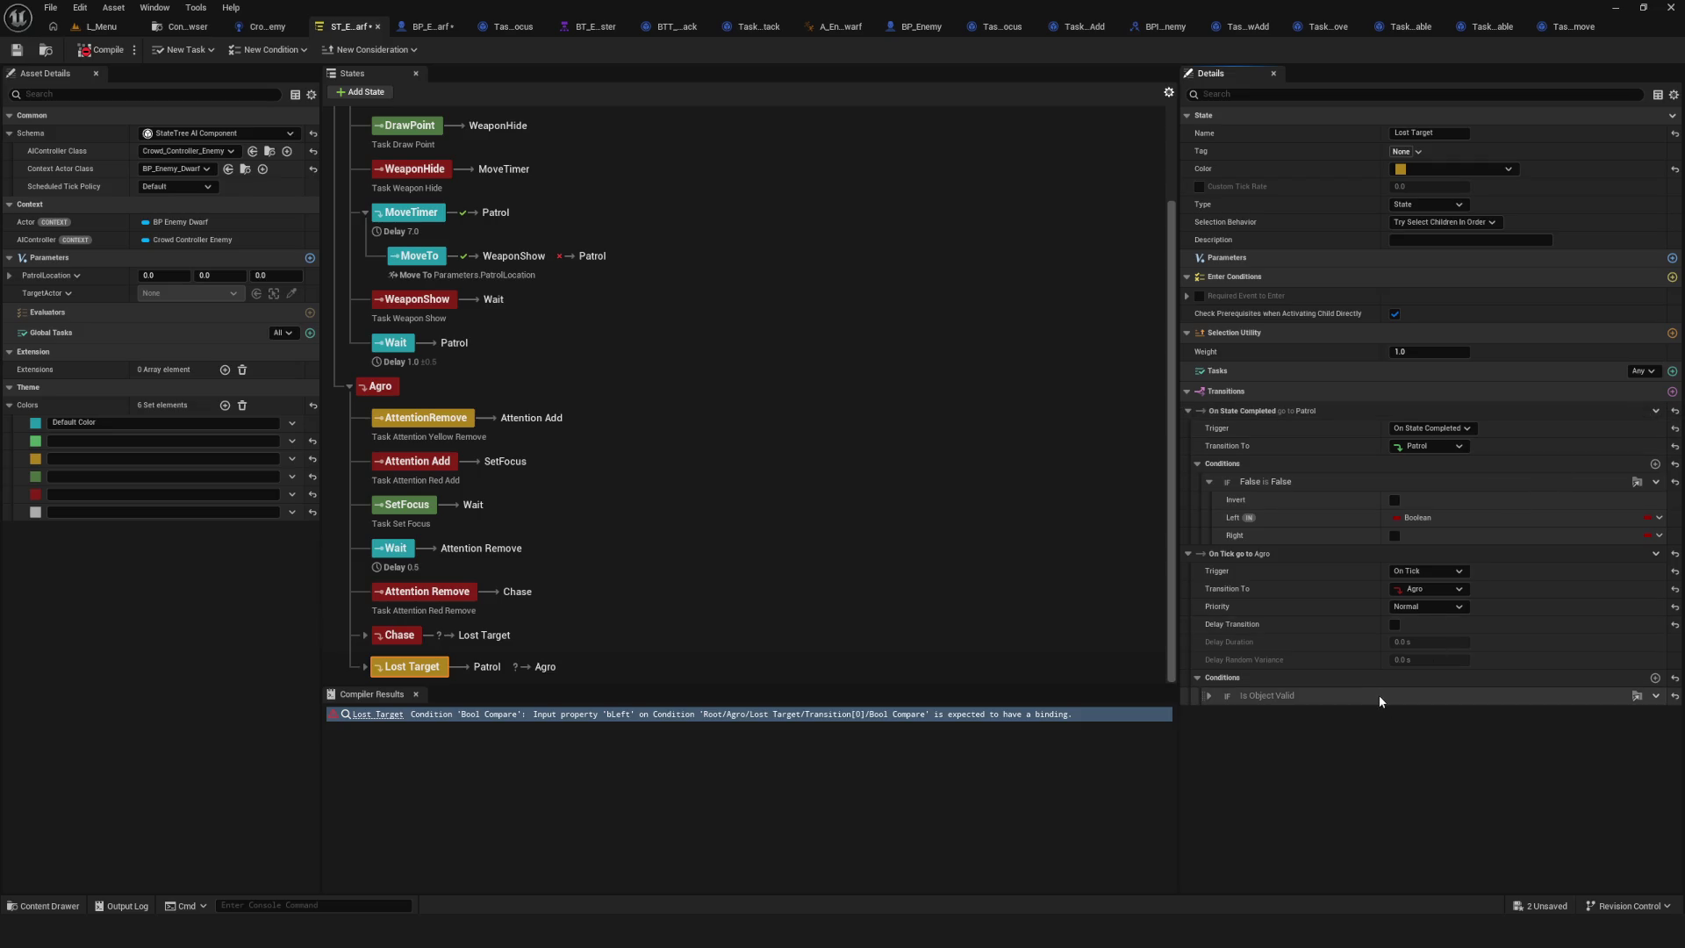
{"action": "left_click", "coordinate": [1208, 696]}
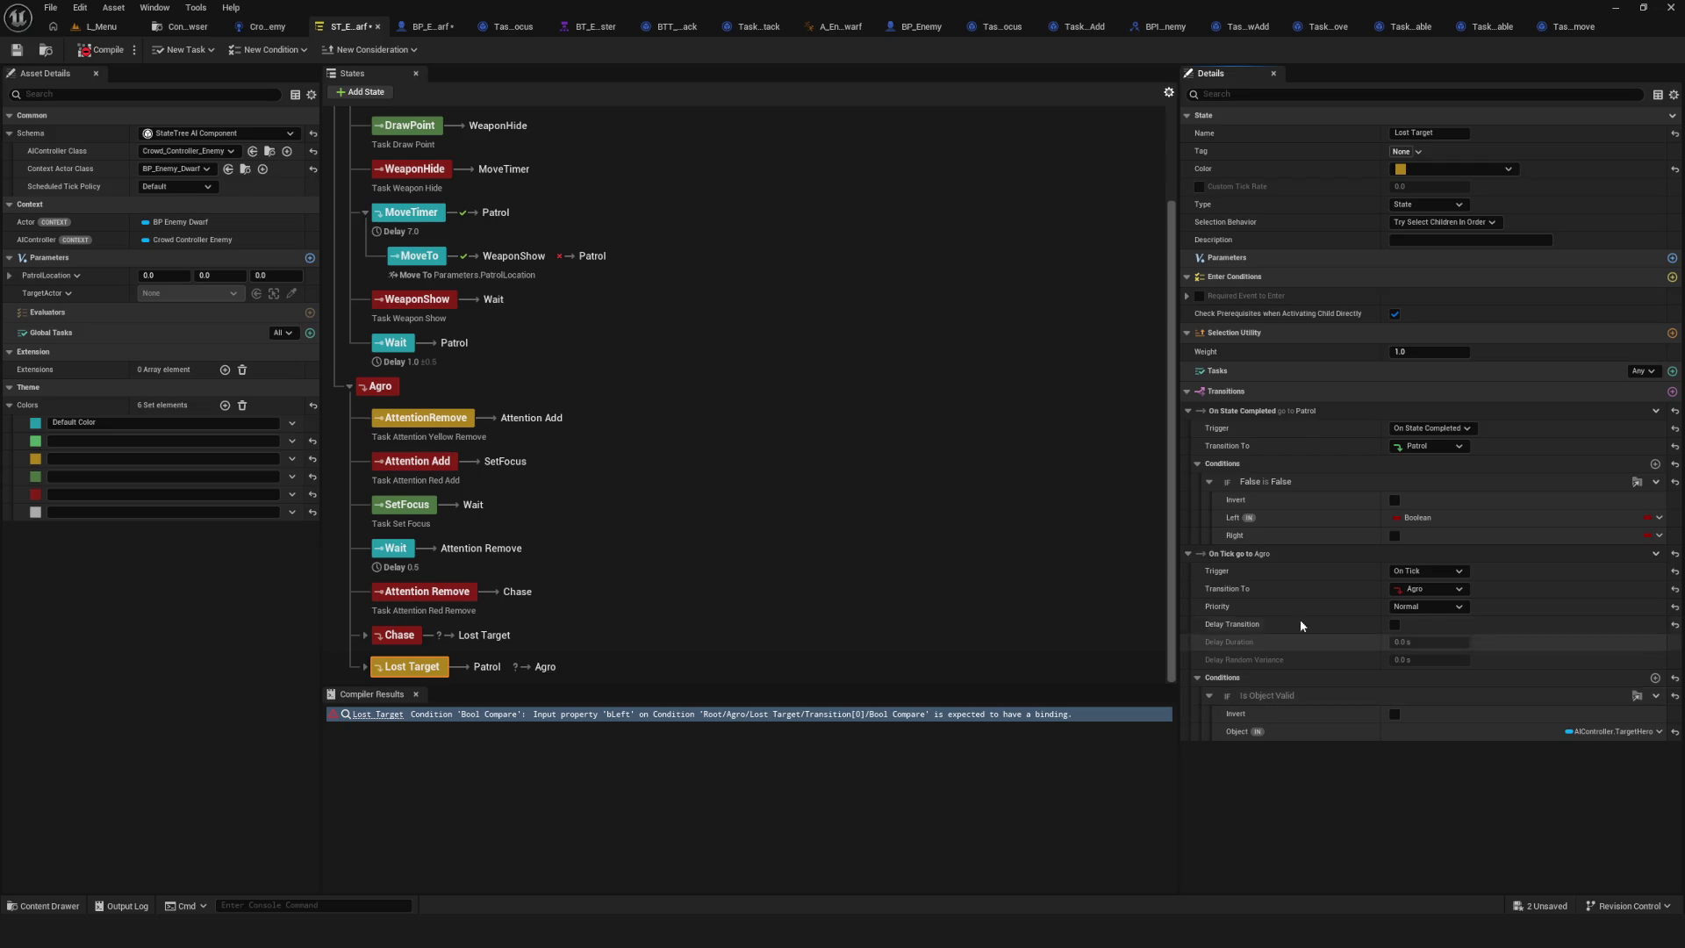
{"action": "left_click", "coordinate": [1445, 429]}
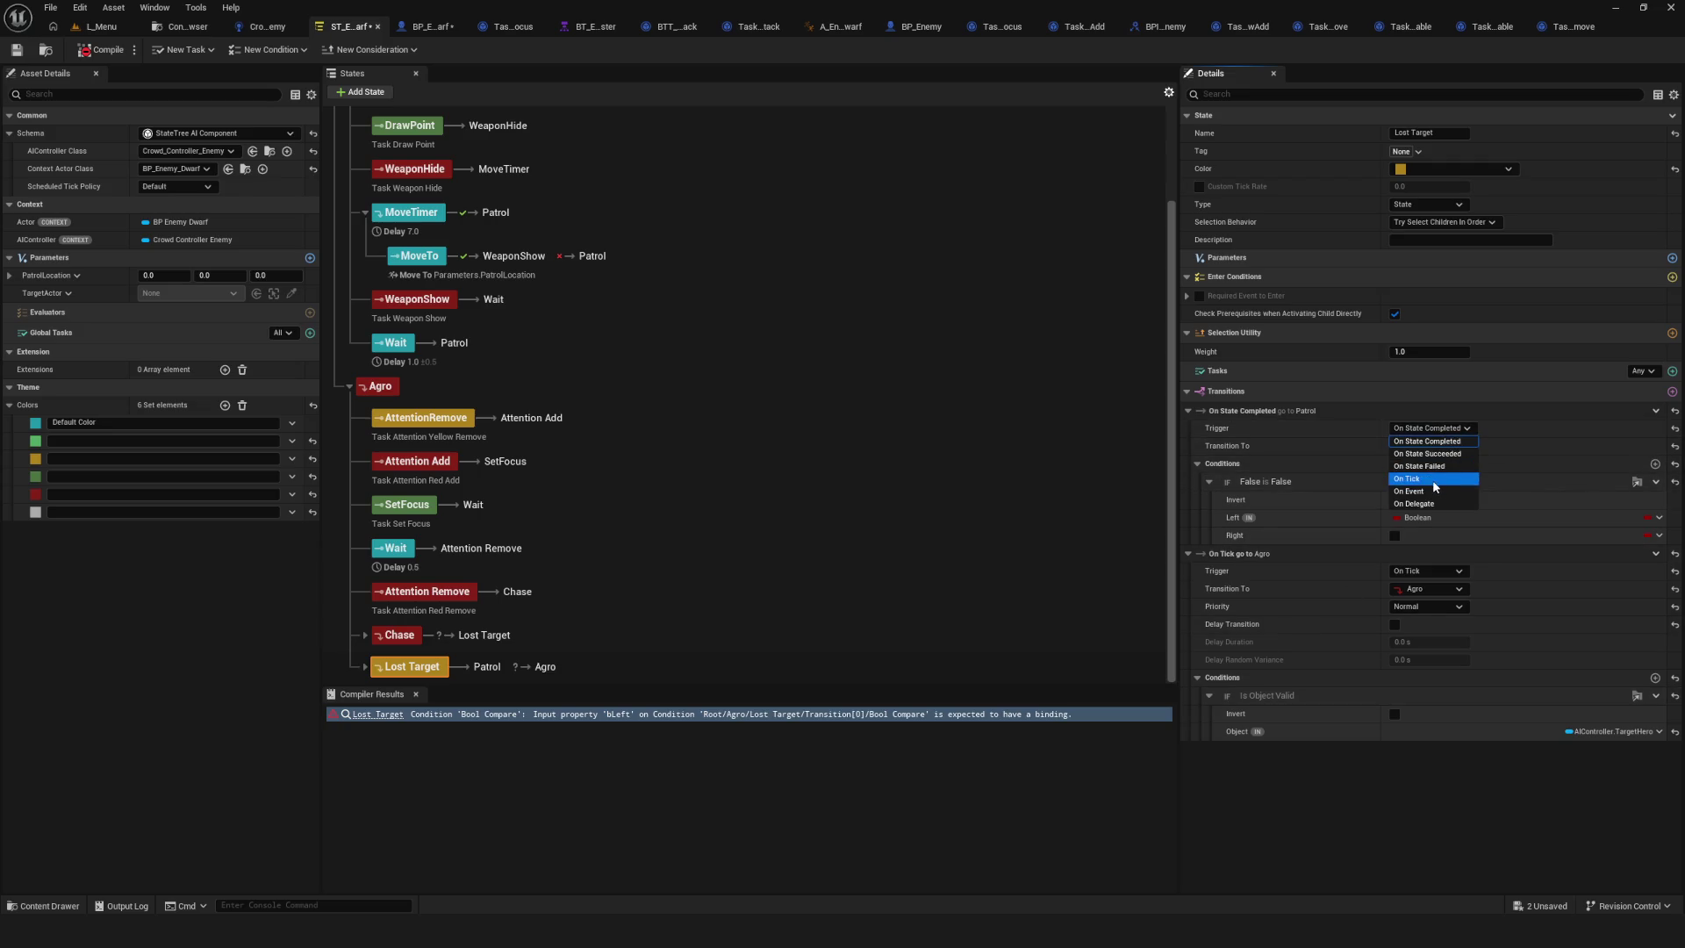
Set Lost Target's Patrol transition to fire On Tick and delete its False is False condition.
{"action": "left_click", "coordinate": [1435, 478]}
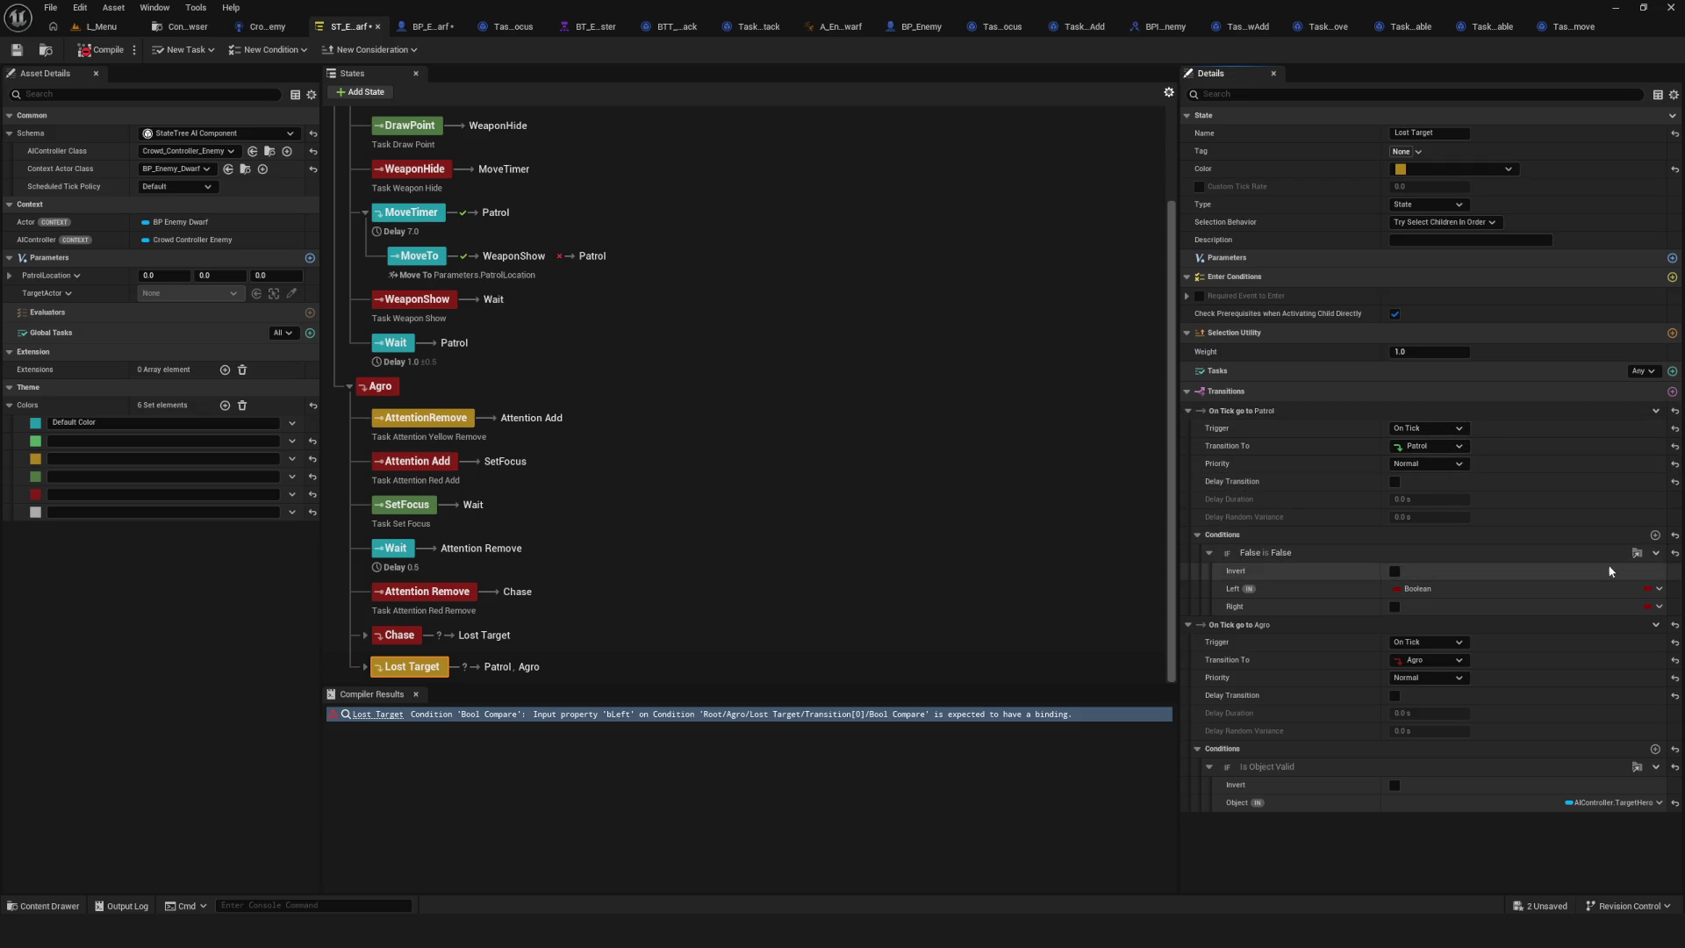
{"action": "left_click", "coordinate": [1656, 554]}
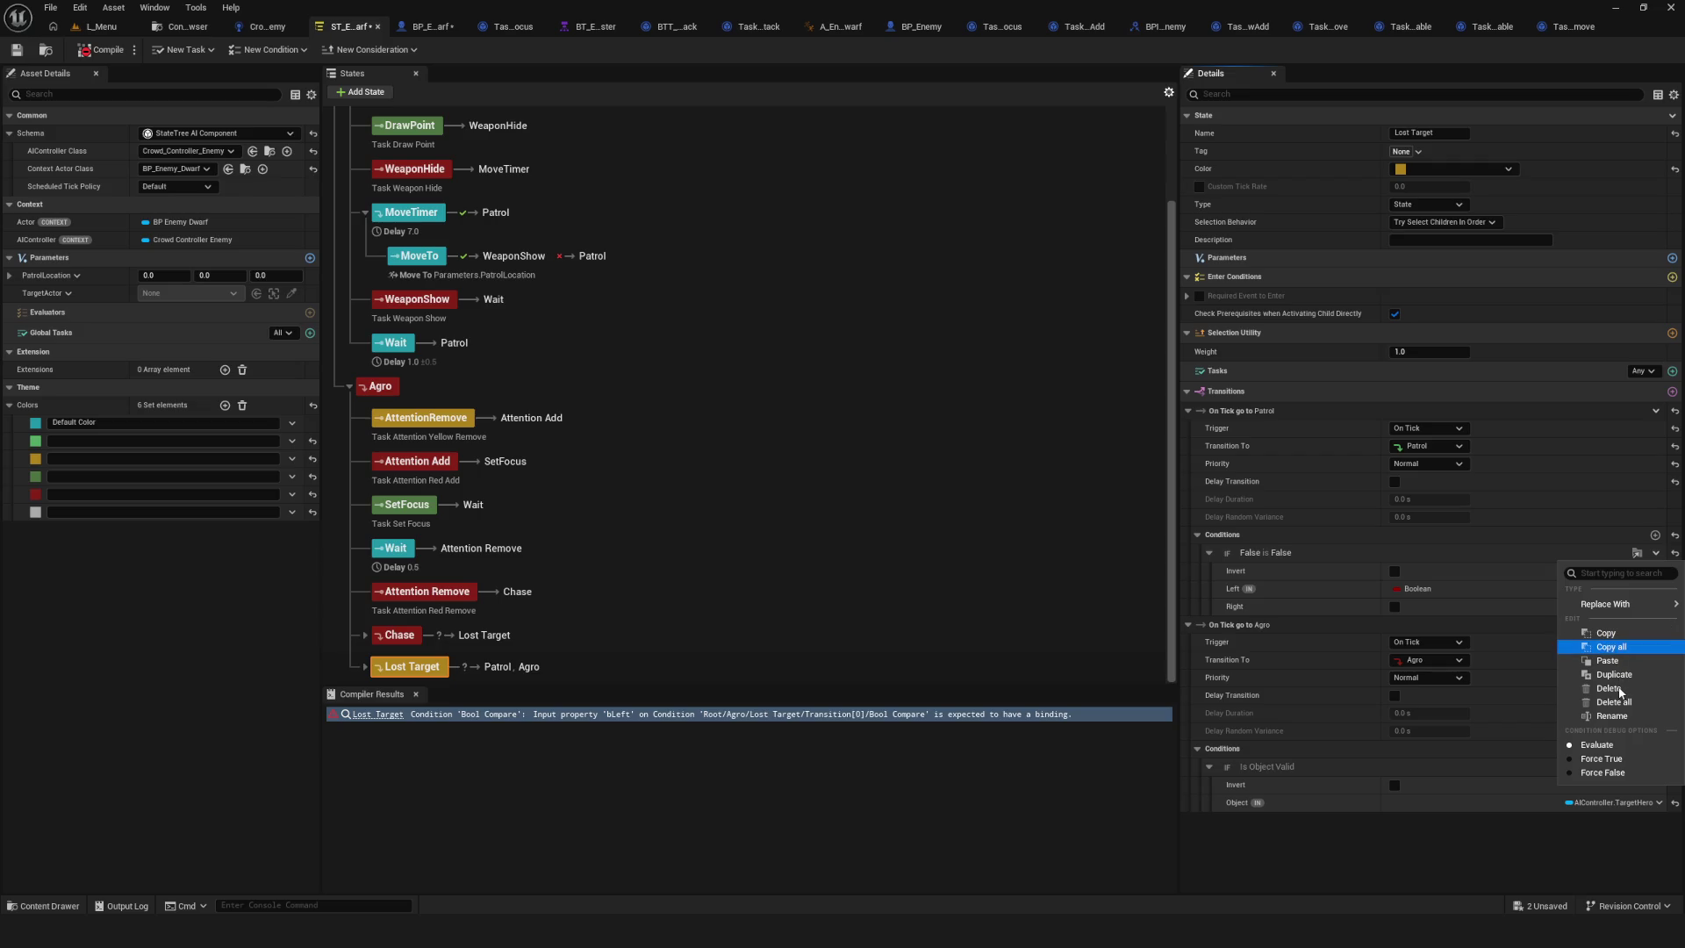
{"action": "left_click", "coordinate": [1611, 647]}
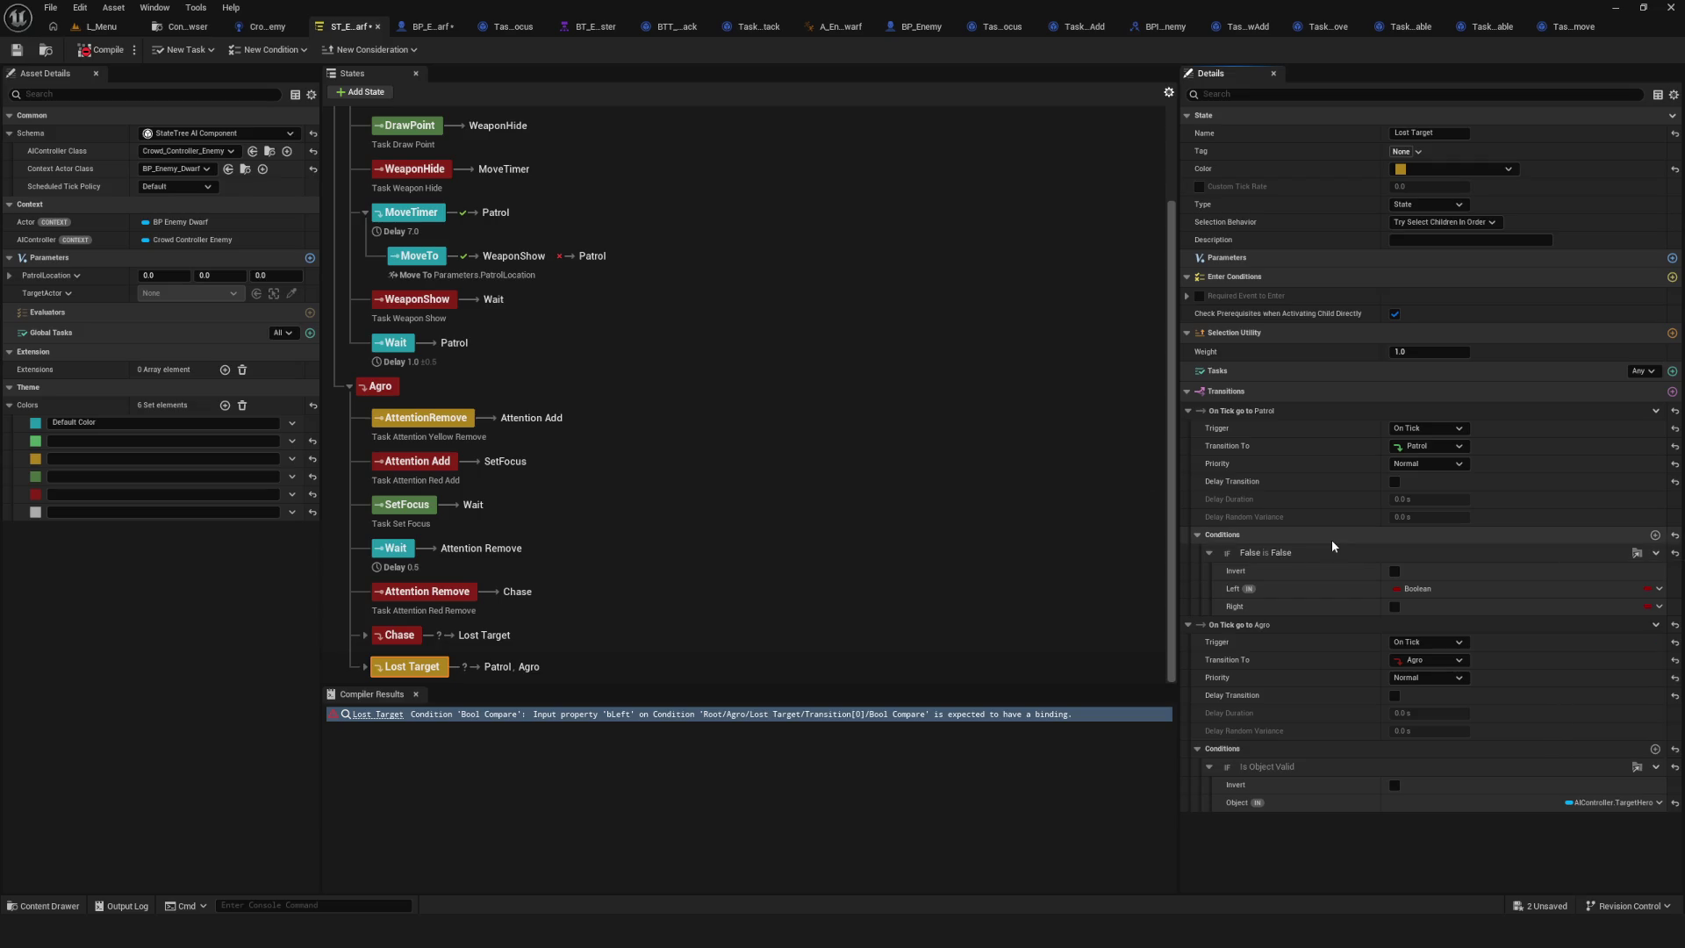
{"action": "left_click", "coordinate": [1655, 553]}
{"action": "left_click", "coordinate": [1611, 692]}
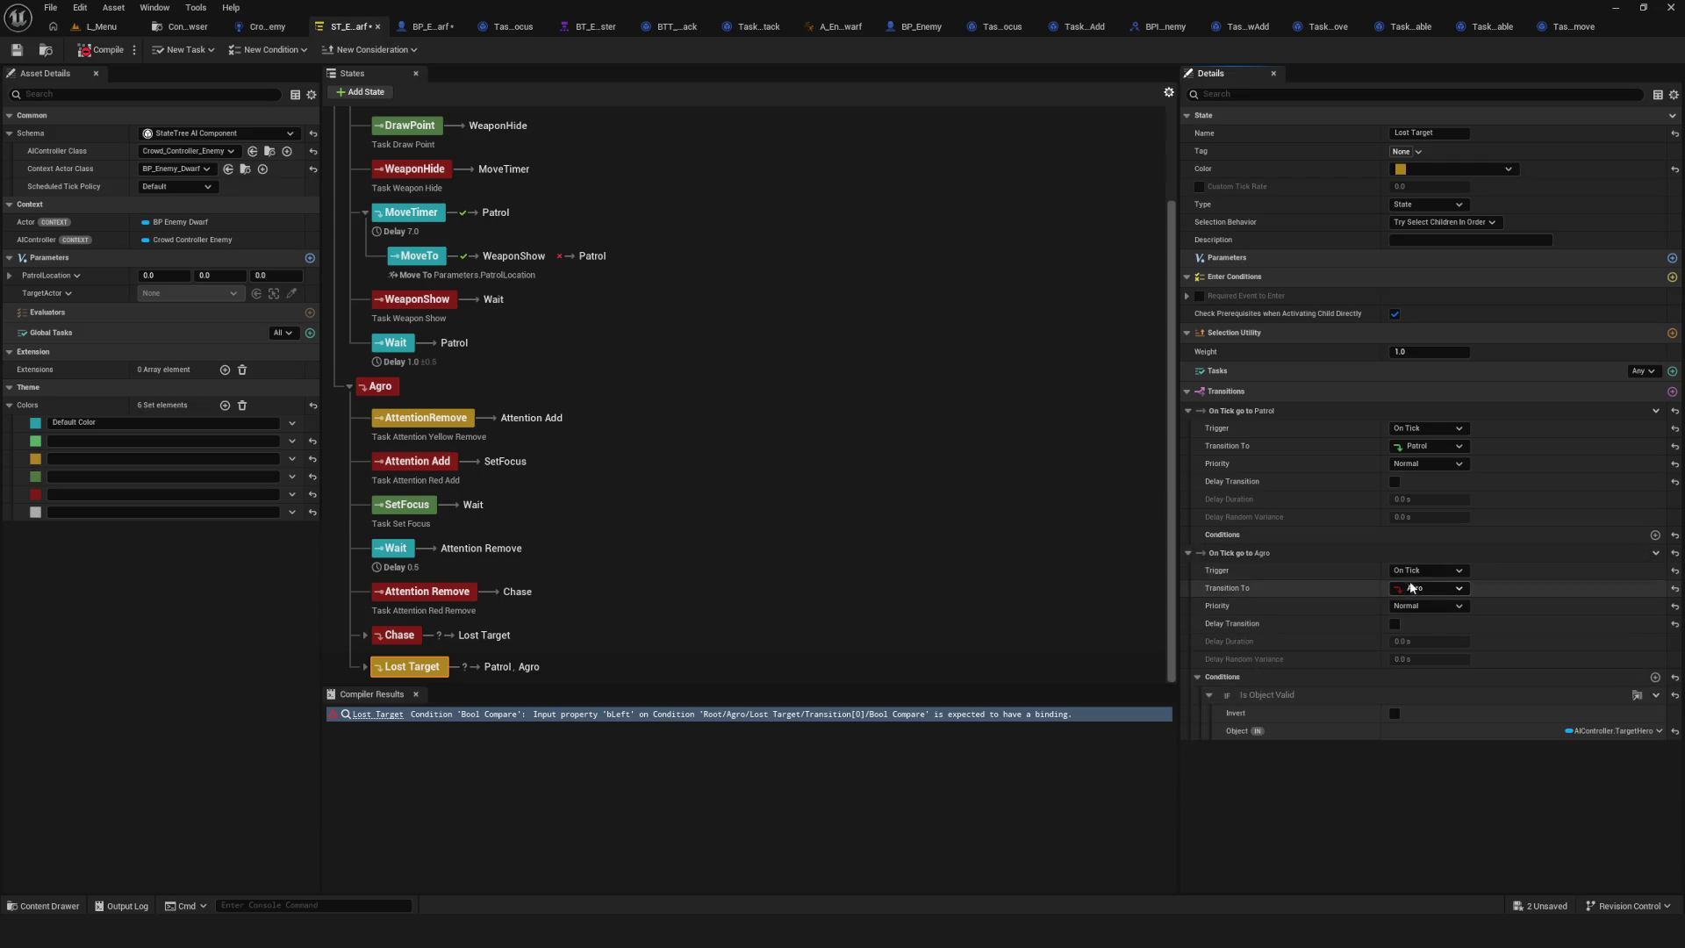
Add an inverted Is Object Valid condition bound to AIController.TargetHero on the Patrol transition.
{"action": "left_click", "coordinate": [1654, 535]}
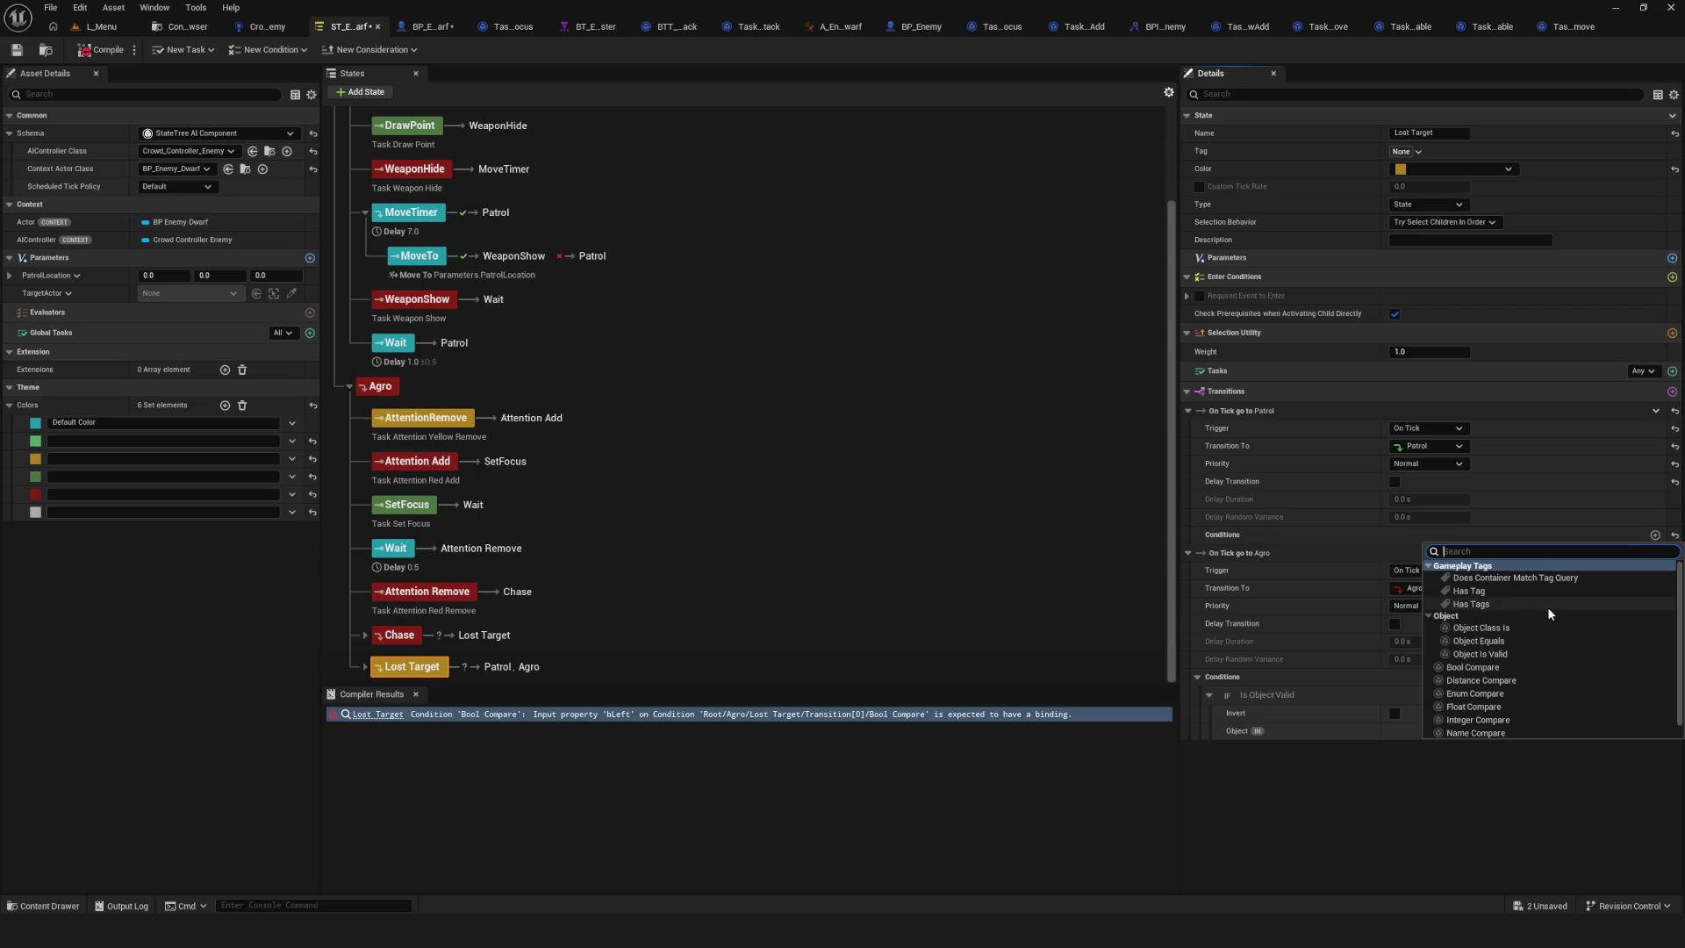
{"action": "left_click", "coordinate": [1498, 653]}
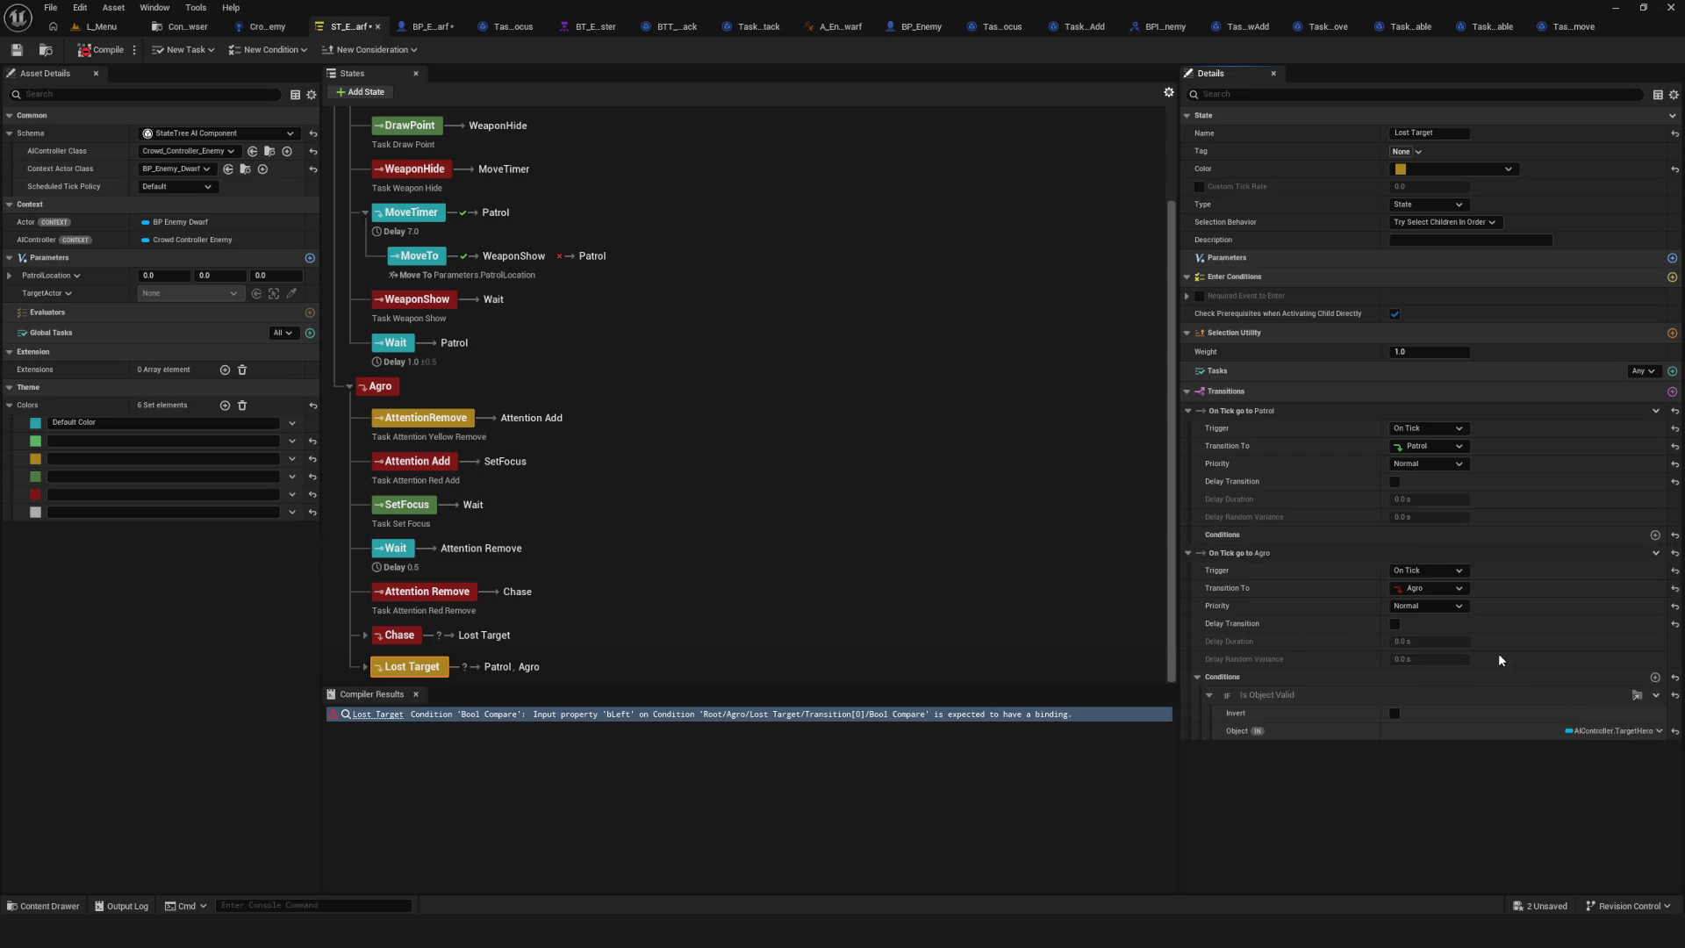
{"action": "left_click", "coordinate": [1657, 589]}
{"action": "mouse_move", "coordinate": [1633, 699]}
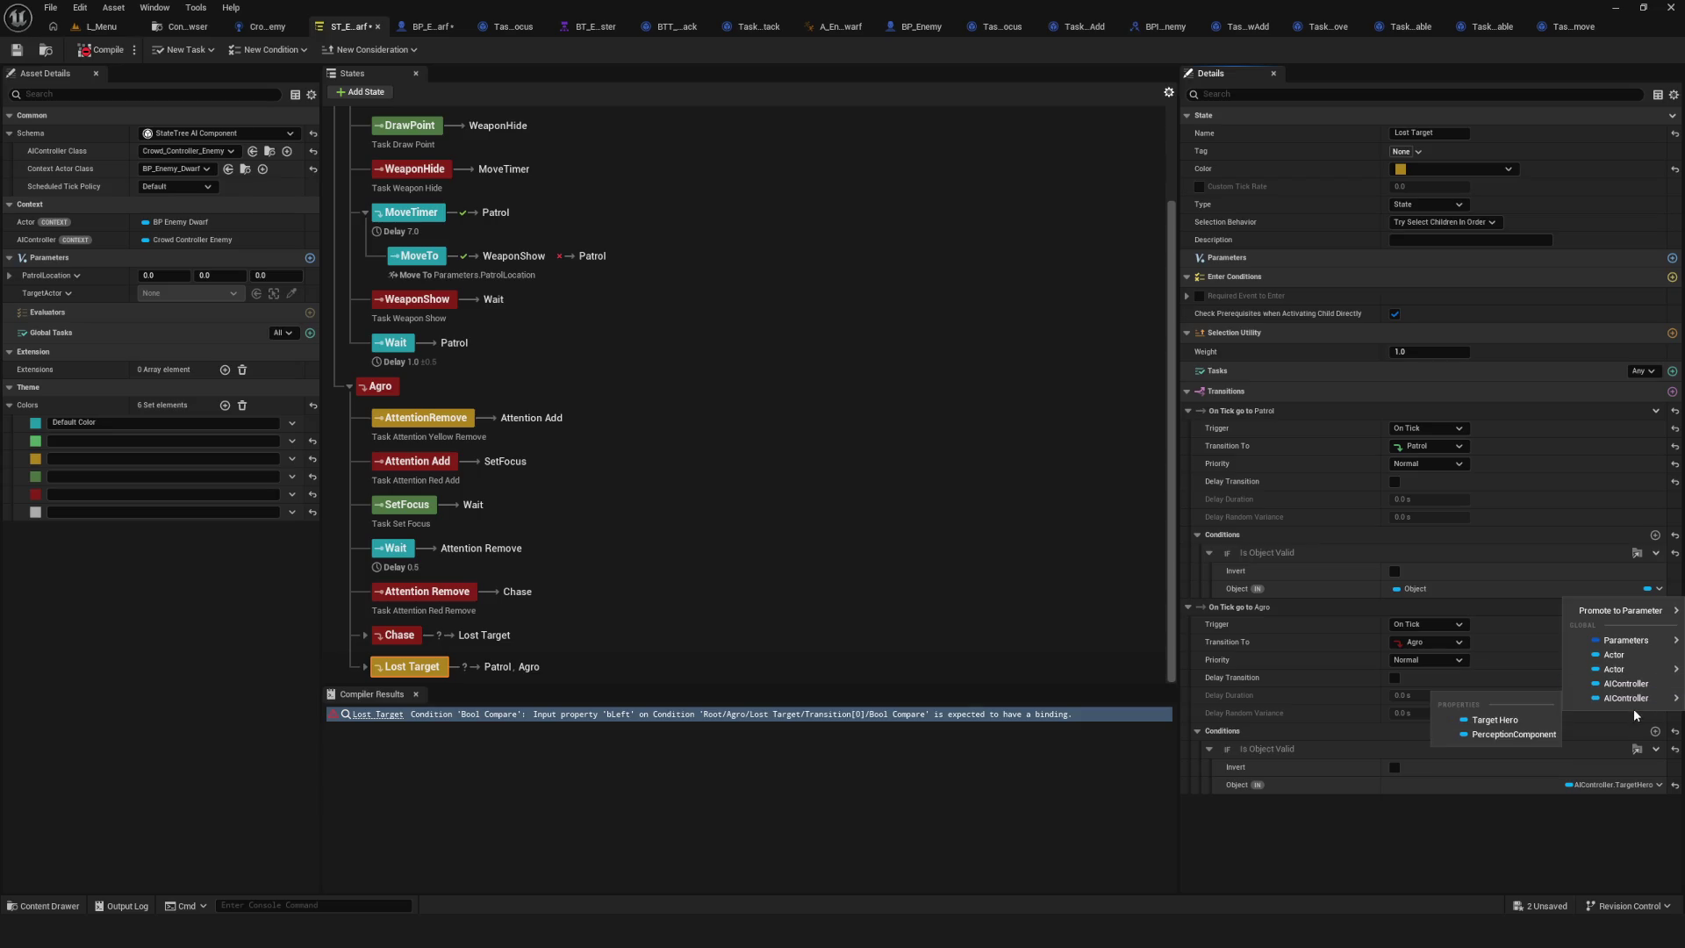
{"action": "left_click", "coordinate": [1492, 720]}
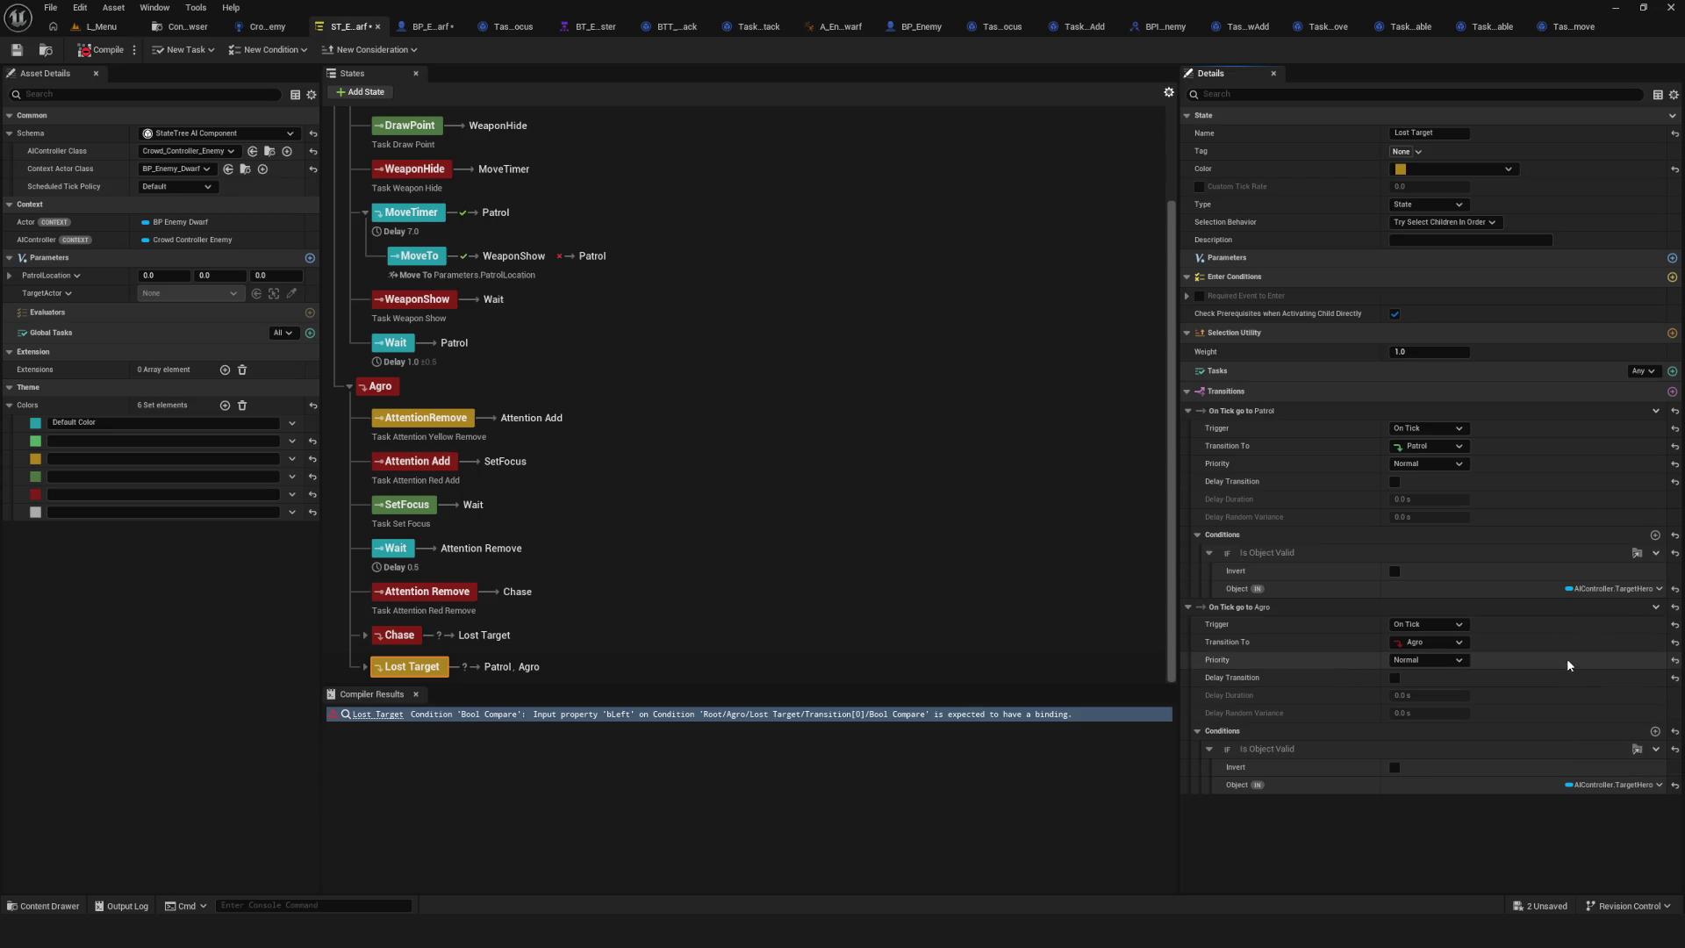
{"action": "left_click", "coordinate": [1394, 571]}
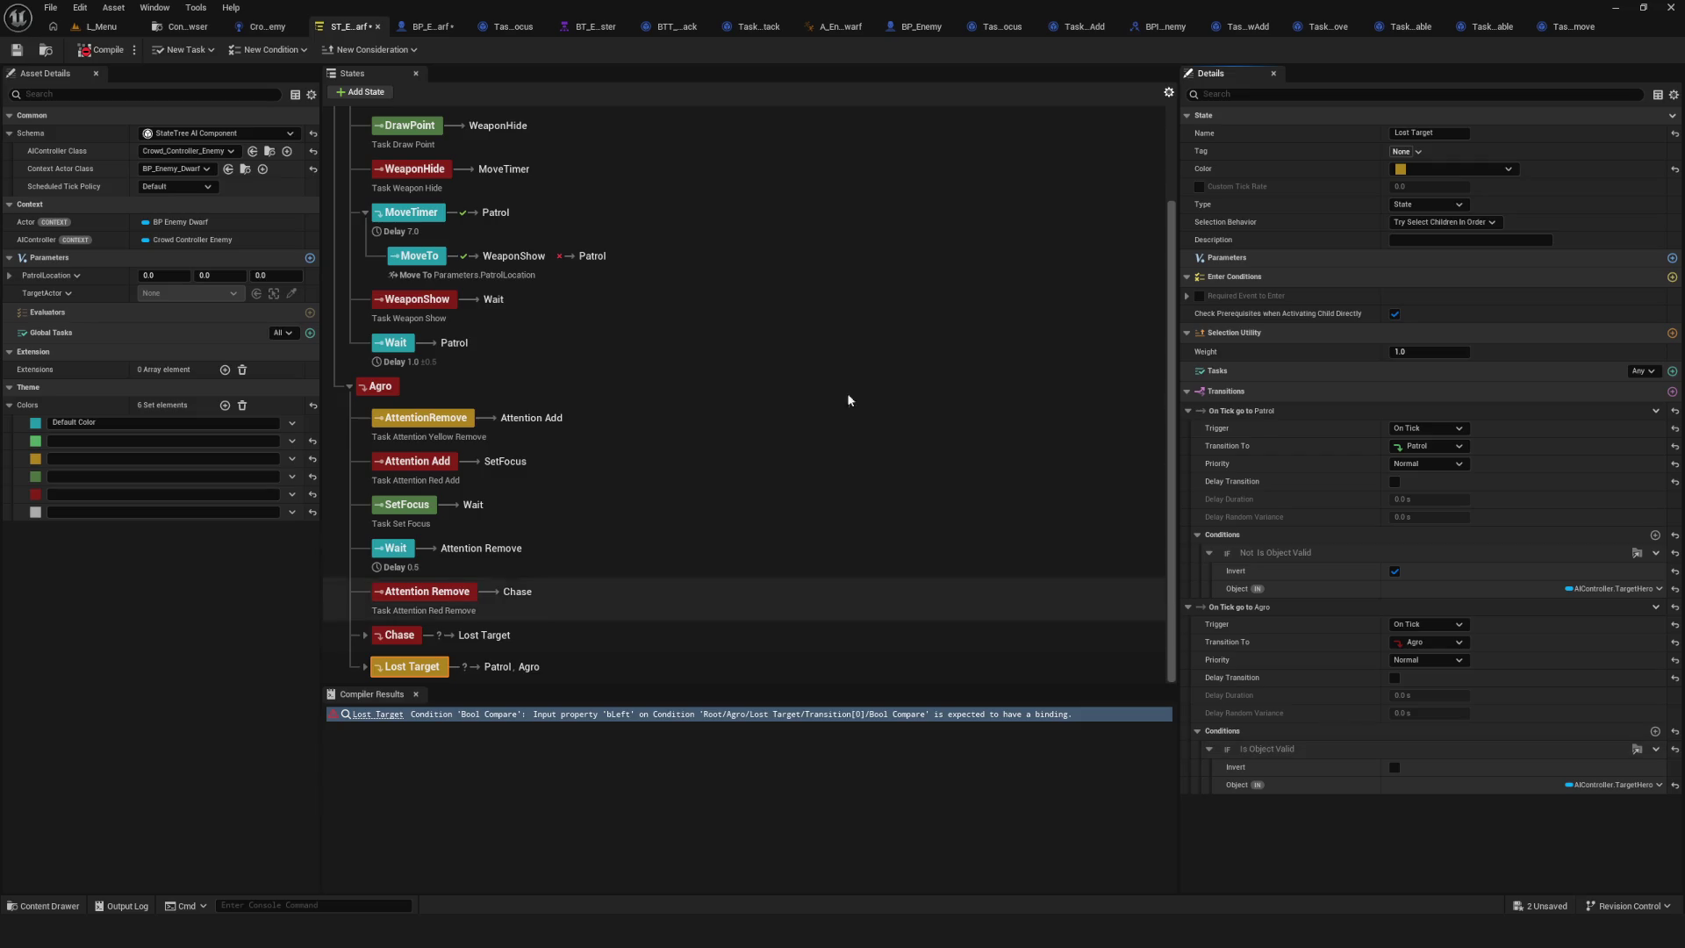
Tidy the State Tree outline, then start a play test from the L_Menu level.
{"action": "left_click", "coordinate": [186, 26]}
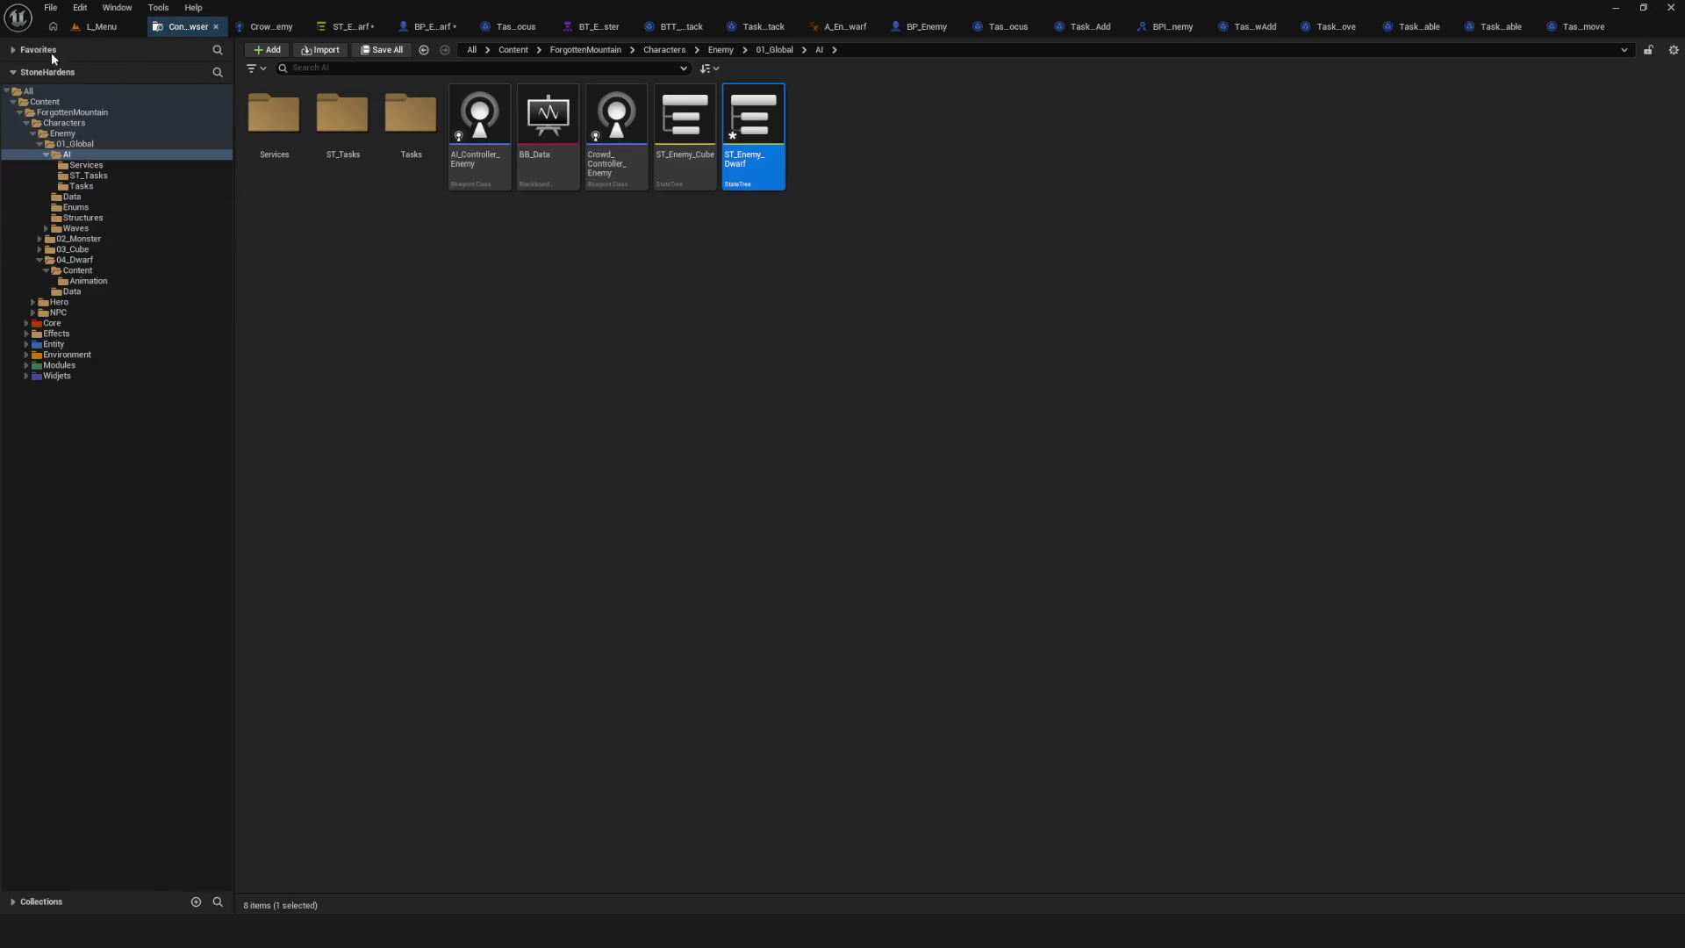
{"action": "left_click", "coordinate": [346, 27]}
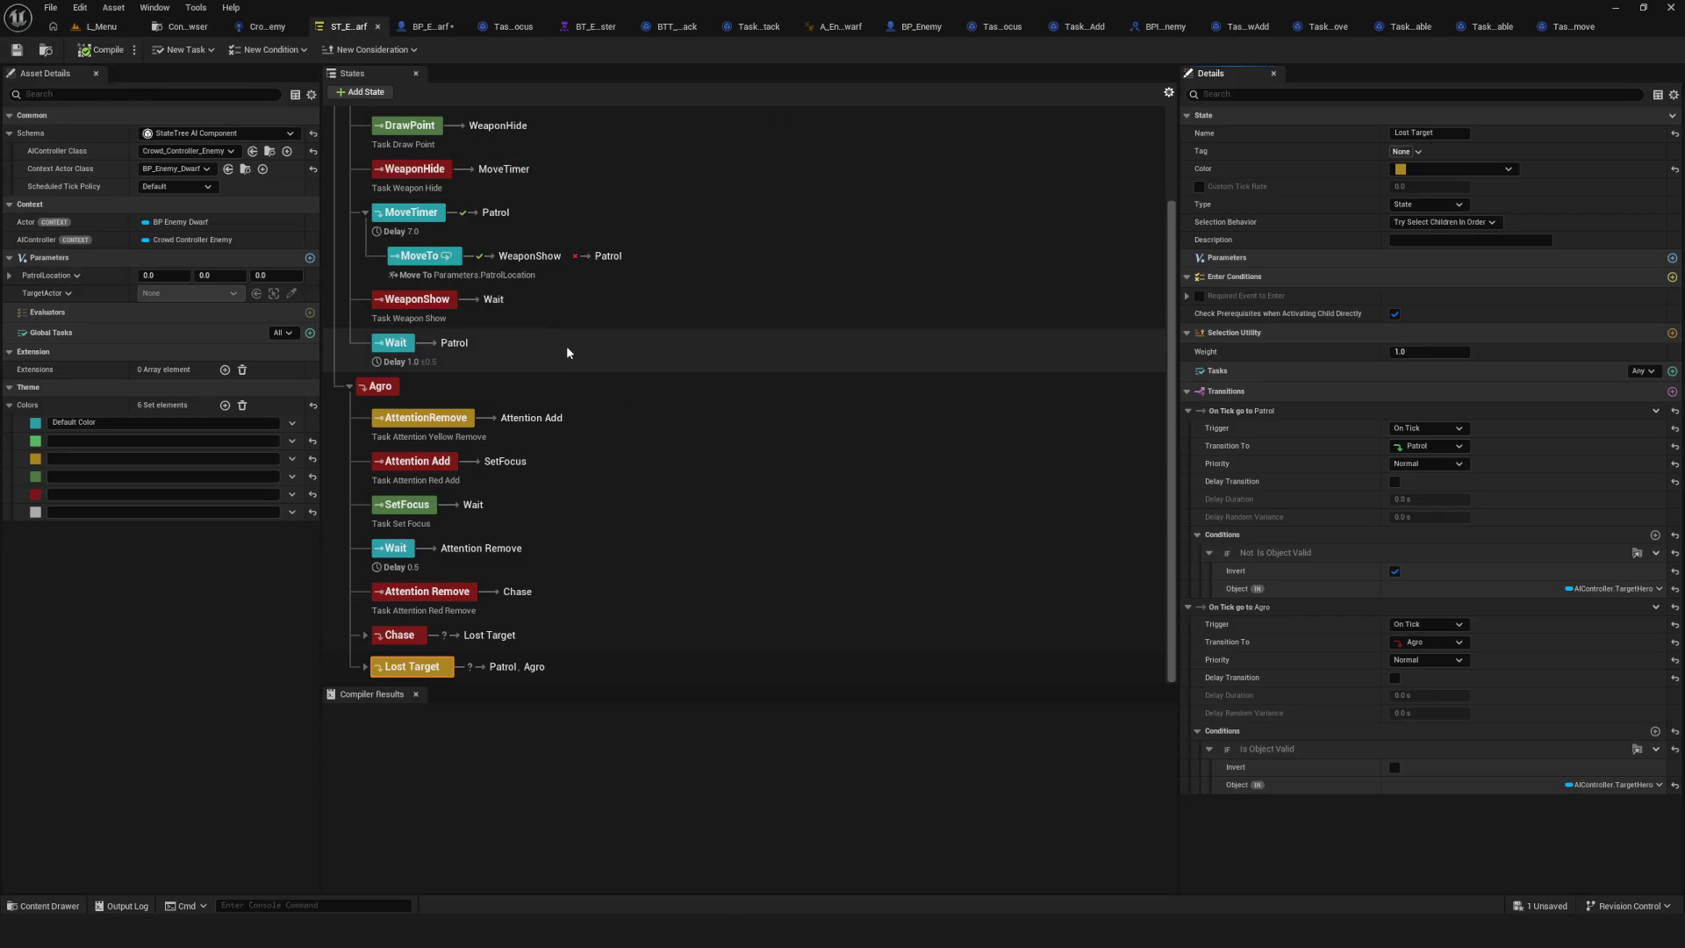
{"action": "scroll", "coordinate": [567, 353], "scroll_direction": "up", "scroll_amount": 3}
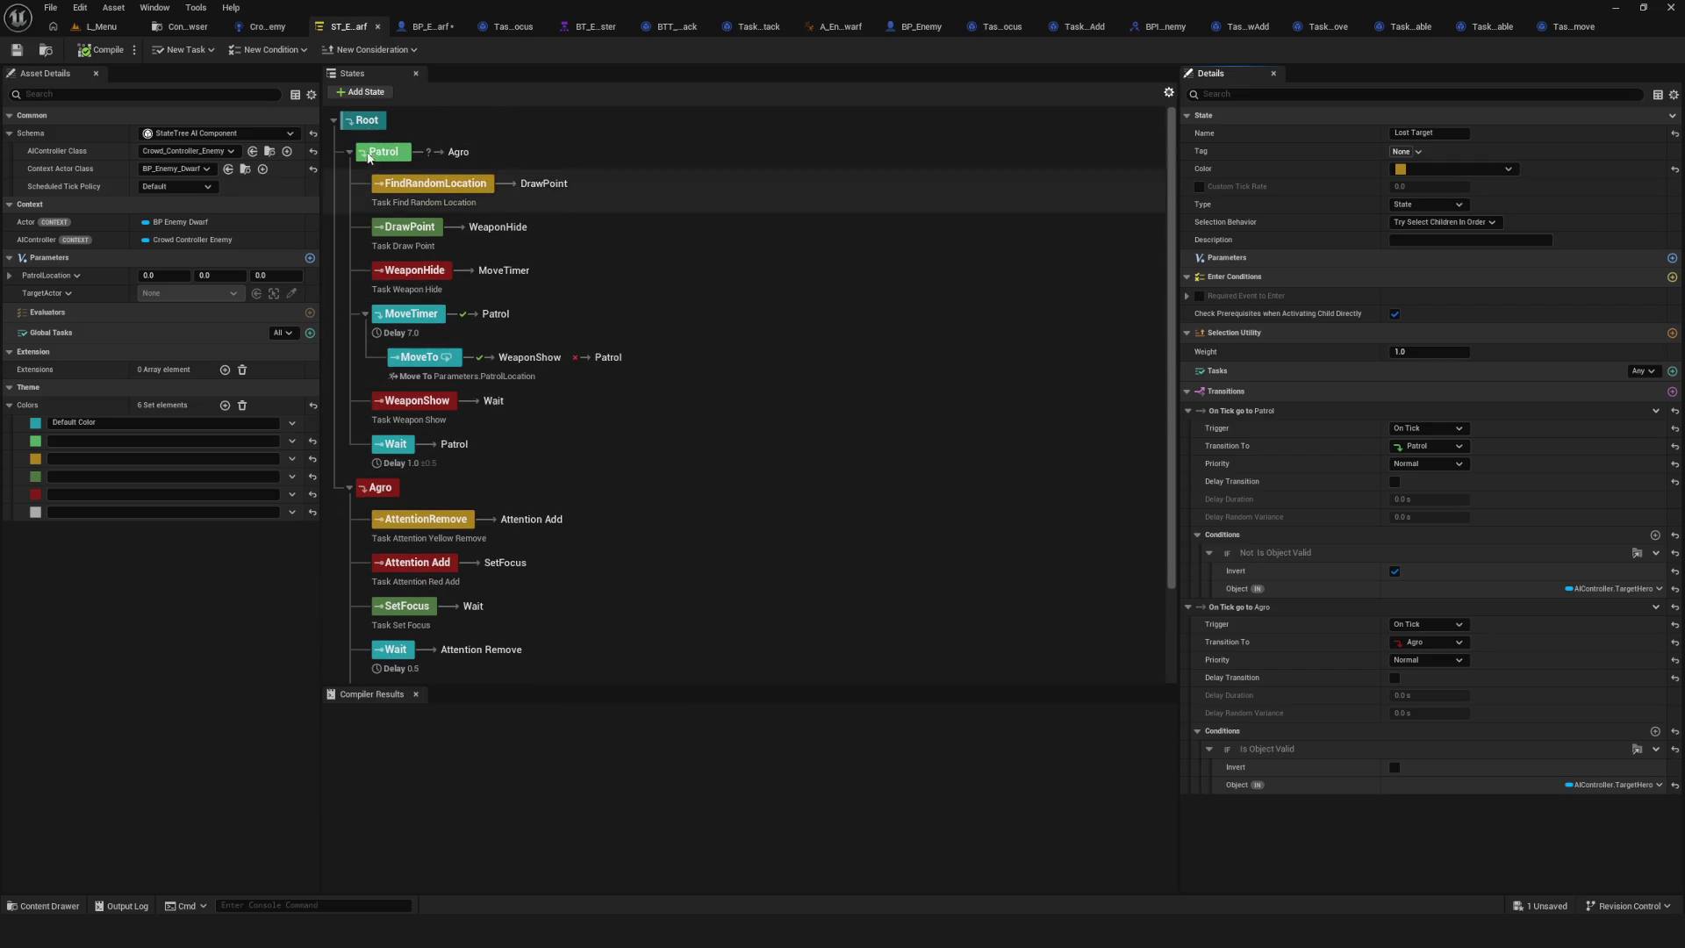
{"action": "left_click", "coordinate": [350, 153]}
{"action": "left_click", "coordinate": [349, 183]}
{"action": "left_click", "coordinate": [349, 183]}
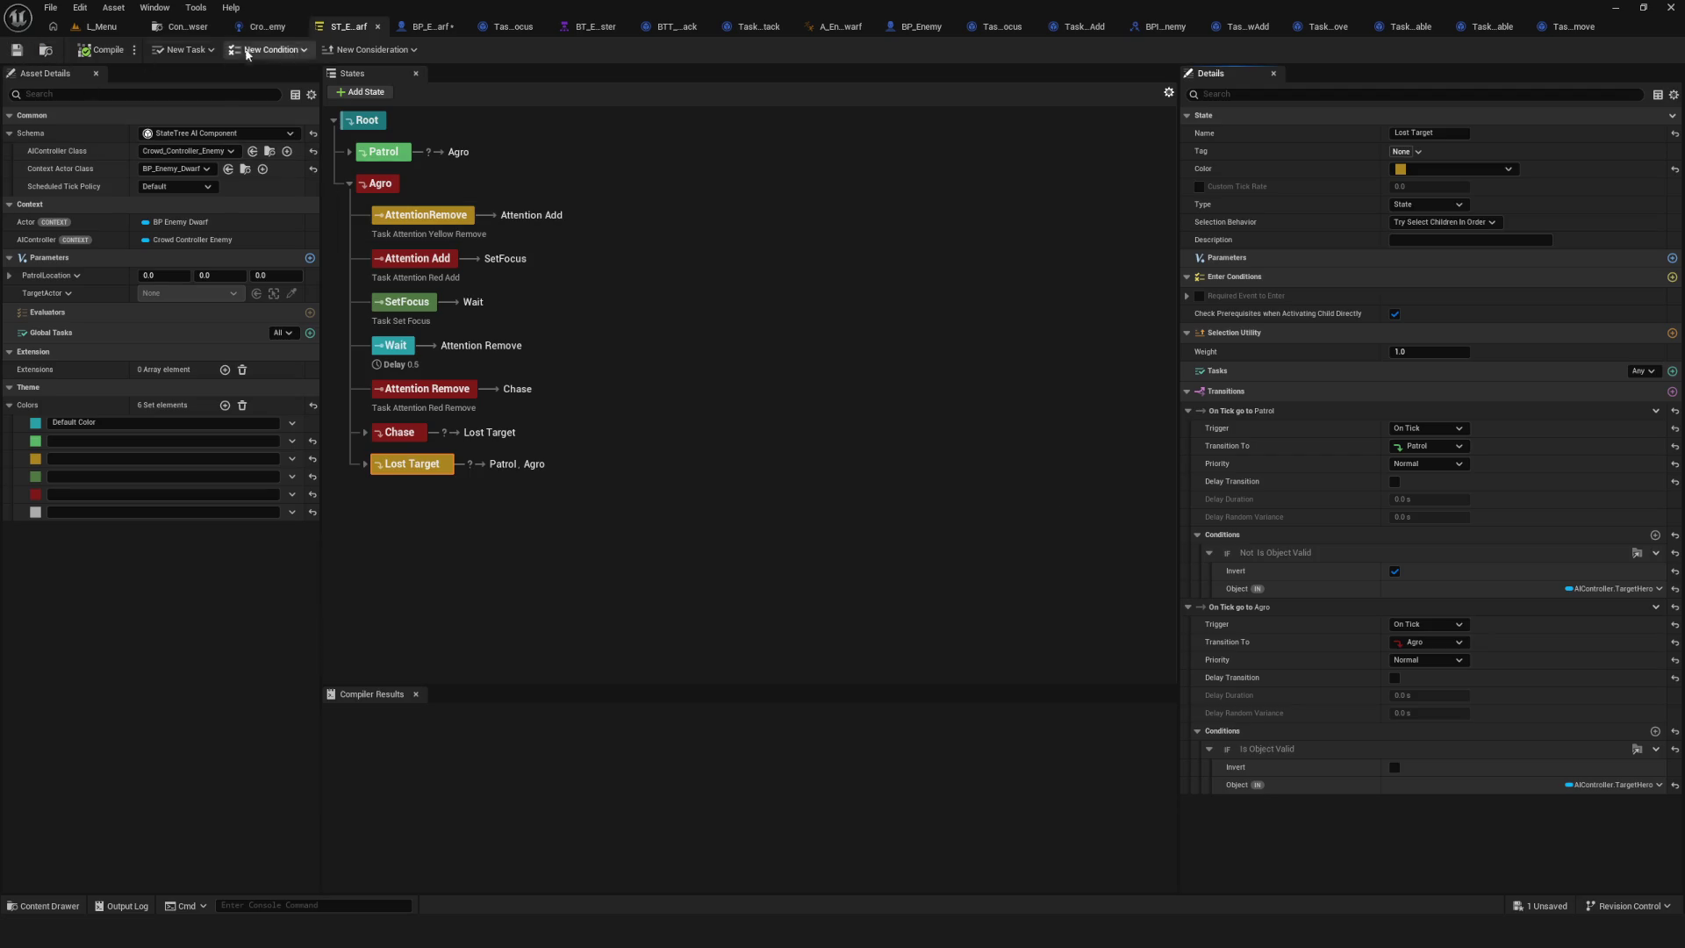
{"action": "left_click", "coordinate": [101, 26]}
{"action": "left_click", "coordinate": [324, 50]}
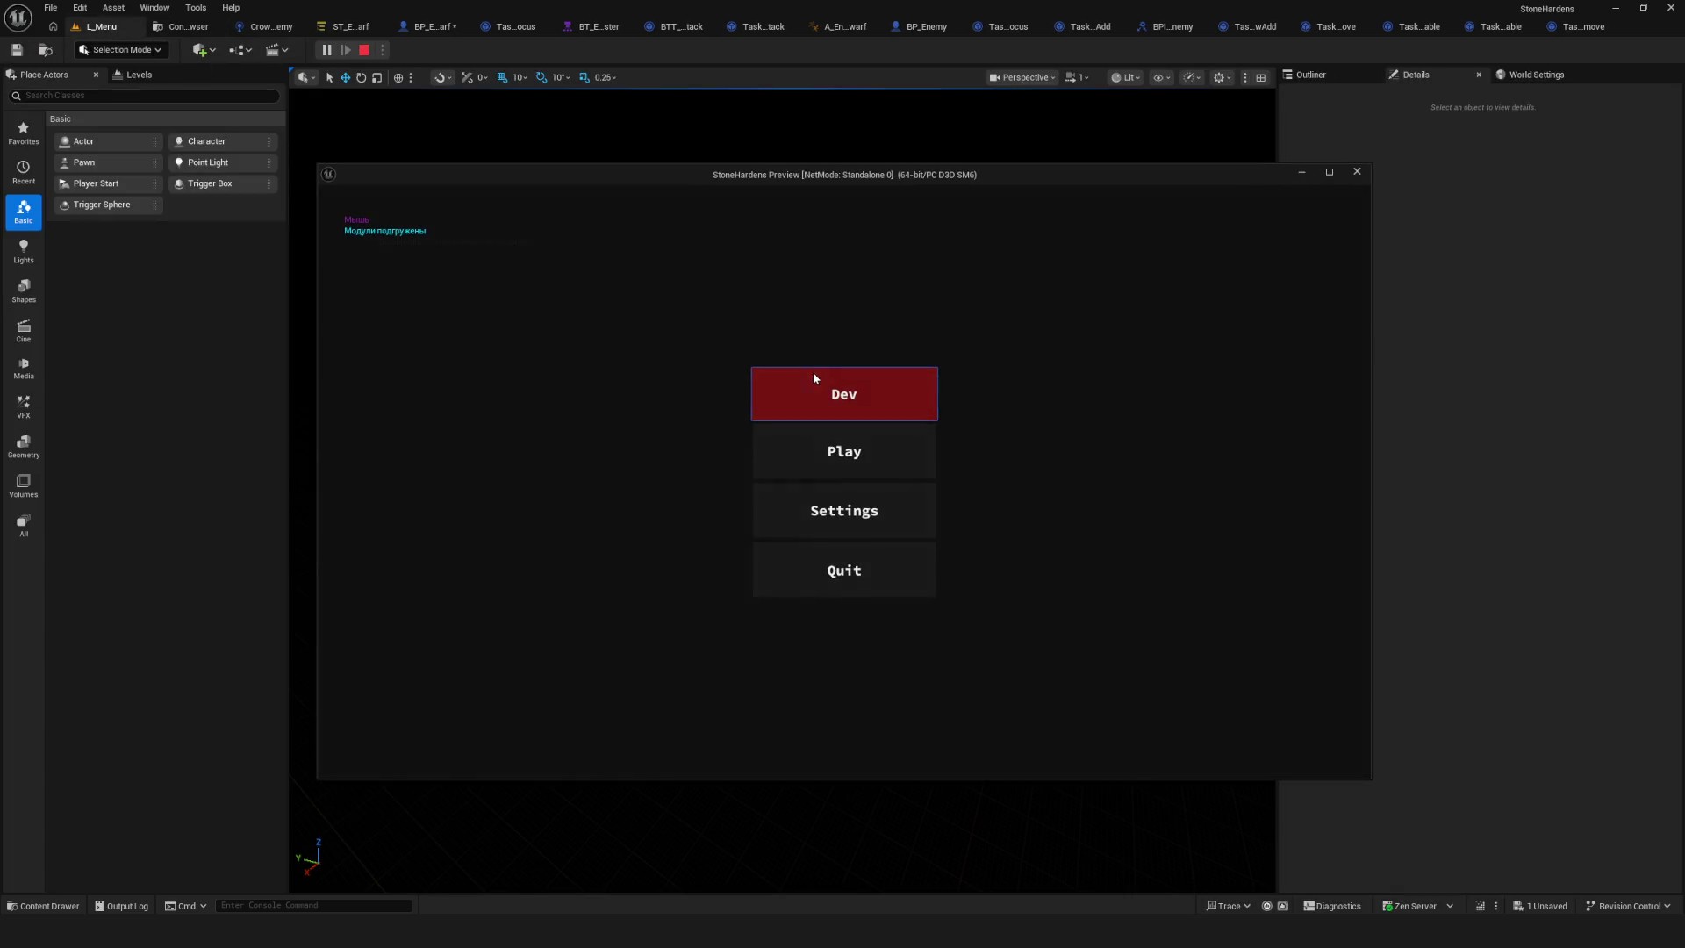
Start the game, lead the hero away from the red enemy with WASD, then stop and reopen the State Tree.
{"action": "left_click", "coordinate": [809, 376]}
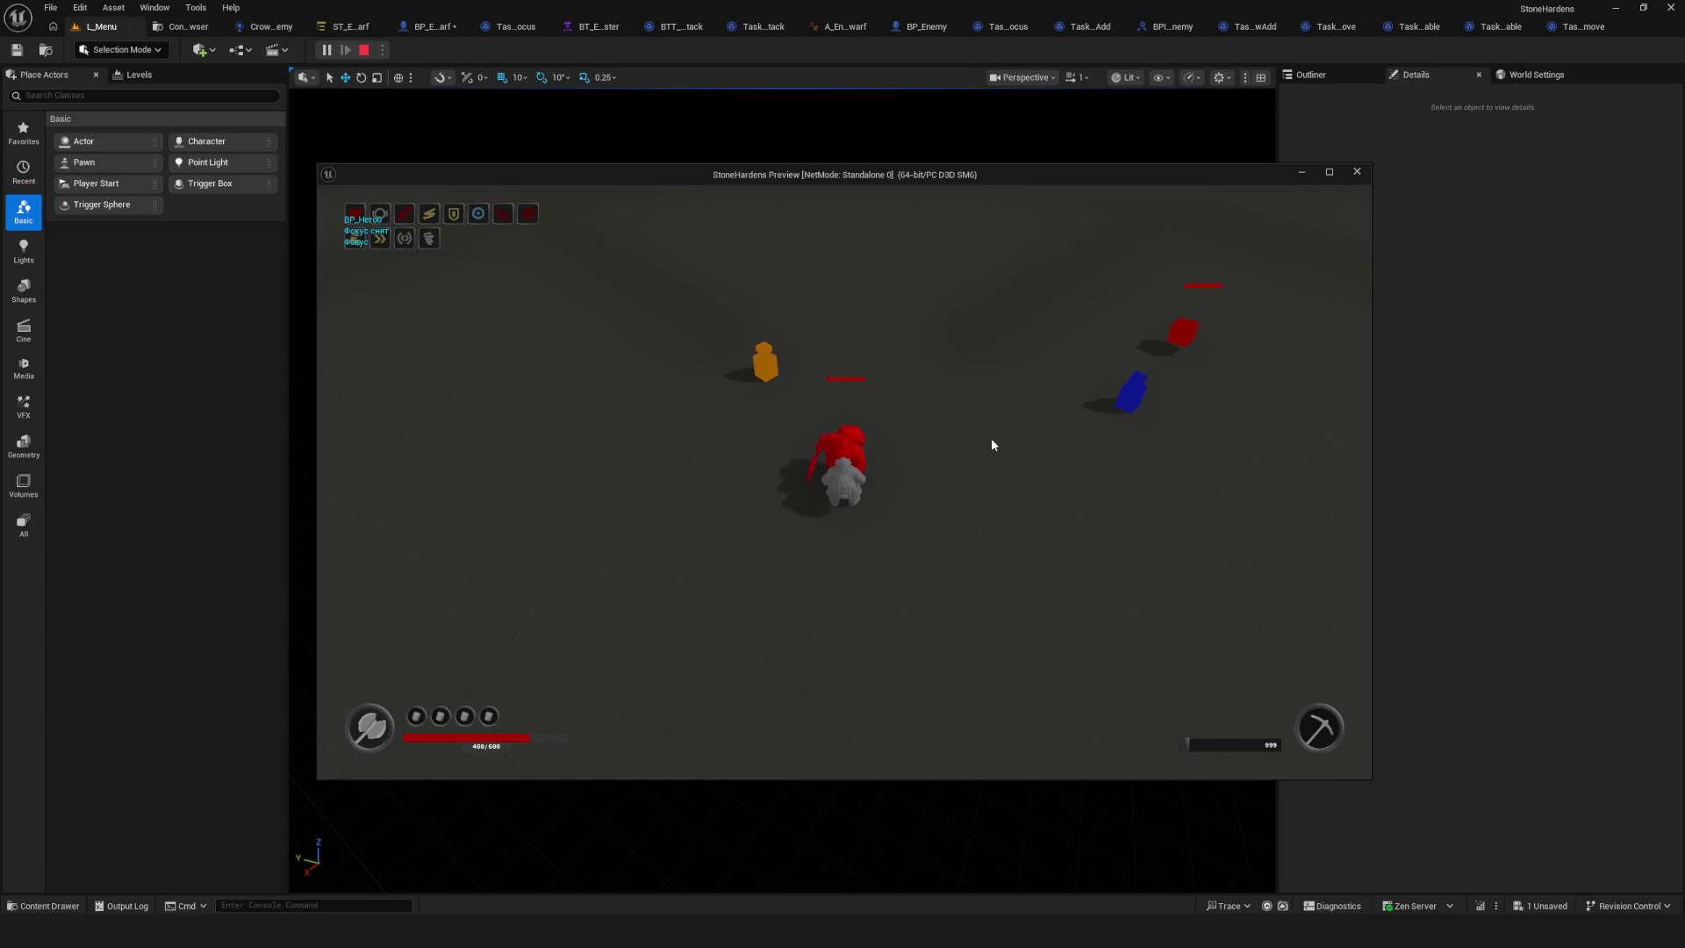
{"action": "key", "text": "a"}
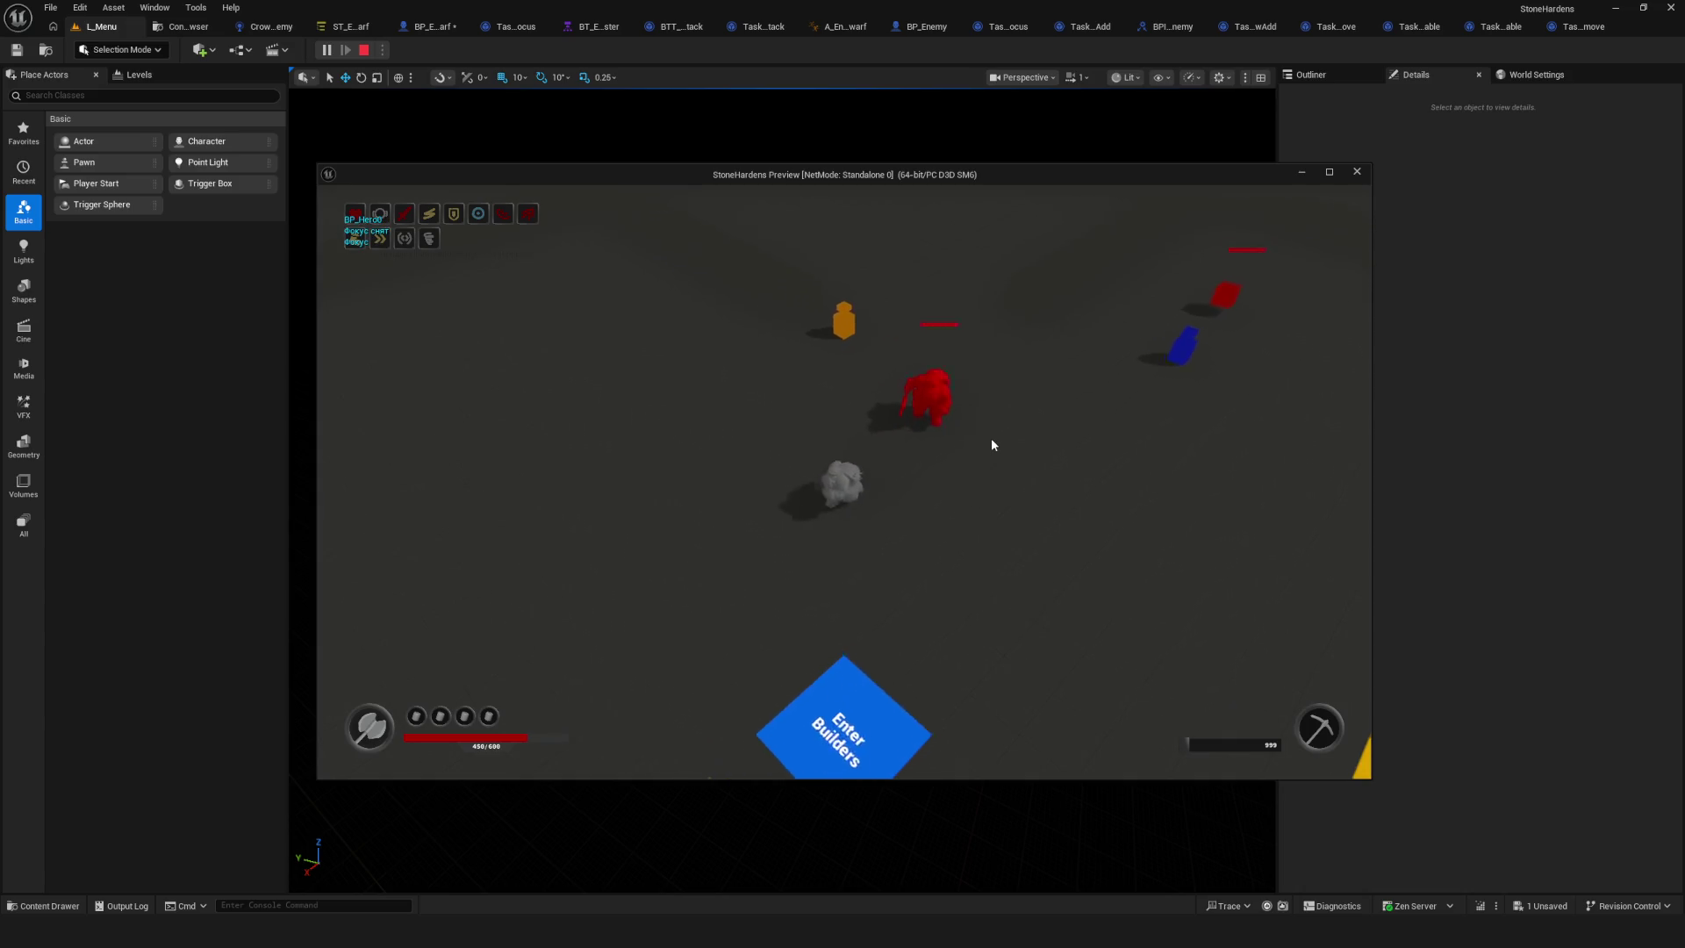
{"action": "key", "text": "a"}
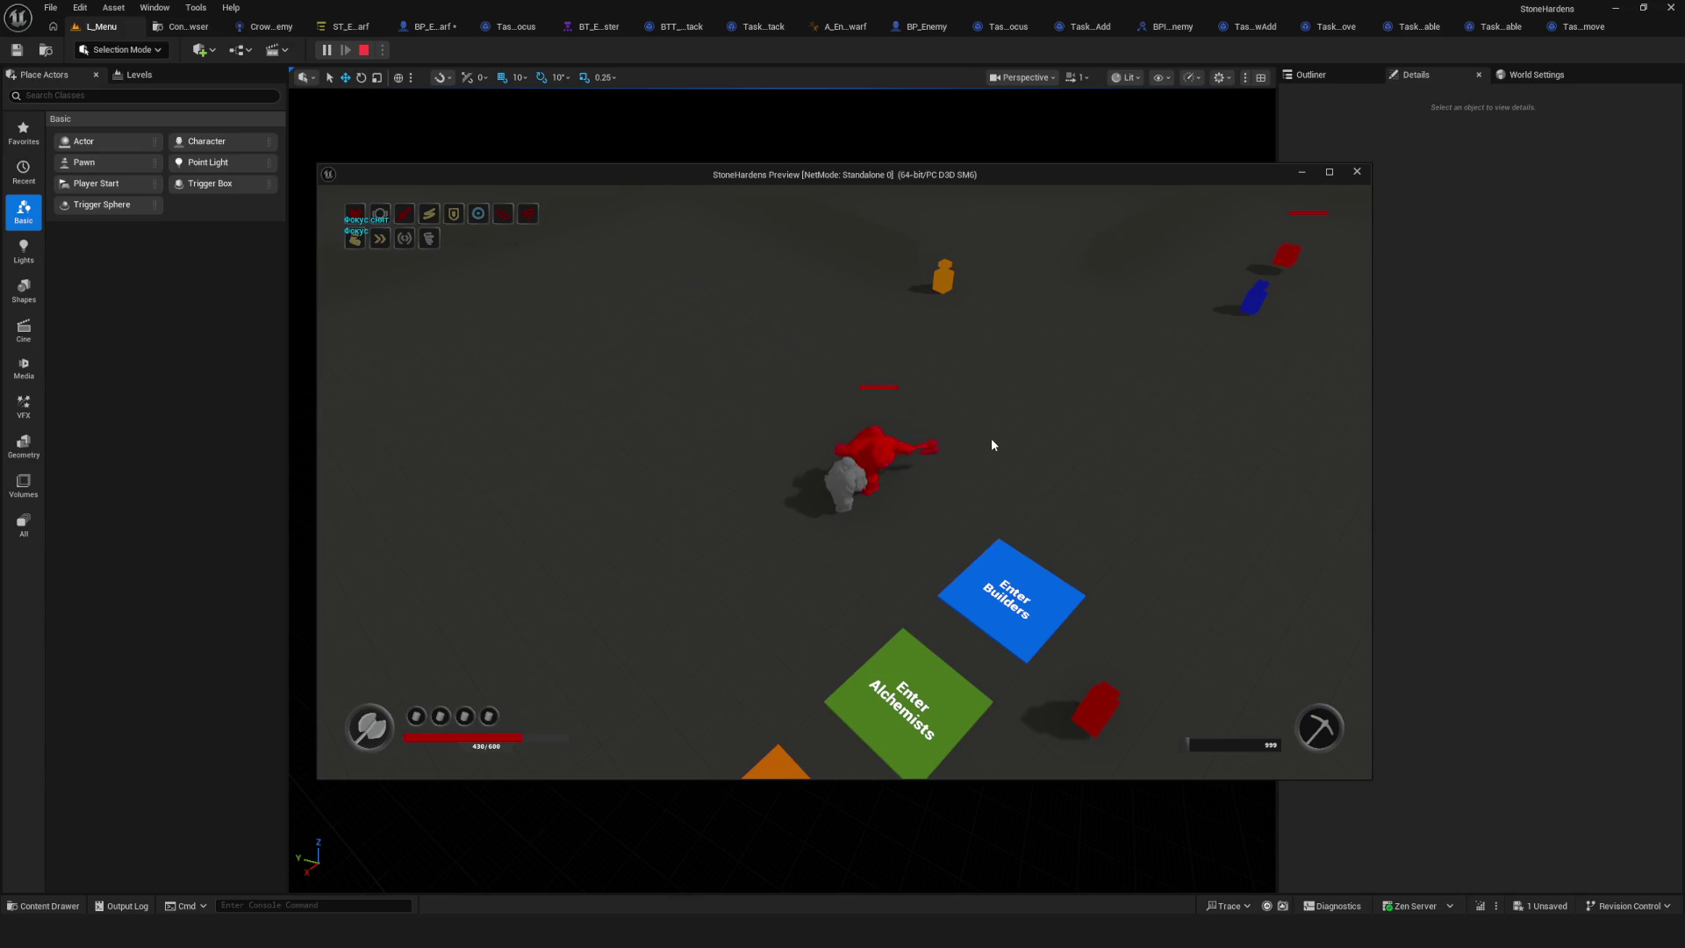
{"action": "key", "text": "s"}
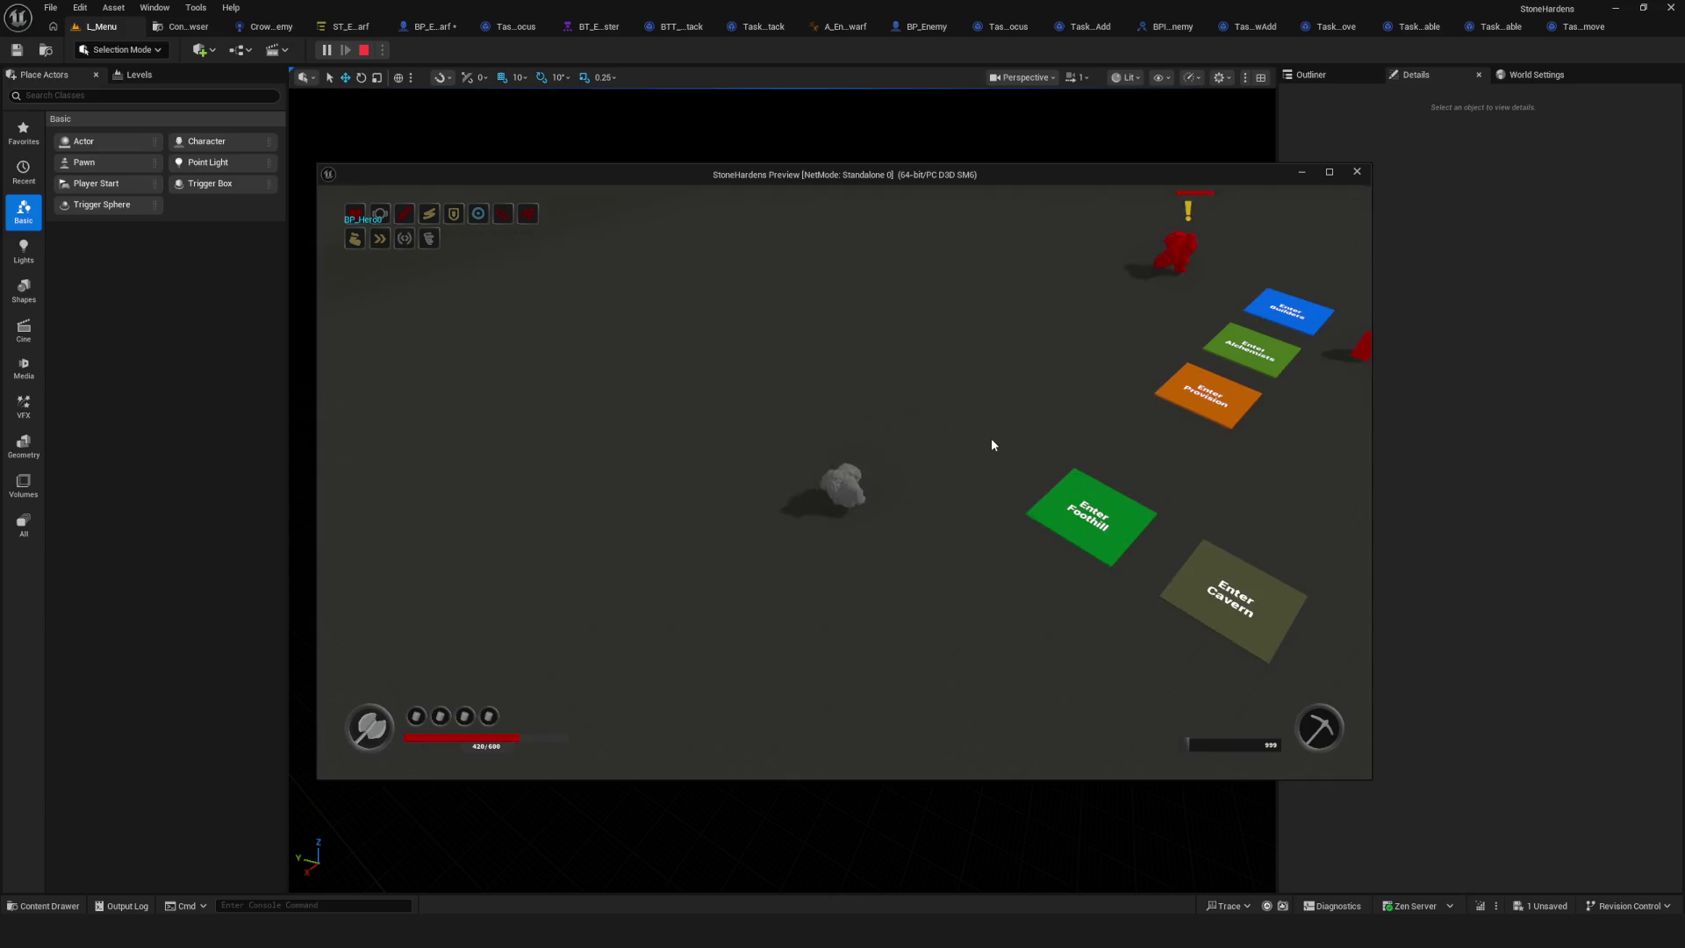
{"action": "key", "text": "w"}
{"action": "key", "text": "w"}
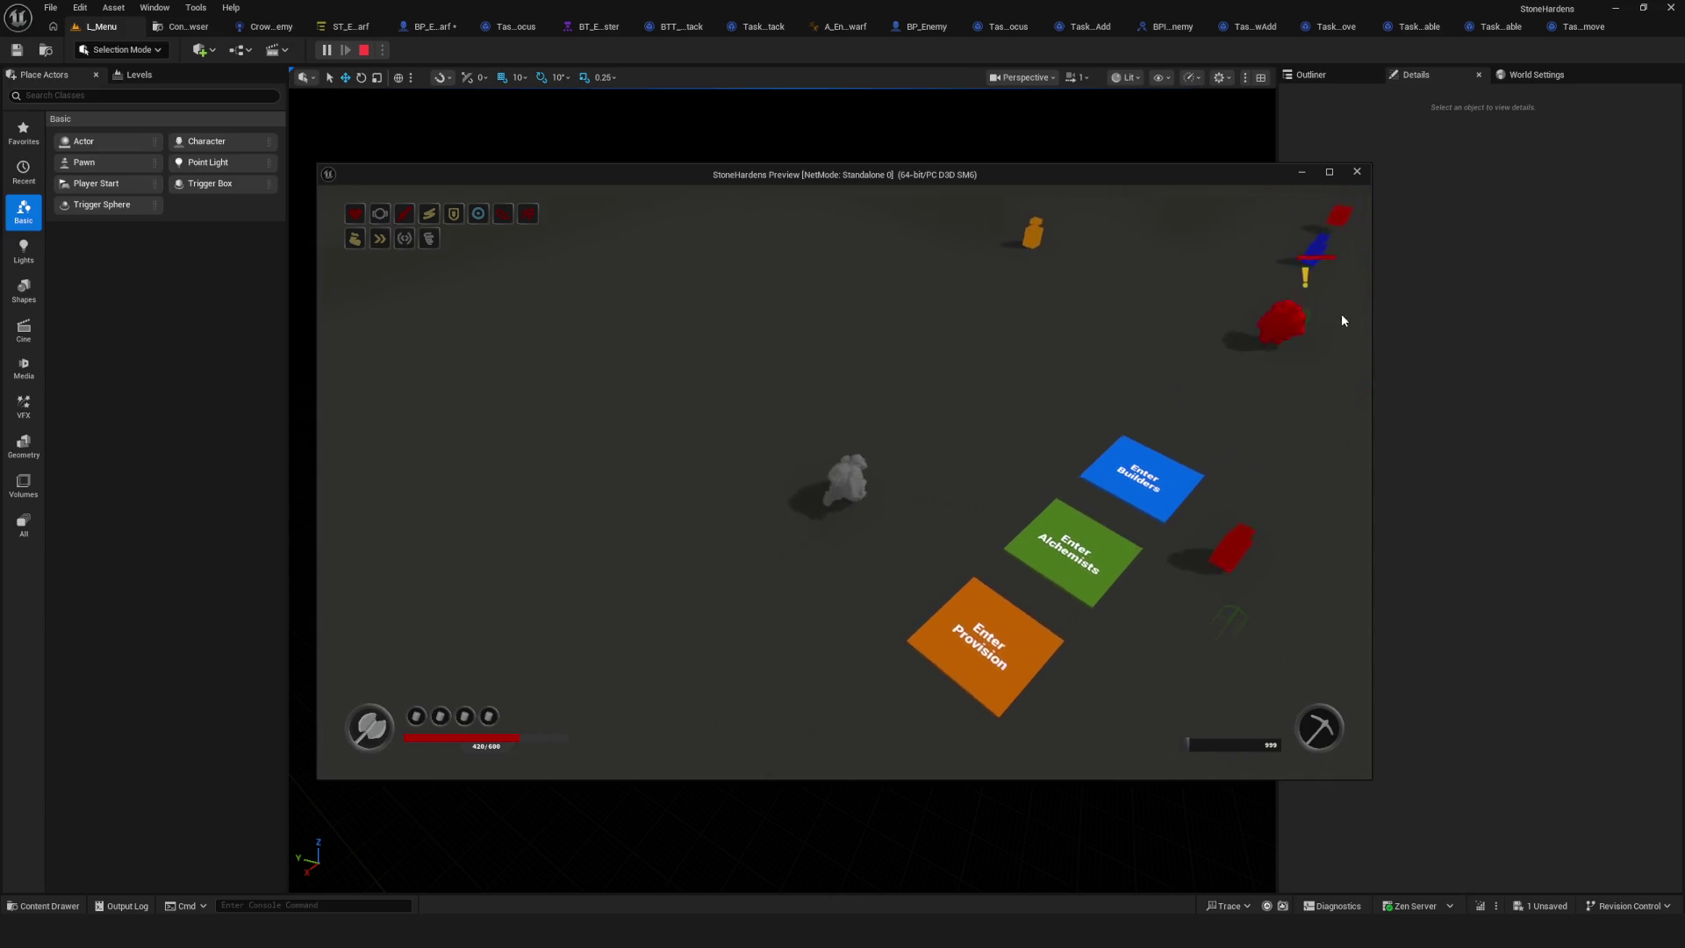
{"action": "key", "text": "s"}
{"action": "key", "text": "s"}
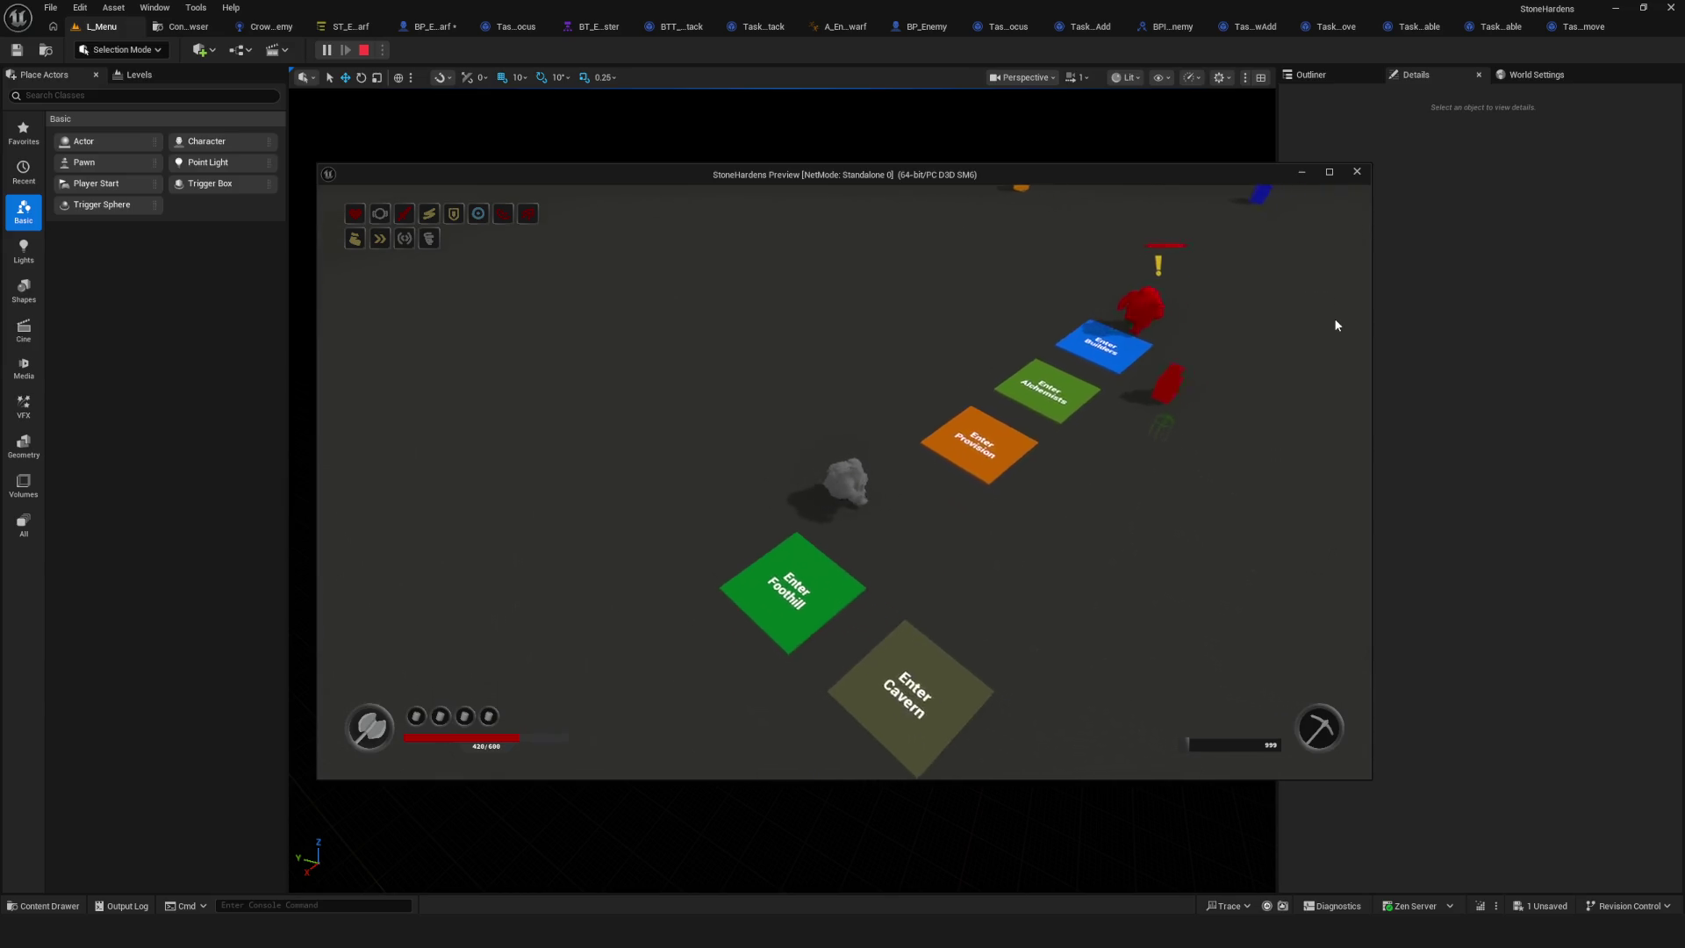
{"action": "key", "text": "s"}
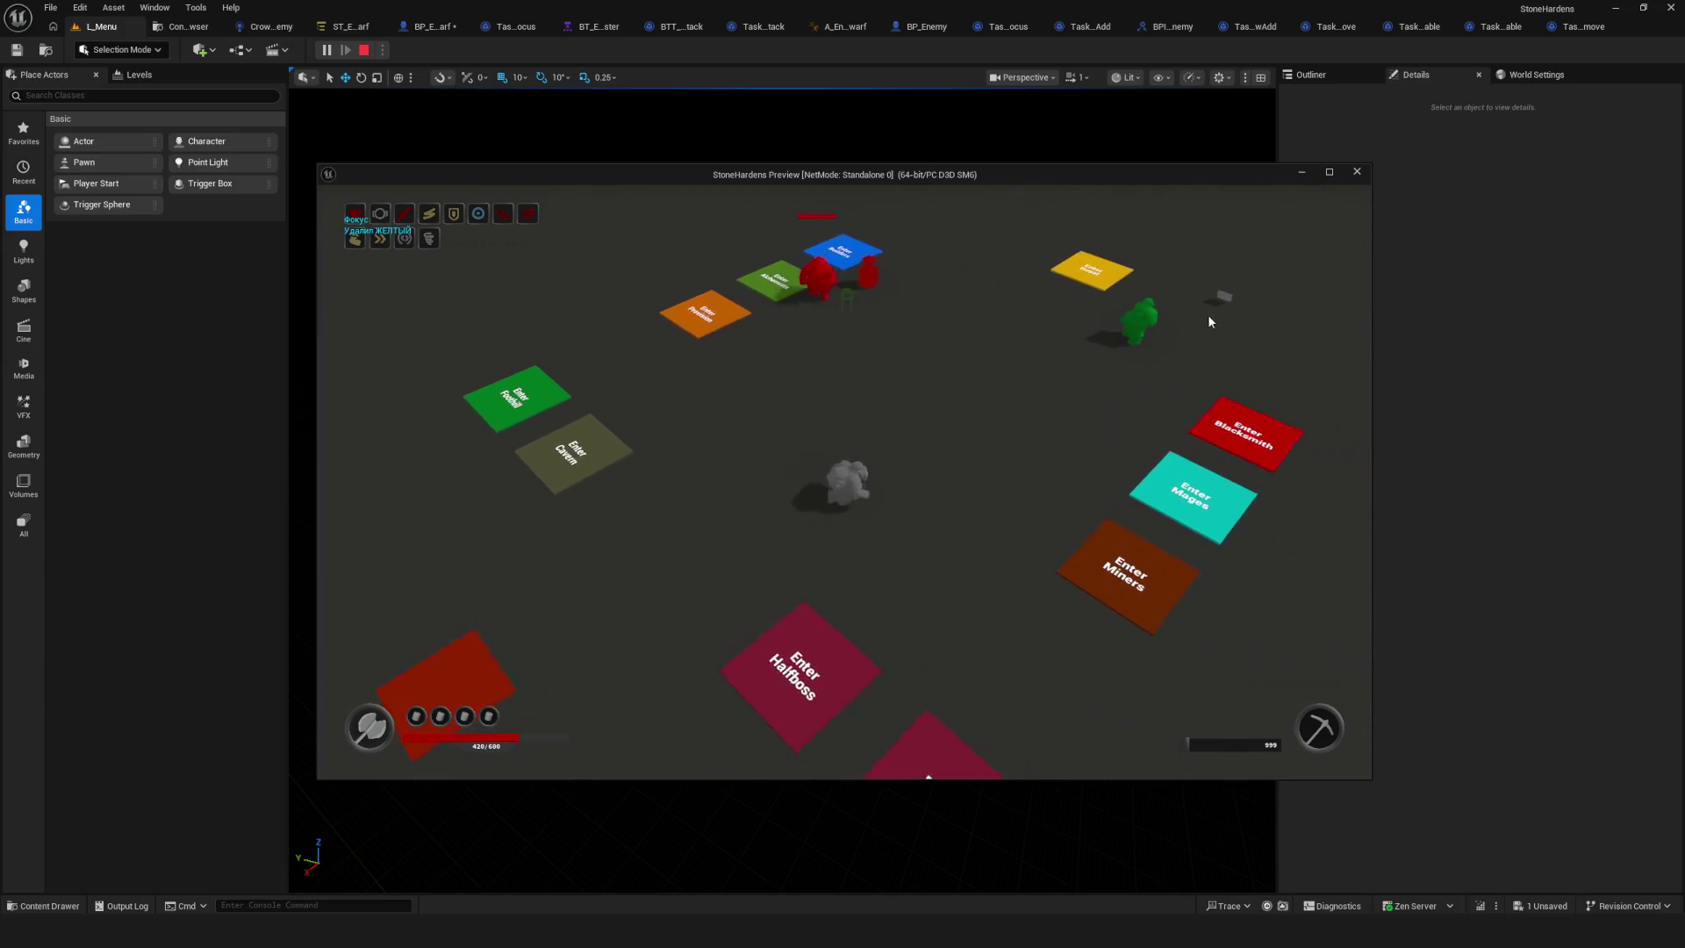
{"action": "key", "text": "d"}
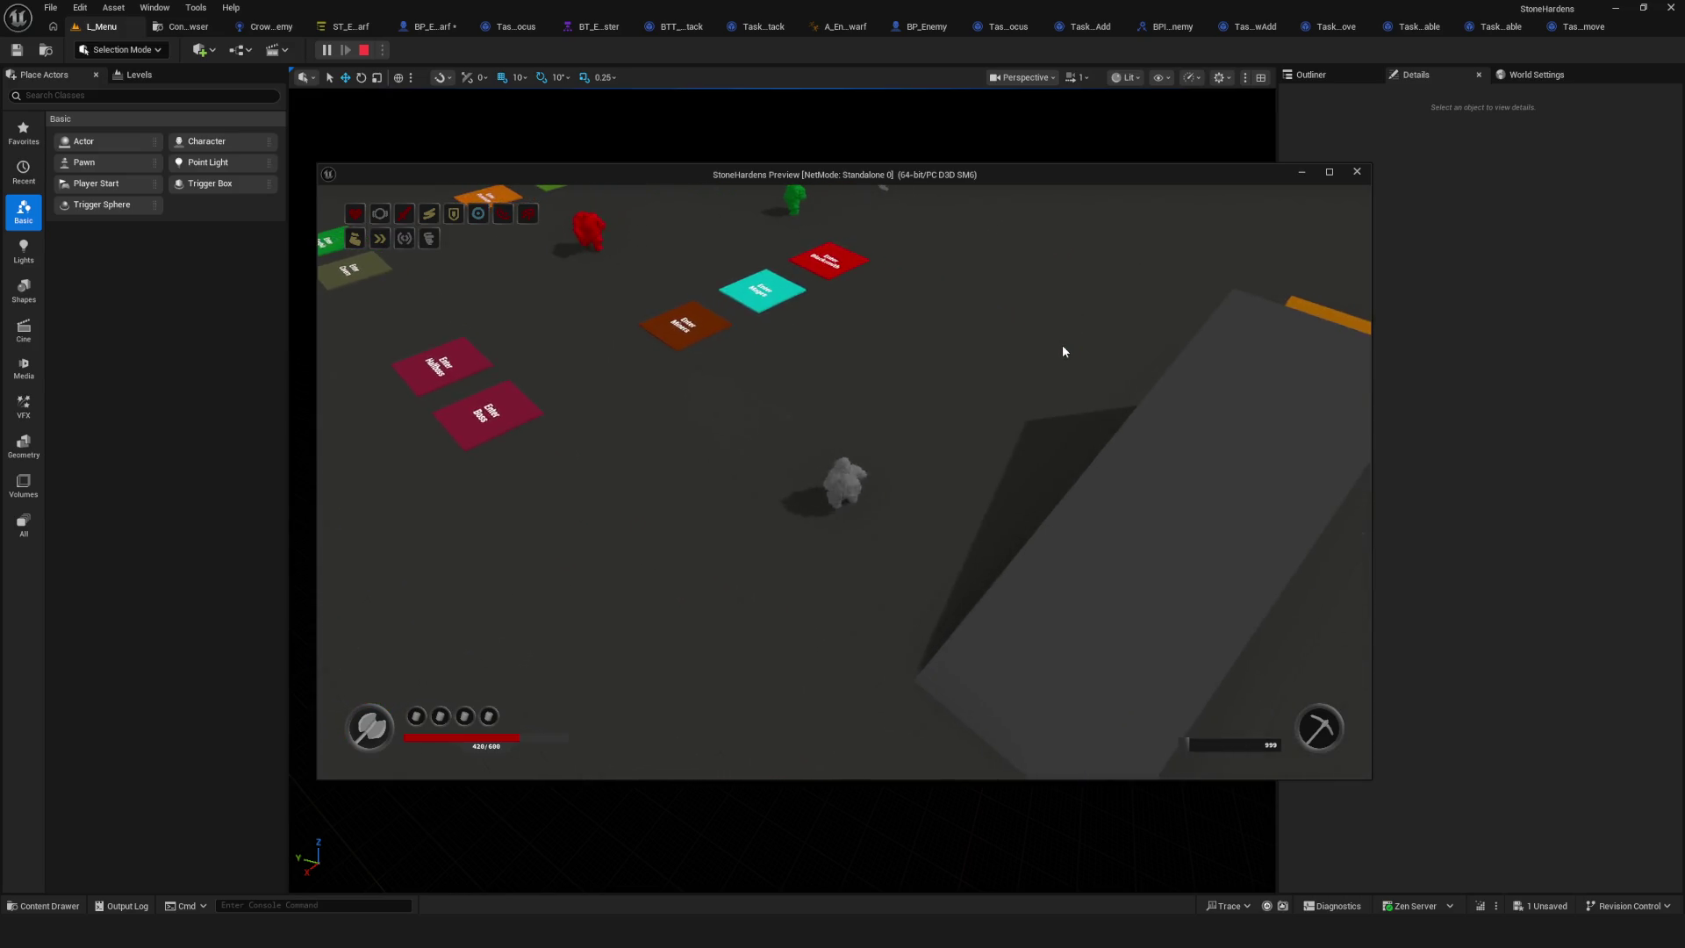
{"action": "key", "text": "a"}
{"action": "key", "text": "Escape"}
{"action": "left_click", "coordinate": [349, 27]}
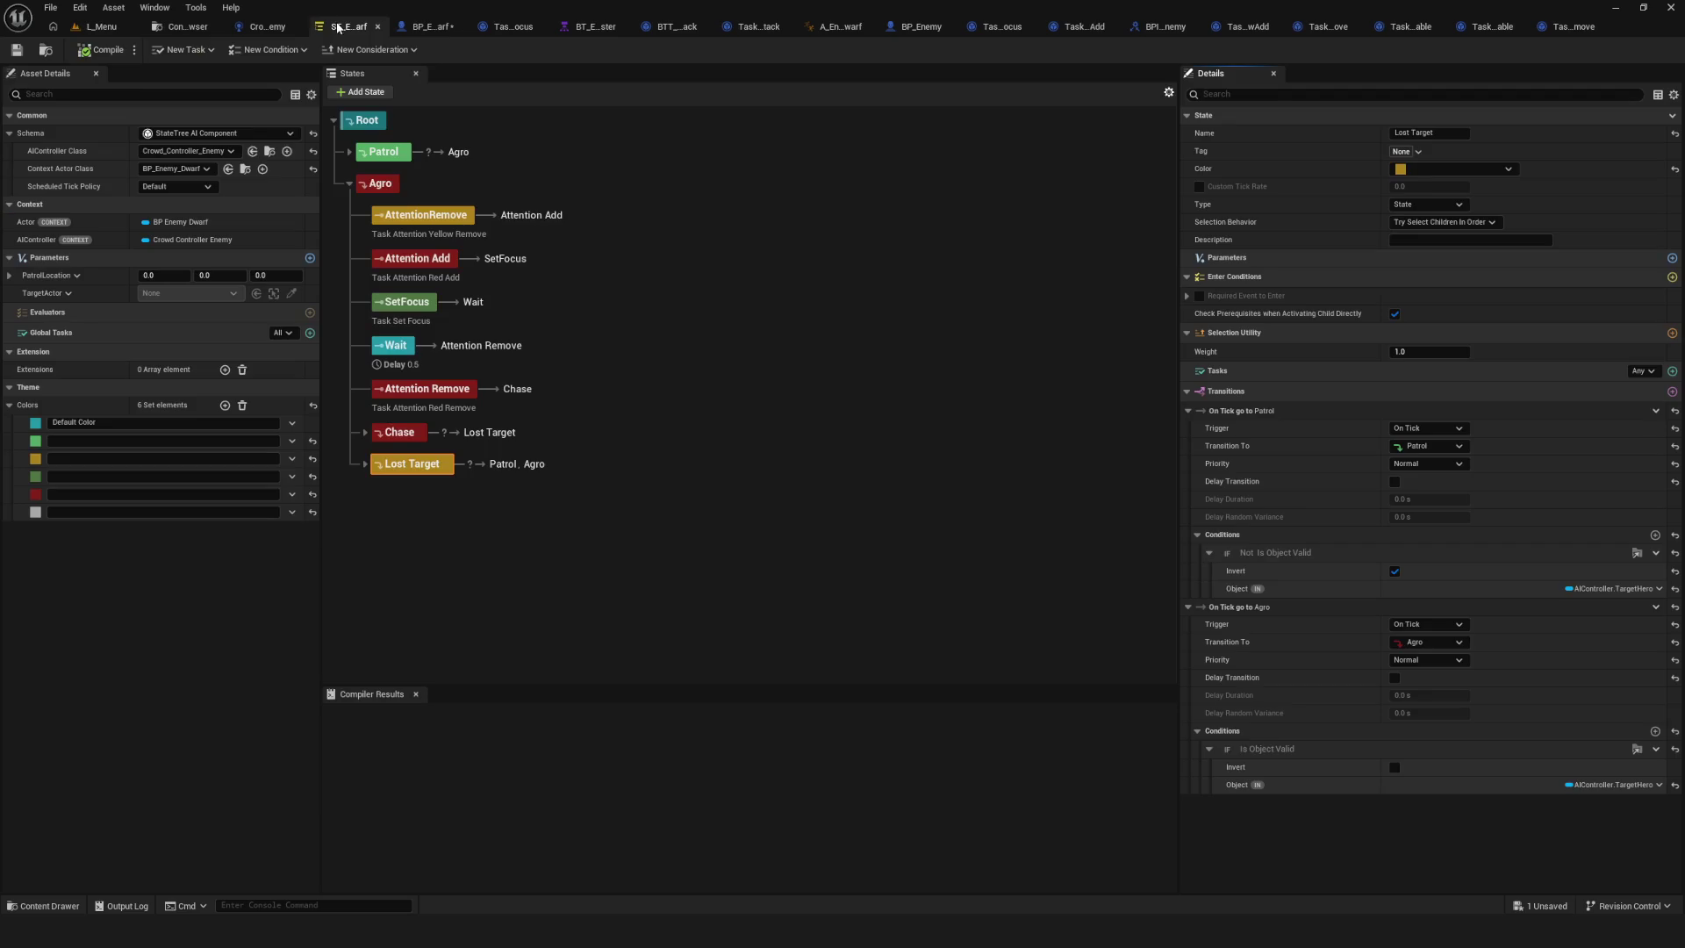
Delete Lost Target's On Tick go to Patrol transition, leaving only its Agro transition.
{"action": "key", "text": "F2"}
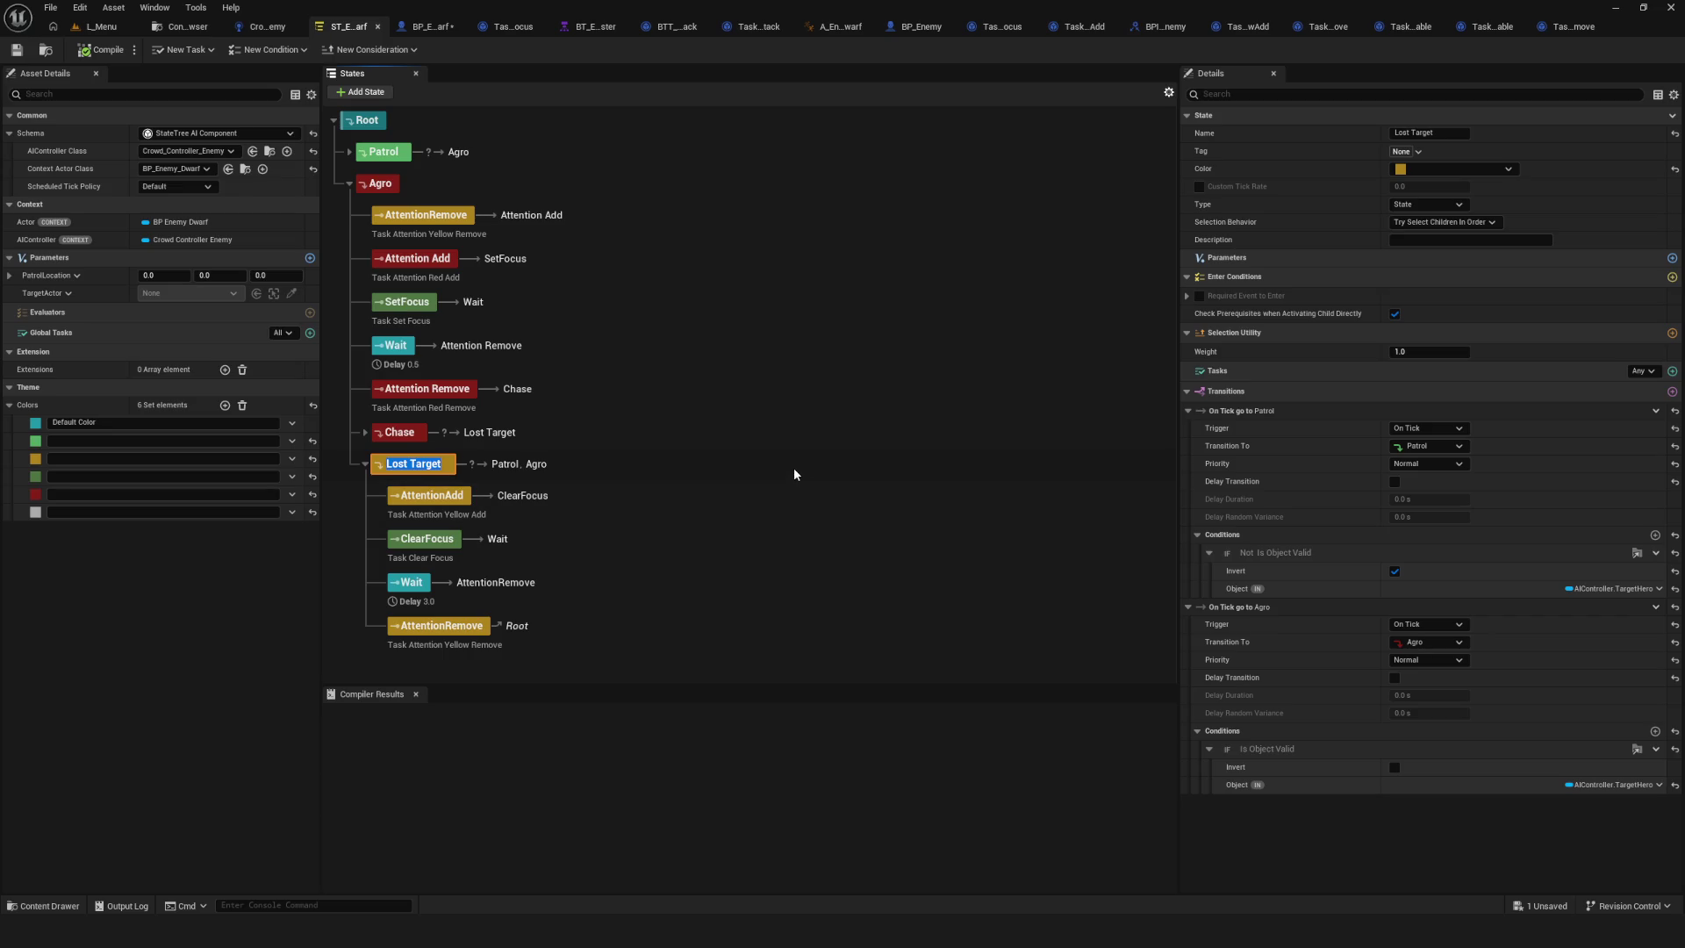
{"action": "key", "text": "Return"}
{"action": "left_click", "coordinate": [1246, 410]}
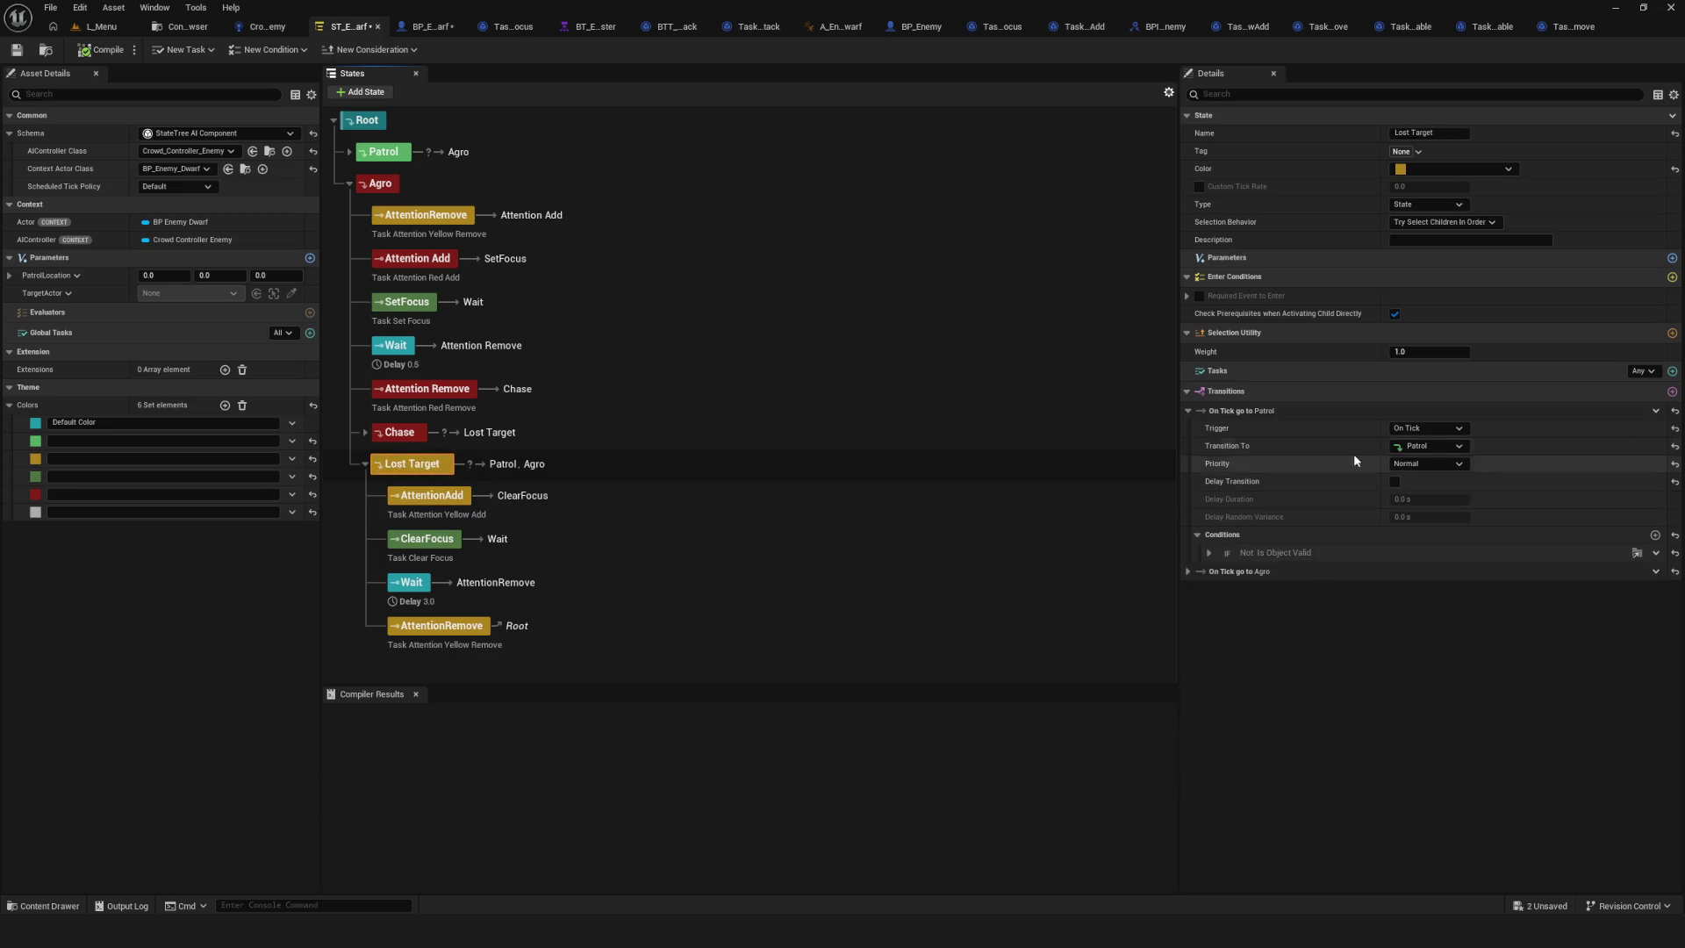
{"action": "left_click", "coordinate": [1655, 410]}
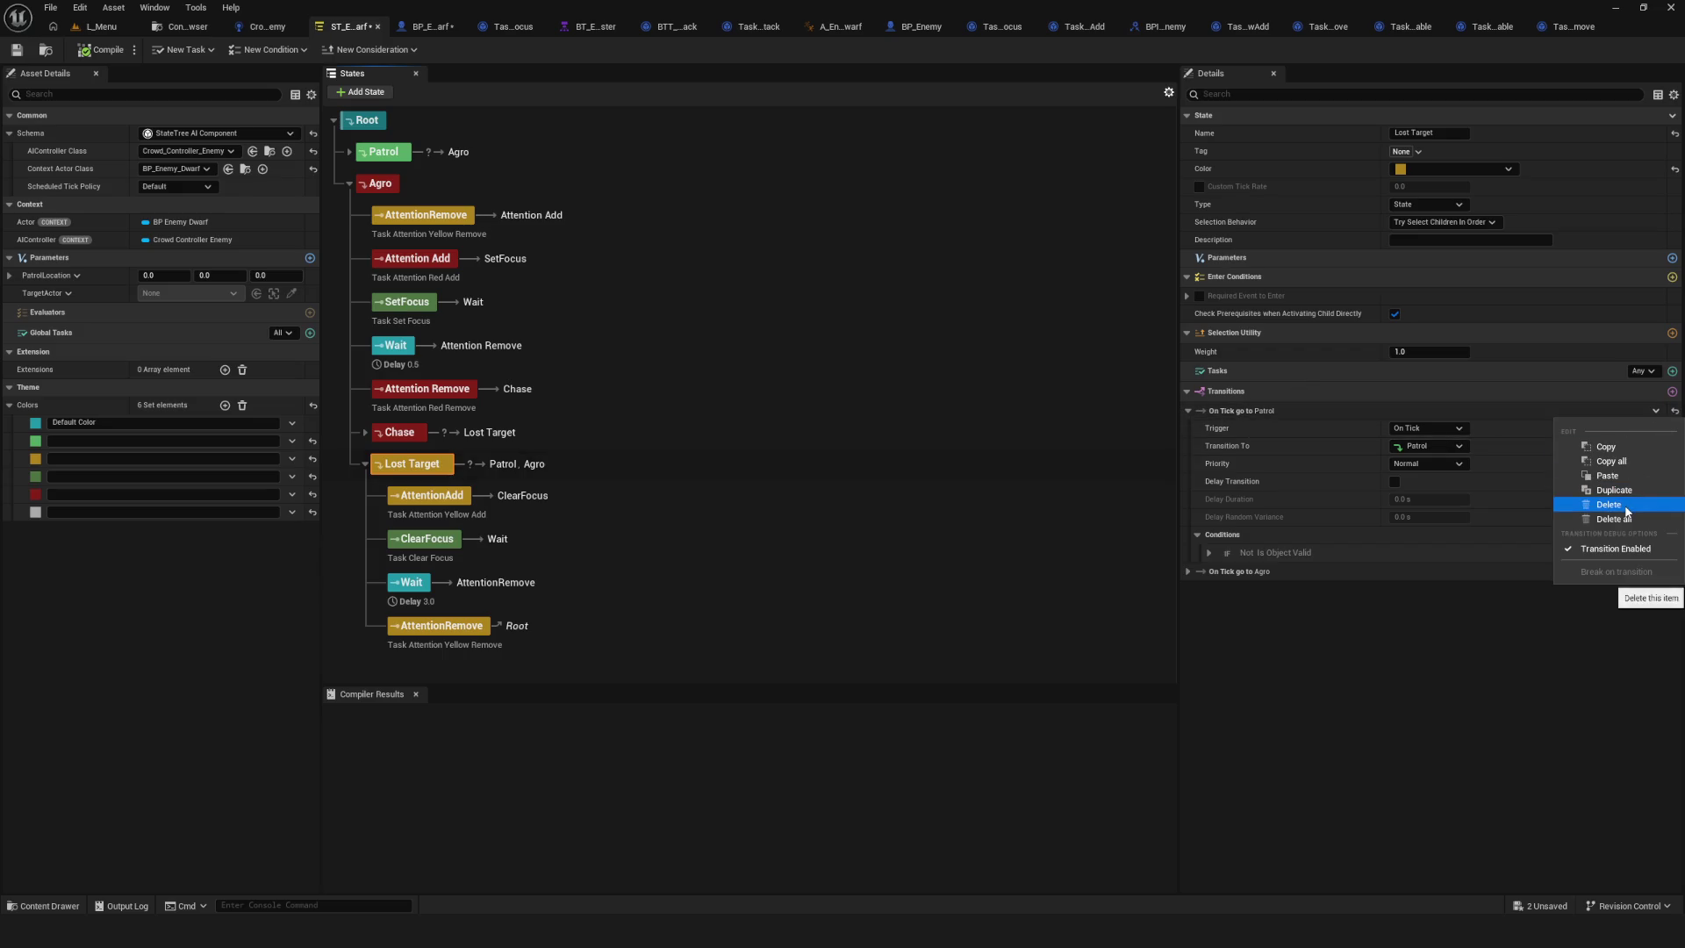
{"action": "left_click", "coordinate": [450, 629]}
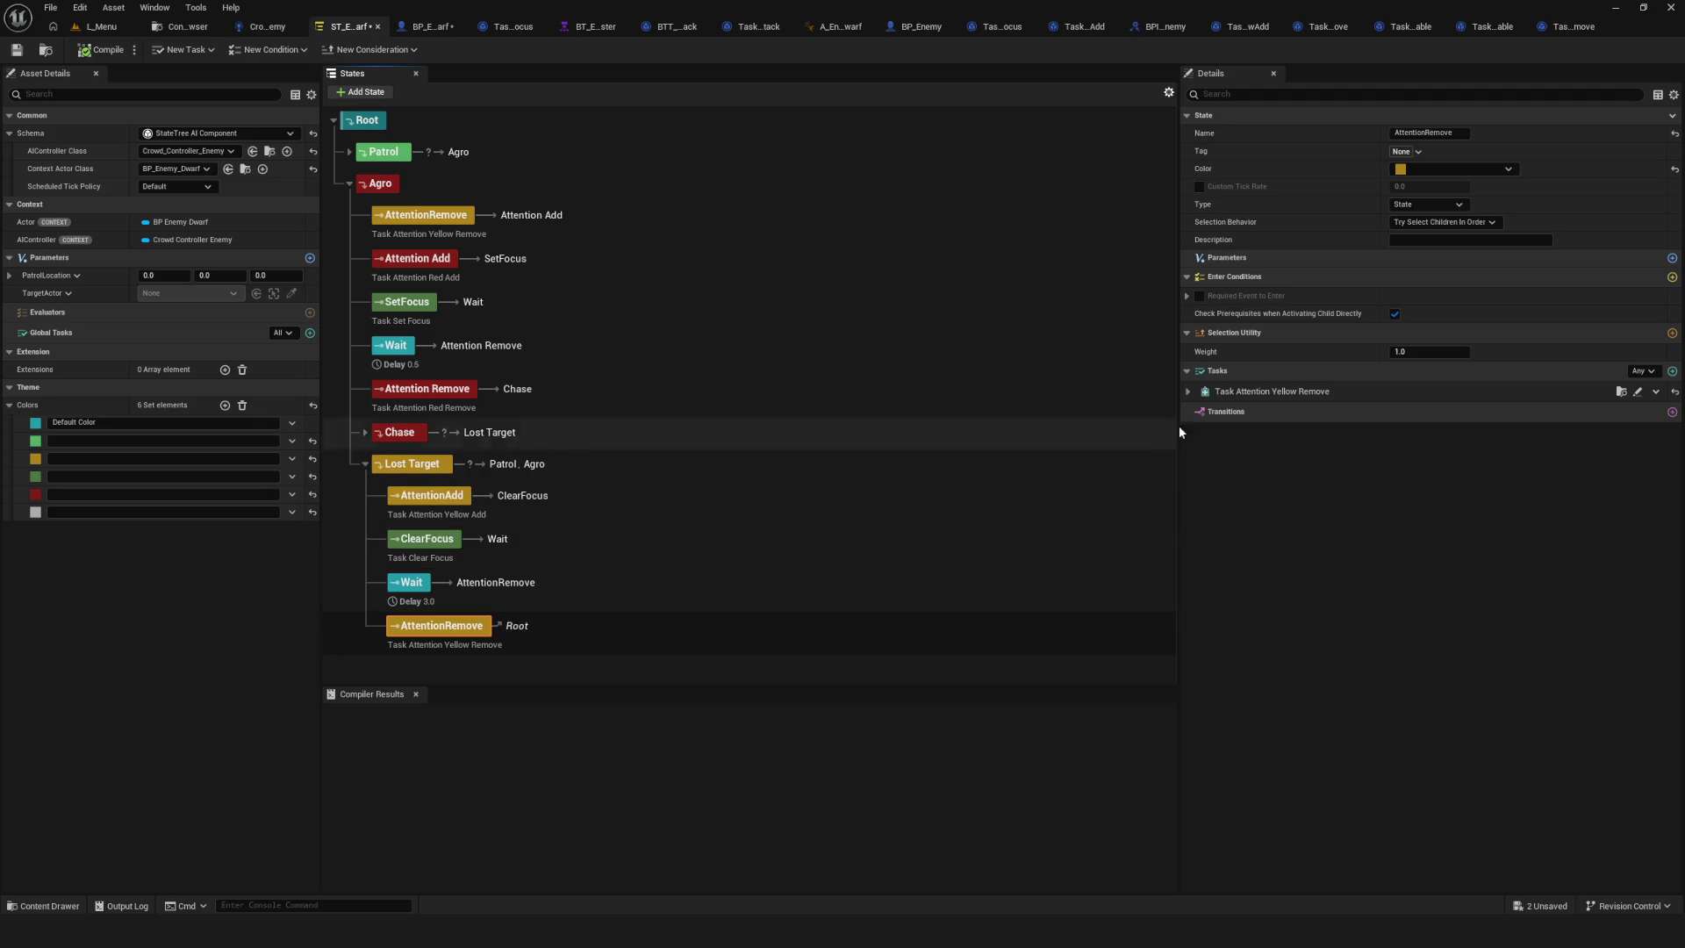
{"action": "left_click", "coordinate": [431, 479]}
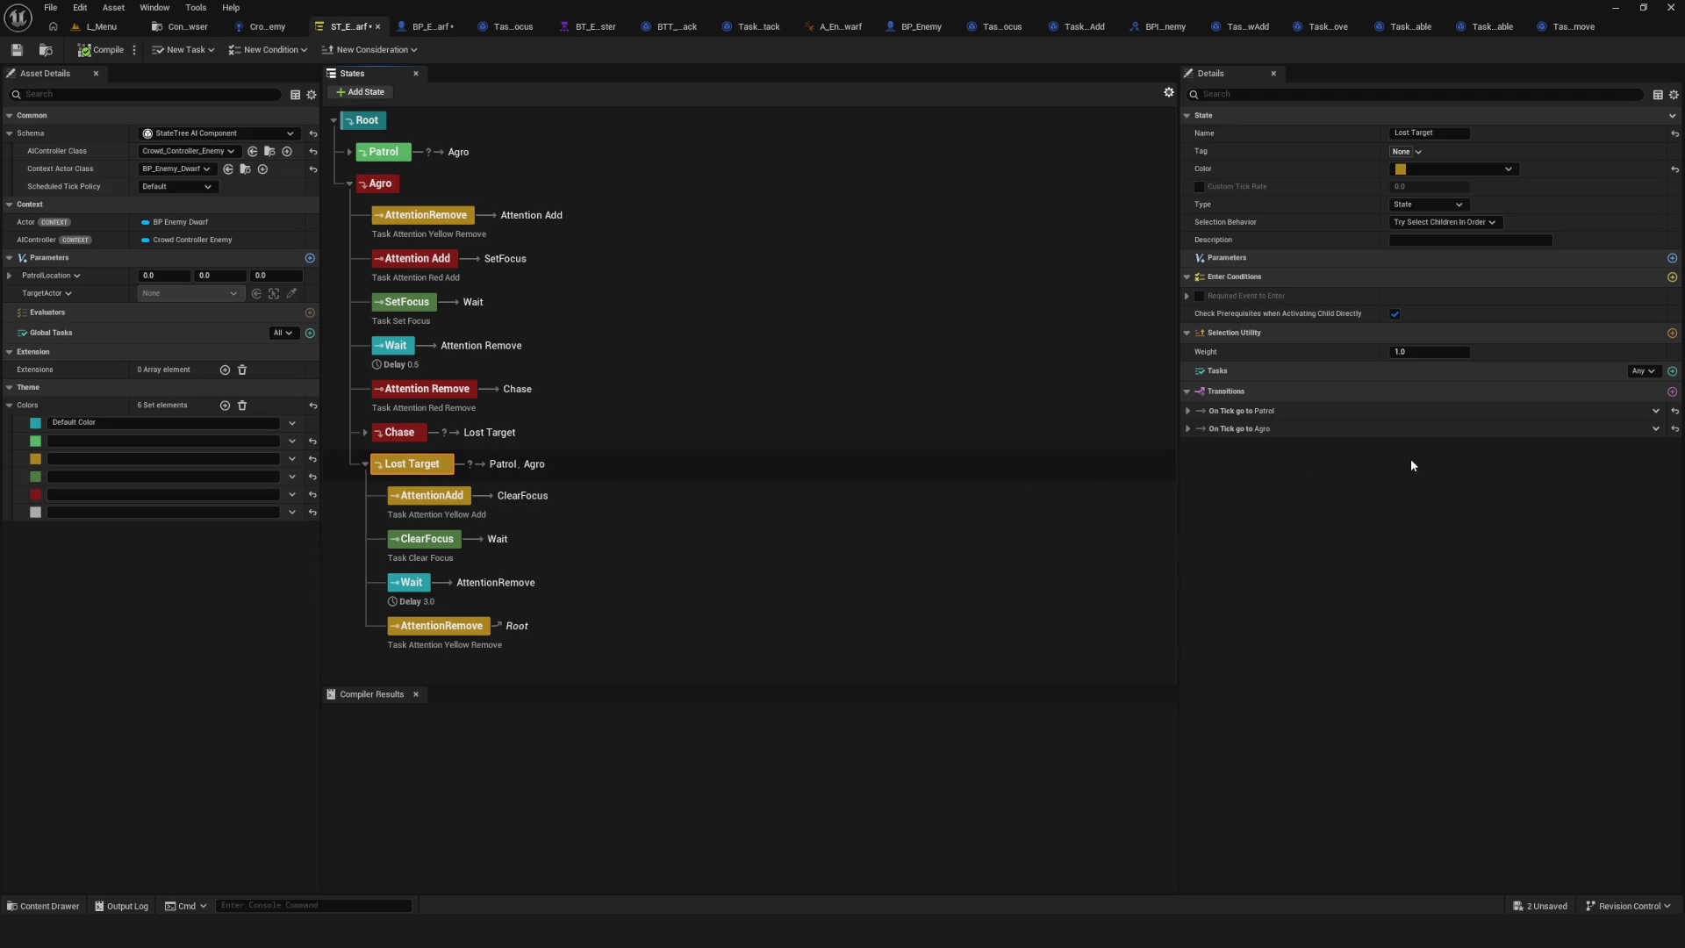
{"action": "left_click", "coordinate": [1188, 411]}
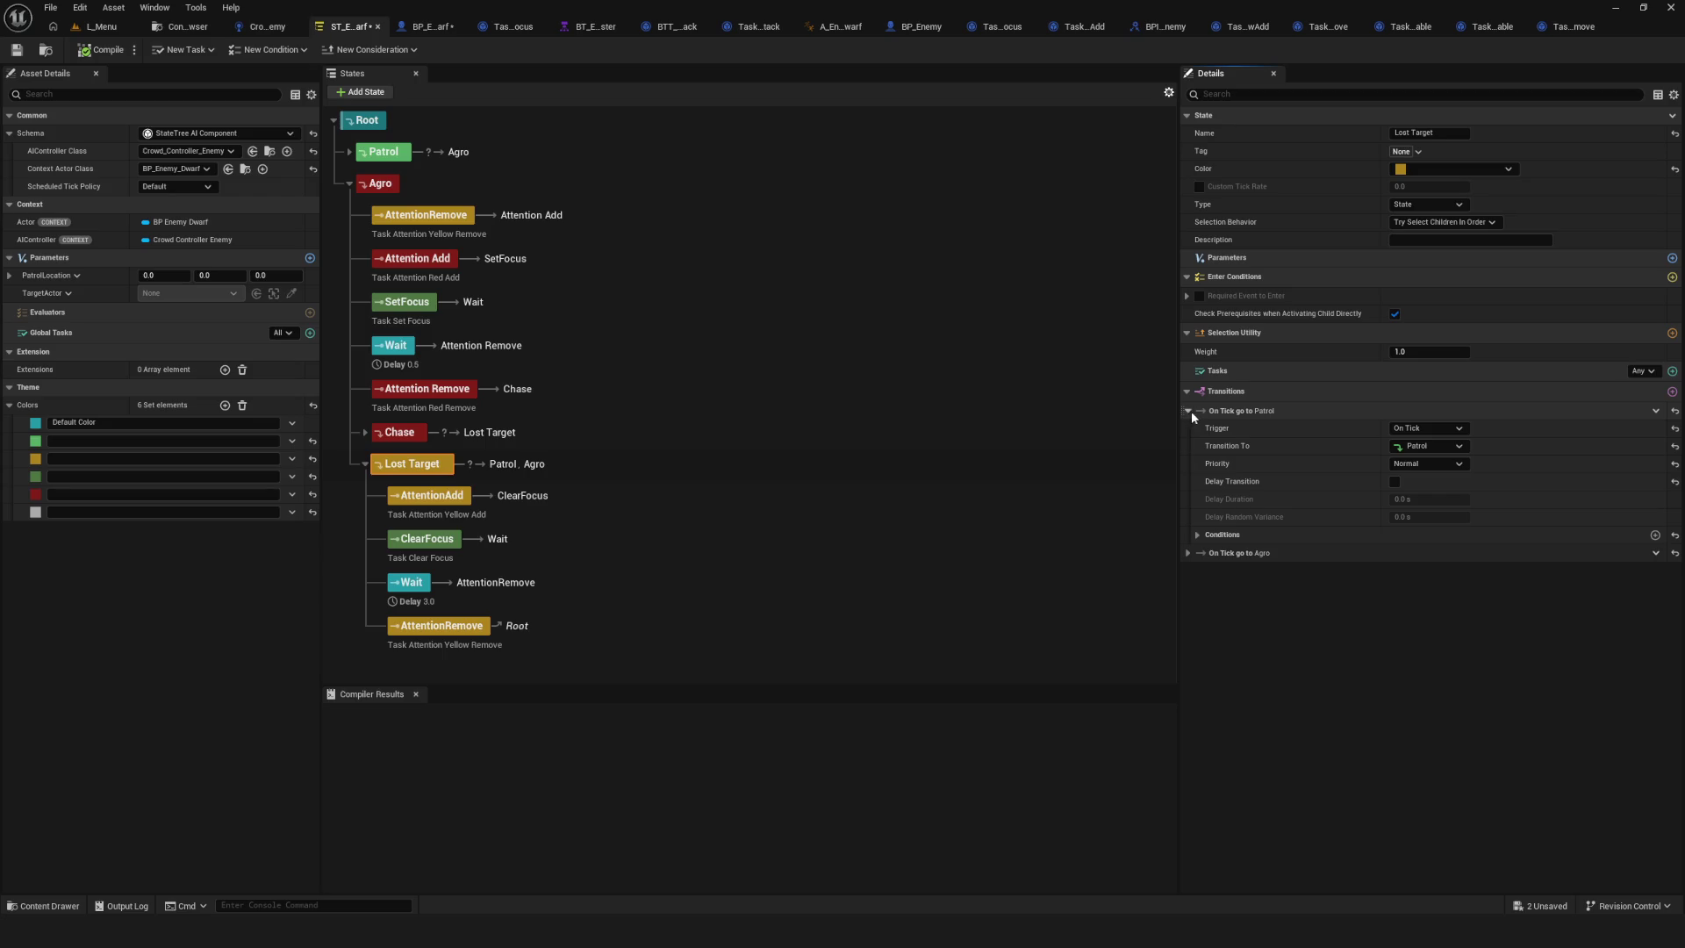
{"action": "left_click", "coordinate": [1656, 411]}
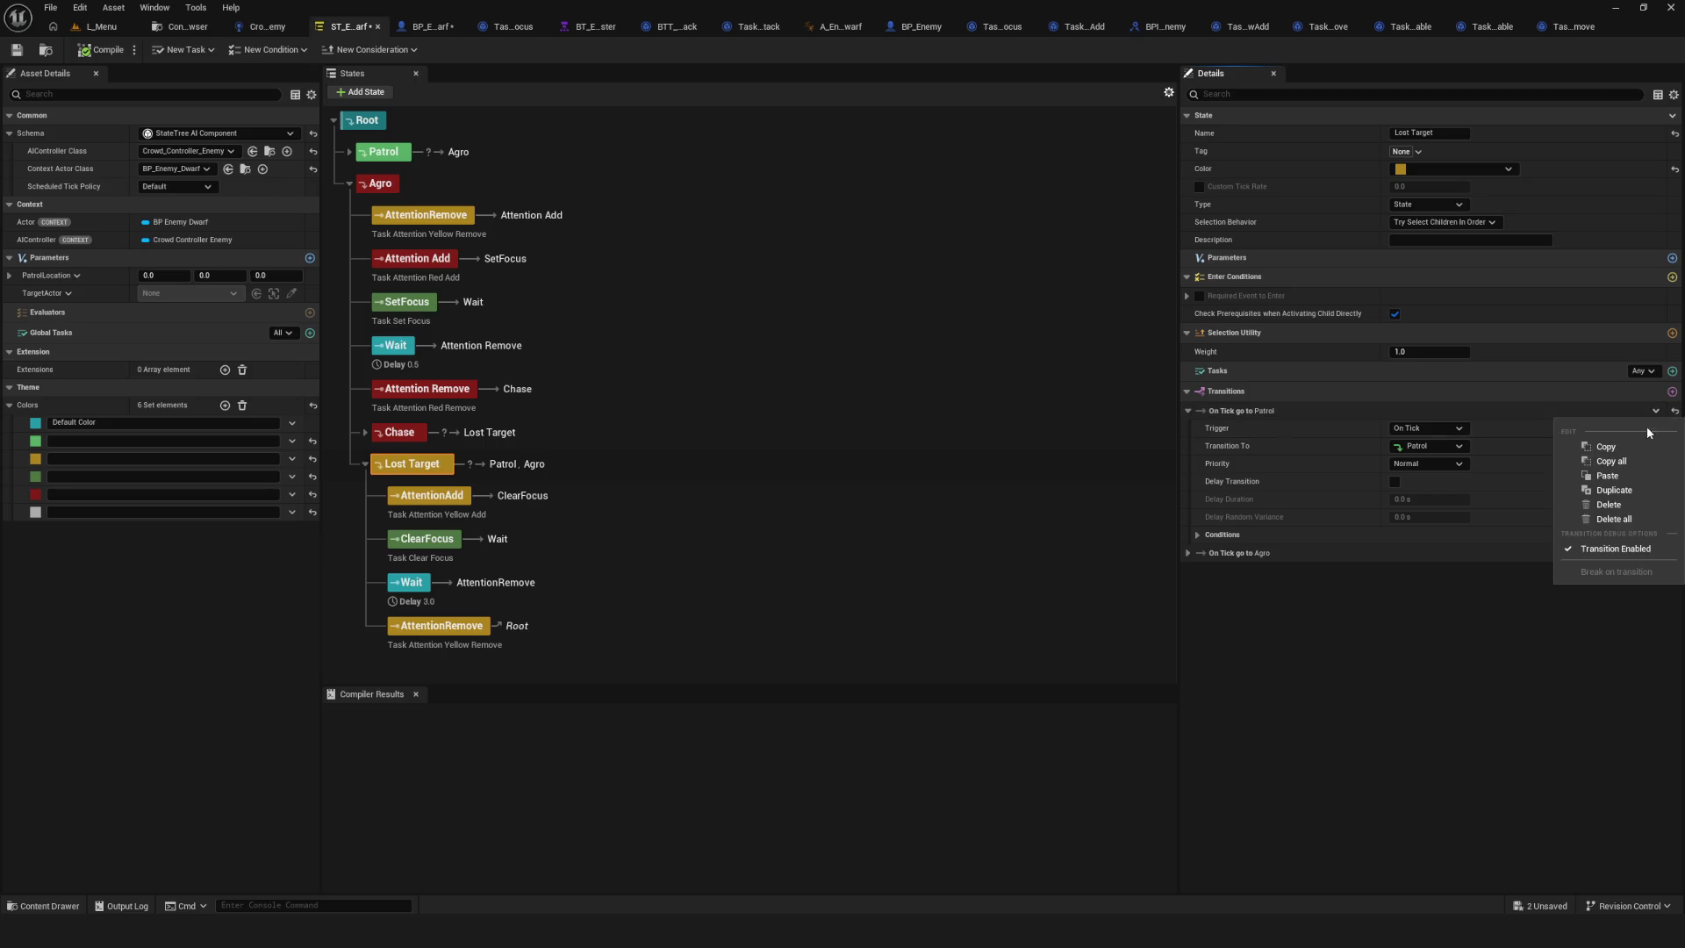
{"action": "left_click", "coordinate": [1611, 504]}
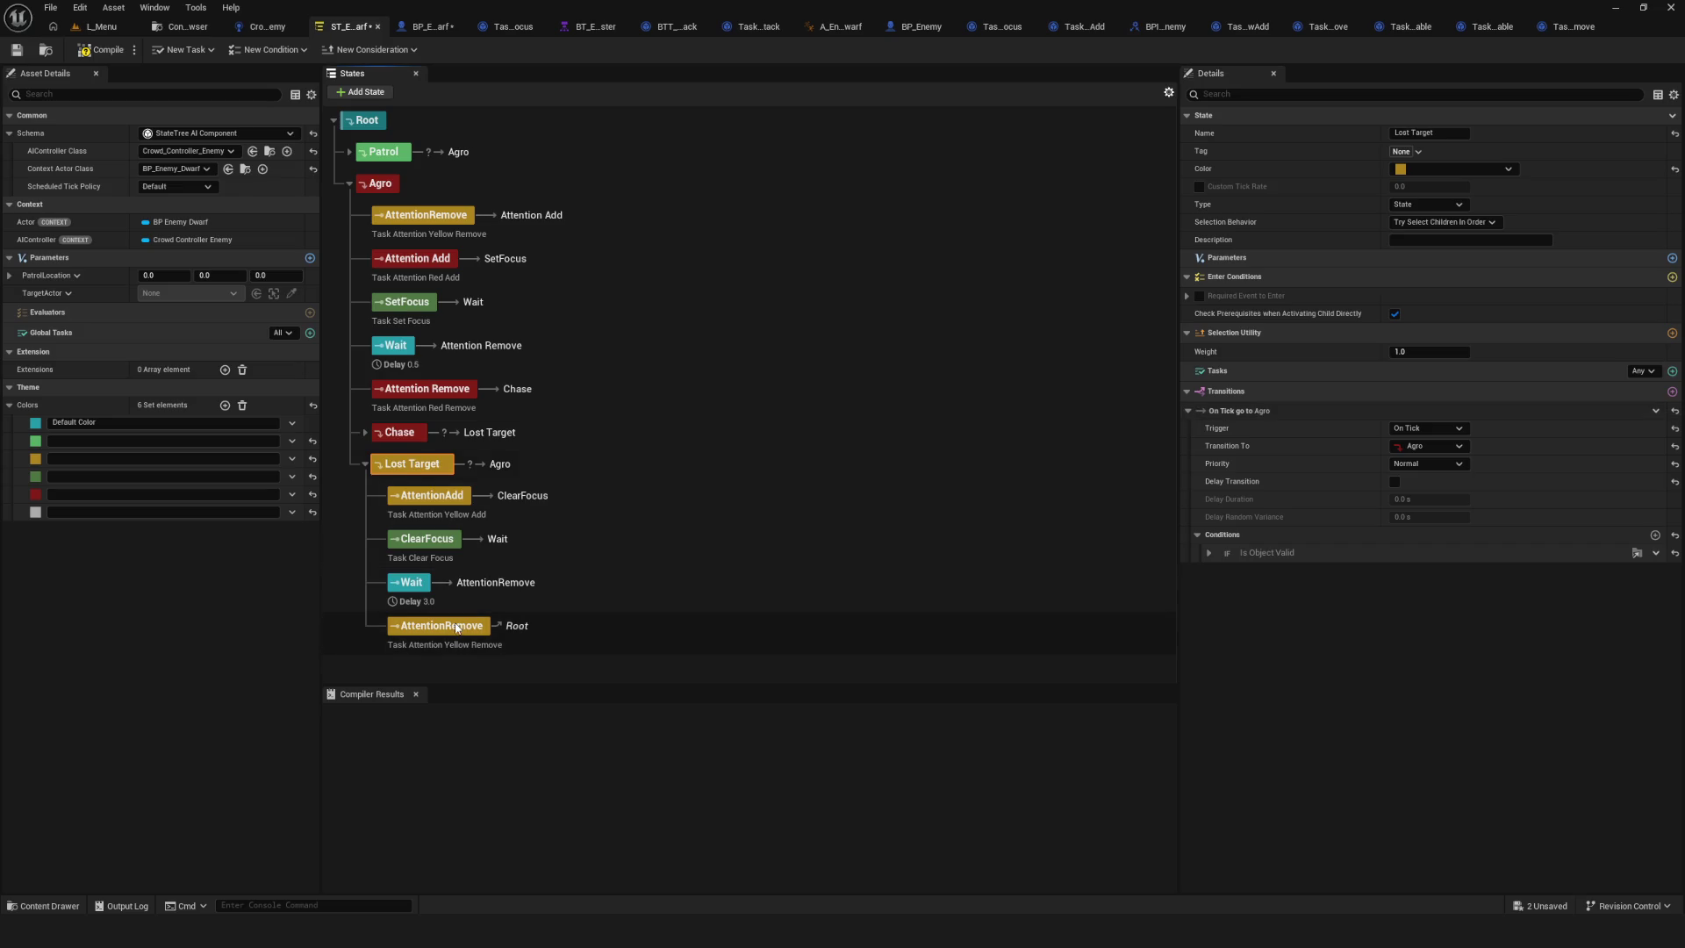
Give the final AttentionRemove under Lost Target an On State Completed transition to Patrol.
{"action": "left_click", "coordinate": [501, 633]}
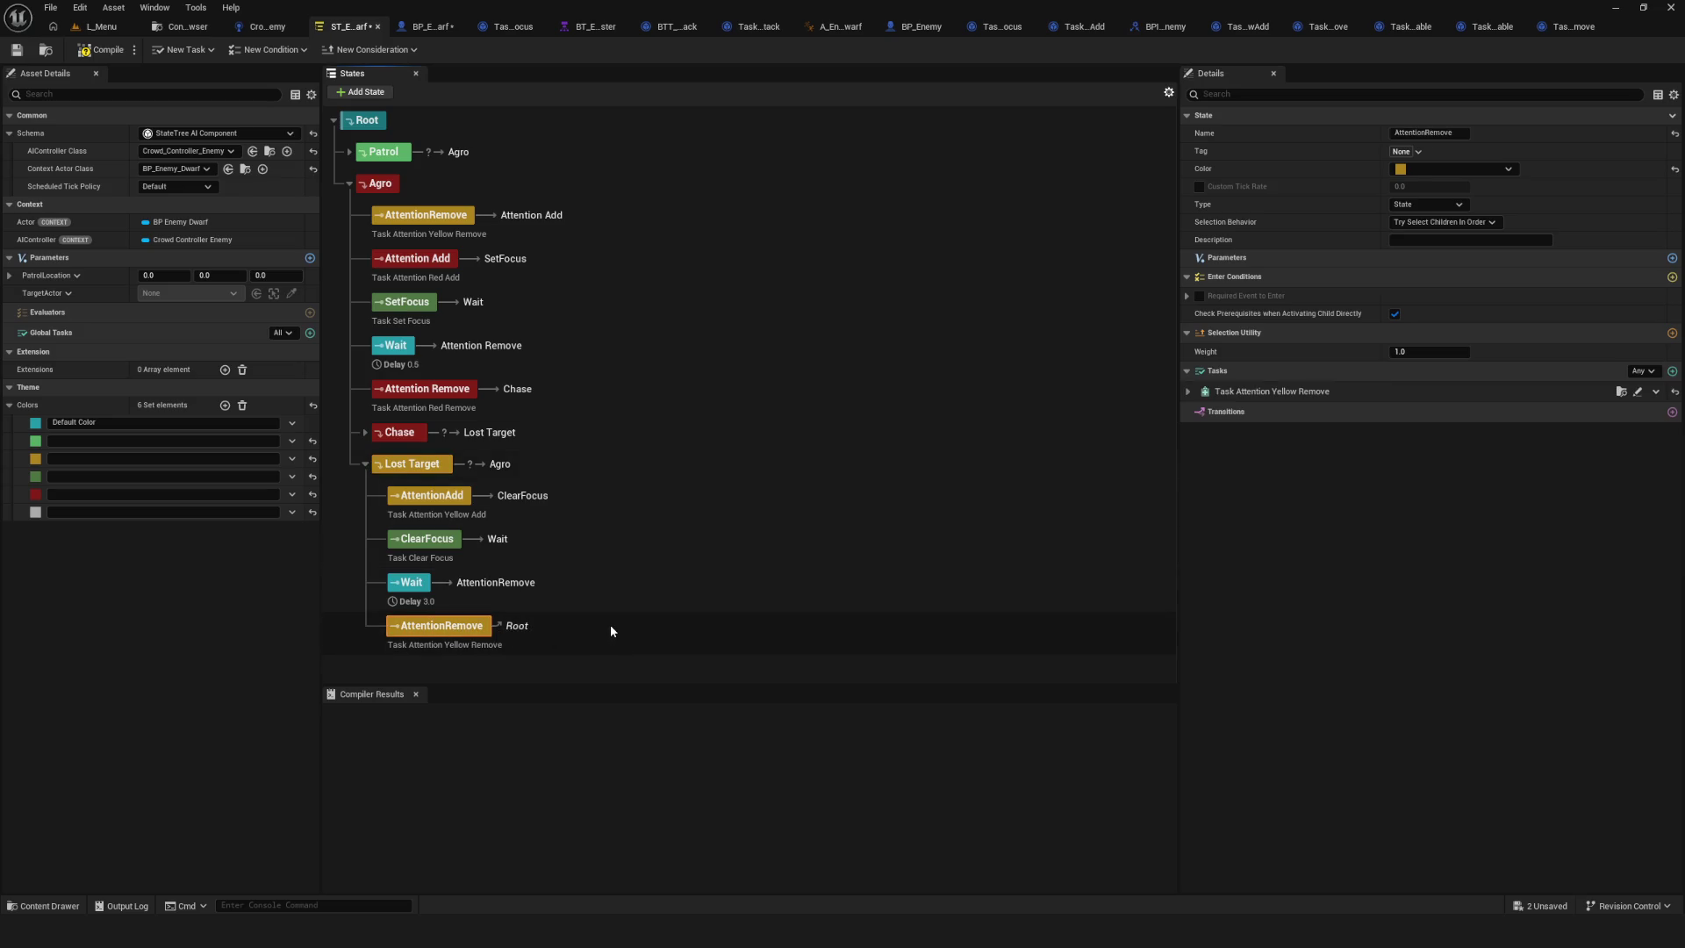
{"action": "left_click", "coordinate": [1672, 411]}
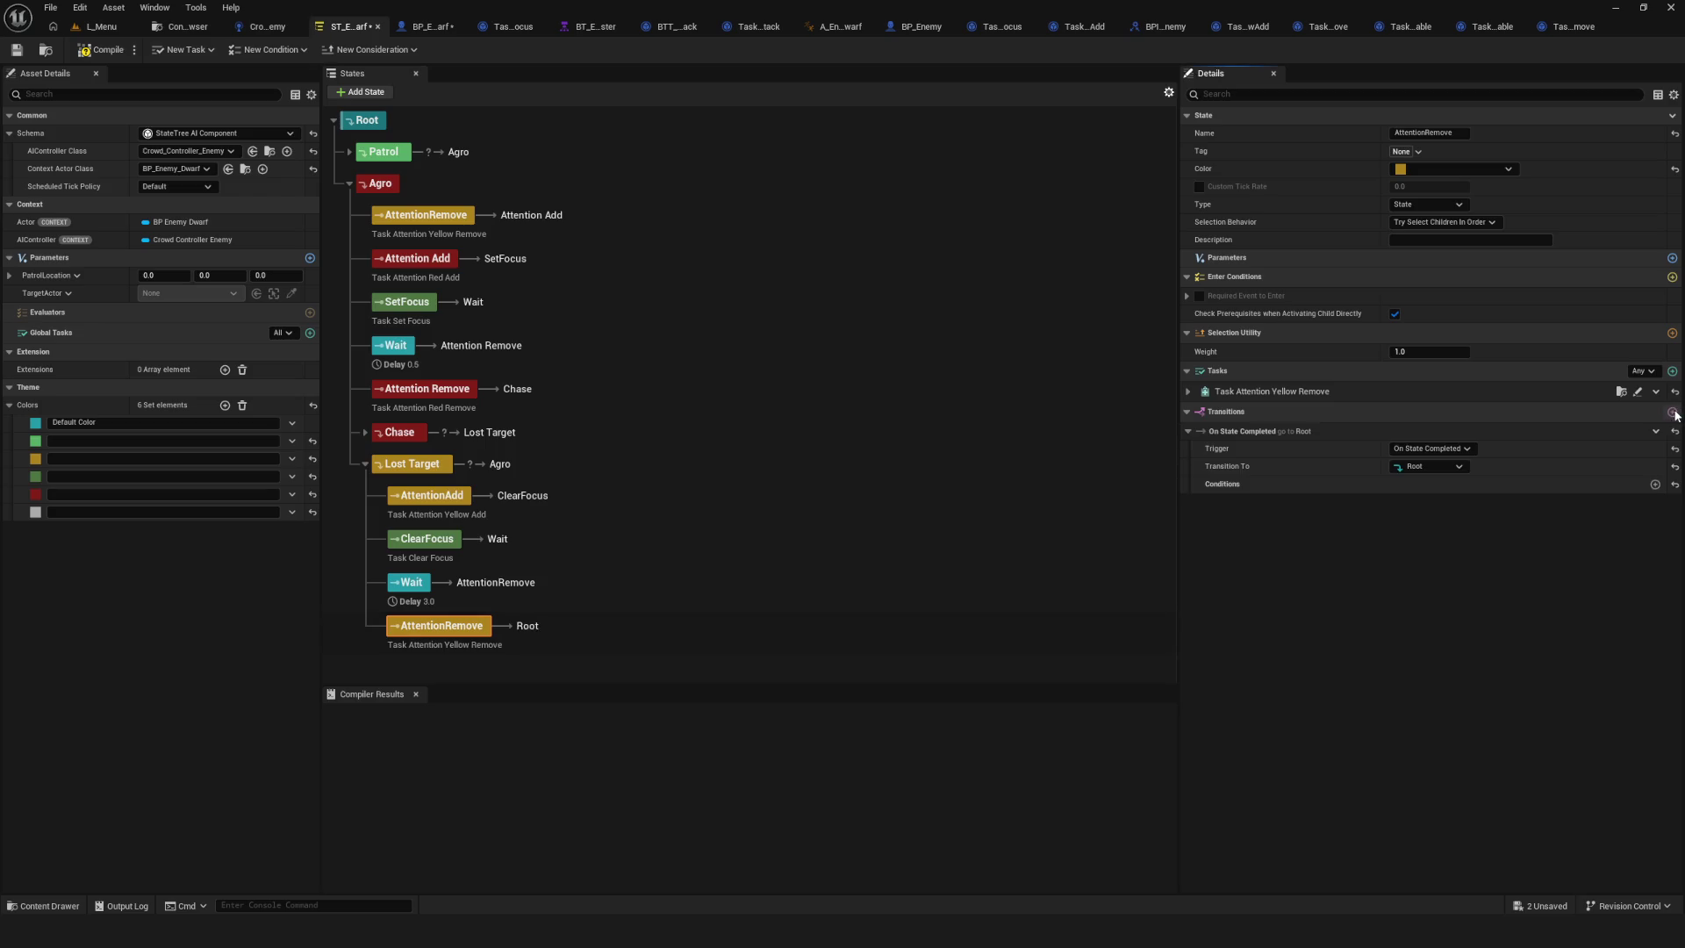
{"action": "left_click", "coordinate": [1430, 449]}
{"action": "left_click", "coordinate": [1430, 462]}
{"action": "left_click", "coordinate": [1430, 466]}
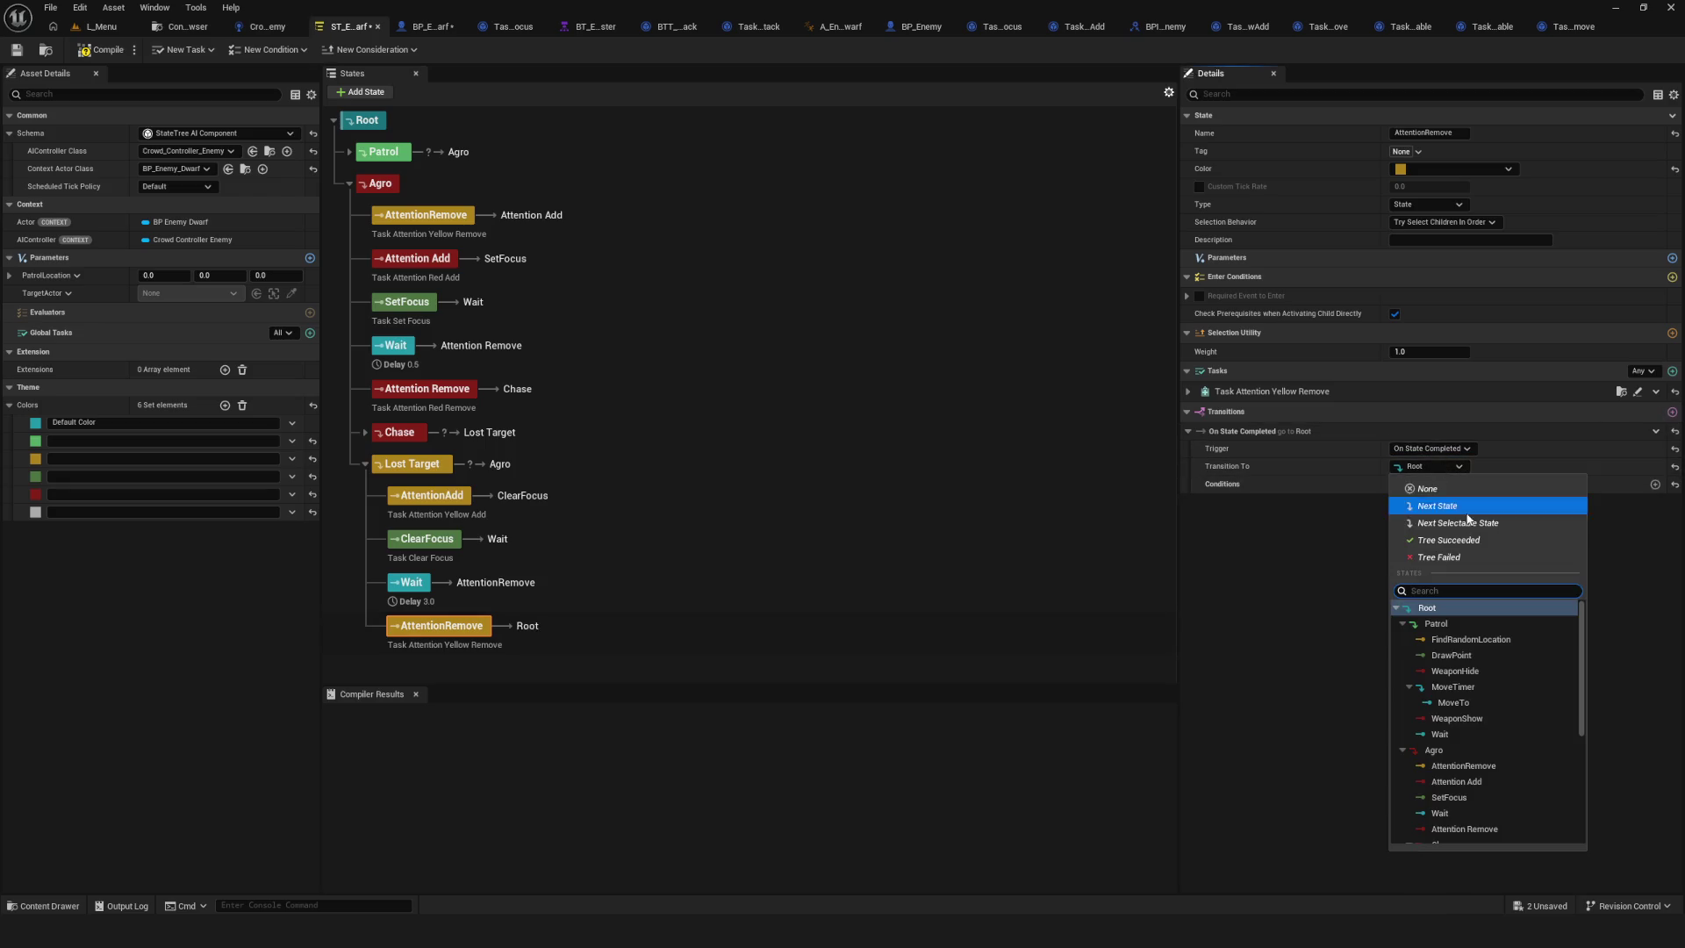
{"action": "left_click", "coordinate": [1456, 623]}
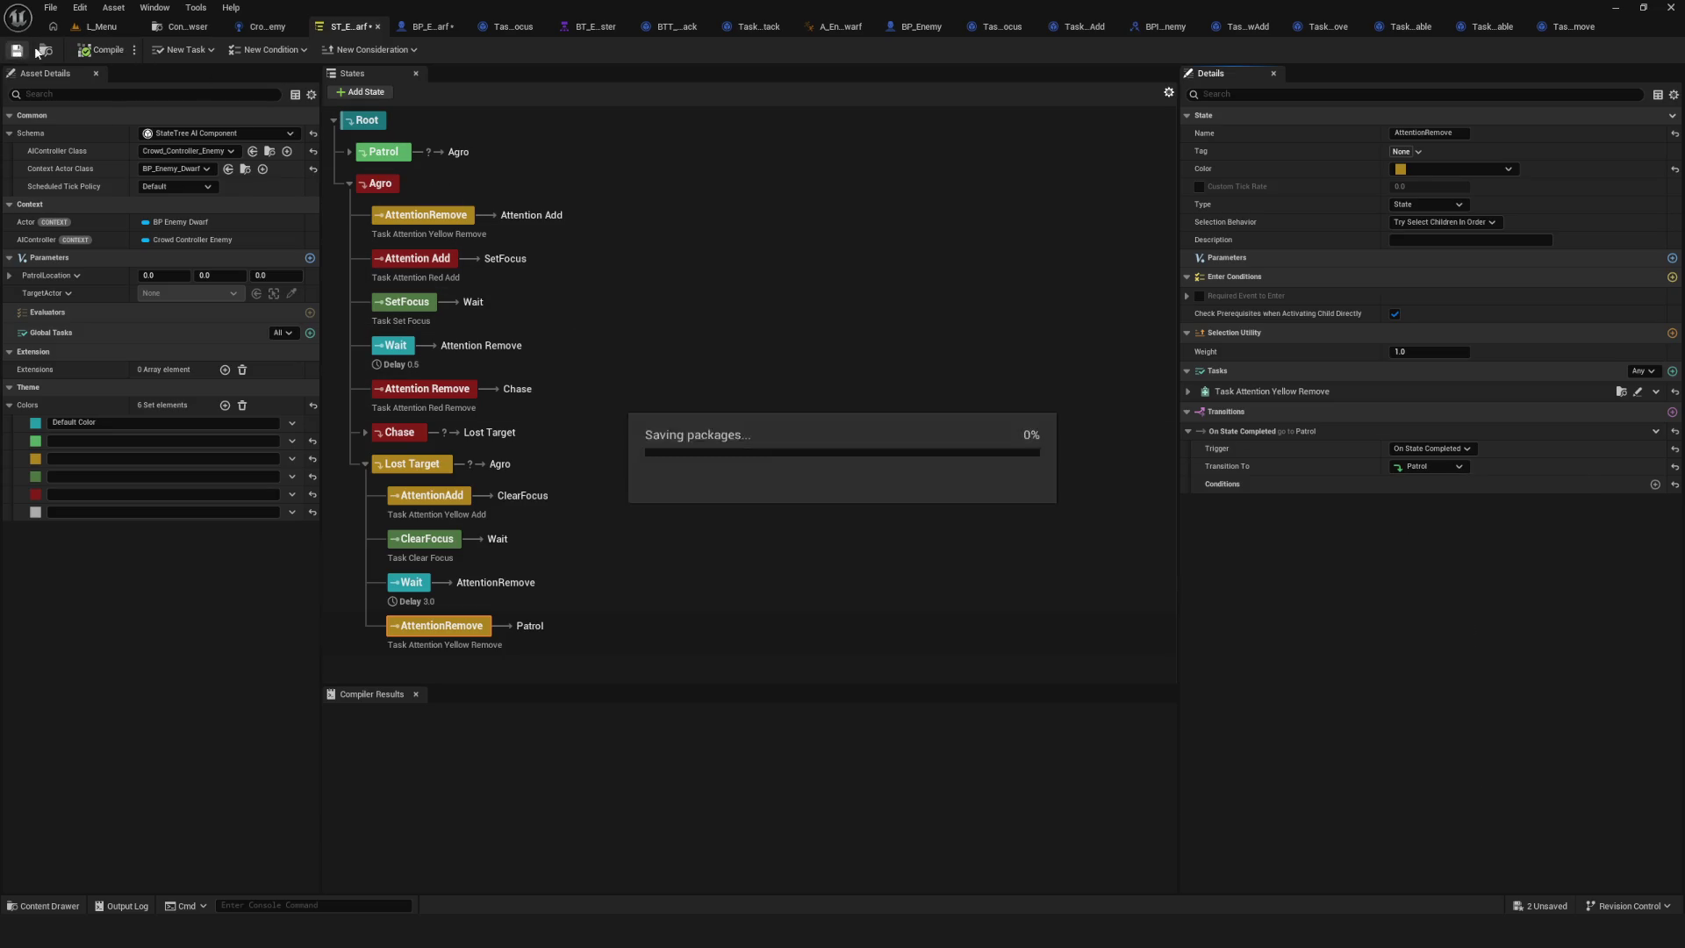
Save the State Tree and start a play-in-editor test from L_Menu.
{"action": "left_click", "coordinate": [19, 50]}
{"action": "left_click", "coordinate": [99, 28]}
{"action": "left_click", "coordinate": [326, 50]}
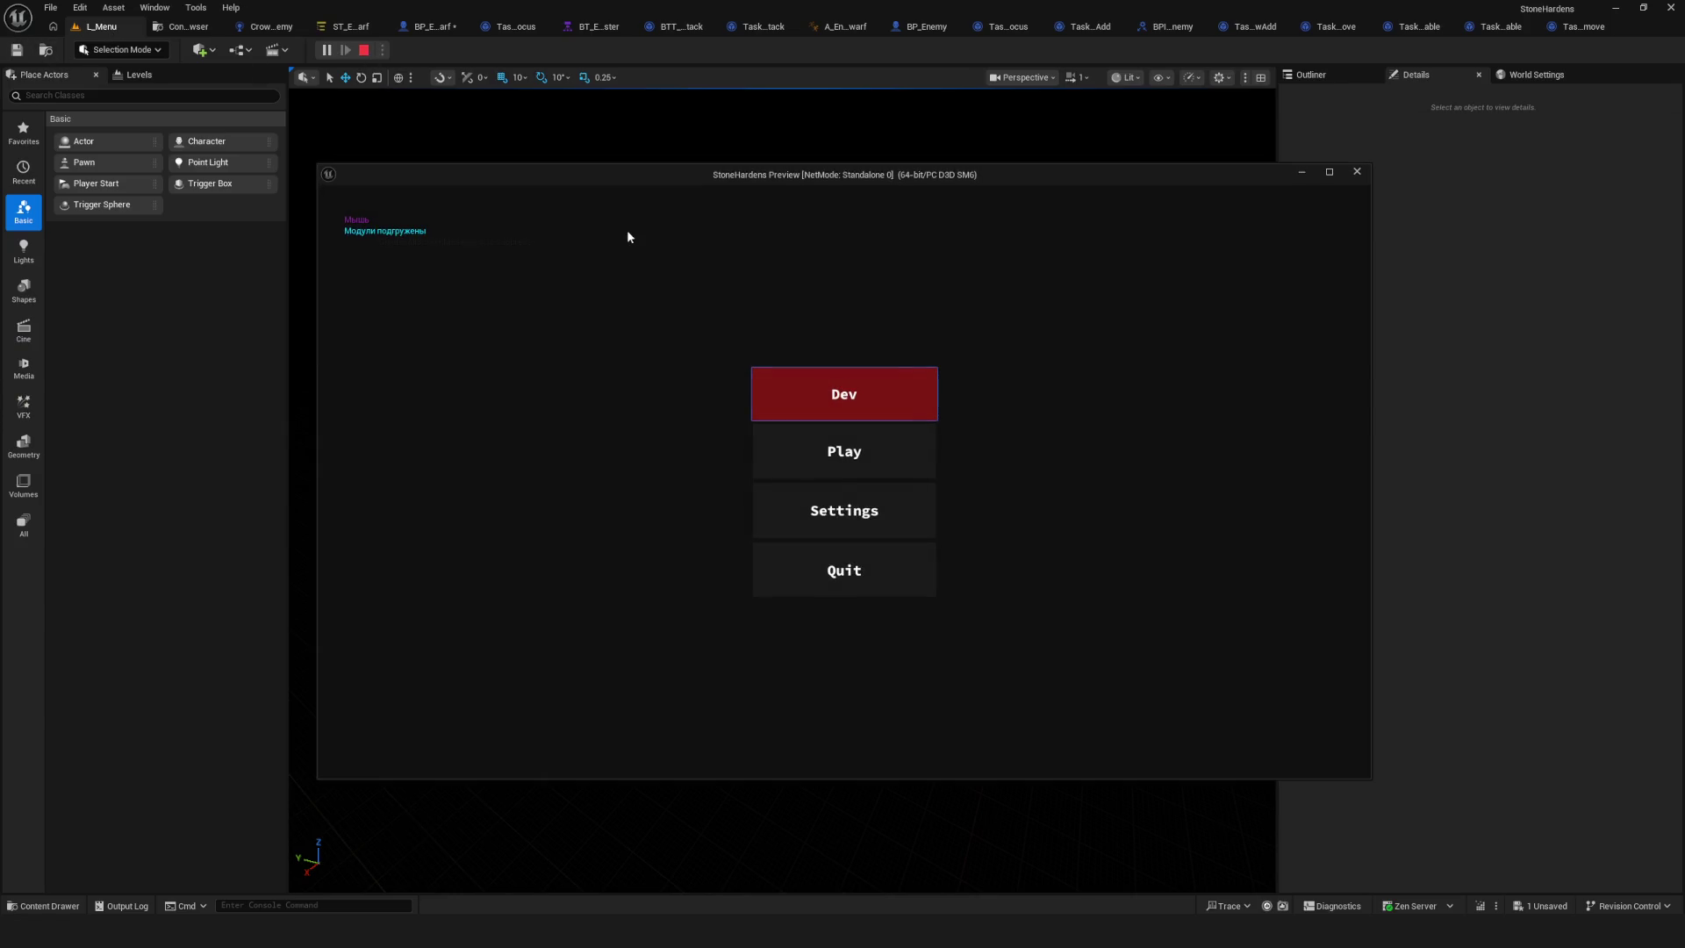
Enter the game level via Dev and walk the hero around toward Enter Foothill.
{"action": "left_click", "coordinate": [915, 379]}
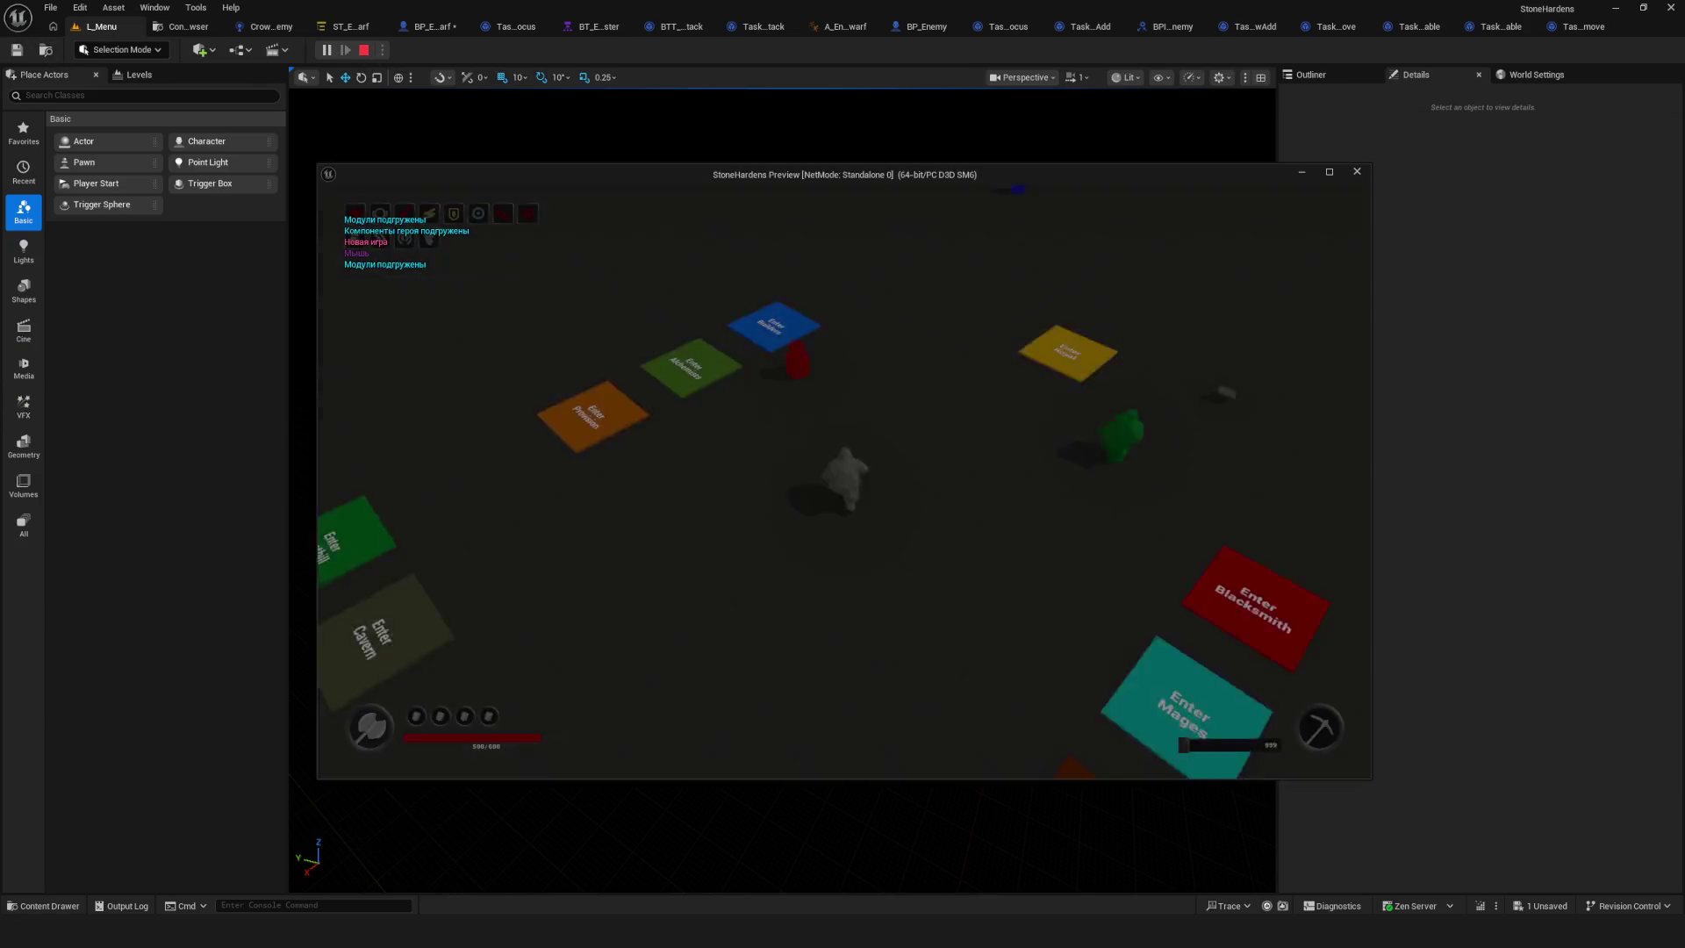
{"action": "key", "text": "w"}
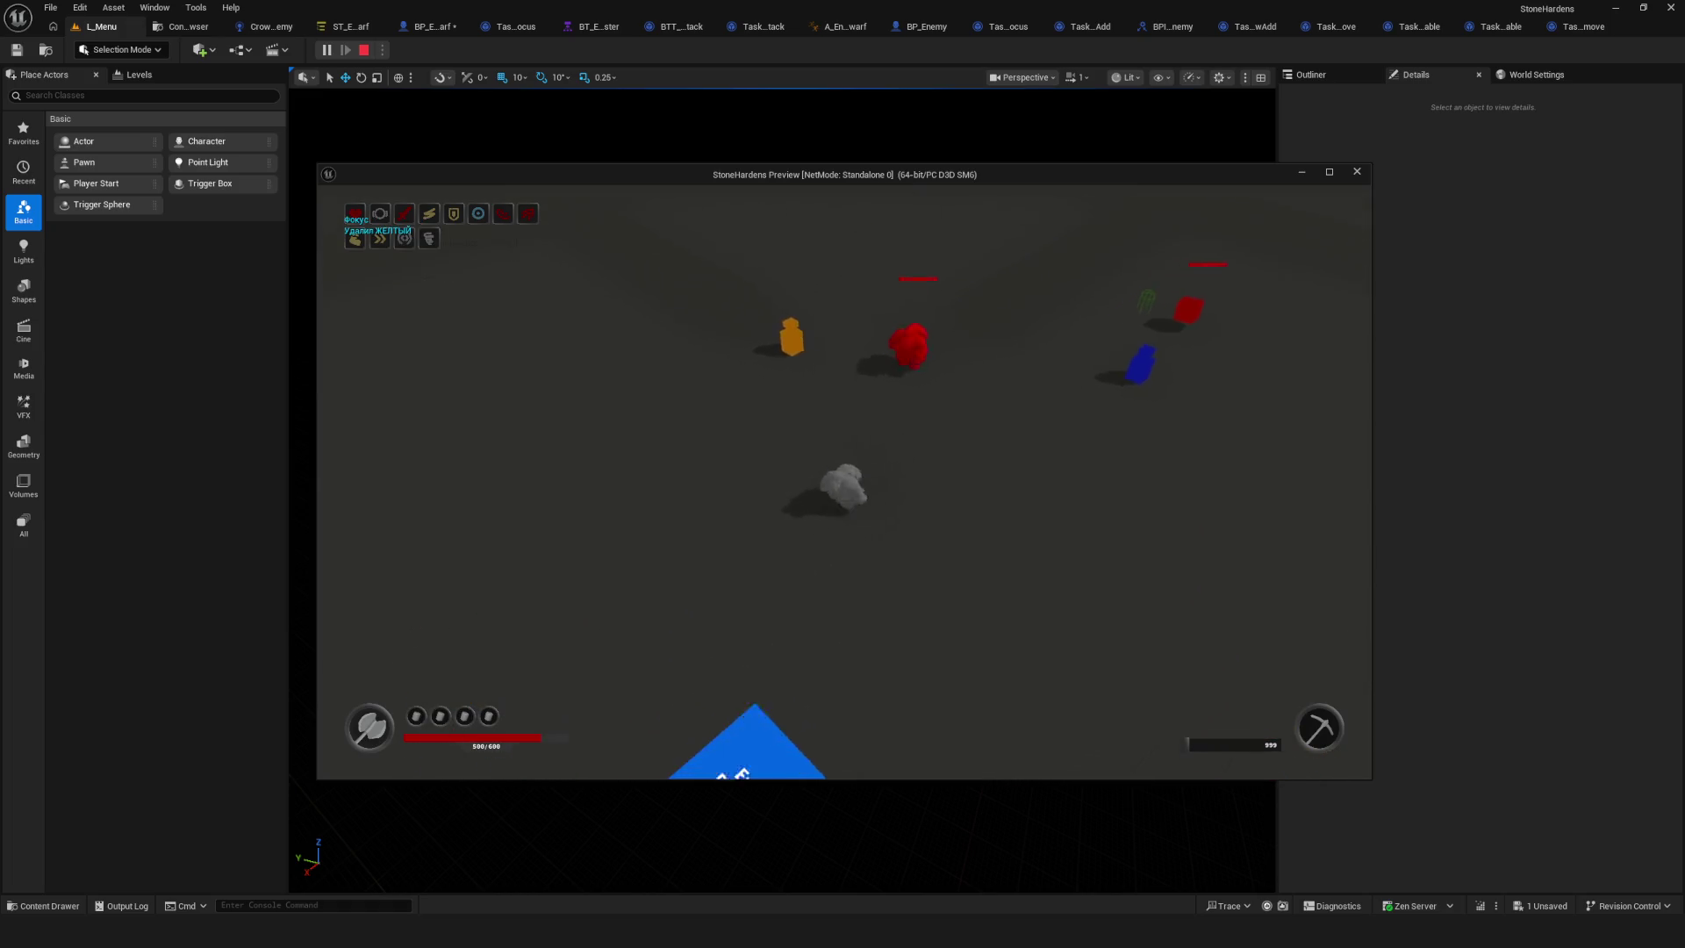
{"action": "key", "text": "a"}
{"action": "key", "text": "s"}
{"action": "key", "text": "a"}
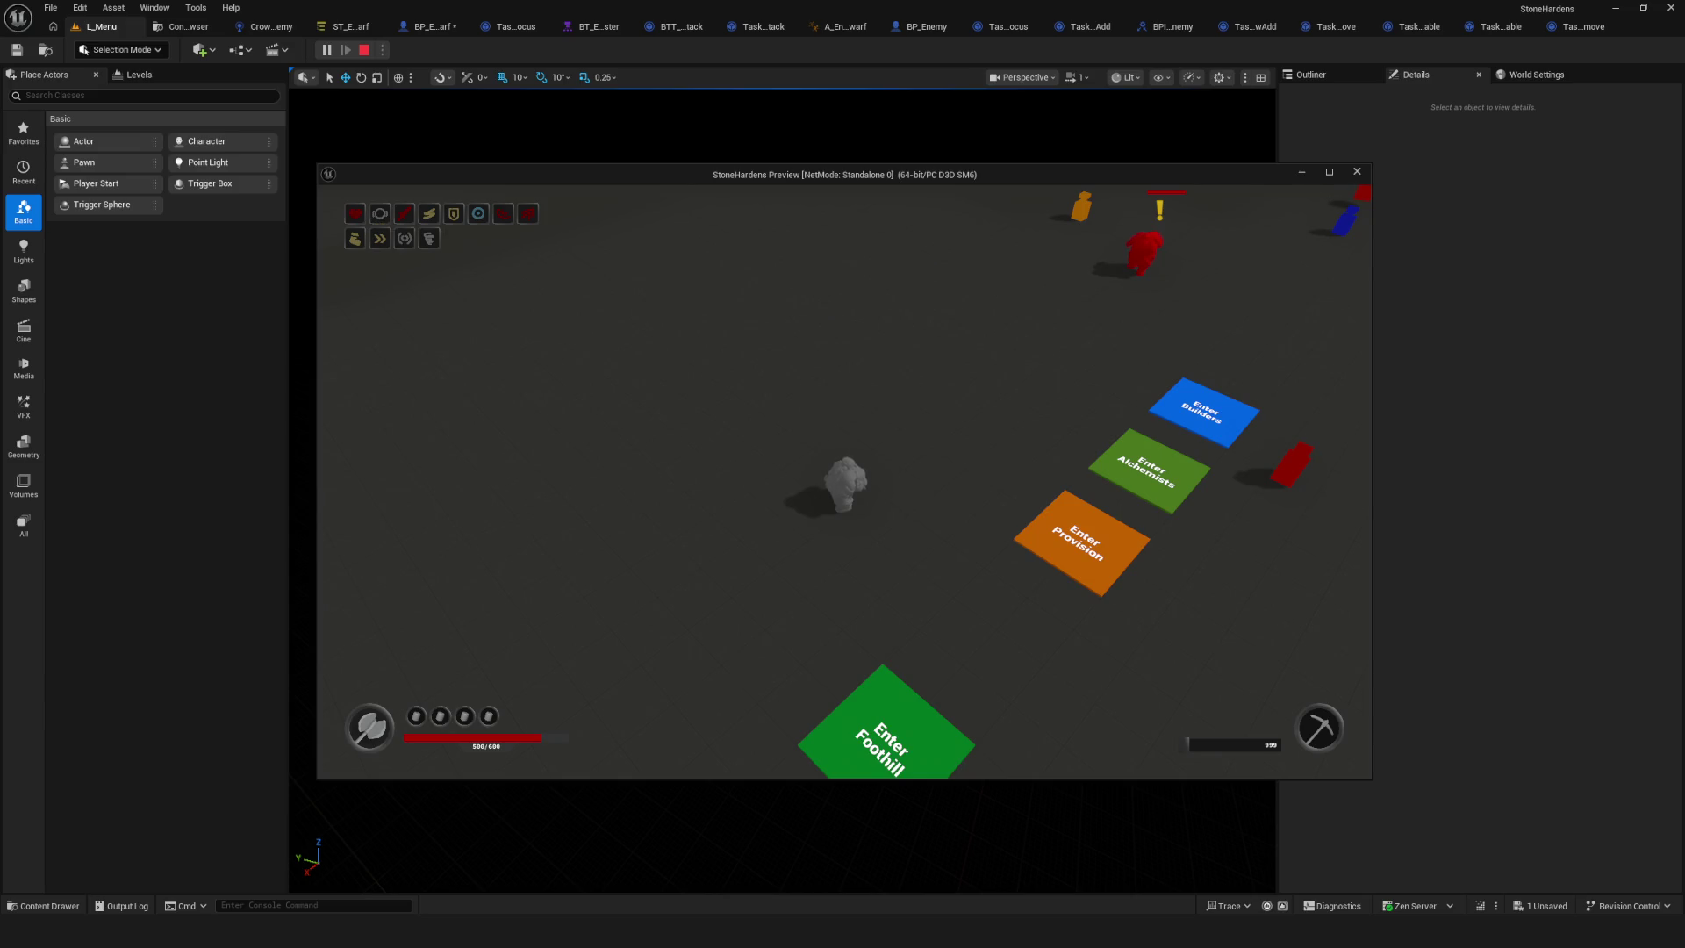
{"action": "key", "text": "s"}
{"action": "key", "text": "a"}
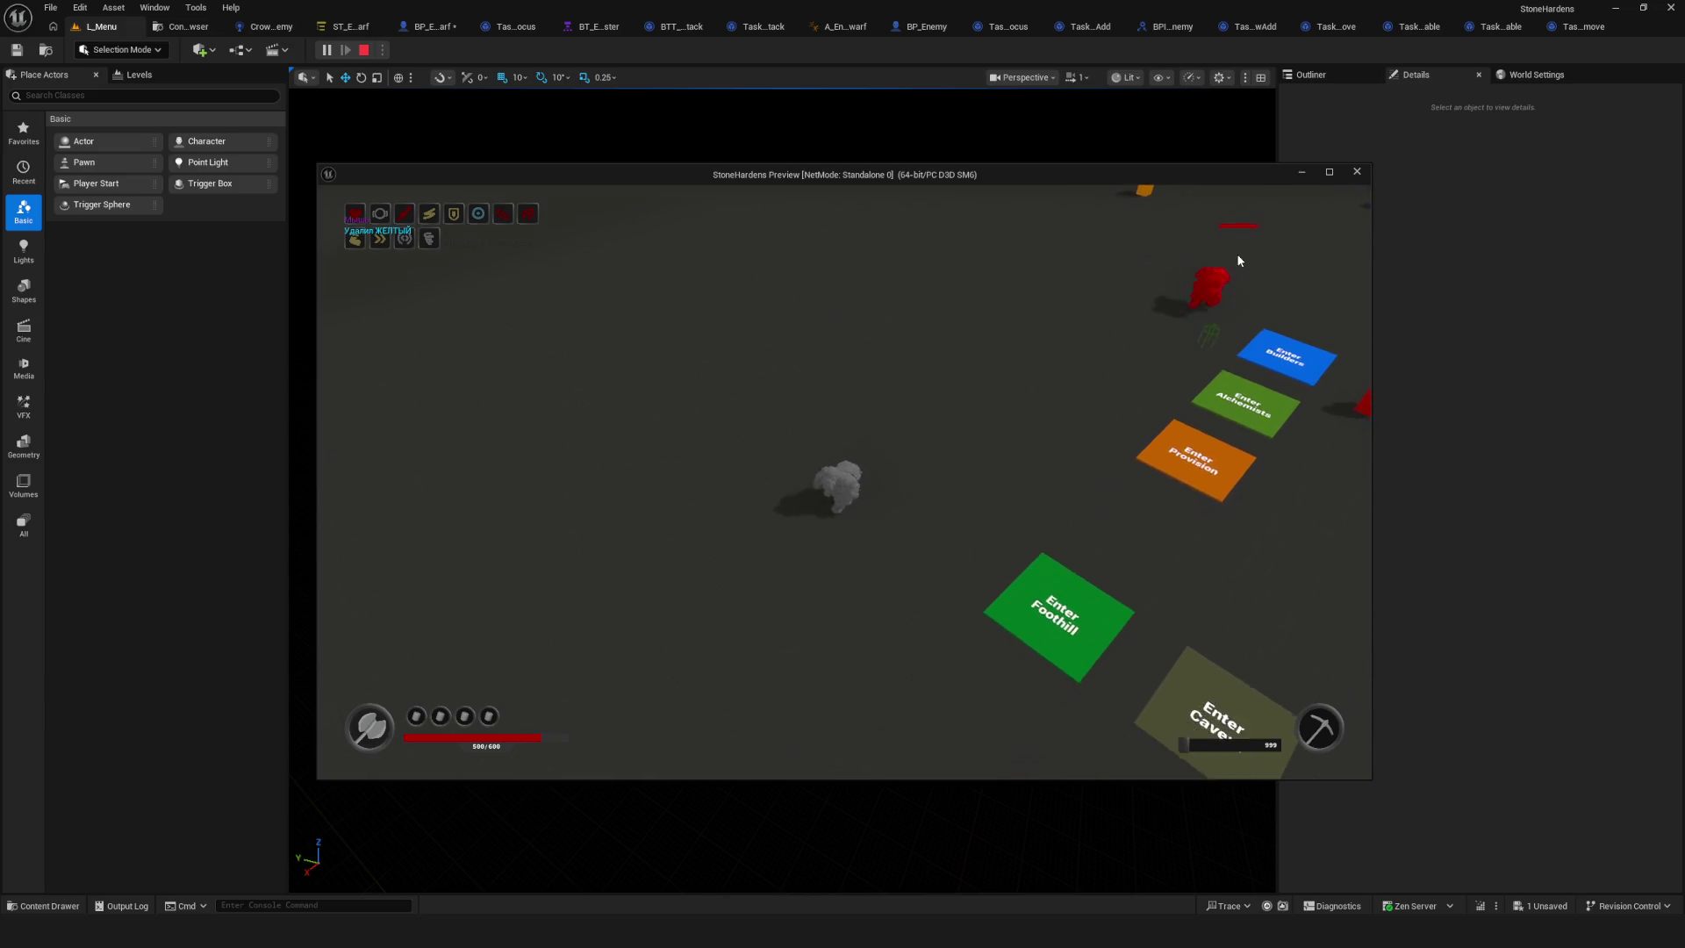
{"action": "key", "text": "s"}
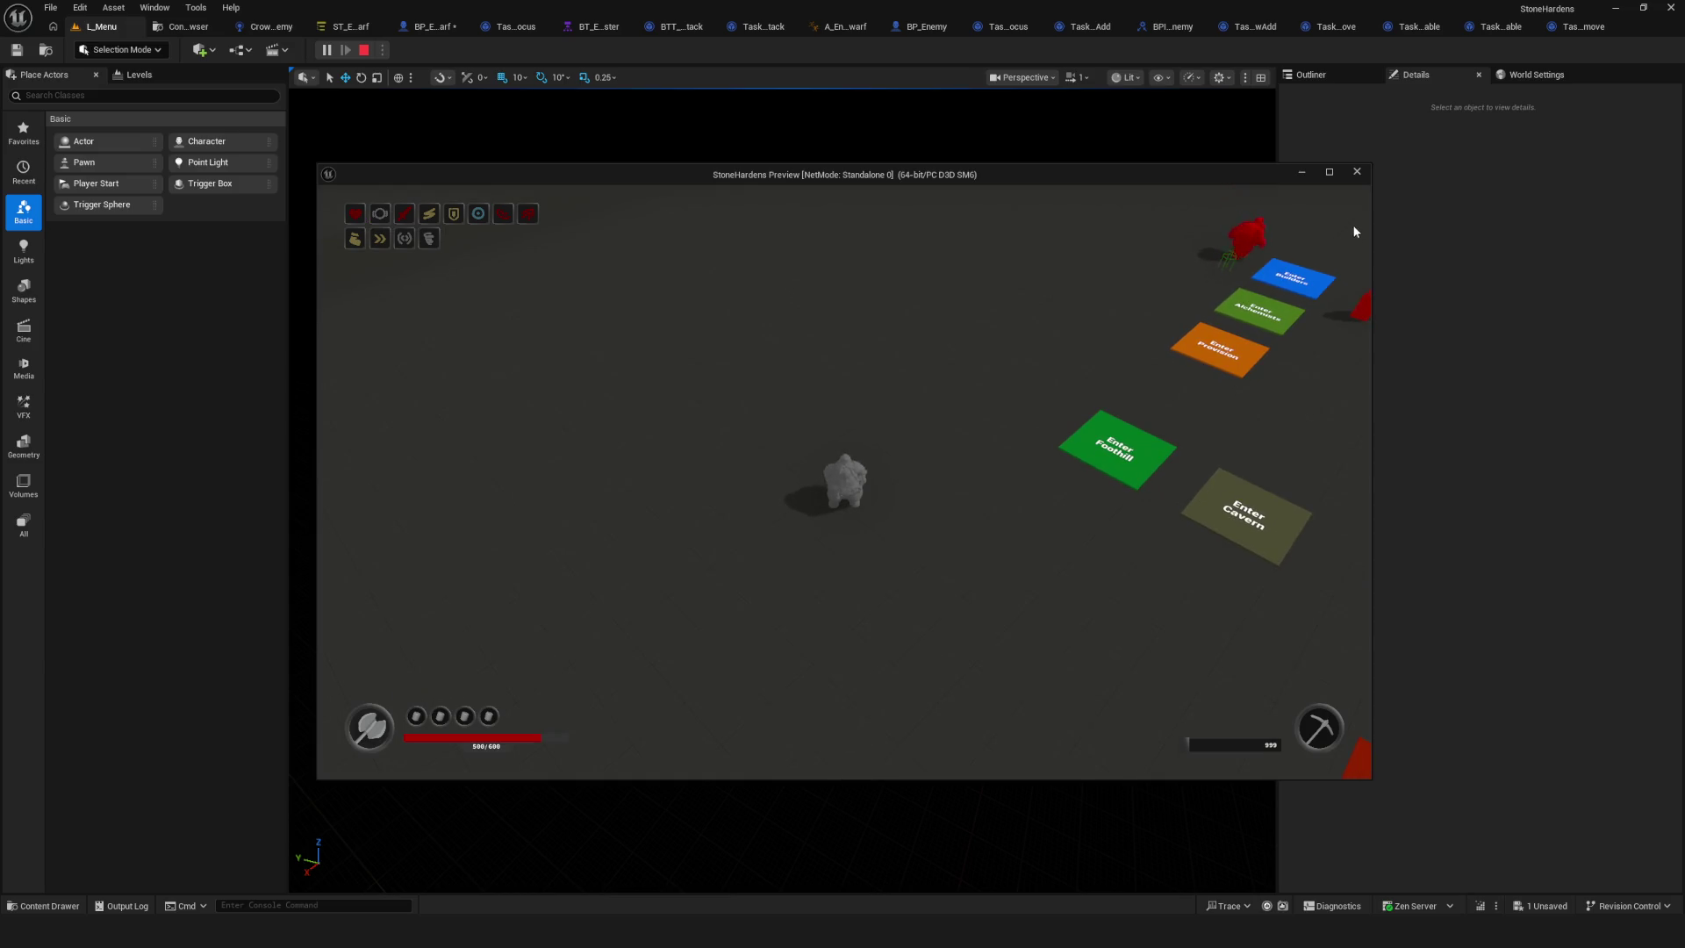
{"action": "key", "text": "d"}
{"action": "key", "text": "w"}
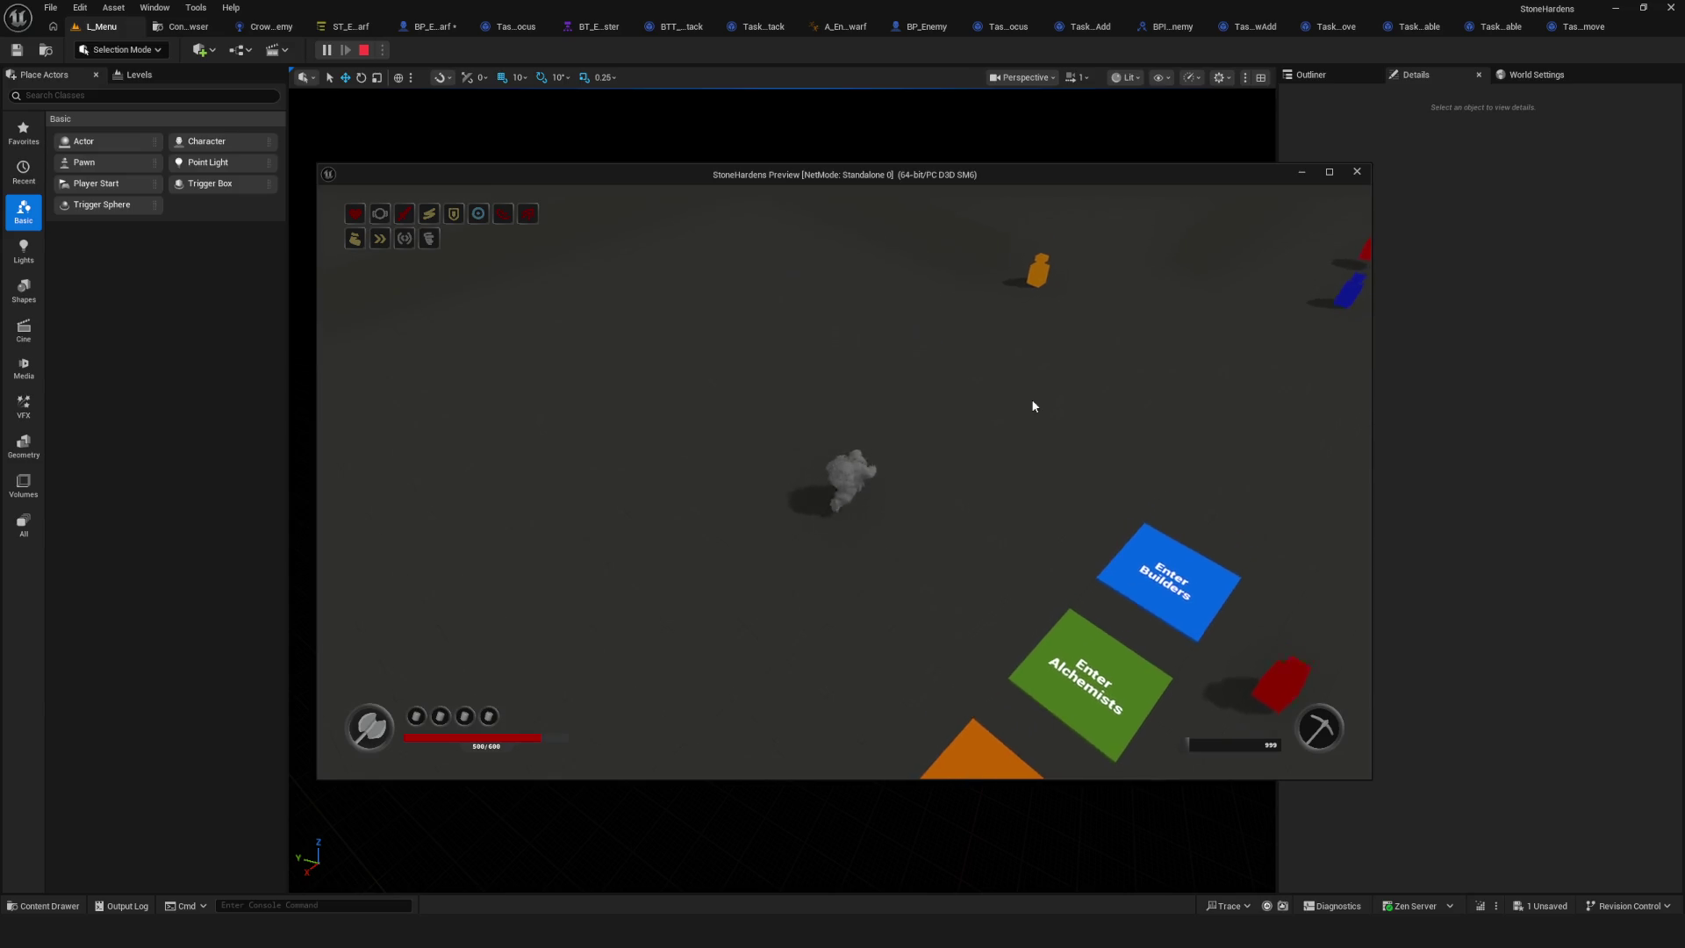
Walk the hero into a red enemy's range, then lead it away so the enemy loses track.
{"action": "key", "text": "d"}
{"action": "key", "text": "a"}
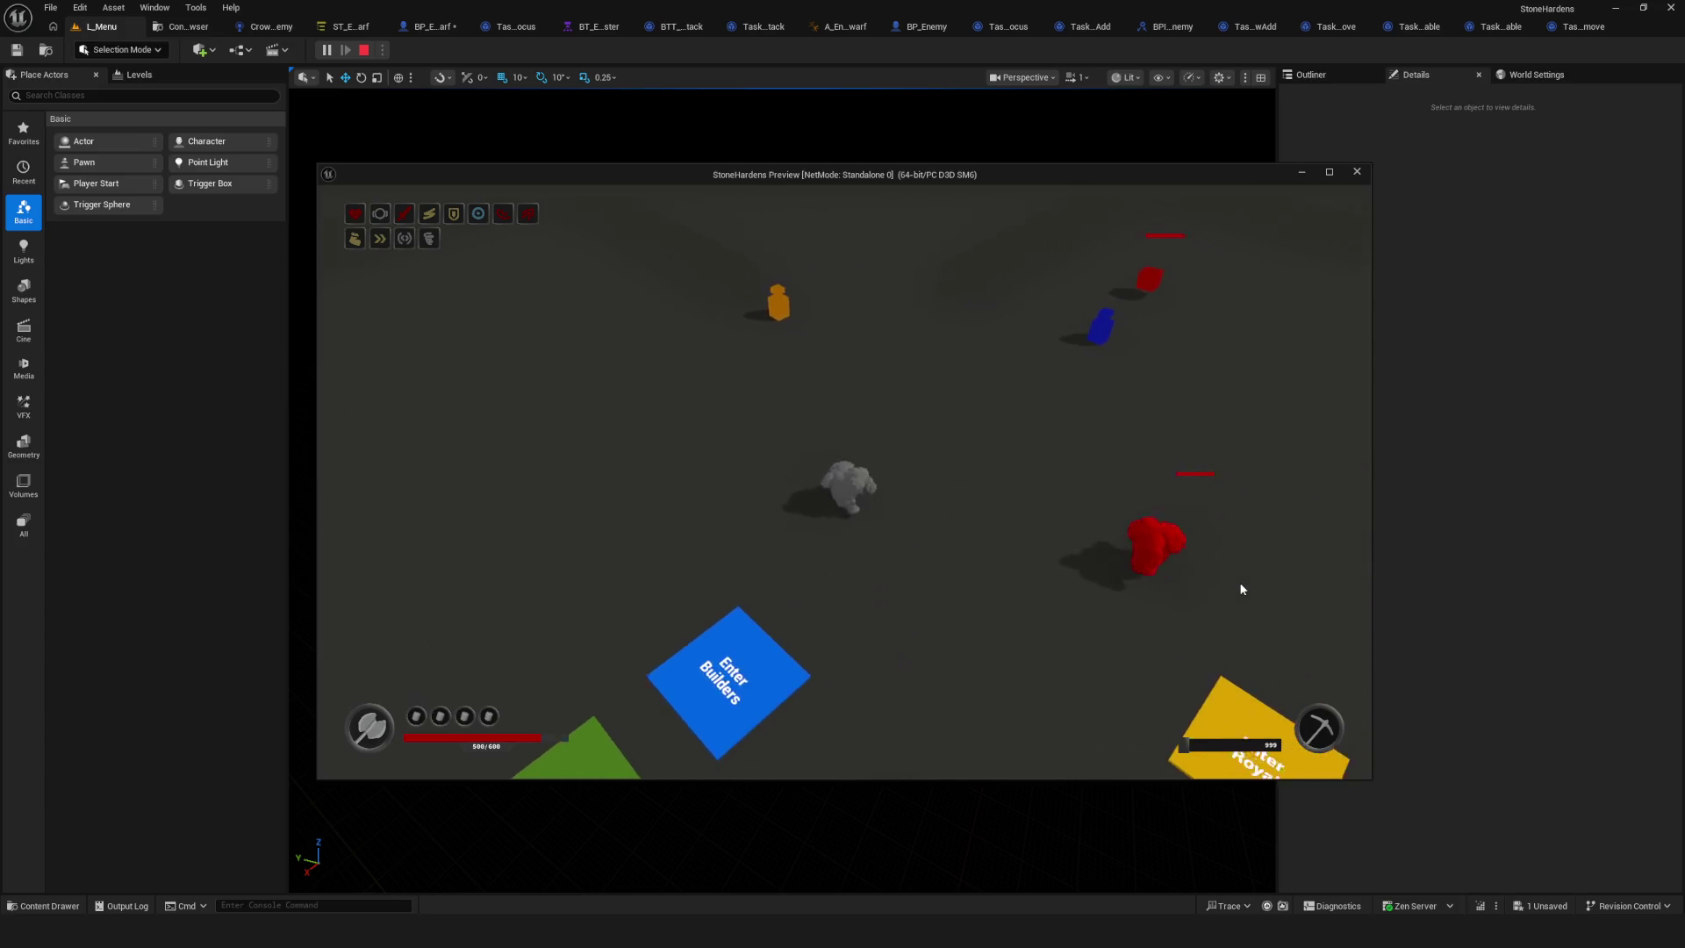
{"action": "key", "text": "s"}
{"action": "key", "text": "d"}
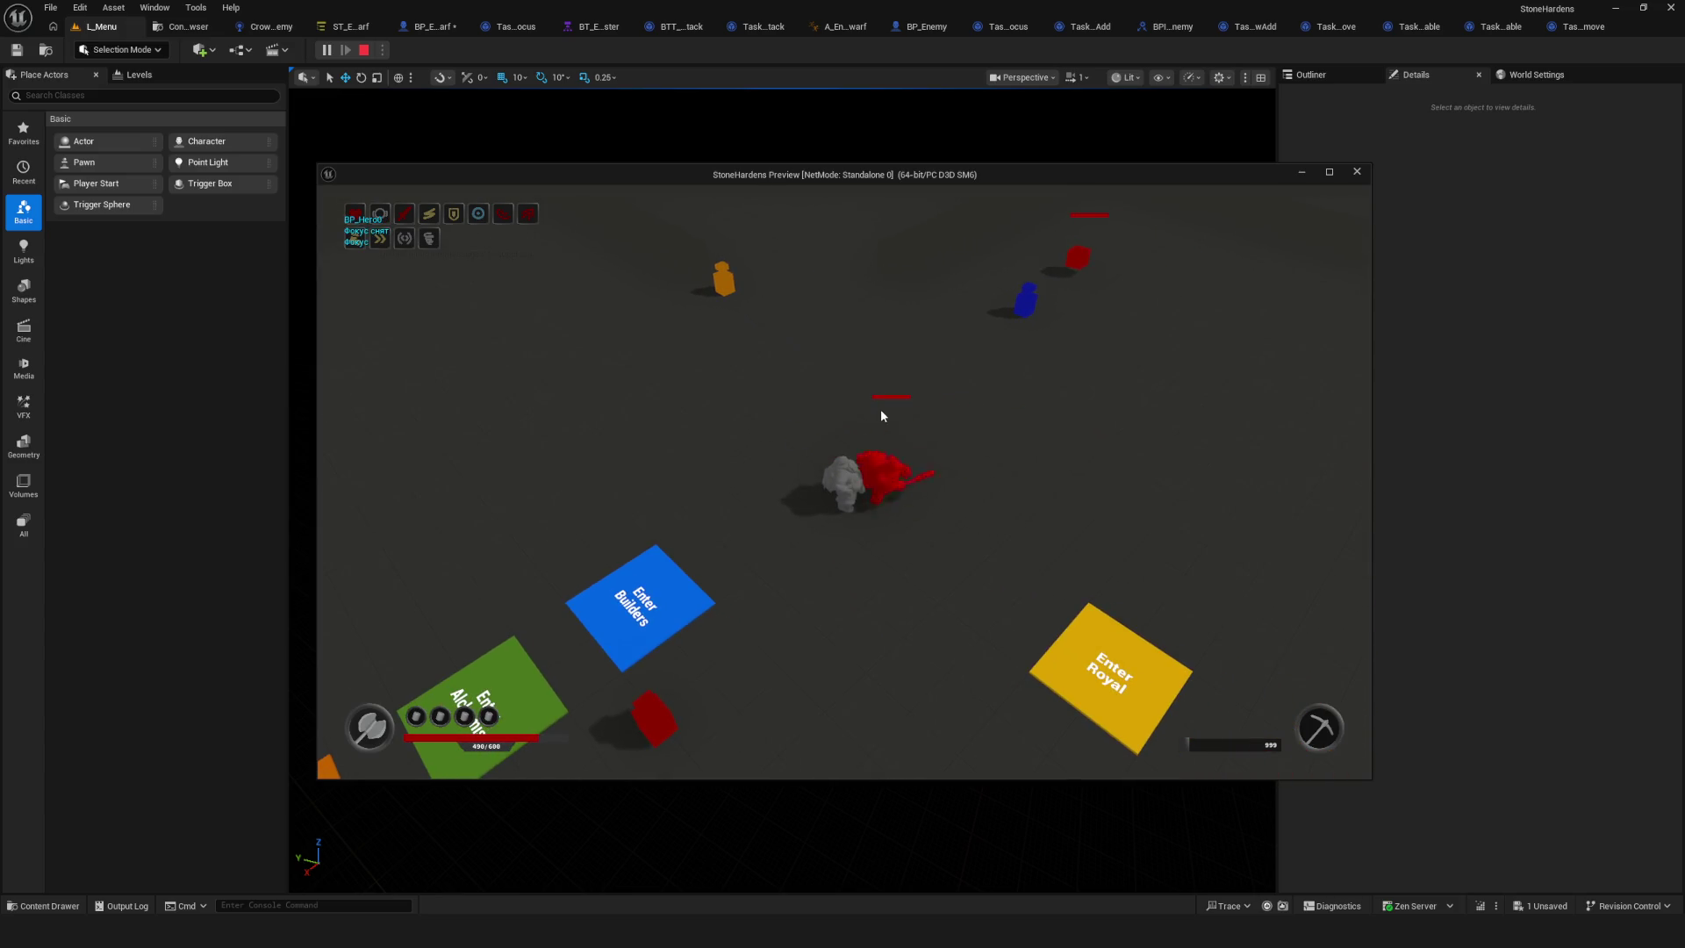
{"action": "key", "text": "a"}
{"action": "key", "text": "a"}
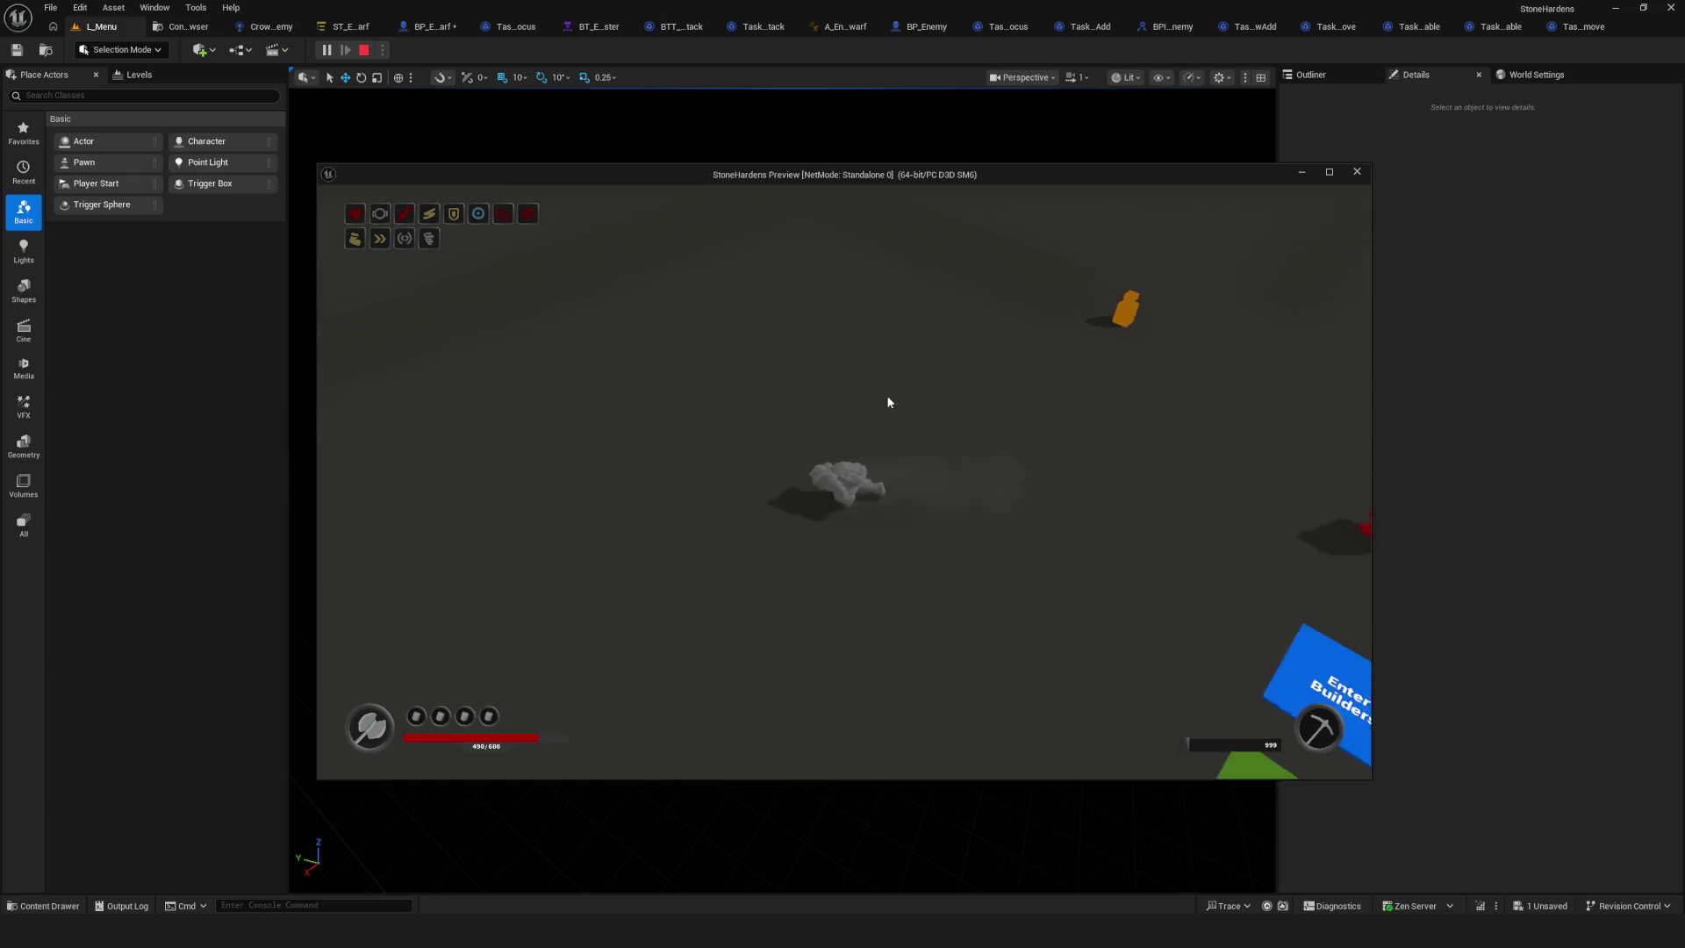
{"action": "key", "text": "d"}
{"action": "key", "text": "a"}
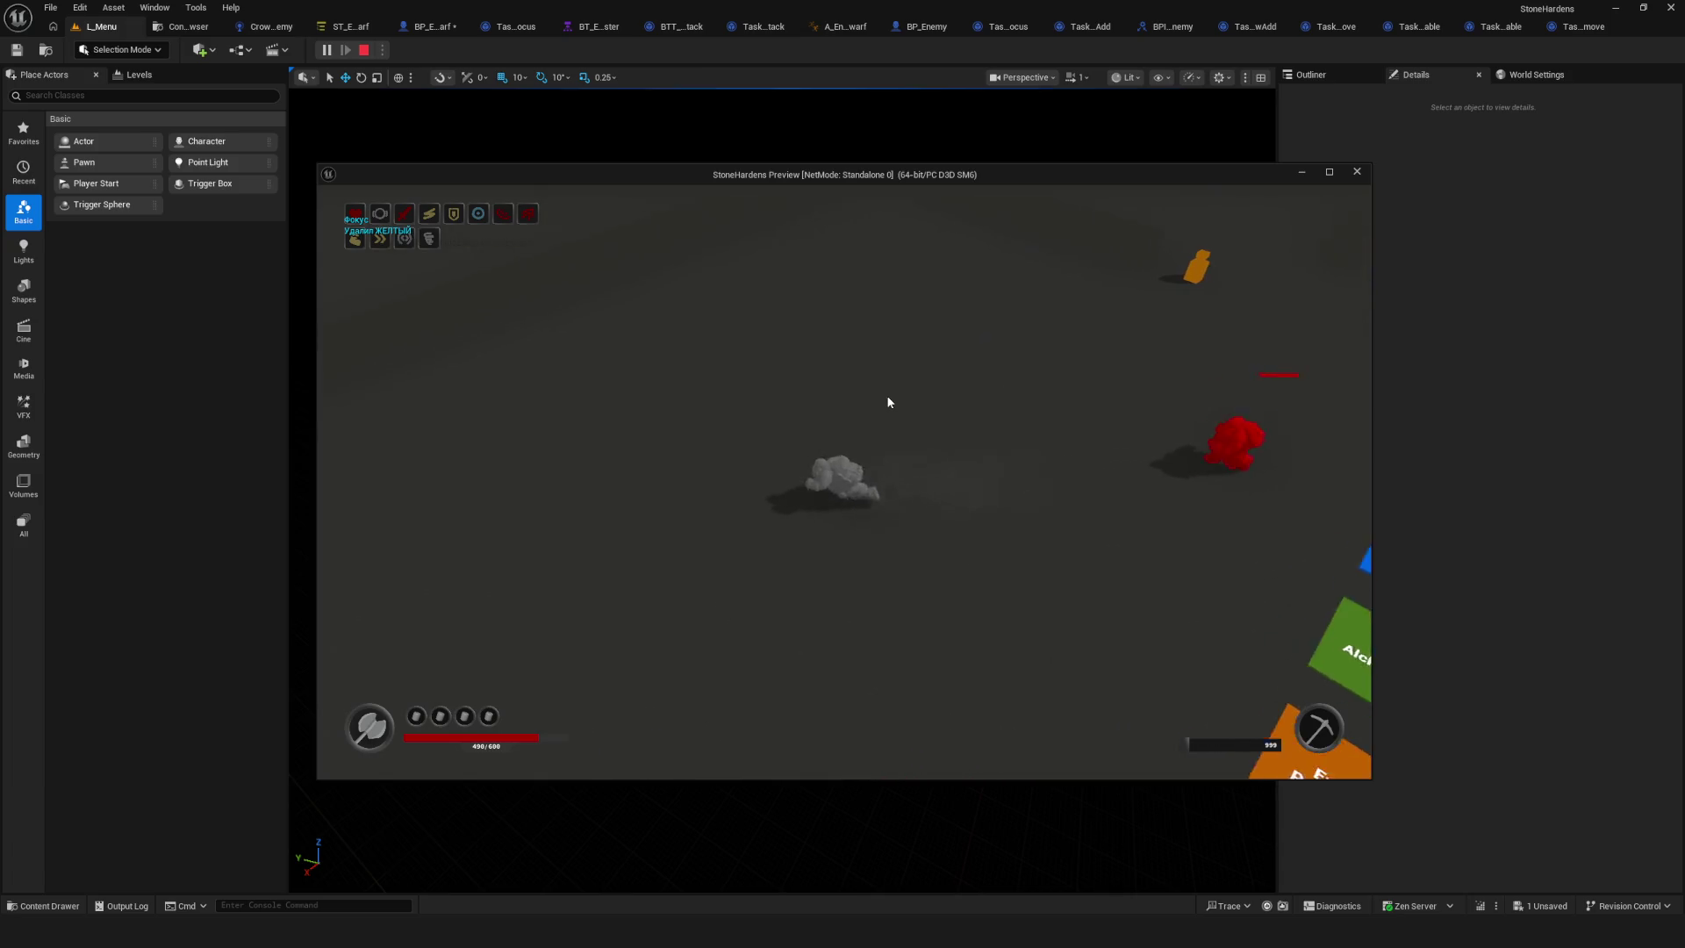
{"action": "key", "text": "s"}
{"action": "key", "text": "w"}
{"action": "key", "text": "d"}
{"action": "key", "text": "s"}
{"action": "key", "text": "a"}
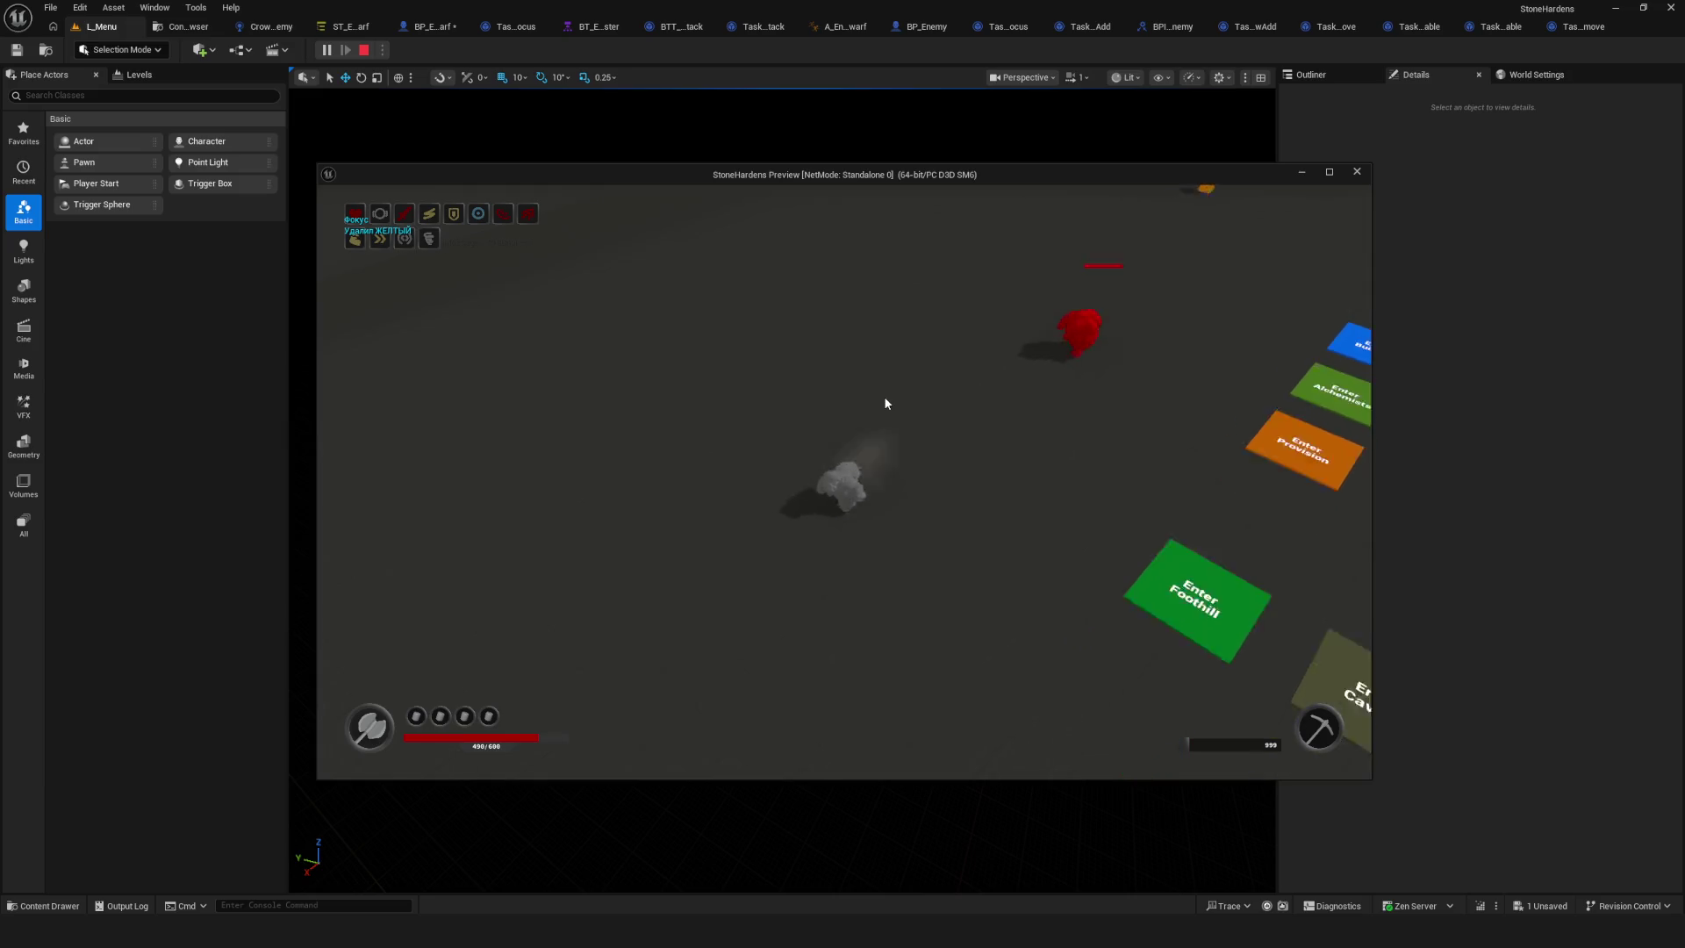